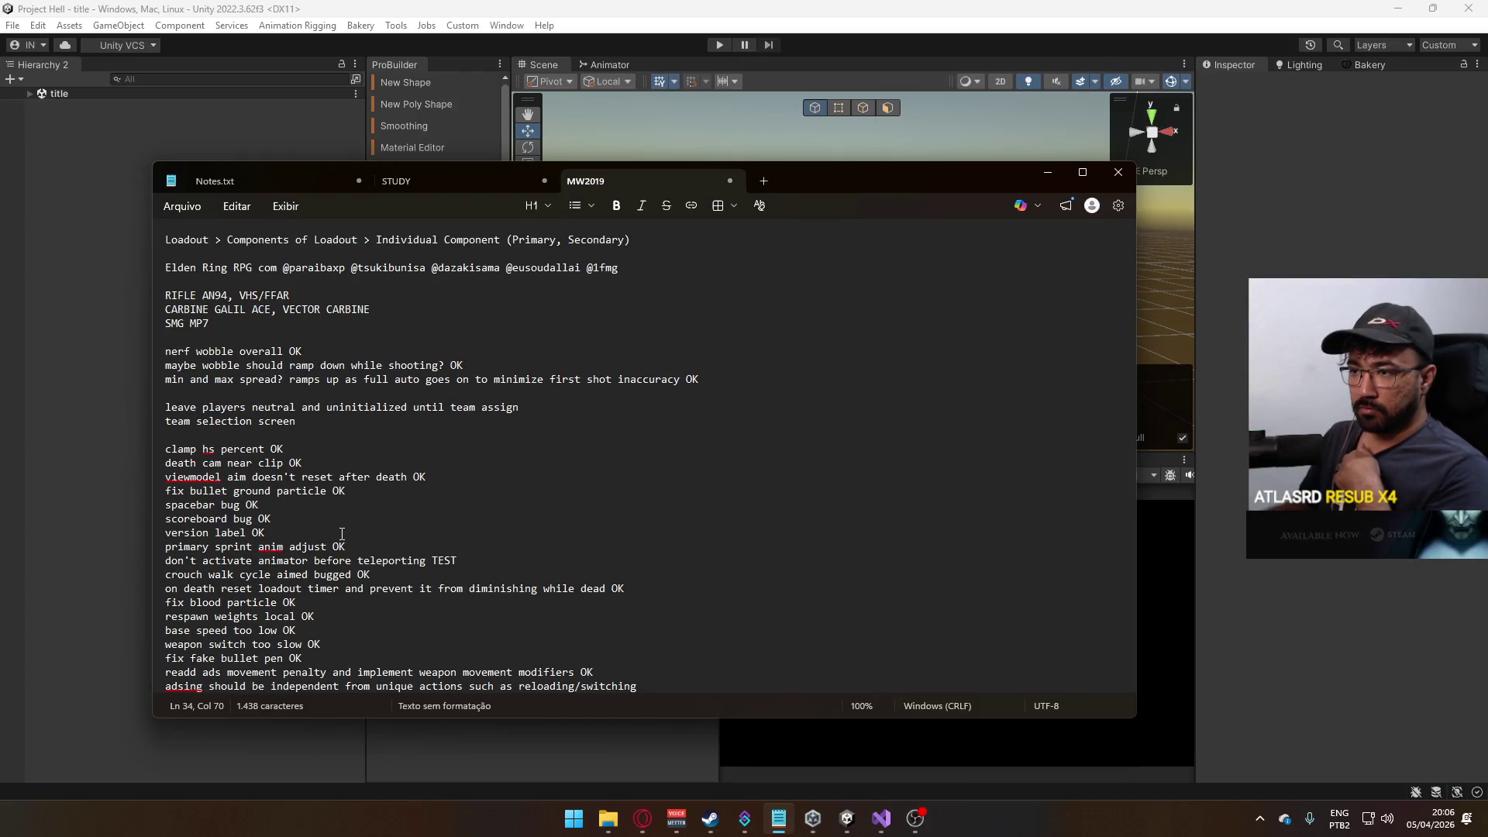
- Scroll through the MW2019 to-do notes, then switch to the Opera window playing the gameplay video
scroll(342, 534, down, 3)
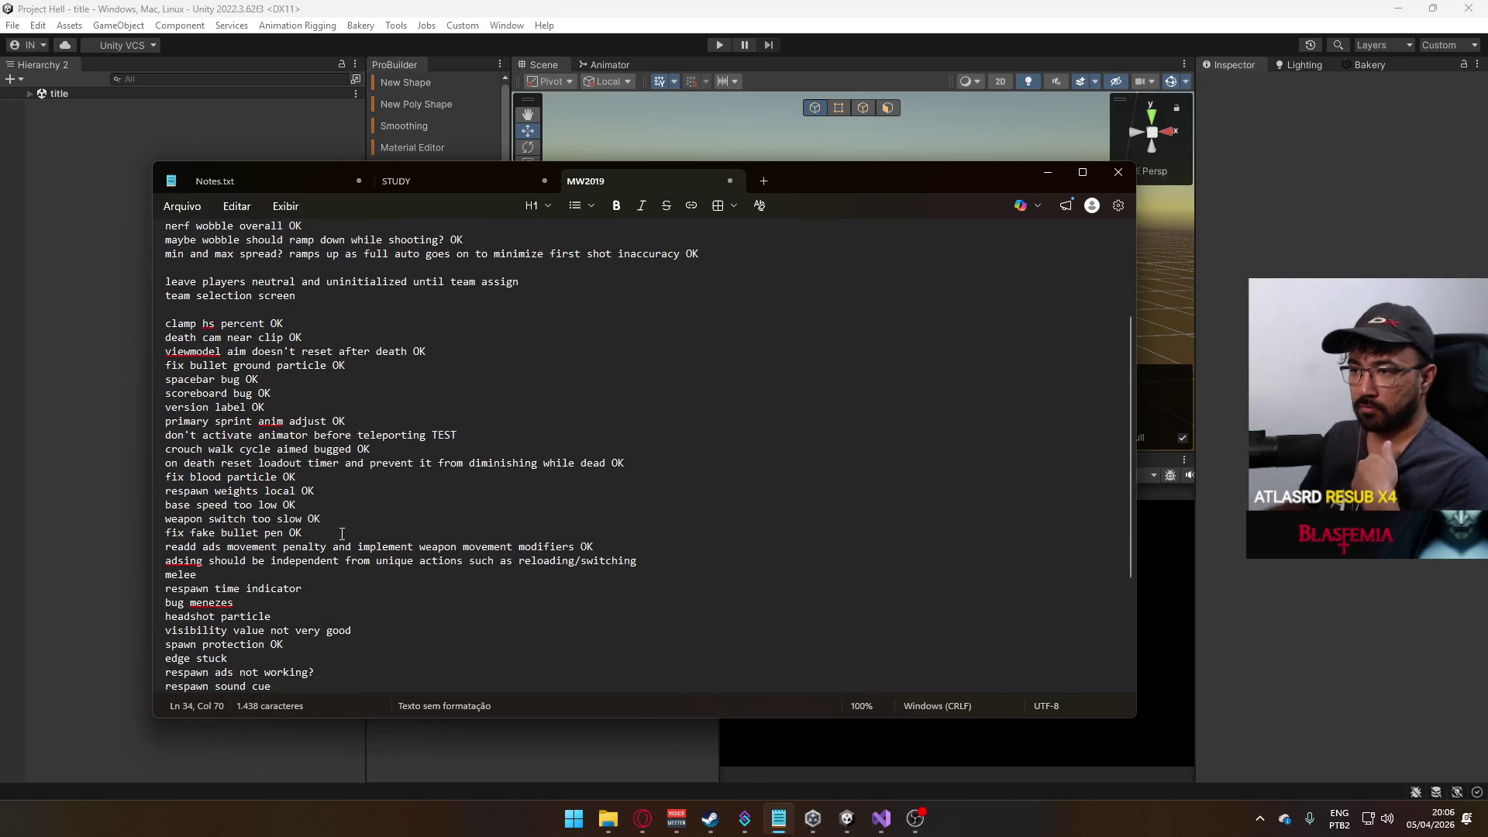
key(alt+Tab)
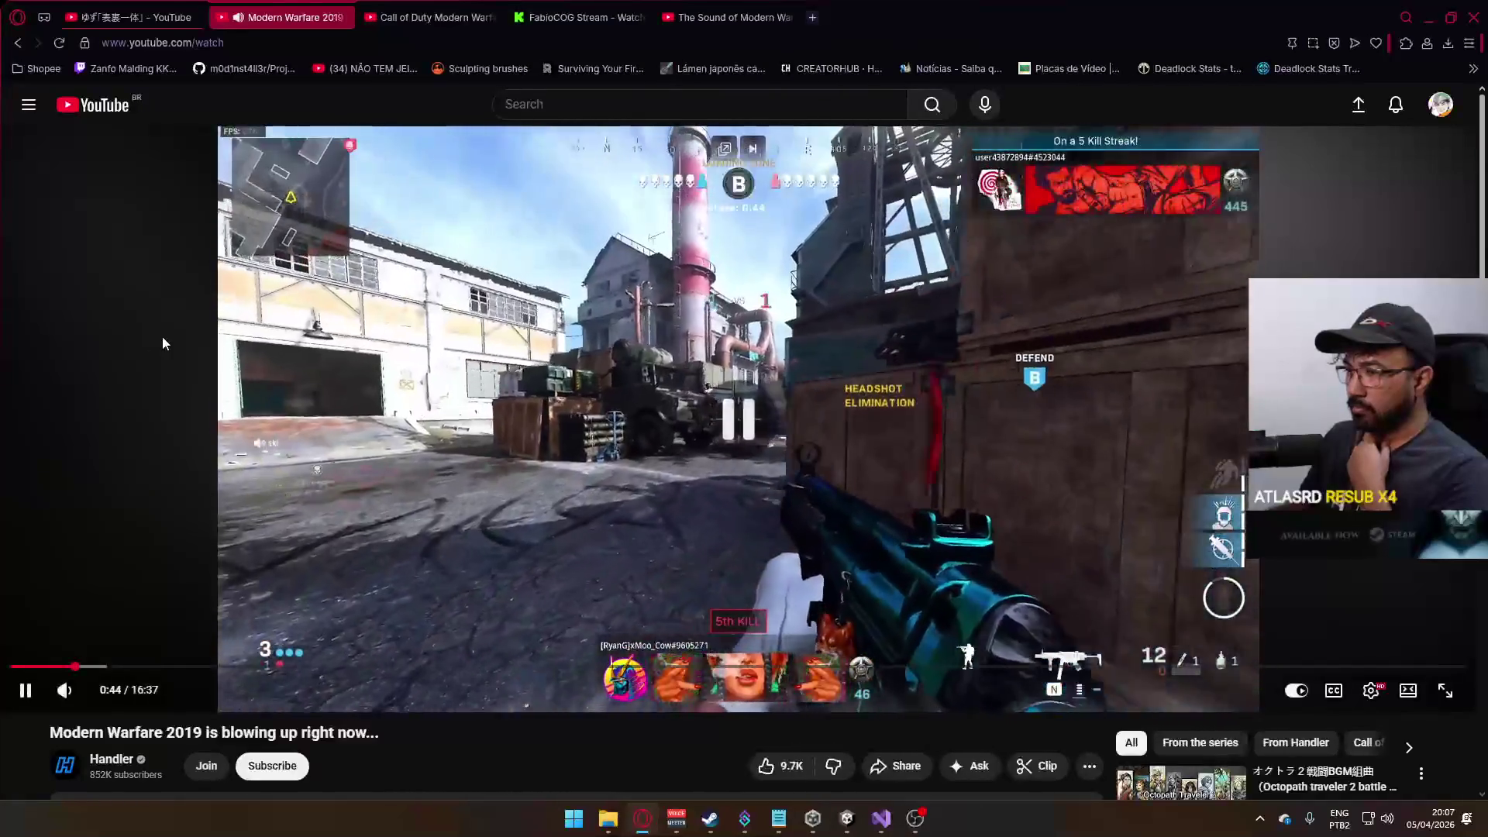
- Replay the headshot elimination, rewinding 5 seconds at a time, and leave the video paused at 0:43
click(257, 478)
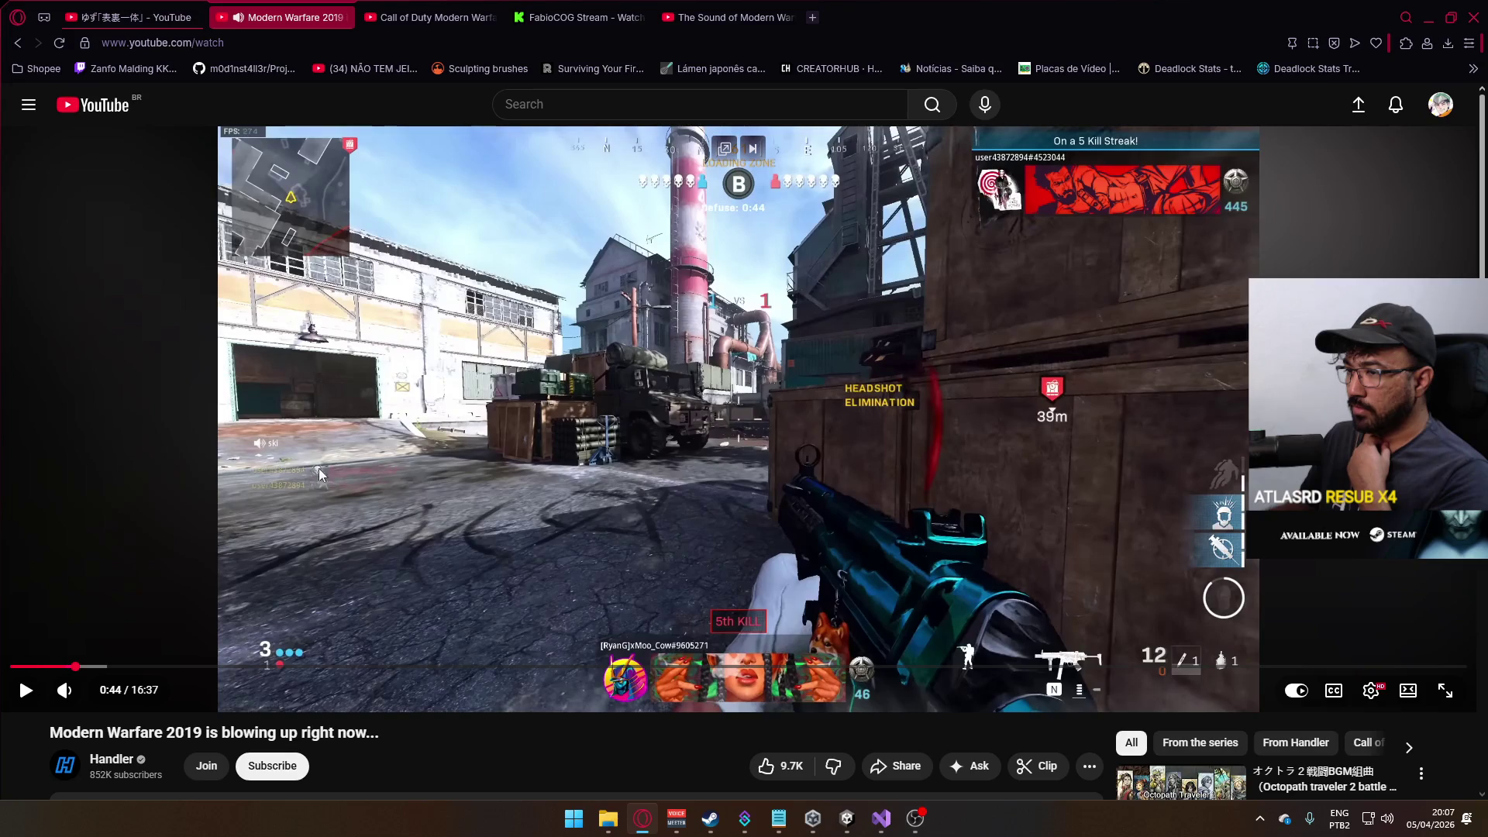
click(398, 452)
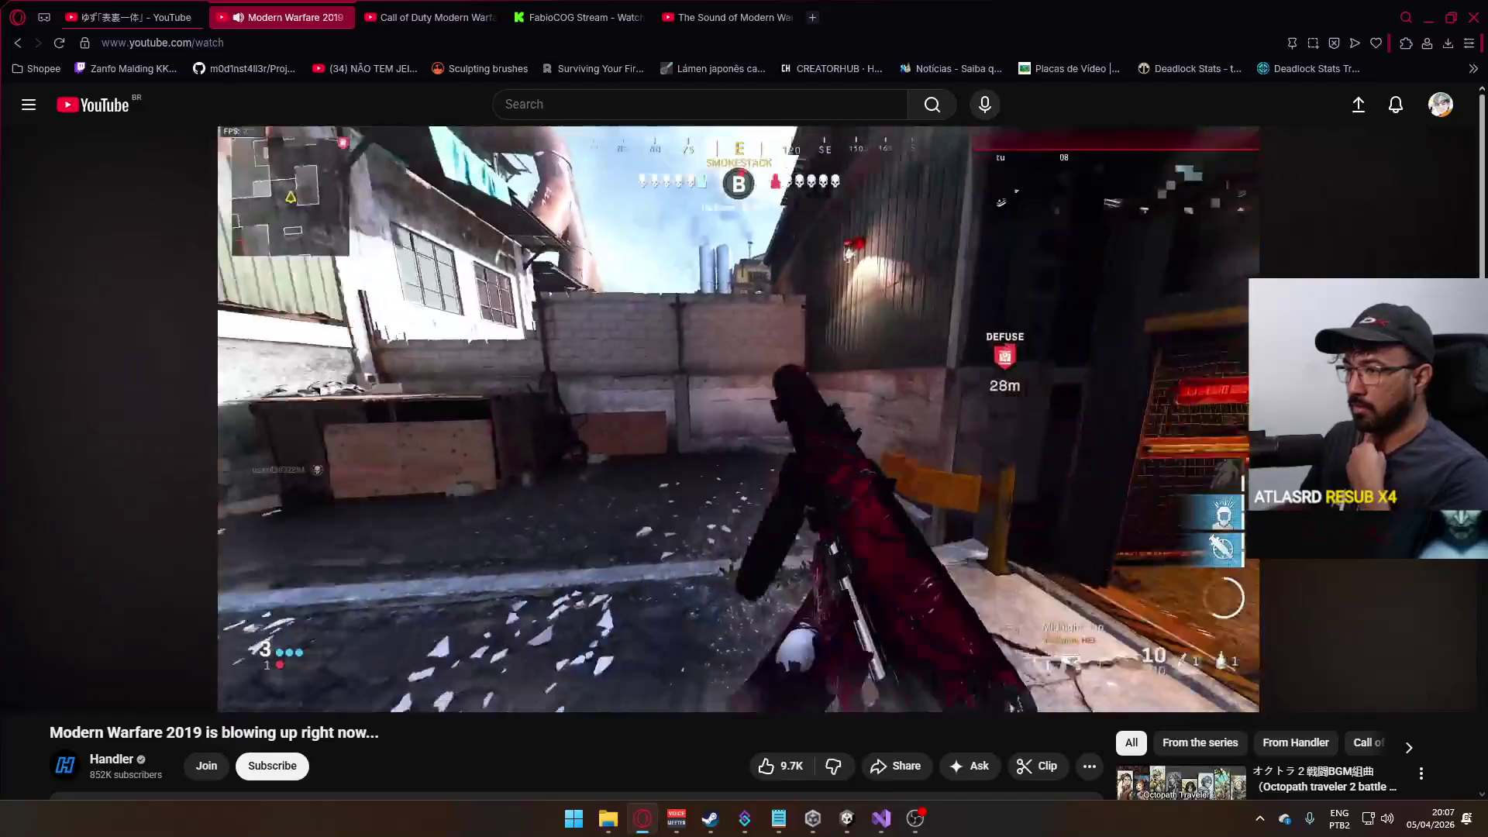
click(413, 444)
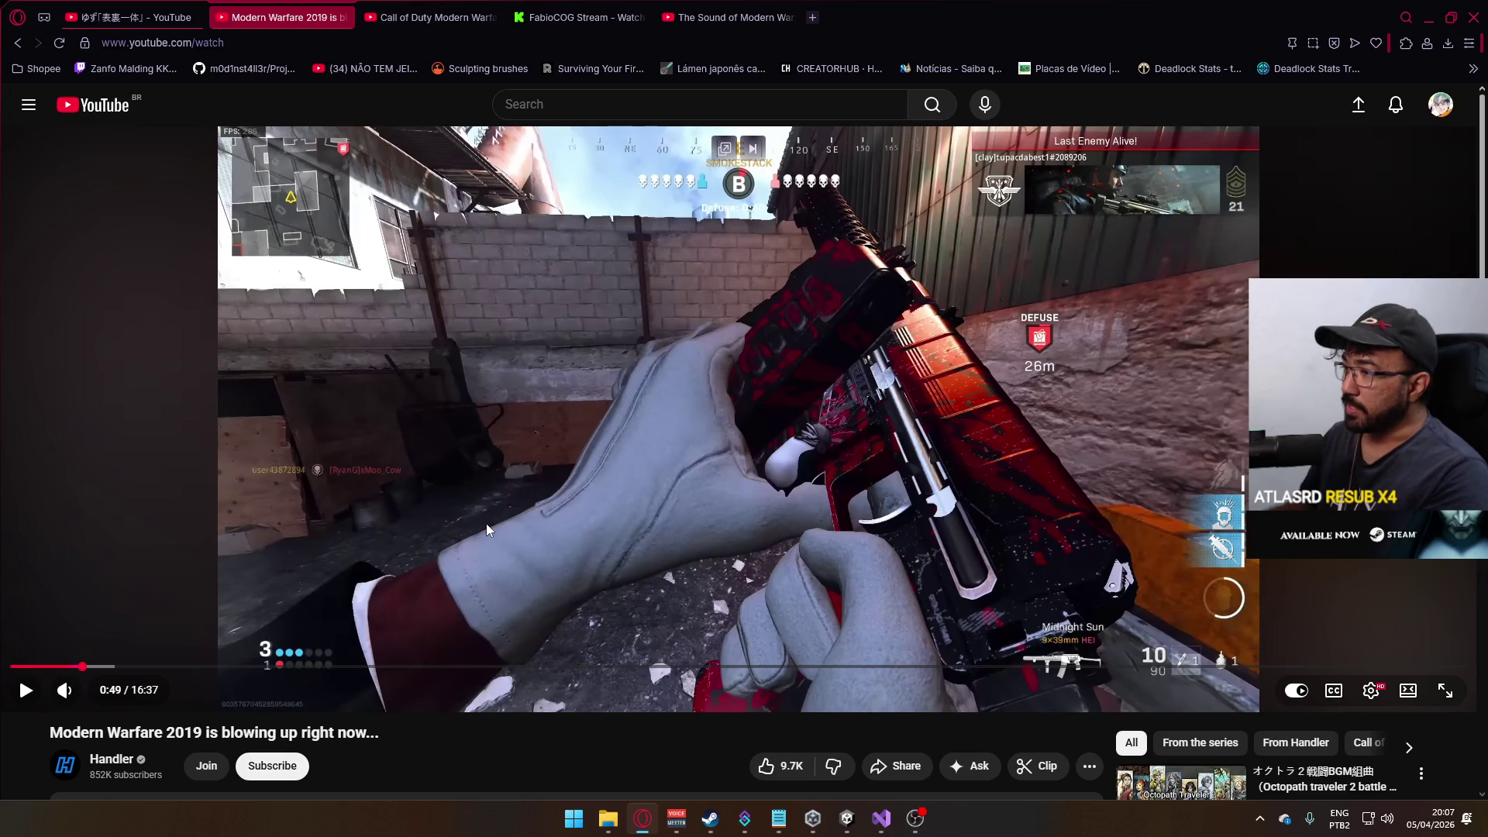
key(Left)
click(528, 439)
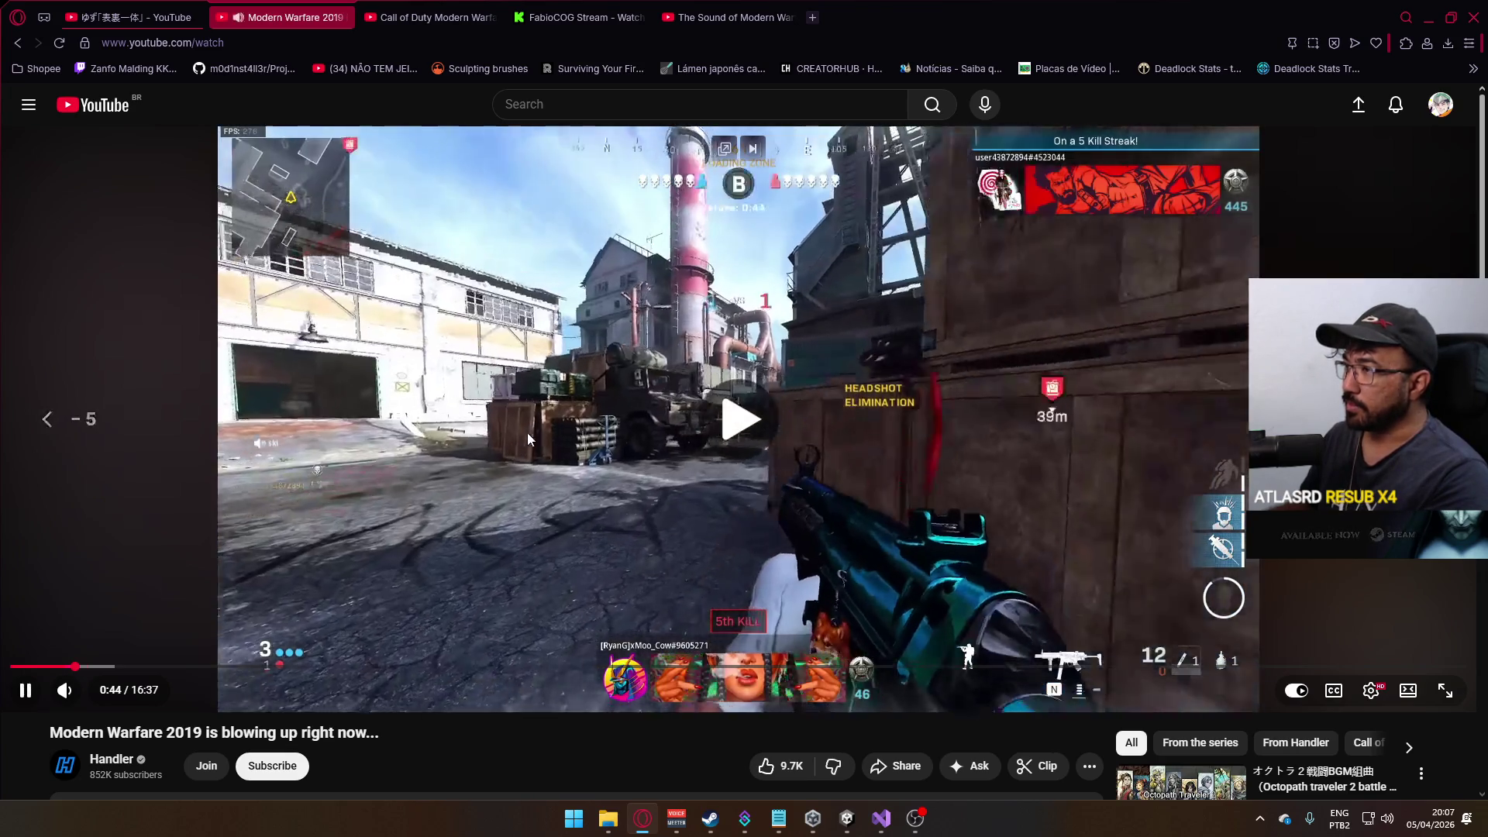
key(Left)
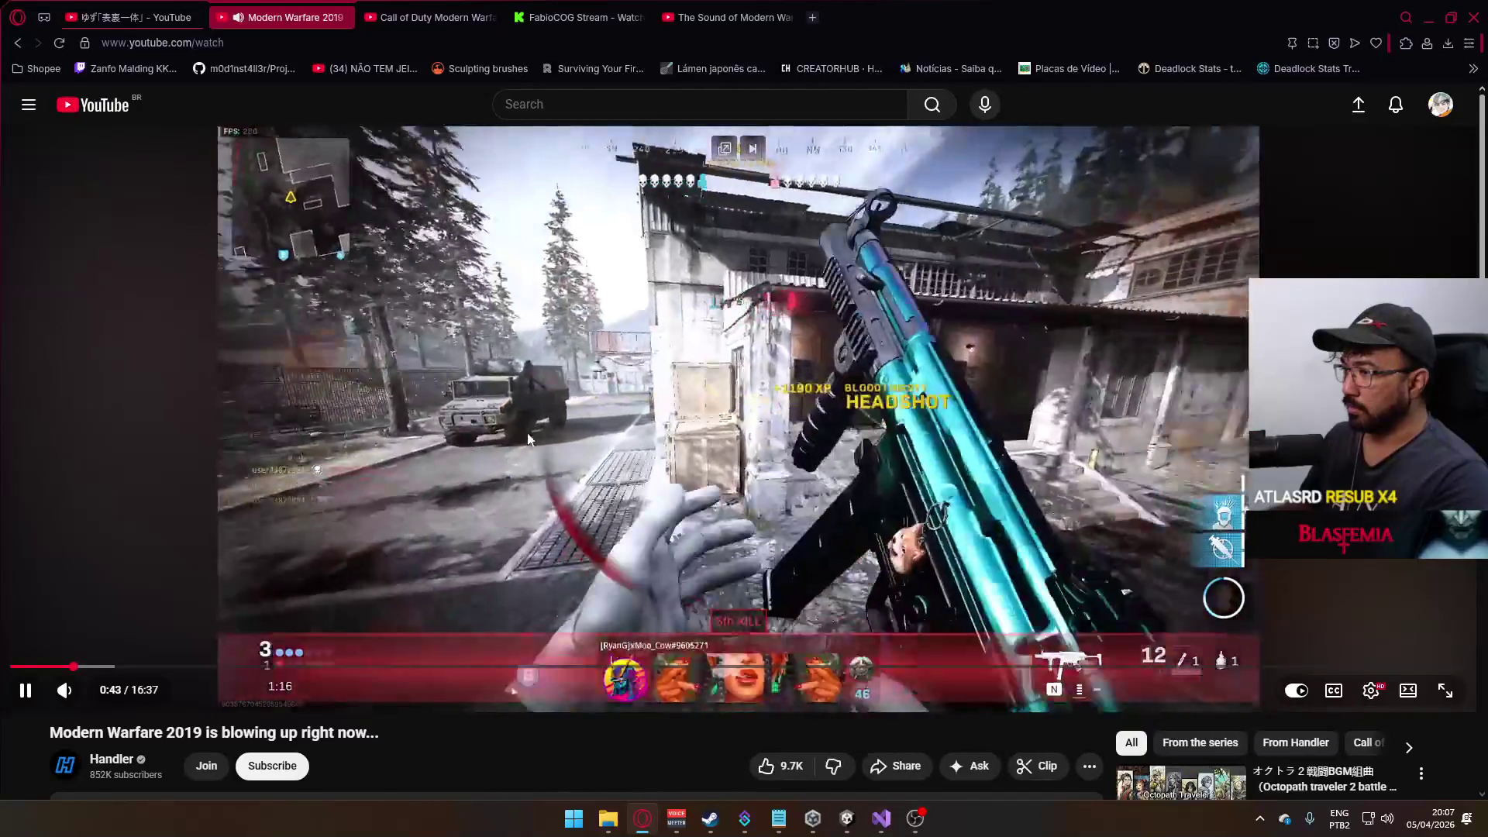
click(559, 431)
key(Left)
click(560, 430)
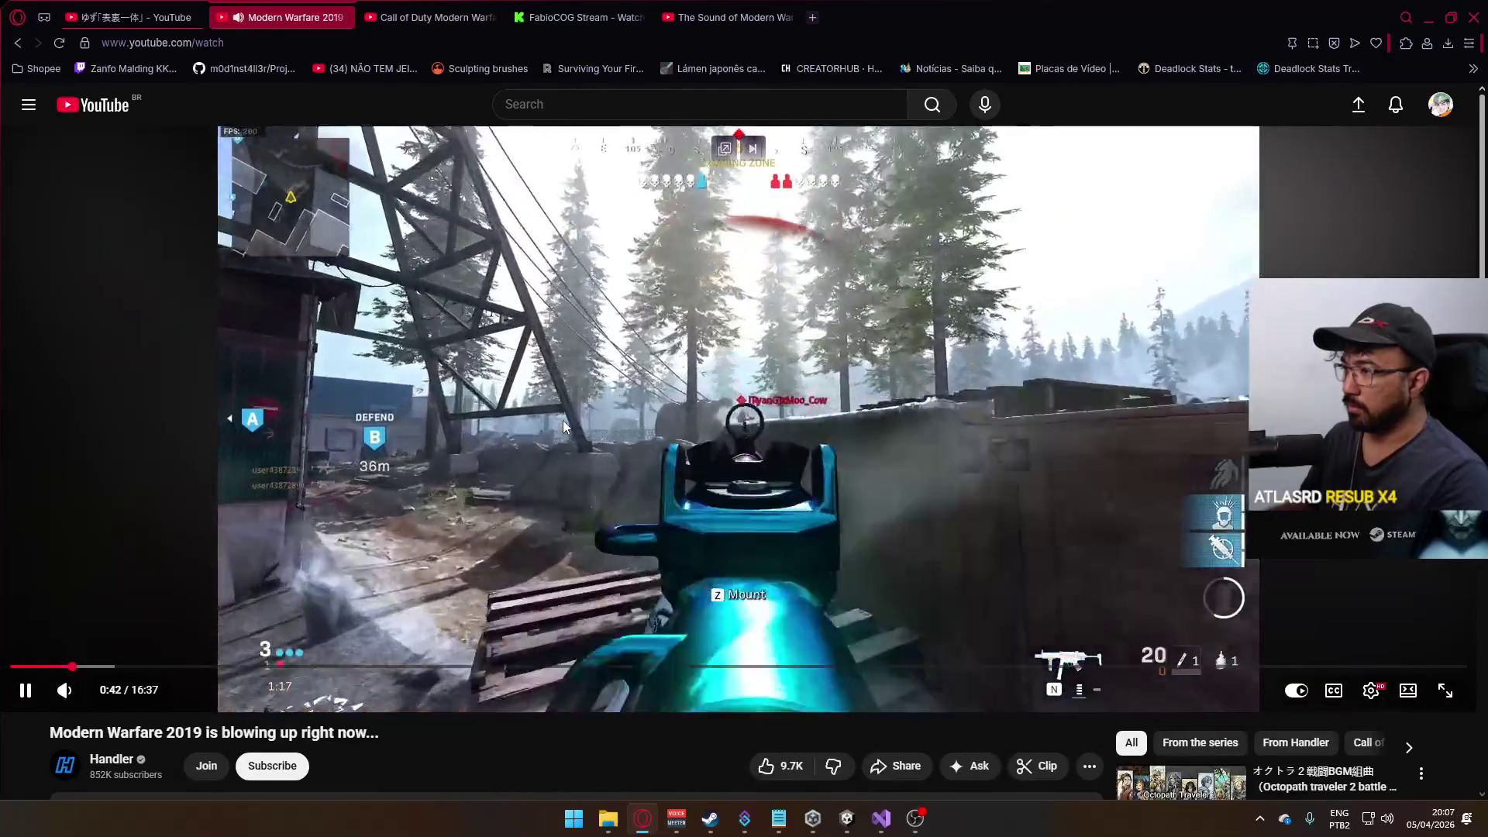
click(562, 419)
click(562, 420)
click(562, 420)
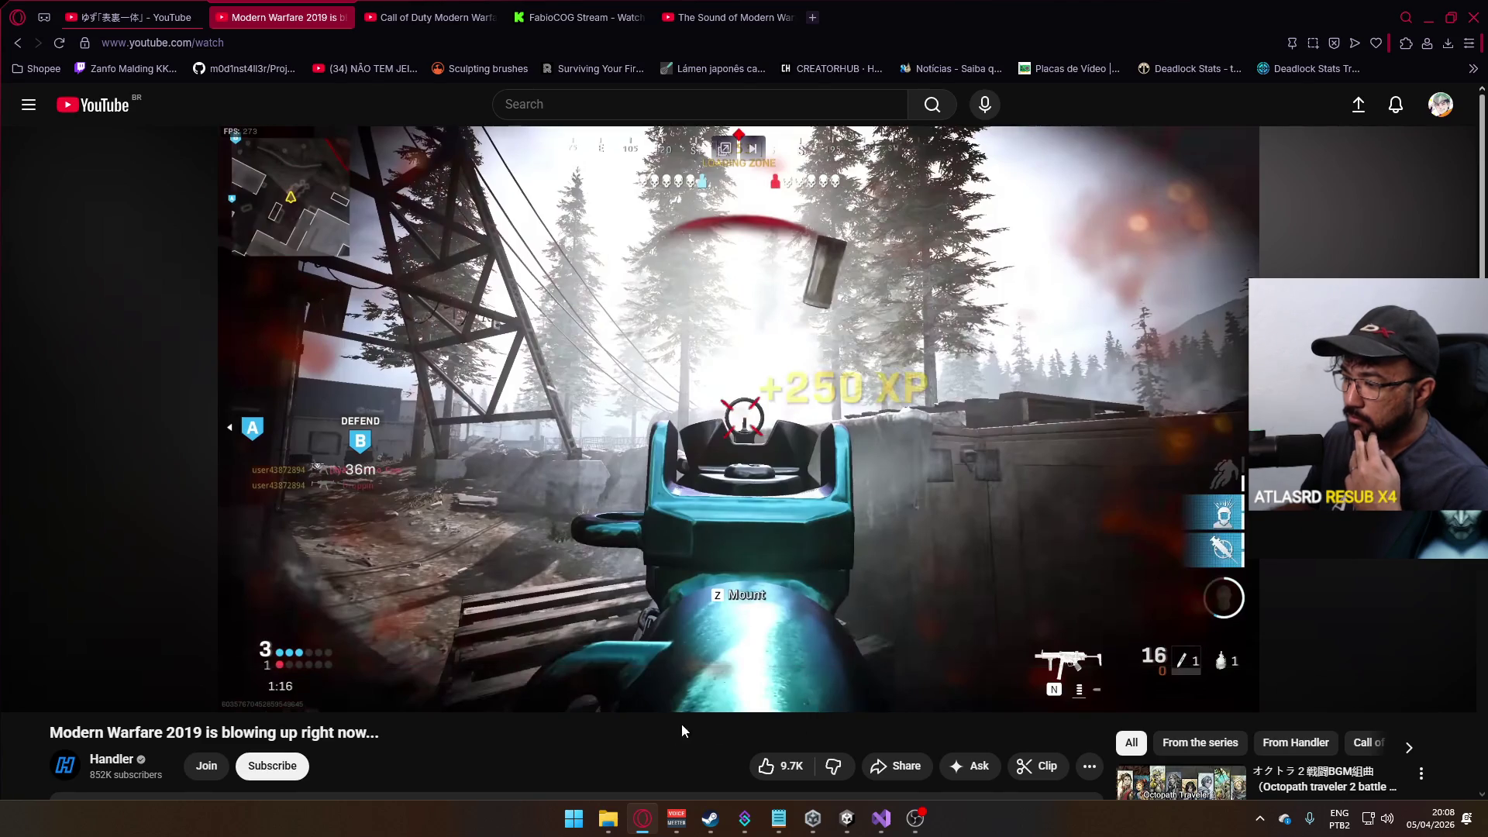
- Open File Explorer and browse Local Disk (D:), checking the Google Drive Project Dodge folder first
click(620, 814)
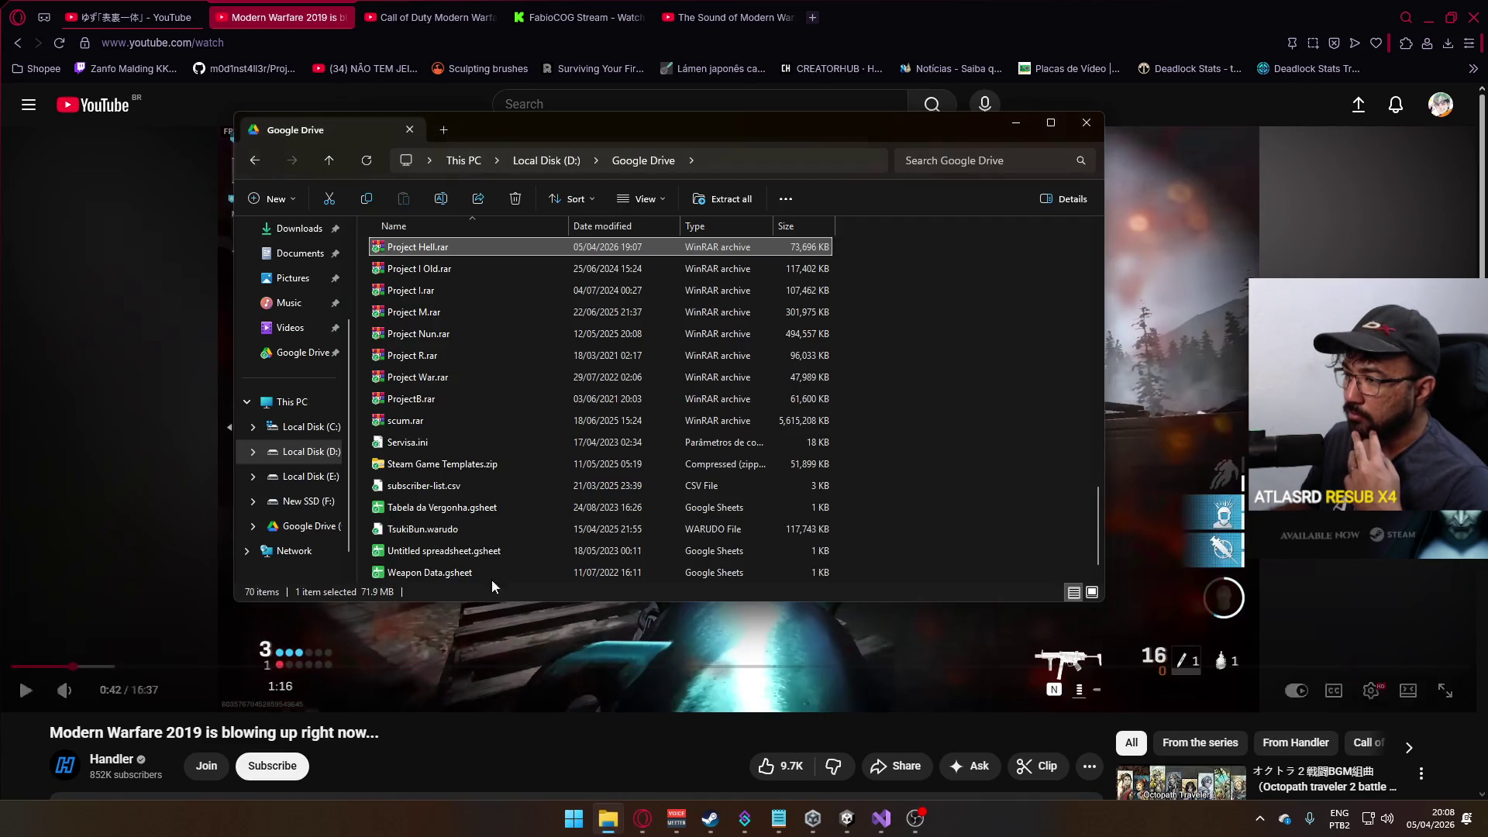
click(545, 161)
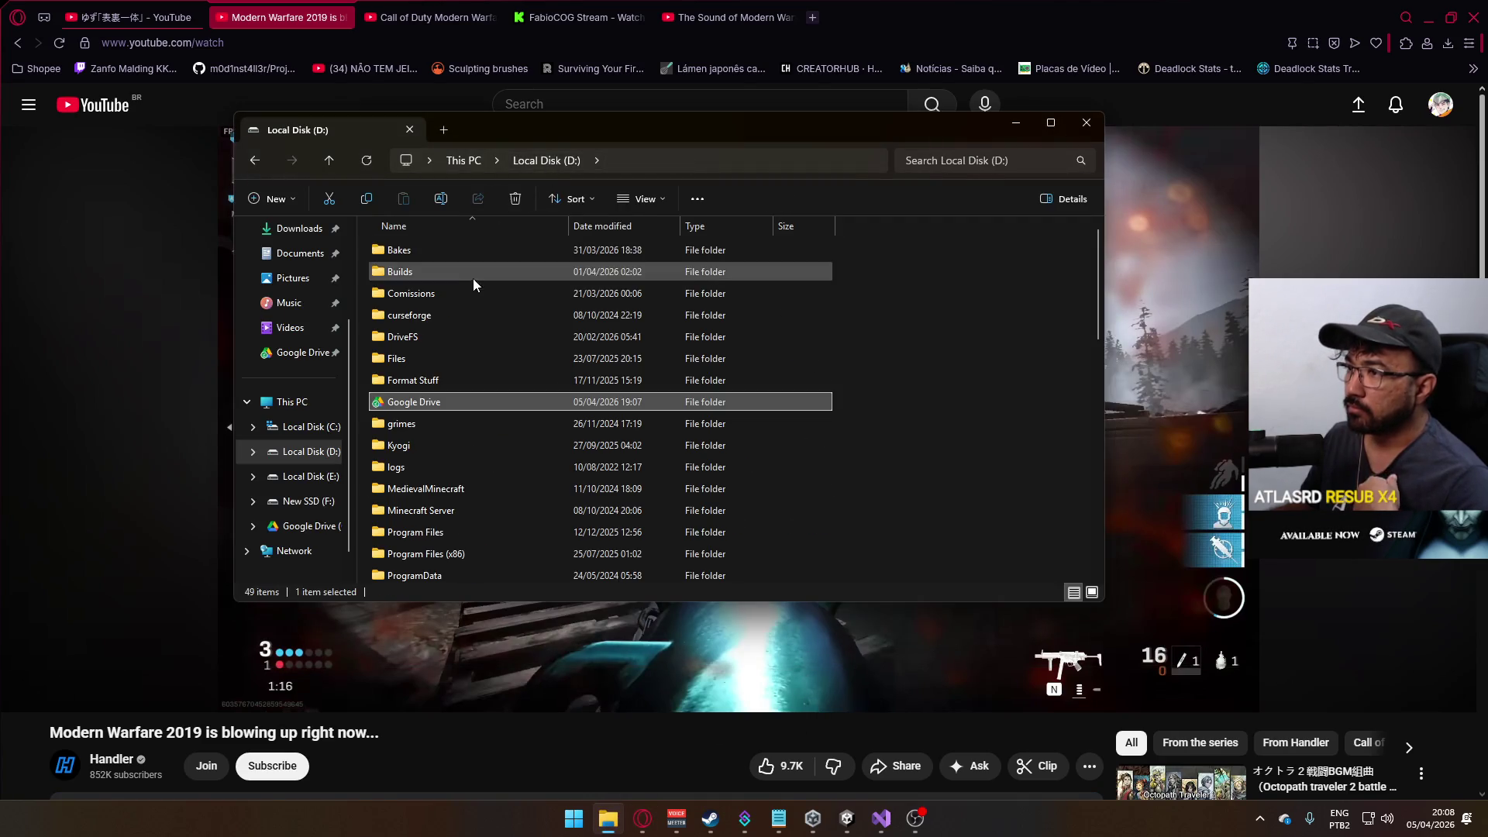
double_click(427, 398)
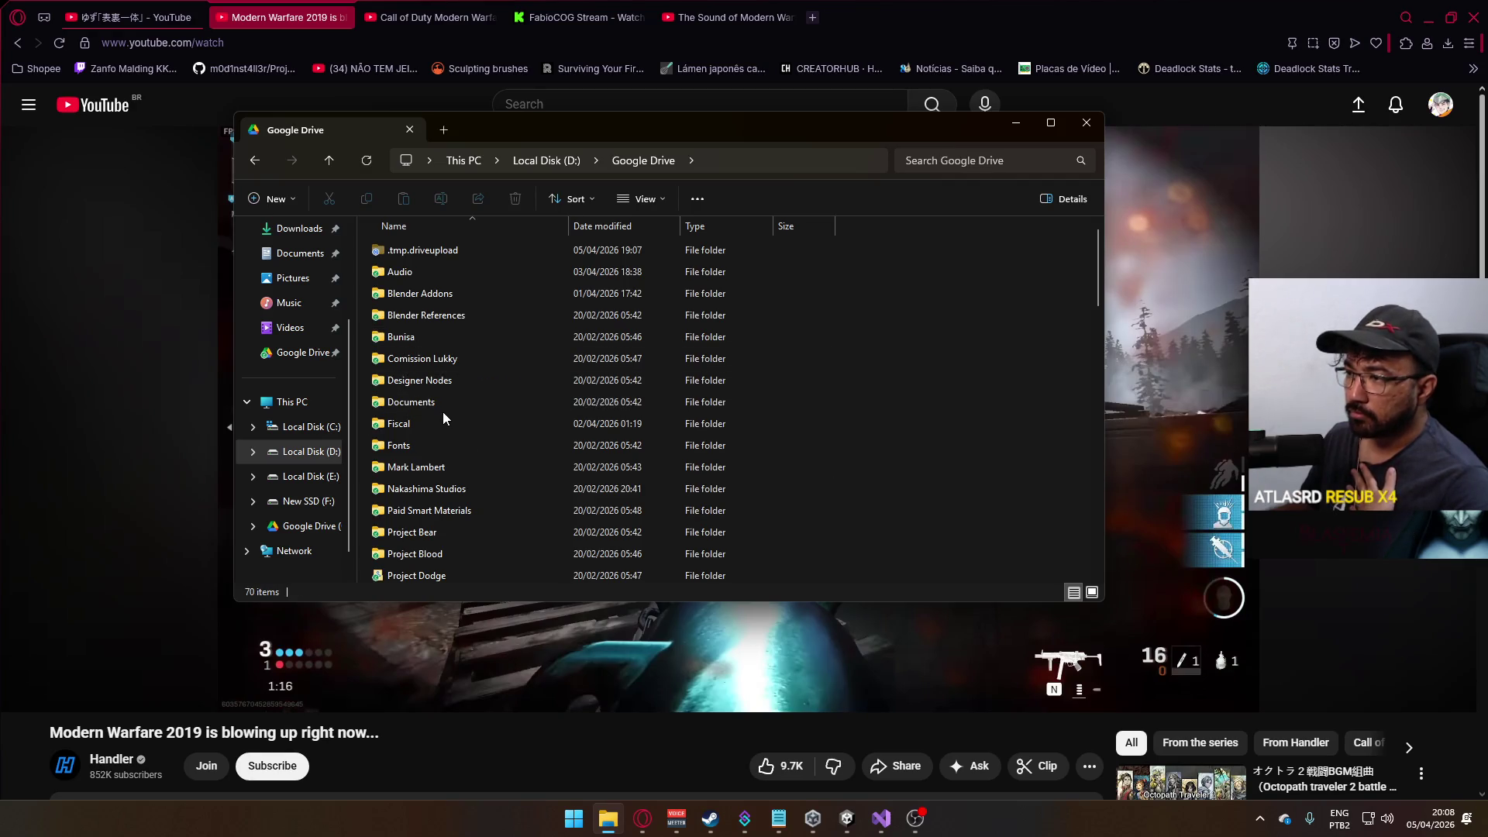
scroll(457, 492, down, 3)
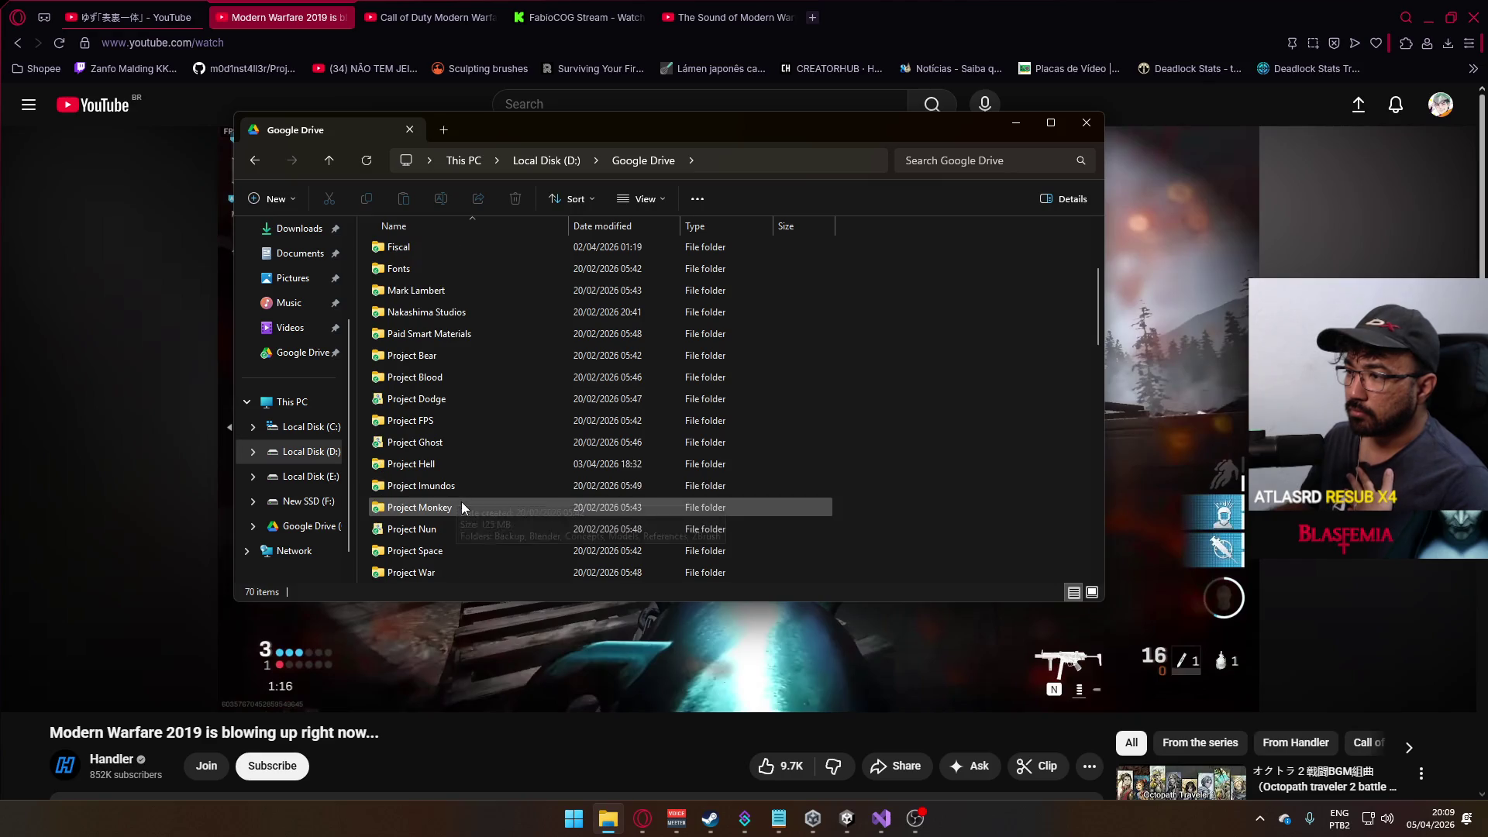
double_click(457, 398)
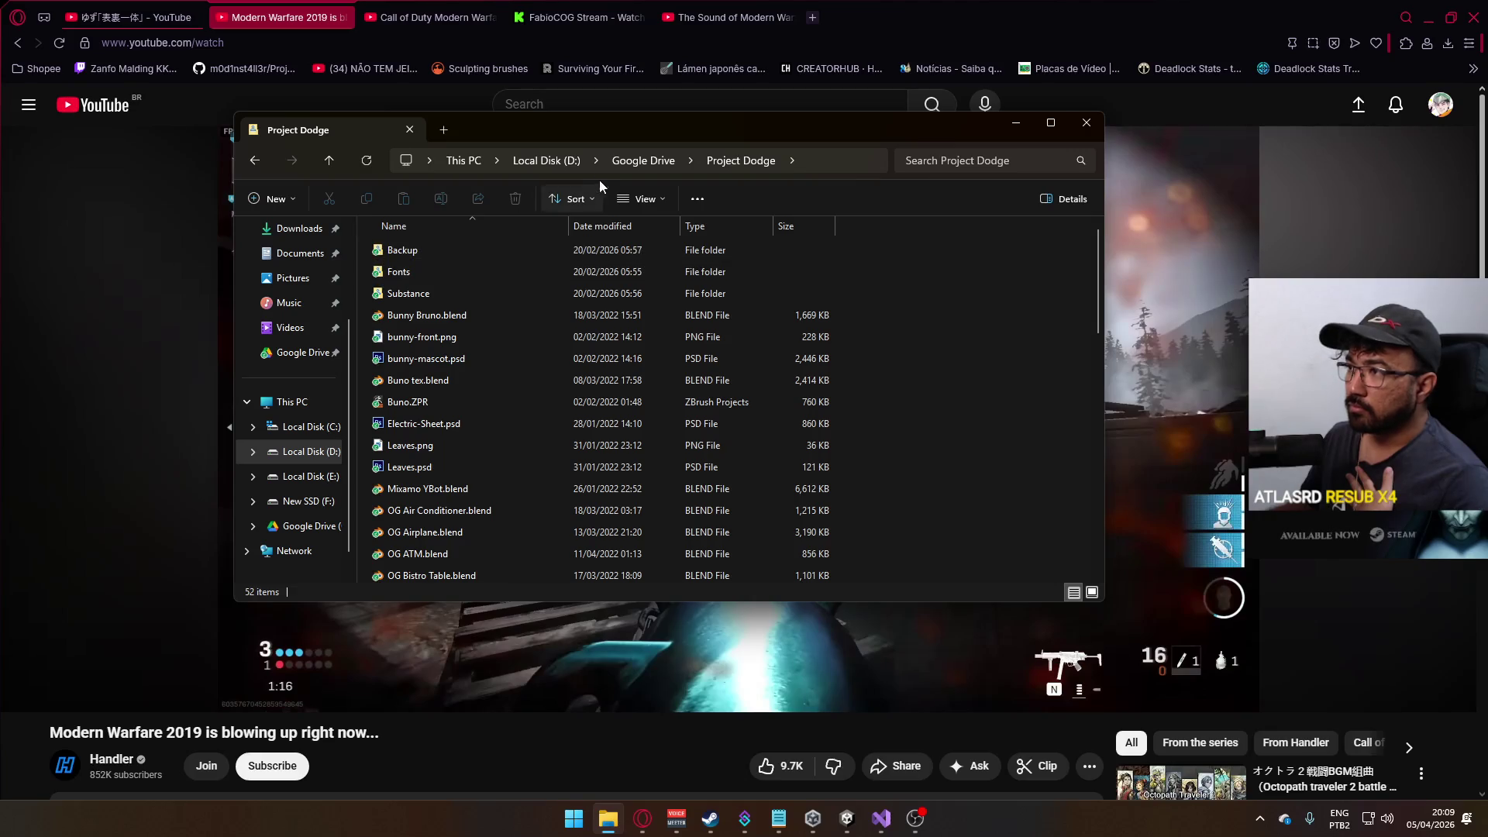
click(524, 160)
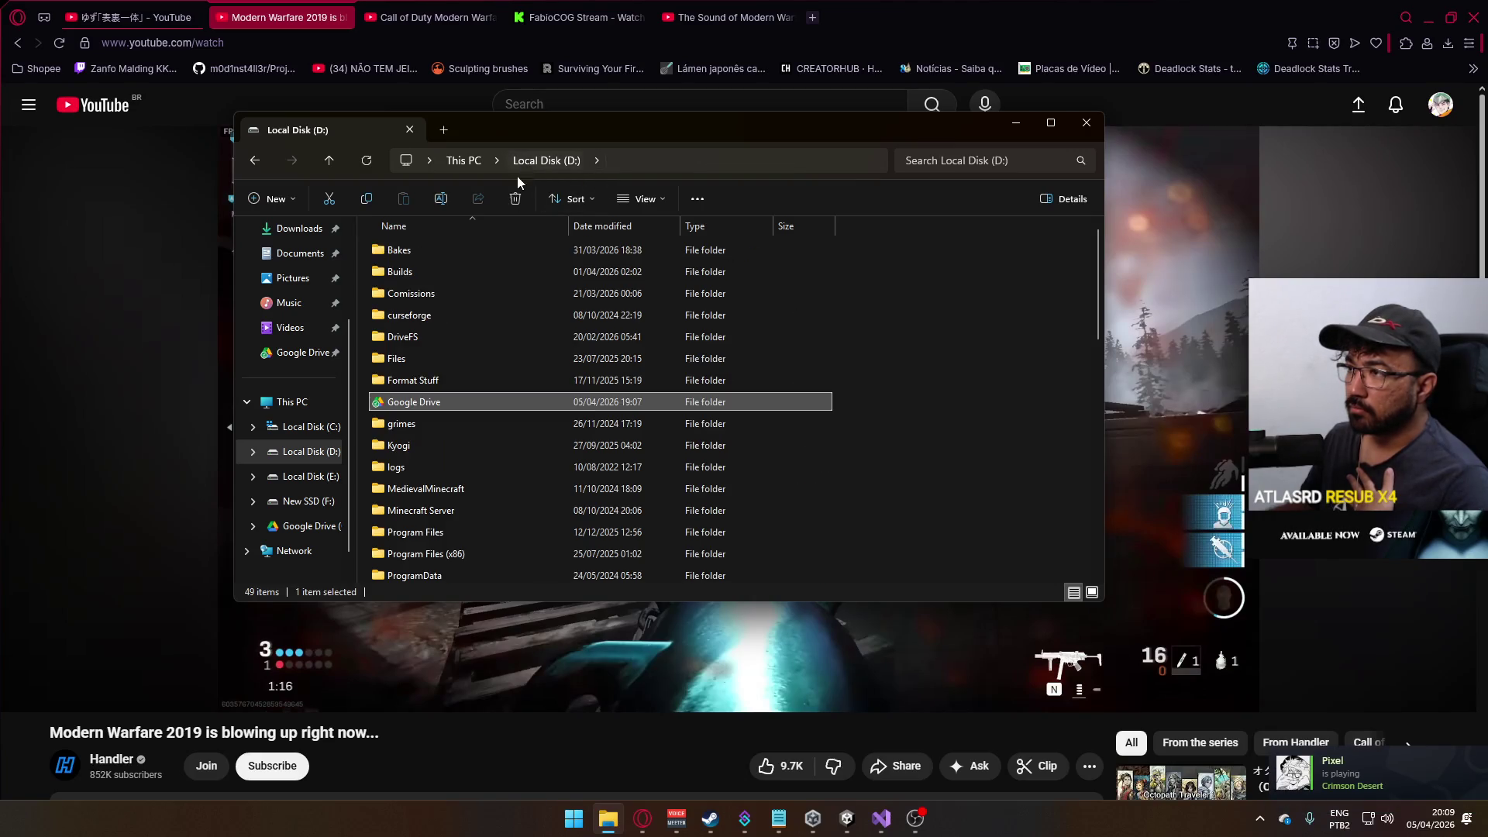
scroll(430, 454, down, 5)
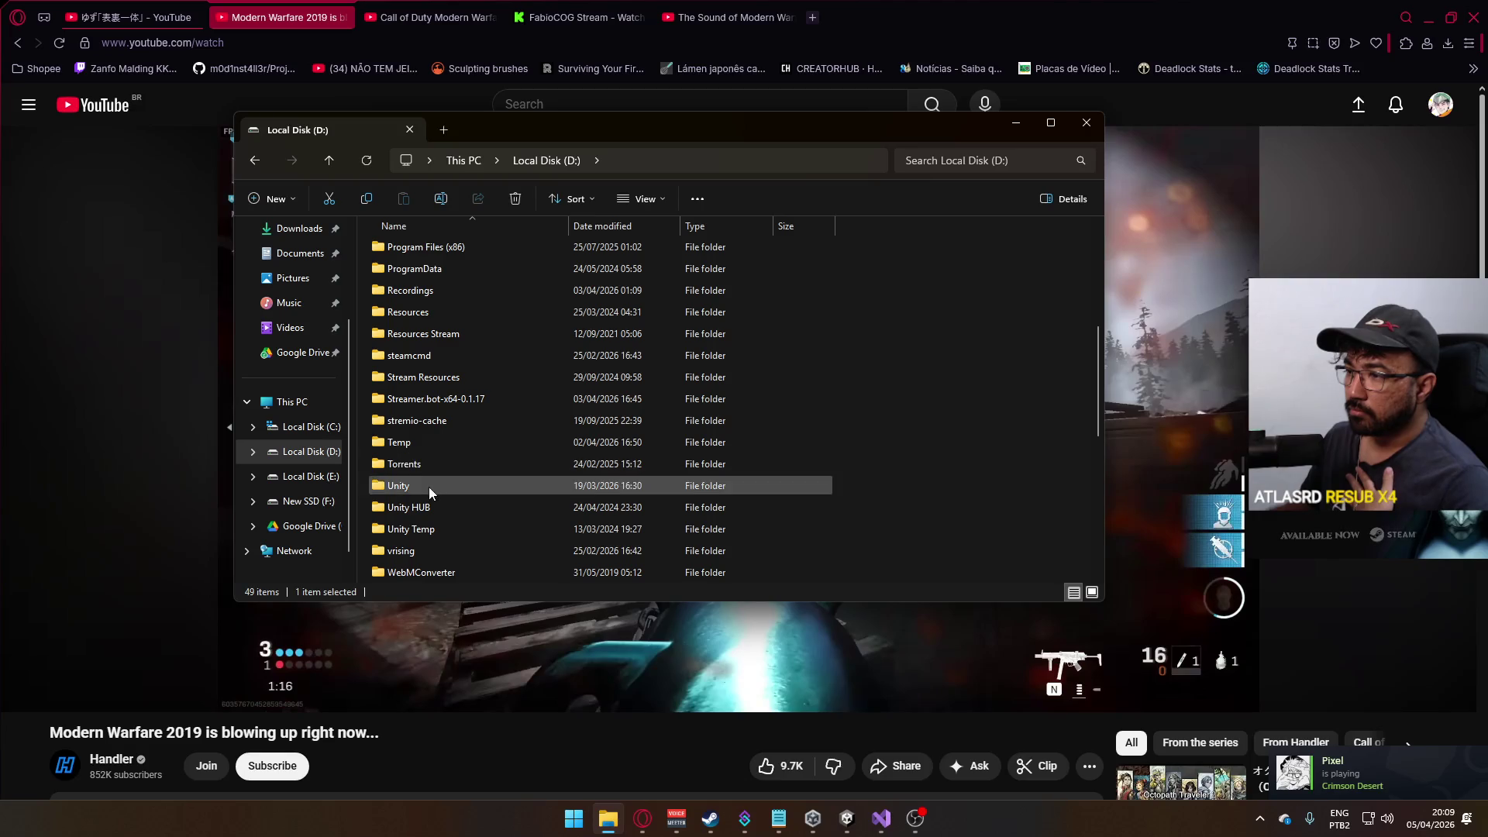
- Navigate to D: > Unity > Project Dodge > Assets > Textures > UI
double_click(429, 486)
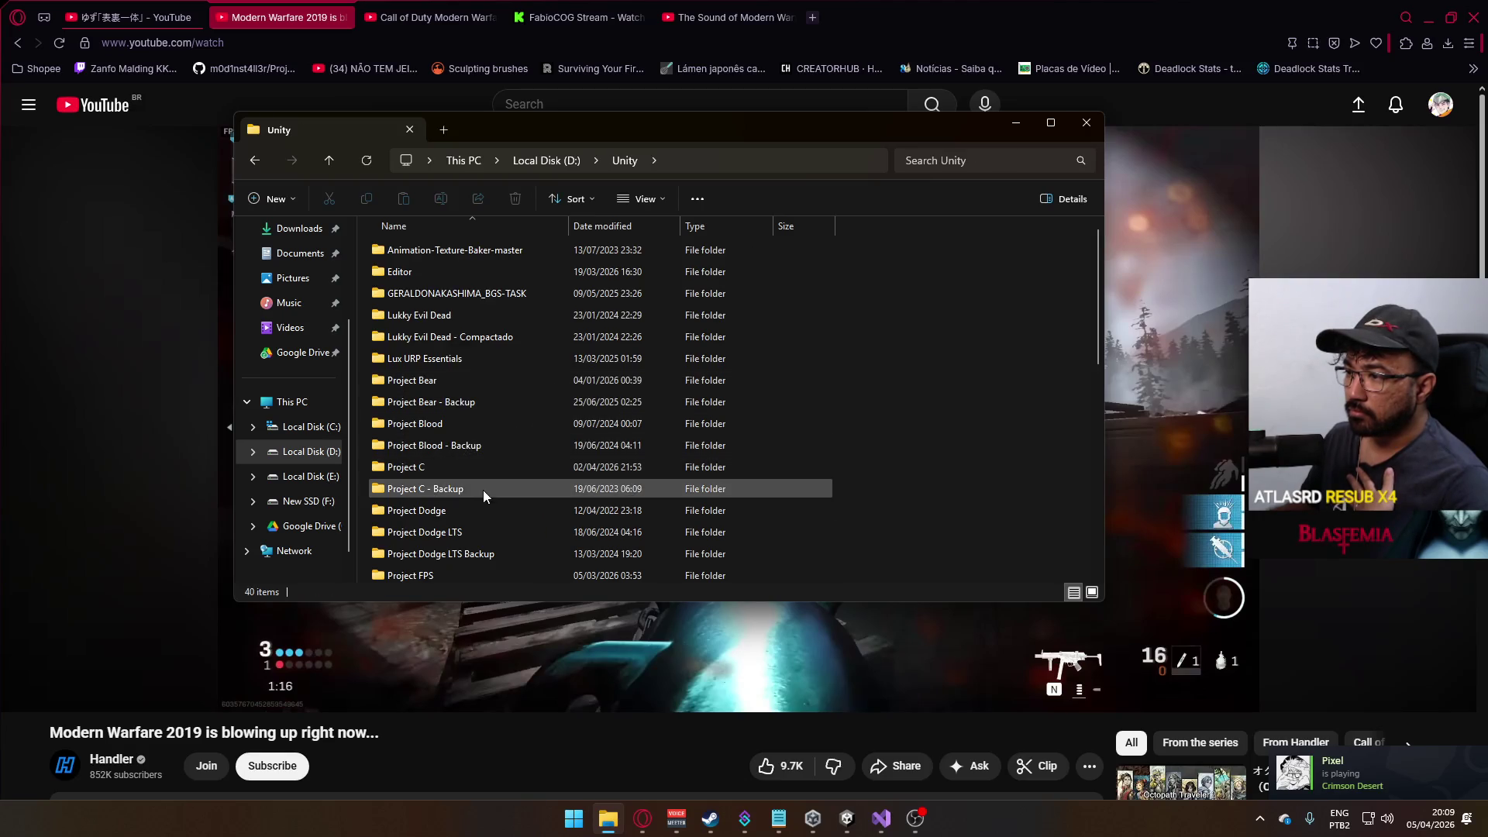
scroll(482, 489, down, 1)
double_click(468, 464)
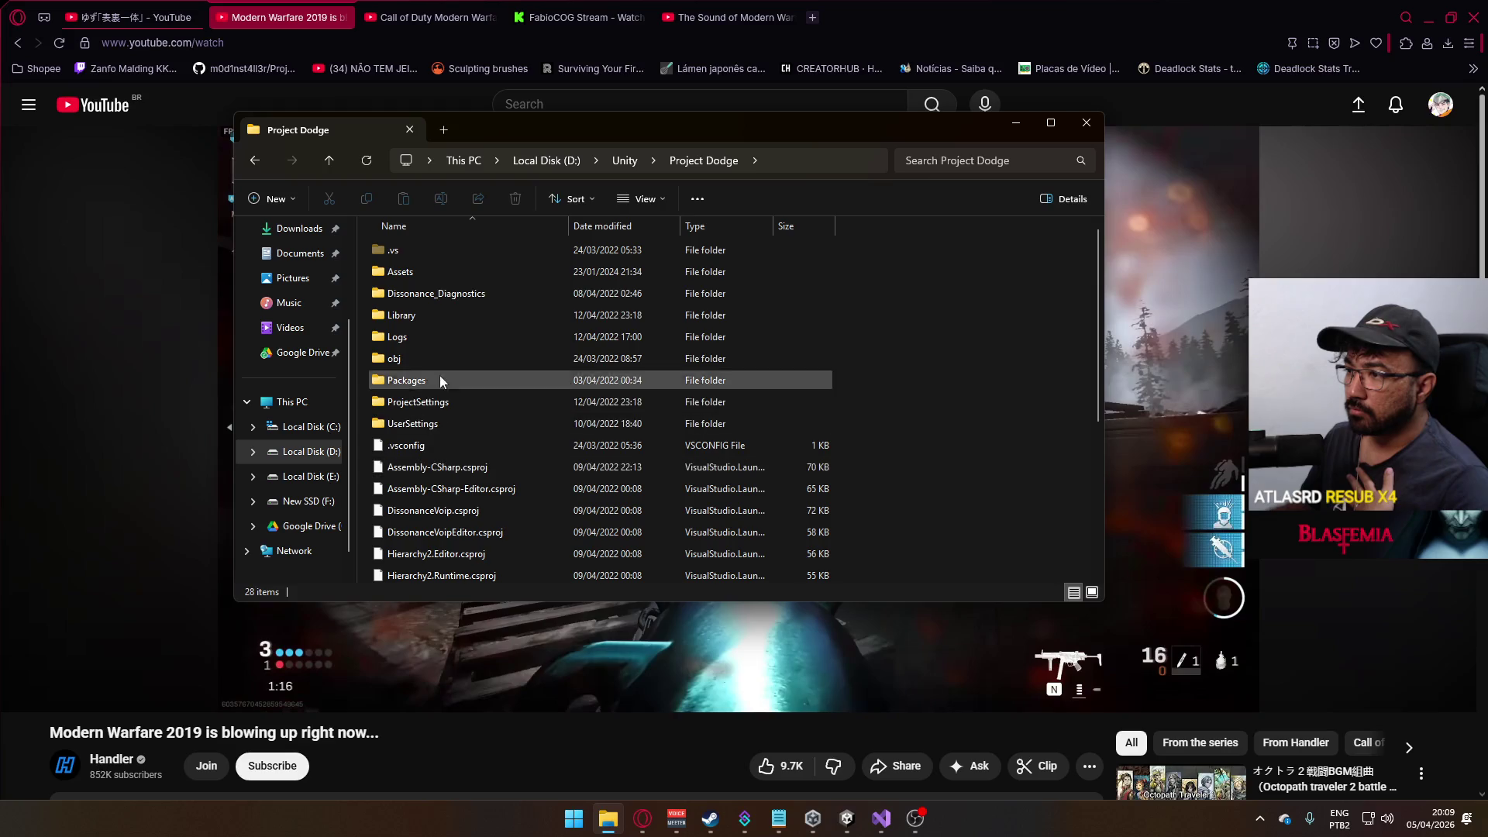
double_click(426, 265)
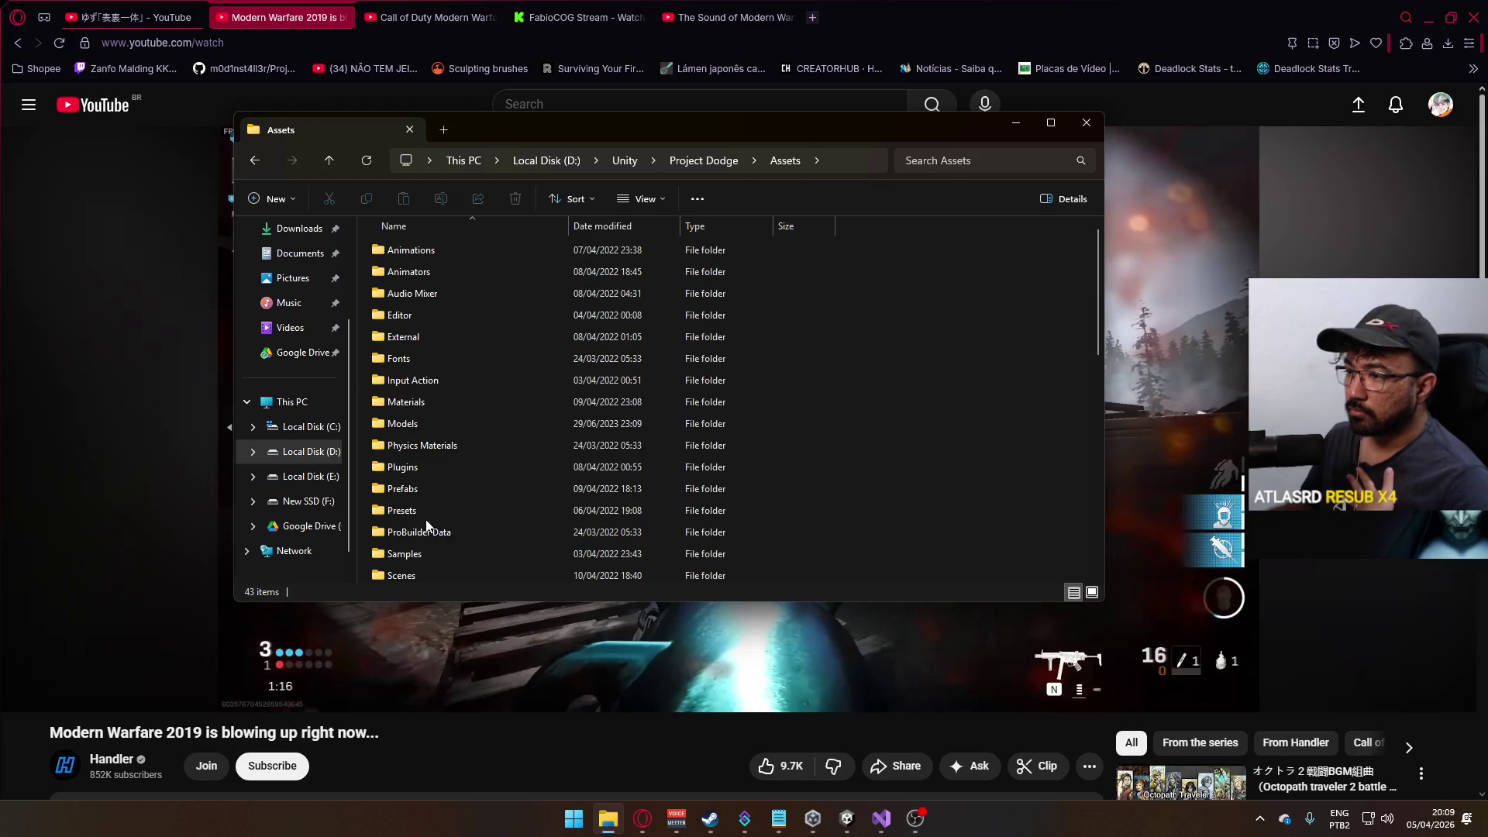
scroll(421, 482, down, 3)
double_click(420, 481)
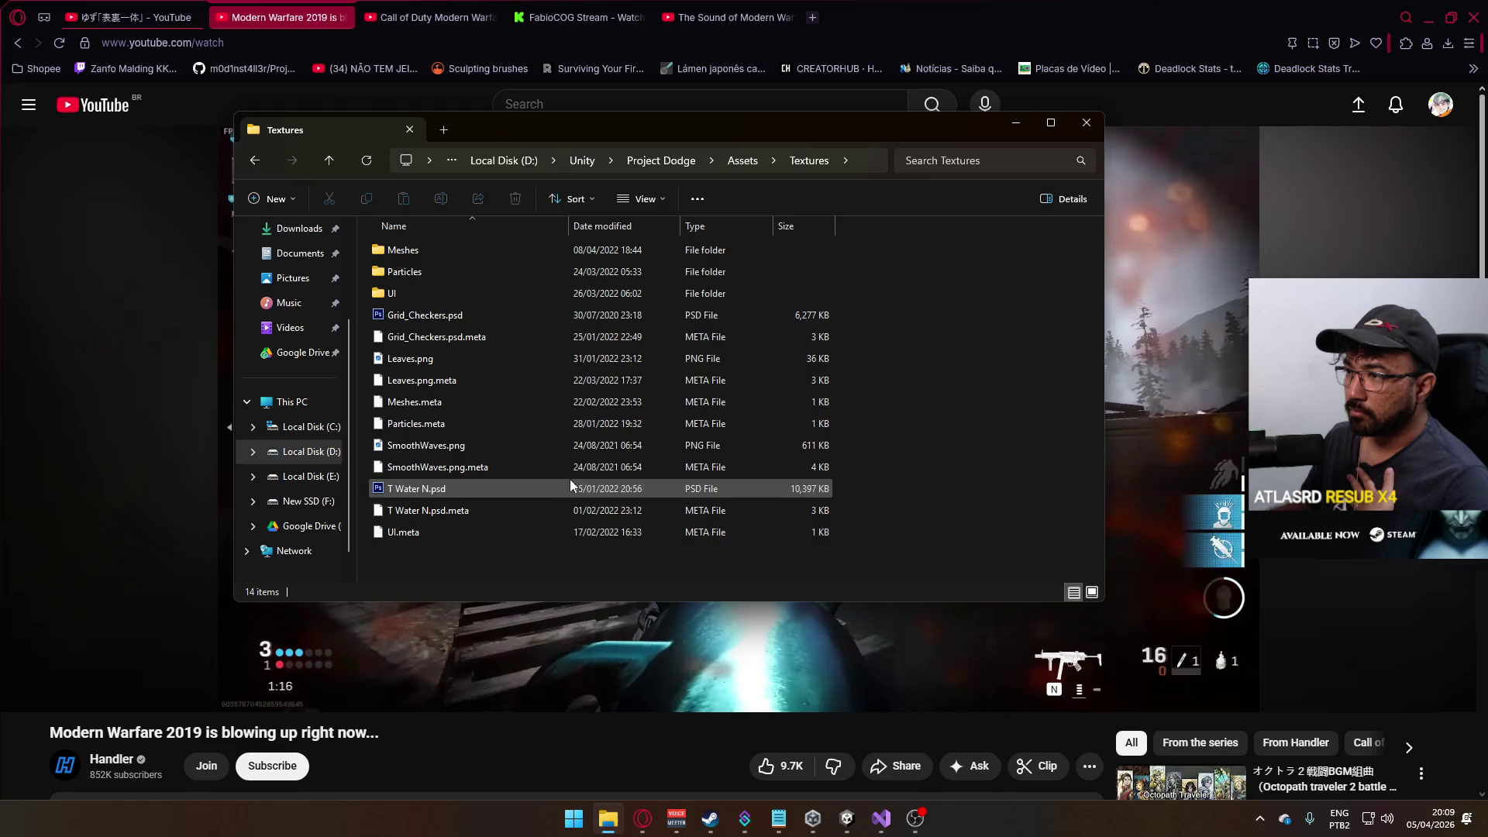
double_click(414, 293)
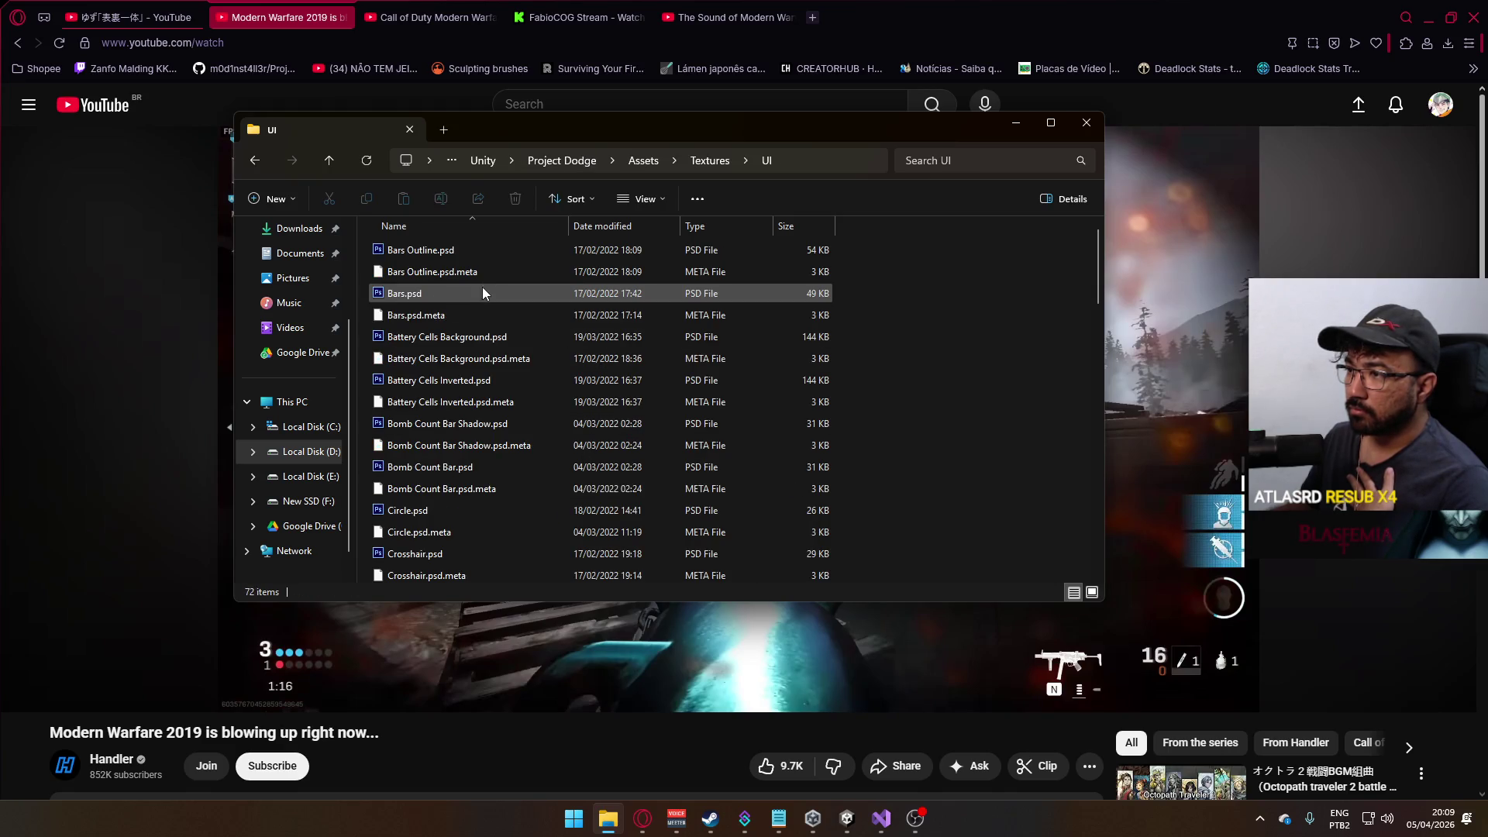
- Select Kills Icon.psd together with Kills Icon.psd.meta in the UI folder
scroll(539, 460, down, 1)
click(468, 507)
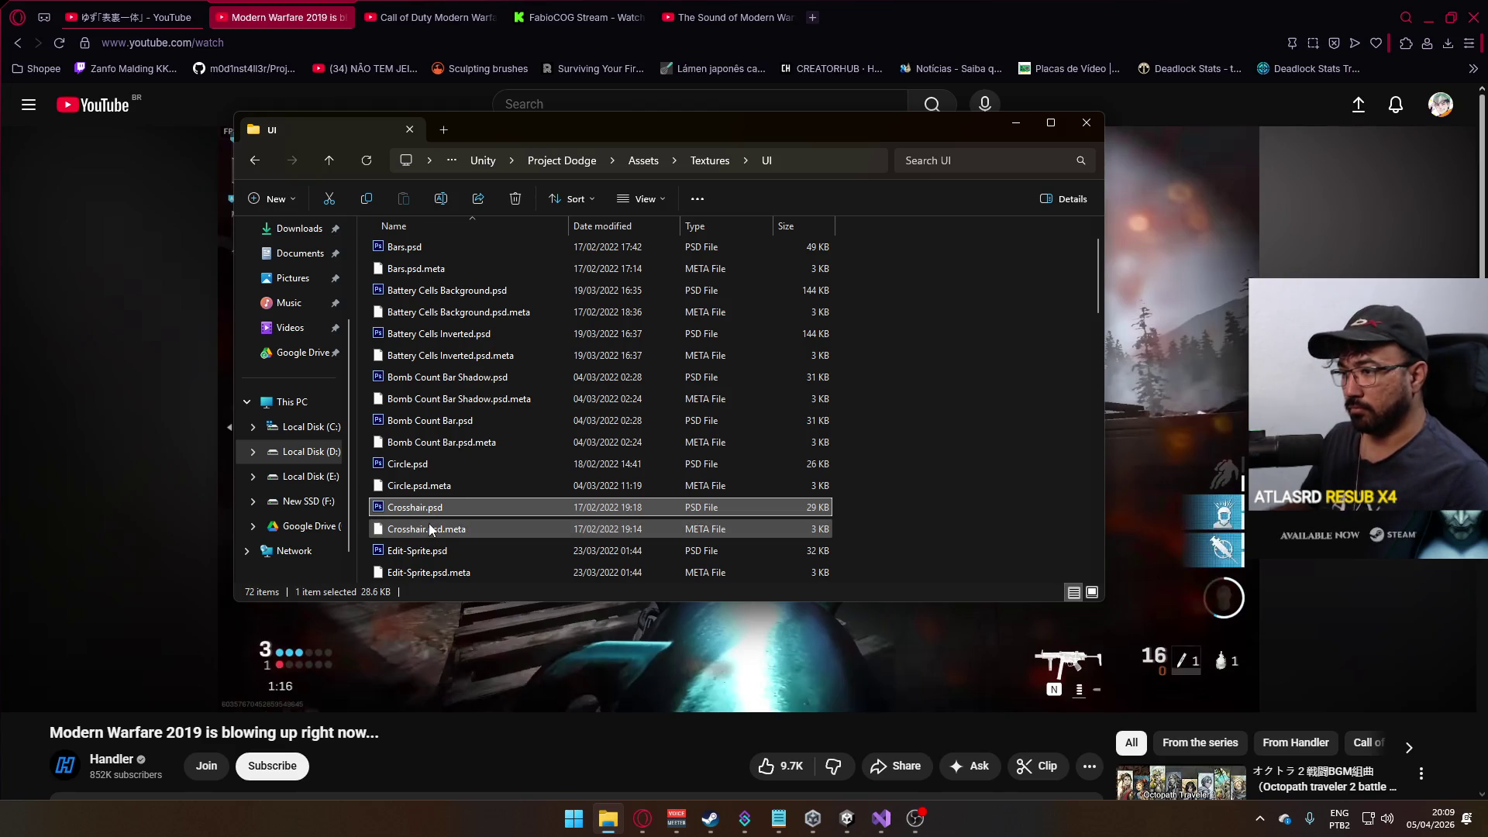
scroll(477, 468, down, 3)
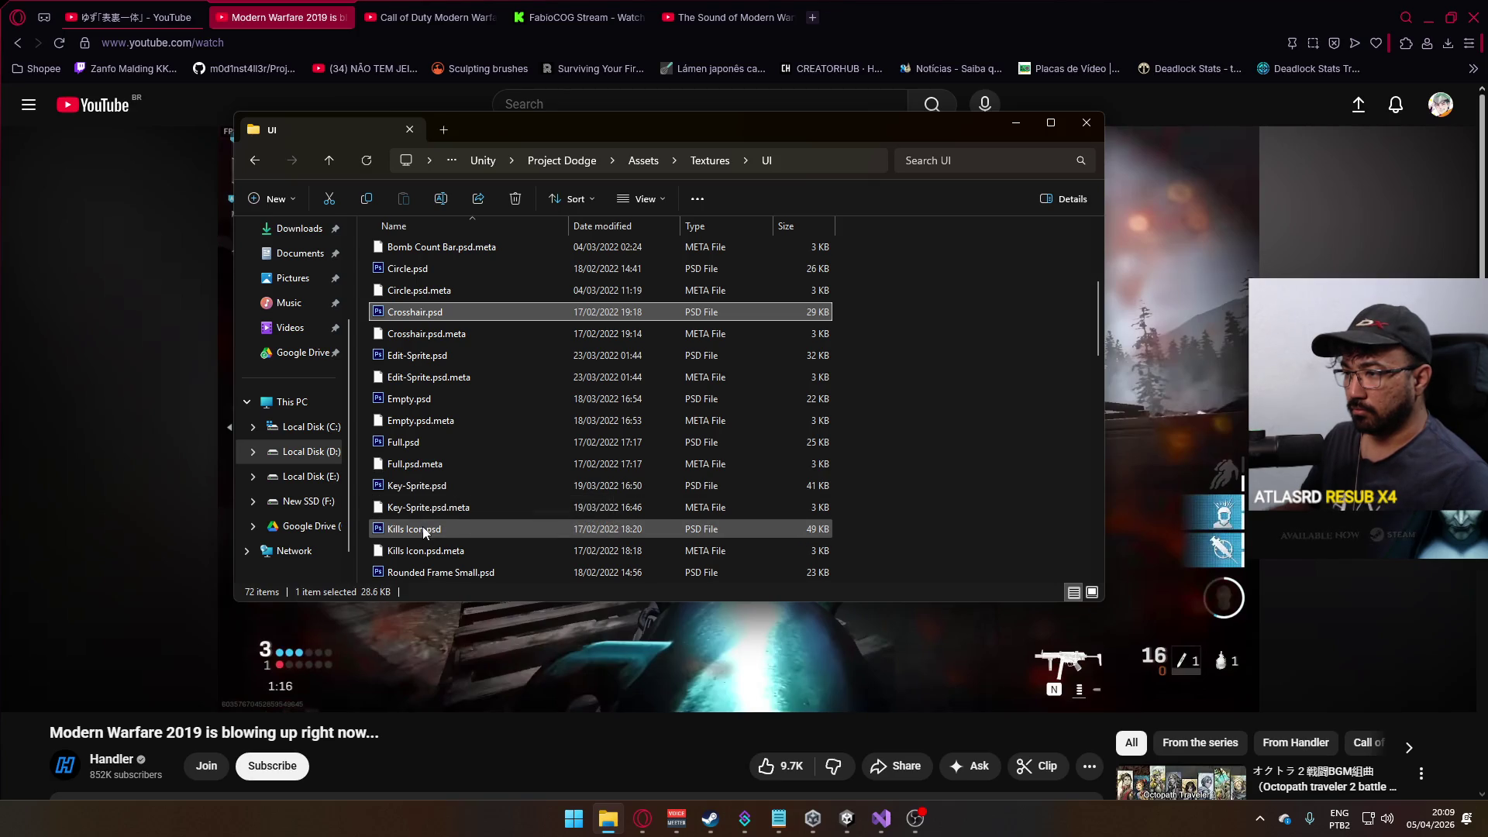
scroll(471, 508, down, 1)
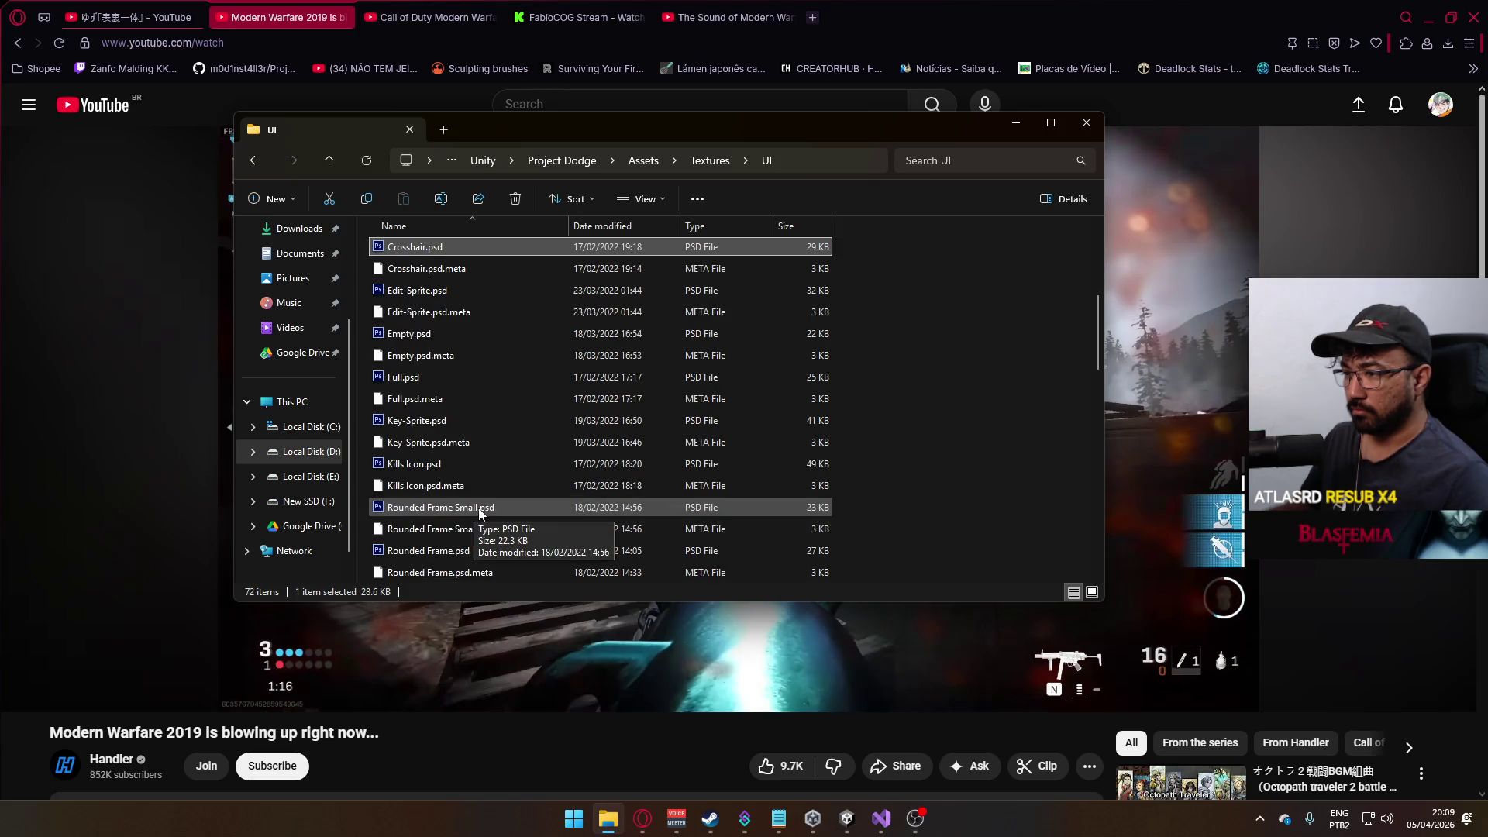
click(435, 466)
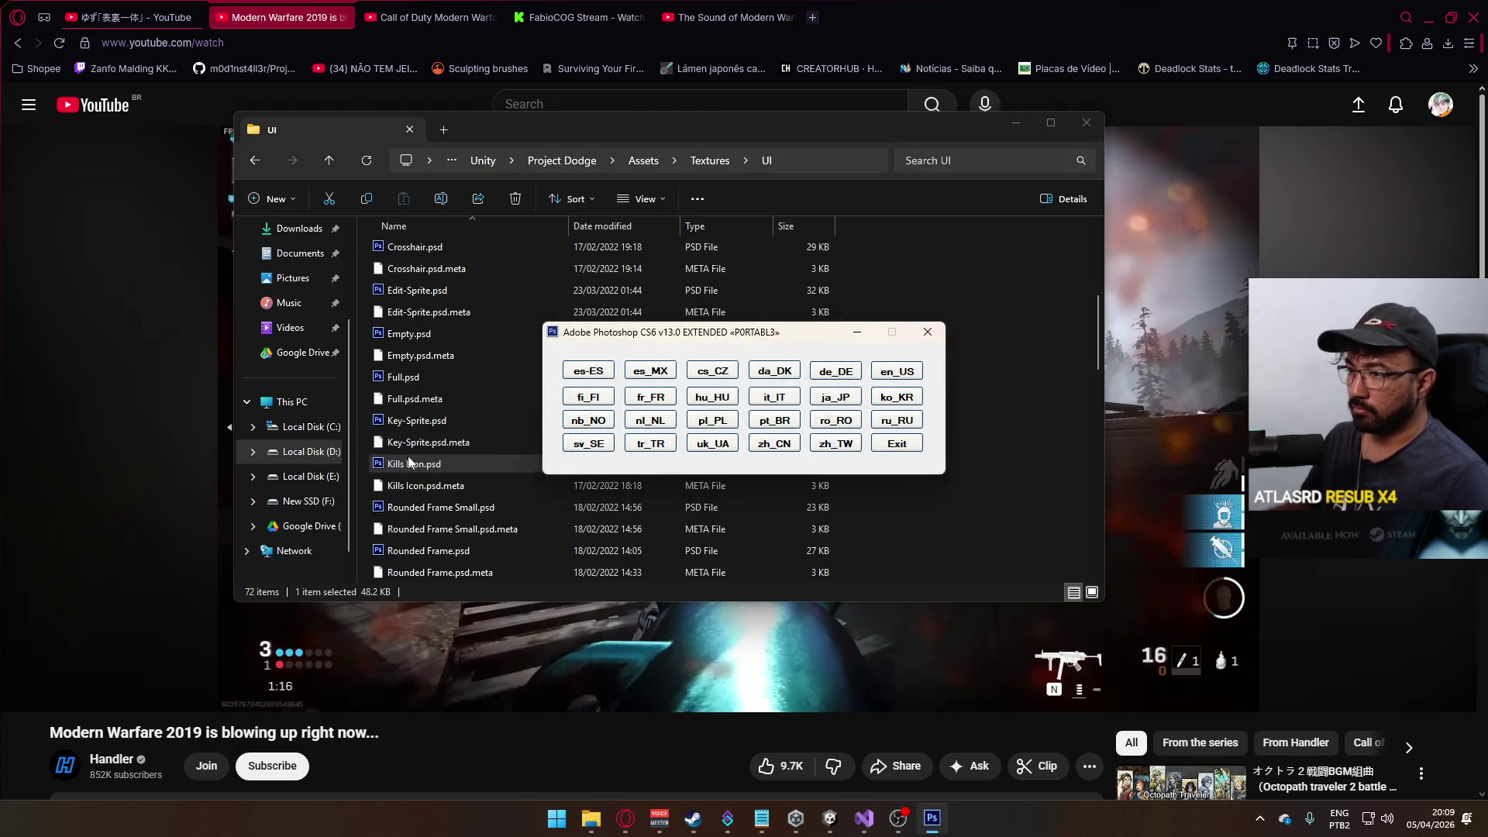
click(922, 339)
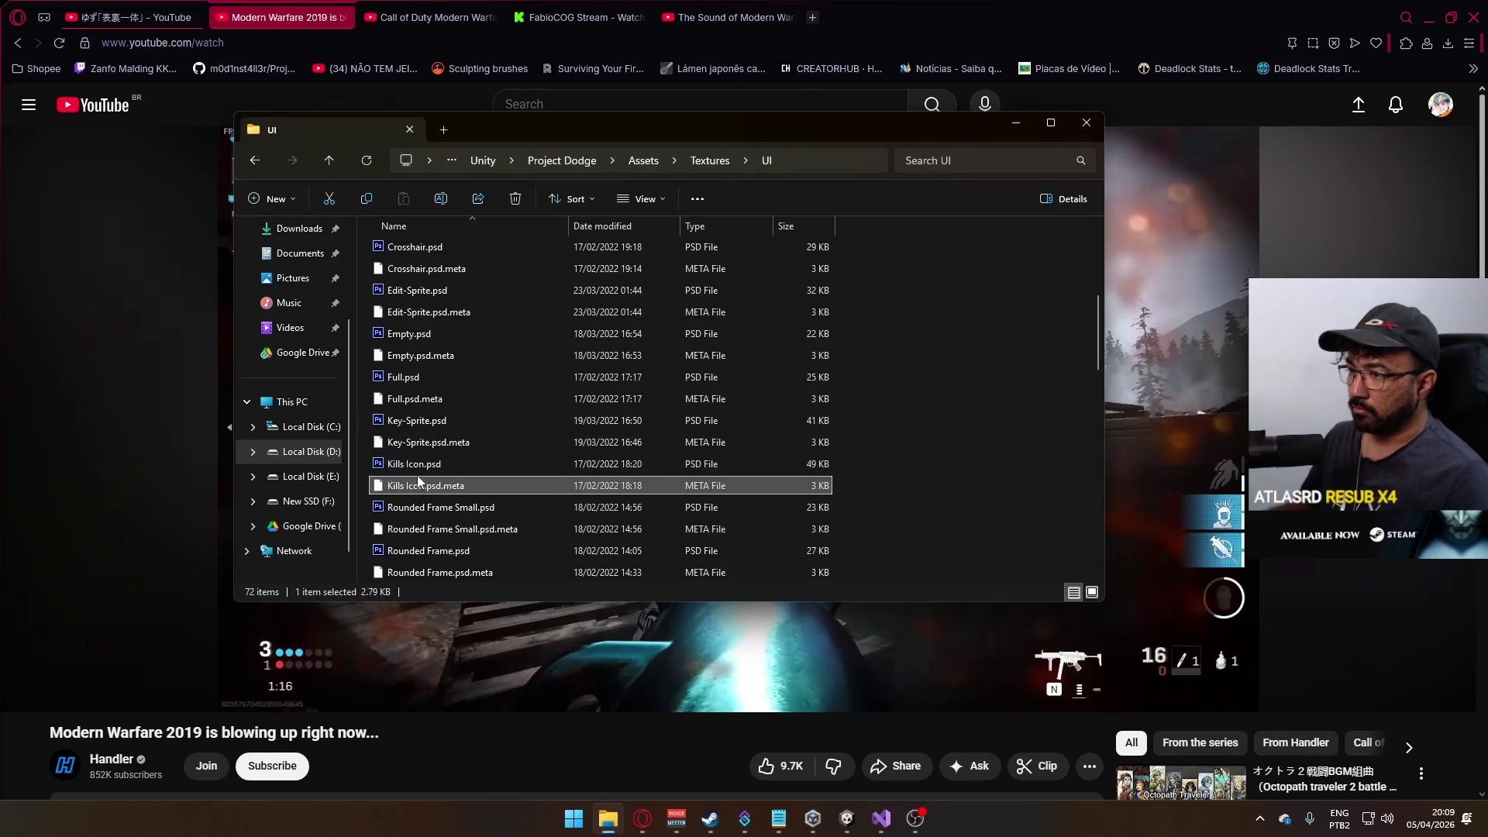
shift+click(417, 478)
- From Unity, reveal the project's Textures folder on disk and briefly open Kills Icon.psd
click(844, 816)
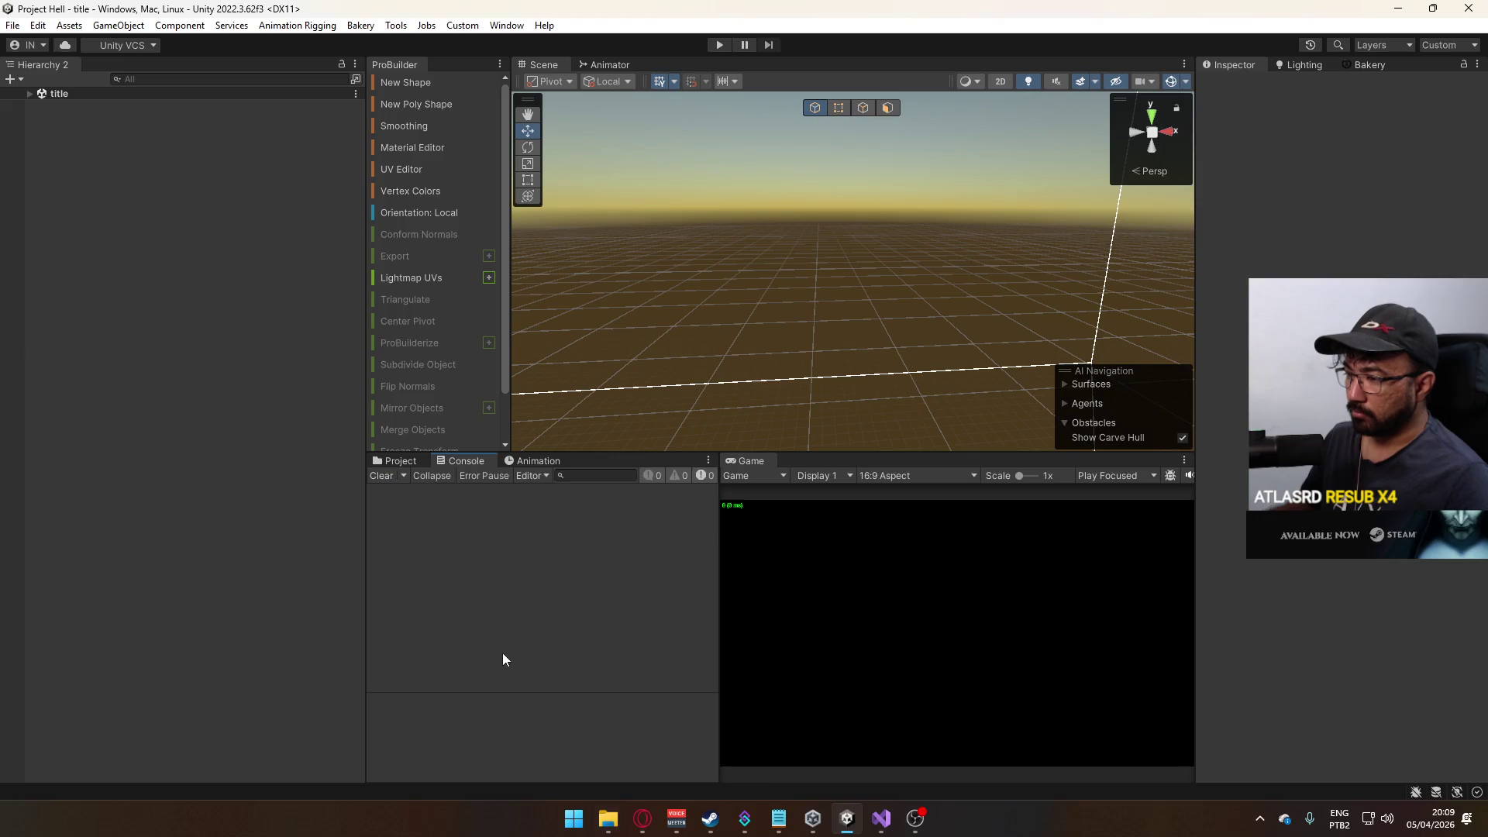
click(394, 463)
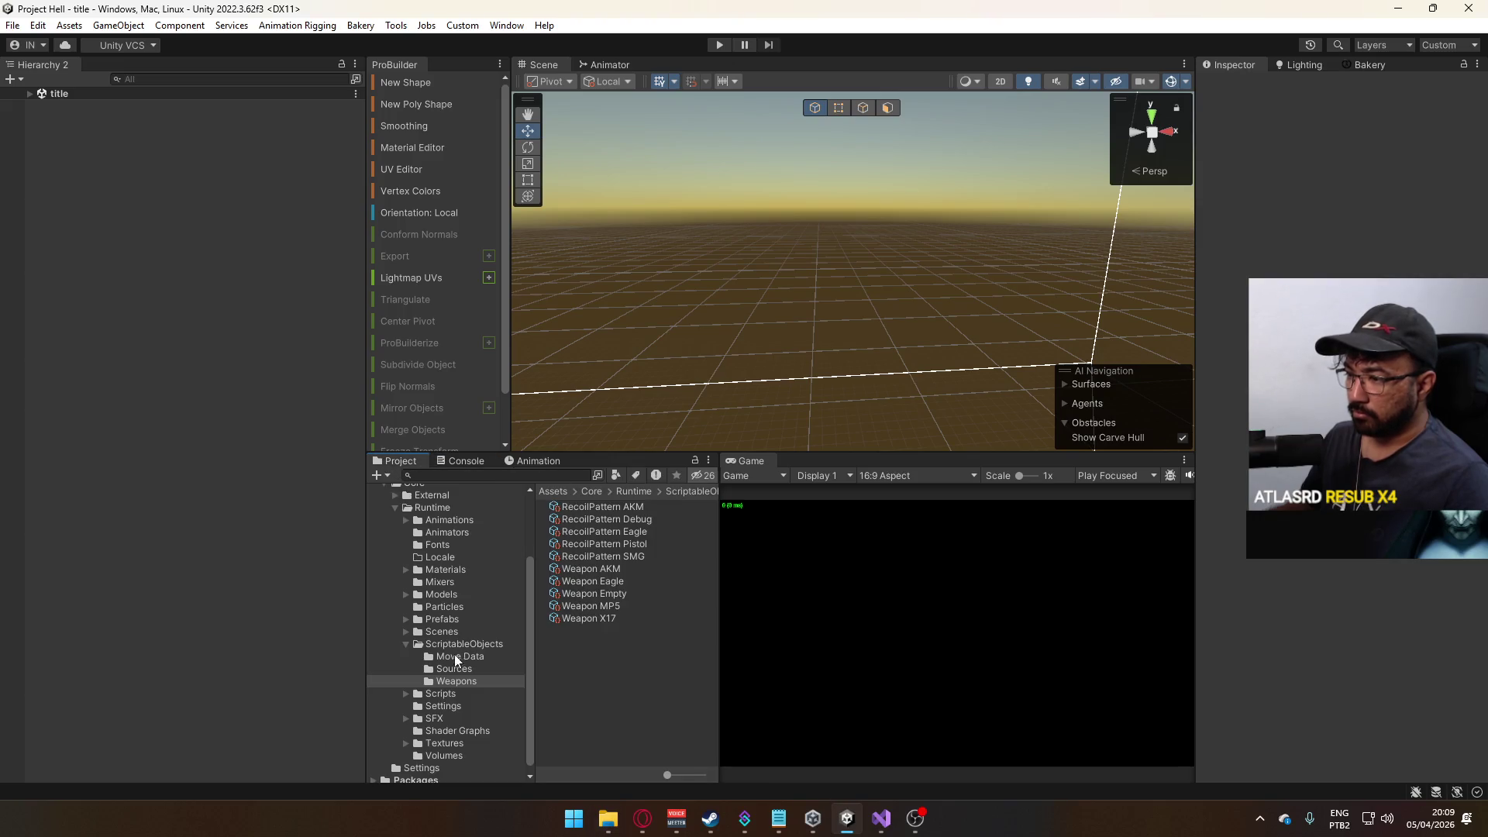
click(448, 742)
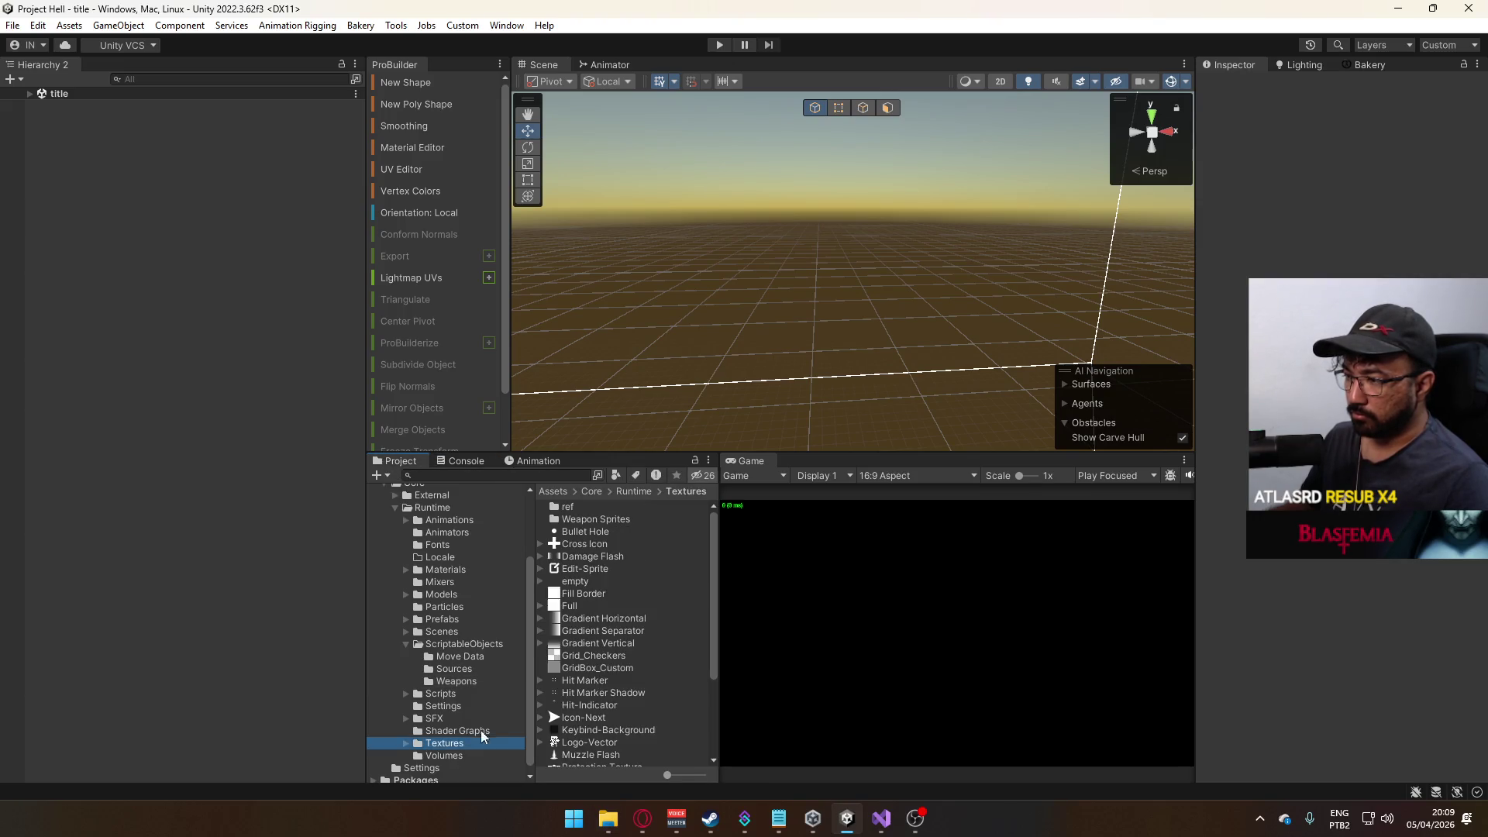
right_click(602, 634)
click(771, 186)
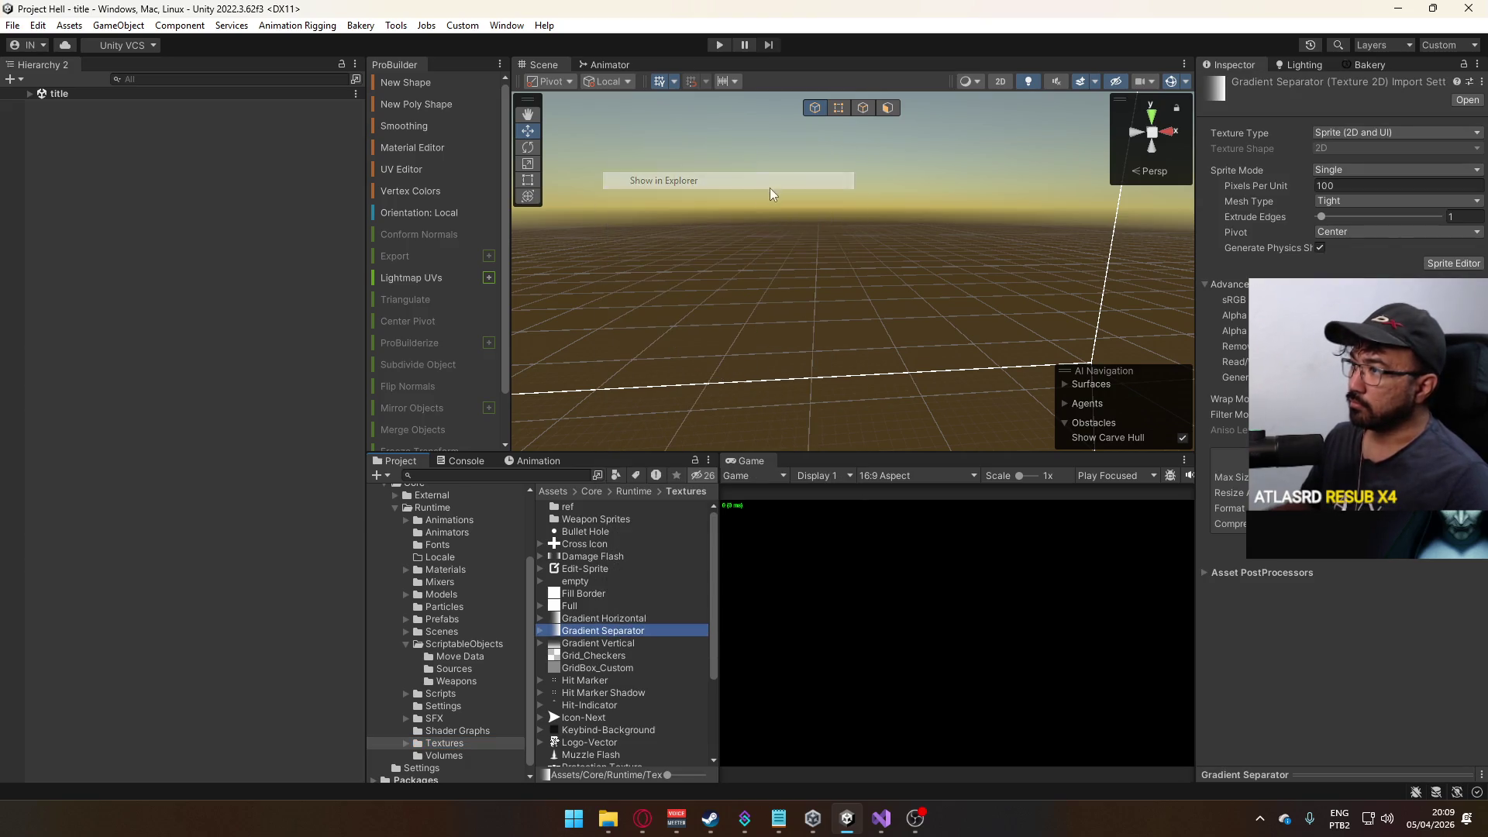
scroll(537, 481, down, 10)
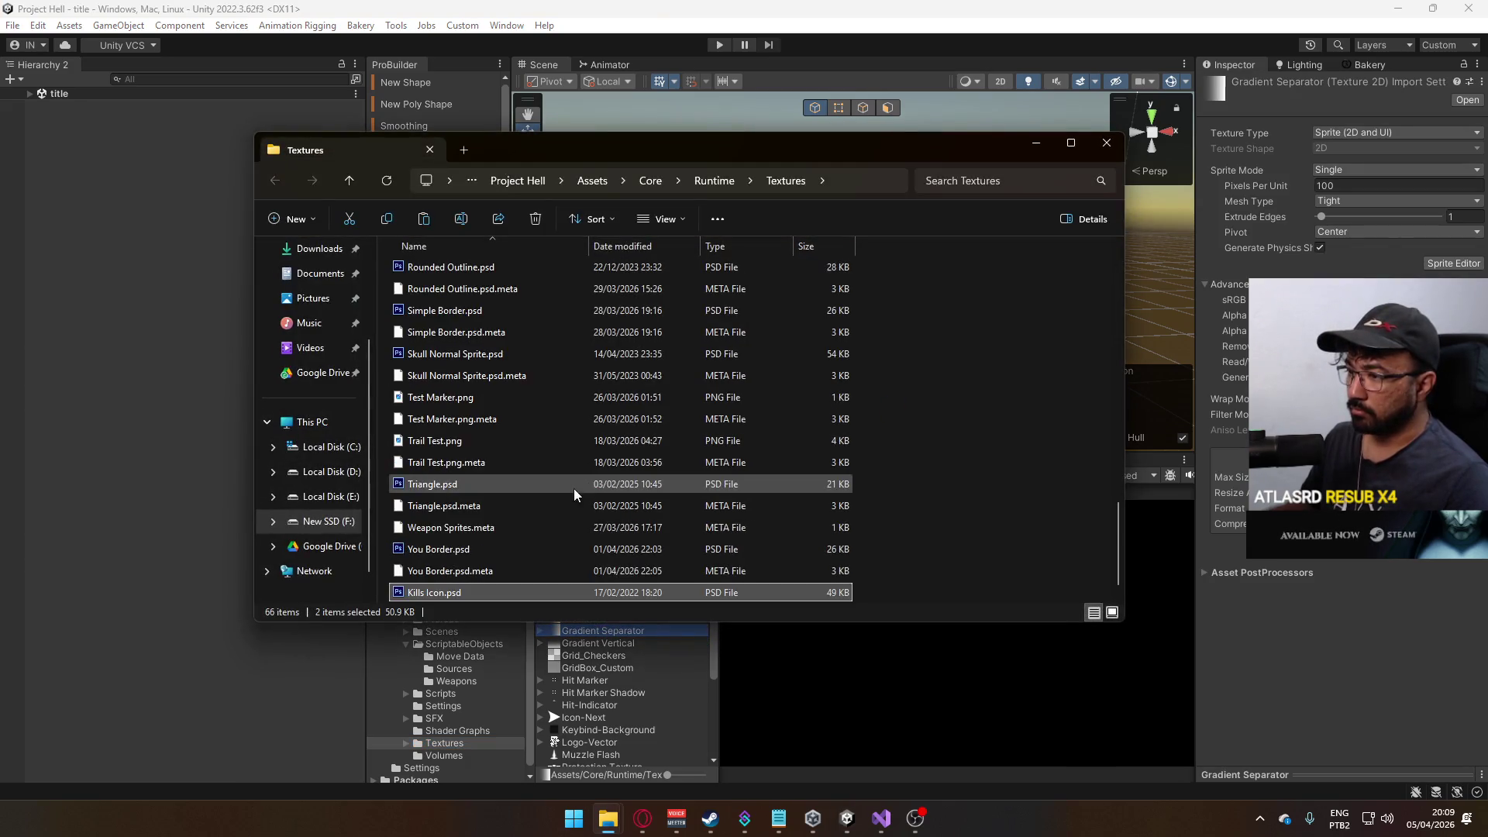
double_click(477, 592)
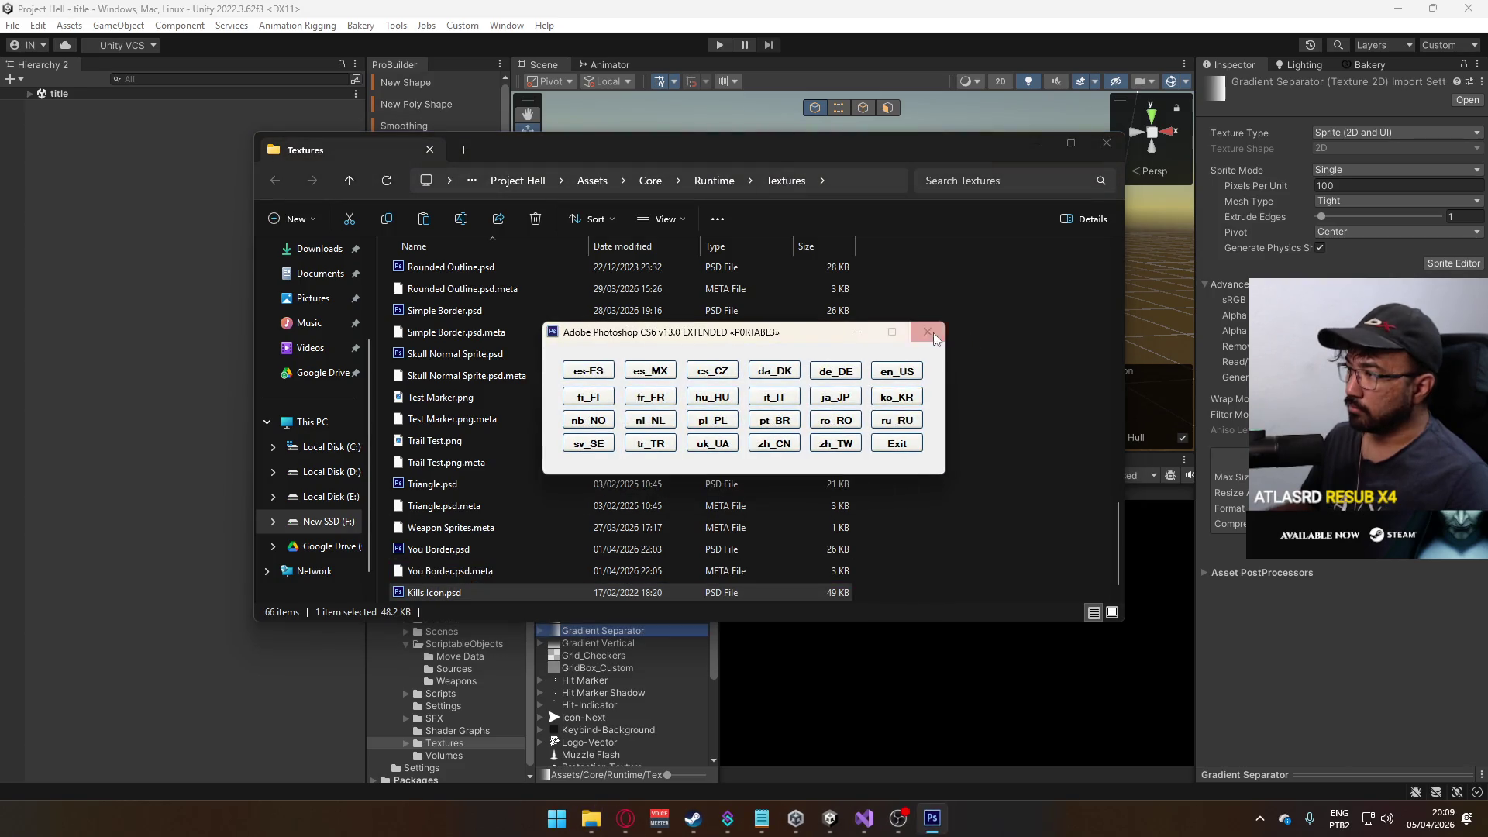
click(927, 333)
click(1105, 142)
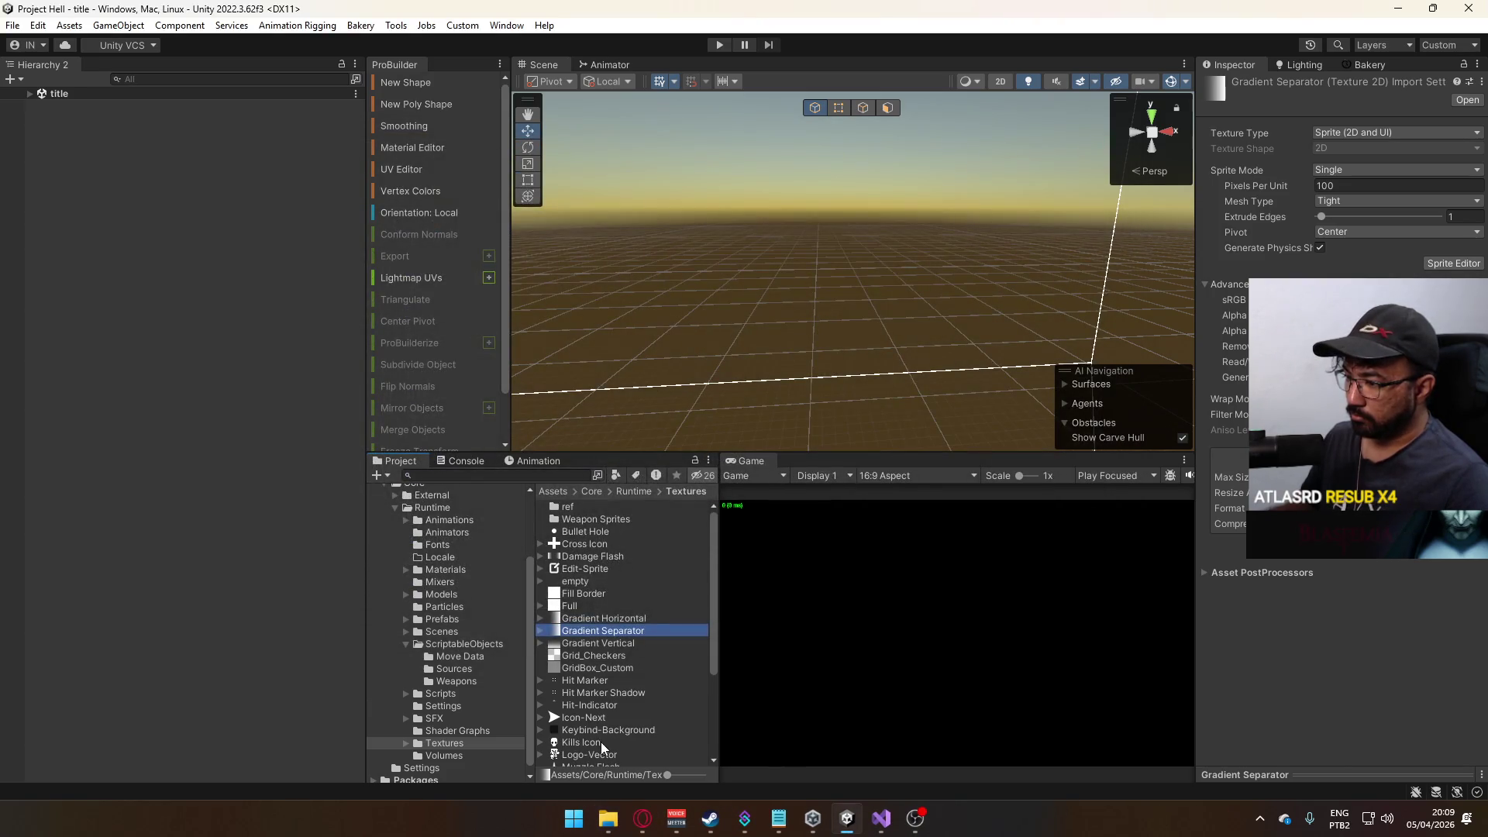
- Pick sprite-kills.psd in Project Dodge's UI folder to copy
click(581, 742)
key(alt+Tab)
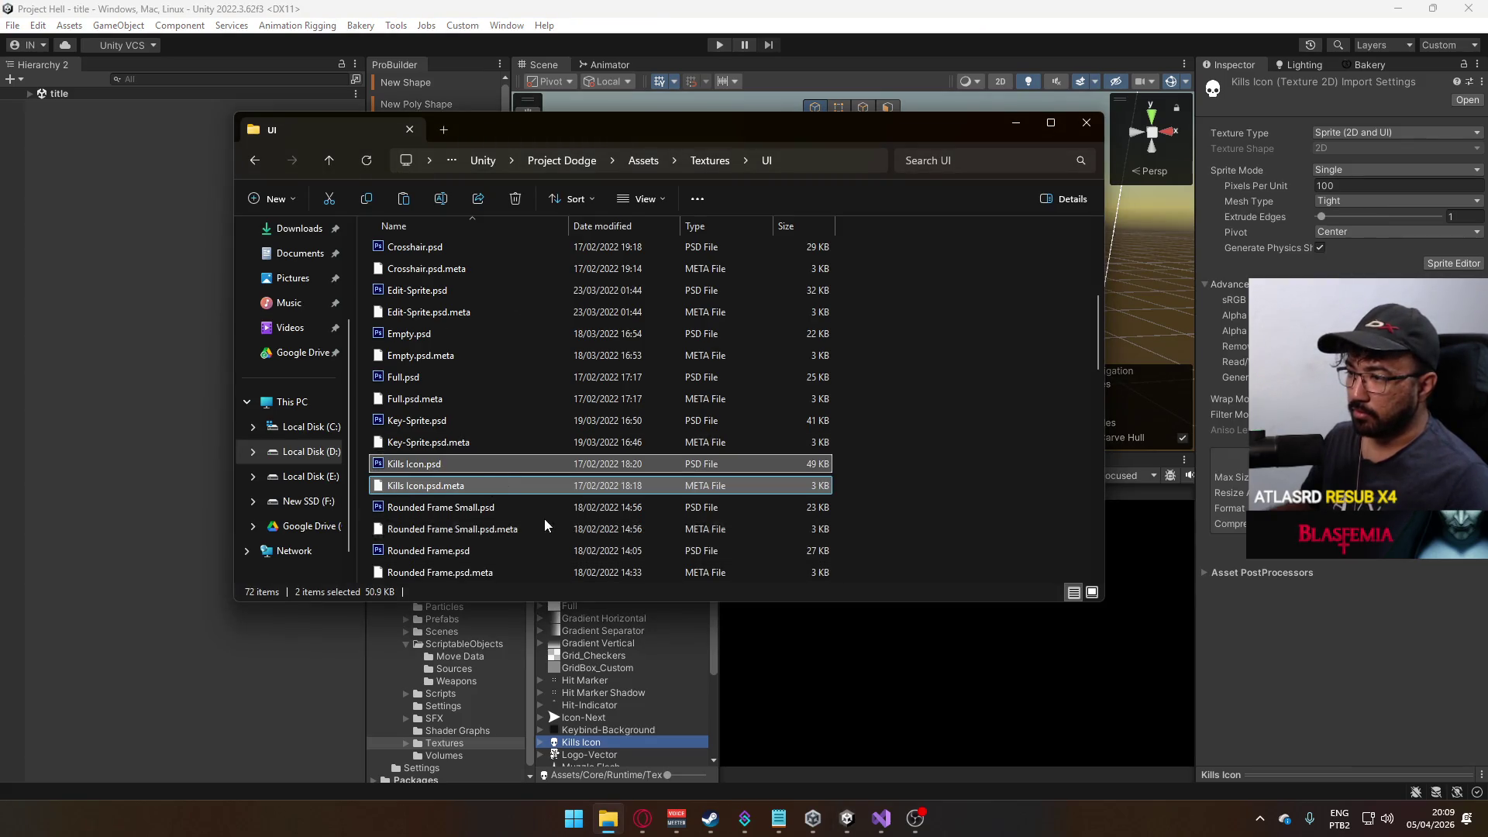
scroll(546, 518, down, 4)
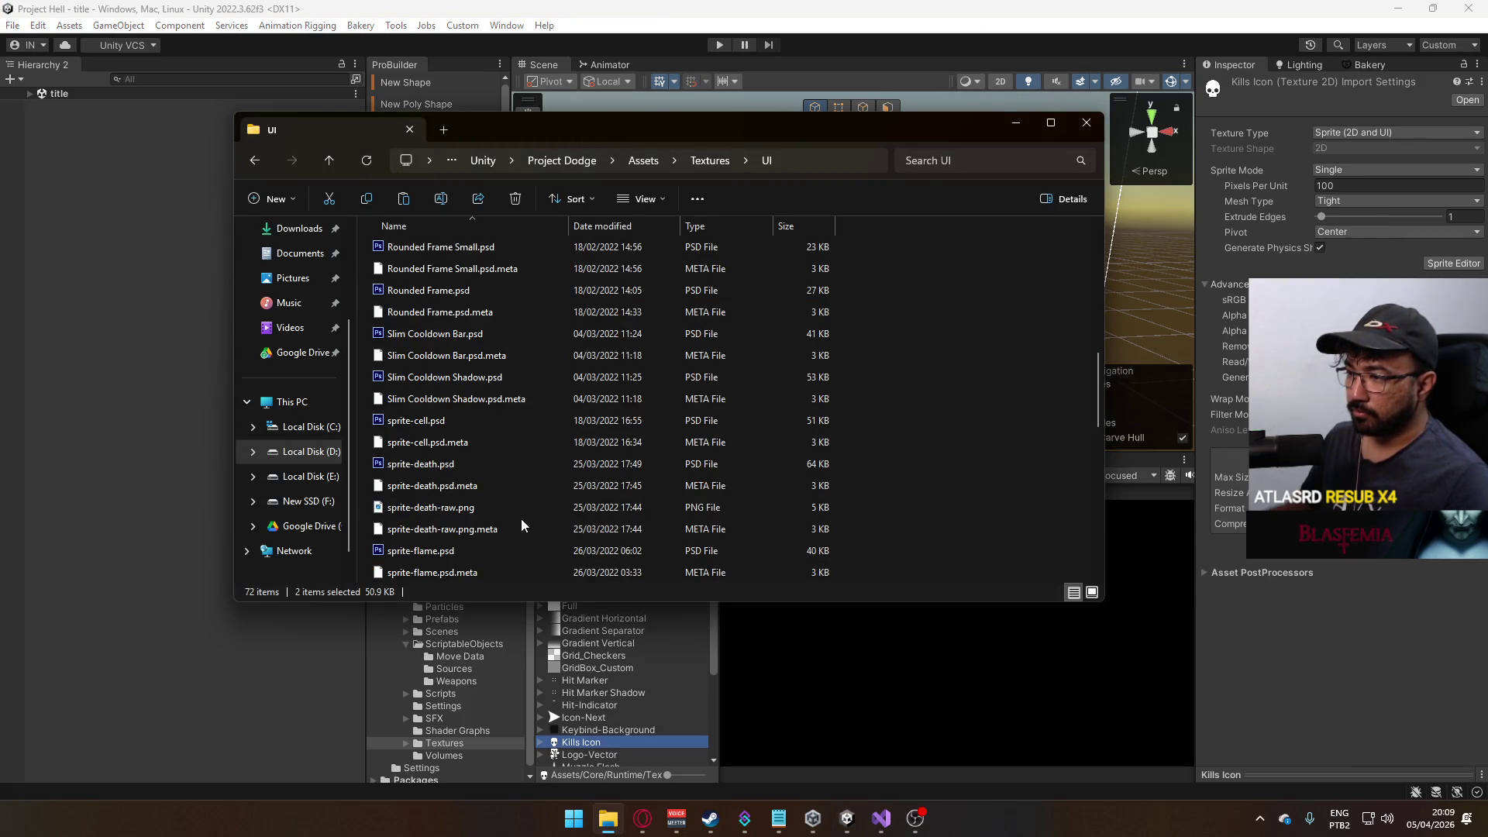
scroll(521, 524, down, 1)
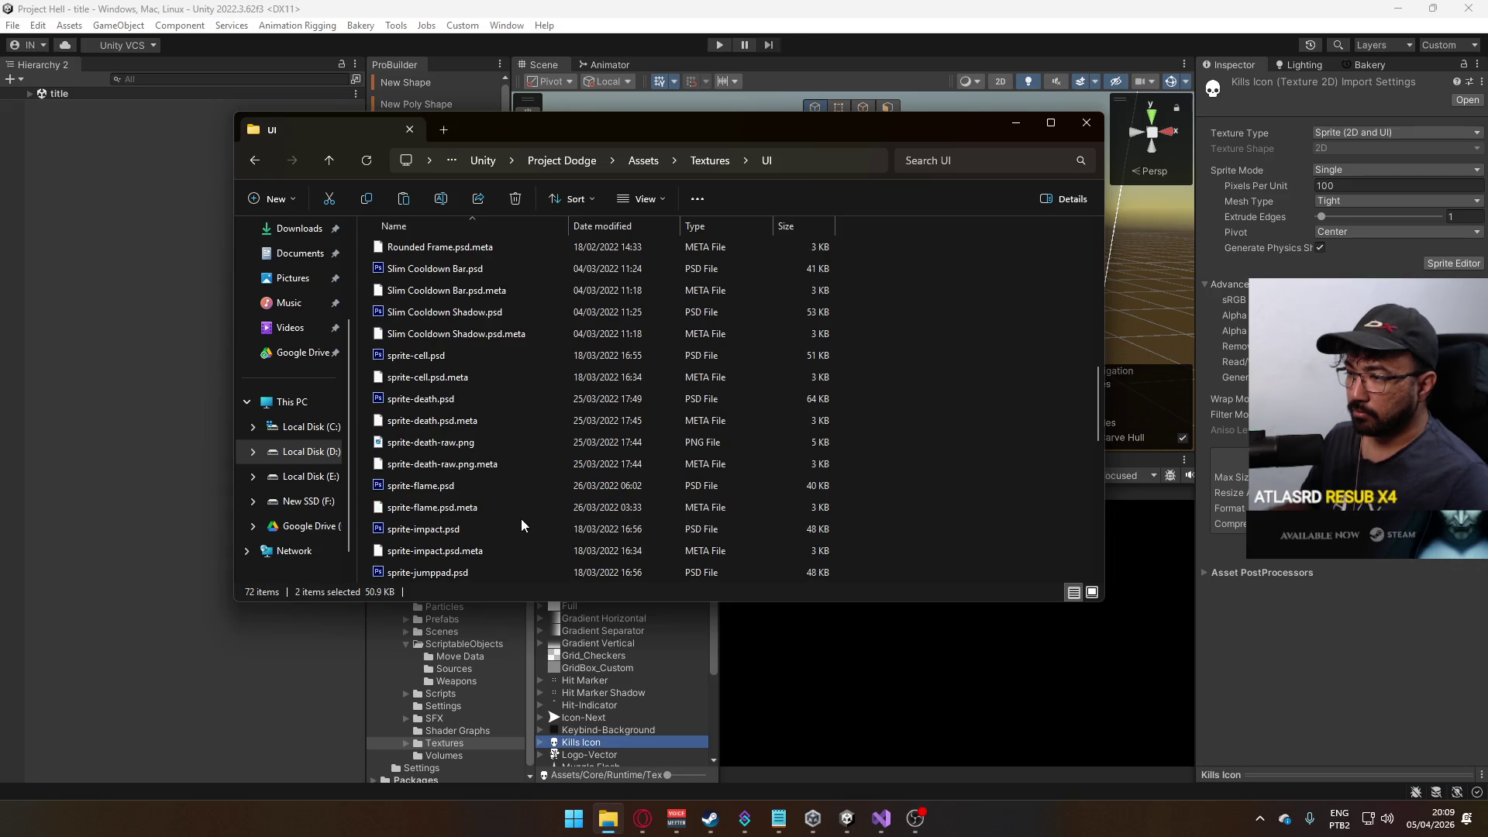
scroll(521, 525, down, 2)
scroll(521, 518, down, 1)
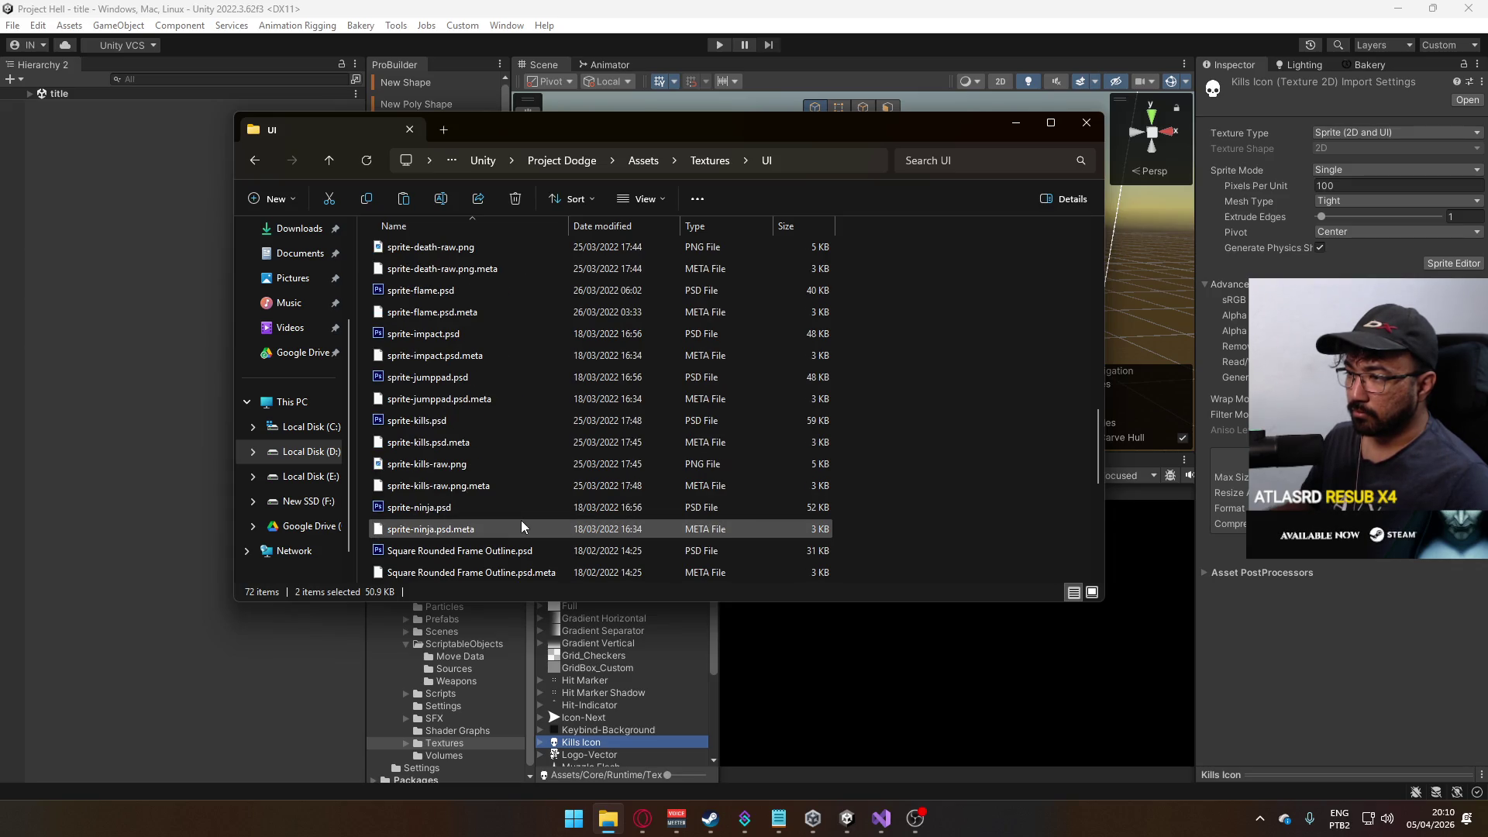
click(458, 421)
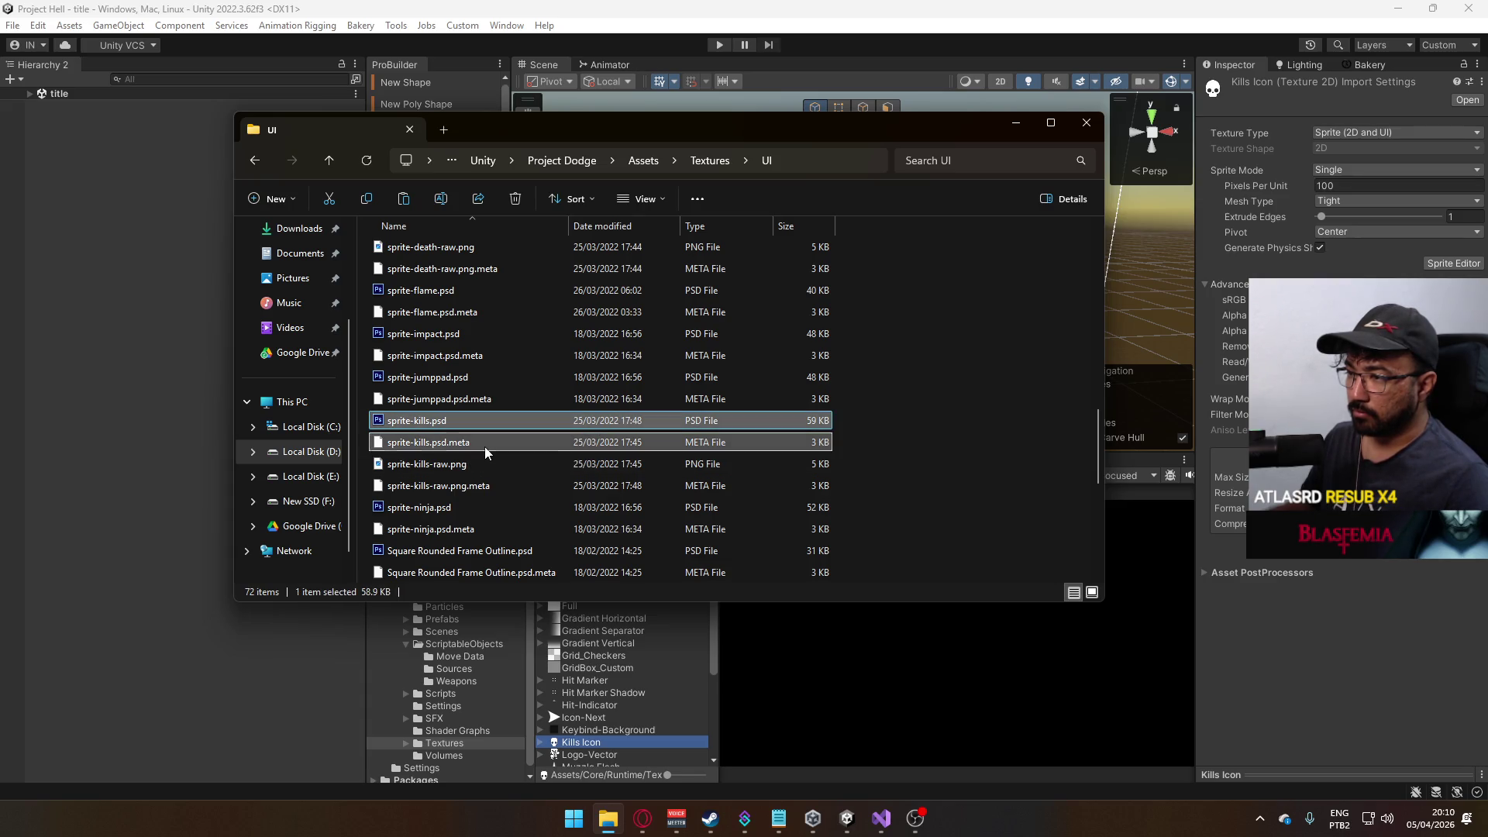
- Delete Kills Icon.psd and its .meta file from Project Hell's Textures folder
right_click(617, 690)
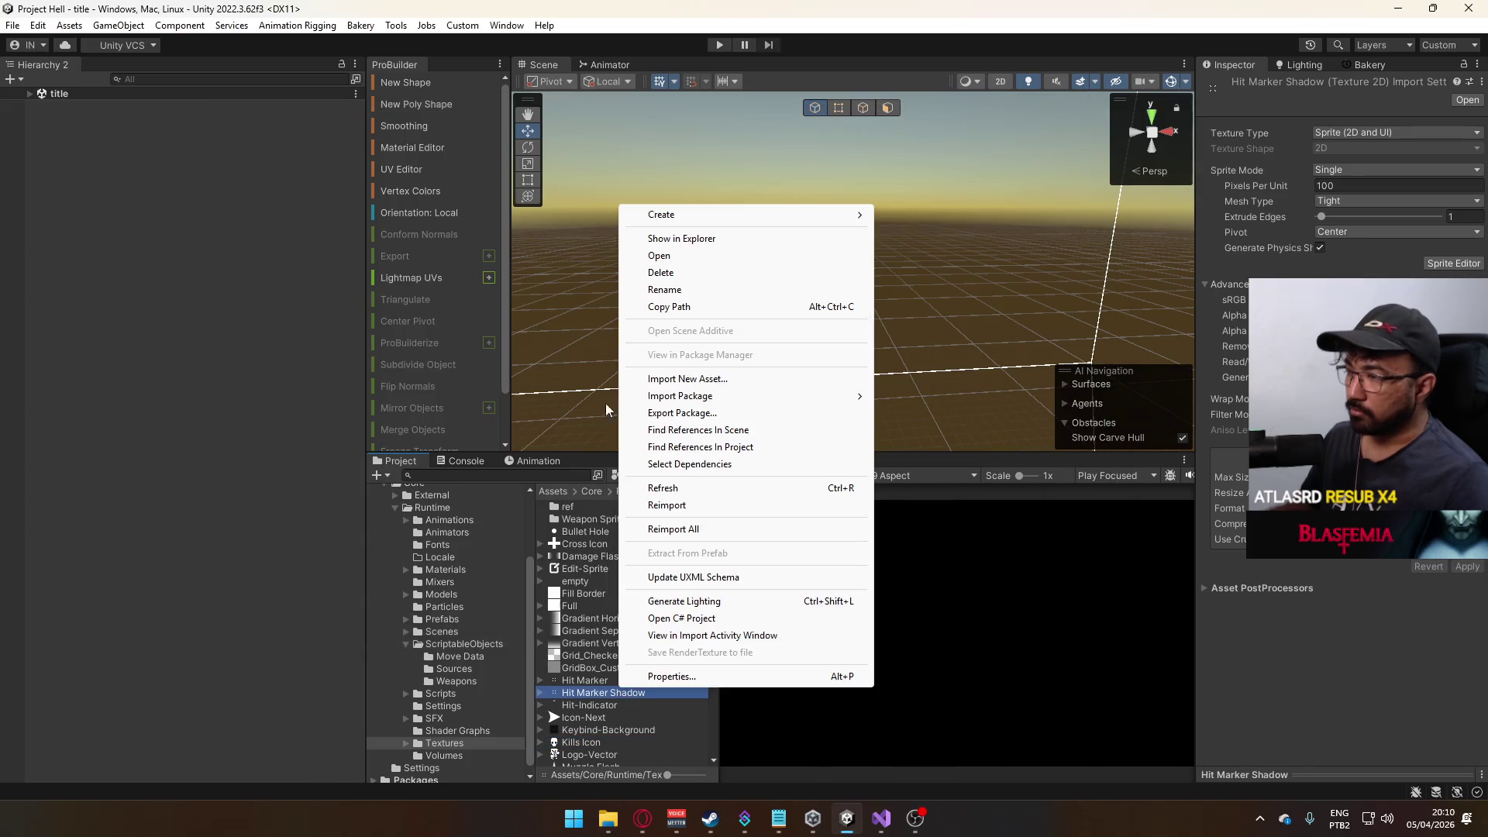
click(682, 238)
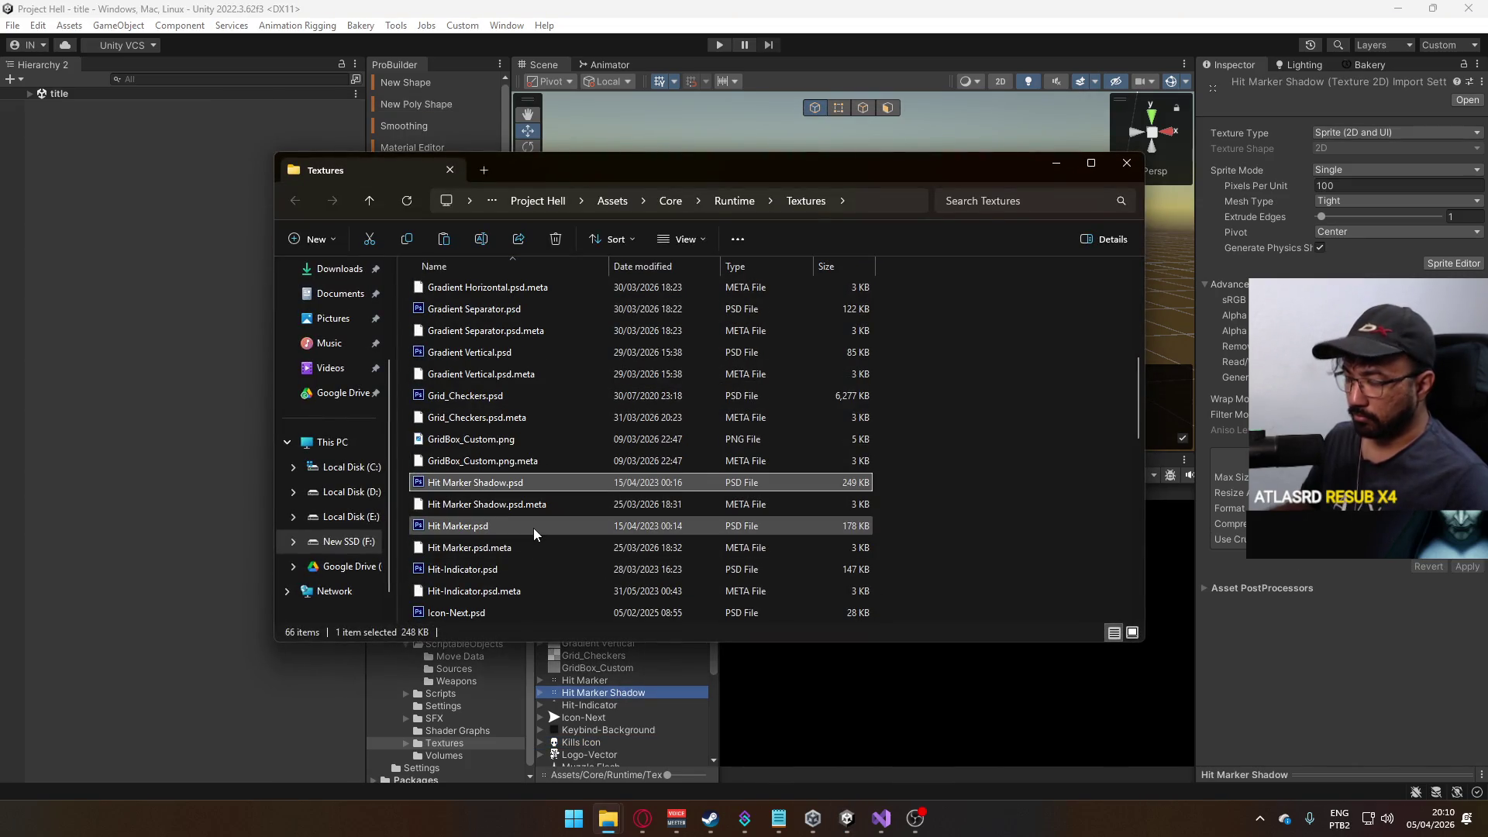
text(kills)
shift+click(518, 355)
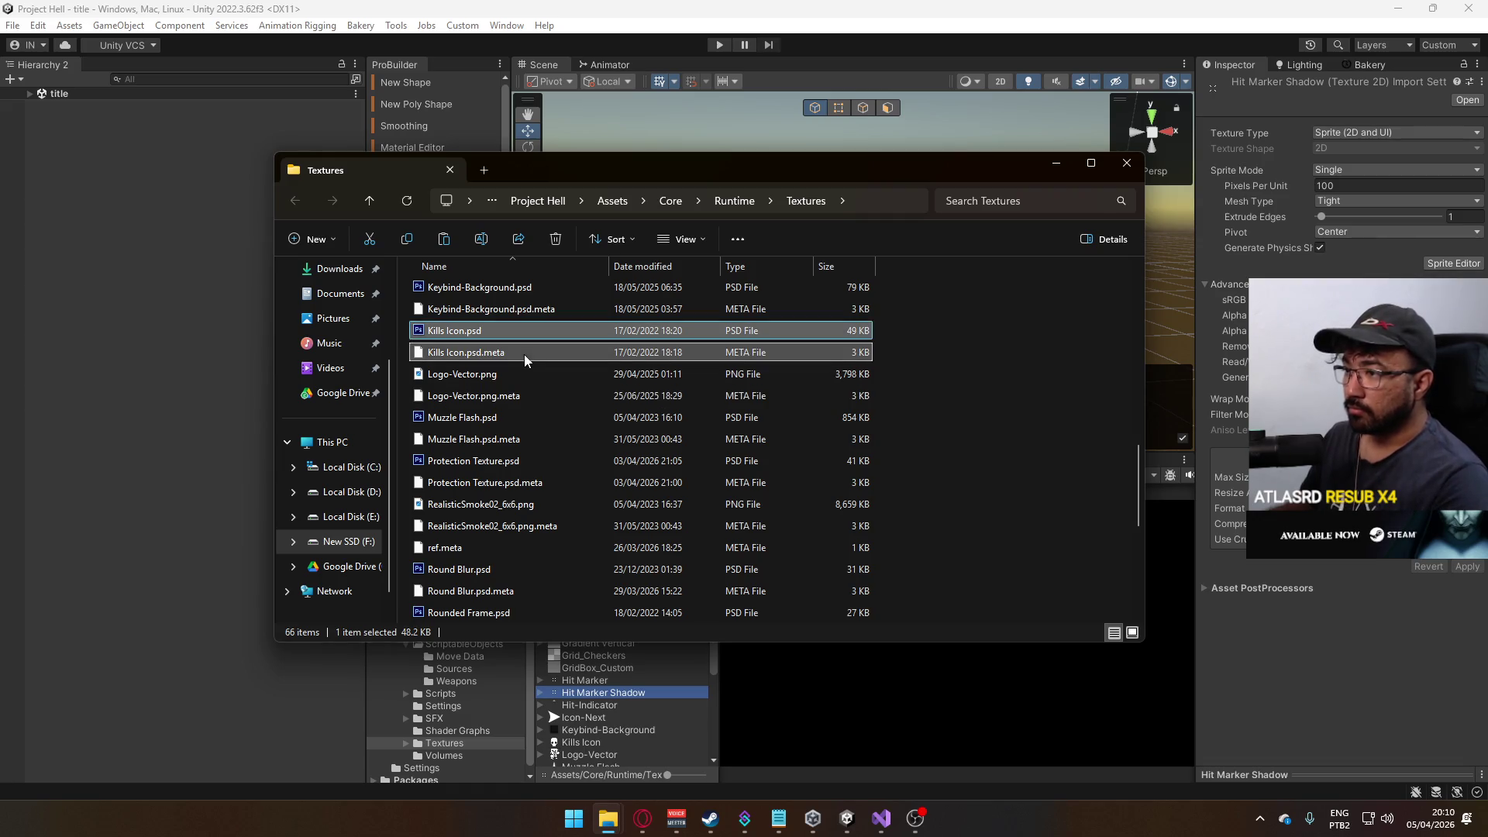
key(Delete)
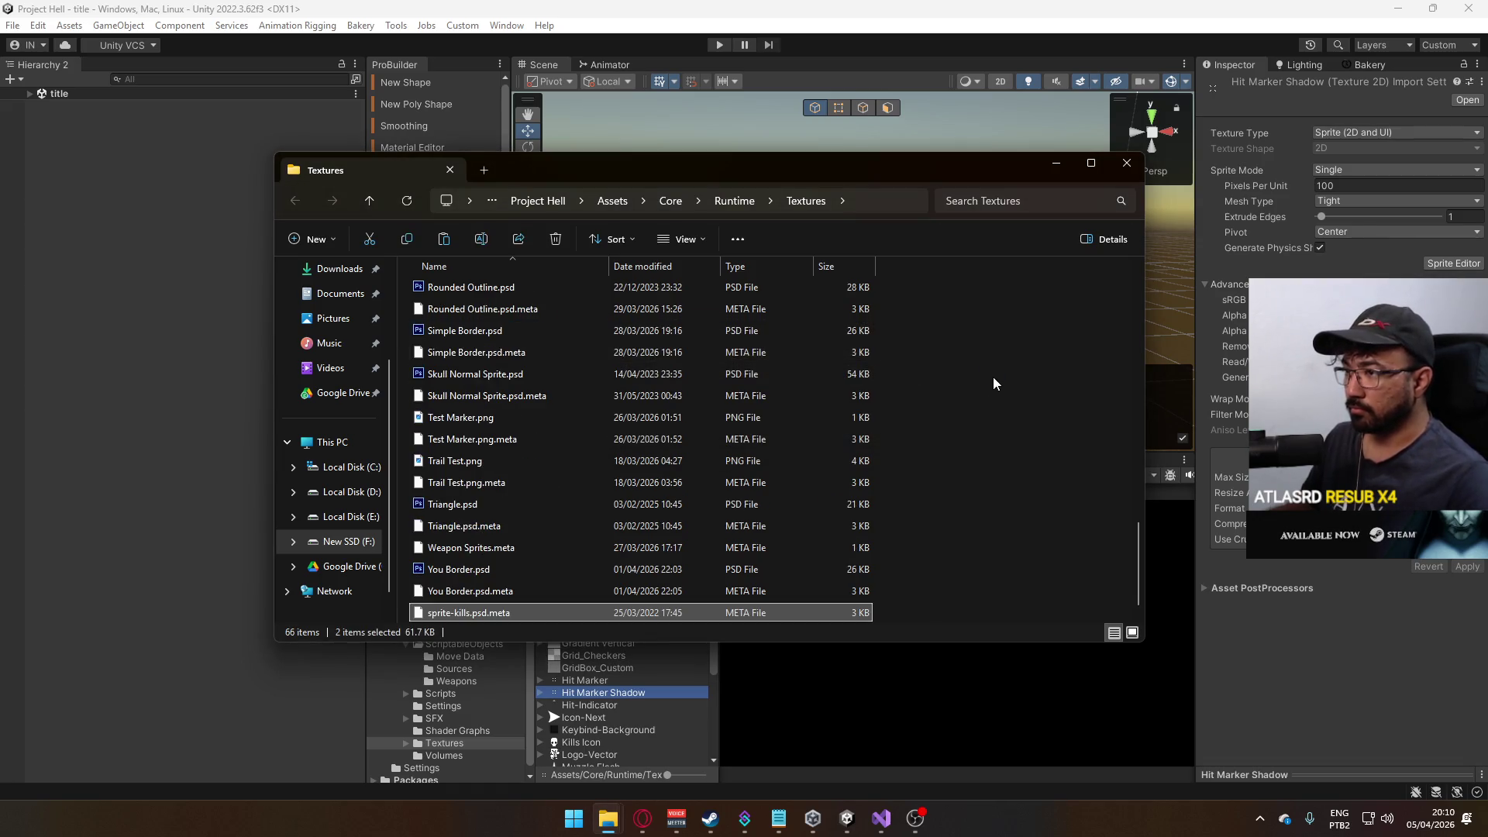
key(alt+F4)
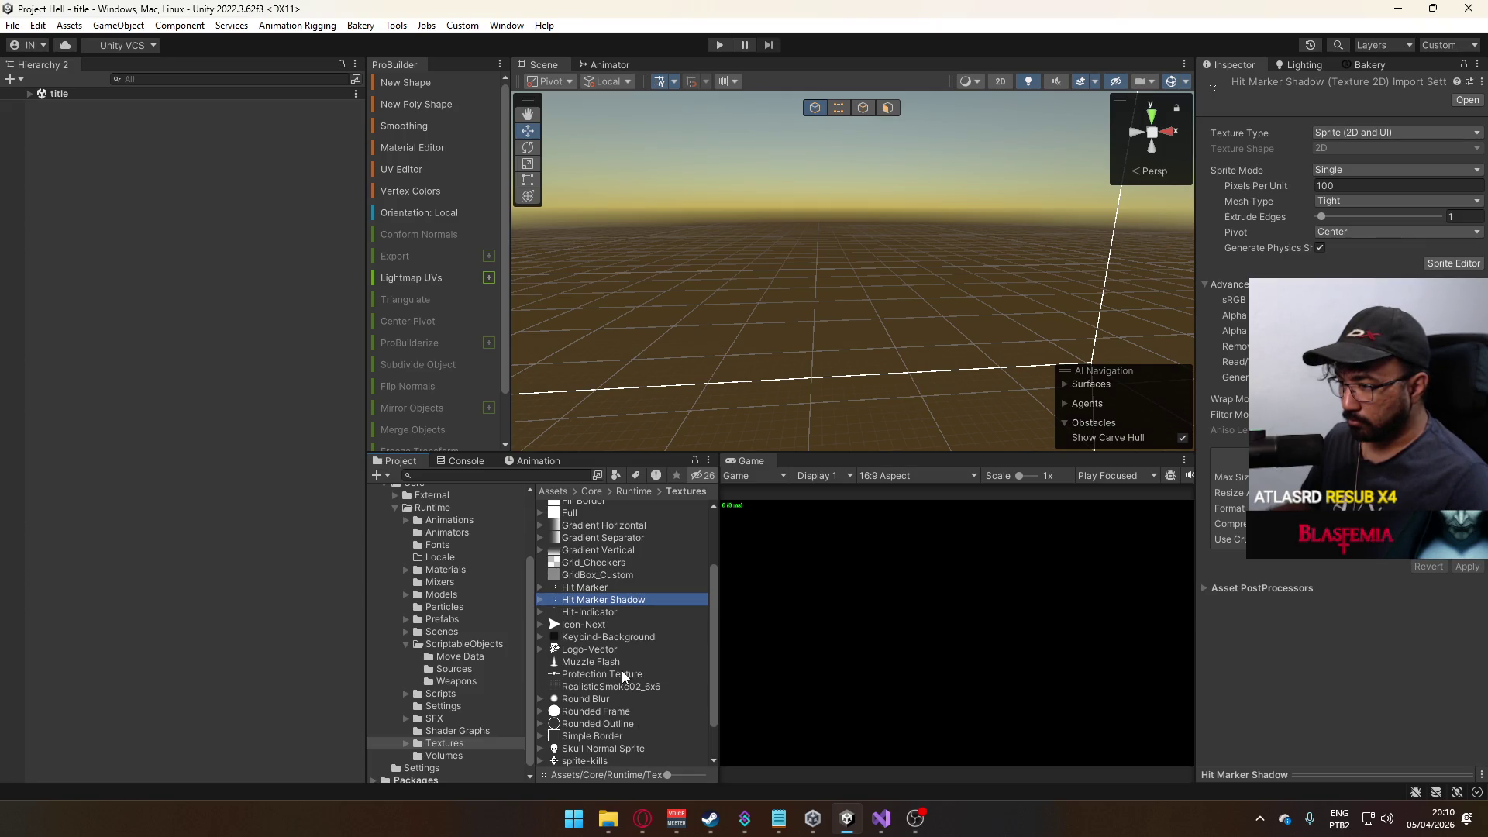
- Find the new sprite-kills texture in Unity's Project window and preview it
click(623, 675)
scroll(646, 626, up, 3)
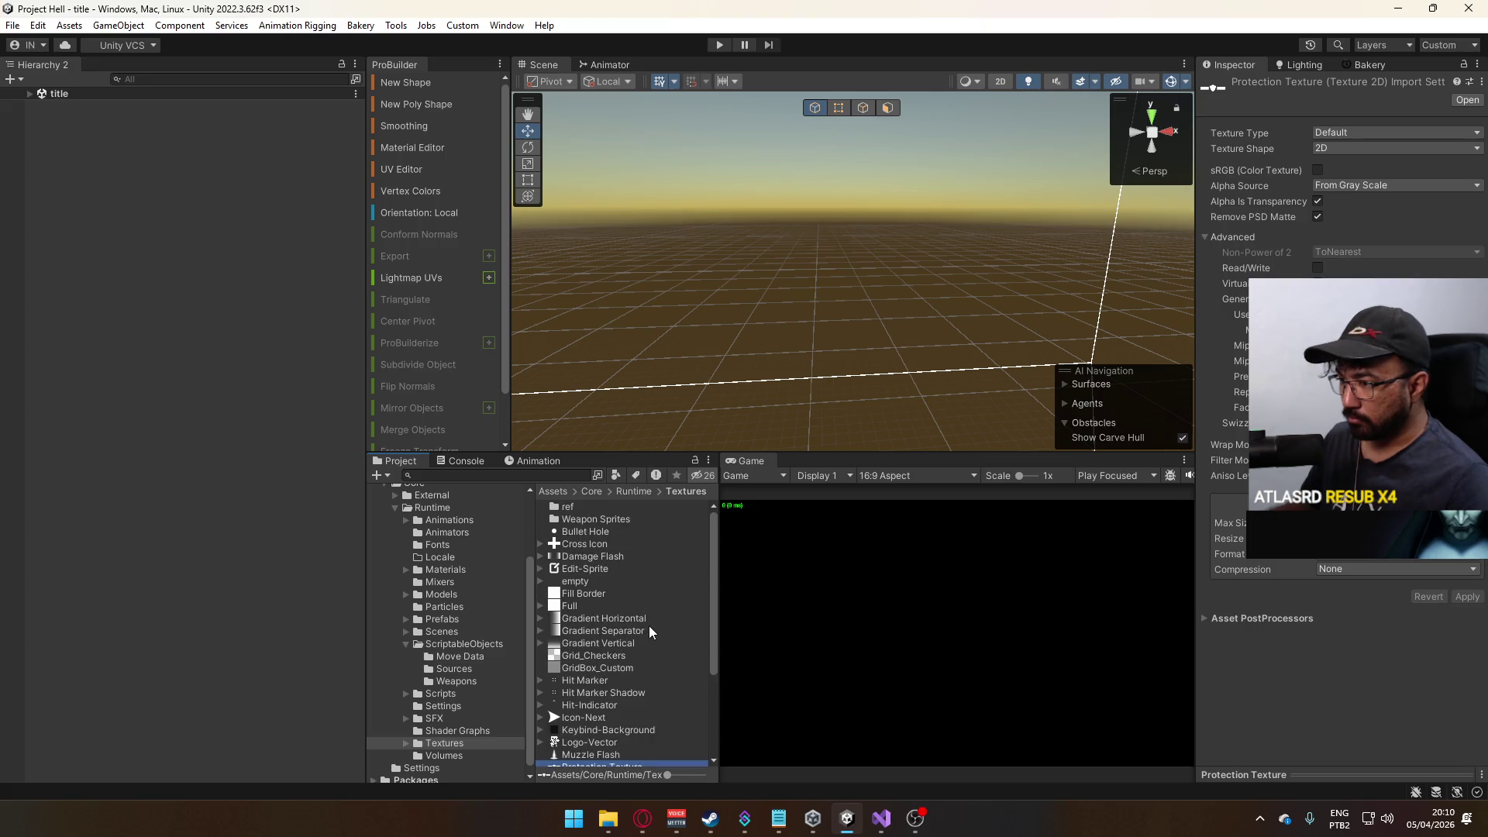
scroll(648, 626, down, 3)
scroll(648, 626, down, 2)
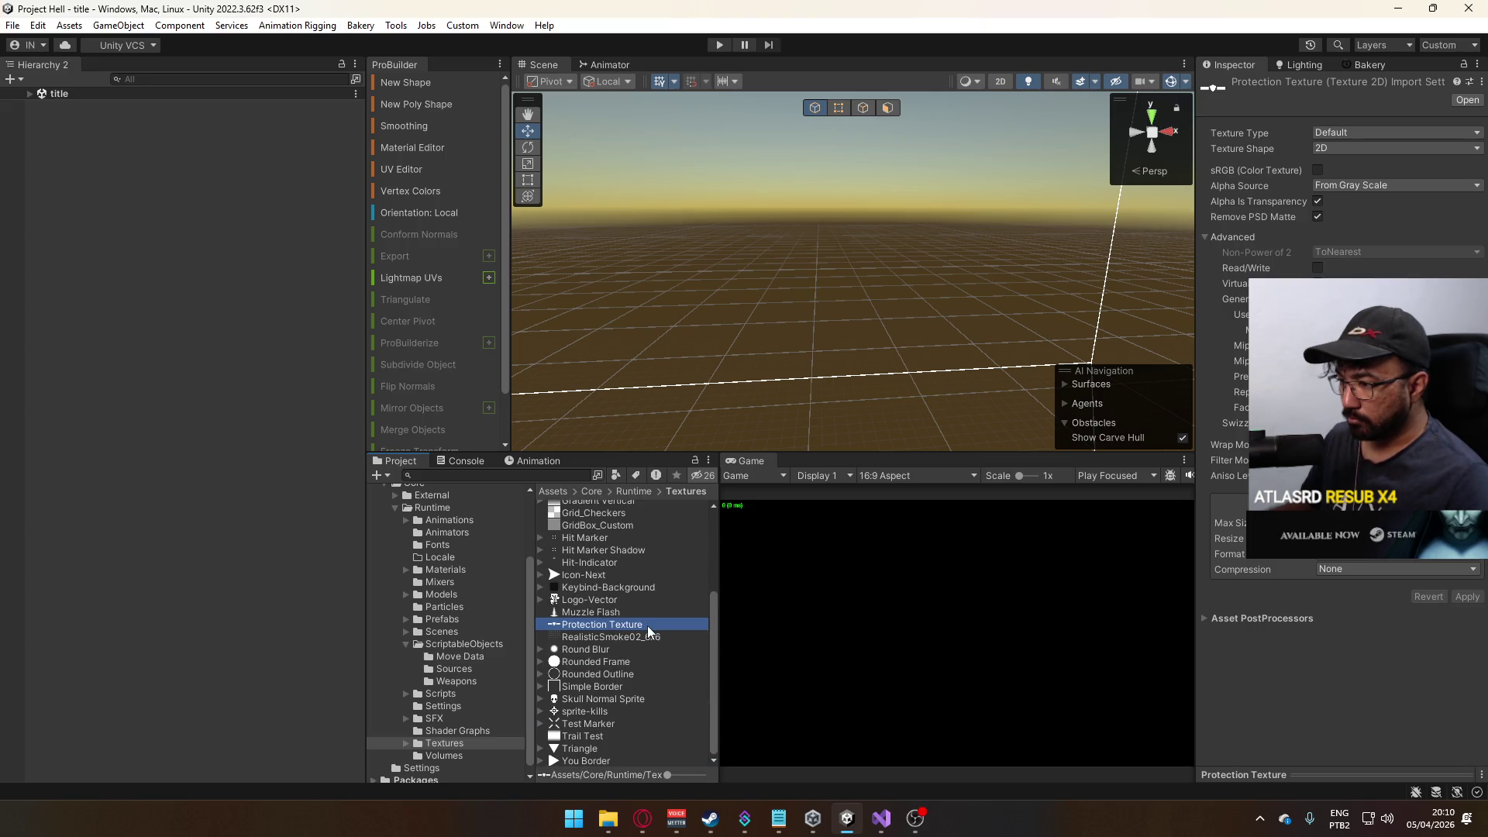
click(602, 711)
right_click(571, 712)
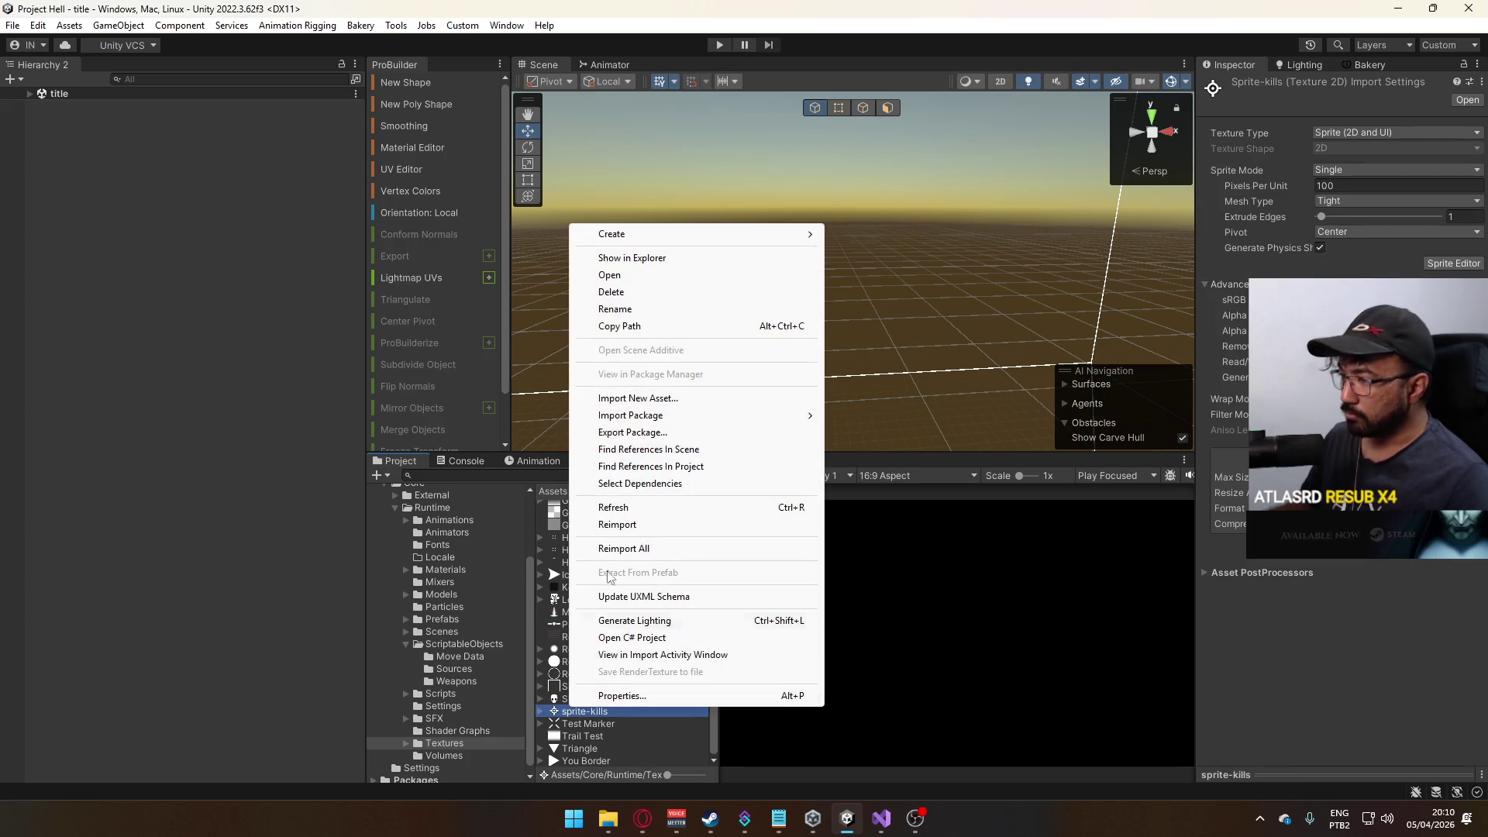
click(1280, 765)
click(1278, 769)
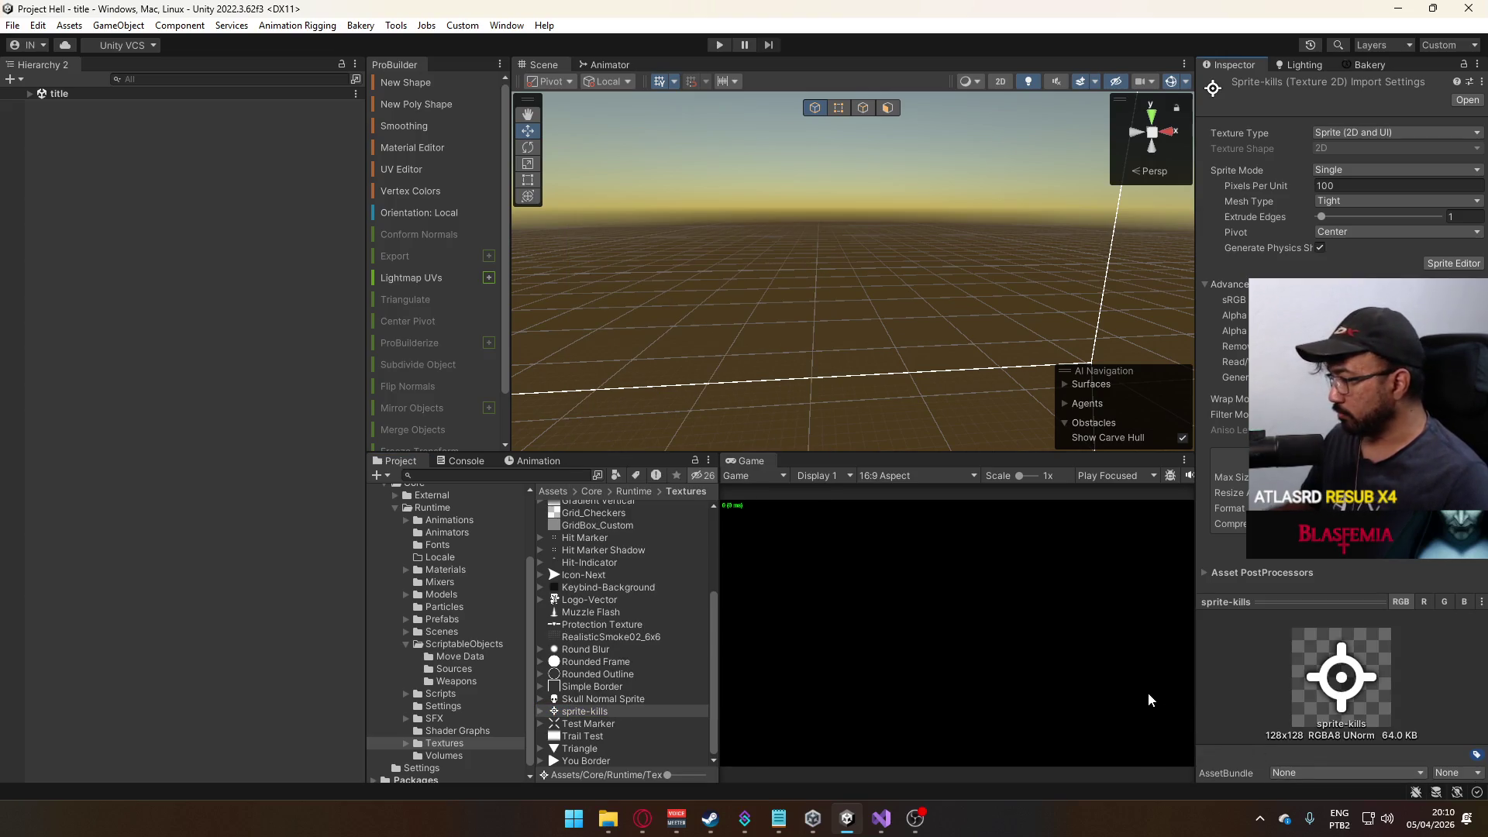
right_click(575, 711)
- Reveal sprite-kills.psd in Explorer and open it, launching Photoshop CS6 in pt_BR
click(651, 257)
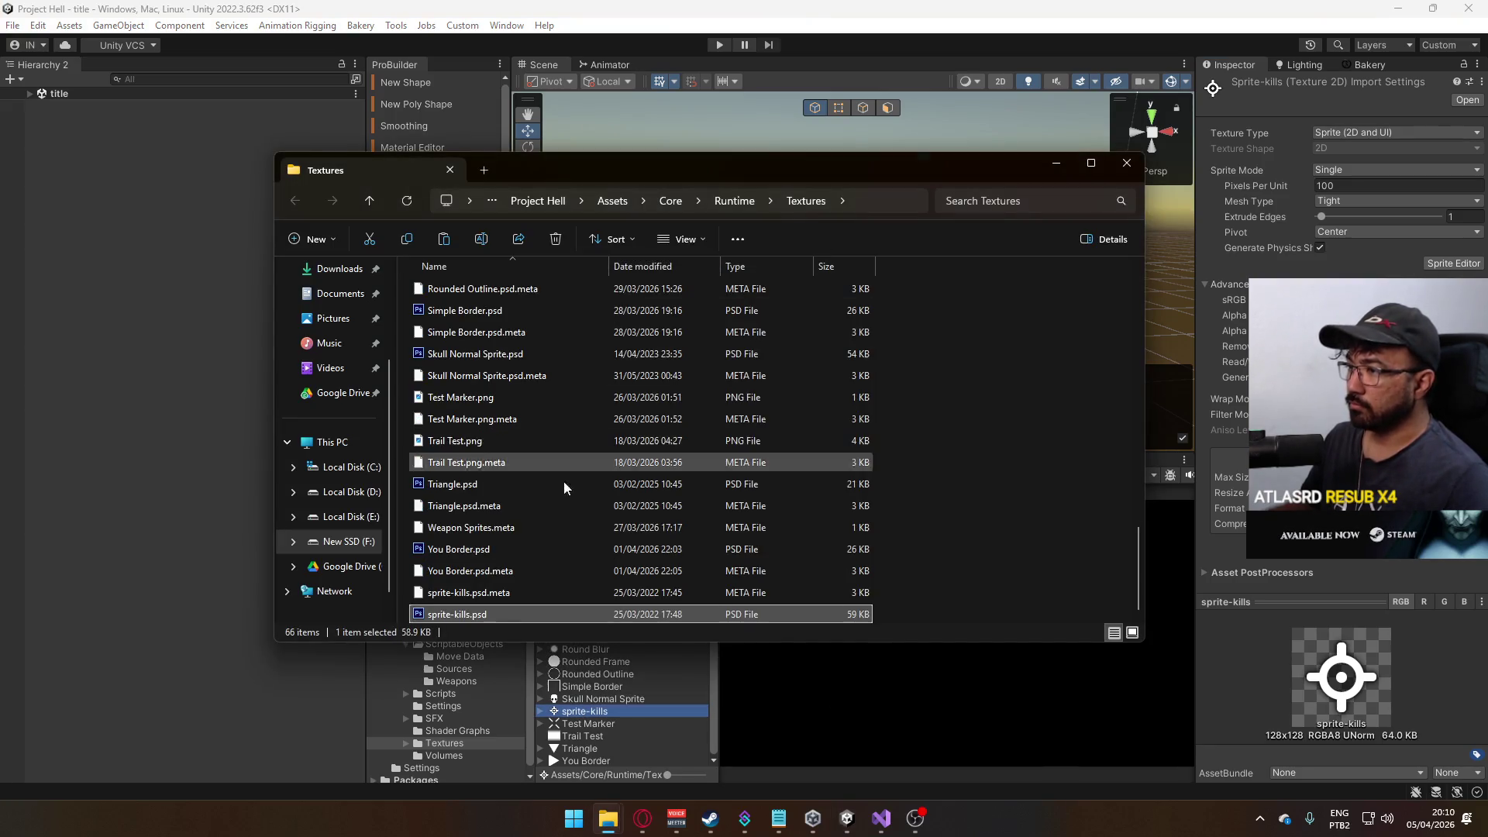
right_click(458, 616)
key(Escape)
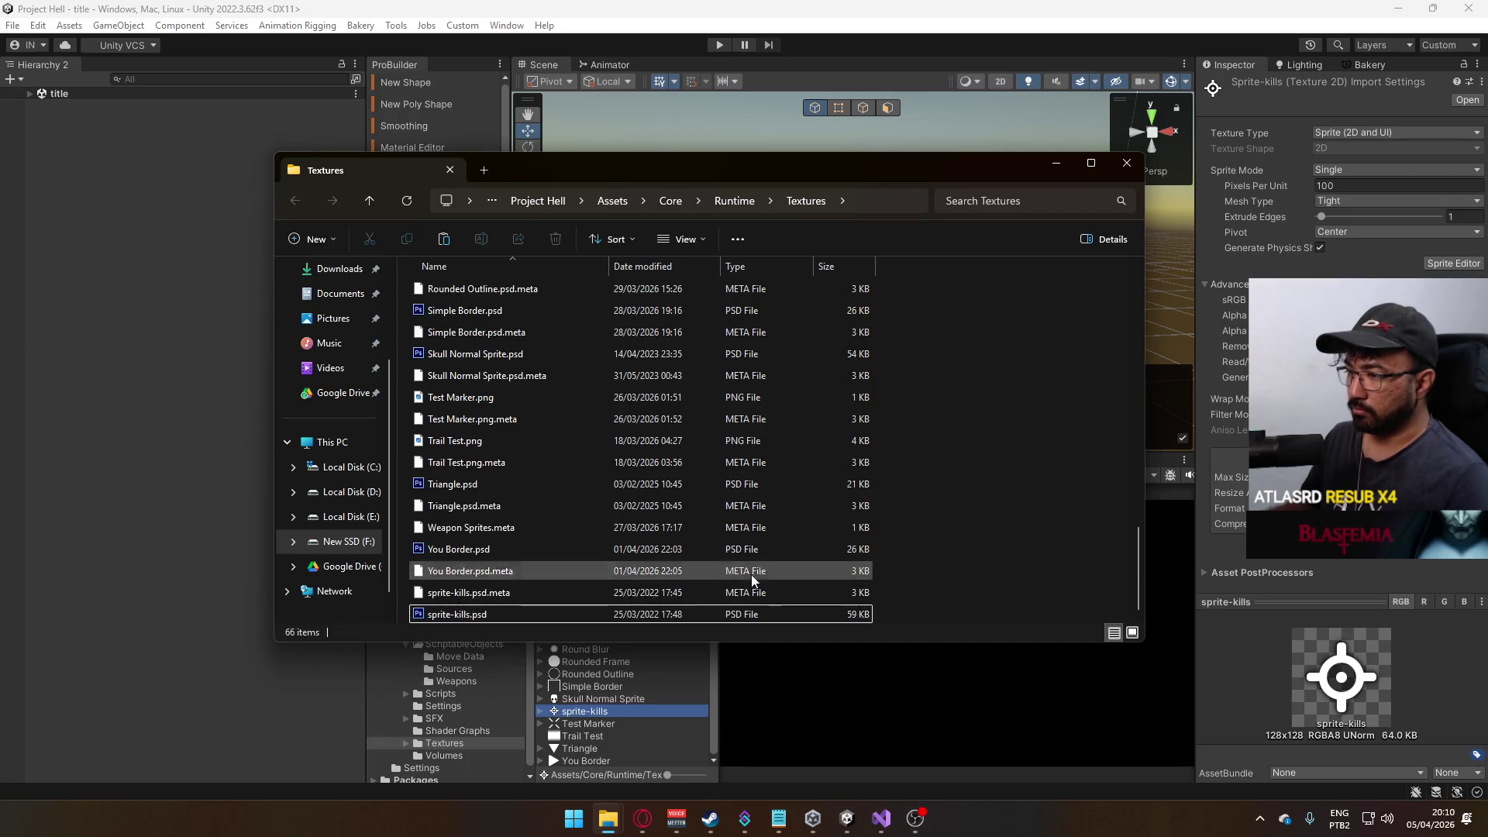
double_click(505, 620)
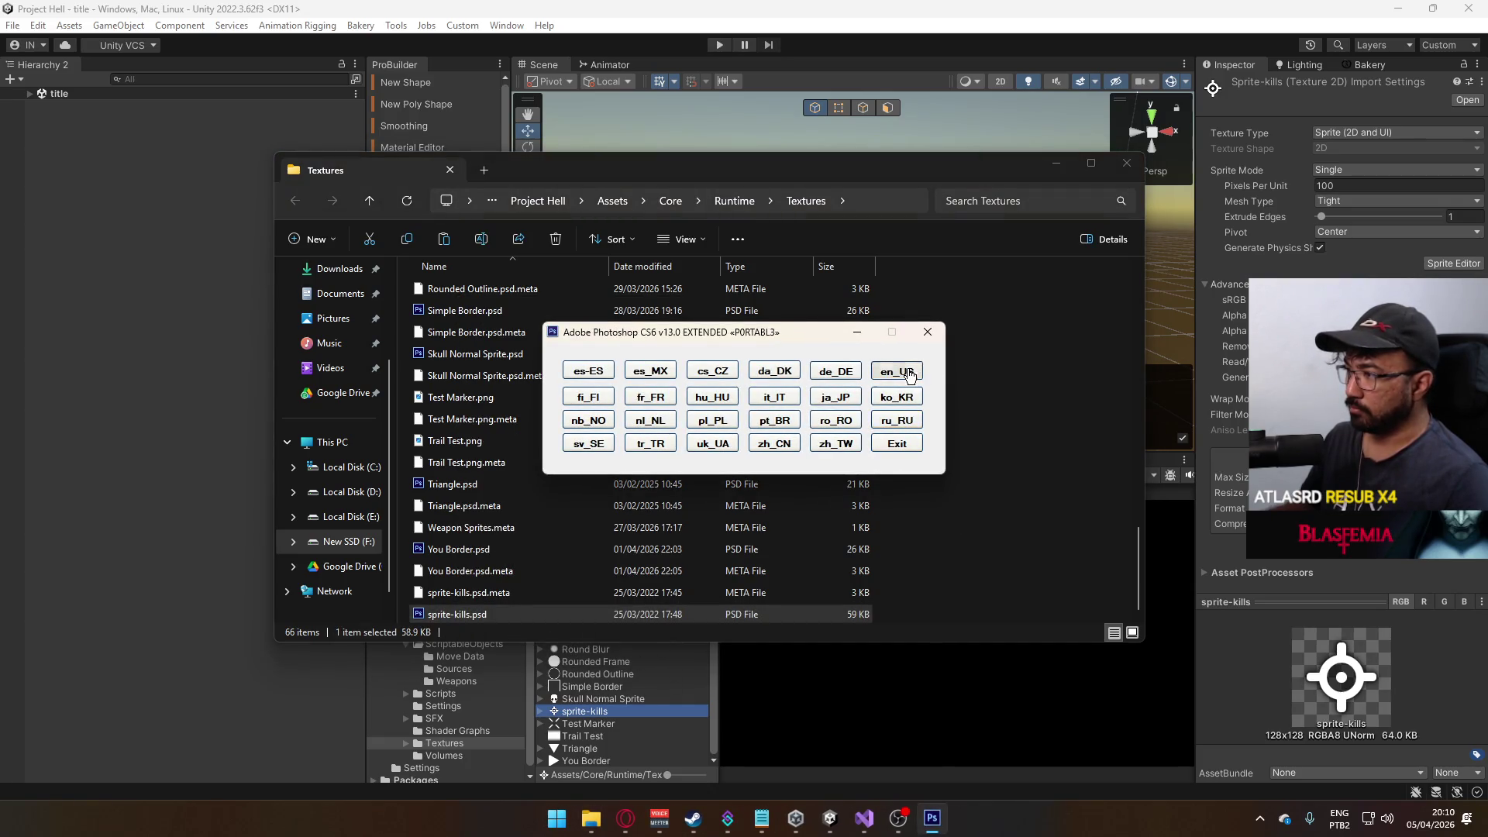
click(1055, 163)
click(782, 425)
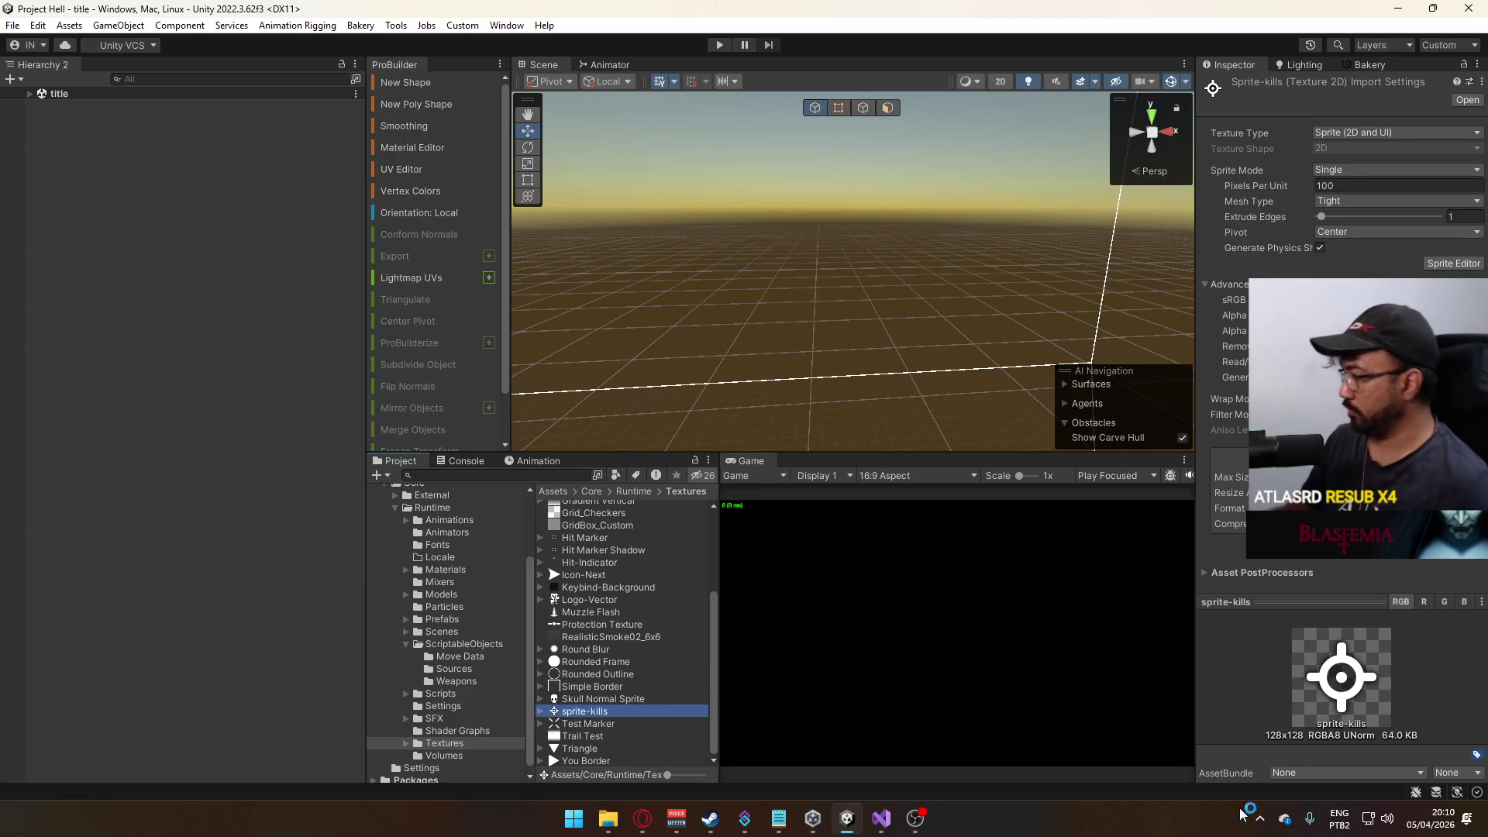
click(1259, 818)
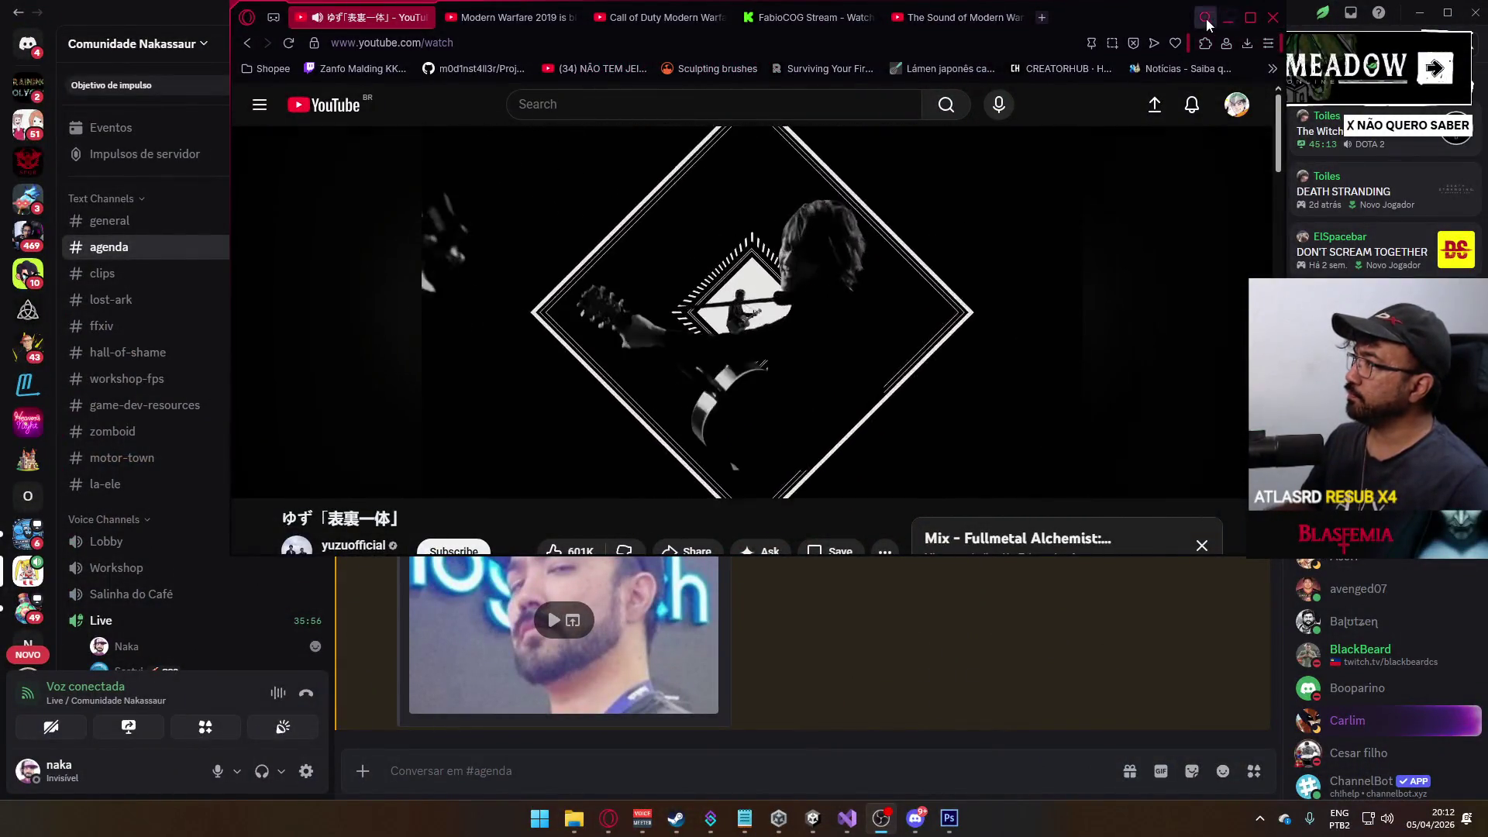
- Close Opera and Discord, then reveal sprite-kills.psd in Explorer from Unity
click(1227, 17)
click(1467, 12)
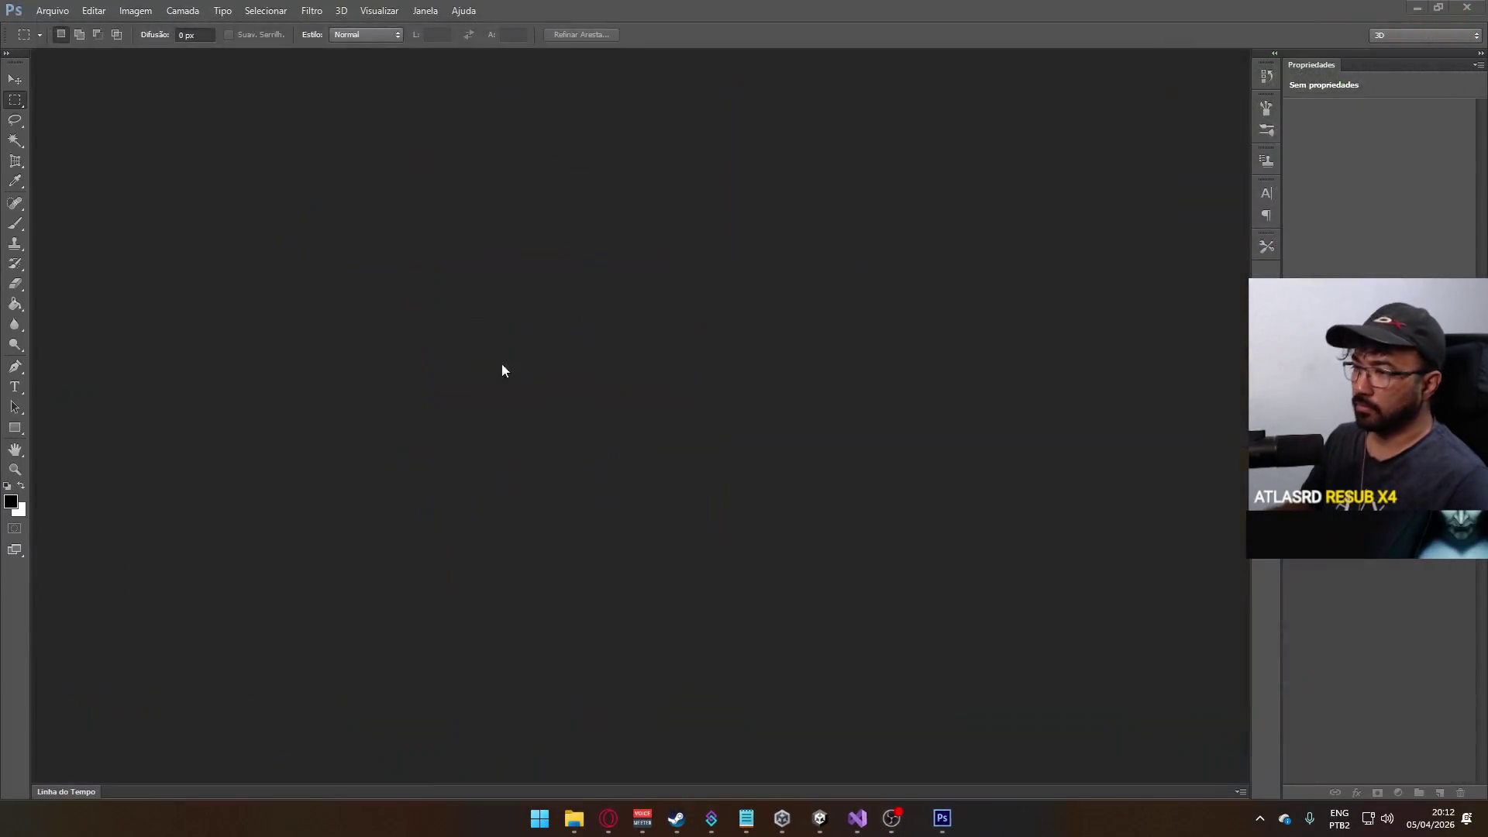
click(51, 10)
click(62, 40)
click(830, 818)
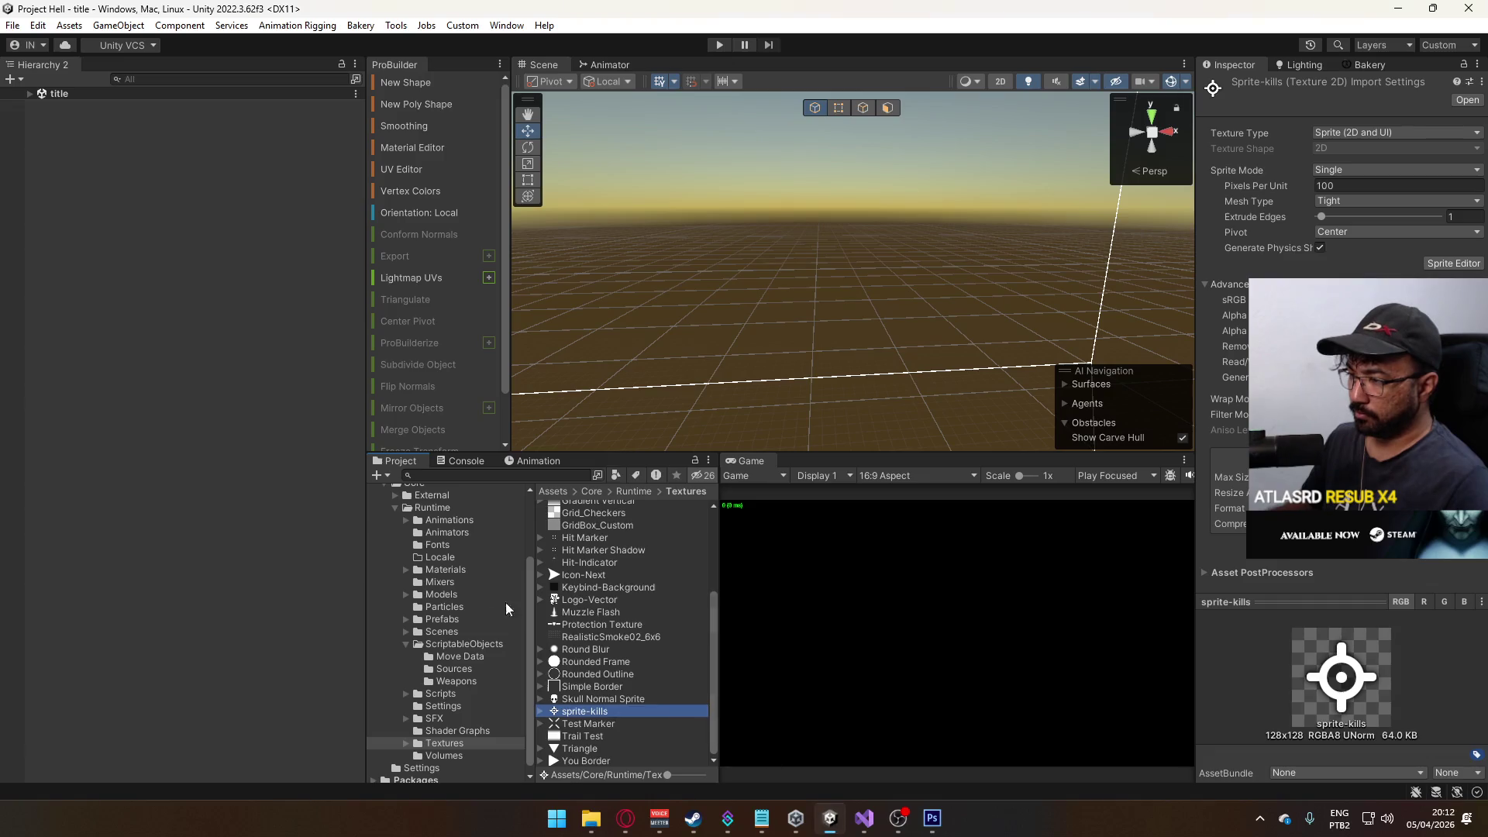
right_click(636, 716)
click(754, 266)
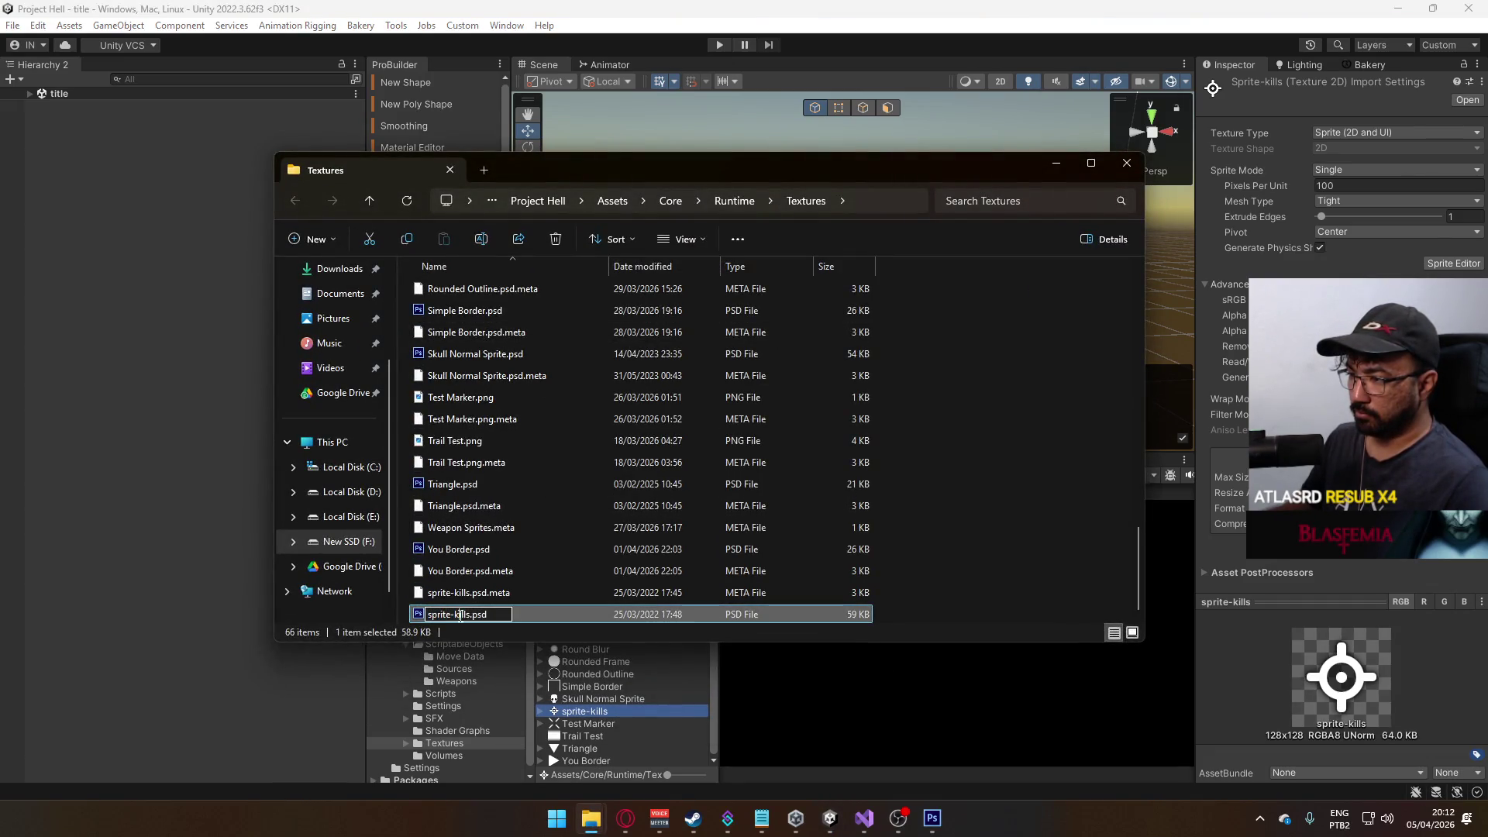
- Rename sprite-kills.psd to sprite-crosshair.psd
click(465, 614)
click(465, 614)
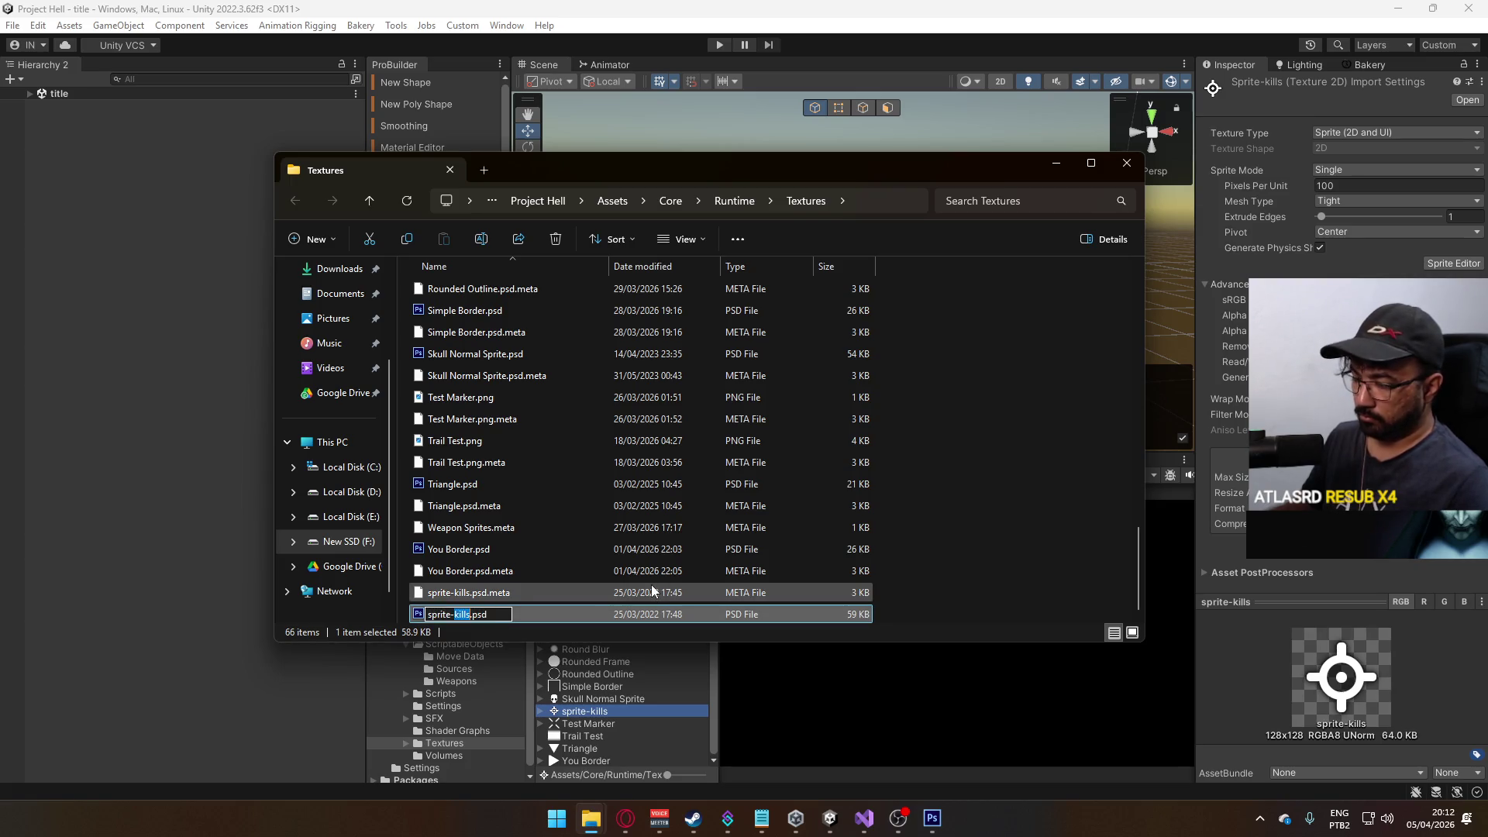
text(crosshair)
key(Return)
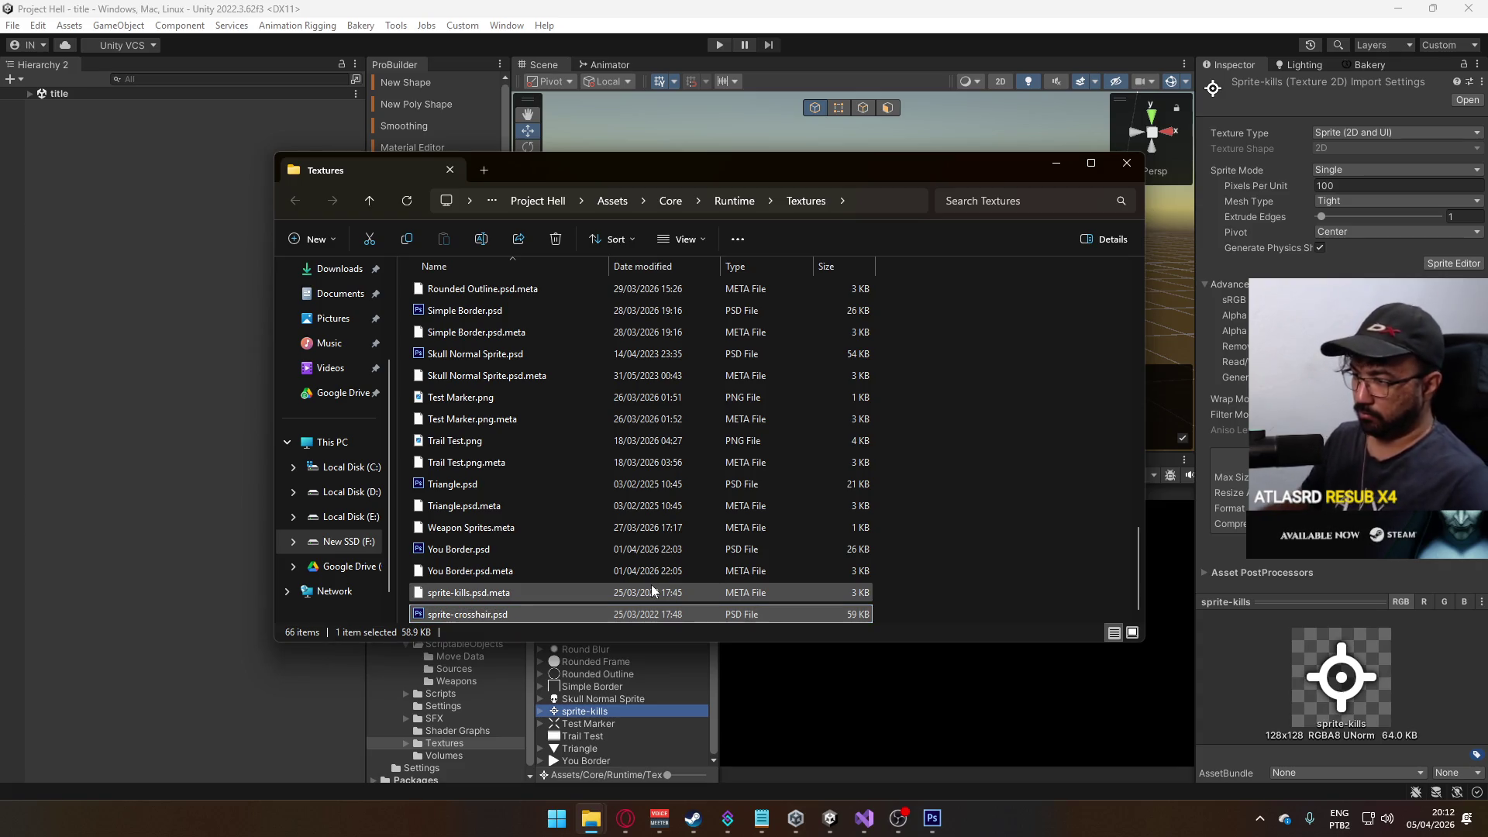
ctrl+click(483, 602)
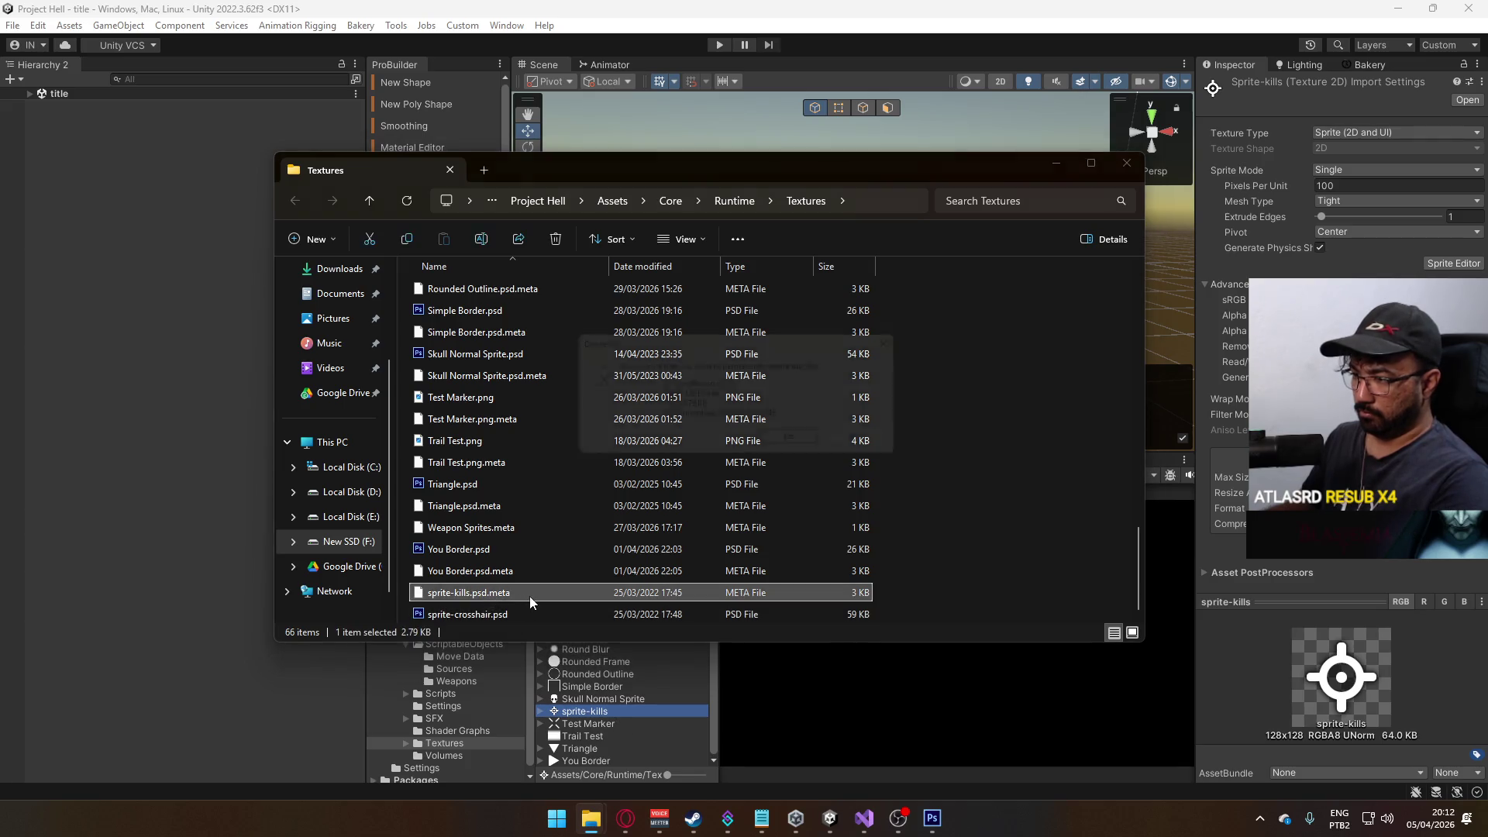
- Select the renamed sprite-crosshair texture in Unity and reveal it in Explorer
click(614, 699)
click(599, 711)
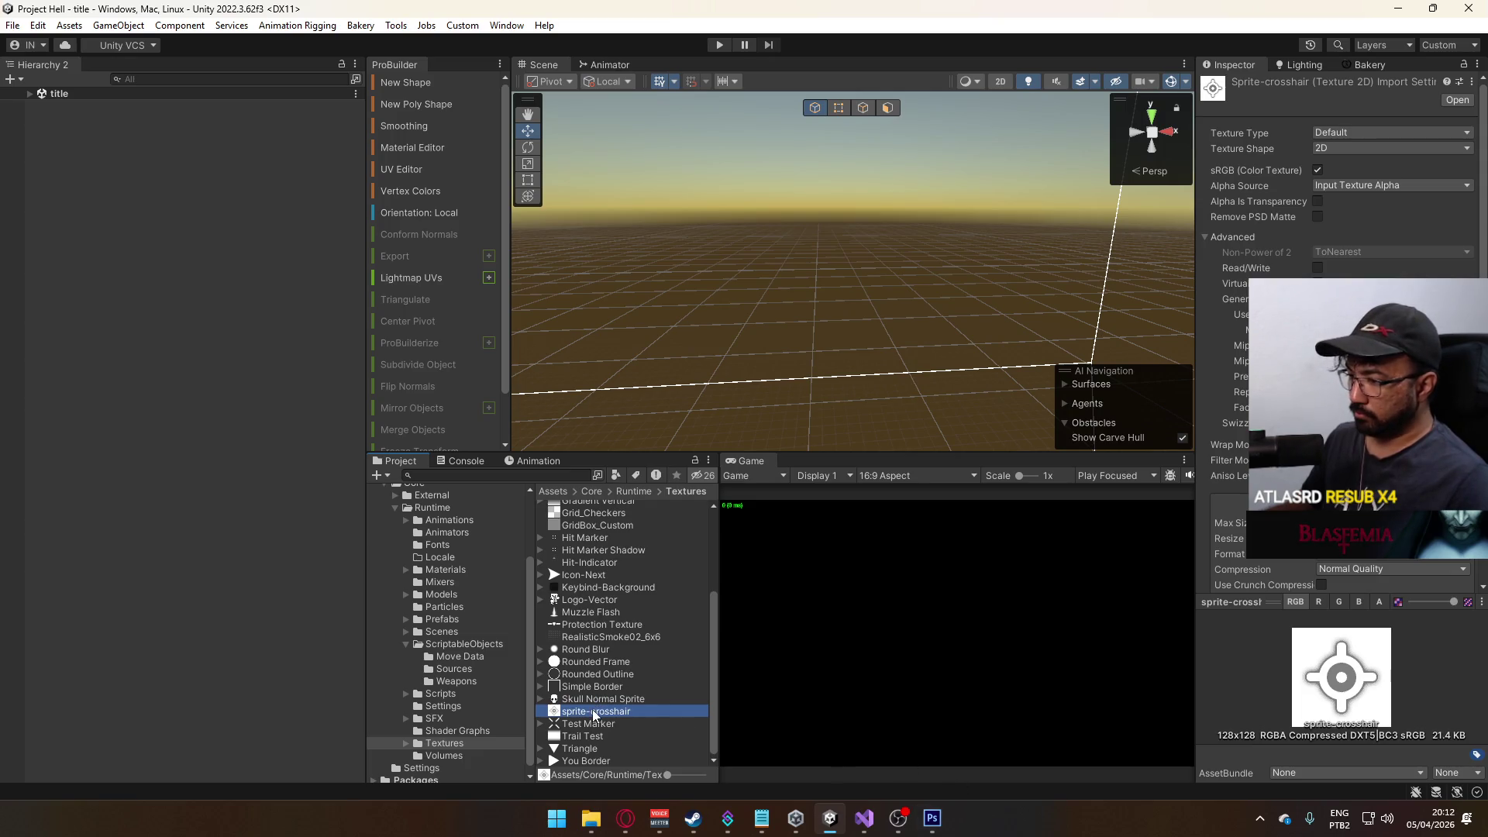
right_click(595, 713)
click(685, 259)
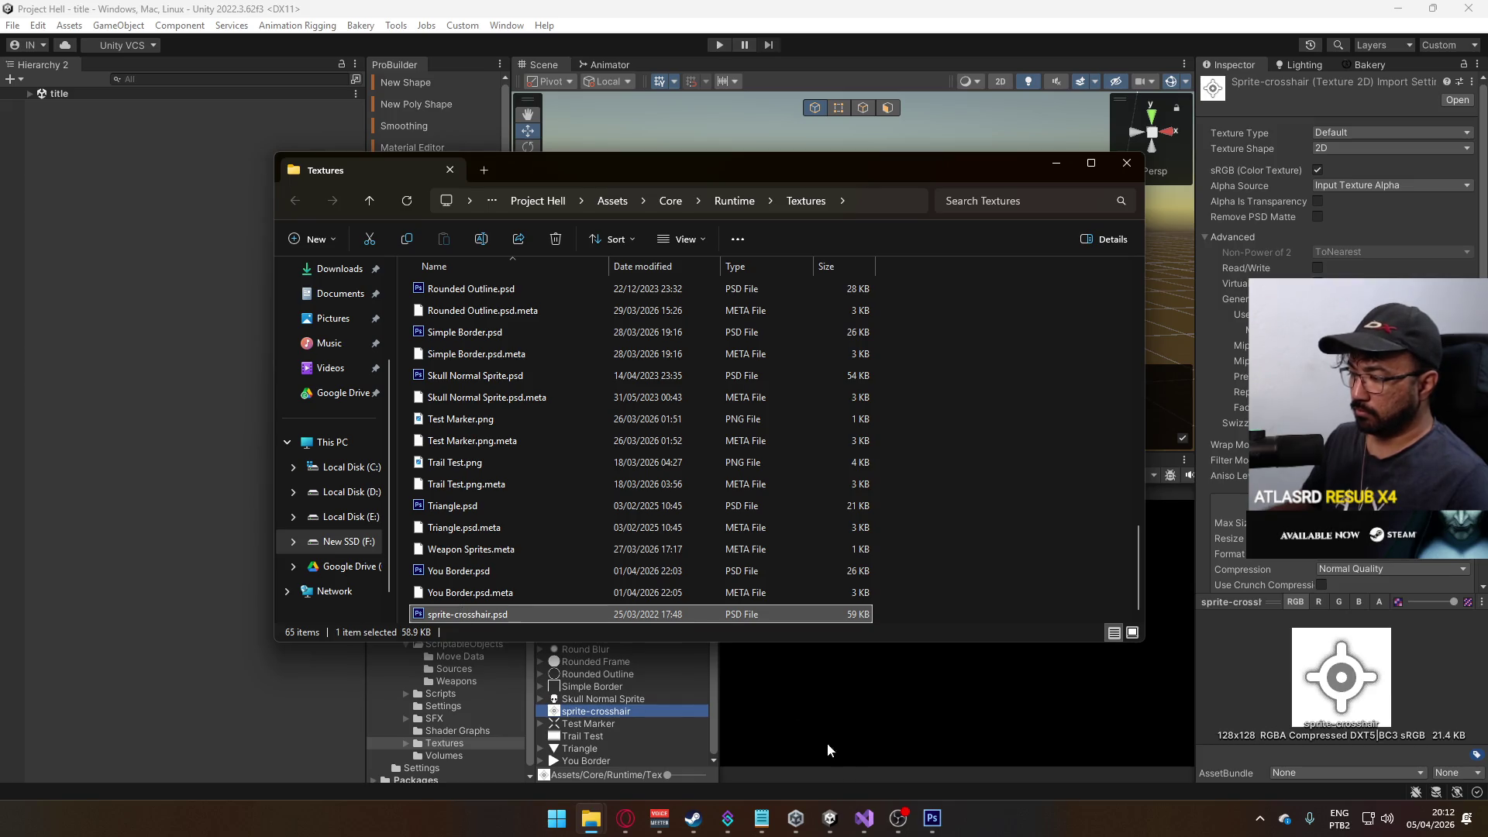
- Open sprite-crosshair.psd in Photoshop from the Textures folder path and zoom in
click(883, 201)
key(alt+Tab)
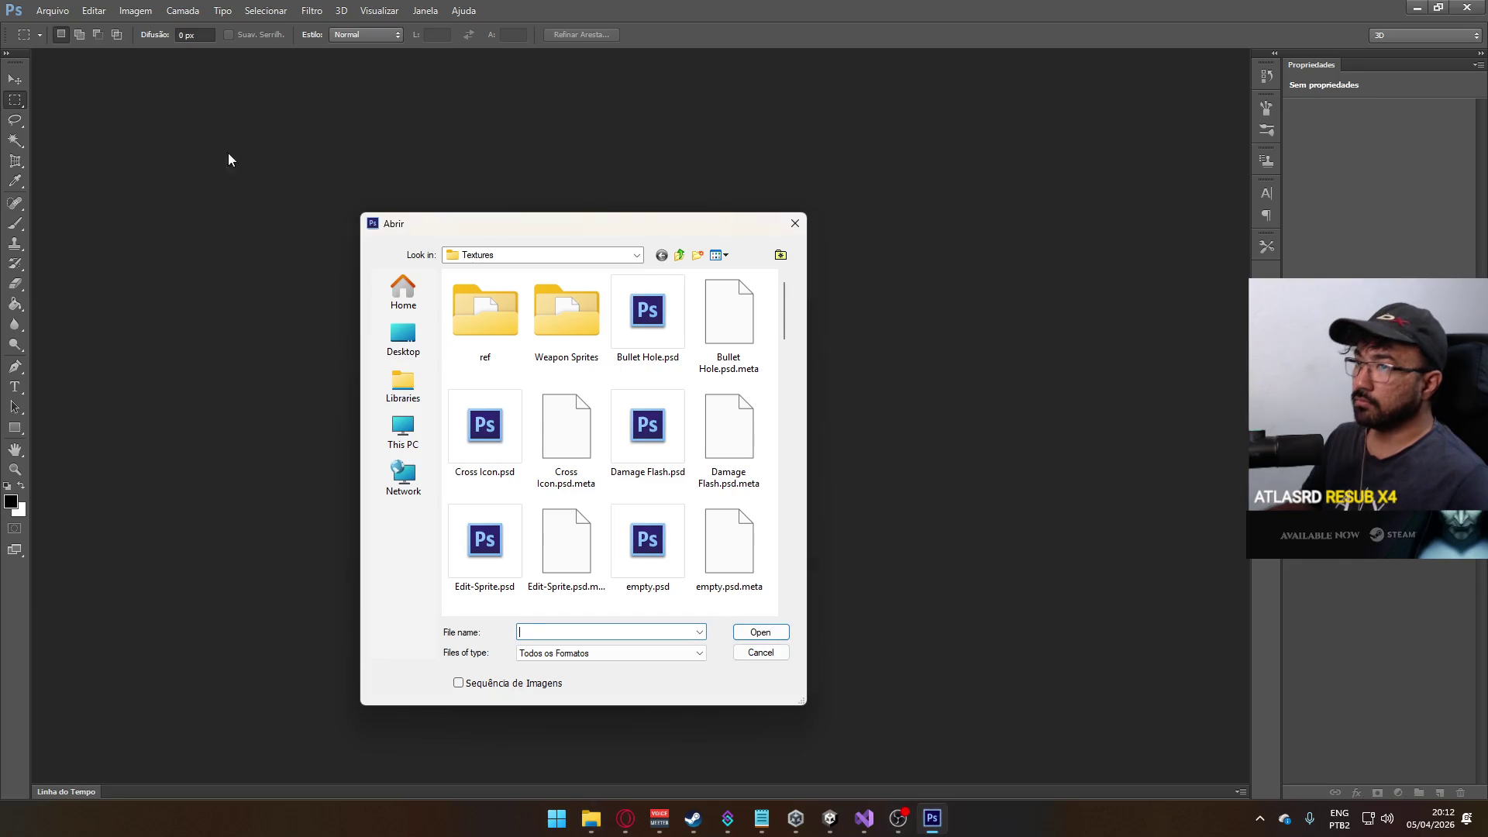
text(F:\Unity\Project Hell\Assets\Core\Runtime\Textures)
key(Return)
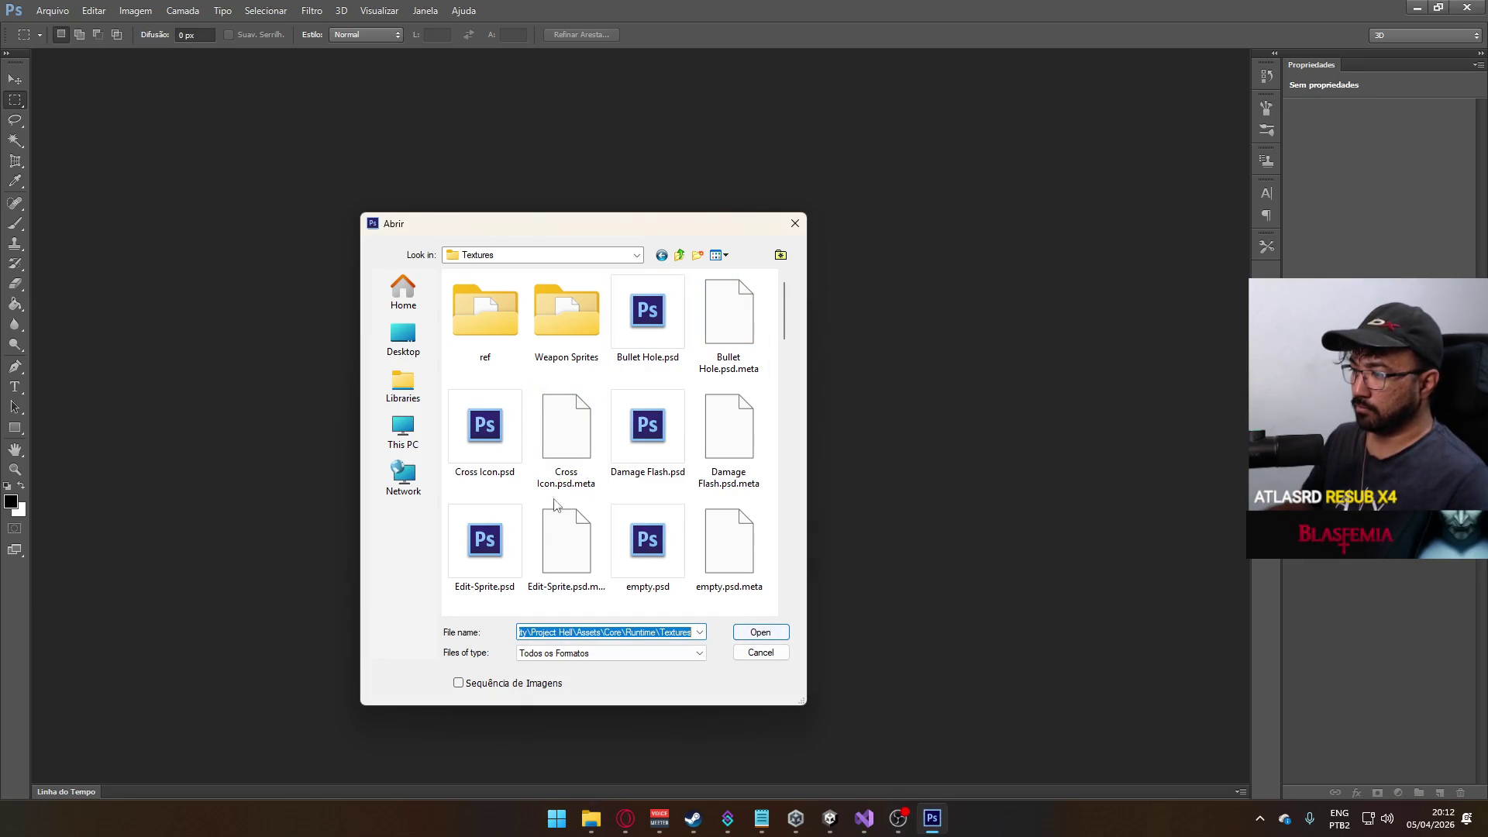
key(s)
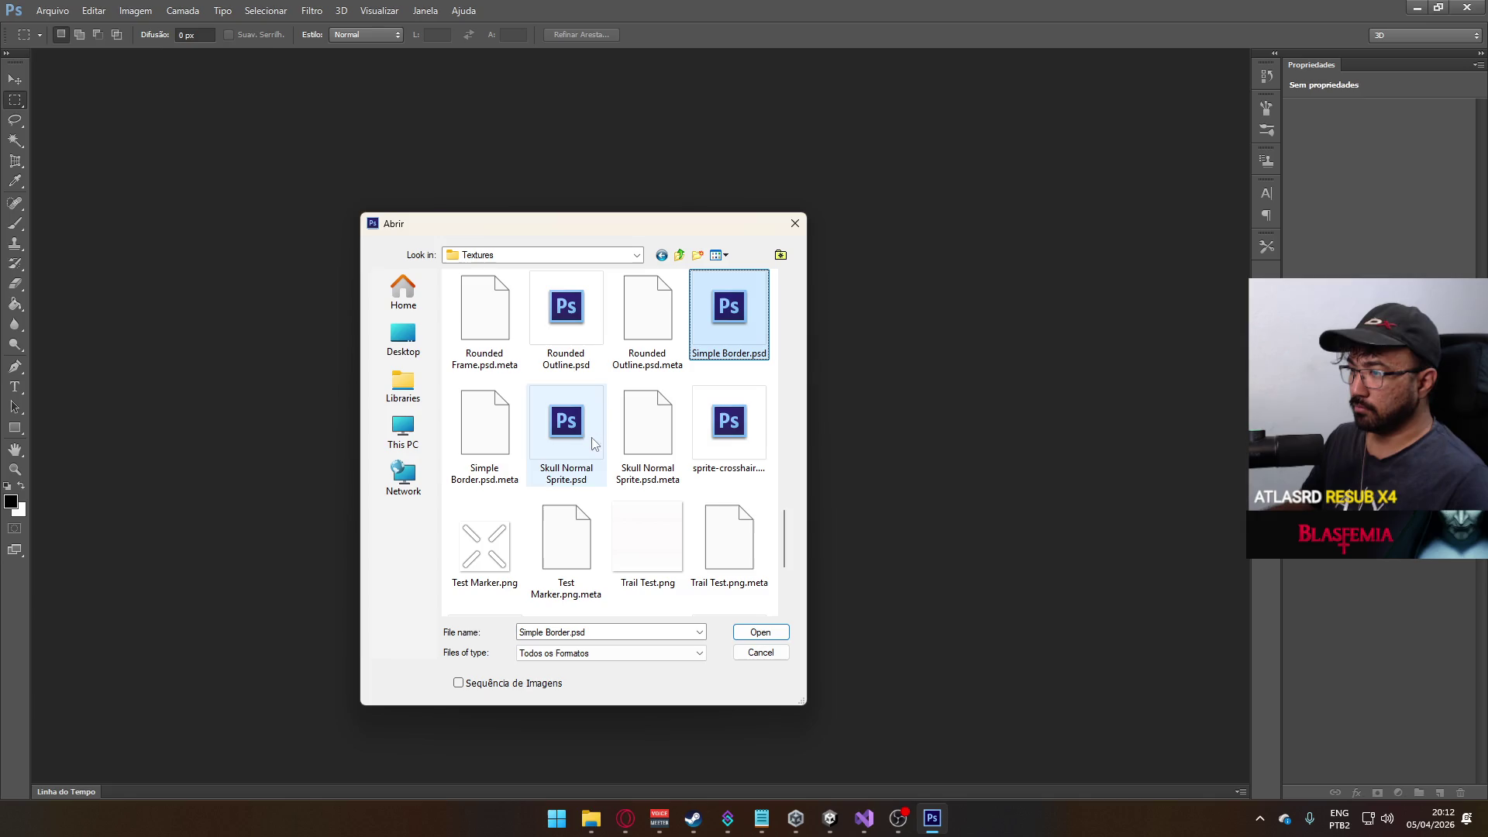
double_click(720, 447)
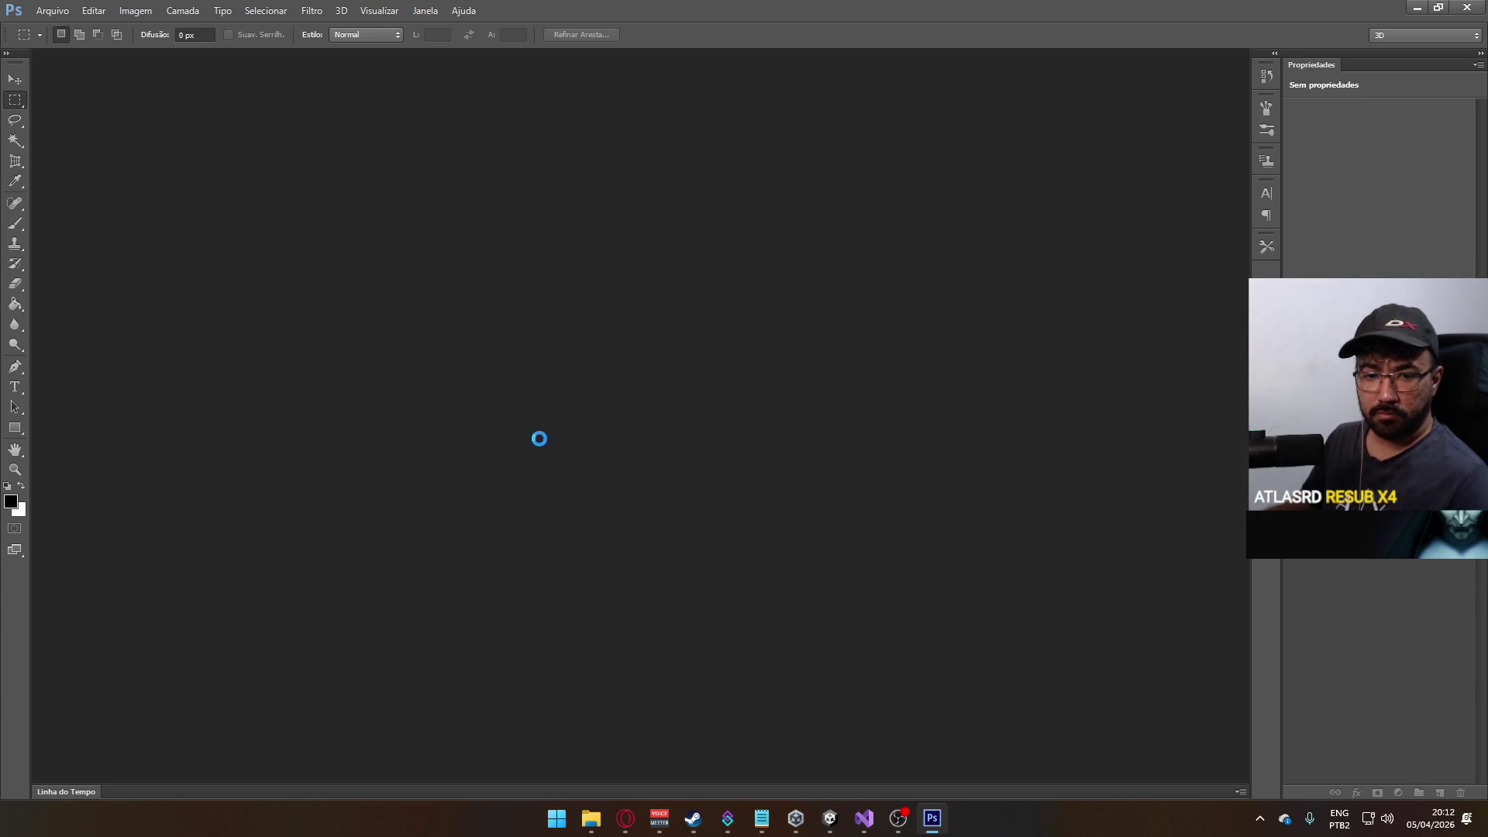
ctrl+click(640, 445)
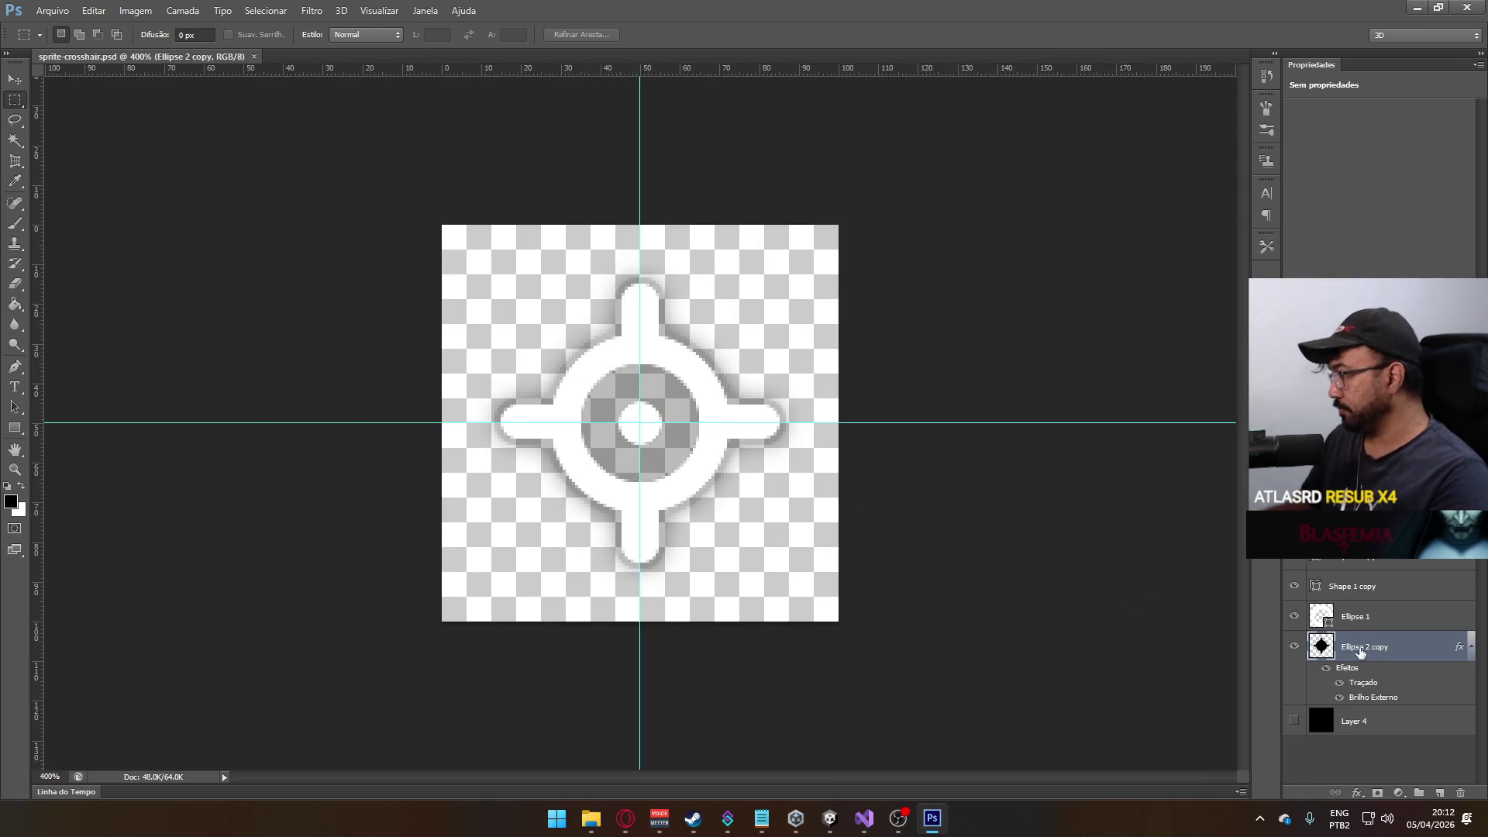
- Delete the glowing Ellipse 2 copy layer and select the Ellipse 1 ring layer
key(Delete)
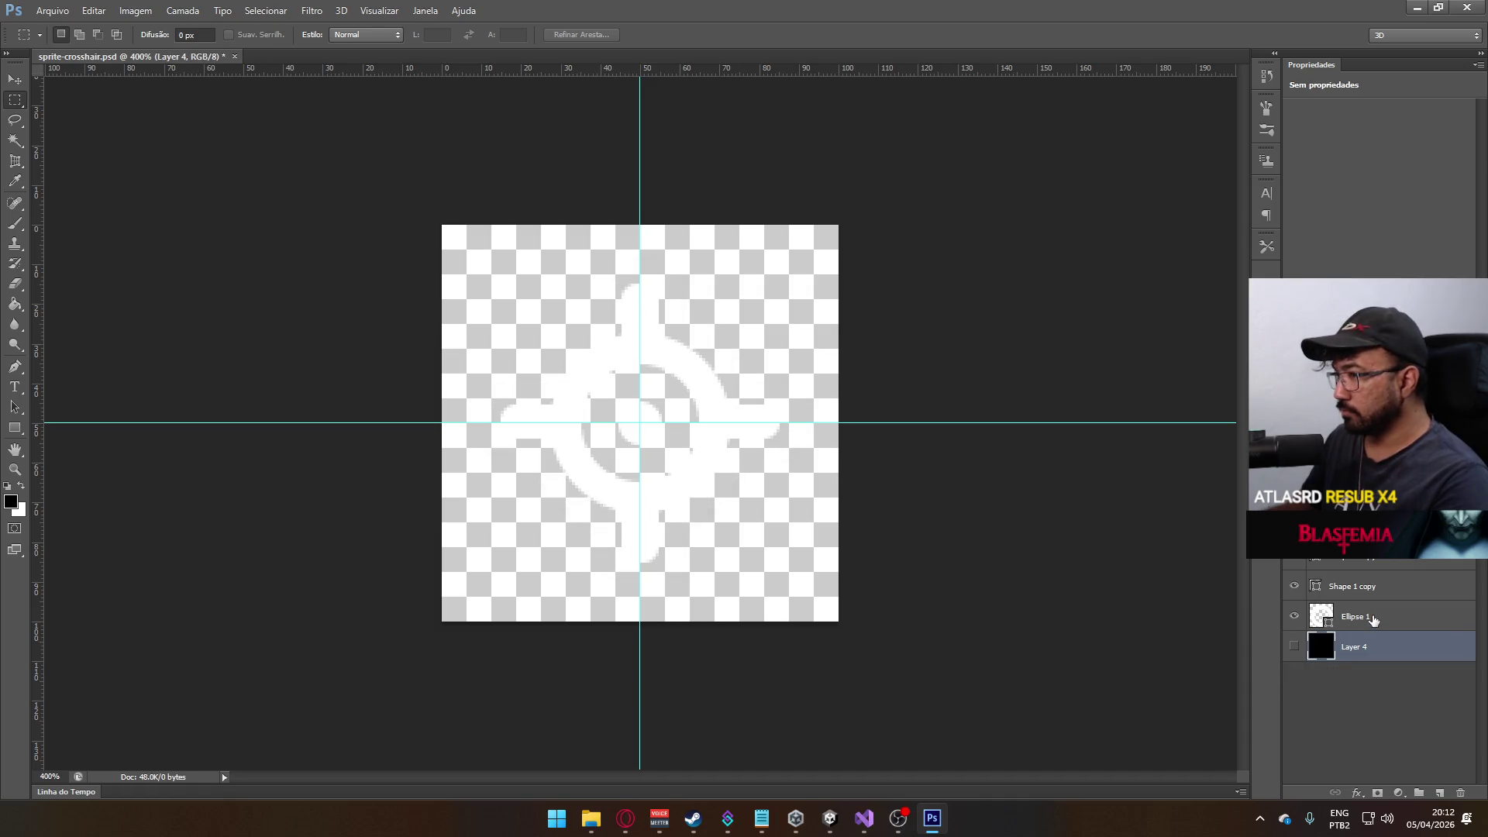
click(1371, 618)
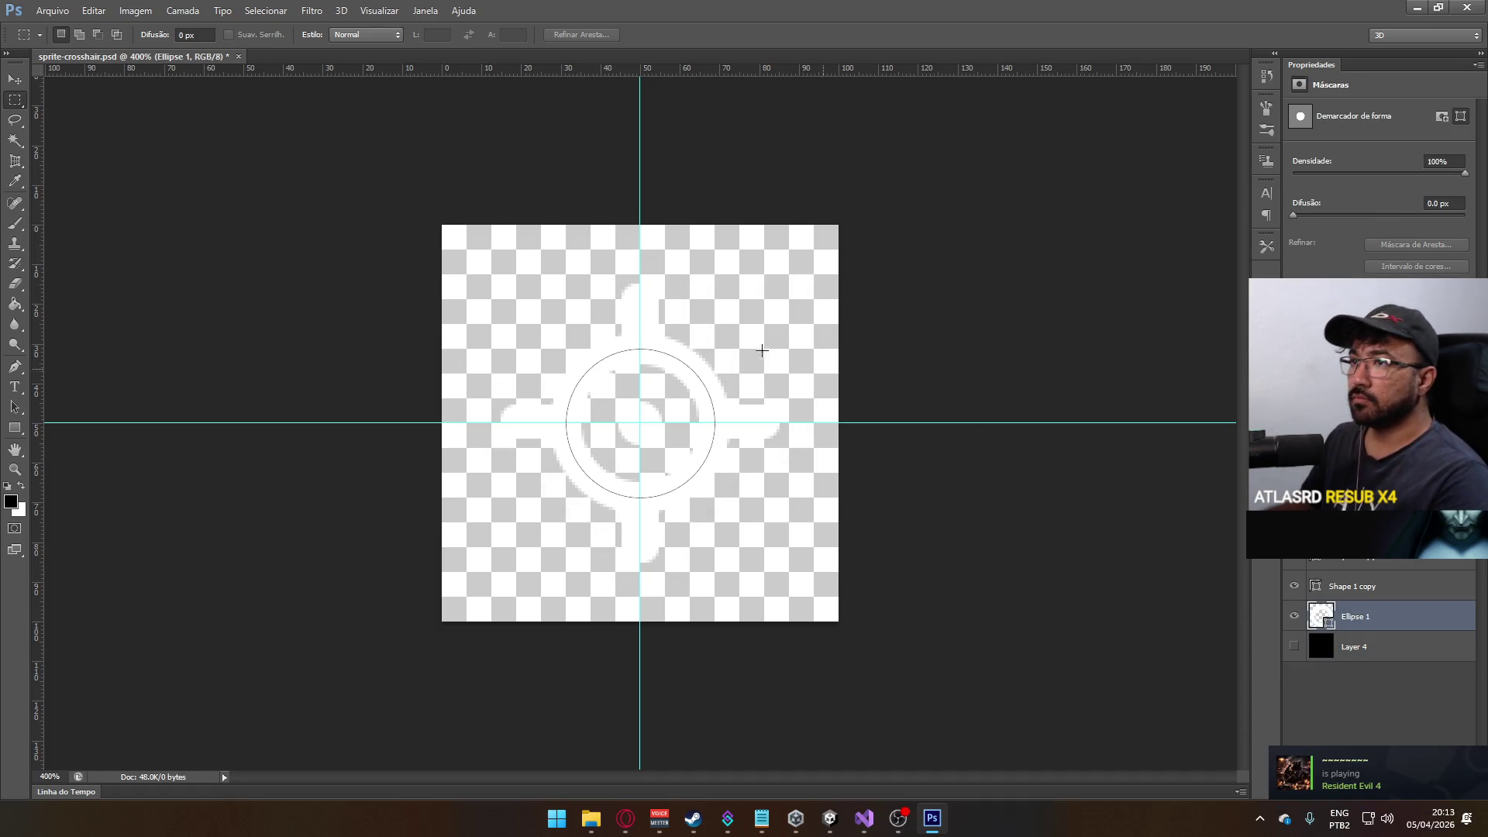
double_click(1322, 616)
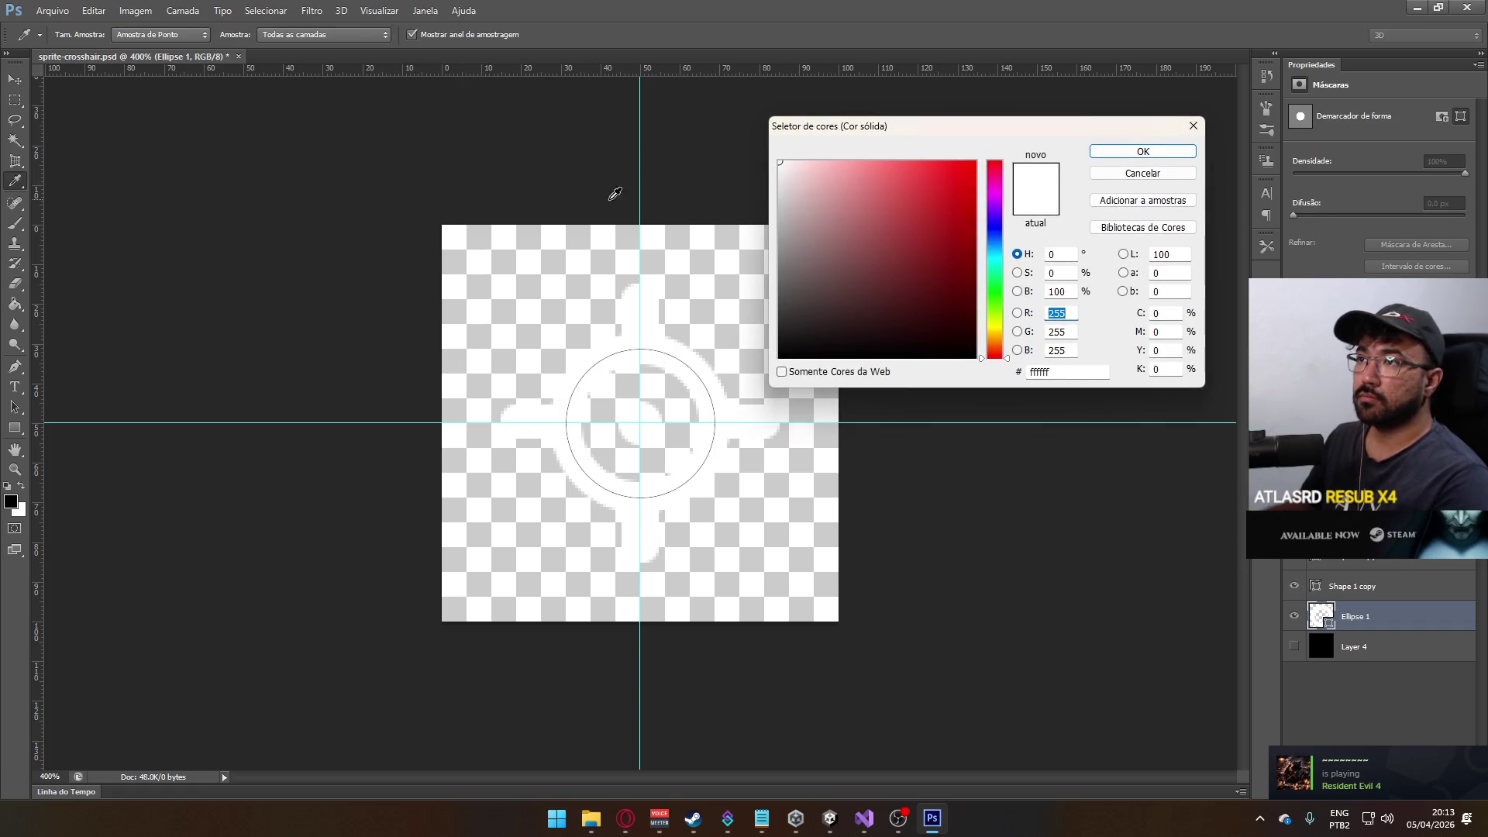
click(1142, 175)
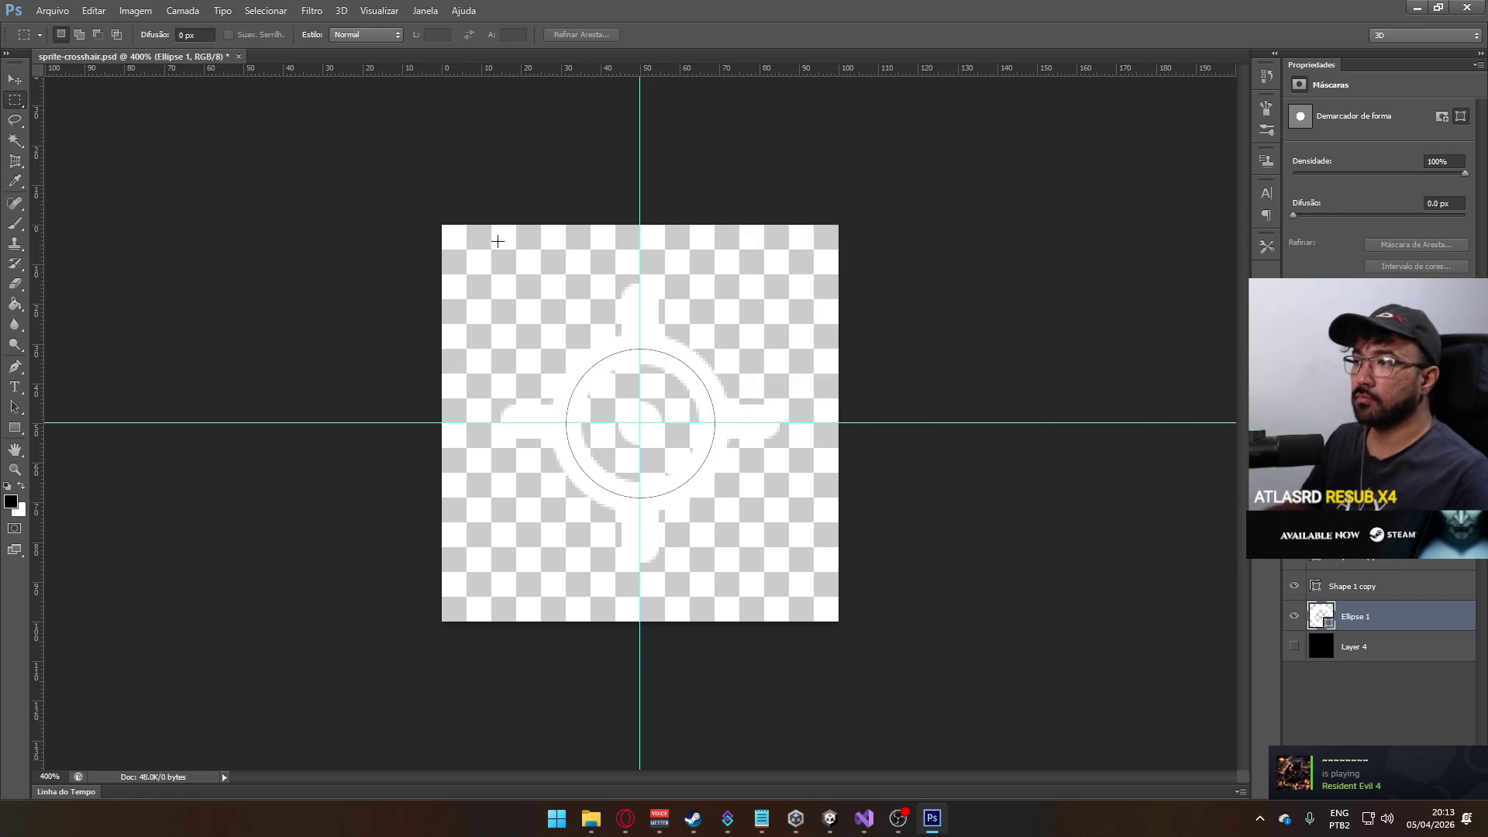
- Try a 4 pt ring stroke, show the black background, then set the stroke to 8 pt
click(15, 406)
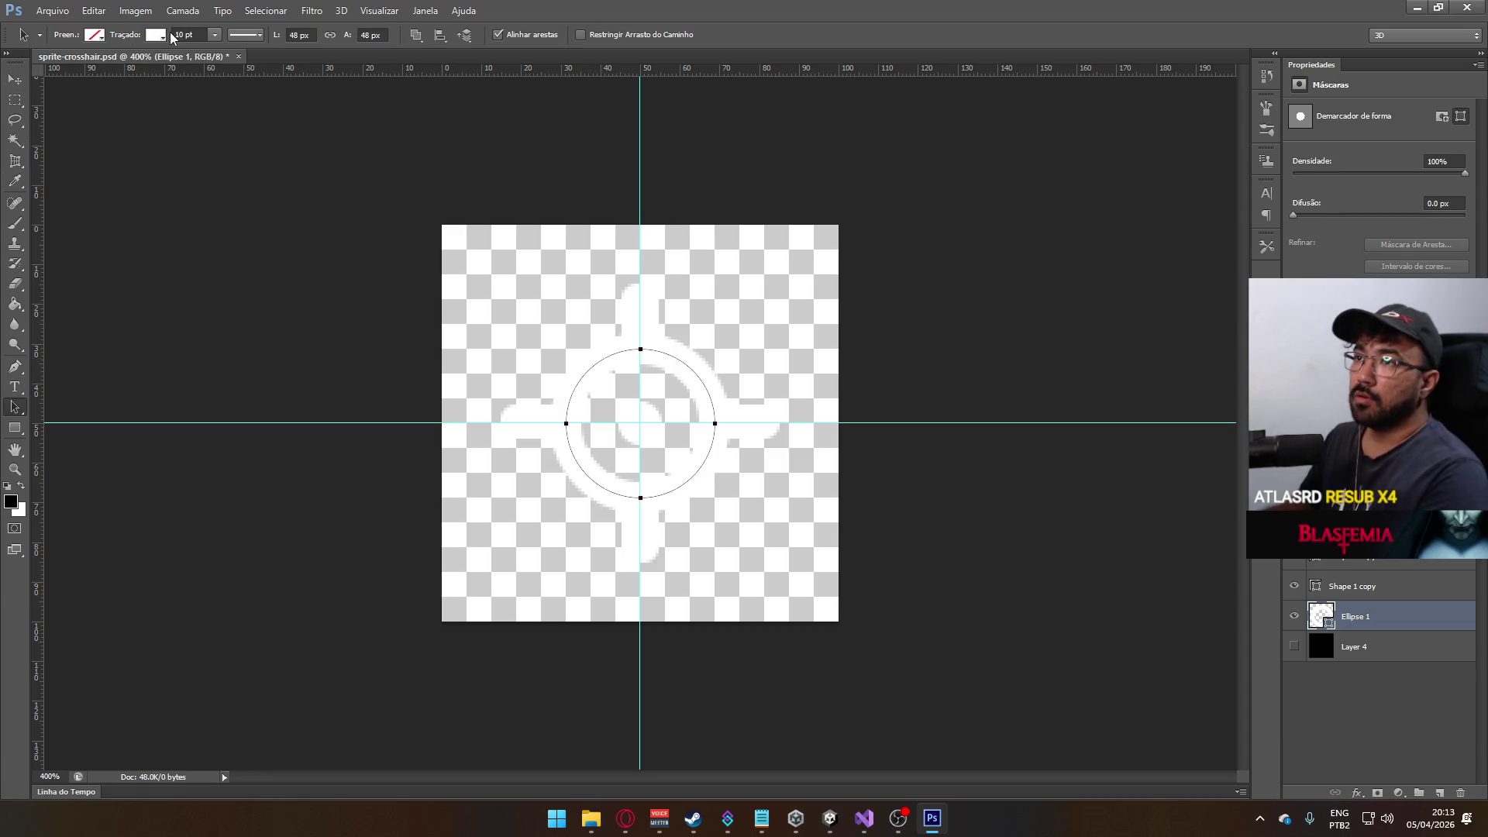
drag(186, 34, 163, 34)
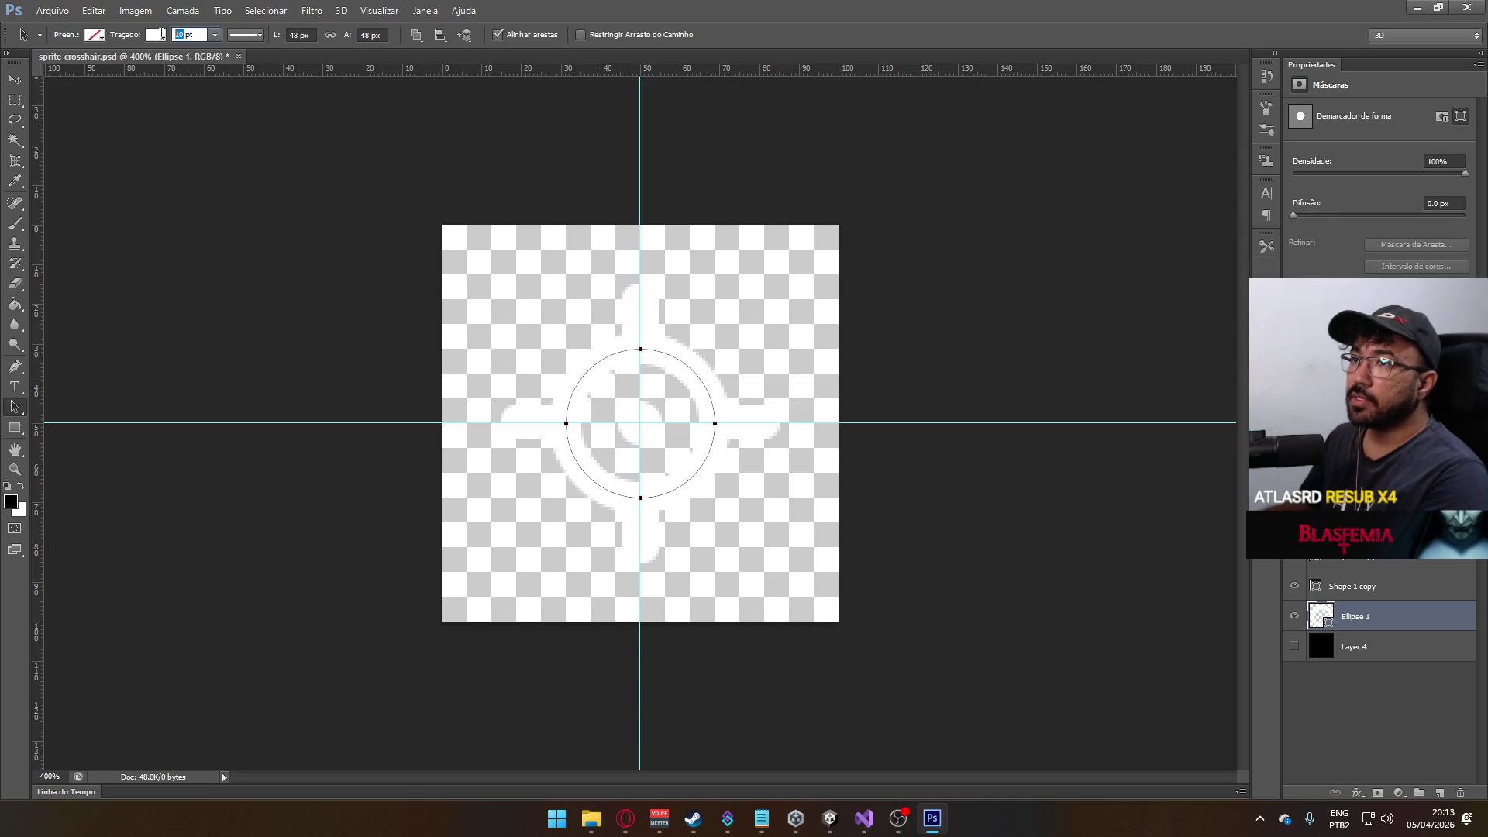
text(4)
key(Return)
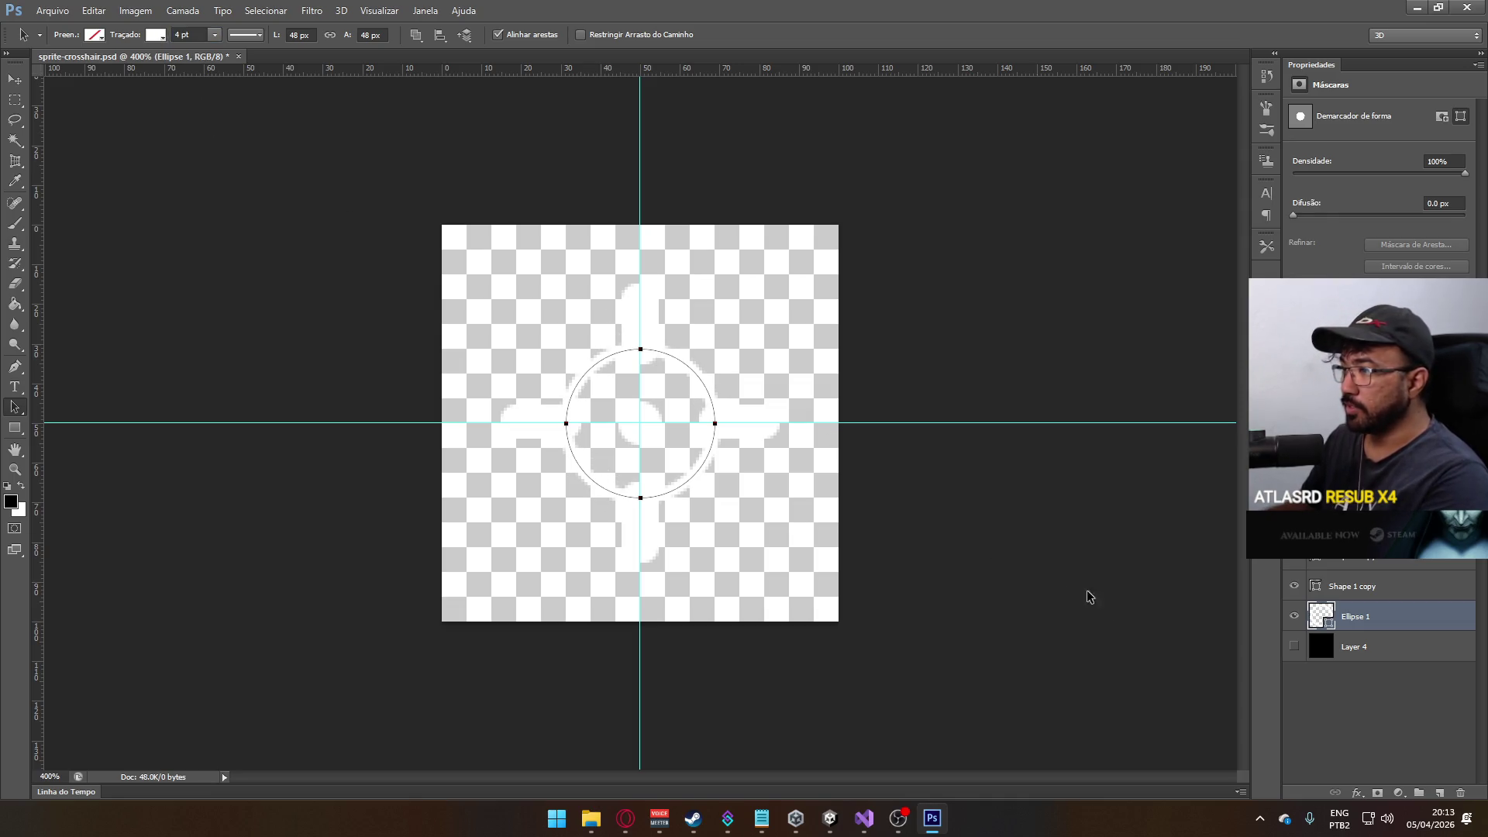
click(1288, 648)
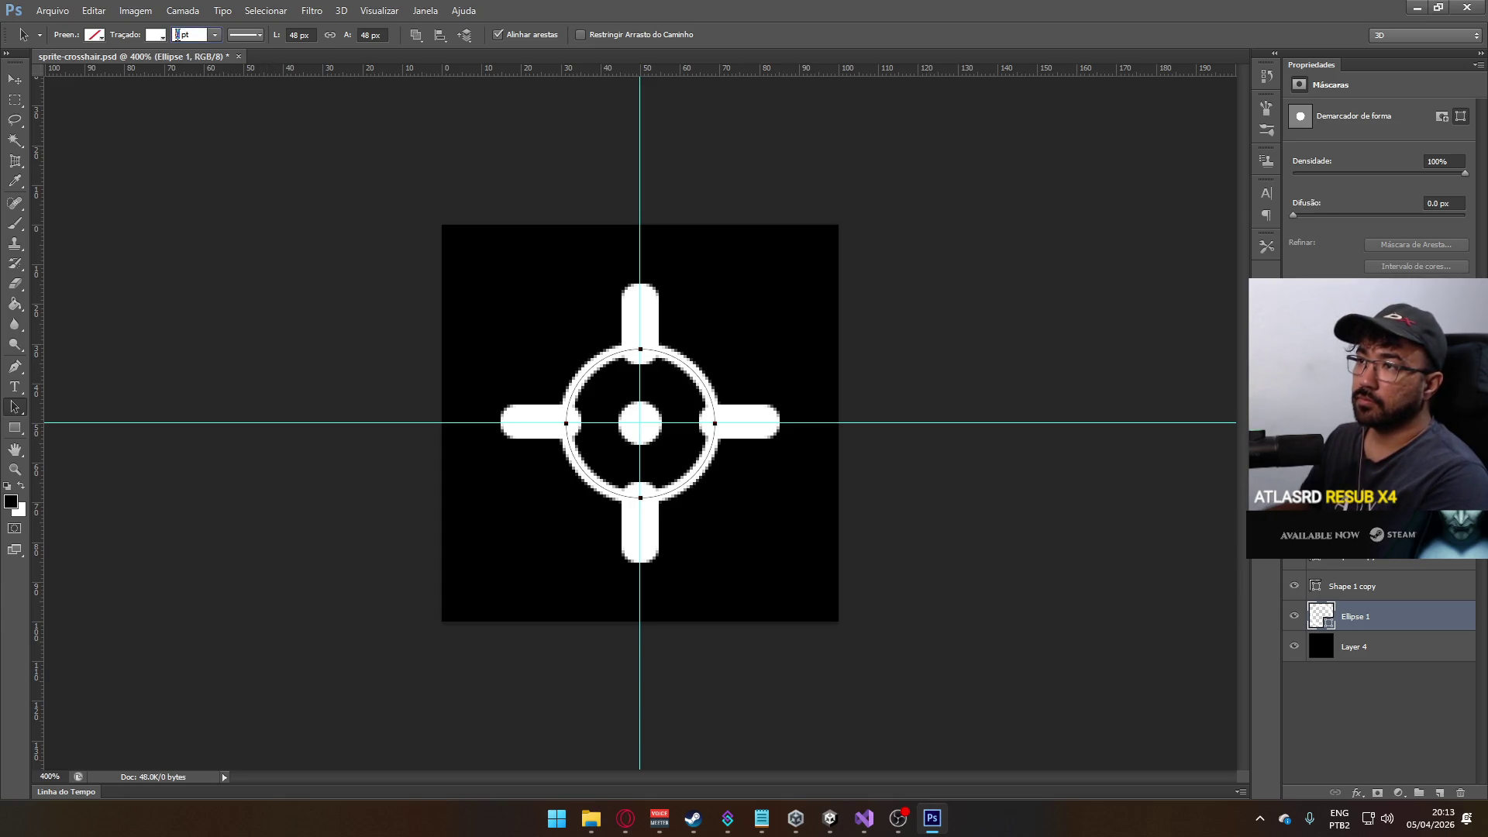
text(8)
key(Return)
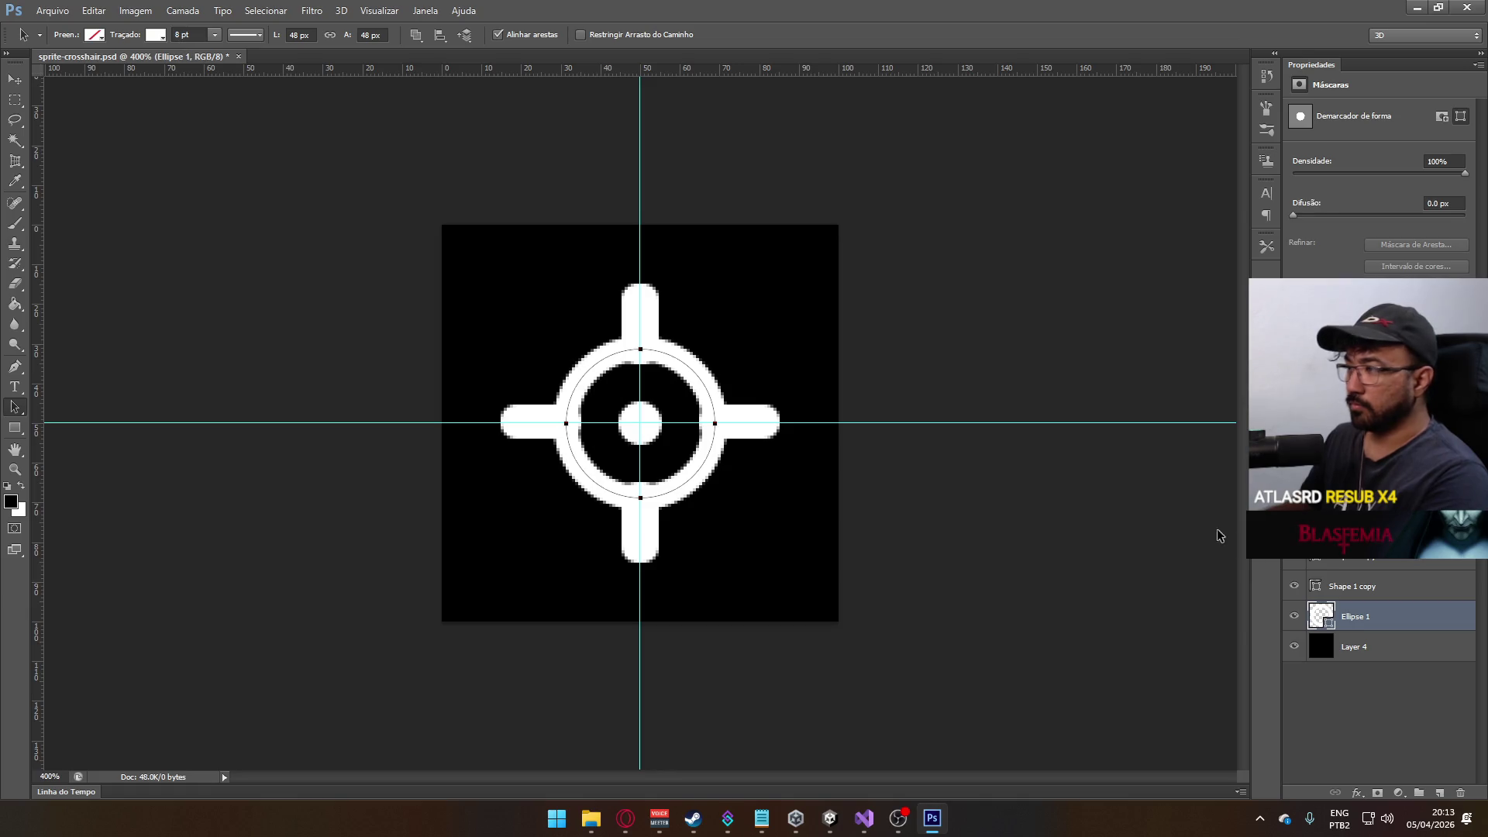
- Give the vertical bars layer square line caps in the stroke options
click(1330, 560)
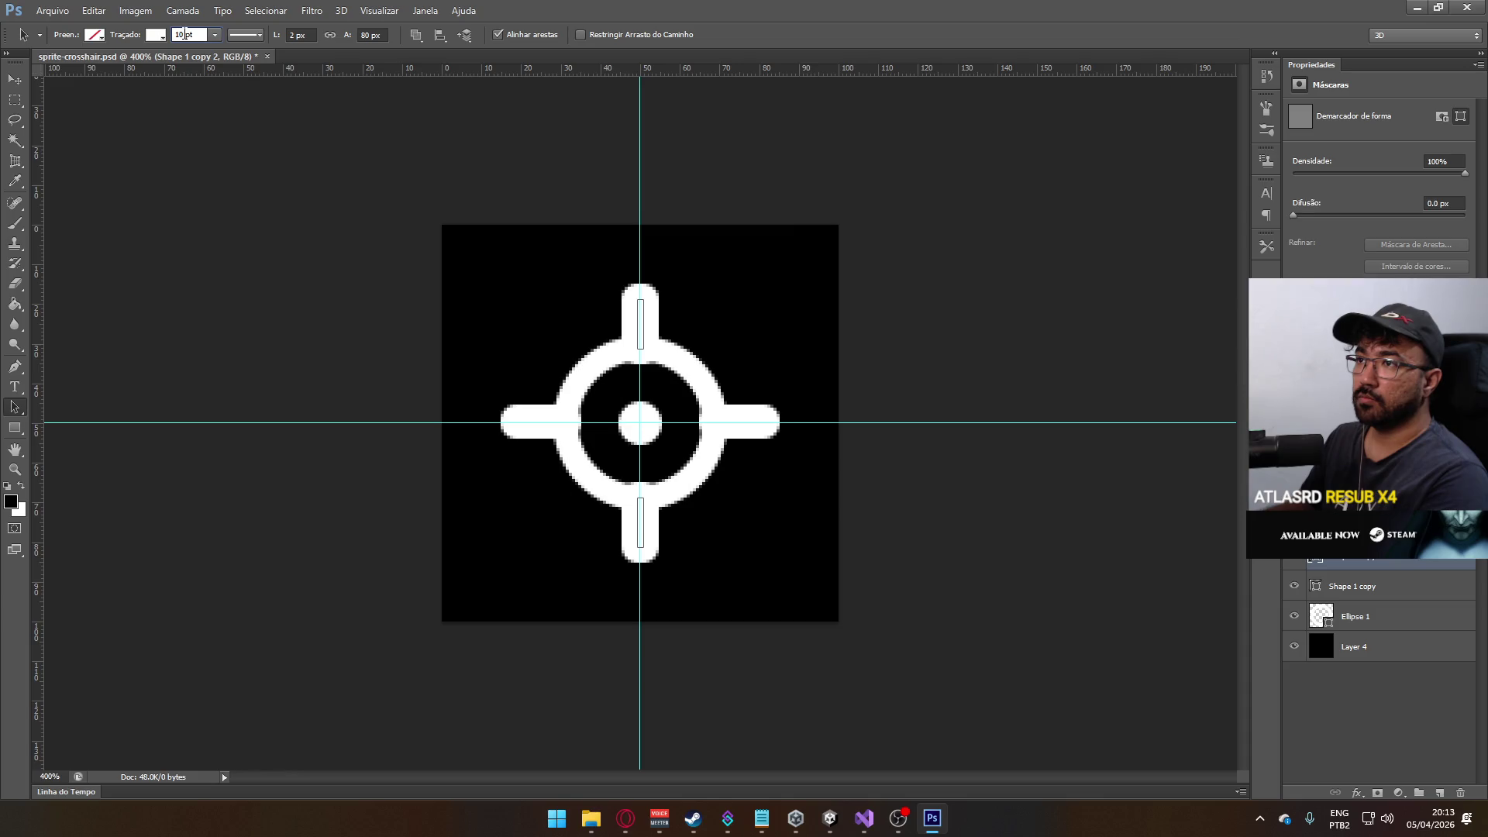
drag(144, 41, 140, 42)
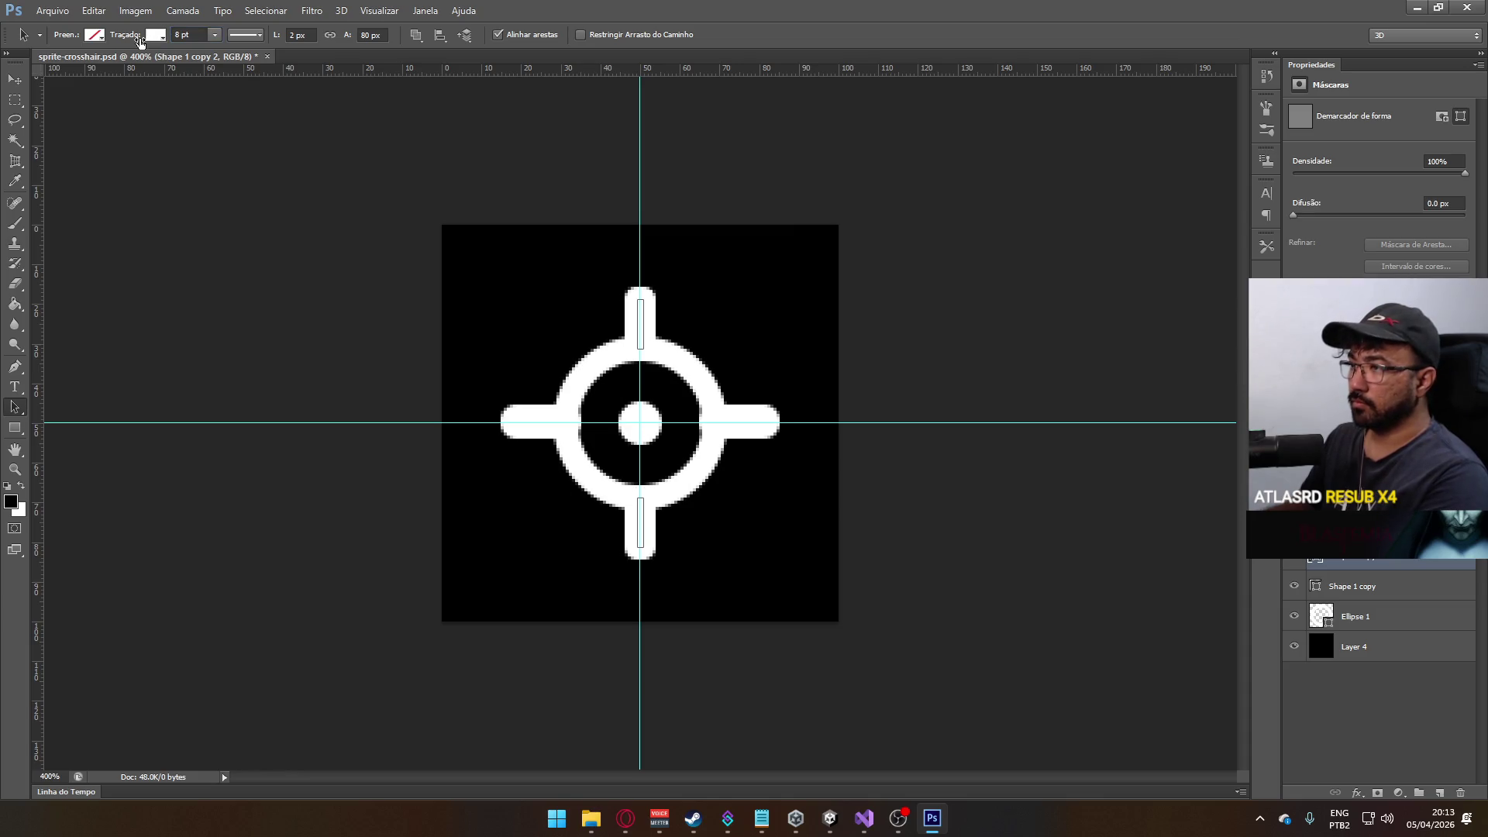
click(246, 36)
click(255, 195)
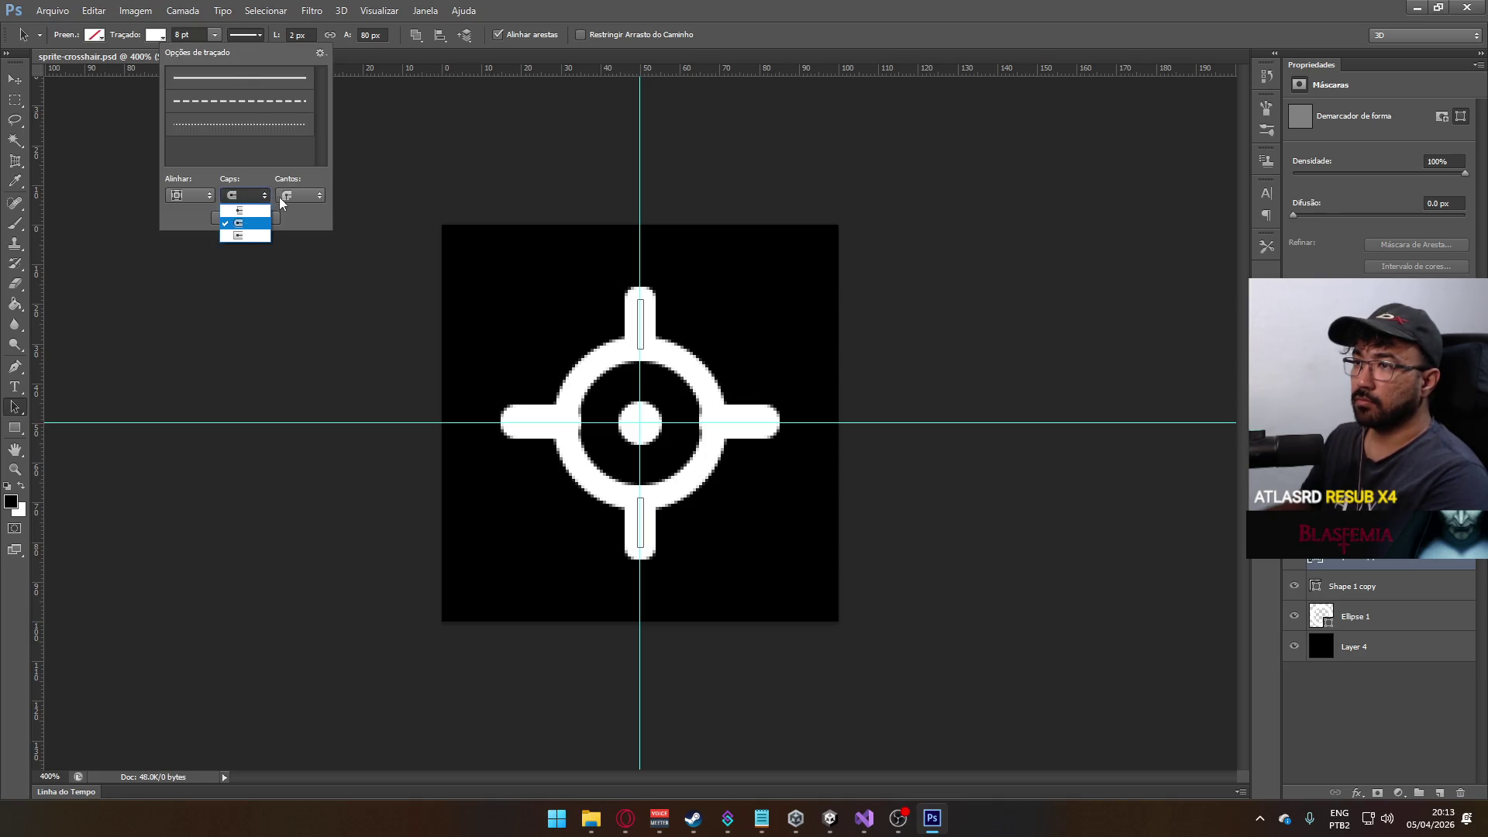
click(245, 235)
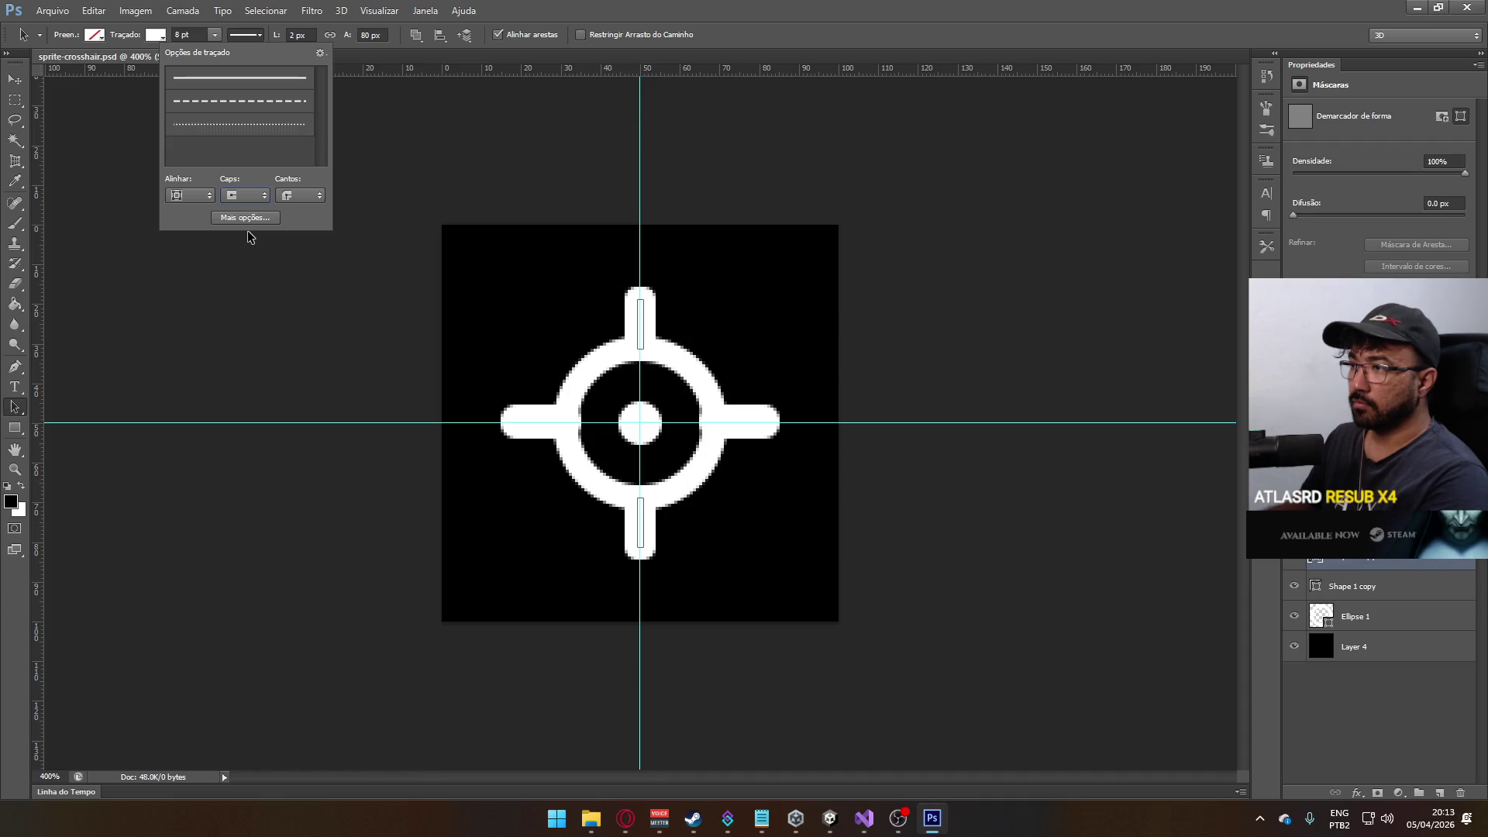
click(630, 172)
- Set both the vertical and horizontal bars' strokes to 6 pt
click(644, 320)
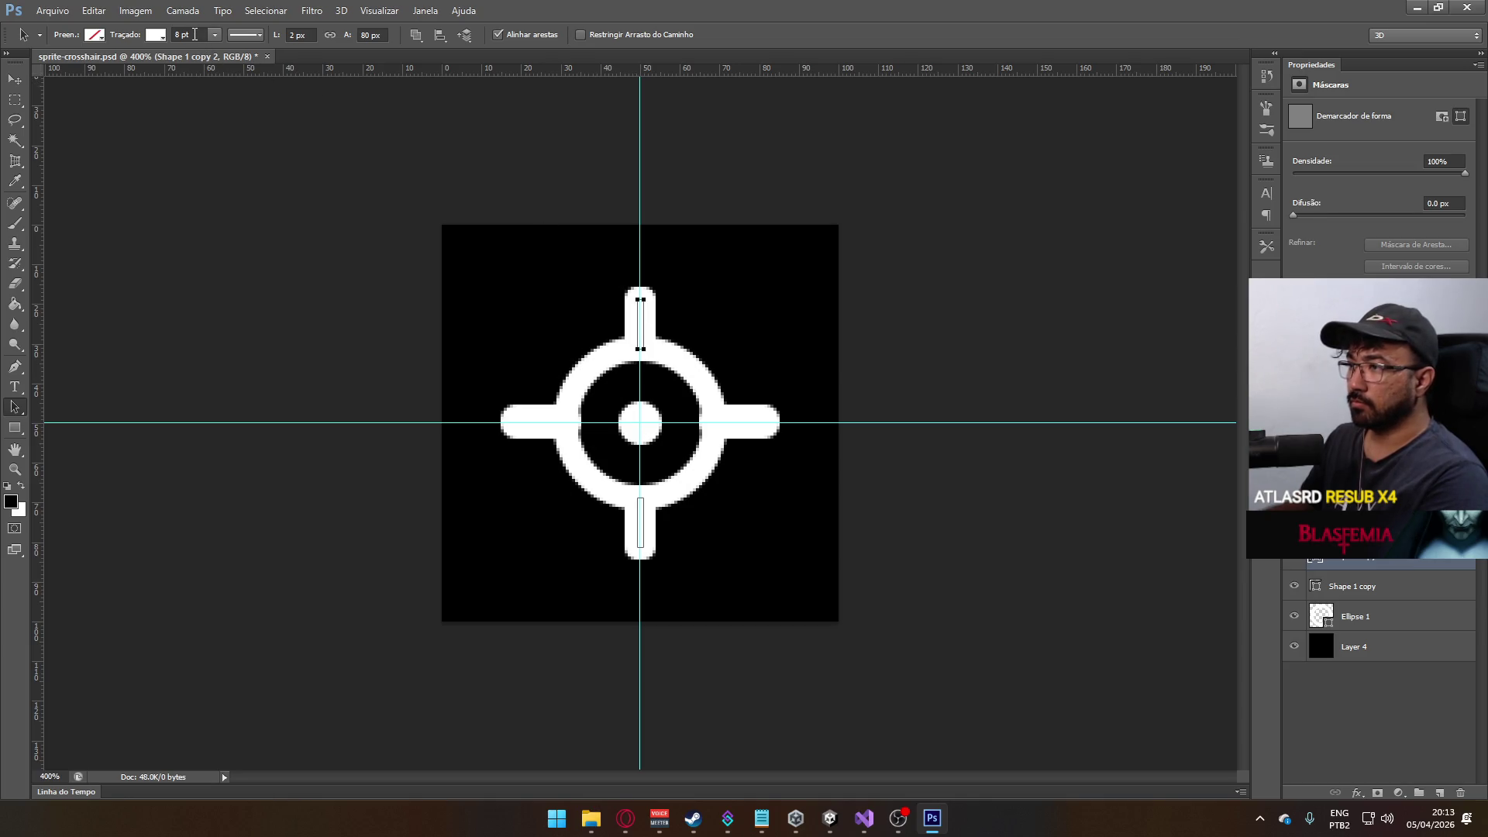
click(183, 35)
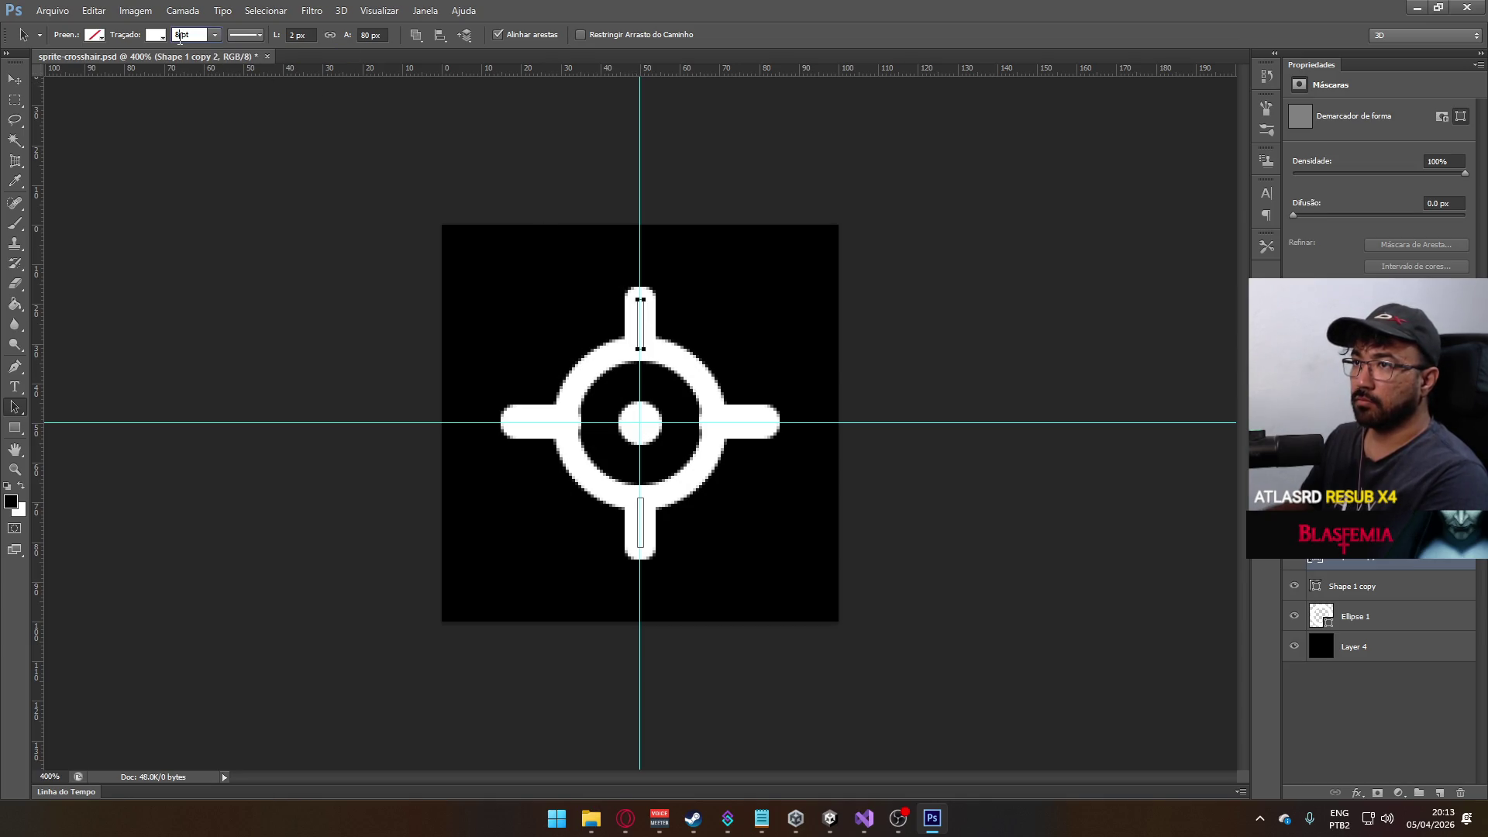
text(6)
key(Return)
click(757, 426)
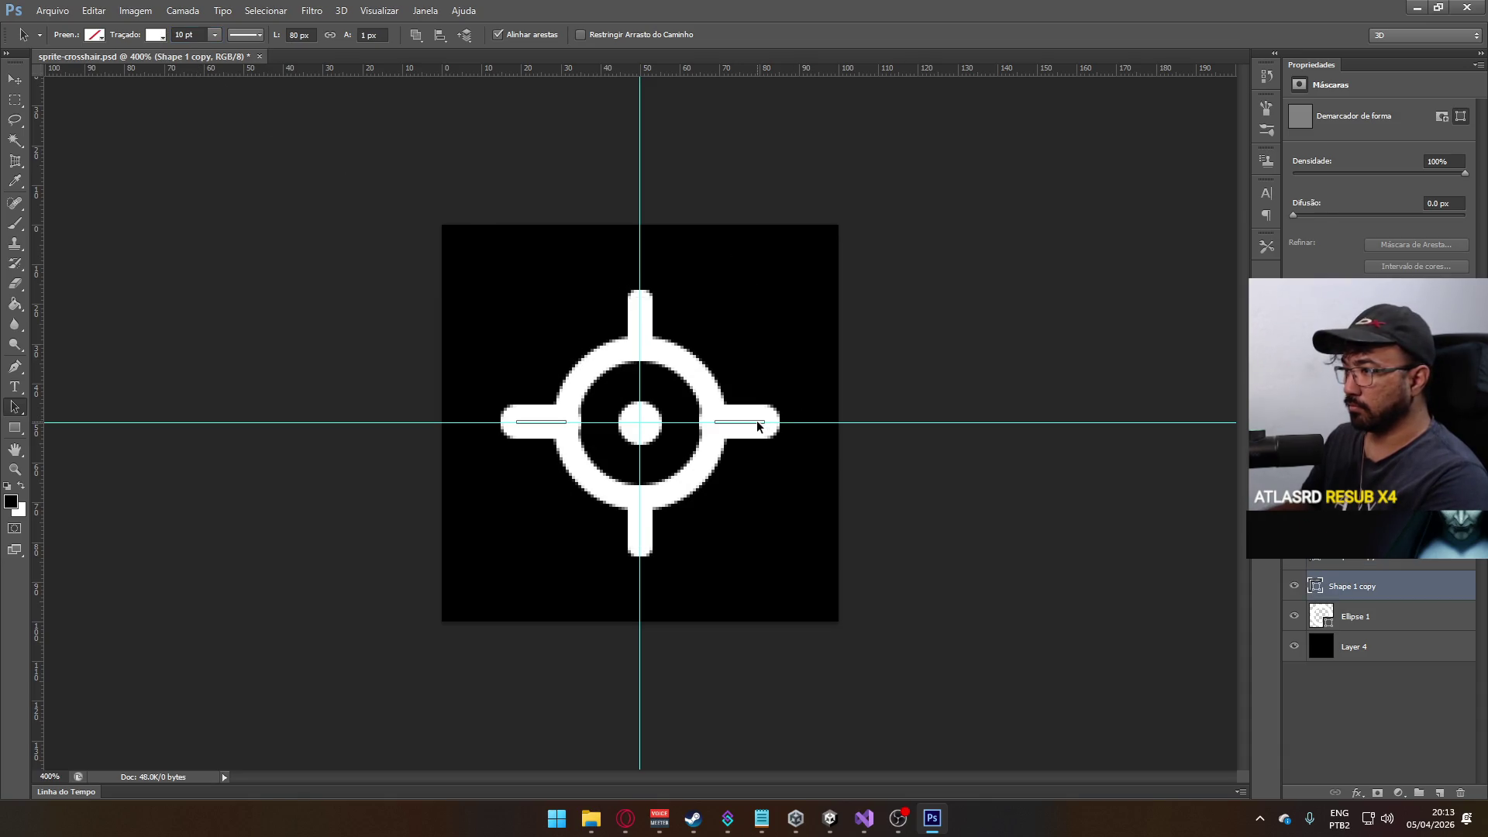
click(184, 34)
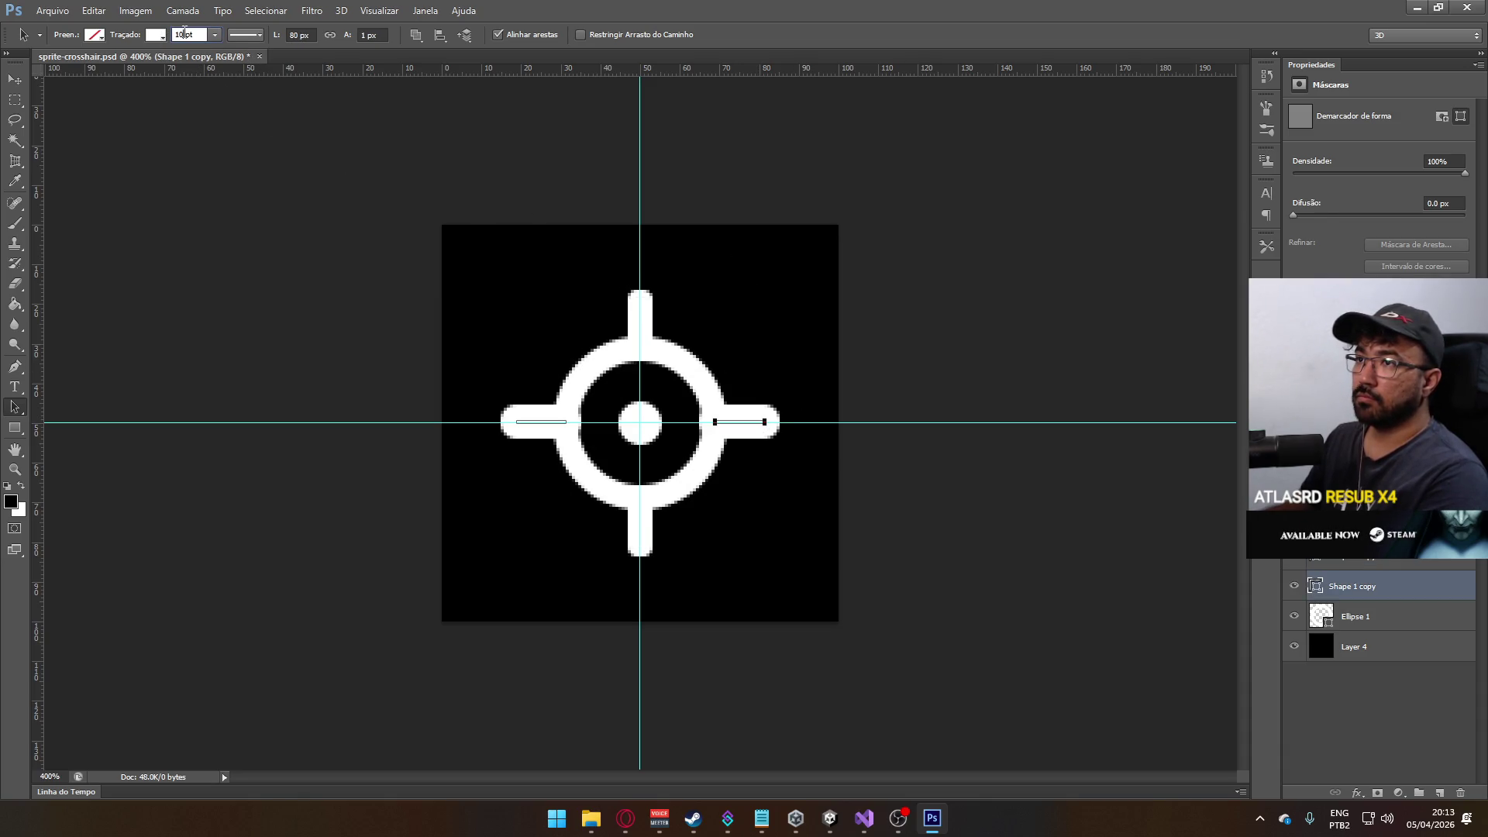
text(6)
key(Return)
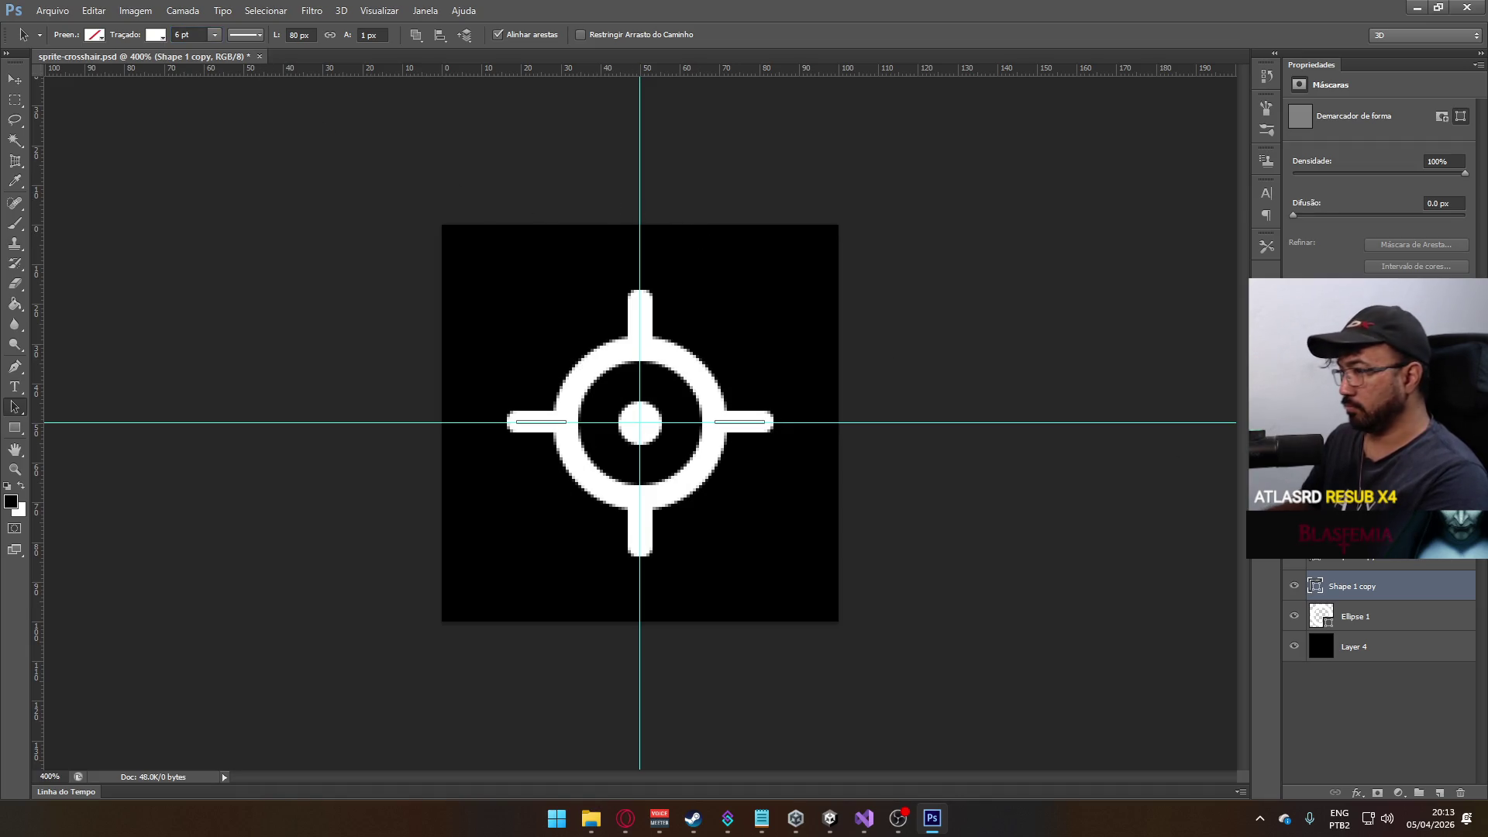
- Shrink the centre dot to about 71% and zoom out to the sprite's real size
key(Delete)
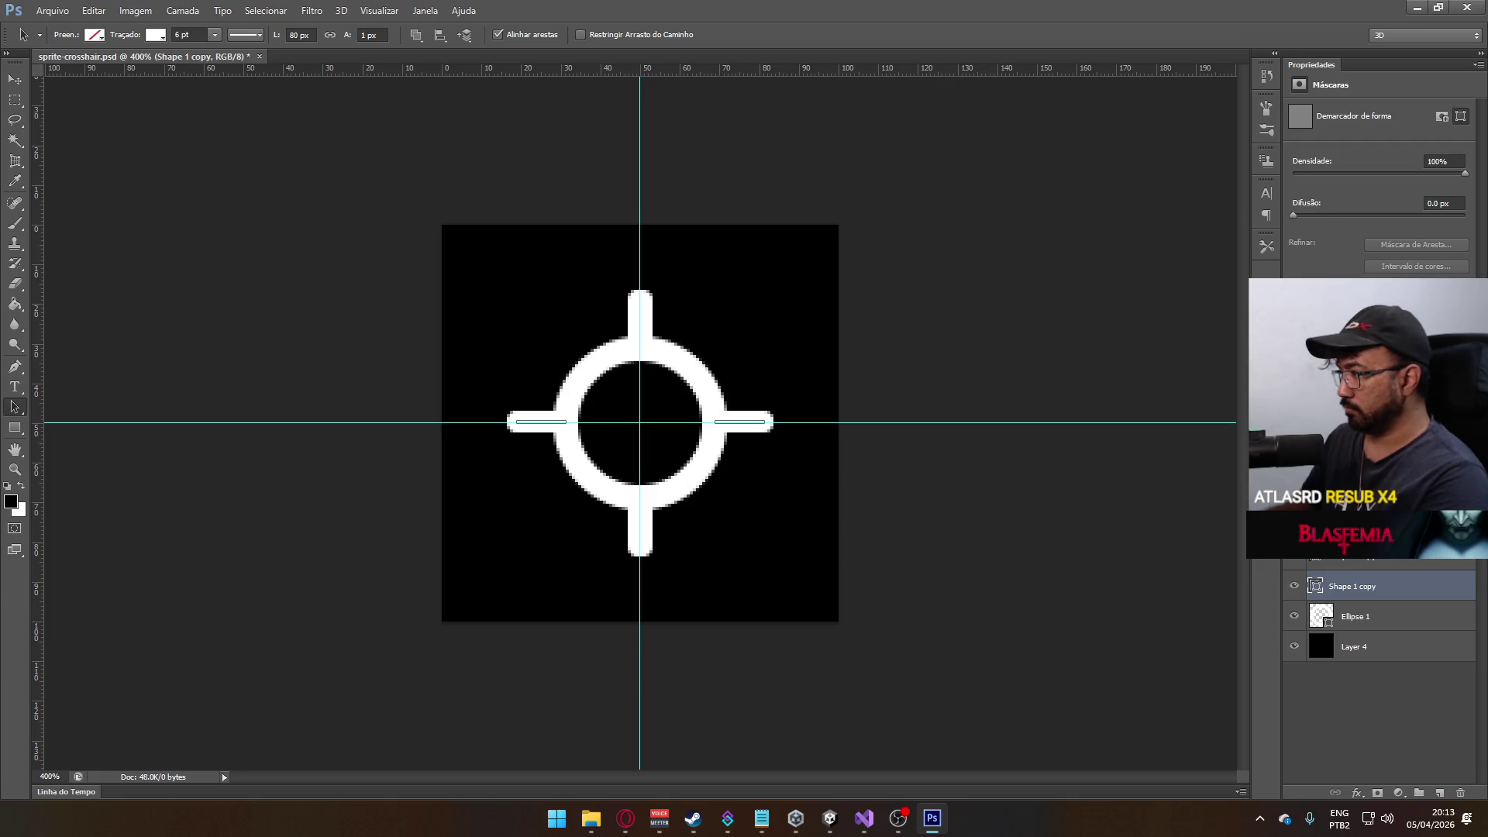
key(ctrl+alt+z)
key(ctrl+alt+z)
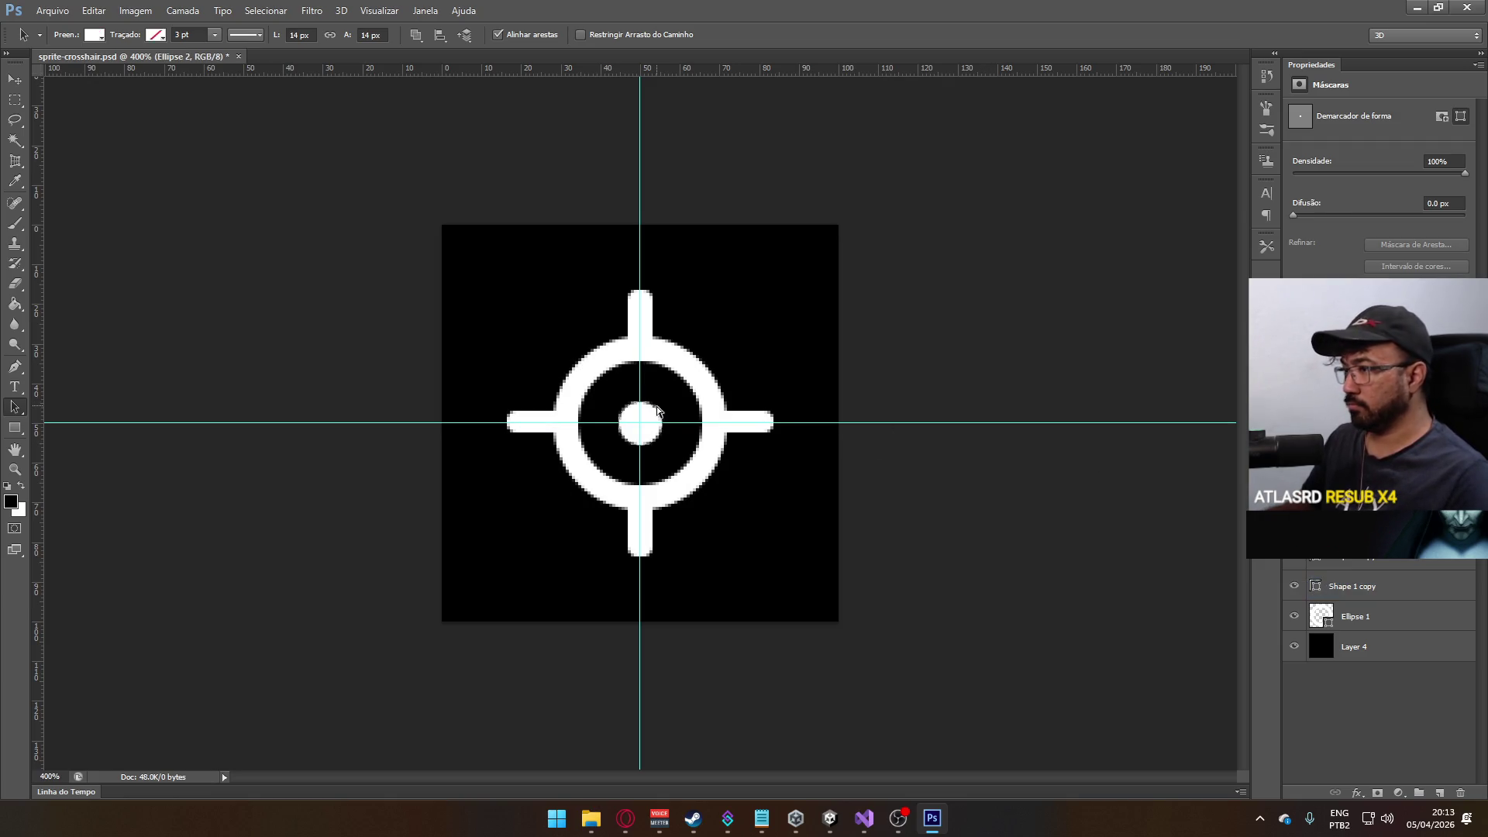
key(ctrl+t)
drag(666, 400, 656, 403)
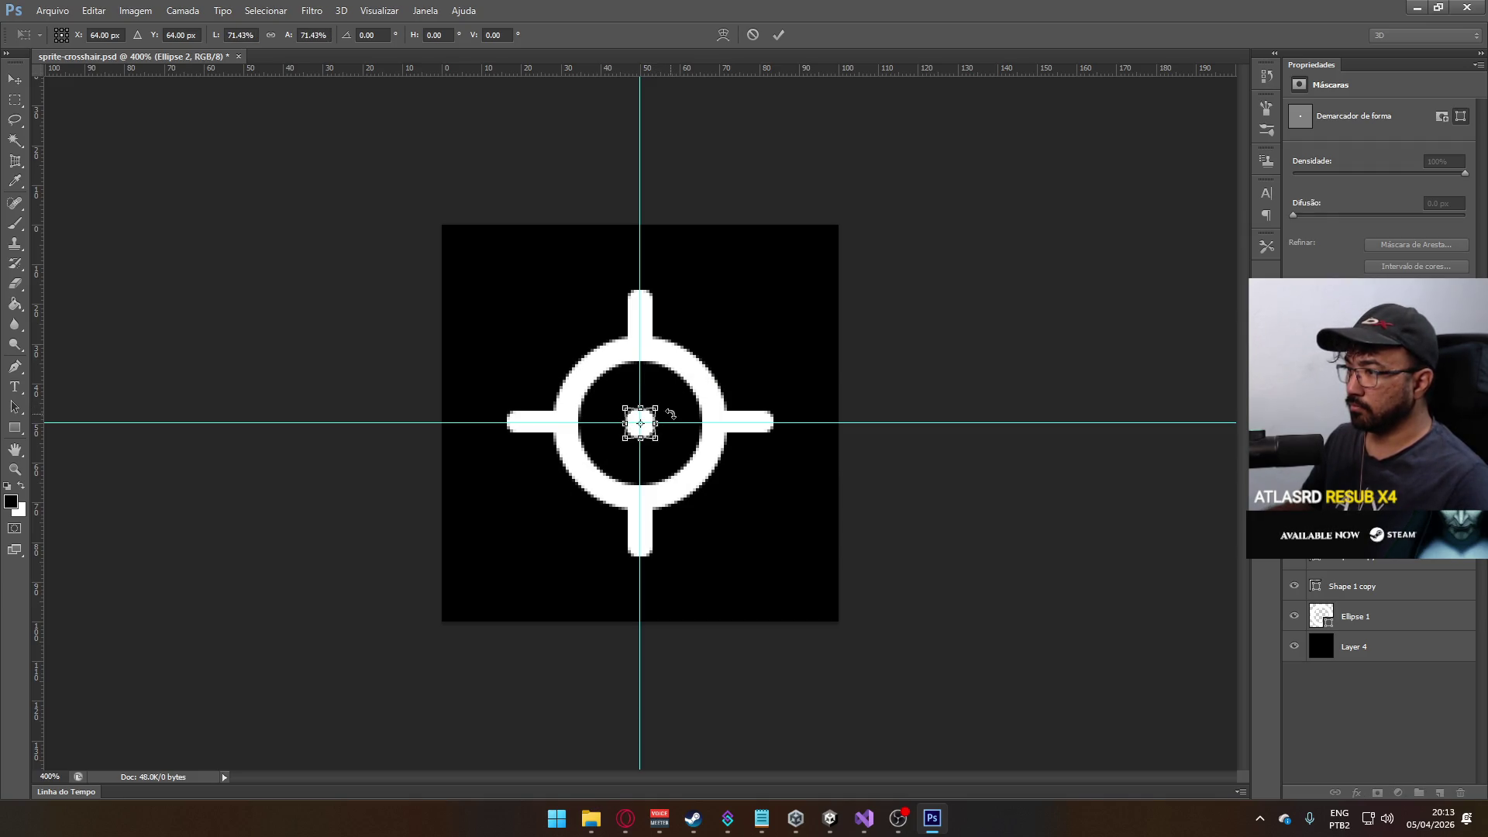
key(Return)
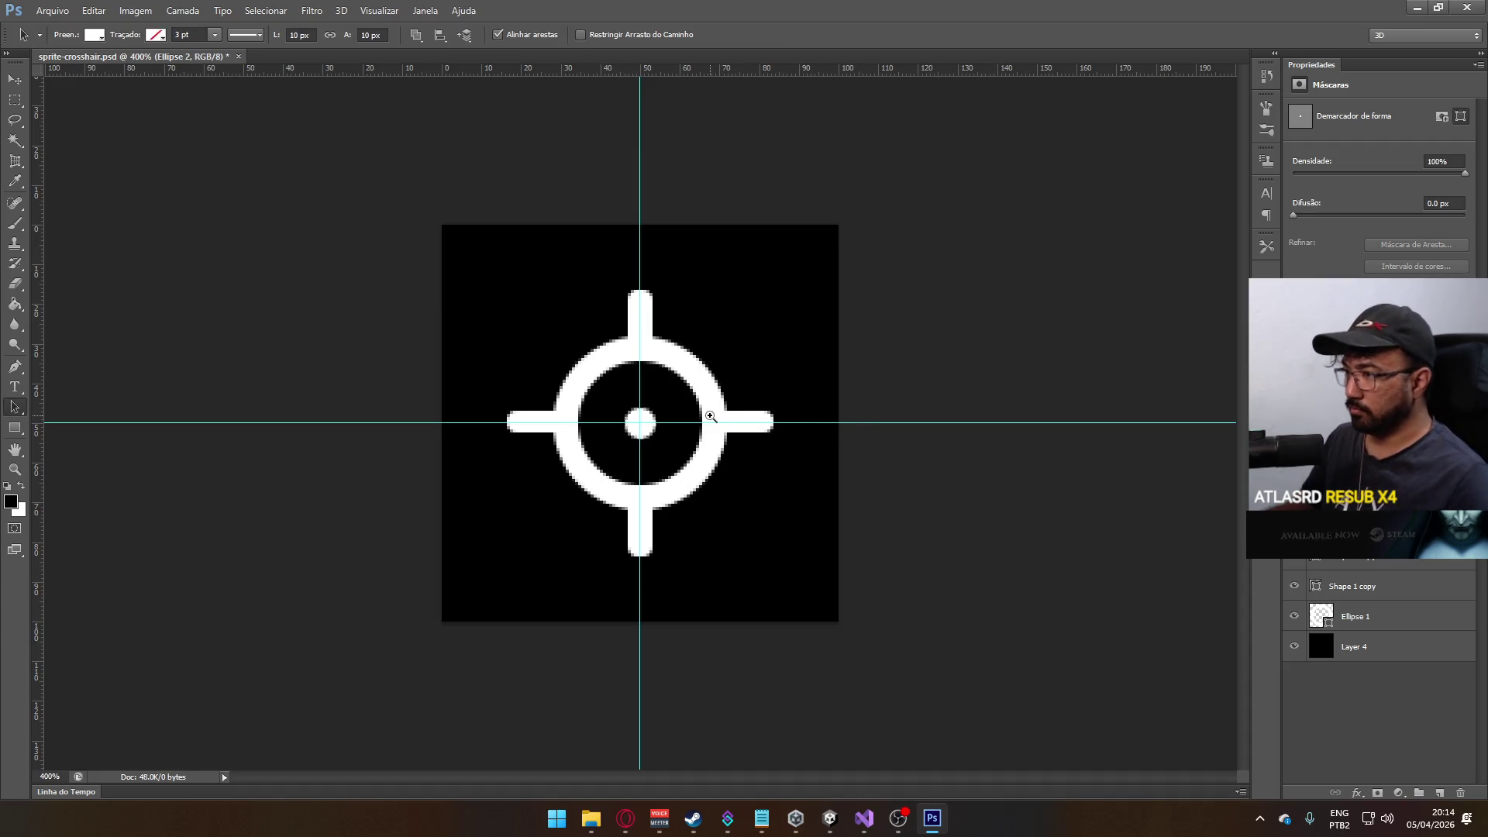
alt+click(710, 416)
alt+click(709, 416)
alt+click(710, 416)
alt+click(710, 418)
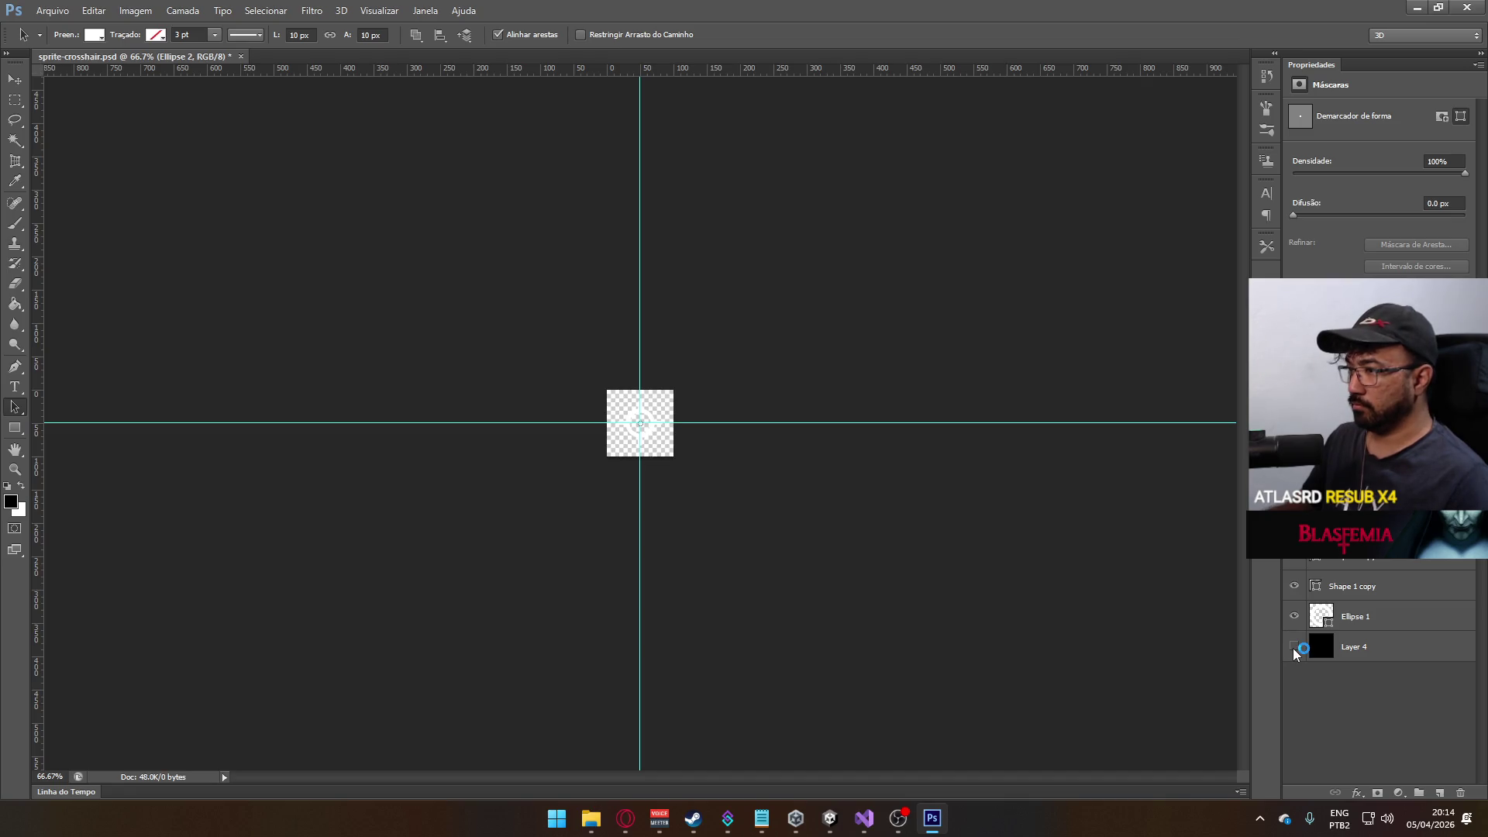
- Duplicate the Ellipse 1 and Shape 1 copy layers, try flattening and rasterizing, then delete the duplicates
click(1378, 618)
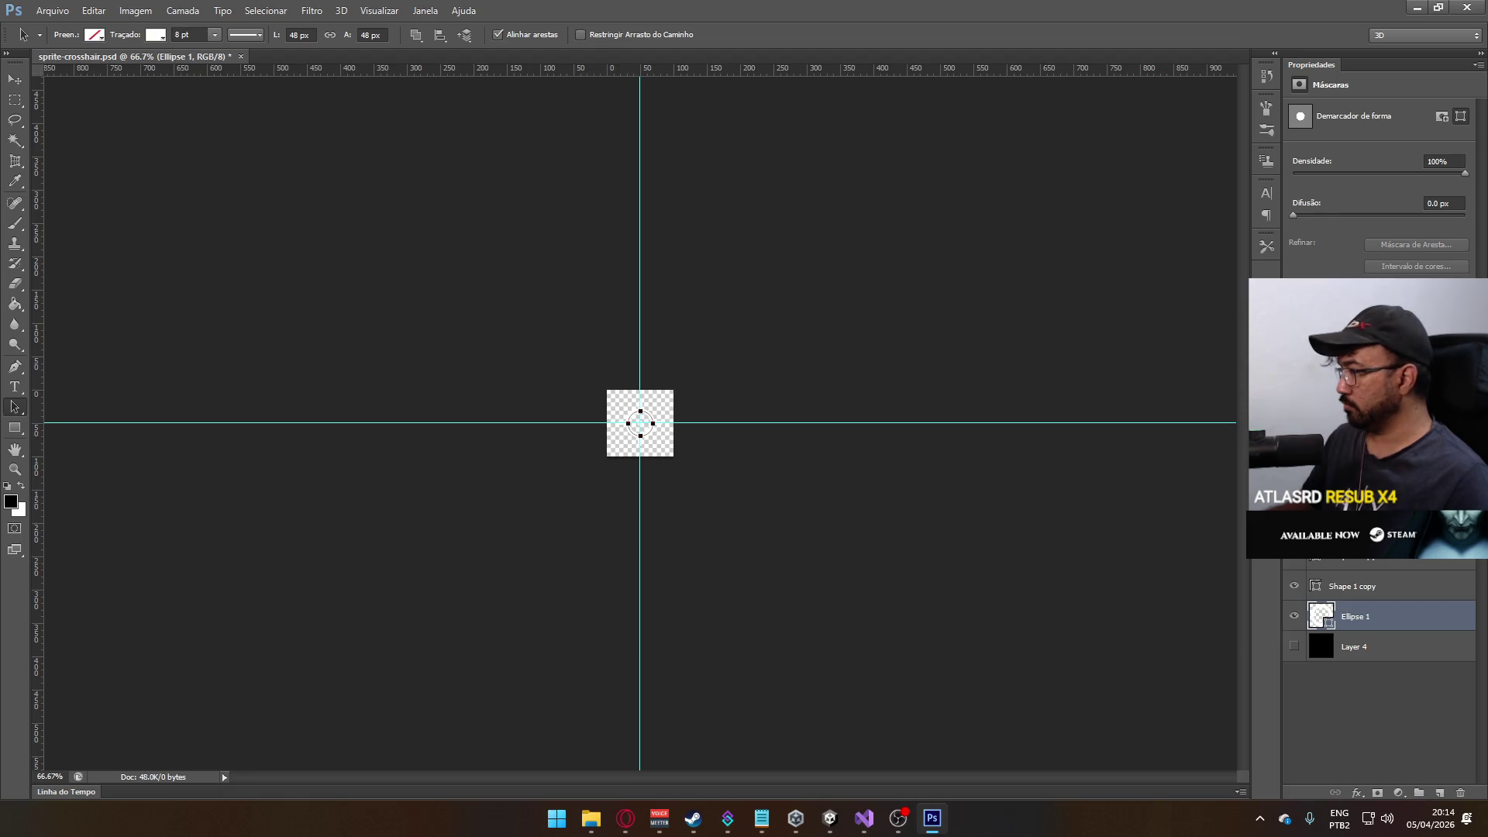
shift+click(1356, 585)
right_click(1356, 586)
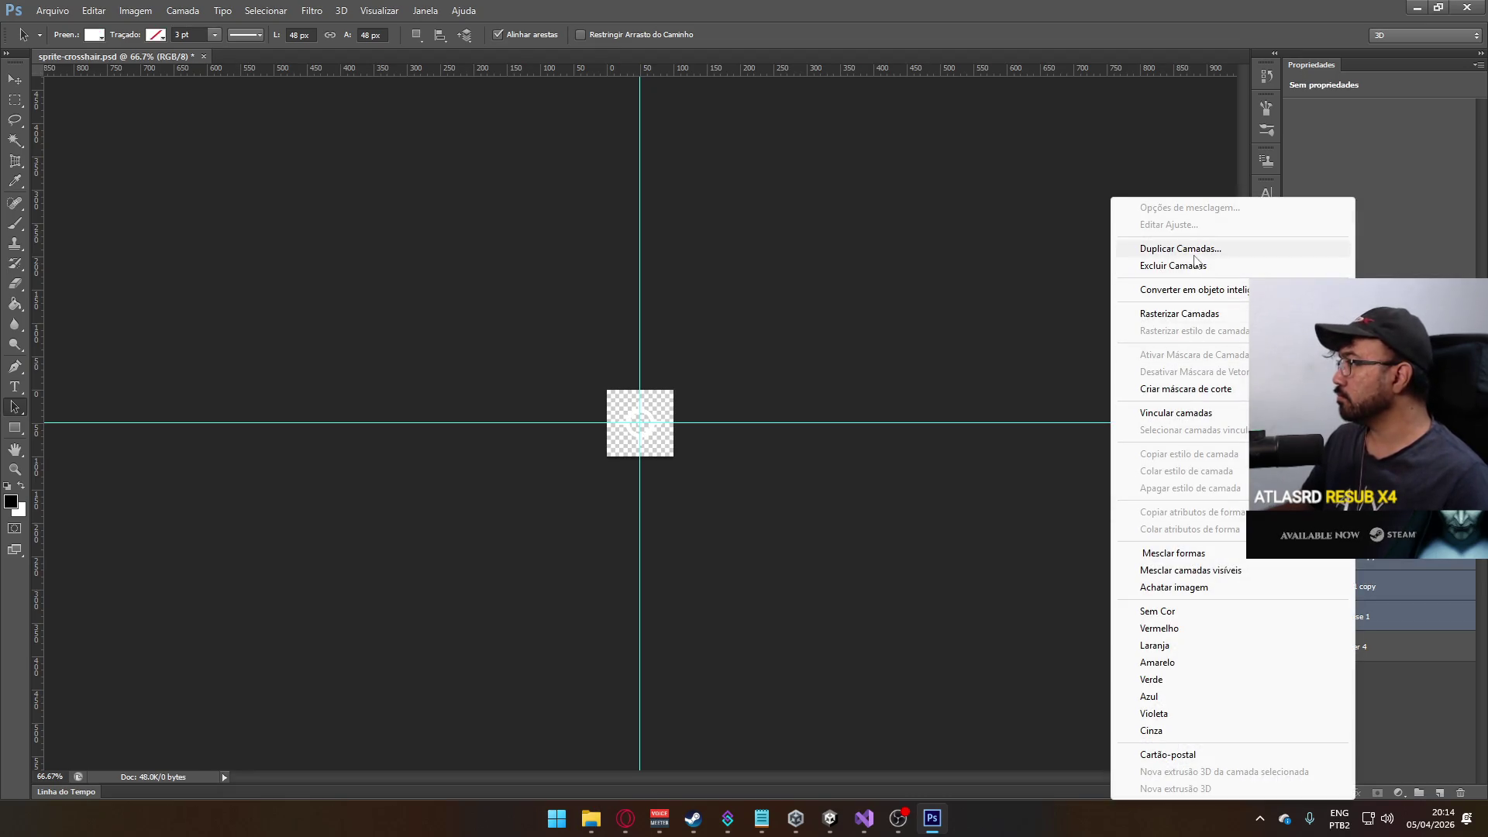
click(1194, 253)
click(667, 176)
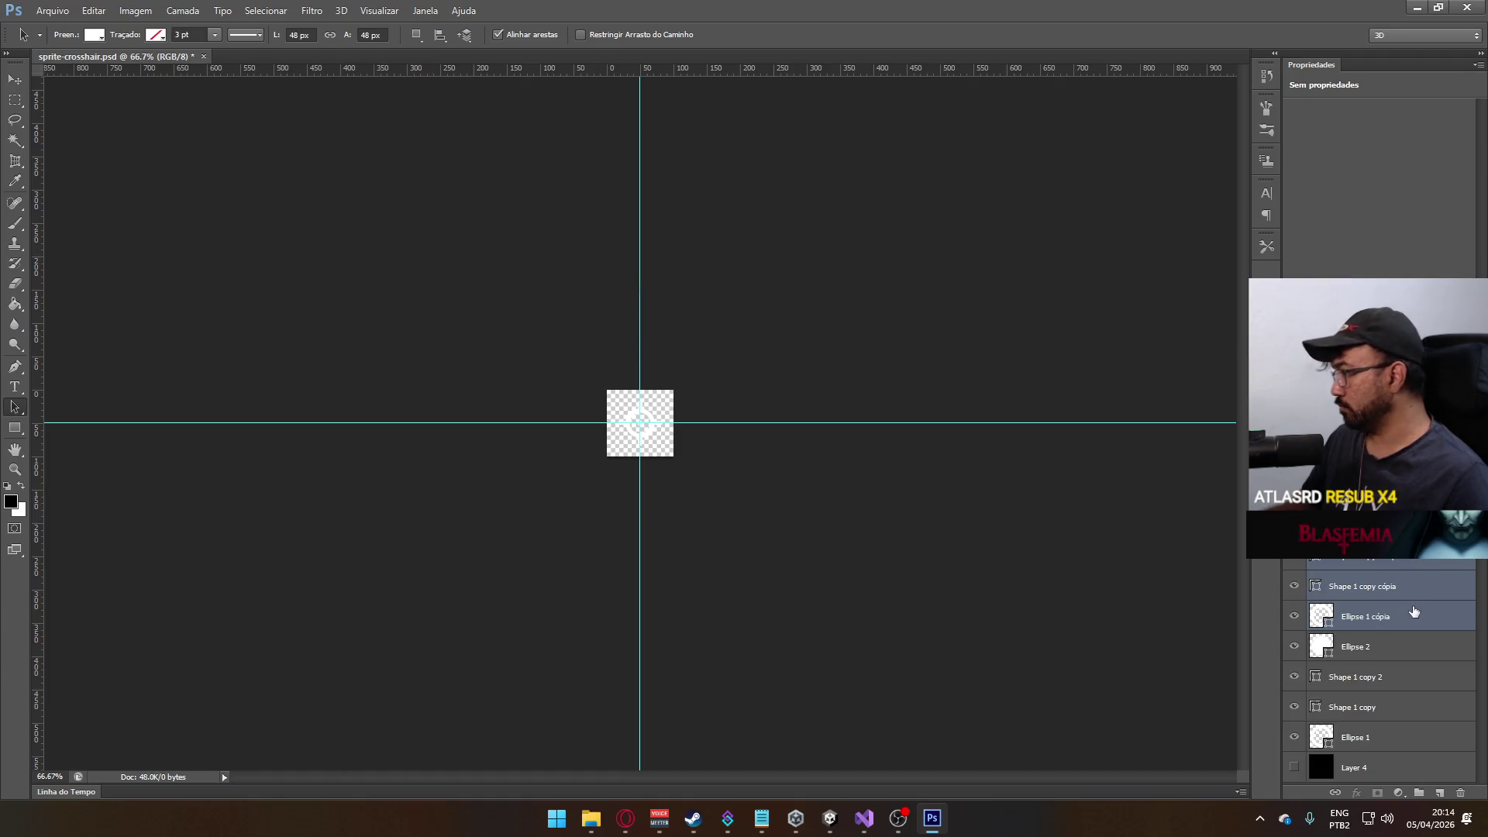
right_click(1362, 619)
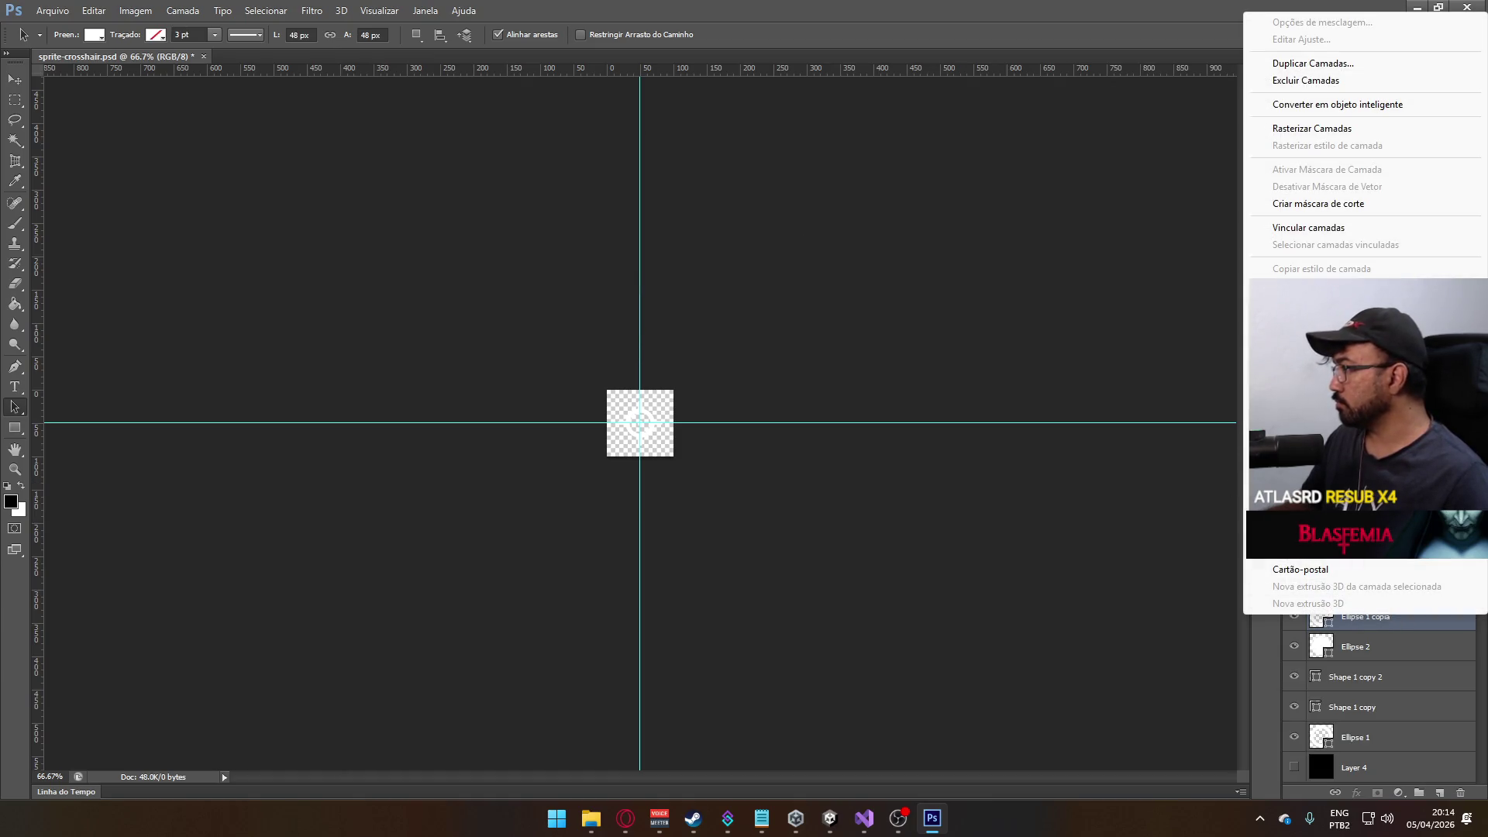
click(1317, 401)
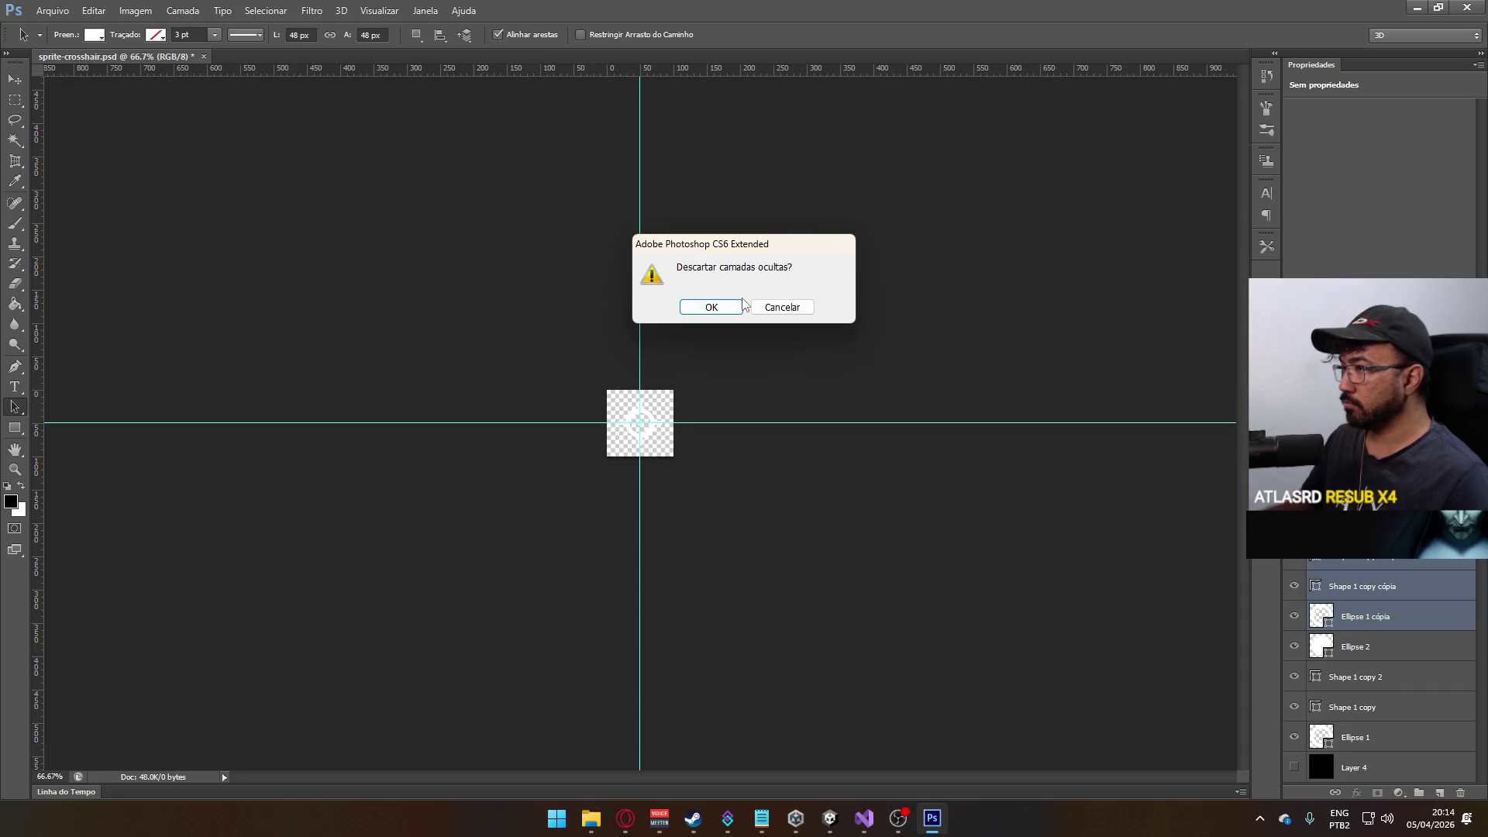
click(782, 307)
right_click(1363, 616)
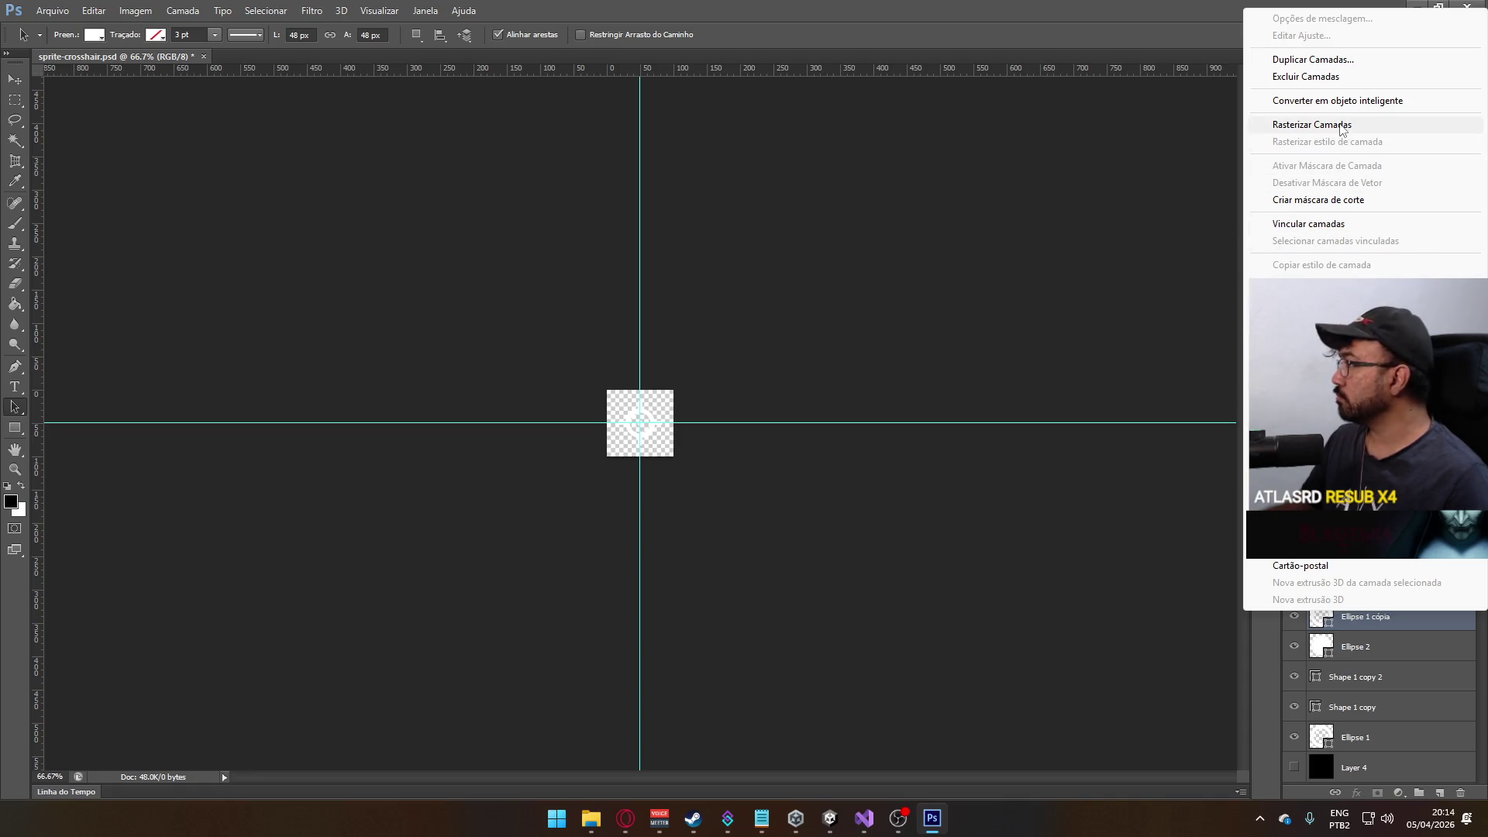
click(1342, 126)
key(Delete)
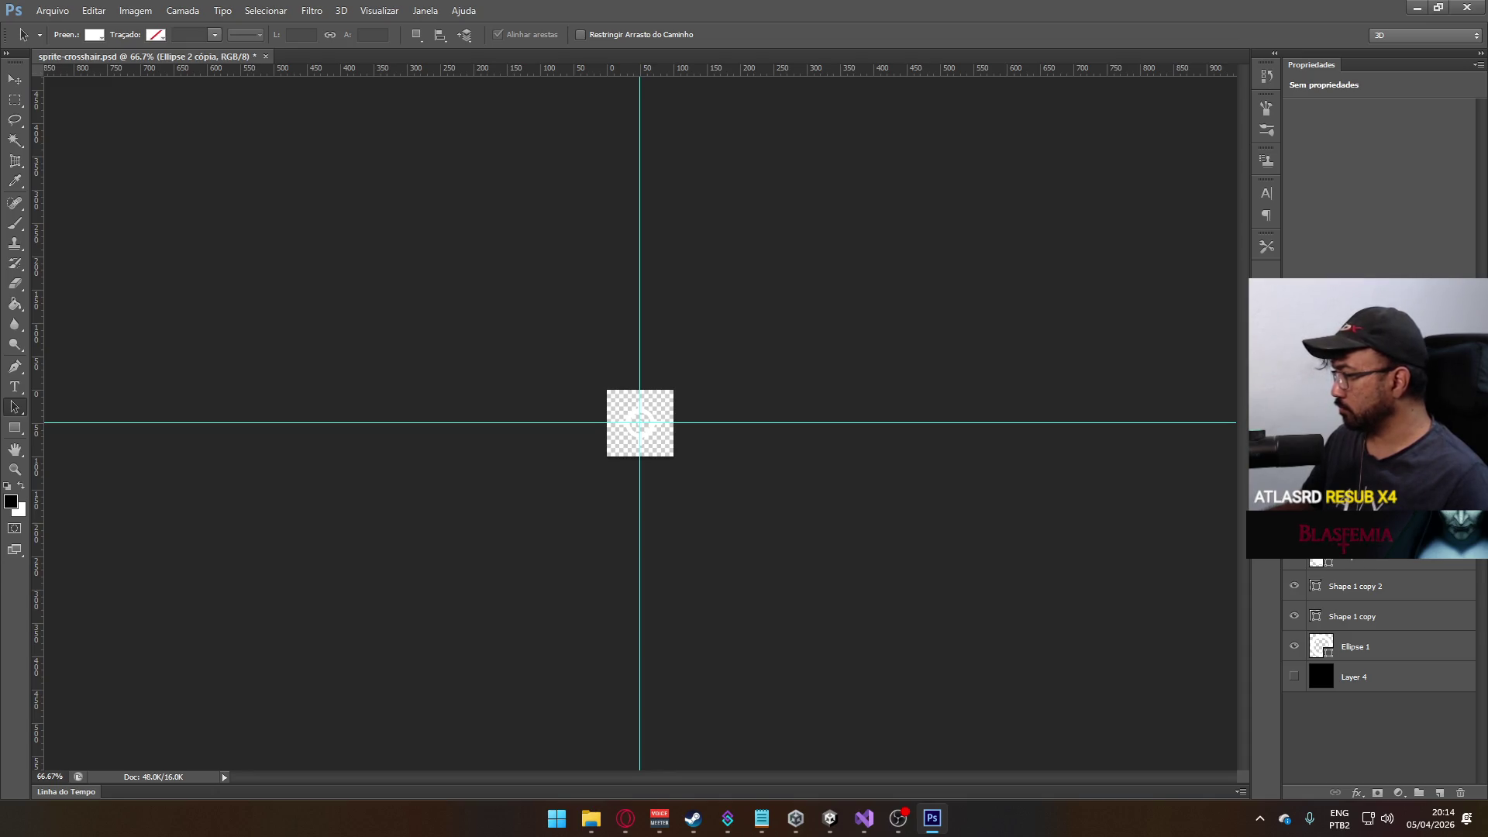
- Move the shadow layer below Ellipse 1, then delete it
click(1348, 561)
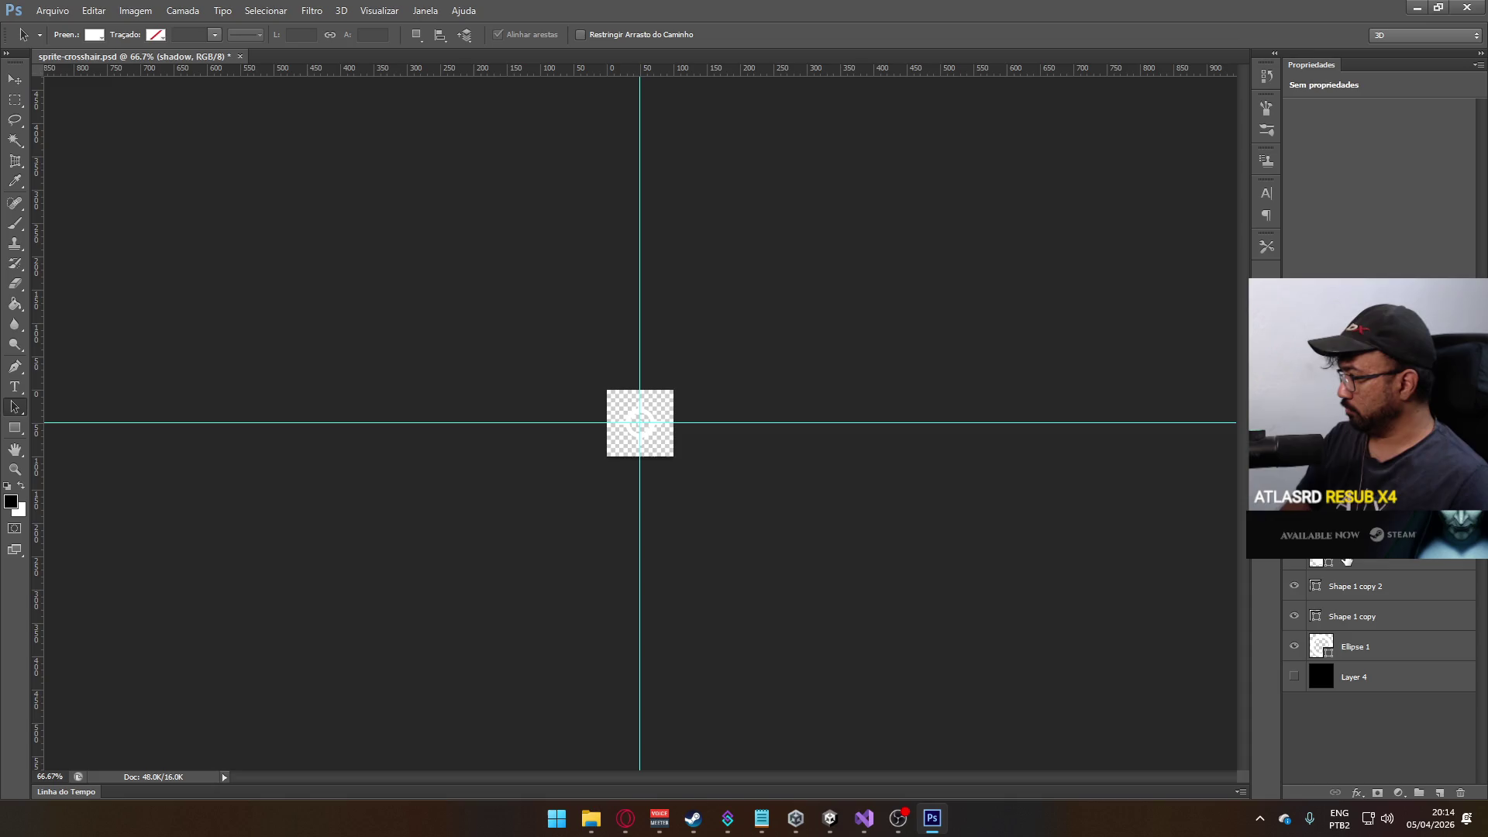
drag(1348, 561, 1368, 659)
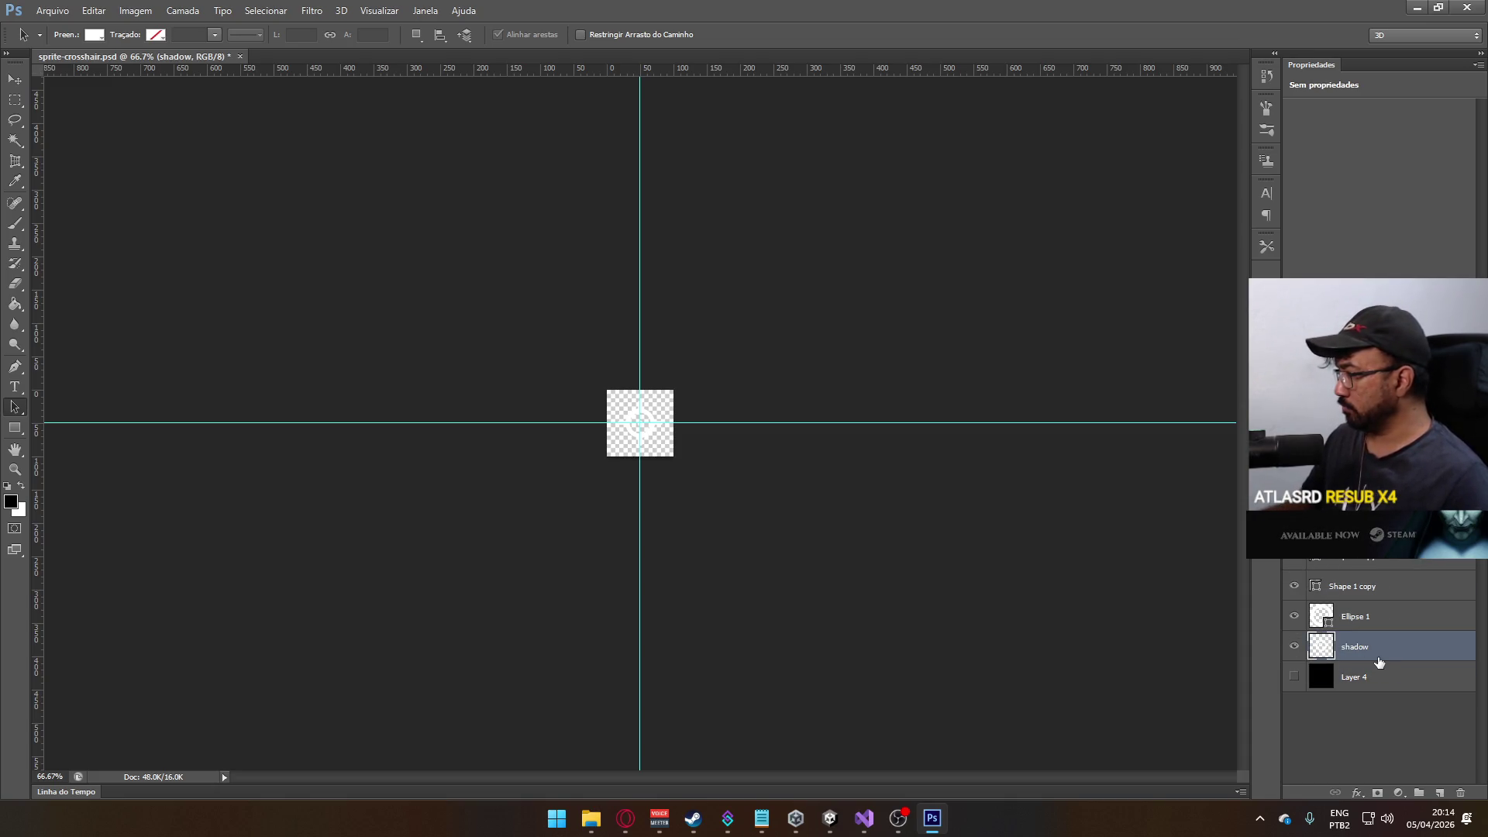
right_click(1323, 650)
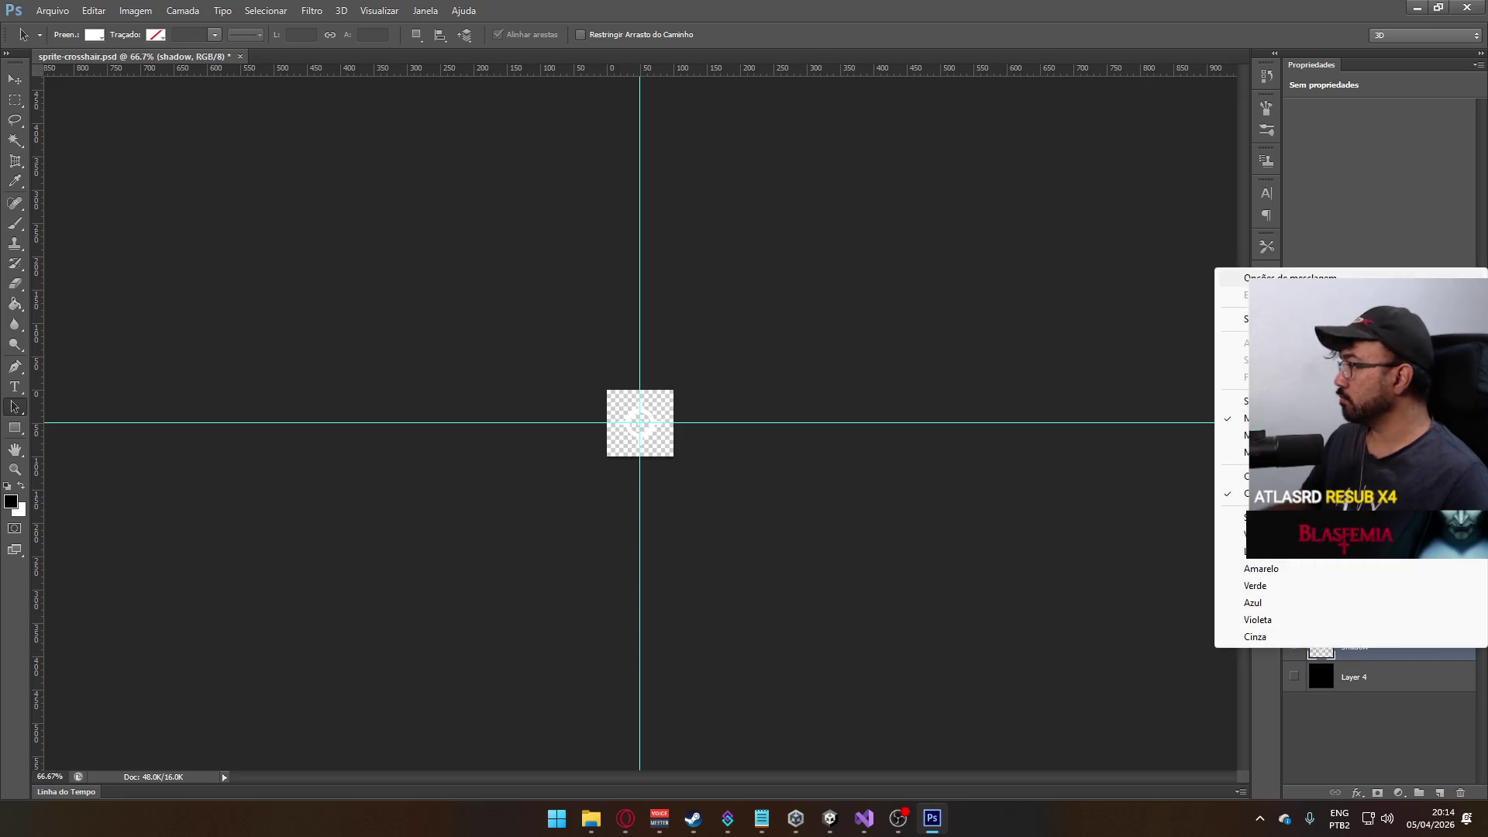
click(1368, 683)
key(Delete)
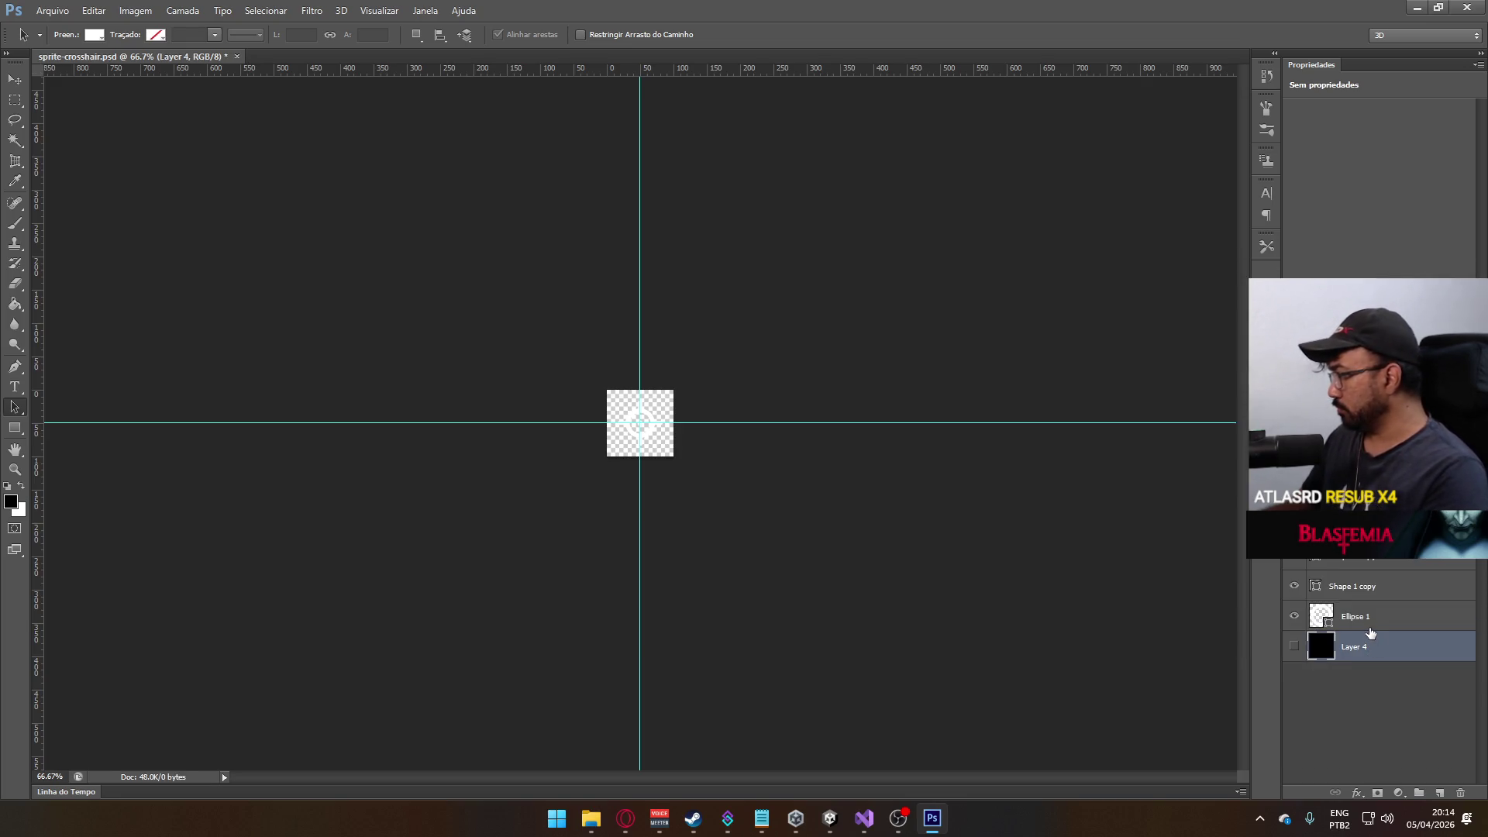
- Group Ellipse 1, Shape 1 copy and Shape 1 copy 2 into Agrupar 1
click(1372, 616)
shift+click(1375, 588)
drag(1439, 791, 1439, 791)
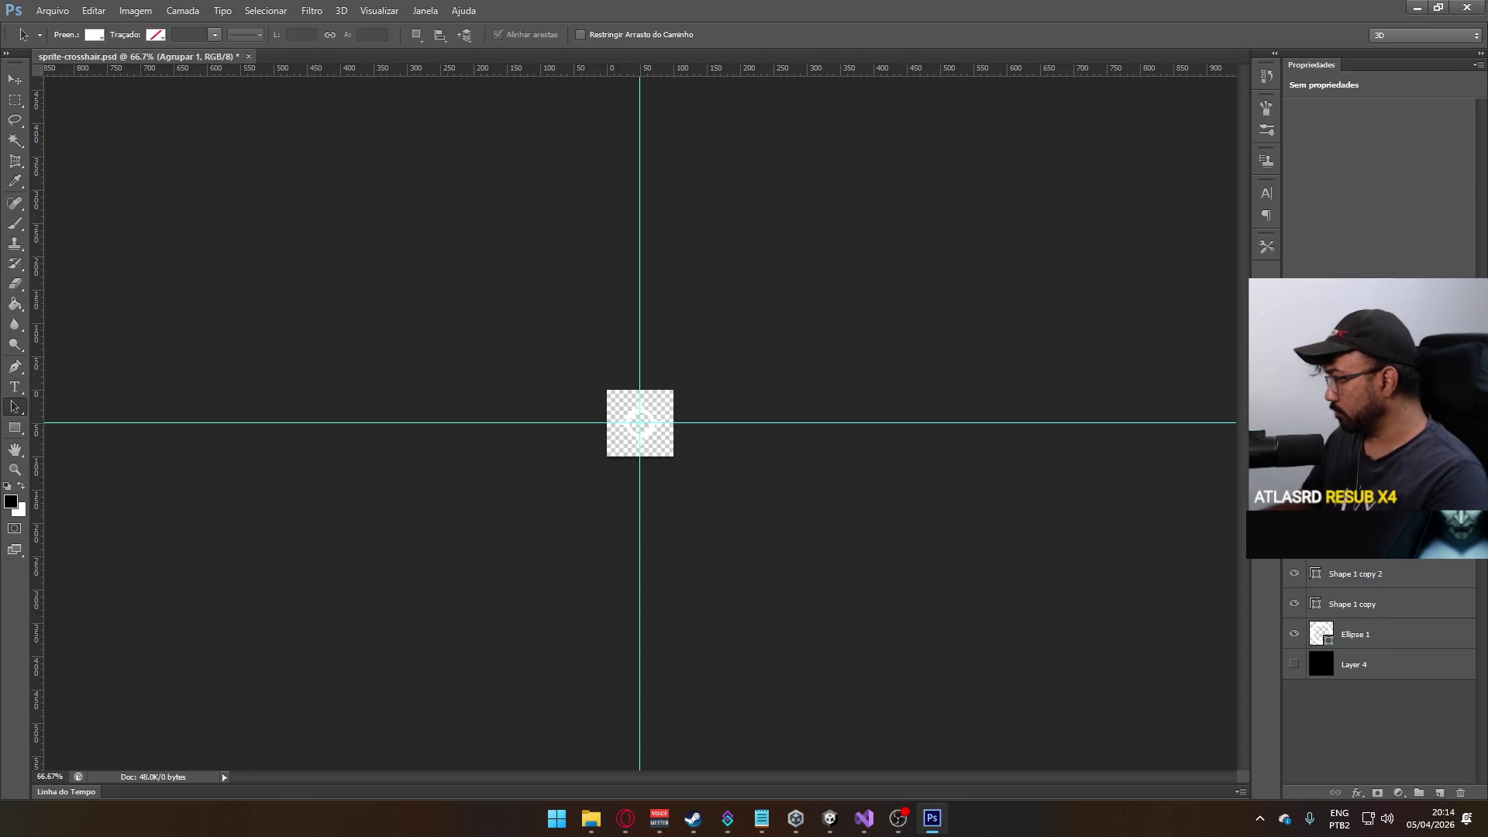
click(1383, 629)
shift+click(1372, 614)
mouse_move(1372, 615)
mouse_down()
mouse_move(1372, 597)
mouse_move(1419, 792)
mouse_up()
right_click(1363, 511)
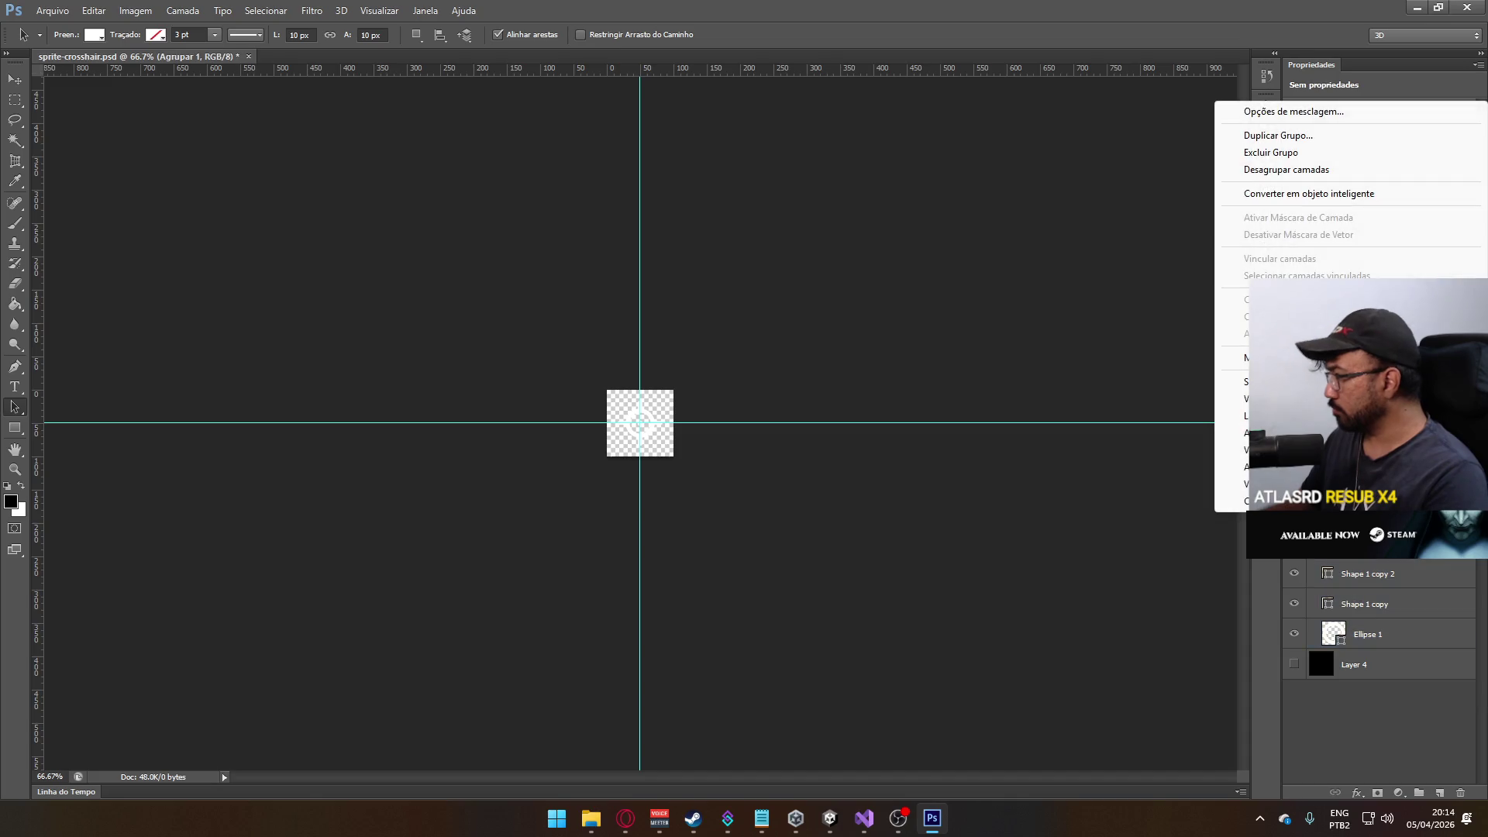
- Add a Drop Shadow to the group with distance 0, opacity 100 and reduced spread
click(1318, 116)
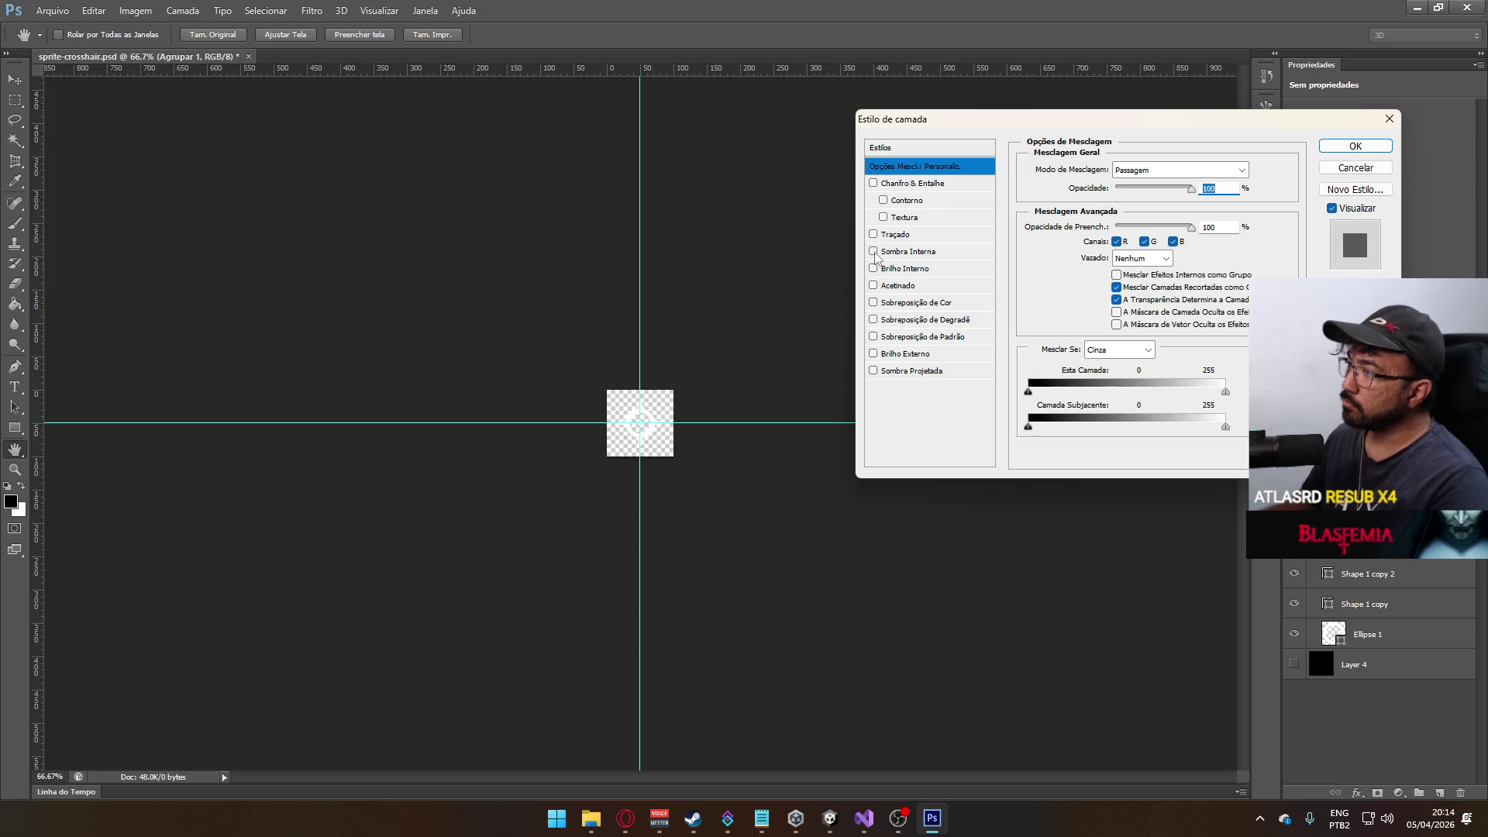
click(873, 371)
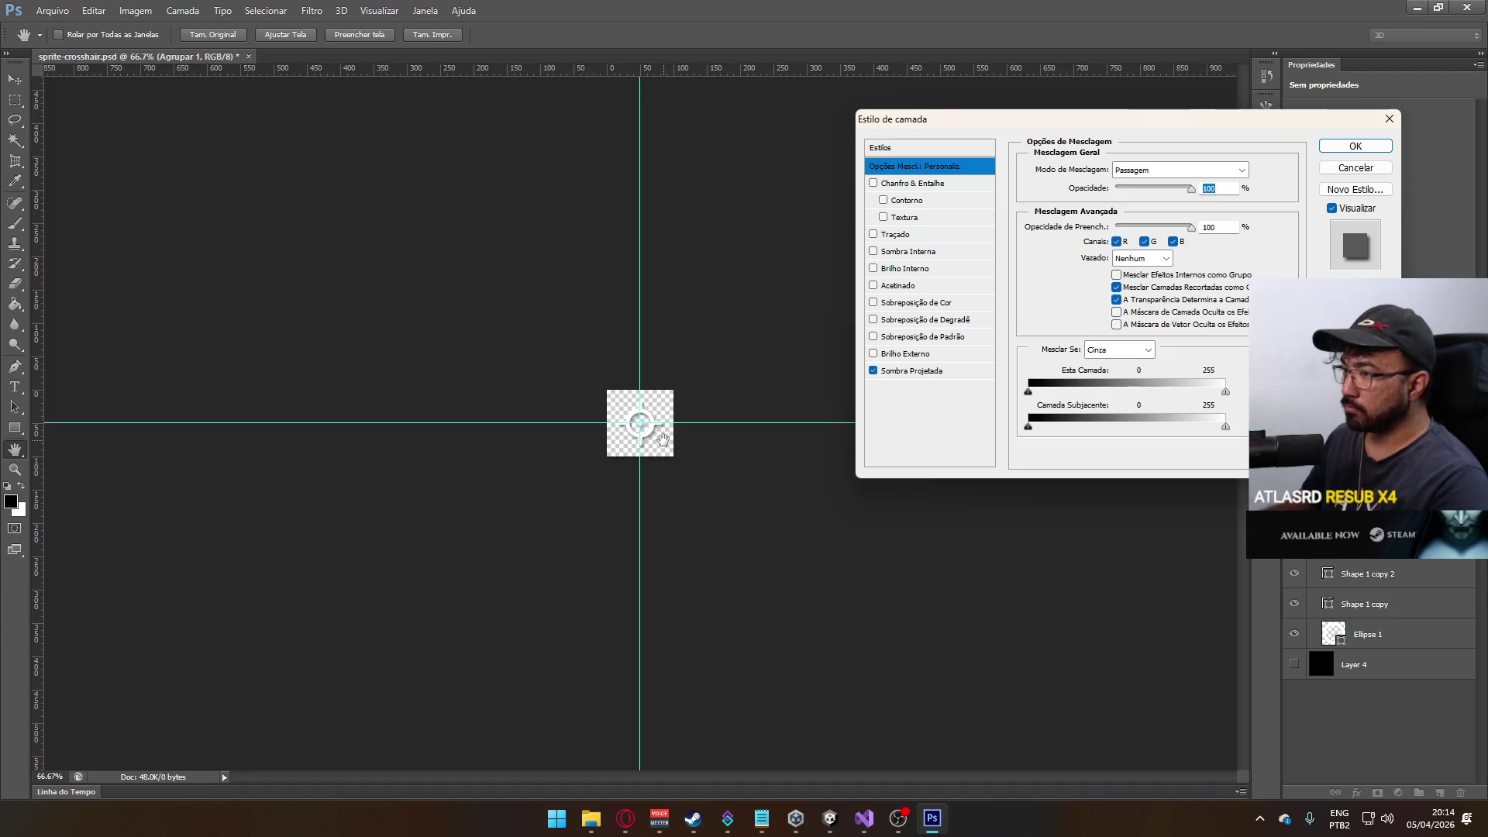
ctrl+click(651, 448)
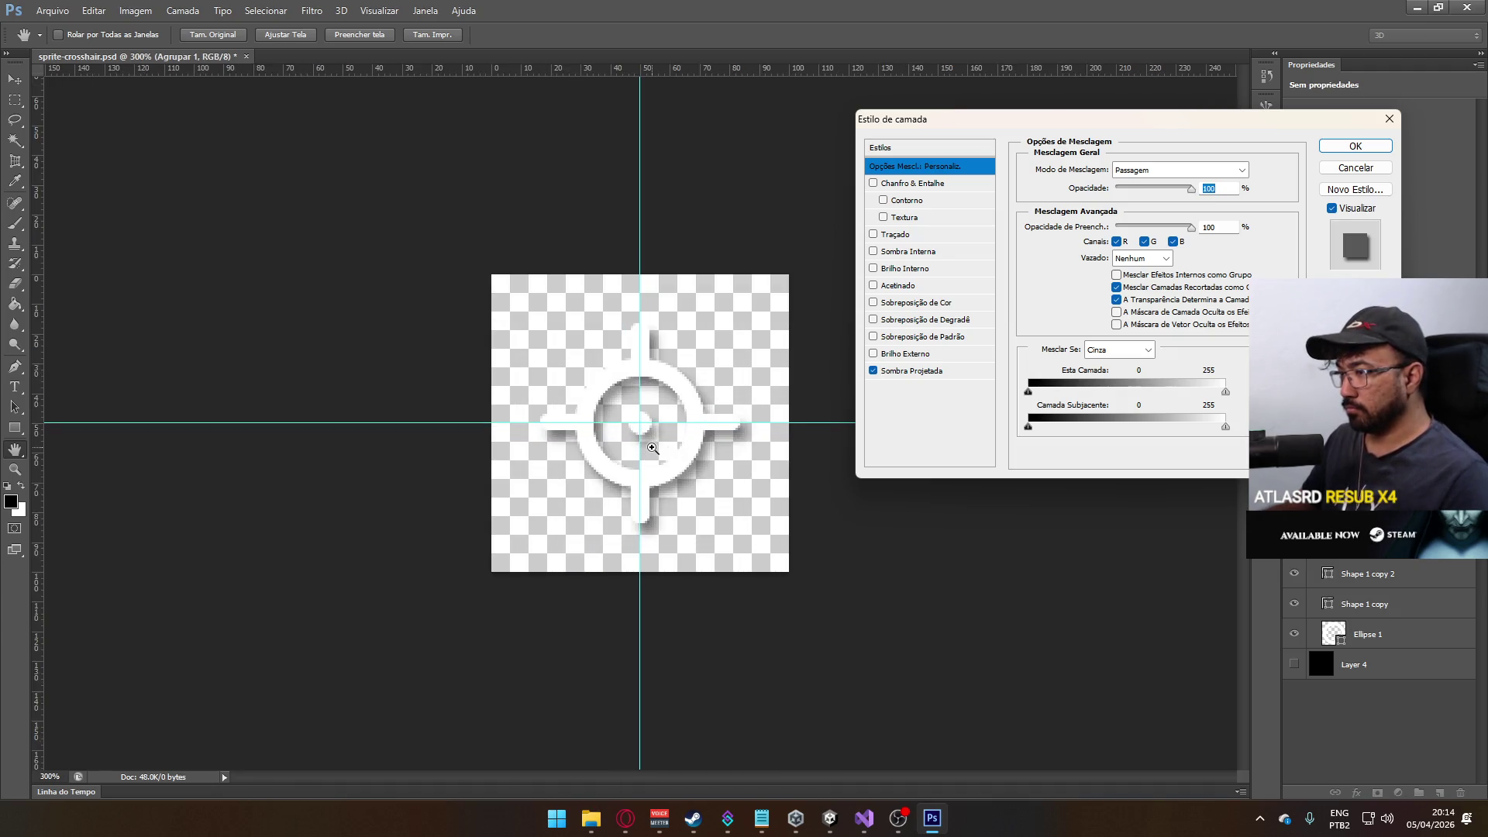
click(925, 370)
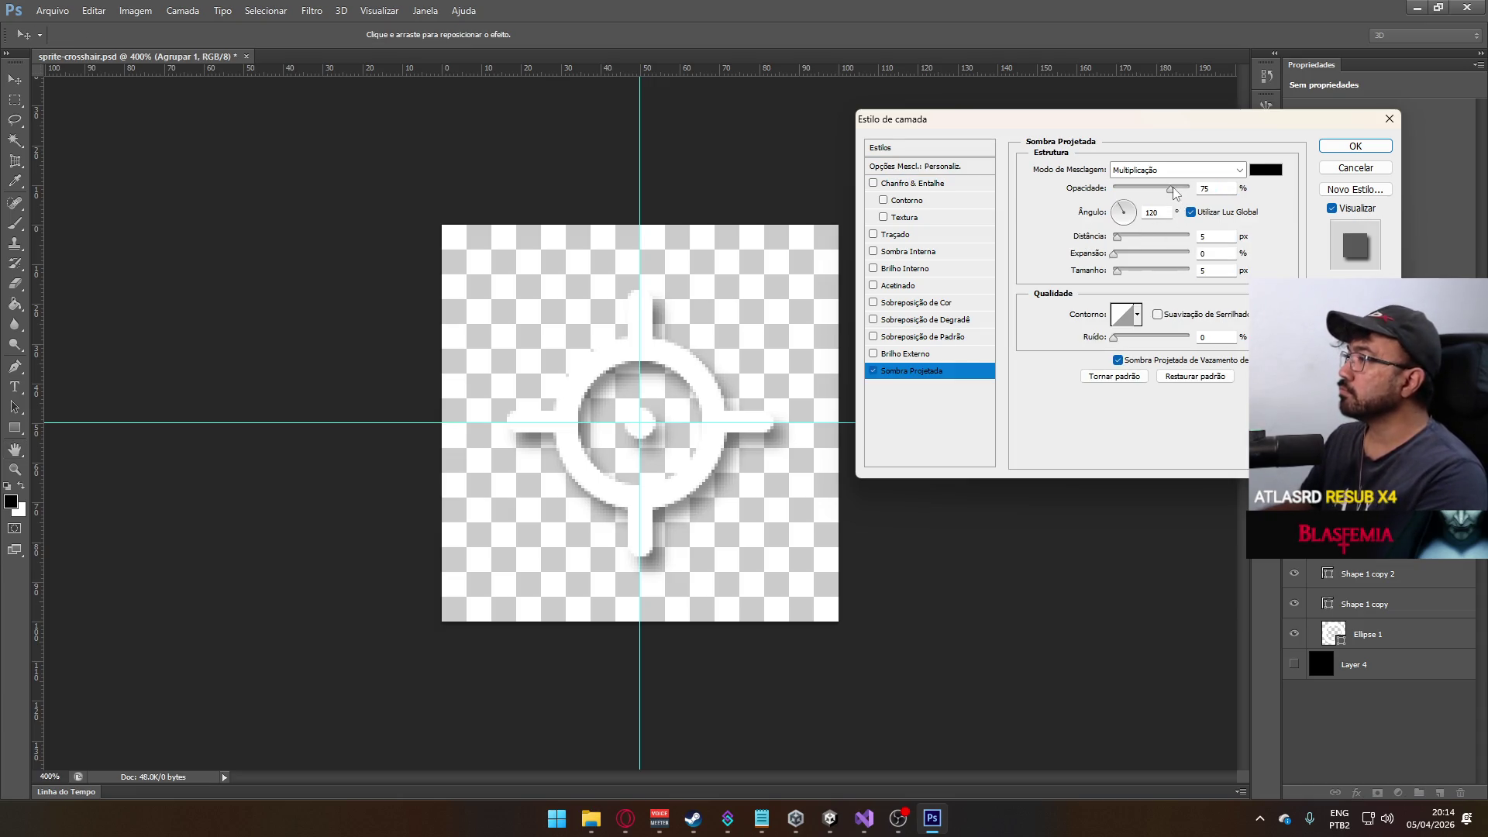
mouse_move(1116, 236)
mouse_down()
mouse_move(1121, 270)
mouse_move(1135, 254)
mouse_move(1184, 256)
mouse_move(1156, 262)
mouse_up()
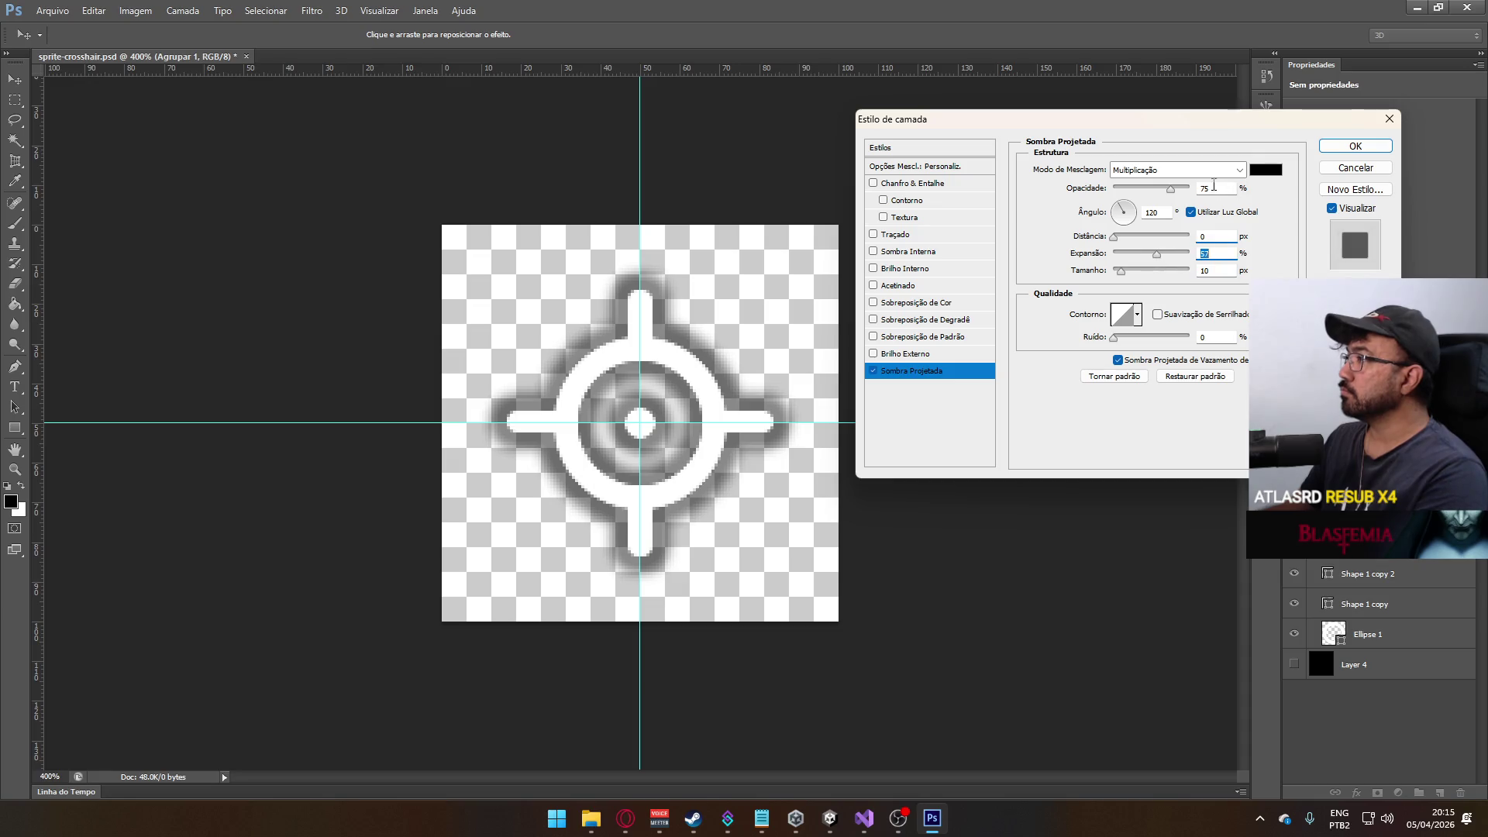
click(1080, 195)
text(100)
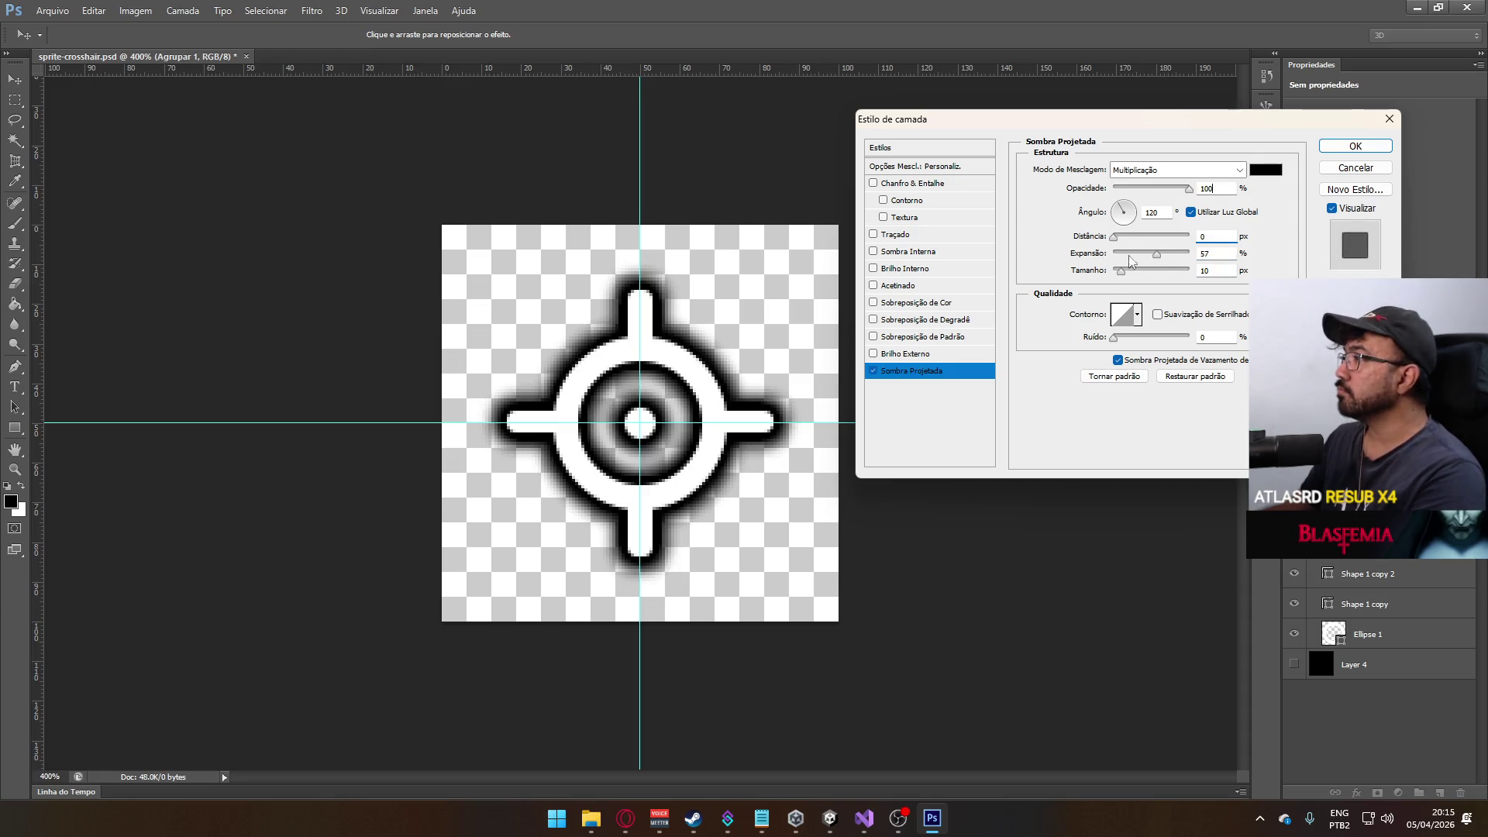
drag(1156, 262, 1121, 273)
double_click(1205, 253)
text(3)
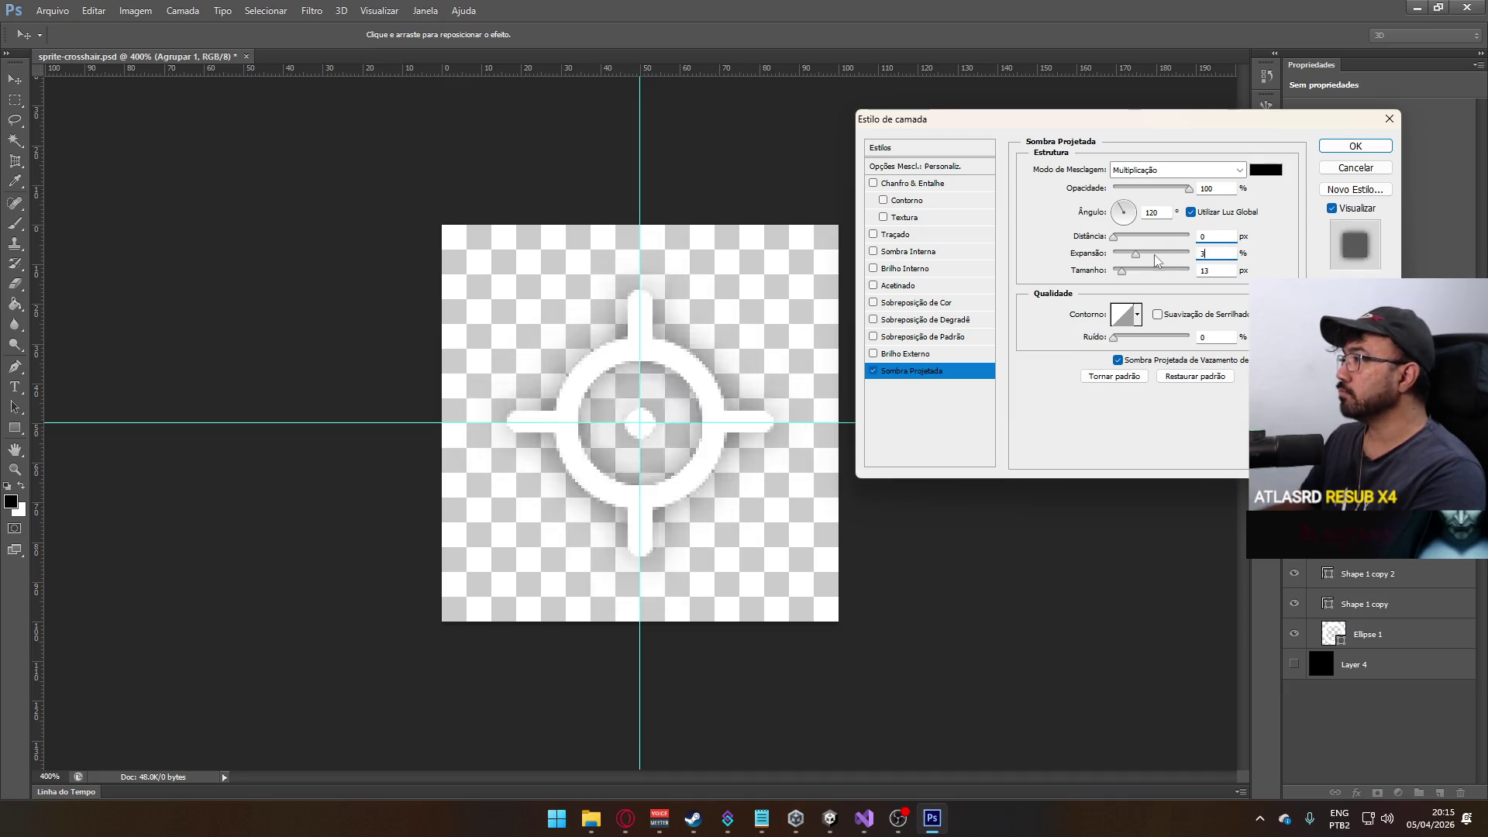
key(Return)
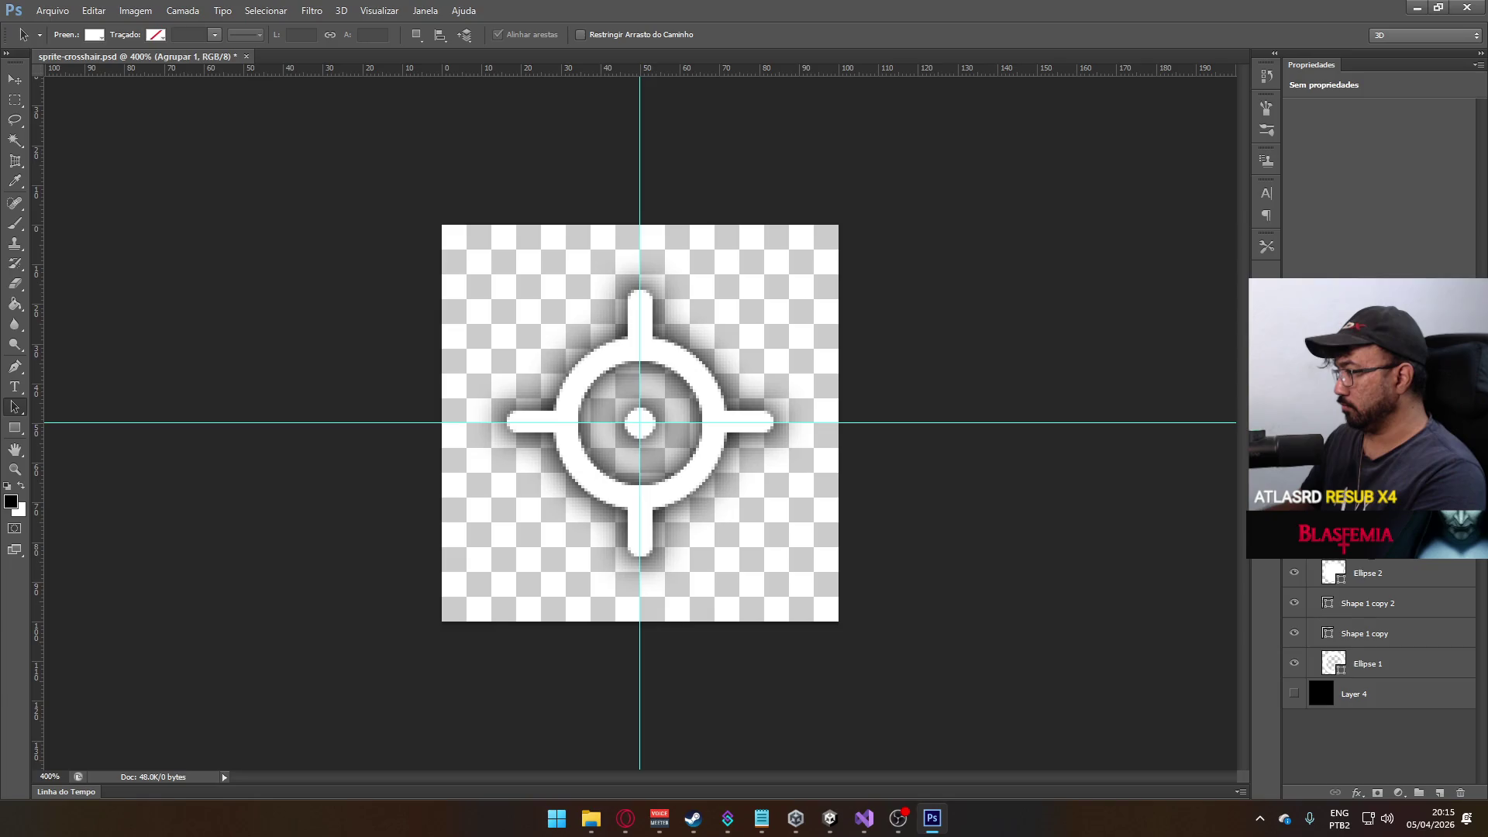
- Reopen the group's layer style to recheck and confirm the drop shadow settings
right_click(1317, 547)
click(1294, 224)
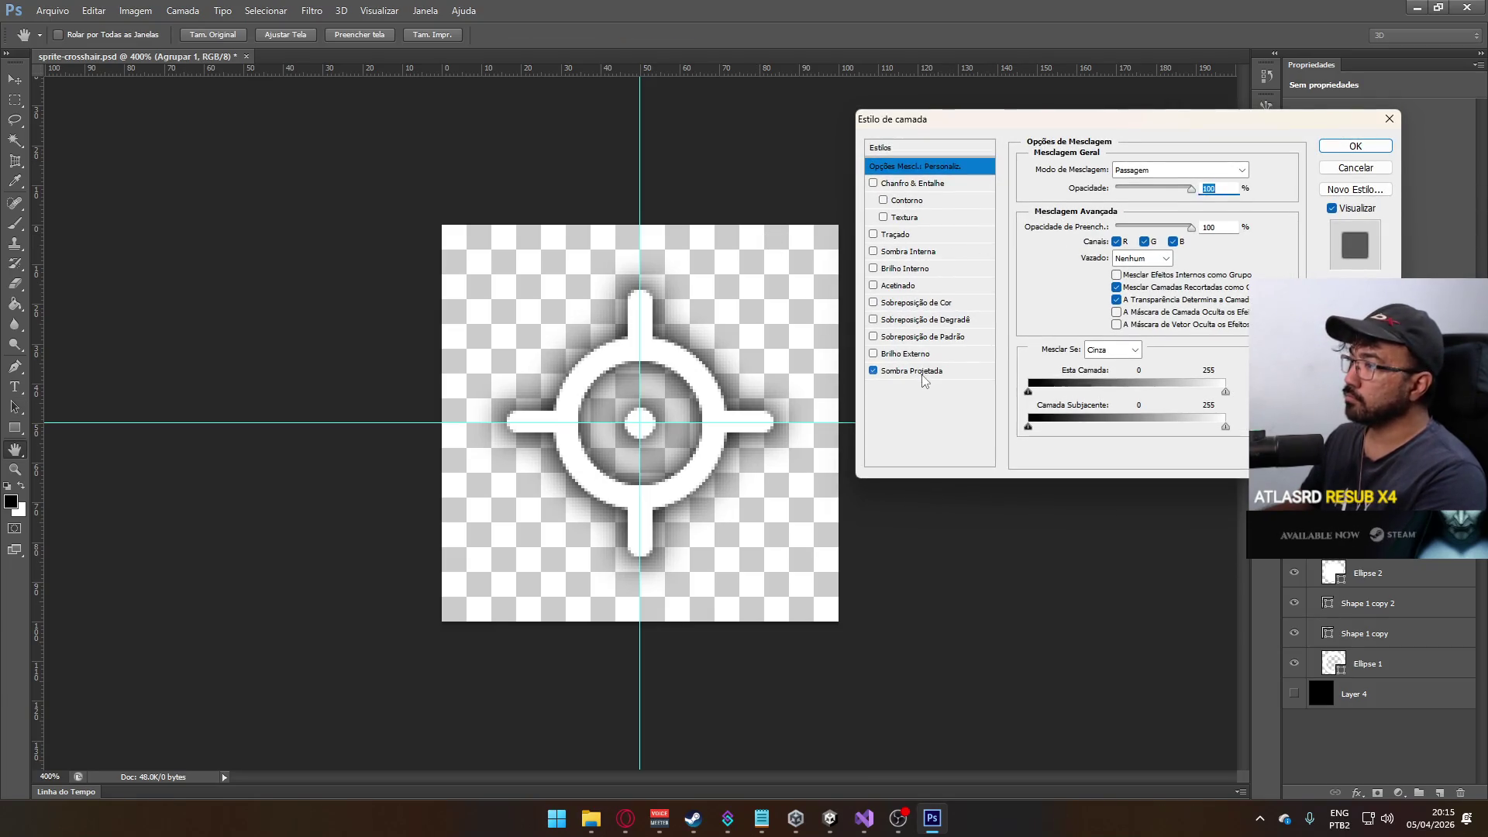
click(923, 371)
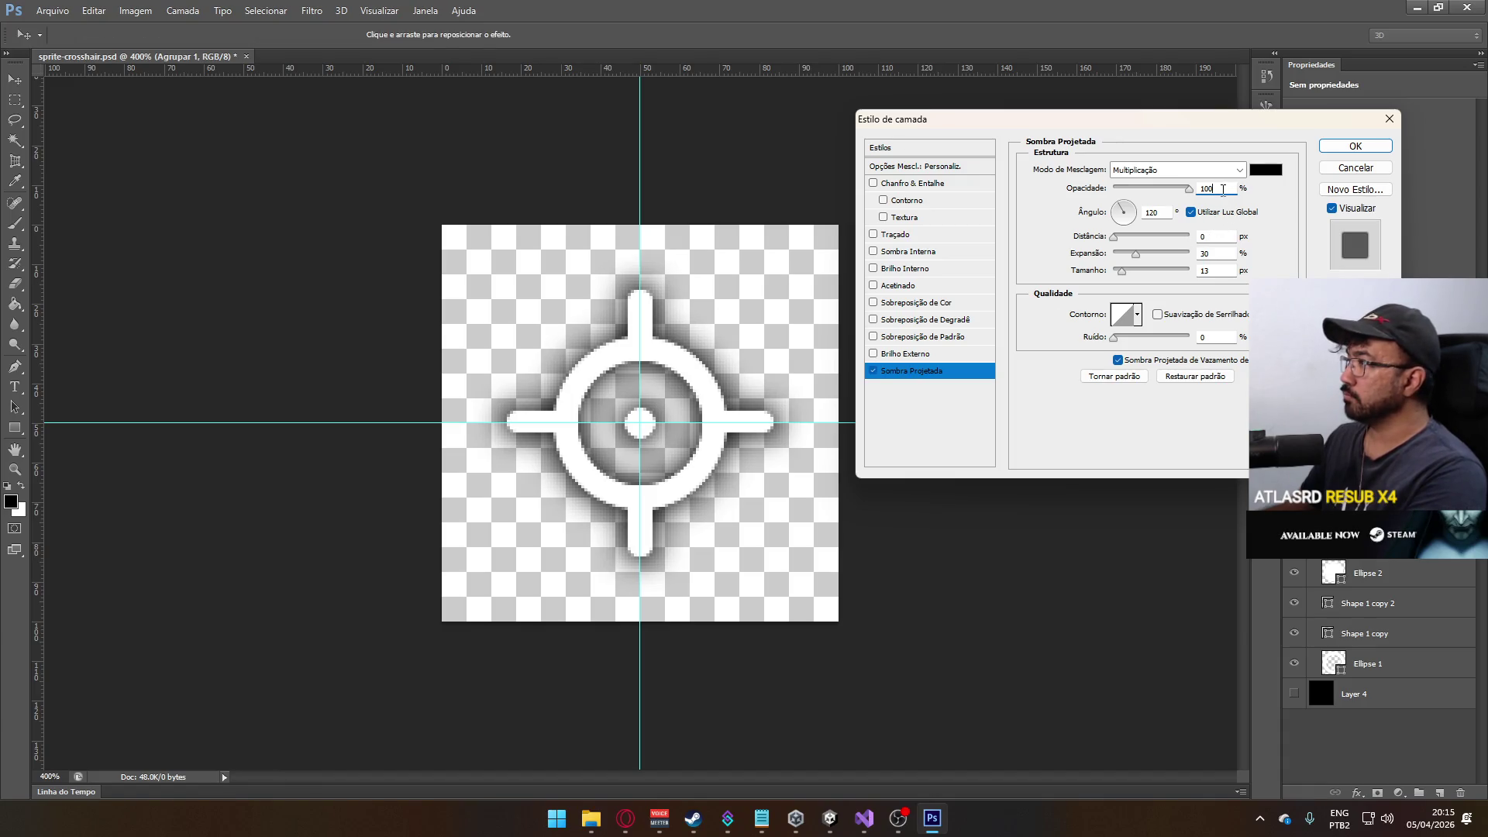
key(Return)
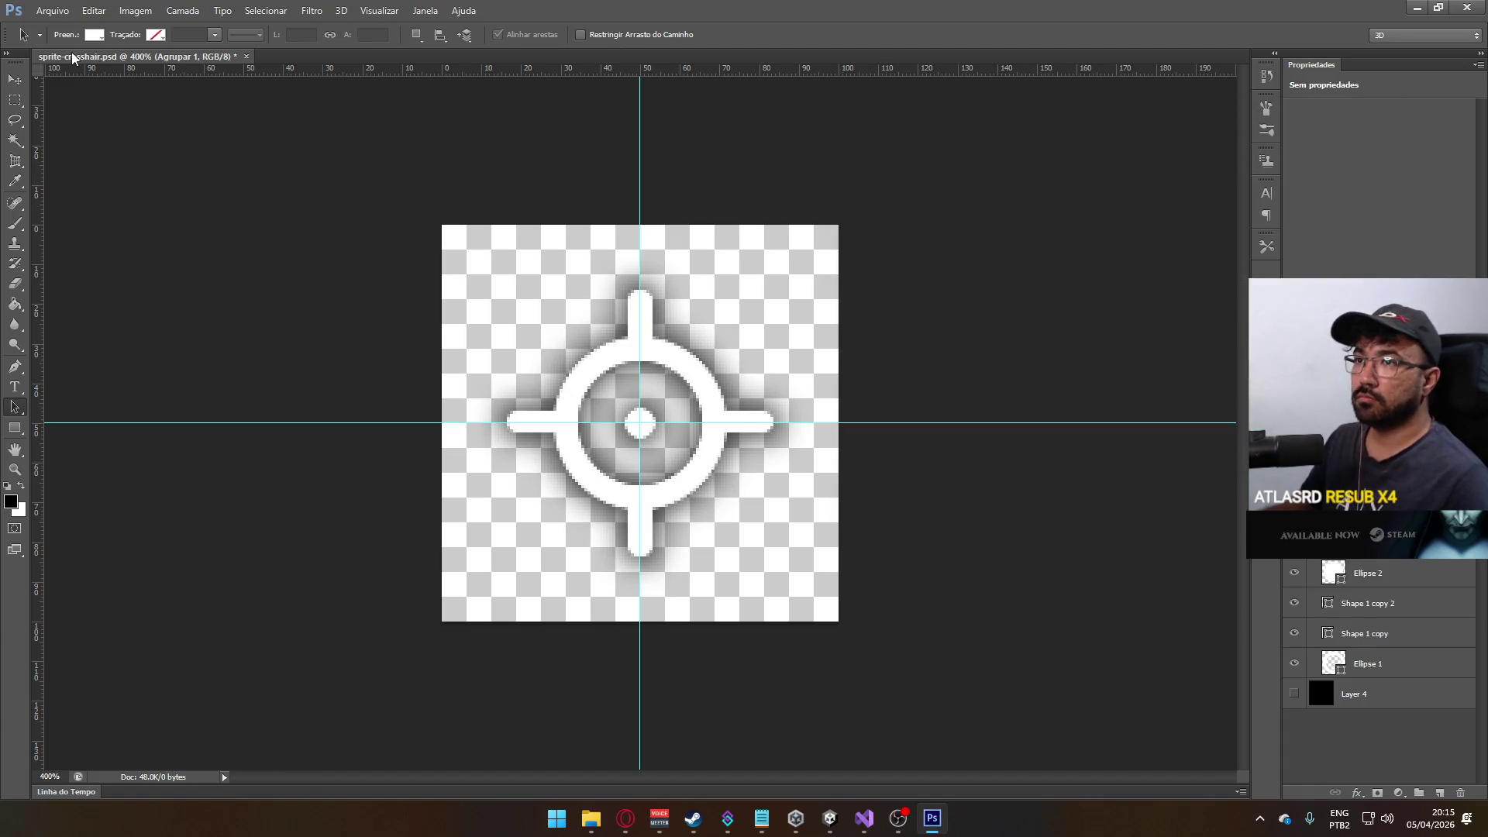
- Open sprite-crosshair from Unity in Photoshop and save over sprite-crosshair.psd
click(830, 817)
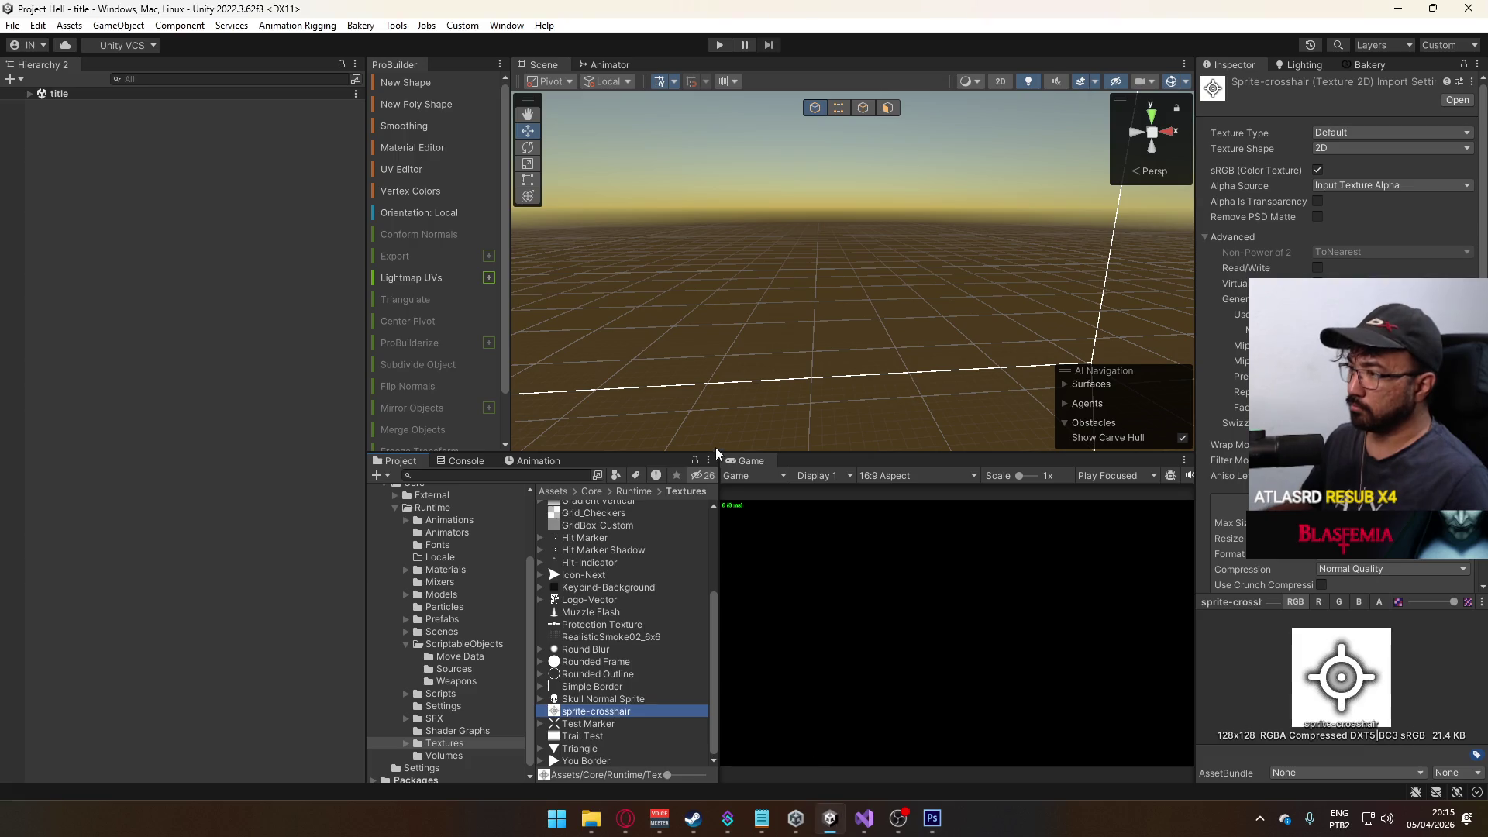
double_click(611, 710)
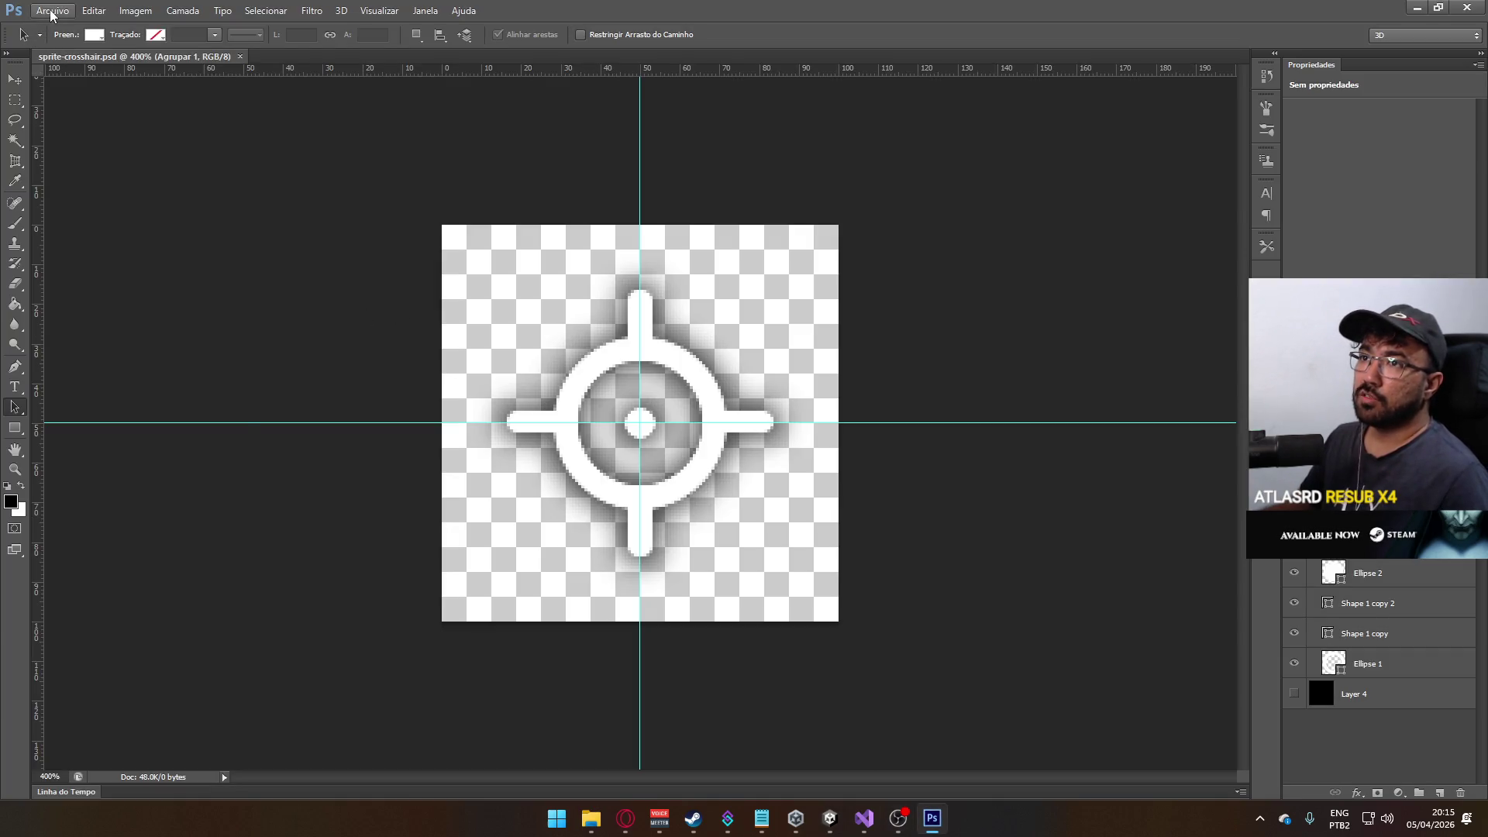
click(52, 10)
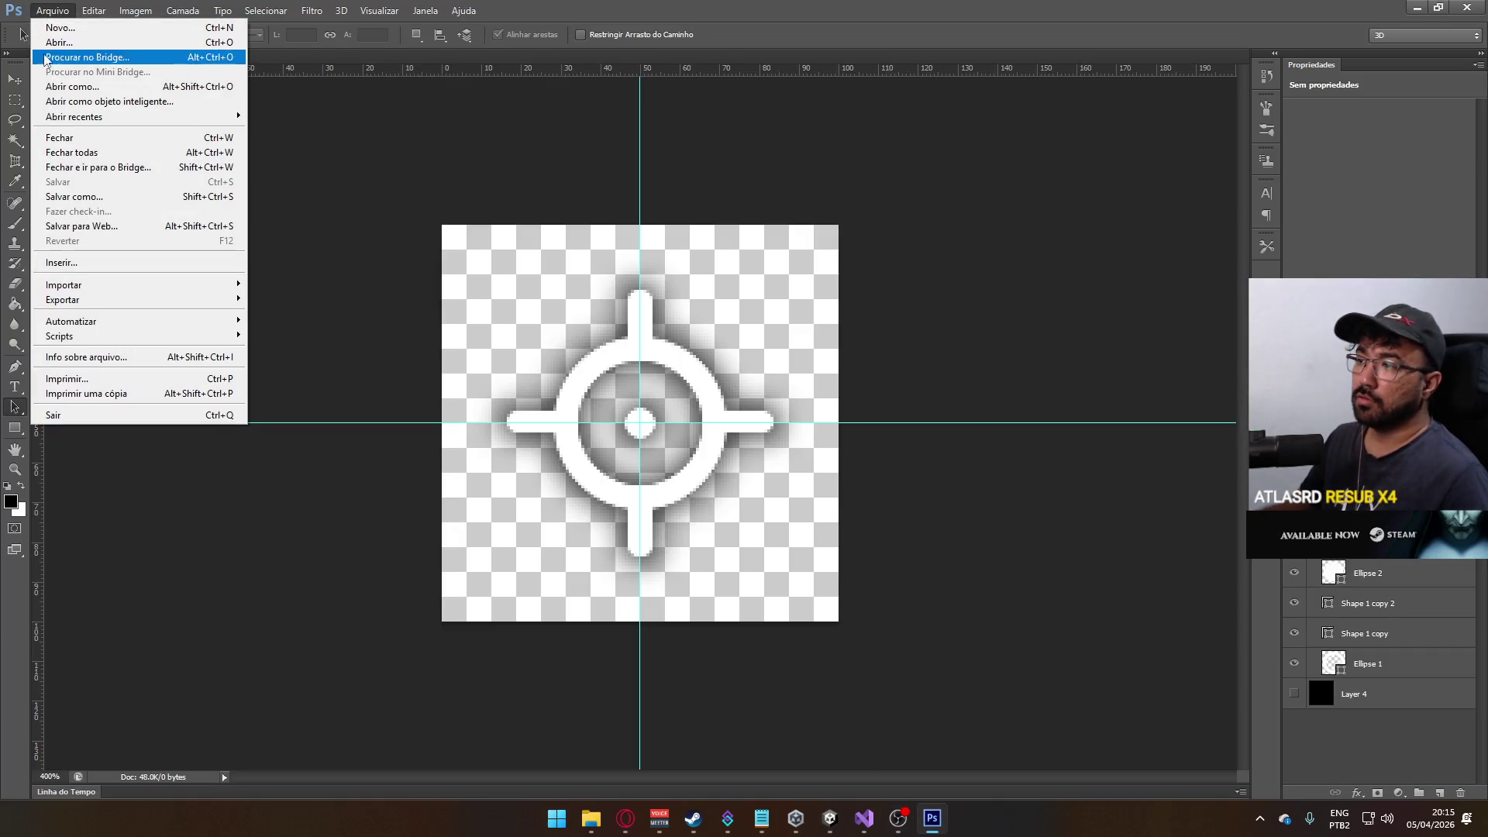
click(65, 197)
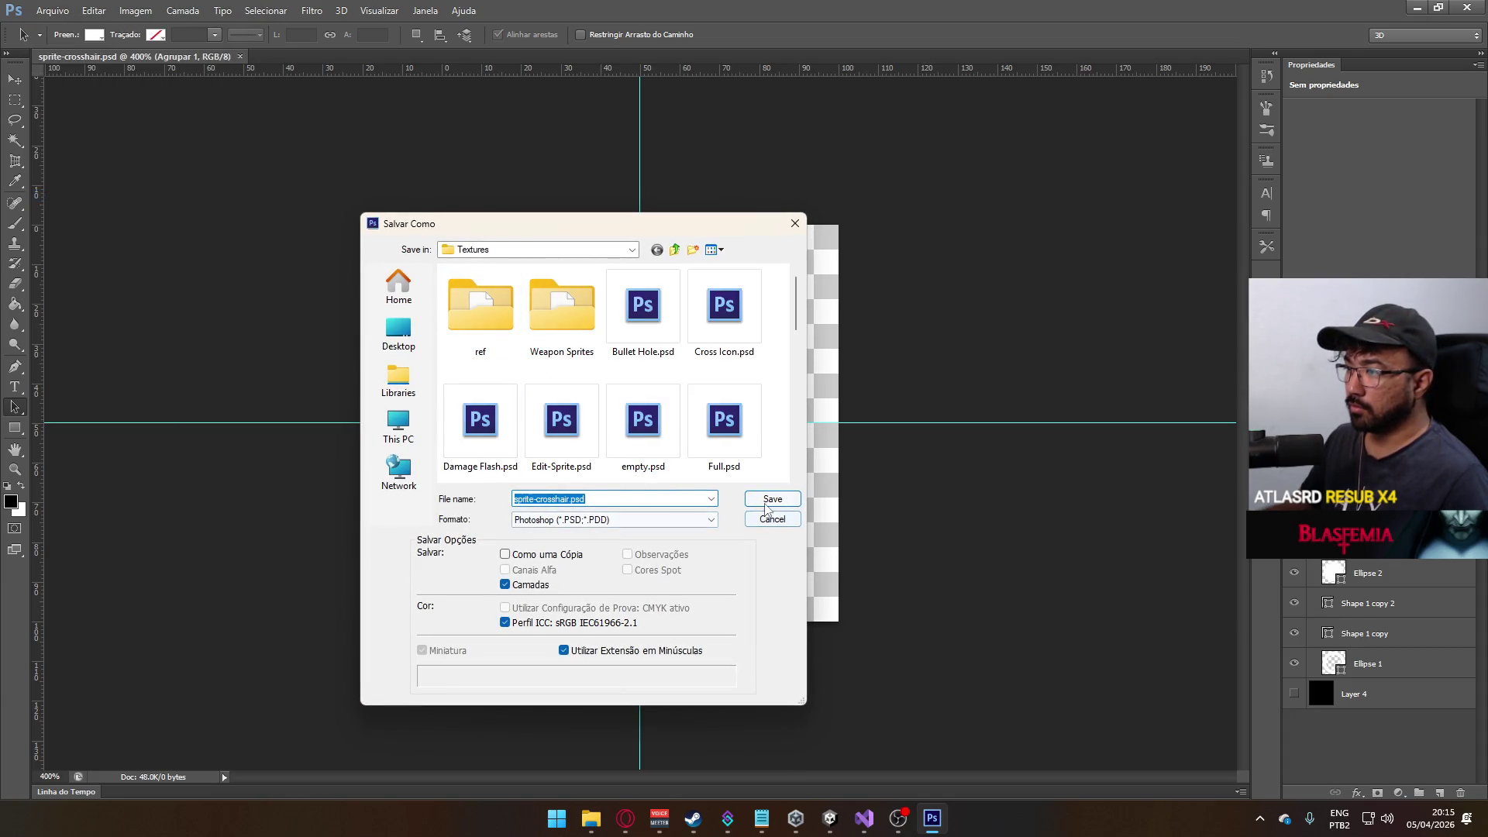
click(766, 500)
click(736, 304)
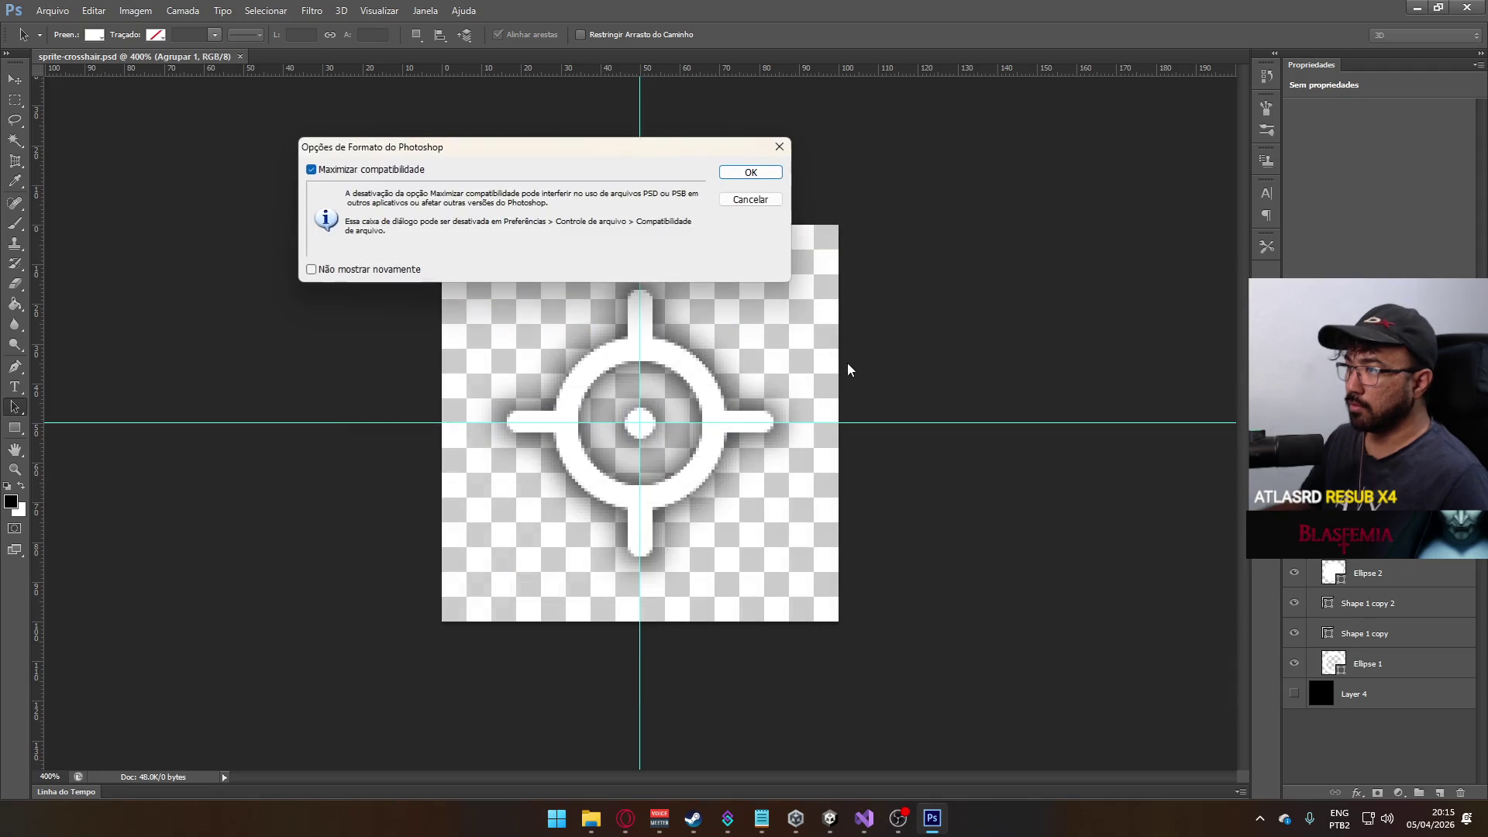
click(736, 173)
key(alt+Tab)
- Set the crosshair texture to Compression None, sRGB off, Alpha Source Input Texture Alpha
click(1371, 570)
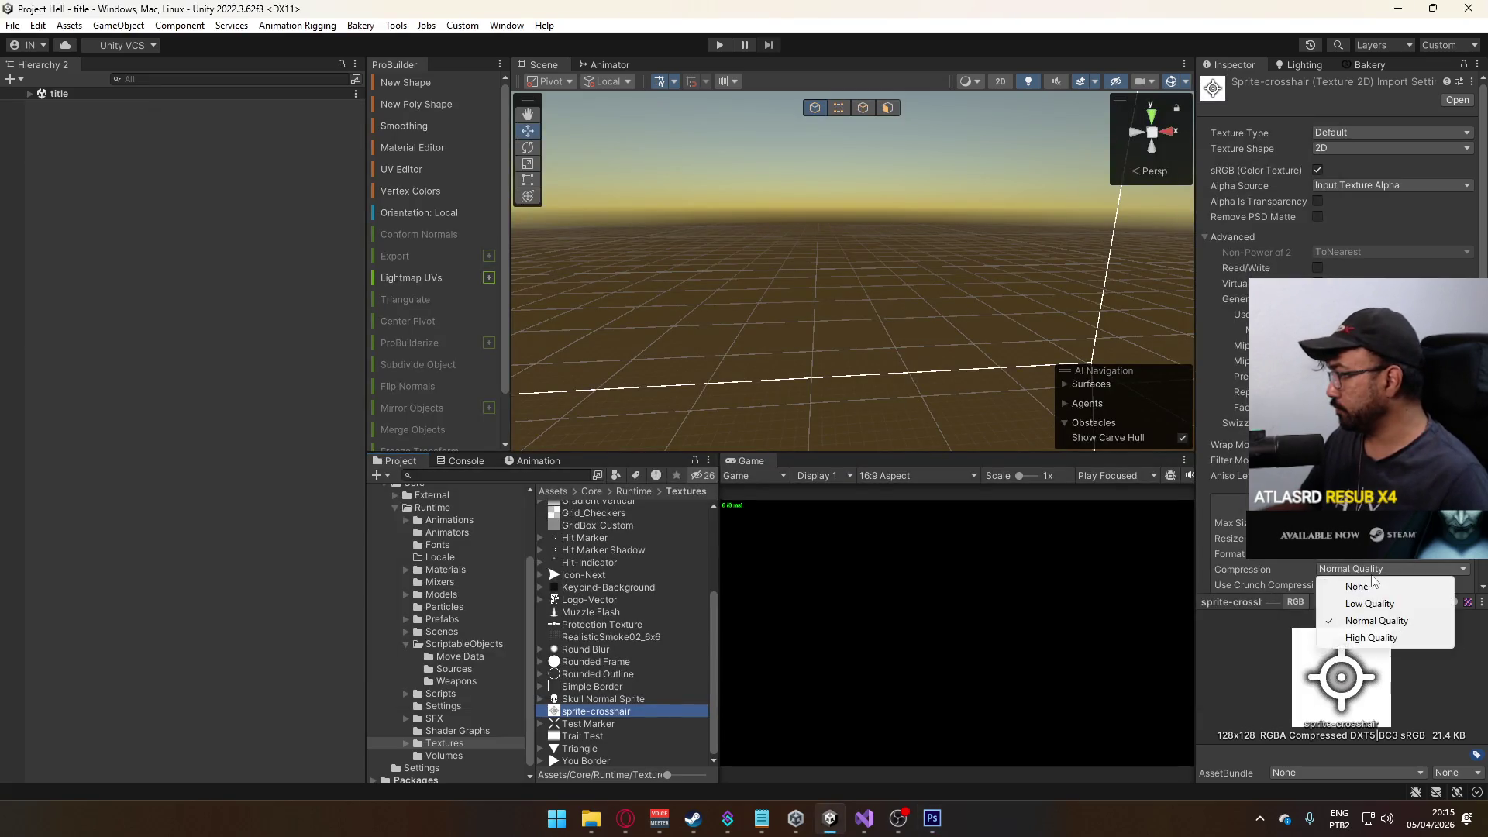
click(1370, 585)
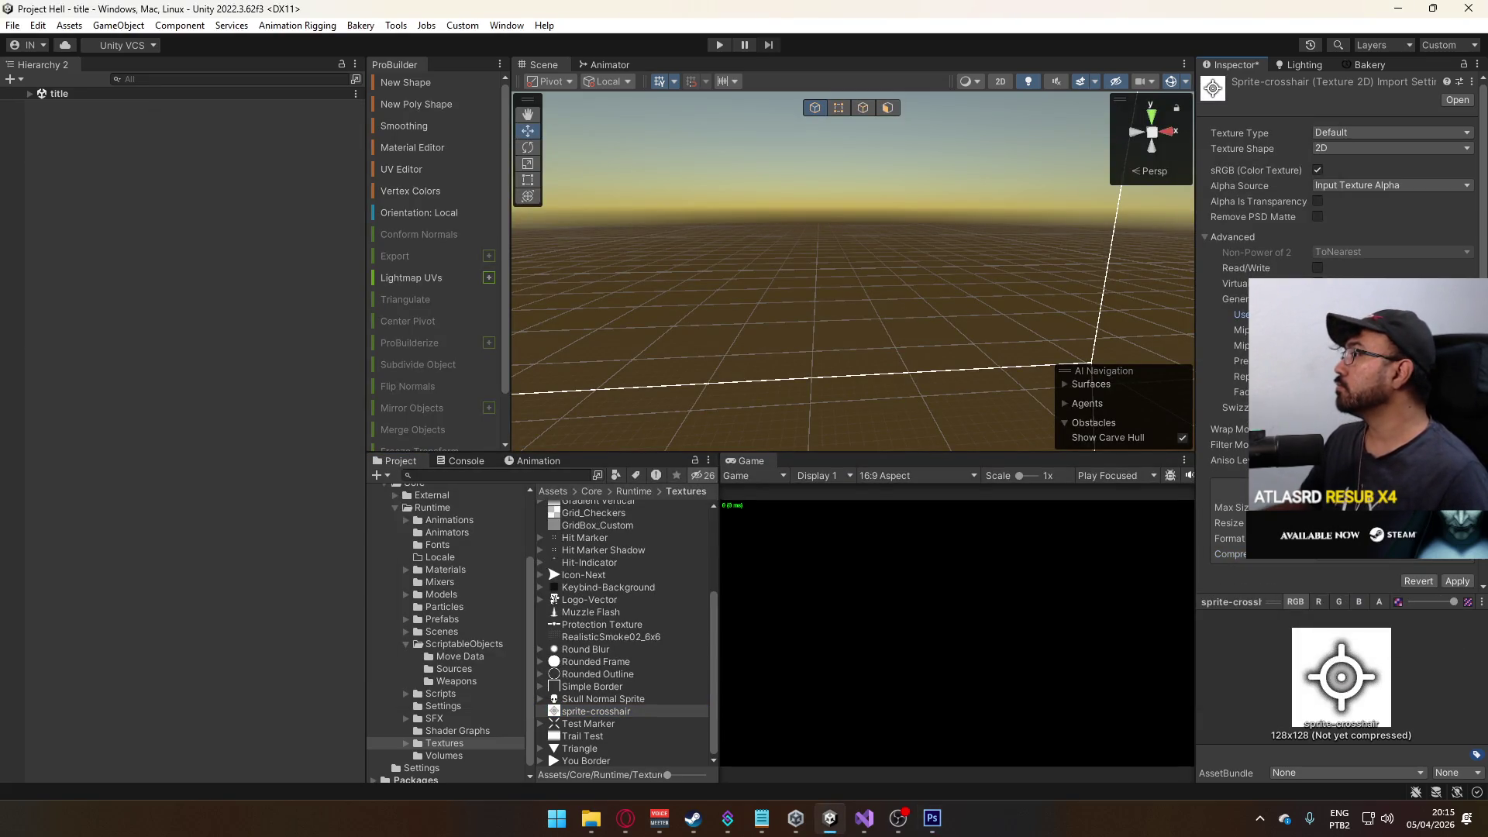
click(1318, 170)
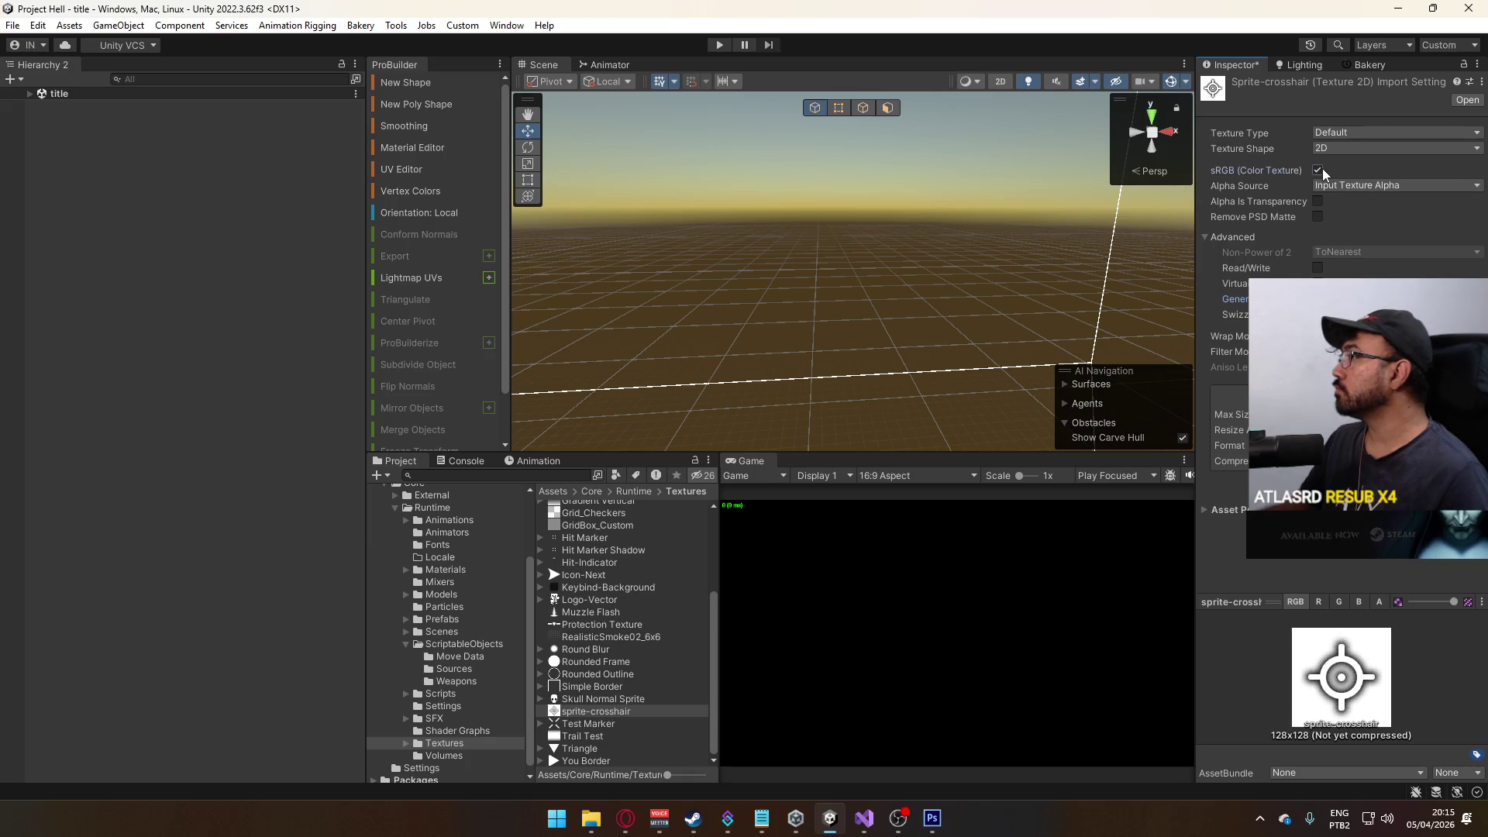
click(1364, 185)
click(1381, 219)
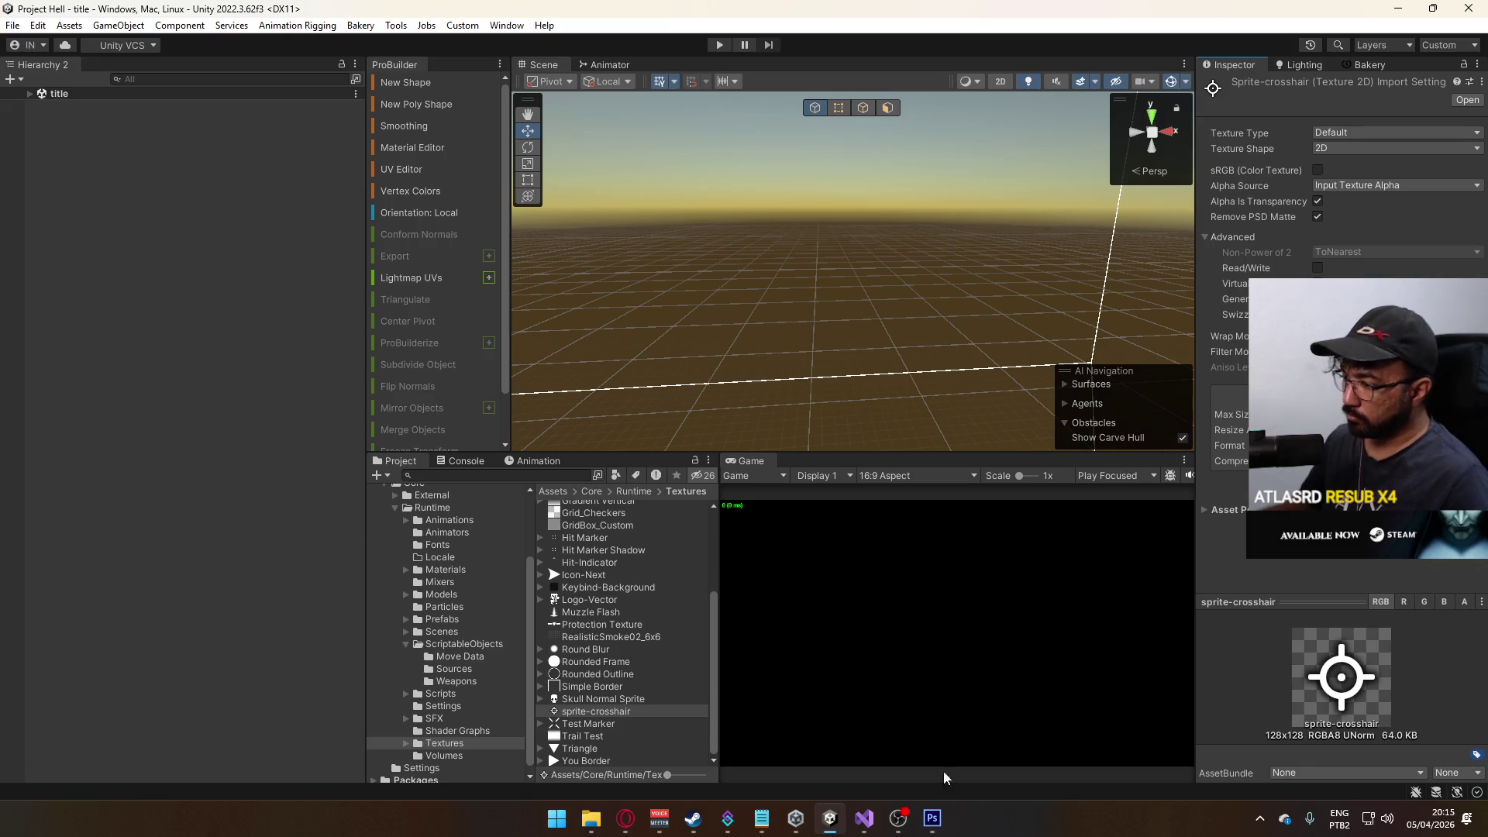
click(932, 818)
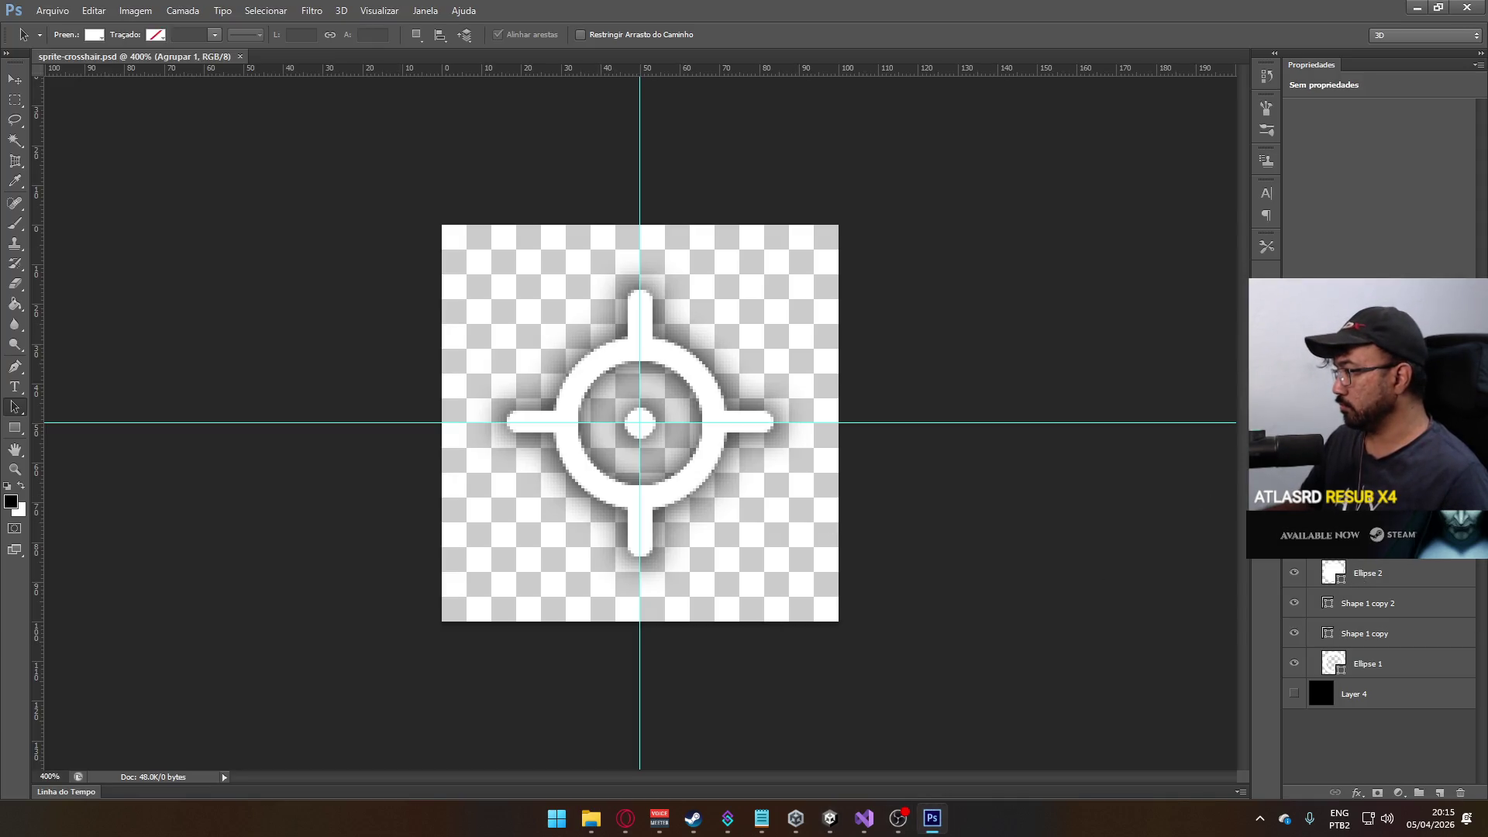
- Review the crosshair group's drop shadow settings and glance at Unity
right_click(1310, 513)
click(1304, 120)
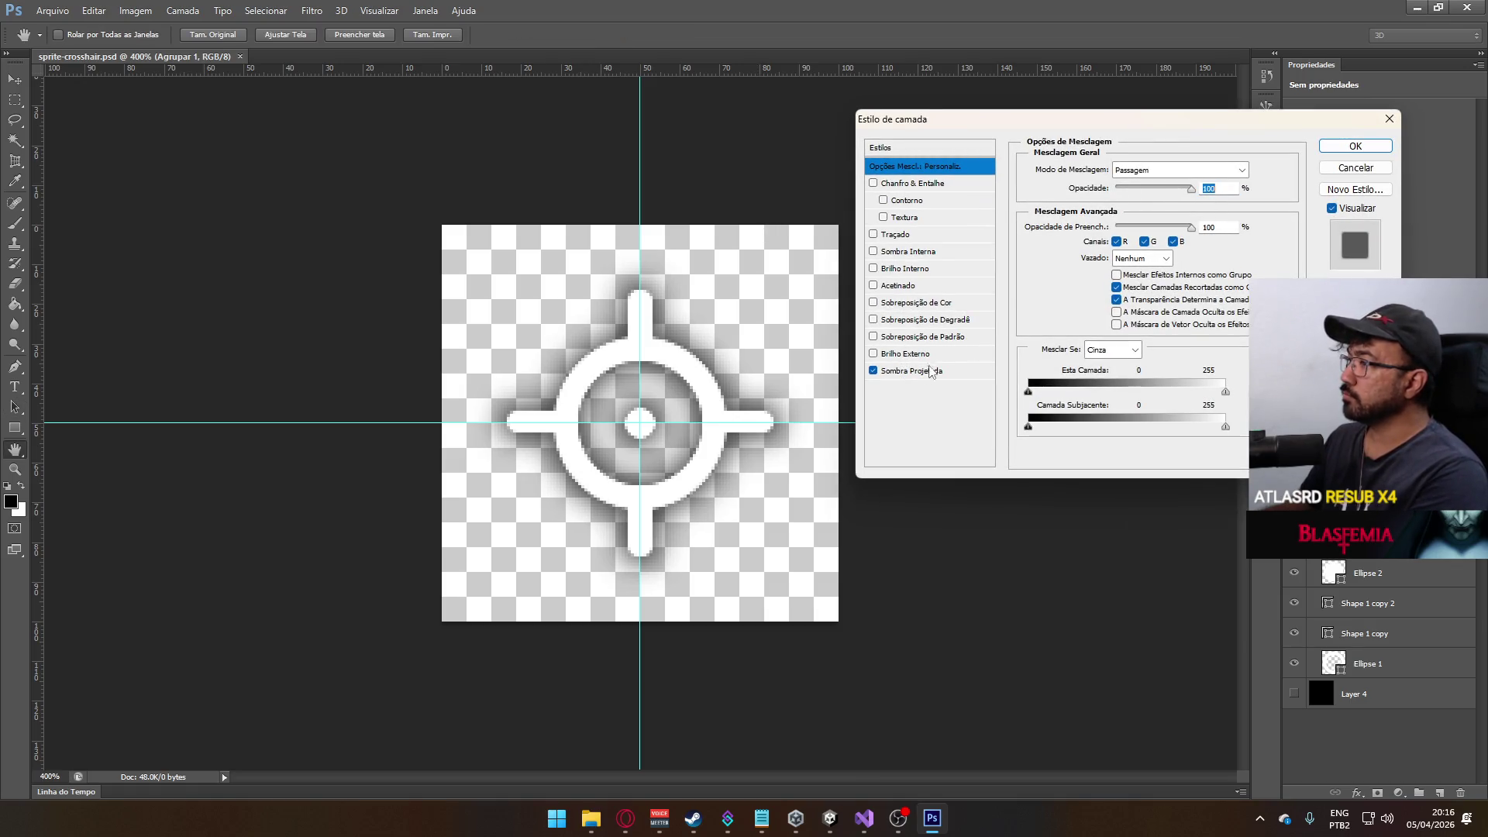
click(930, 371)
key(Return)
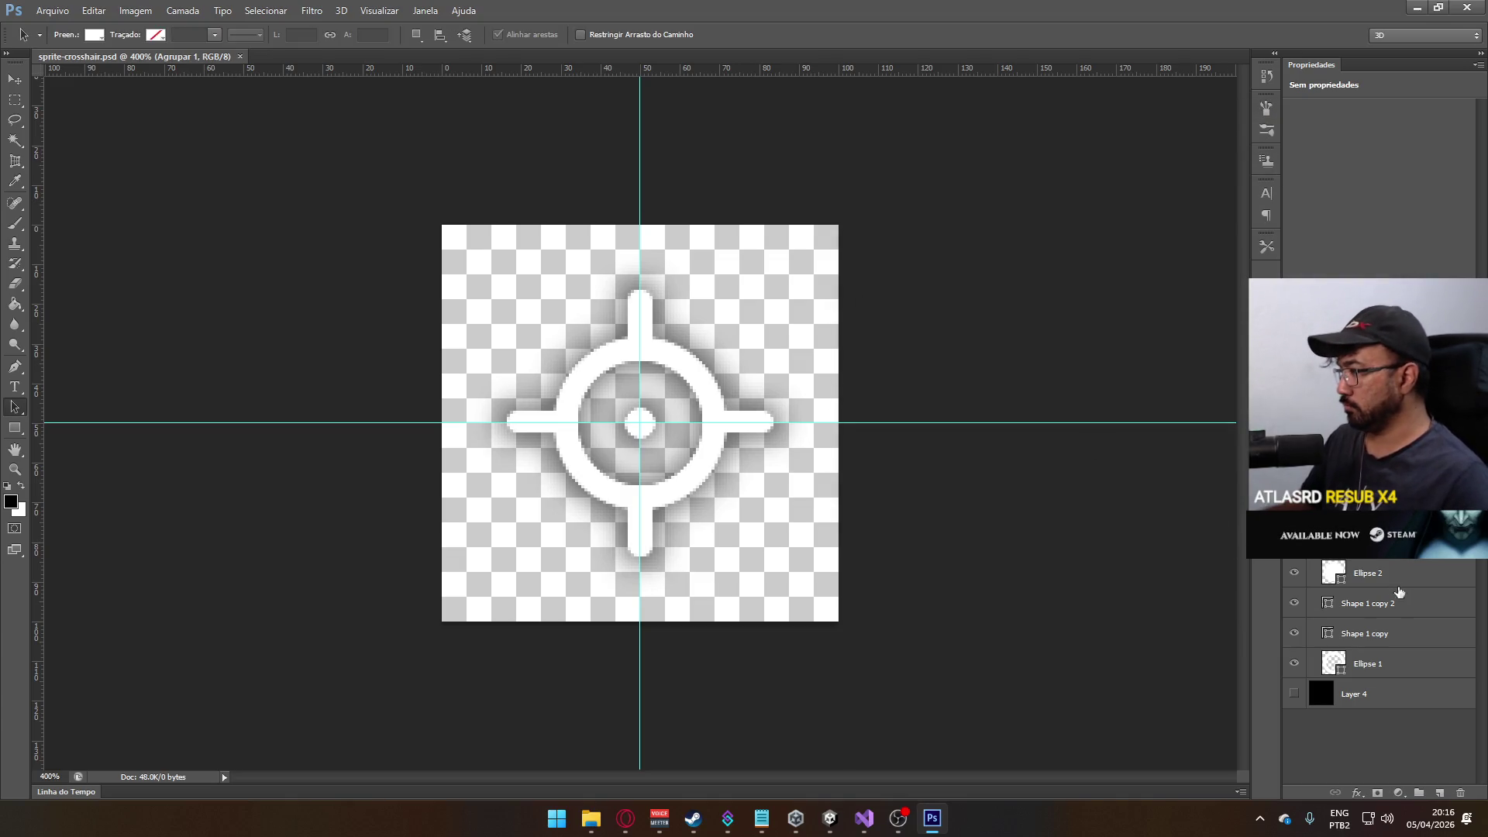
key(alt+Tab)
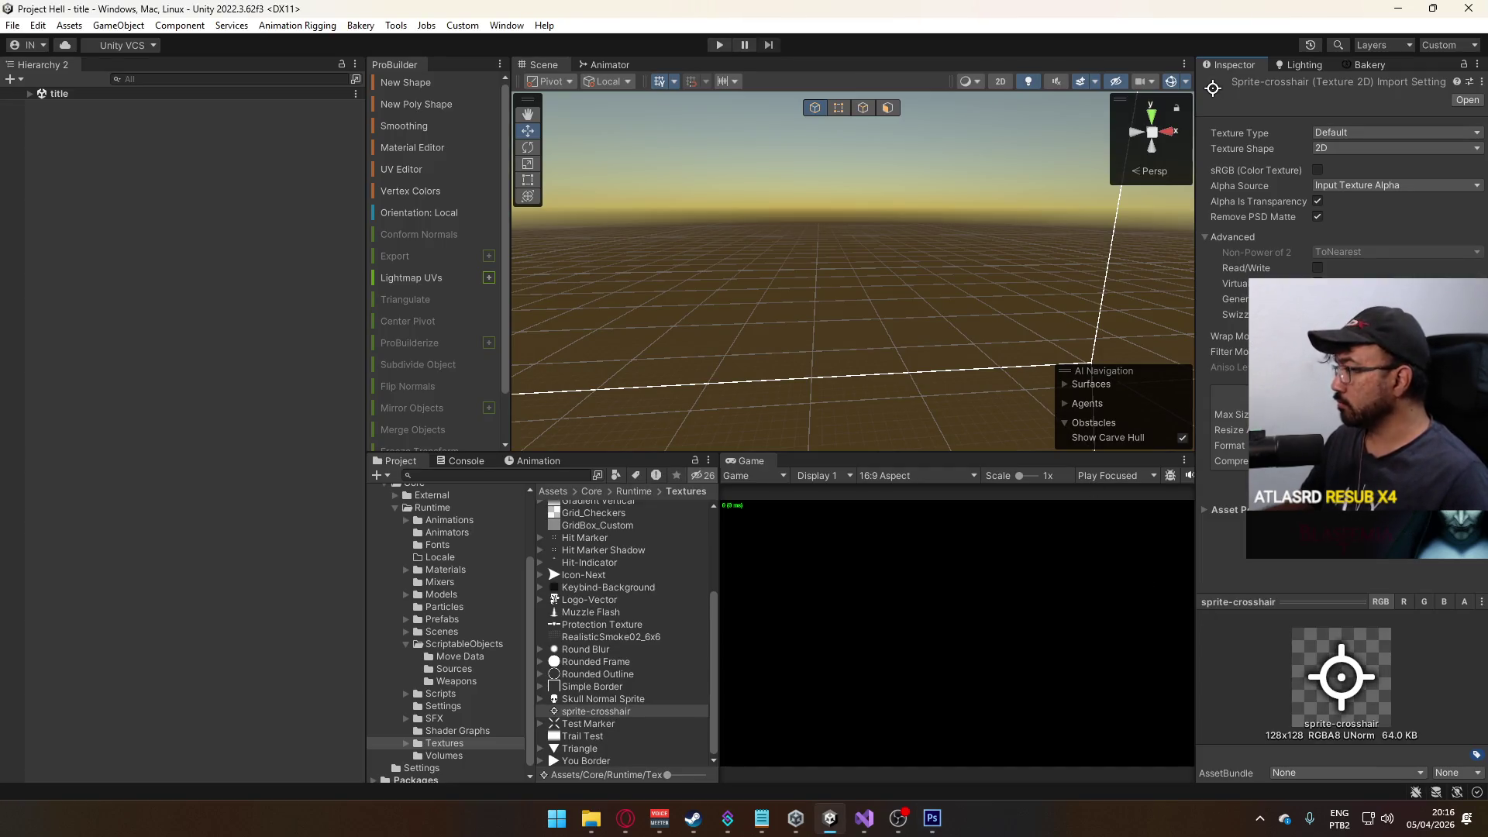
key(alt+Tab)
- Hide the Ellipse 2 centre dot and save over sprite-crosshair.psd
click(52, 10)
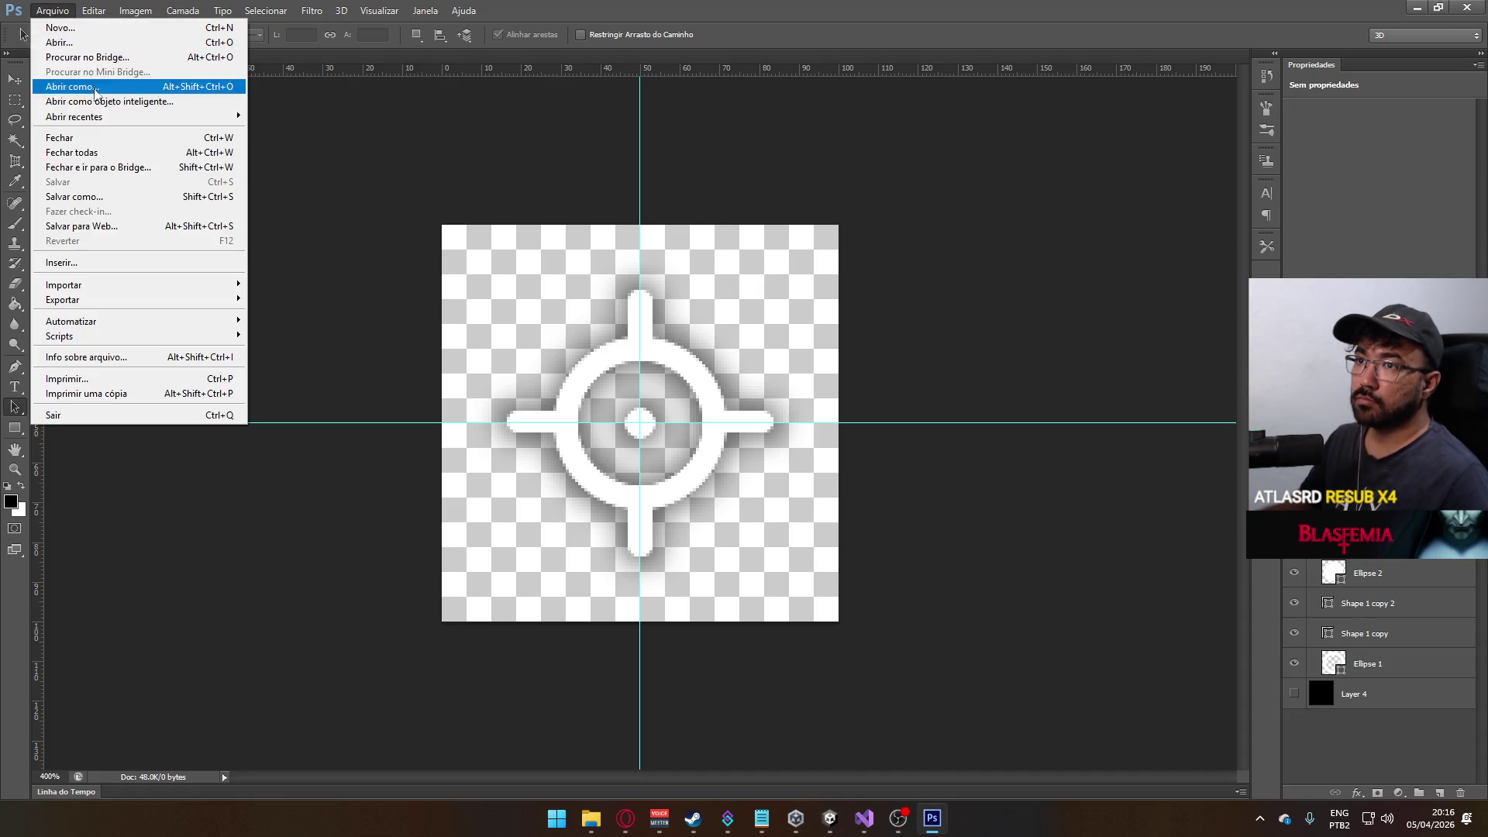
click(92, 200)
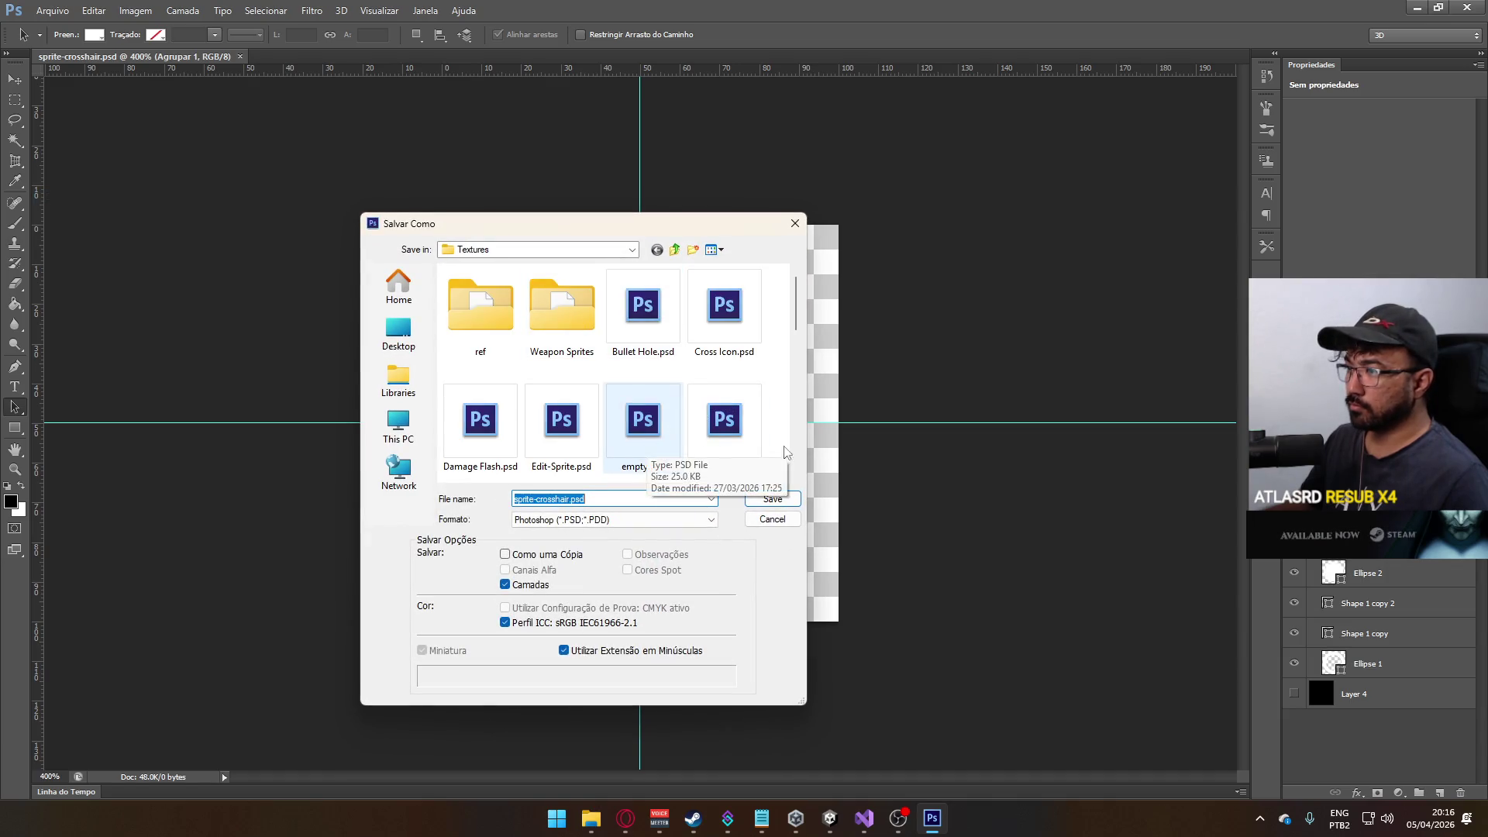
key(Escape)
click(1294, 573)
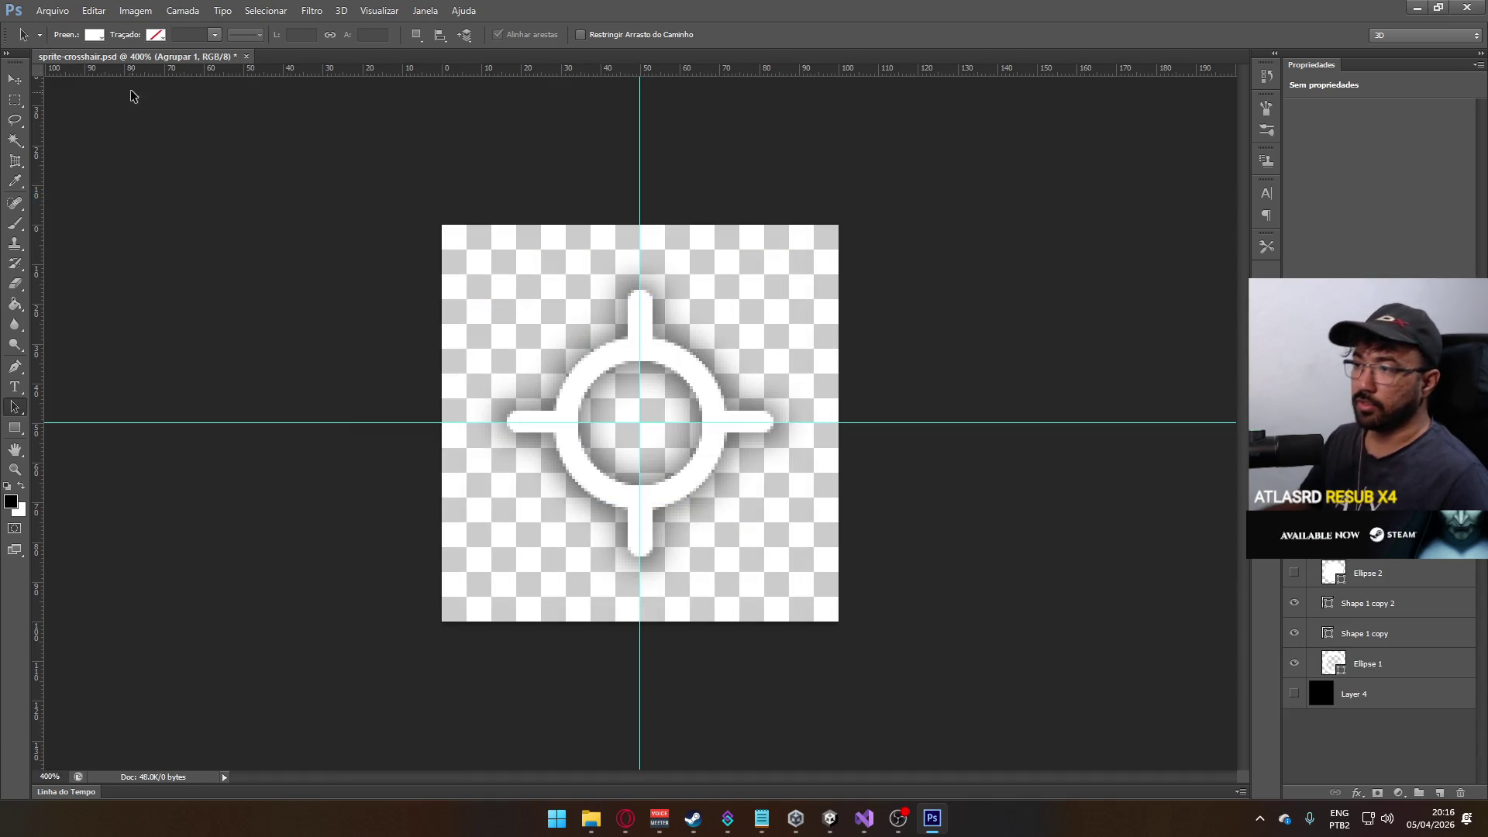
click(52, 10)
click(91, 199)
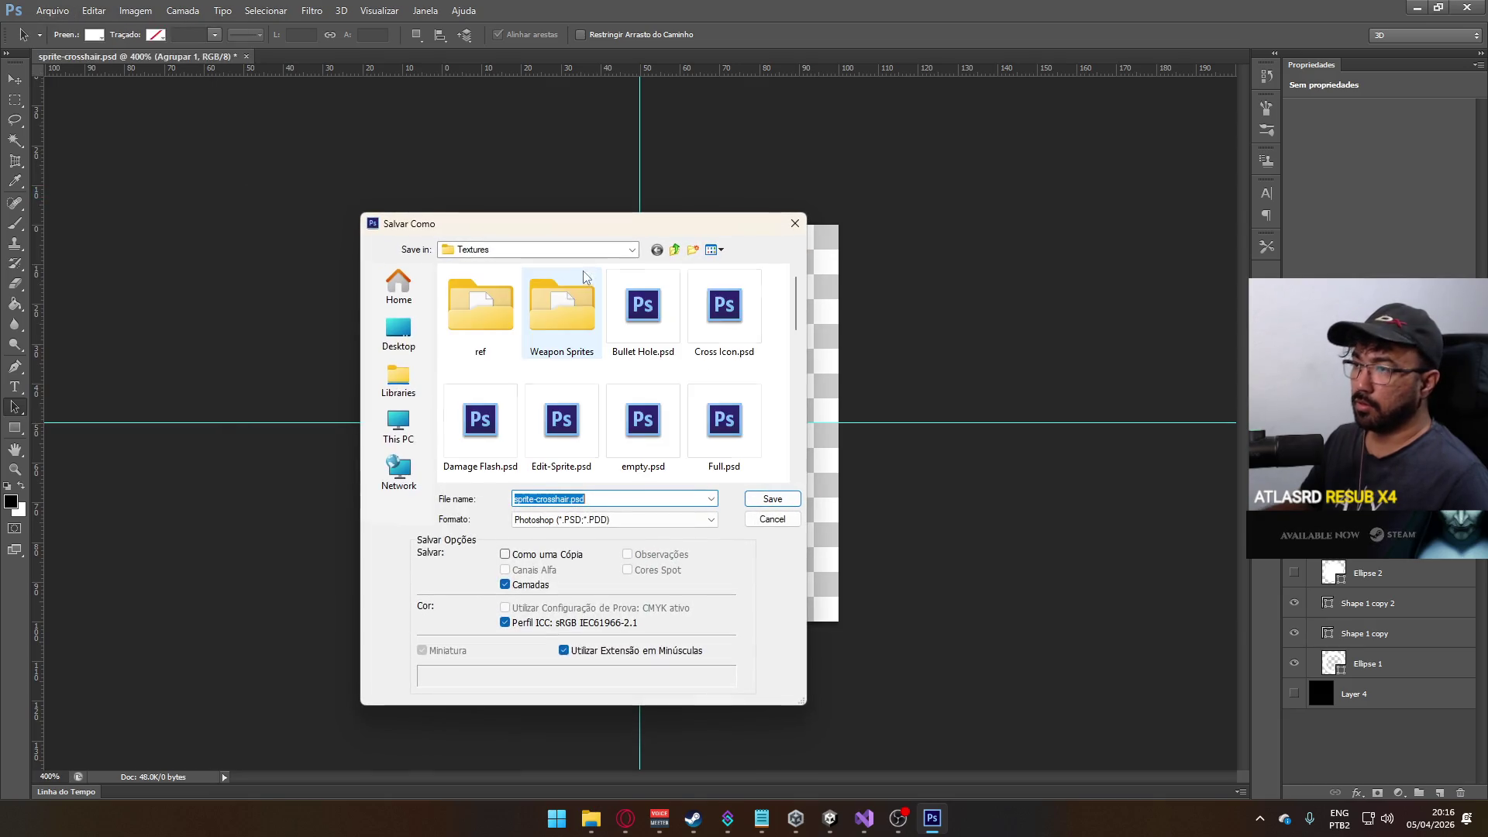
click(767, 499)
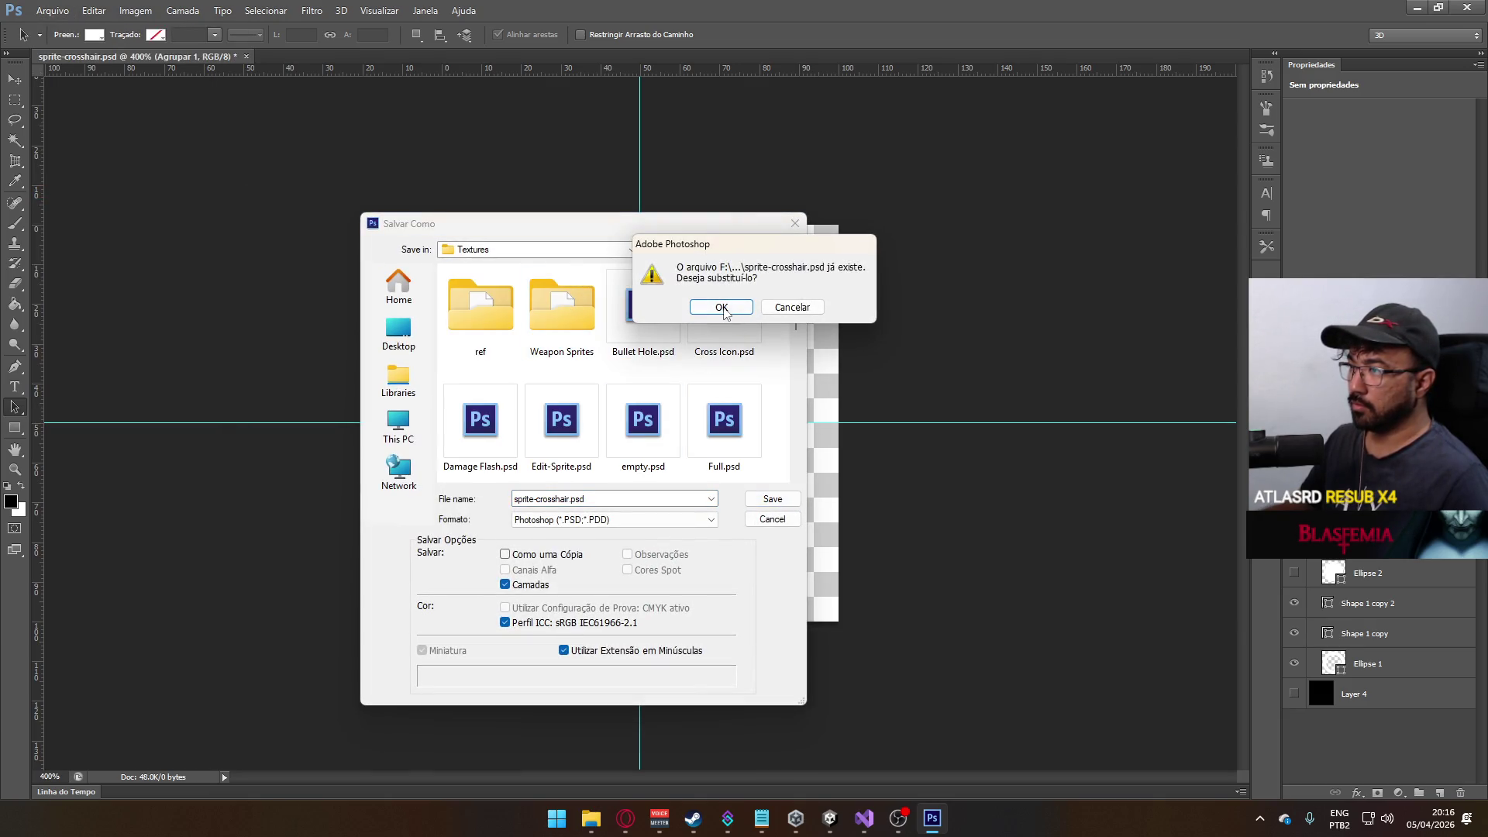
click(721, 307)
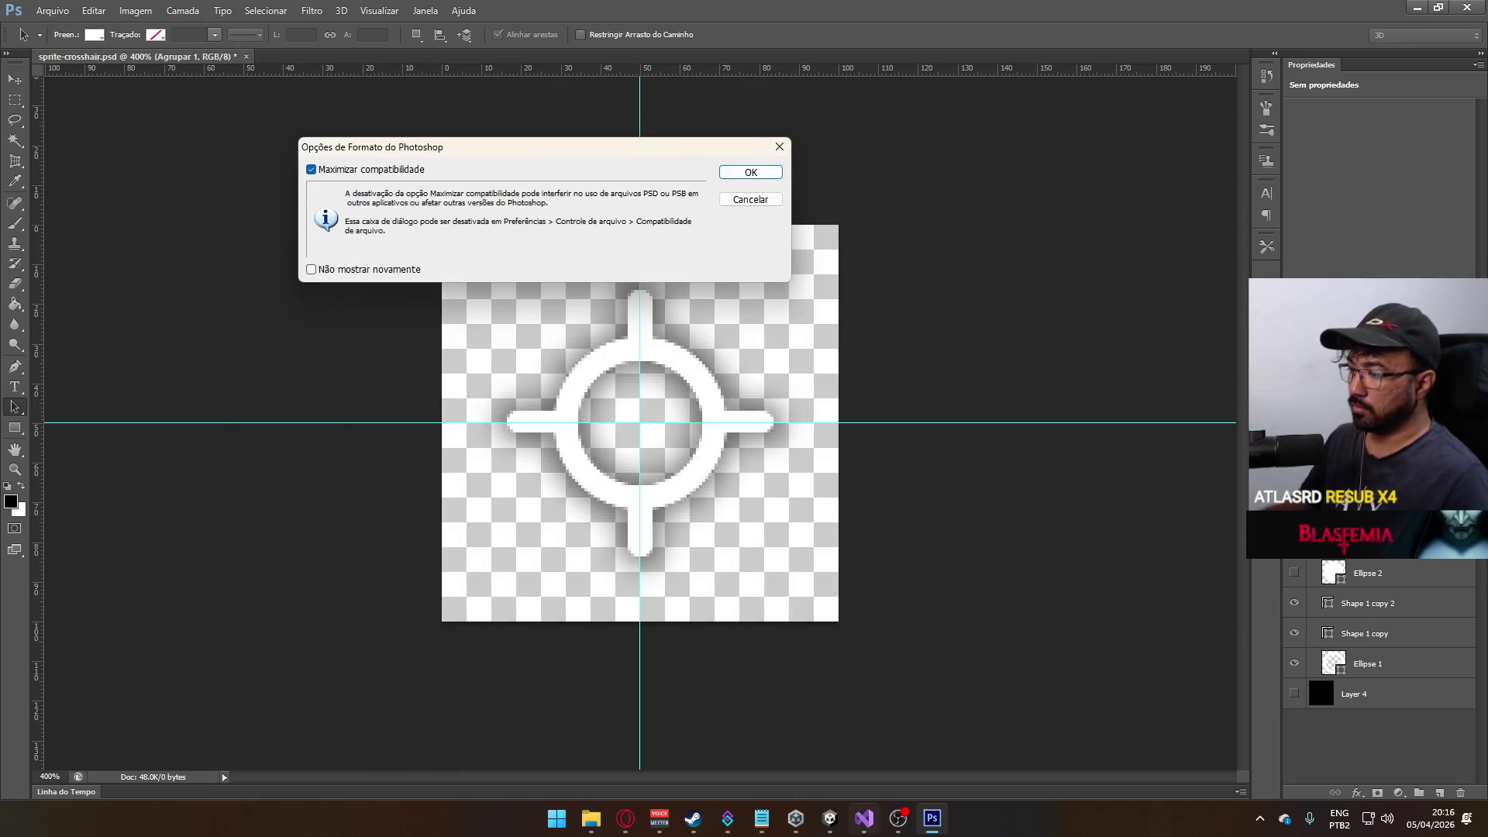
click(752, 177)
click(830, 817)
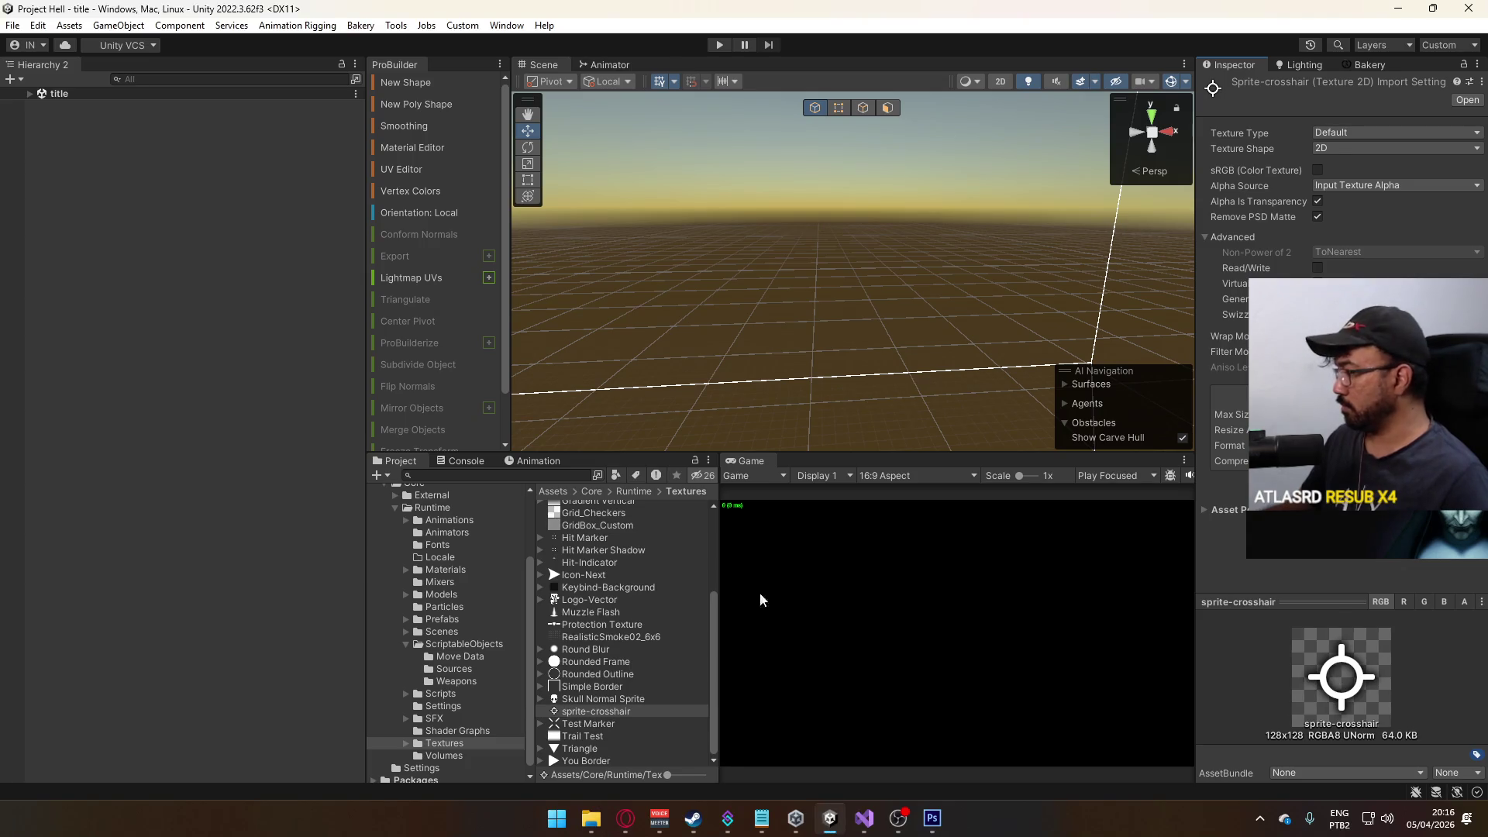
- Show the crosshair's centre dot again in Photoshop
click(932, 818)
click(1293, 573)
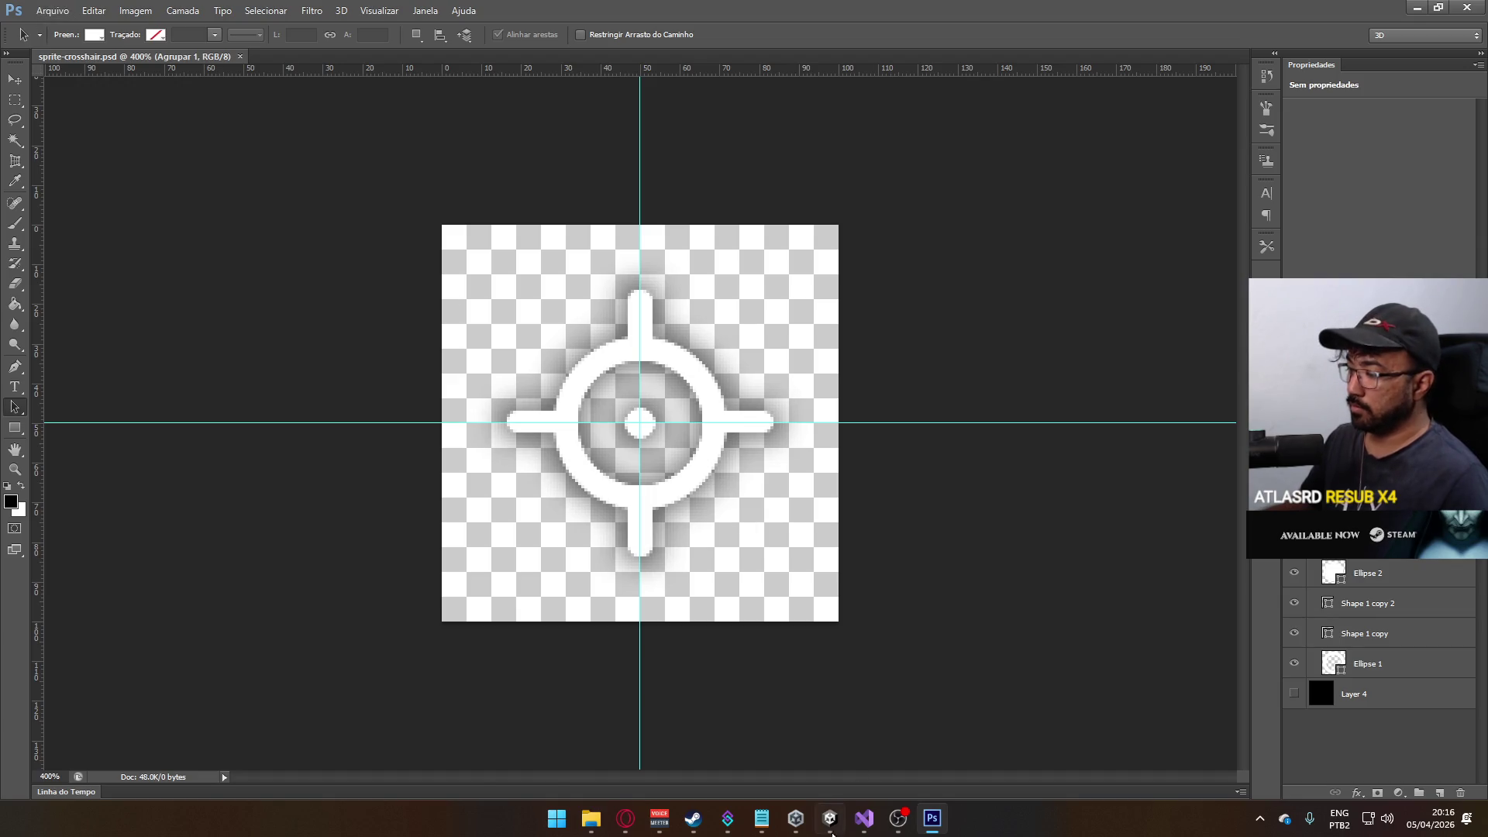
key(alt+Tab)
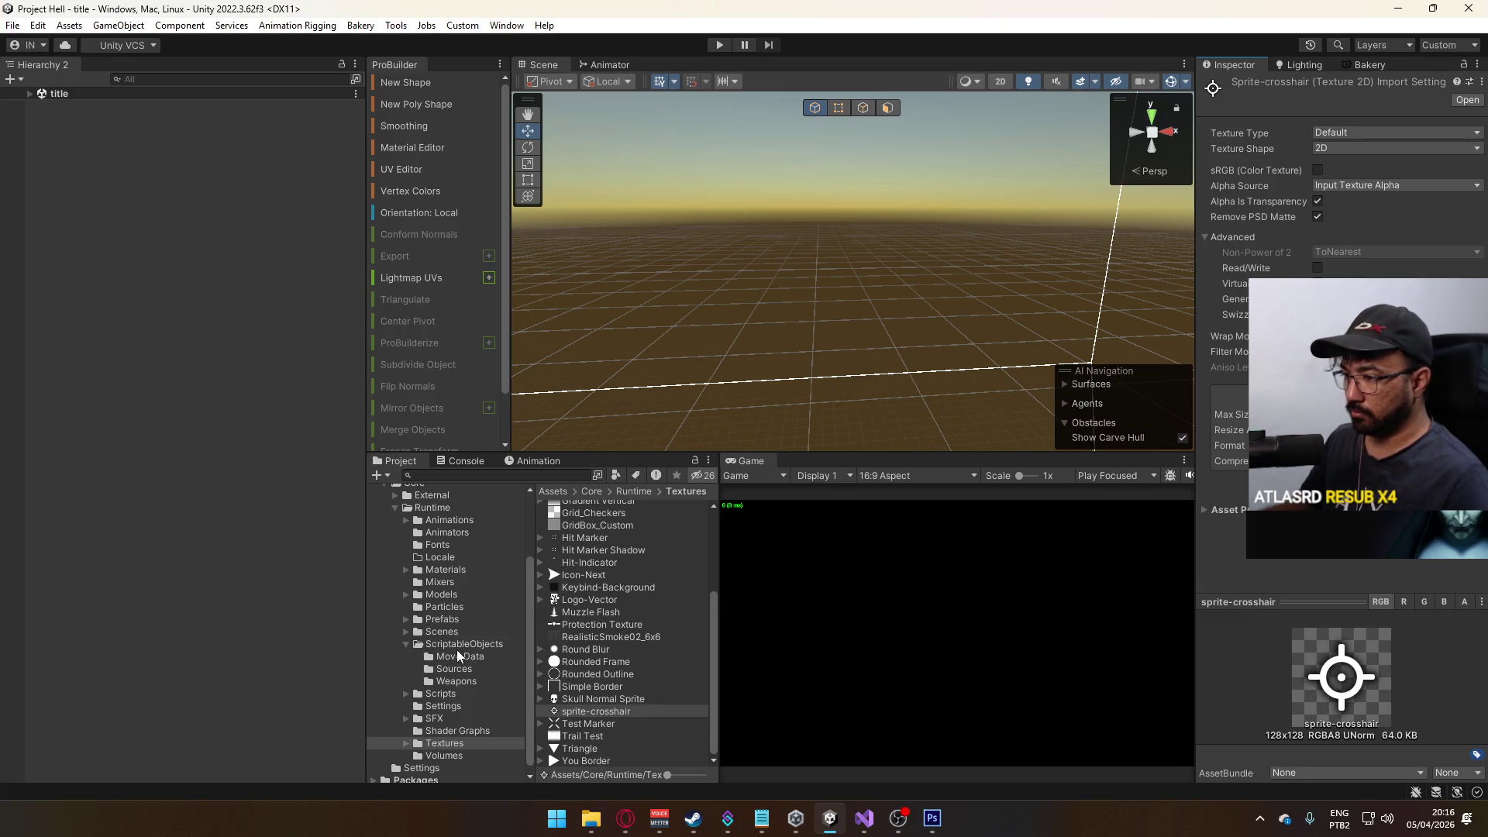
- Open the Killfeed Element prefab from Prefabs/UI in prefab mode
click(438, 622)
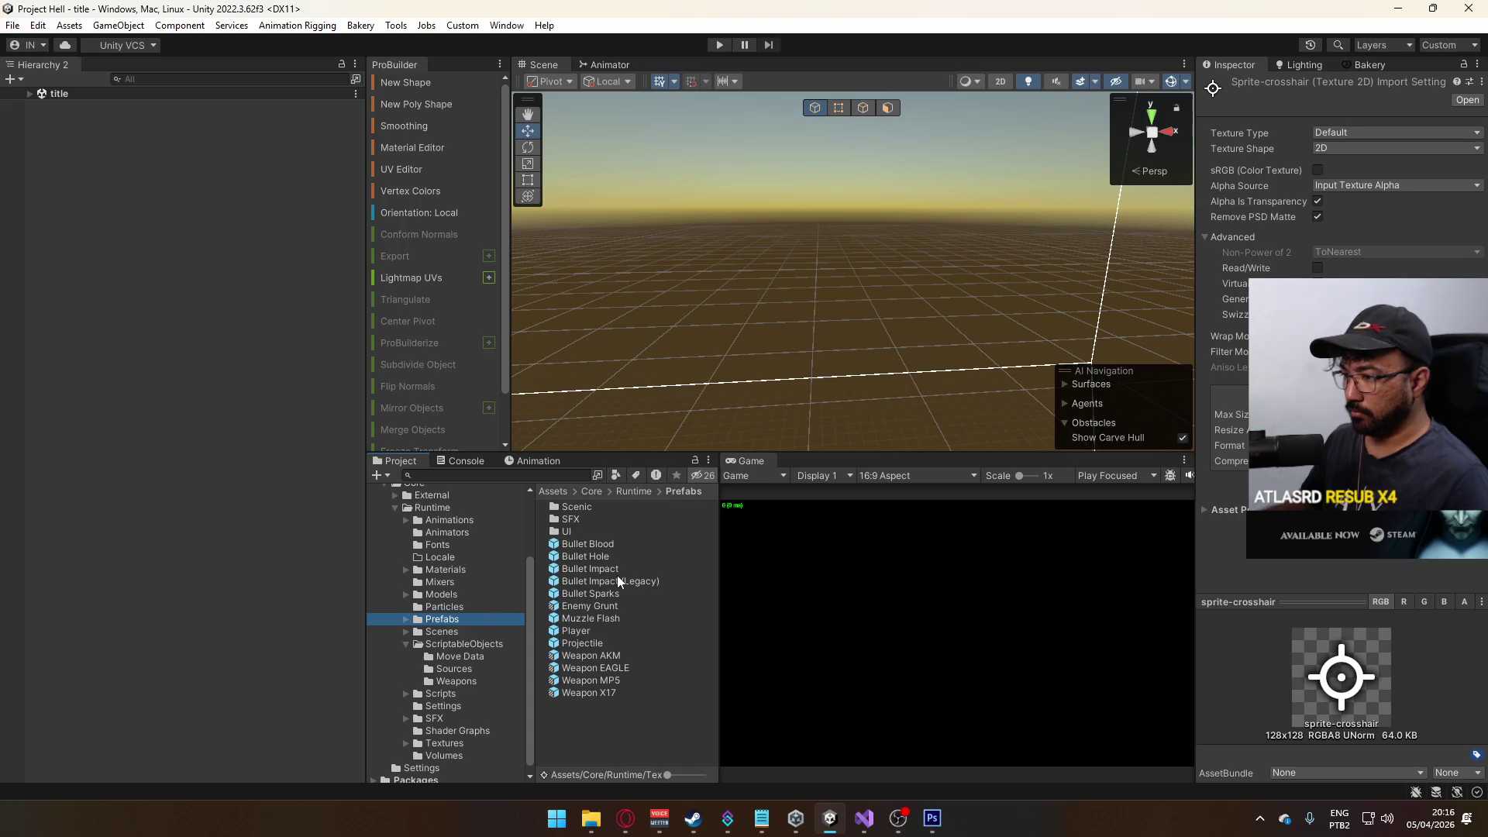
double_click(582, 530)
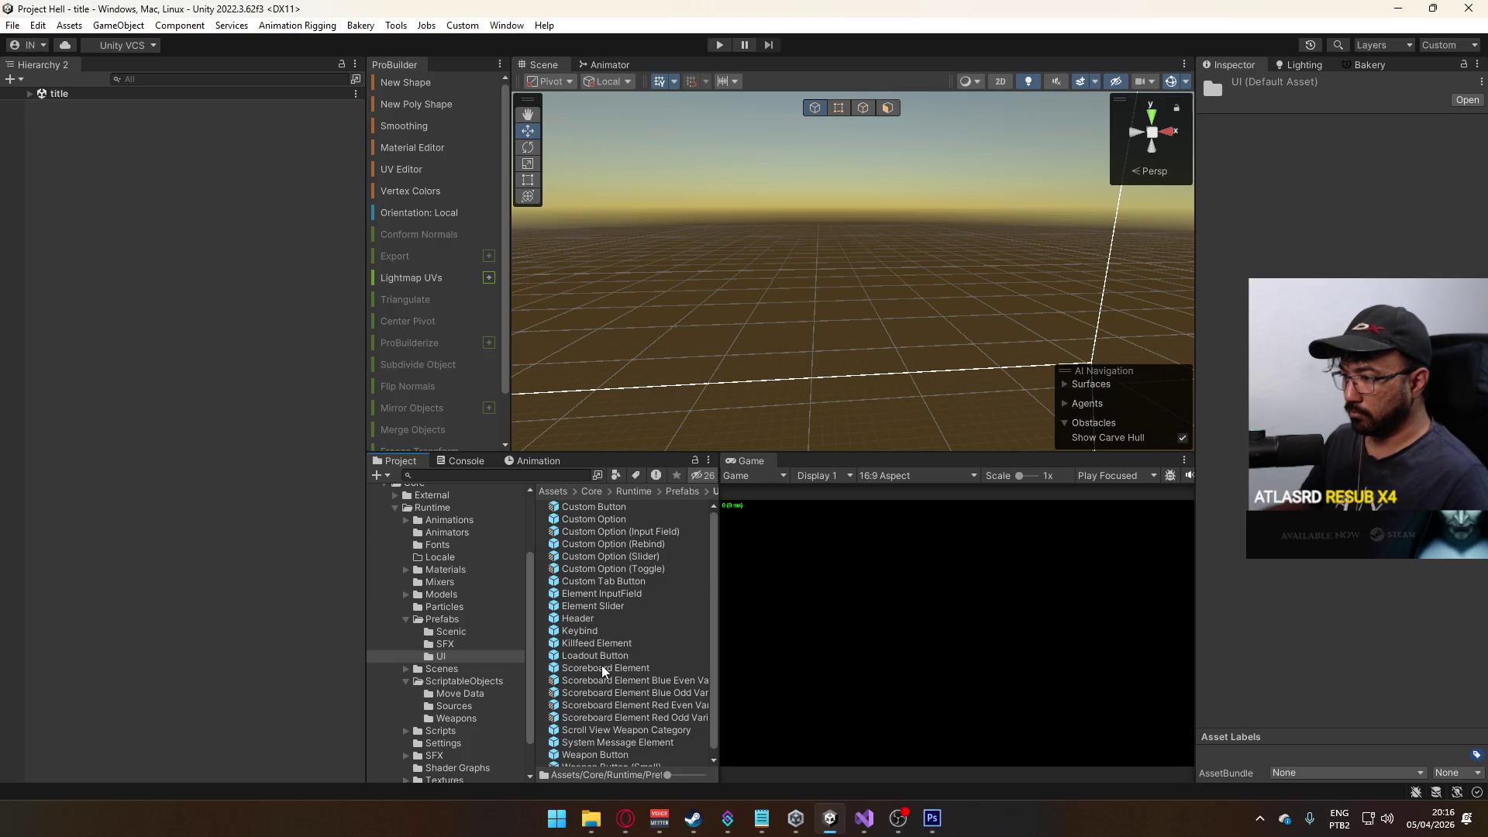
double_click(614, 643)
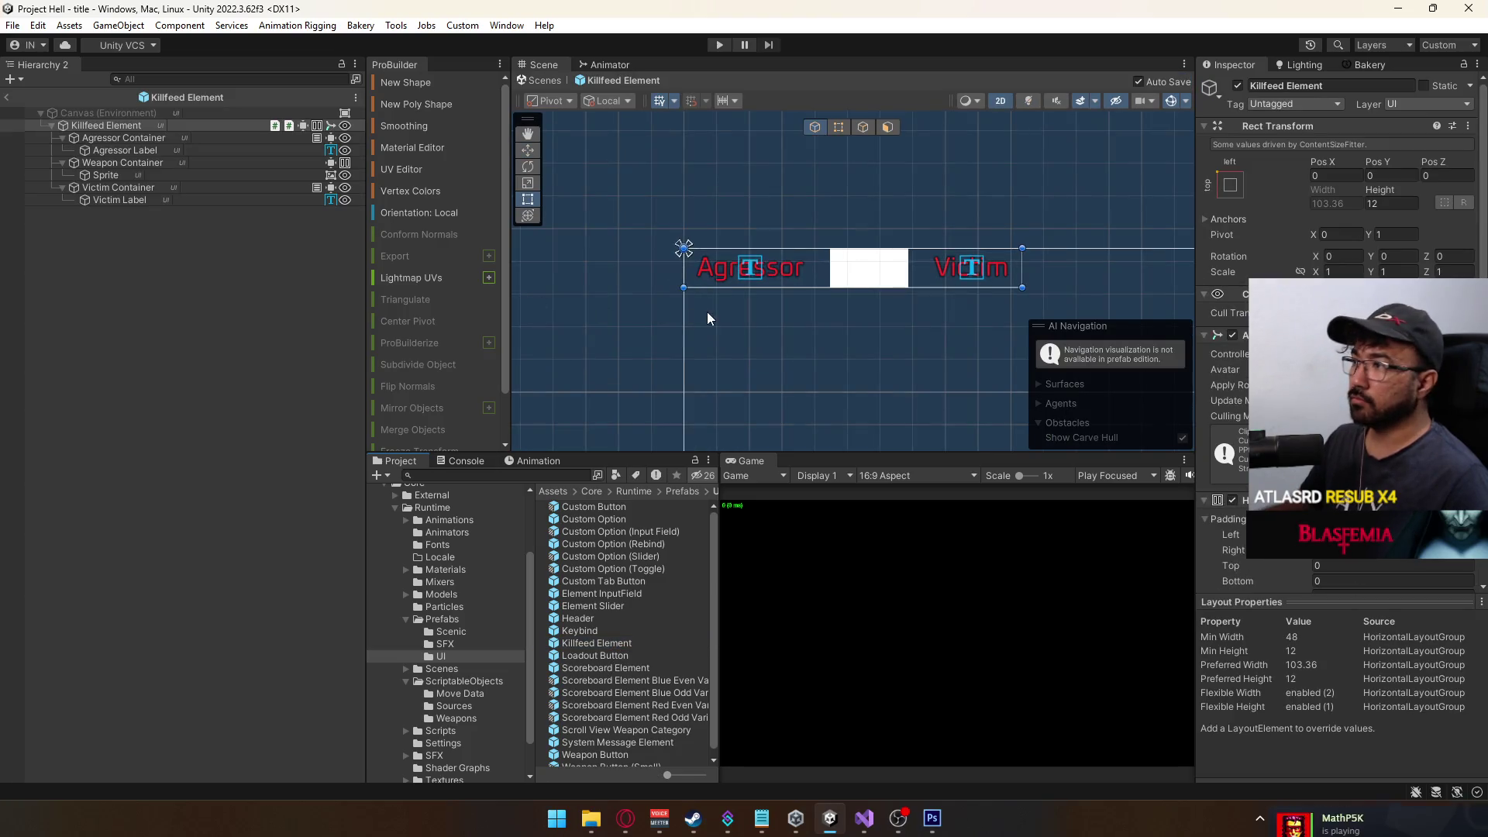
click(155, 163)
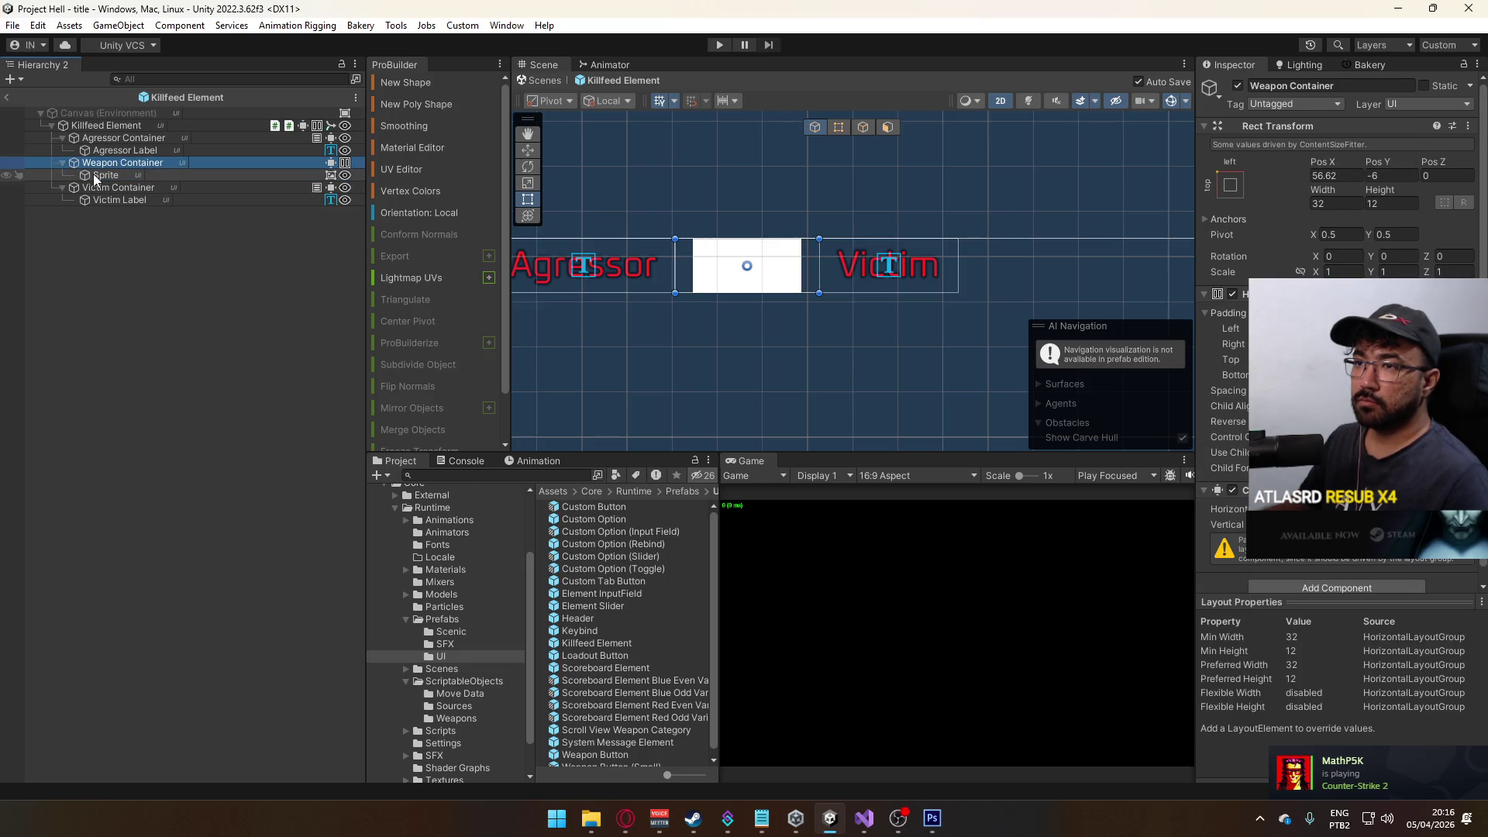
key(ctrl+d)
click(113, 189)
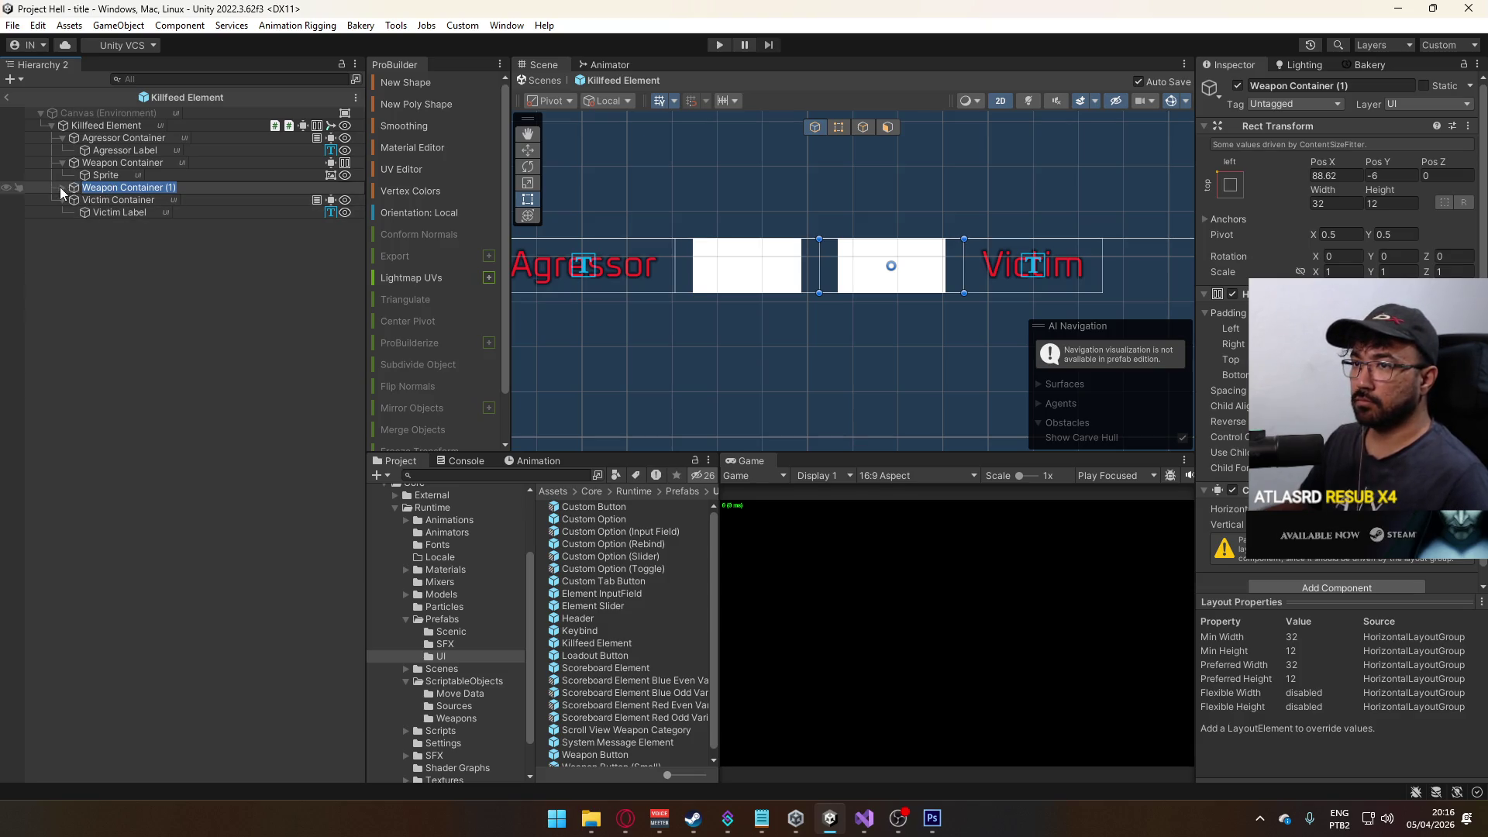
click(99, 200)
click(95, 193)
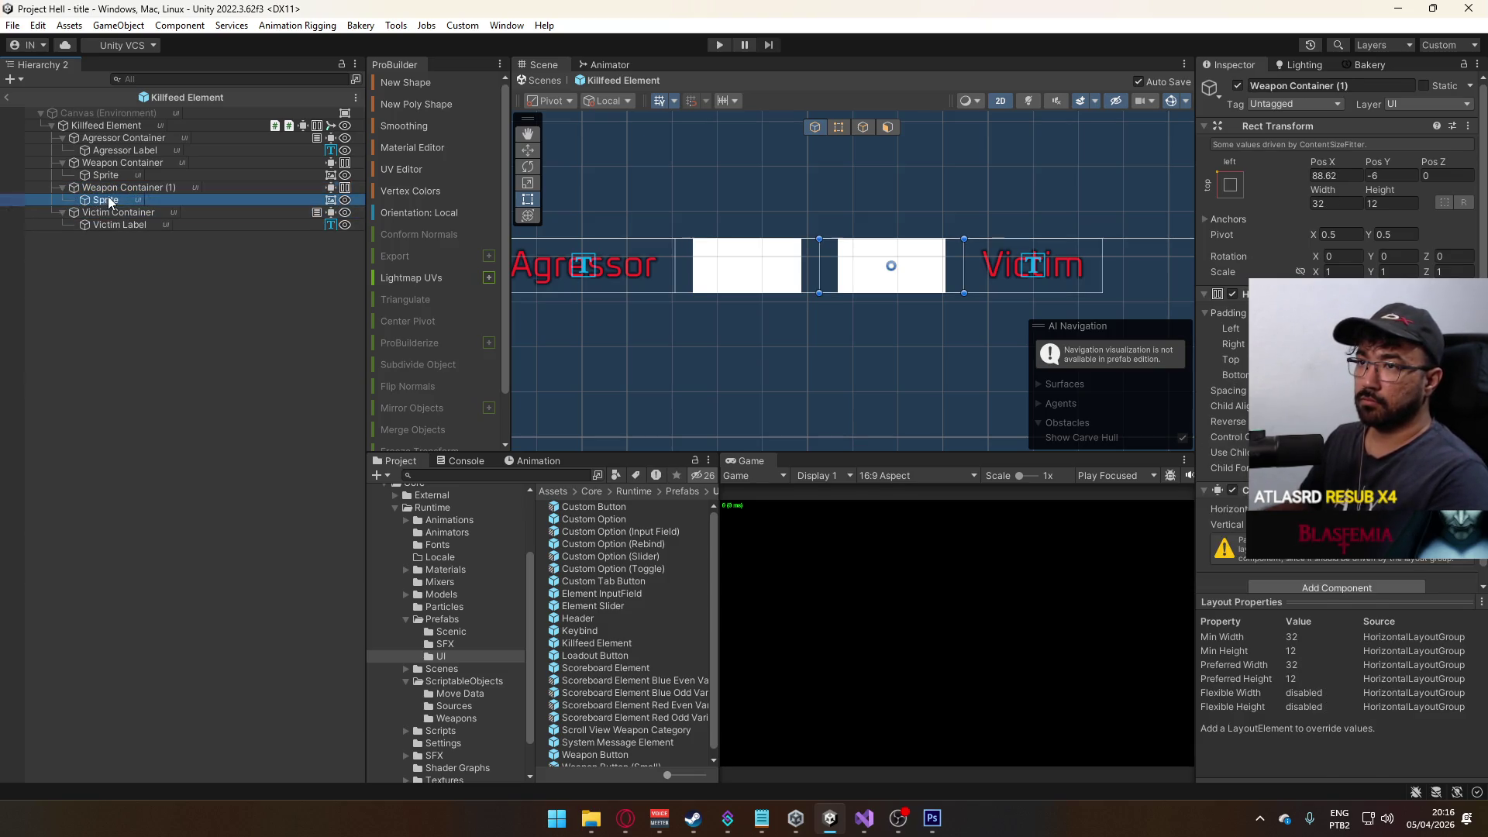
key(Delete)
click(137, 187)
click(139, 185)
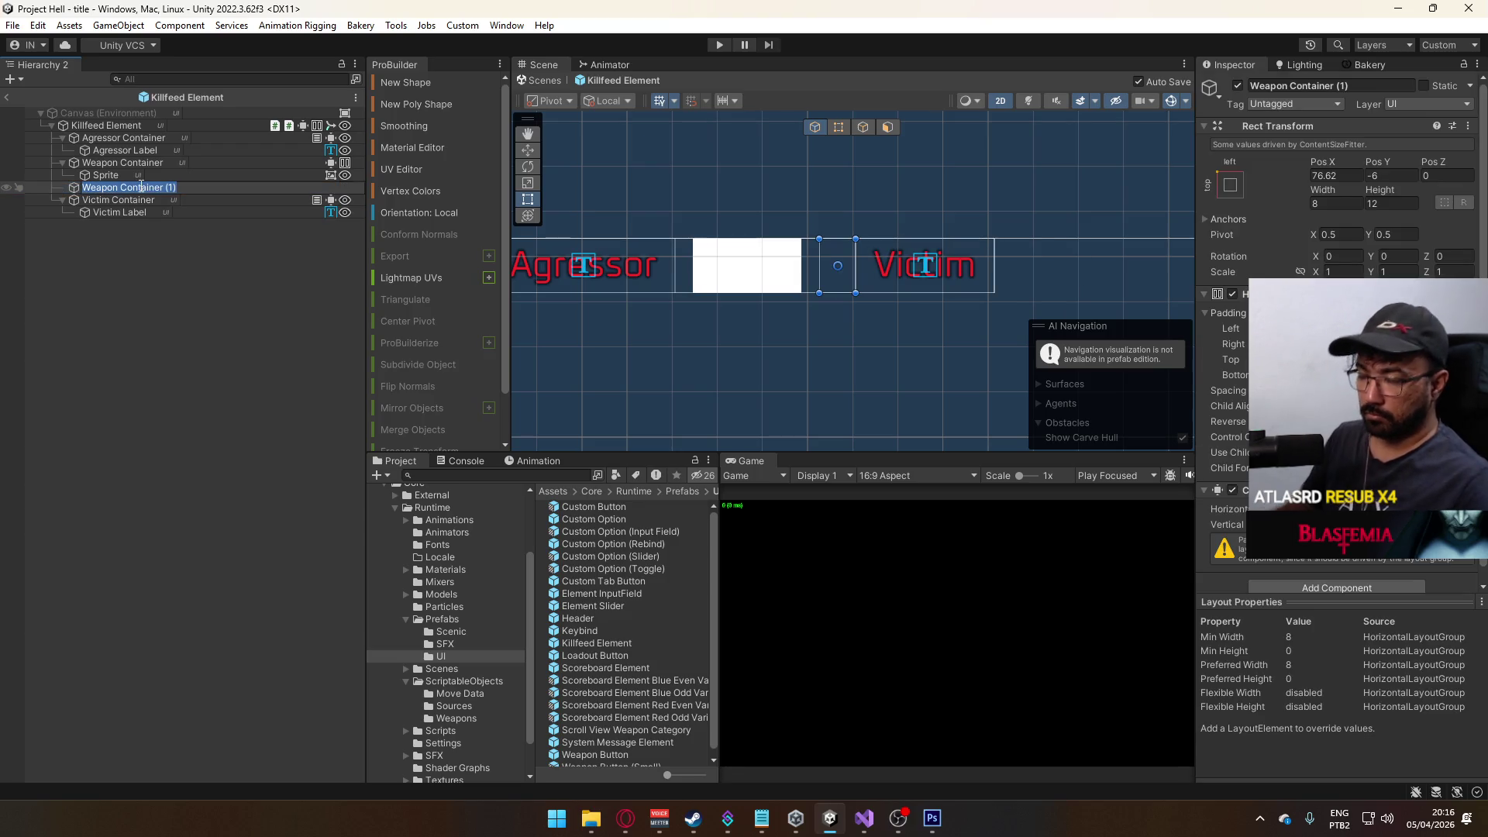
text(Headshot)
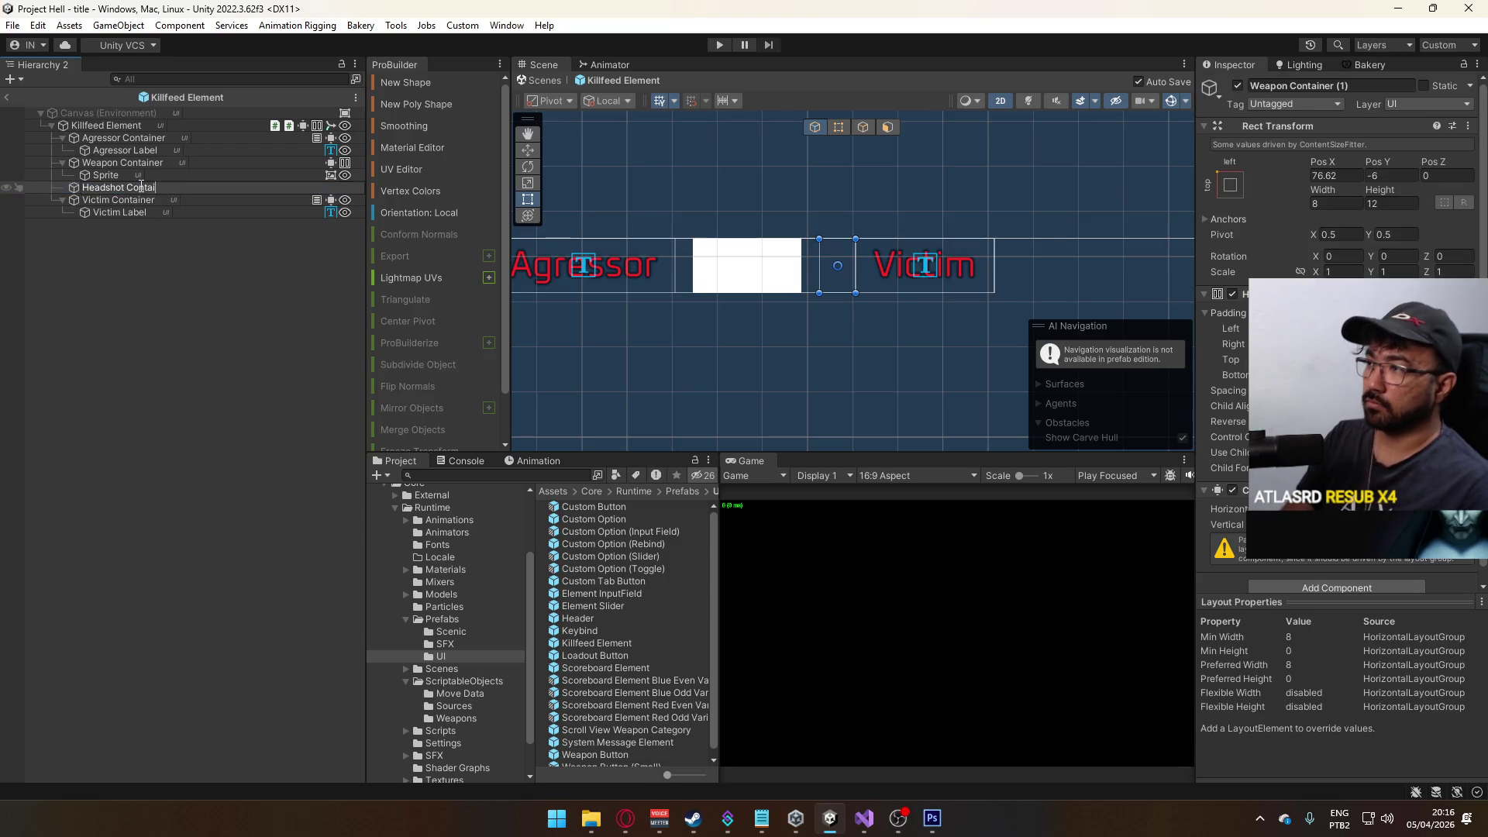
text(ner)
key(Return)
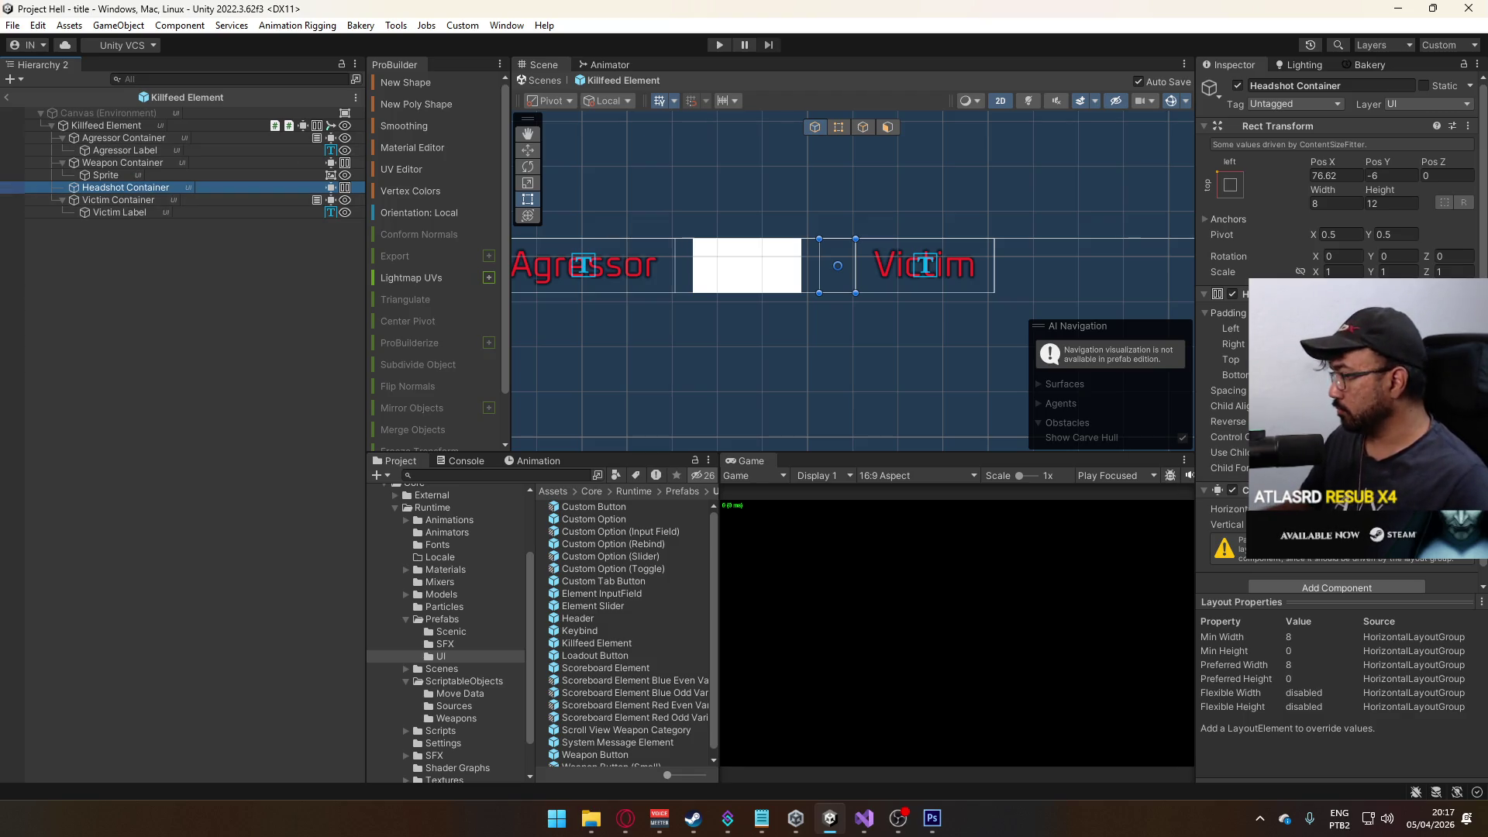
click(1469, 490)
click(1349, 527)
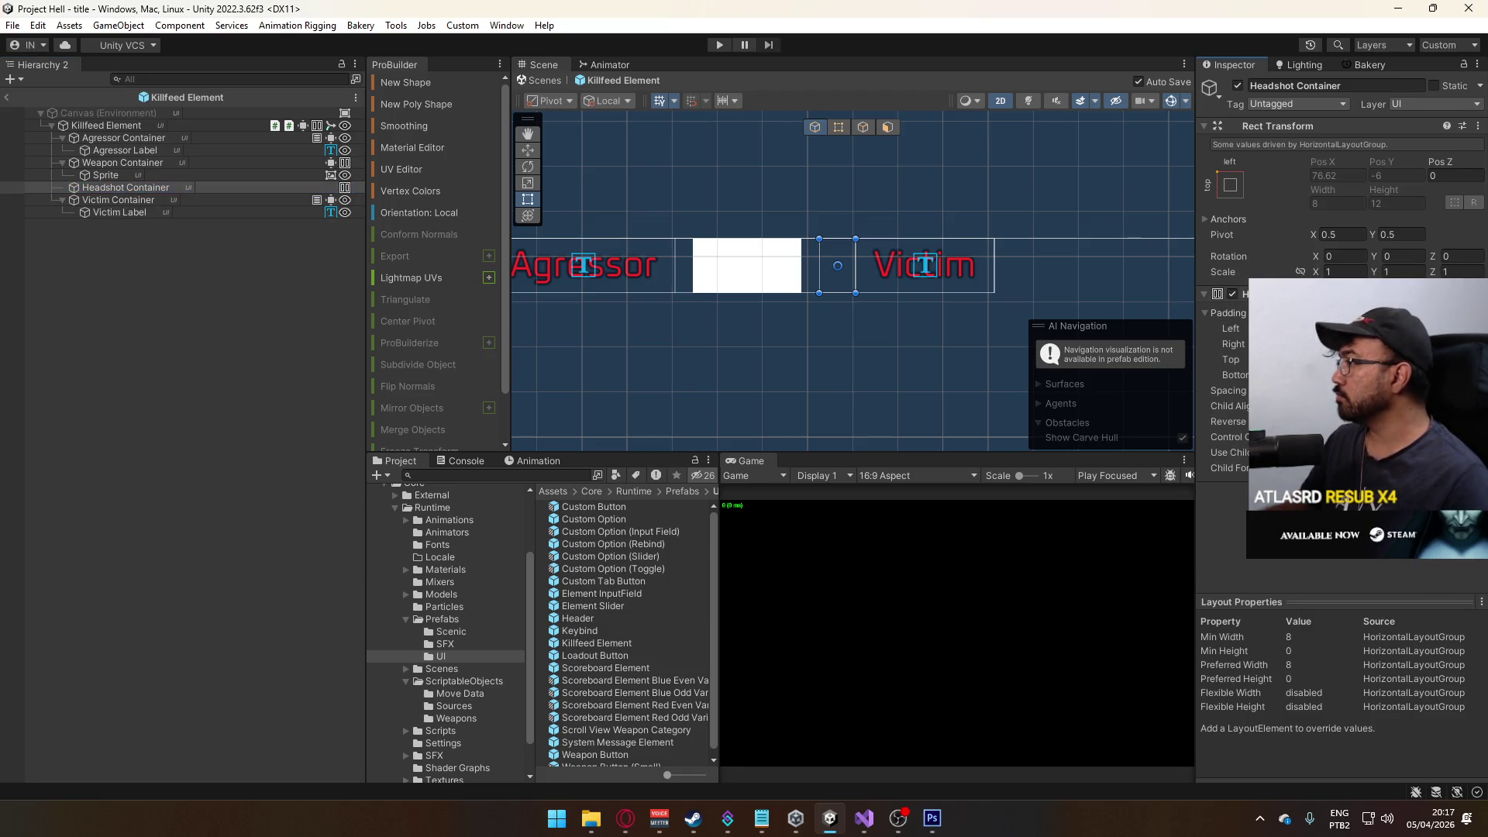
click(1348, 331)
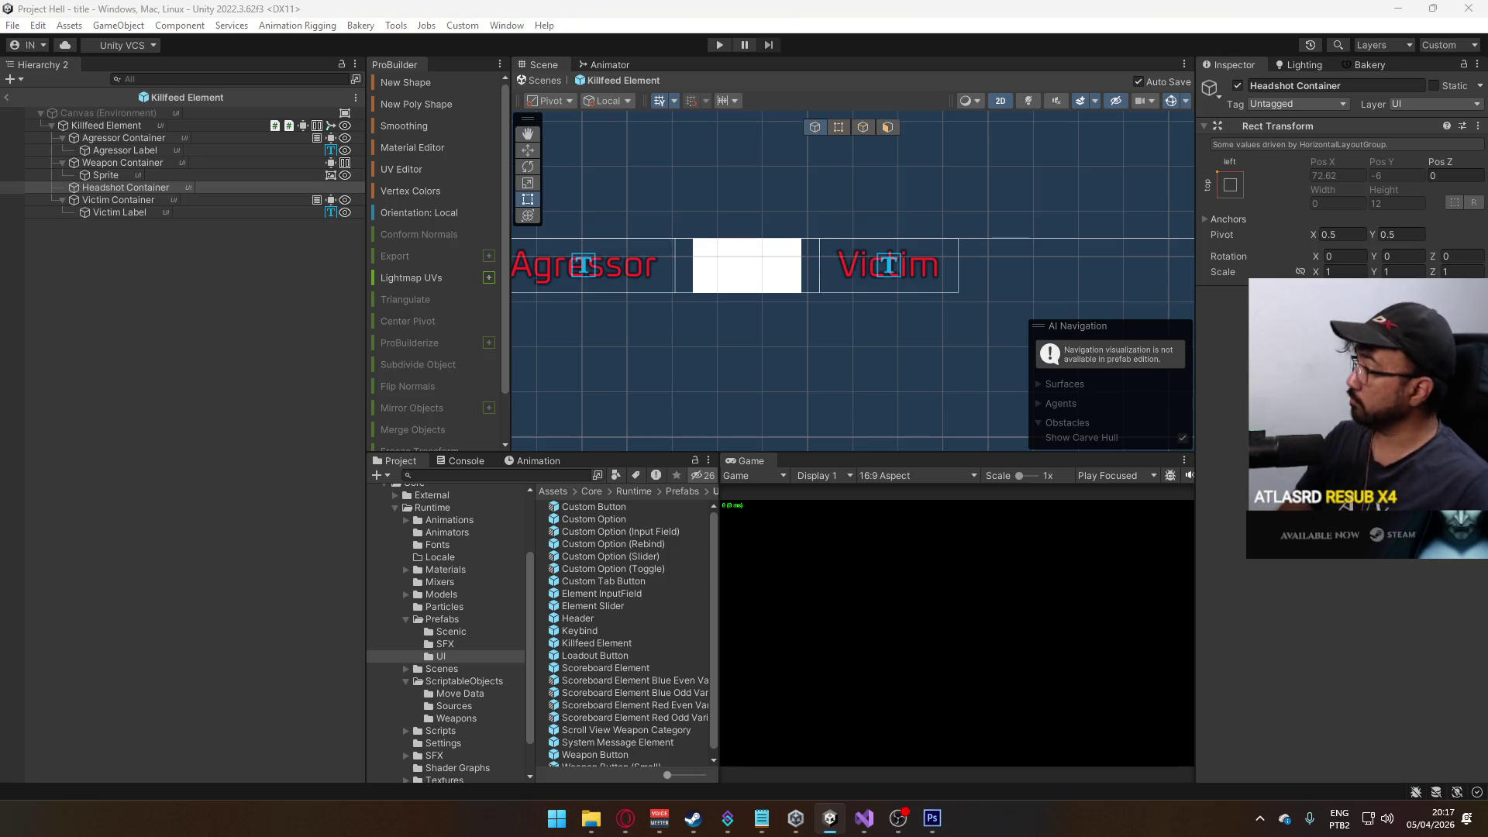
key(Return)
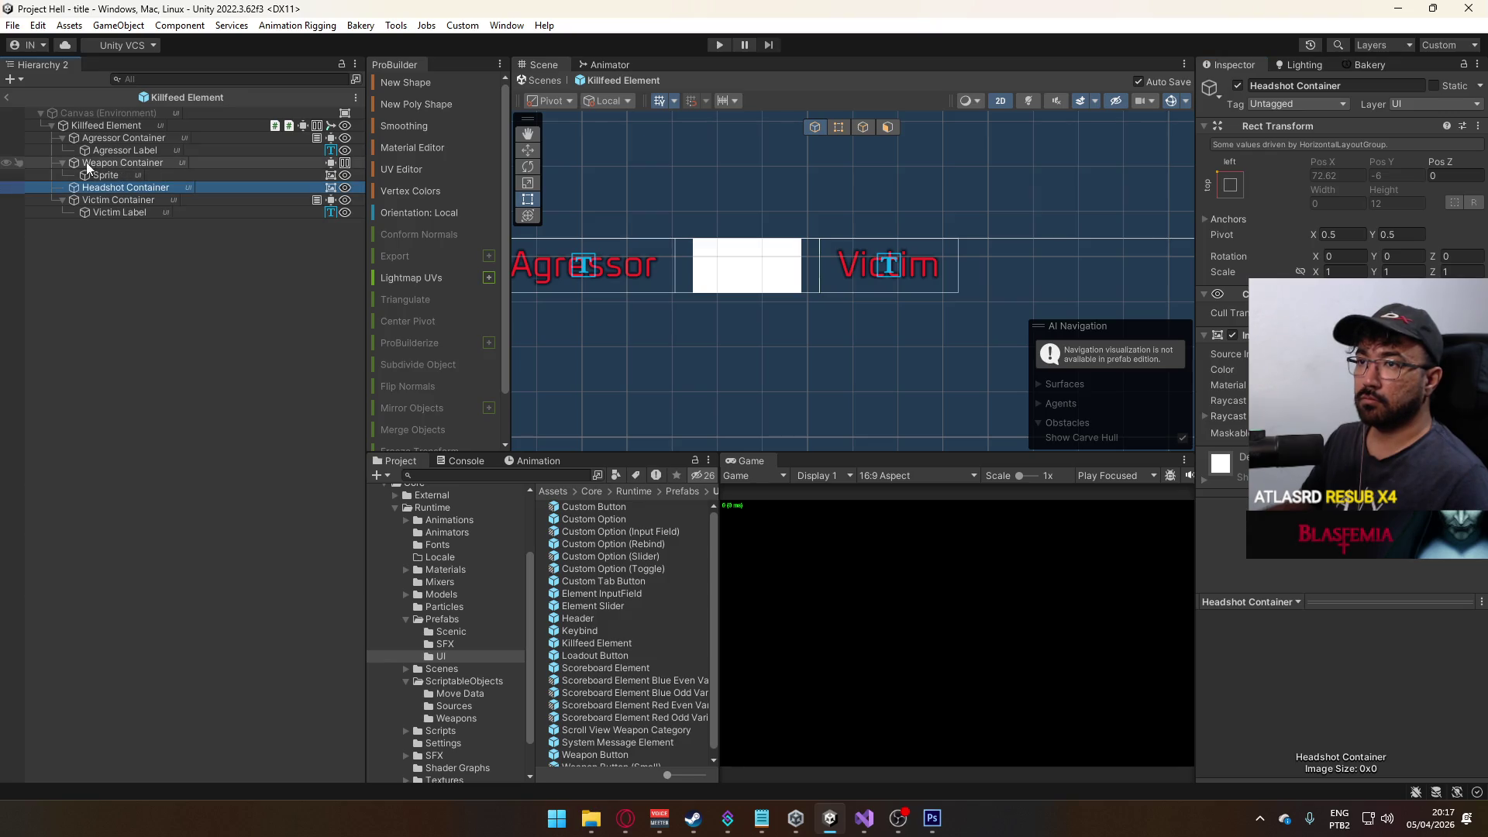
click(62, 162)
click(60, 137)
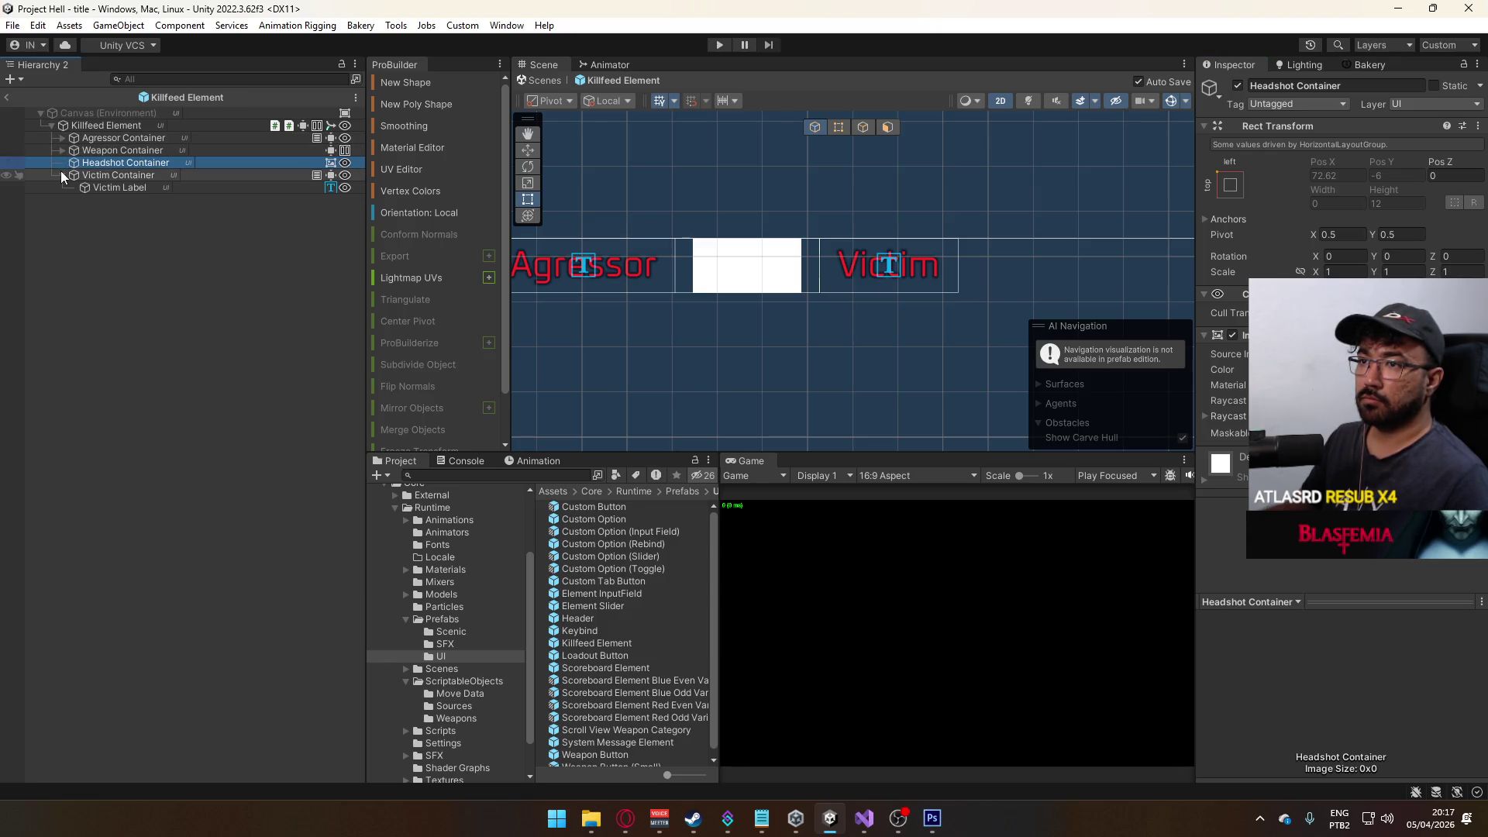
click(62, 175)
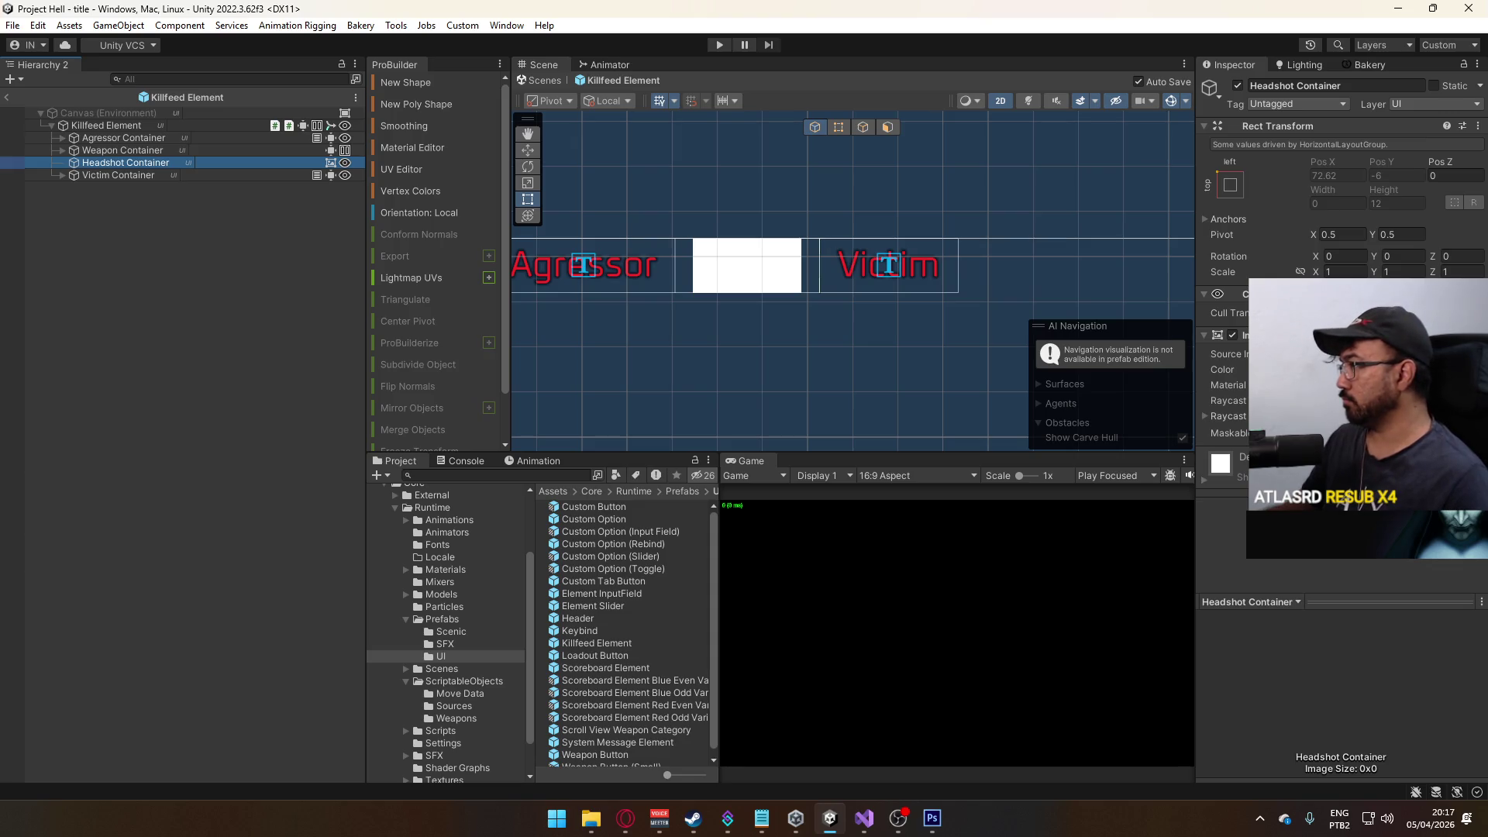
click(1340, 504)
text(vertical)
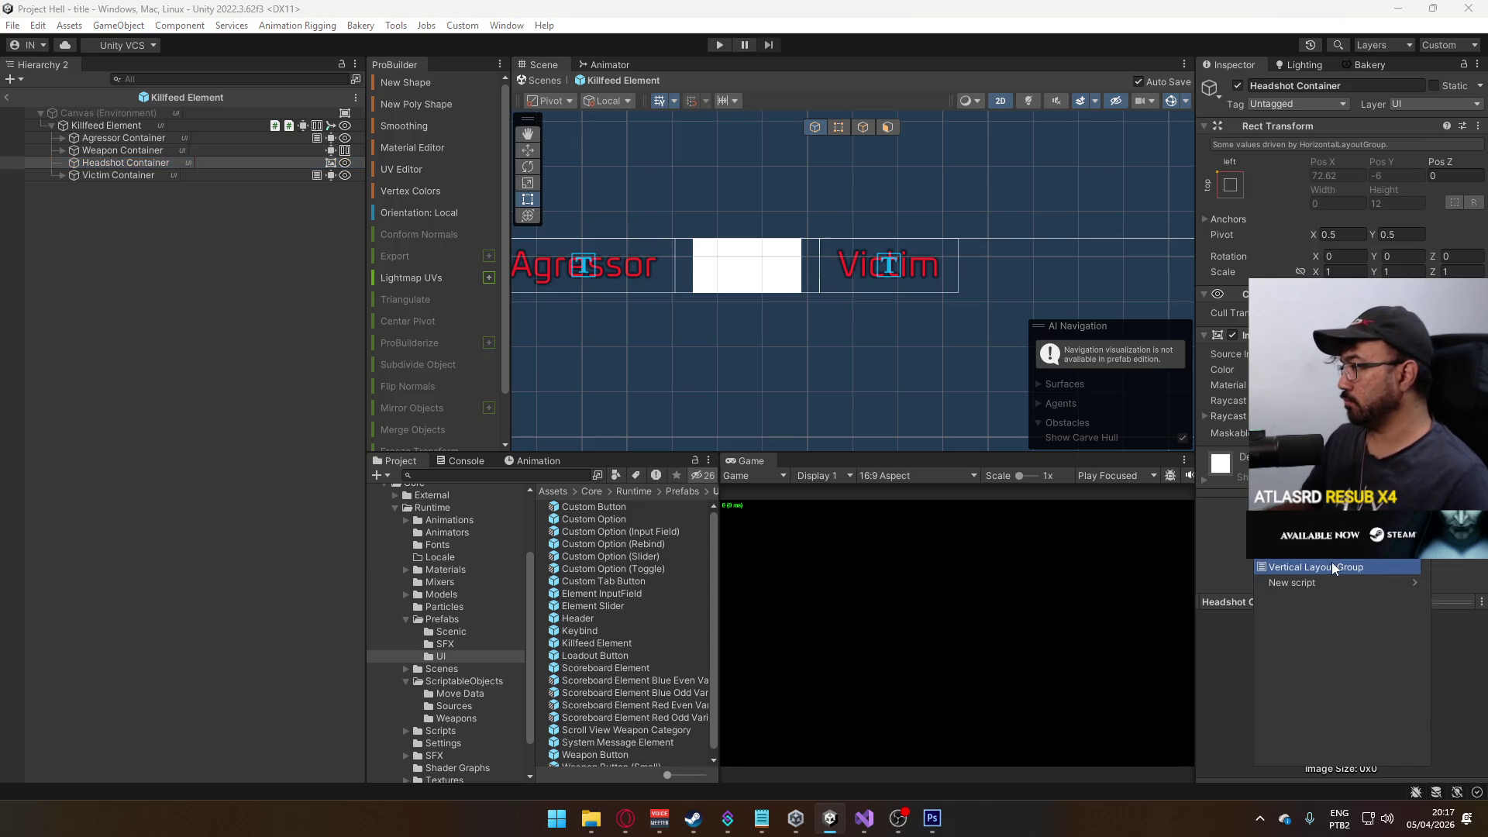
click(1332, 561)
scroll(1337, 325, down, 3)
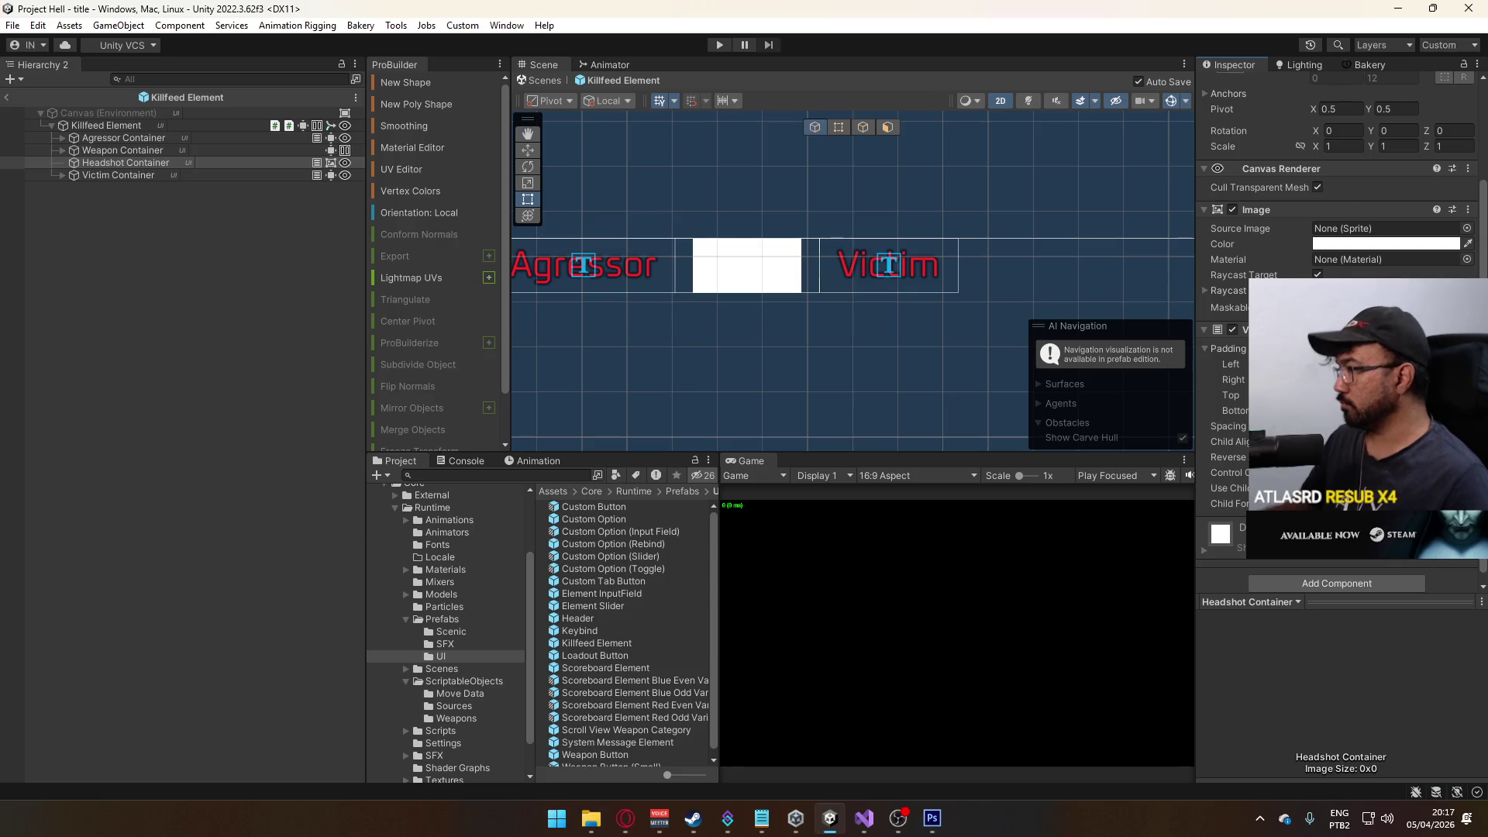
scroll(1337, 325, up, 2)
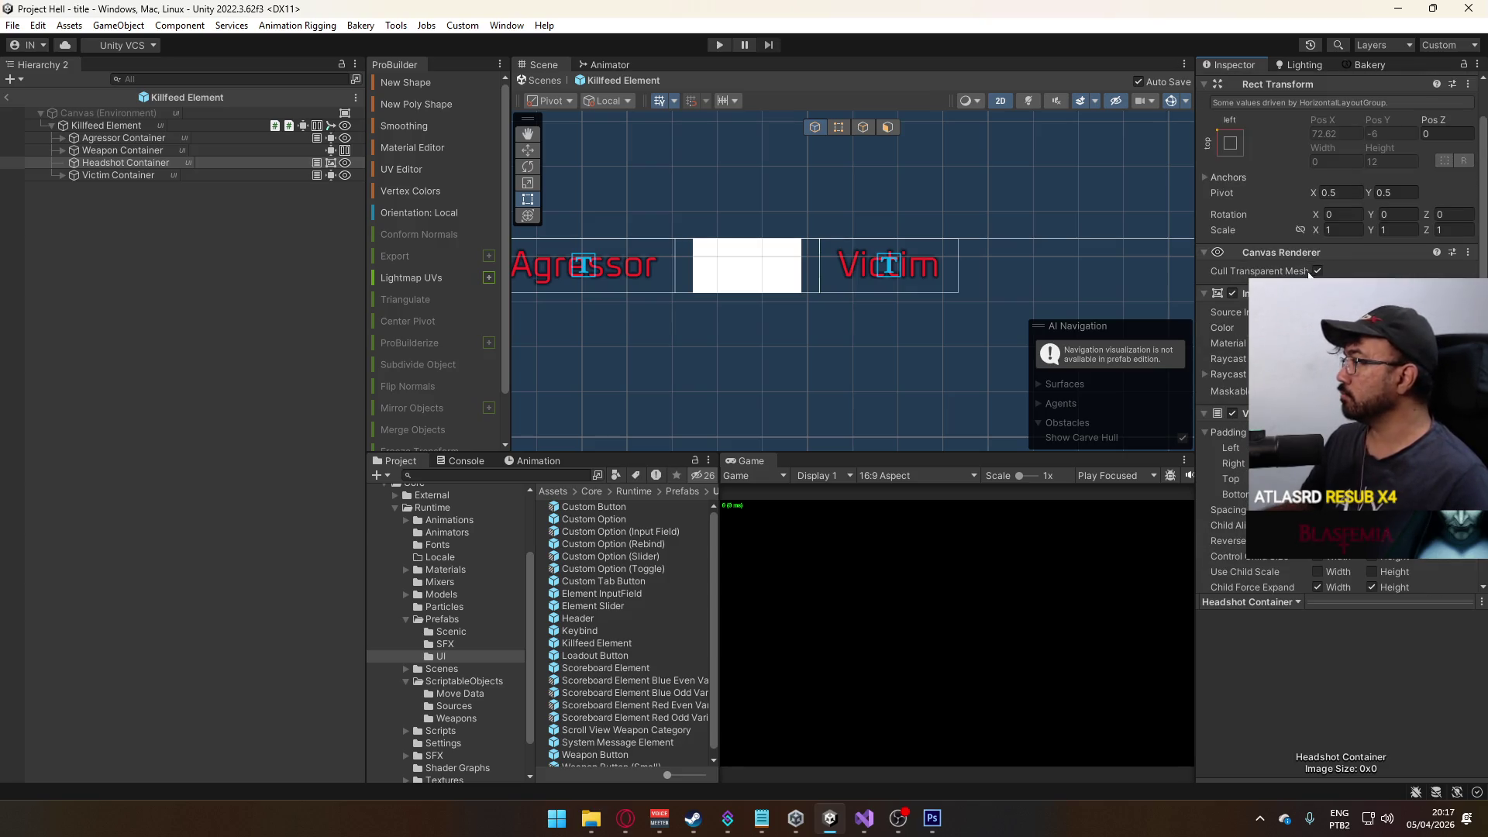
right_click(1311, 413)
click(1348, 440)
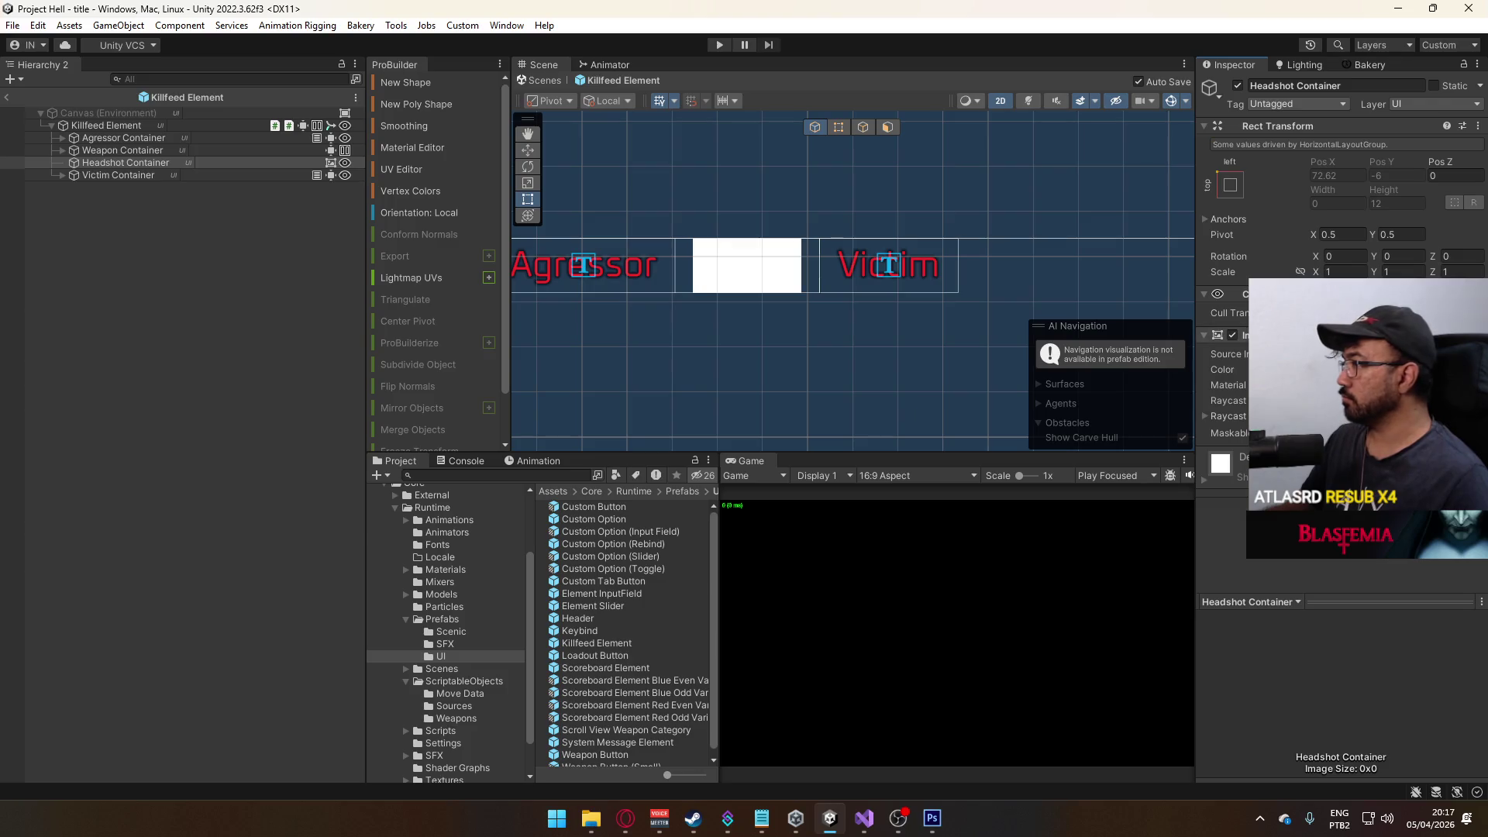
click(272, 162)
key(Delete)
- Duplicate the Weapon Container and drag sprite-crosshair onto the duplicate's Sprite image
click(133, 152)
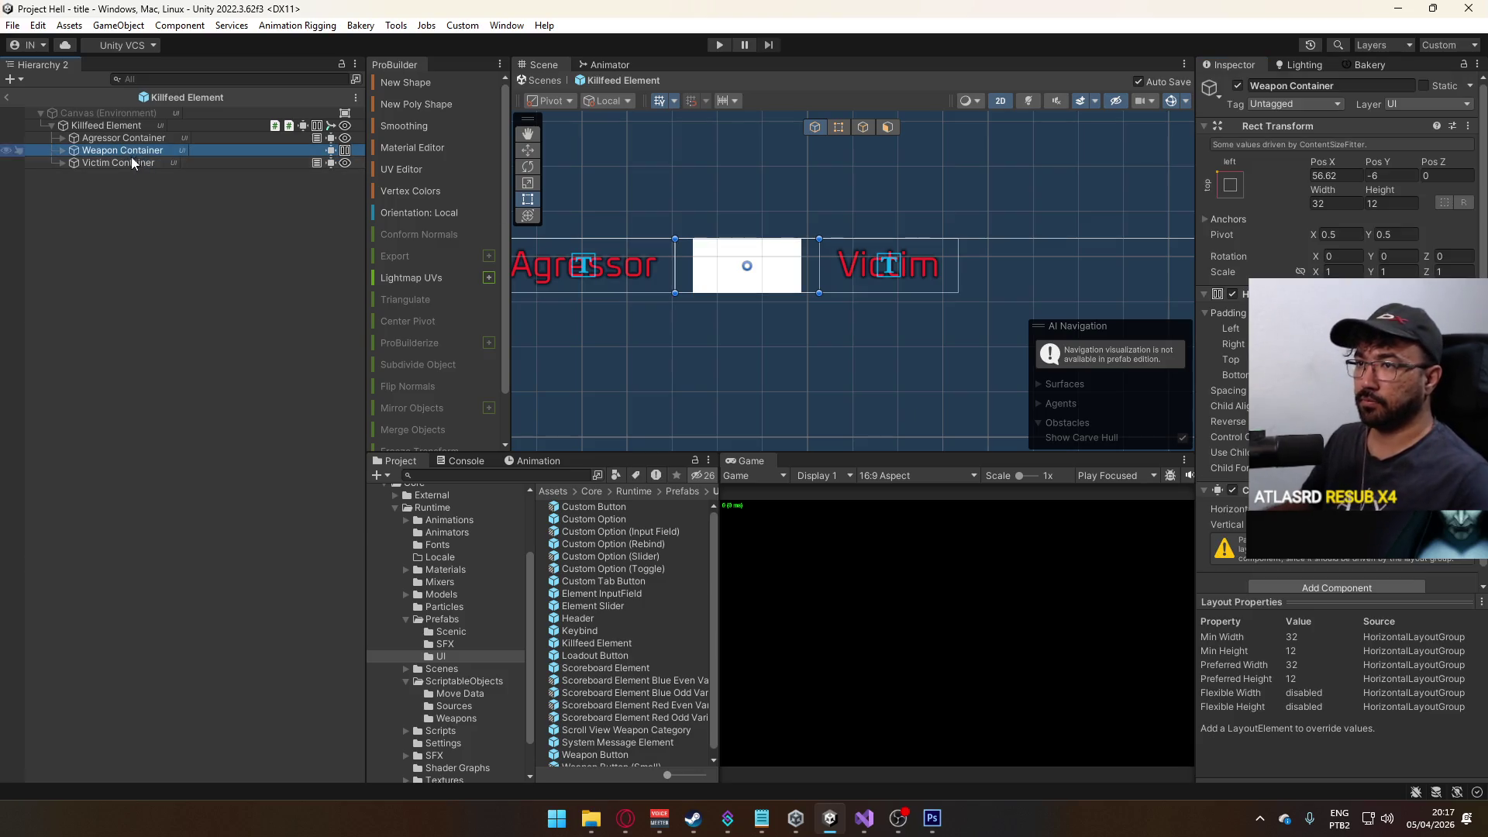
key(ctrl+d)
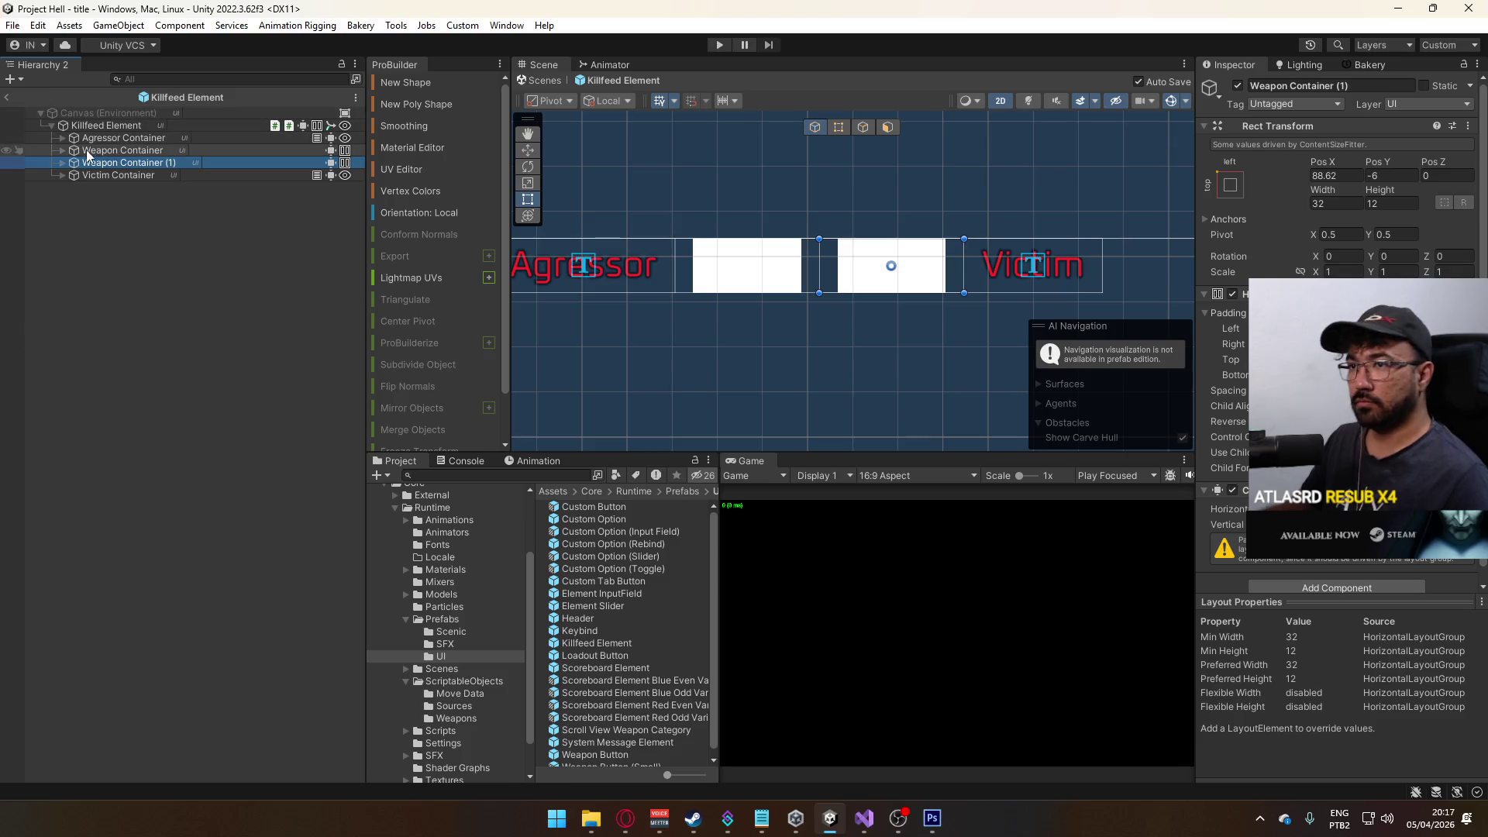
key(Right)
click(91, 172)
click(1472, 356)
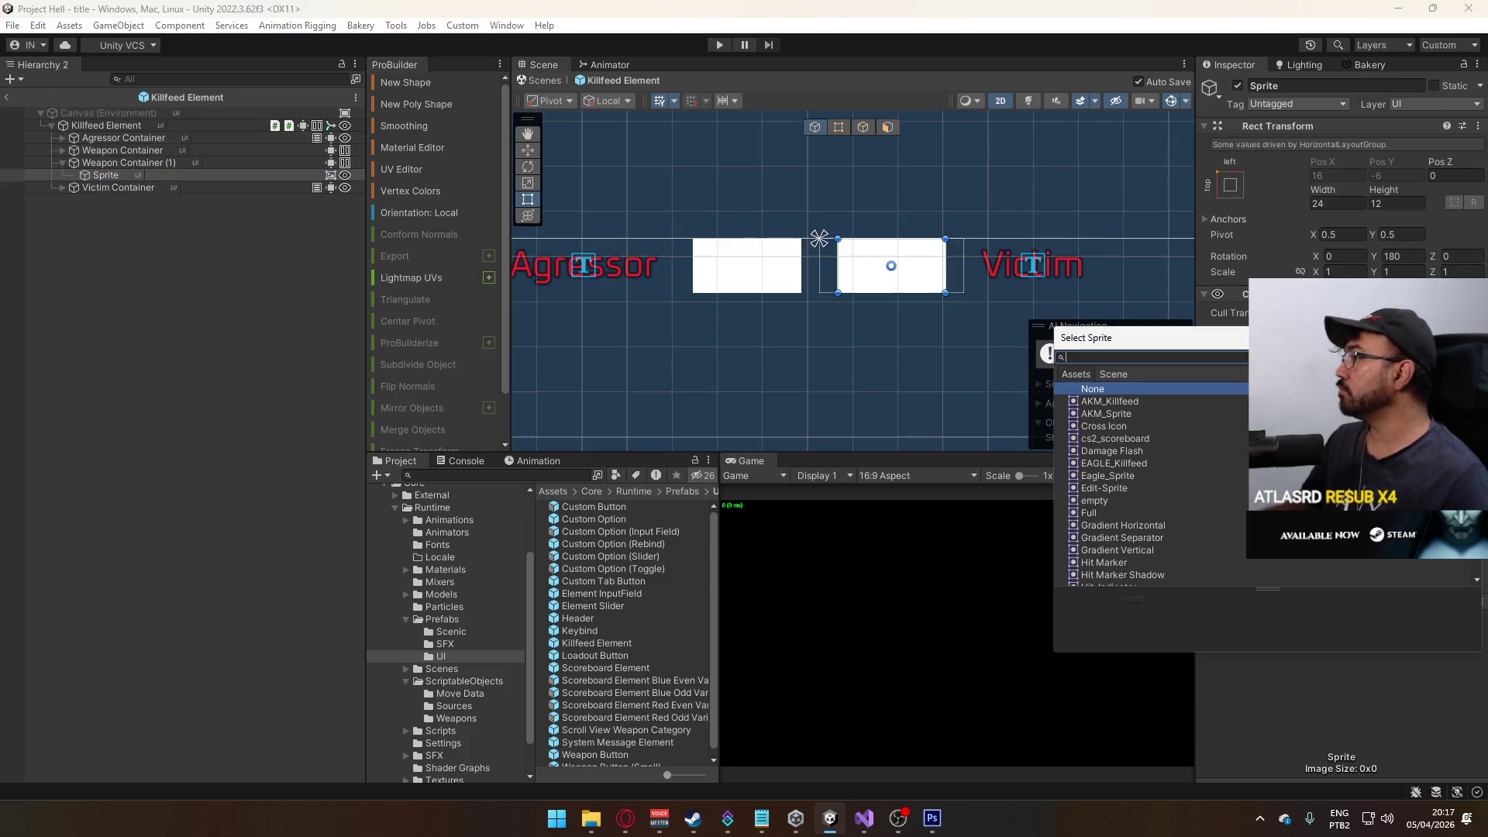
text(crossh)
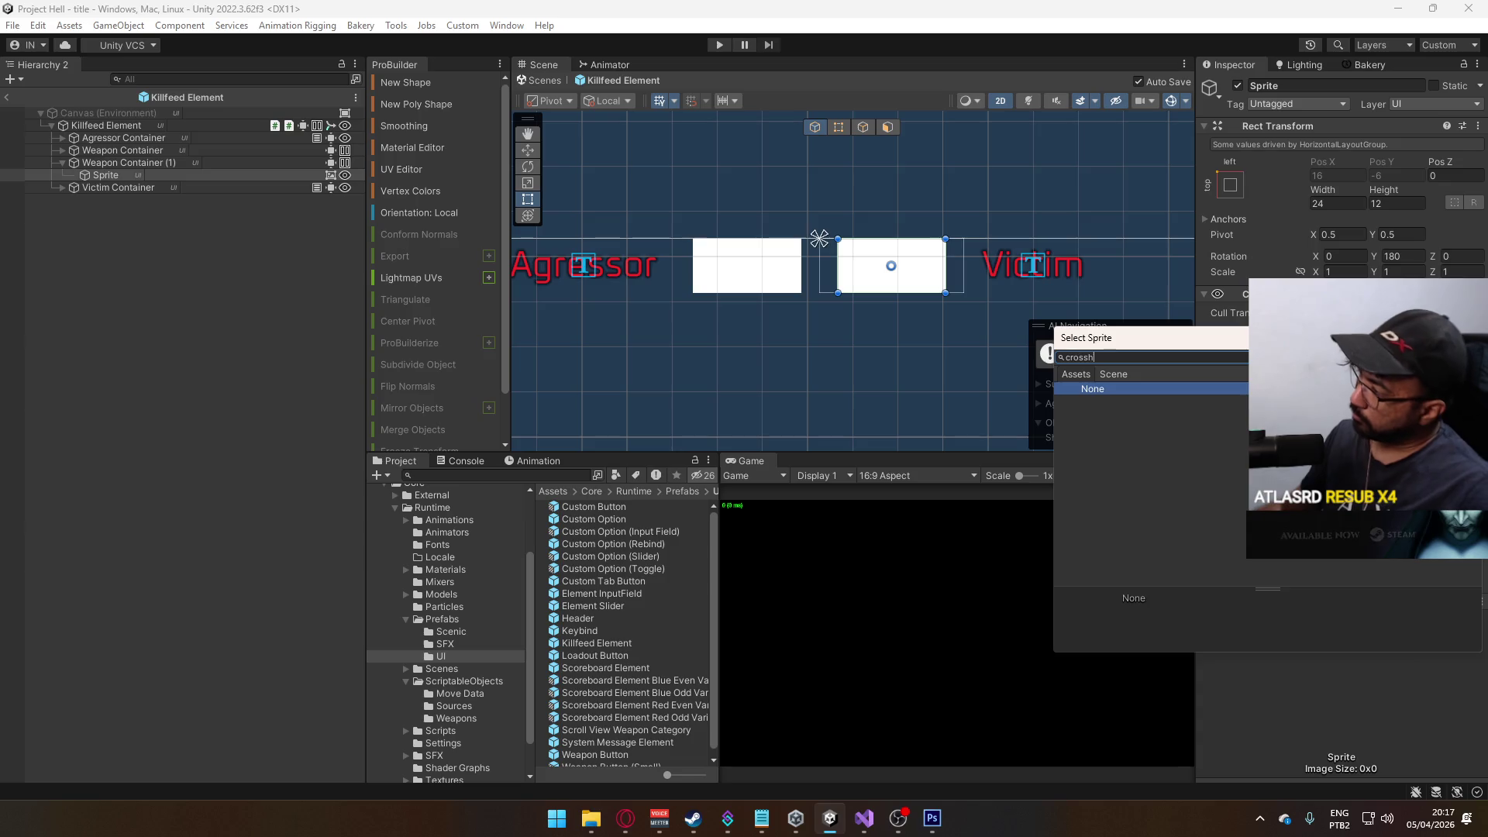
key(BackSpace)
key(Escape)
scroll(451, 764, down, 3)
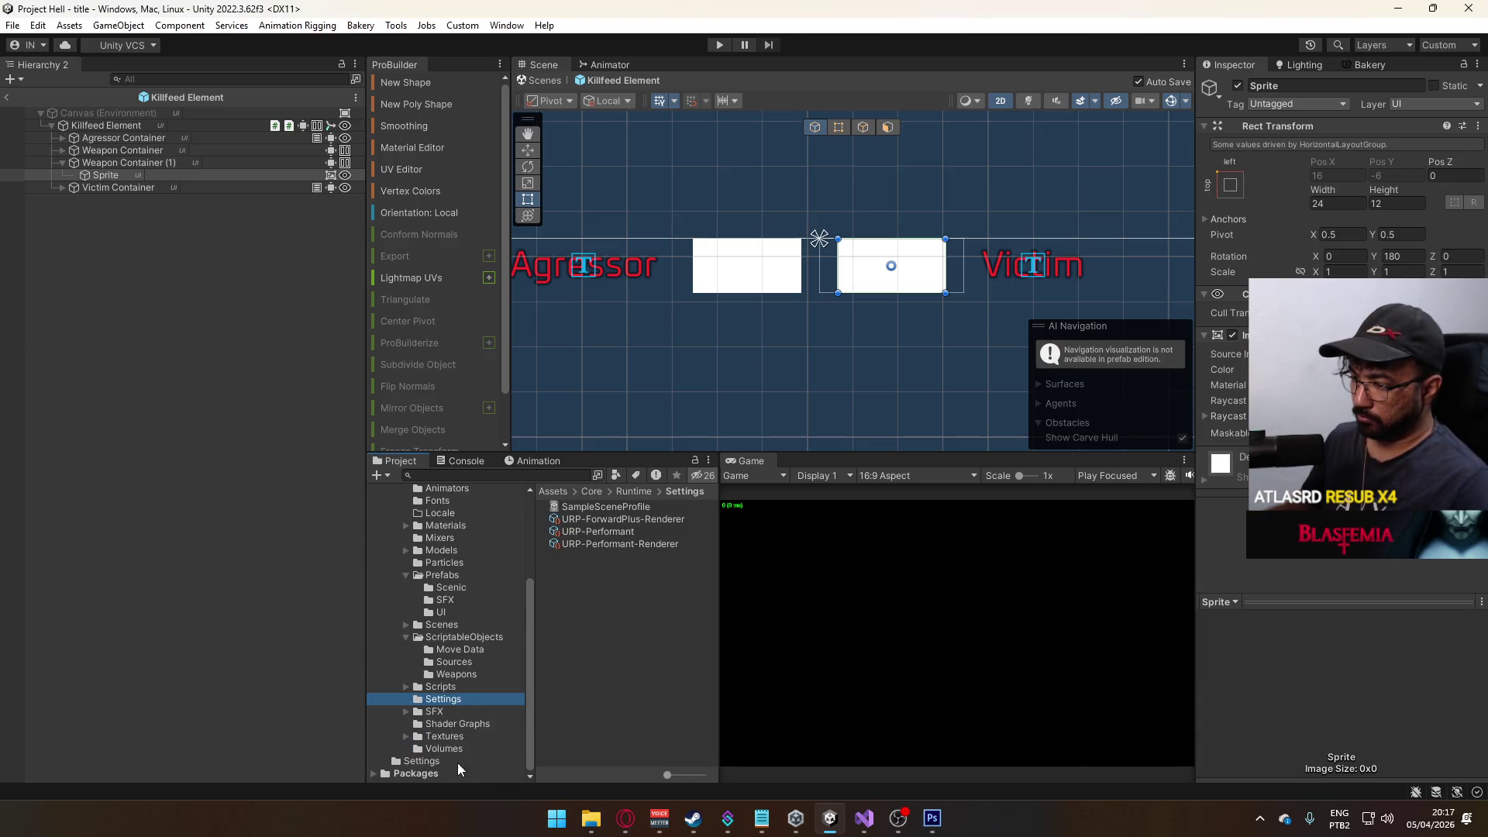
click(445, 736)
scroll(647, 651, down, 4)
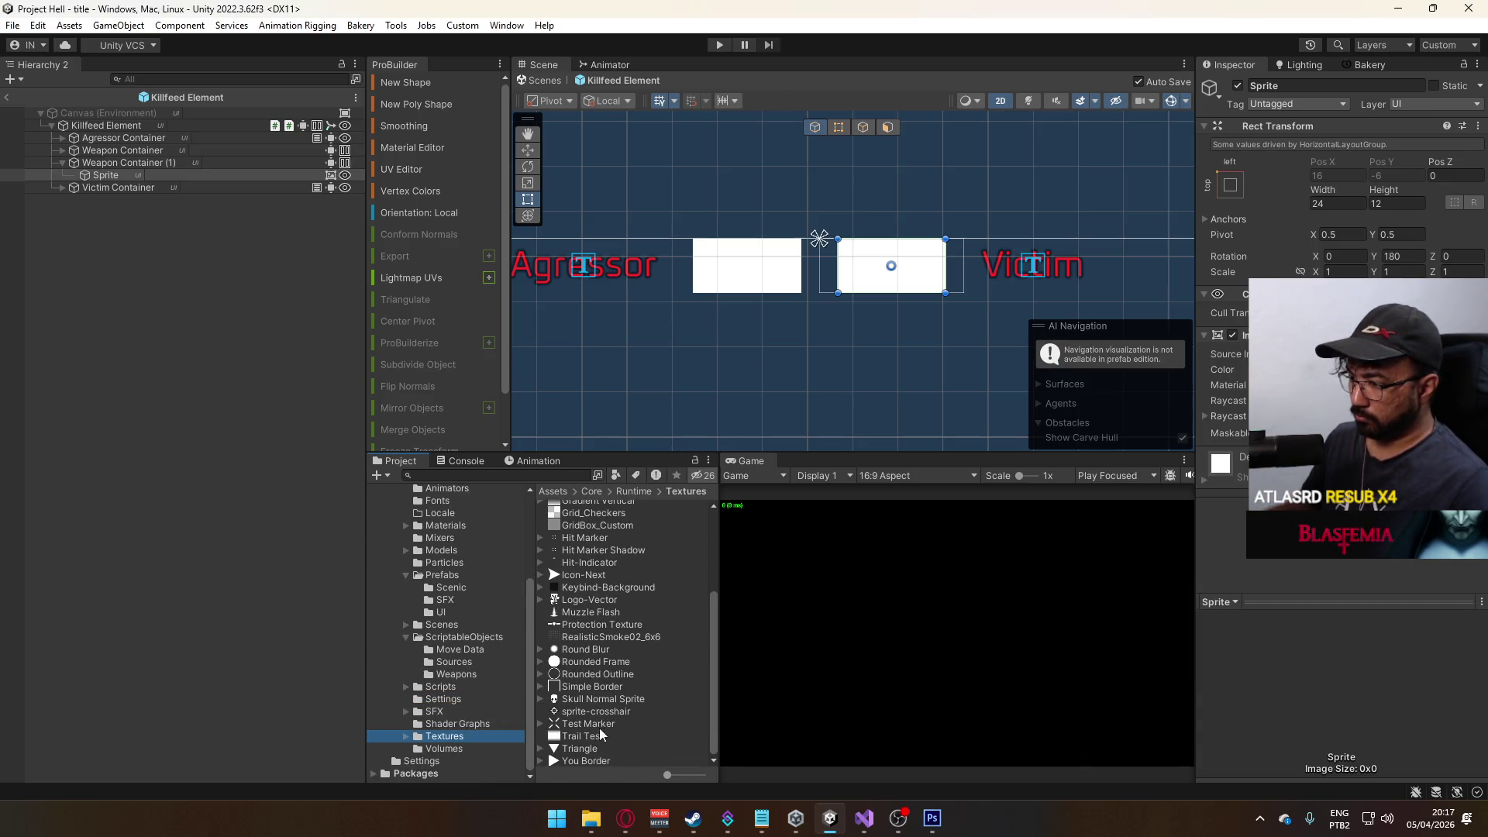
drag(602, 710, 1270, 354)
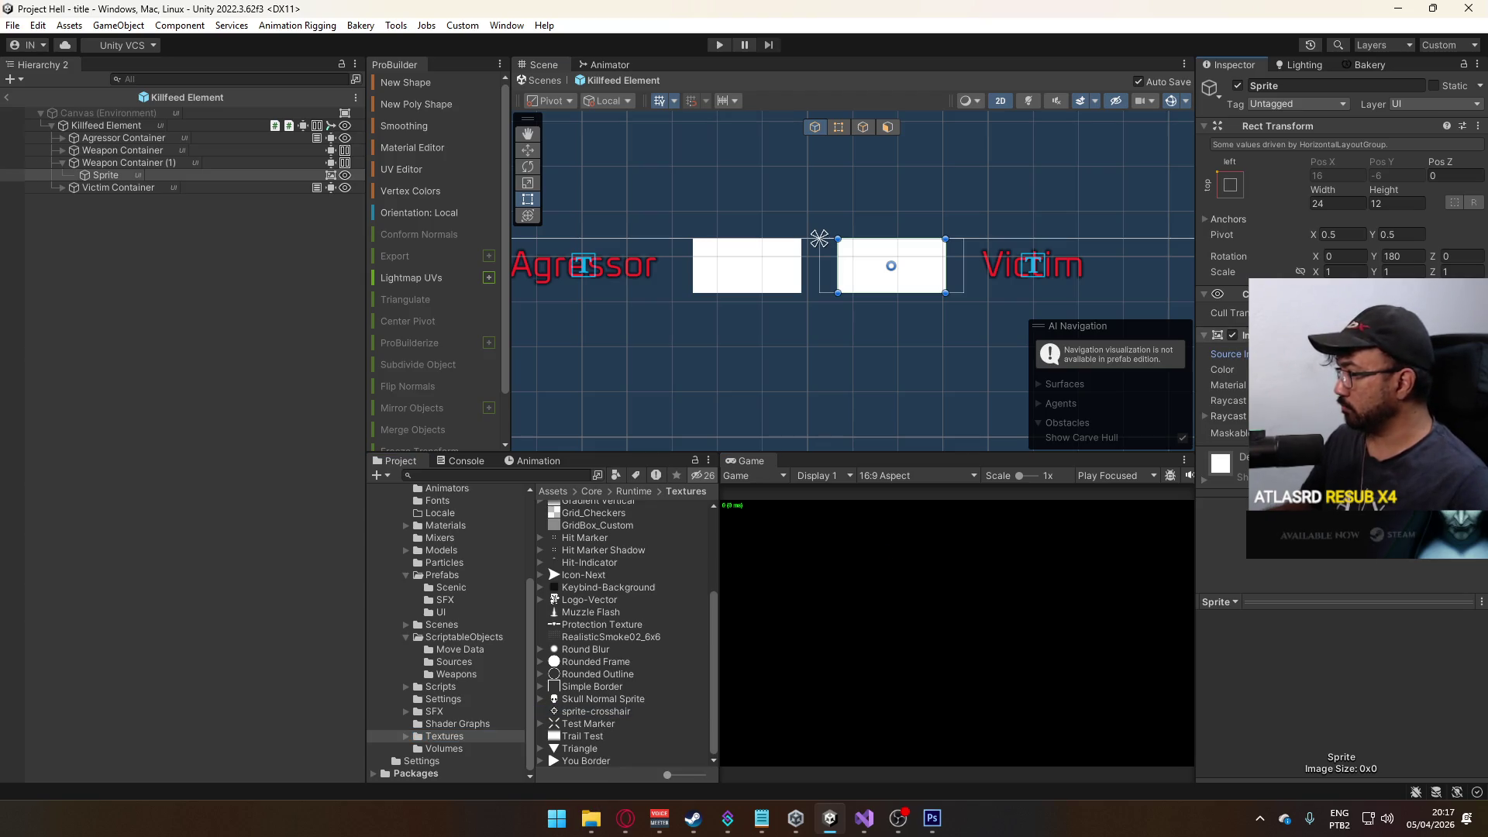
- Set the sprite-crosshair texture type to Sprite (2D and UI)
click(612, 710)
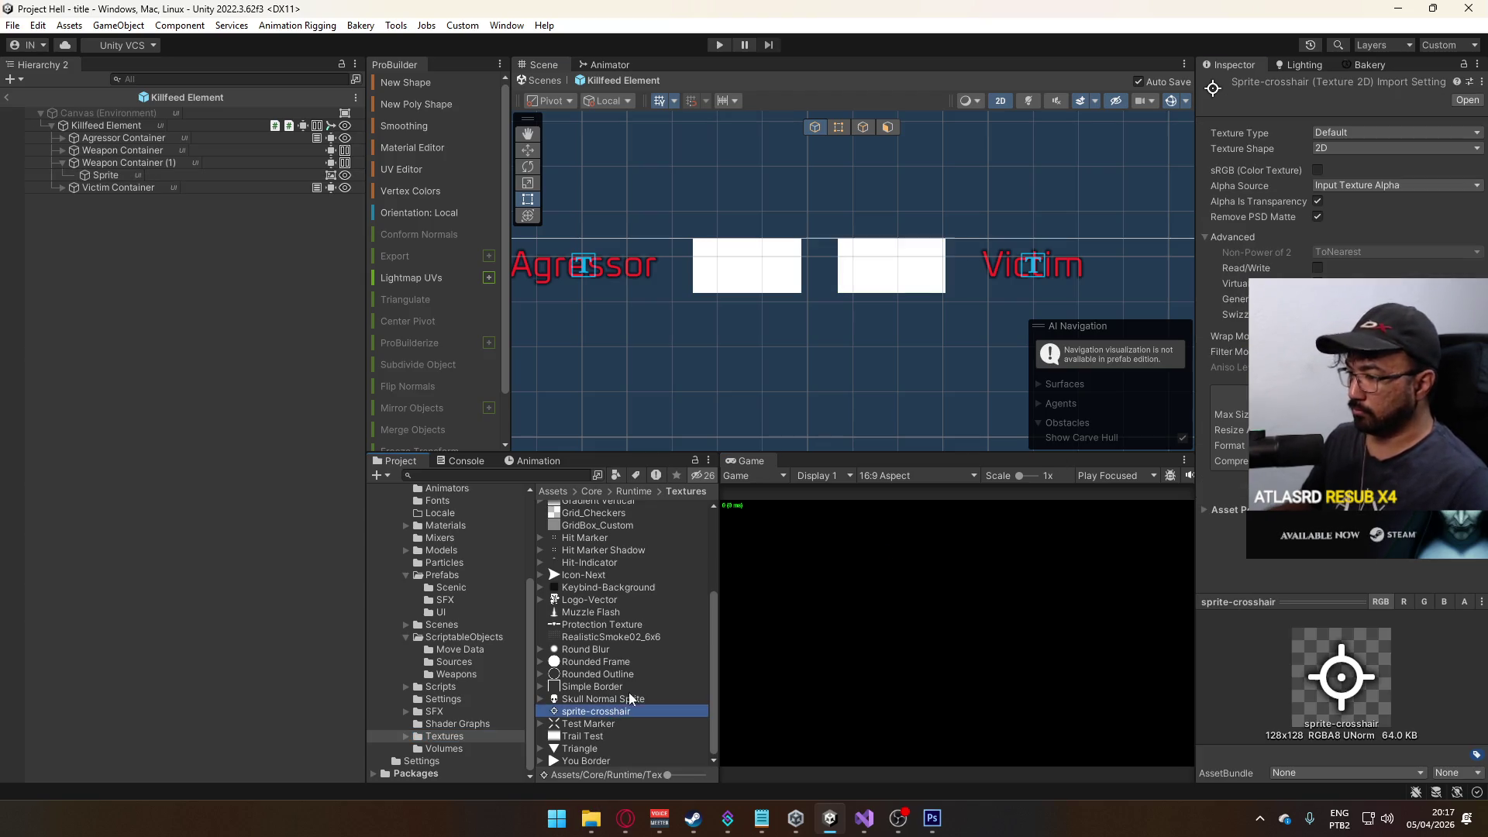
click(1363, 133)
click(1402, 202)
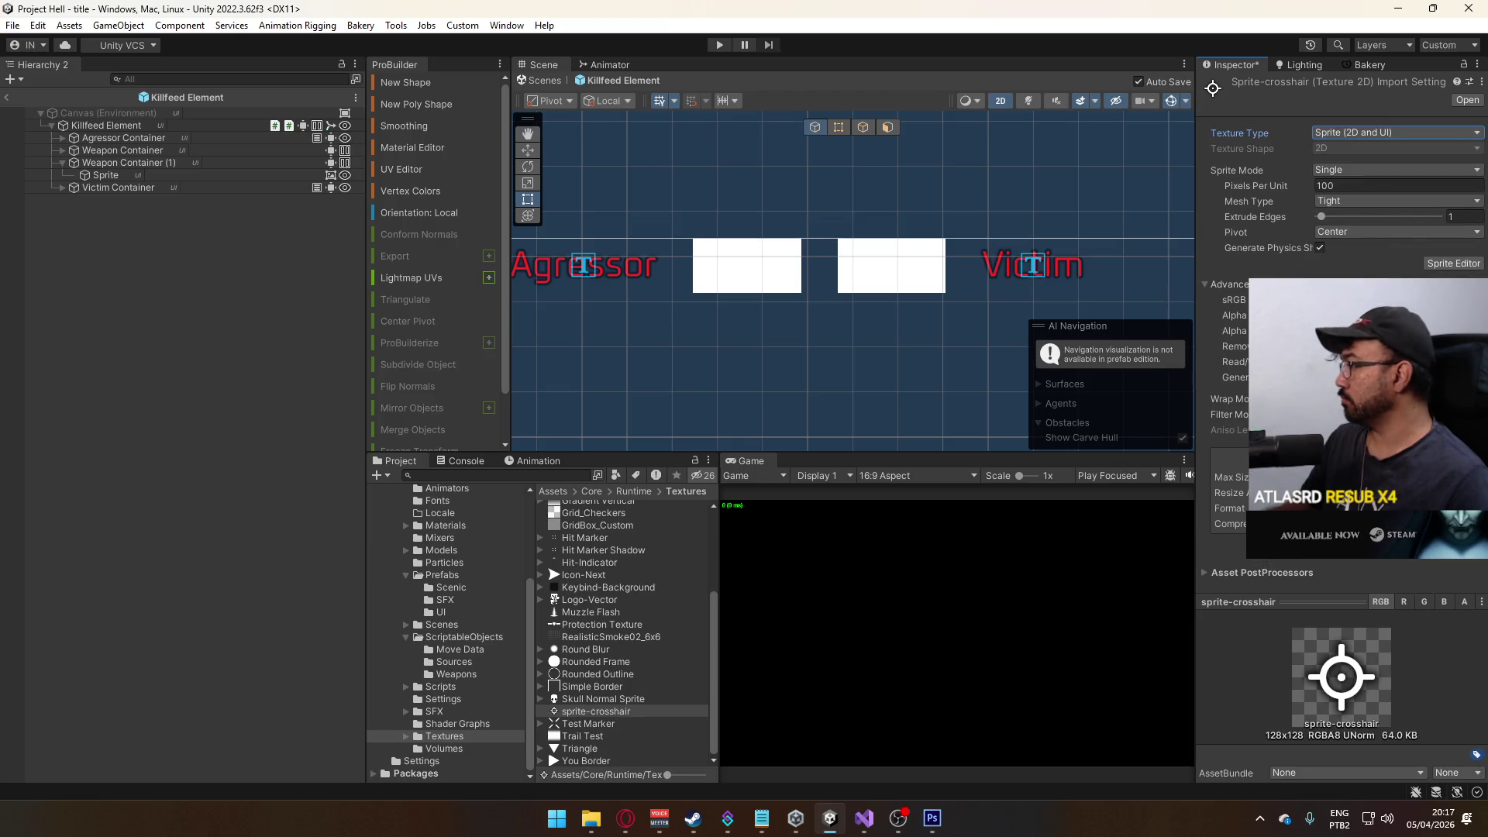
click(140, 175)
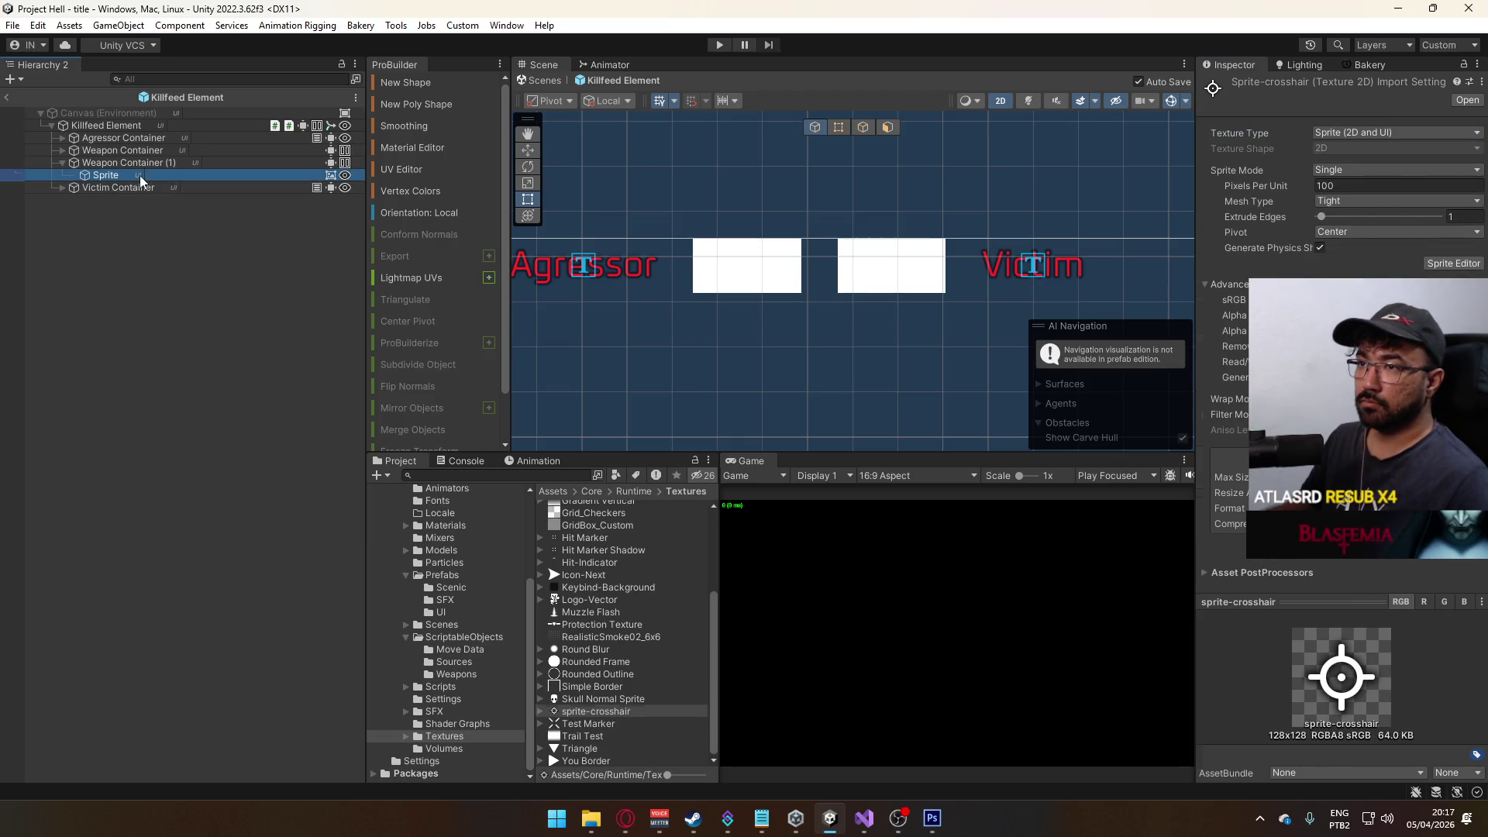
- Assign sprite-crosshair as the Sprite's Source Image and frame it in the scene
drag(584, 712, 1348, 354)
scroll(884, 307, up, 1)
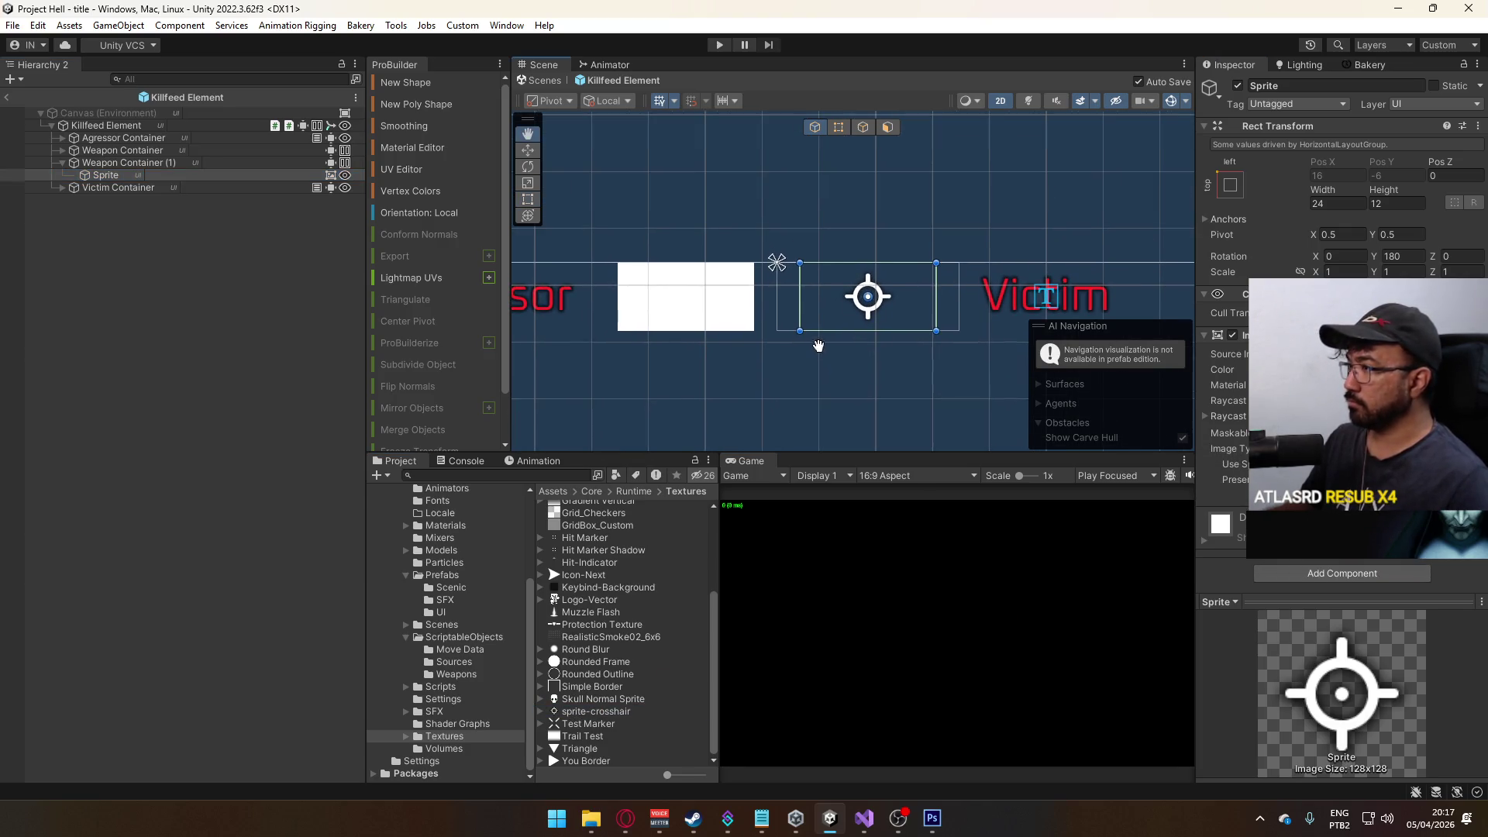
drag(885, 307, 860, 348)
- Rework the second Weapon Container's Horizontal Layout and Content Size Fitter components
click(116, 163)
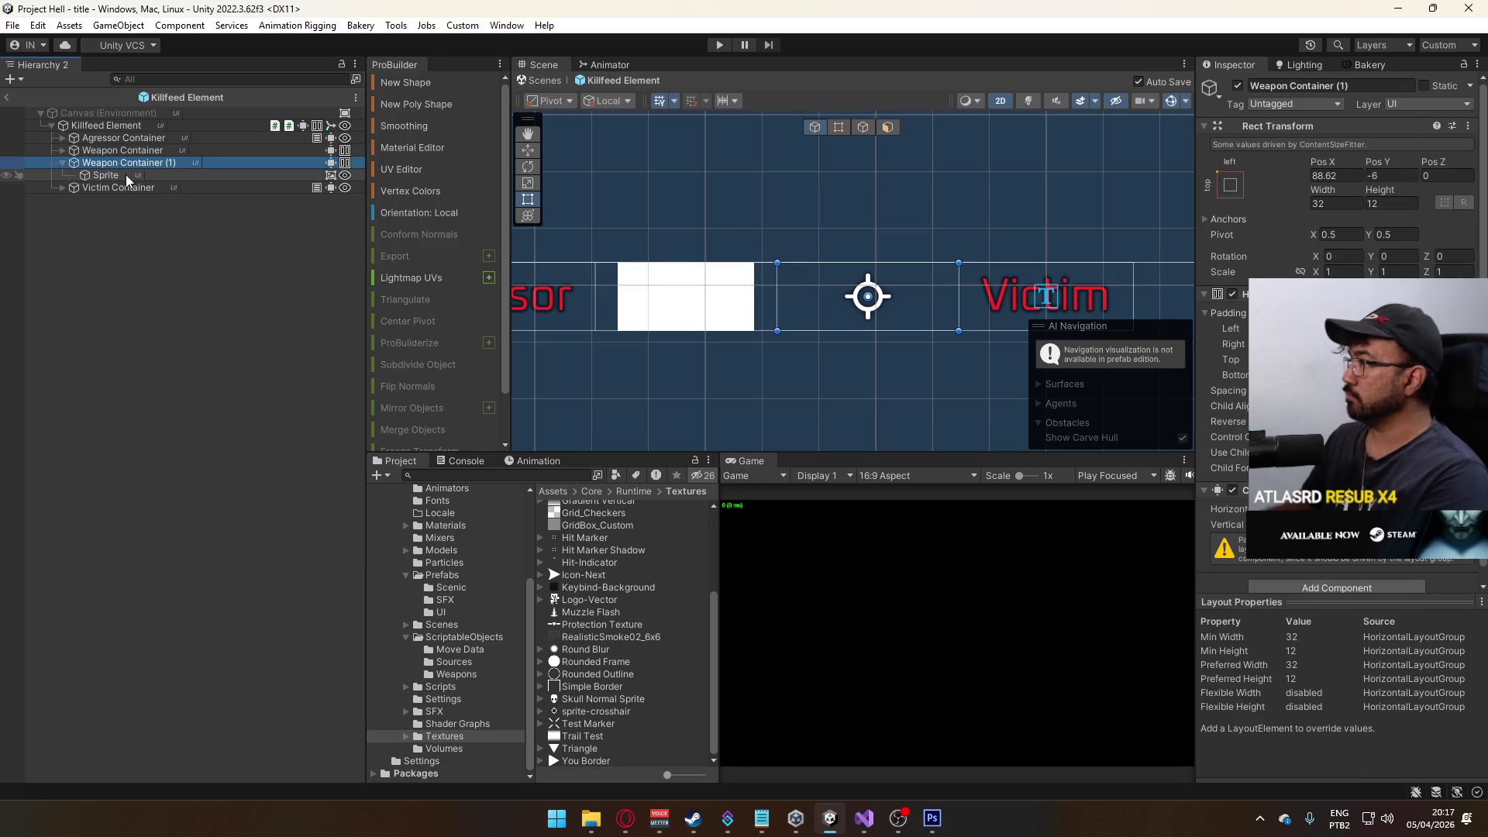
click(1233, 294)
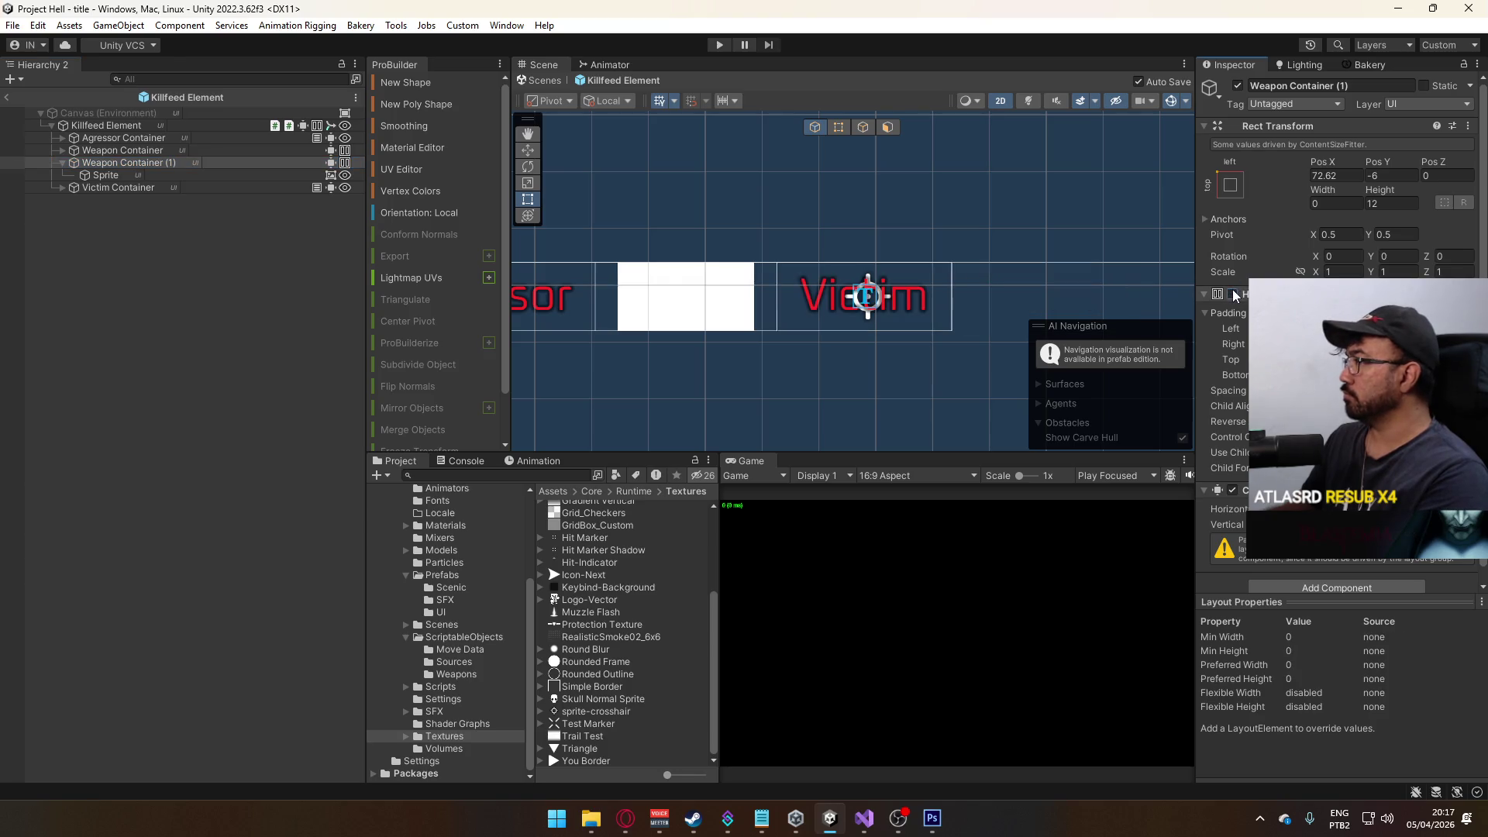
click(1394, 341)
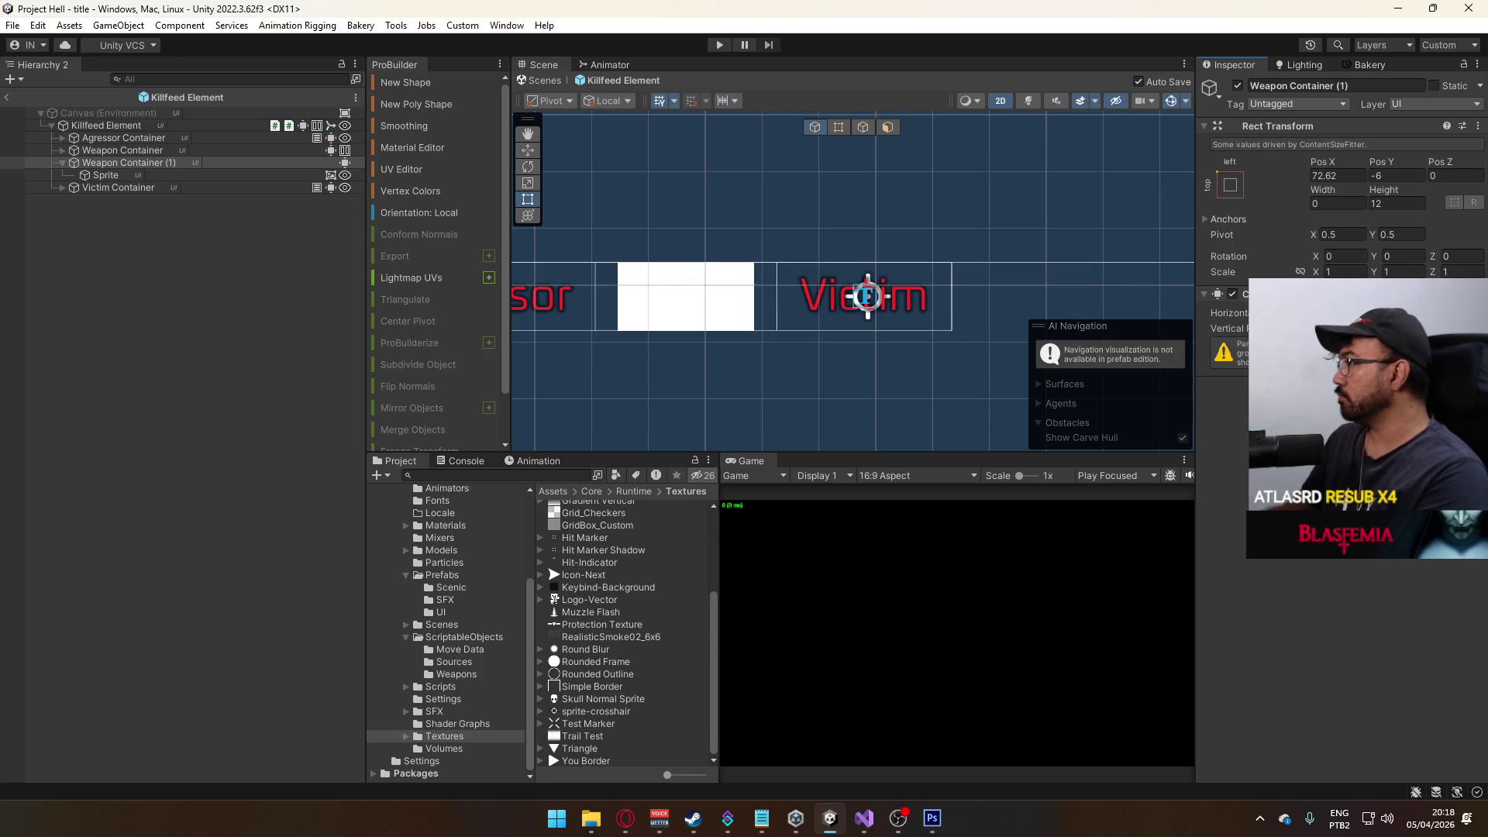
click(1236, 294)
click(1237, 294)
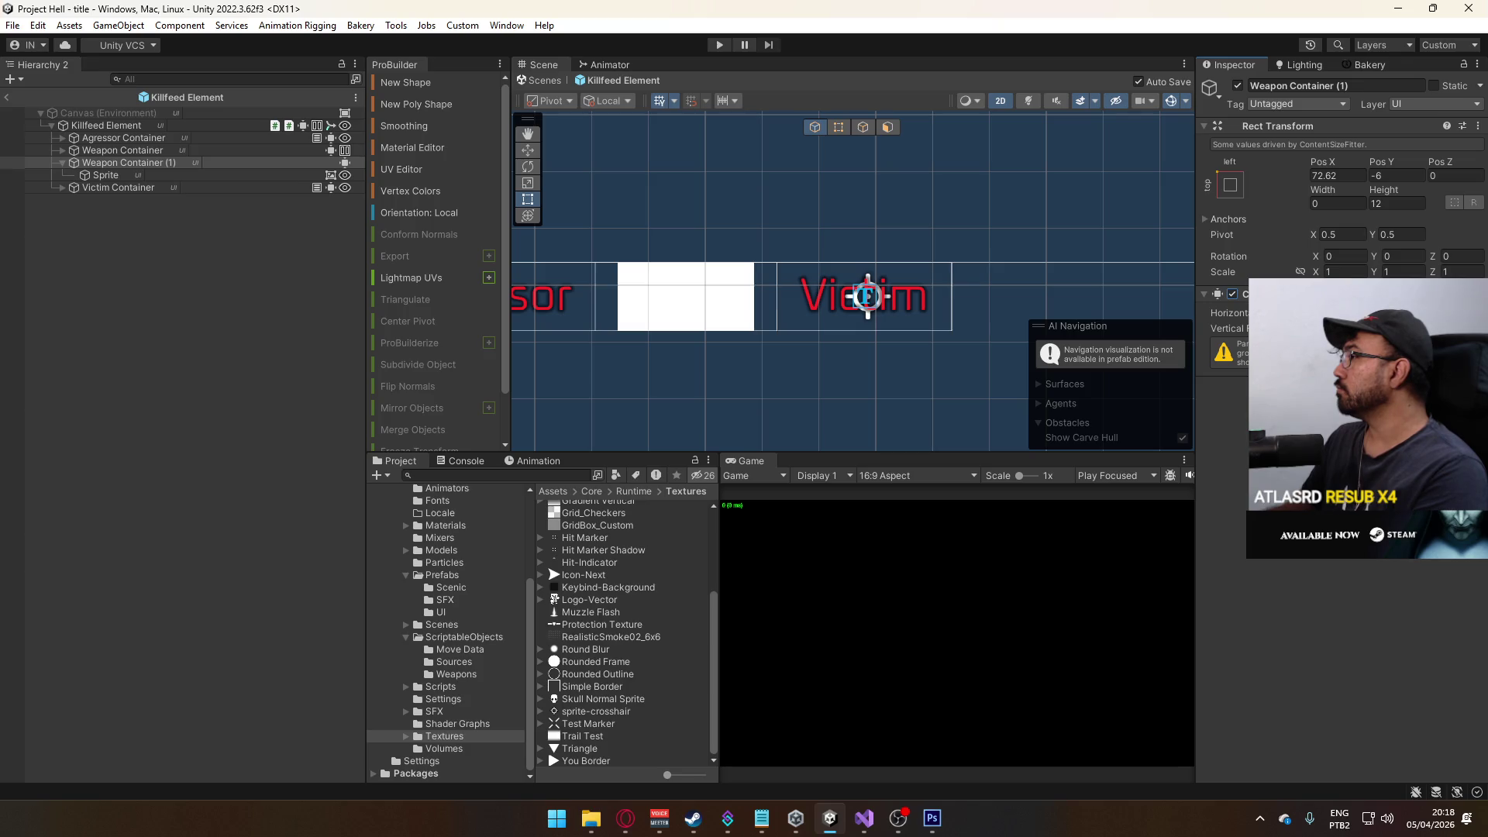
key(ctrl+z)
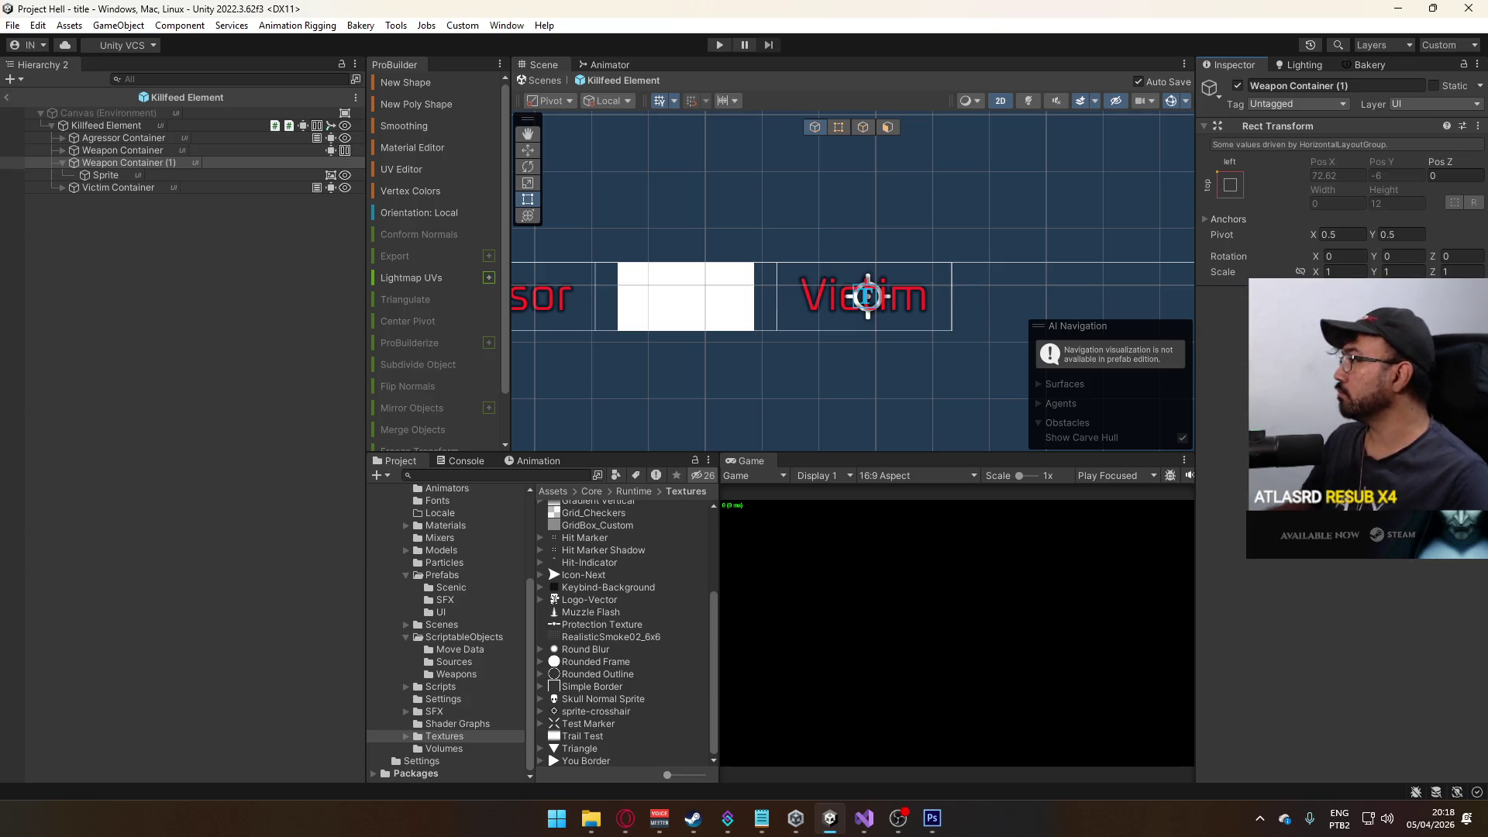
key(ctrl+z)
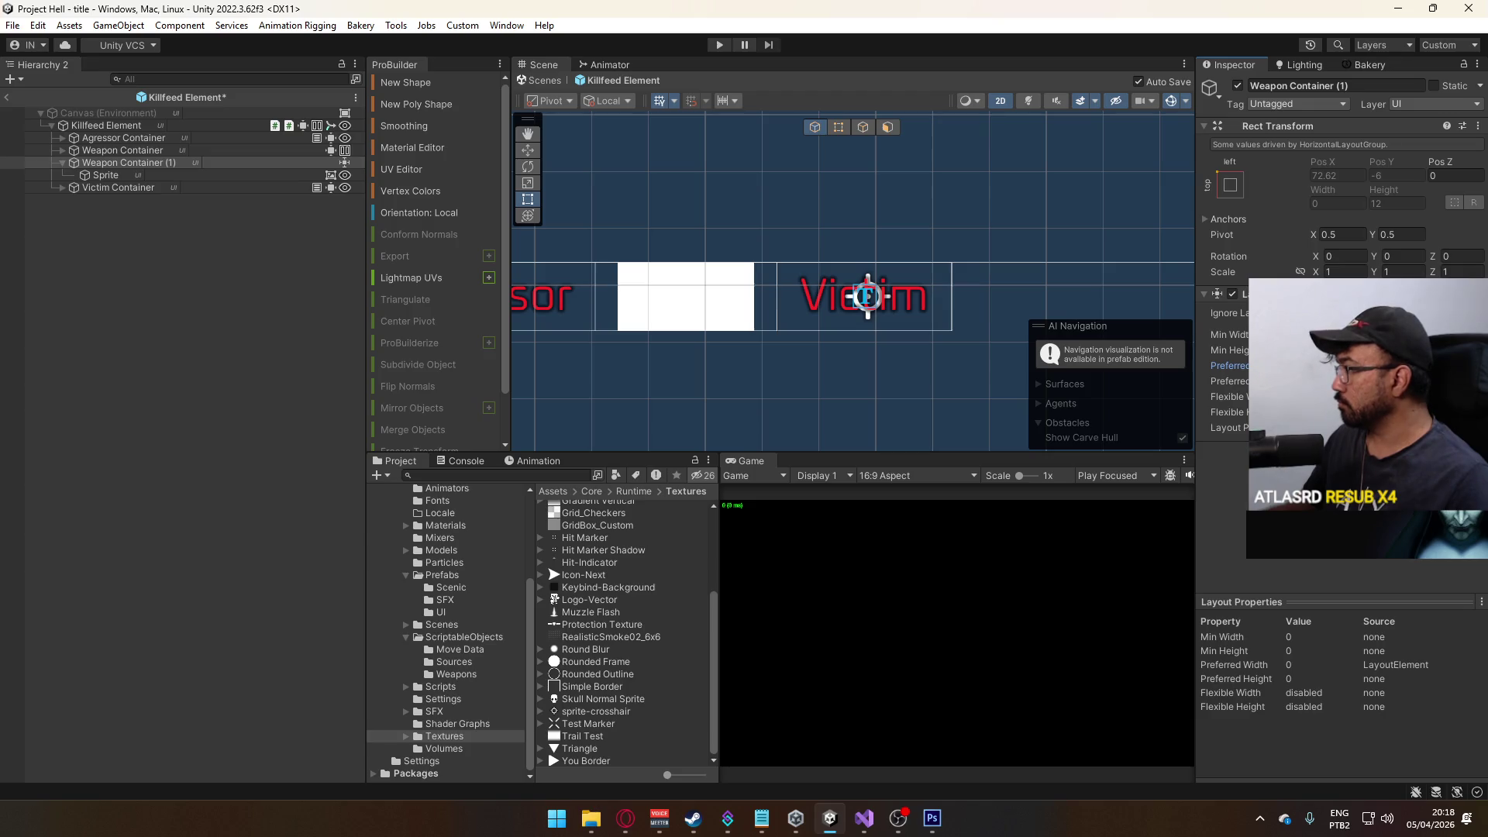
key(ctrl+z)
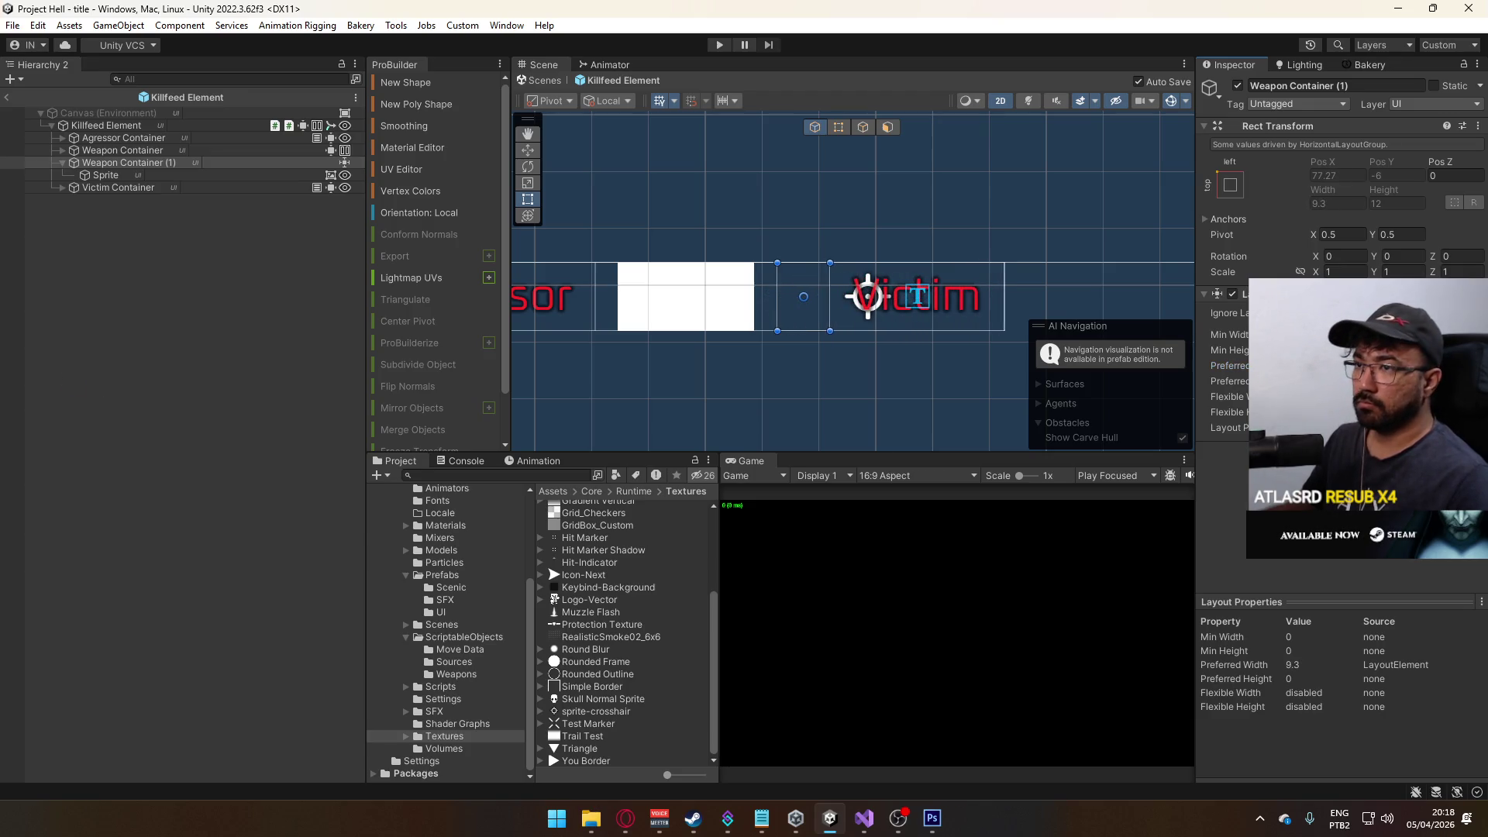
- Set the crosshair Sprite's width and the container's preferred width to 12
click(223, 175)
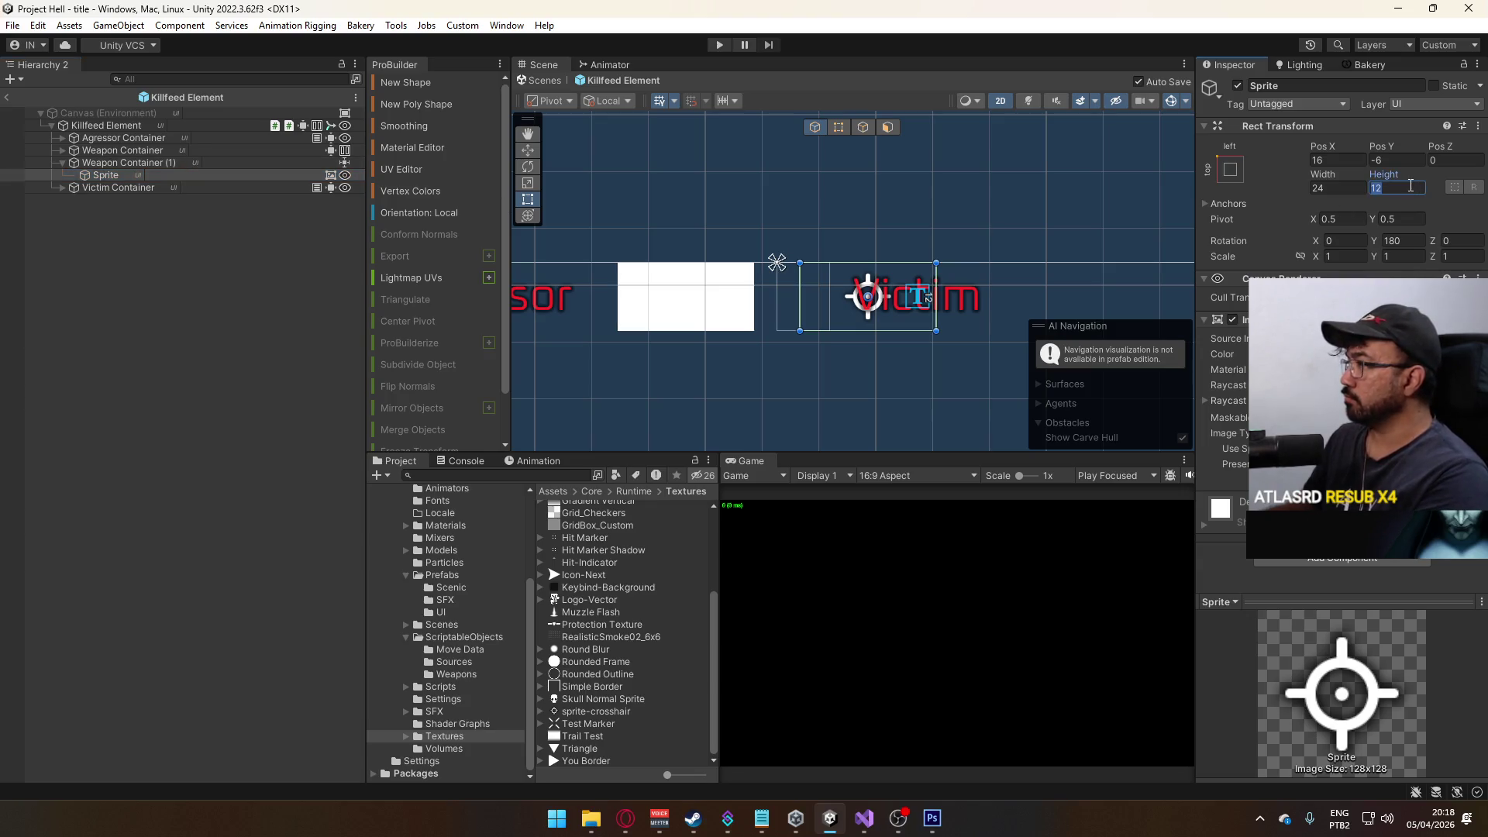
click(1323, 187)
text(12)
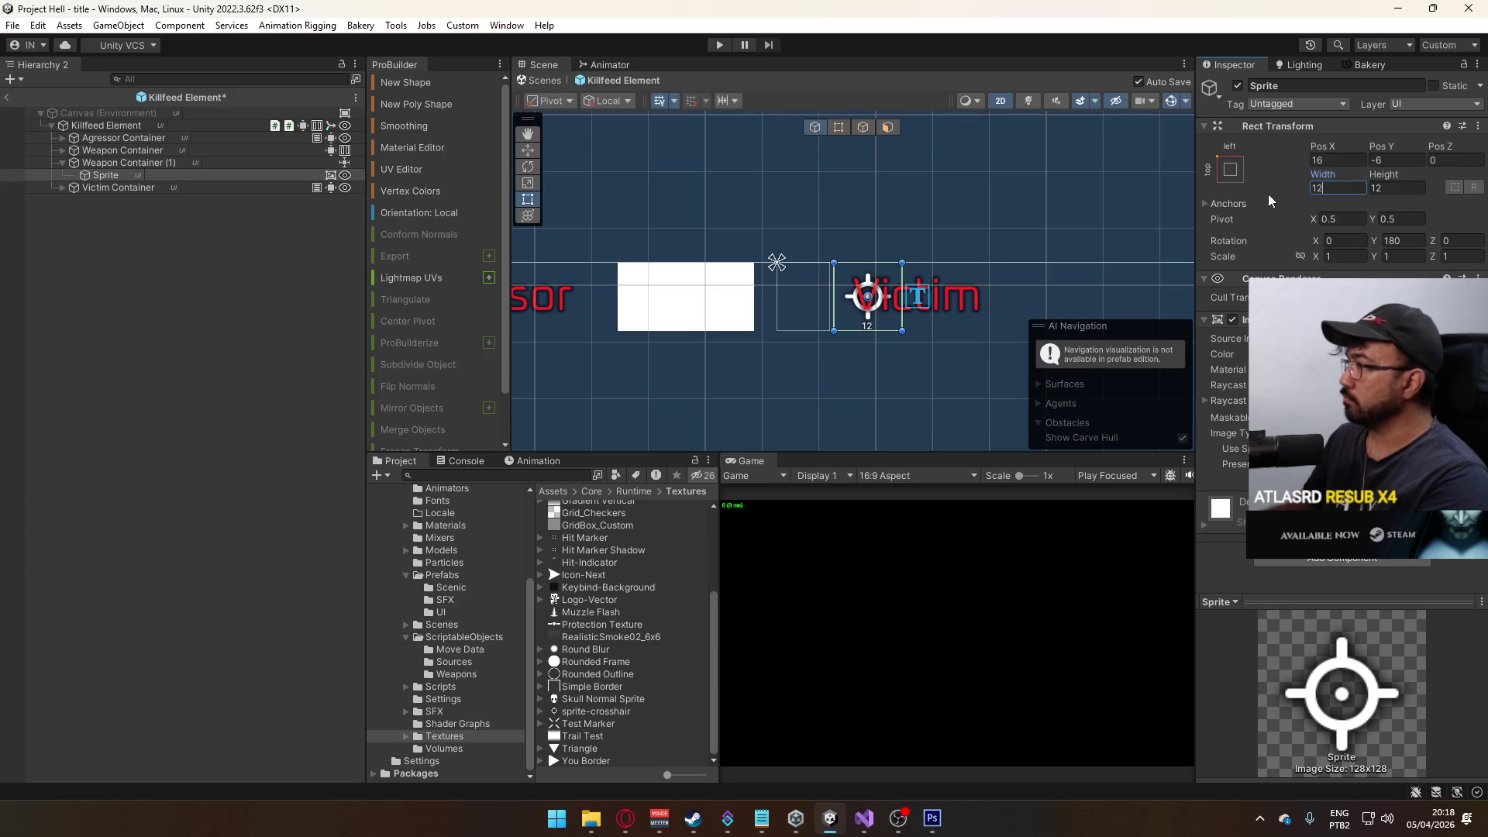
click(137, 163)
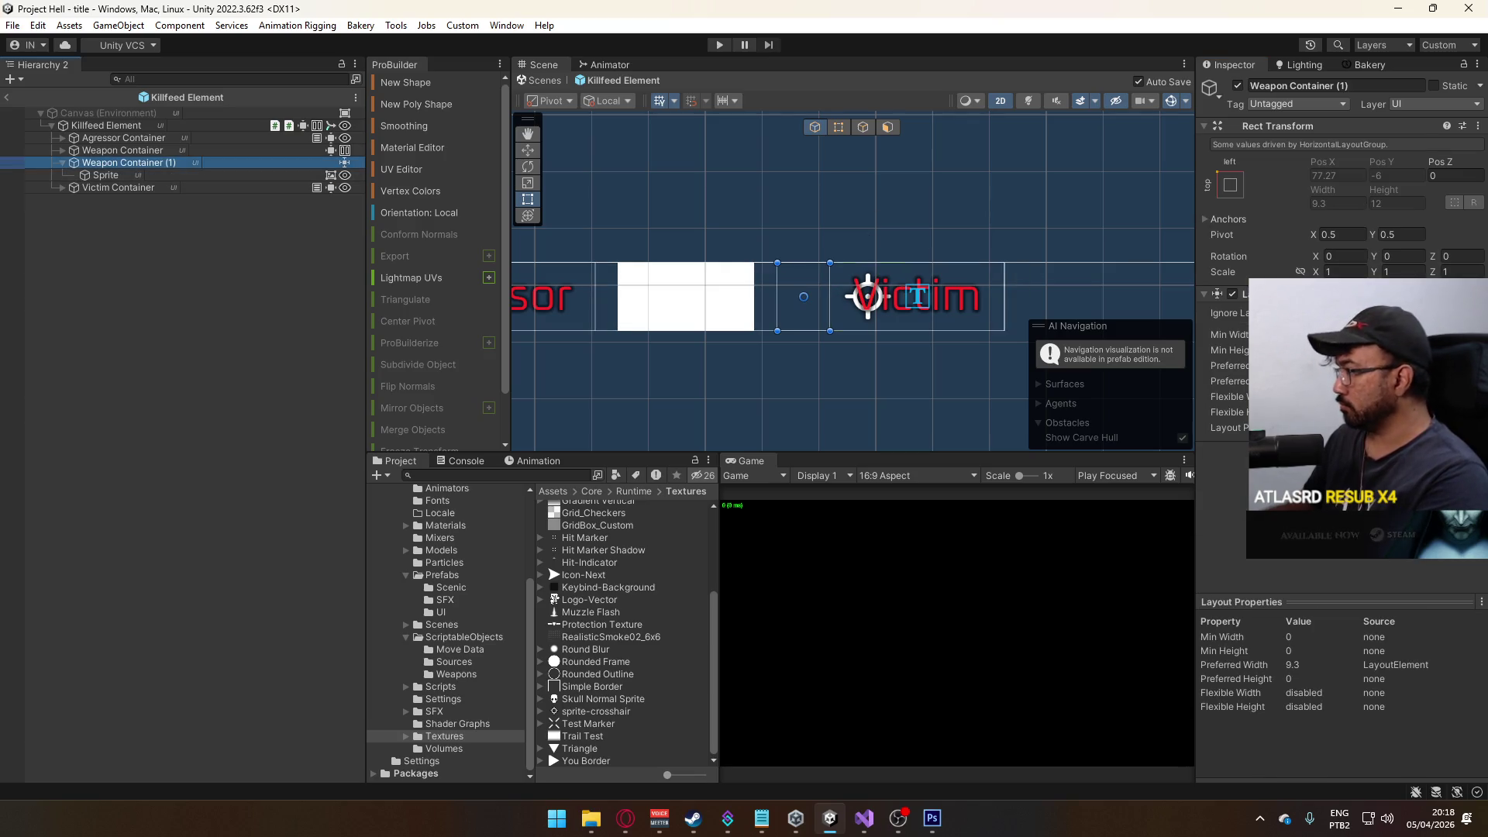
click(1379, 365)
text(12)
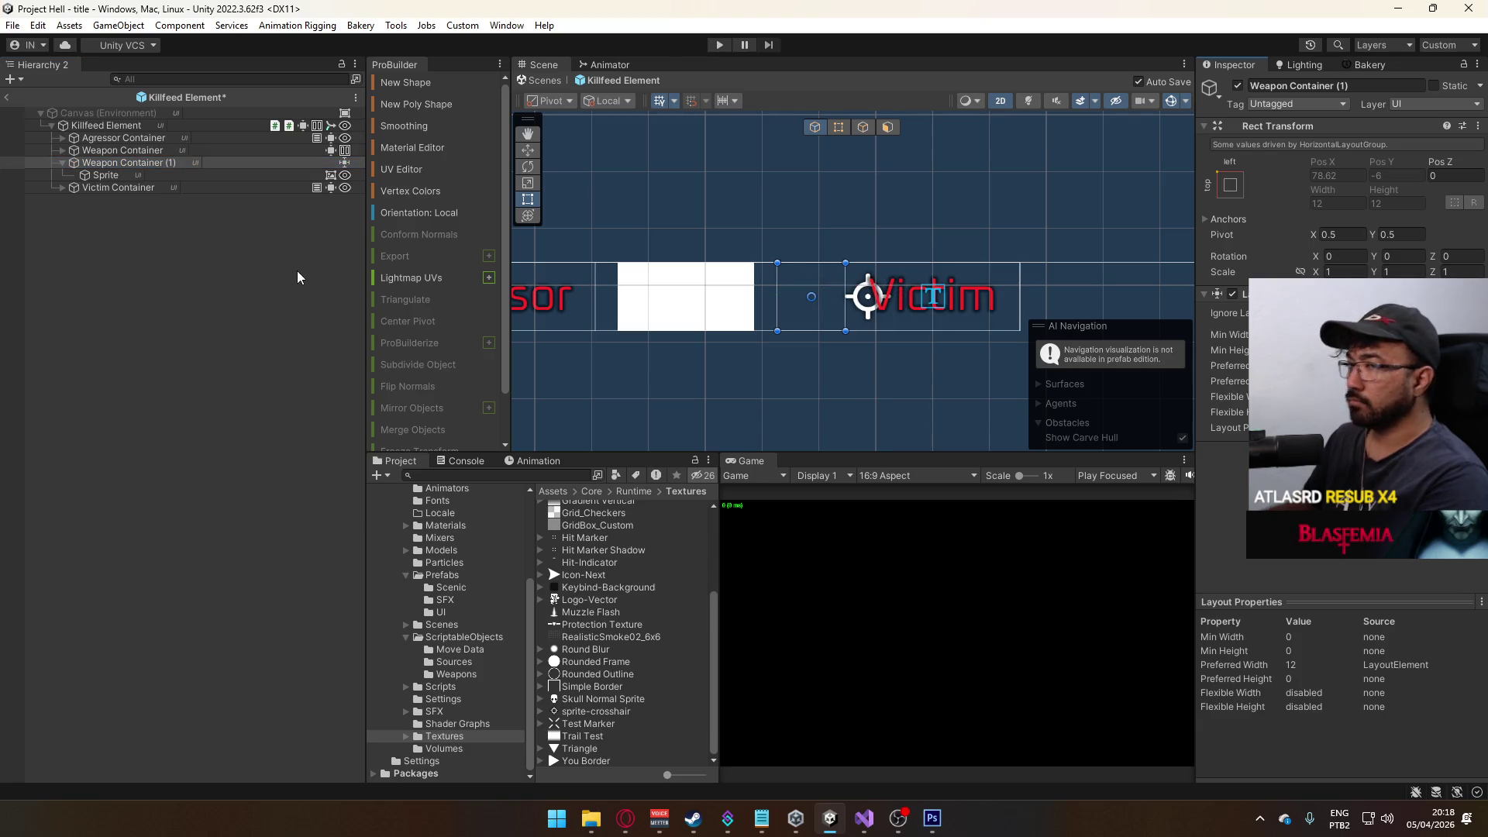
- Stretch the crosshair Sprite's anchors to fill its container with all offsets at 0
click(106, 176)
click(1337, 160)
text(0)
click(1395, 160)
text(0)
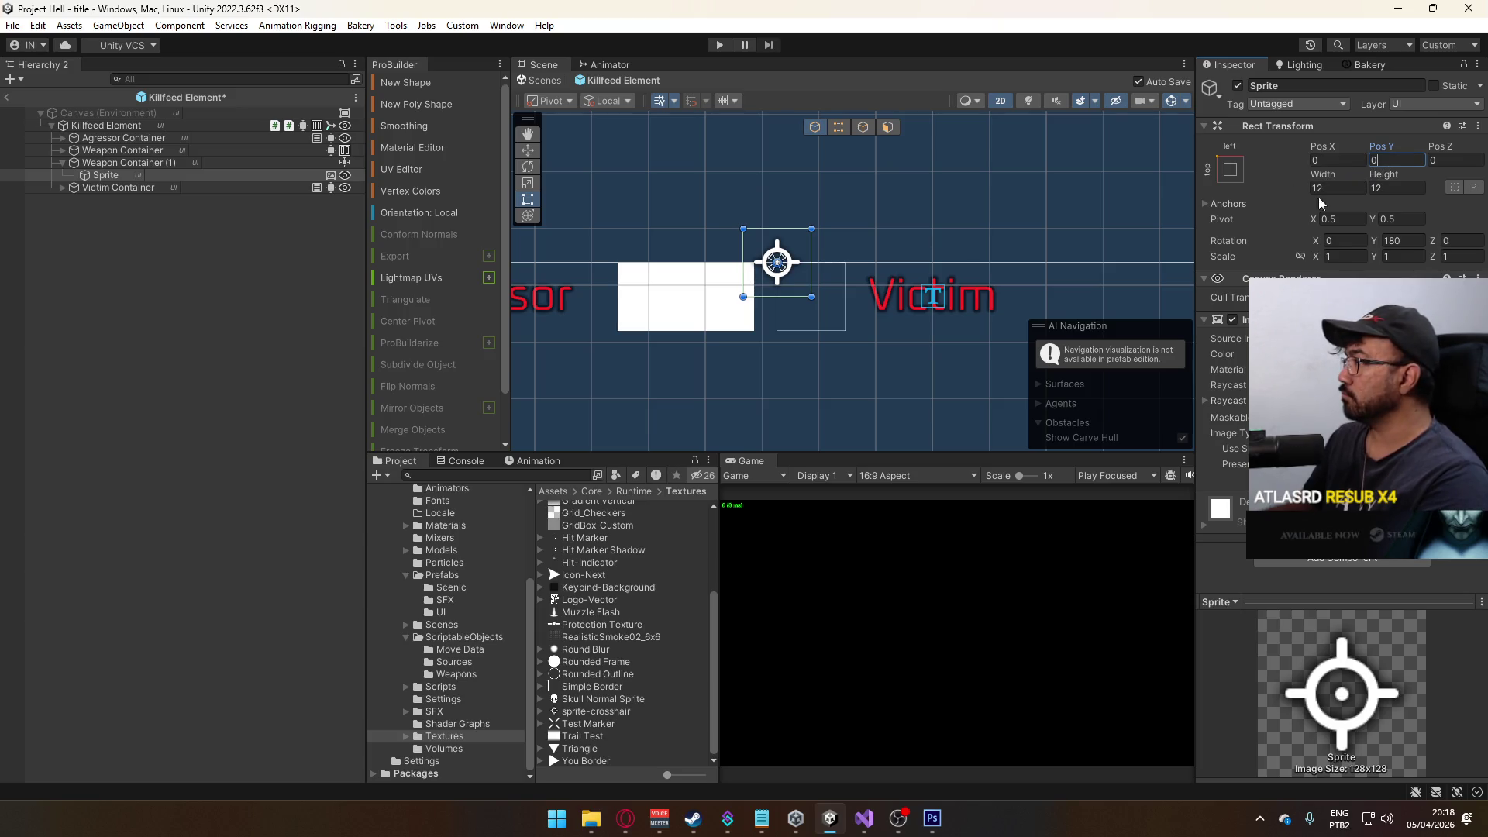
click(1232, 172)
click(1393, 243)
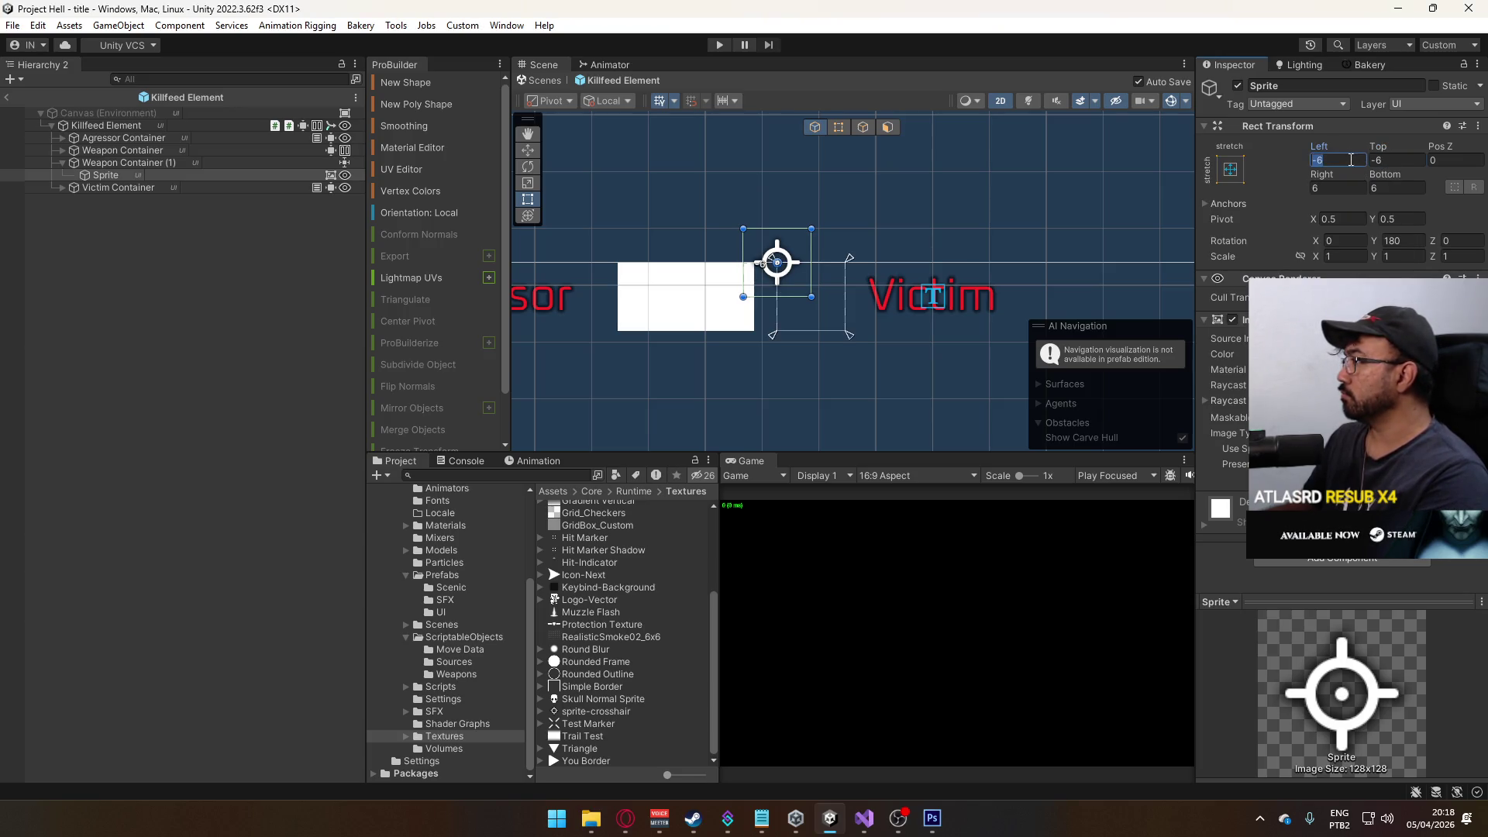
click(1393, 188)
text(0)
click(1383, 160)
text(0)
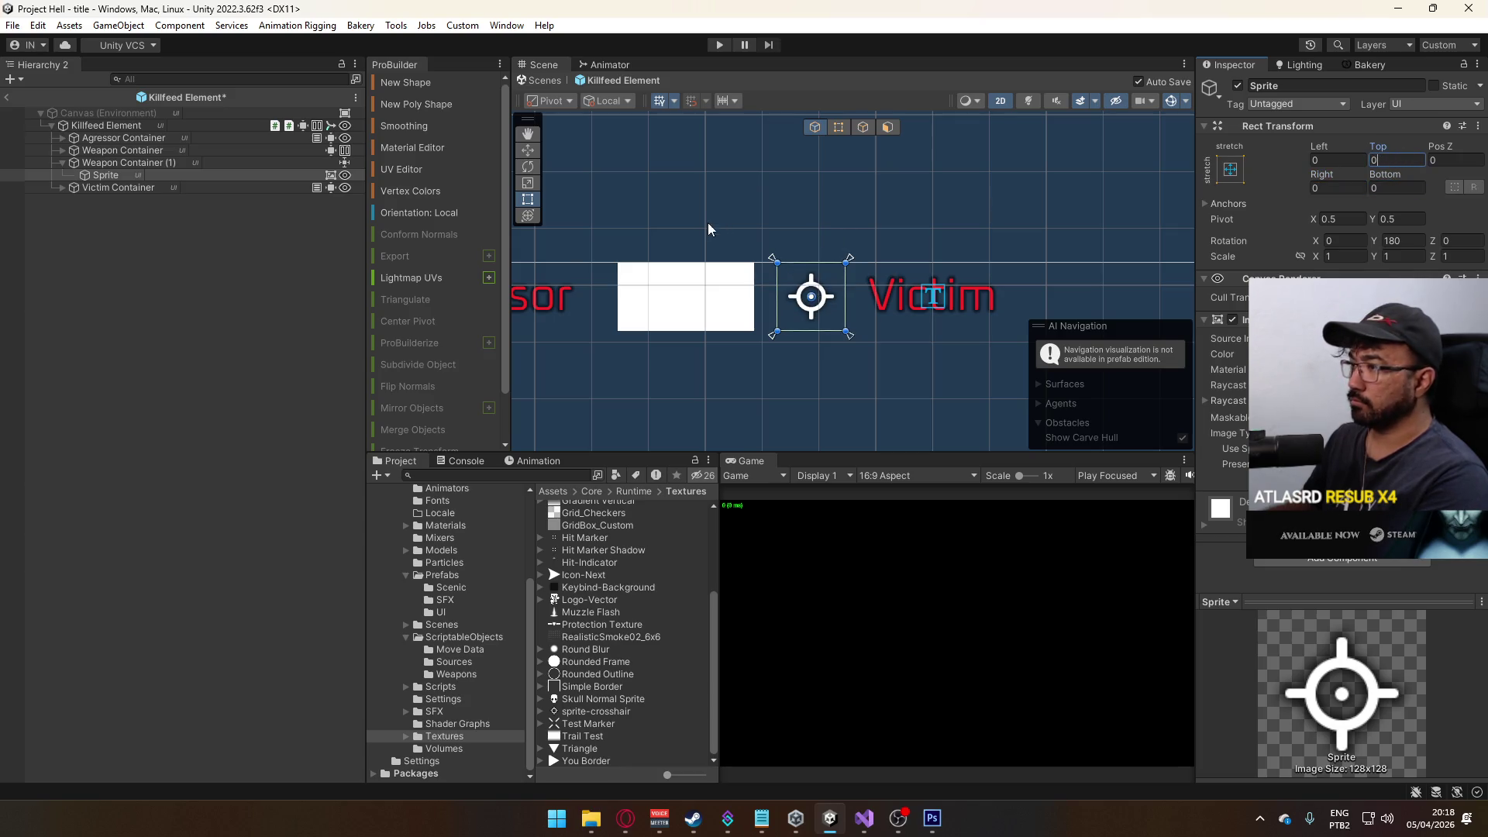
scroll(825, 363, down, 3)
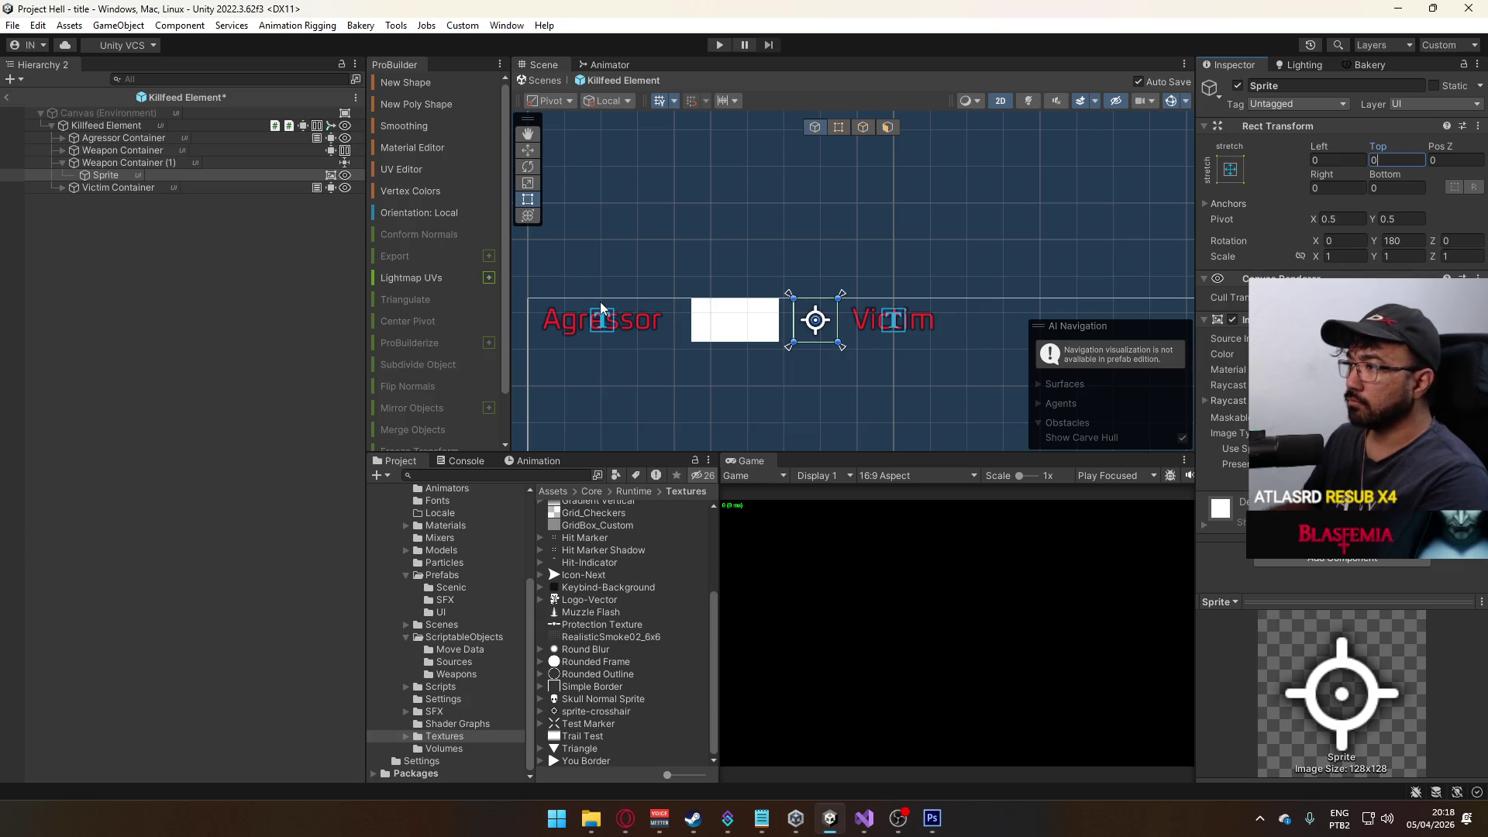
- Undo the misplaced crosshair move and narrow the first Weapon Container from 32 to 28 wide
click(63, 165)
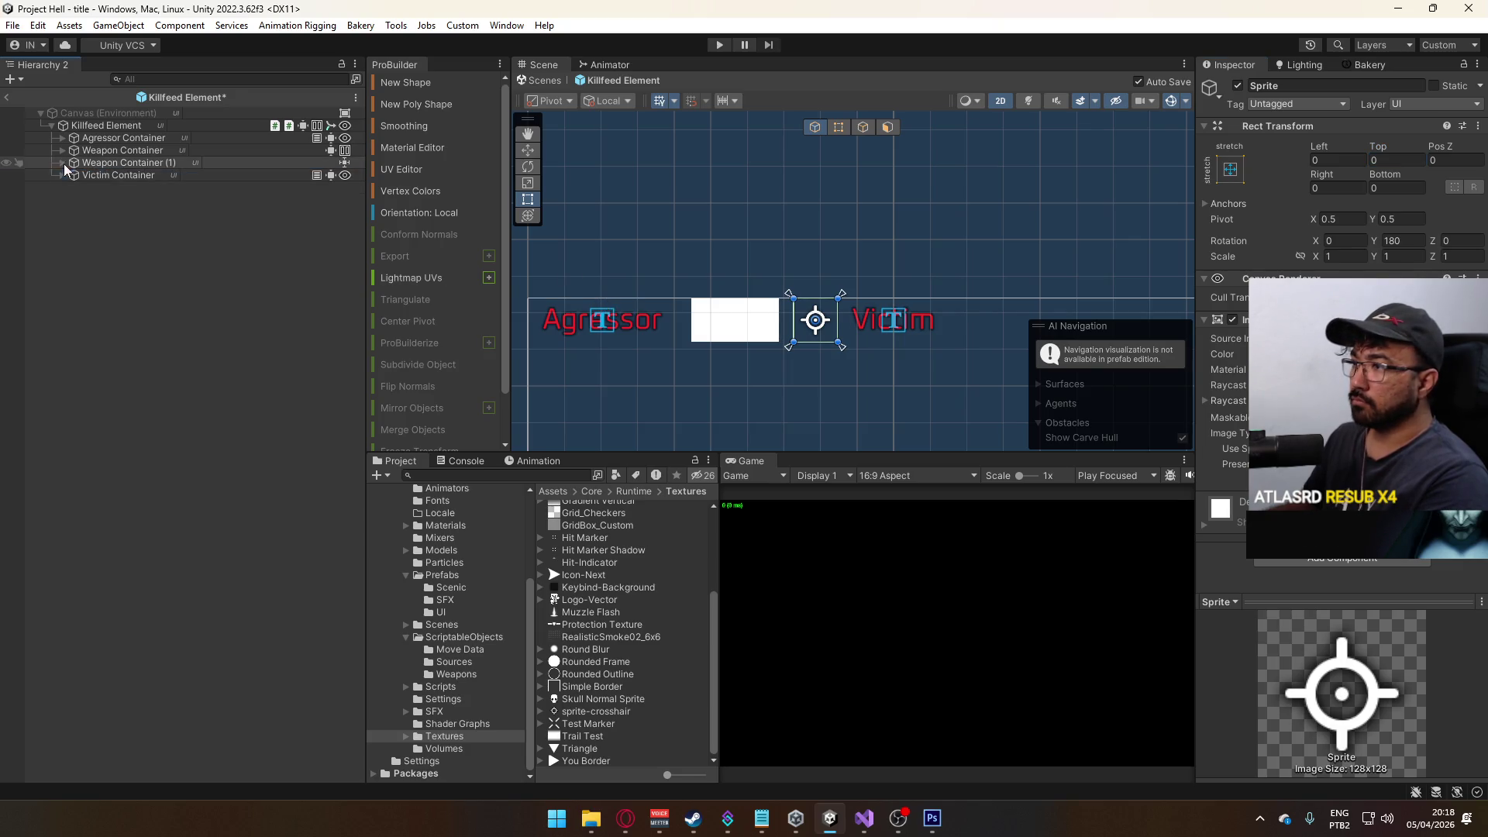
click(124, 125)
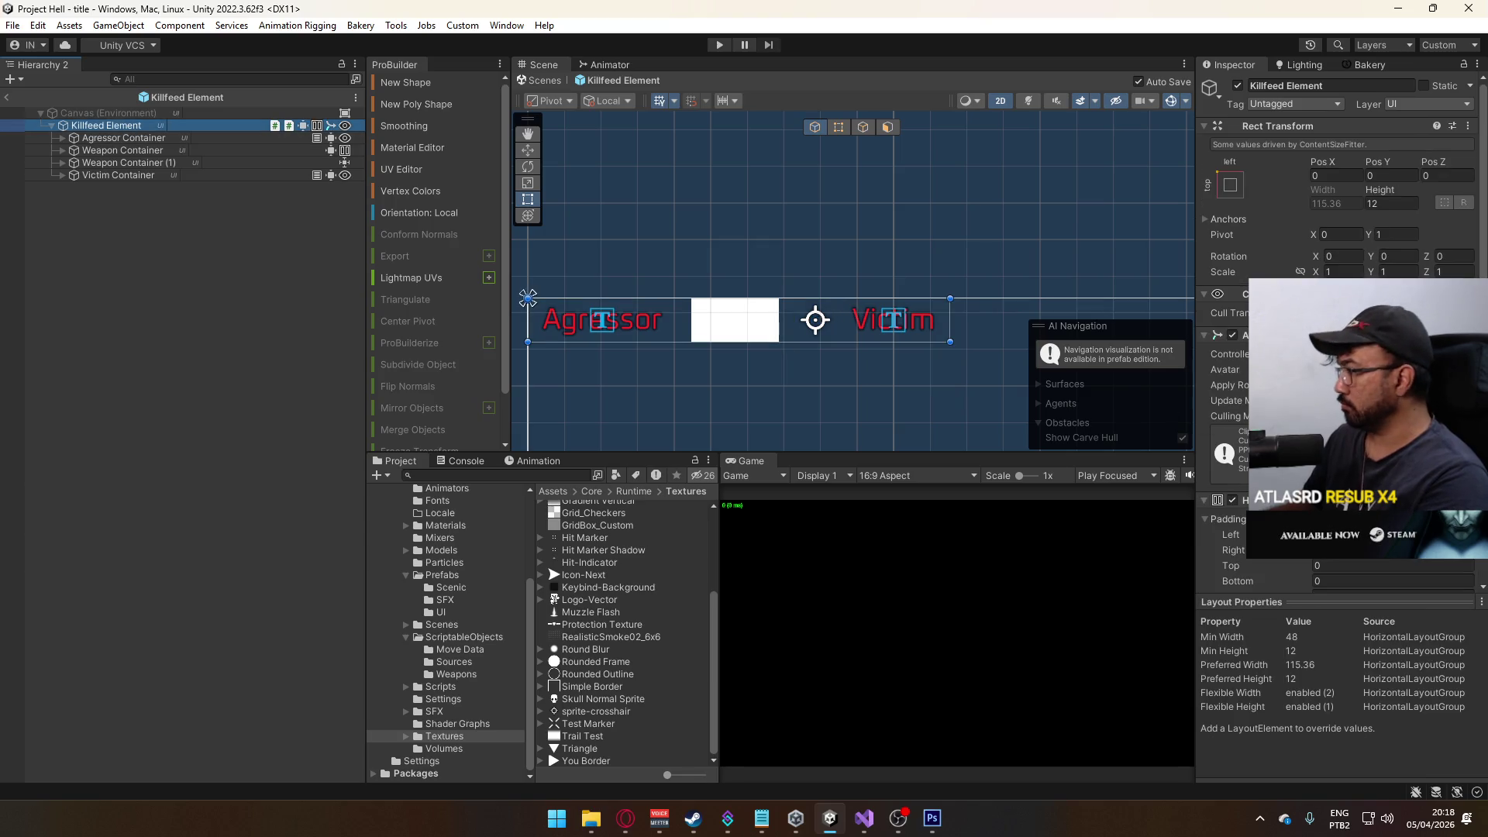
scroll(1337, 348, down, 2)
click(143, 141)
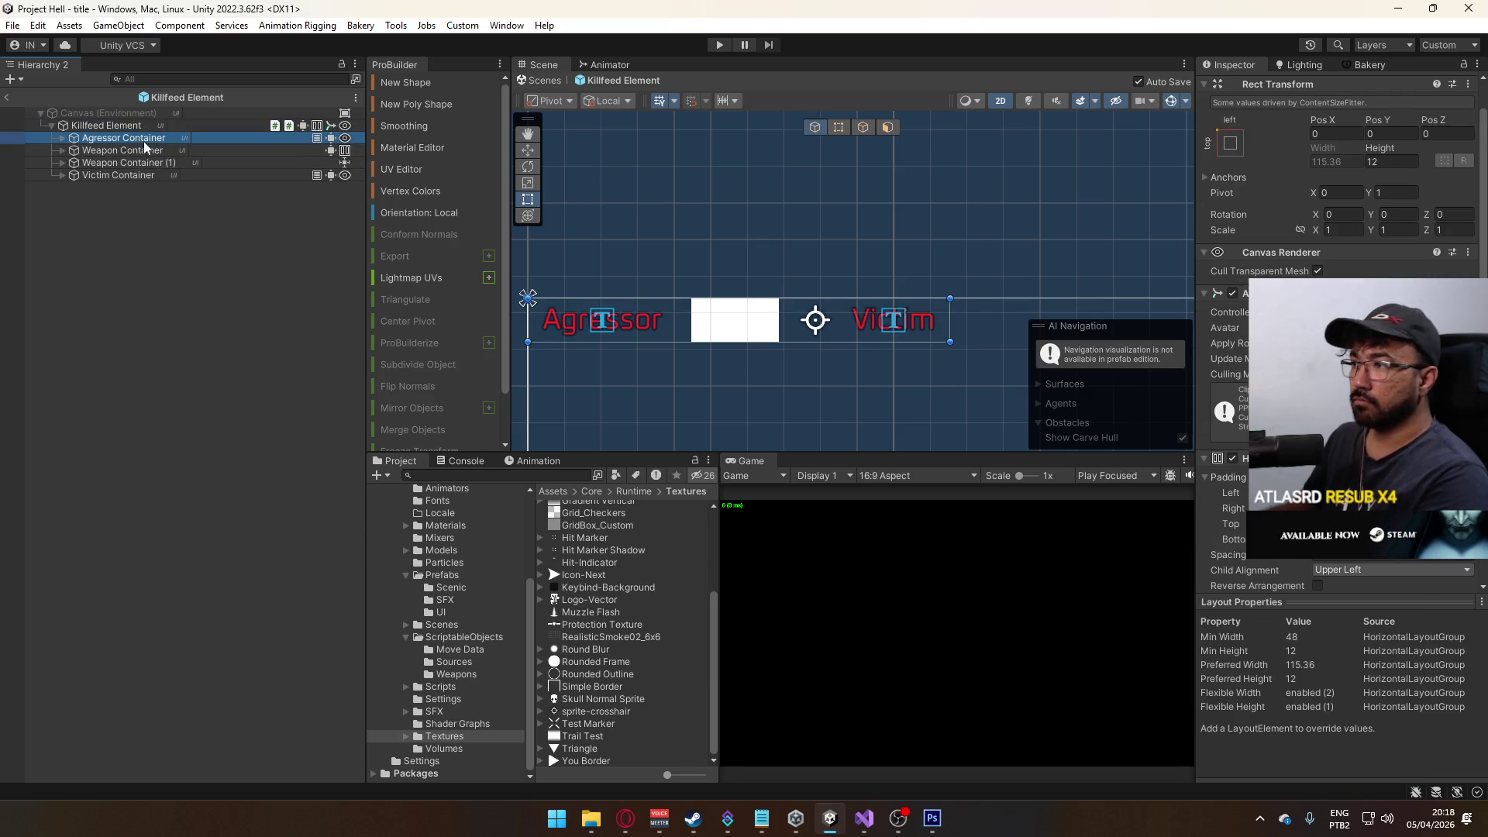
click(142, 152)
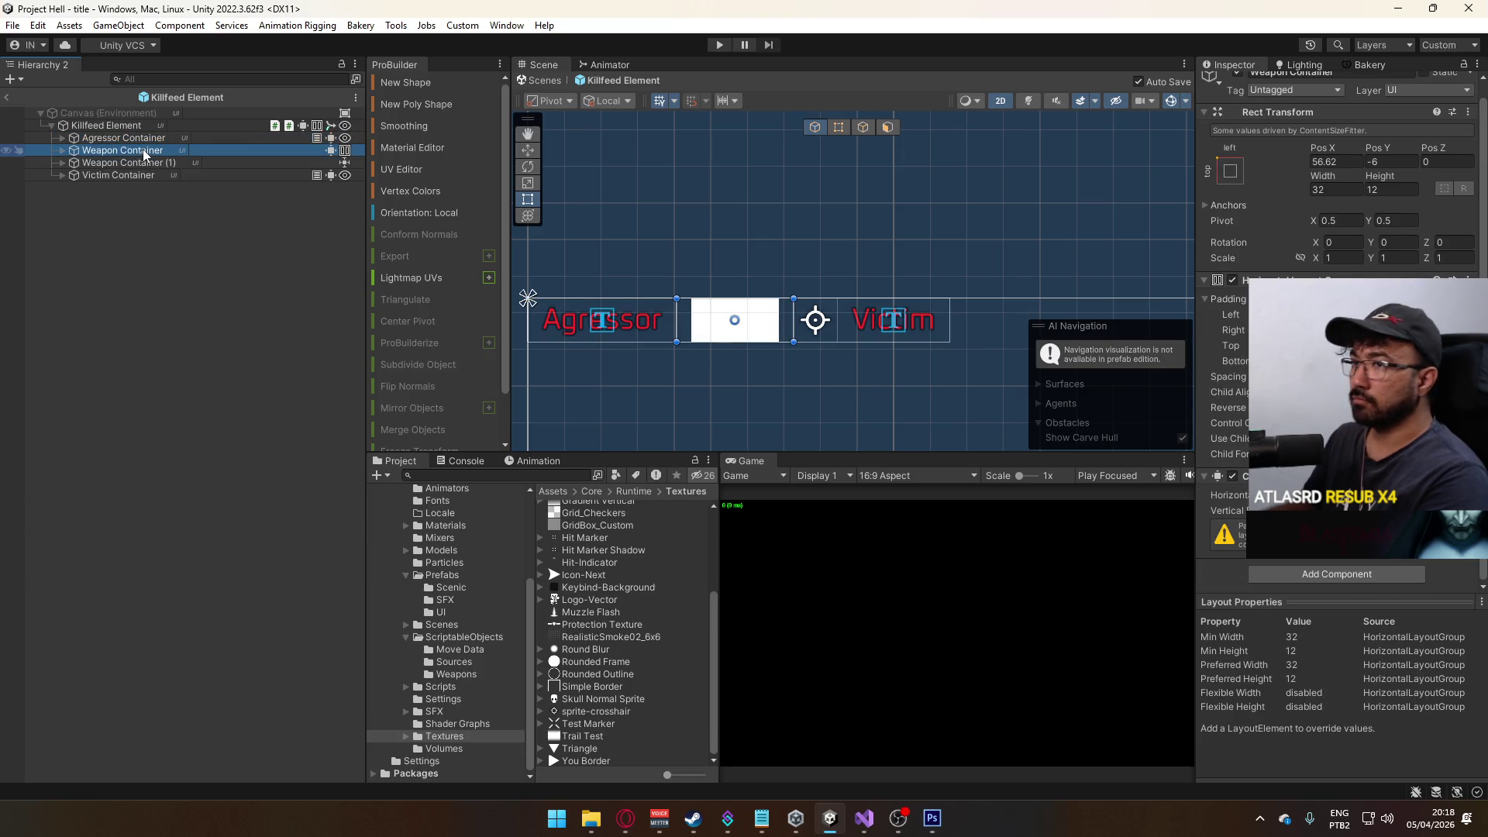
click(197, 175)
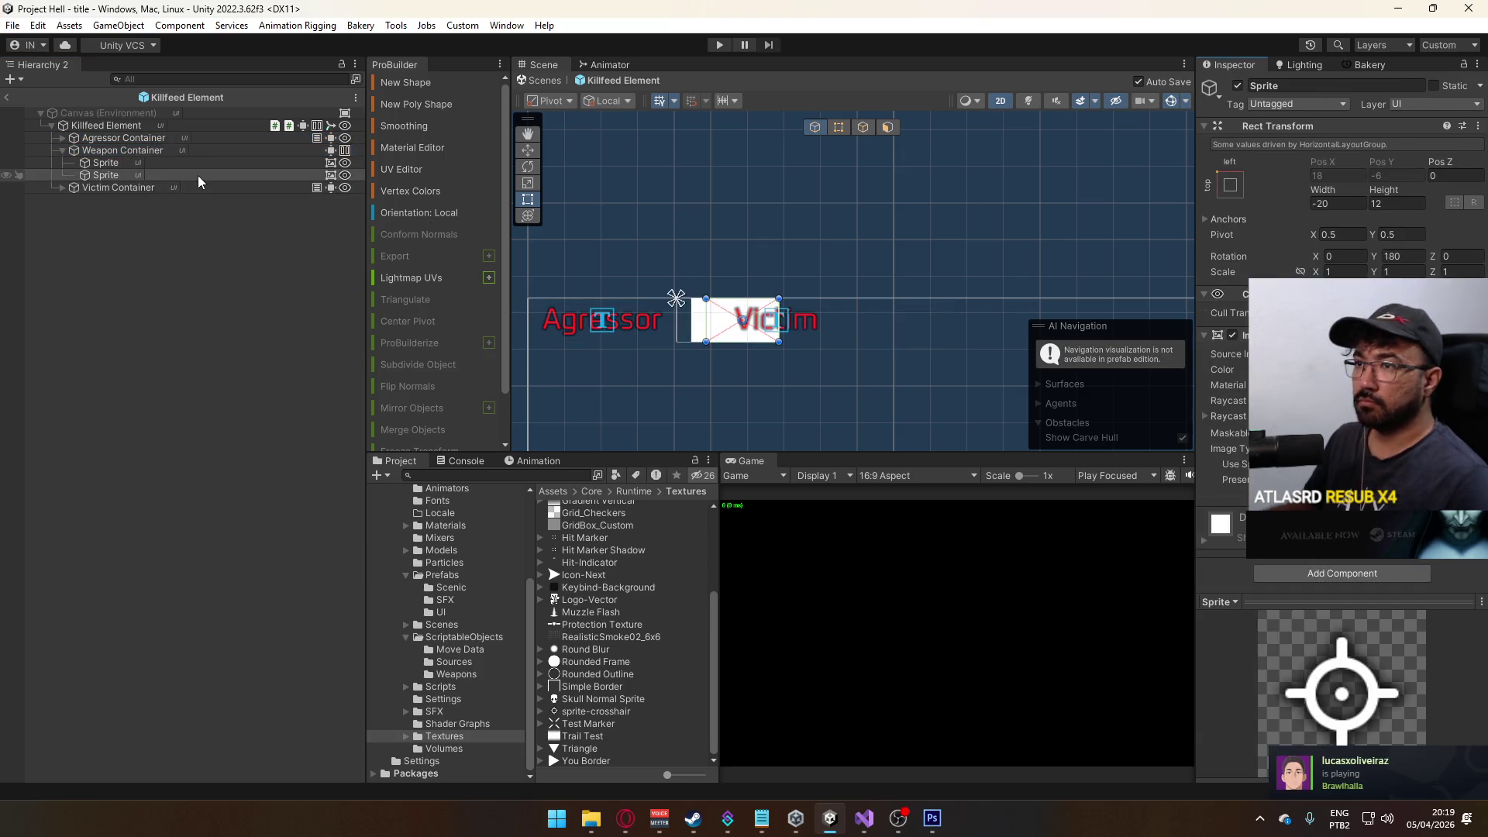
key(ctrl+z)
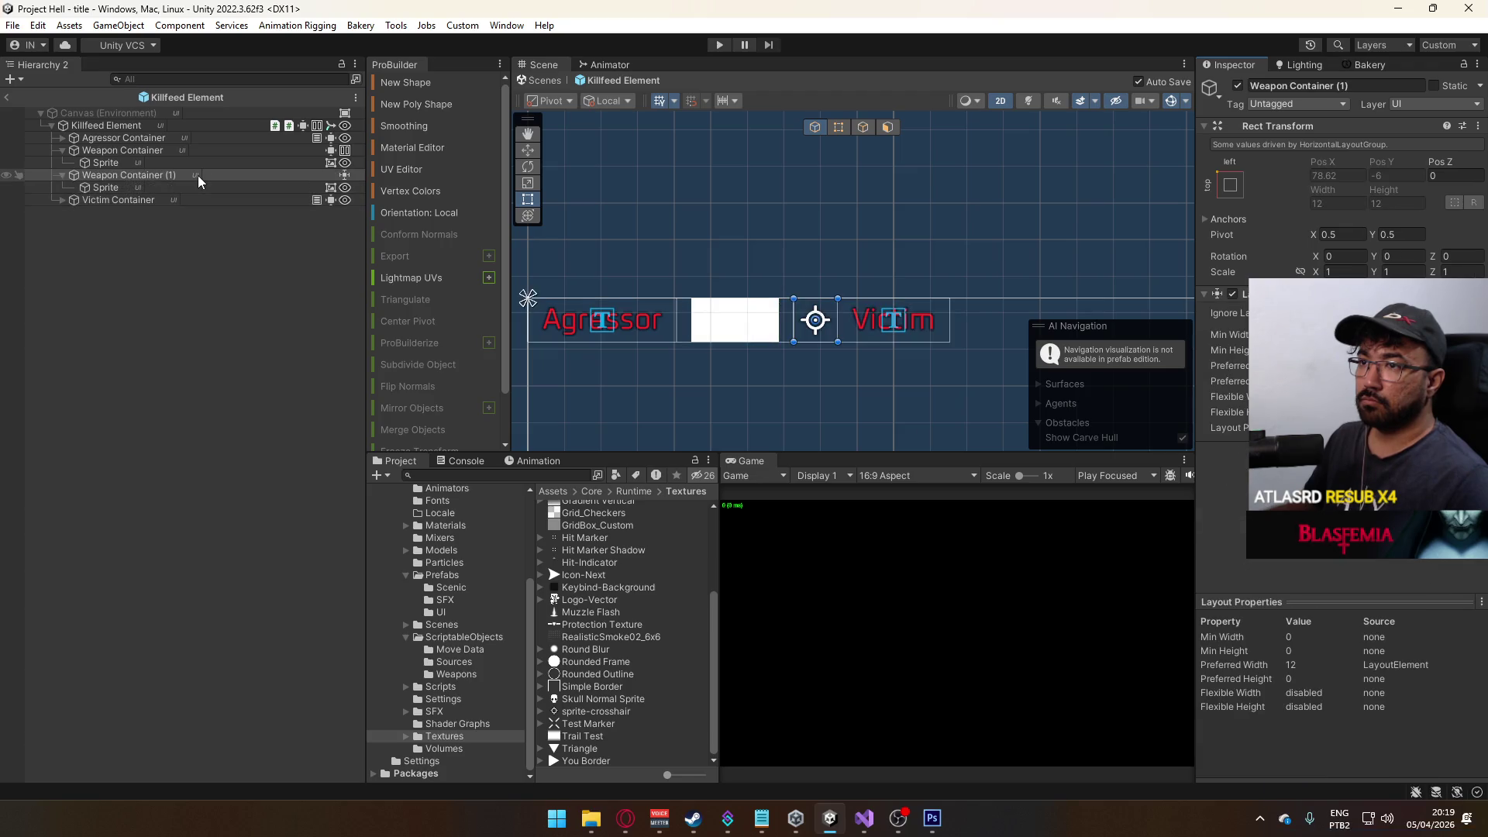
click(128, 152)
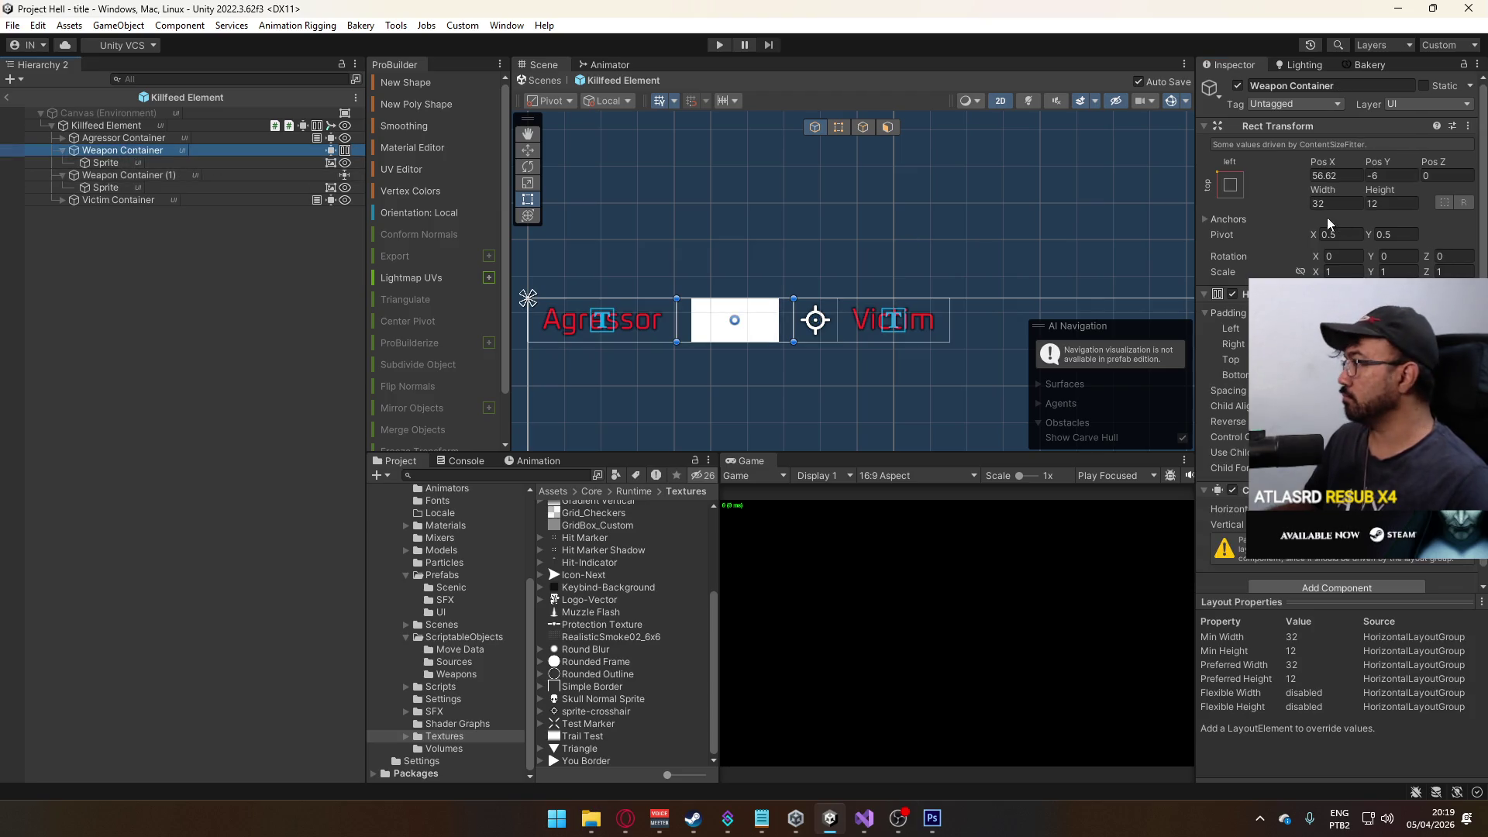
click(1232, 344)
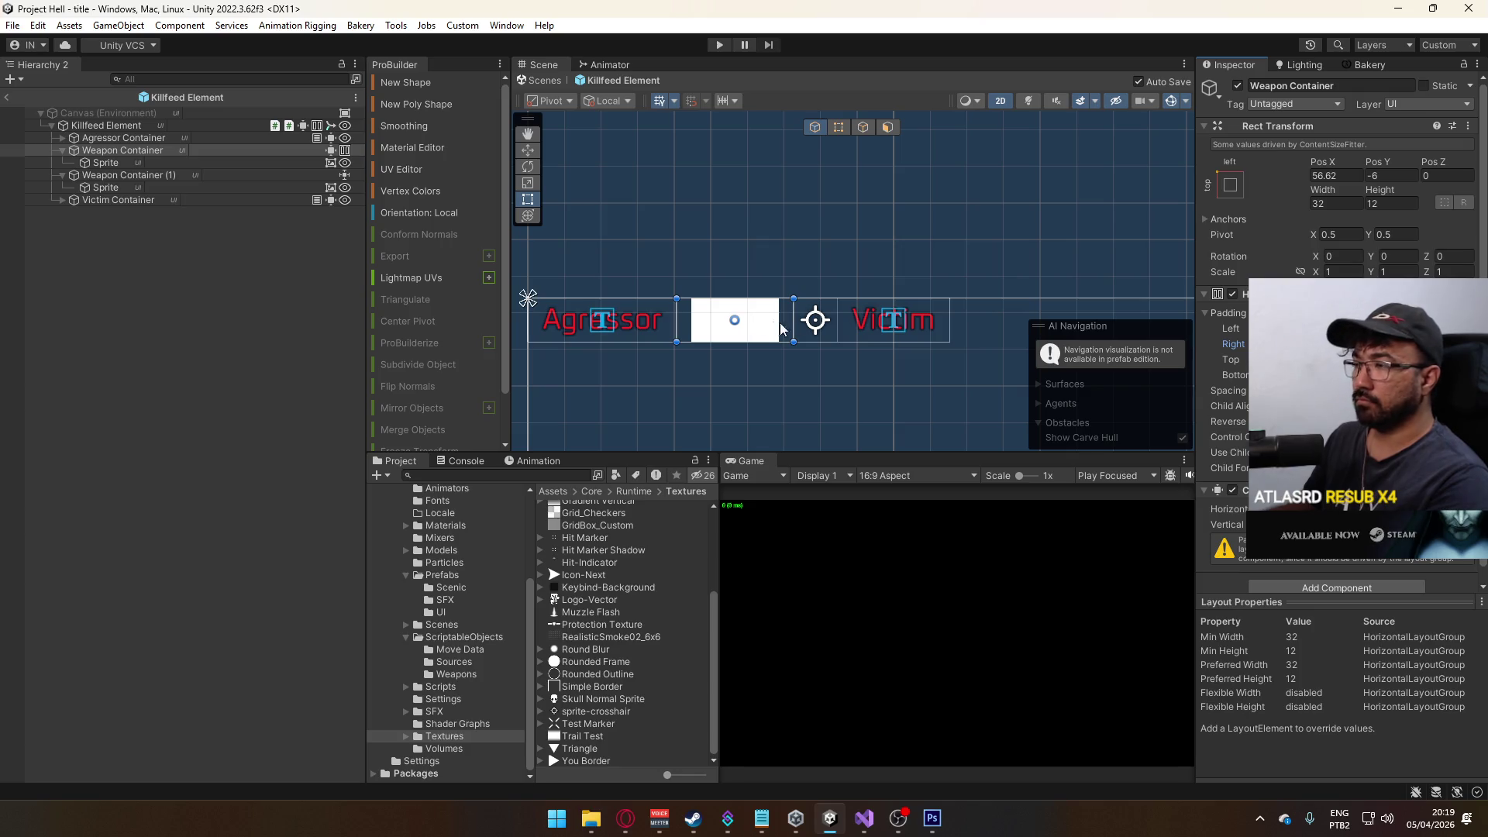
drag(780, 329, 806, 324)
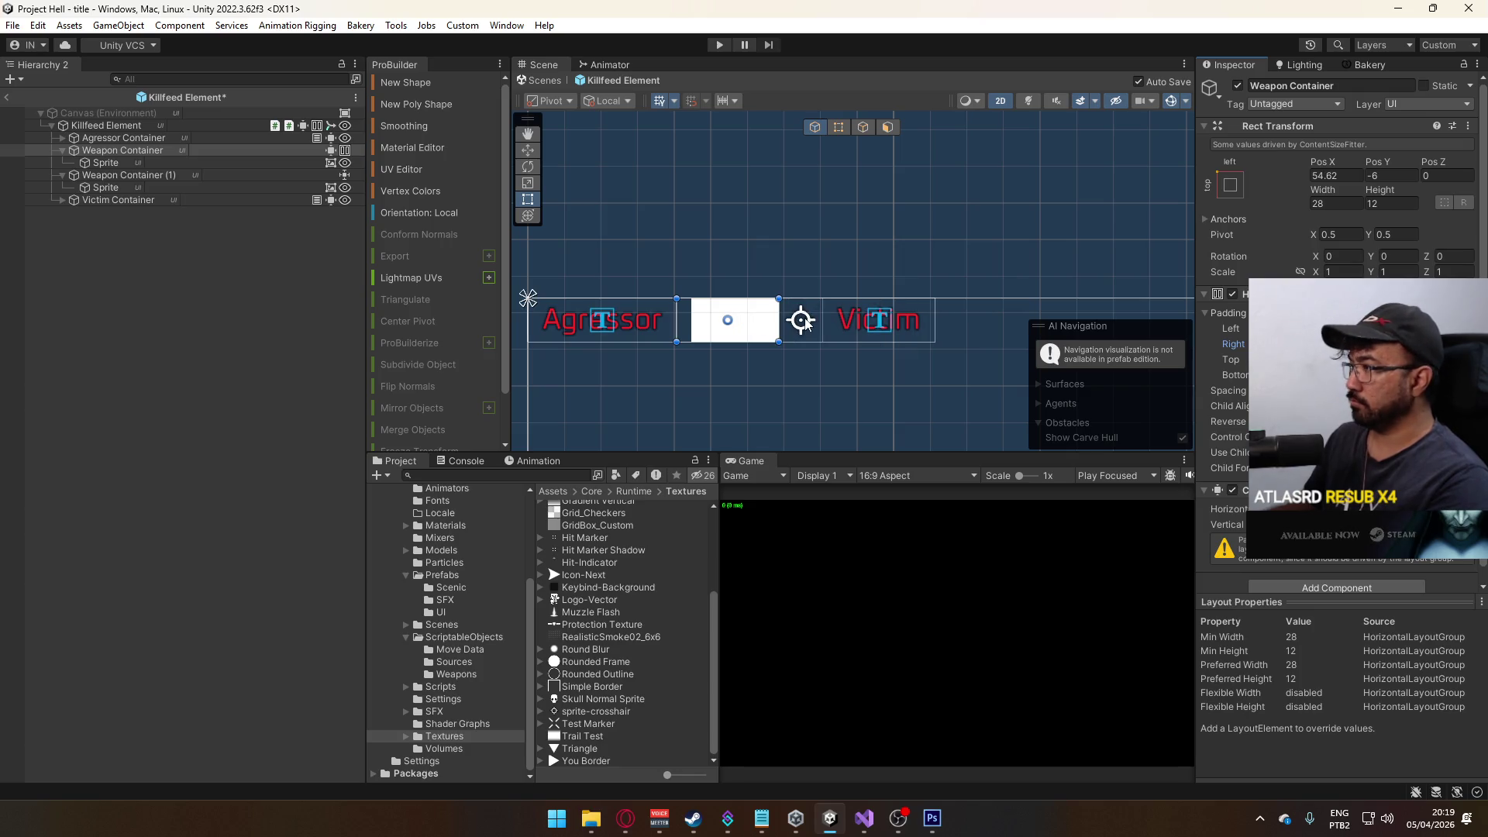
- Copy the Weapon Container's Horizontal Layout Group and paste it as a new component on Weapon Container (1)
click(112, 176)
click(116, 185)
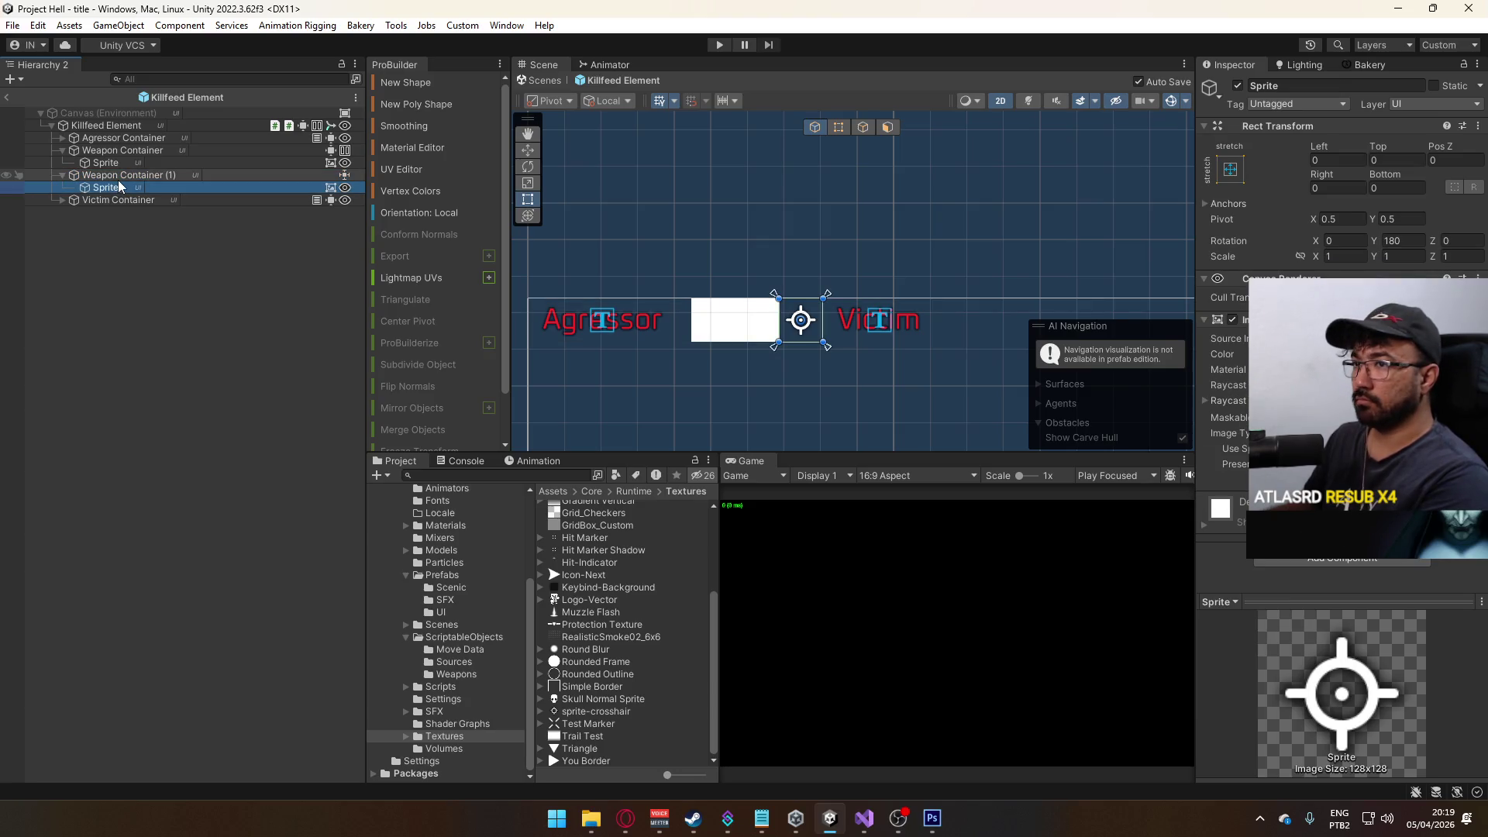
click(118, 180)
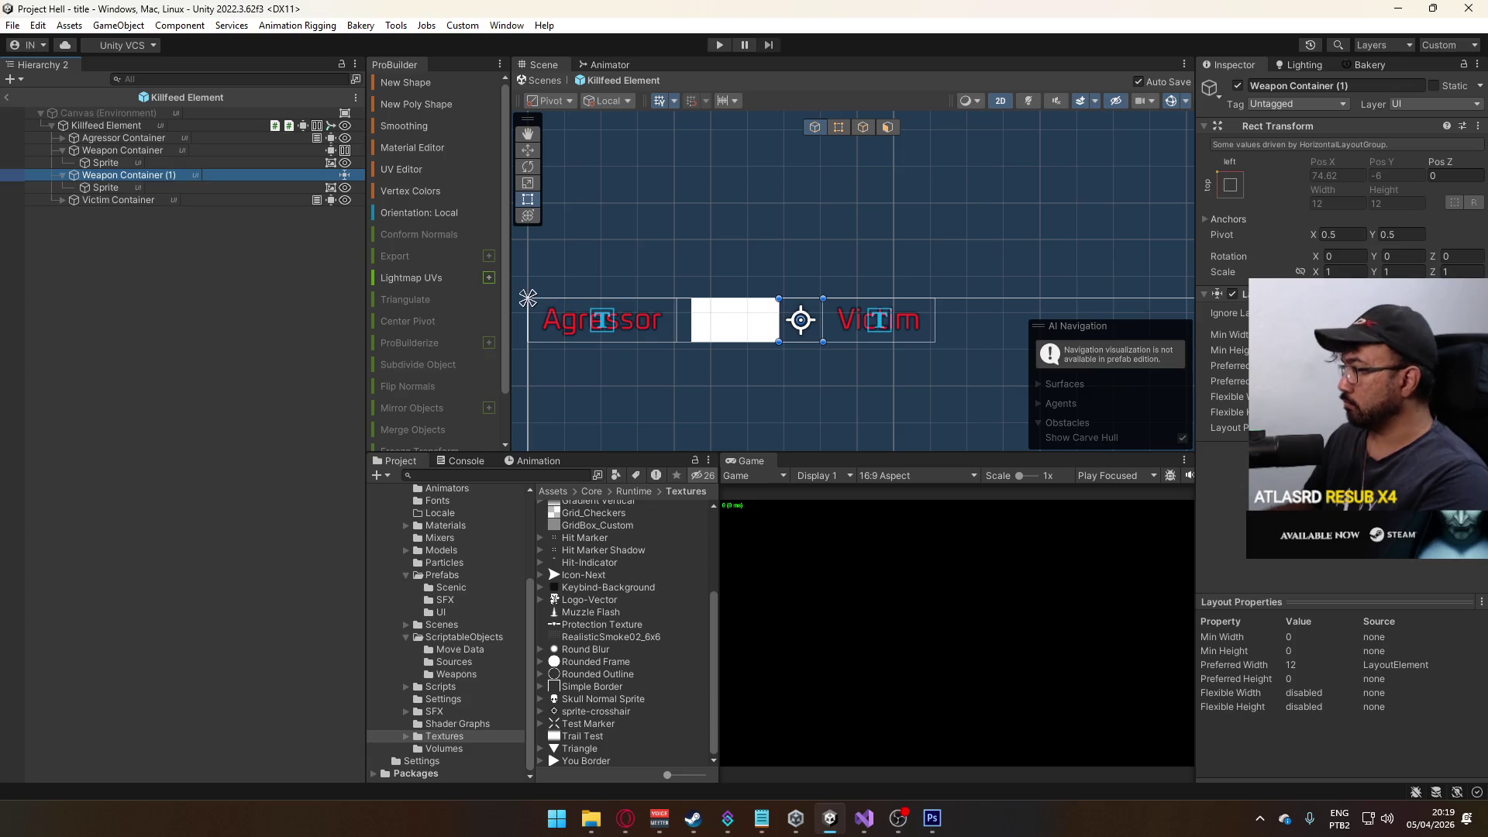
right_click(344, 157)
click(372, 239)
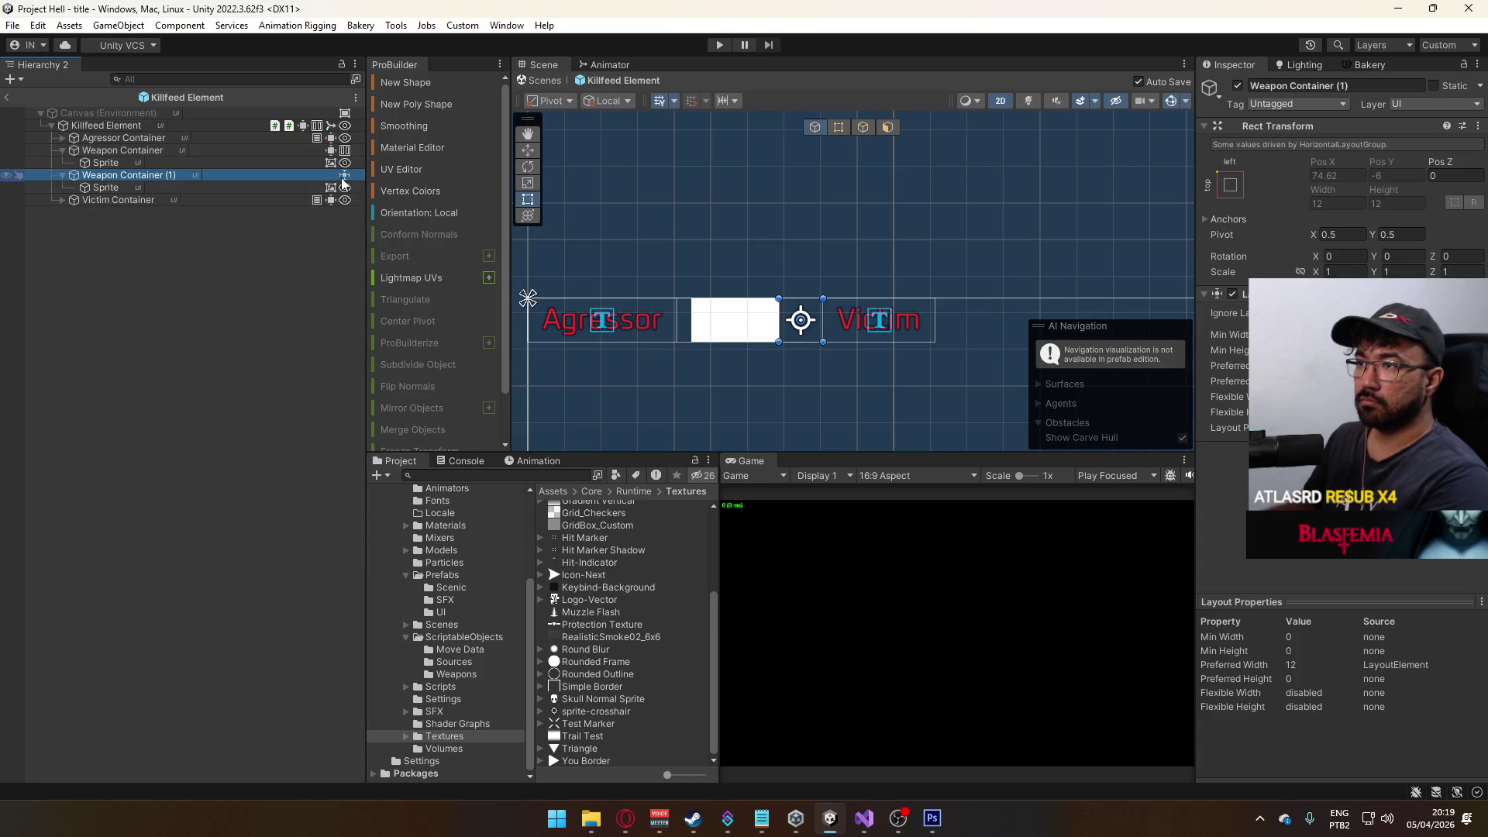
right_click(344, 183)
click(418, 284)
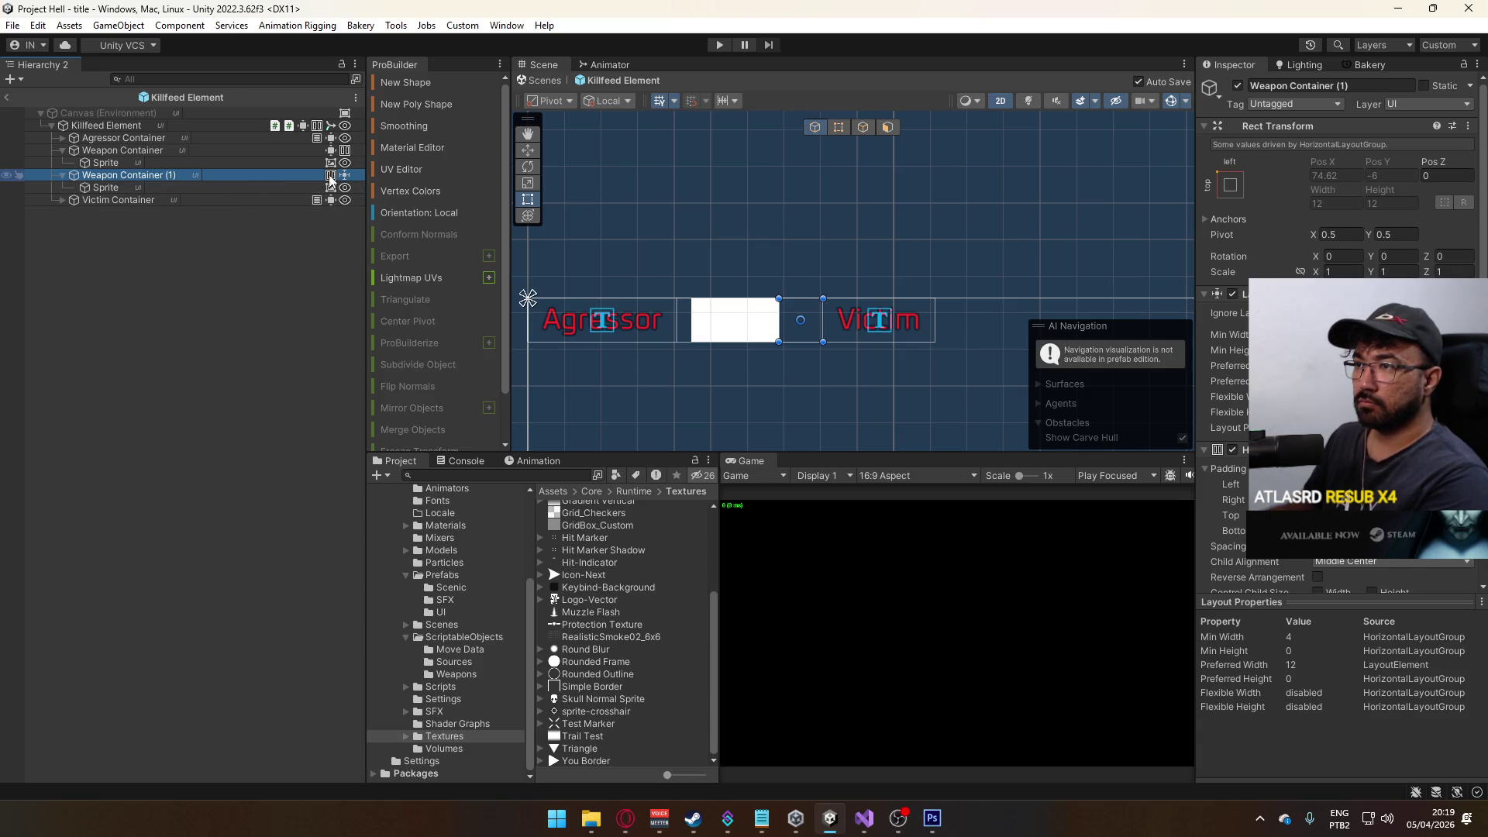
- Remove the duplicate's Layout Element, shrink its width, and set the crosshair Sprite width to 12
right_click(331, 178)
click(380, 216)
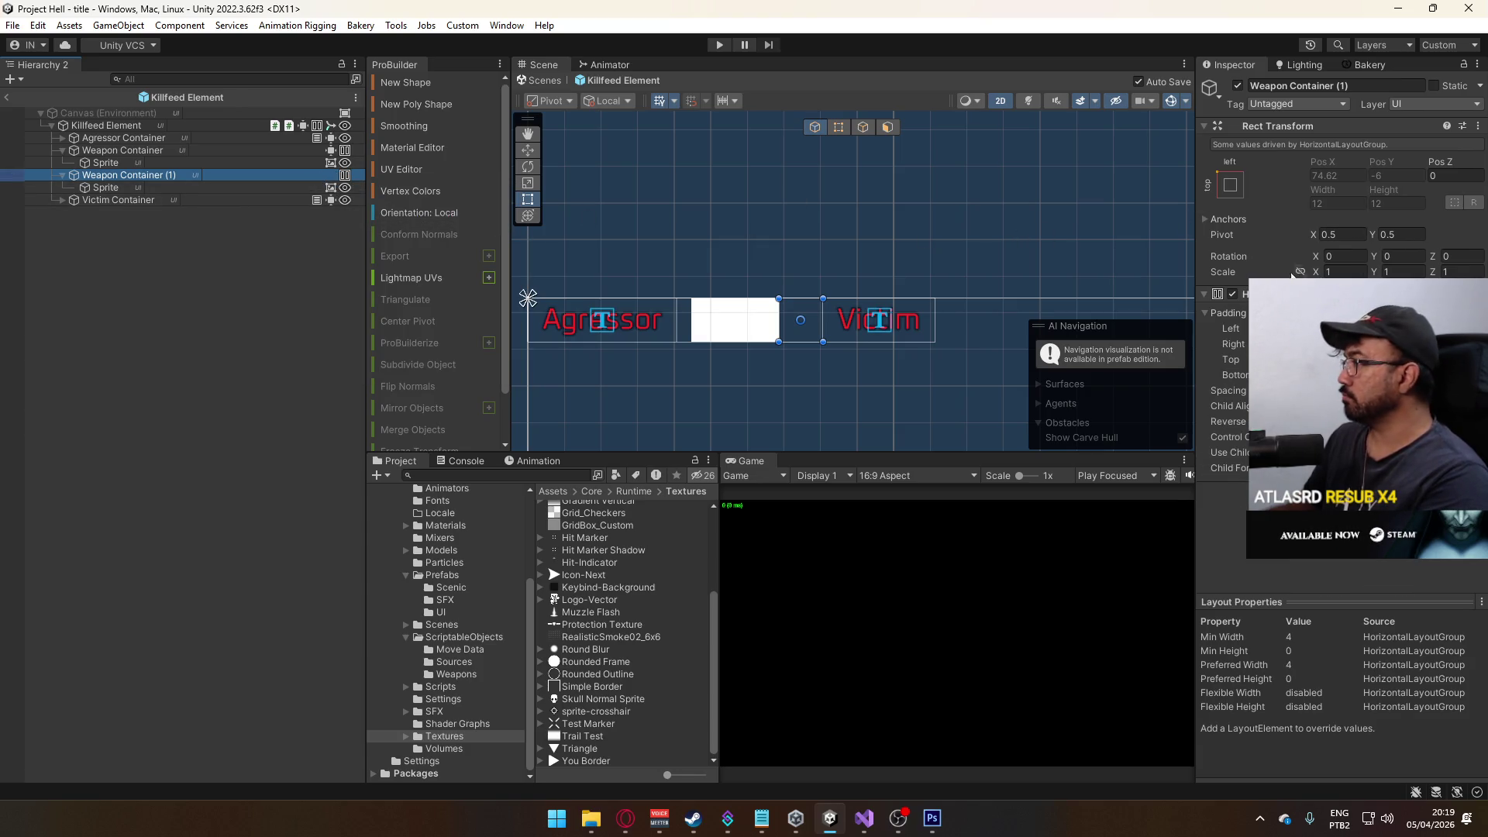
click(1317, 328)
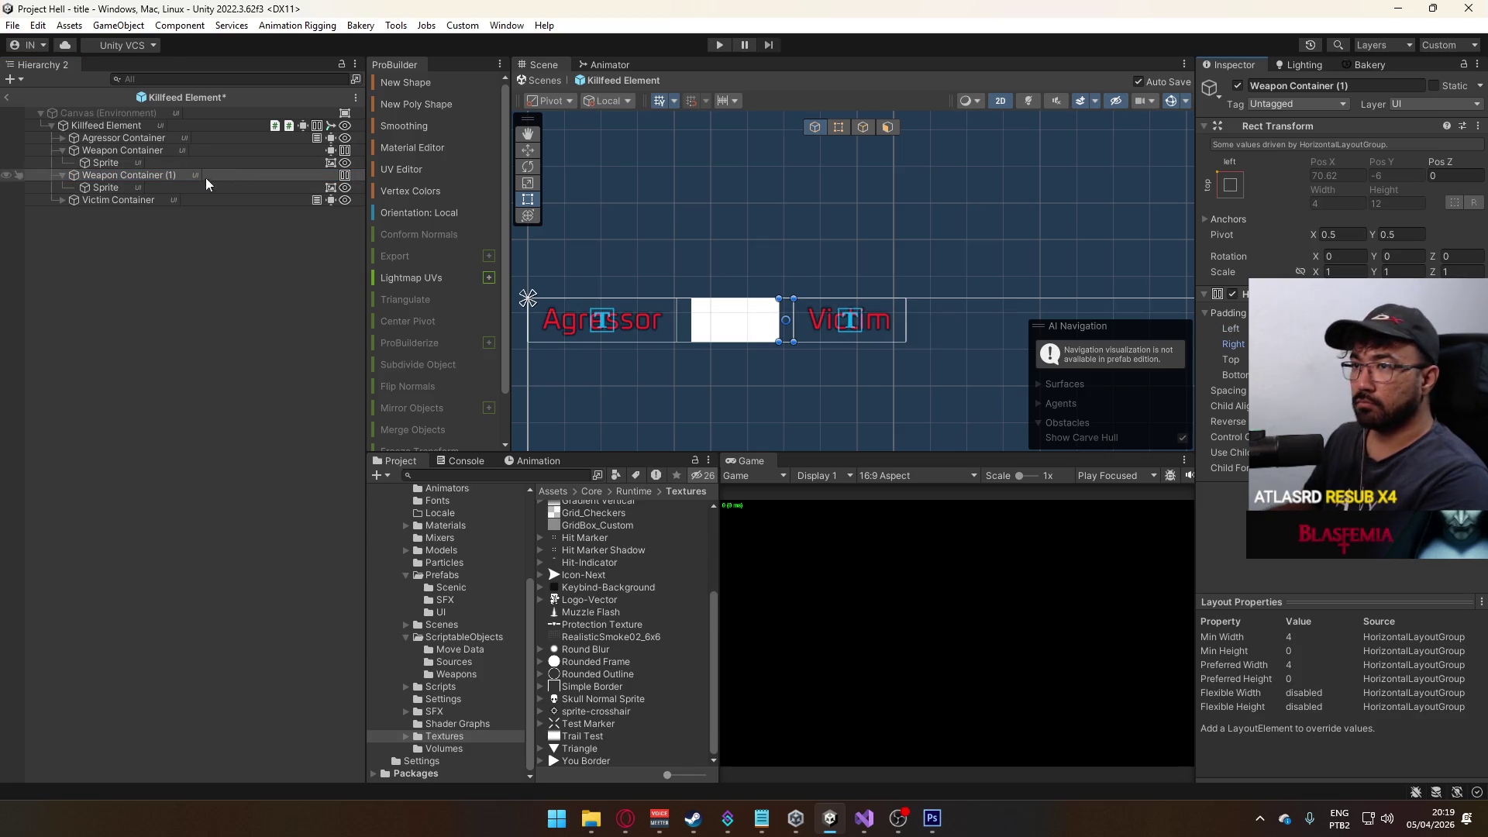
click(138, 188)
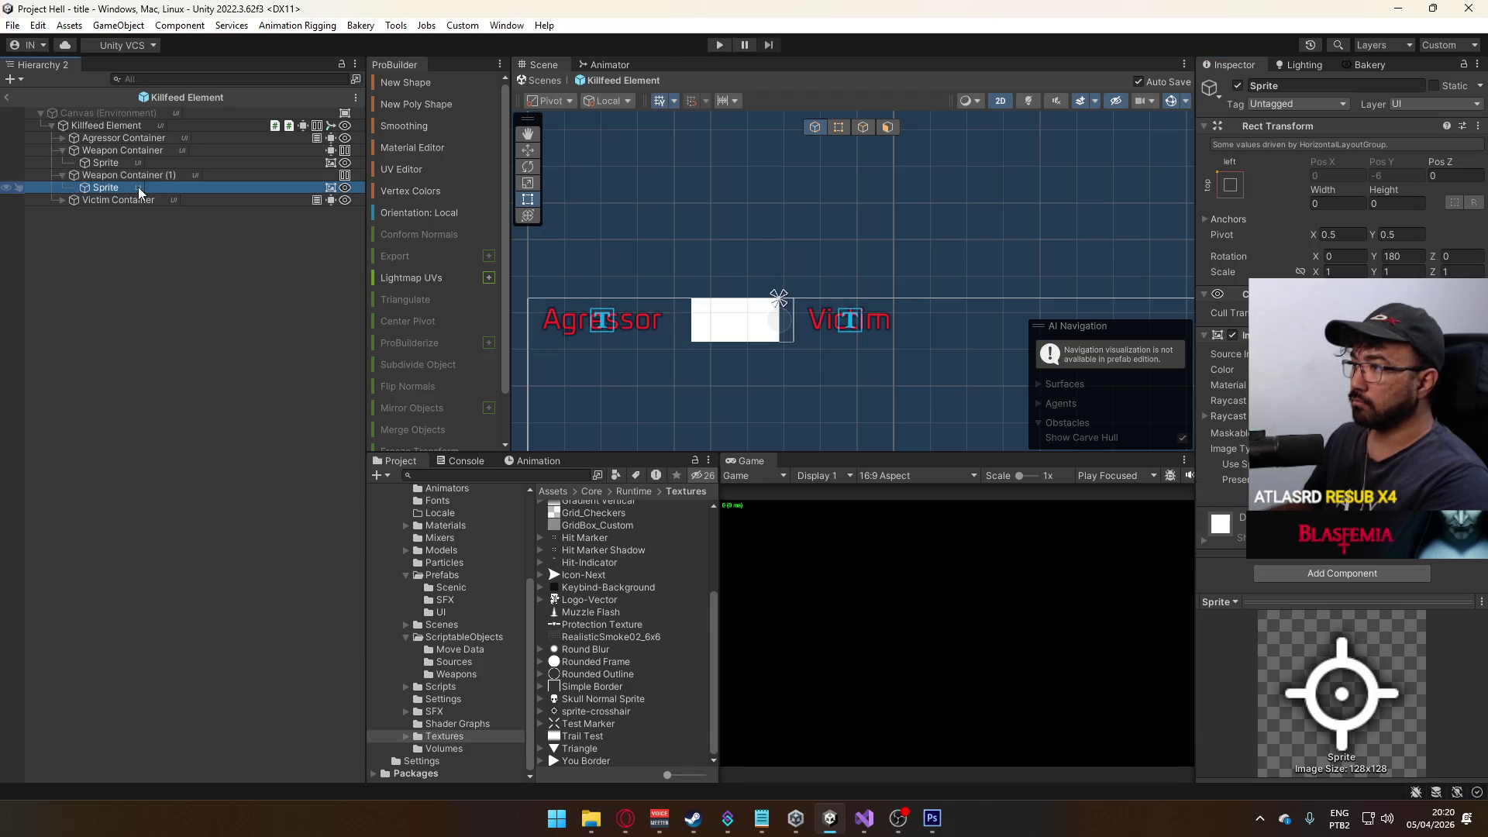
click(1346, 203)
text(12)
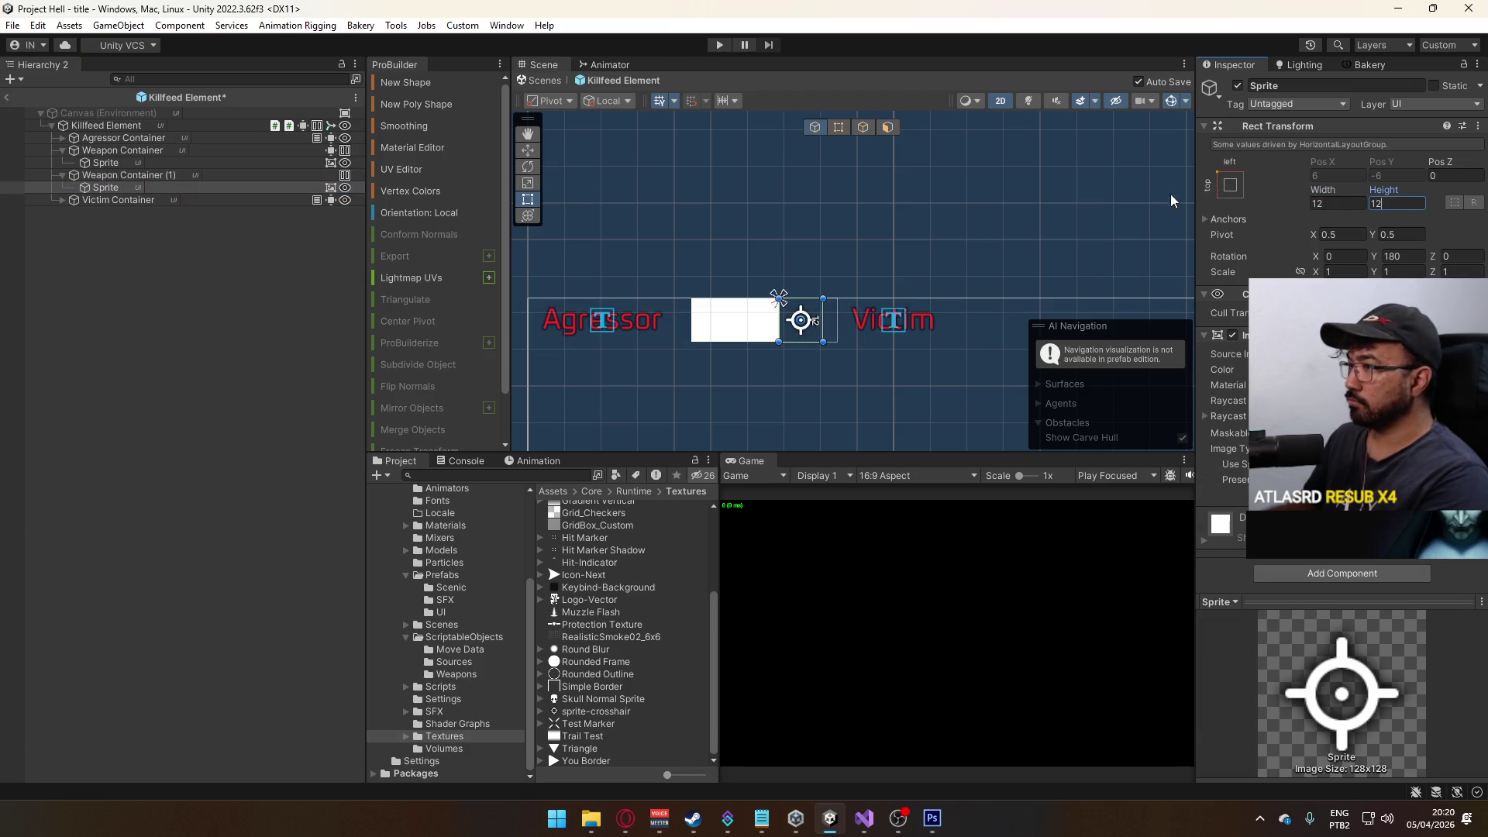
- Rename Weapon Container (1) to Headshot Container and toggle its crosshair sprite's visibility
click(142, 175)
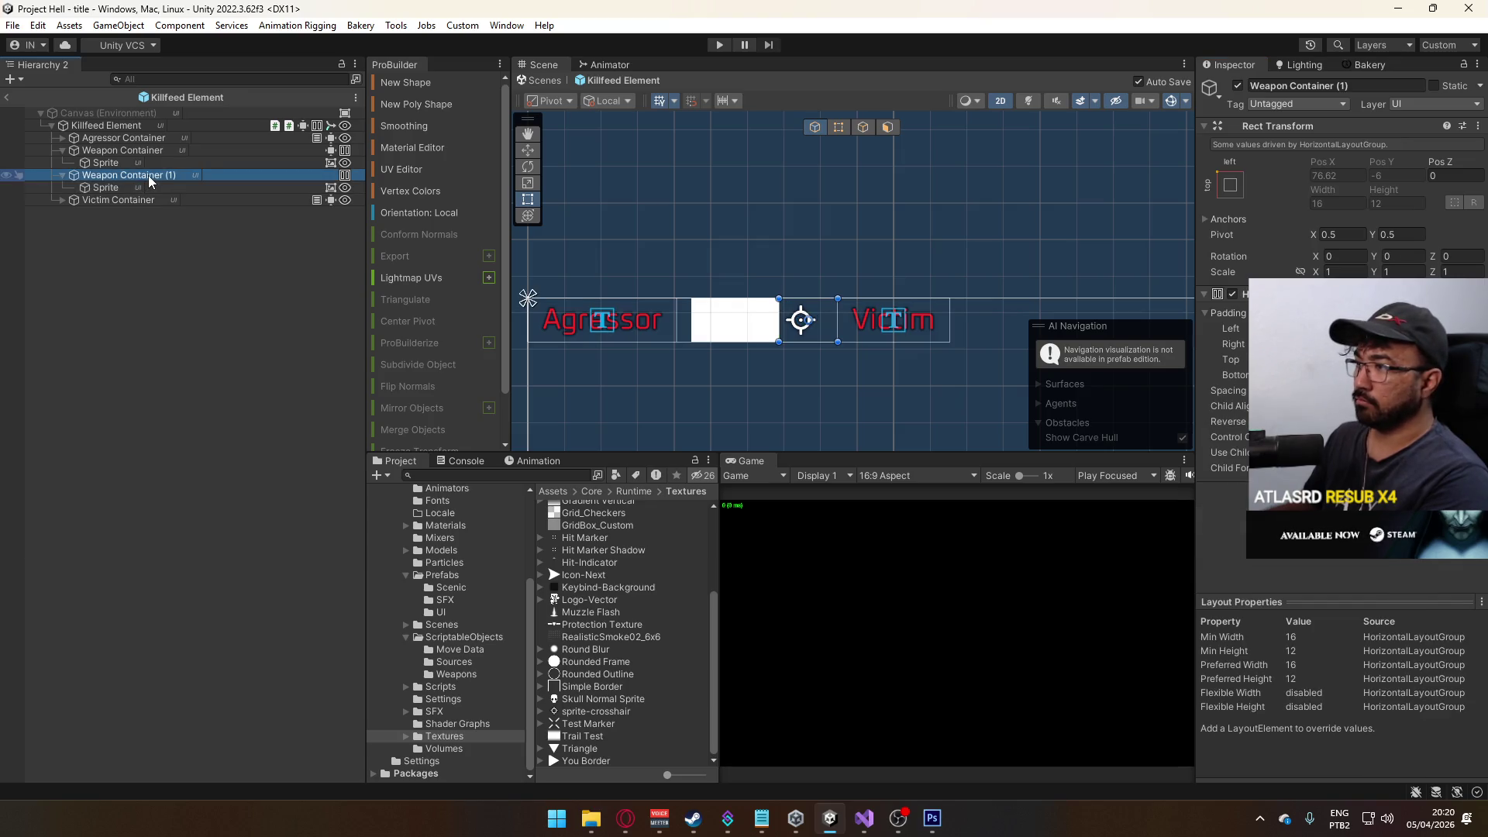
key(F2)
text(Headsho)
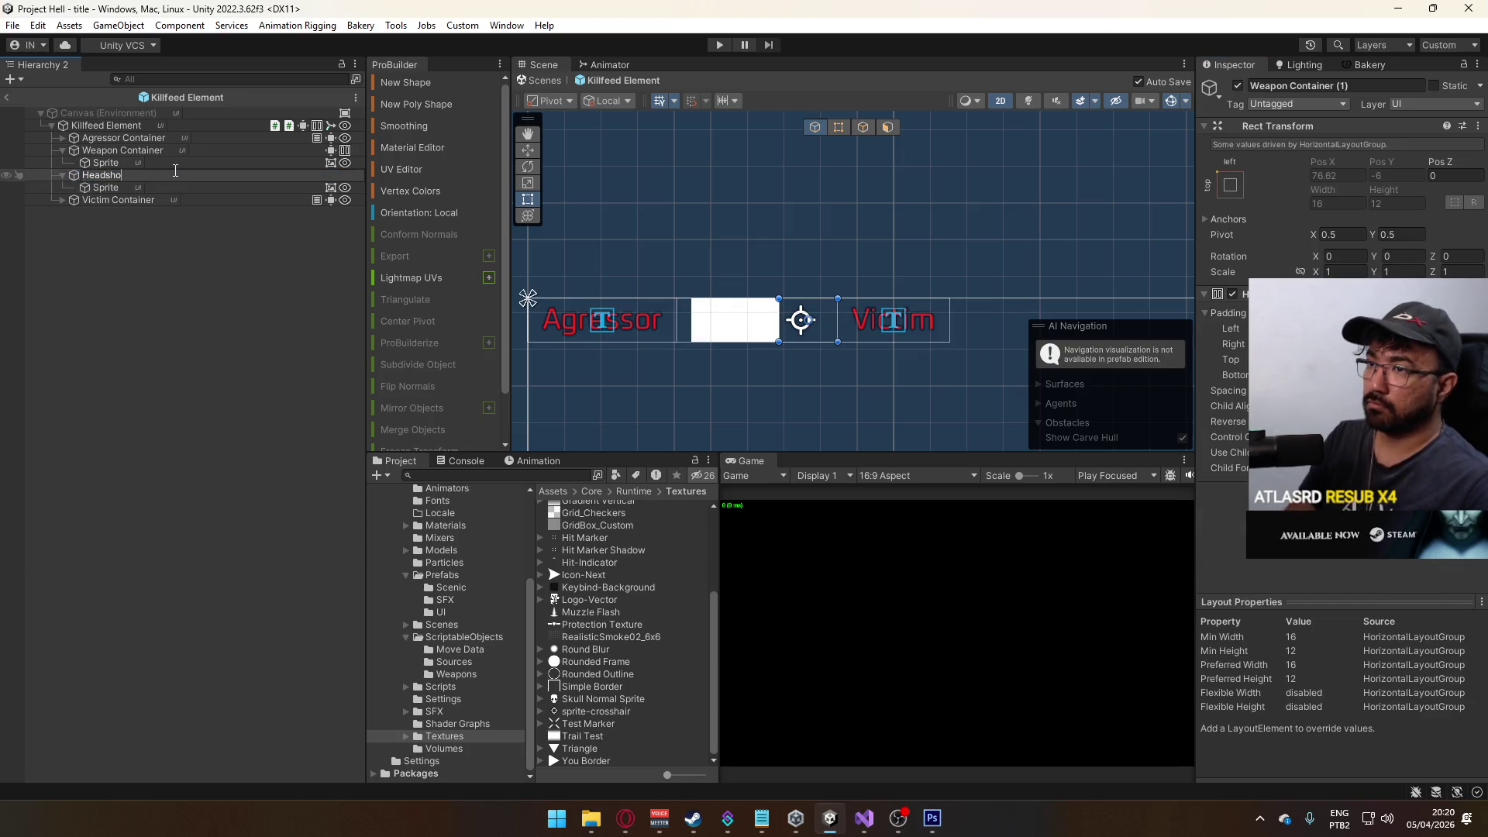
text(t Container)
key(Return)
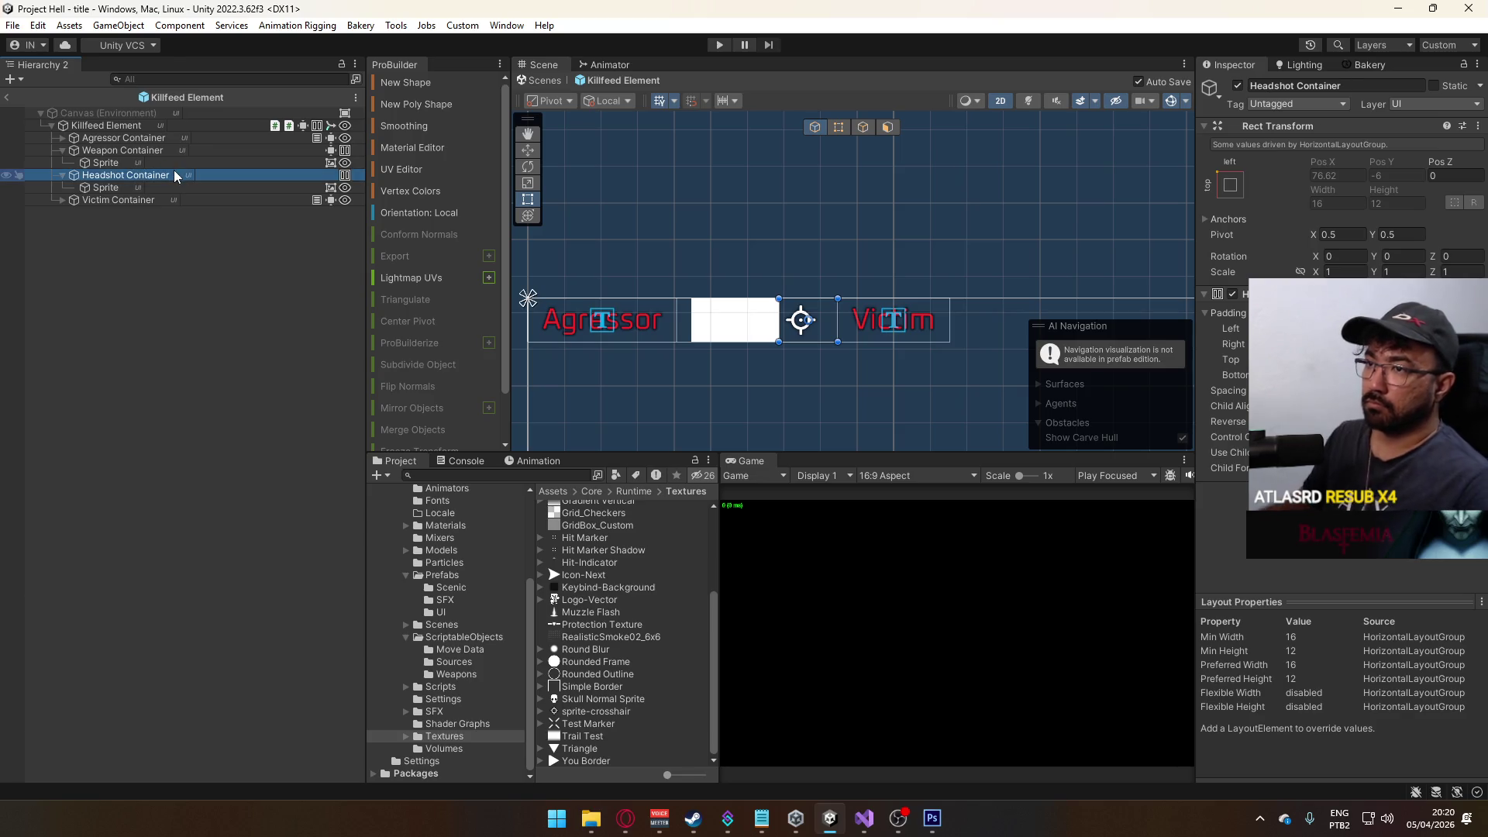
click(191, 188)
click(1238, 86)
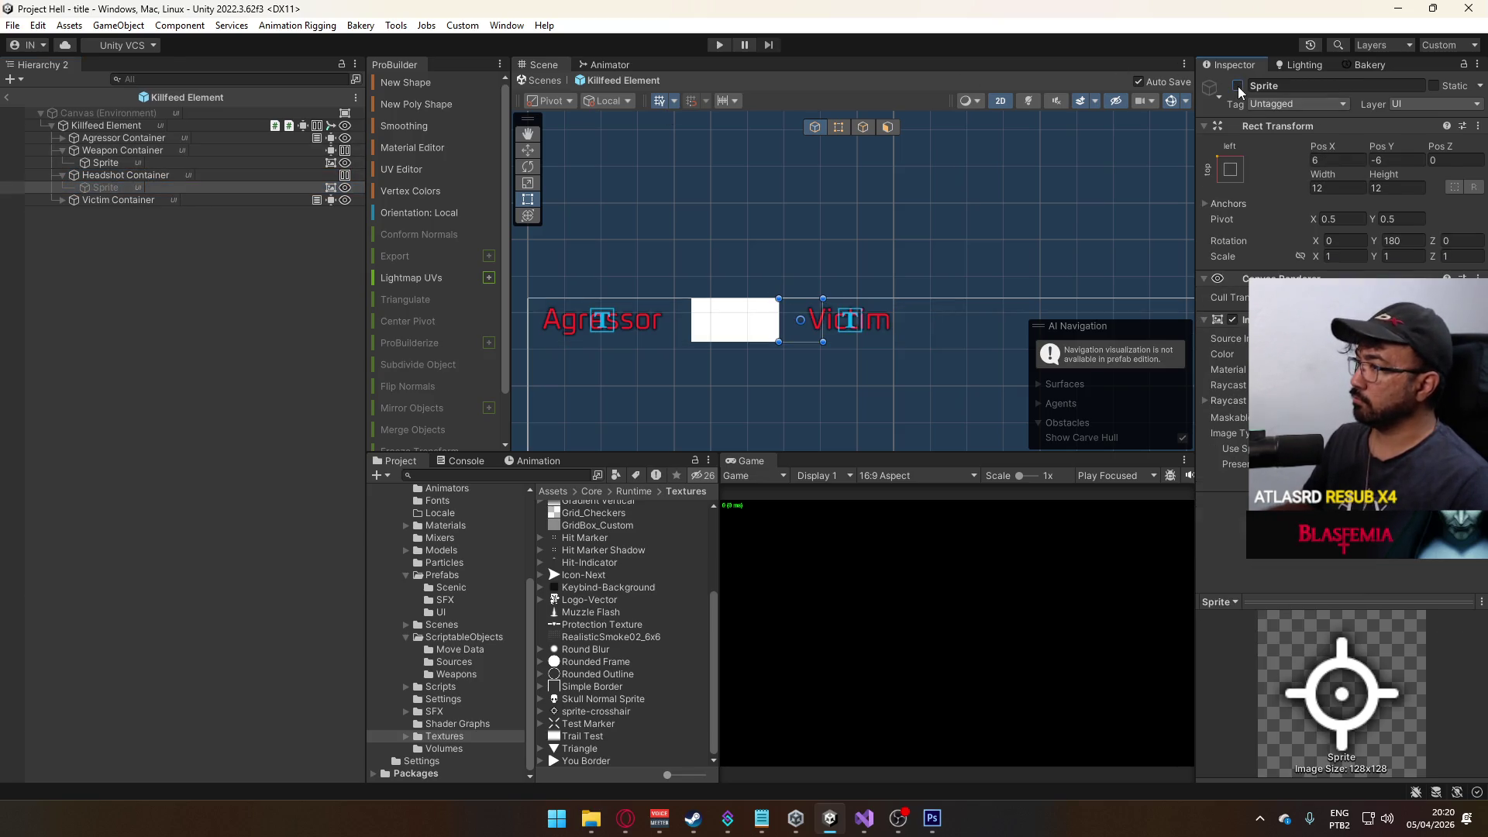
click(1240, 86)
click(1242, 86)
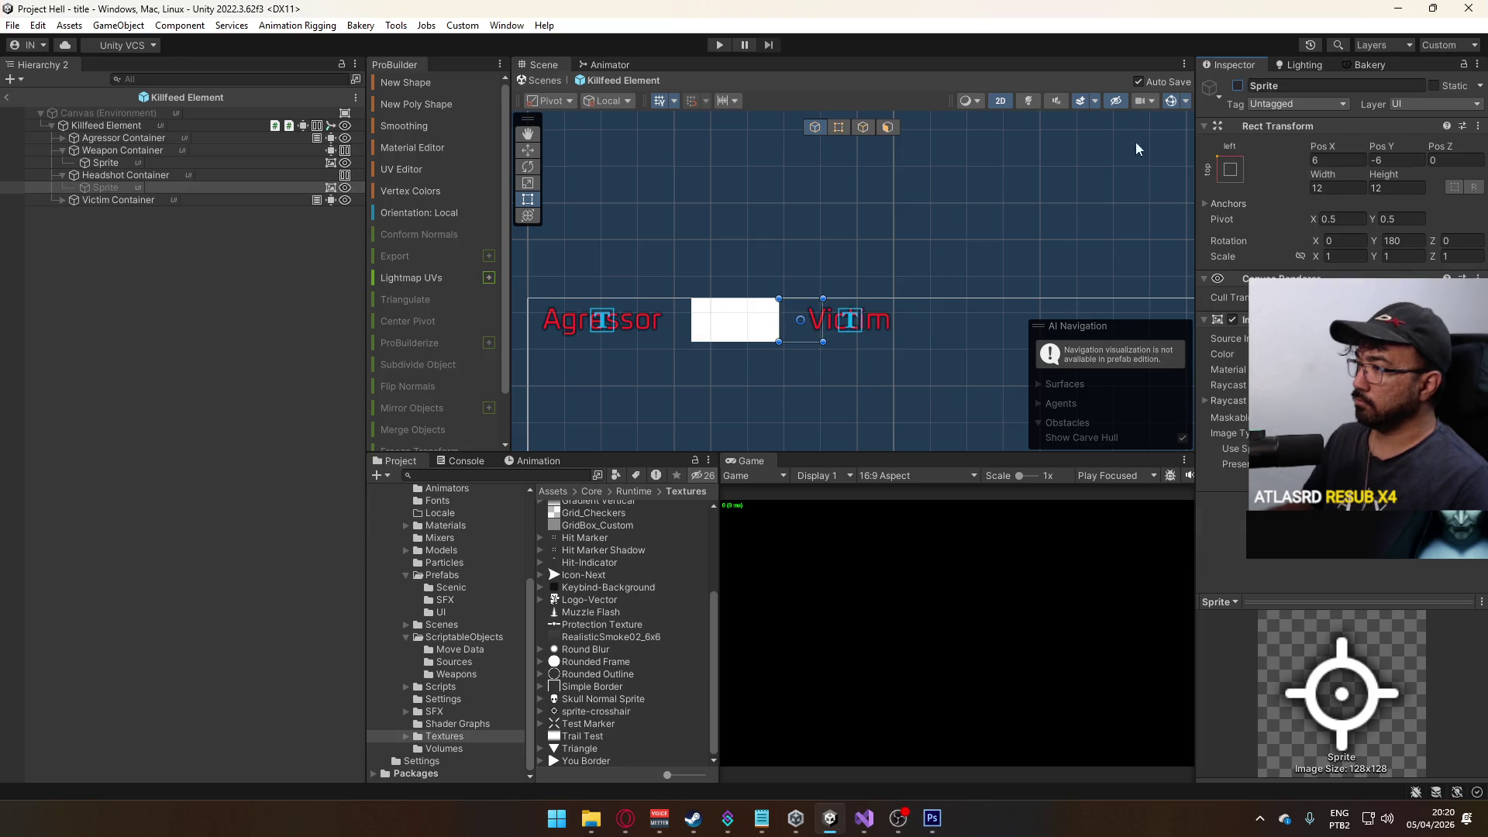
- Rename the child sprite to Headshot Sprite and re-enable it so the crosshair shows
click(171, 152)
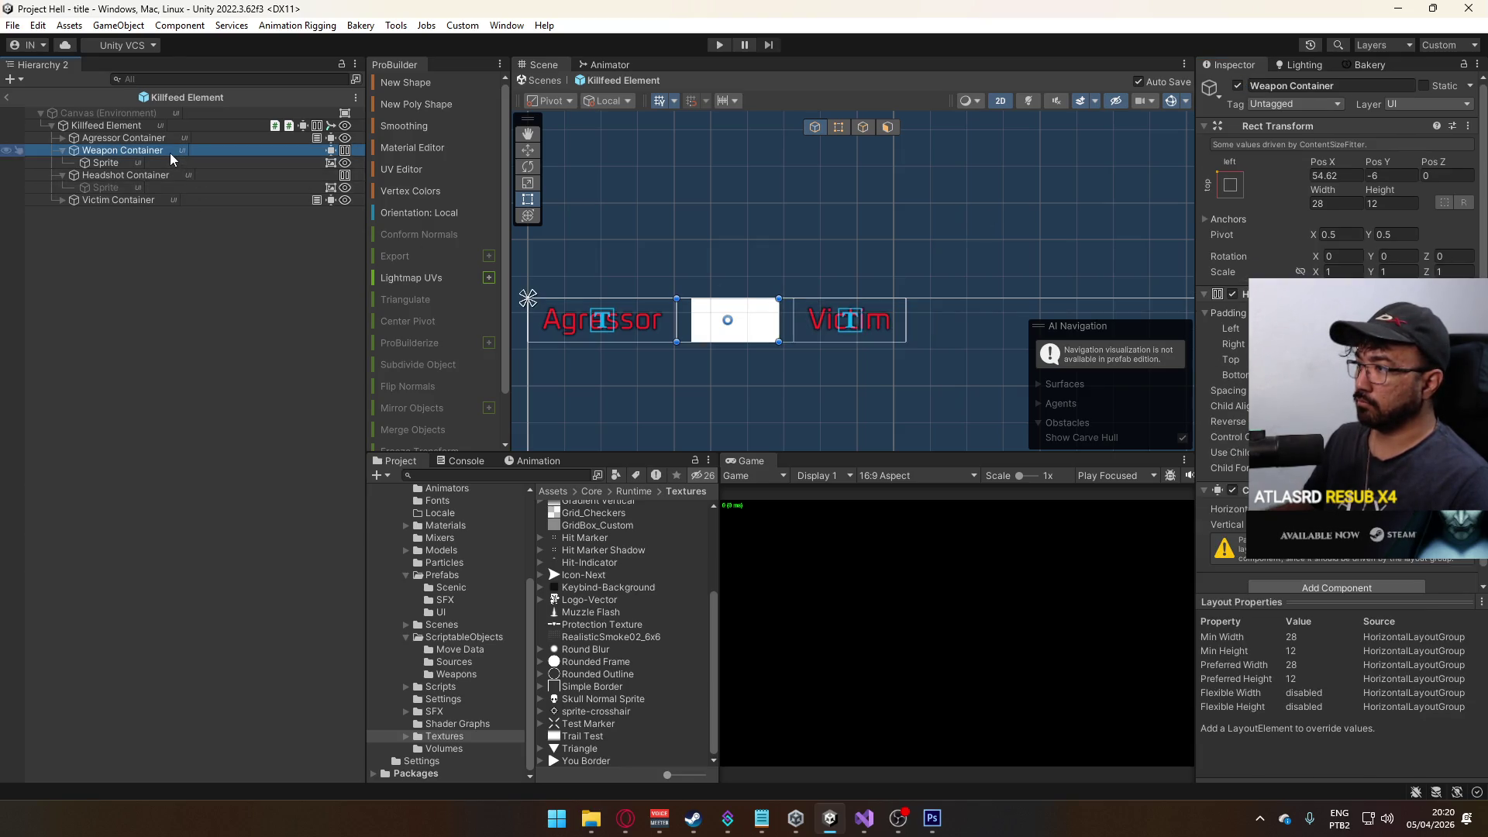
click(143, 188)
click(106, 189)
text(Headsho)
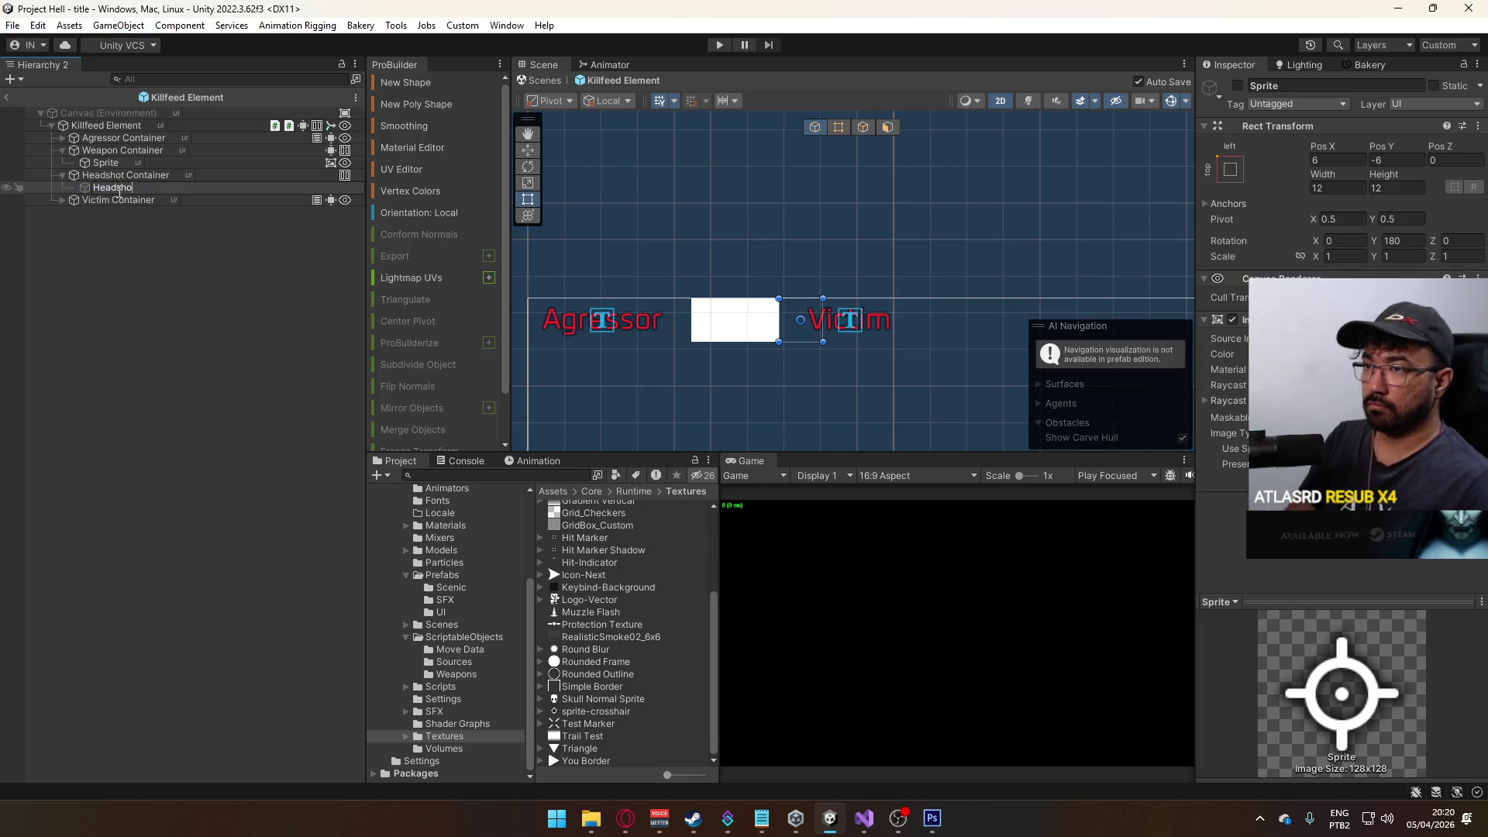
text(t Sprite)
key(Return)
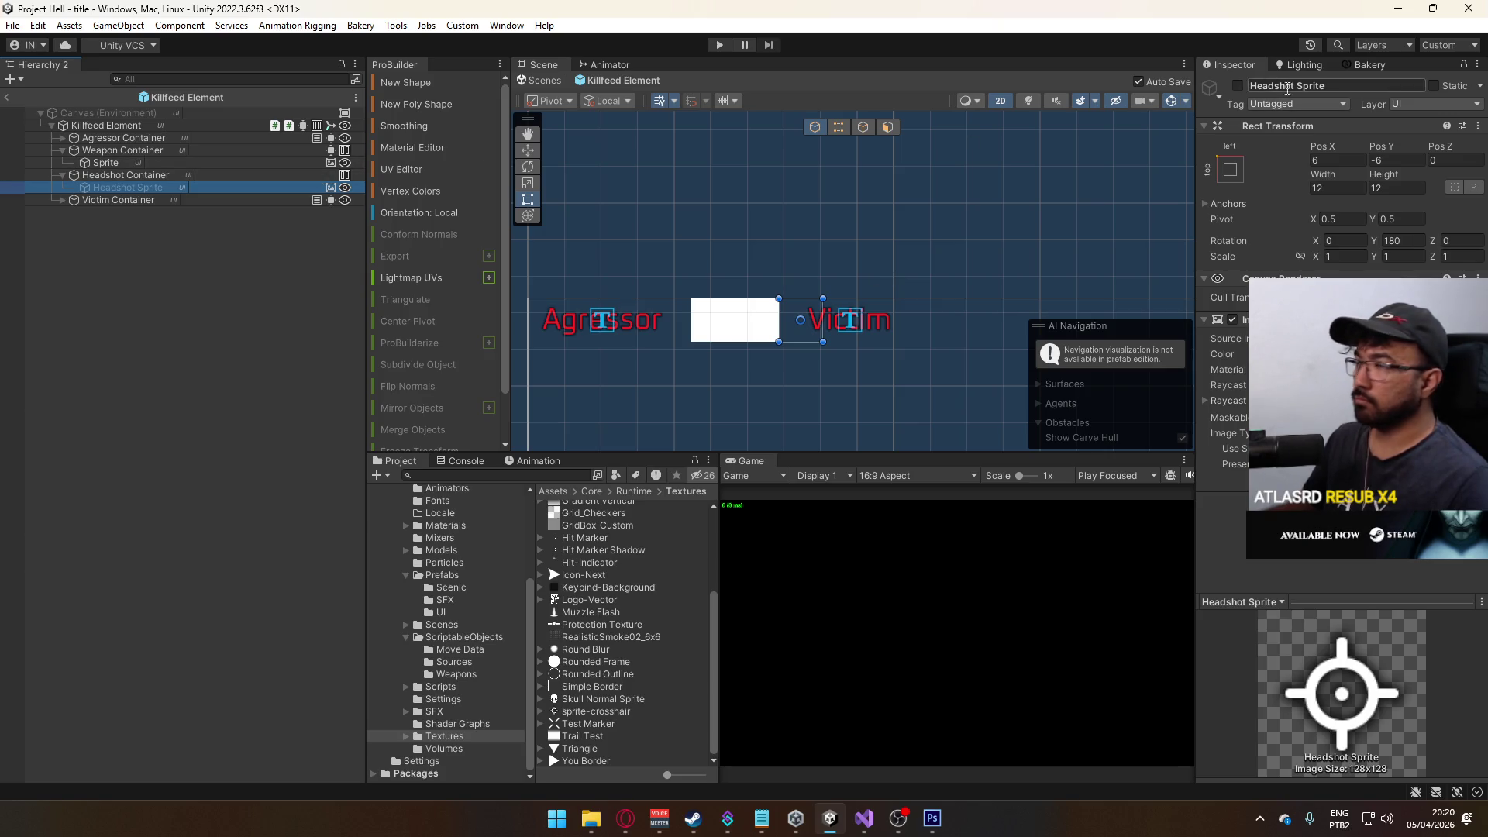
click(1237, 86)
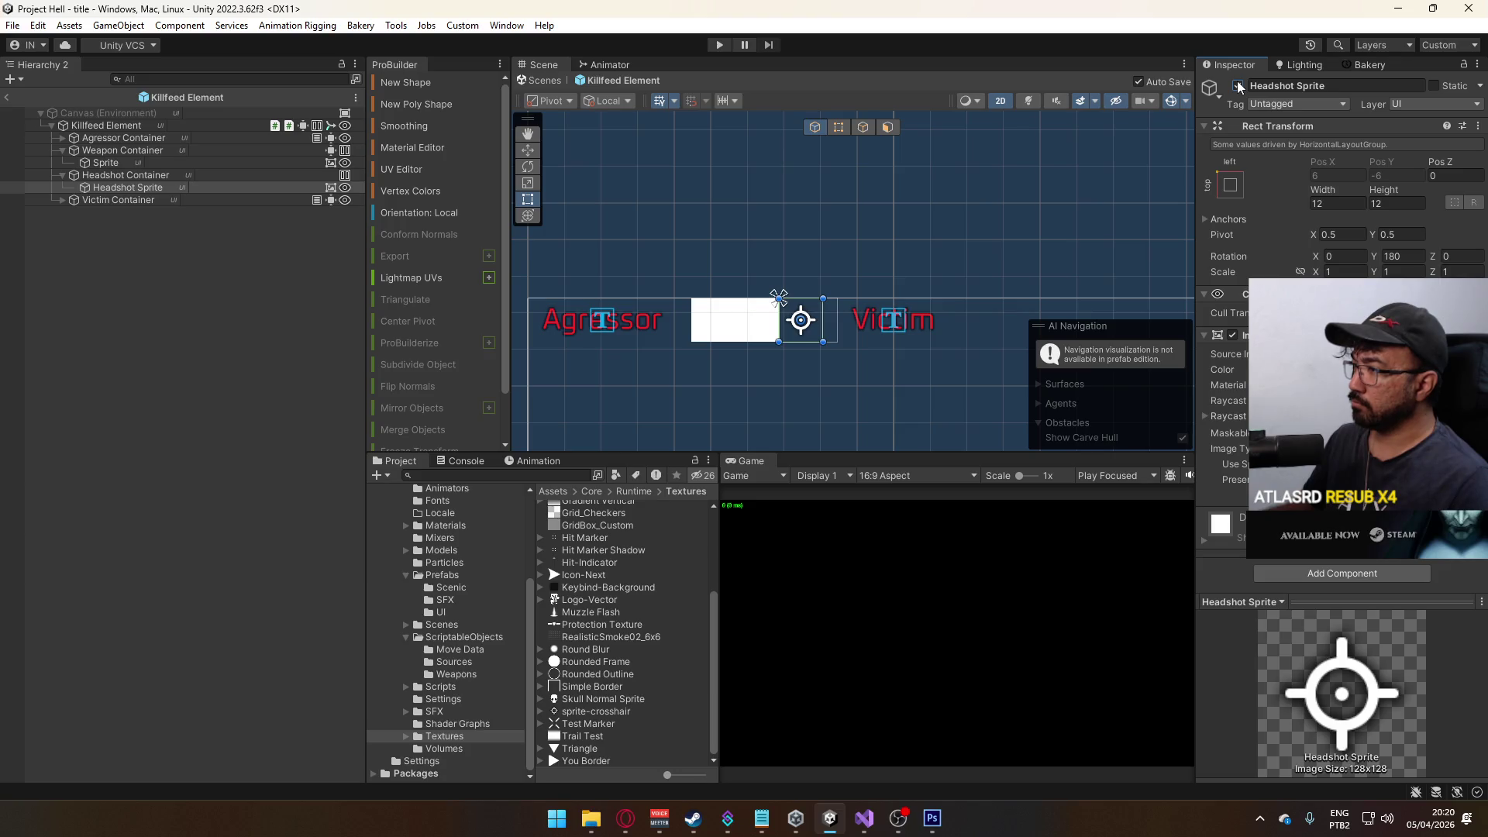
- Assign EAGLE_Killfeed as the Source Image of the Weapon Container's Sprite
click(157, 162)
click(1476, 353)
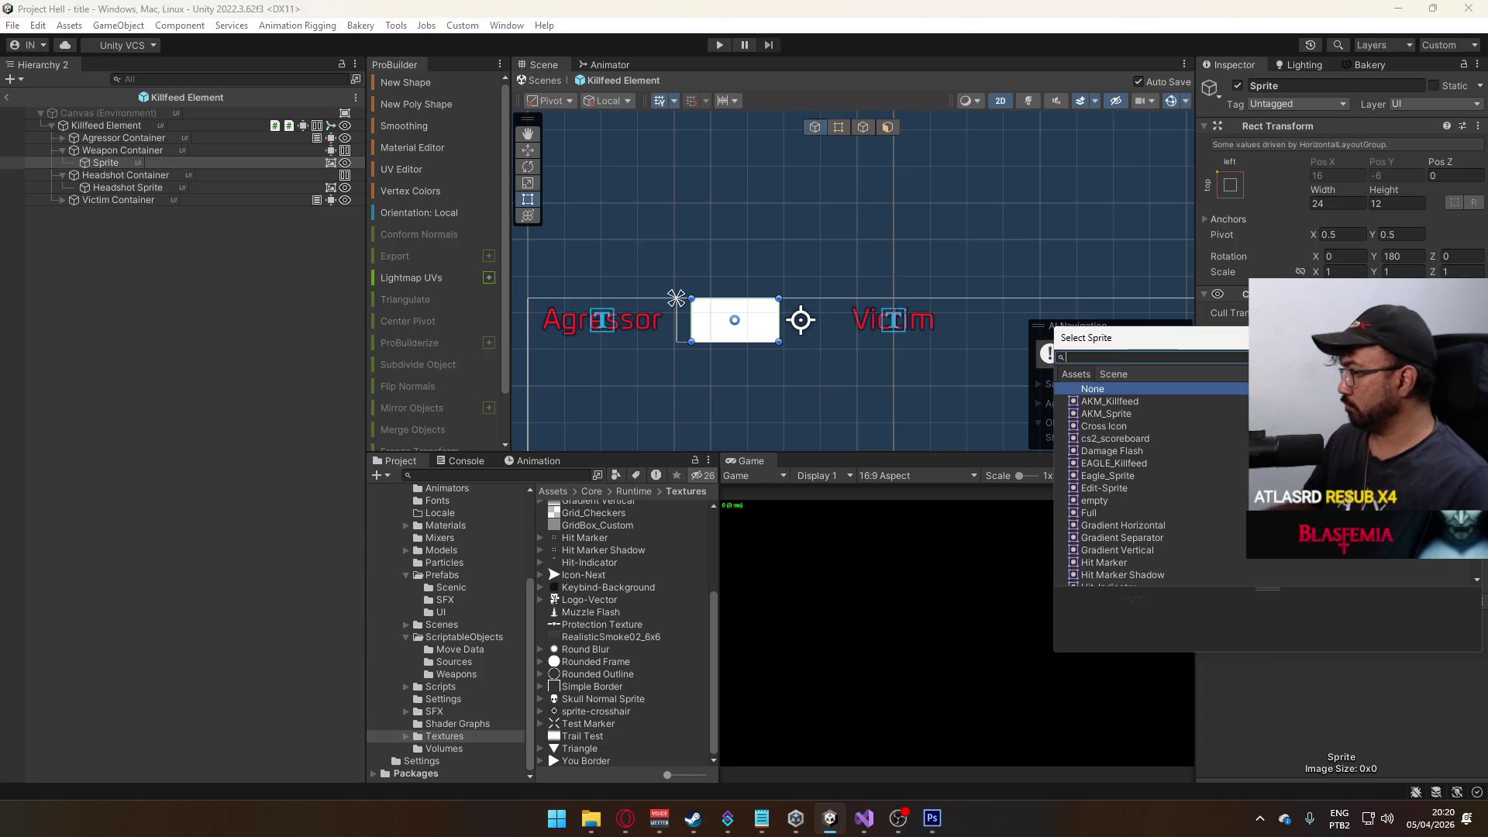
click(1120, 402)
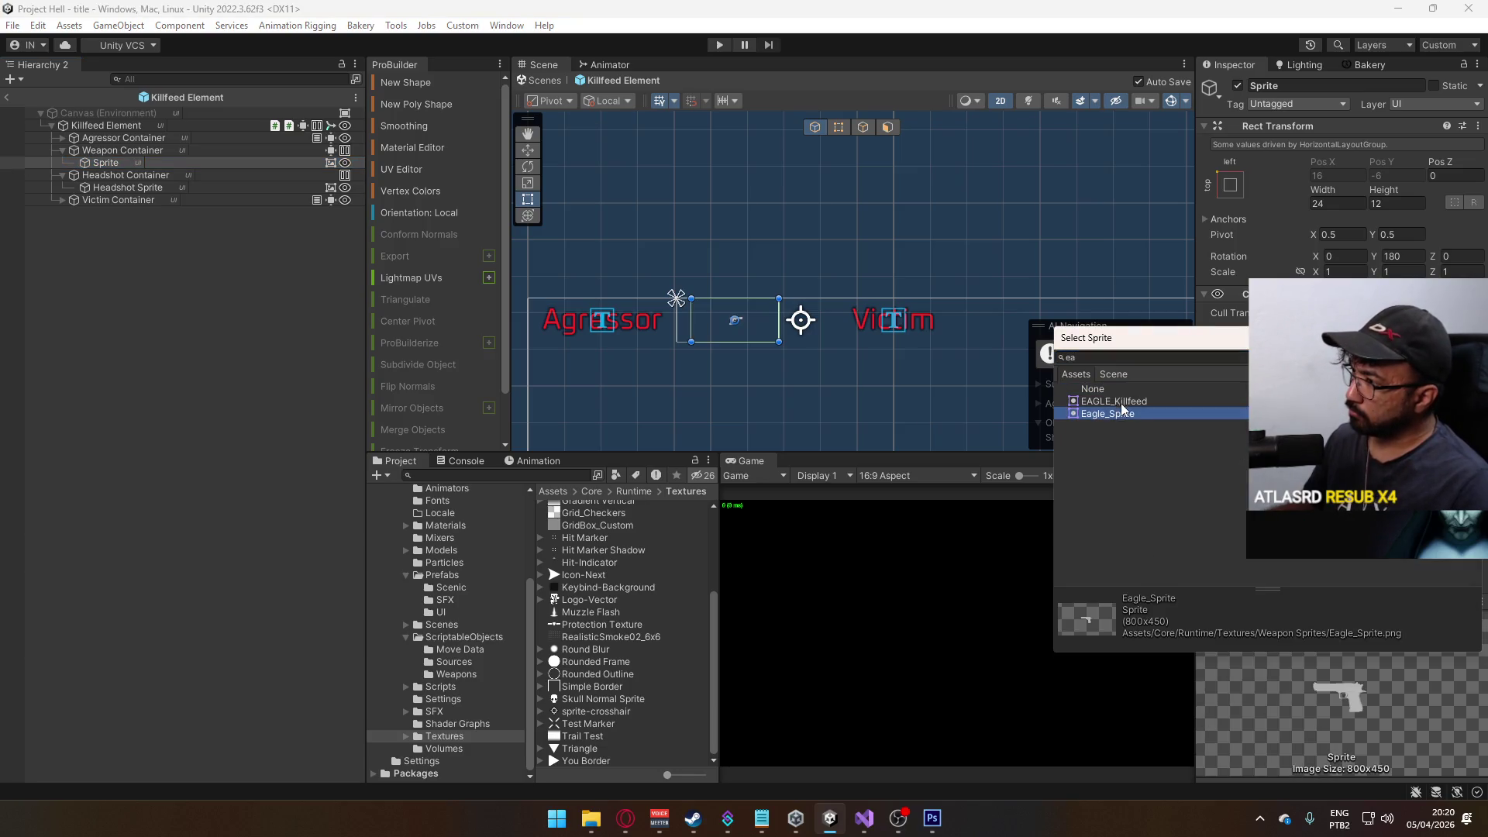
double_click(1124, 401)
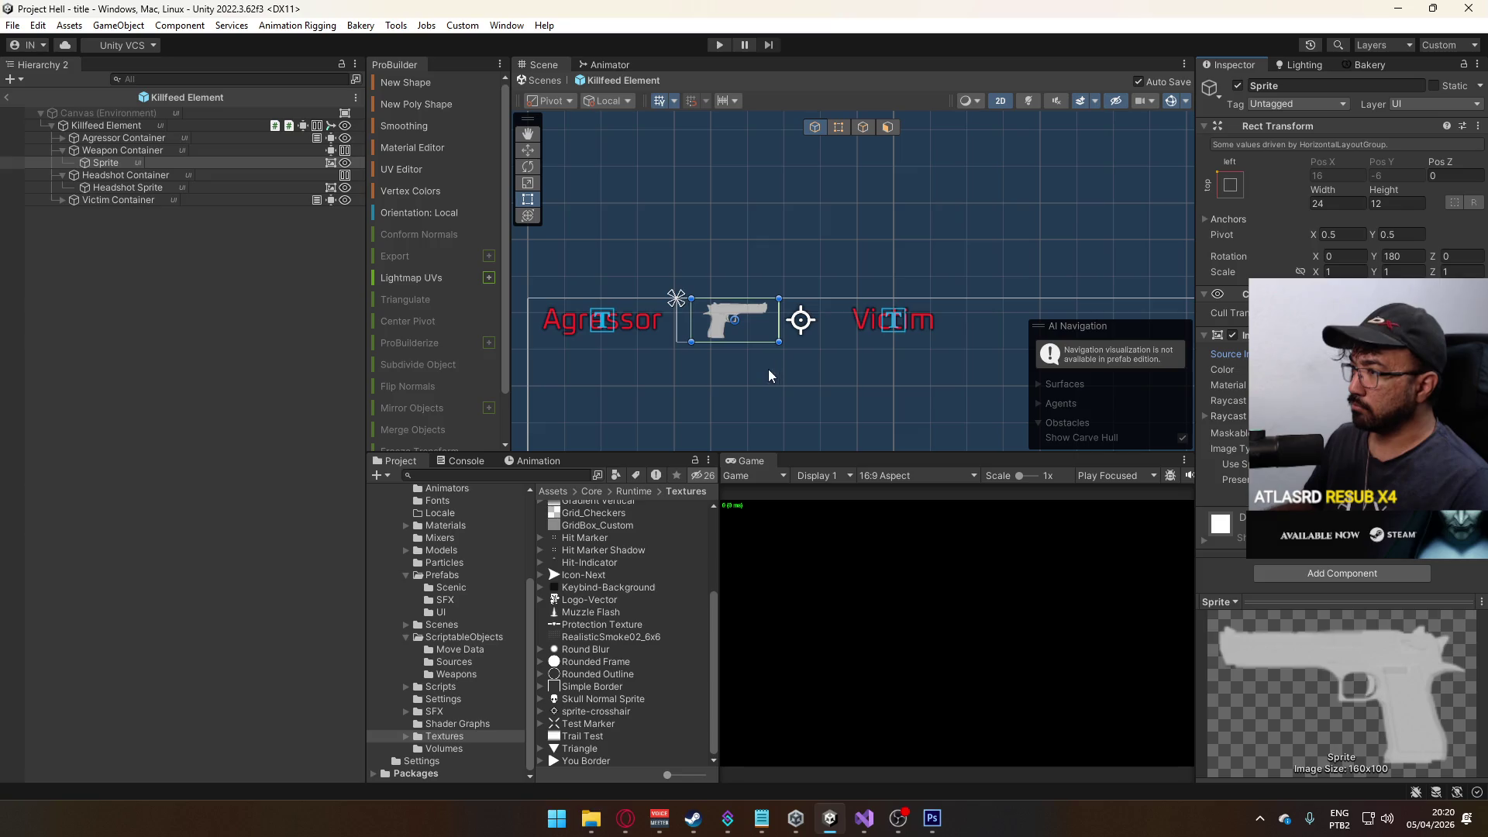
scroll(779, 375, up, 3)
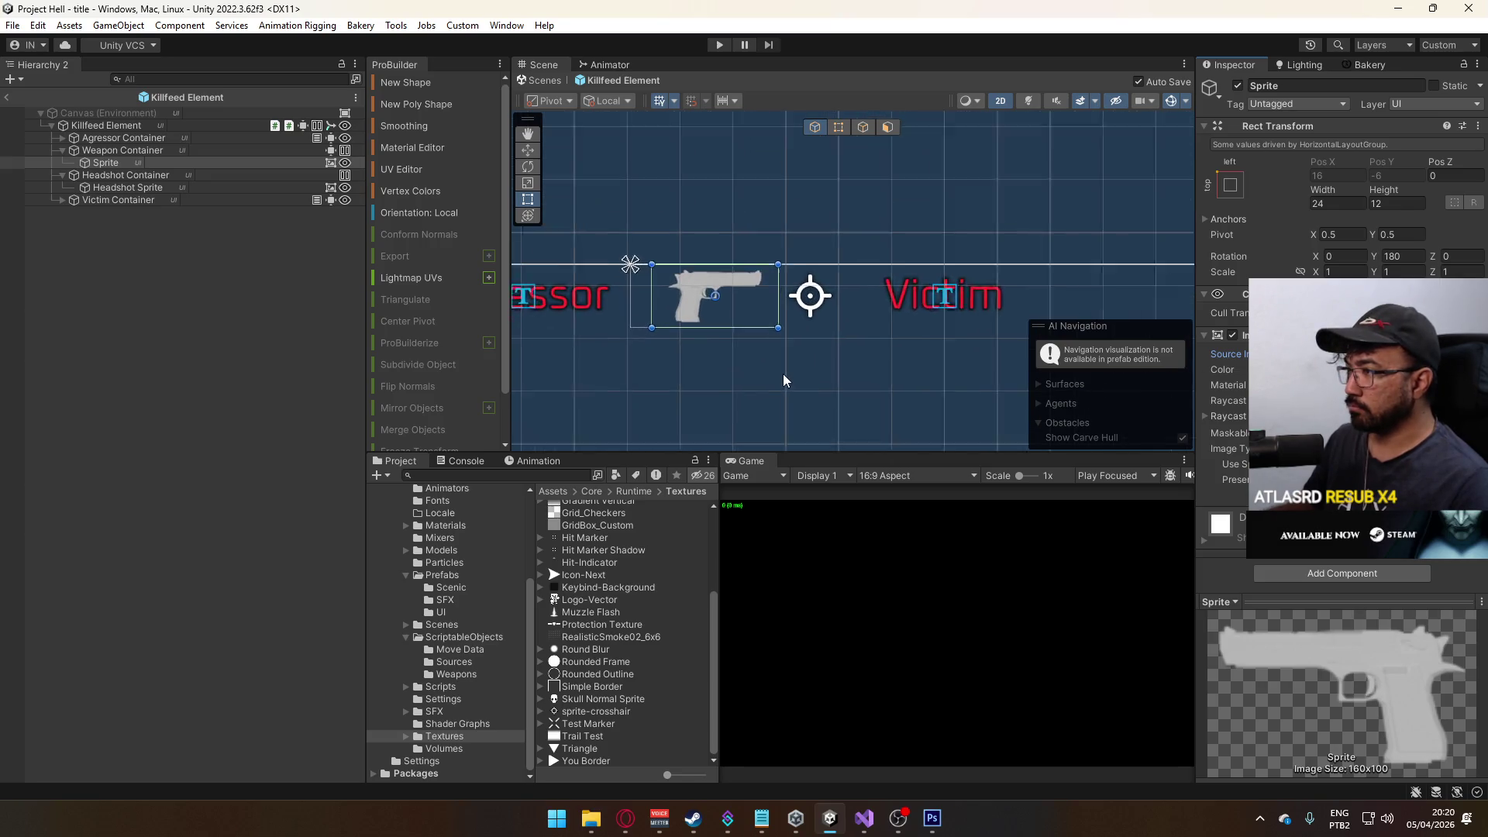
- Open Headshot Sprite's Color picker to edit its brightness value
click(128, 188)
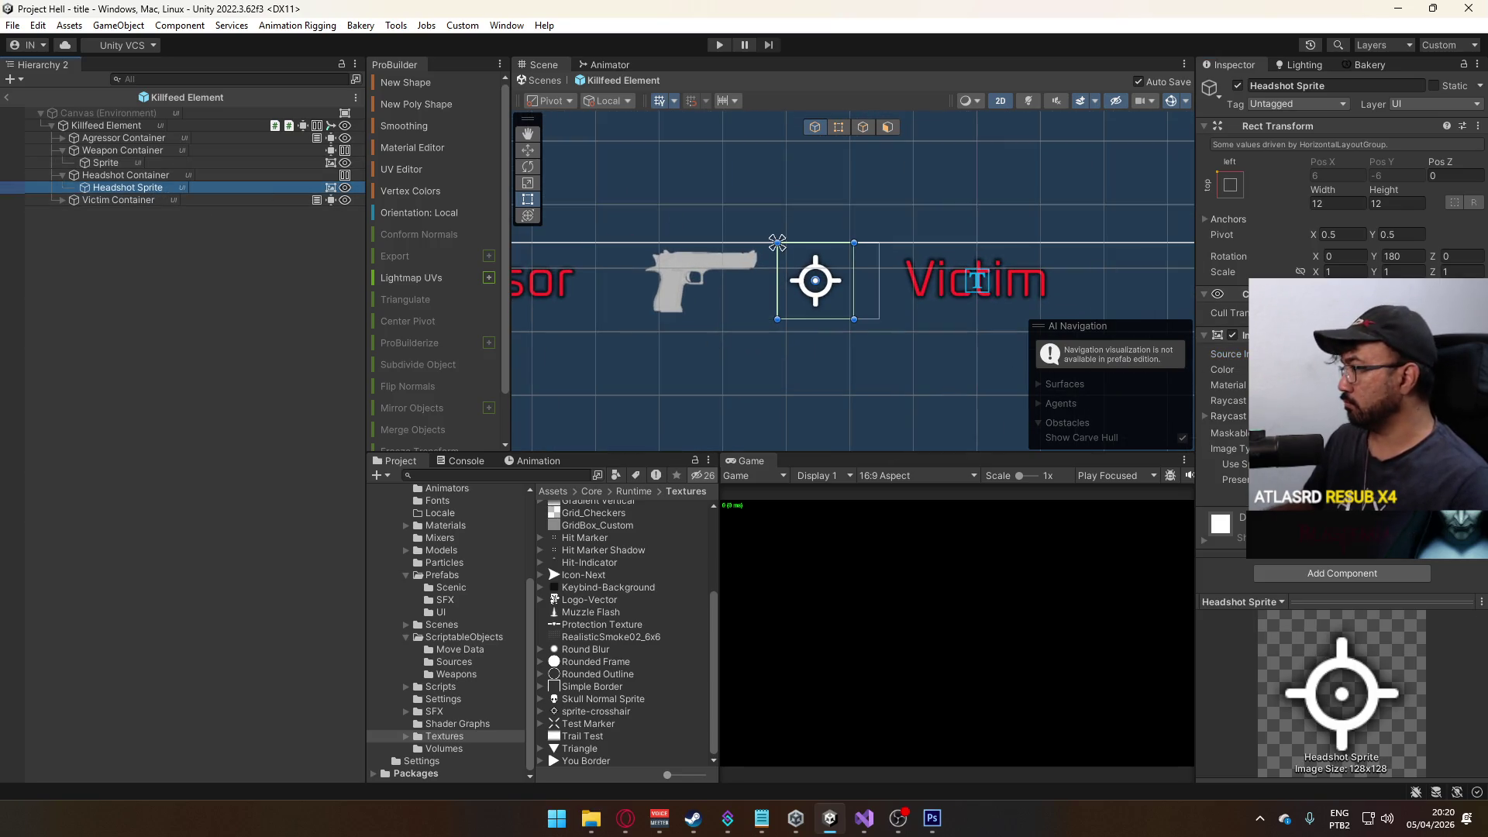
click(1394, 369)
click(1456, 647)
- Tint the headshot crosshair light grey with a brightness value of 90
text(90)
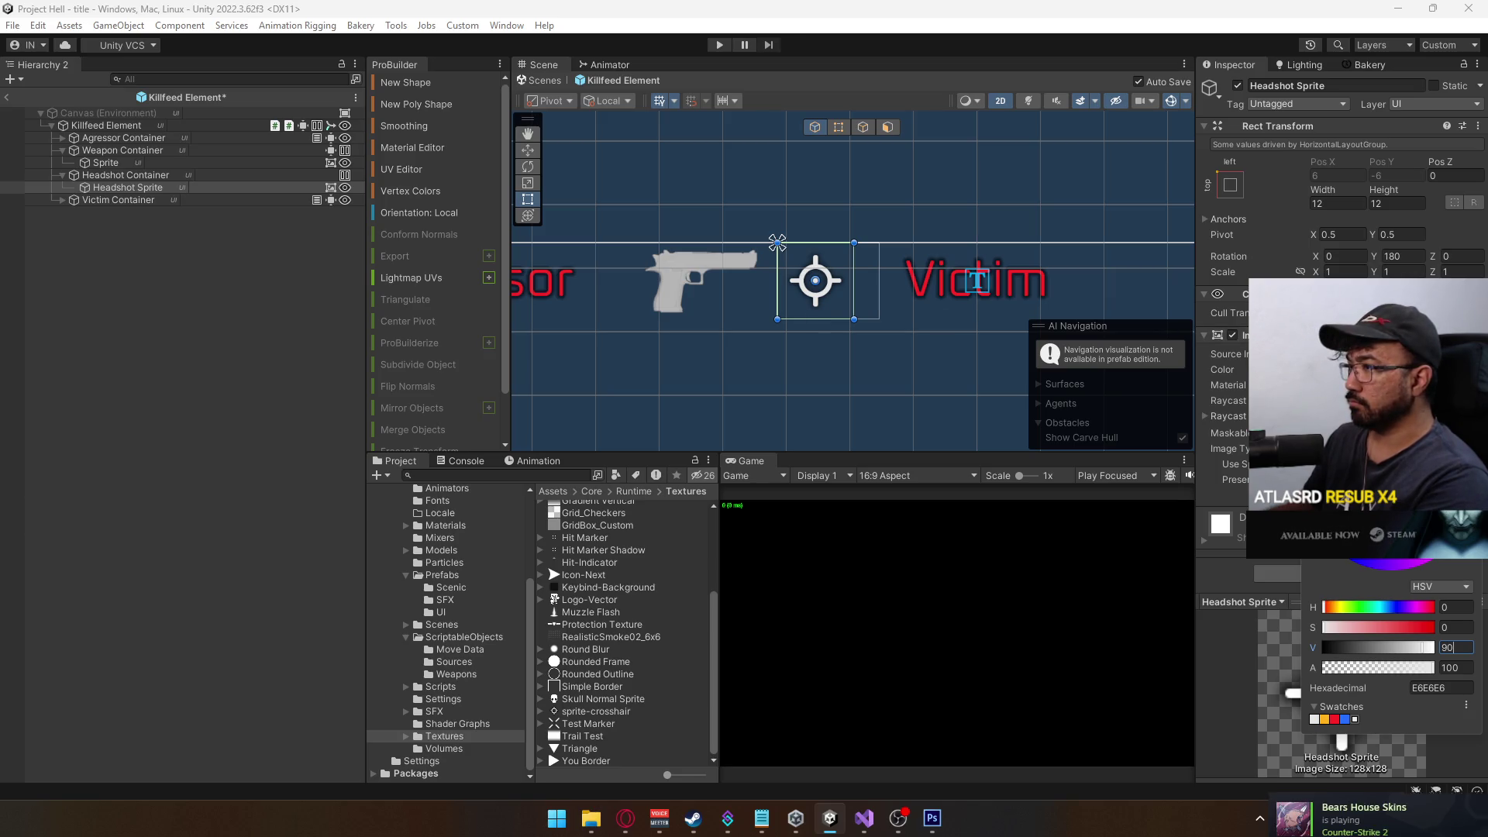
key(Return)
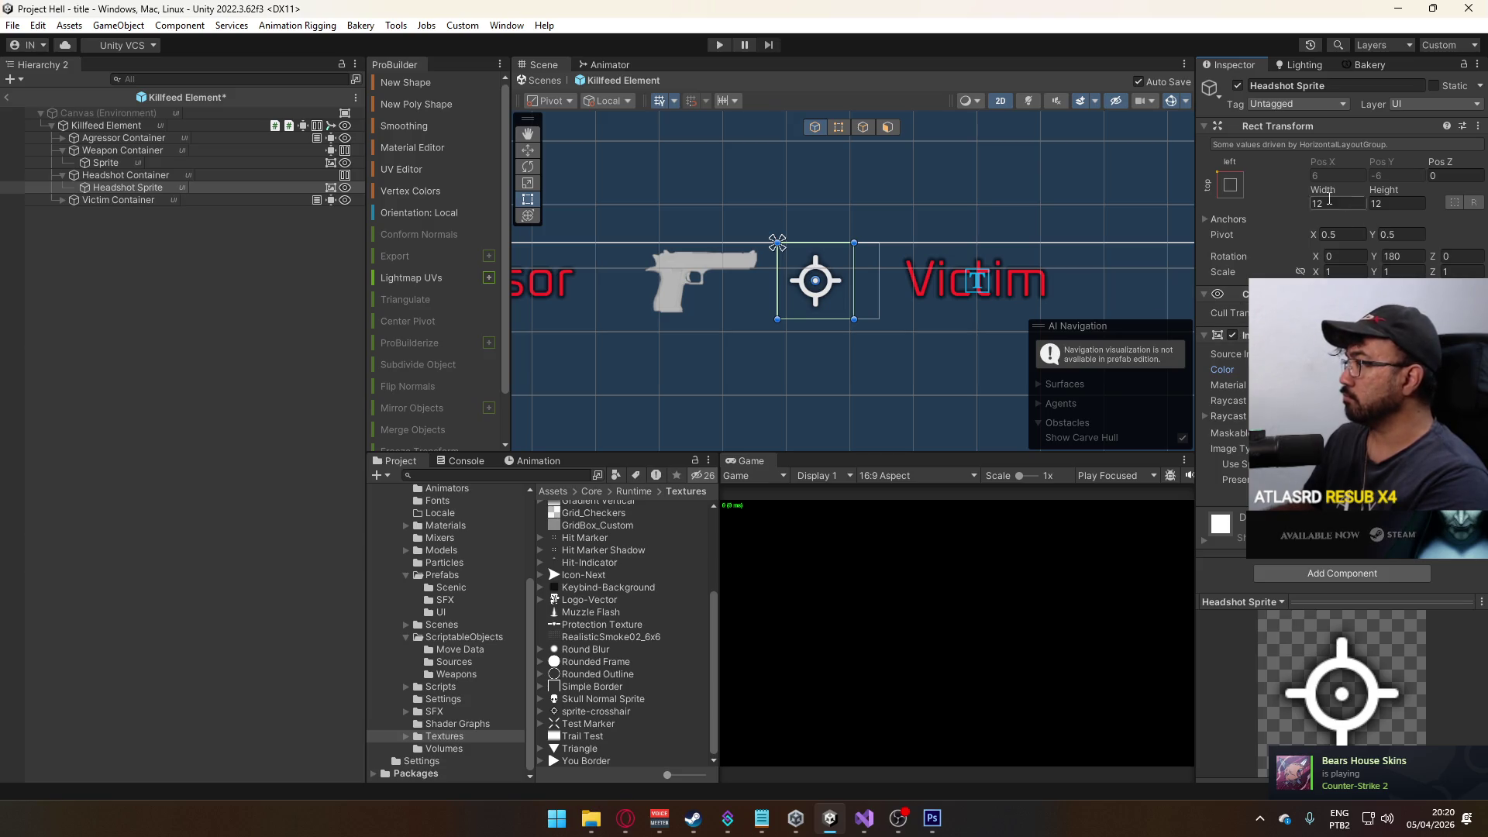
scroll(828, 350, down, 5)
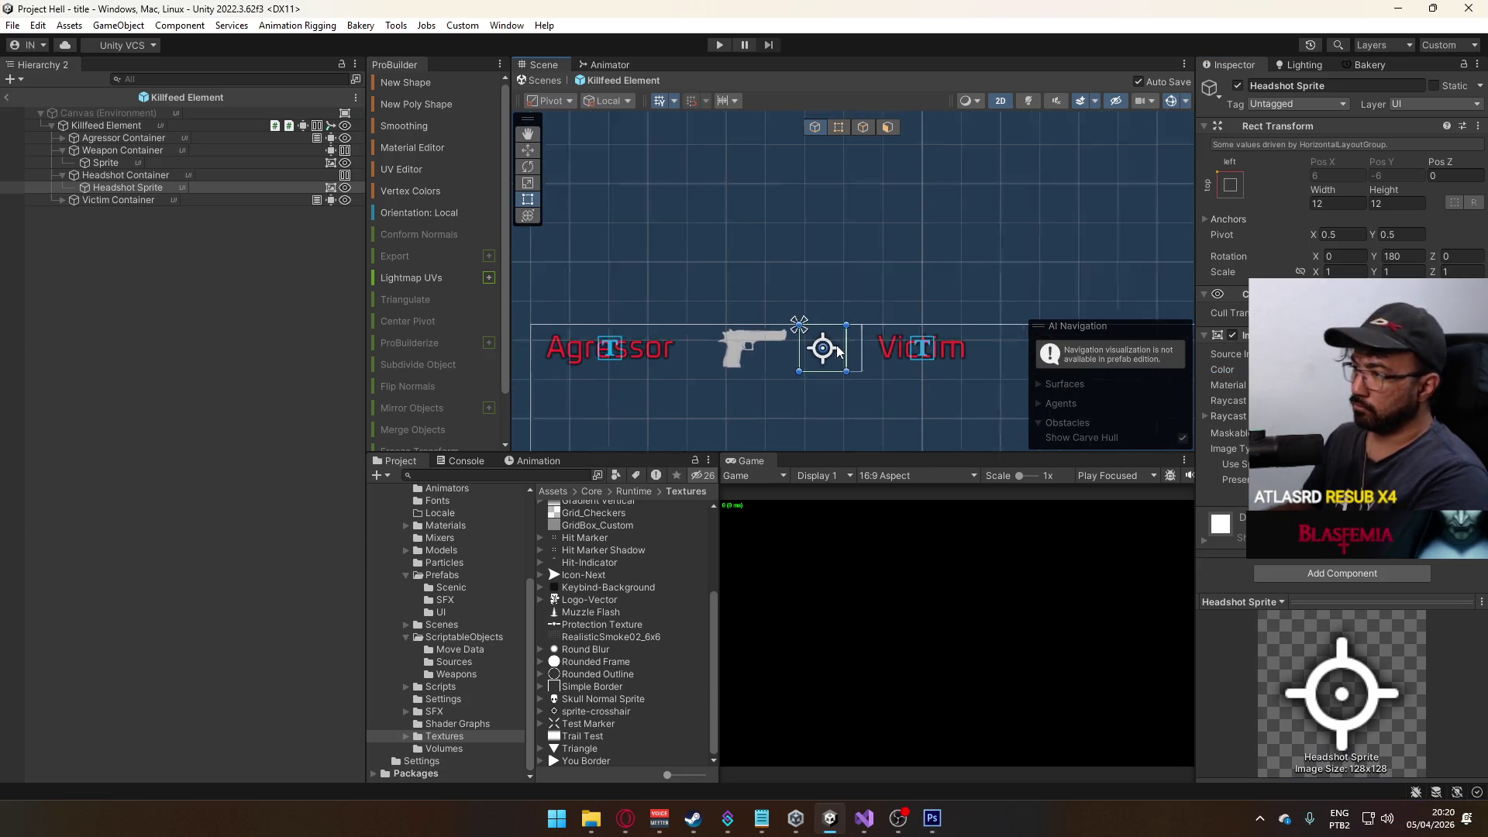
scroll(836, 364, down, 3)
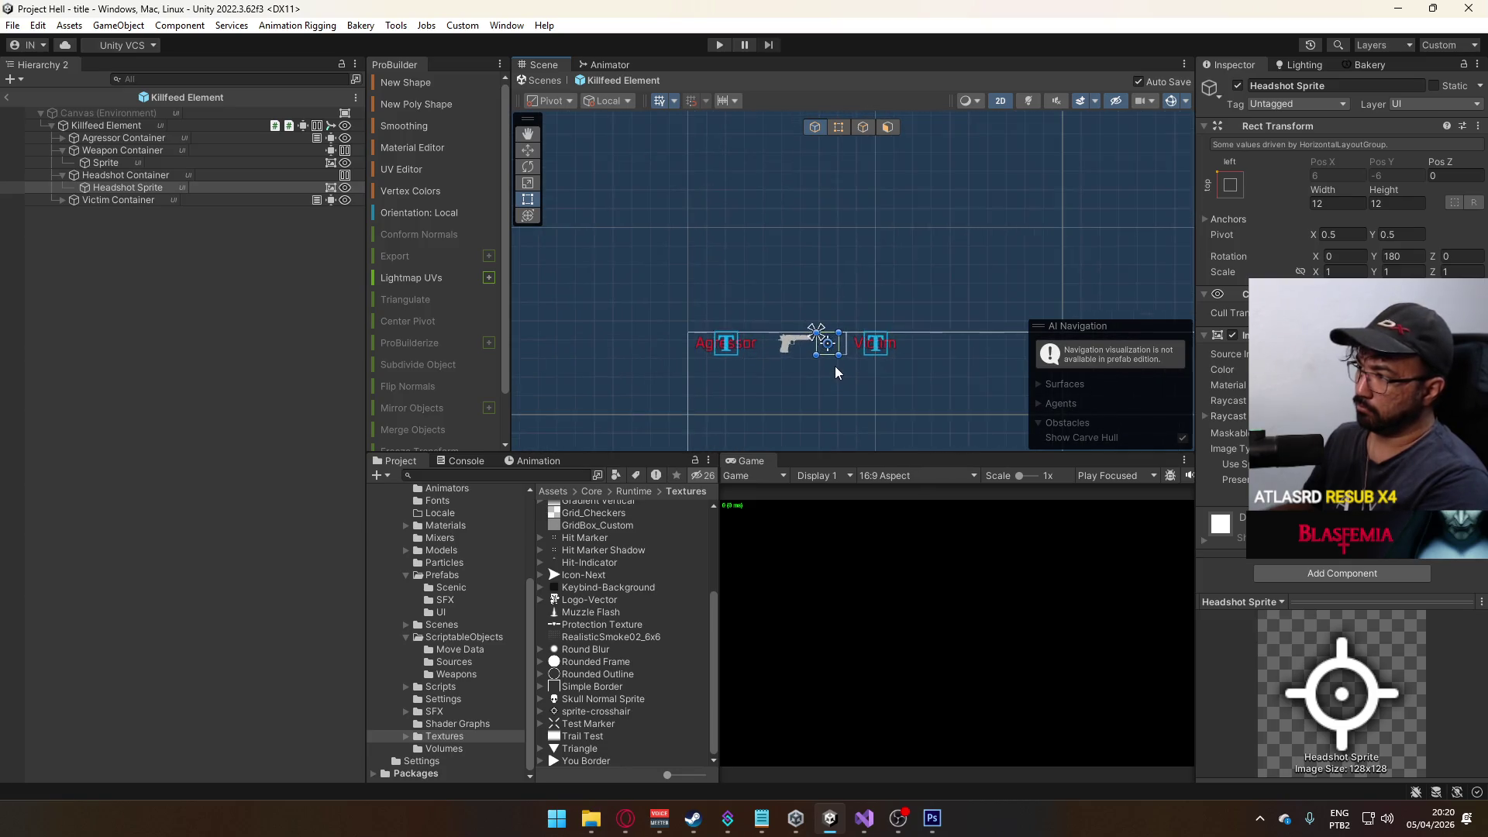
scroll(837, 364, up, 4)
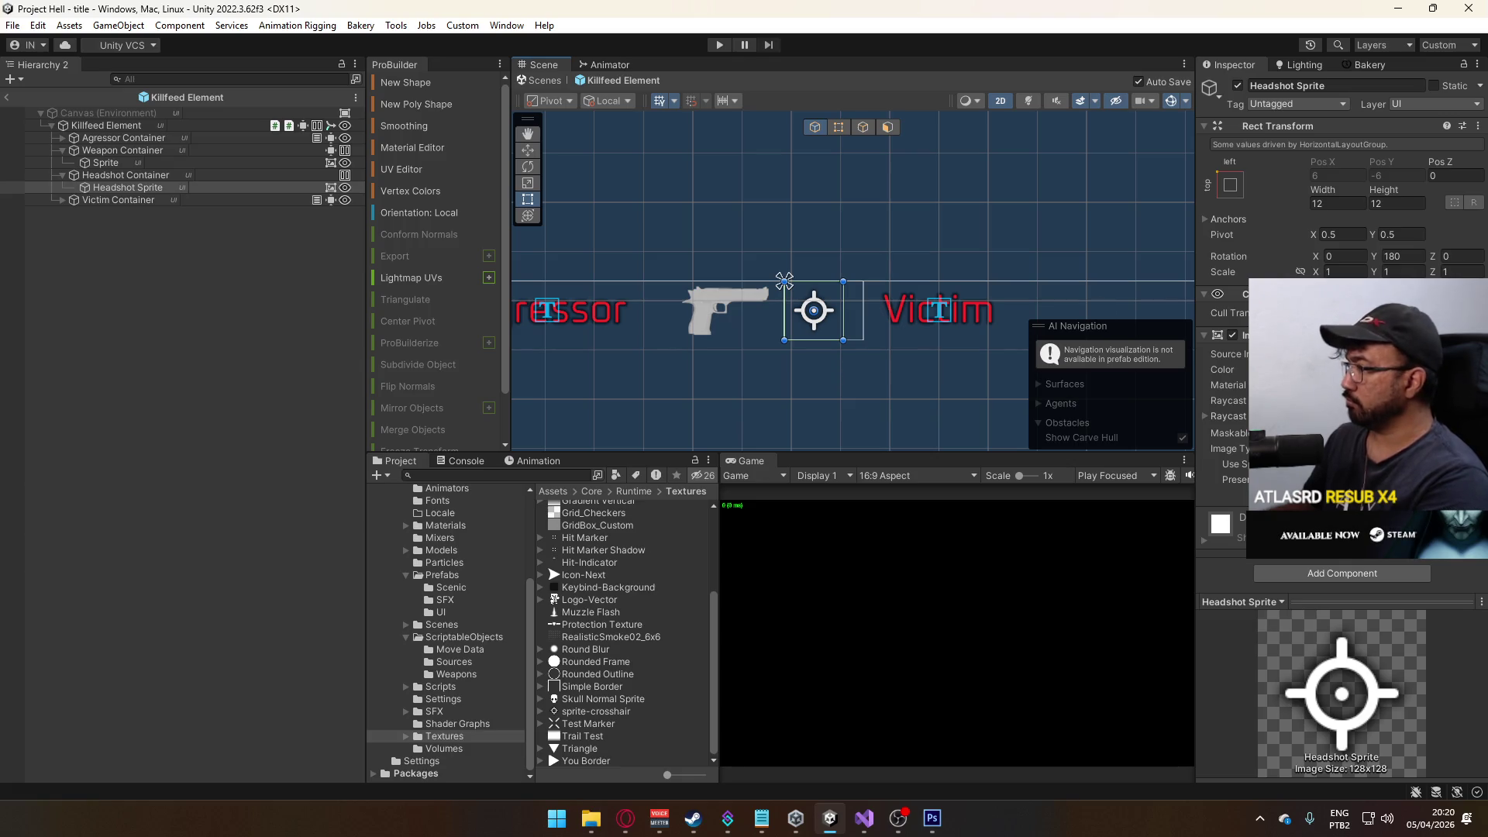
- Try a red FF0000 crosshair tint, revert it, and bring the Opera browser forward
click(1317, 368)
click(1334, 718)
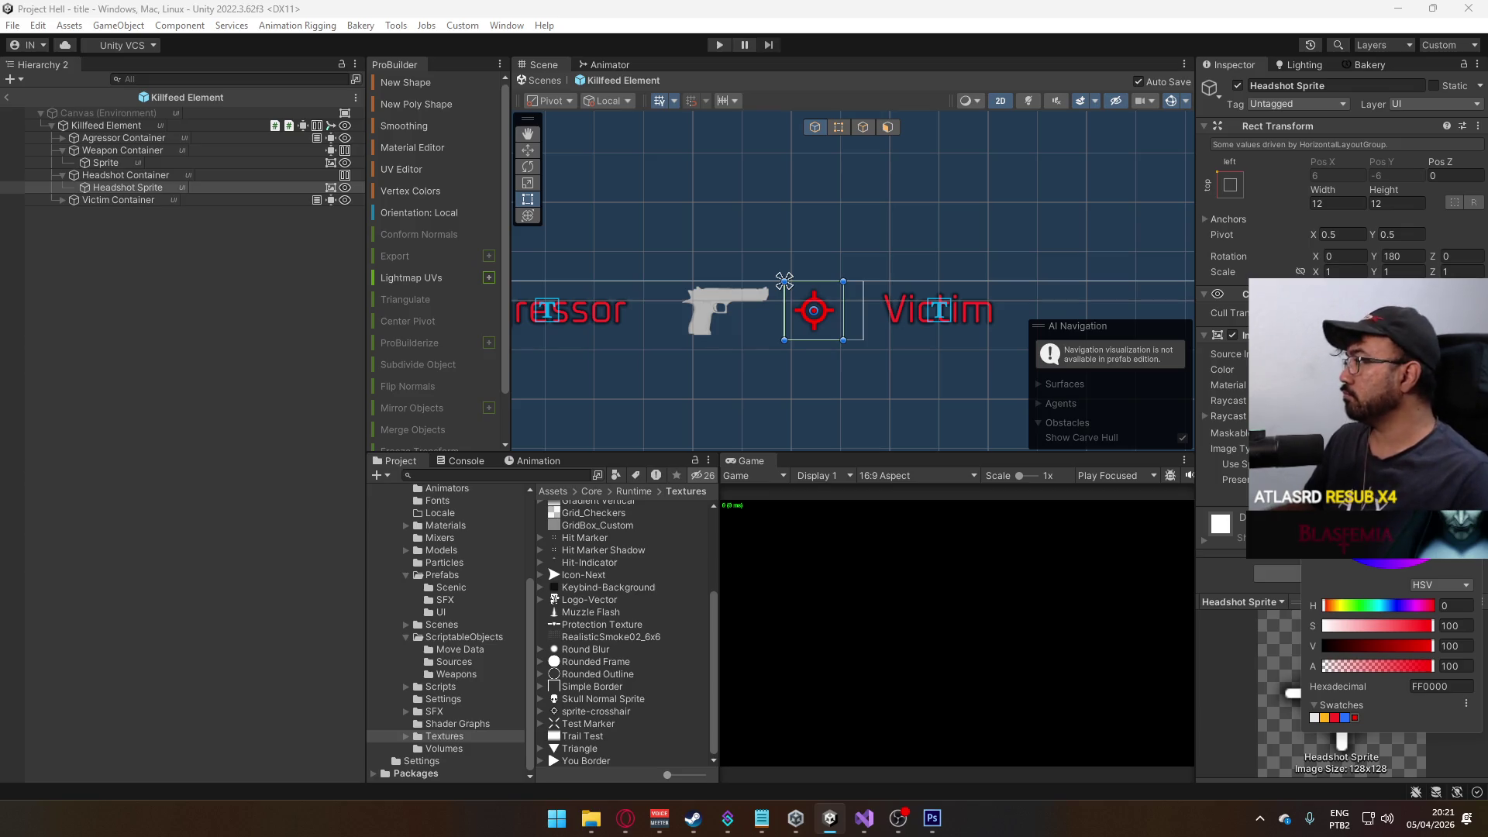
key(Escape)
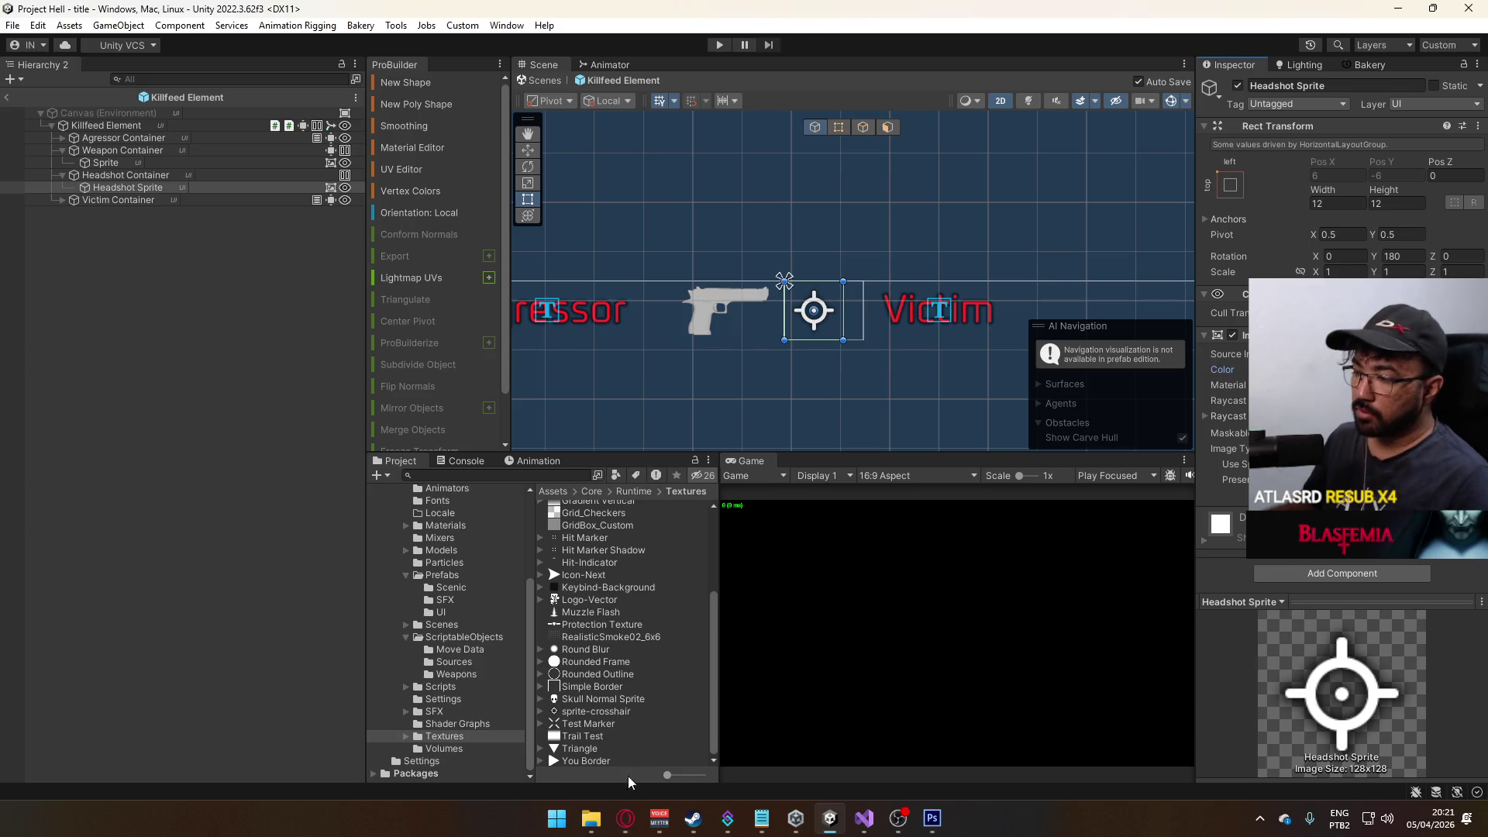
click(626, 817)
- Play the Modern Warfare 2019 video full screen, then pause it on the killfeed
click(519, 10)
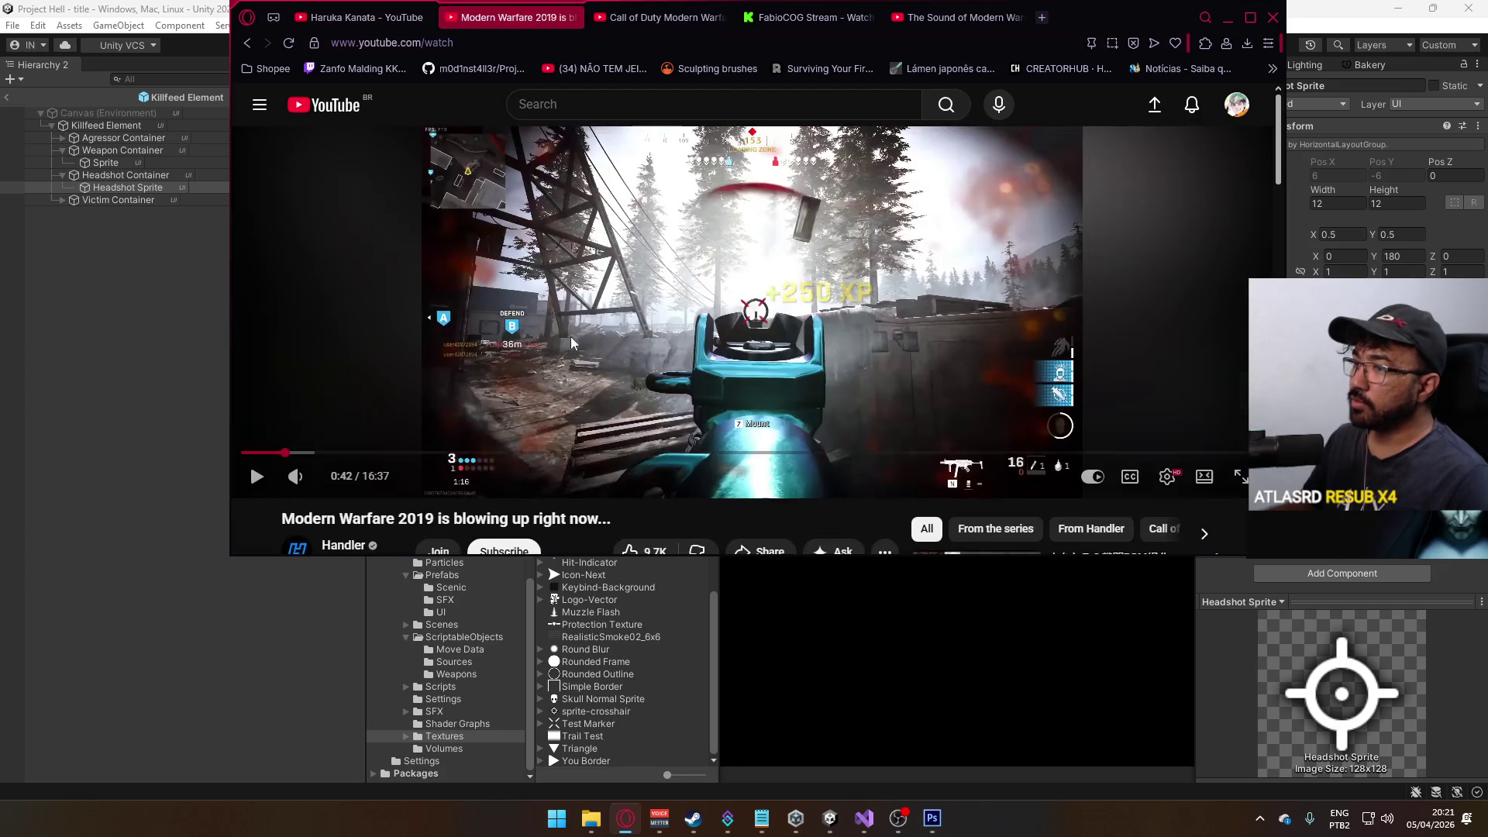
click(1241, 477)
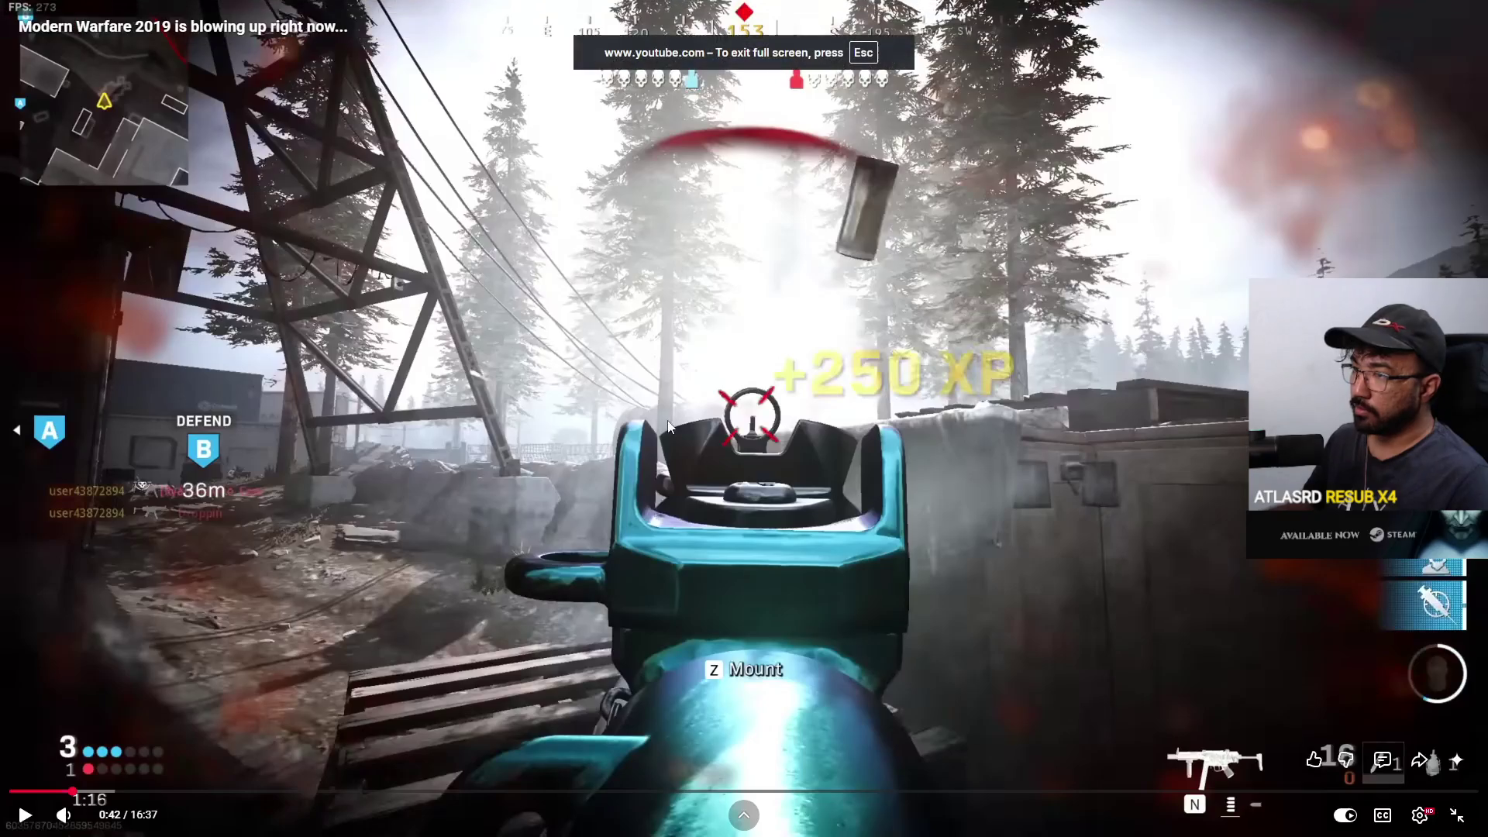
click(412, 546)
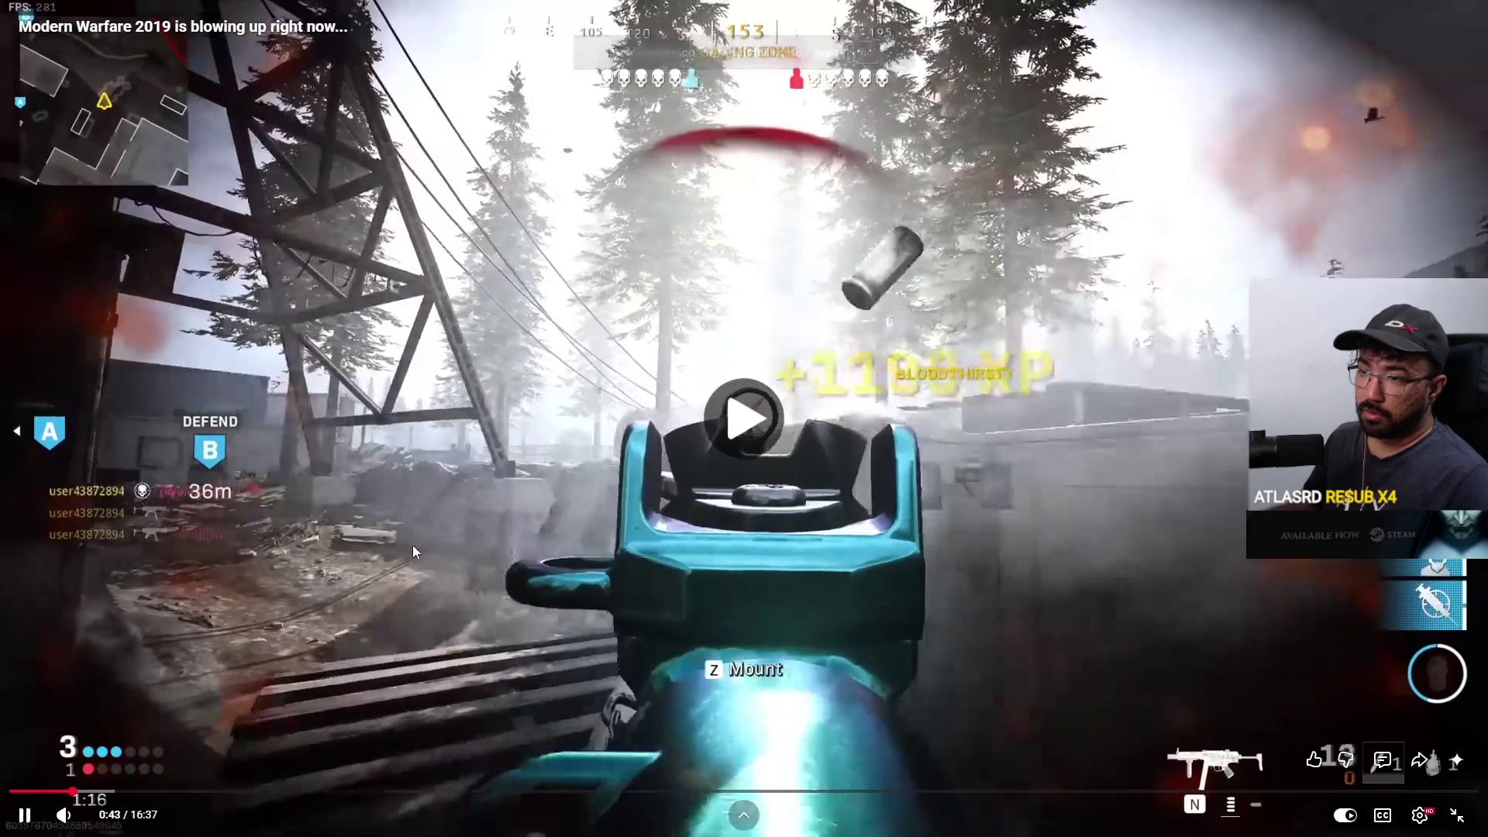
click(150, 509)
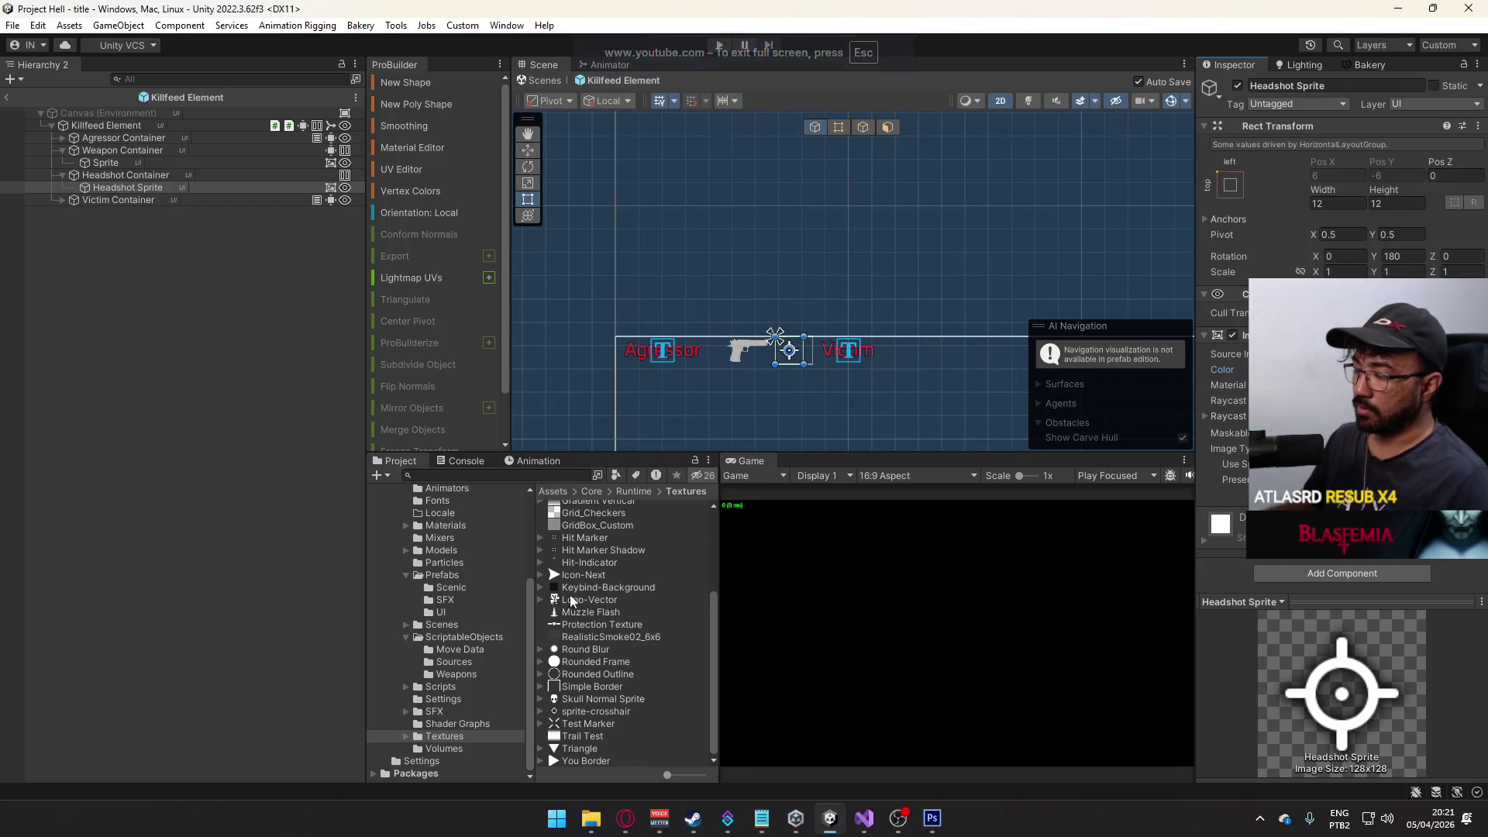
- Select Skull Normal Sprite, check Google Drive from the tray, then switch to the UI Explorer window
click(600, 699)
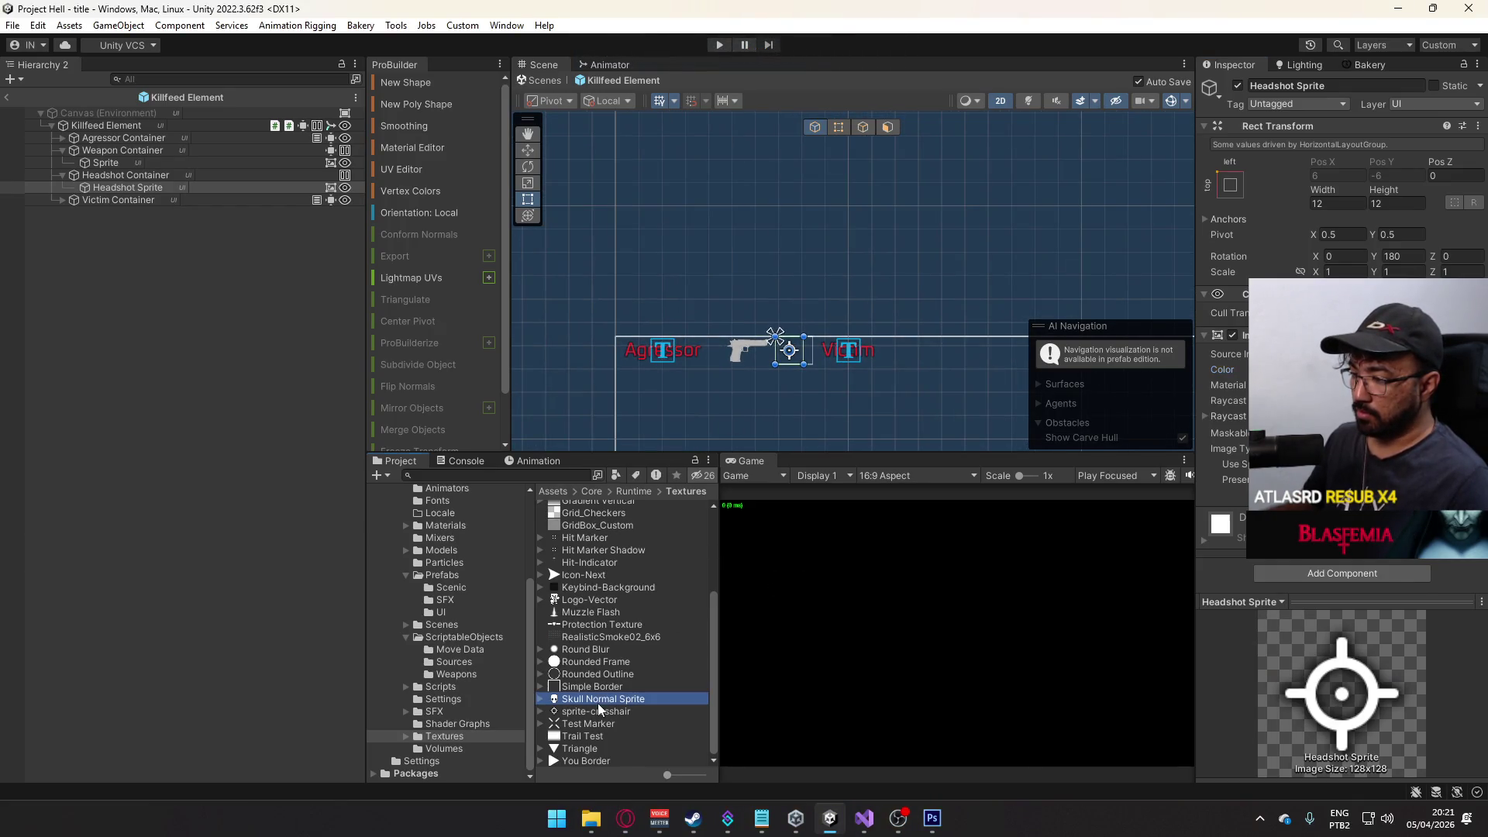
click(1259, 817)
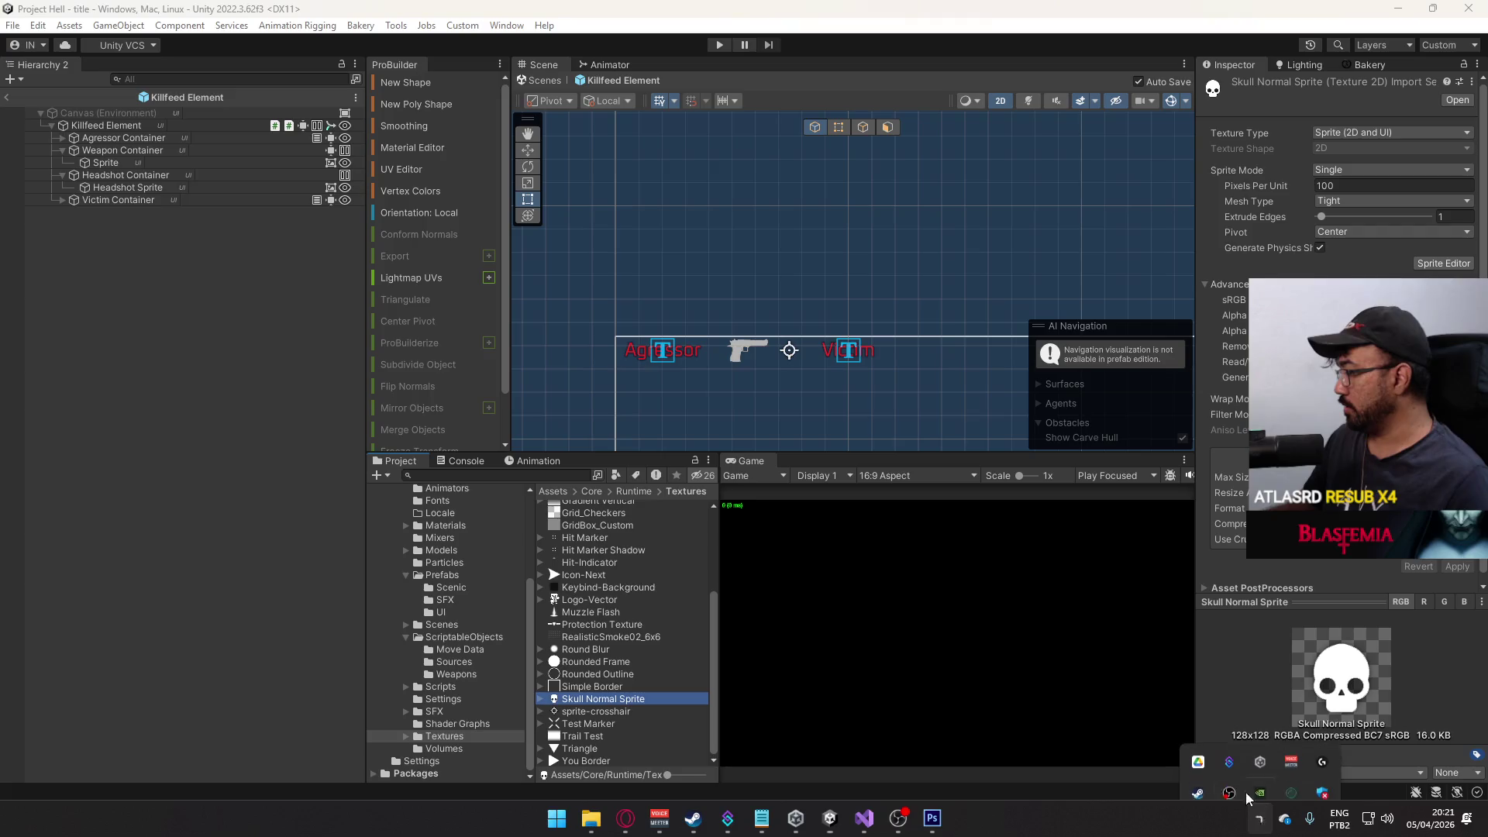
click(1197, 742)
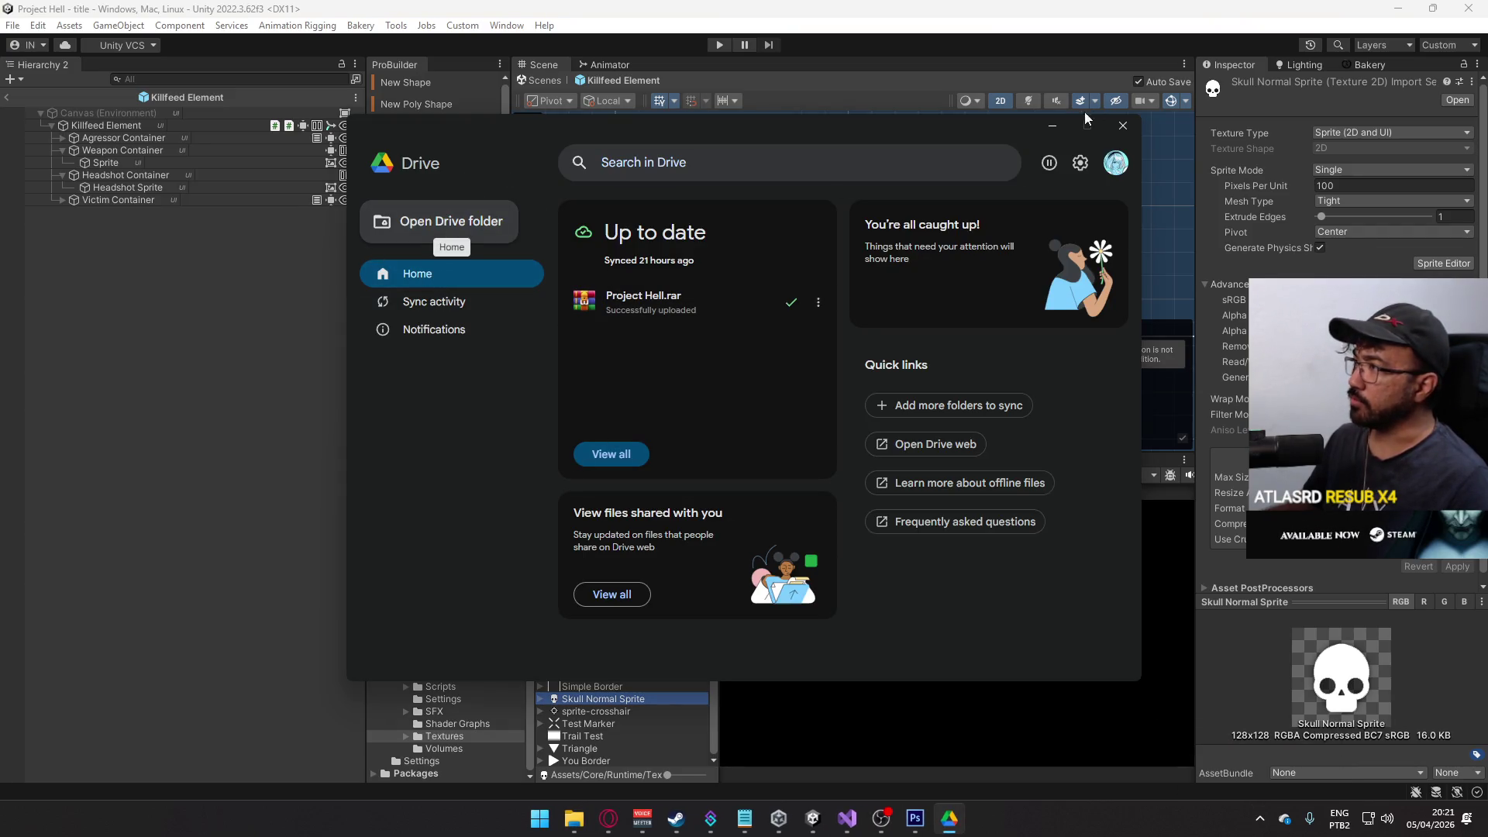
click(1123, 125)
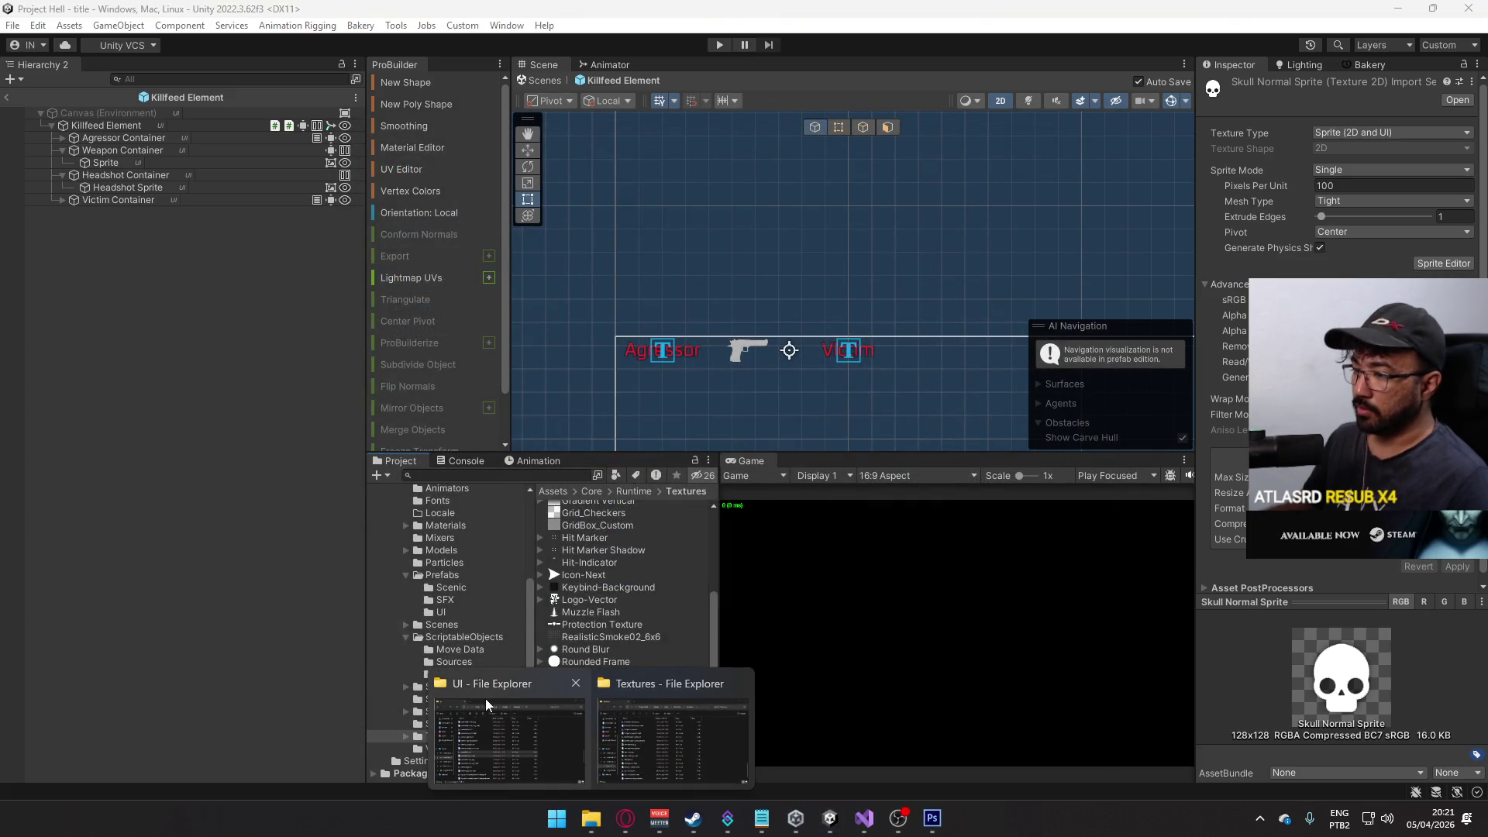
click(485, 699)
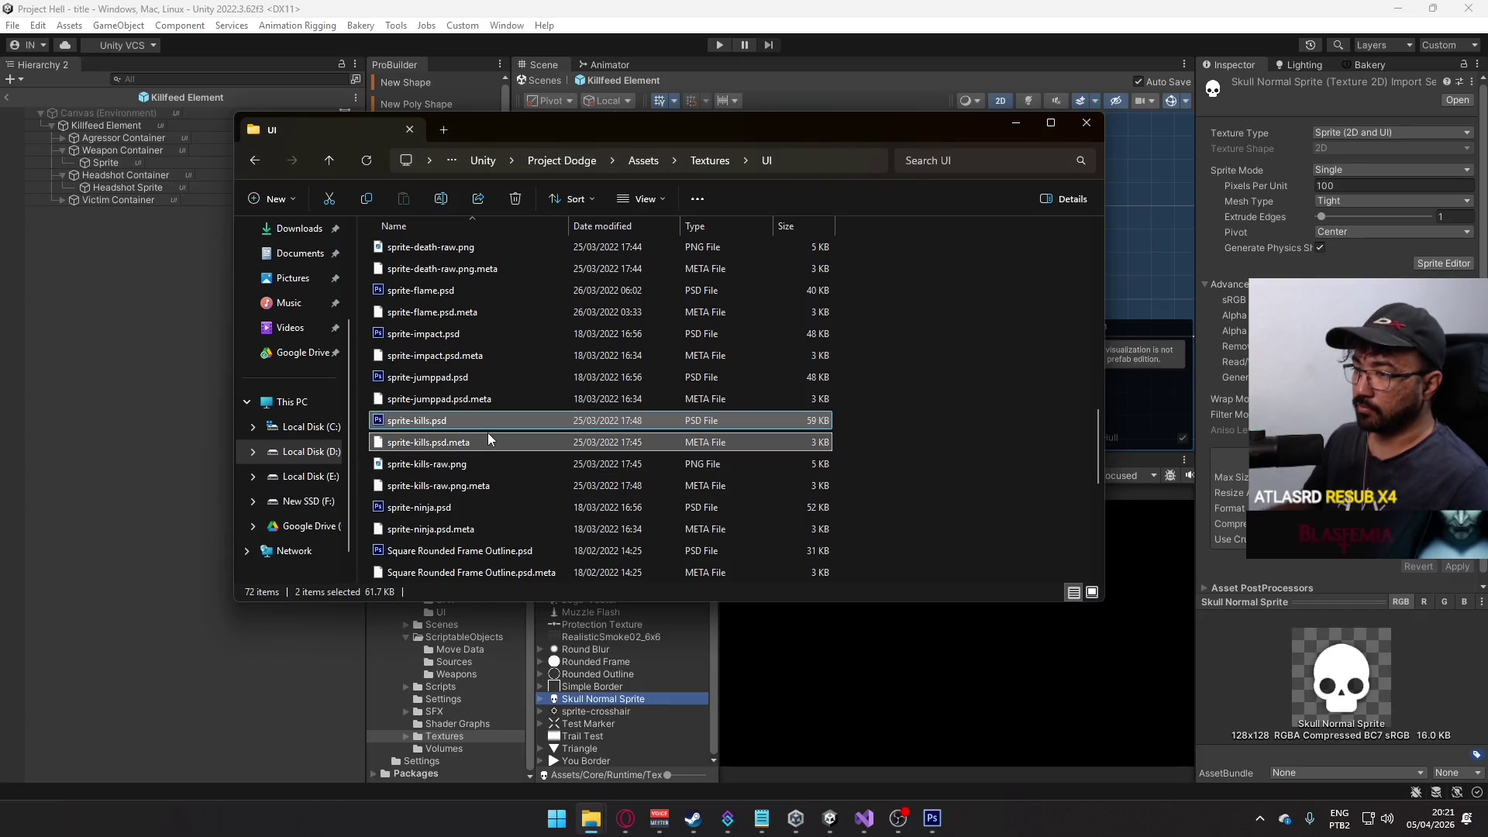
- Browse the Unity projects folder on Local Disk (D:)
click(482, 161)
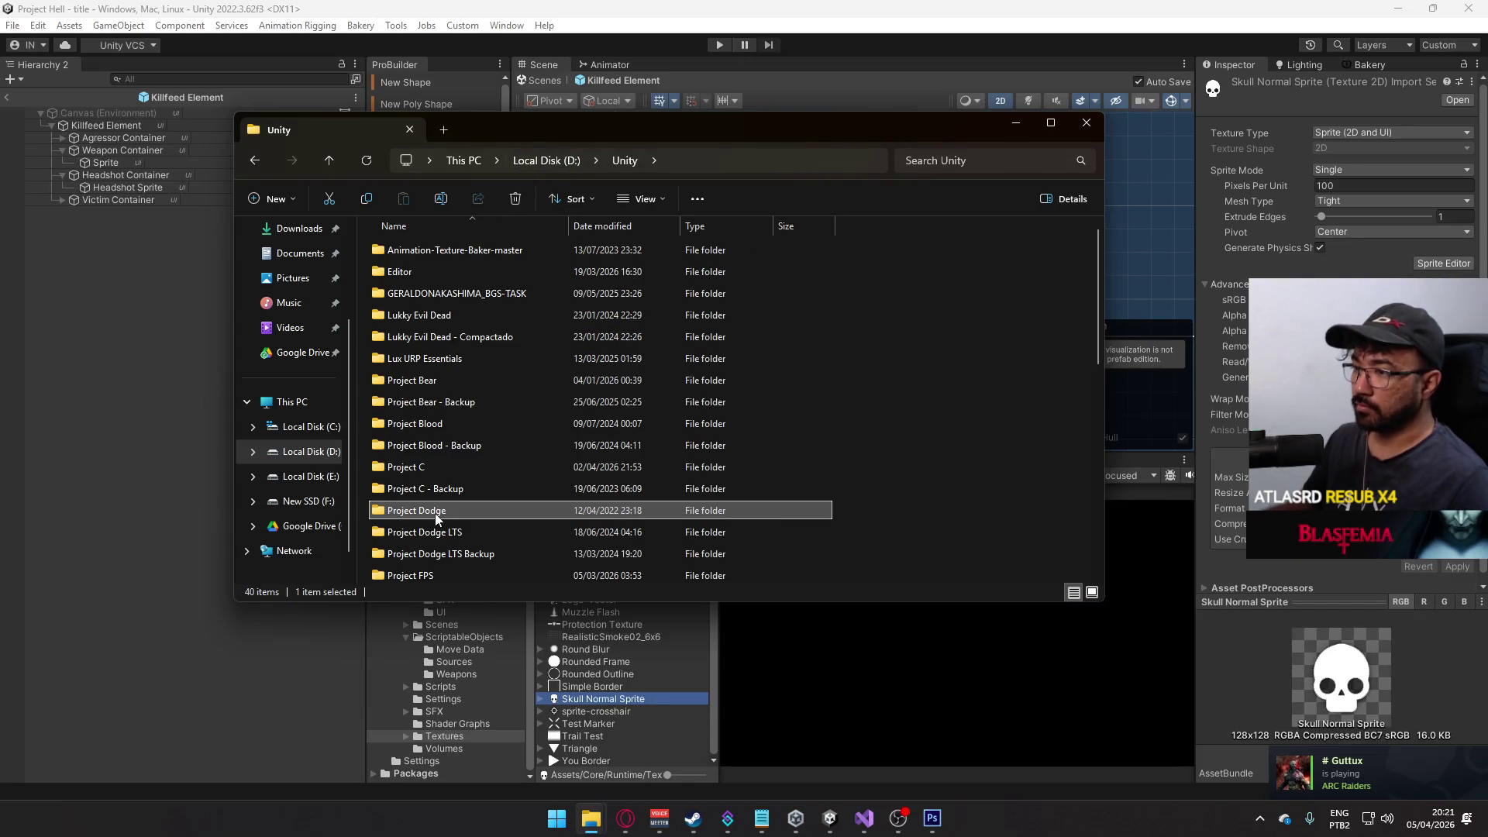
scroll(436, 517, down, 8)
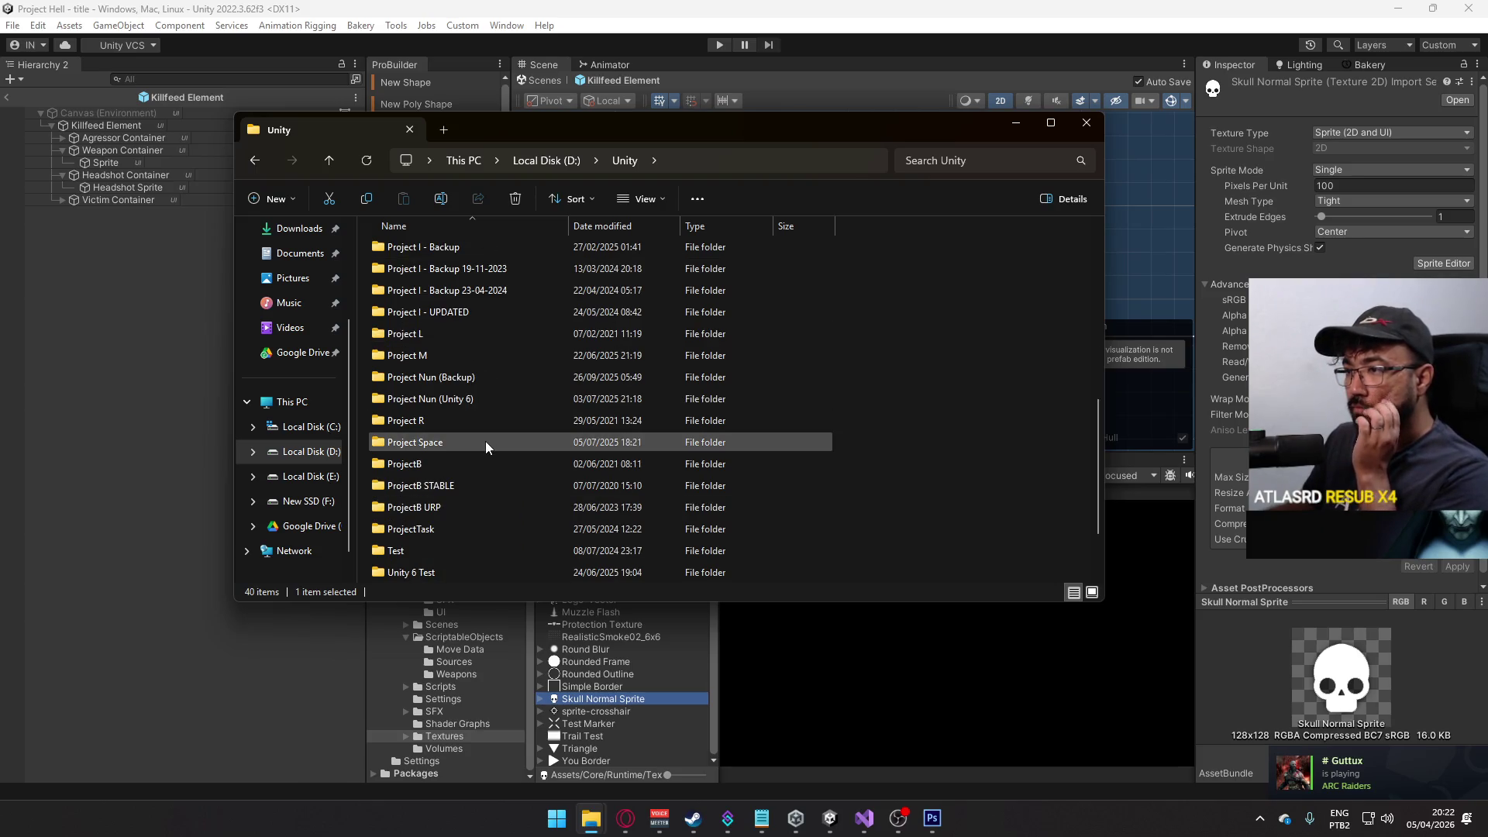
scroll(481, 465, down, 1)
scroll(481, 465, up, 9)
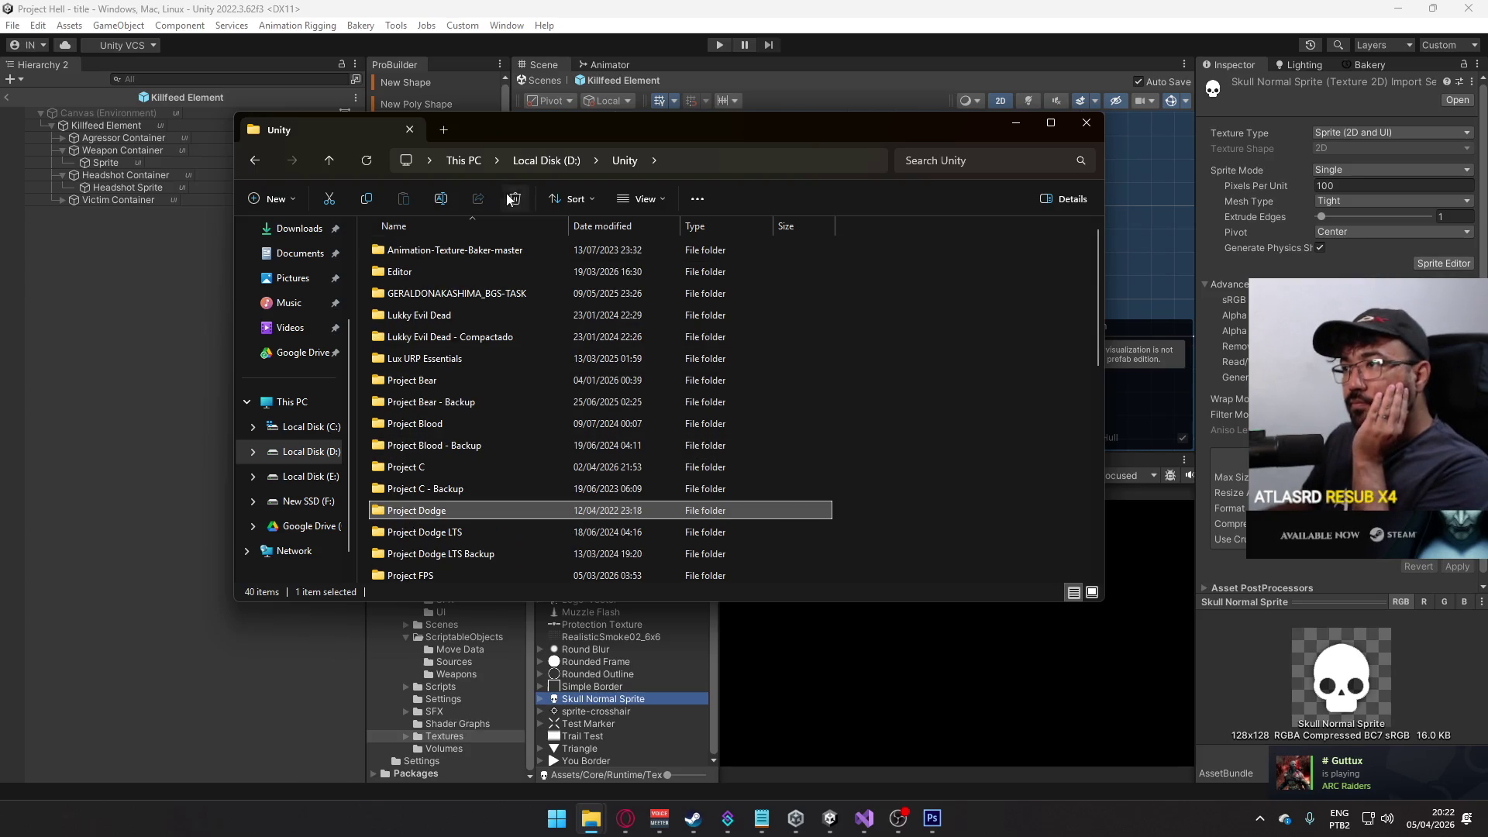
click(744, 160)
key(Escape)
click(546, 160)
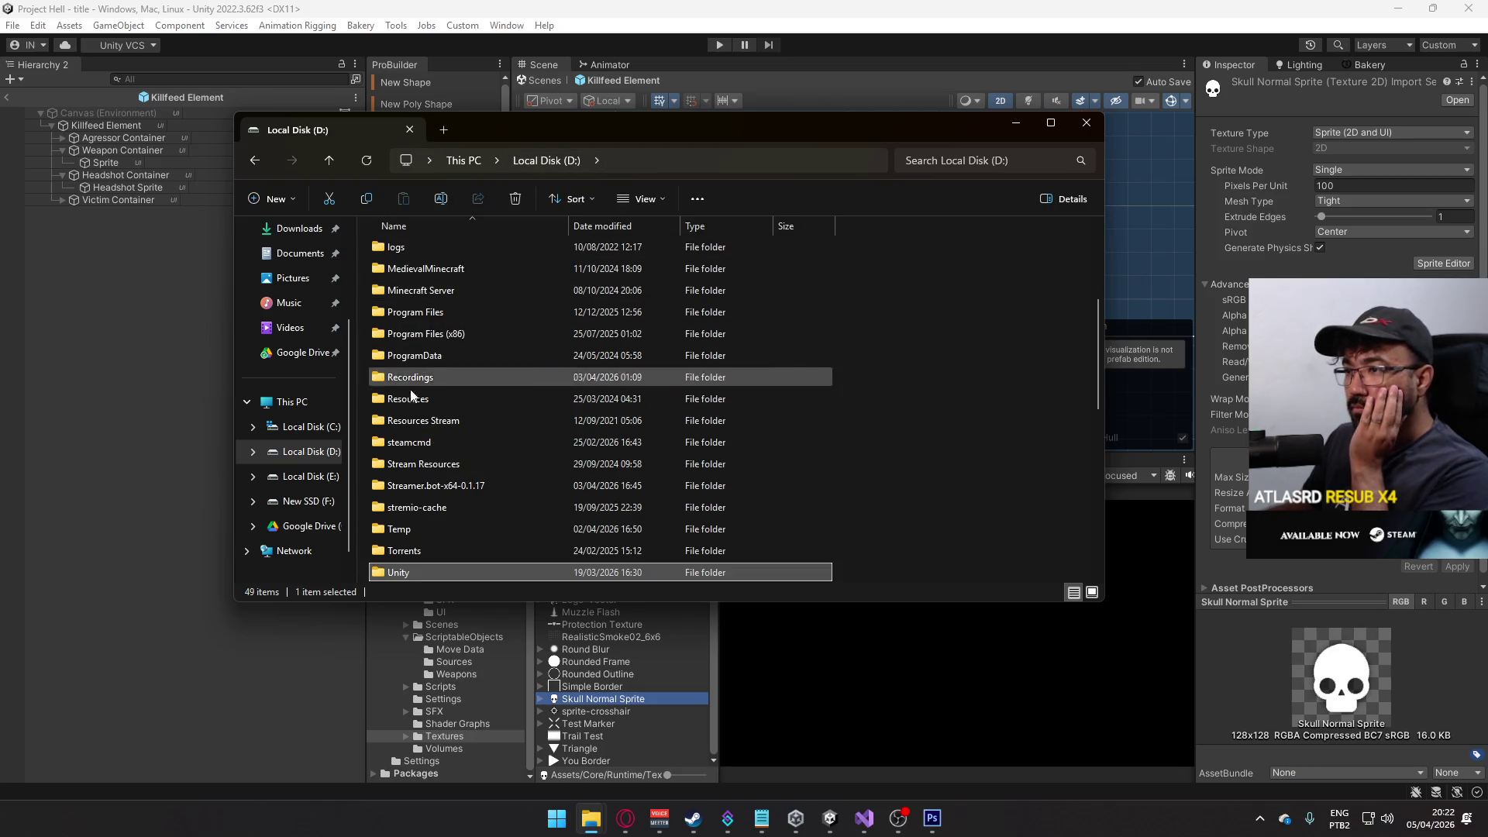
scroll(411, 395, down, 3)
double_click(423, 365)
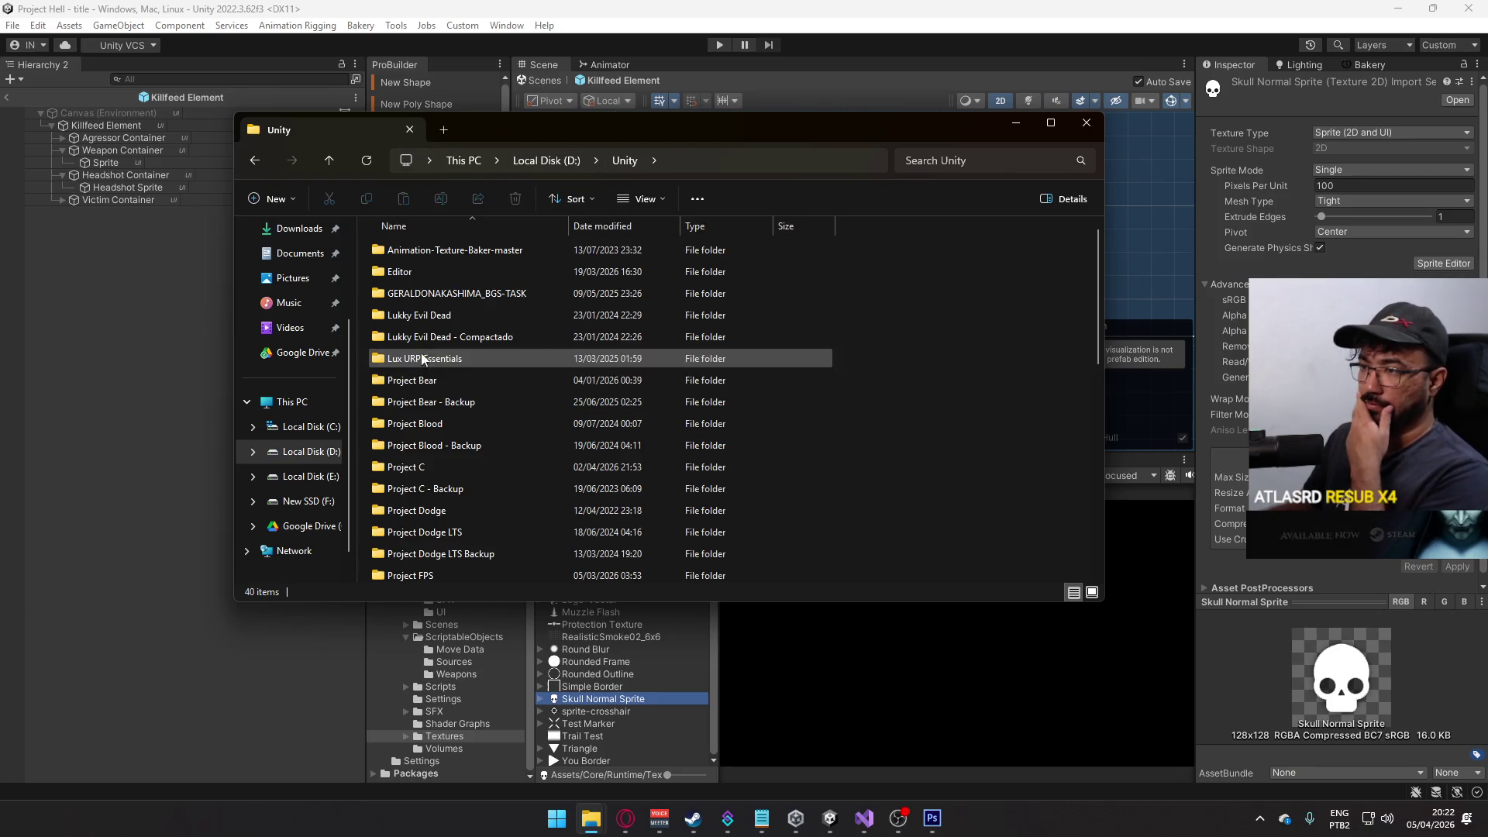
scroll(465, 411, down, 4)
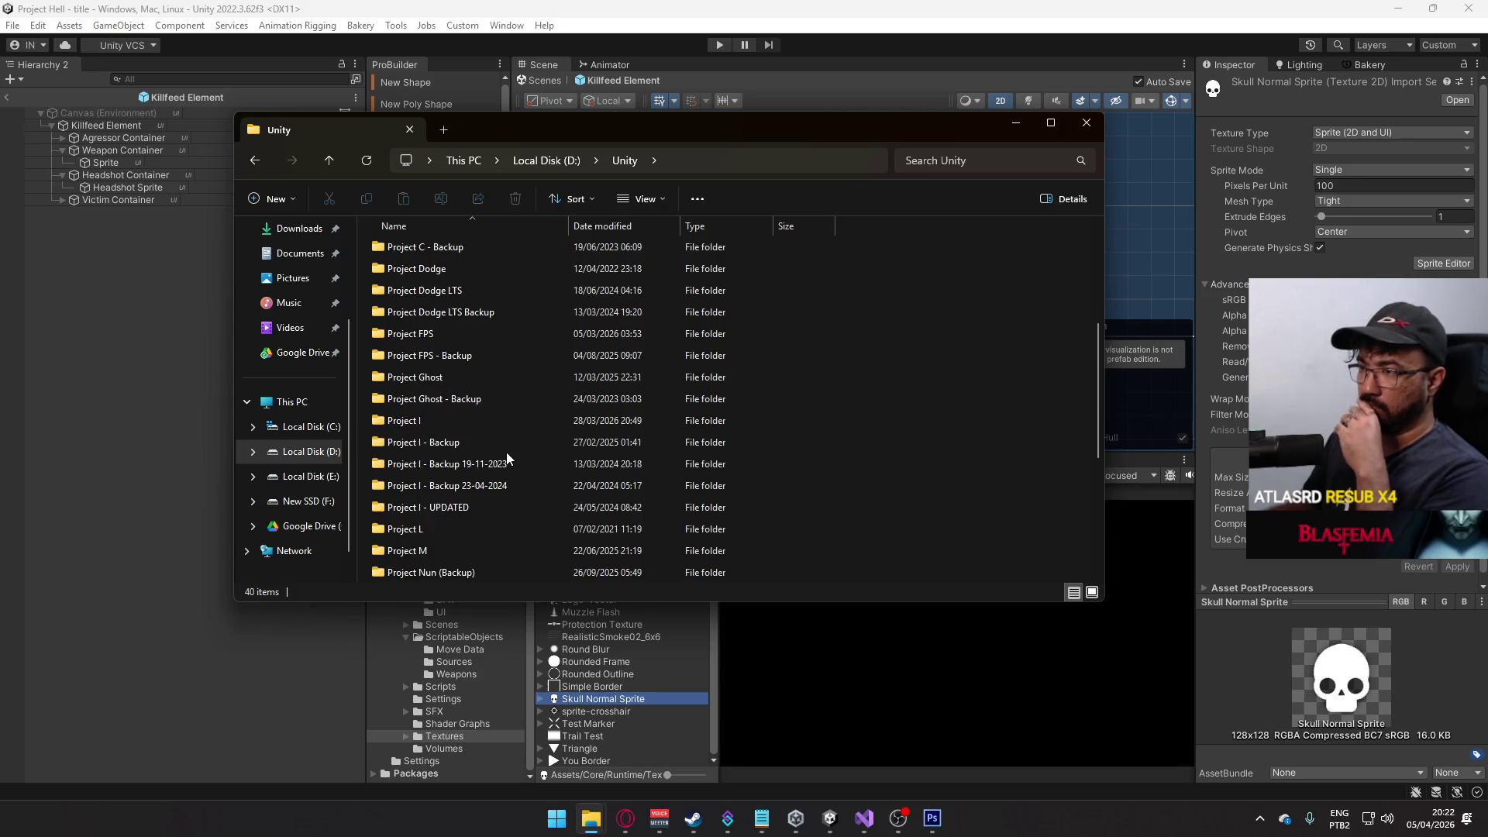
scroll(507, 459, up, 2)
scroll(507, 459, down, 2)
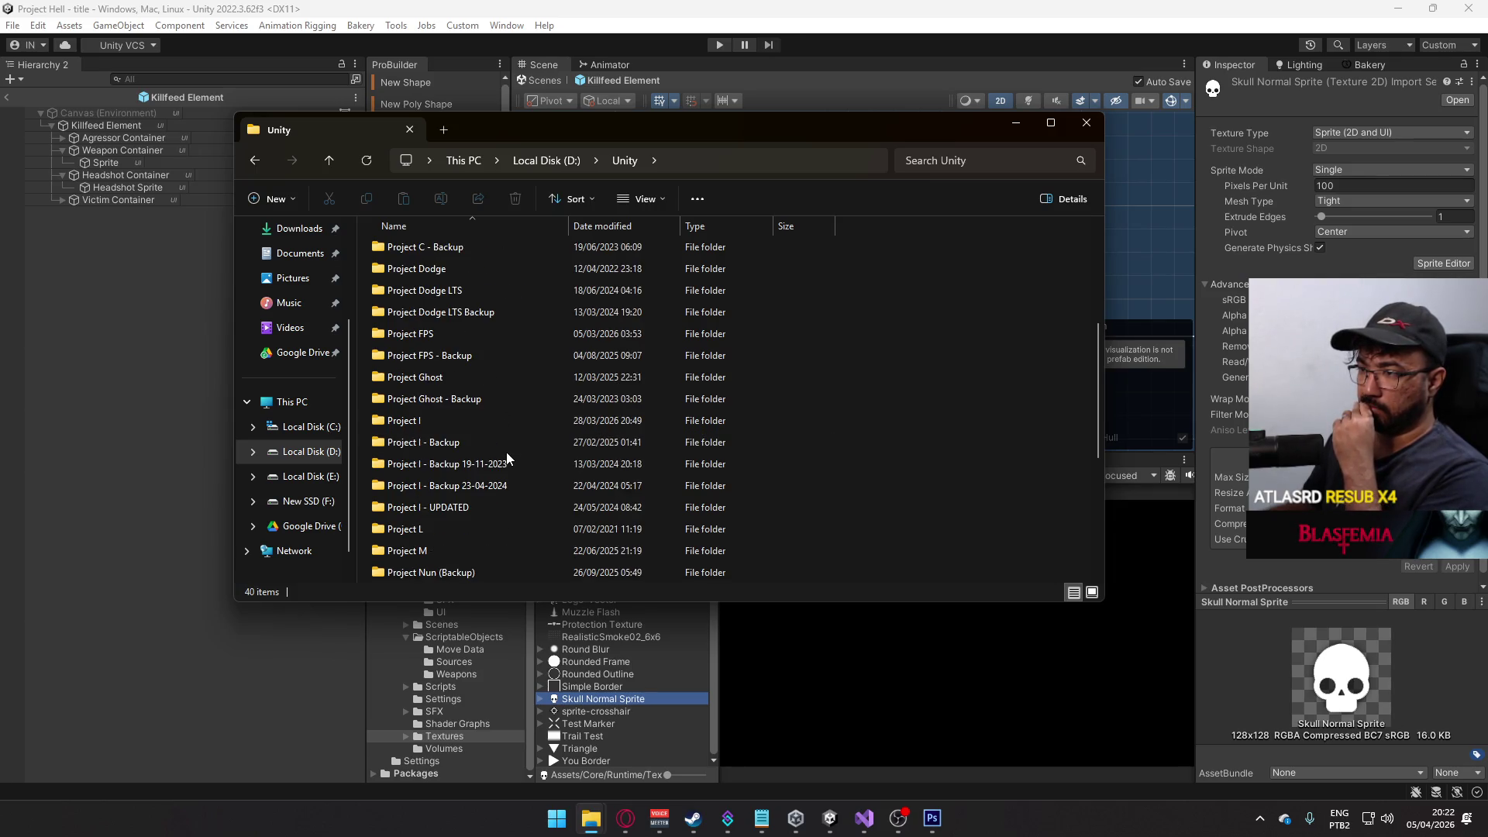
scroll(507, 459, down, 4)
scroll(507, 459, up, 7)
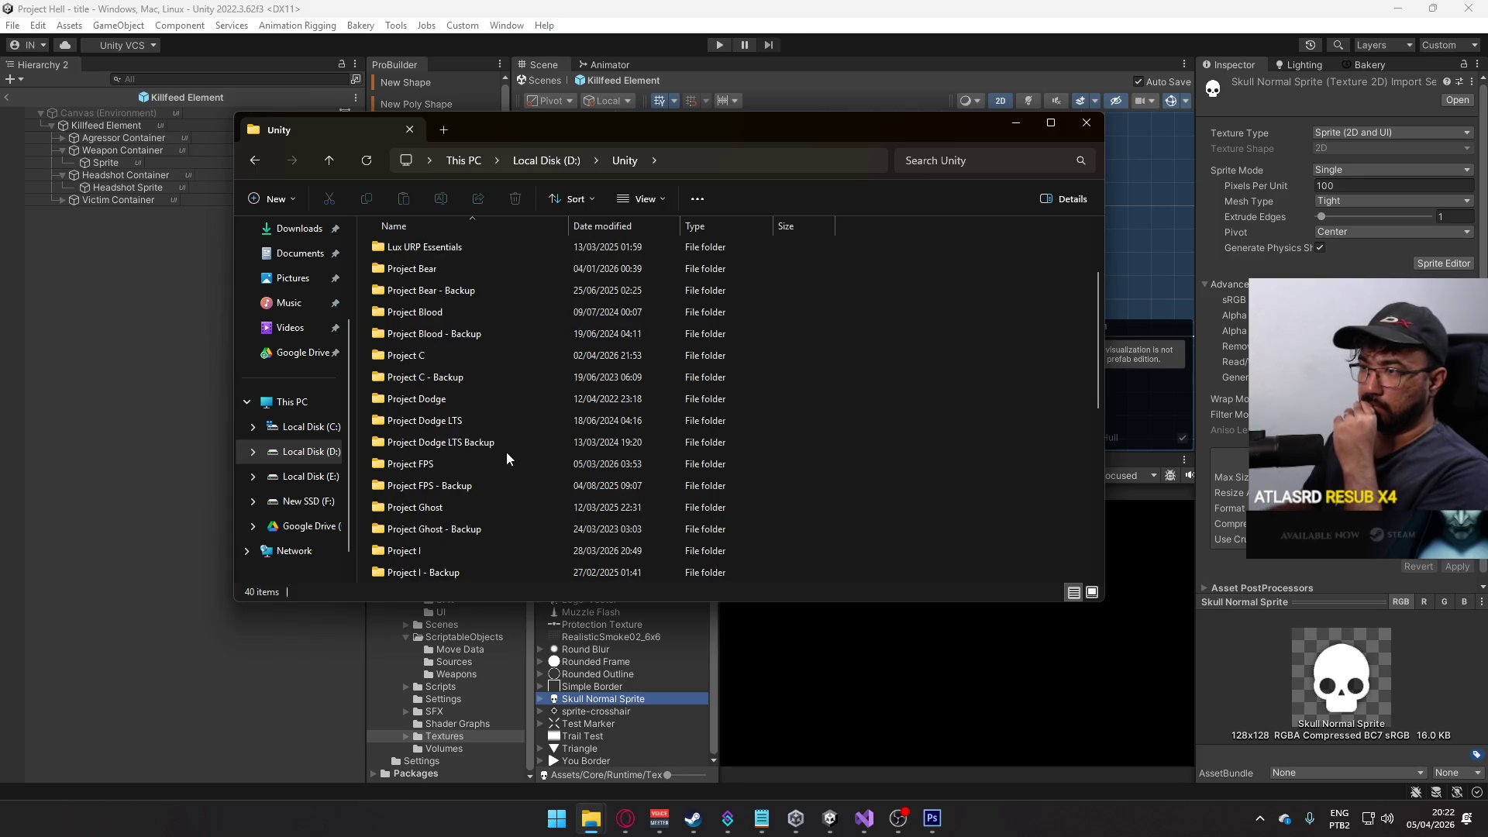
scroll(508, 458, down, 2)
scroll(504, 459, up, 2)
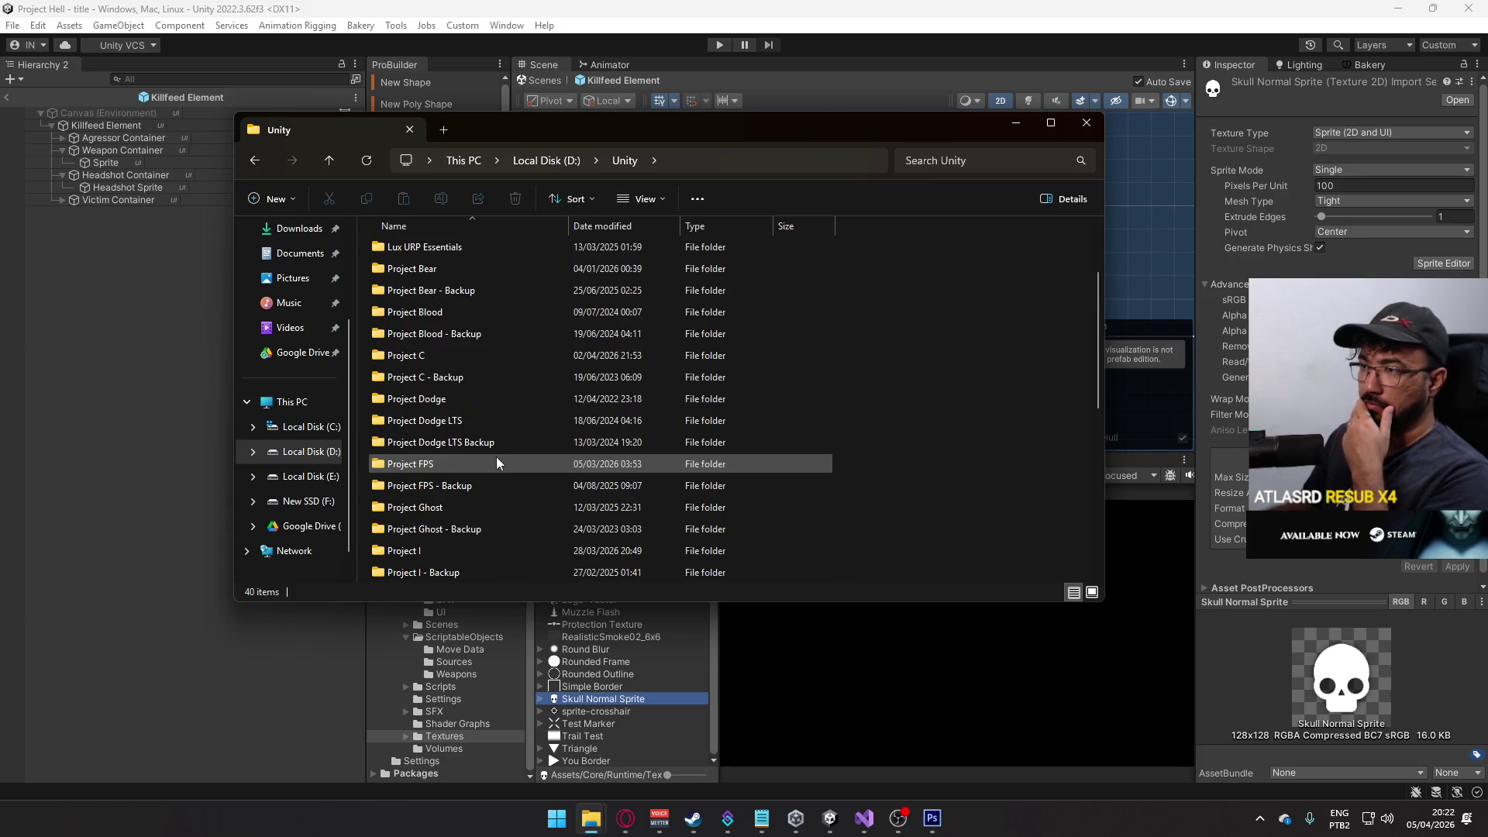
scroll(497, 462, down, 4)
scroll(496, 462, down, 4)
scroll(496, 463, up, 2)
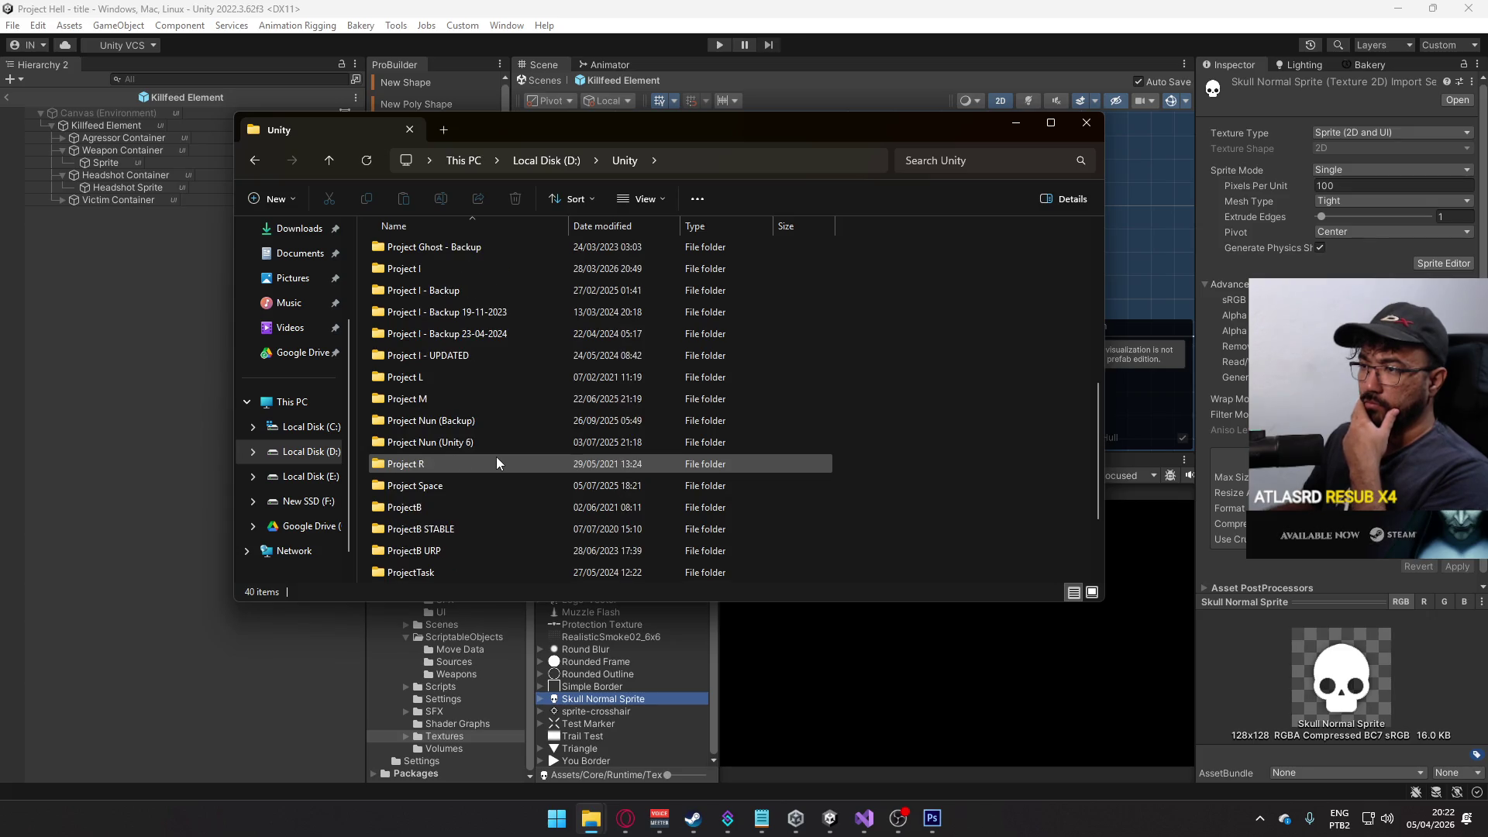
click(567, 166)
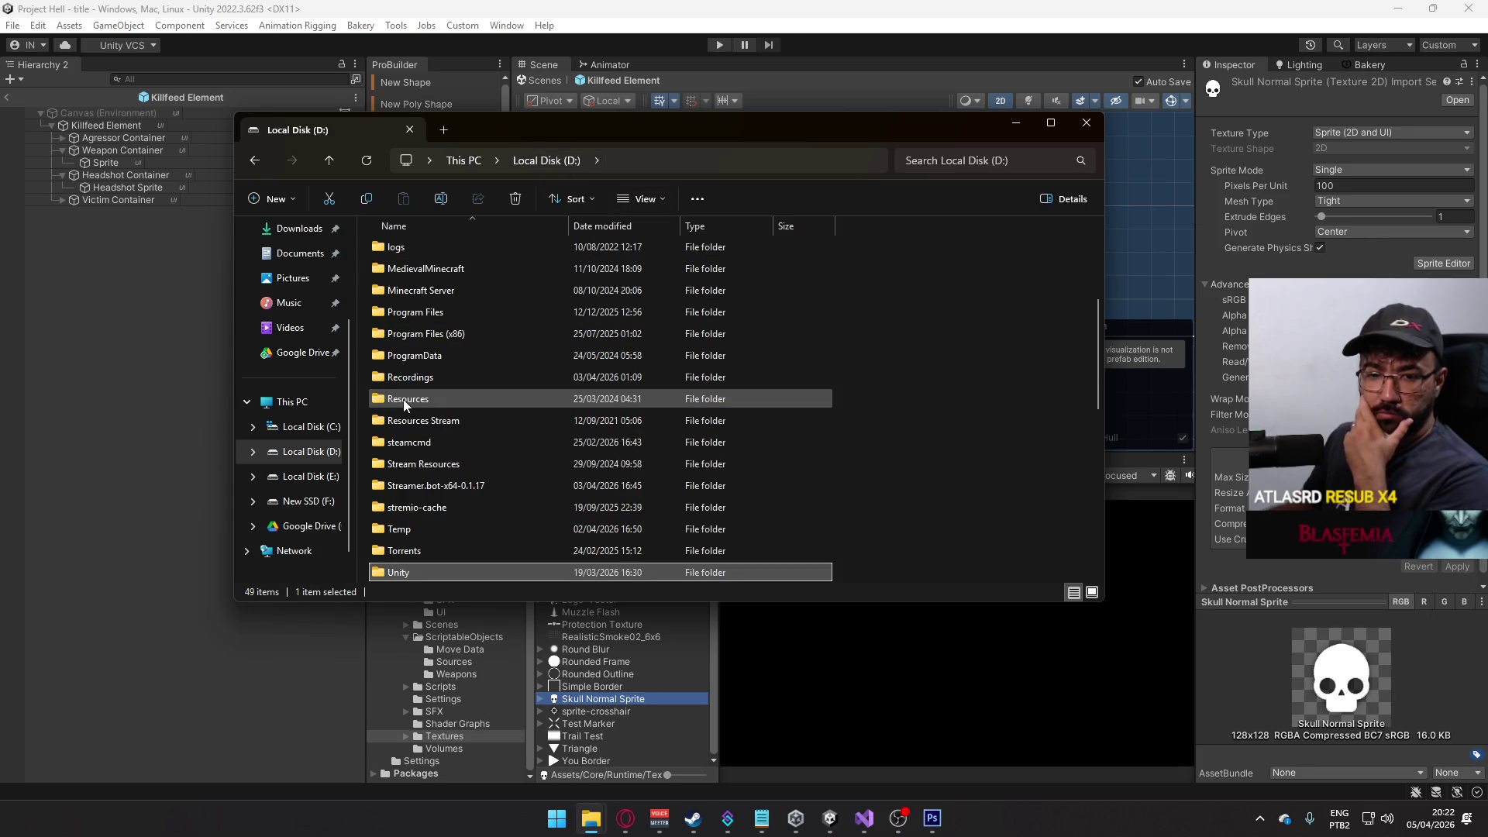
- Navigate into F:\Unity\Project Hell\Assets\Core\Runtime on the New SSD drive
click(302, 501)
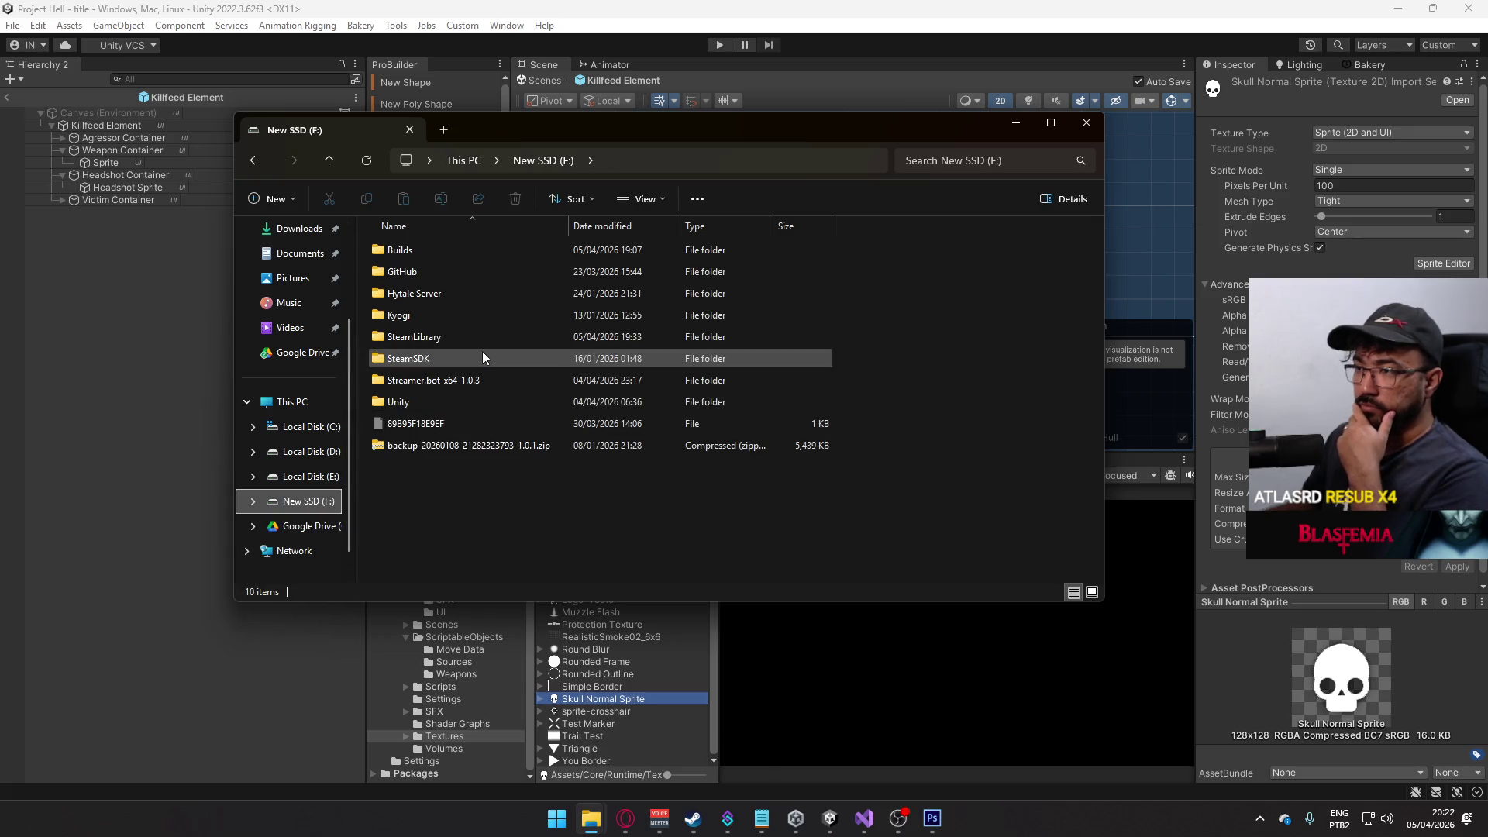
double_click(434, 400)
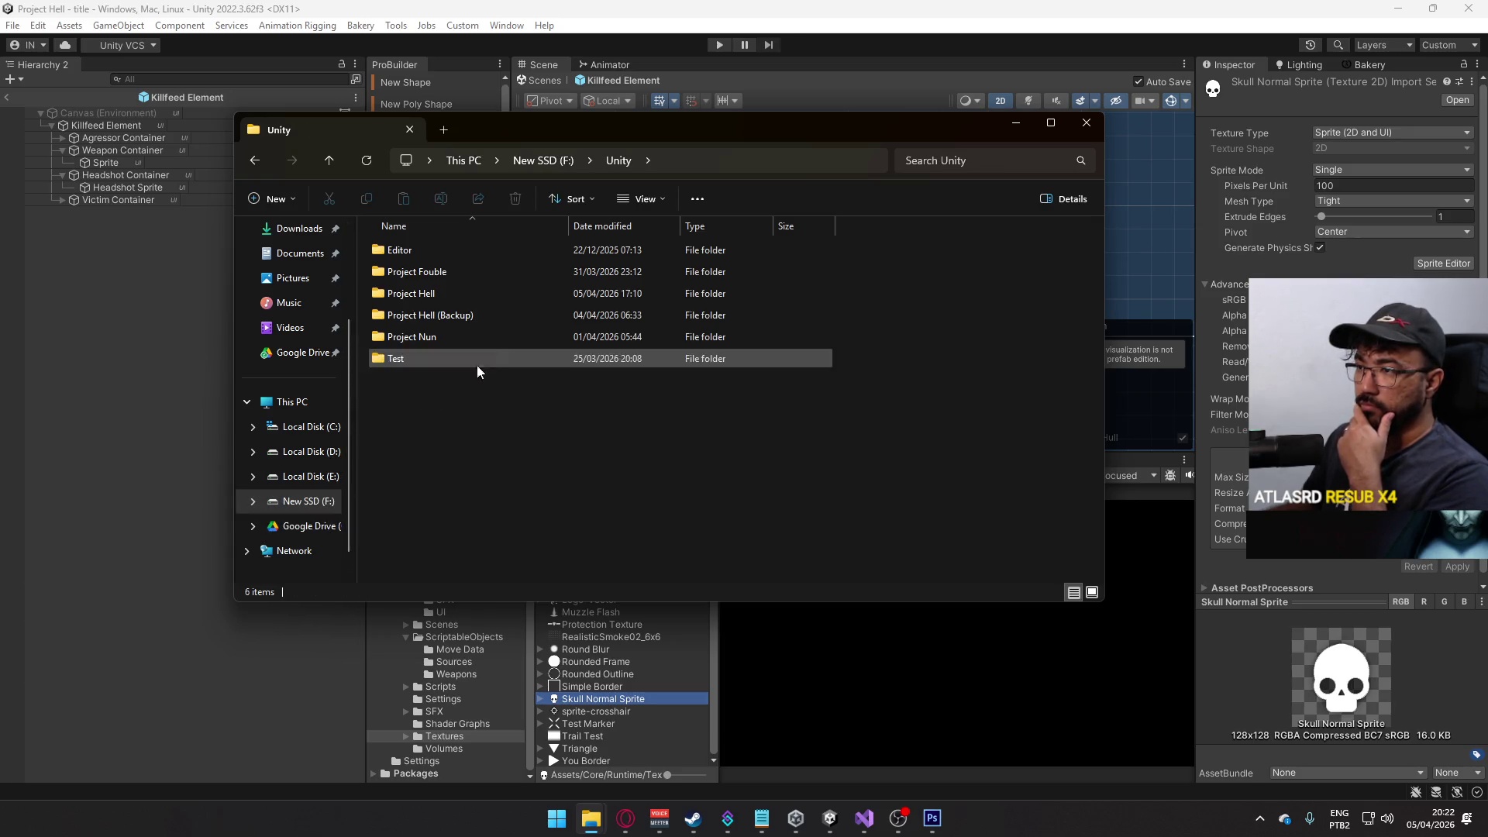
double_click(451, 296)
double_click(491, 273)
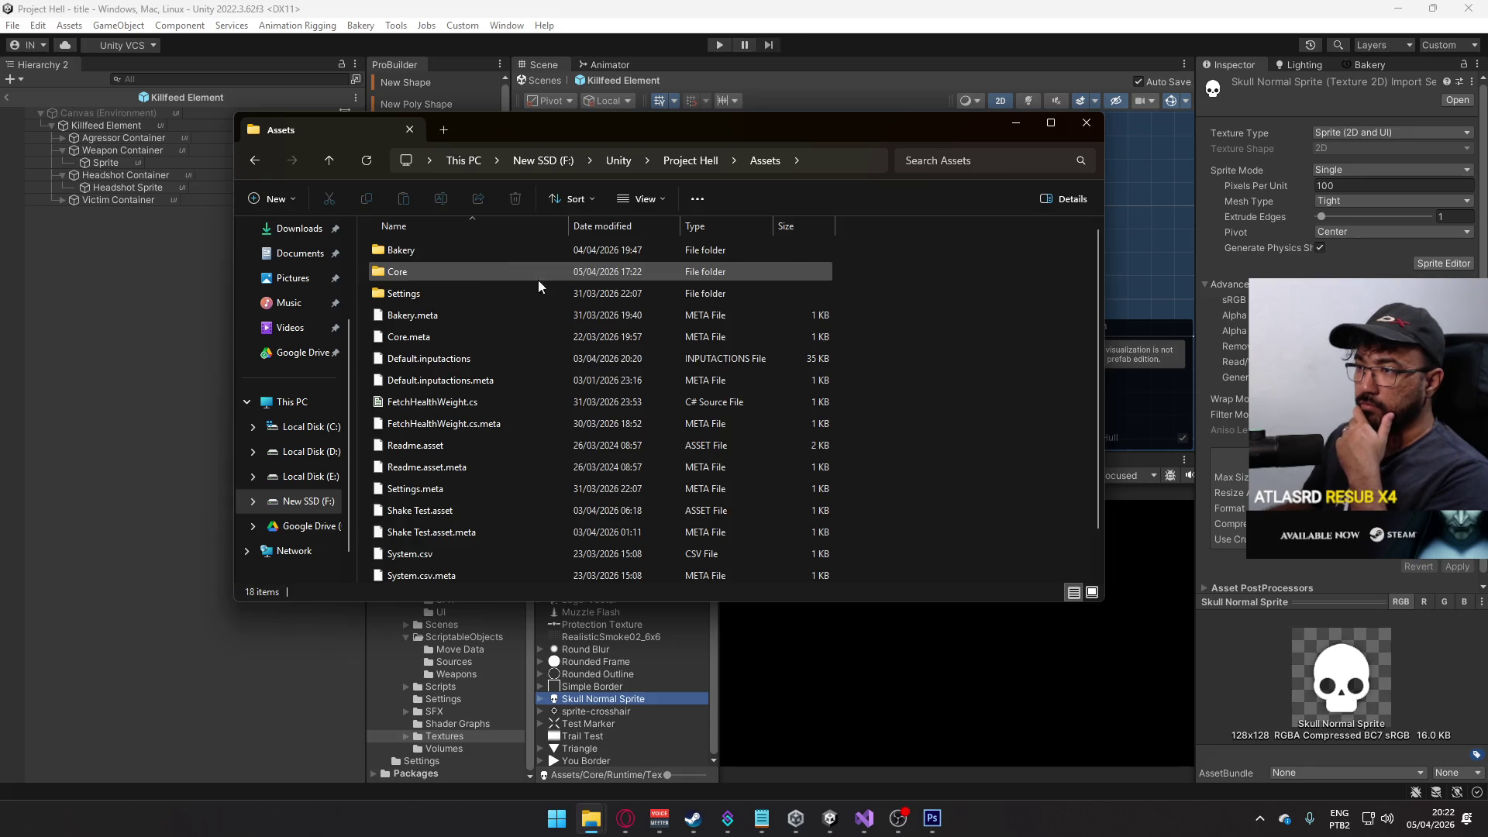
double_click(477, 272)
double_click(444, 271)
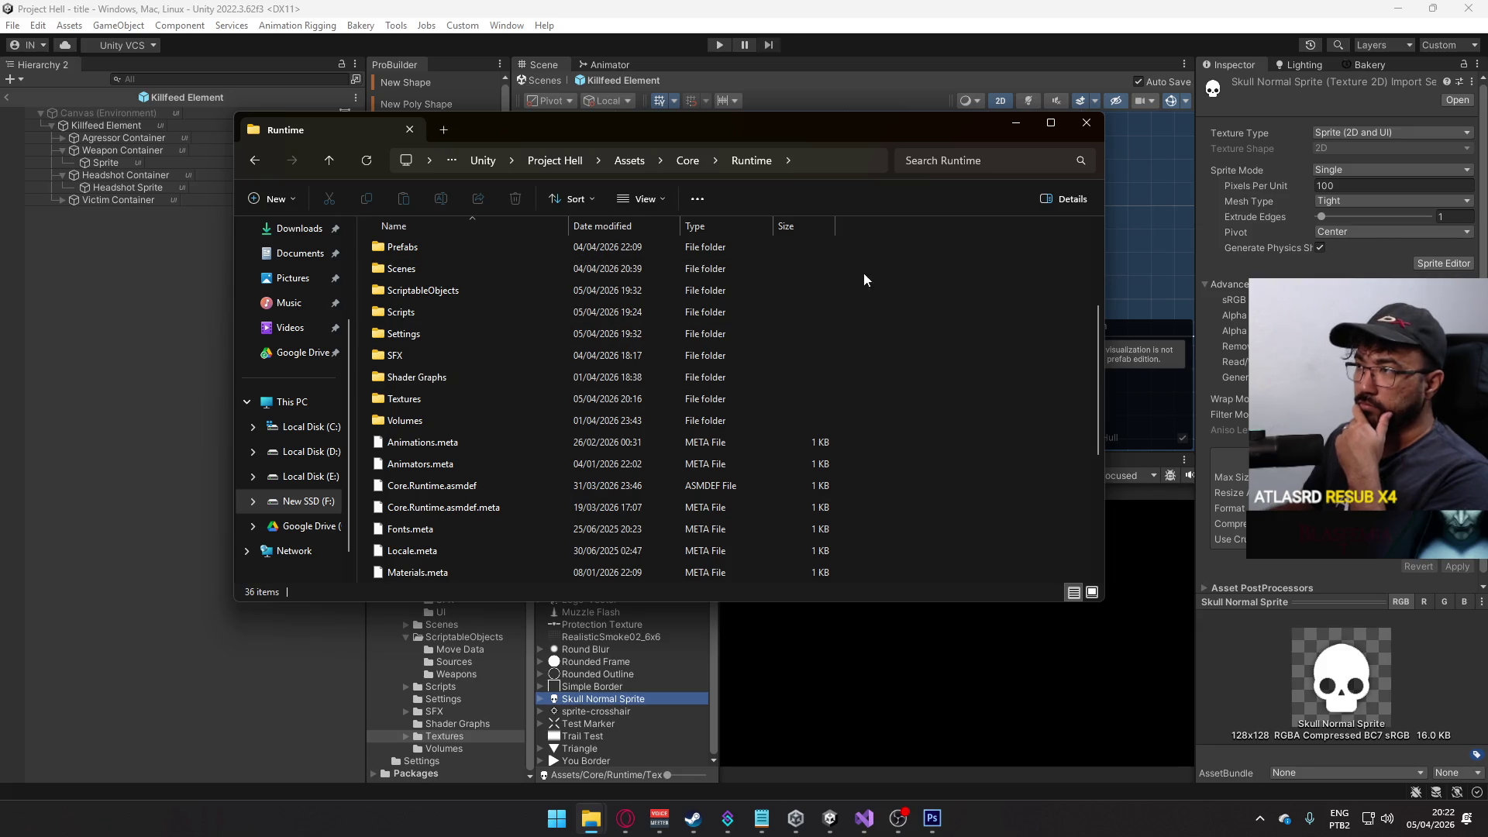
mouse_move(677, 138)
mouse_down()
mouse_move(1041, 356)
mouse_move(636, 180)
mouse_move(883, 142)
mouse_move(696, 183)
mouse_up()
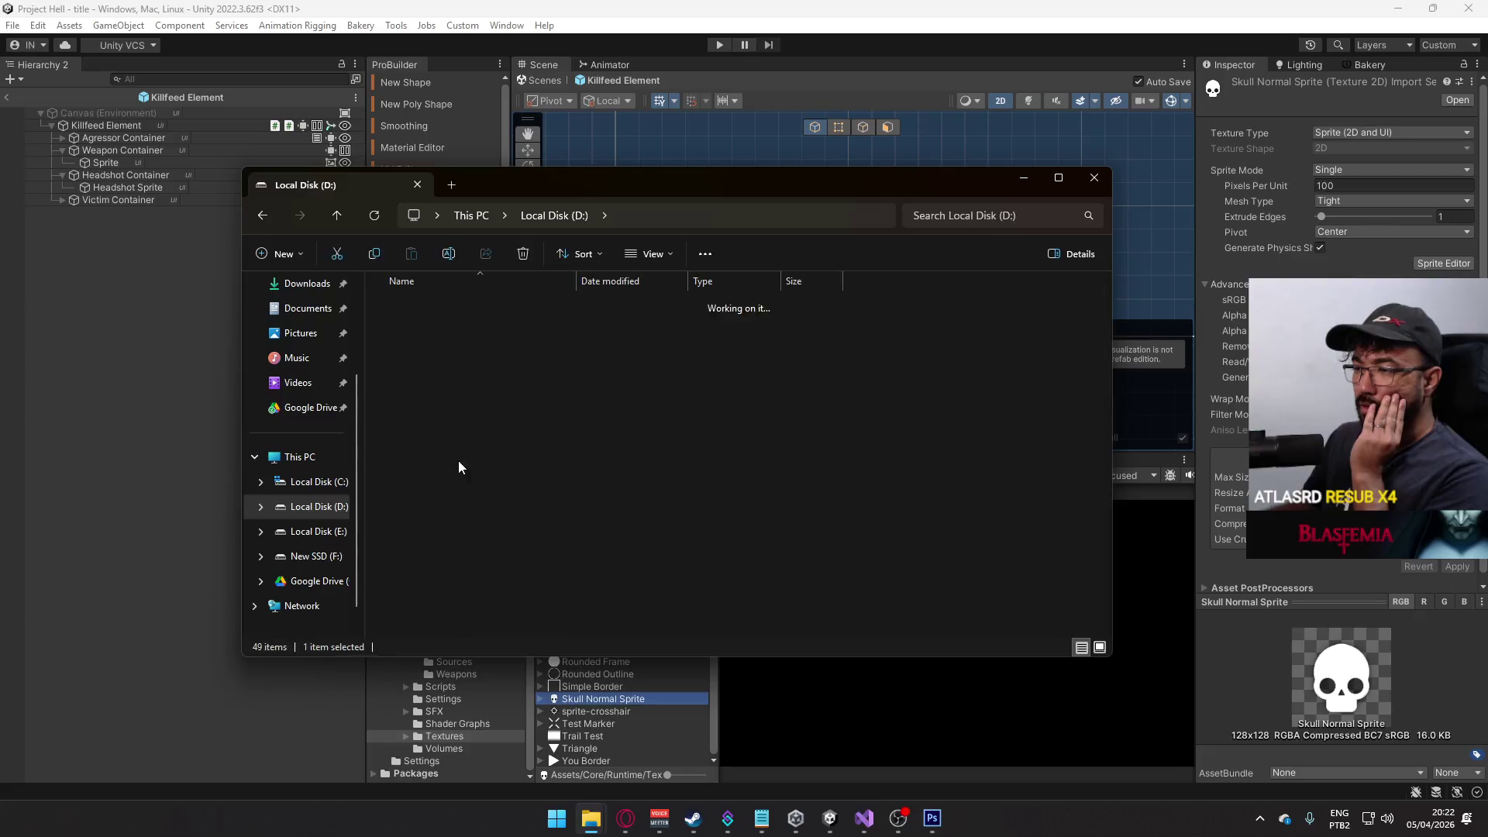
- Select Skull.png in Google Drive's Project Hell\UI Elements folder, then close Explorer
scroll(468, 419, down, 2)
double_click(438, 519)
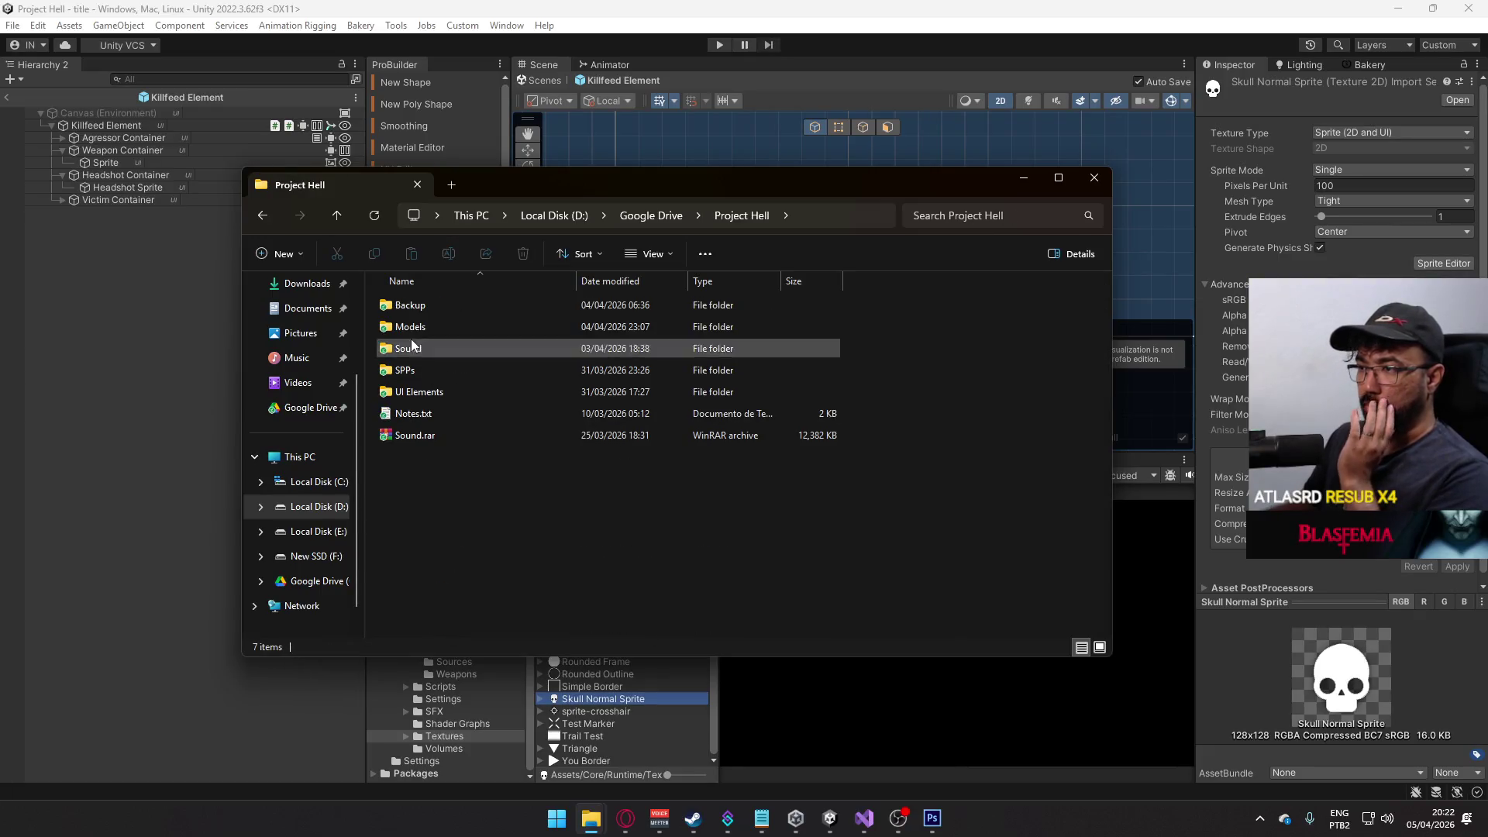
double_click(408, 393)
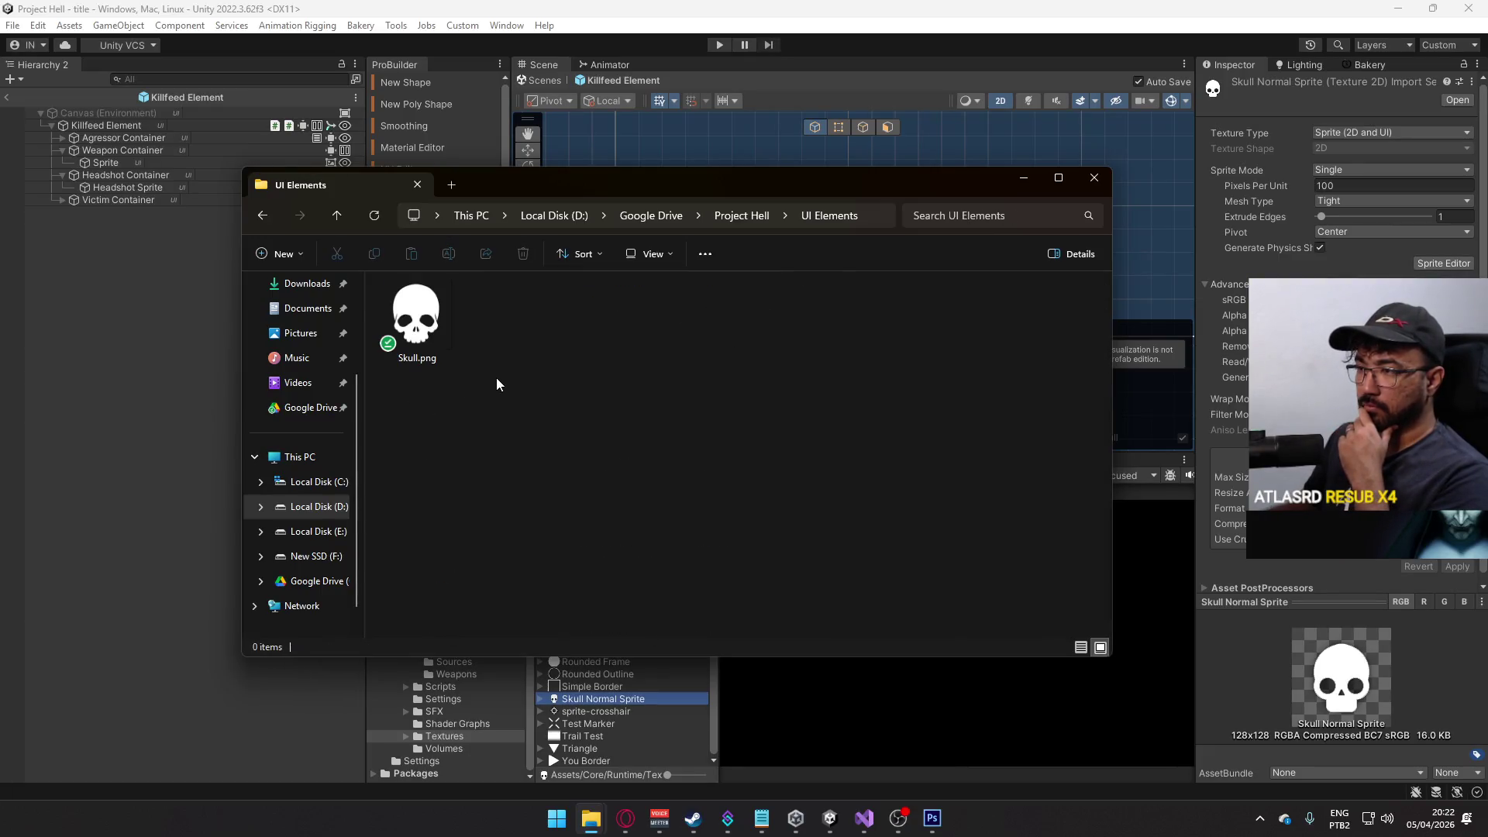
click(424, 346)
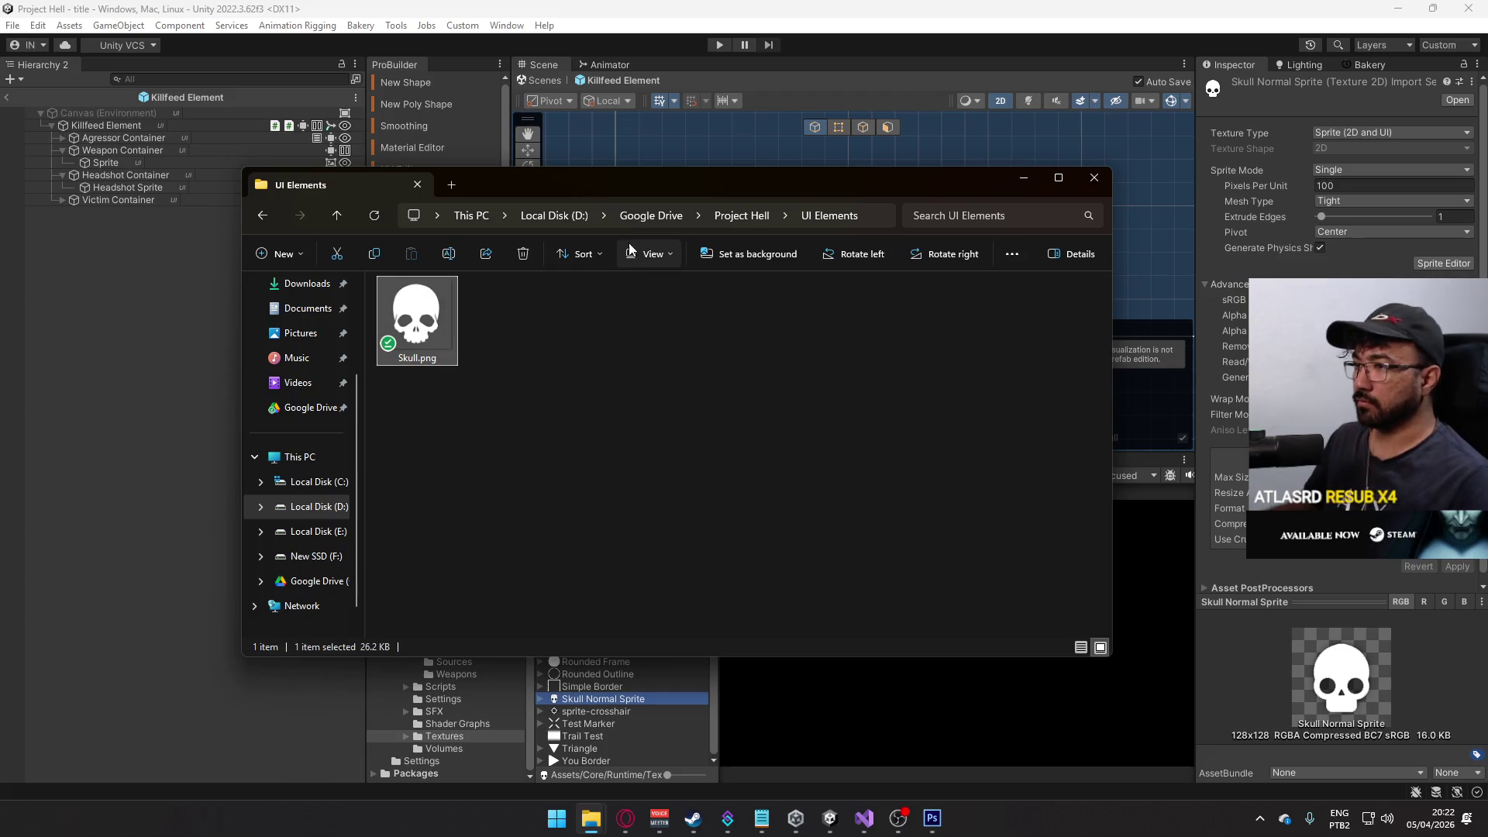
click(1095, 180)
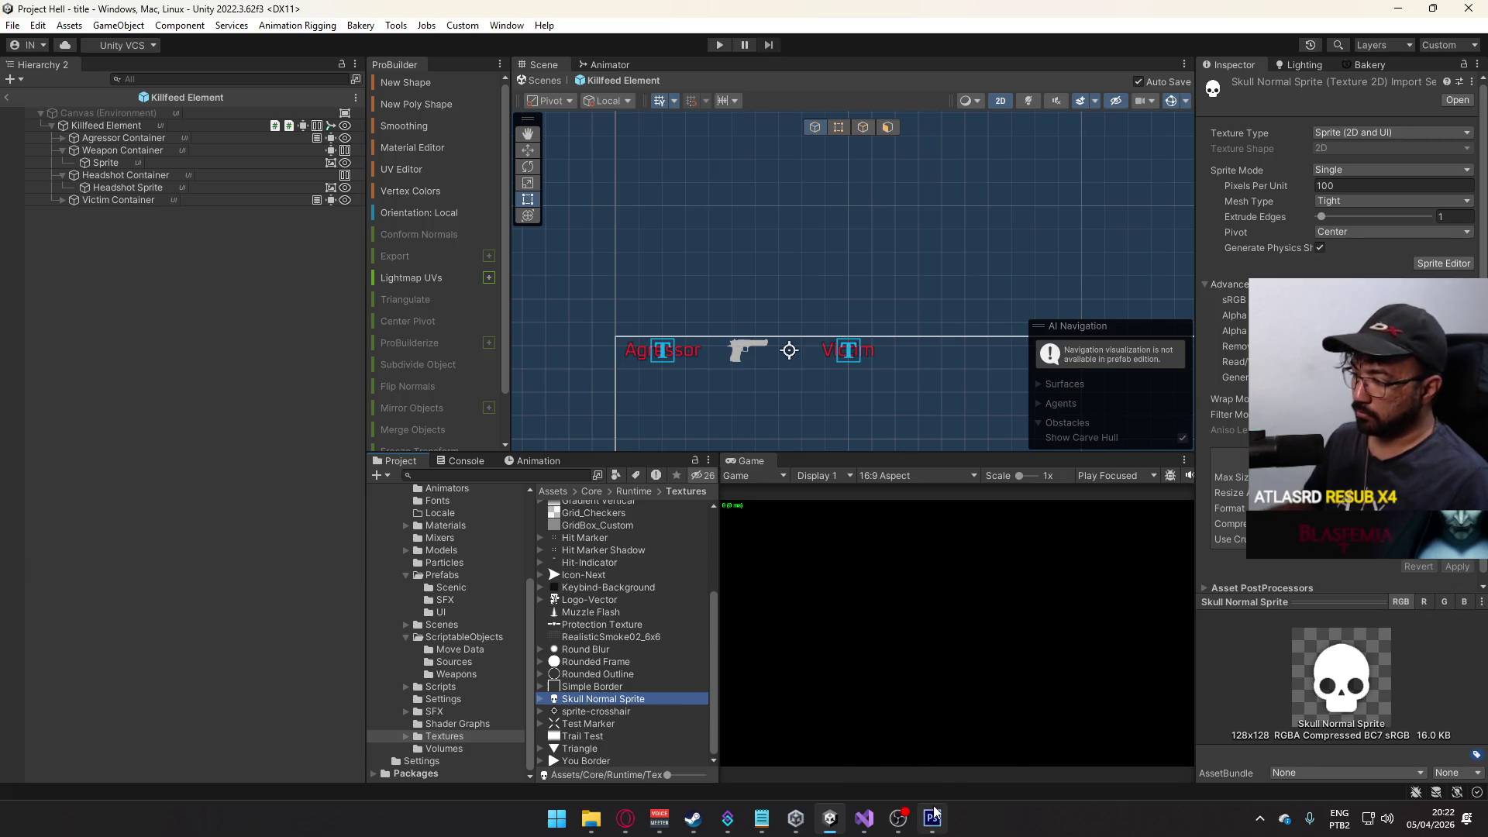
- Switch from Unity to Photoshop showing sprite-crosshair.psd
mouse_move(934, 811)
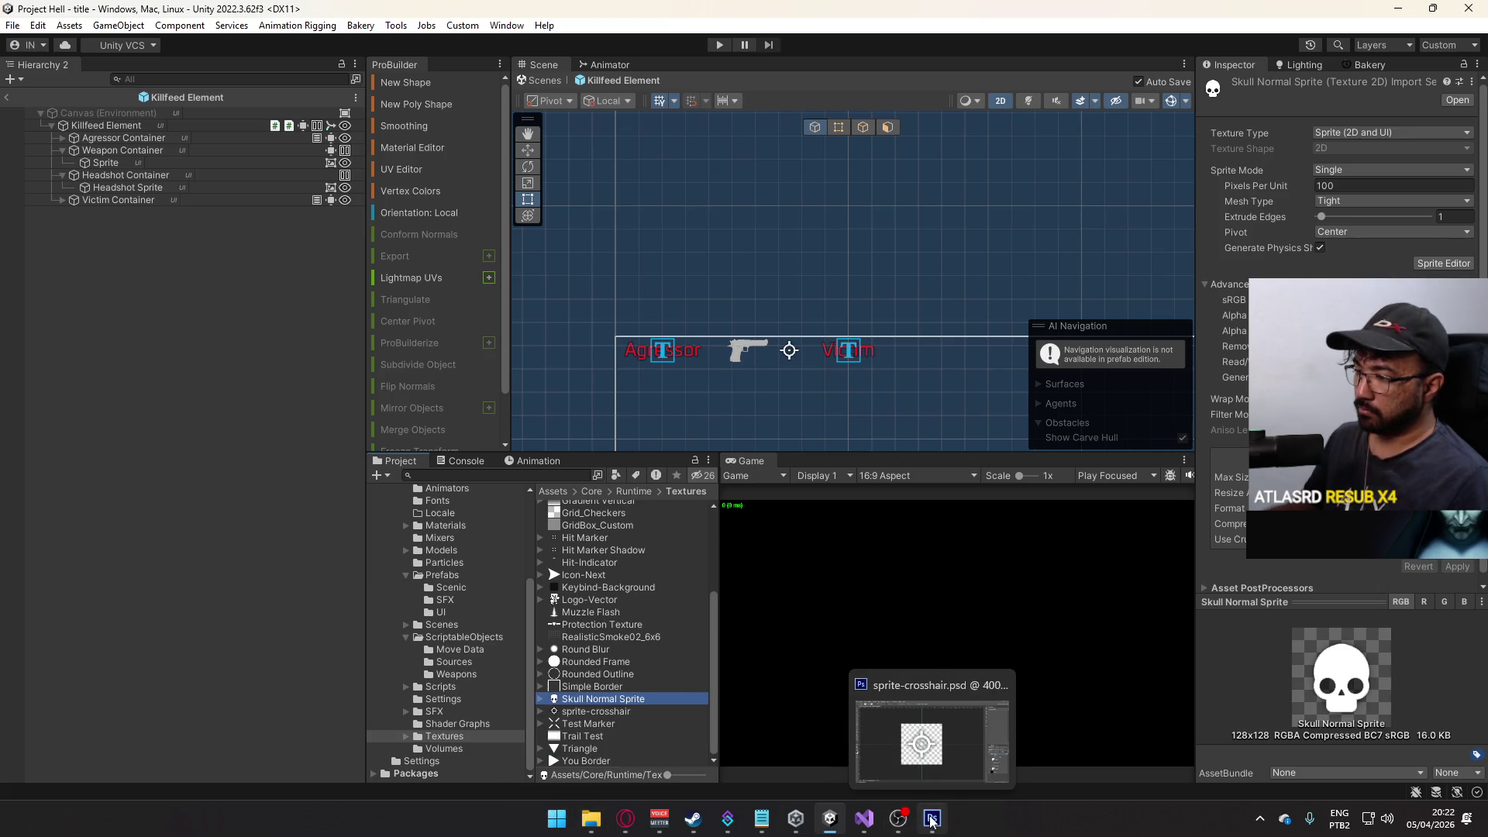
right_click(593, 710)
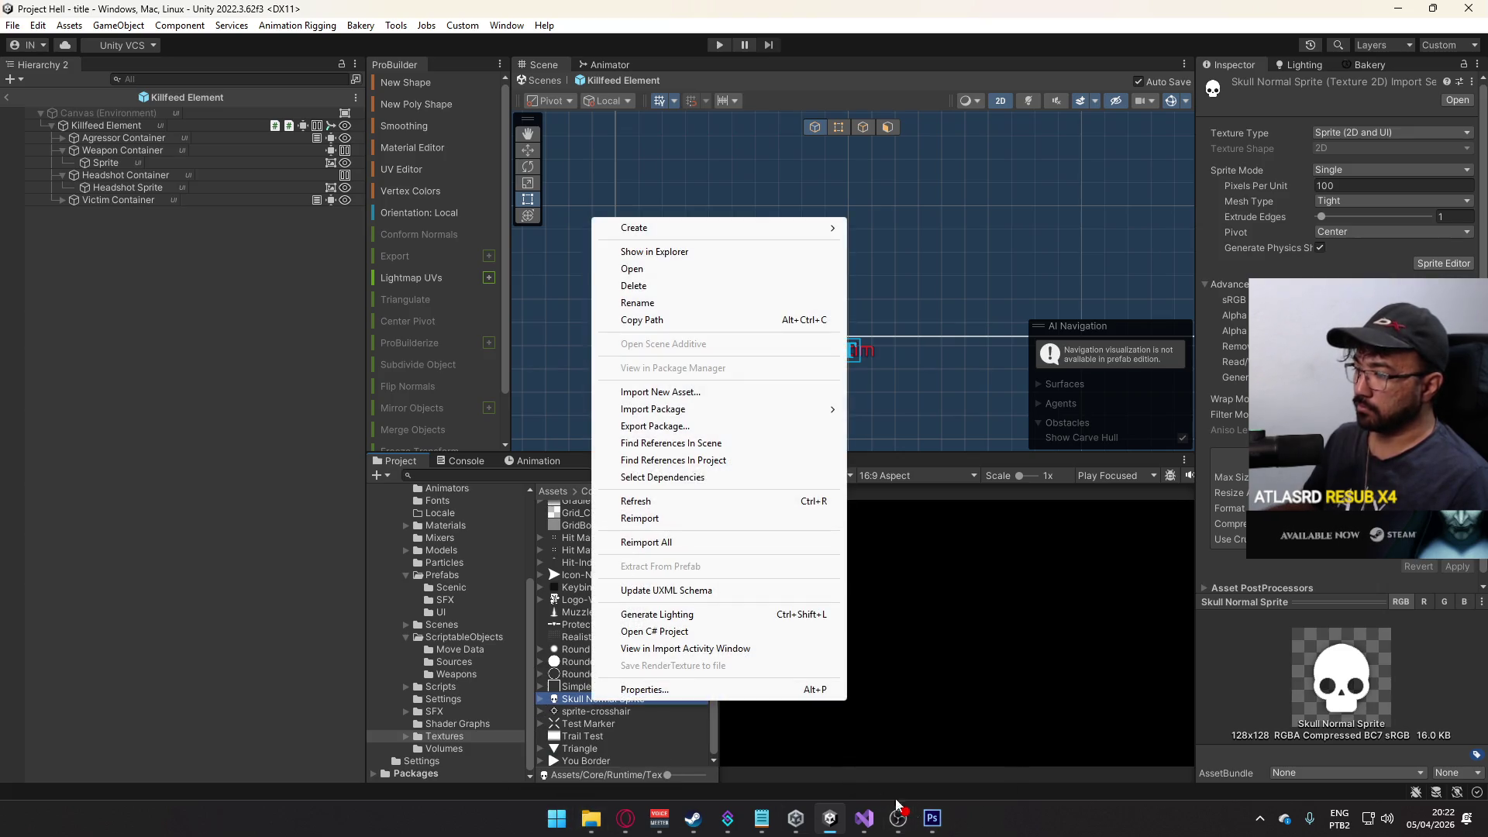
click(932, 817)
- Open Skull Normal Sprite.psd and zoom the view to 200%
click(42, 15)
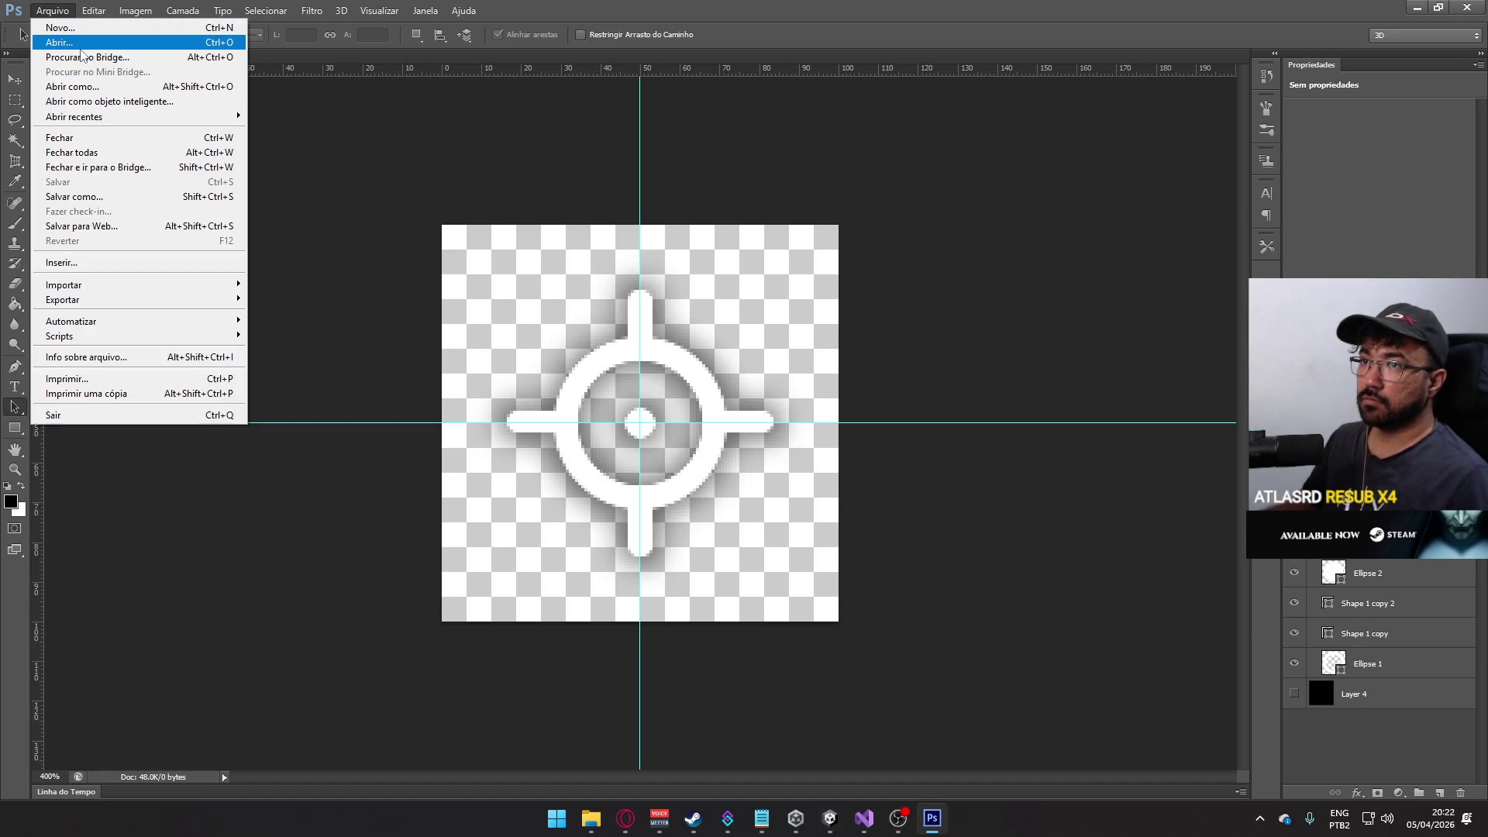
click(62, 39)
scroll(632, 356, down, 5)
click(569, 422)
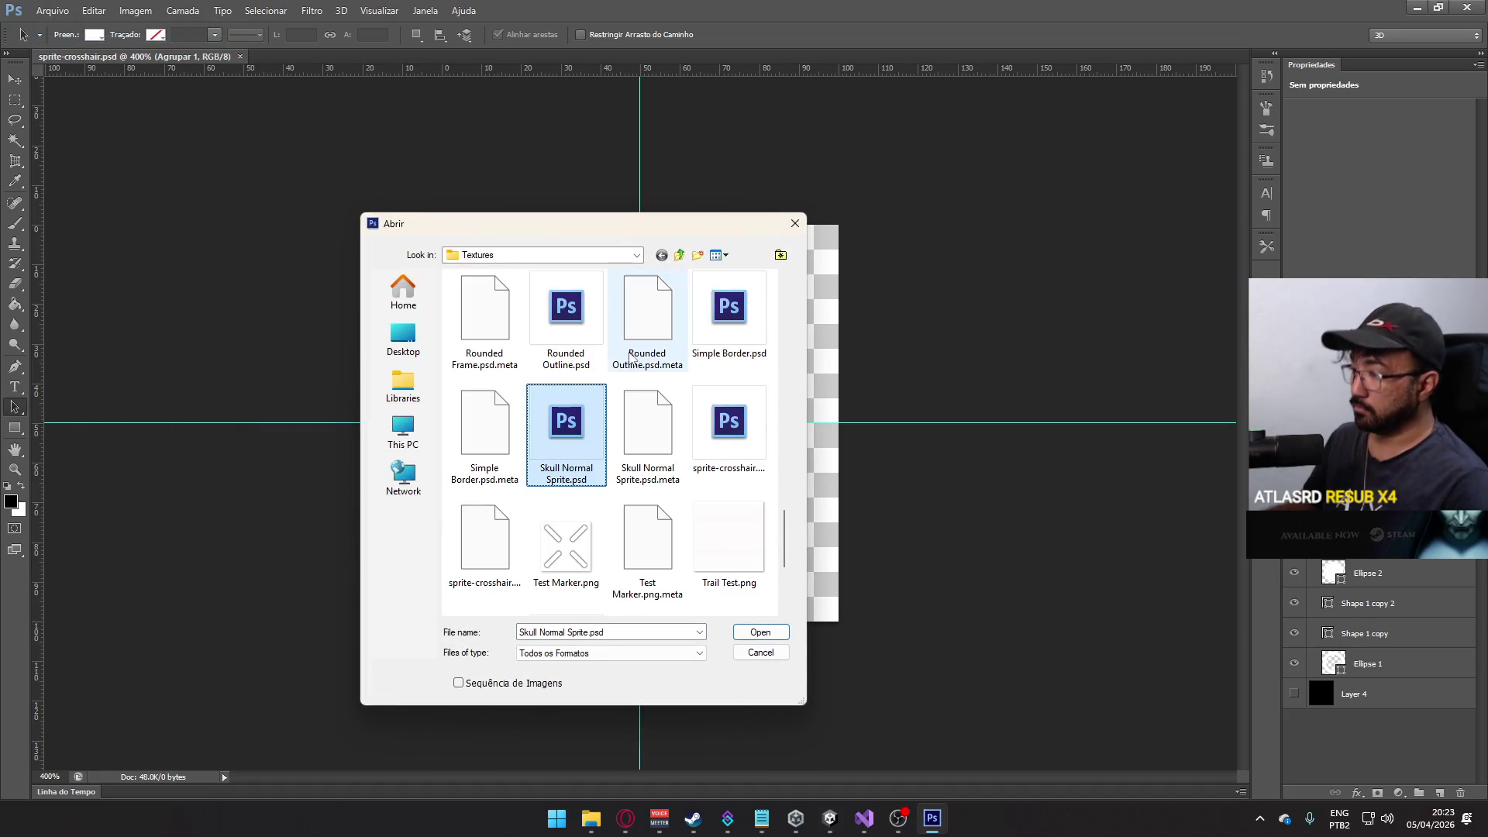
double_click(575, 414)
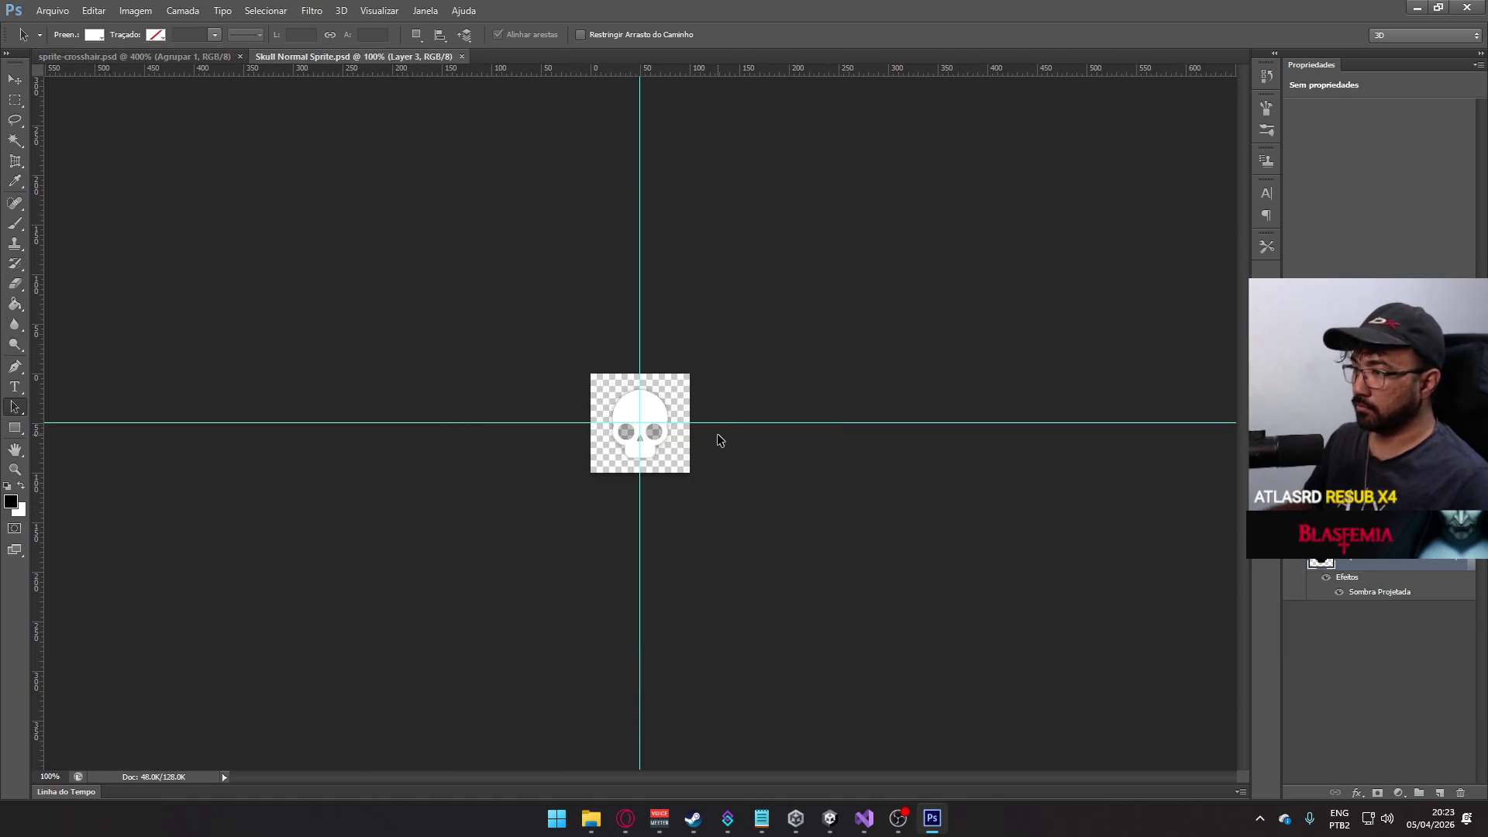
key(ctrl+plus)
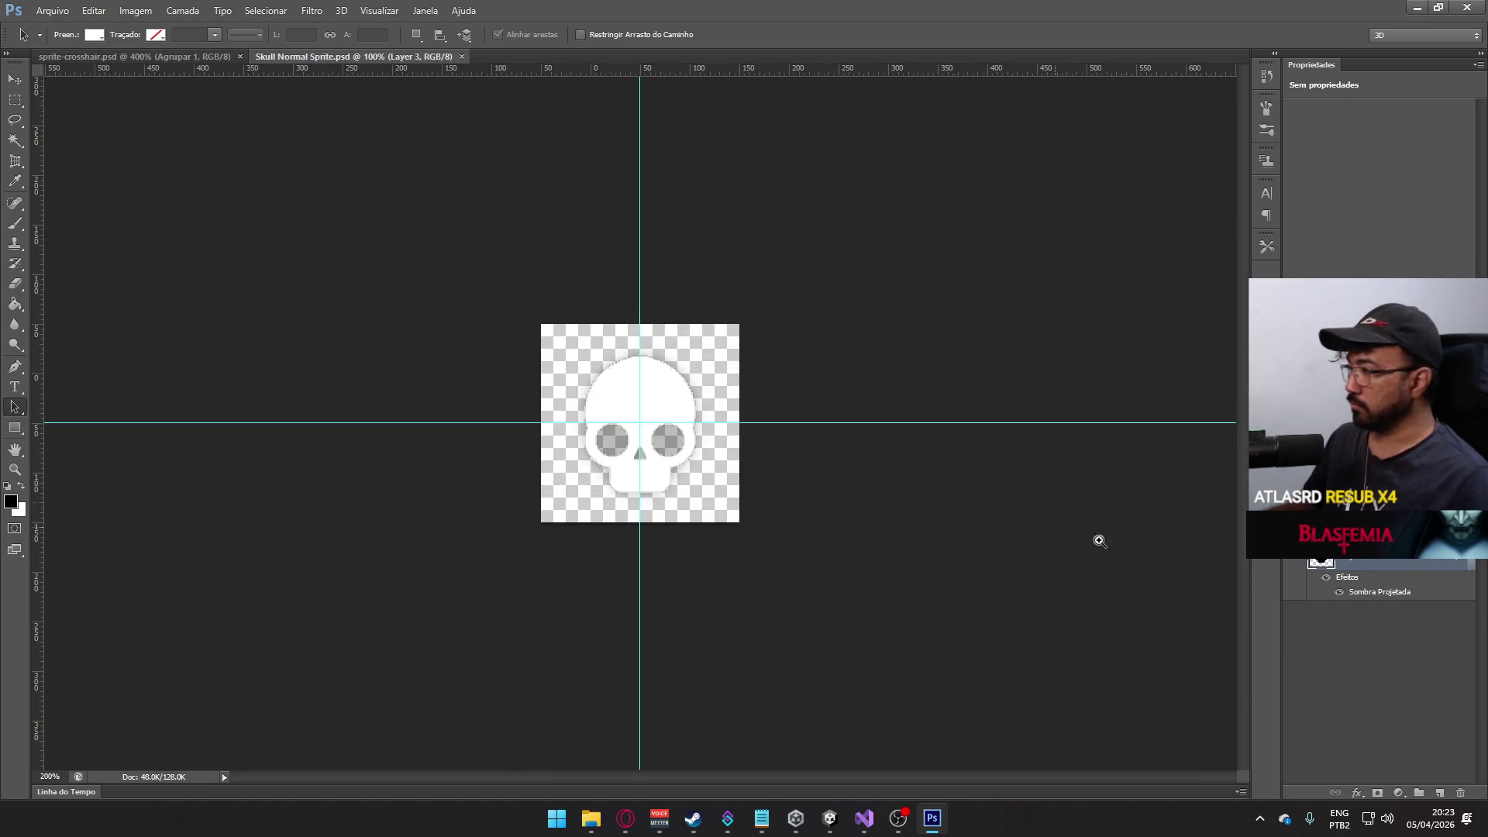
- Delete the Layer 3 shadow layer and erase all skull artwork from Layer 2
click(1460, 792)
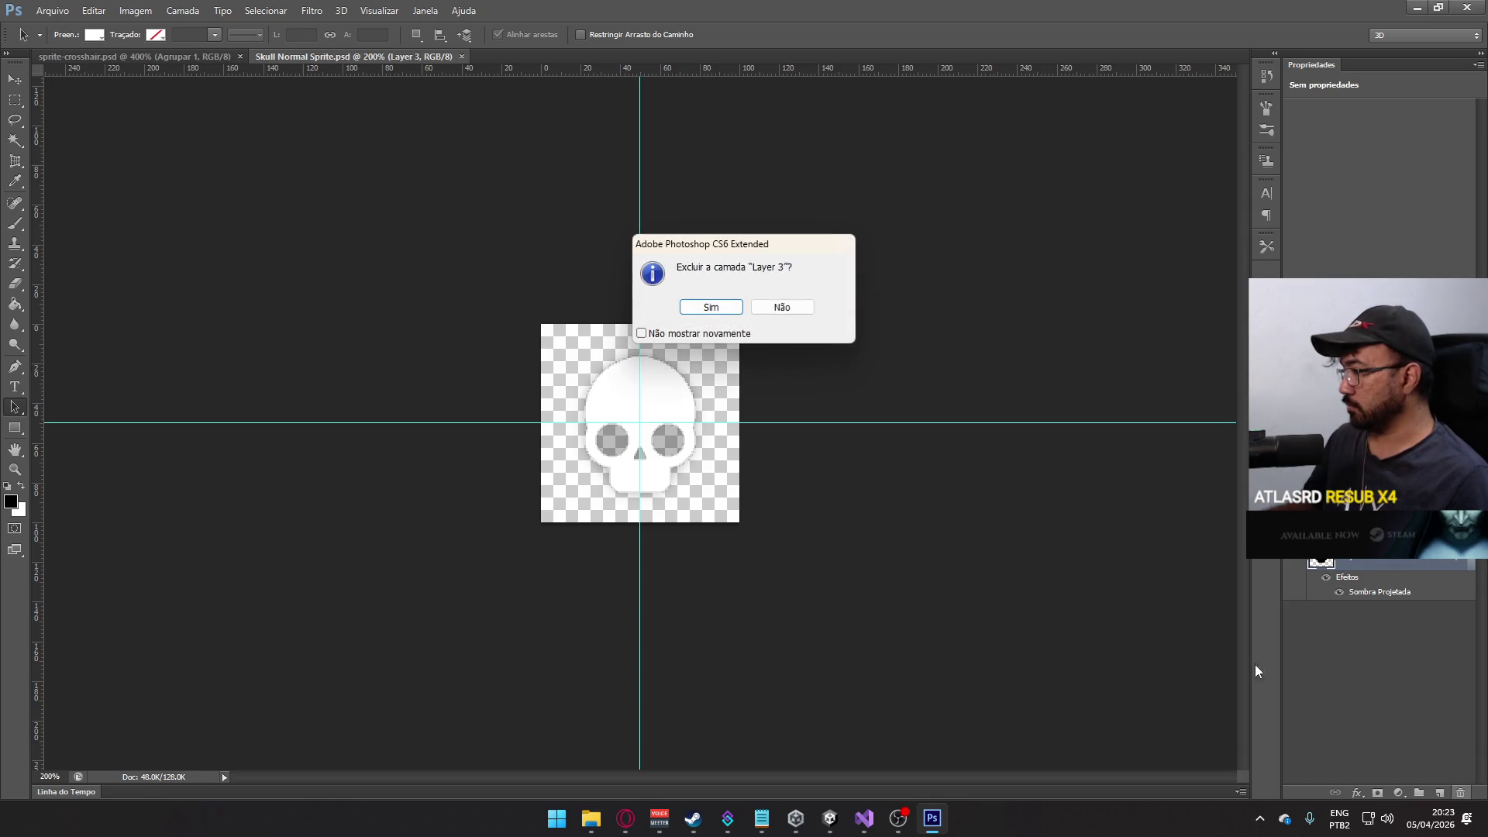
click(733, 308)
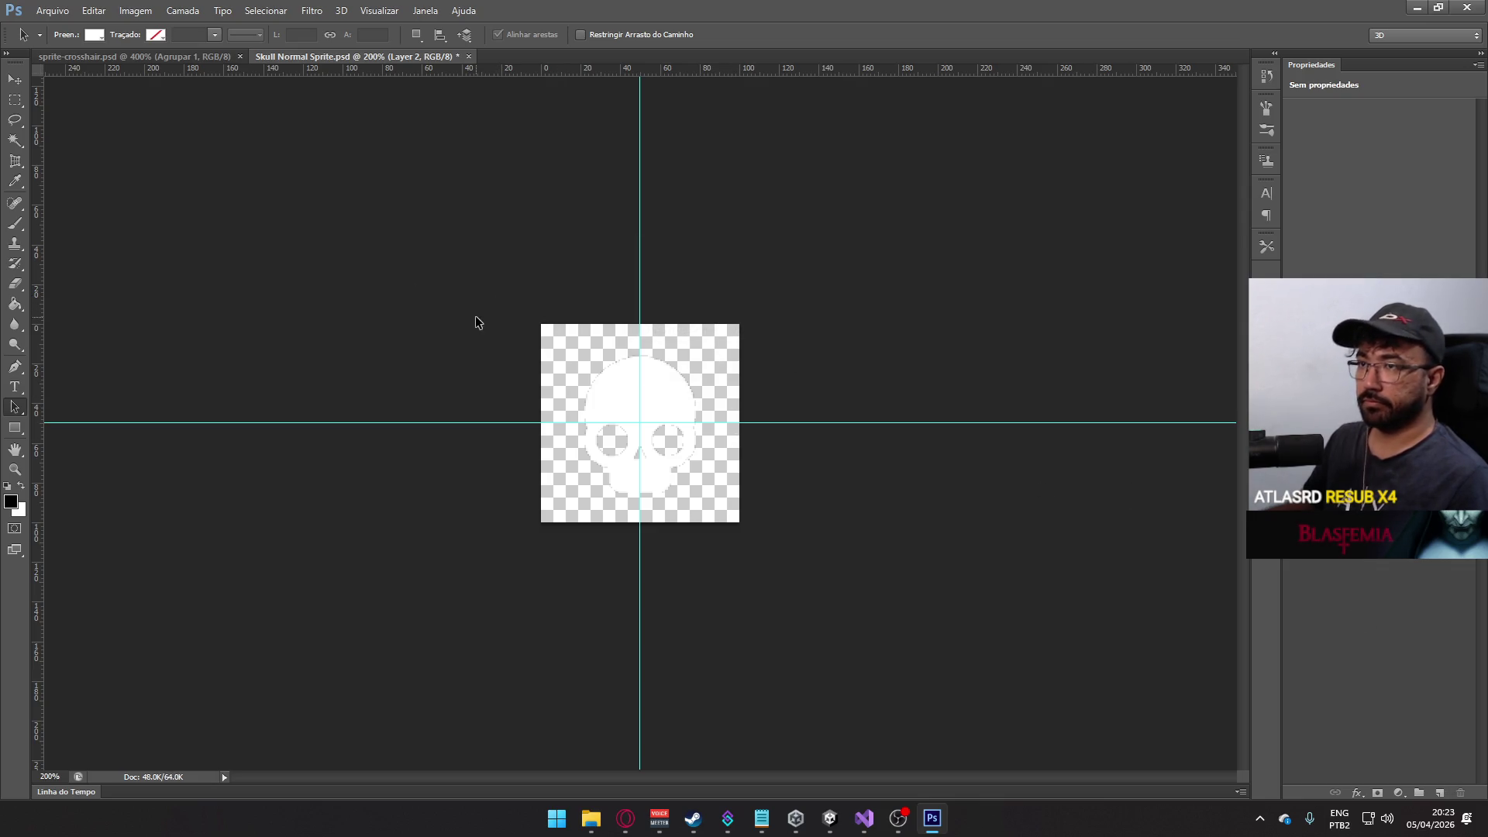
click(15, 100)
key(ctrl+a)
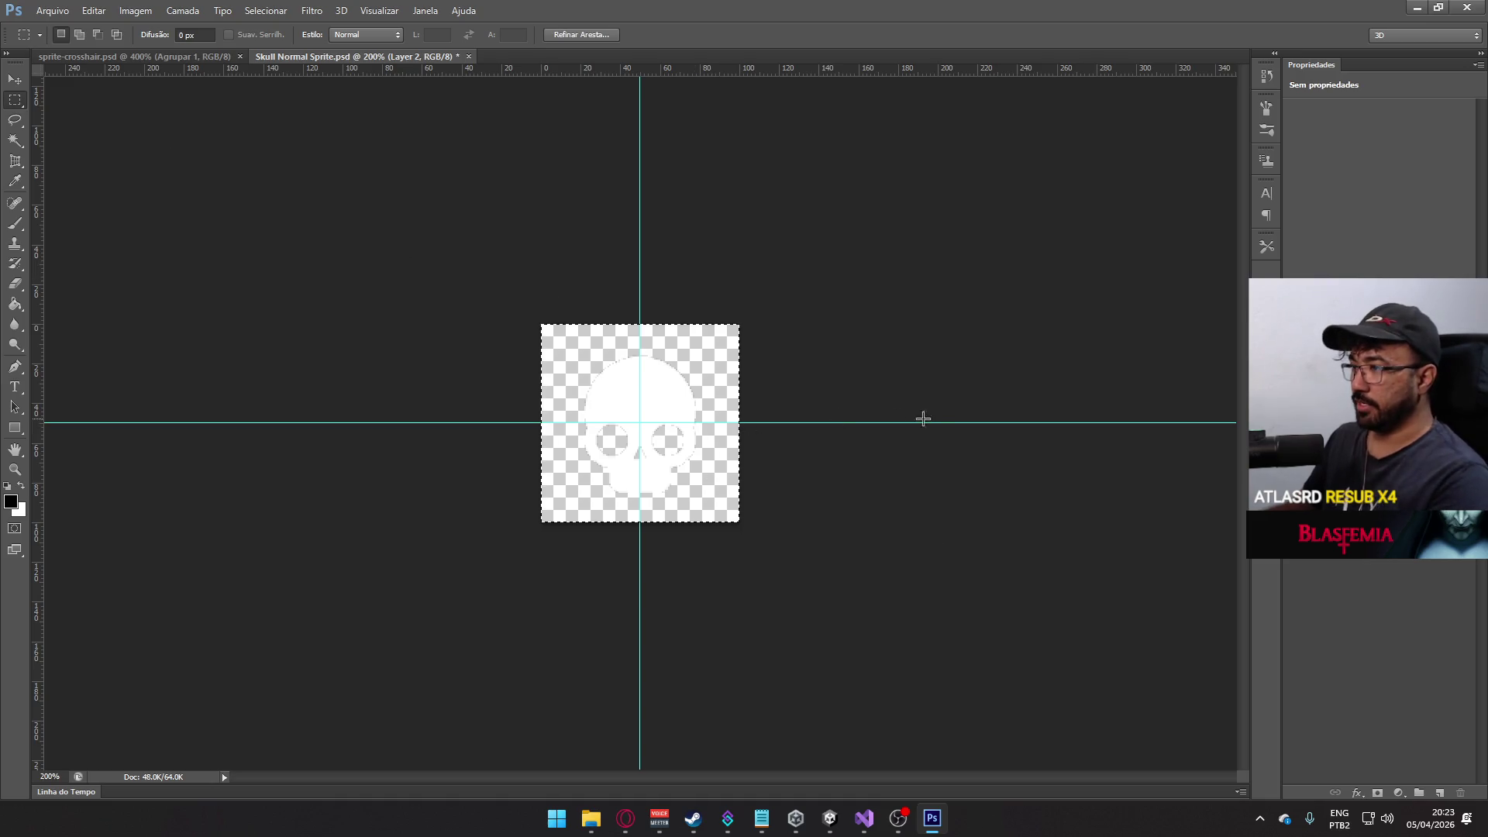
key(Delete)
key(ctrl+d)
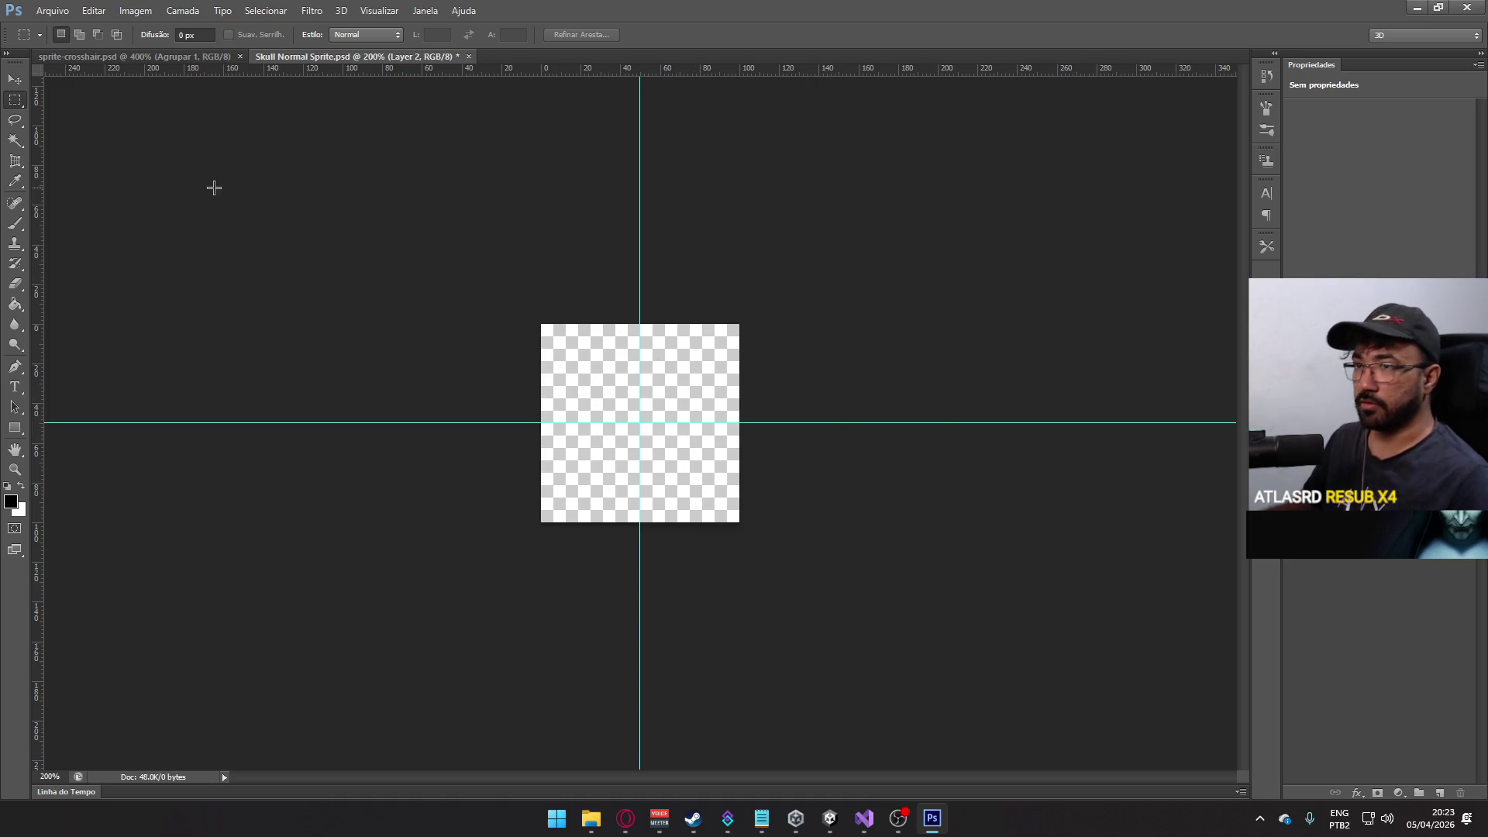
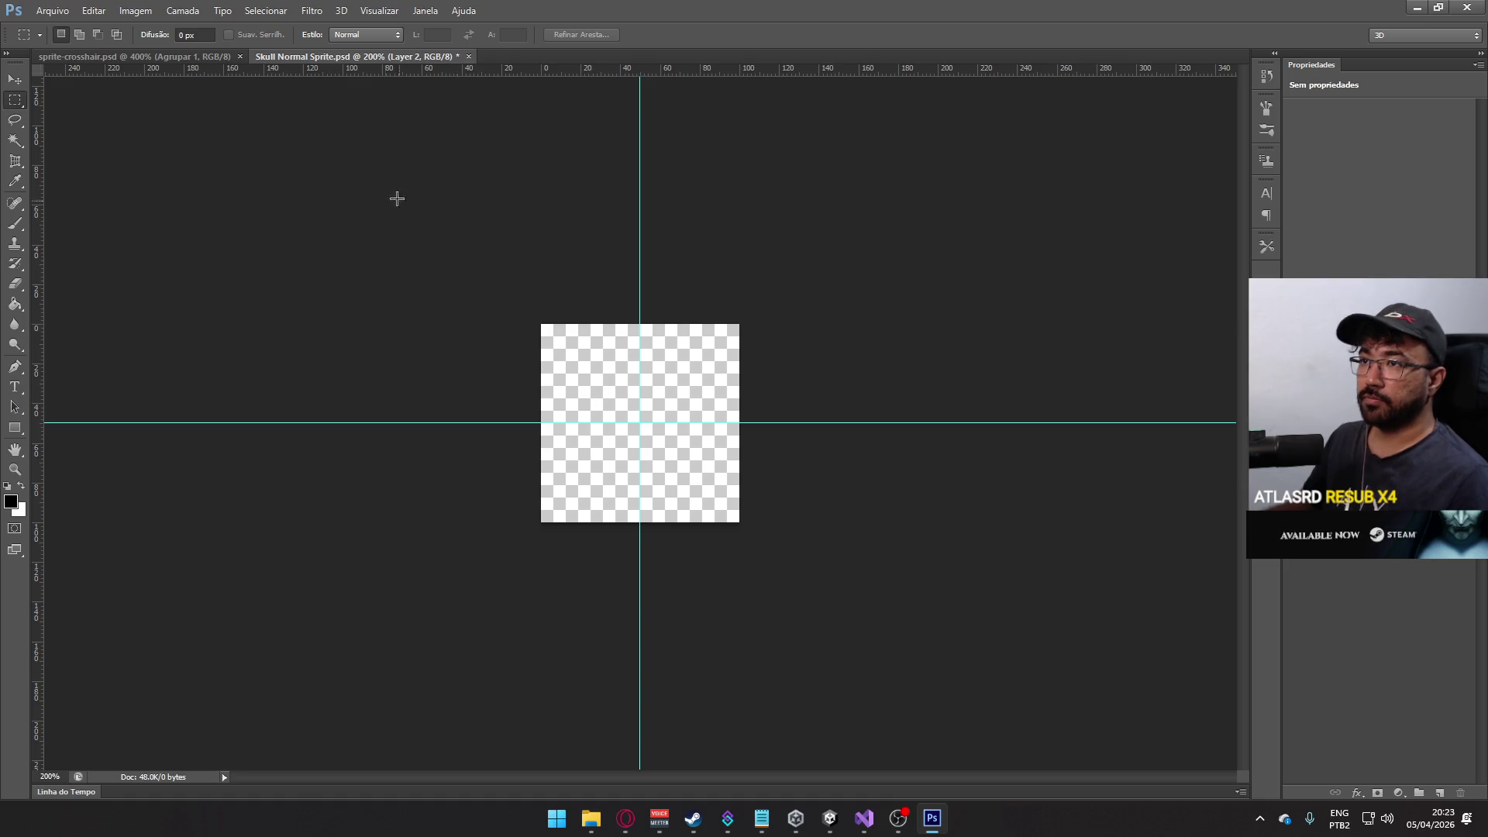
- Bring up Photoshop's Arquivo > Abrir dialog on the Textures folder, then switch to File Explorer
click(53, 10)
click(62, 40)
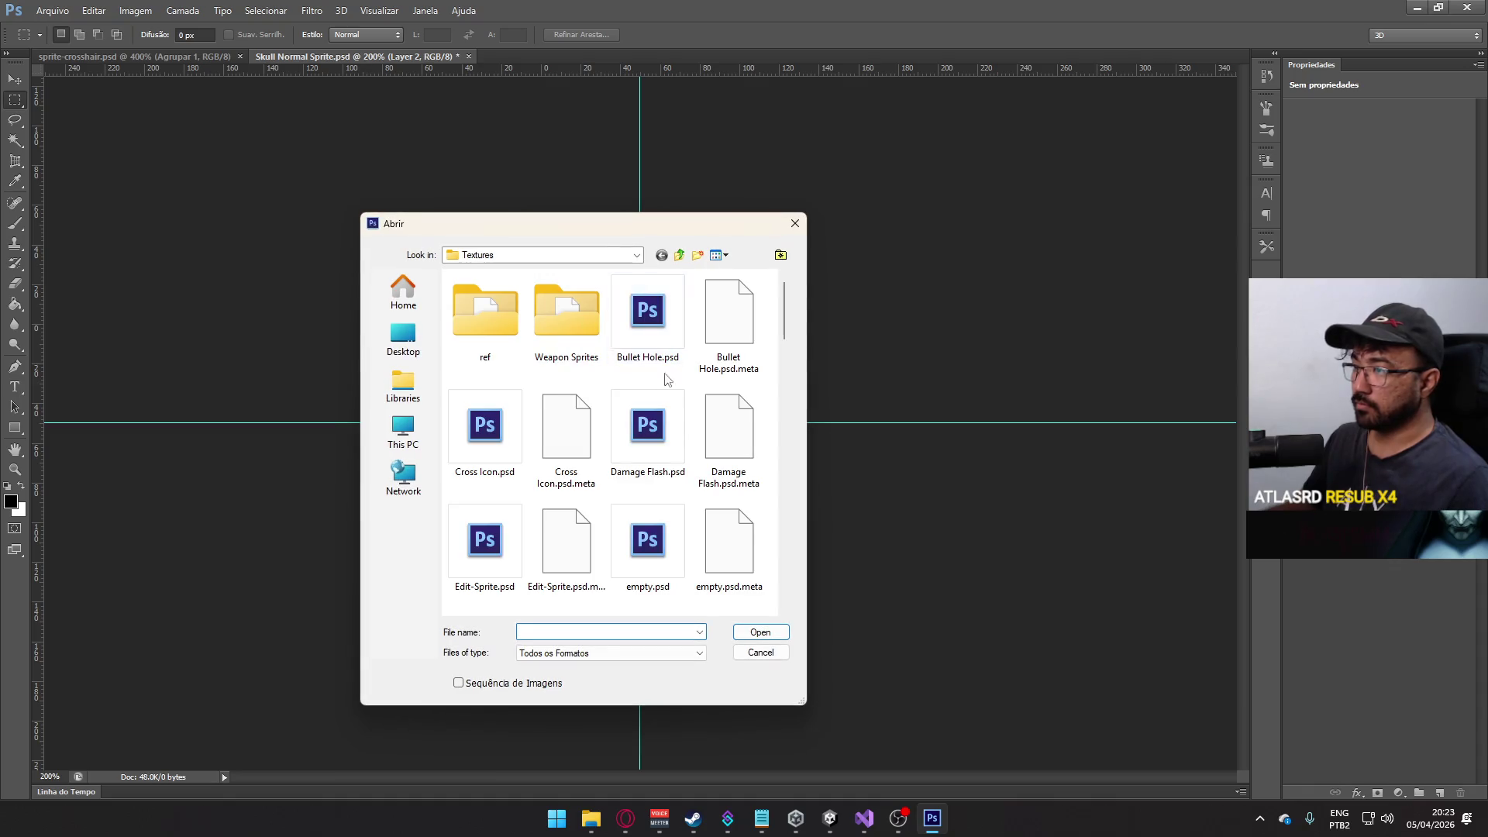
scroll(665, 378, down, 10)
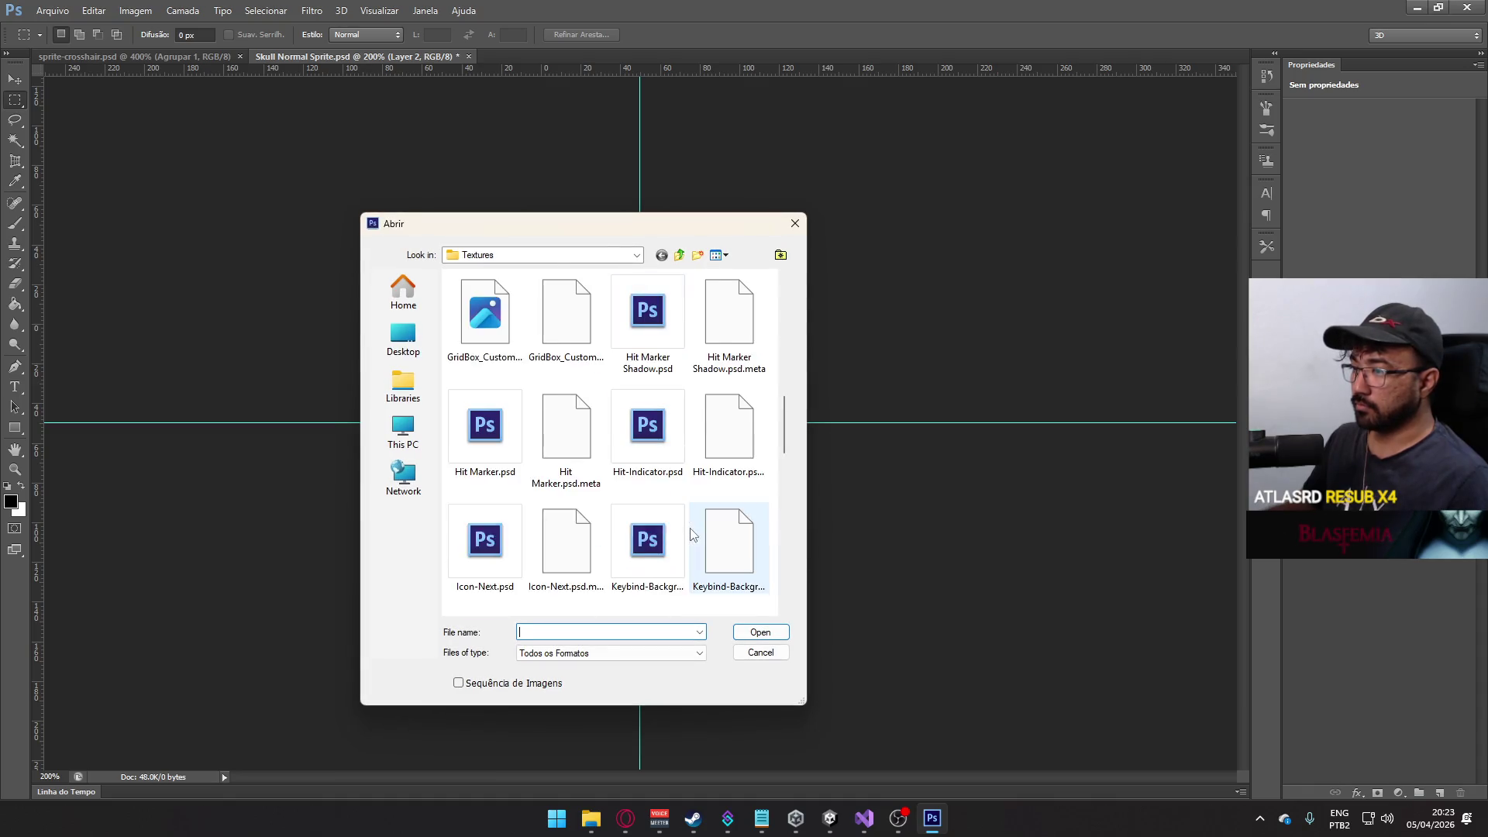
click(586, 819)
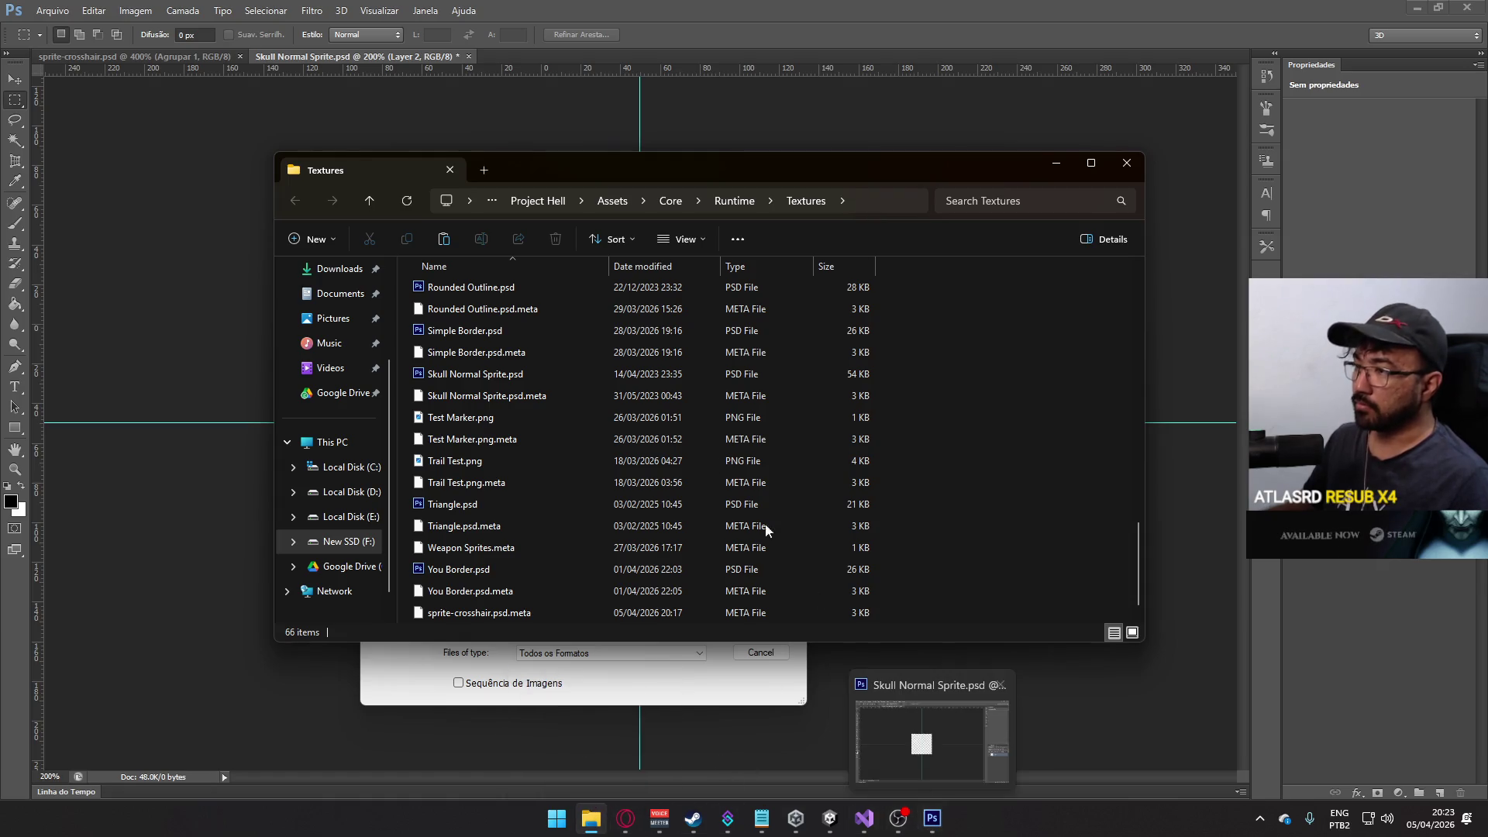
- Navigate File Explorer to D: > Google Drive > Project Hell > UI Elements
click(540, 201)
click(581, 203)
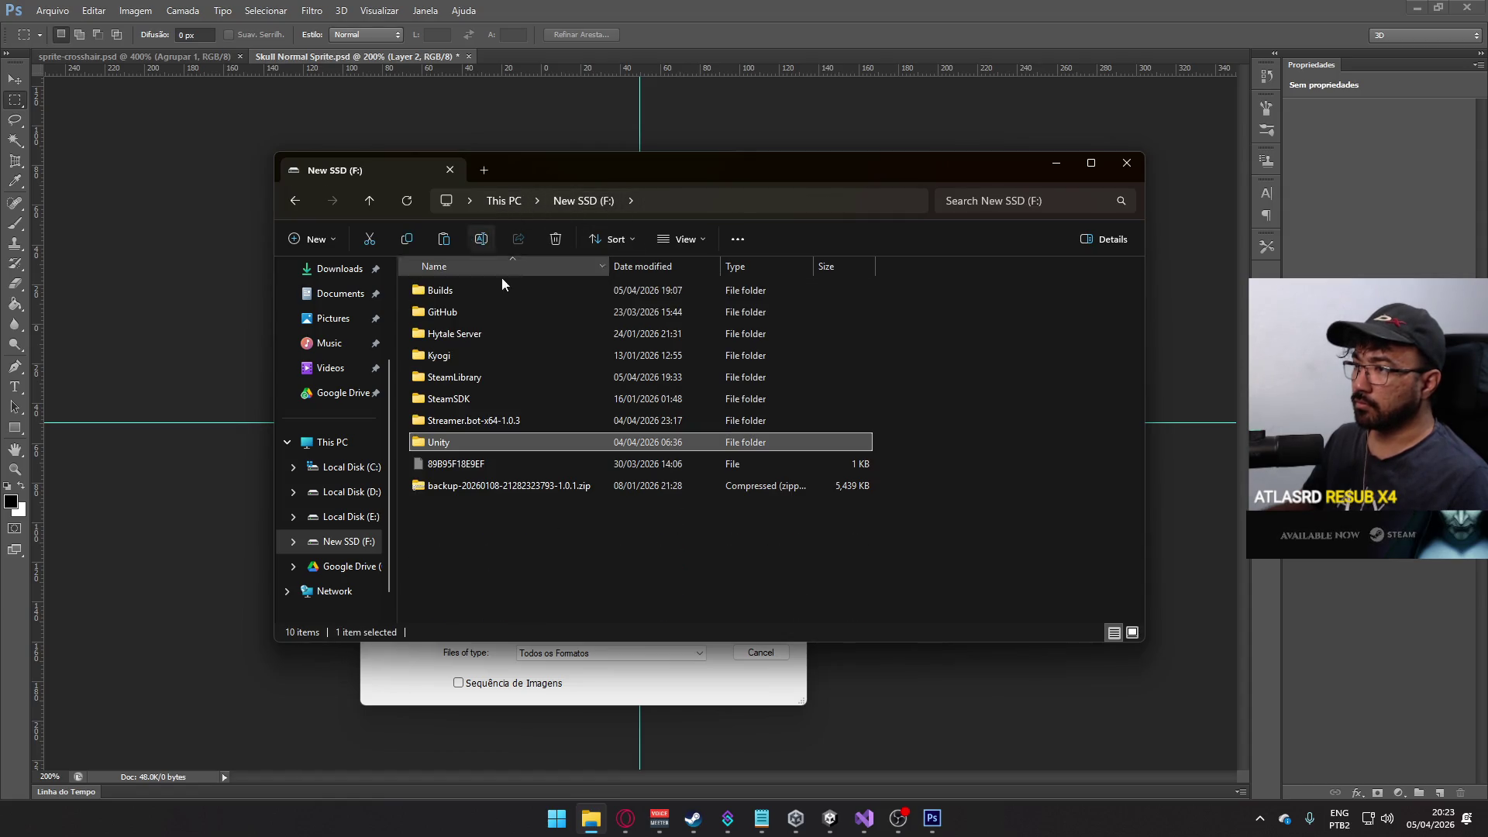
key(alt+Up)
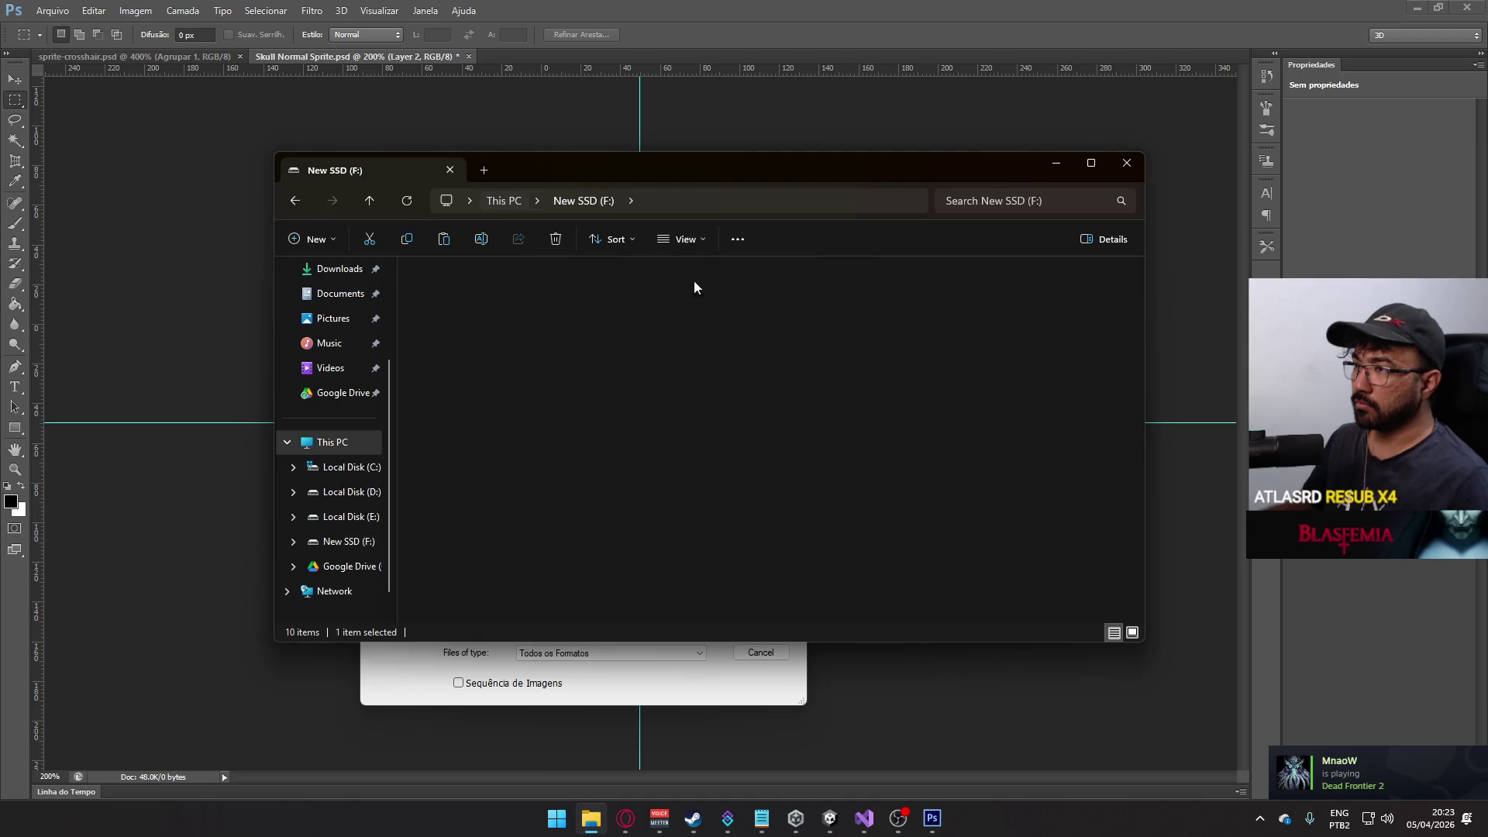
double_click(667, 293)
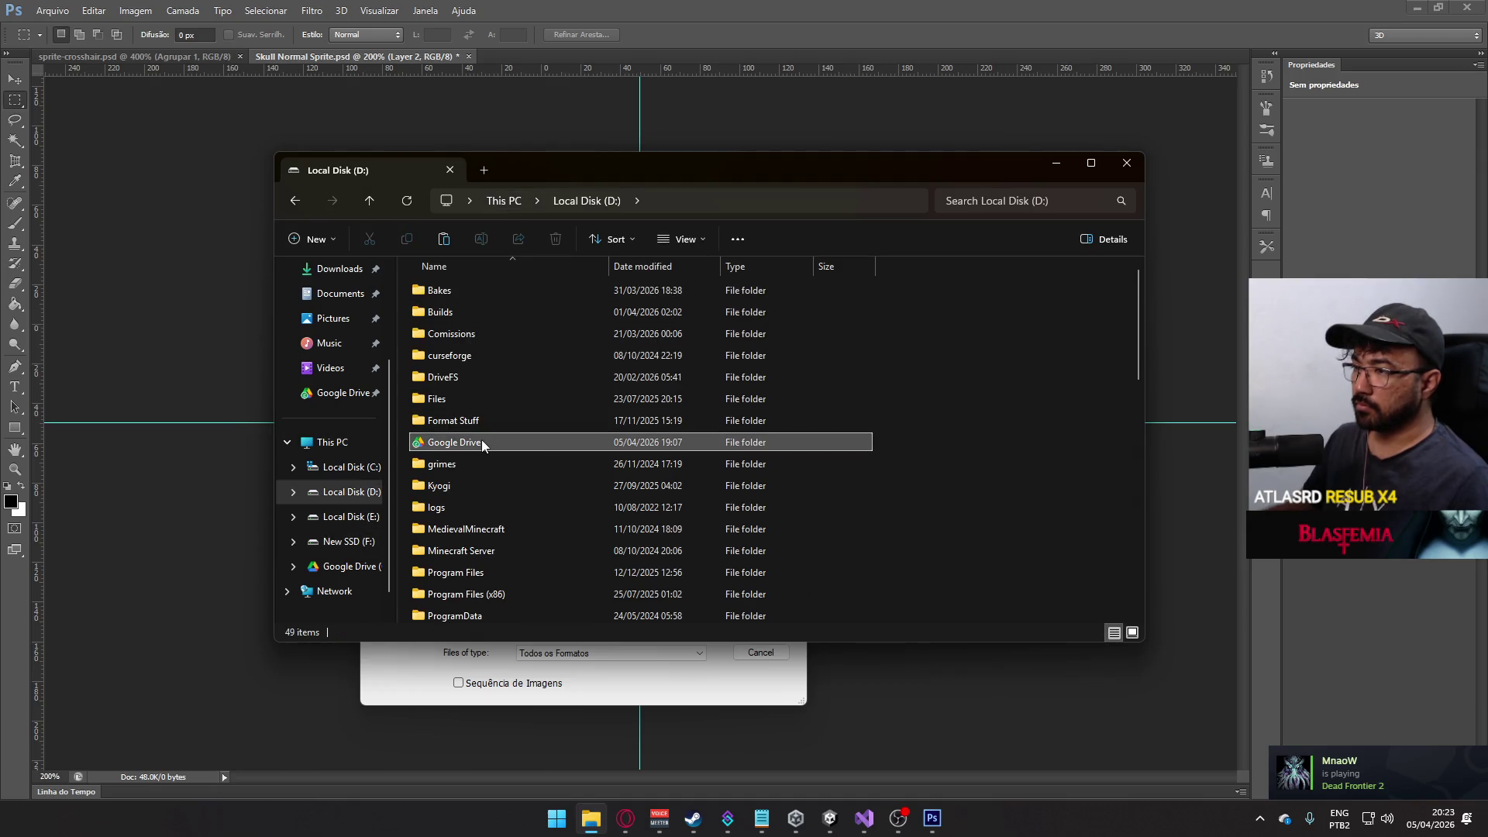
double_click(481, 440)
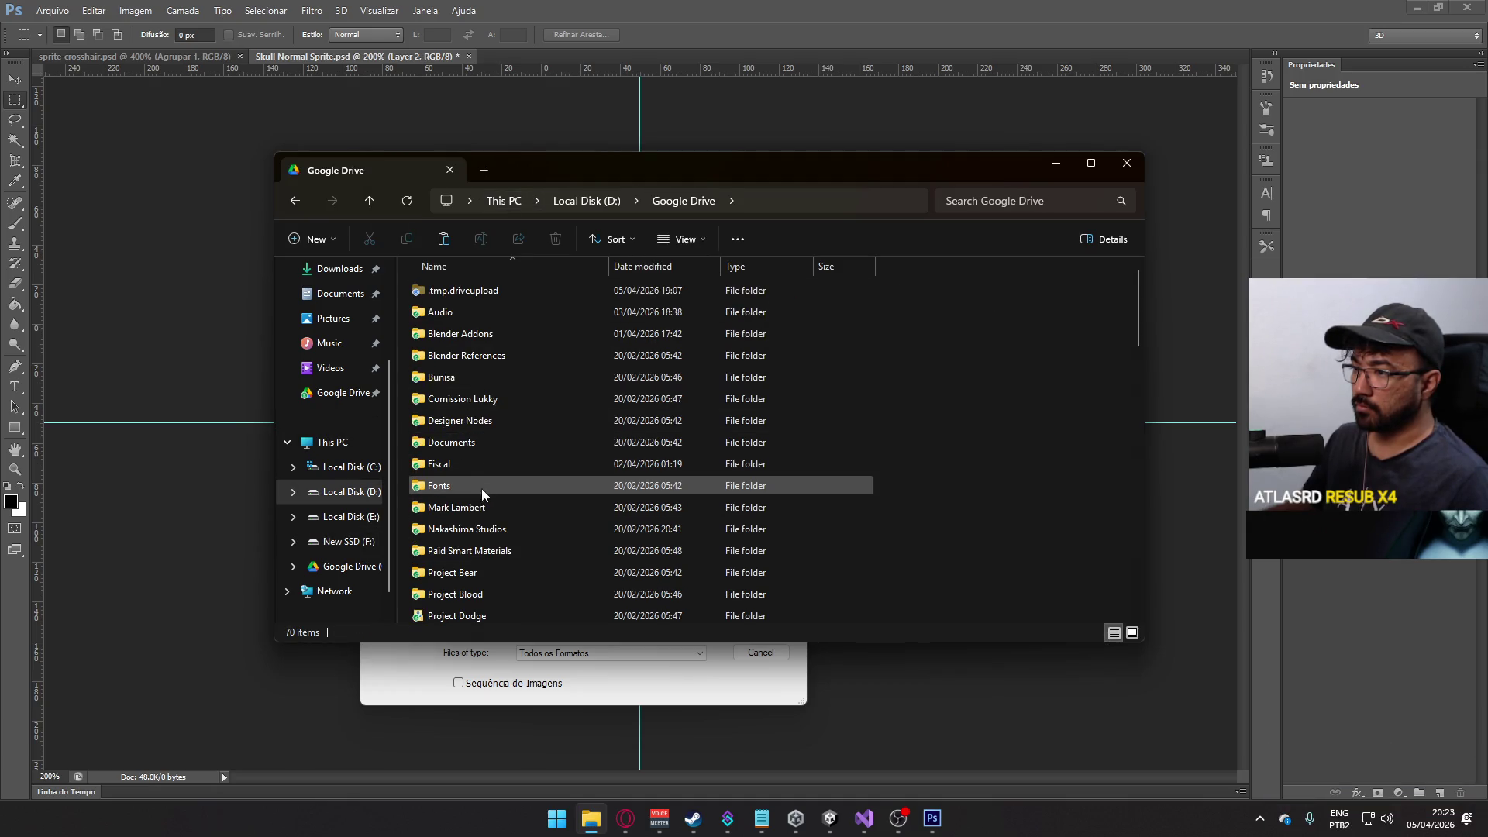
scroll(481, 488, down, 2)
double_click(514, 574)
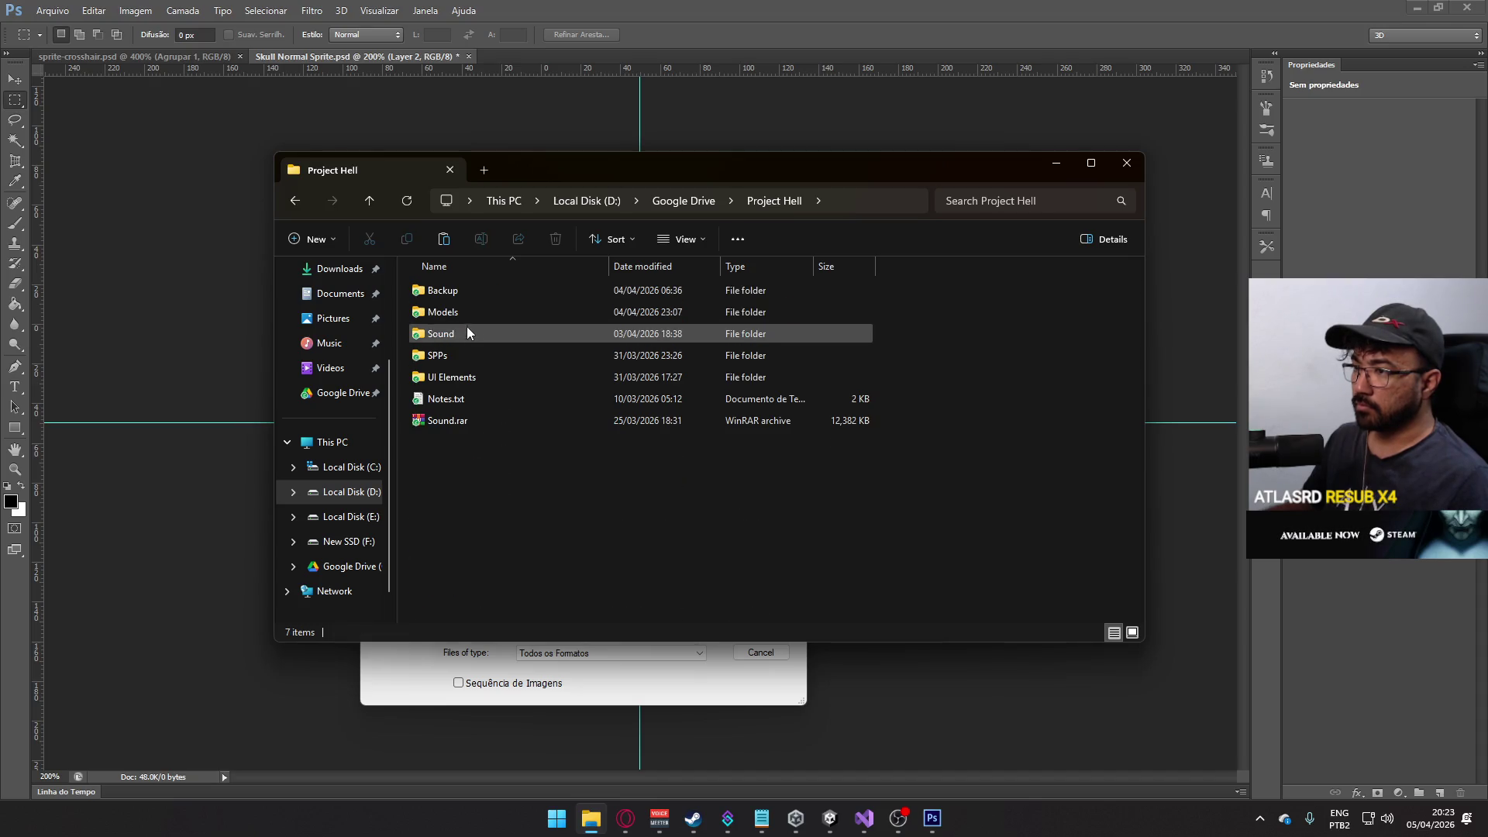
double_click(464, 378)
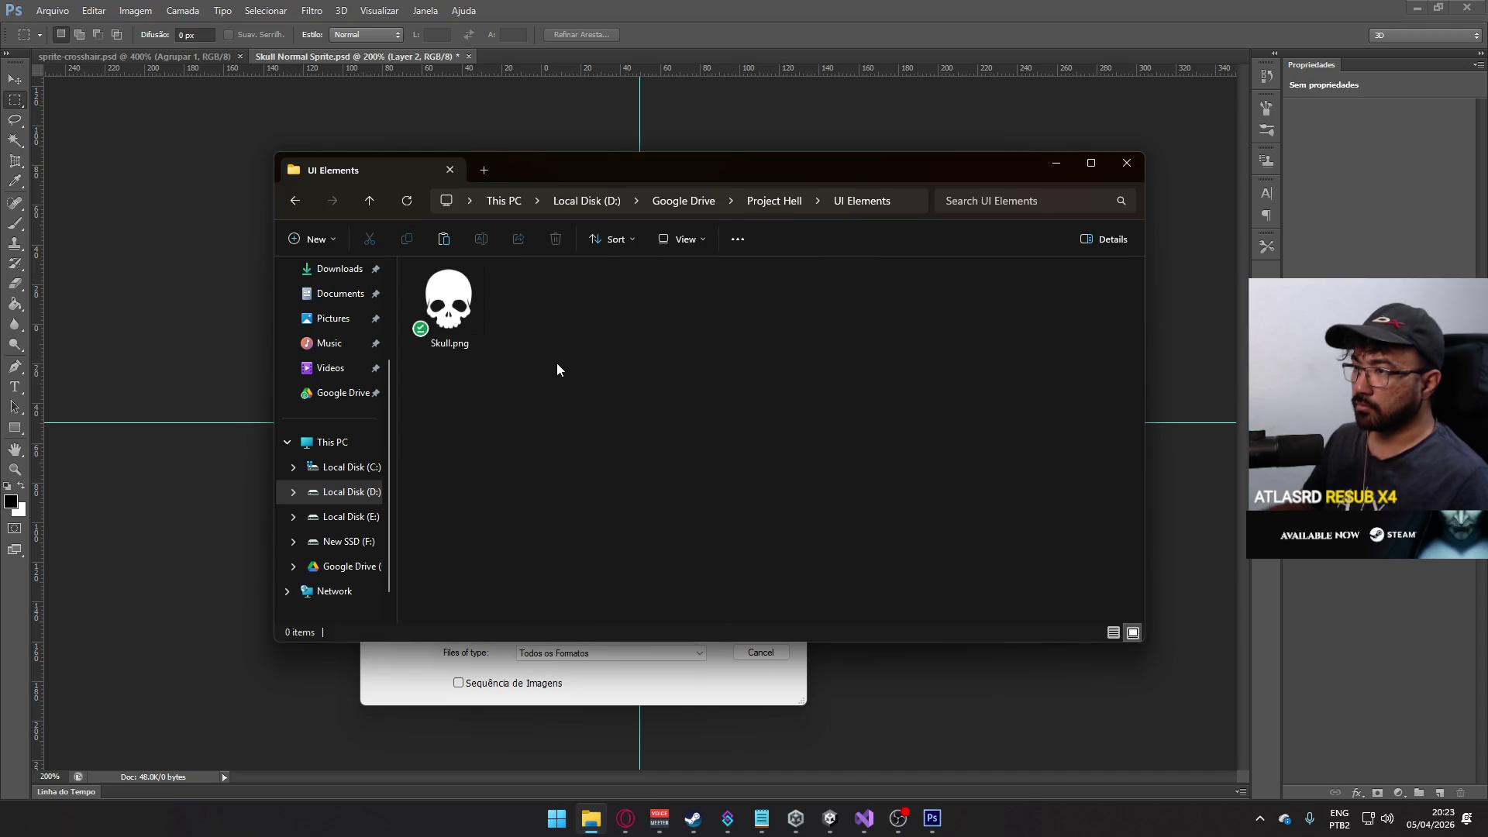
- Select Skull.png and copy the UI Elements folder path from the address bar
click(480, 313)
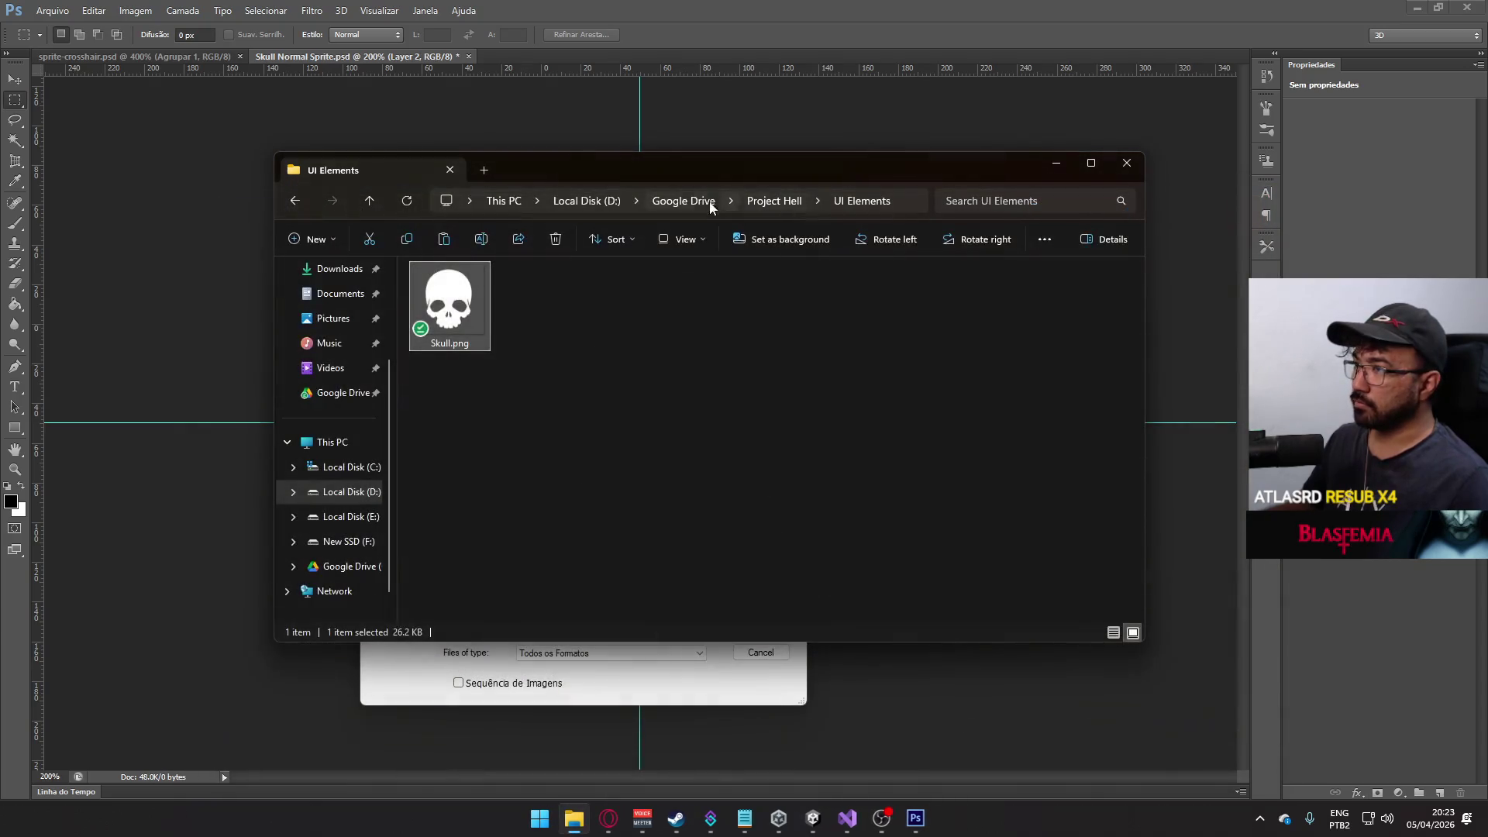
click(912, 202)
click(739, 424)
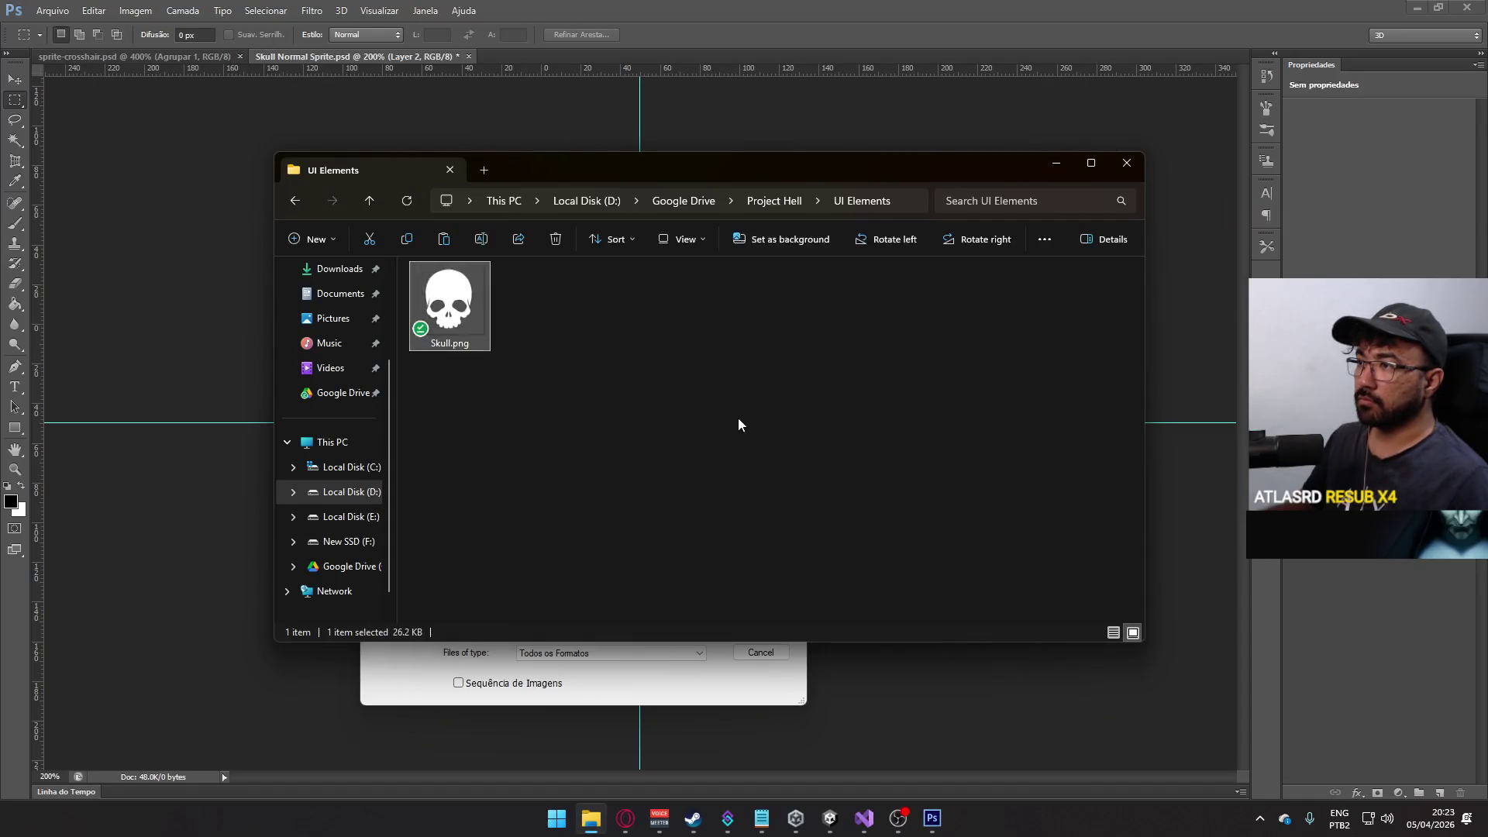
click(902, 203)
- Paste the UI Elements path into the Abrir dialog and open Skull.png
click(70, 21)
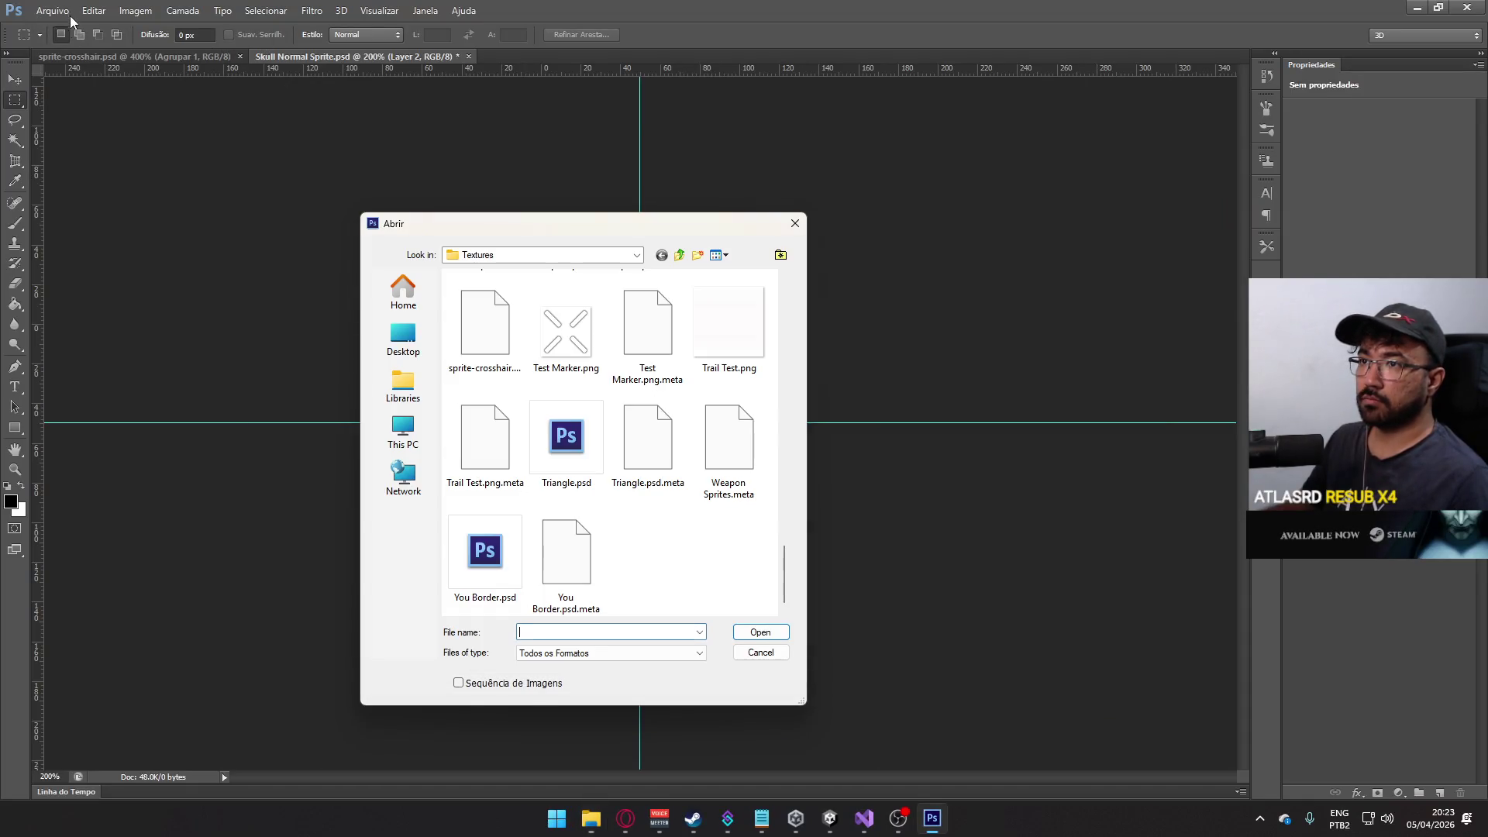
key(ctrl+v)
key(Return)
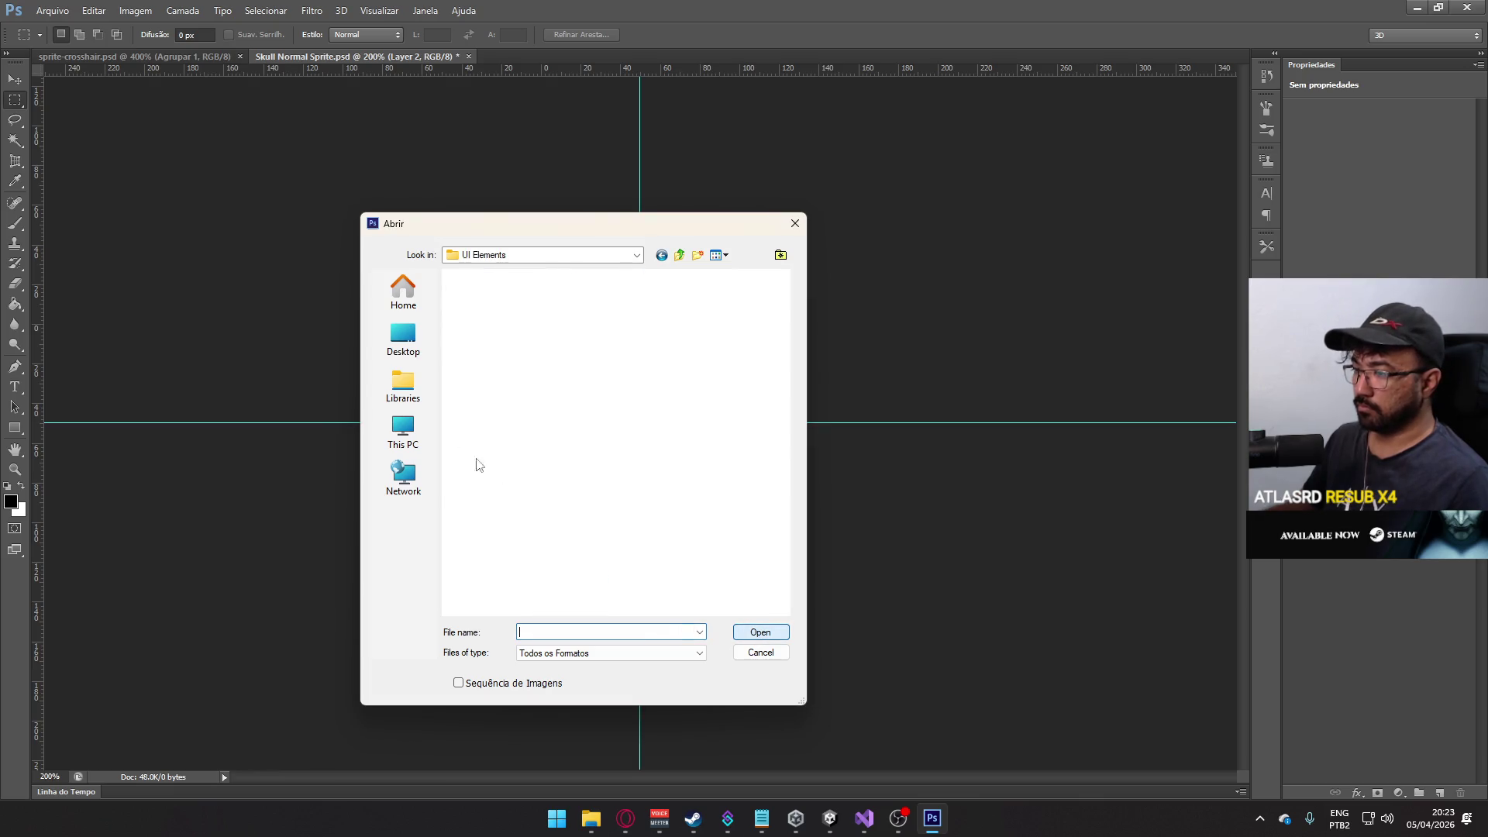
double_click(485, 314)
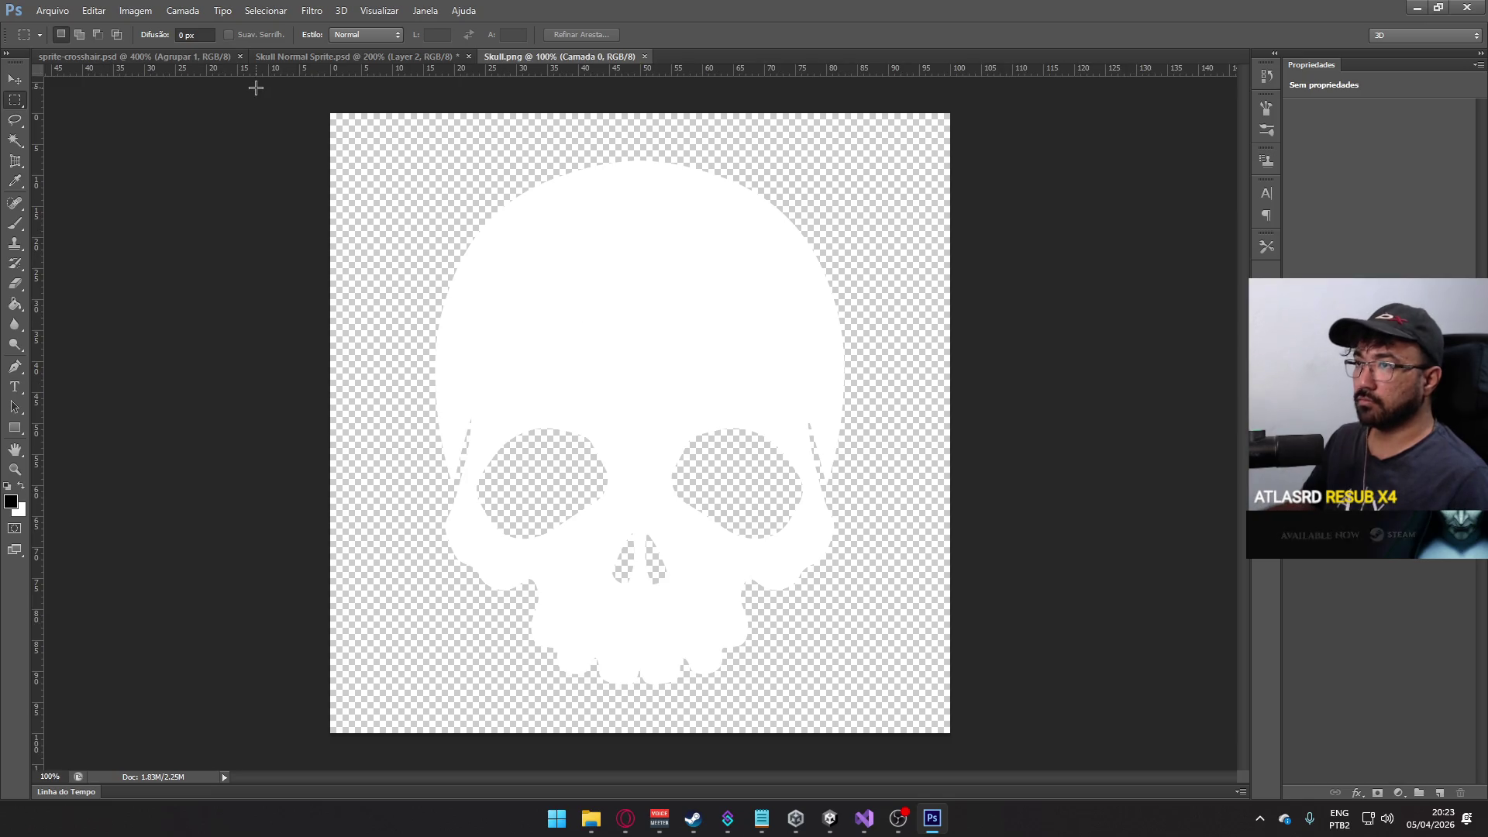
- Select the whole skull image and paste it into Skull Normal Sprite.psd, repositioning it
mouse_move(256, 88)
mouse_down()
mouse_move(584, 323)
mouse_move(375, 206)
mouse_up()
key(ctrl+a)
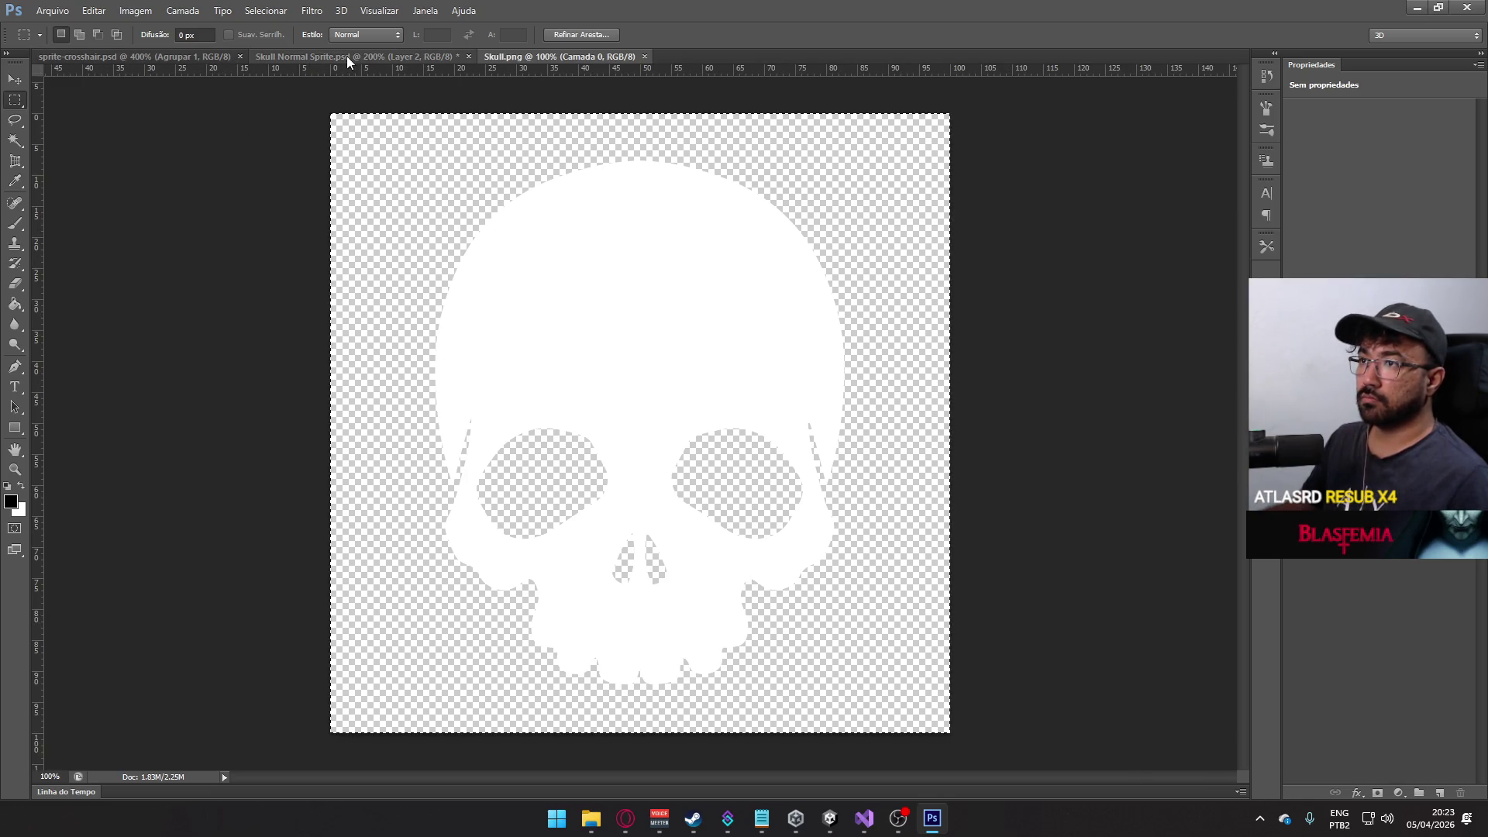
click(347, 56)
key(ctrl+v)
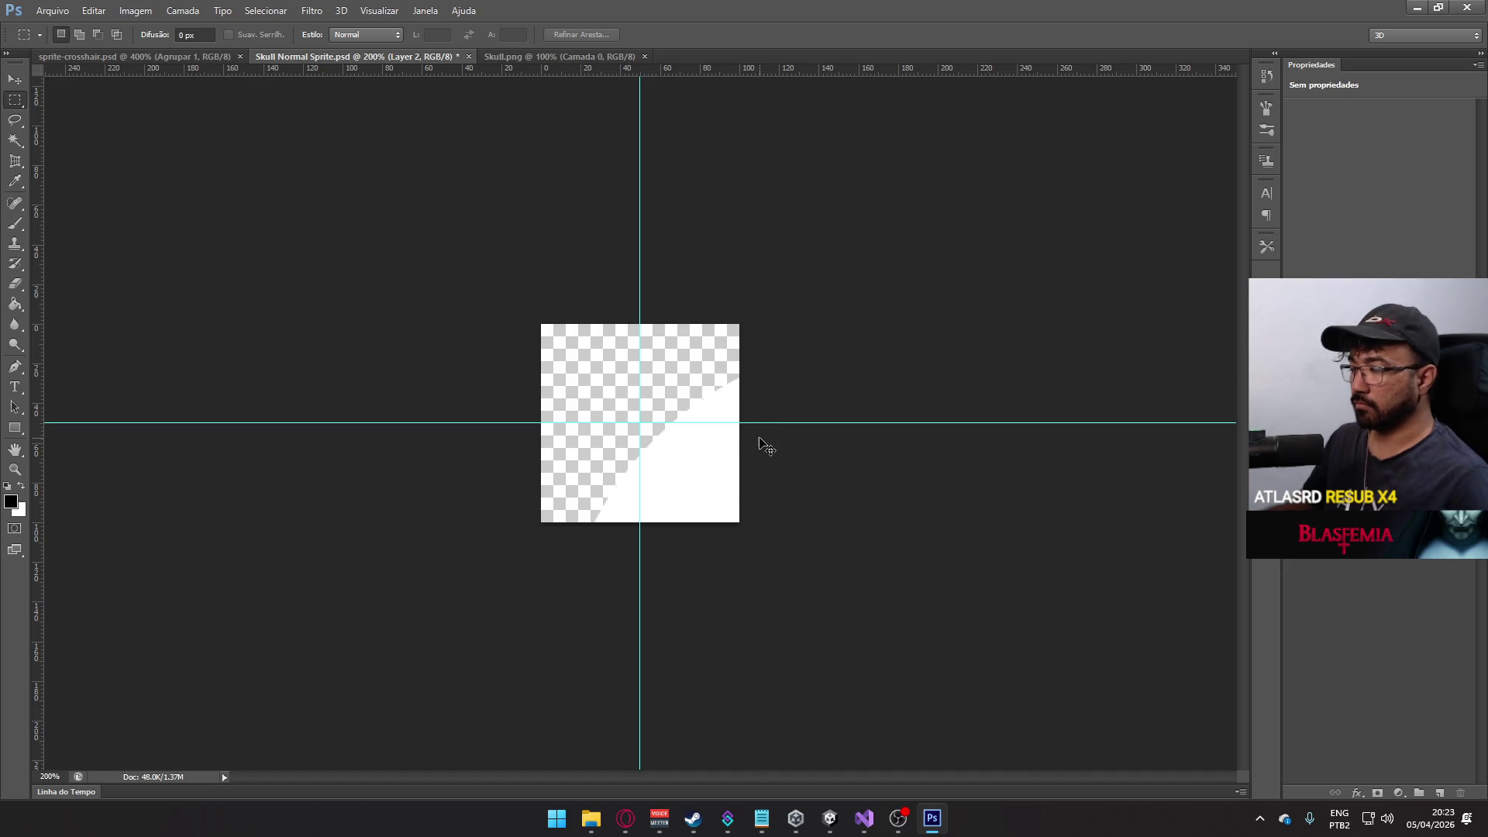
key(ctrl+t)
mouse_move(840, 591)
mouse_down()
mouse_move(468, 302)
mouse_move(607, 266)
mouse_move(730, 463)
mouse_move(768, 461)
mouse_up()
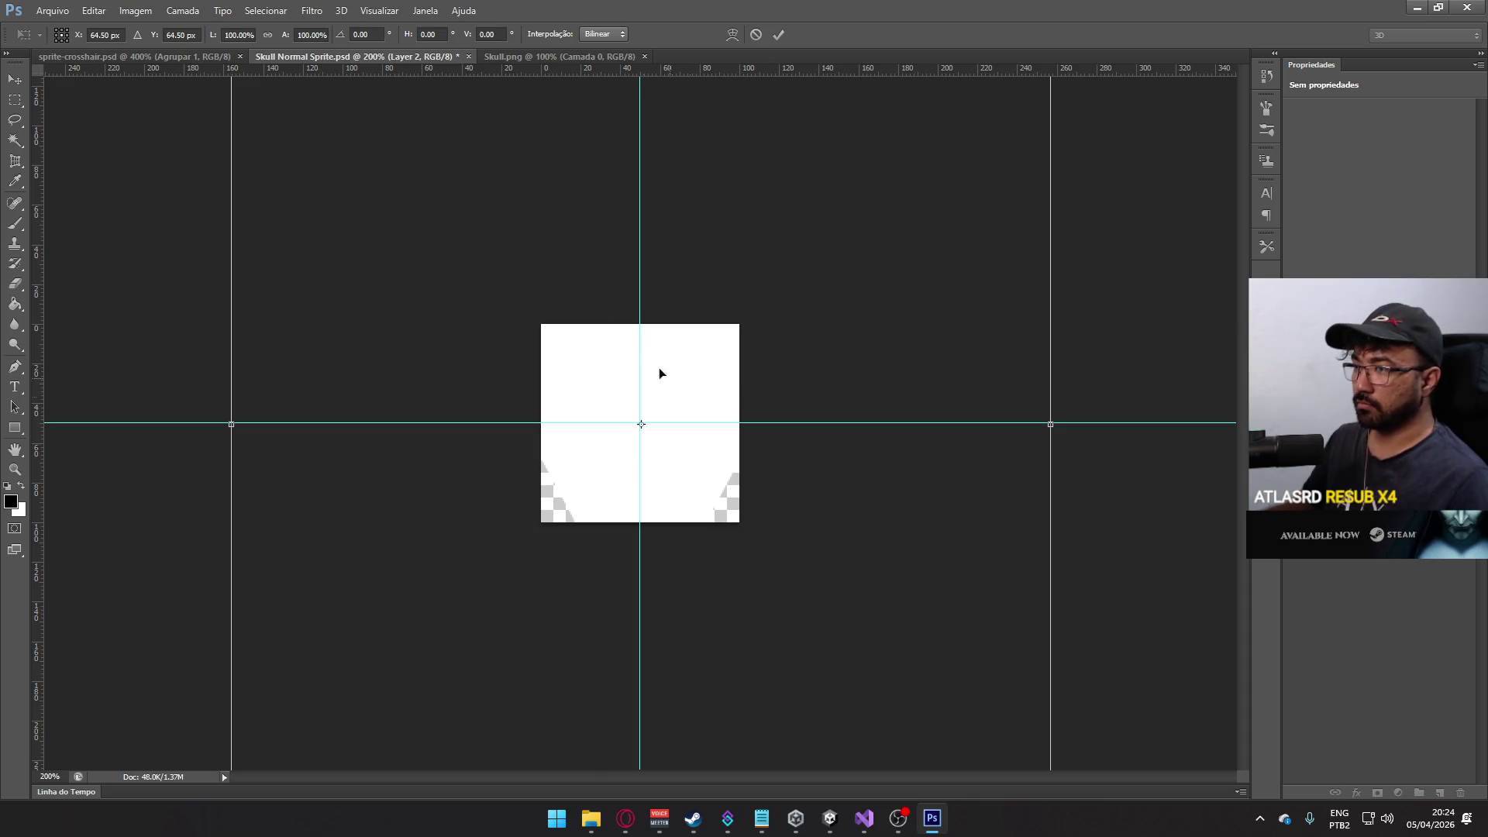
key(Return)
- Check the canvas size unchanged, then try squashing the skull and cancel it
click(94, 10)
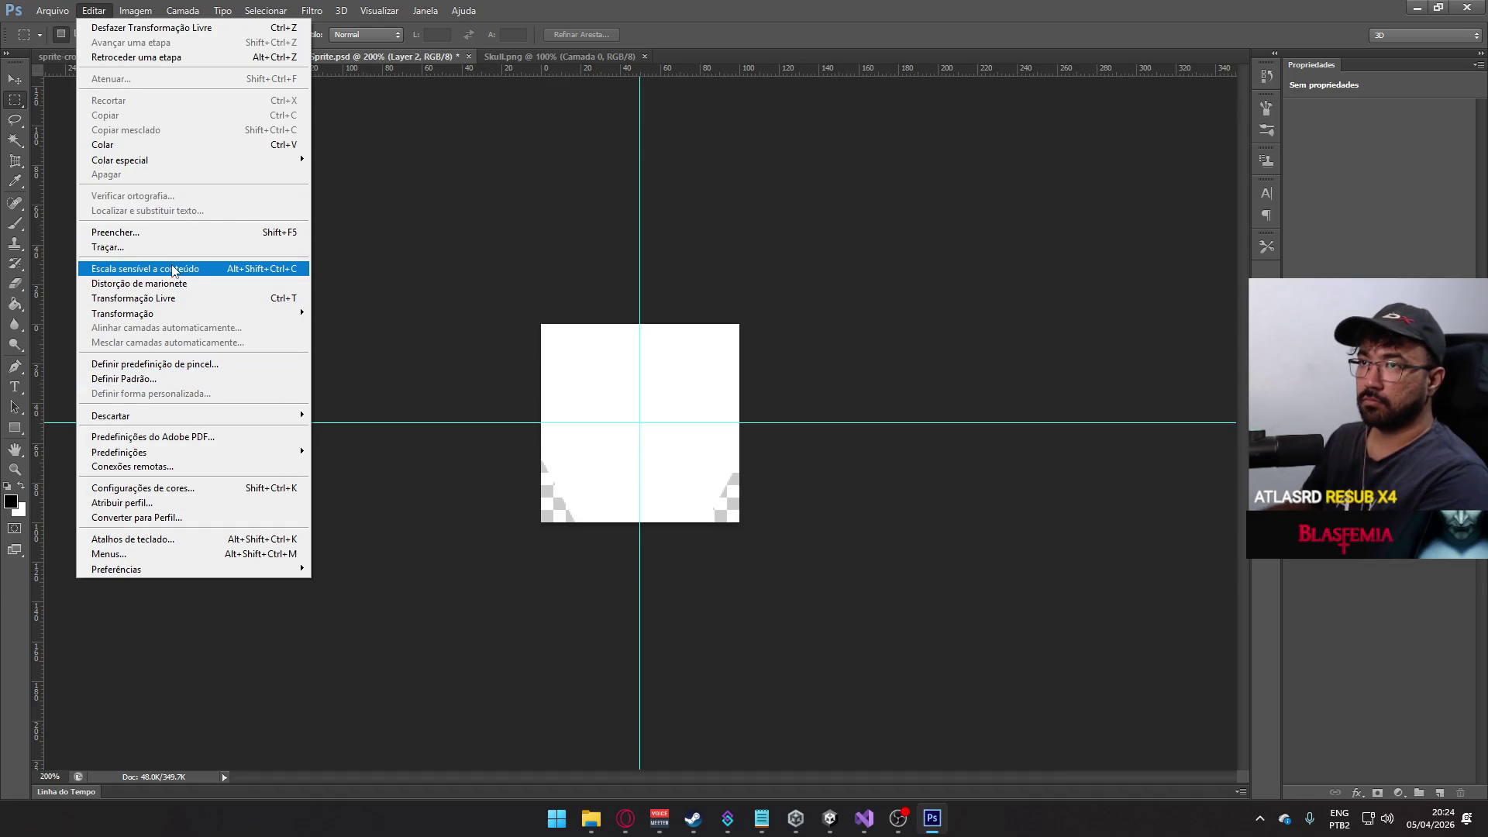
click(133, 12)
click(135, 11)
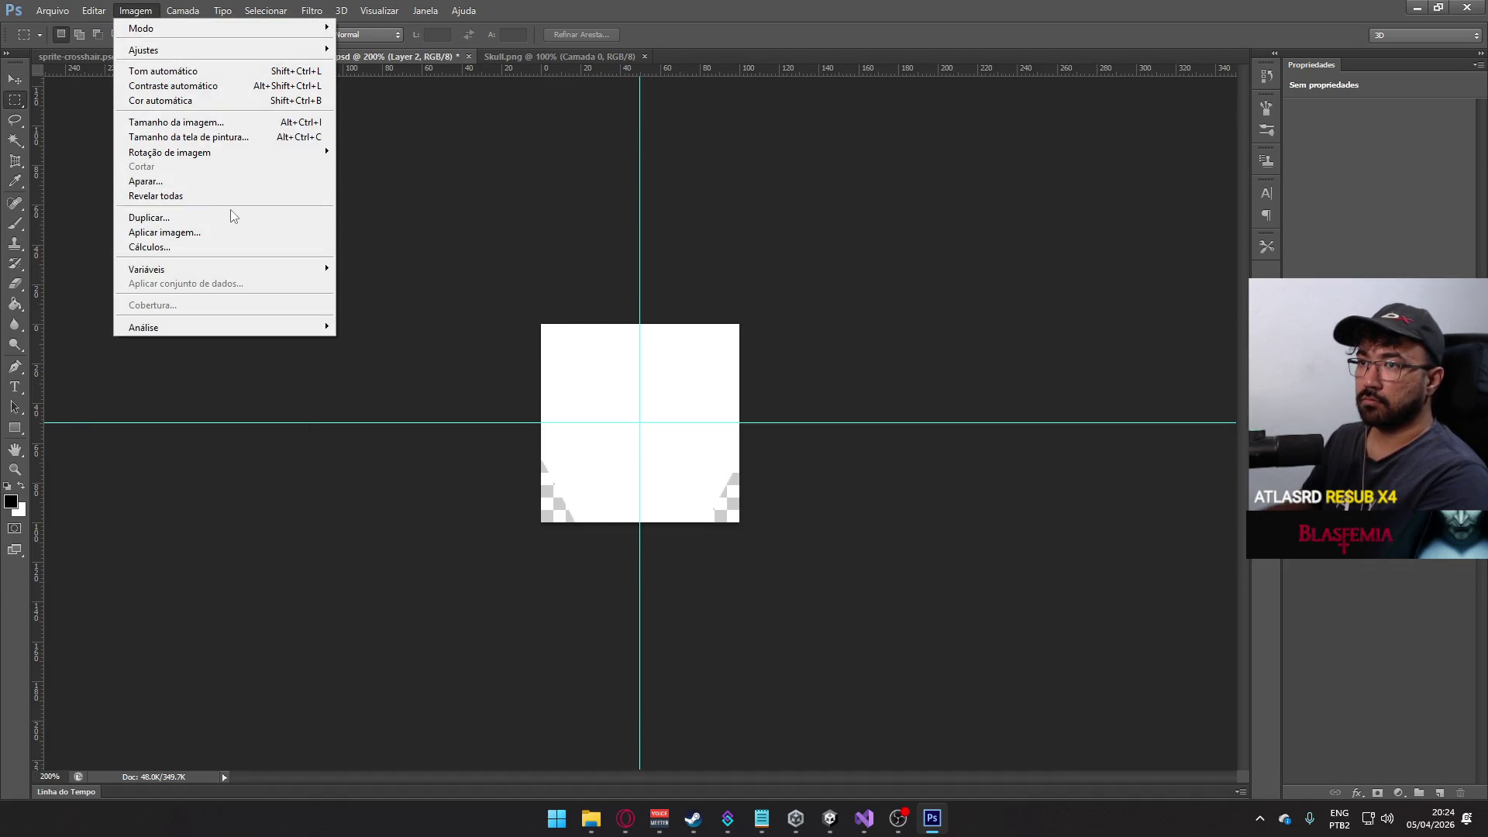
click(219, 138)
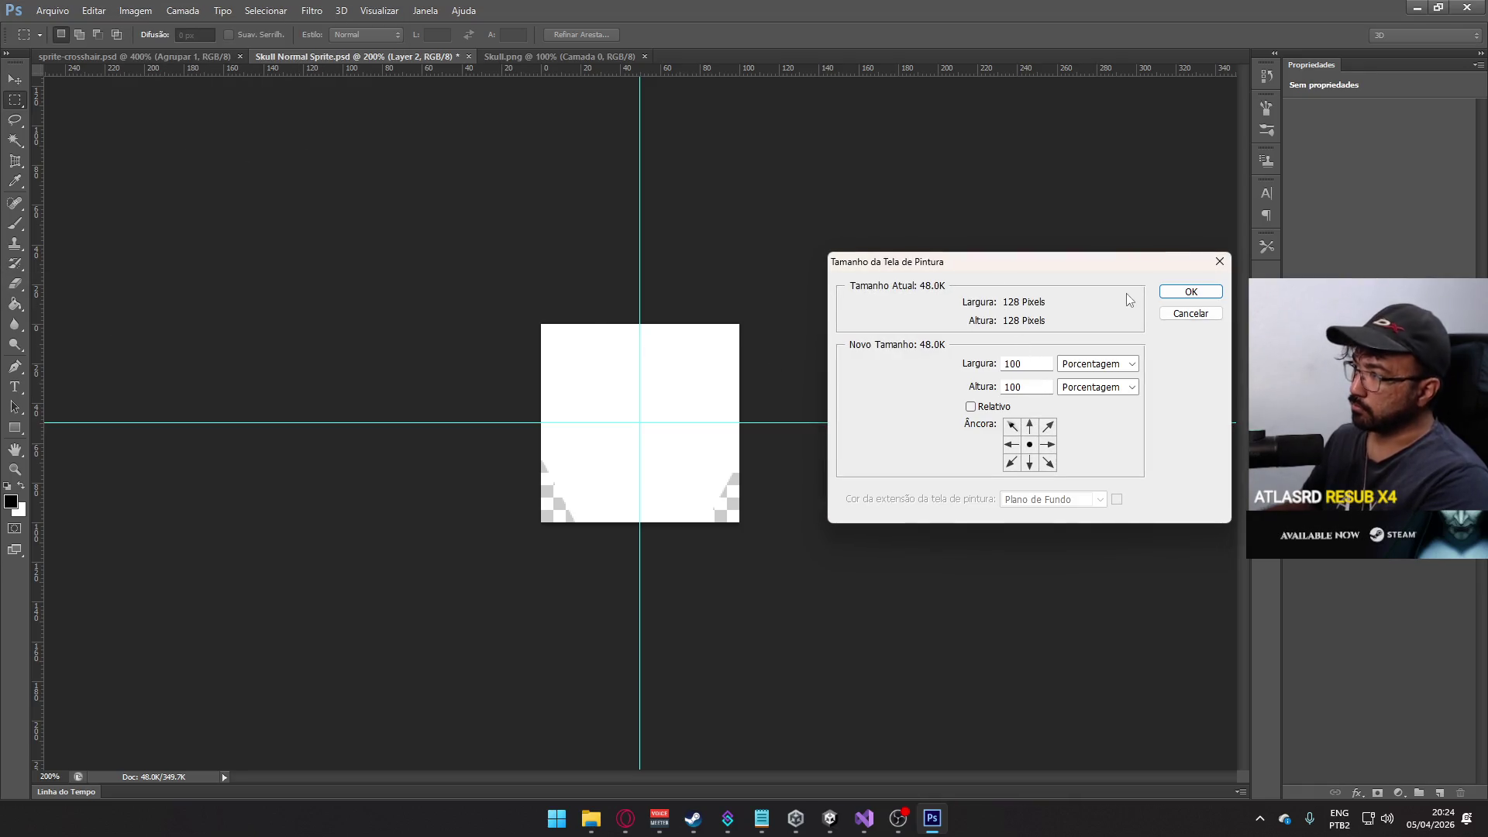
click(1190, 313)
key(ctrl+t)
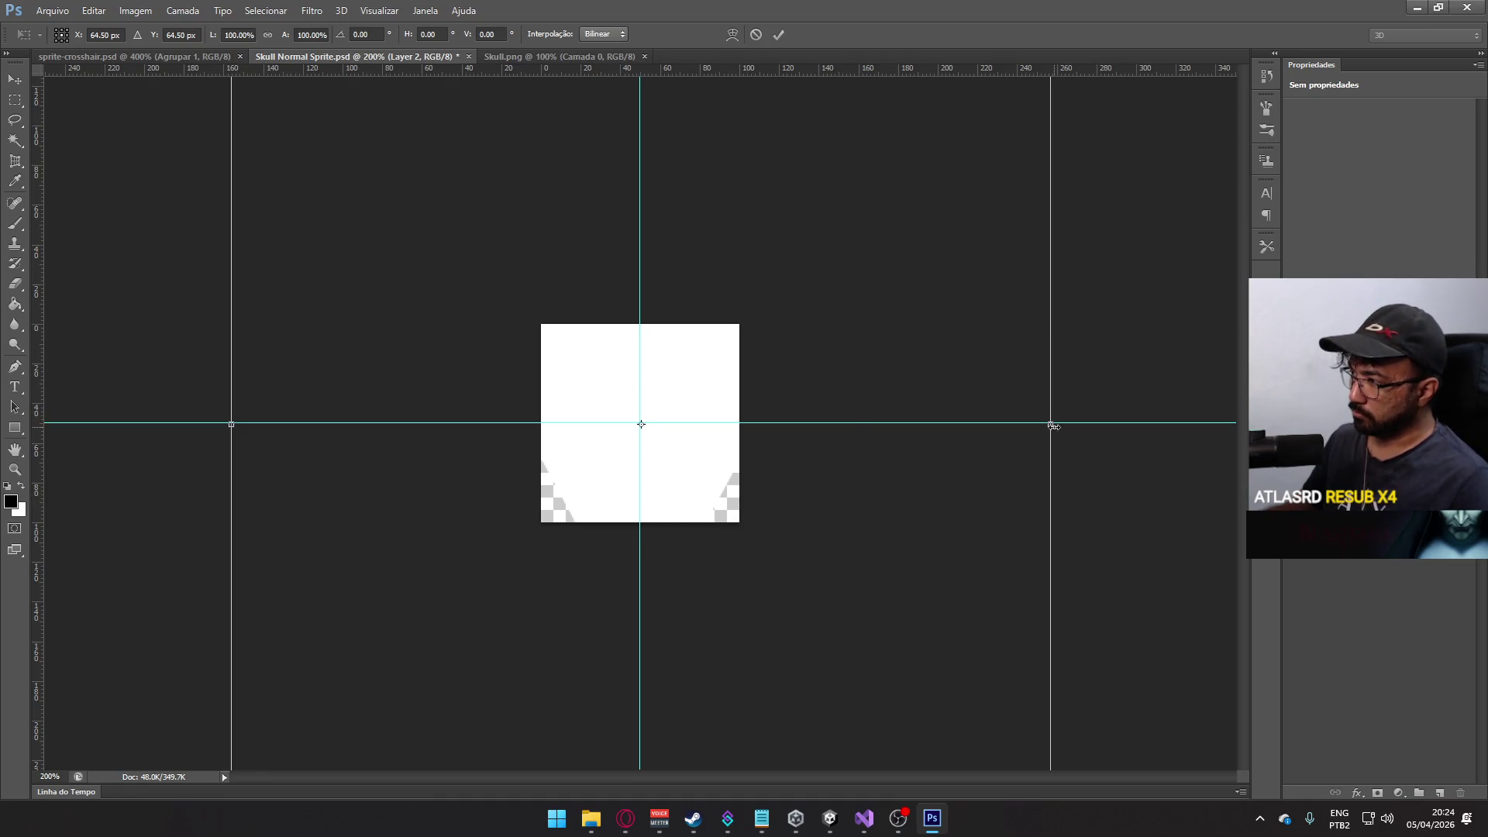
mouse_move(1052, 425)
mouse_down()
mouse_move(676, 424)
mouse_move(783, 422)
mouse_up()
key(Escape)
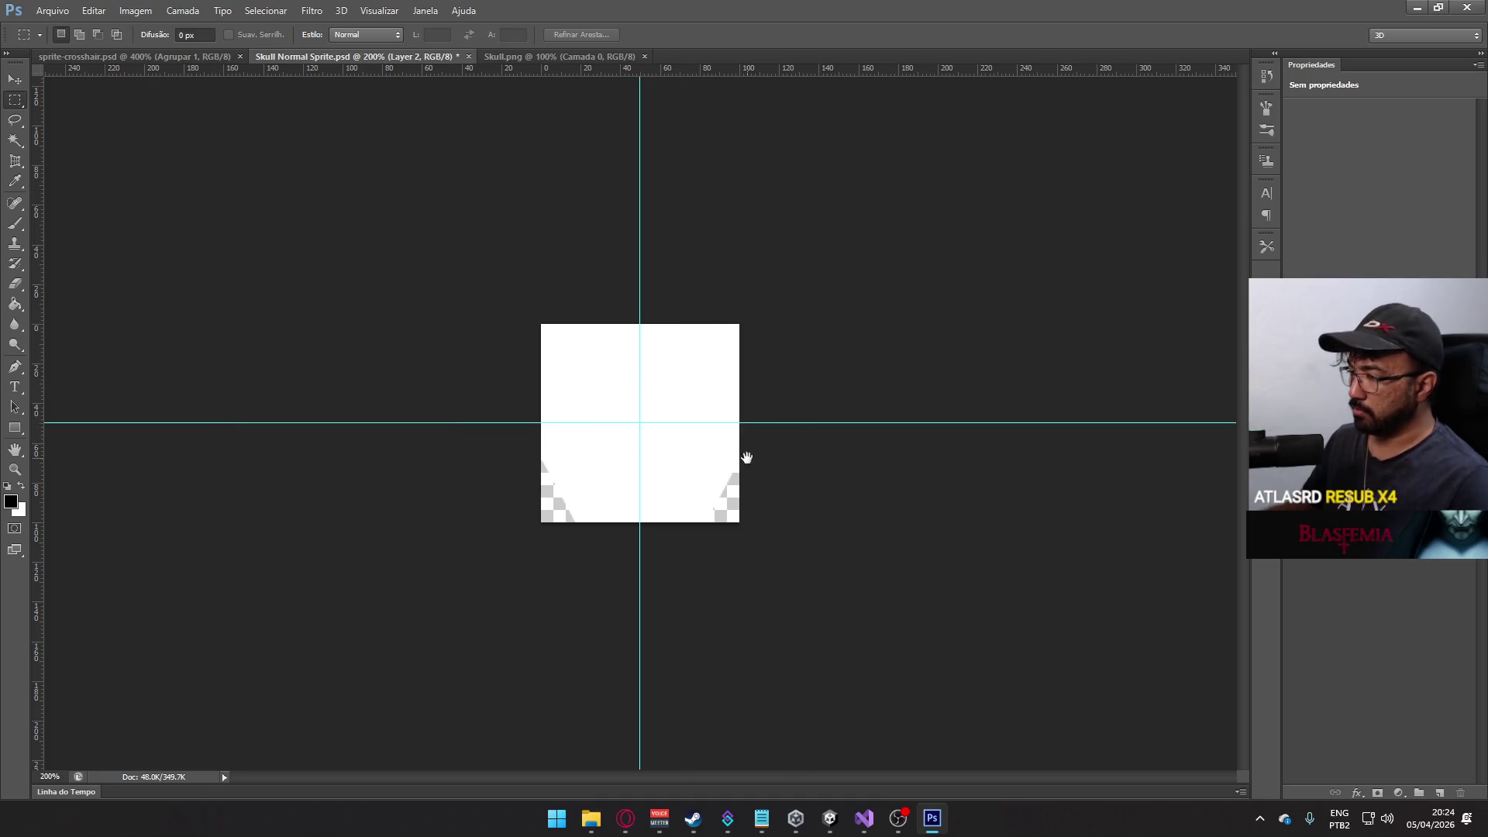
- Scale the pasted skull down to about 14.6% to fit the small canvas
key(ctrl+minus)
key(ctrl+minus)
key(ctrl+minus)
key(ctrl+t)
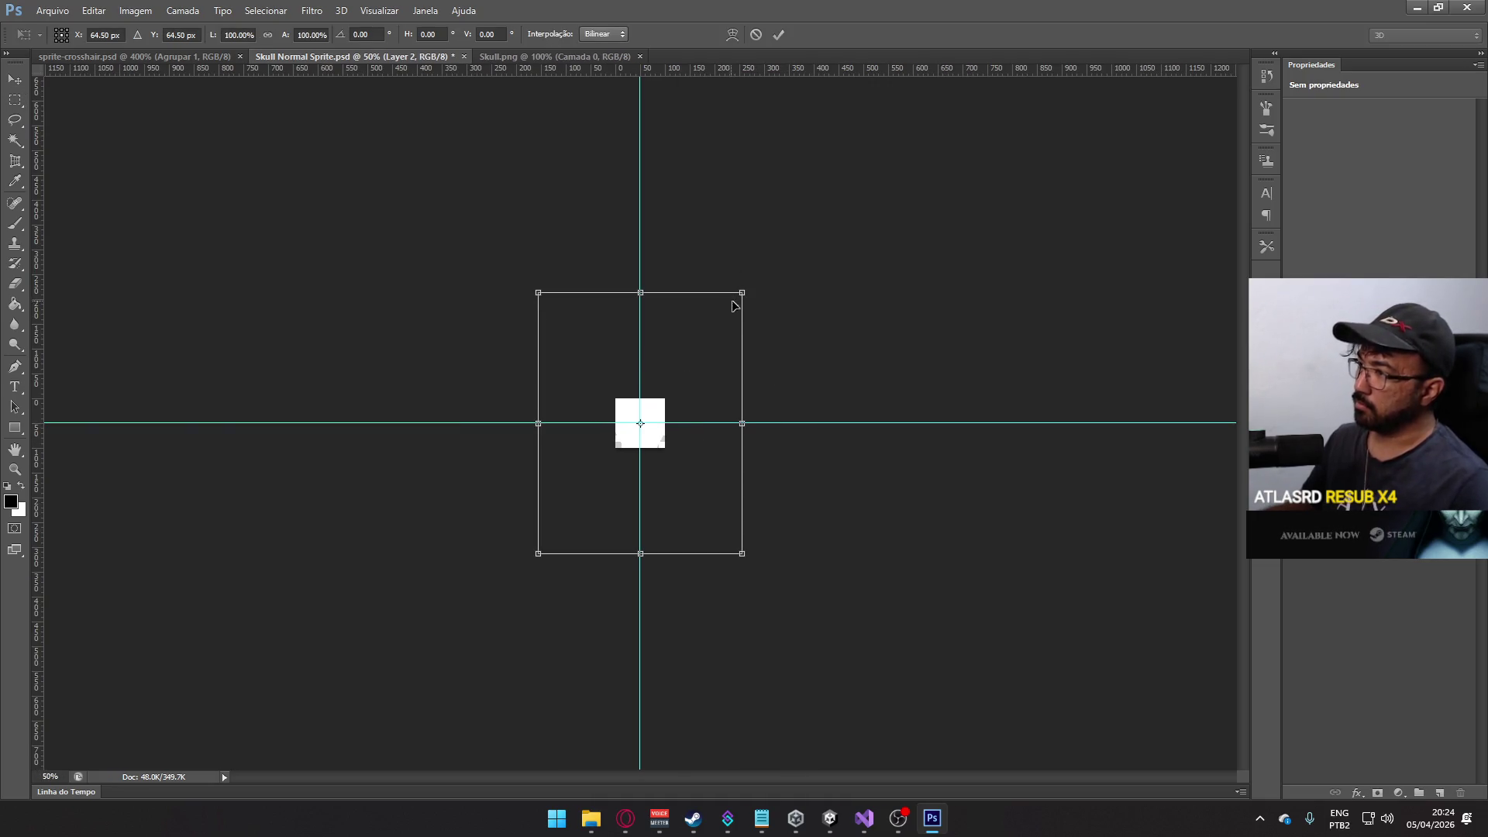
mouse_move(745, 290)
mouse_down()
mouse_move(684, 388)
mouse_move(674, 434)
mouse_move(714, 414)
mouse_move(685, 437)
mouse_up()
key(ctrl+plus)
key(ctrl+plus)
key(ctrl+plus)
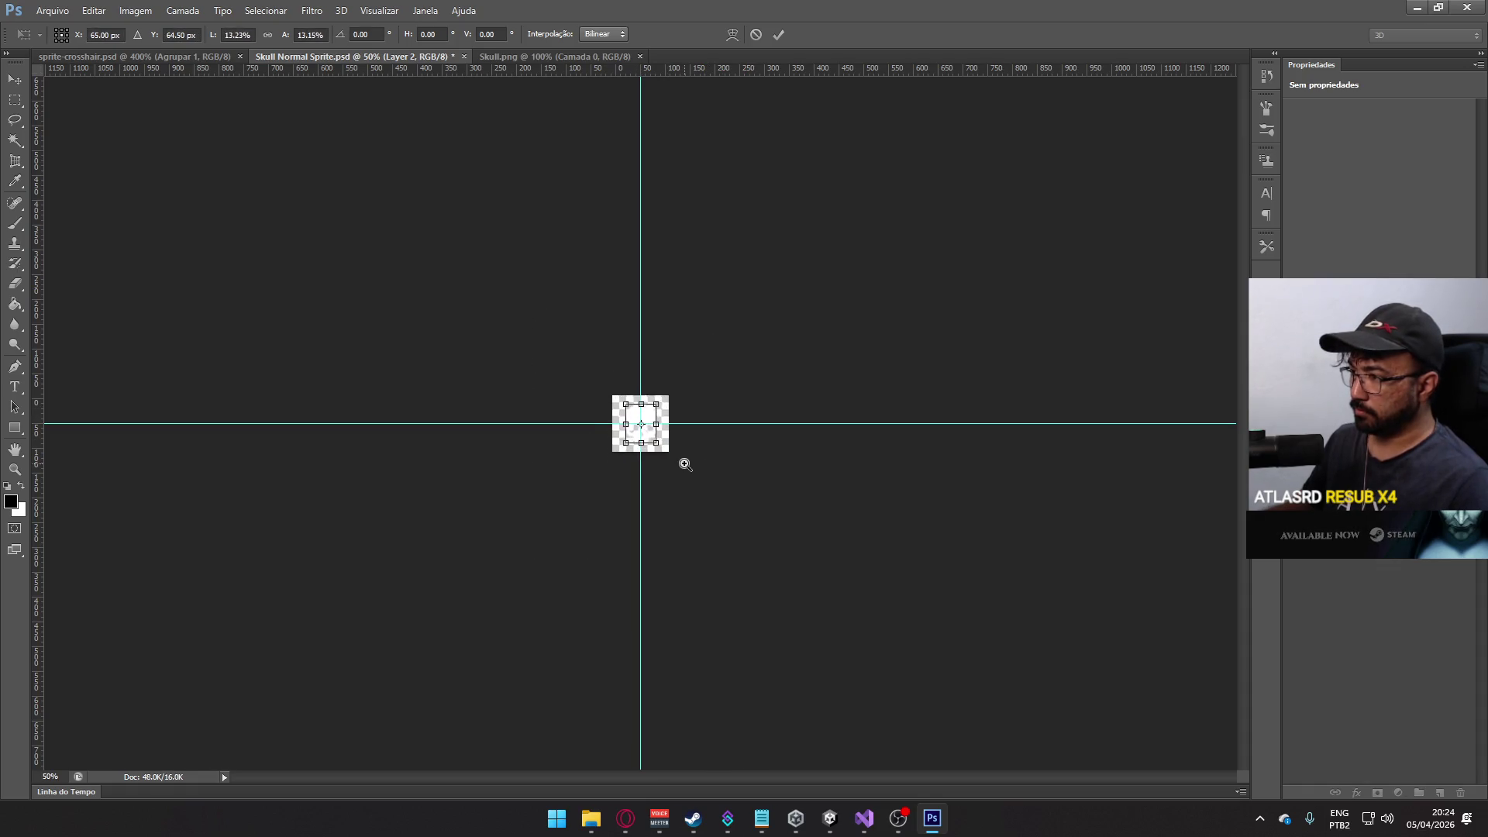
key(ctrl+plus)
mouse_move(746, 289)
mouse_down()
mouse_move(769, 275)
mouse_move(745, 314)
mouse_move(781, 288)
mouse_up()
drag(776, 287, 779, 288)
- Commit the resize and inspect the skull layer's drop shadow options, discarding changes
key(m)
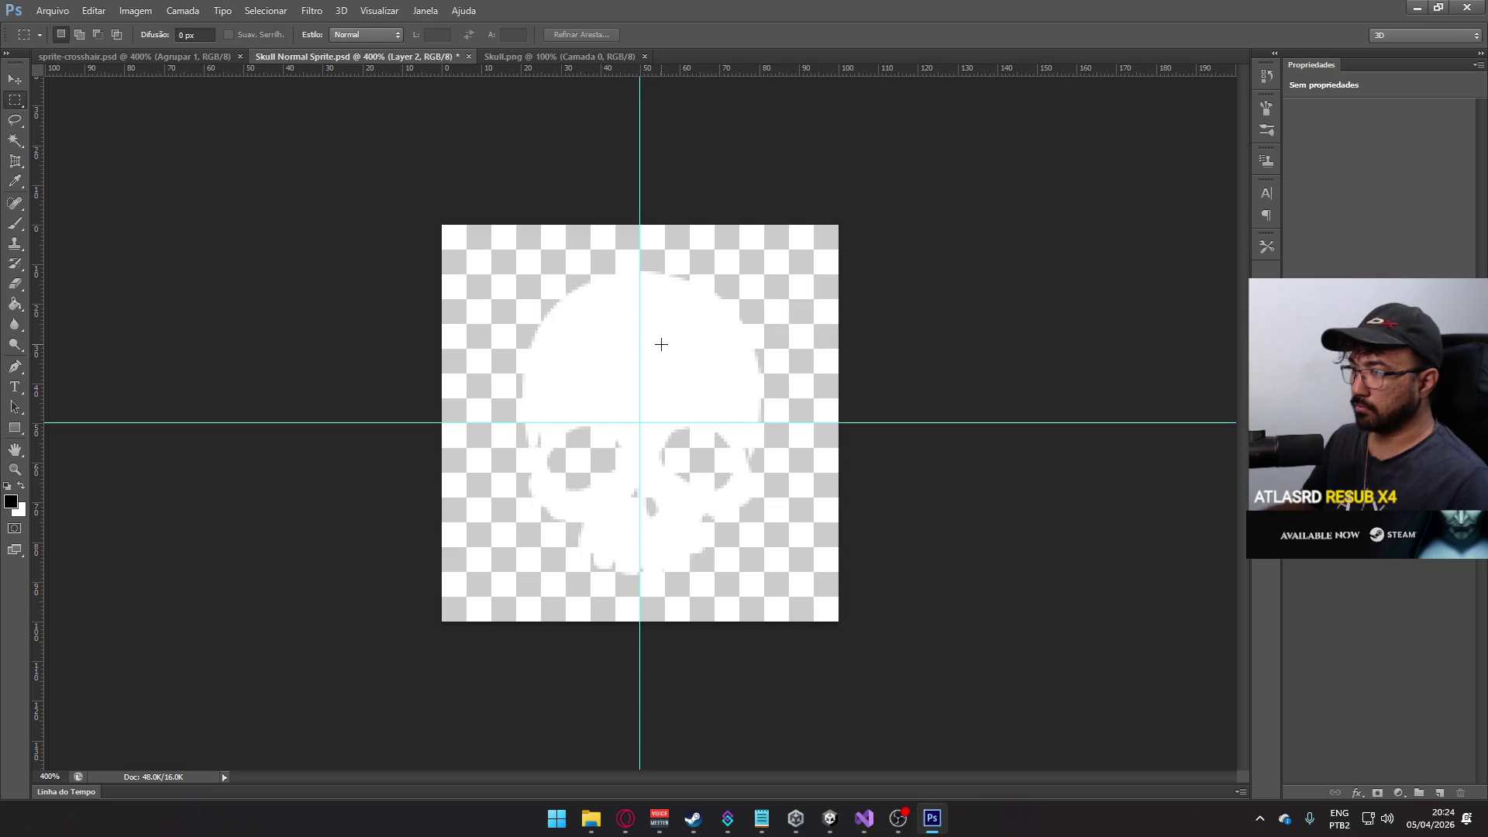
right_click(1317, 520)
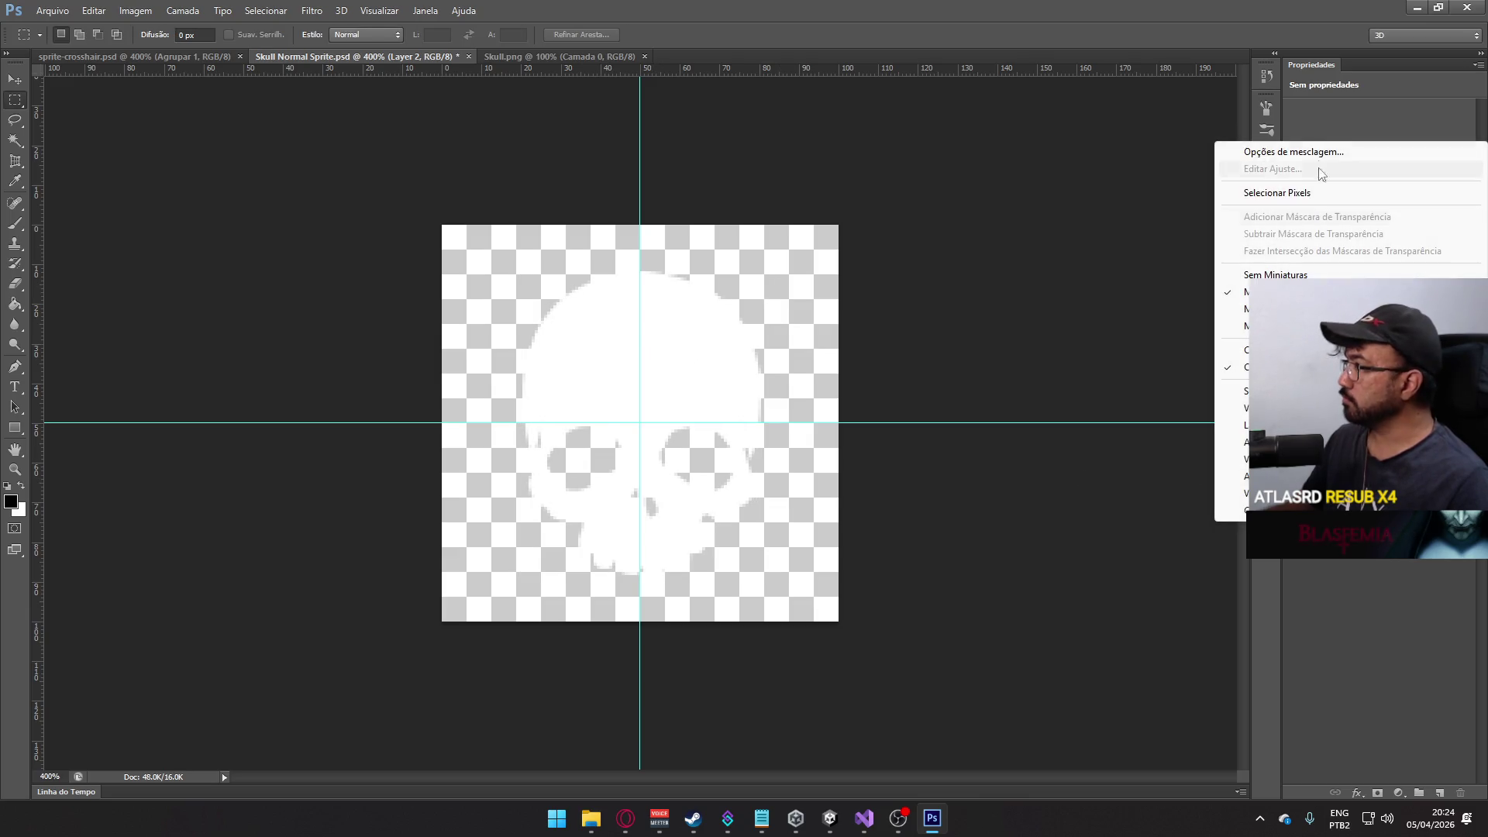
click(1314, 153)
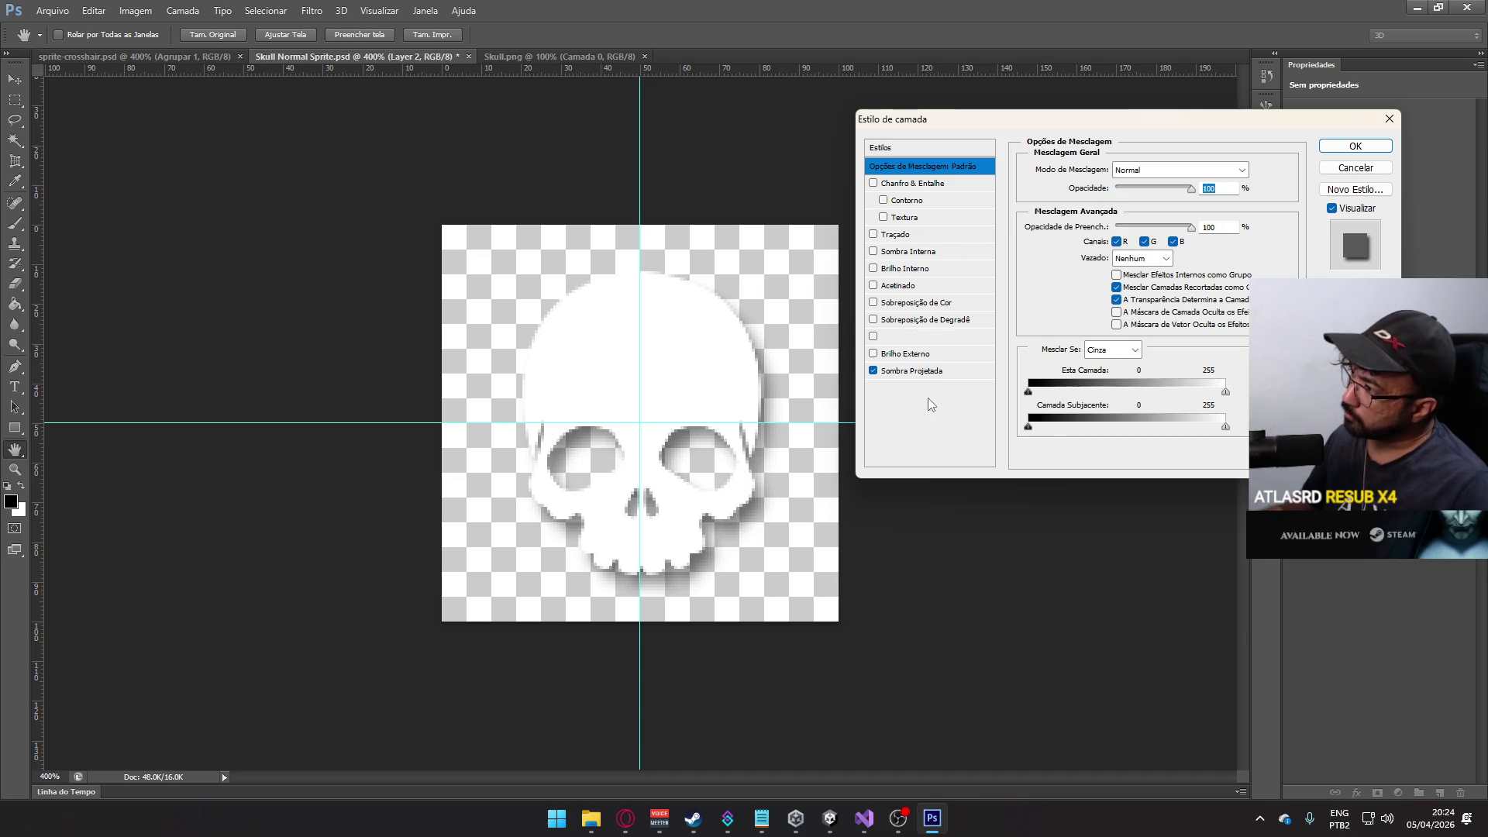
click(911, 371)
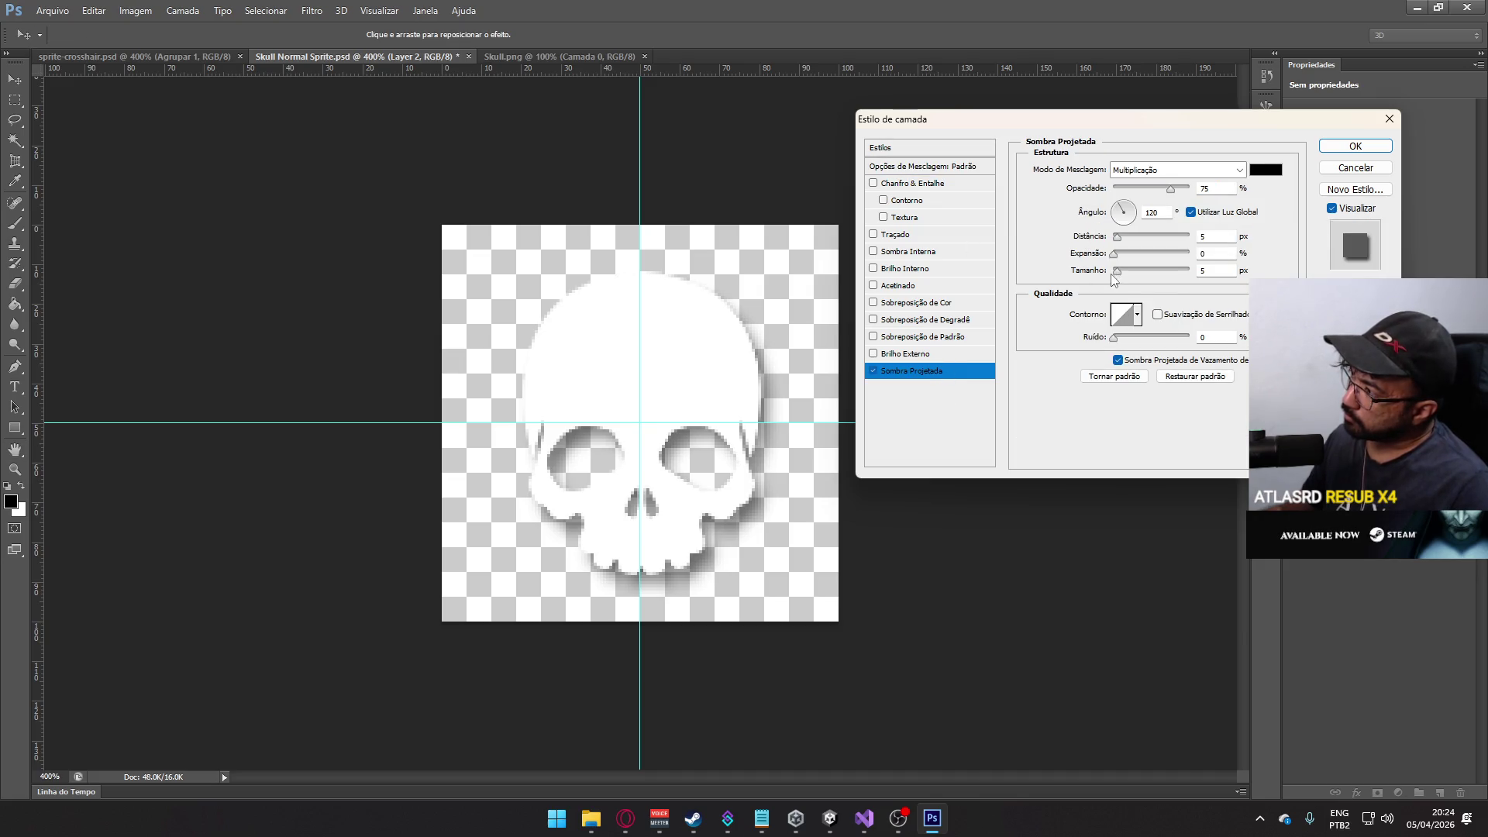
click(1356, 167)
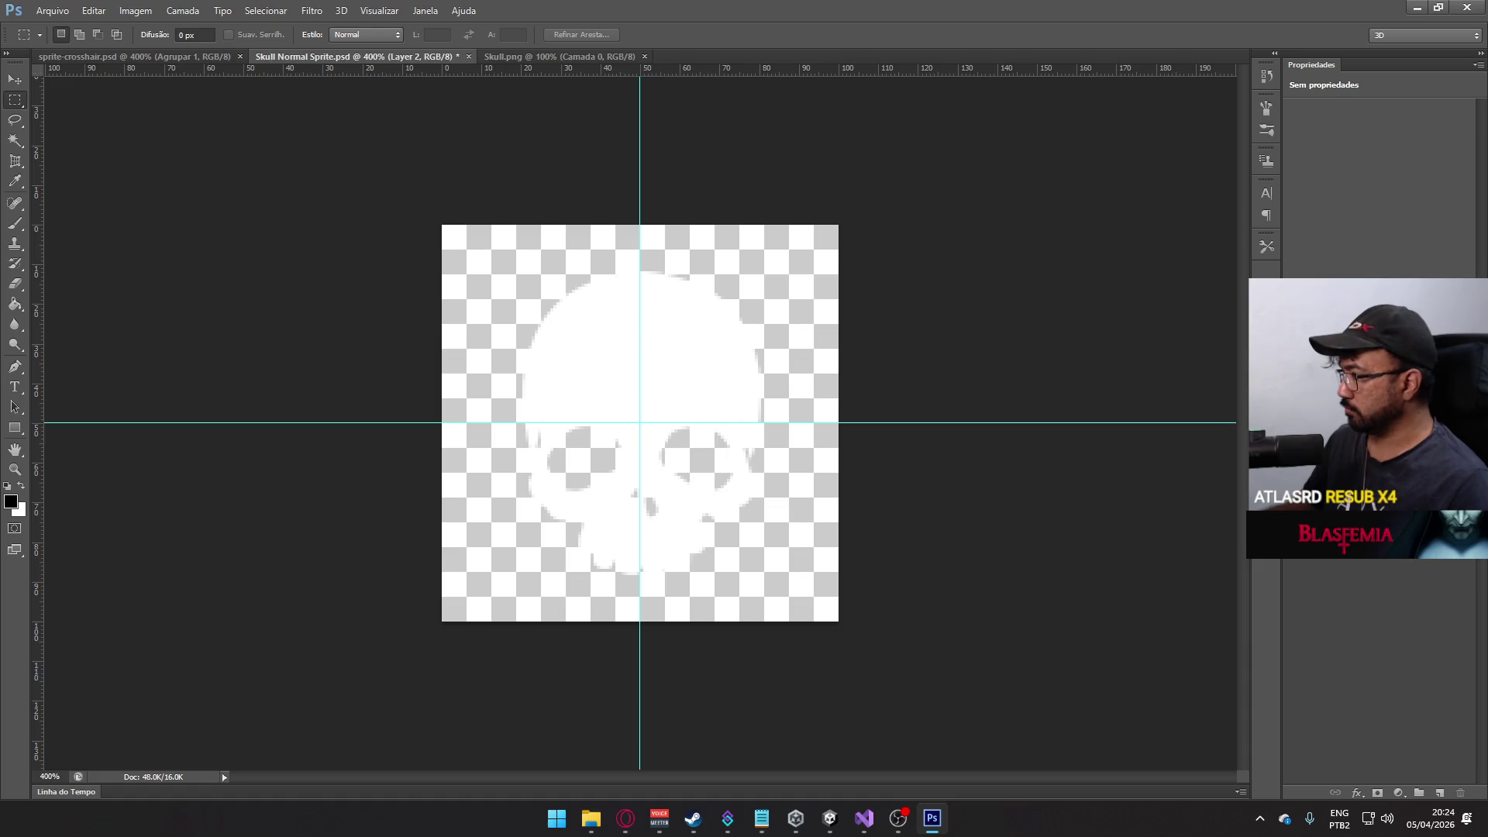
- Duplicate the skull layer as 'Layer 2 cópia' and reselect the original Layer 2
right_click(1404, 639)
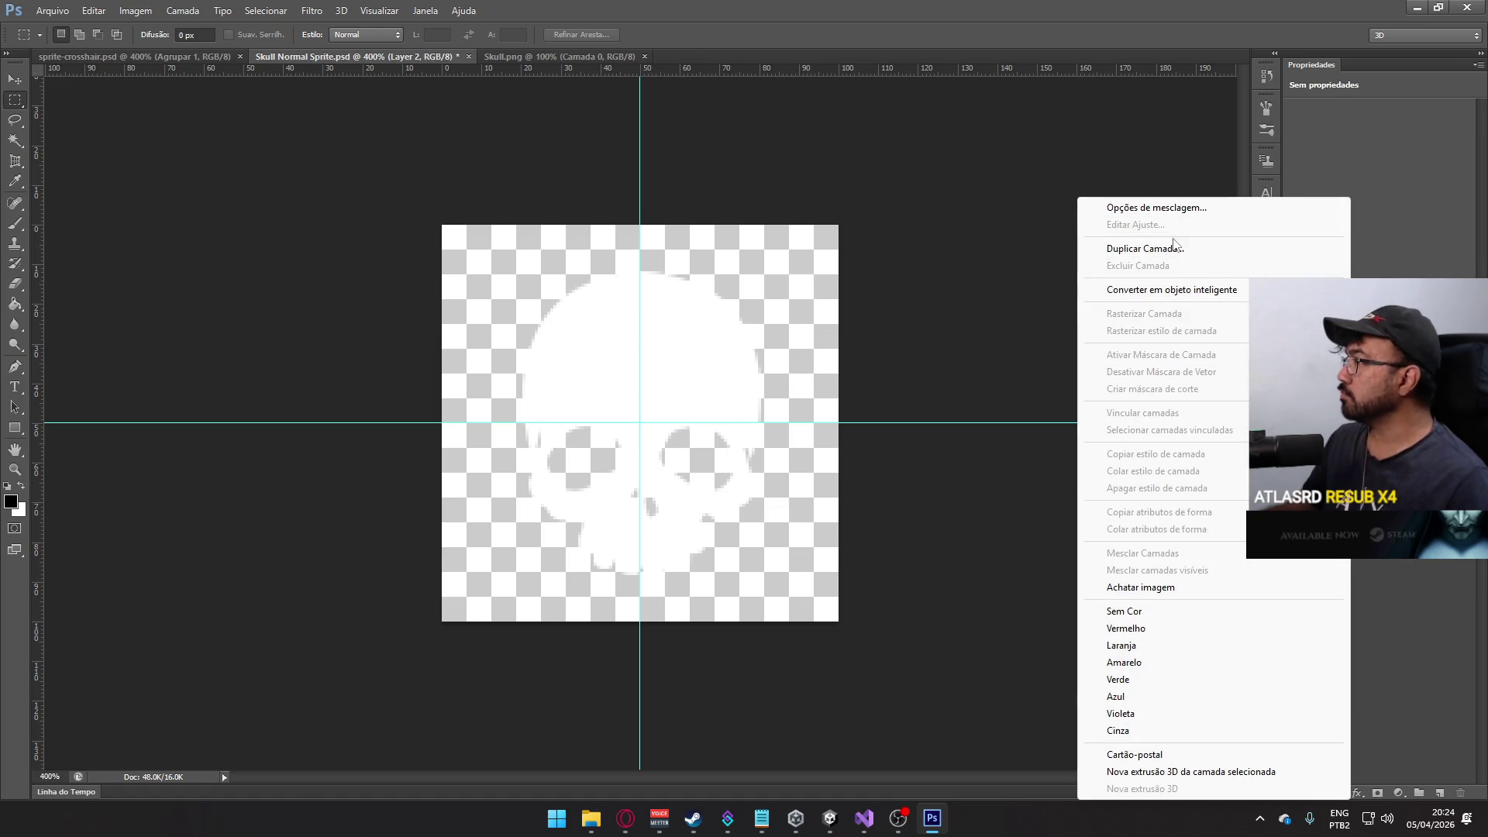
click(1174, 248)
click(668, 176)
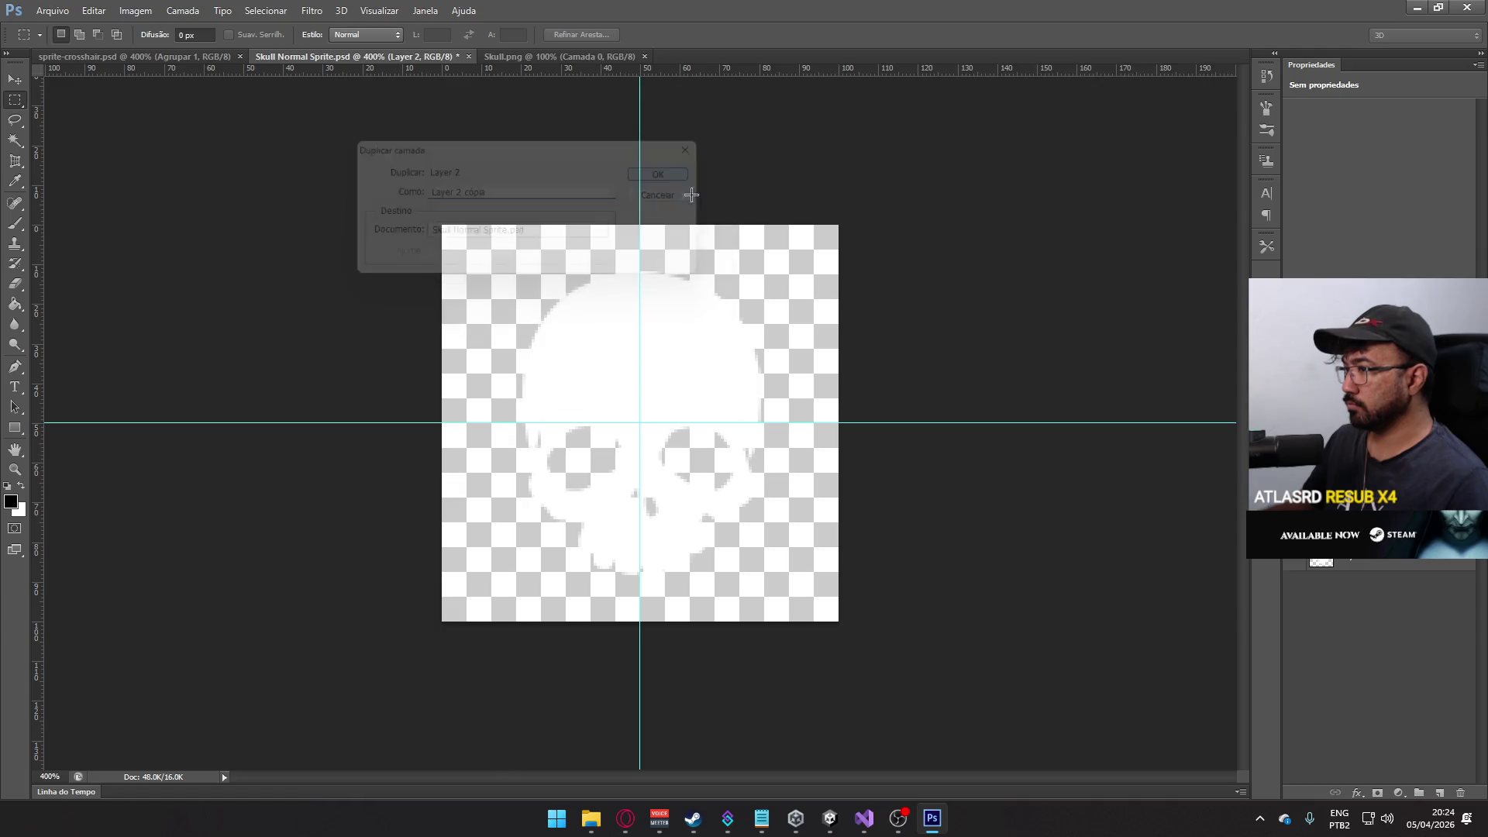
click(1329, 573)
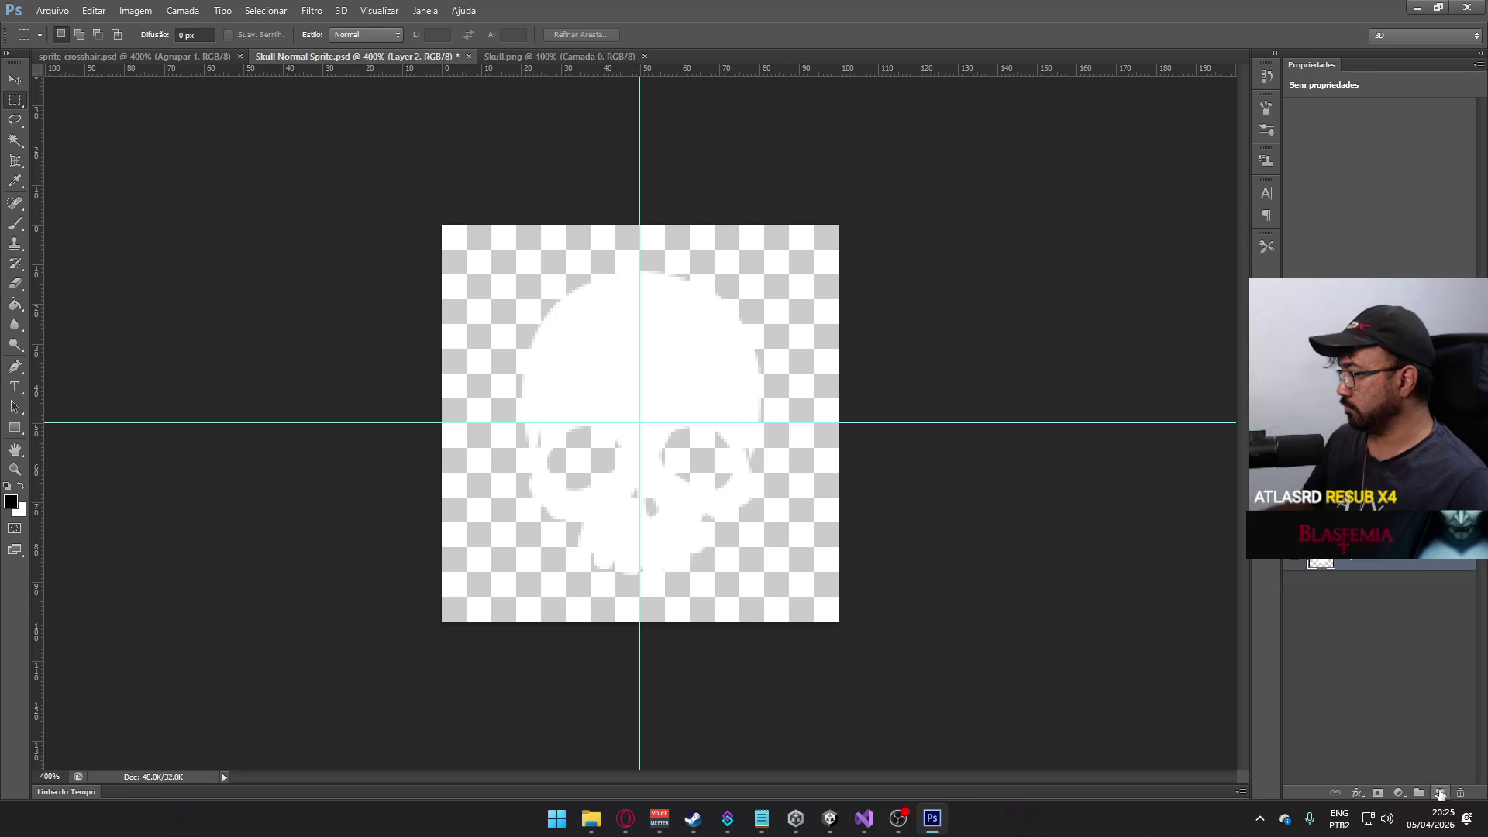
- Add a new layer and fill it black behind the skull
click(1440, 794)
key(g)
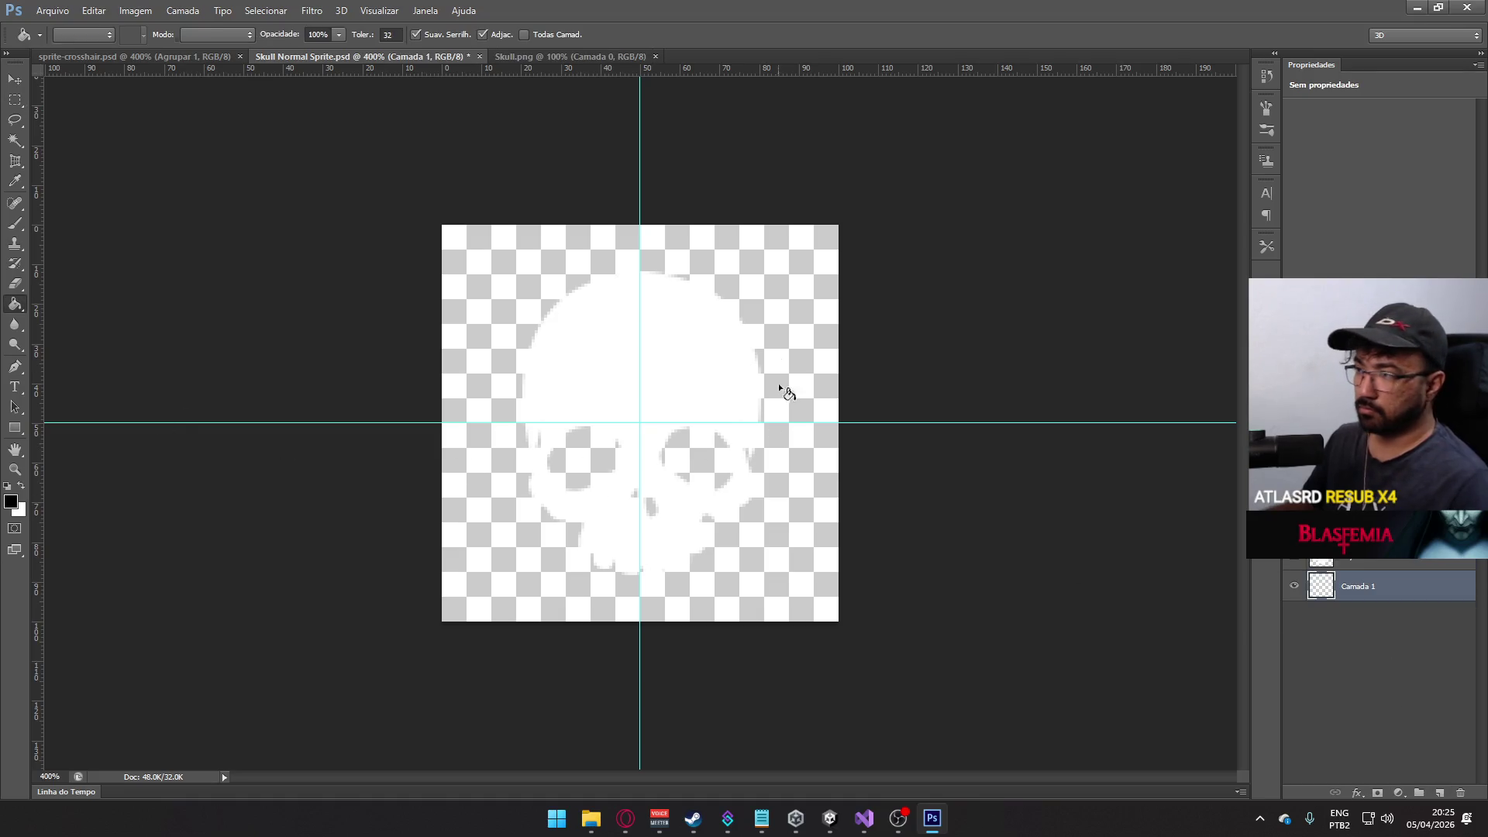
click(778, 385)
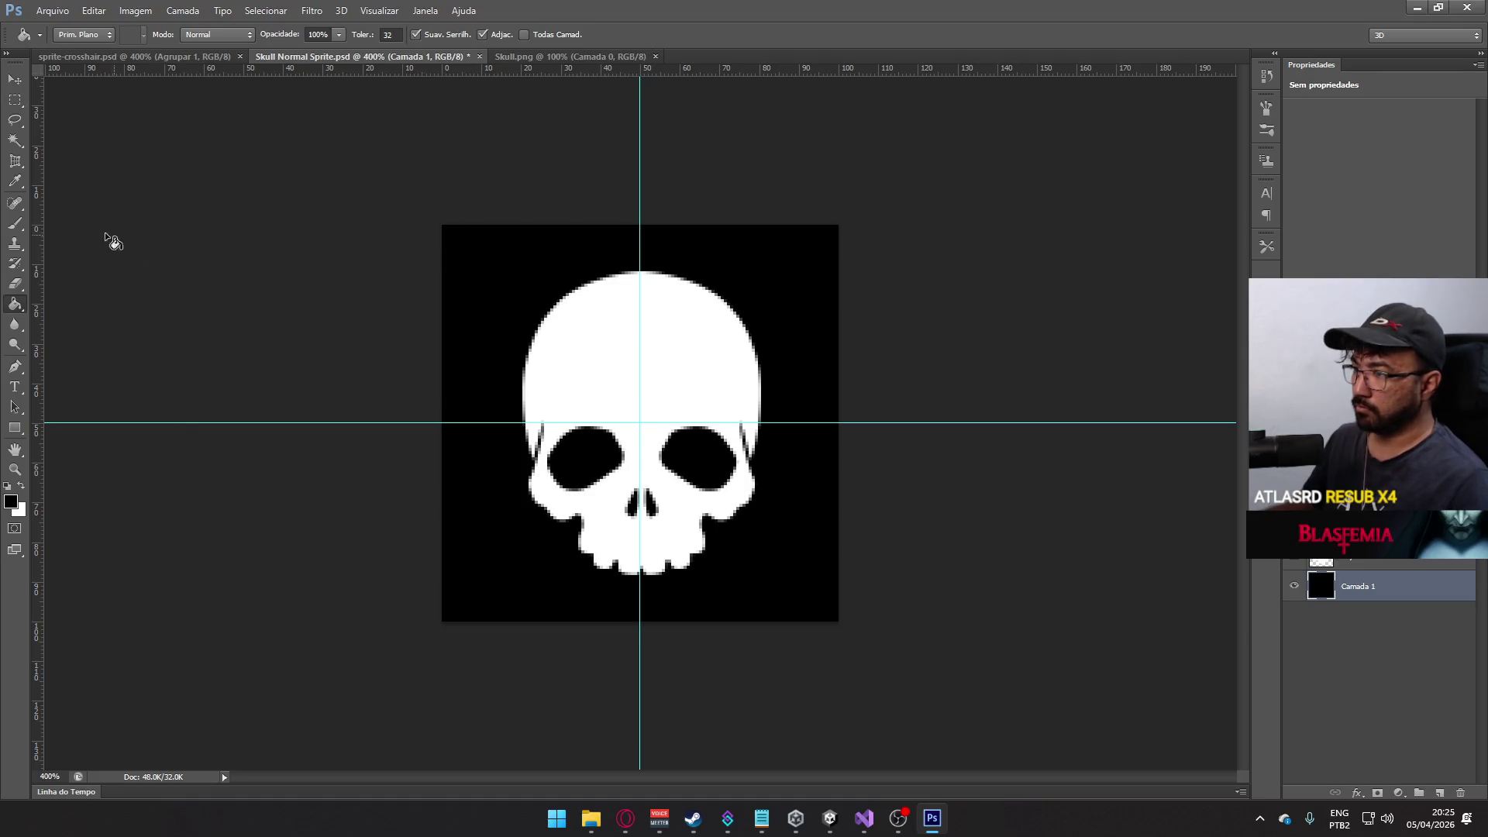
- Lasso-select the eyes and nose area on the skull copy layer
click(15, 120)
key(ctrl+plus)
drag(593, 509, 547, 523)
key(Return)
click(1341, 560)
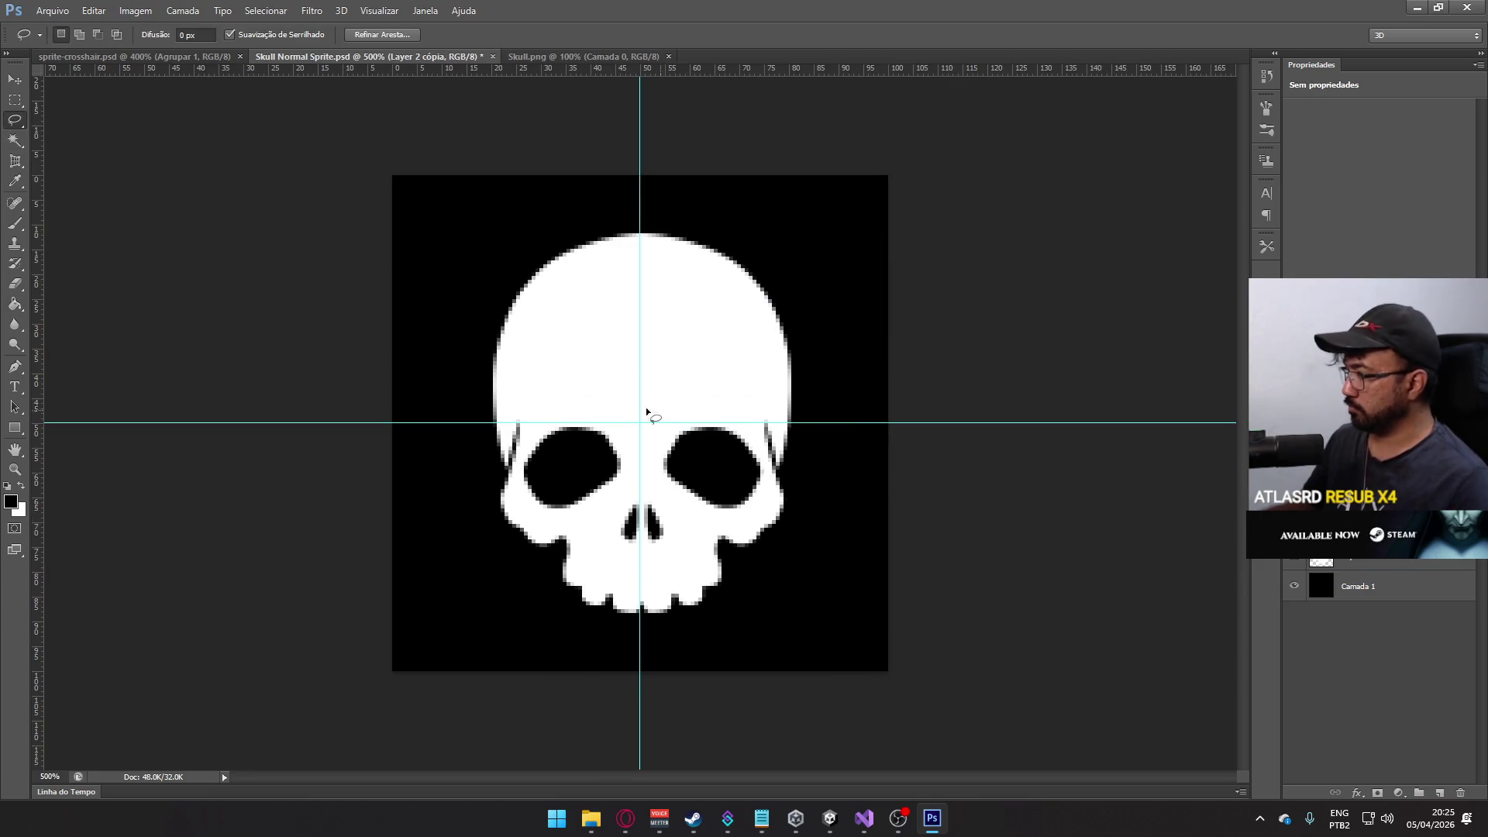
mouse_move(548, 419)
mouse_down()
mouse_move(522, 468)
mouse_move(550, 513)
mouse_up()
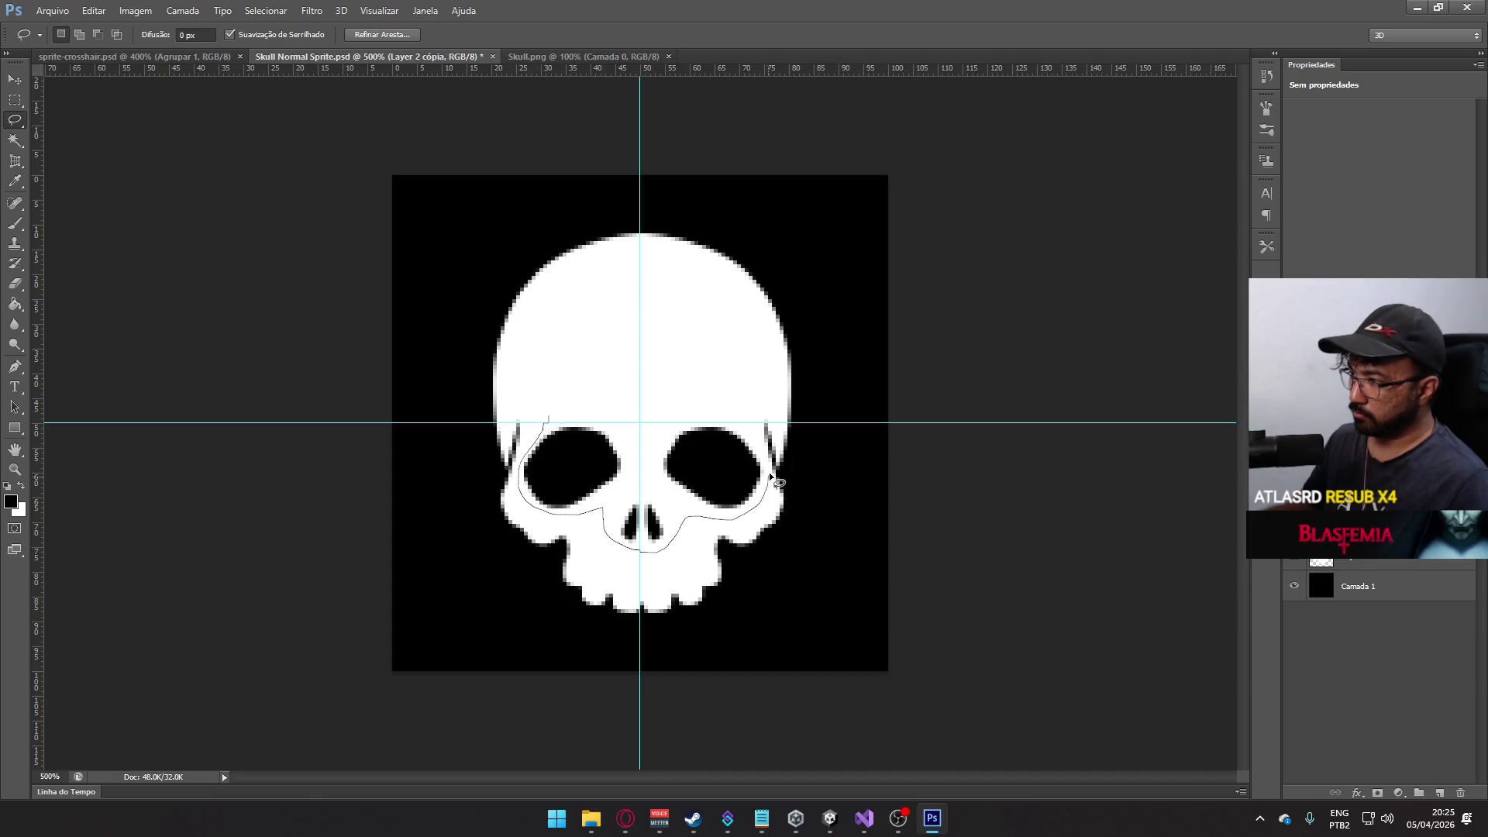
mouse_move(649, 390)
mouse_down()
mouse_move(601, 384)
mouse_move(547, 418)
mouse_up()
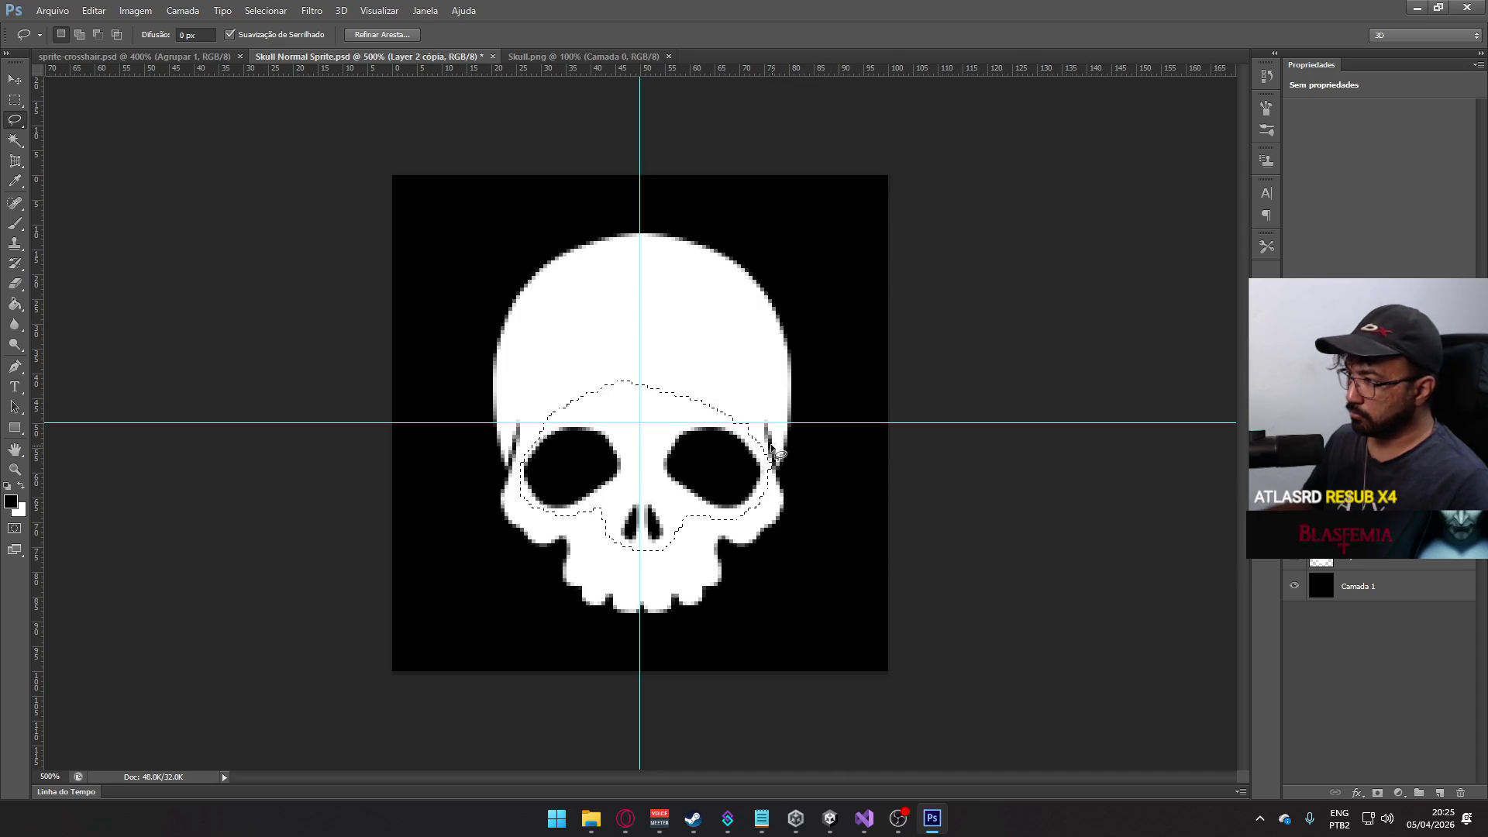
drag(781, 480, 794, 488)
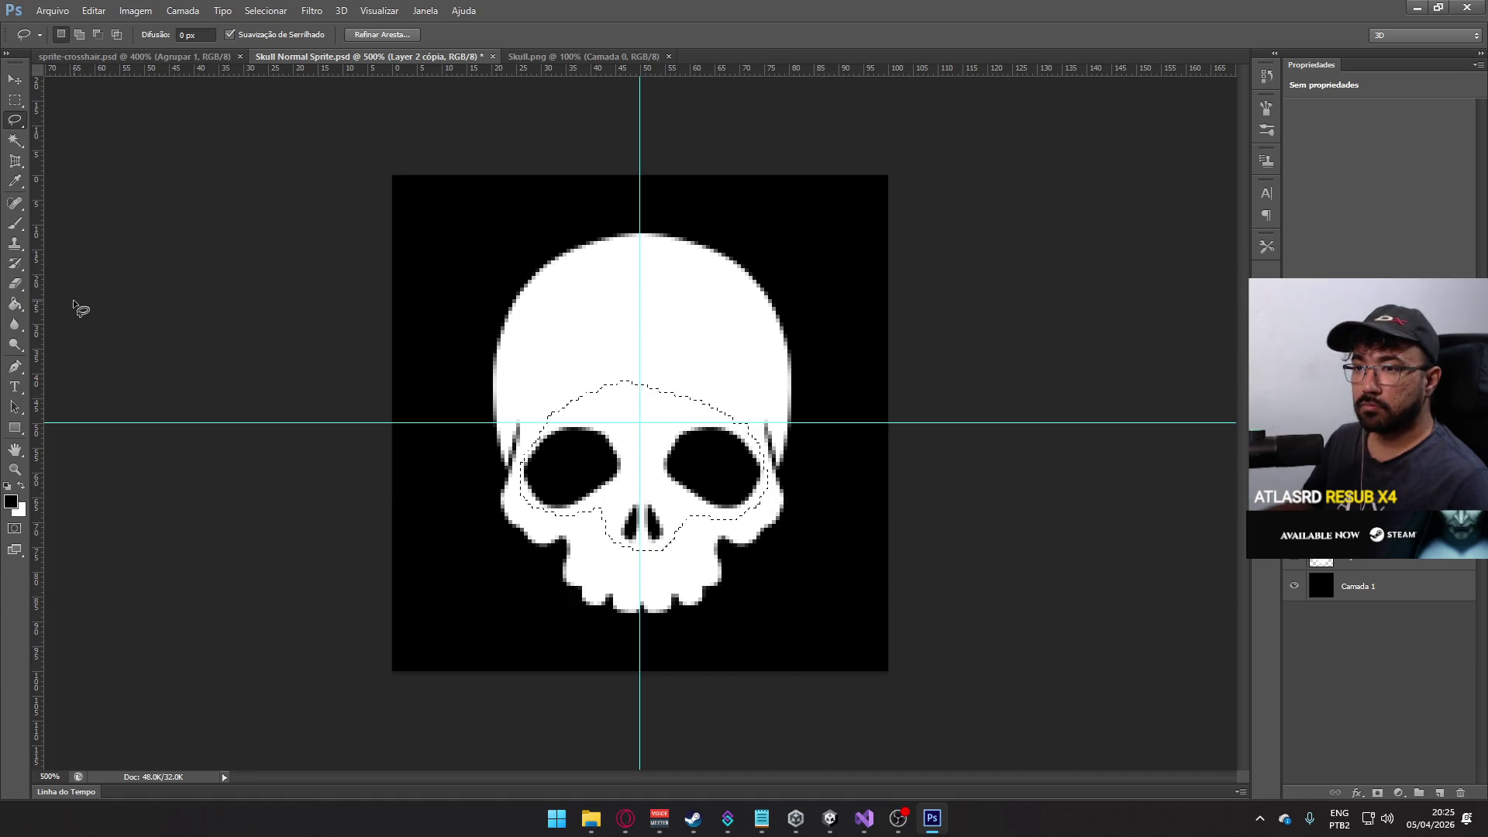
- Brush the selected eyes and nose white on the skull copy, then deselect
key(g)
click(638, 439)
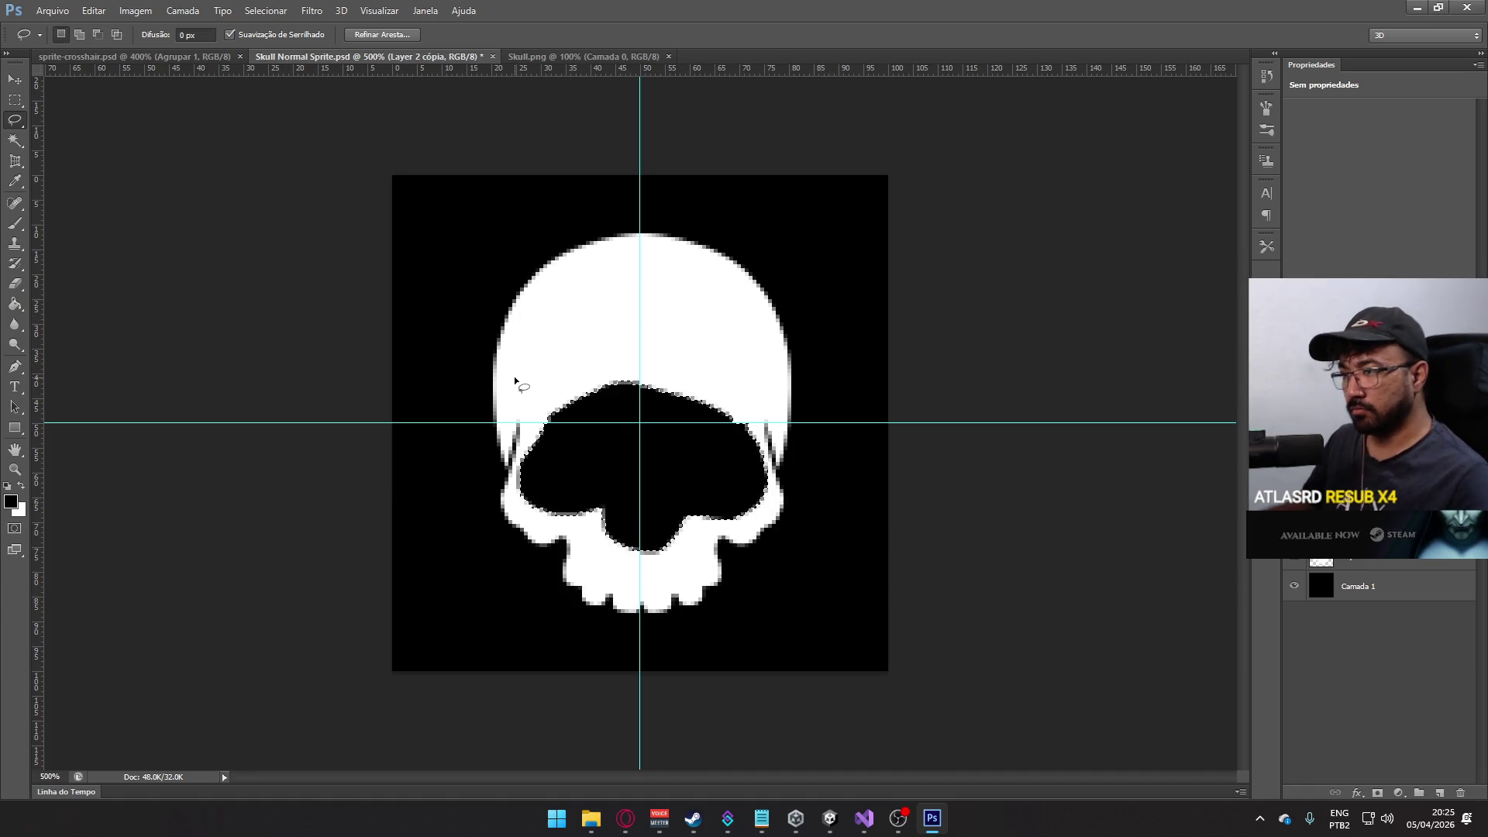
key(x)
click(615, 443)
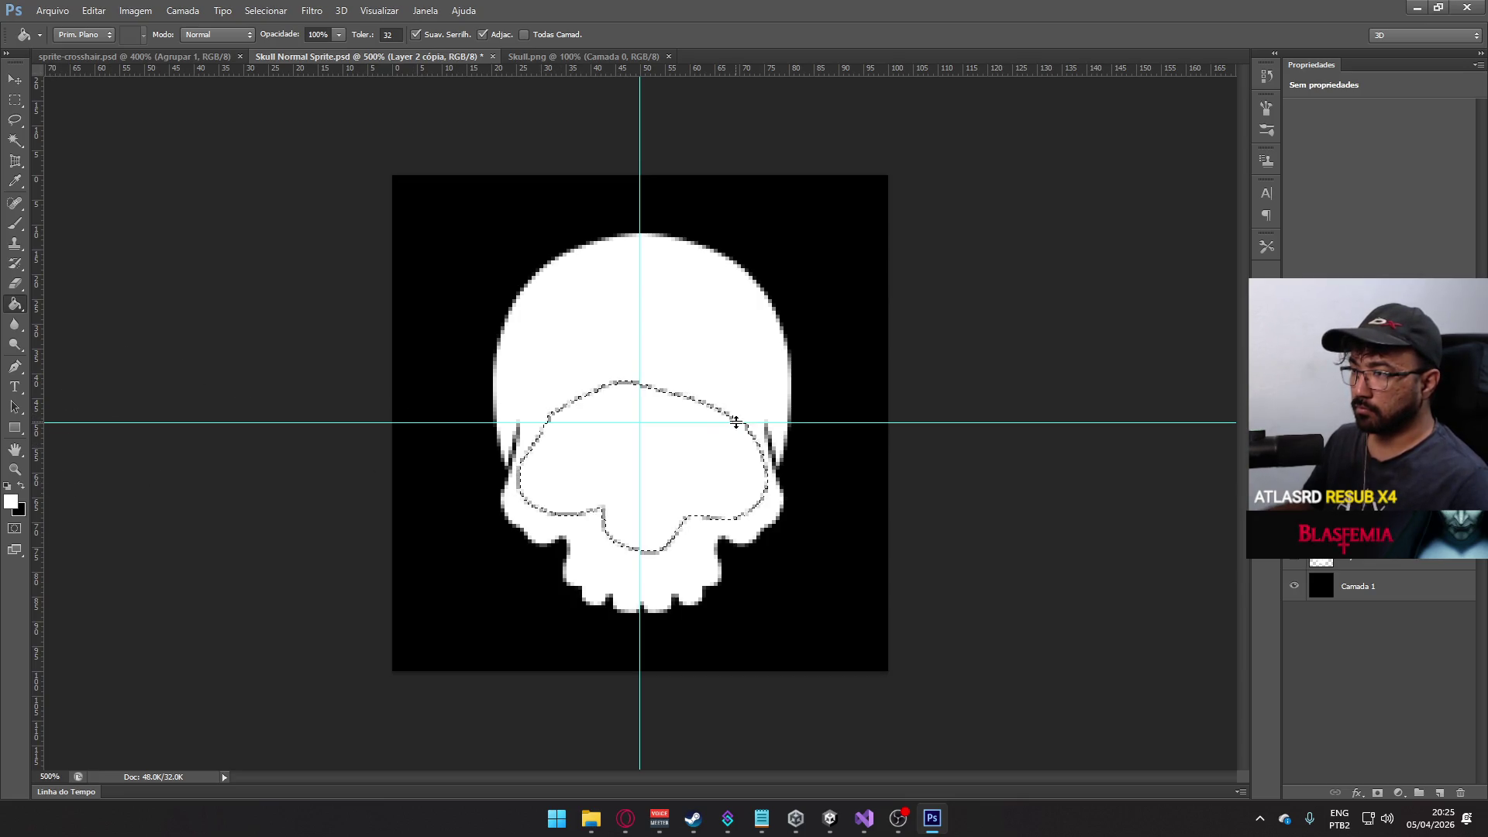
key(ctrl+z)
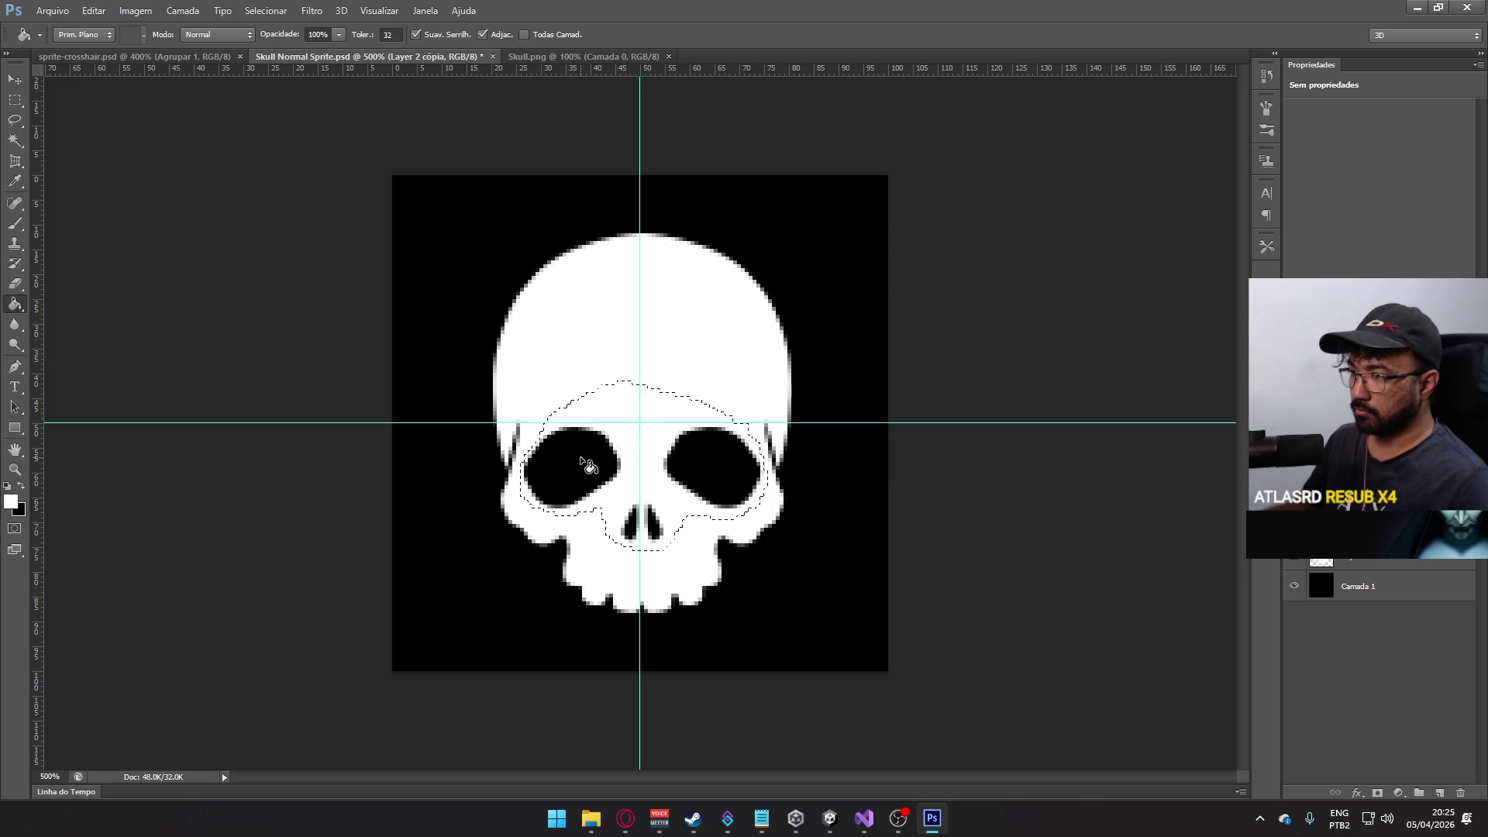
click(580, 463)
key(ctrl+z)
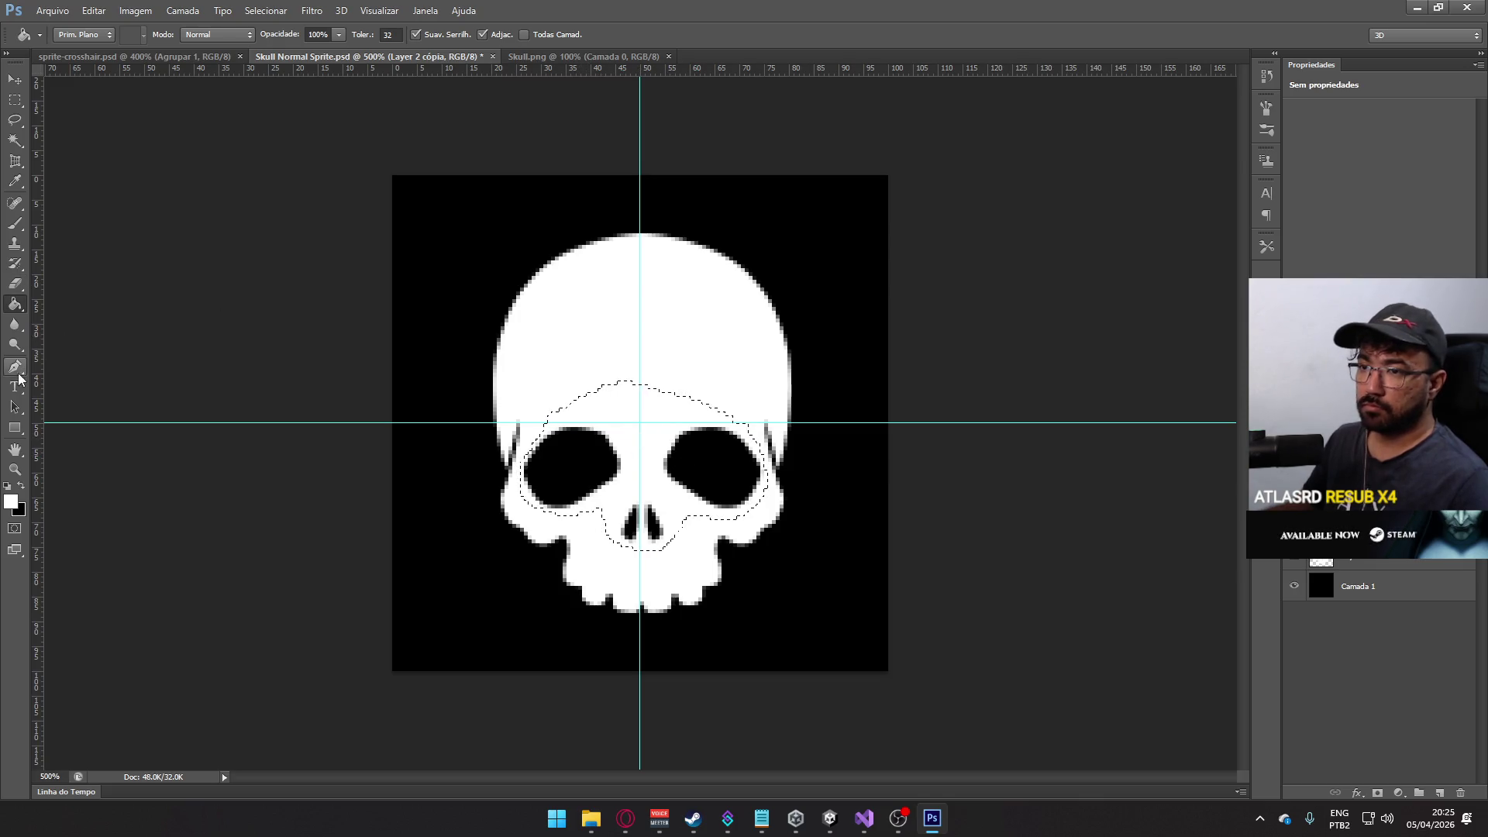
click(15, 223)
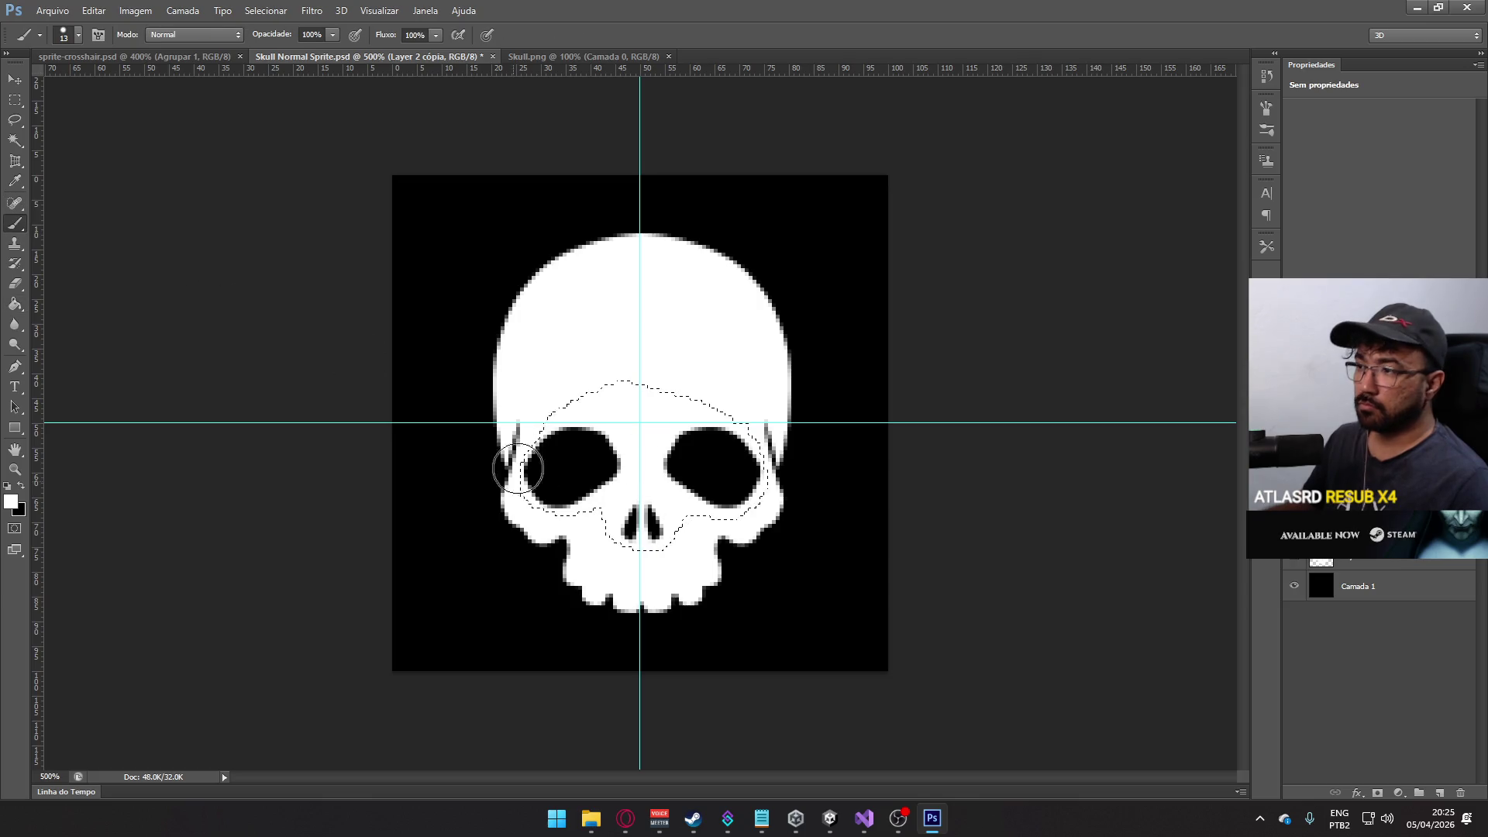
mouse_move(531, 465)
mouse_down()
mouse_move(492, 465)
mouse_move(531, 498)
mouse_move(725, 480)
mouse_move(704, 481)
mouse_move(767, 491)
mouse_up()
click(15, 99)
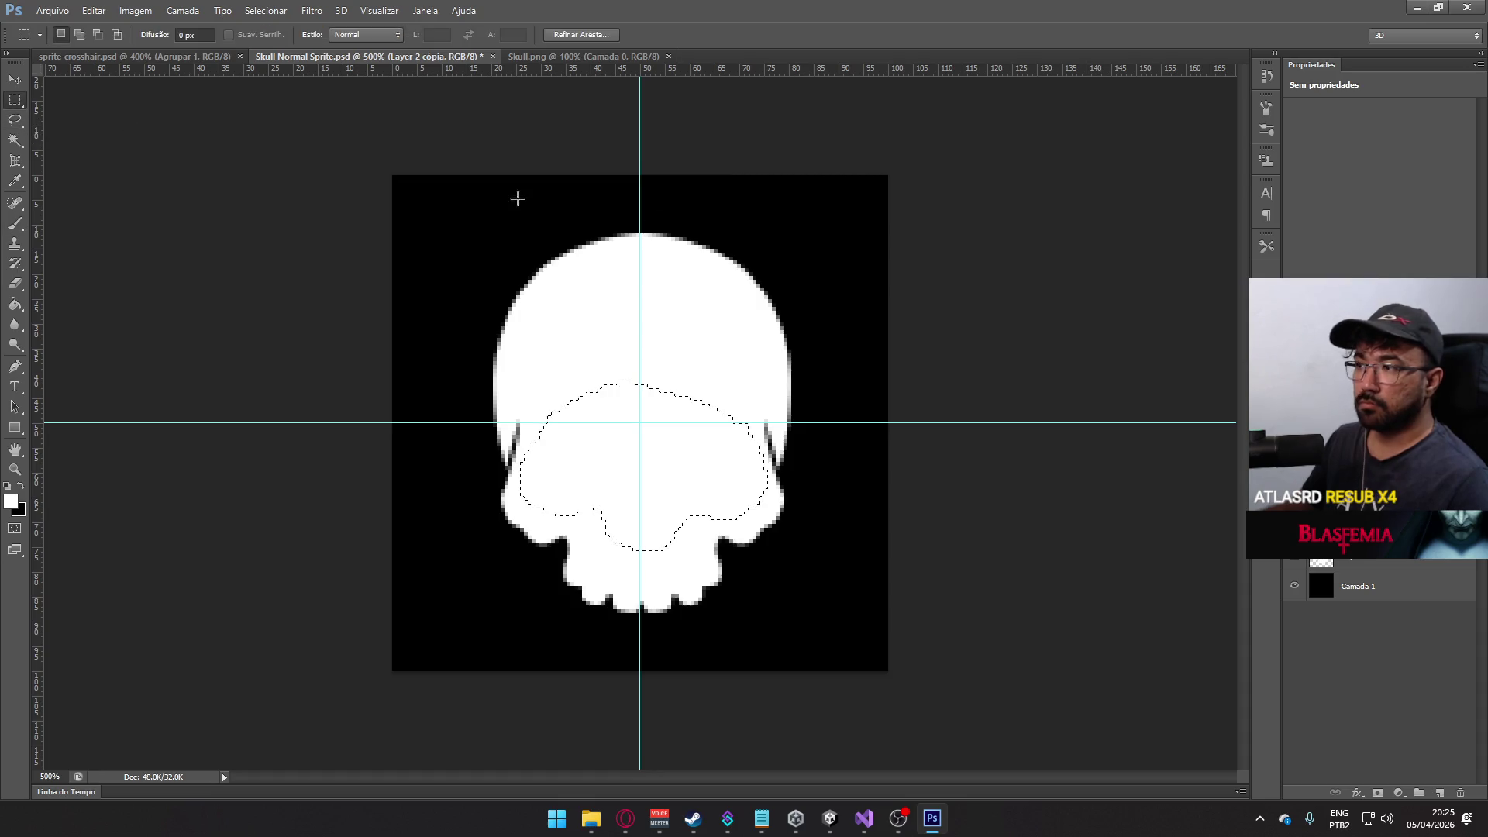
key(ctrl+d)
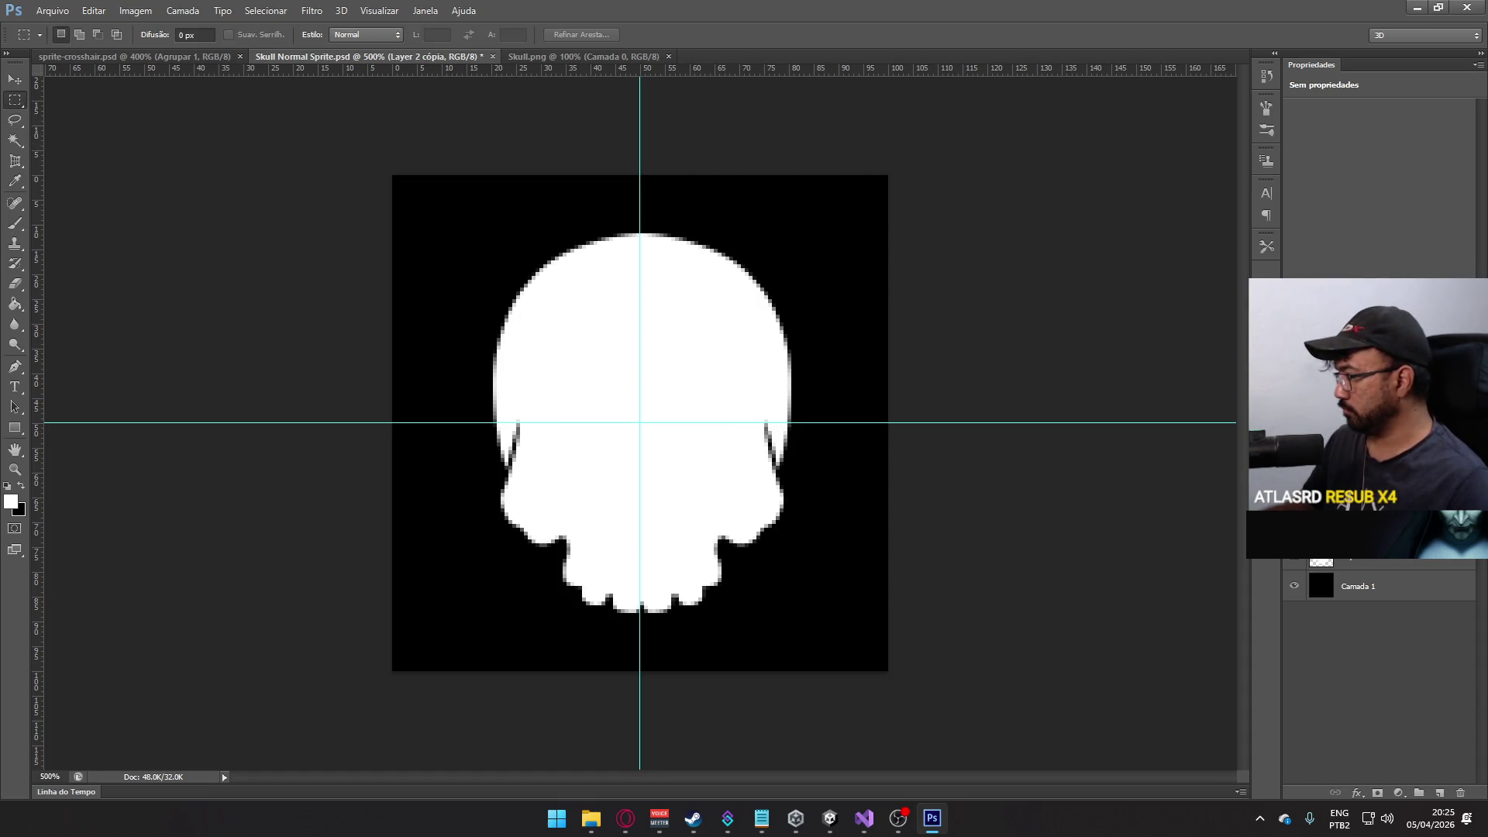
- Rename the skull copy layer to 'shadow' and keep it active
double_click(1363, 561)
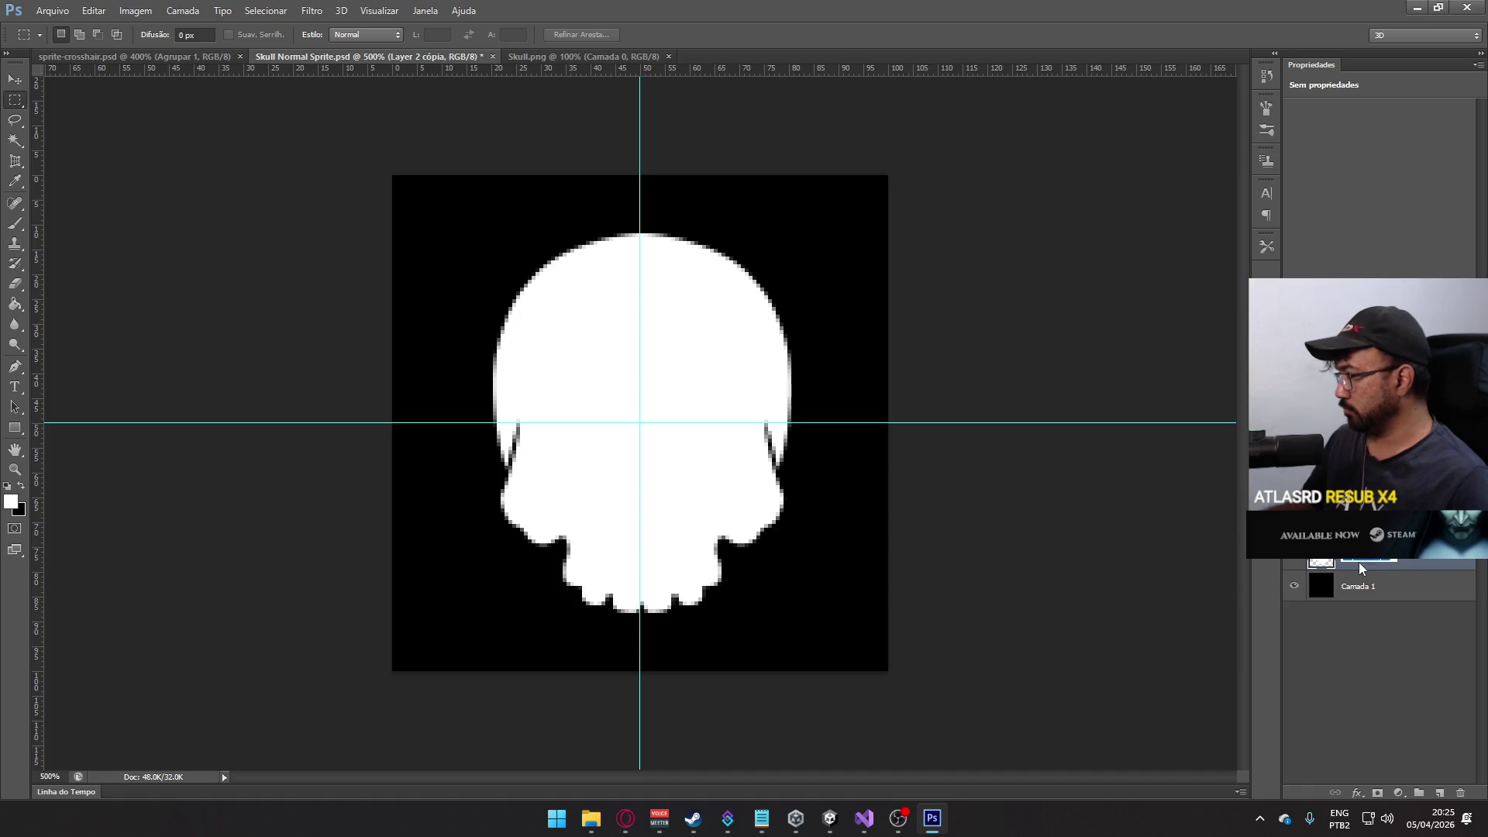
text(shadow)
key(Return)
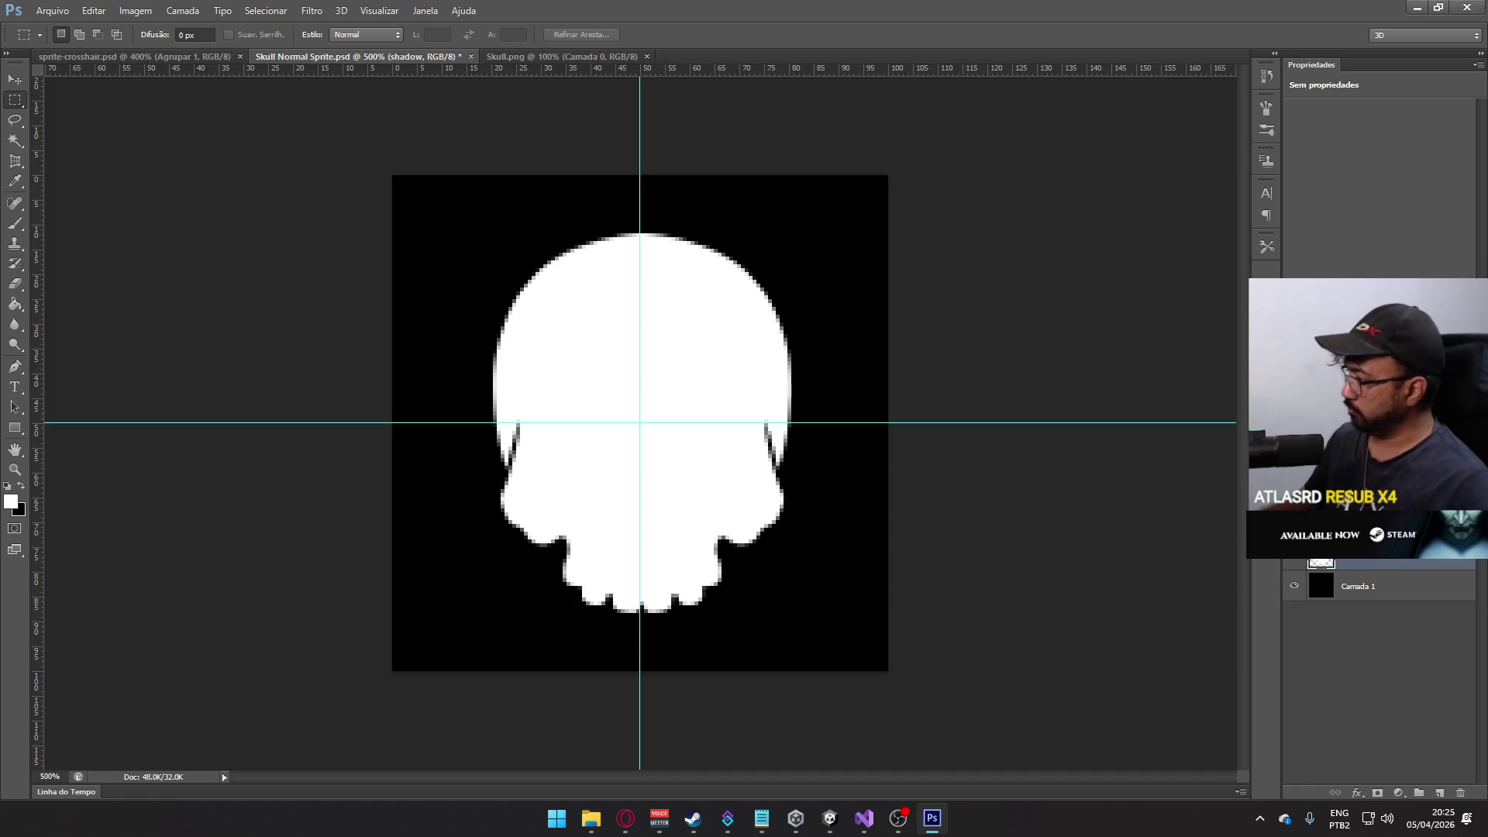
click(1405, 650)
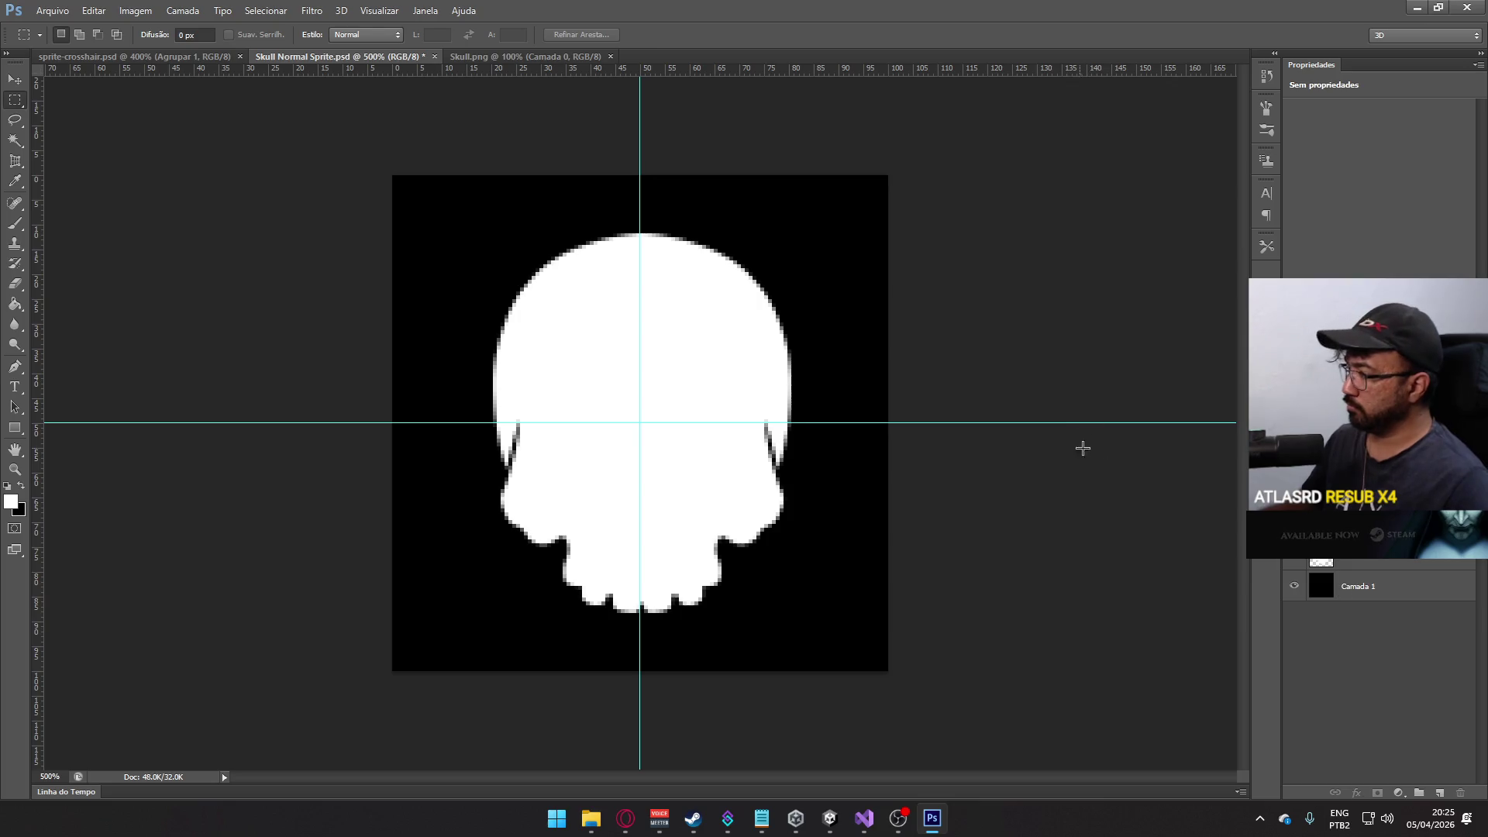
click(1394, 564)
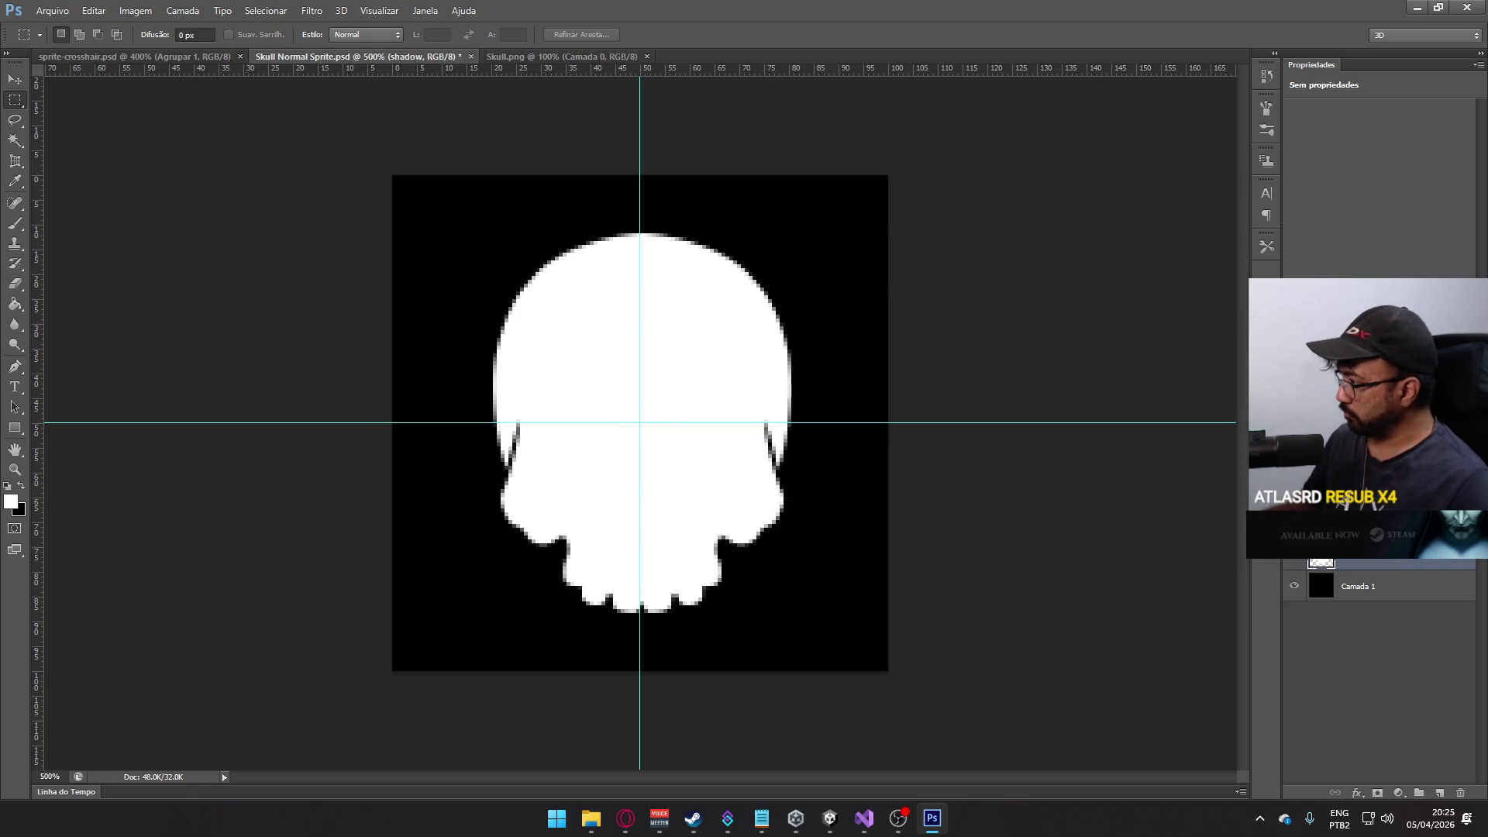
- Hide Camada 1 and paint the shadow silhouette solid black with a size 176 brush
click(1293, 586)
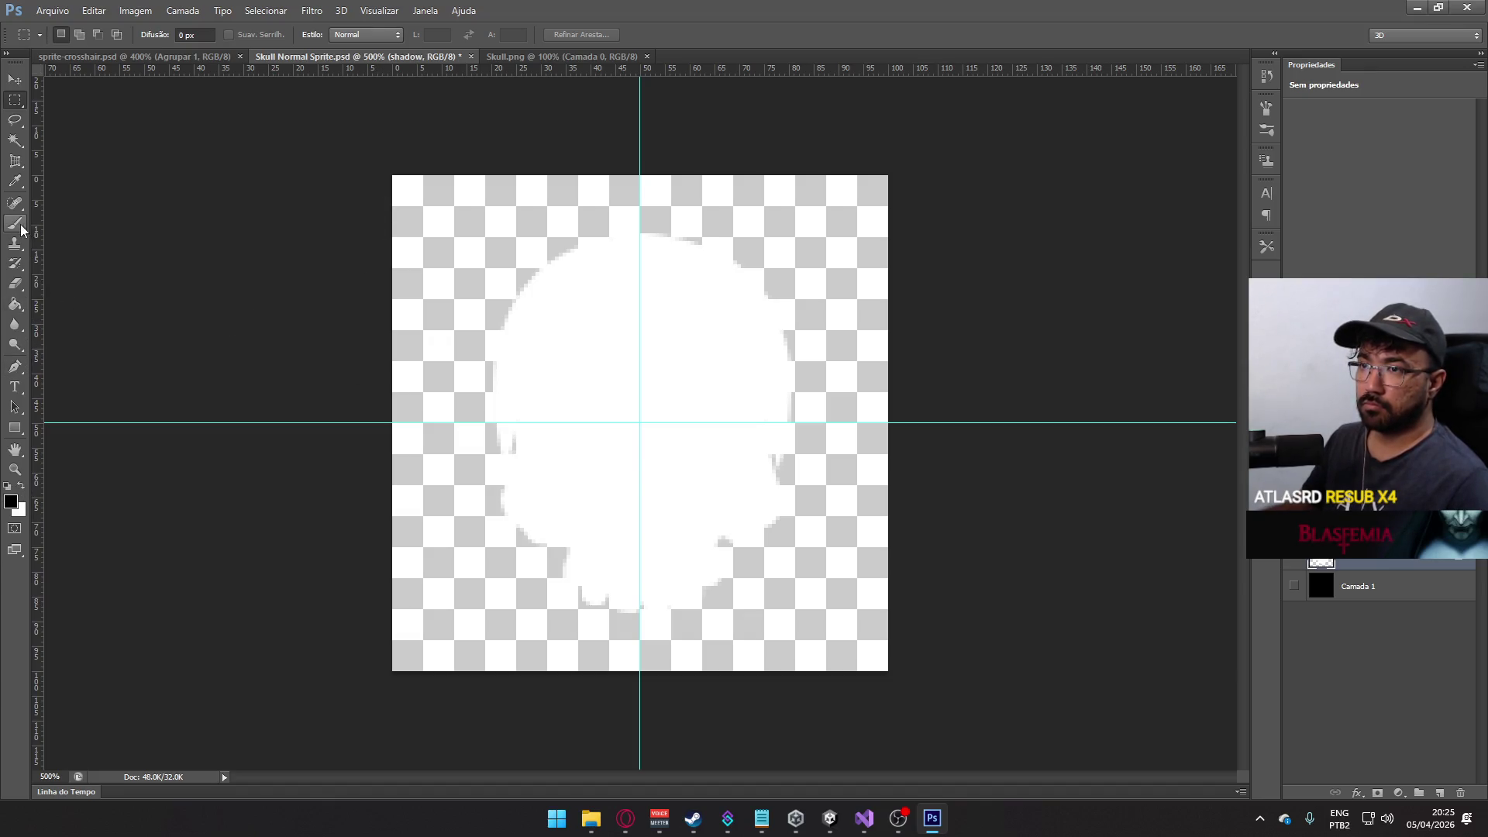
click(20, 227)
right_click(432, 325)
drag(517, 362, 543, 358)
mouse_move(496, 255)
mouse_down()
mouse_move(498, 199)
mouse_move(432, 449)
mouse_move(464, 387)
mouse_up()
- Move the shadow layer beneath the white base skull and reselect it
key(m)
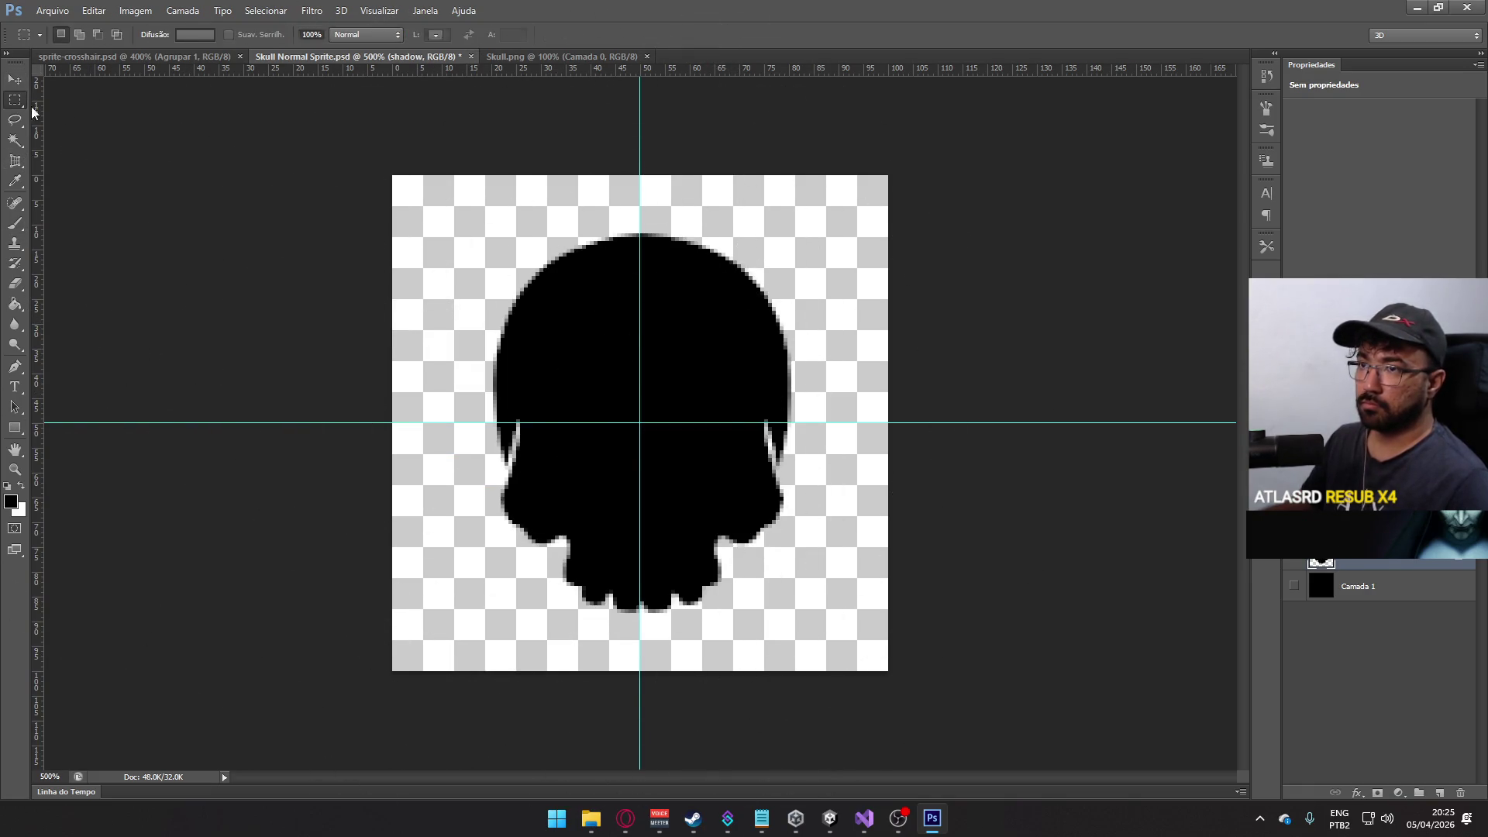
click(368, 126)
key(ctrl+t)
key(Return)
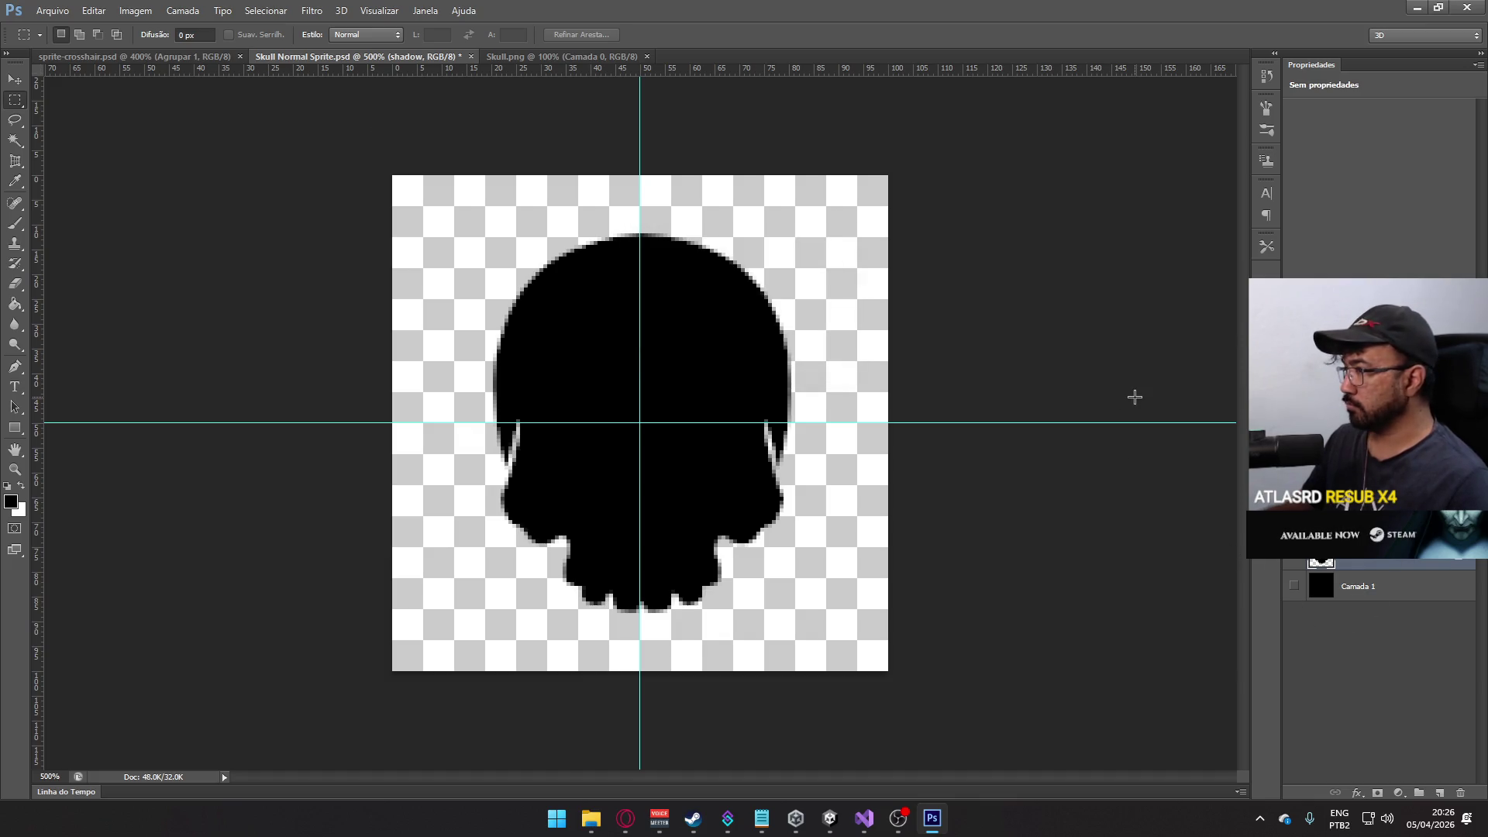
key(ctrl+i)
key(alt+bracketright)
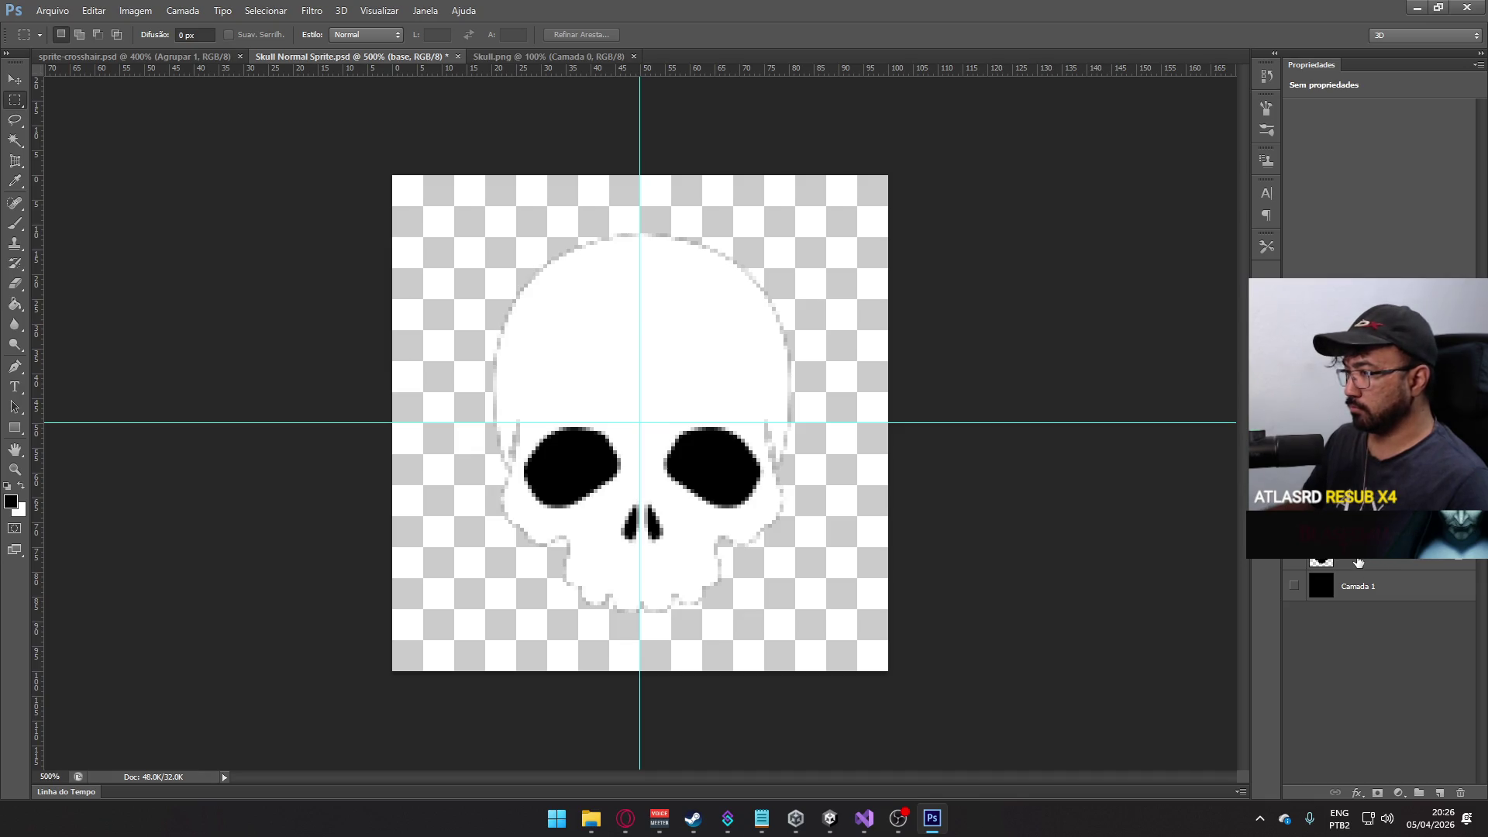
click(1384, 568)
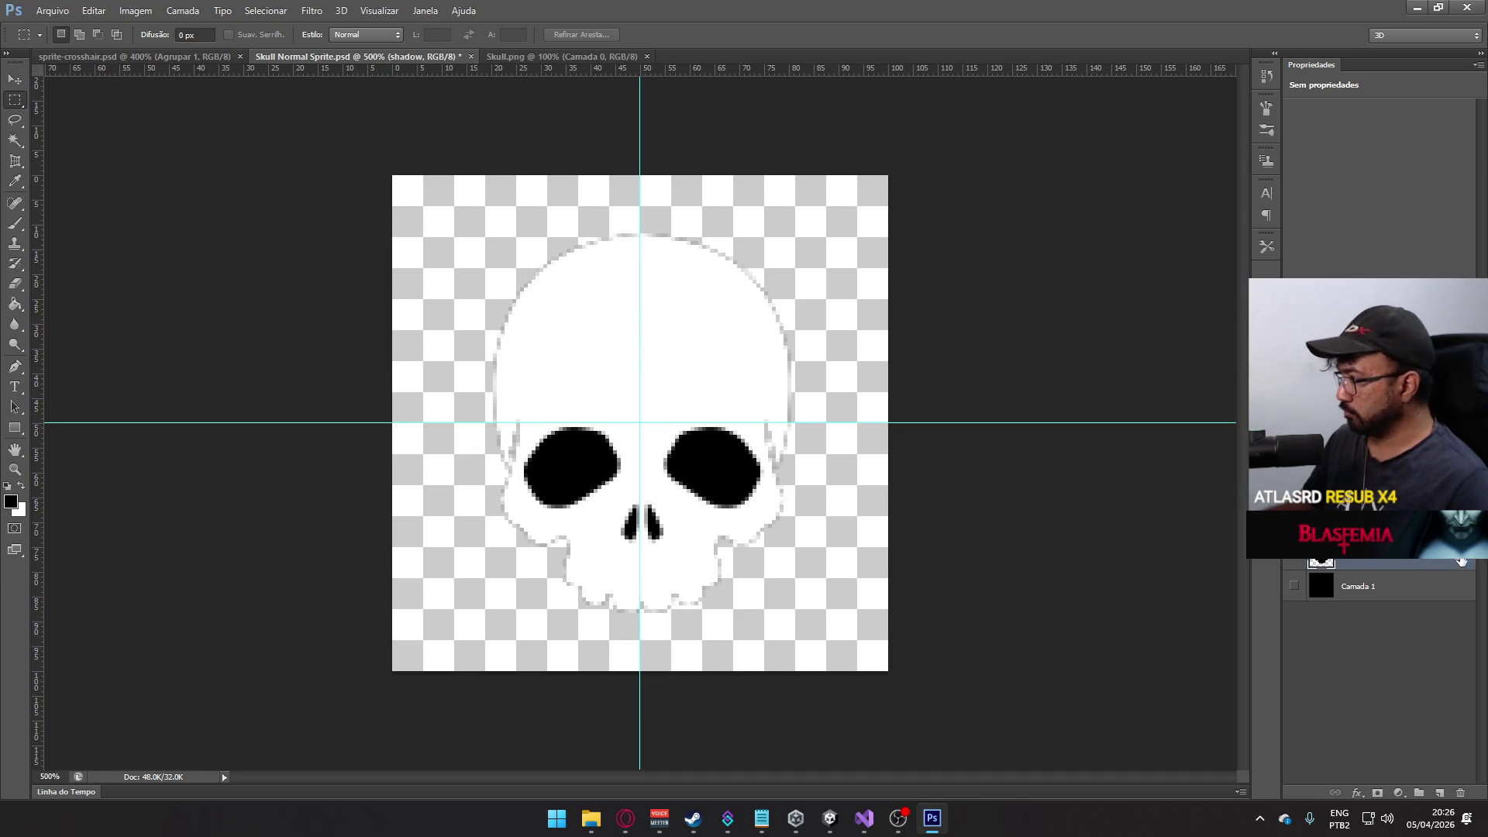
right_click(1373, 563)
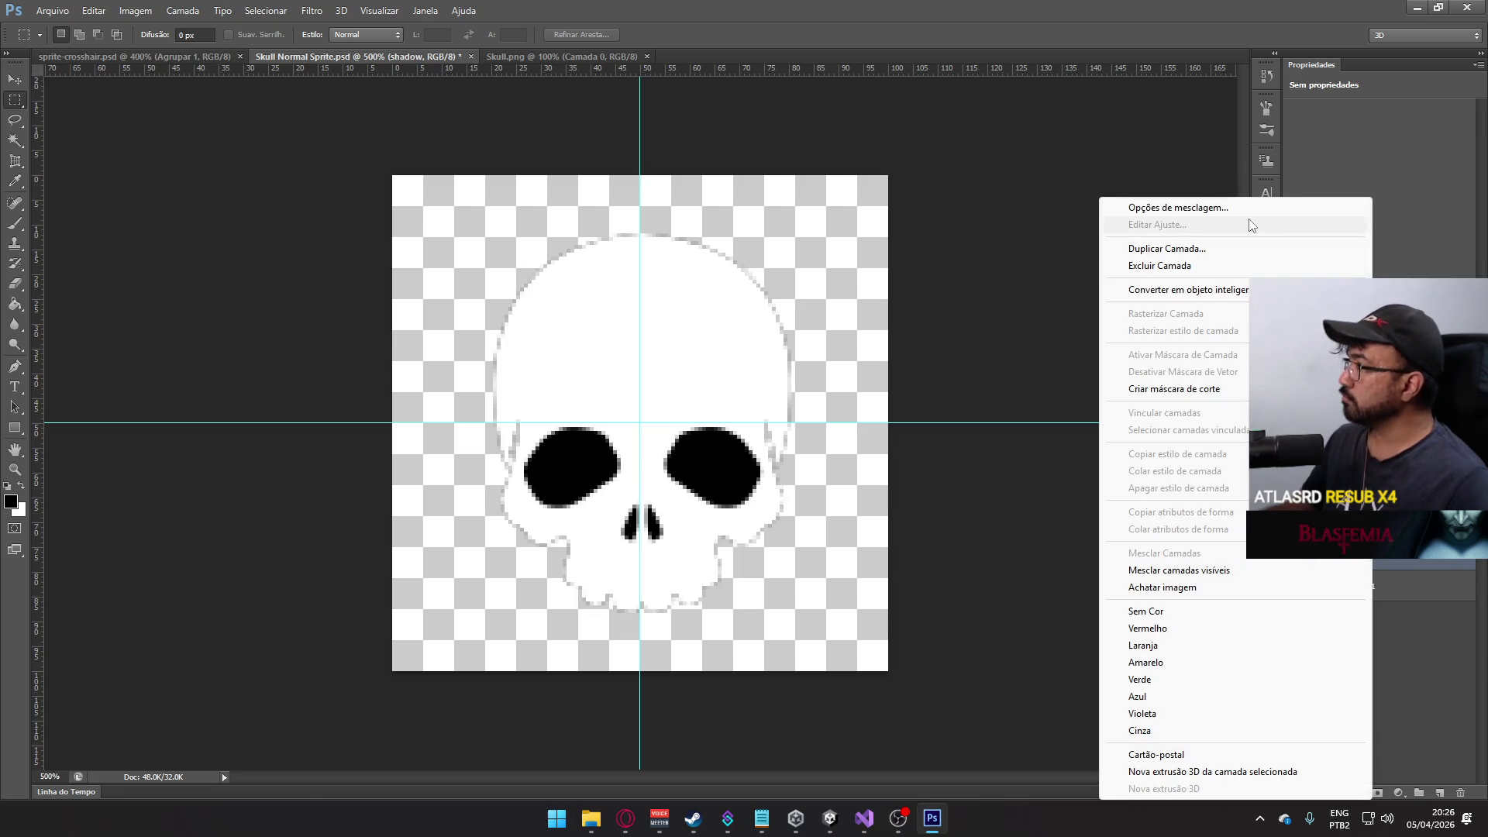
- Add a drop shadow with distance 0, 100 opacity, and wider spread and softer size
click(1194, 208)
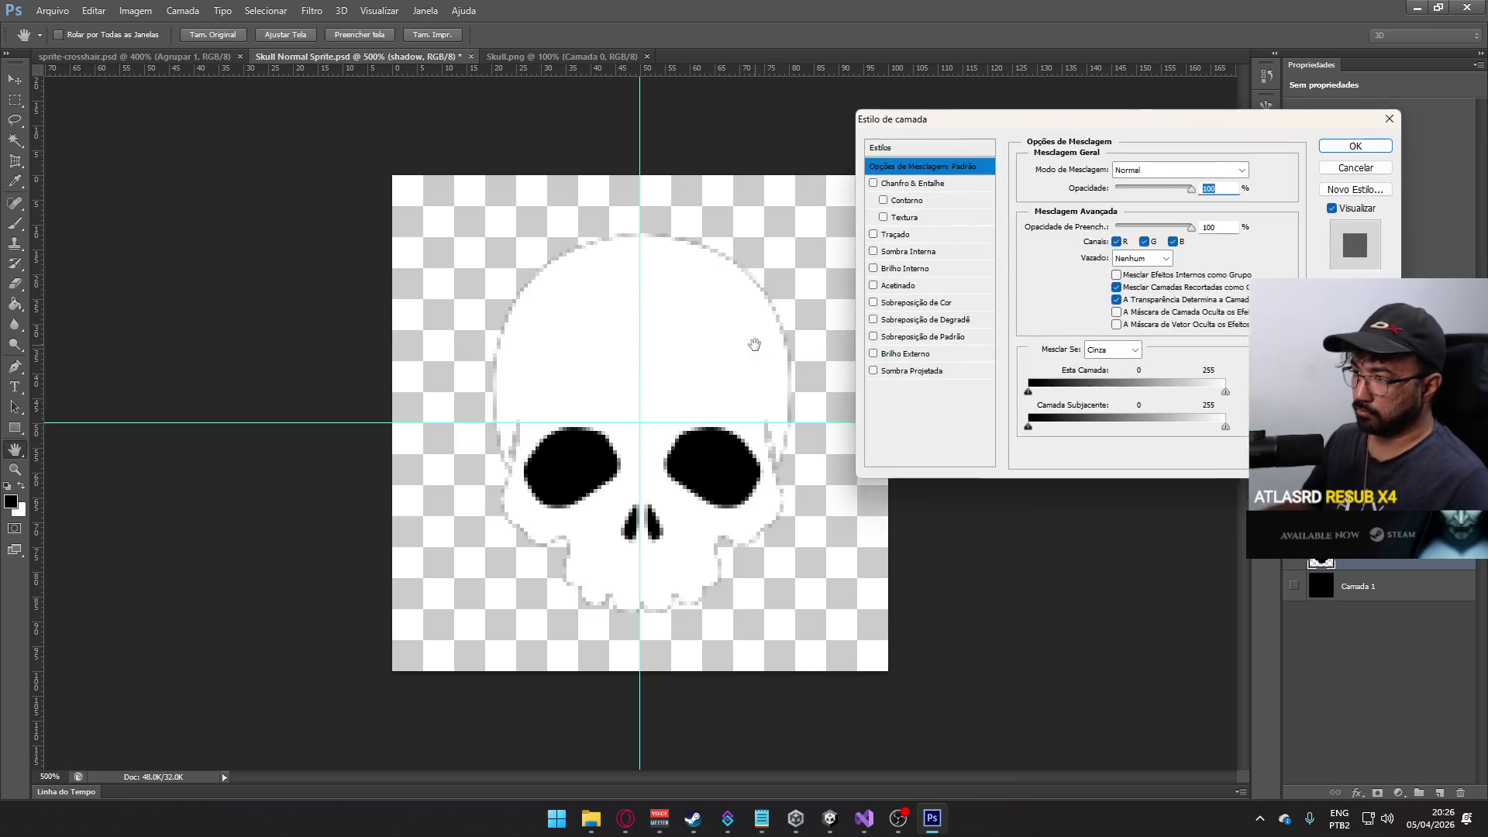
click(880, 372)
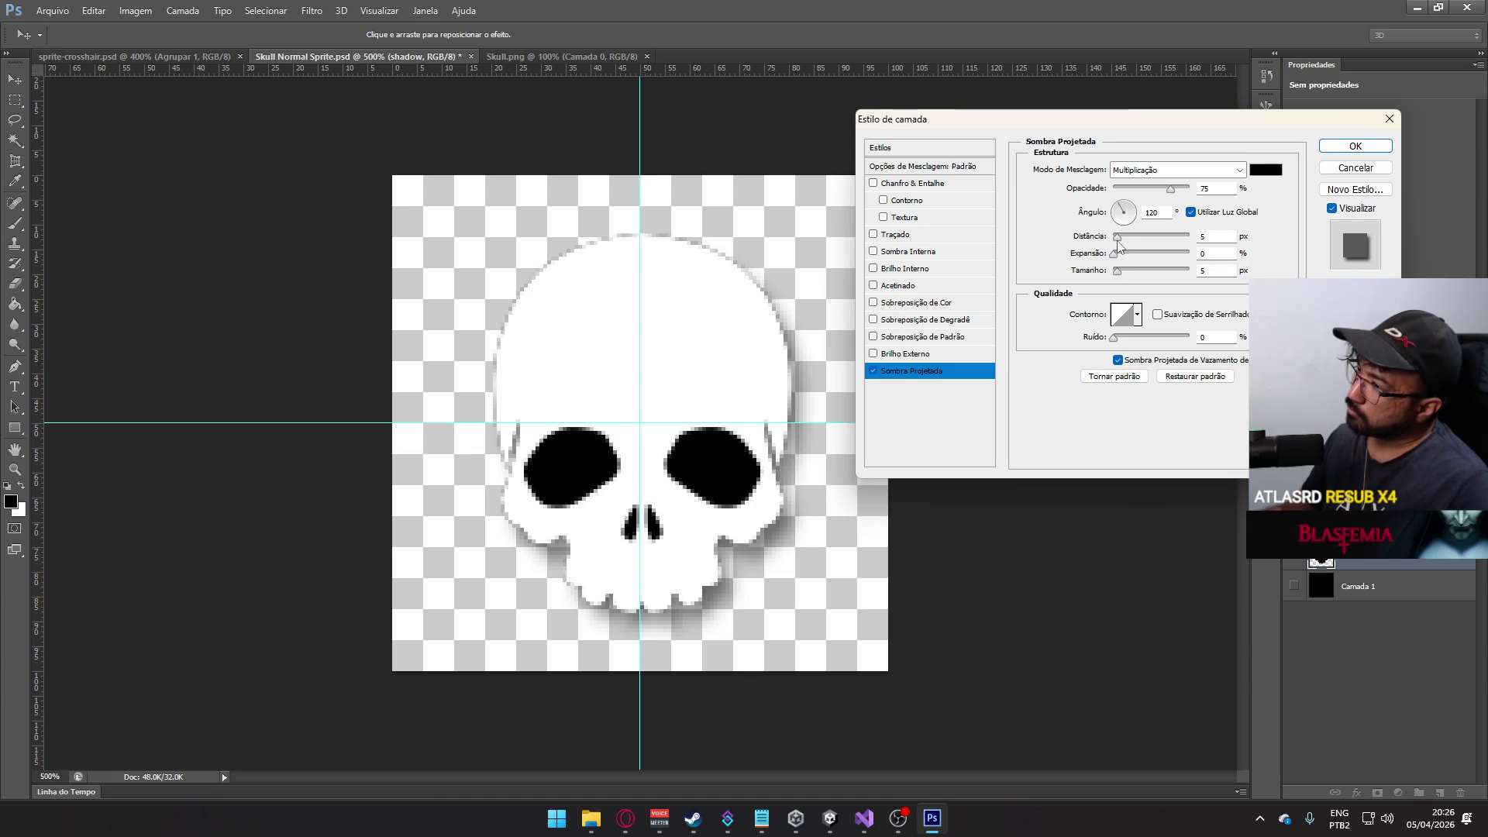
drag(1117, 238, 1027, 271)
drag(1118, 271, 1143, 256)
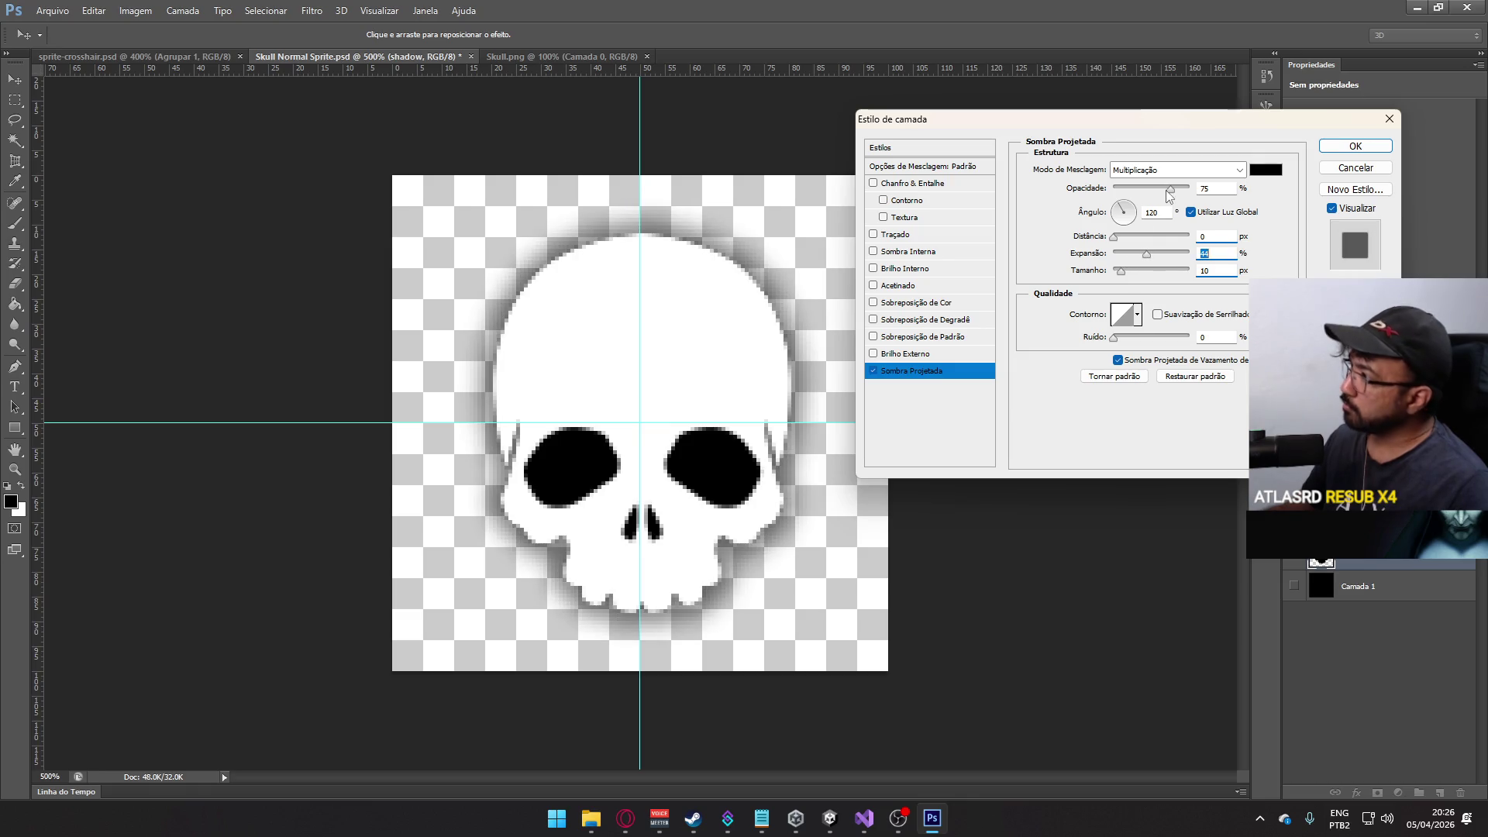
drag(1171, 189, 1193, 189)
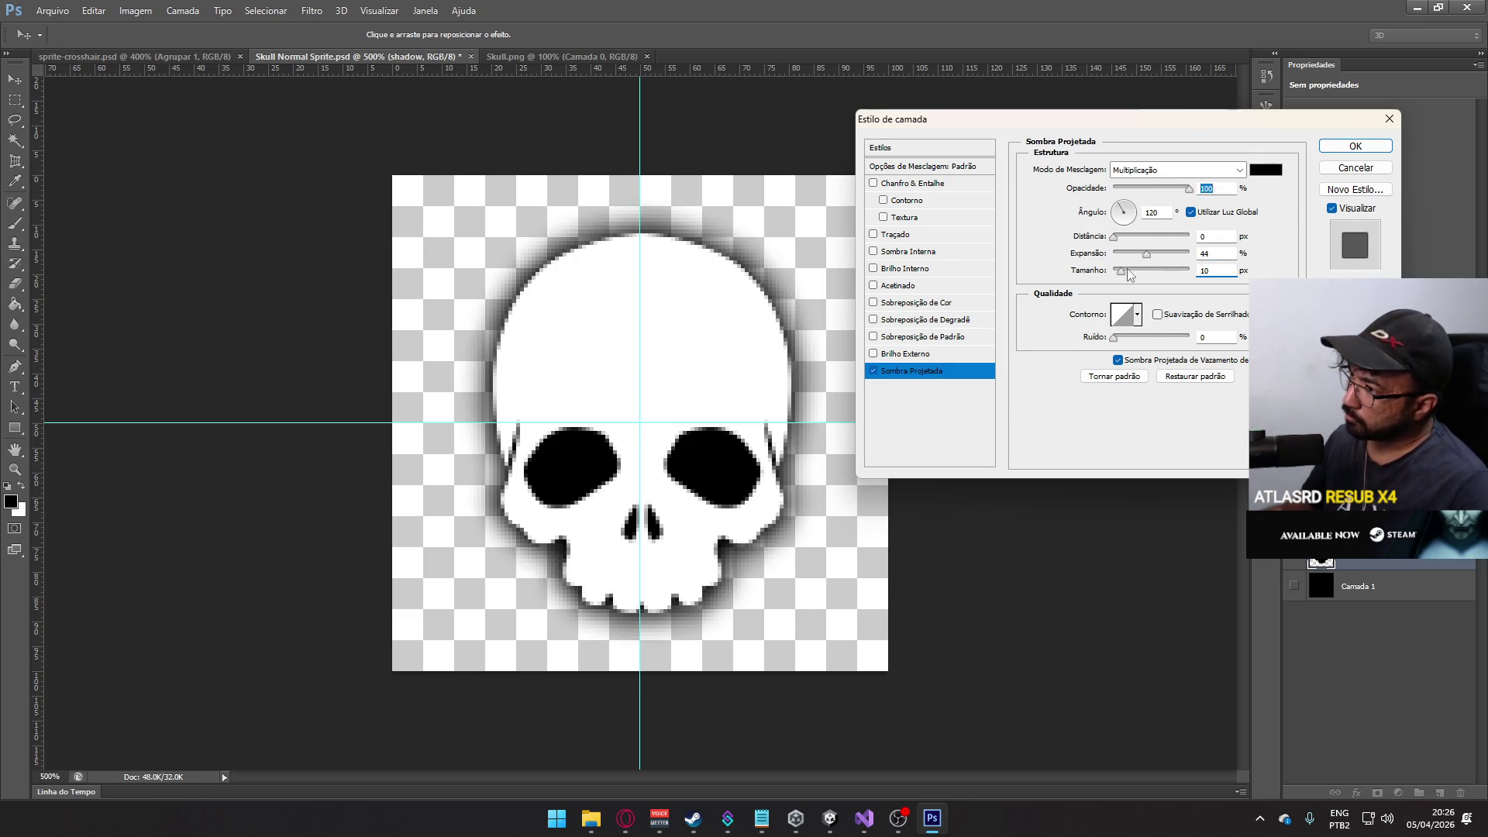
mouse_move(1128, 272)
mouse_down()
mouse_move(1169, 254)
mouse_move(1109, 271)
mouse_move(1146, 257)
mouse_move(1127, 263)
mouse_up()
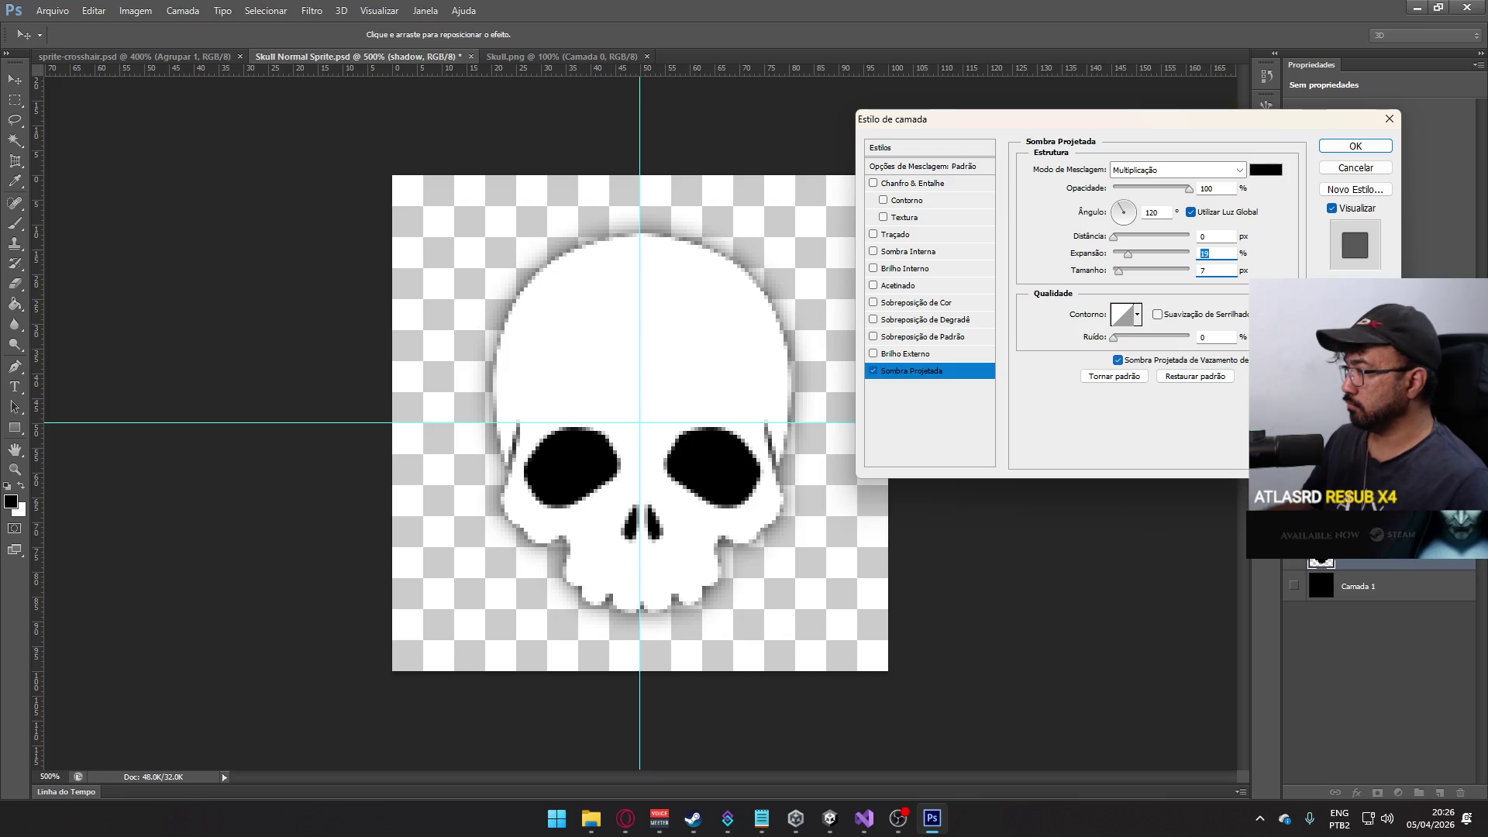
click(1352, 146)
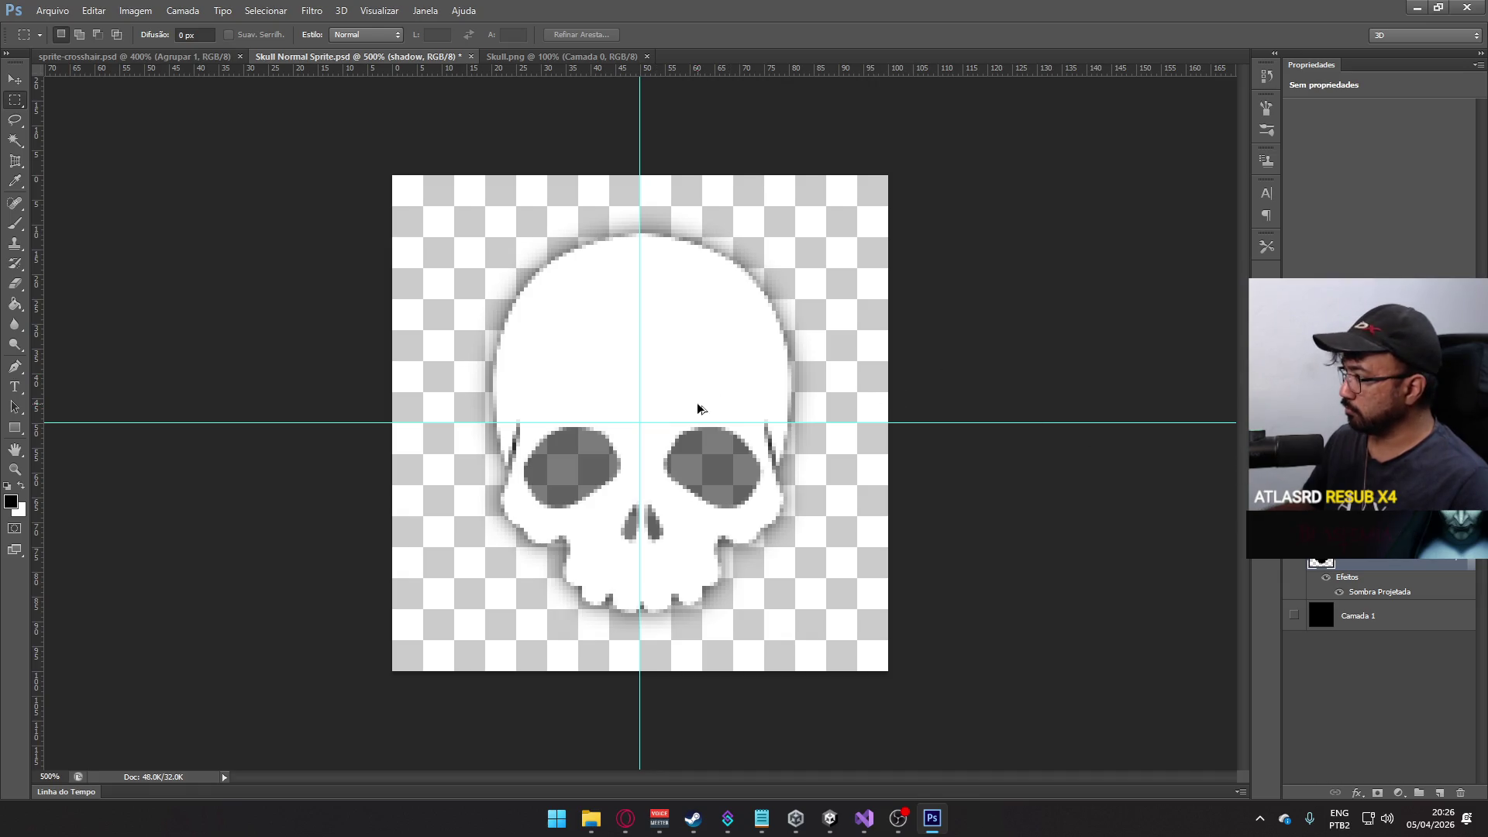
- Check the skull at small zoom and save Skull Normal Sprite.psd, then switch to Unity
alt+click(753, 386)
alt+click(754, 385)
alt+click(755, 385)
alt+click(755, 385)
alt+click(756, 385)
alt+click(757, 385)
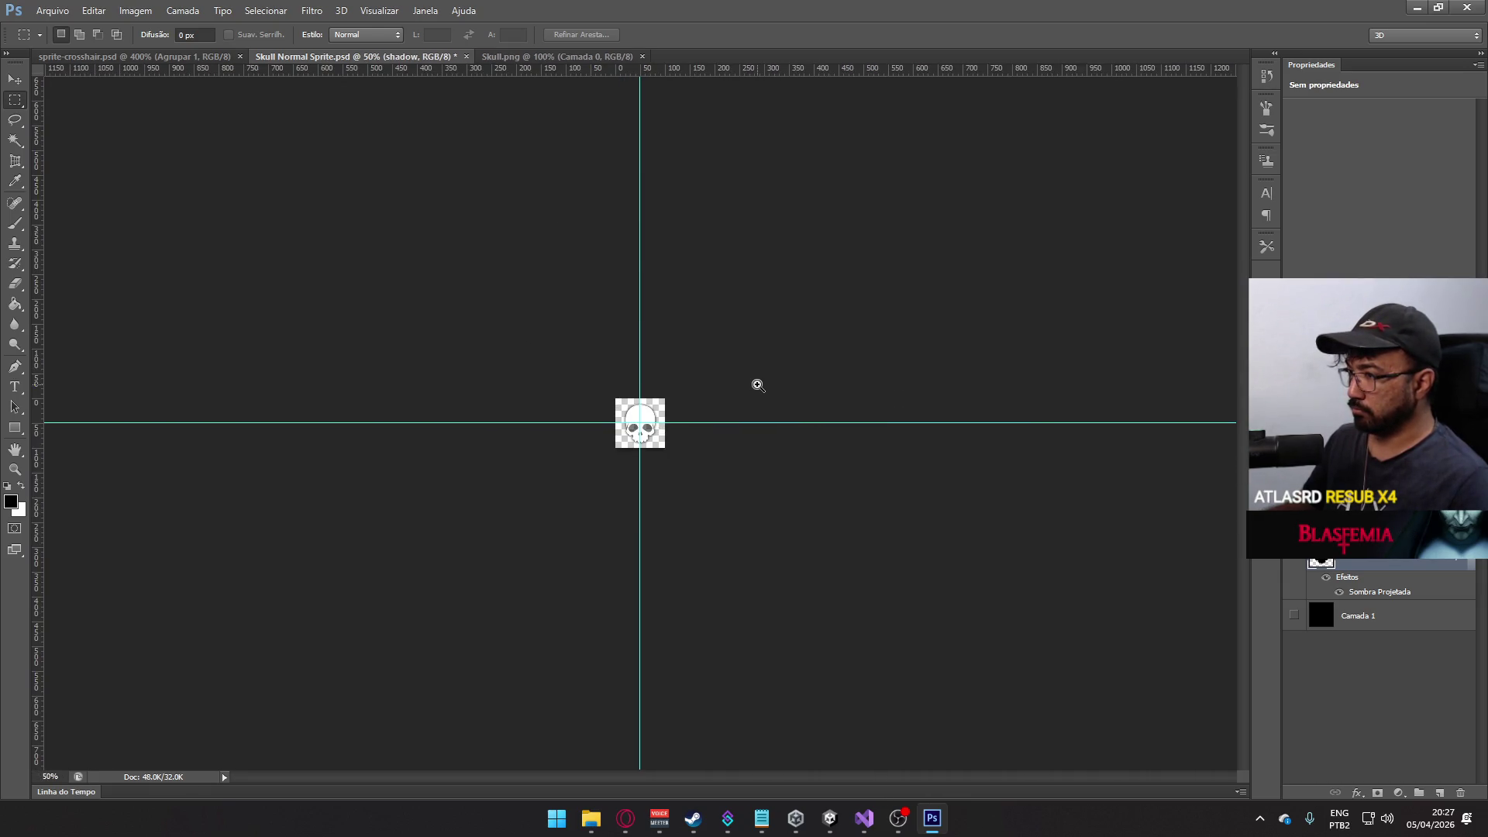
click(707, 398)
click(708, 398)
click(707, 397)
click(707, 398)
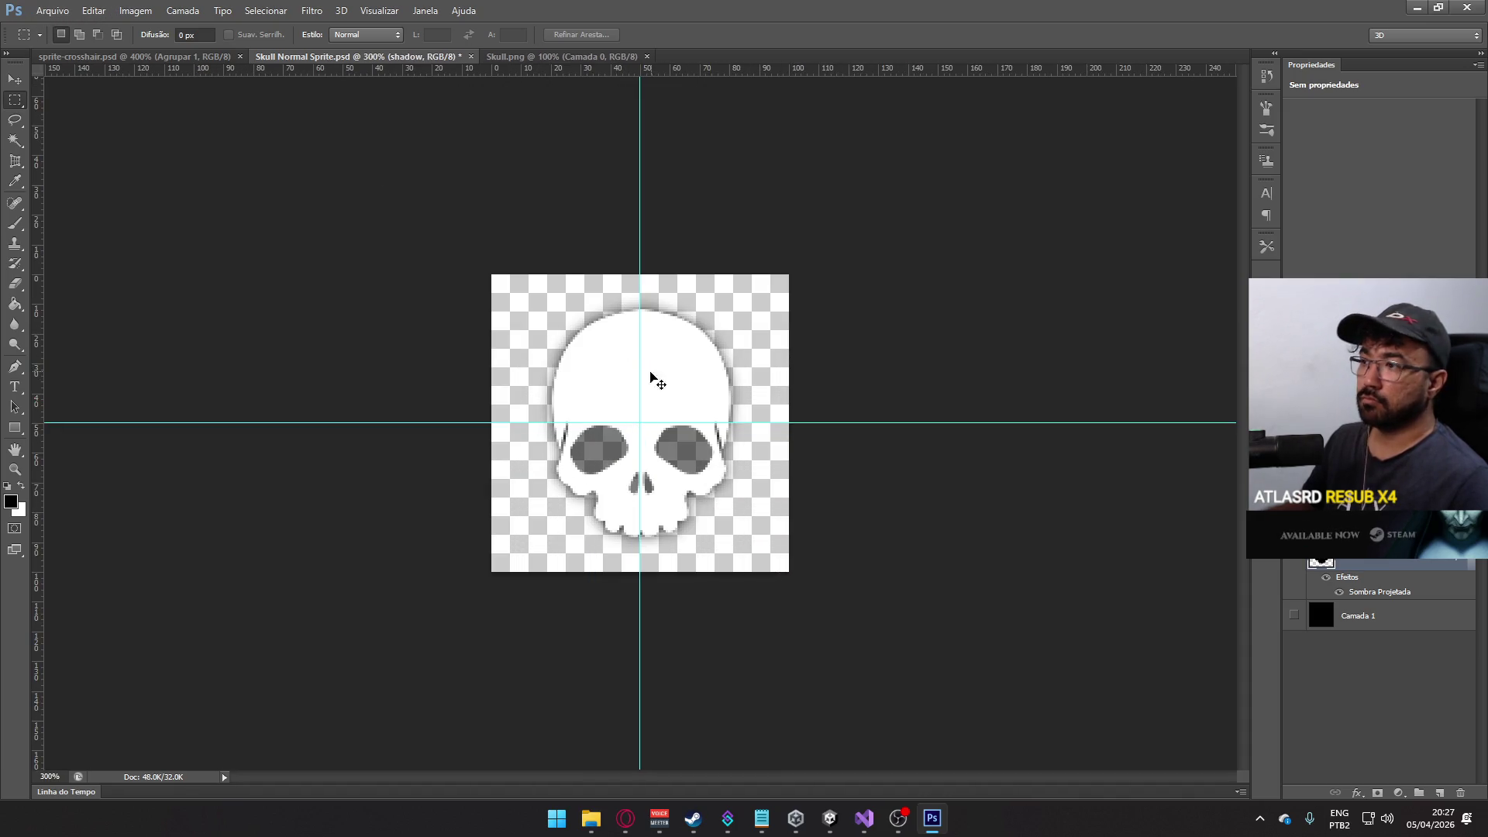
key(ctrl+s)
click(829, 818)
scroll(745, 339, down, 6)
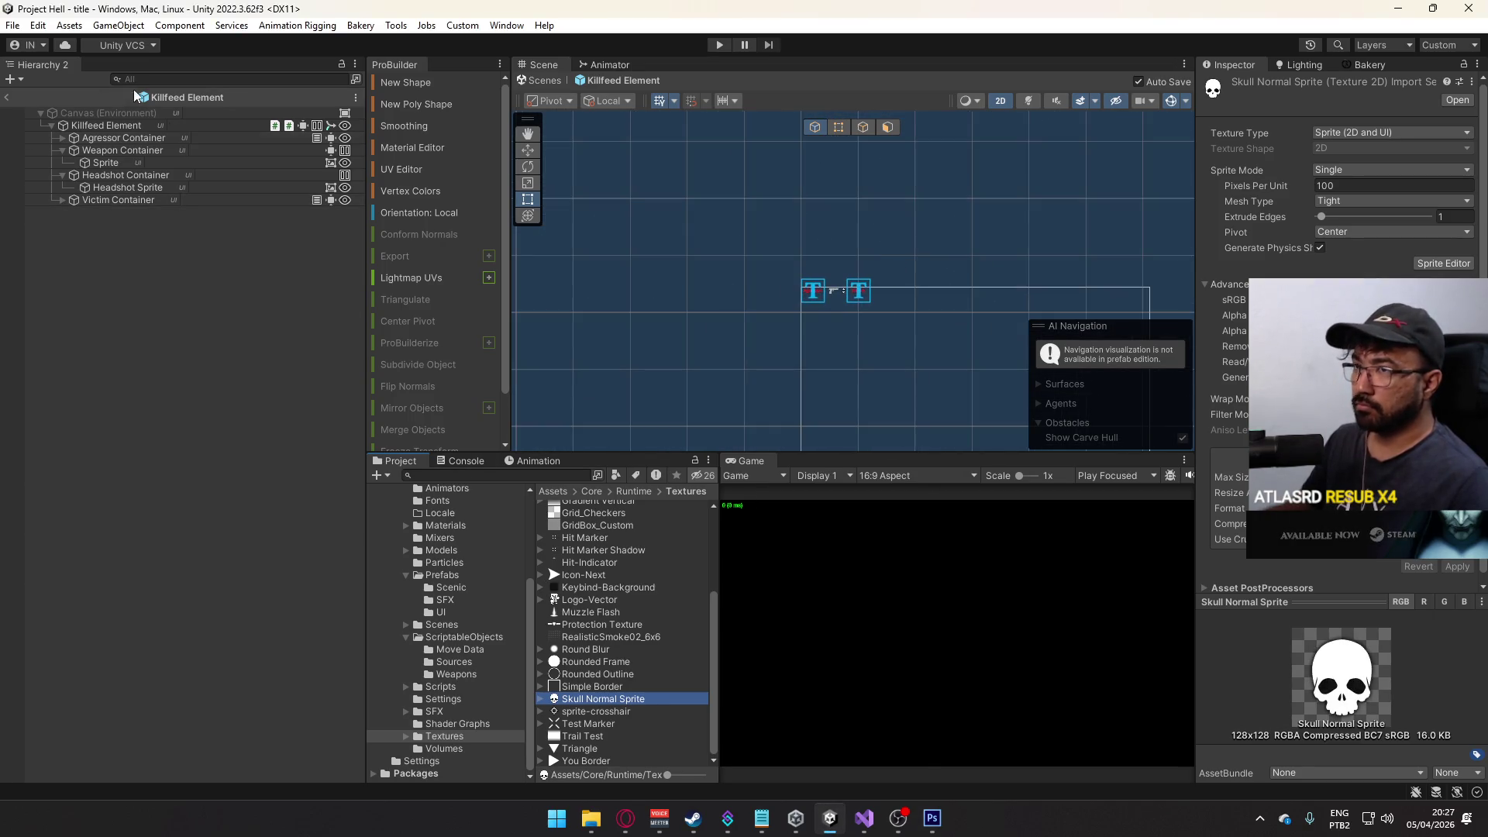
- Leave the Killfeed Element prefab and open the ui scene from Scenes
click(19, 97)
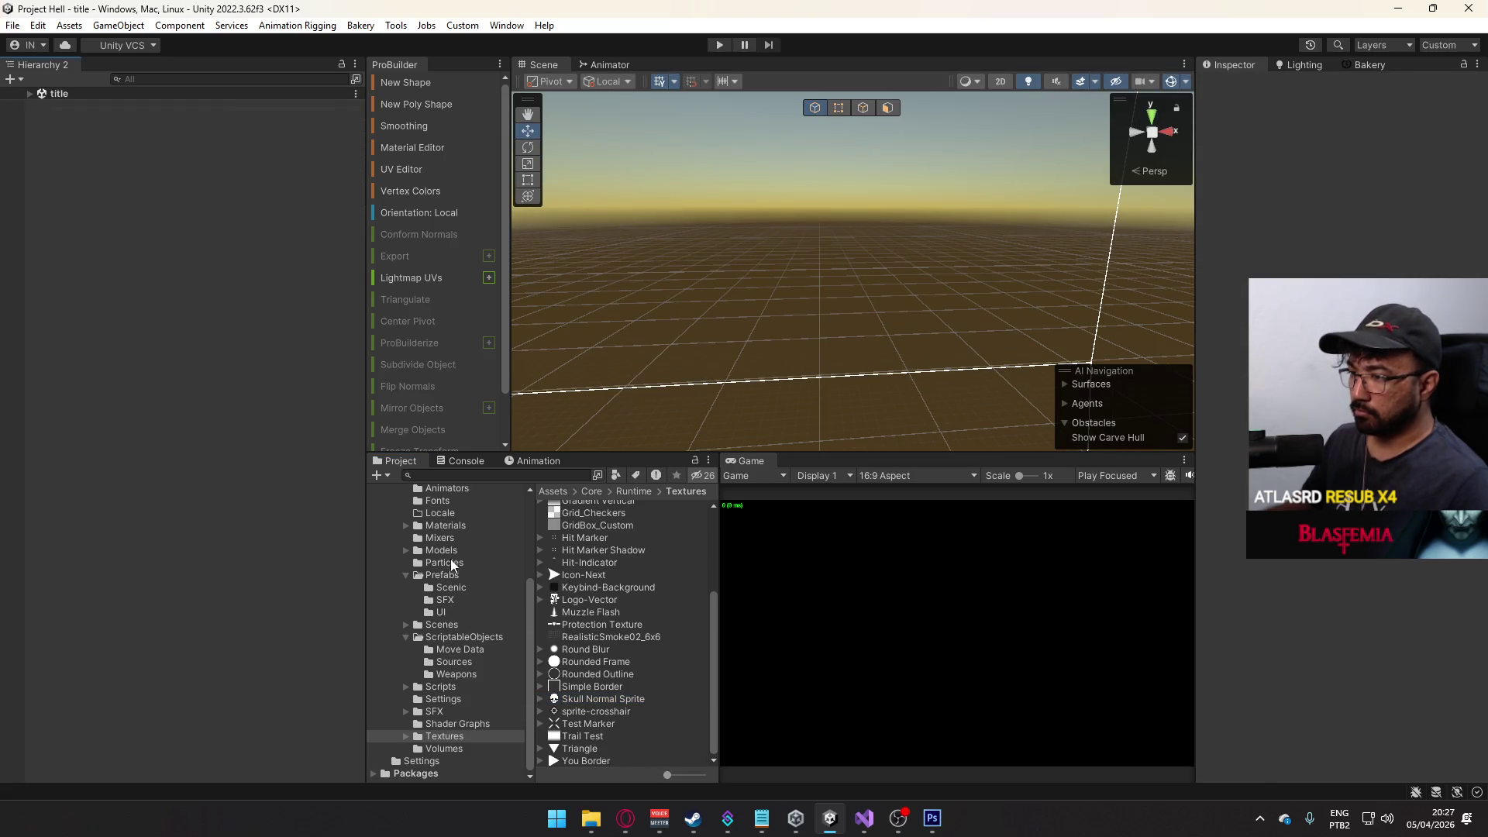
click(440, 625)
double_click(599, 632)
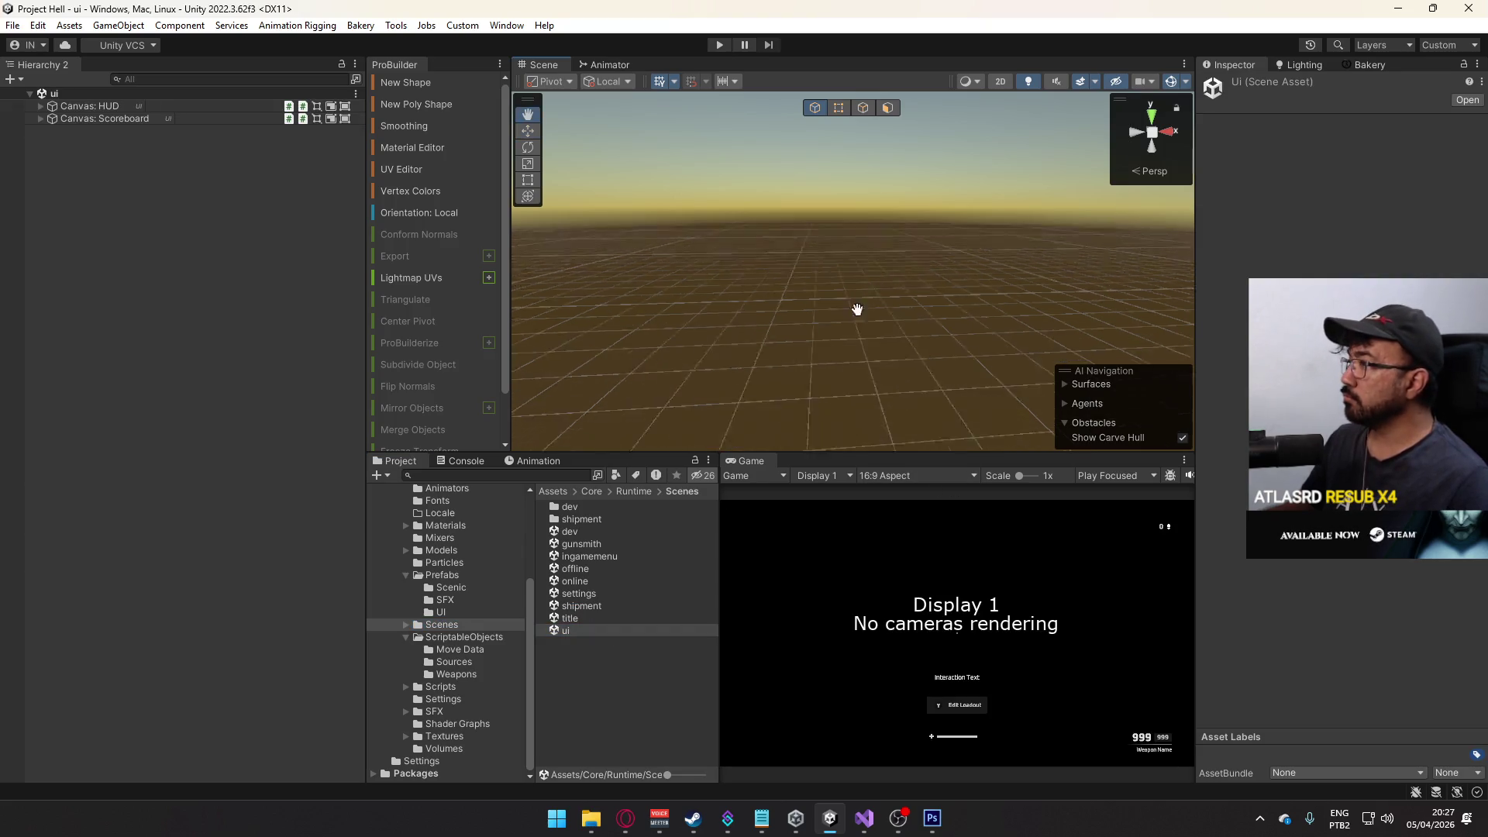
- Expand Canvas: HUD > Main Container > Kills Panel and frame the Kills Icon in 2D view
click(31, 120)
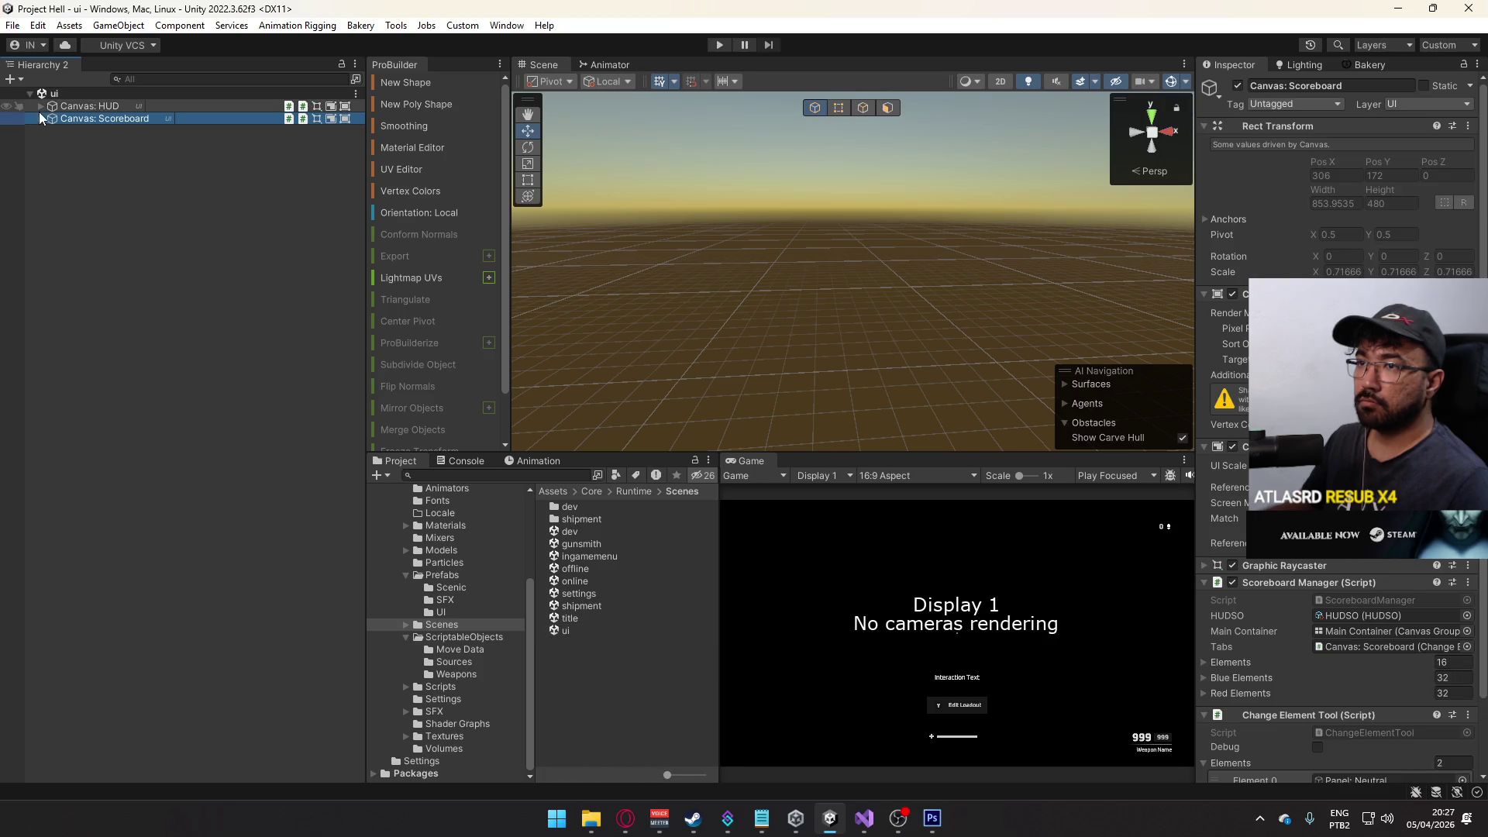
click(40, 107)
click(51, 131)
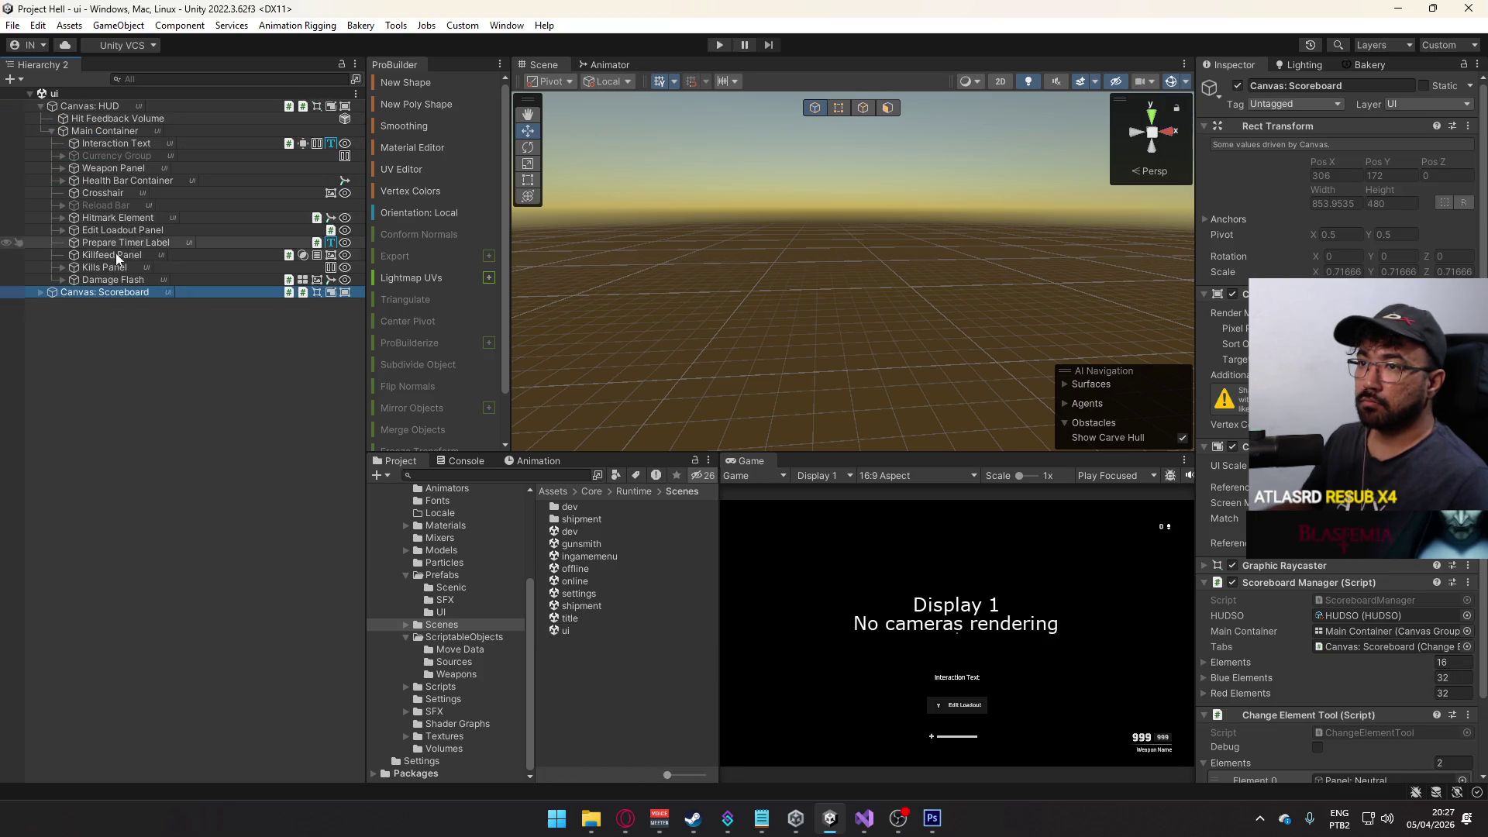
click(234, 267)
key(f)
click(1000, 81)
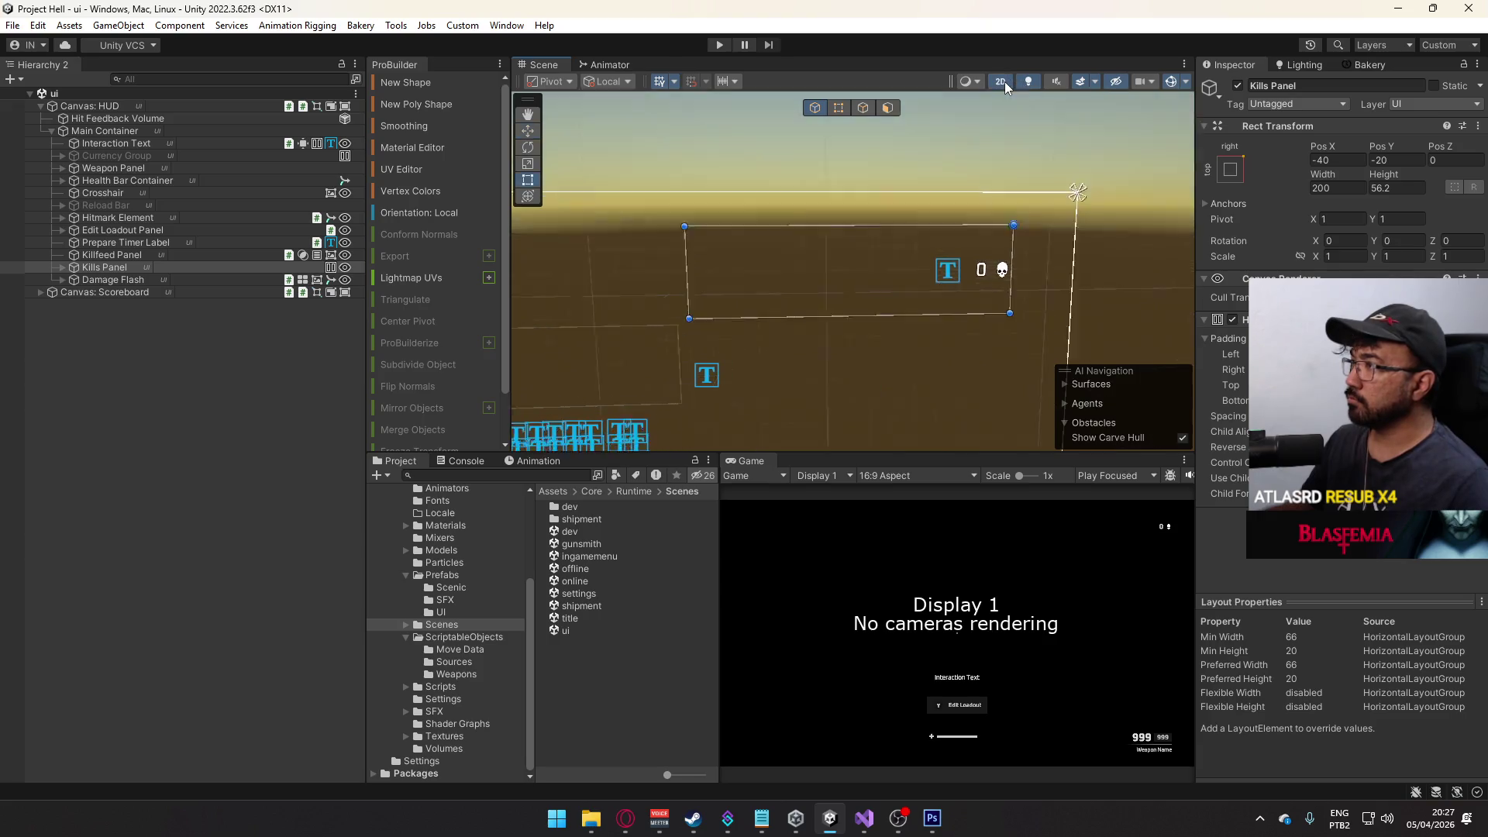
key(t)
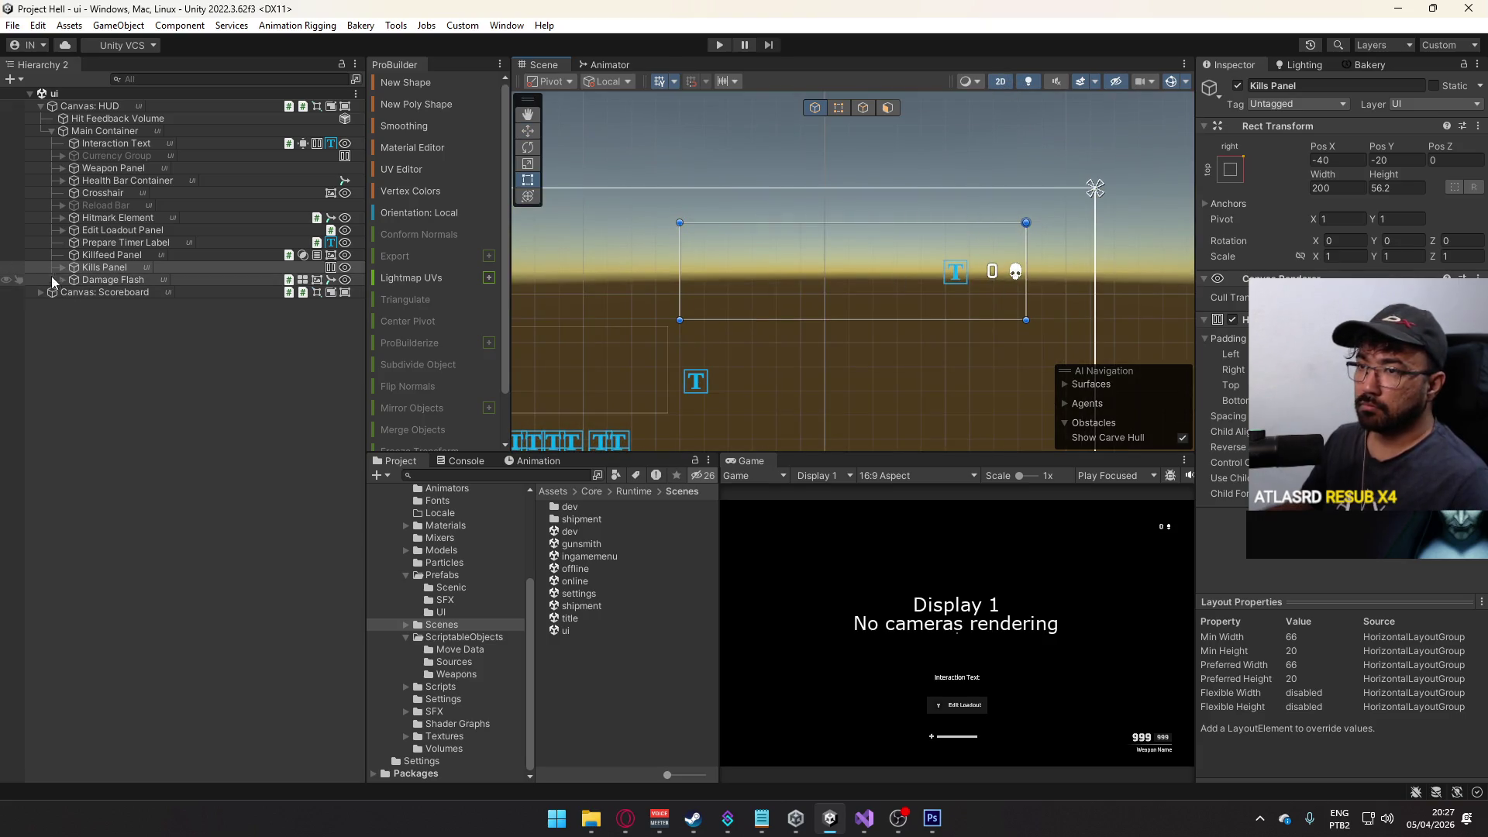
click(63, 267)
click(132, 292)
key(f)
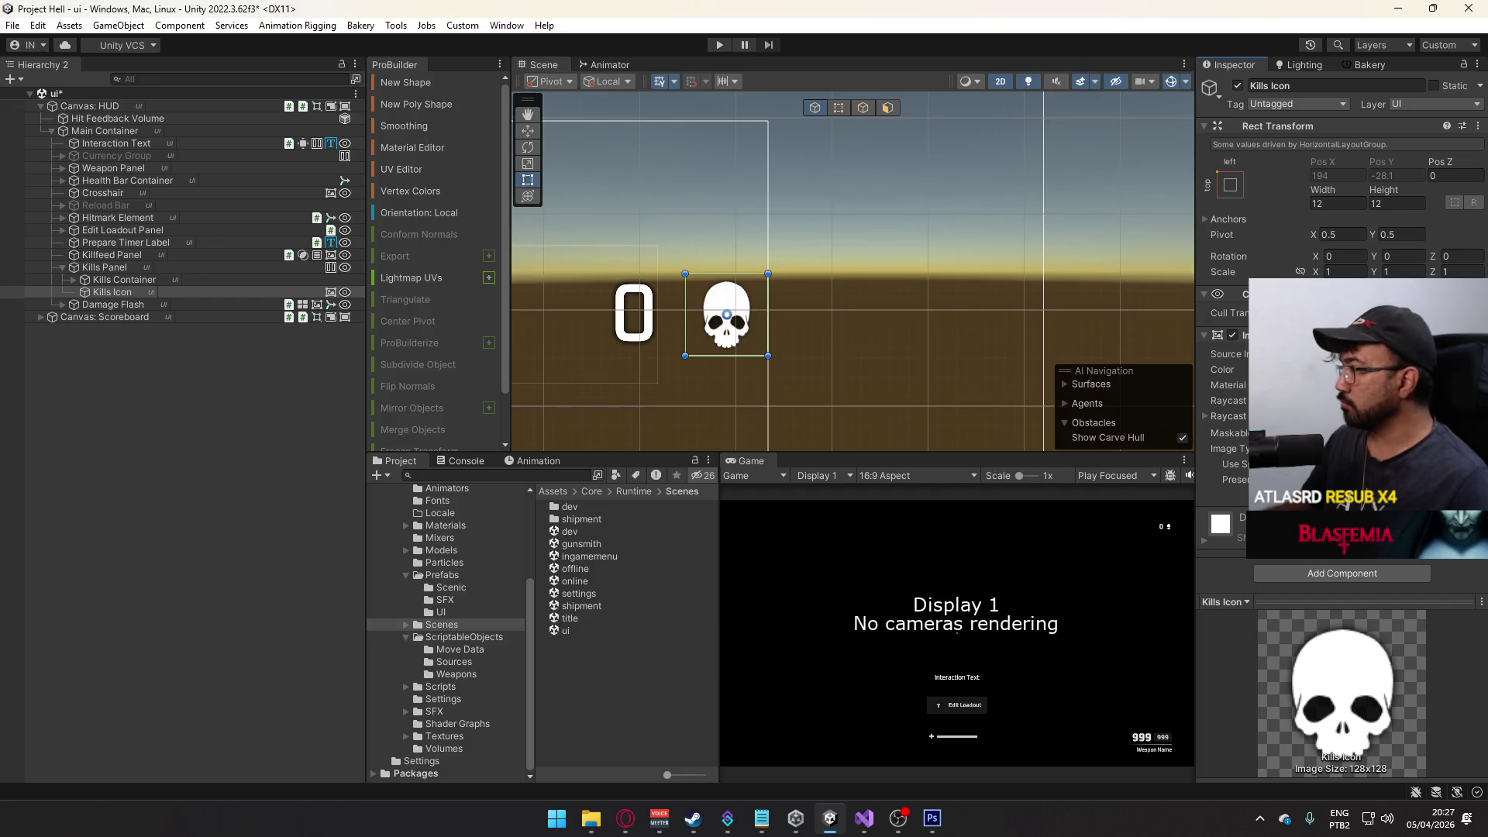
- Set the Skull Normal Sprite texture's Compression to None and select Kills Container
click(444, 736)
click(608, 686)
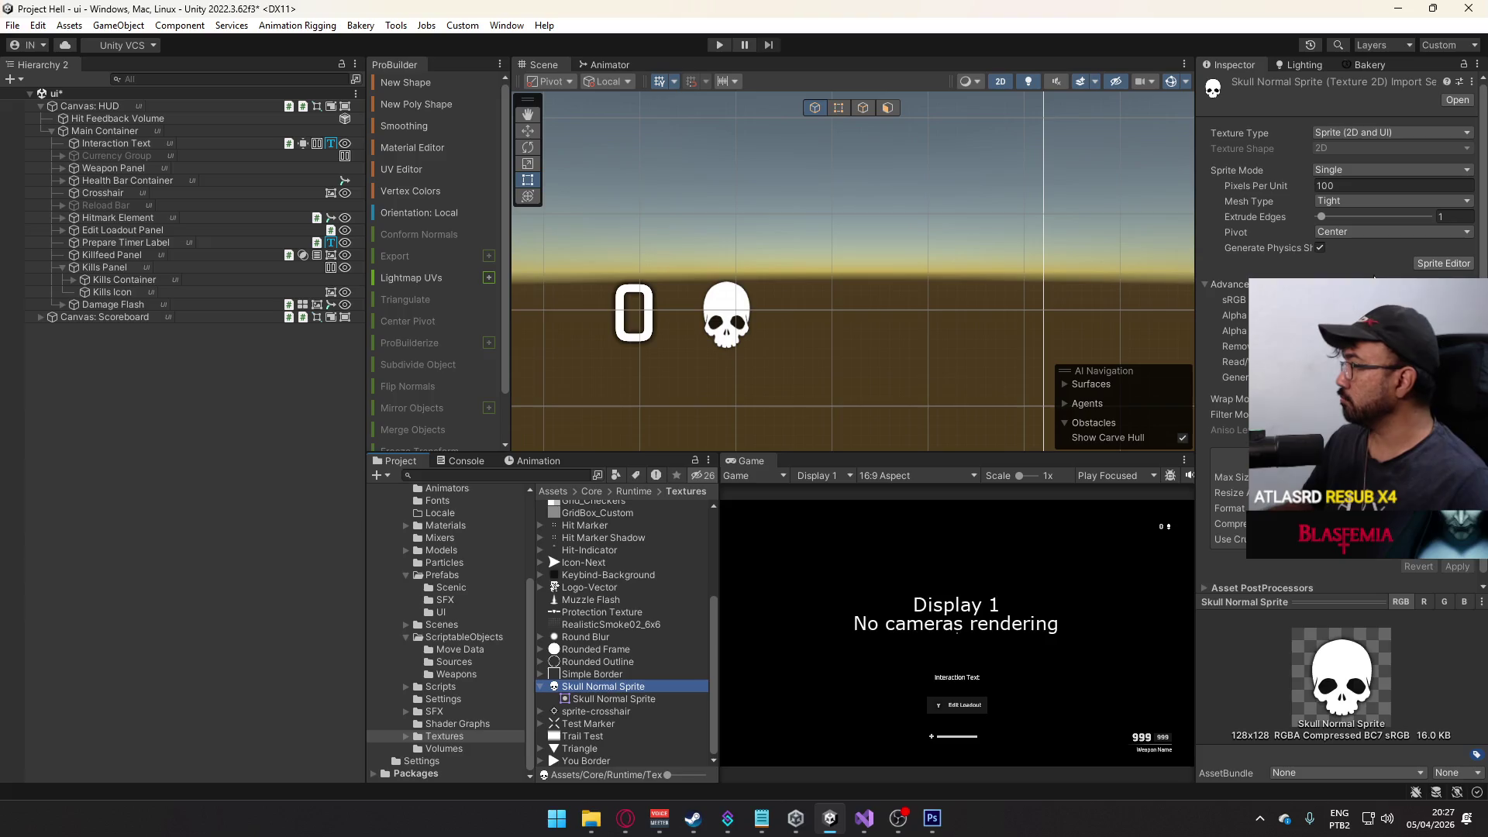
click(1395, 523)
click(1364, 543)
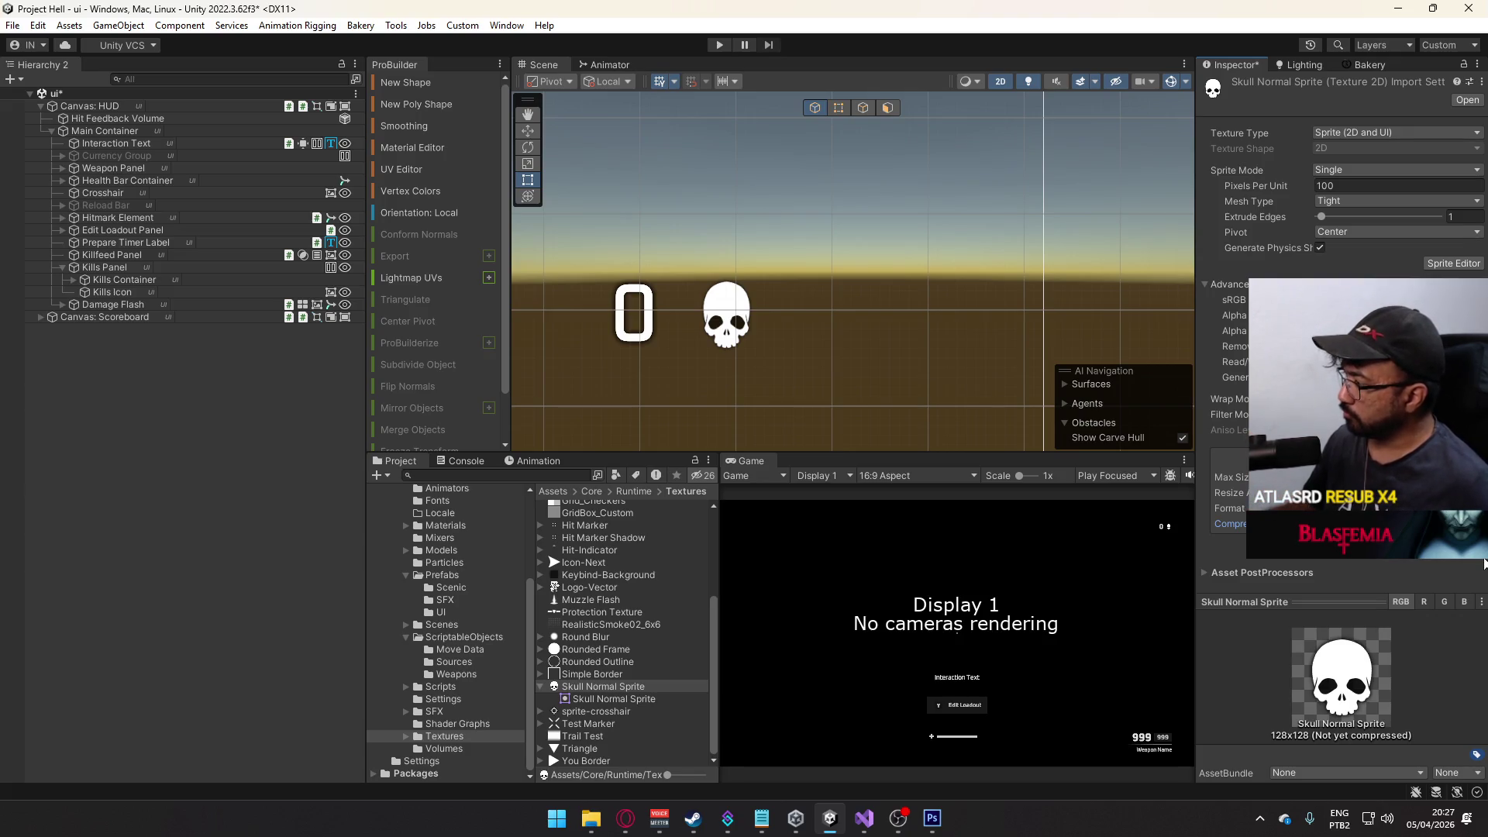
click(171, 281)
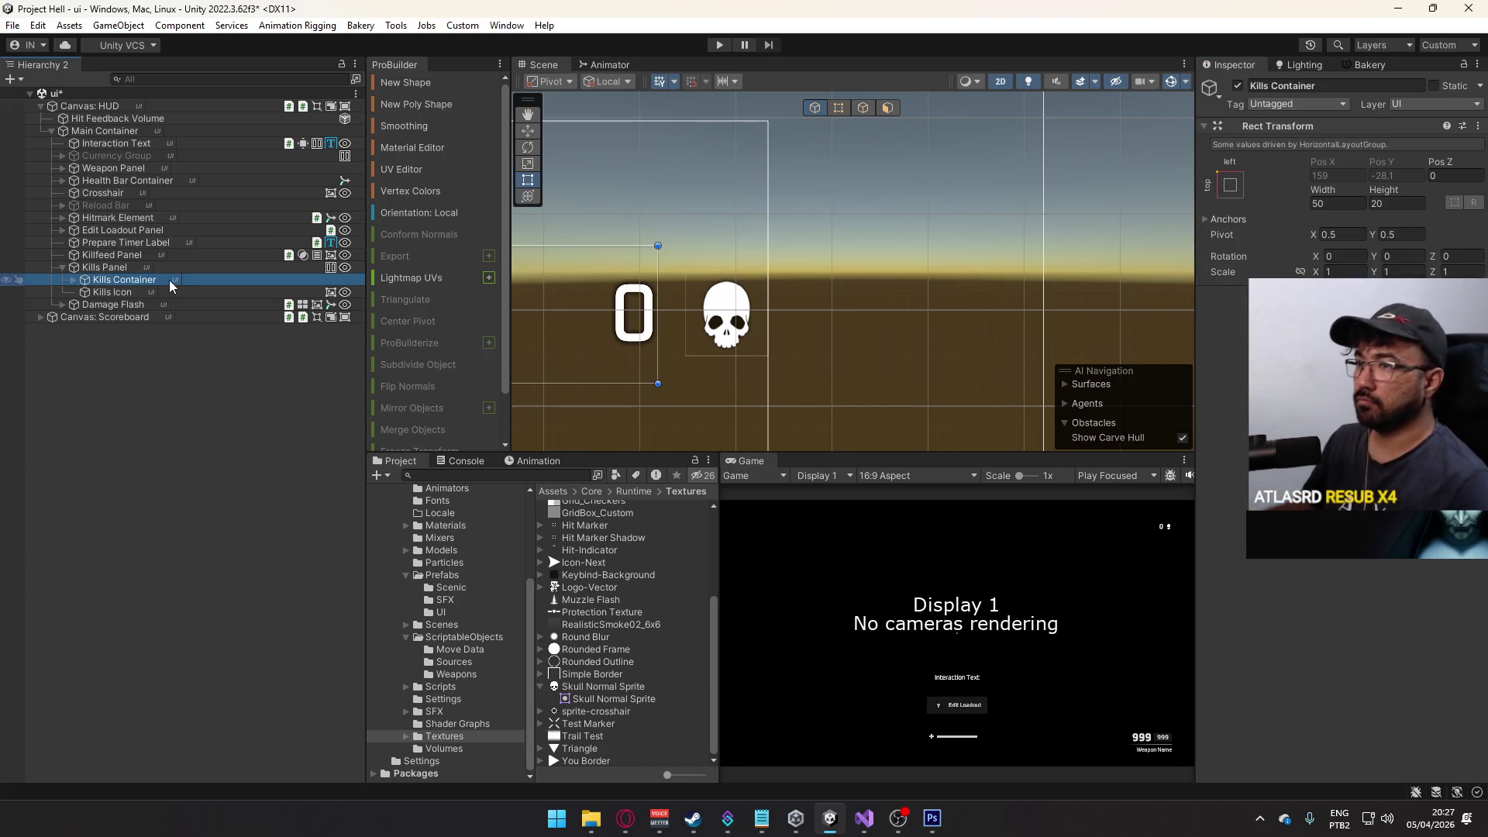
- Check the skull document's canvas size in Photoshop, then return to Unity
click(932, 818)
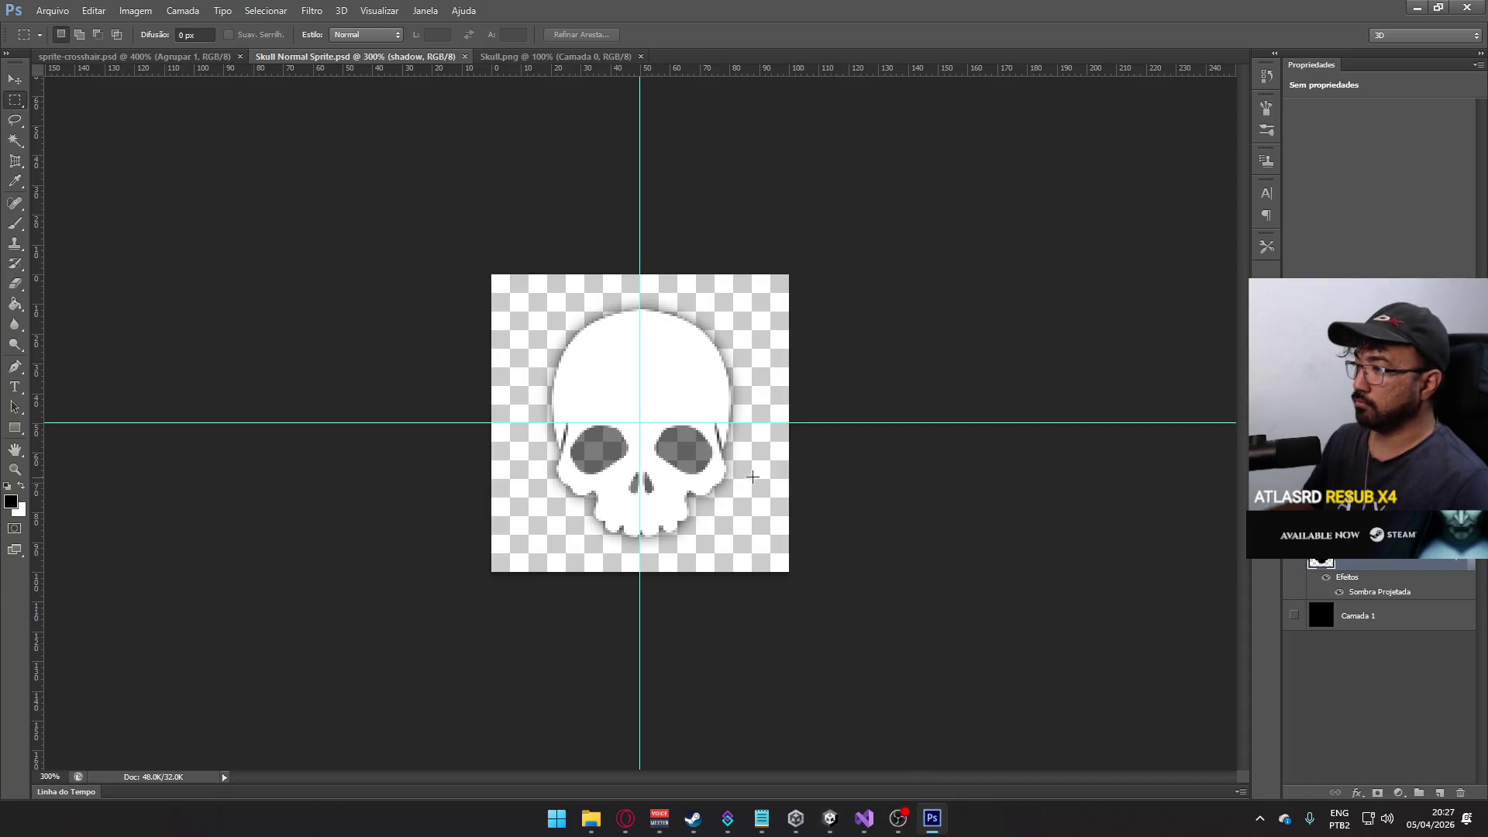
click(133, 11)
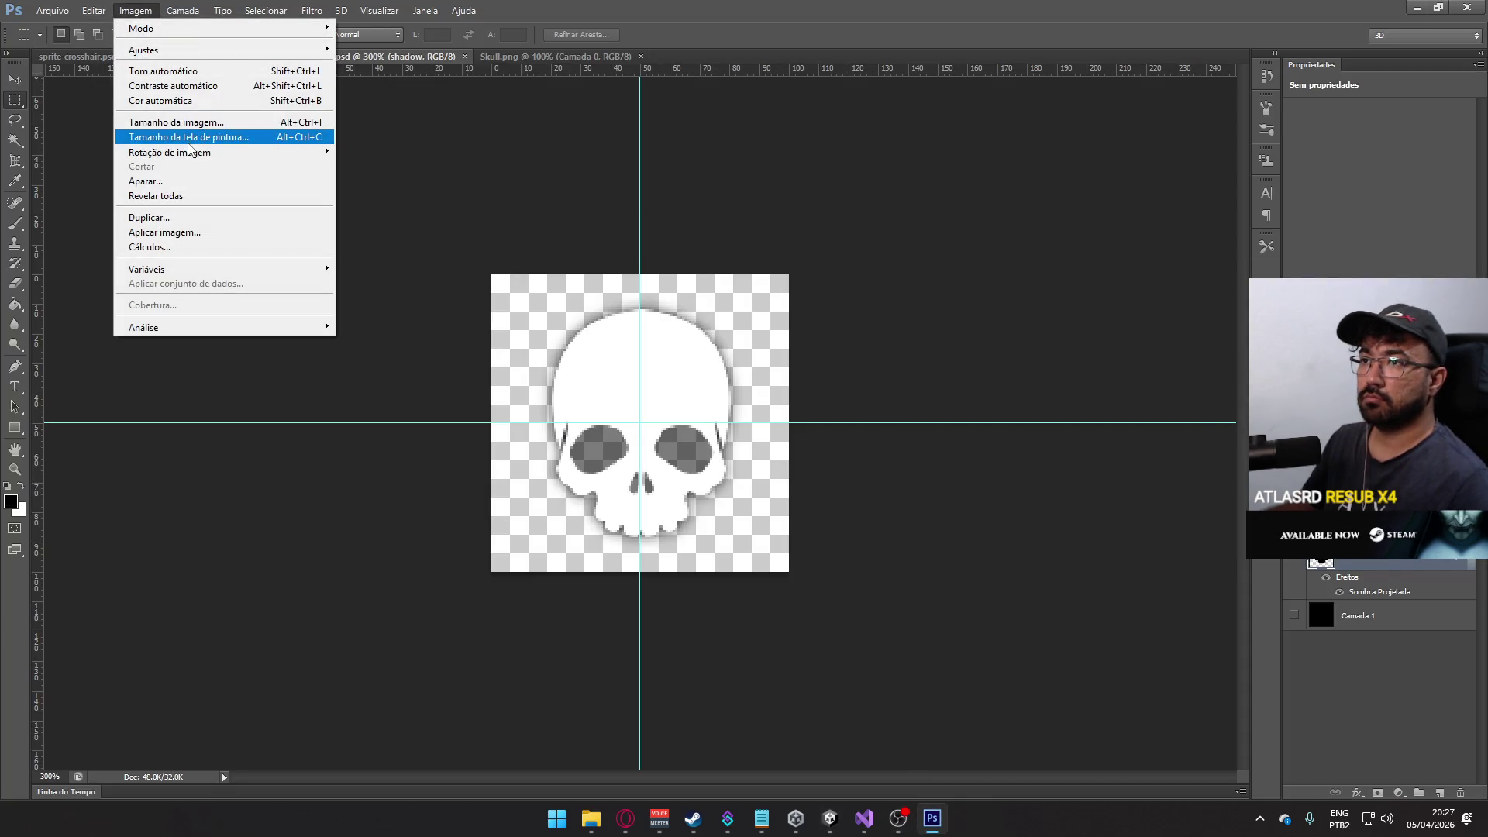
click(155, 137)
key(alt+Tab)
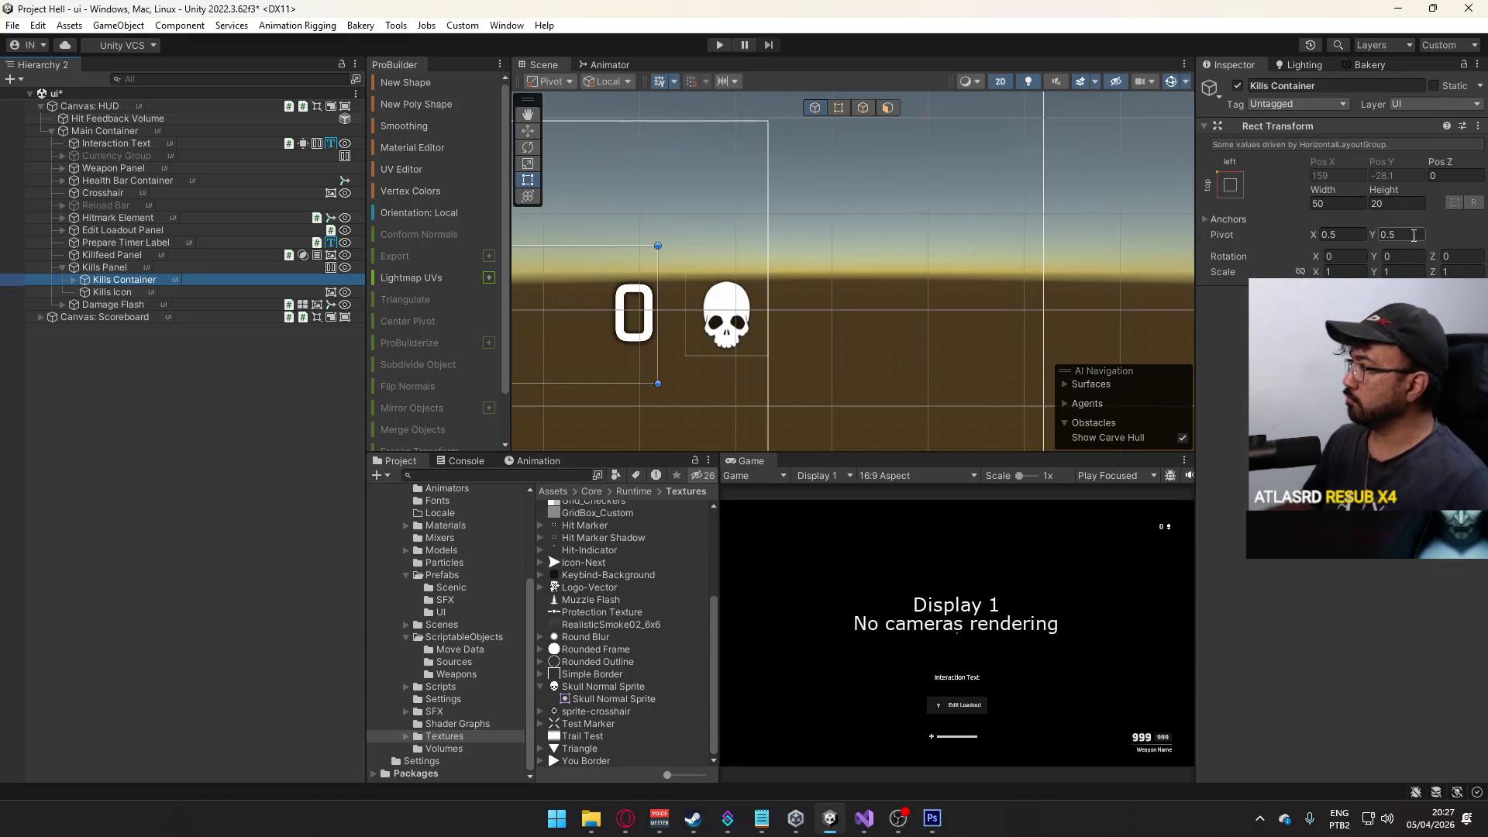
- Set the Kills Icon Rect Transform size to 32 by 32
click(137, 292)
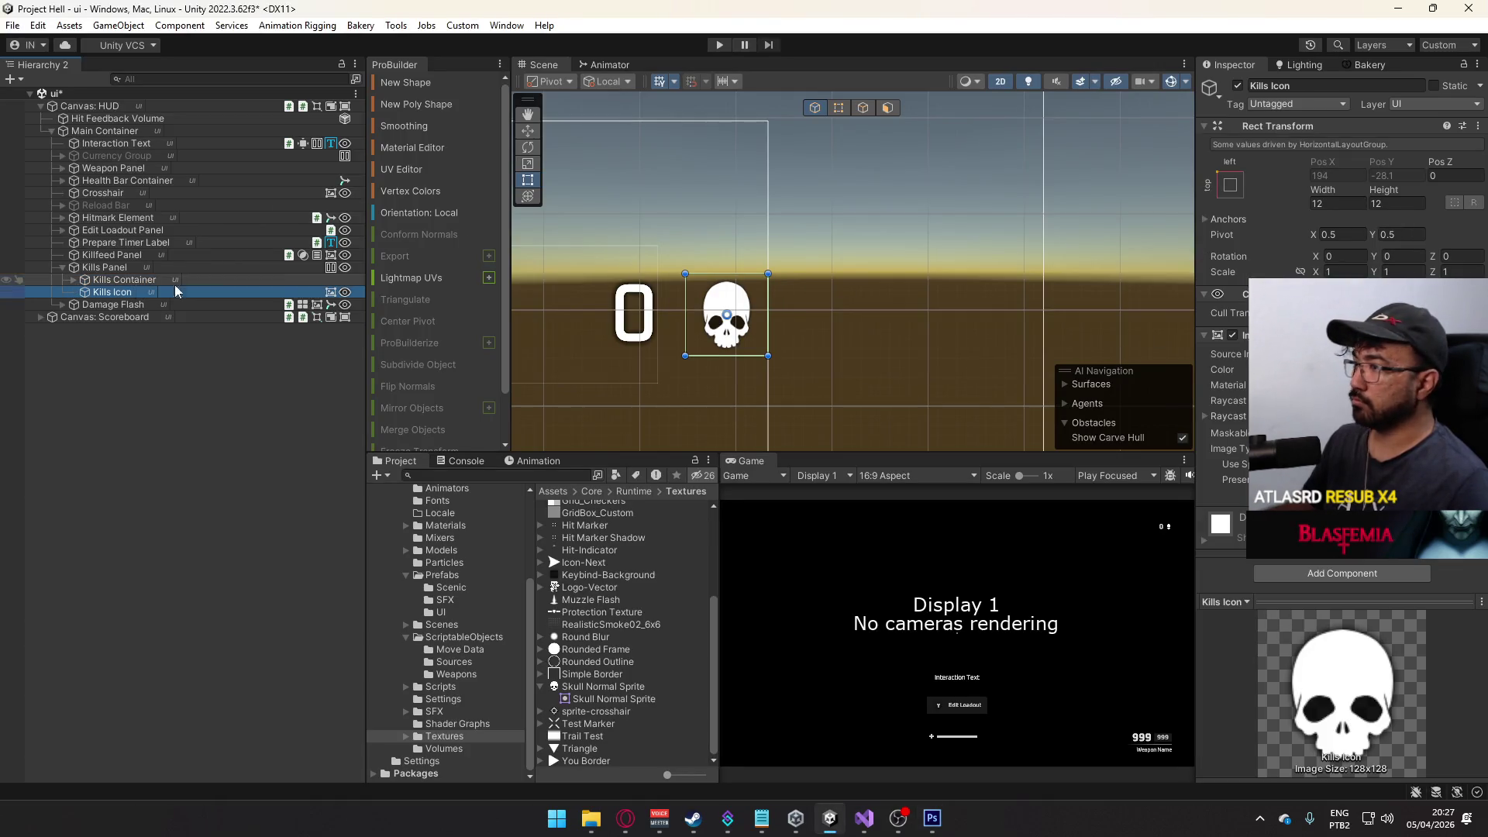
click(1317, 203)
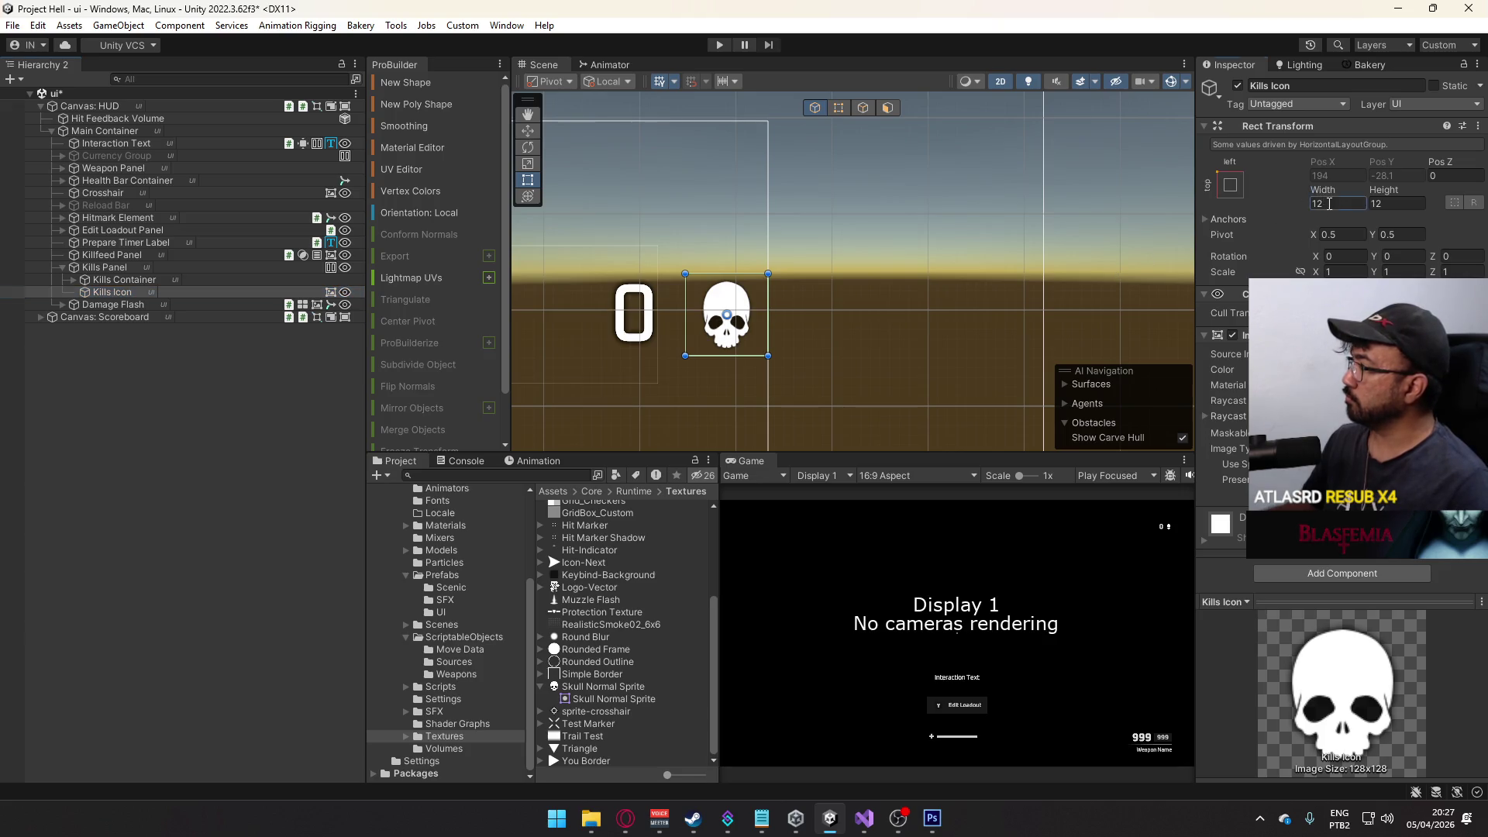
text(32)
click(1379, 203)
text(32)
key(Return)
scroll(1081, 223, down, 1)
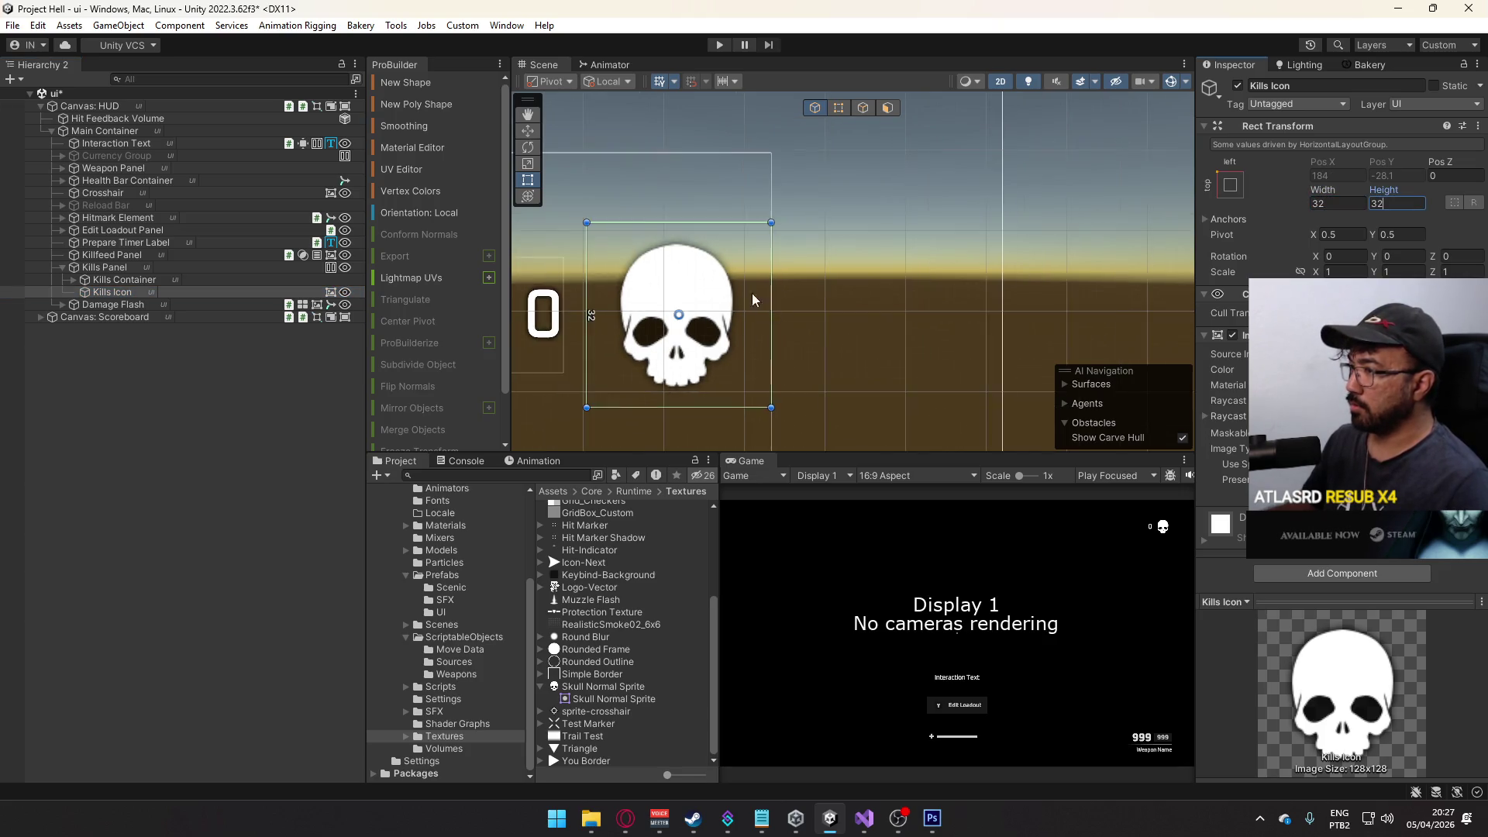
- Shrink the Kills Icon to 16 by 16
click(1344, 203)
text(16)
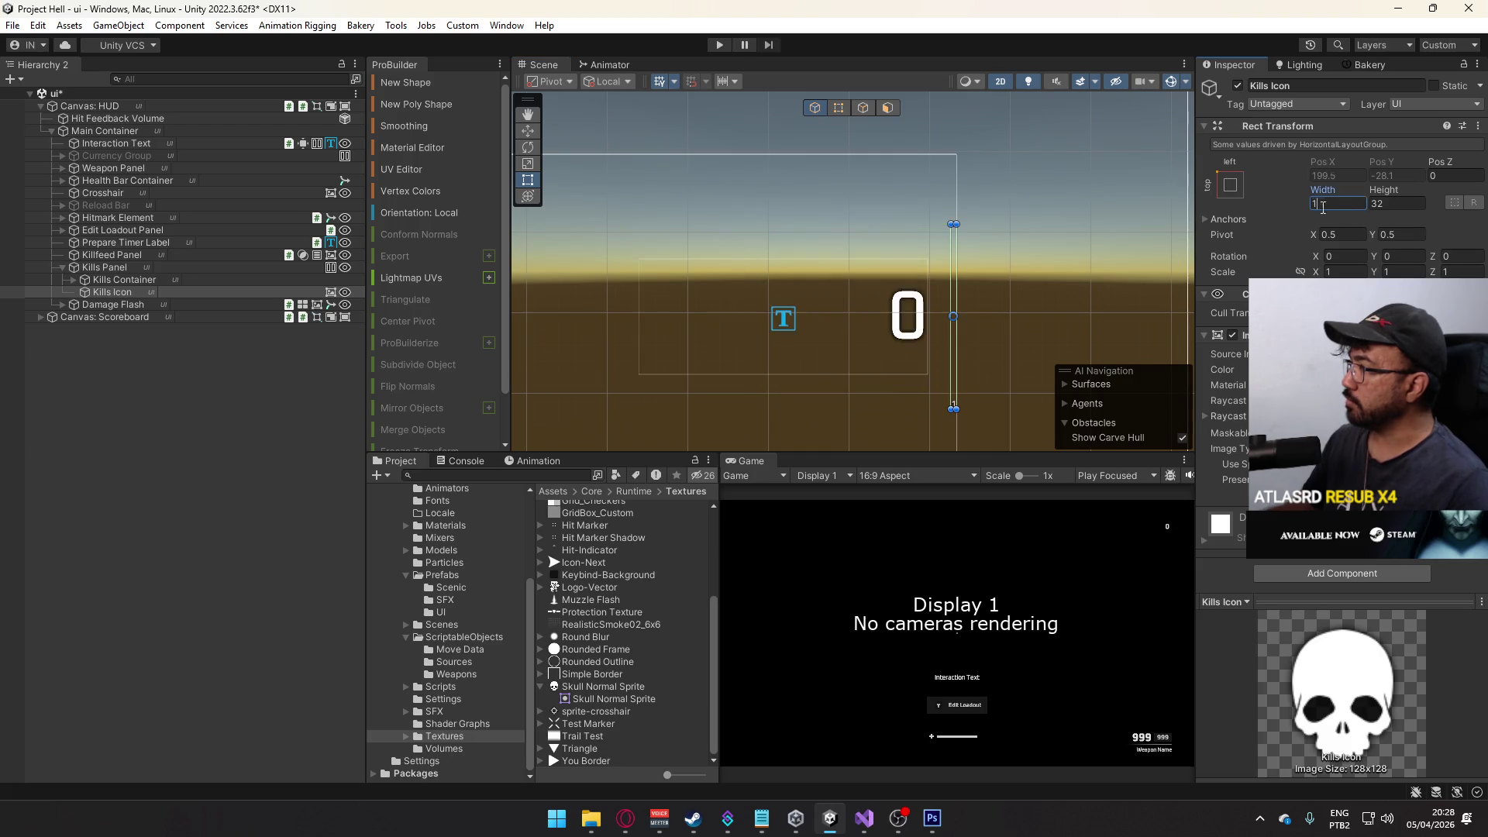
click(1379, 203)
text(6)
key(BackSpace)
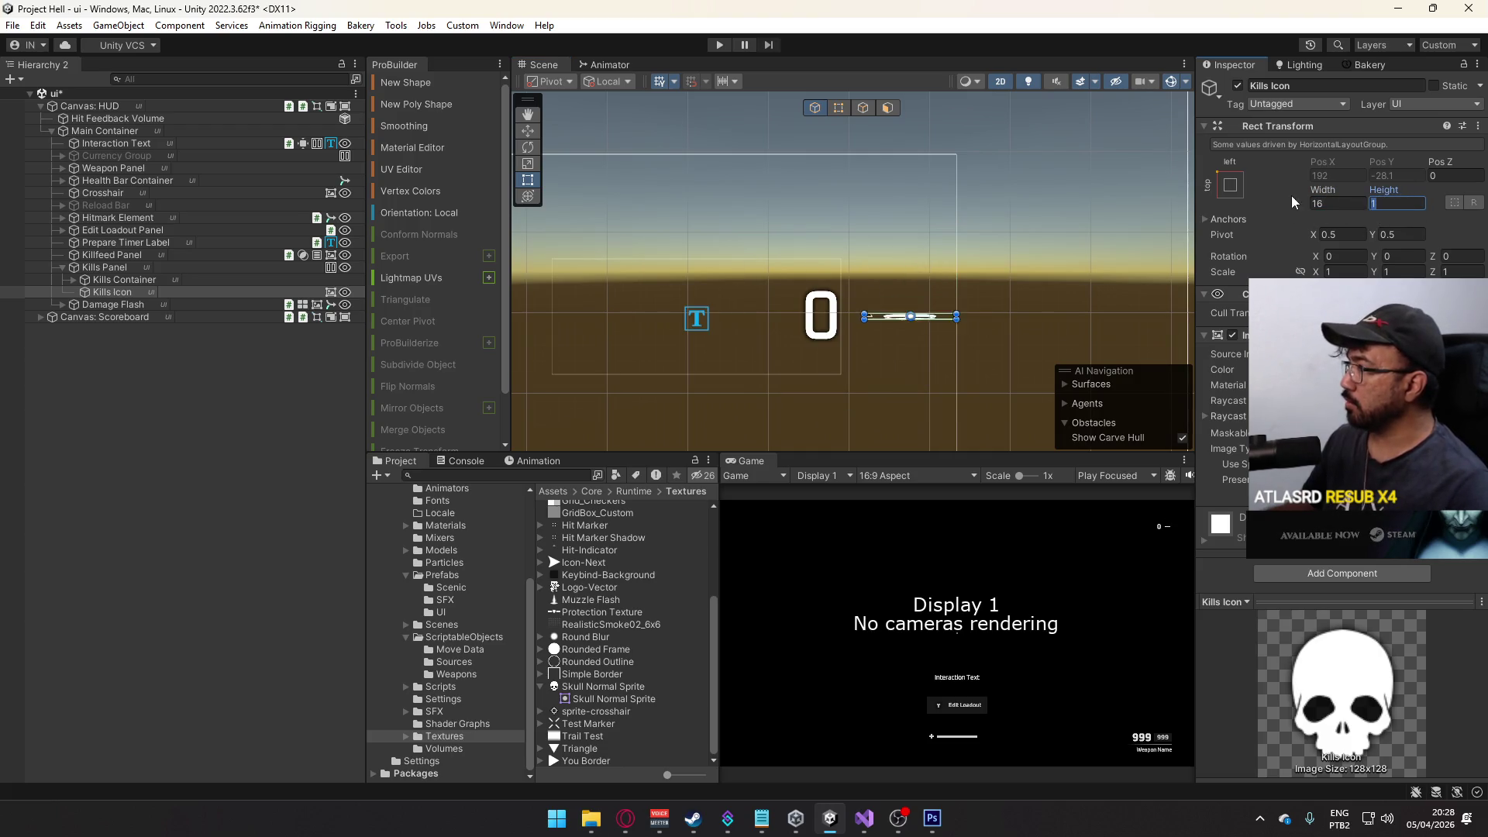
text(16)
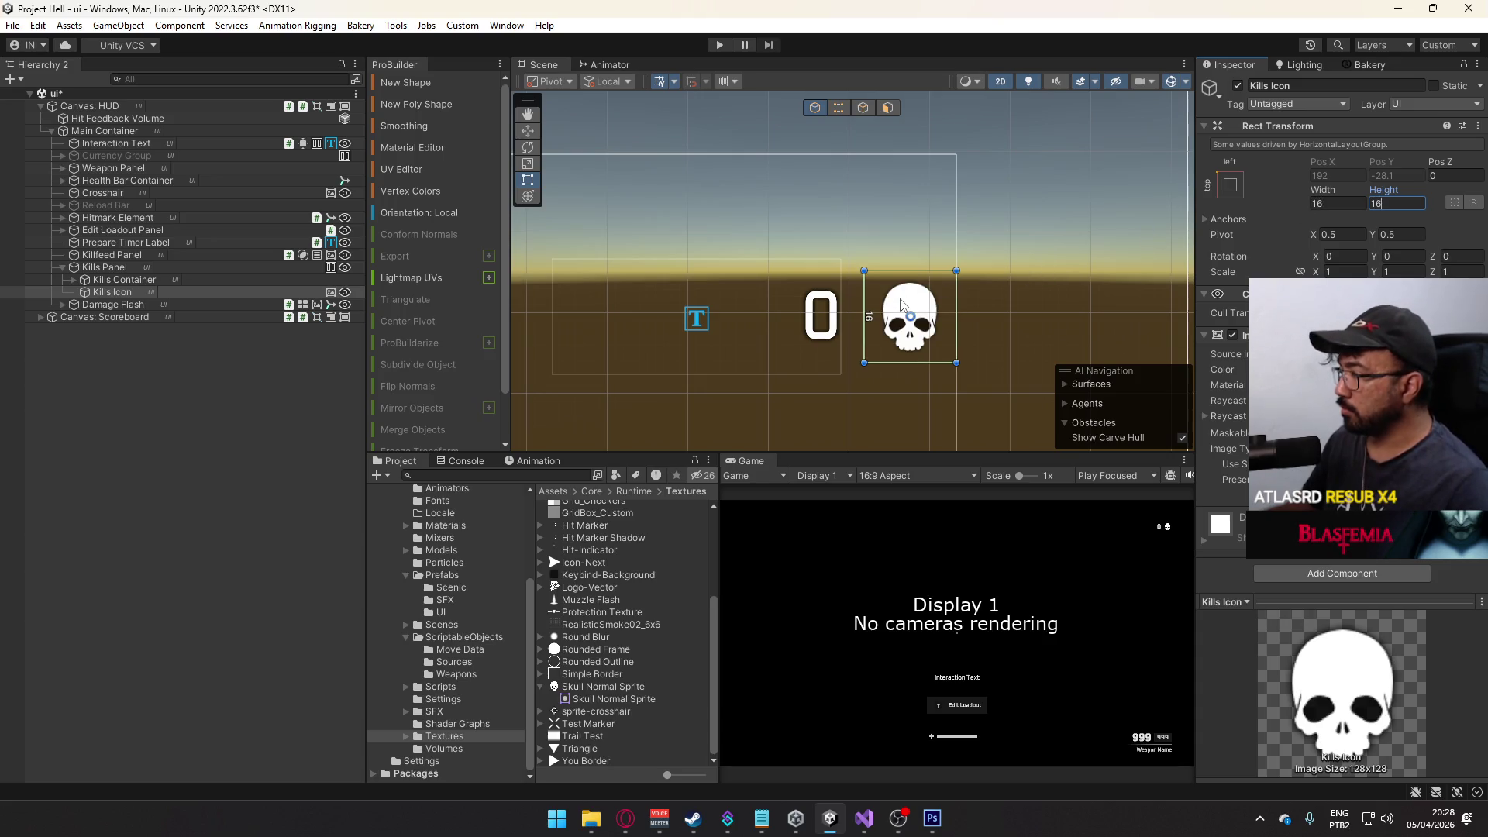
scroll(901, 305, up, 2)
- Give the Kills Icon width 12, trying heights from 12 down to about 10
click(1321, 203)
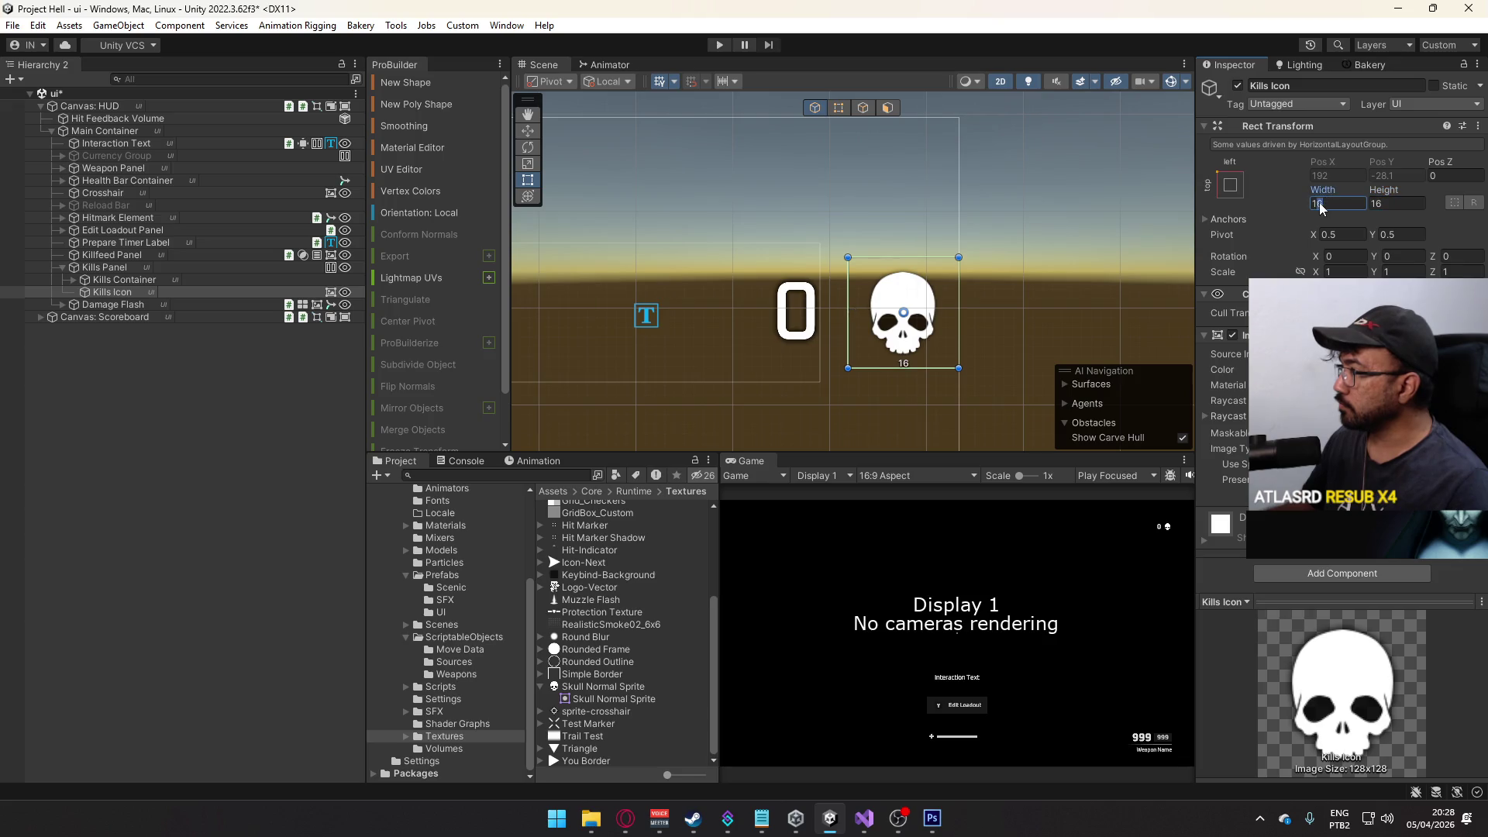
text(12)
key(Tab)
text(12)
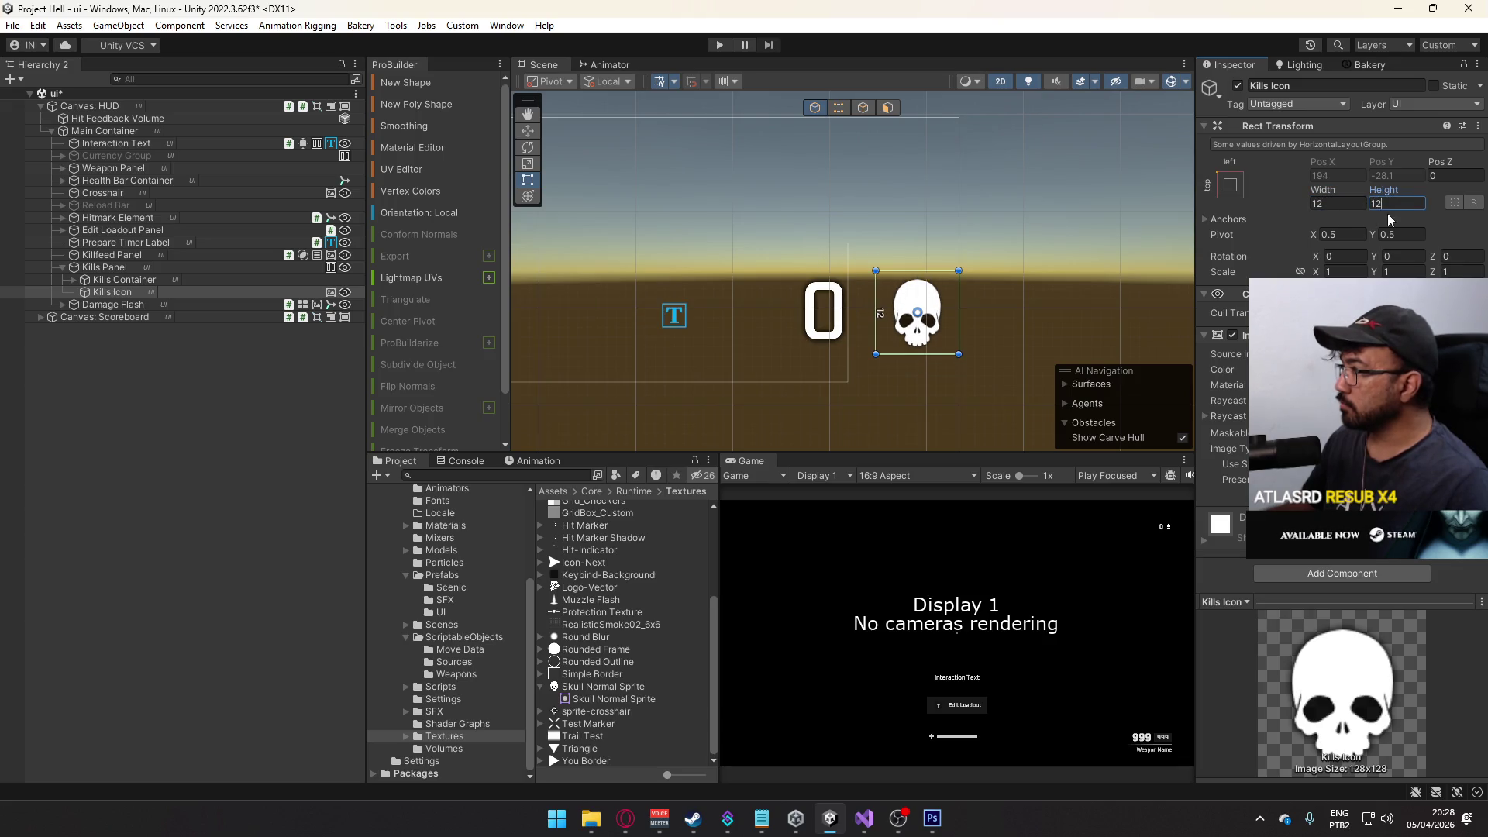
drag(1391, 198, 1354, 199)
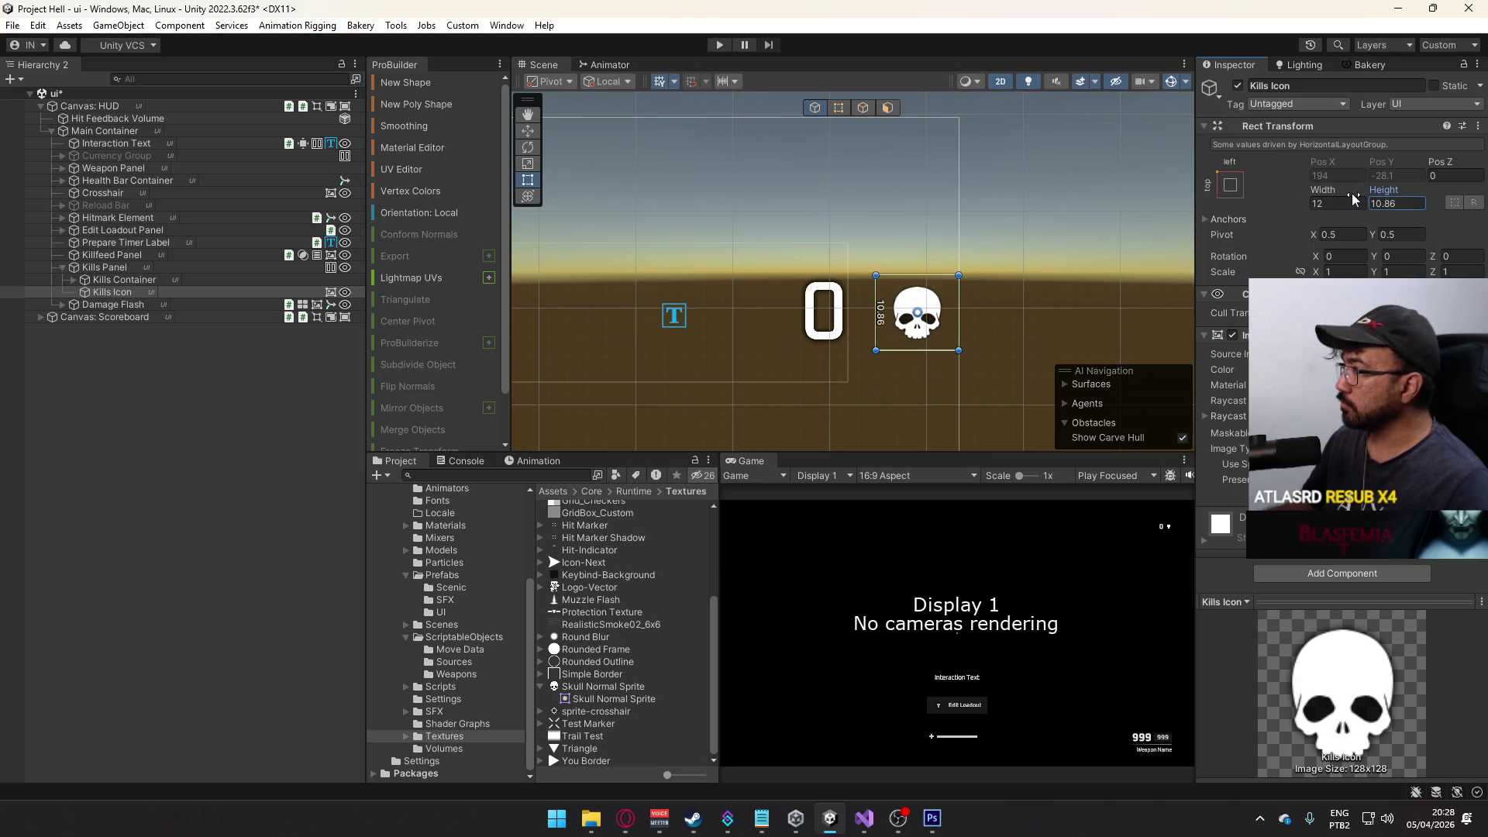
key(BackSpace)
key(BackSpace)
key(BackSpace)
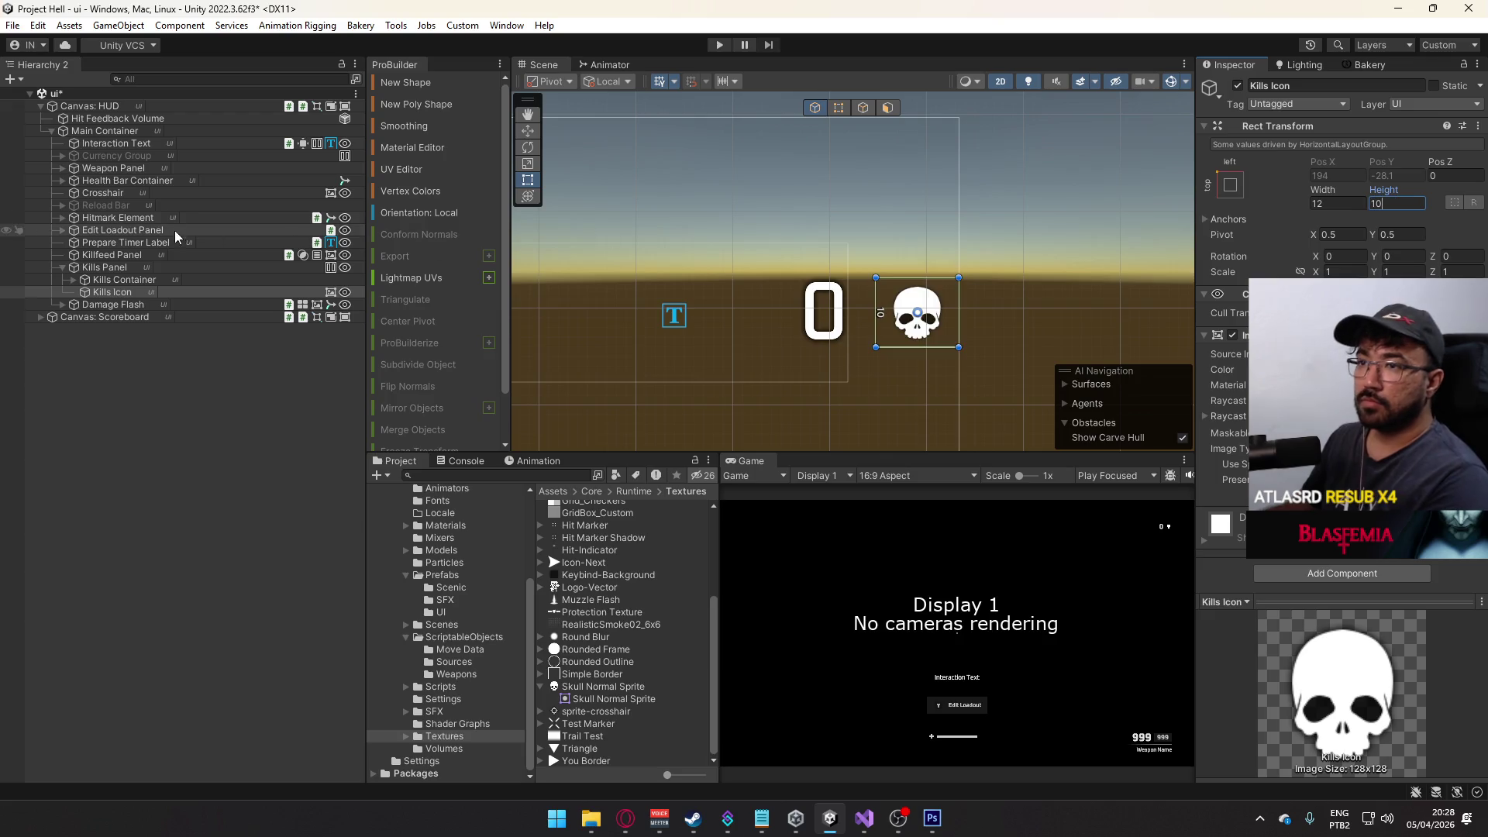
- Check the HUD canvas rendering settings, then set the Kills Icon height back to 12
click(121, 108)
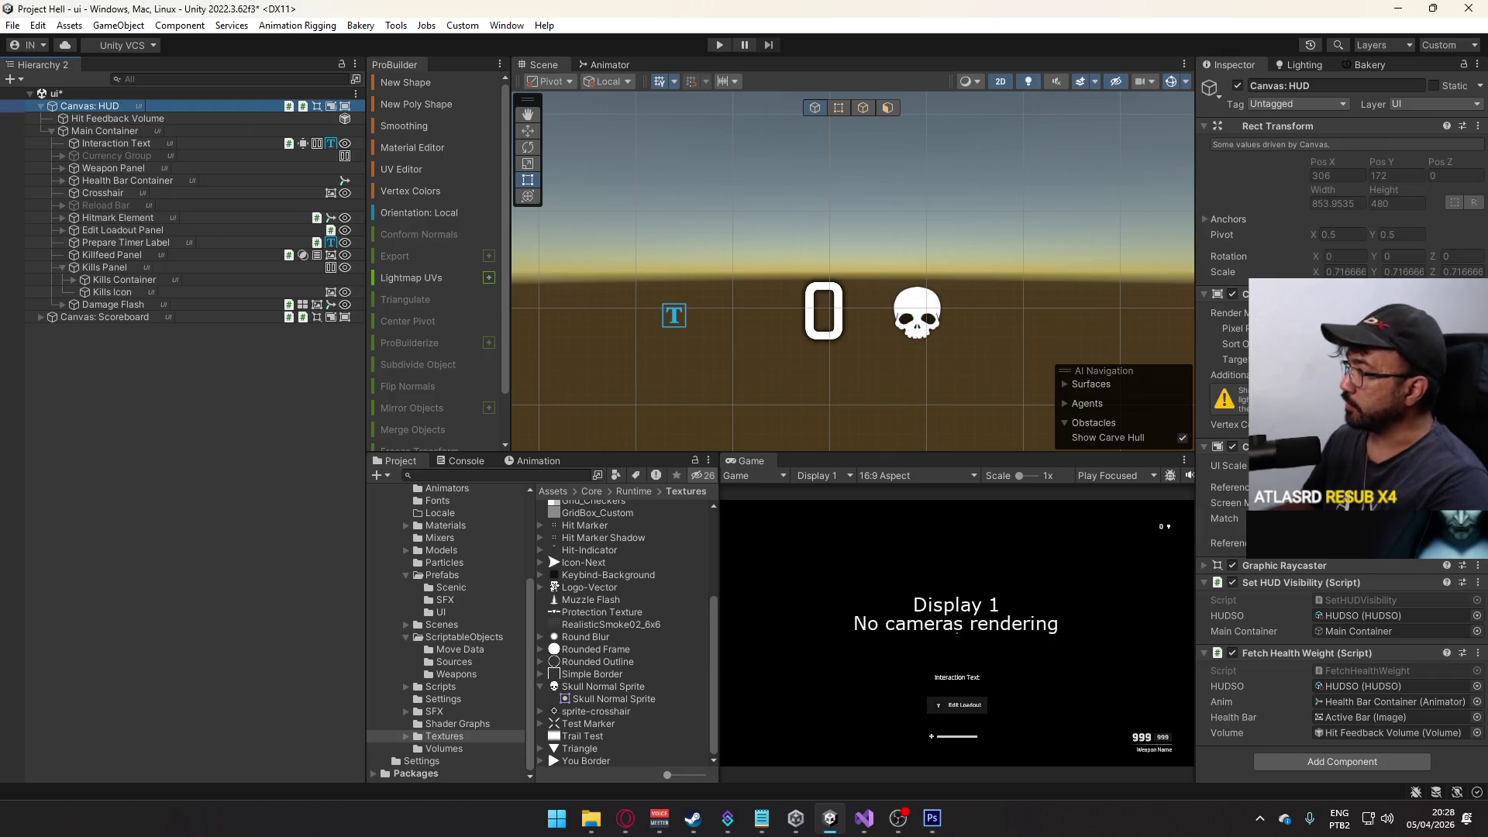
click(1236, 327)
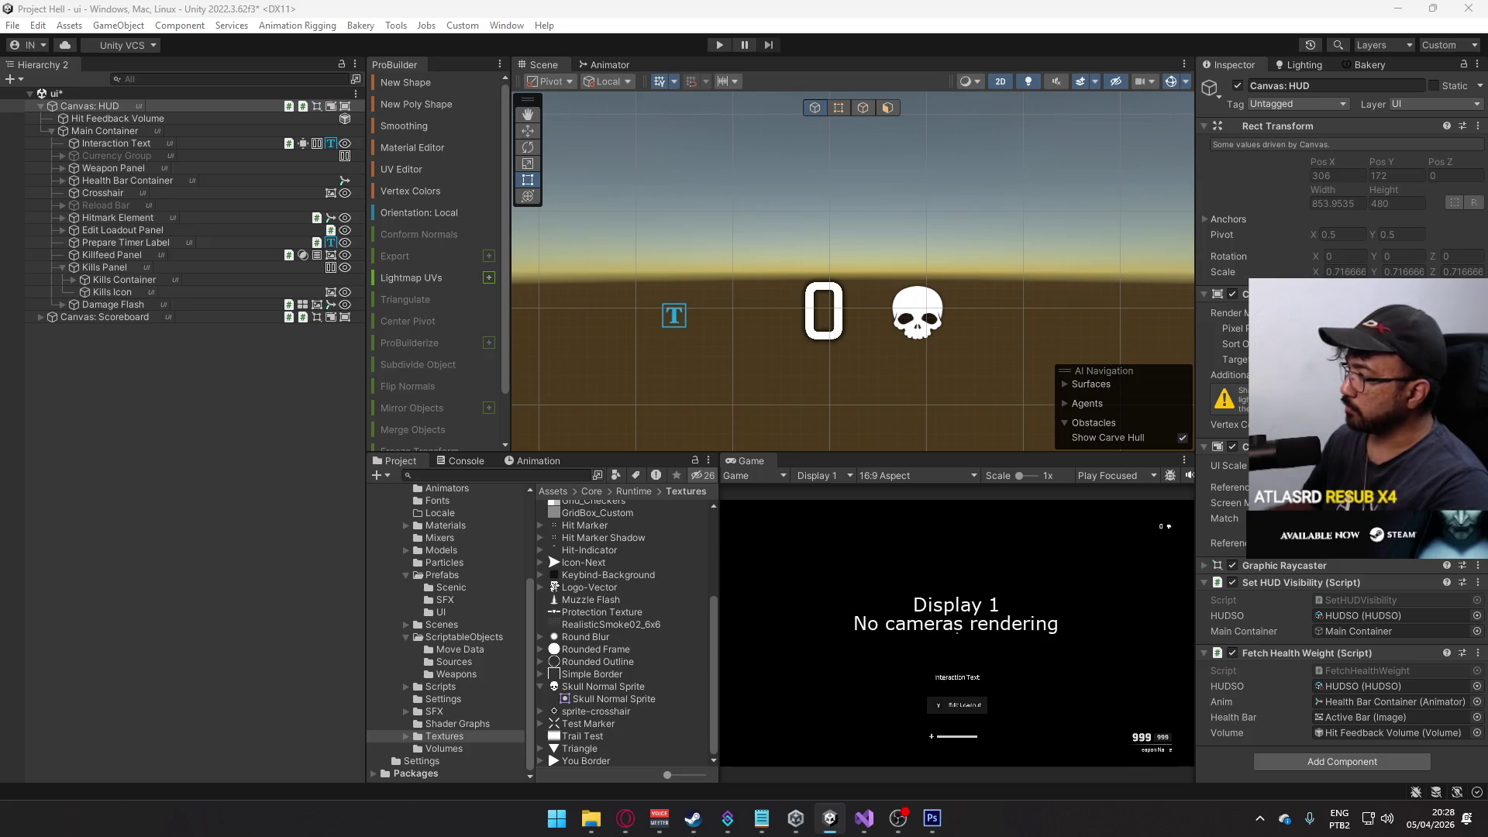
click(116, 292)
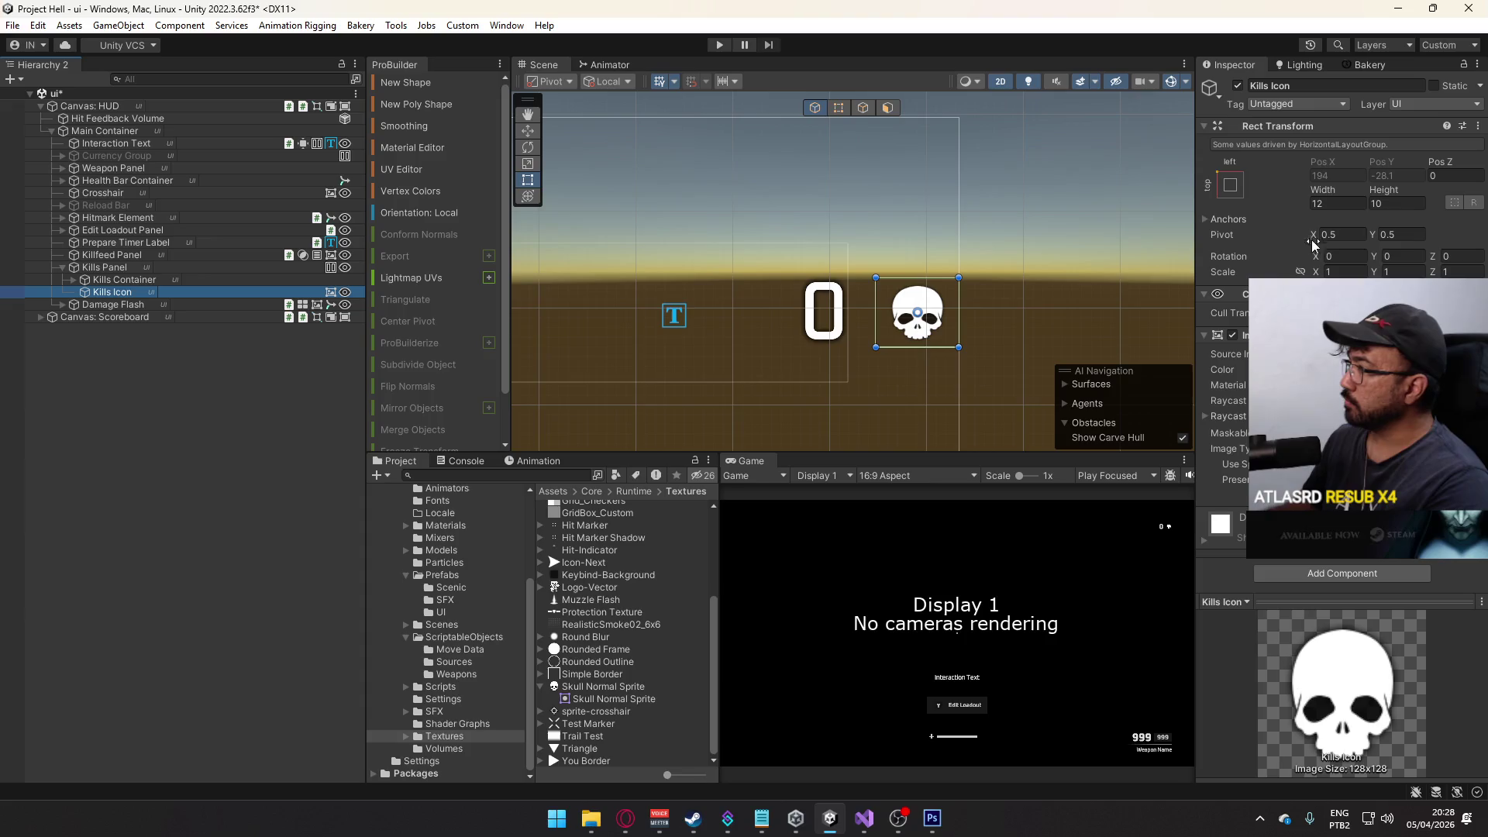
click(1395, 203)
text(12)
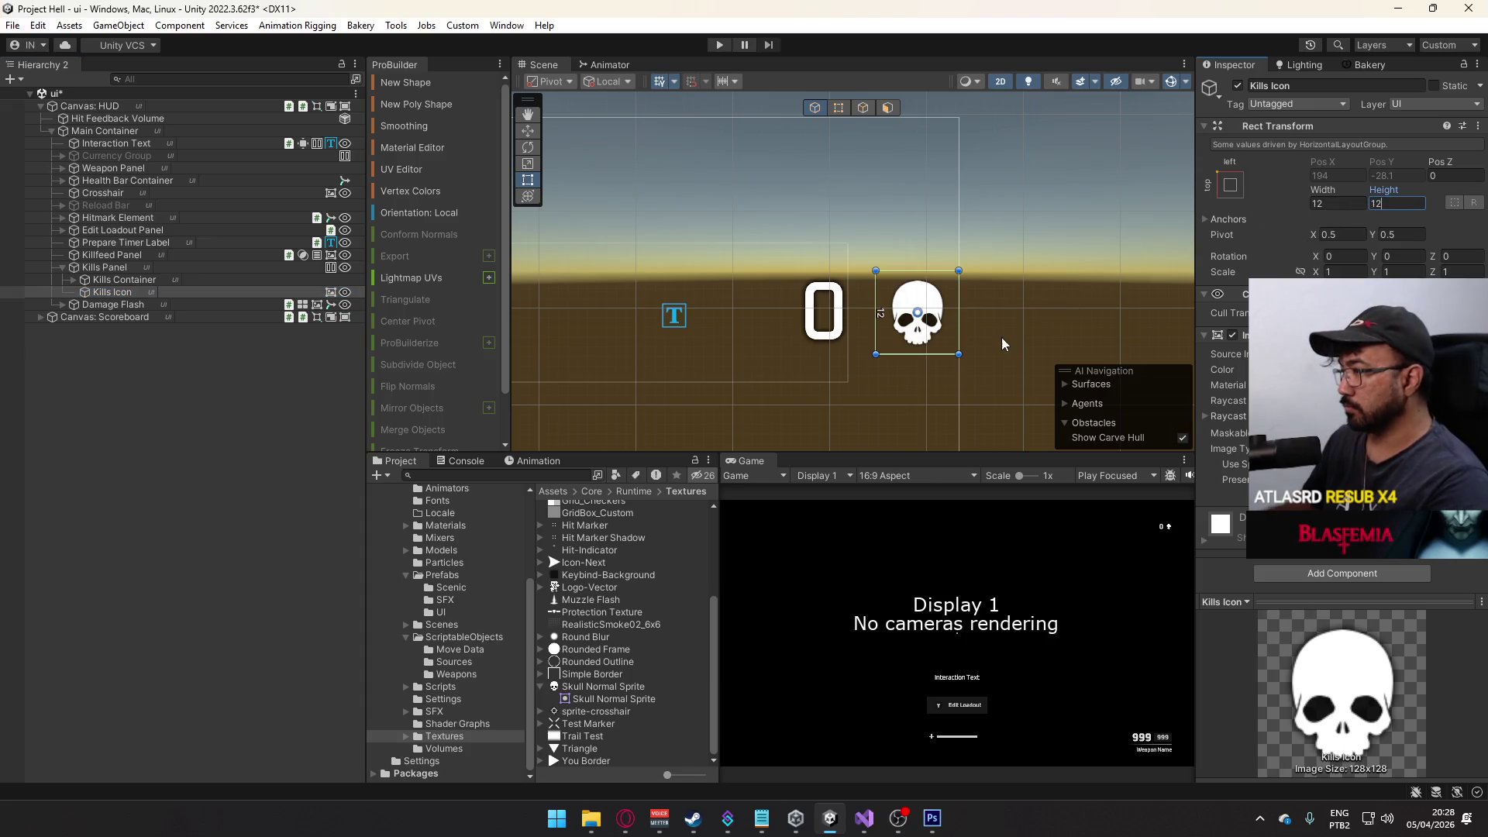
- Maximize the Game view to fill the editor
mouse_move(983, 339)
mouse_down()
mouse_move(964, 260)
mouse_move(837, 323)
mouse_move(943, 313)
mouse_up()
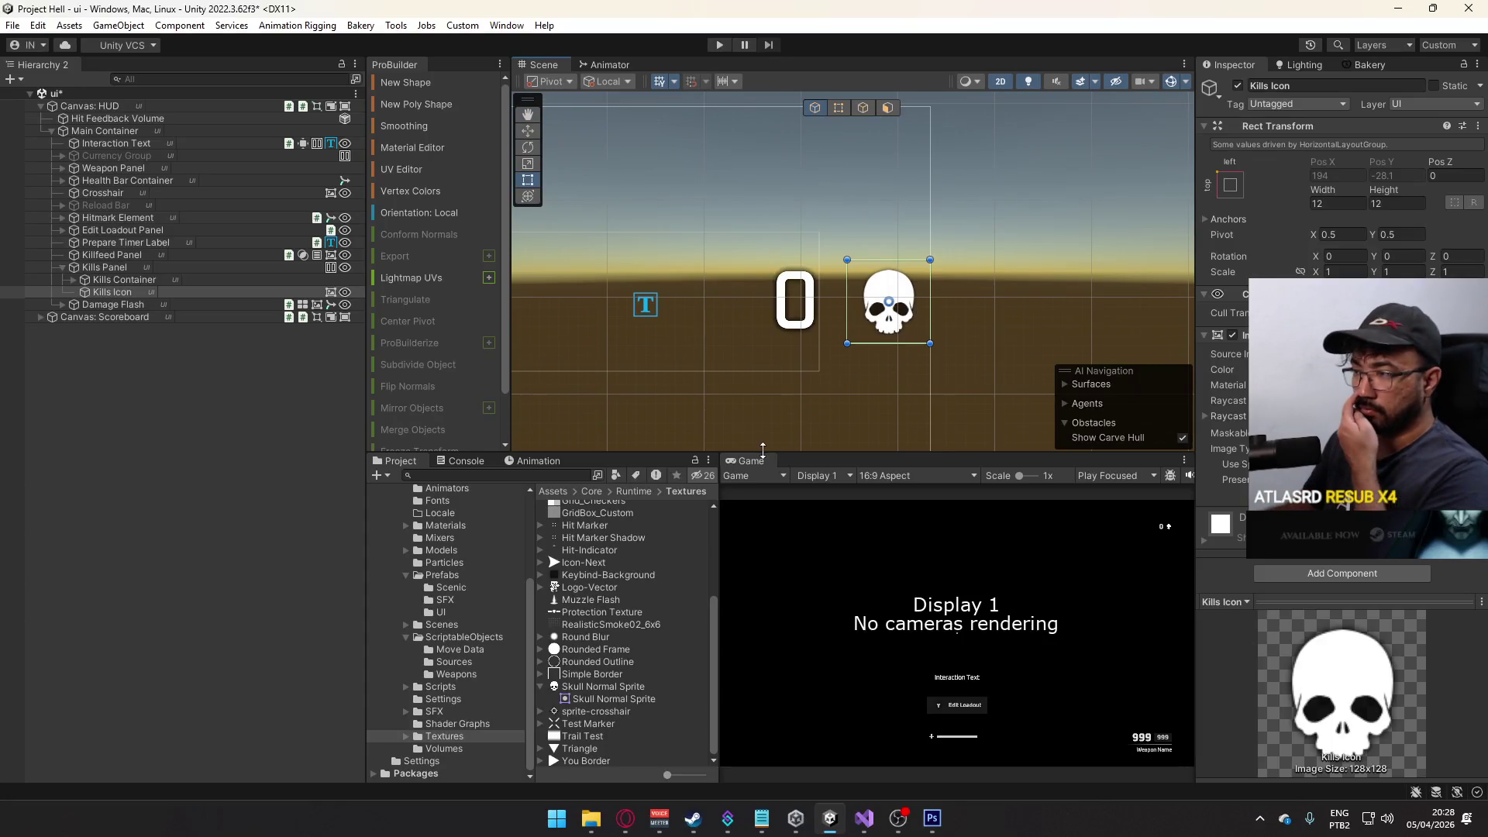
right_click(757, 460)
click(850, 511)
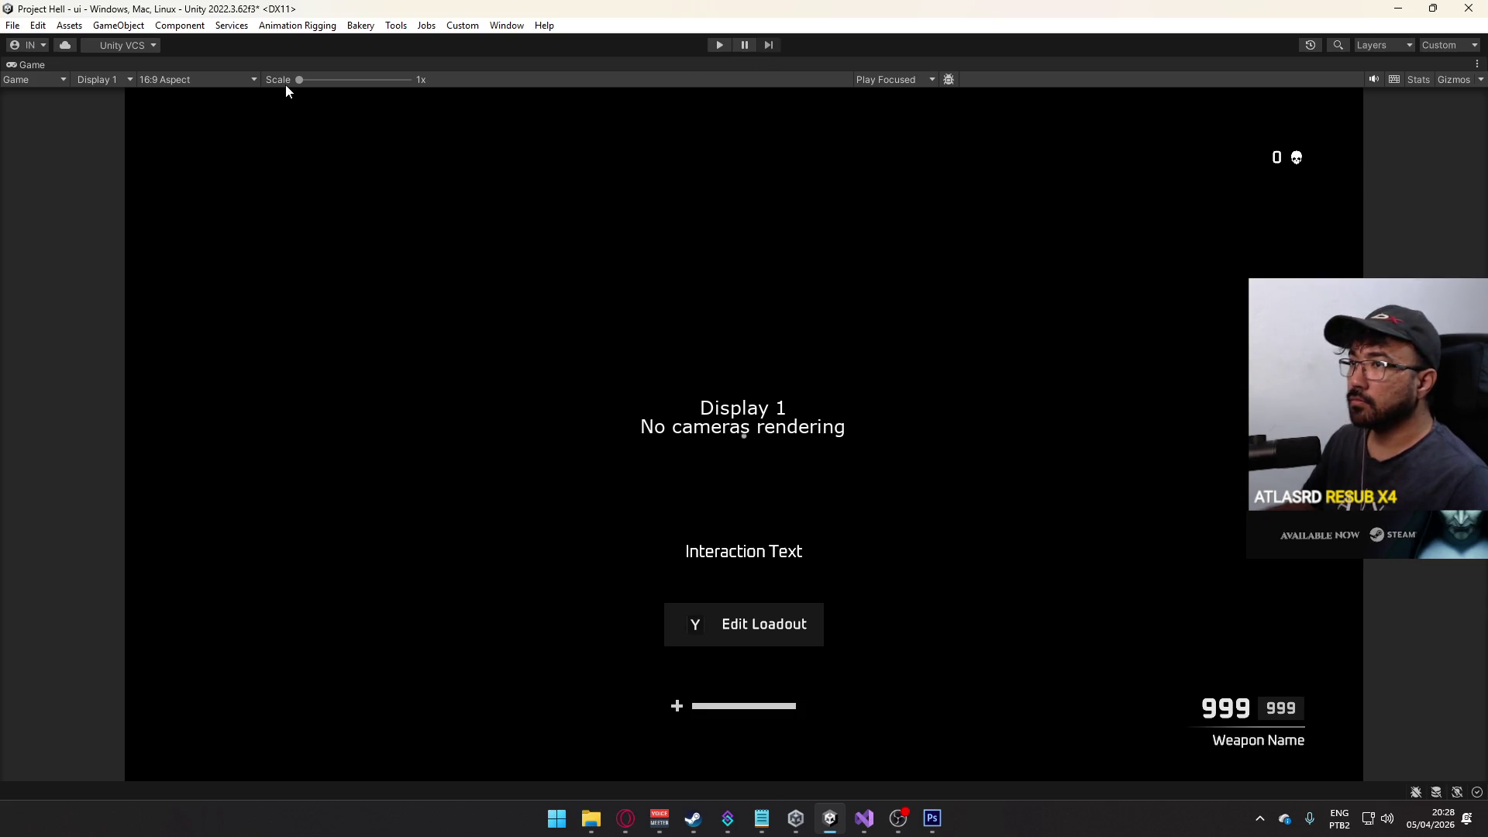
- Zoom the Game view scale up to about 3.2x on the skull counter, back to 1x, then un-maximize it
drag(307, 82, 316, 82)
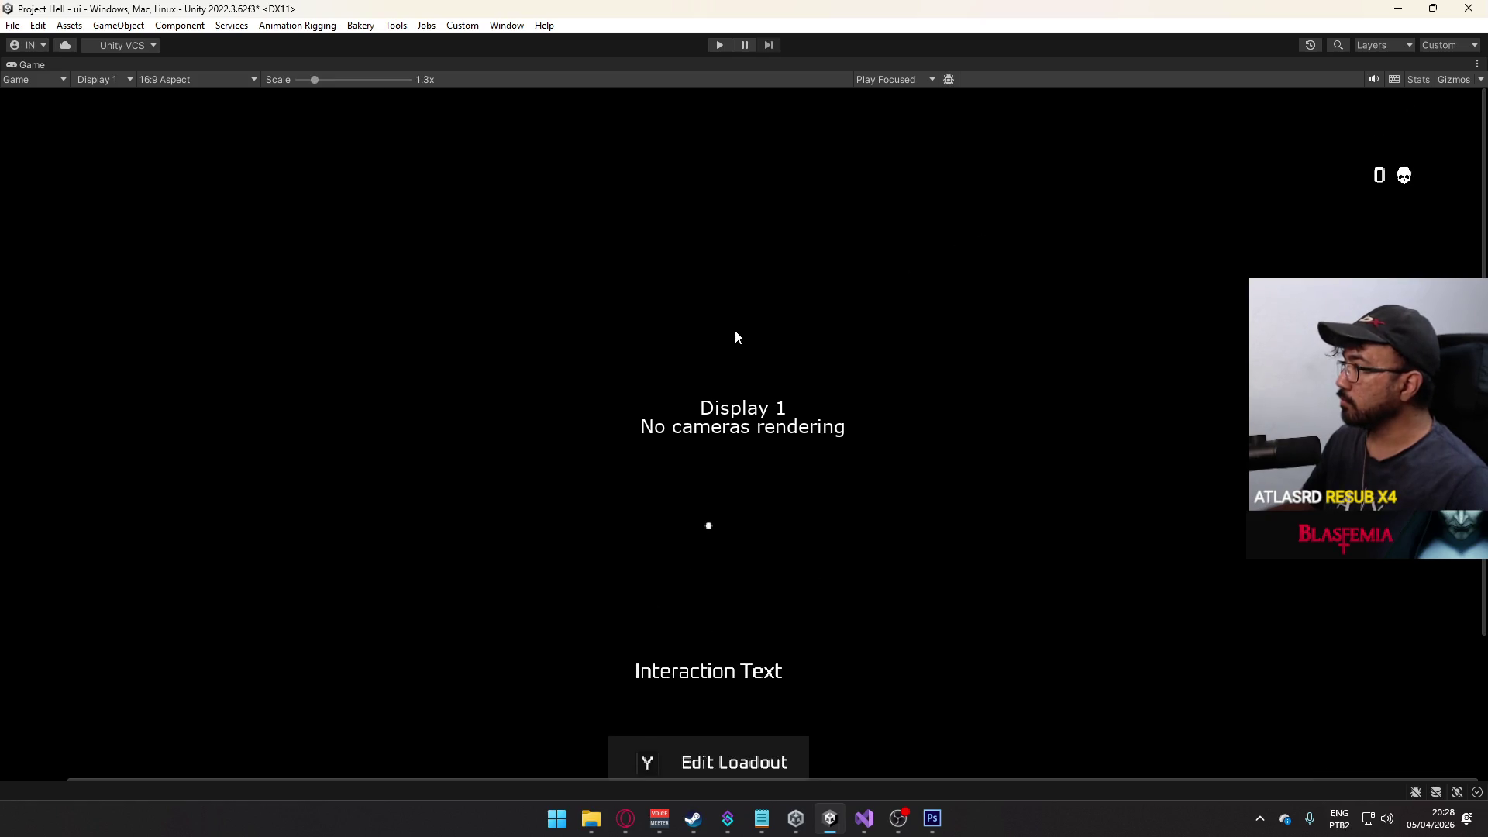
drag(360, 80, 377, 81)
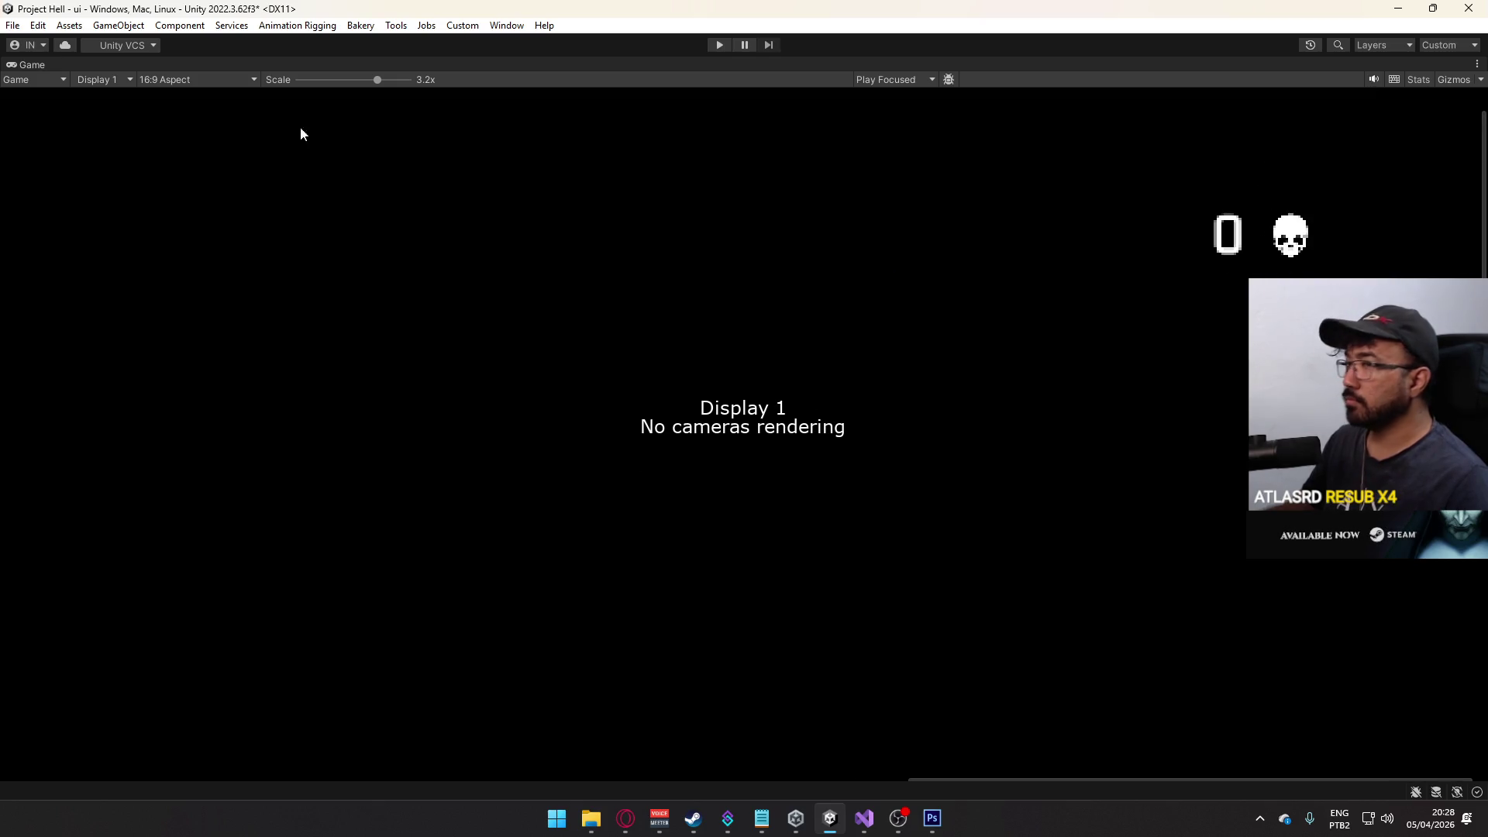
drag(387, 82, 224, 79)
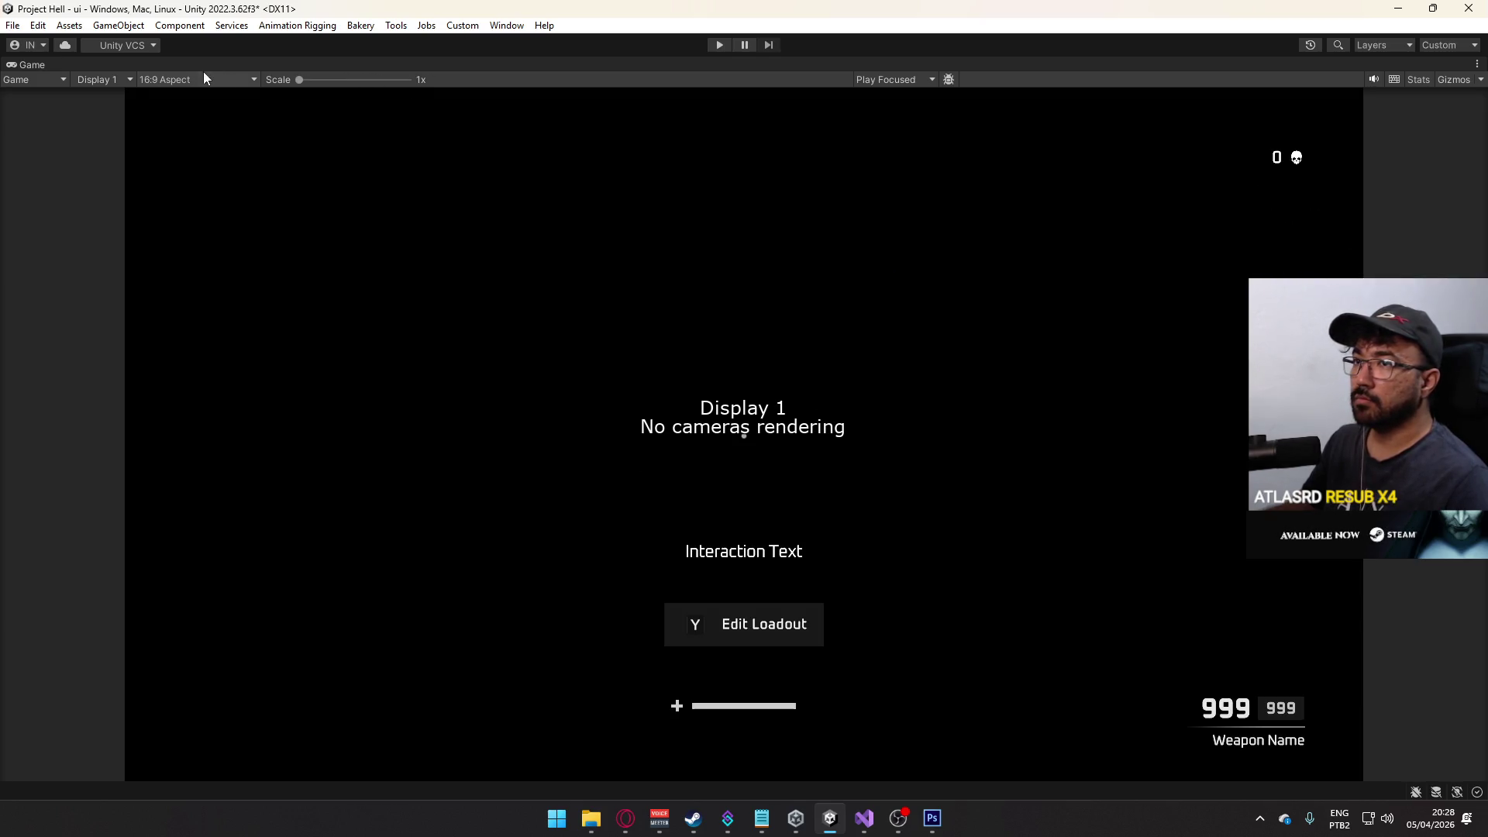
right_click(325, 72)
click(364, 118)
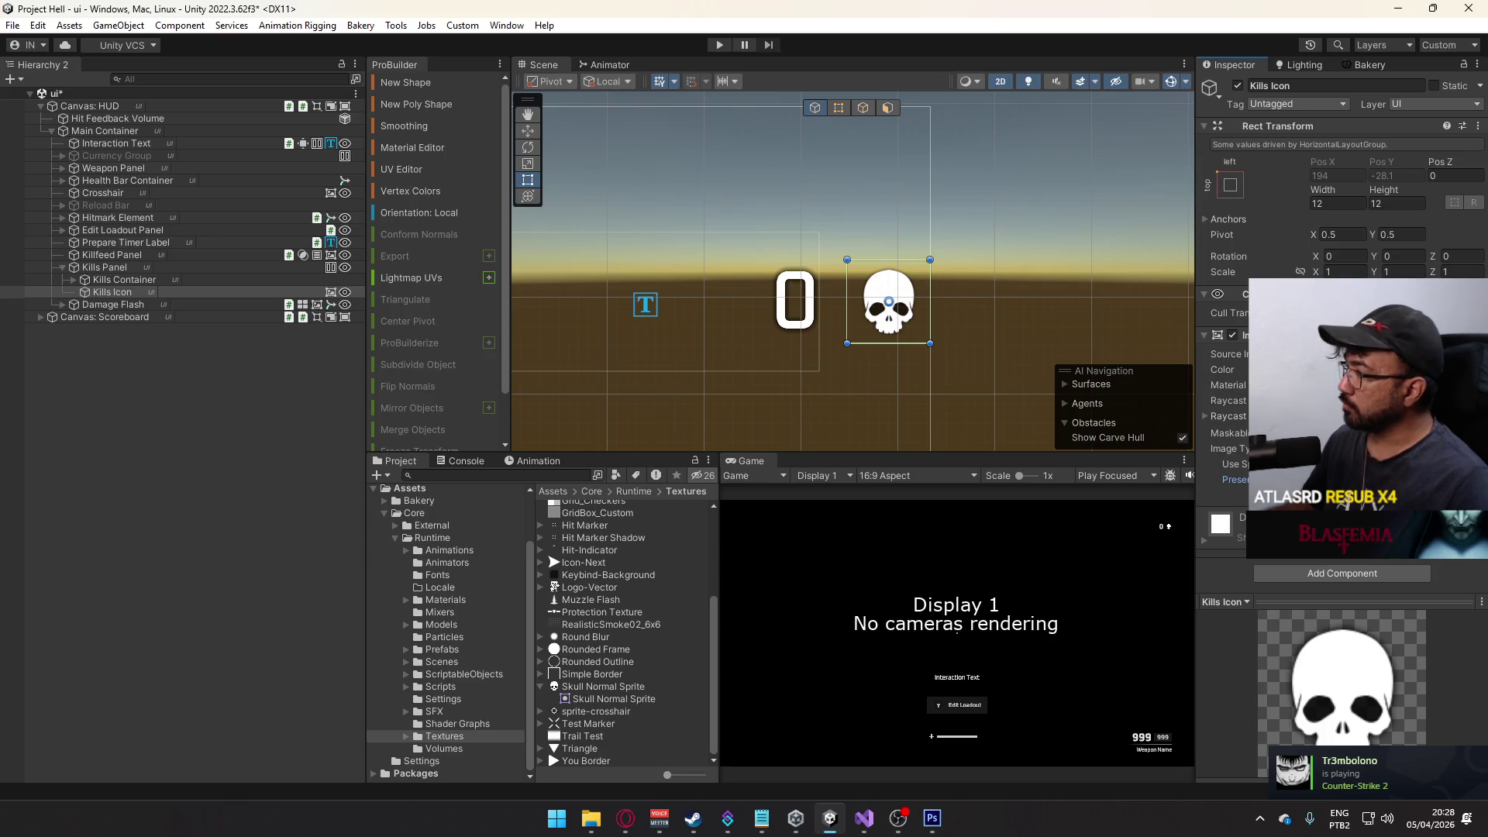
- Make the Kills Icon 16 by 16, then switch to the skull sprite in Photoshop
click(179, 106)
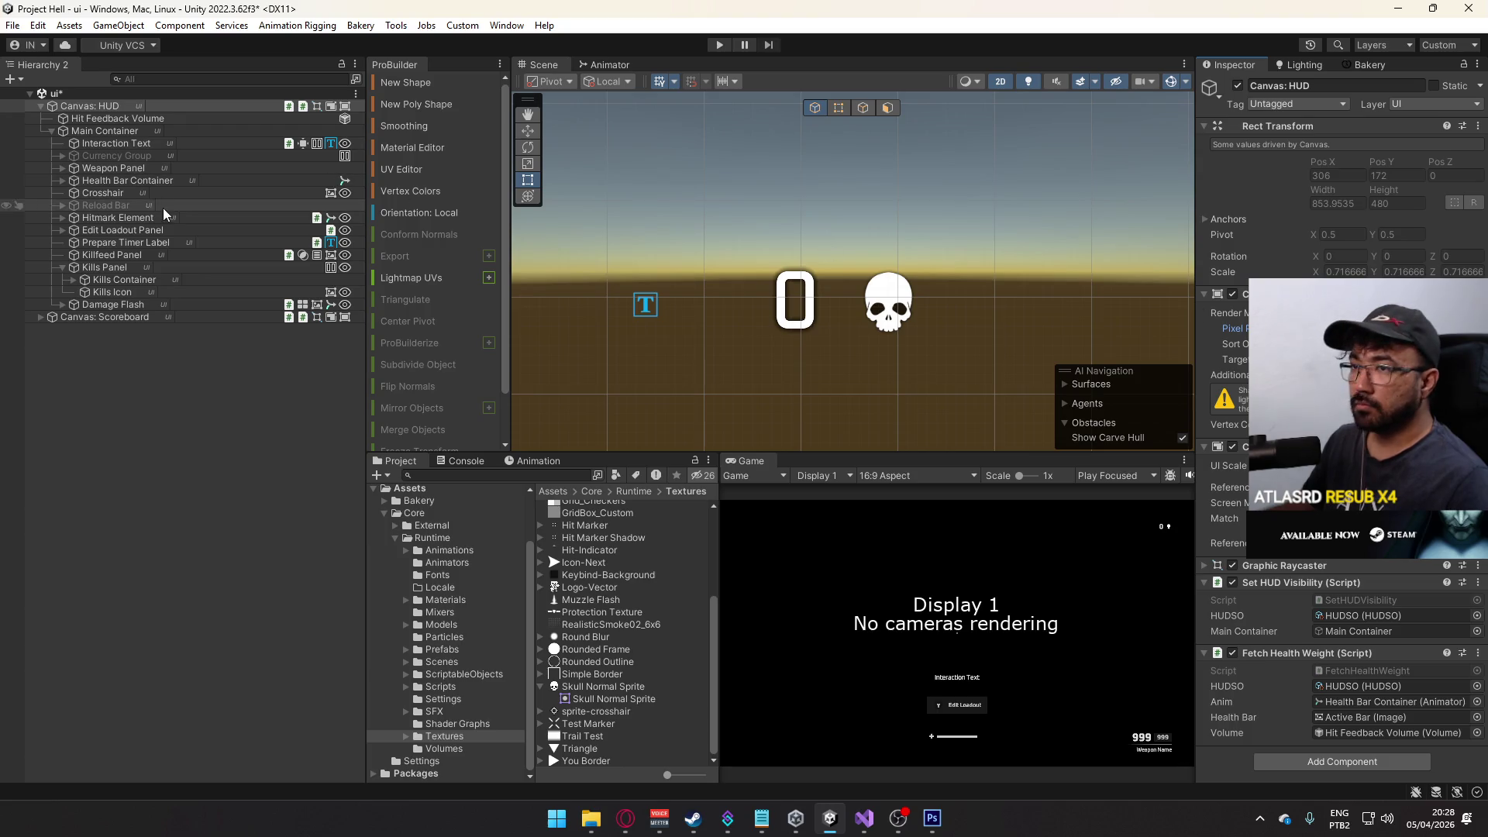
click(113, 292)
scroll(892, 380, down, 5)
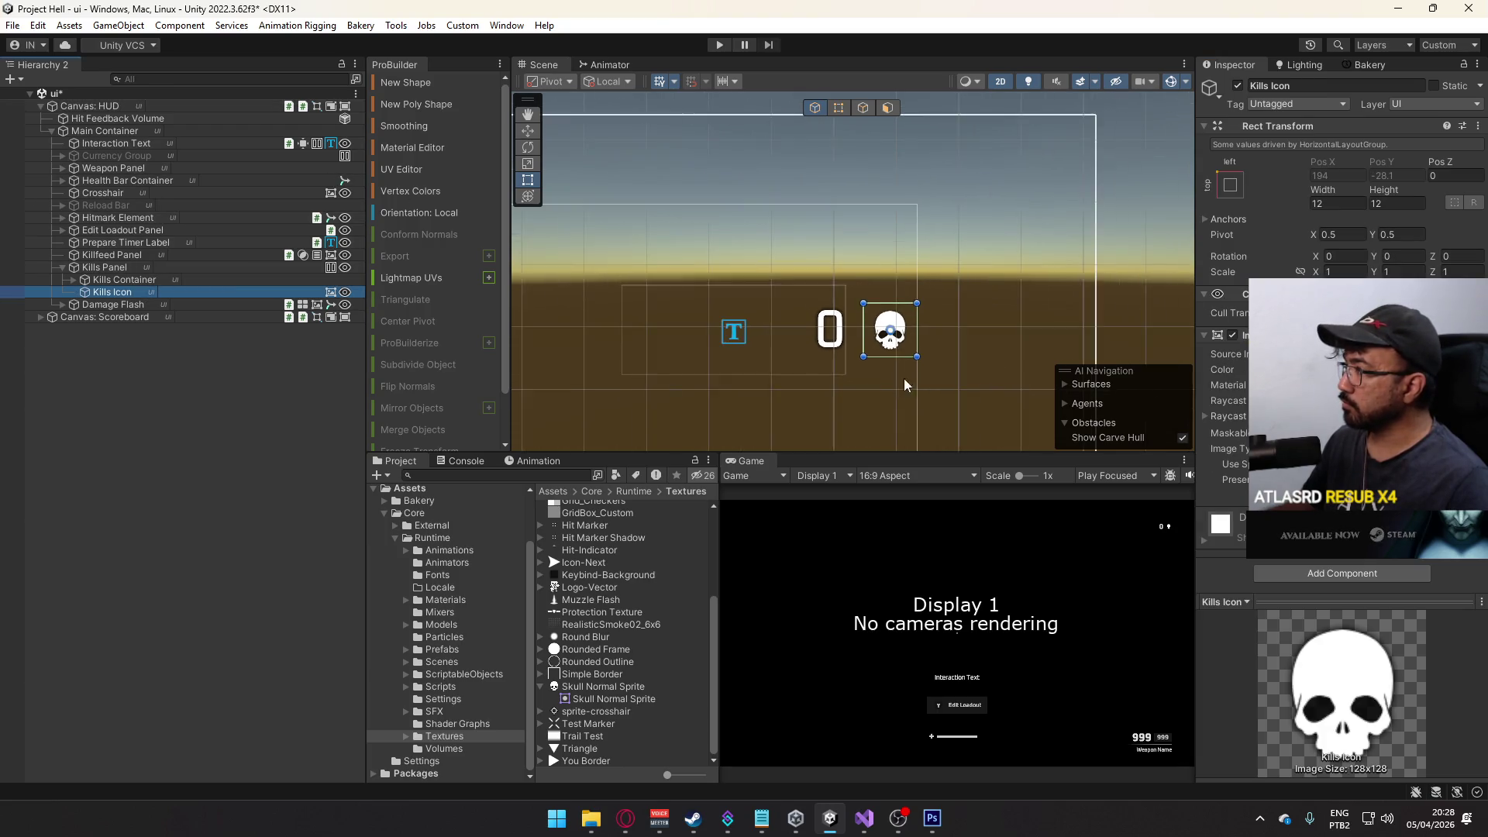
mouse_move(920, 359)
mouse_down()
mouse_move(979, 254)
mouse_move(917, 350)
mouse_up()
click(1319, 205)
text(14)
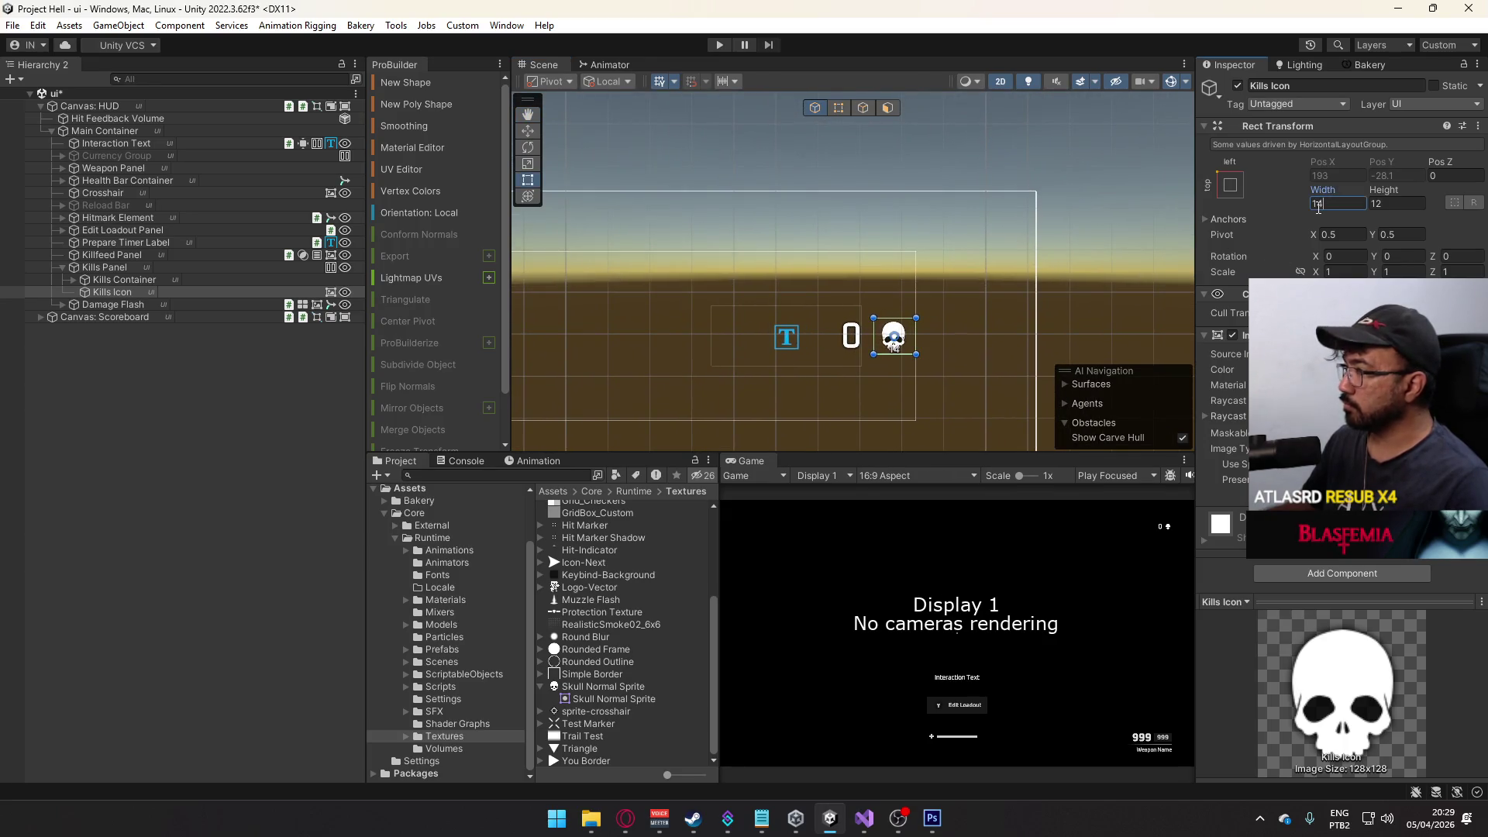
key(BackSpace)
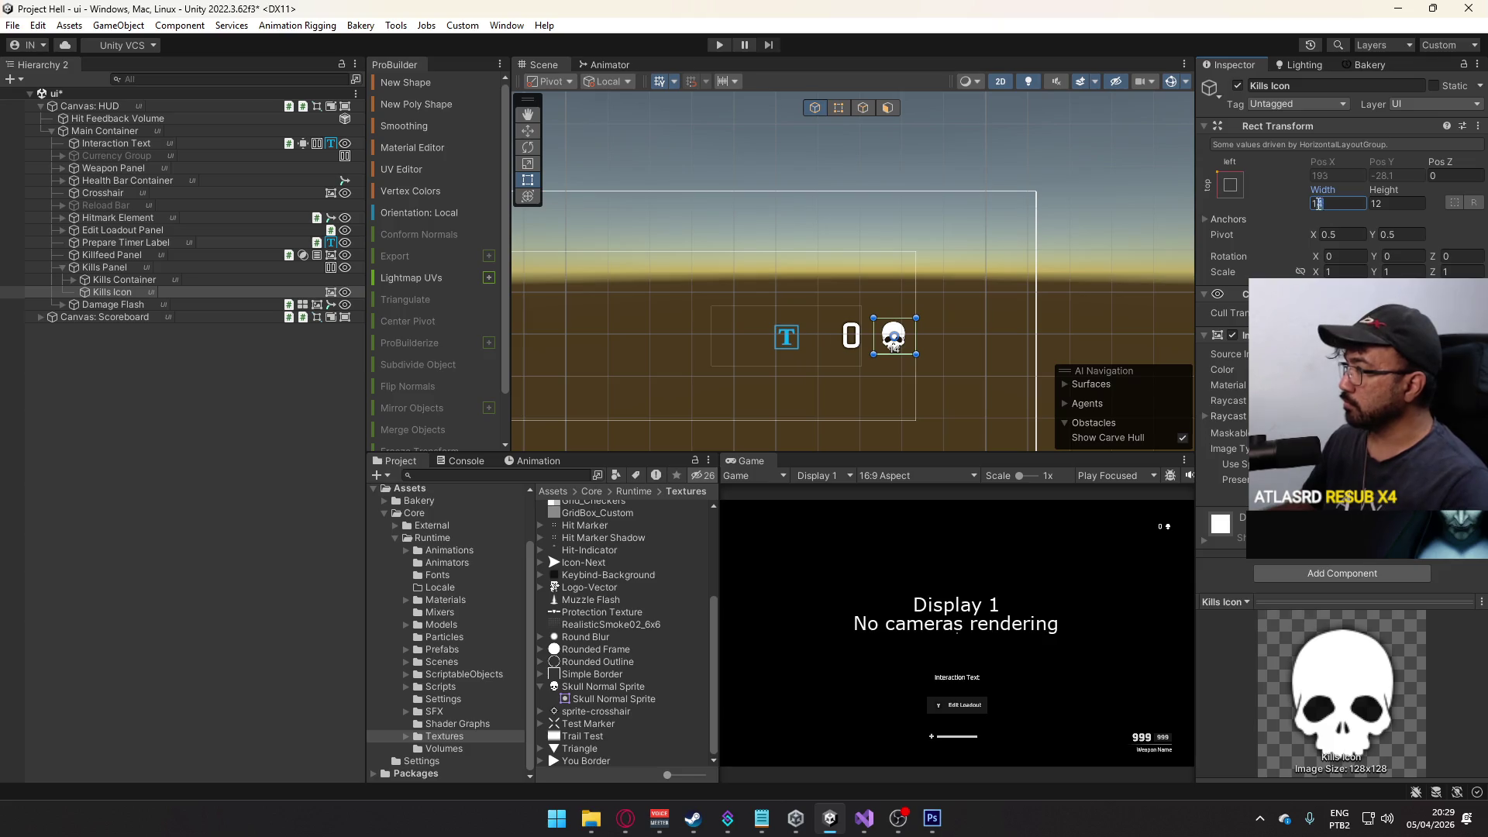
text(7)
click(1370, 206)
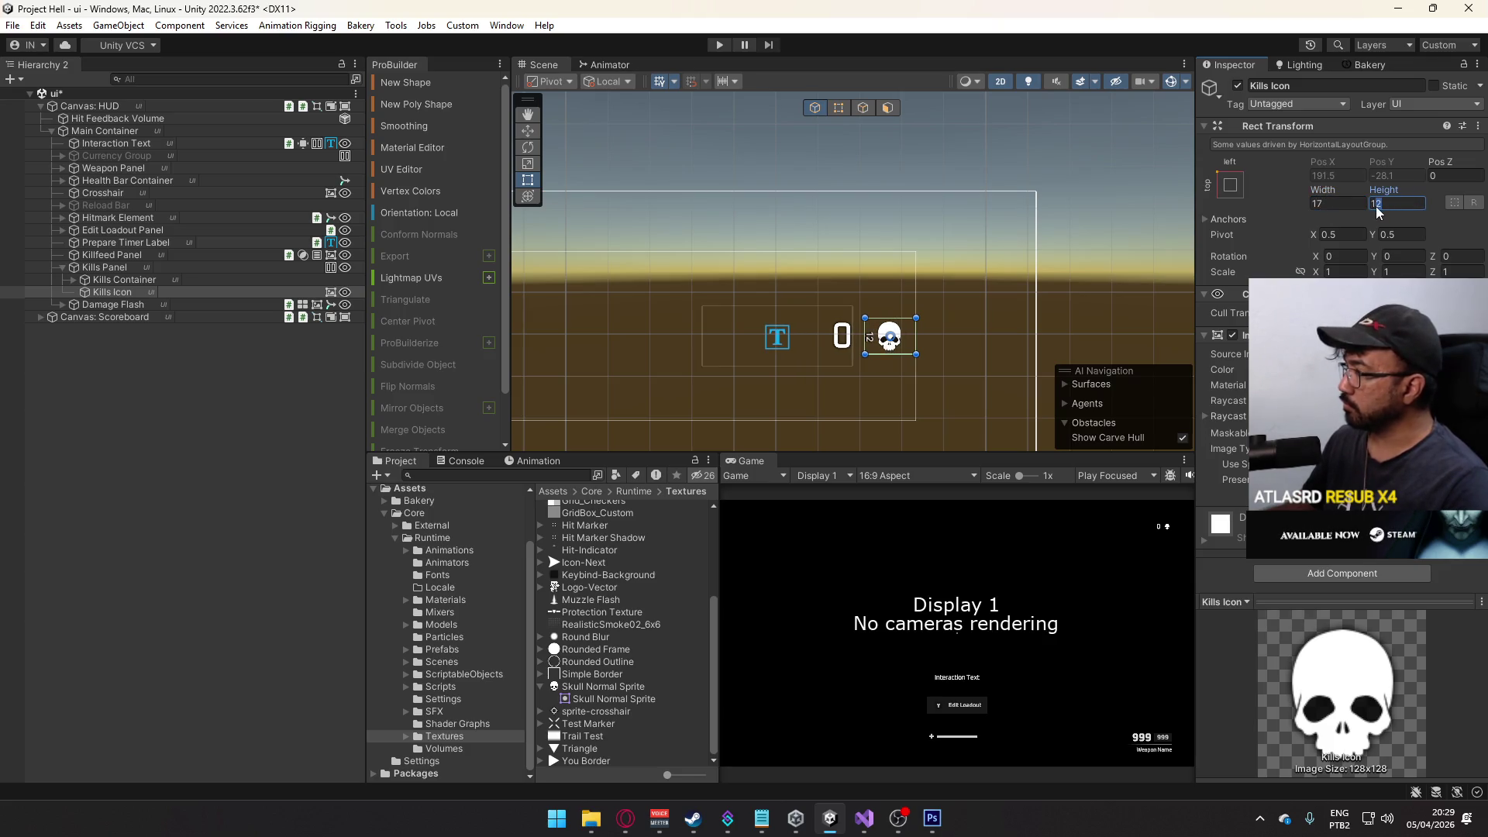
text(16)
key(shift+Tab)
text(16)
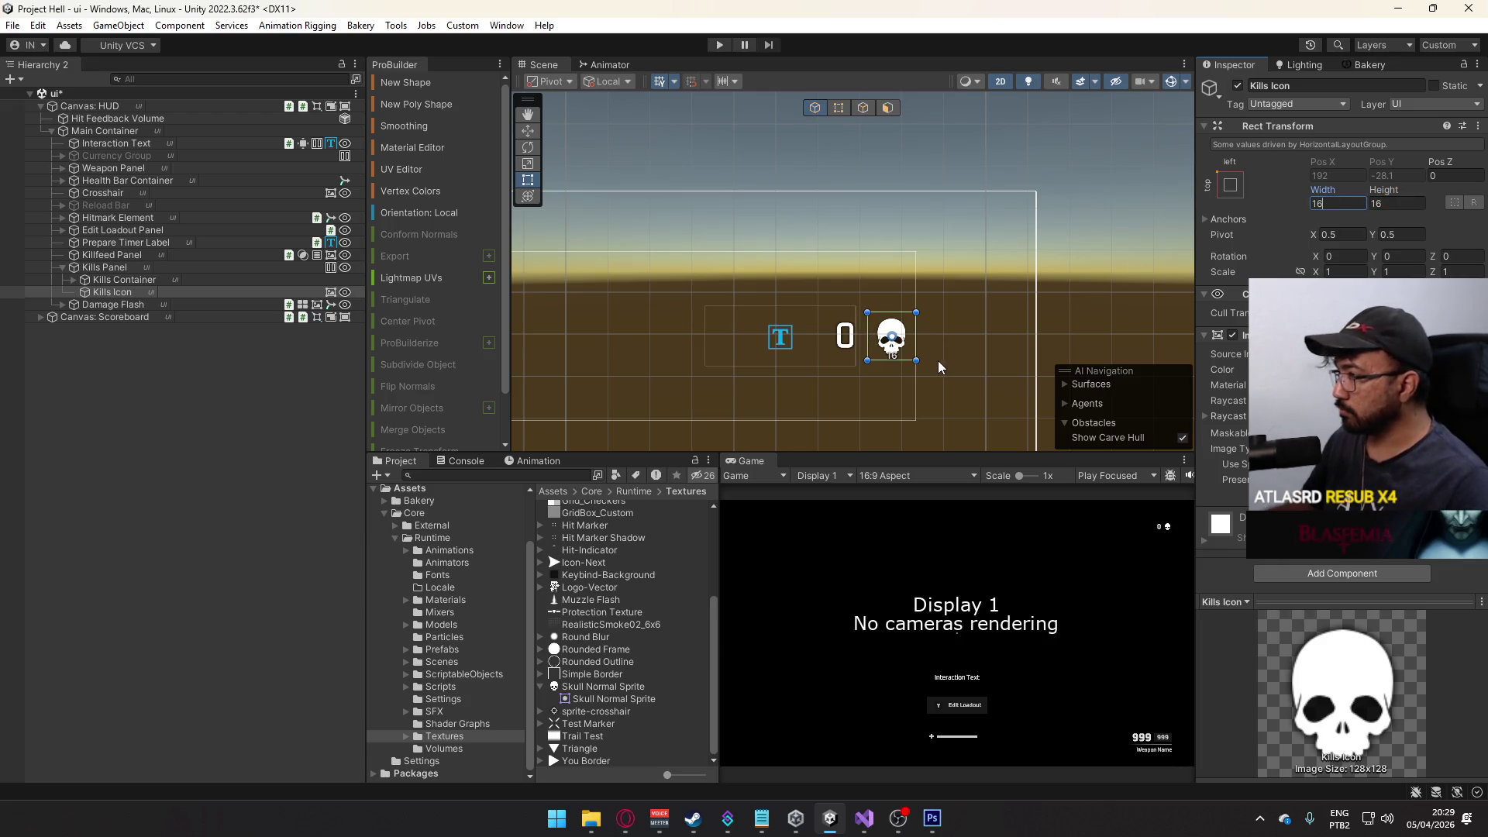
click(932, 818)
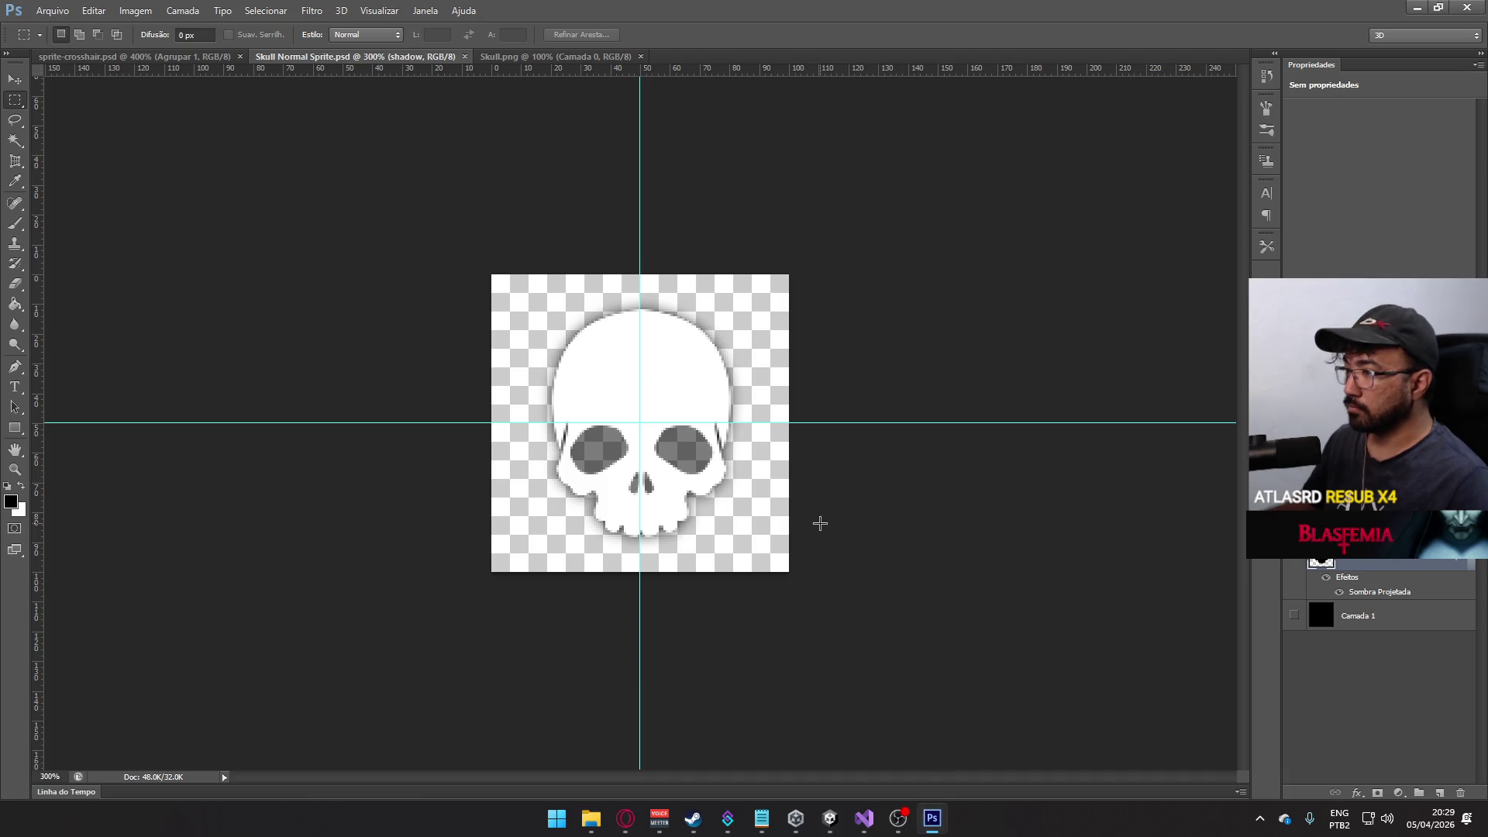
- Select the whole Skull Normal Sprite.psd canvas and switch to sprite-crosshair.psd
key(ctrl+t)
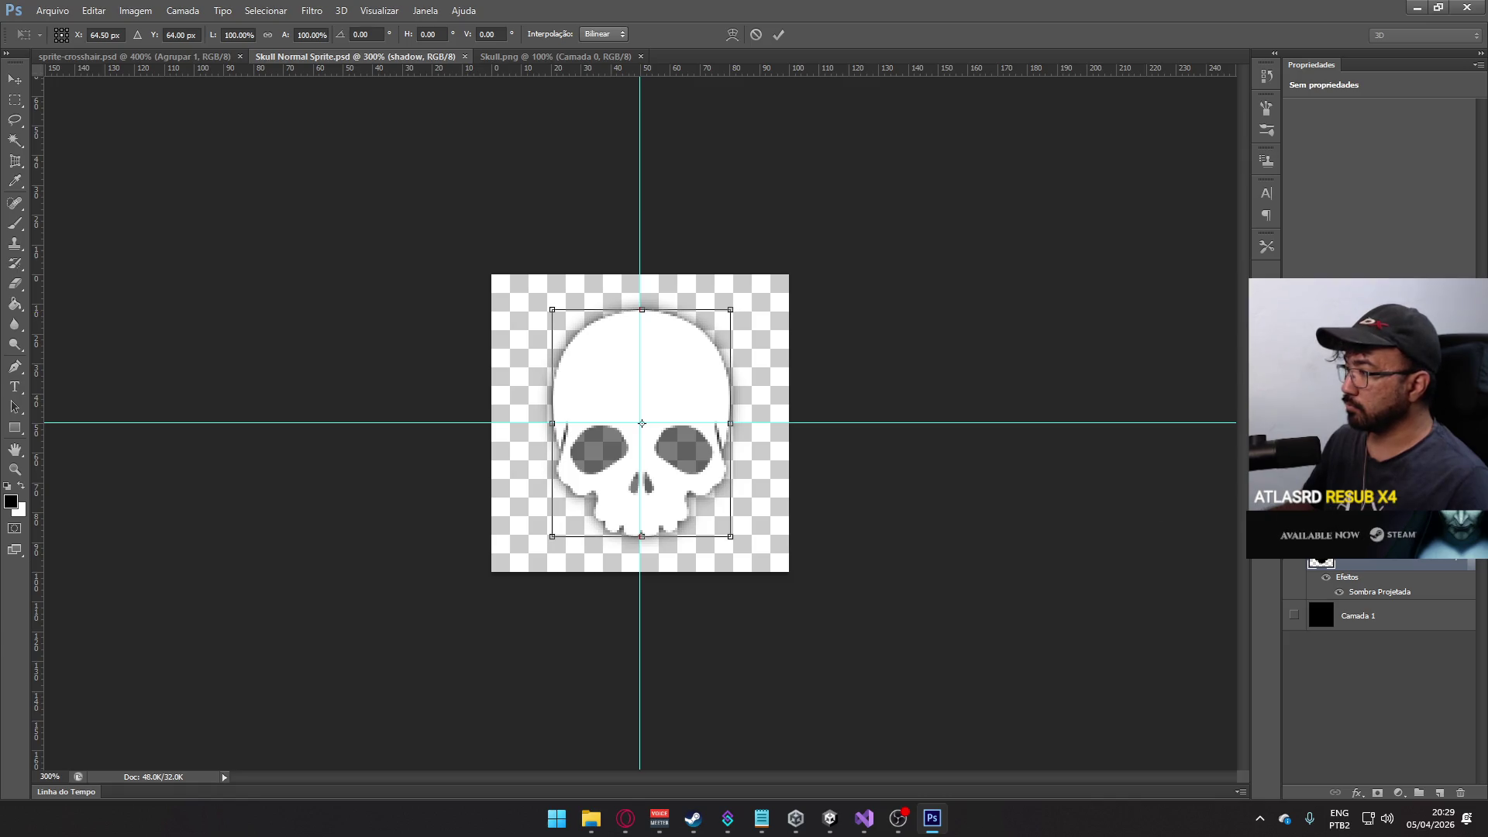
key(Escape)
key(alt+Tab)
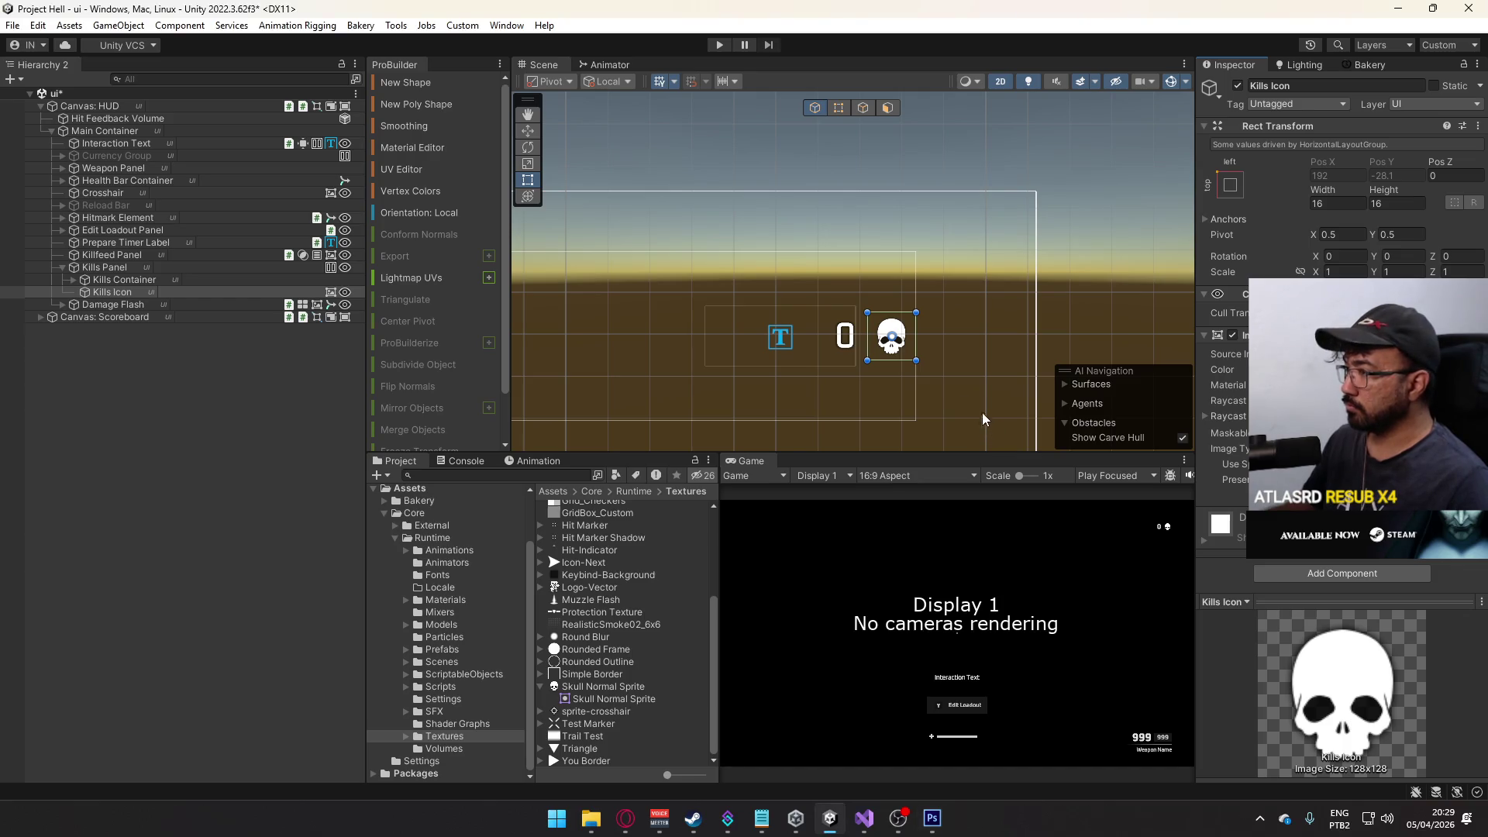
scroll(931, 395, up, 8)
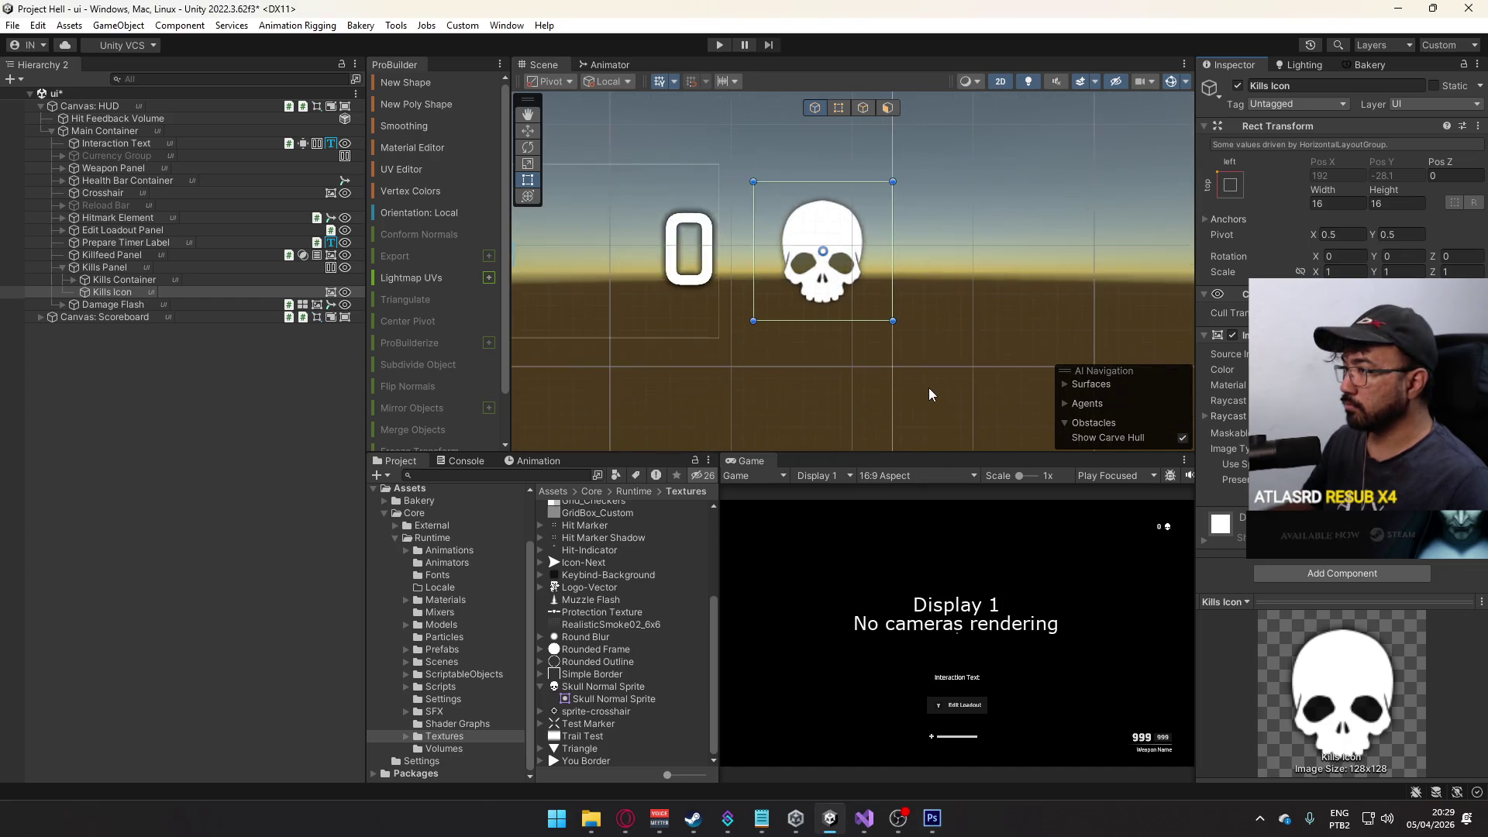
scroll(931, 395, down, 8)
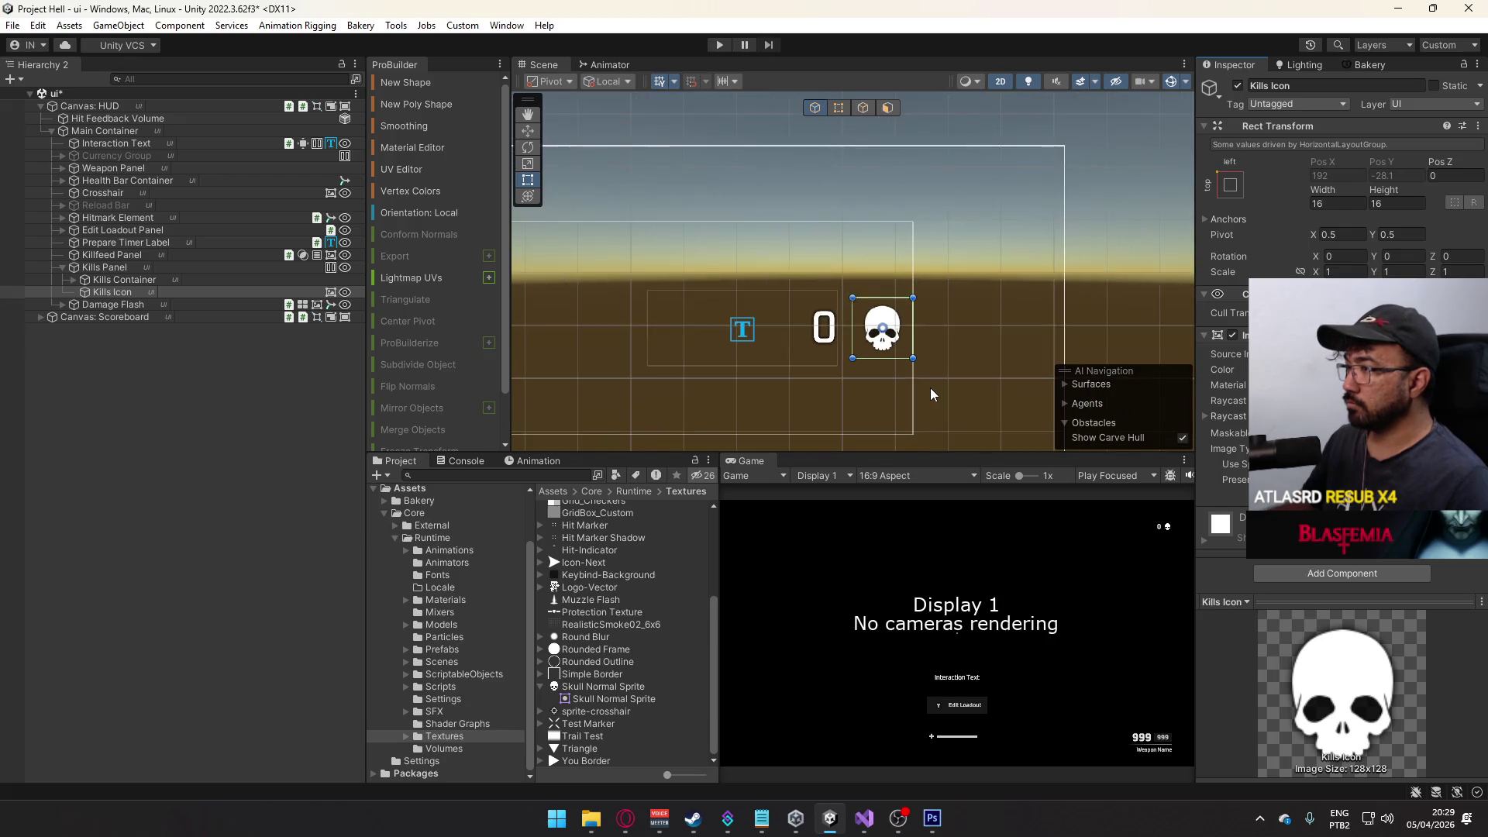
scroll(931, 395, down, 5)
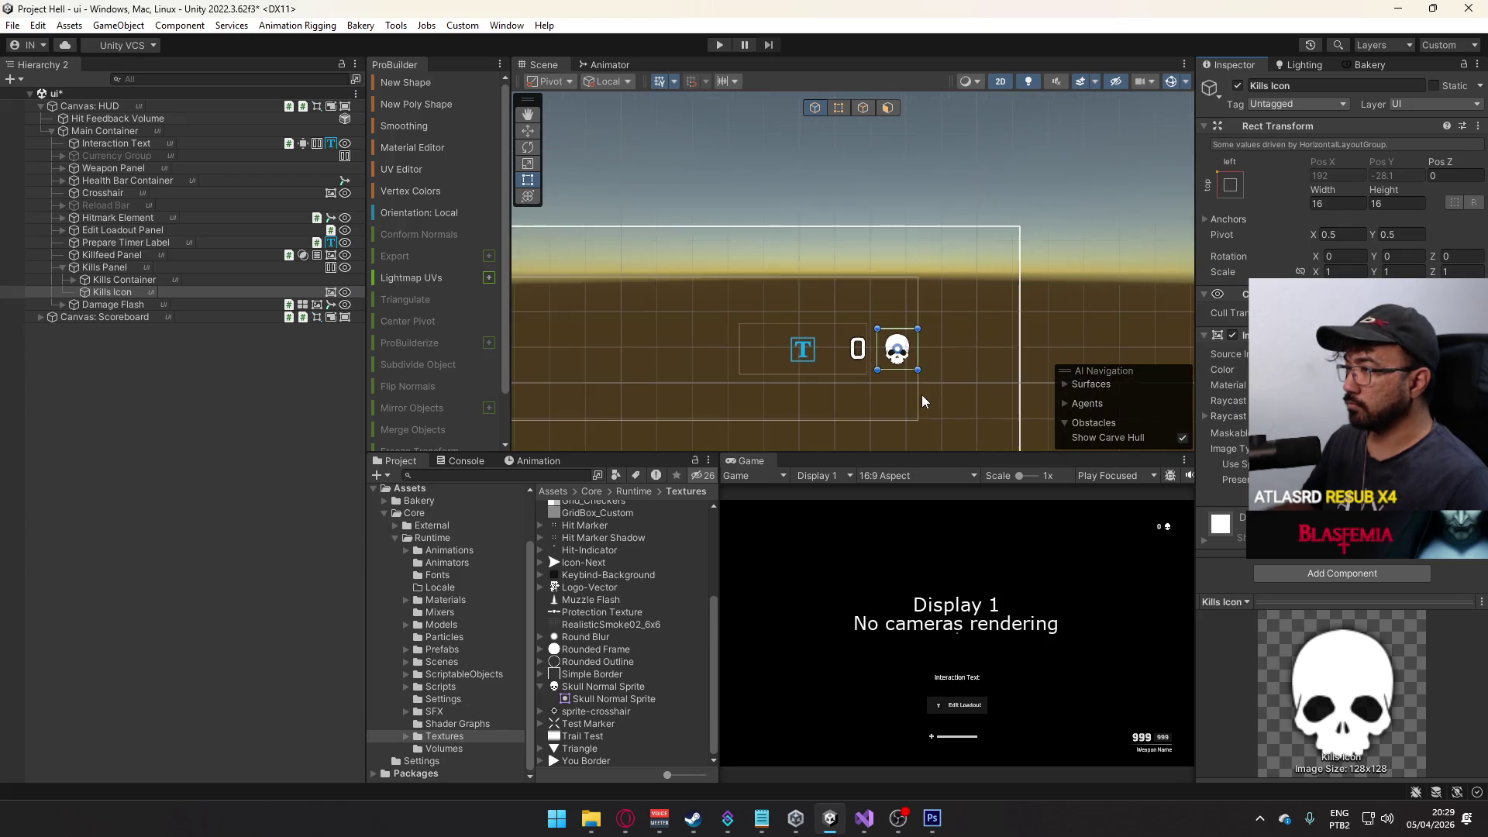
click(931, 818)
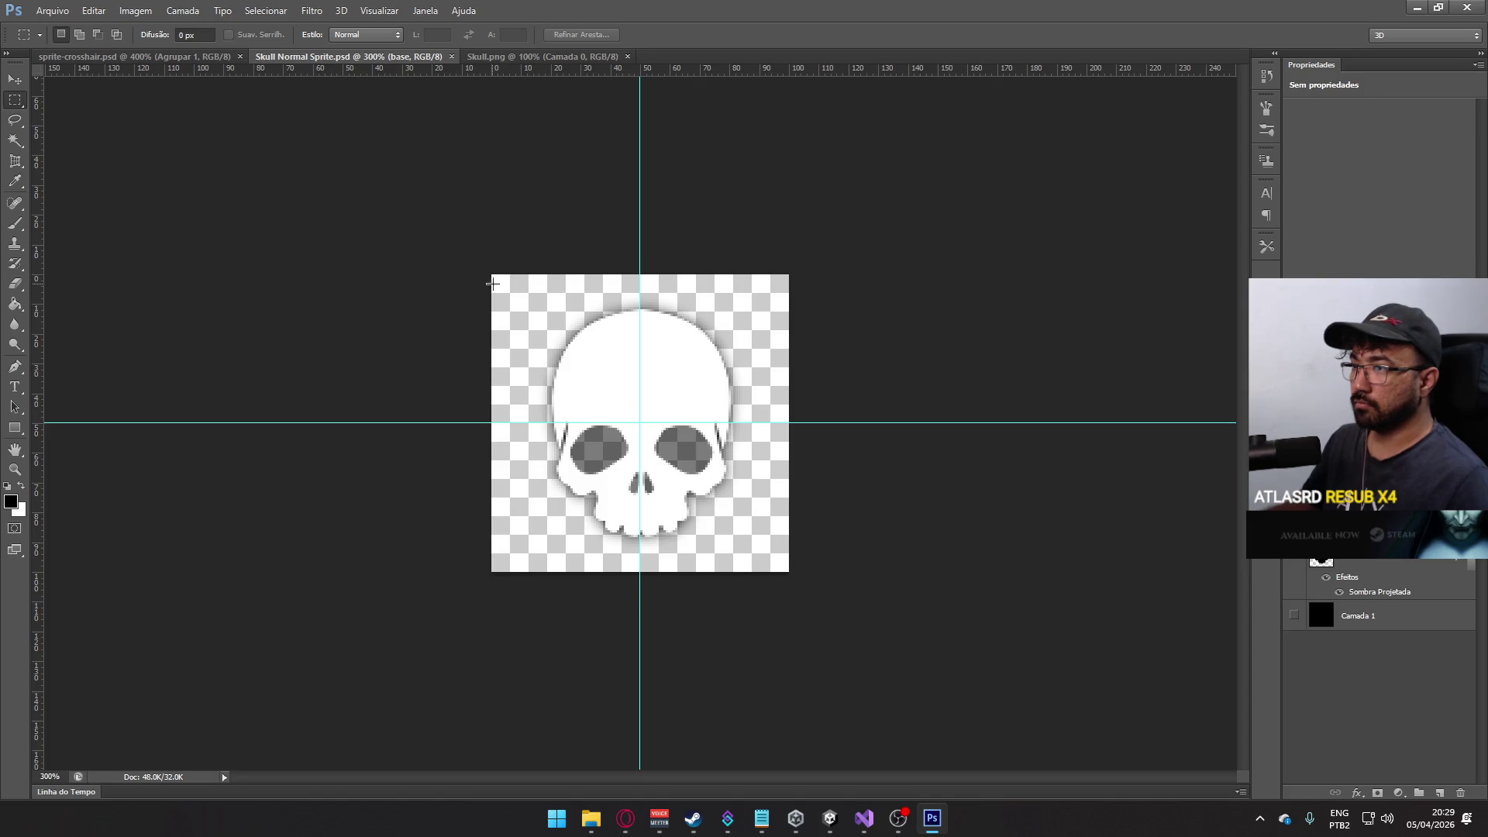
key(ctrl+a)
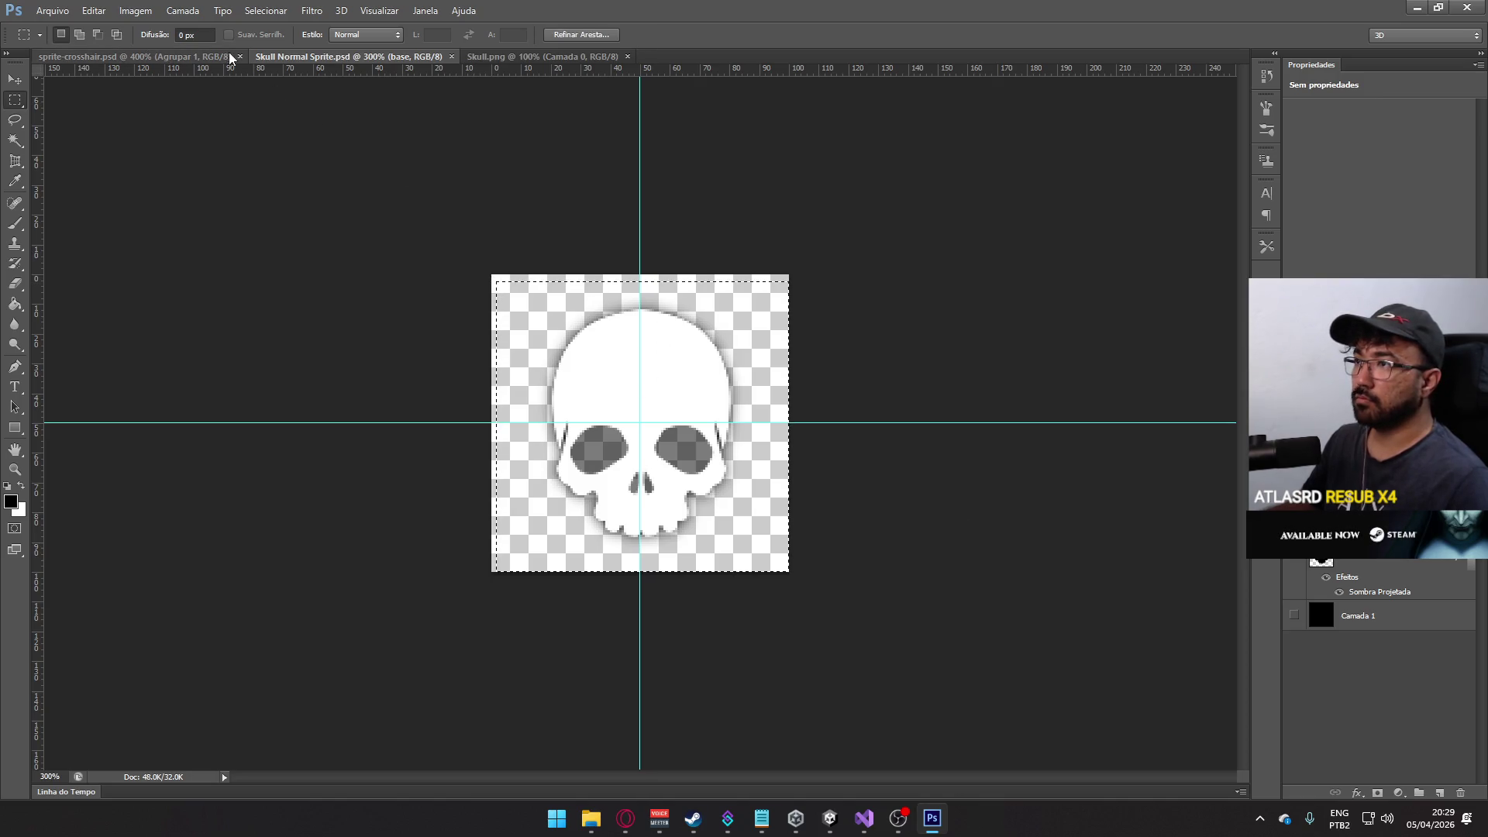
click(230, 58)
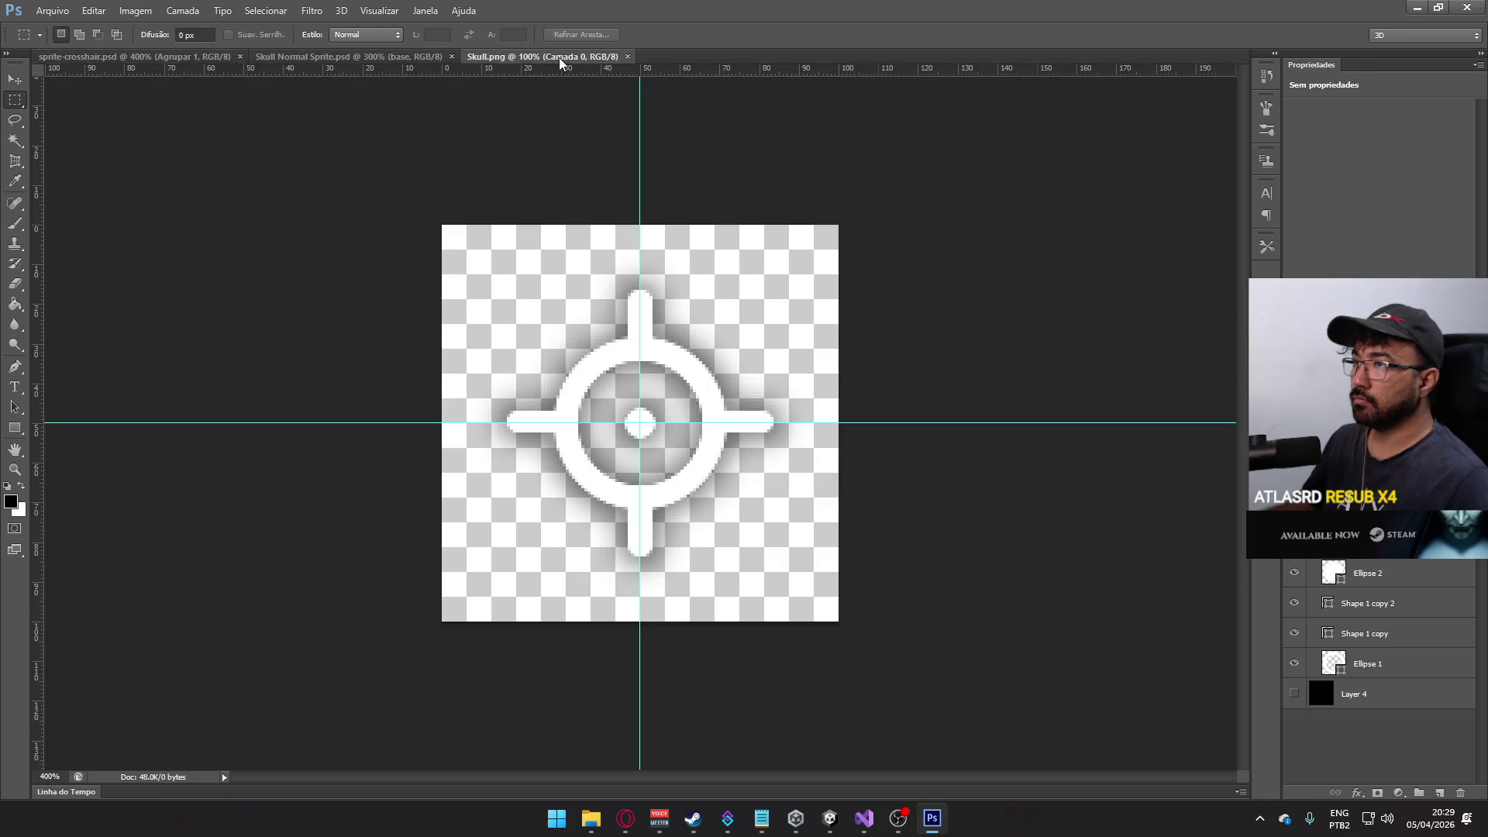
- Paste the skull into sprite-crosshair.psd, scale it to about 78%, and reorder its layer
key(ctrl+Tab)
key(ctrl+Tab)
key(ctrl+Tab)
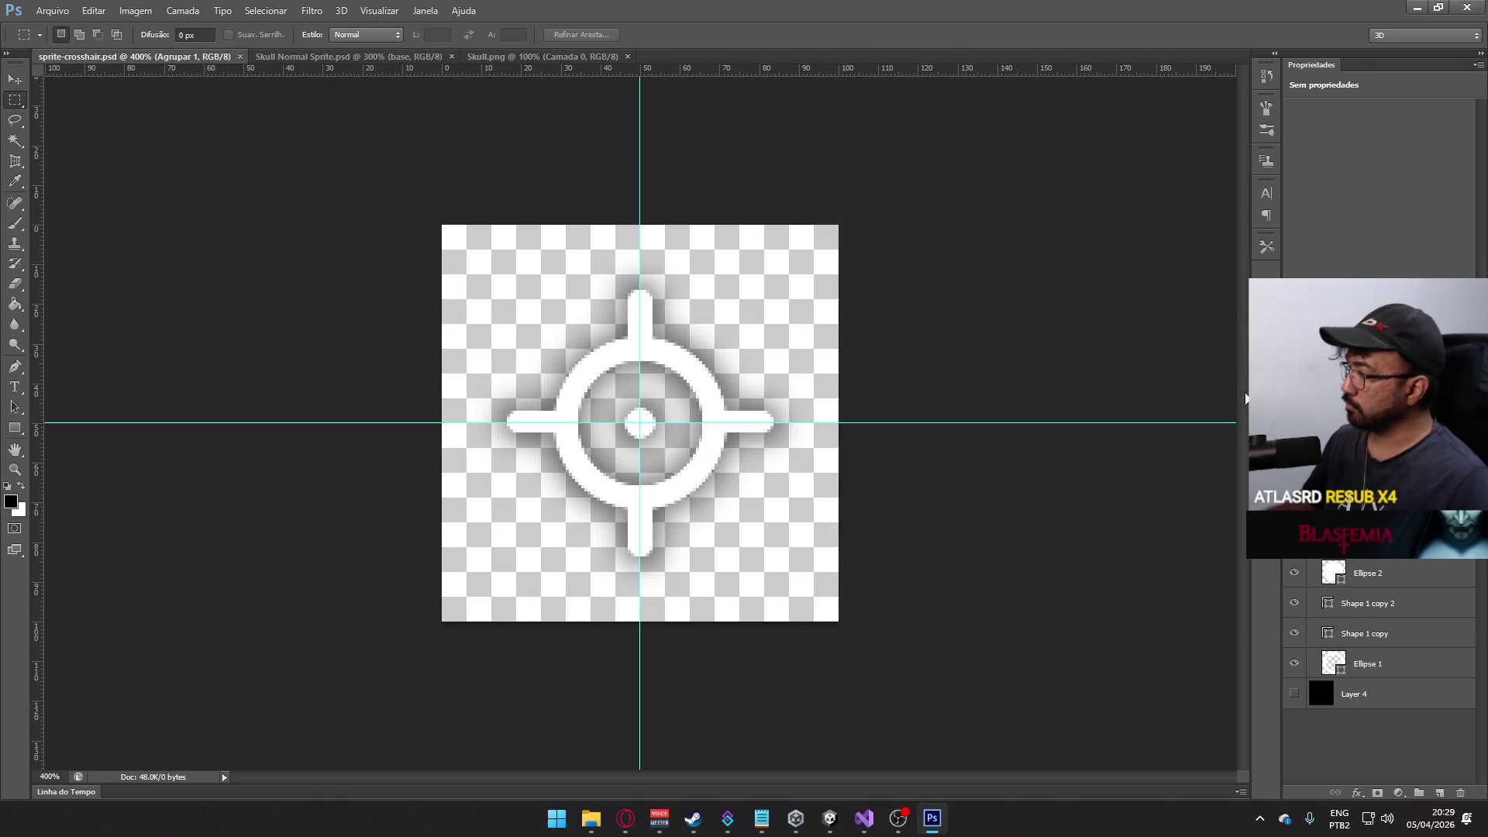
key(ctrl+v)
key(ctrl+t)
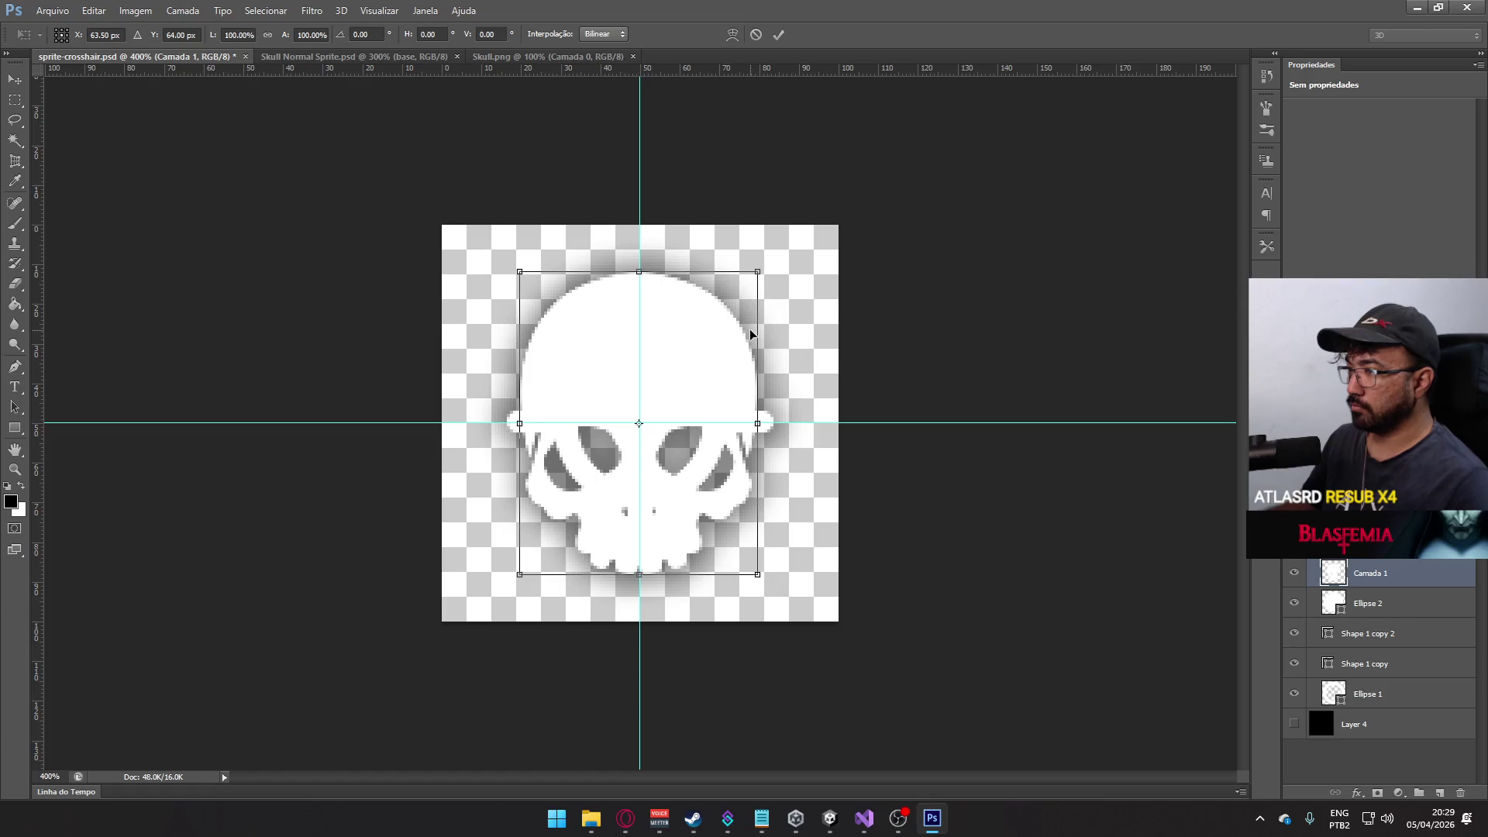
drag(757, 272, 724, 305)
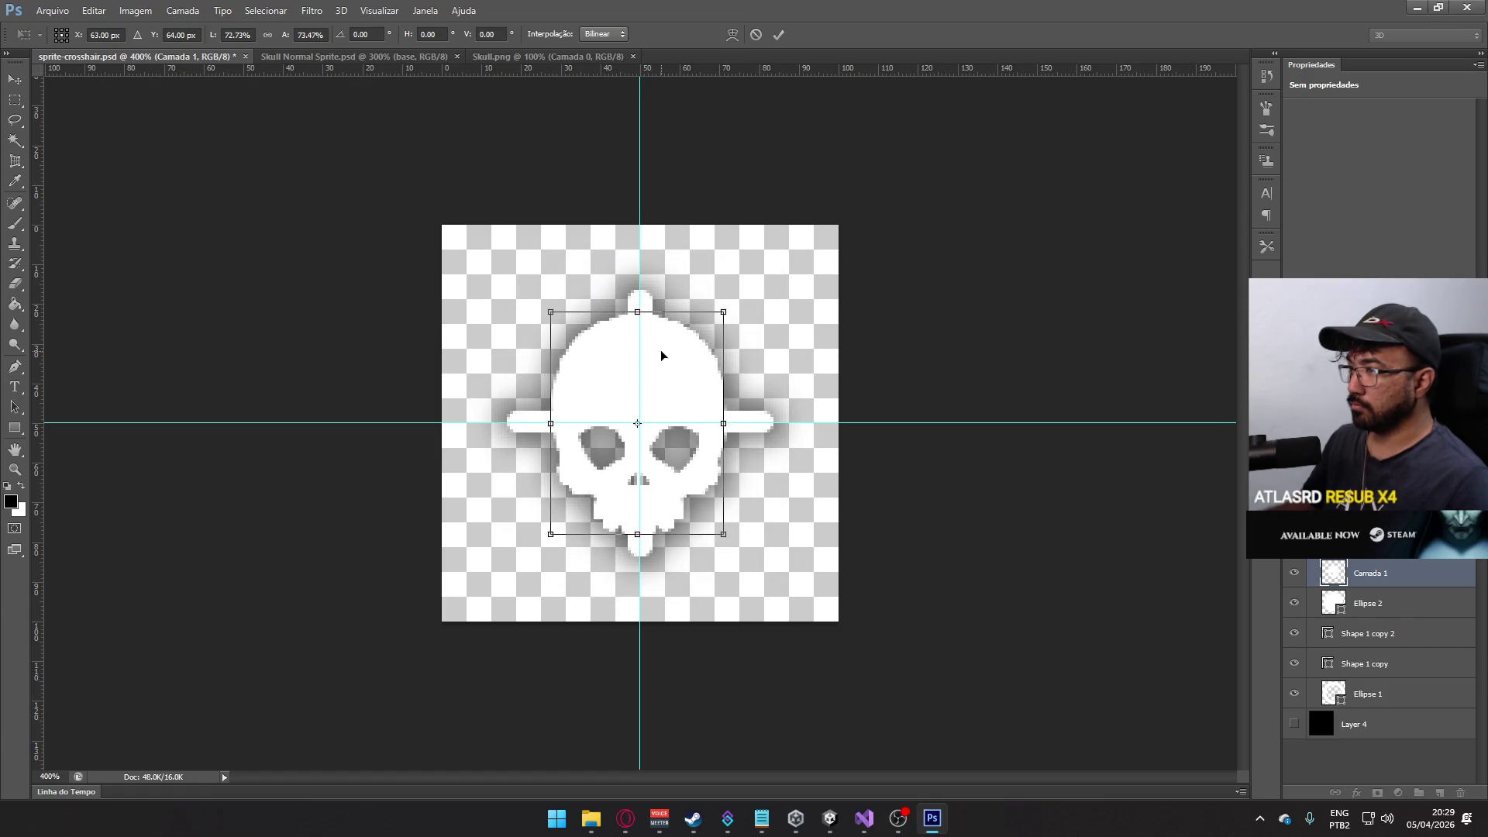
key(Return)
key(m)
drag(1361, 582, 1362, 542)
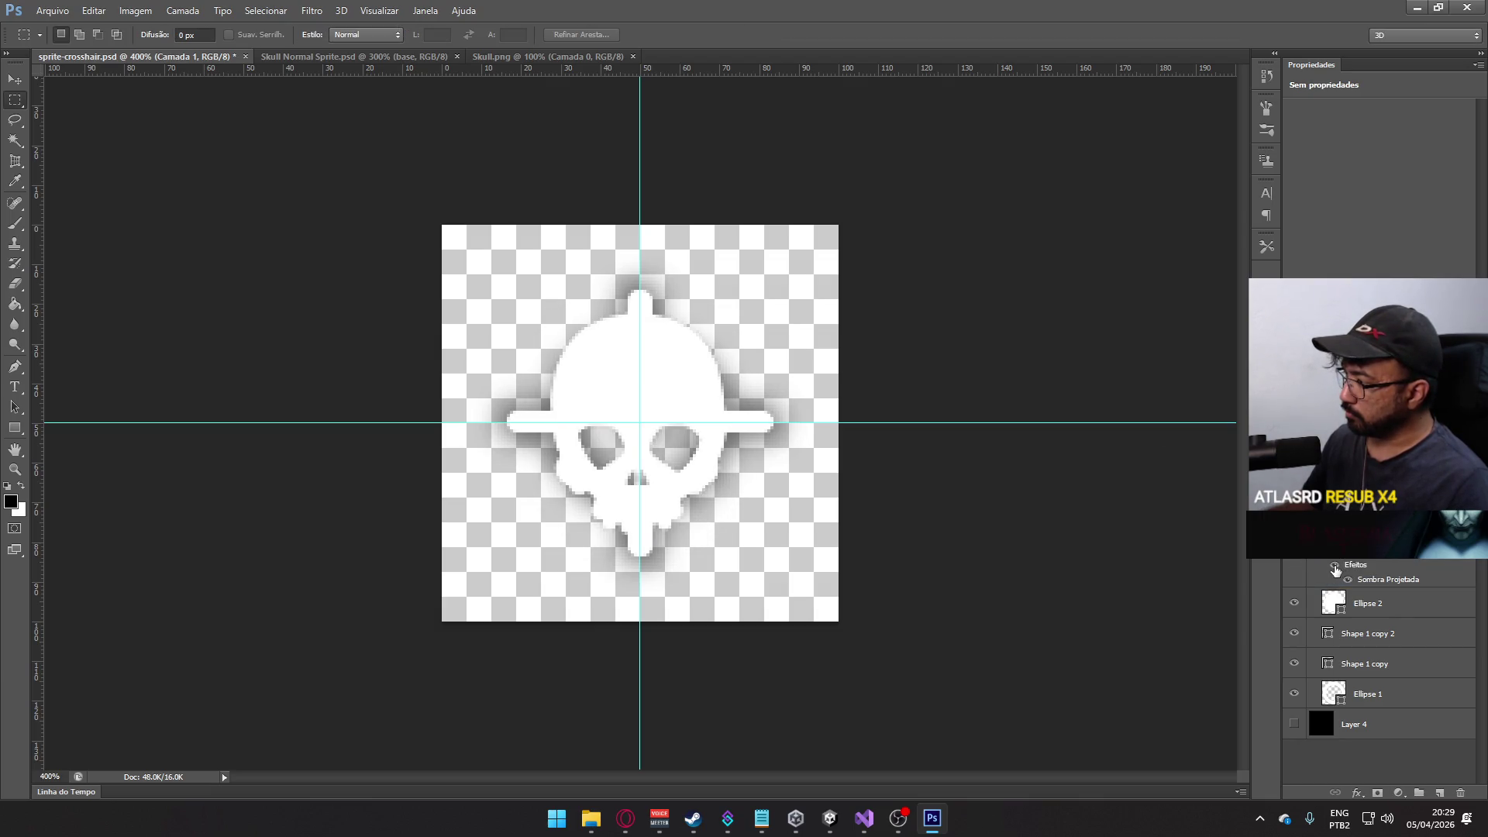
- Hide the skull's drop shadow and show the black background layer
click(1334, 567)
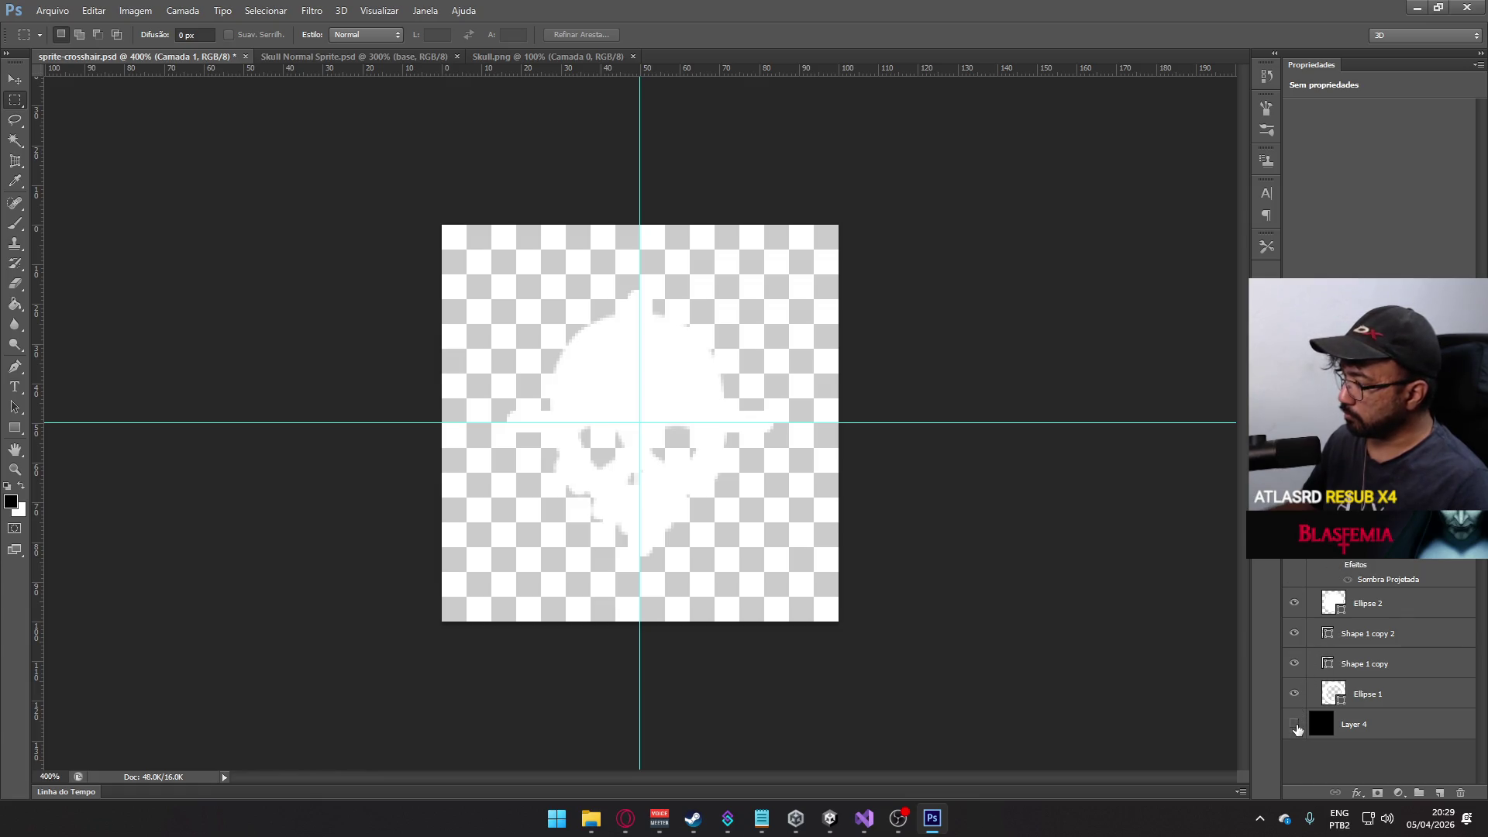
click(1294, 723)
click(1315, 614)
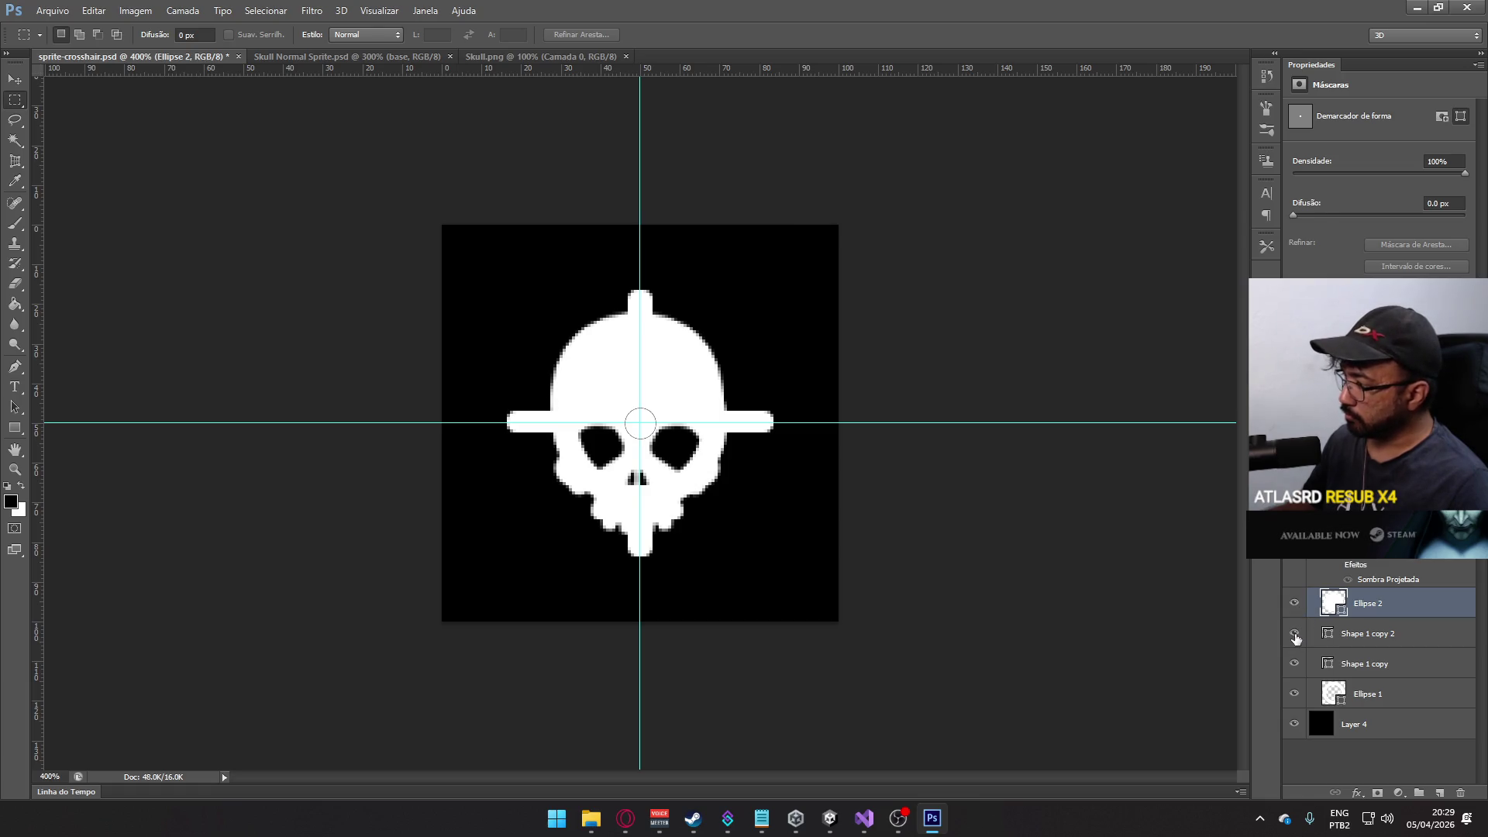
- Hide the crosshair bars and scale Ellipse 1 to about 173% into a ring around the skull
click(1295, 634)
click(1296, 663)
click(1376, 696)
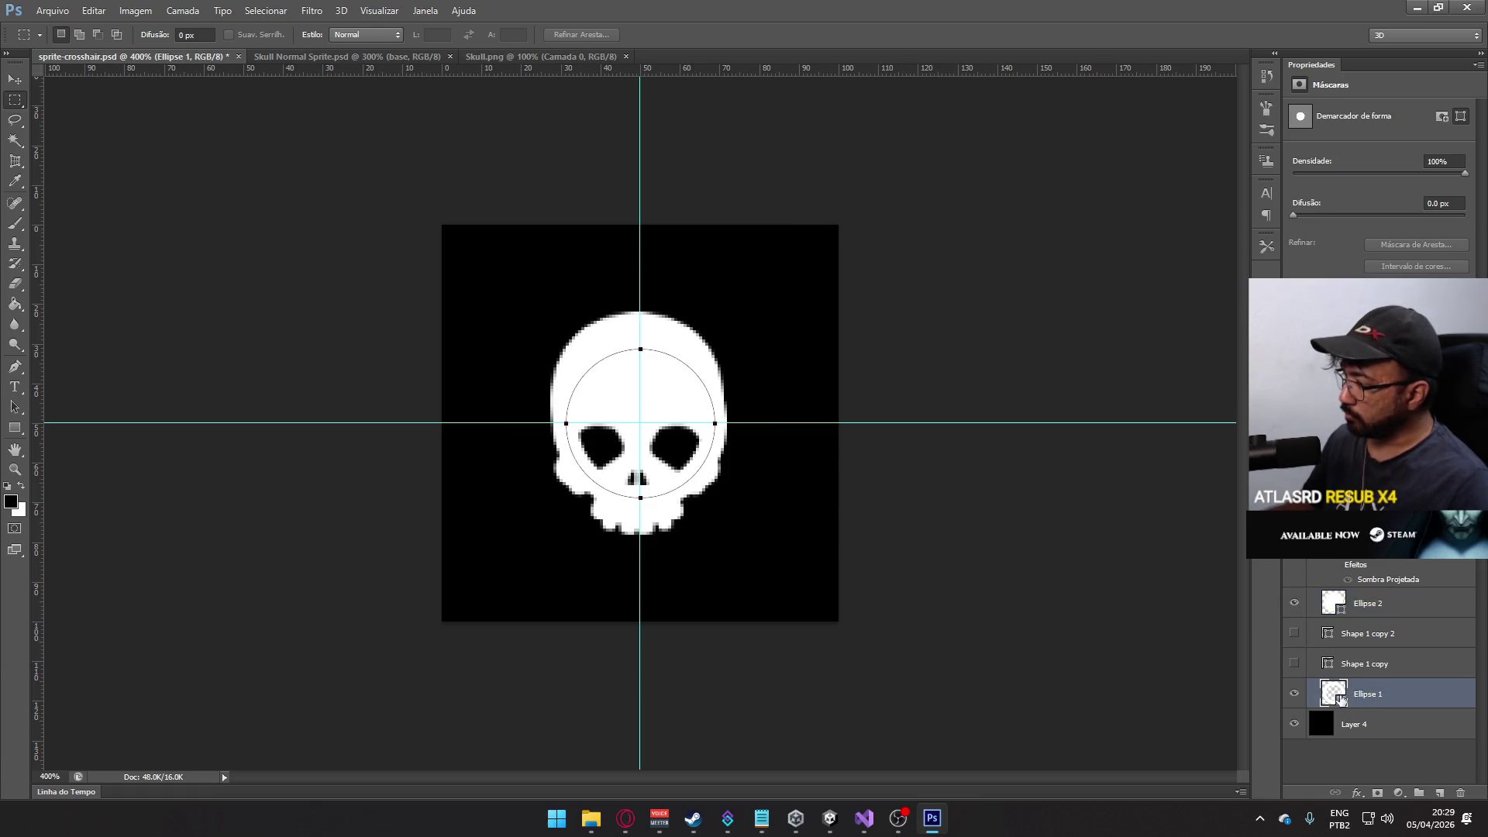
key(ctrl+t)
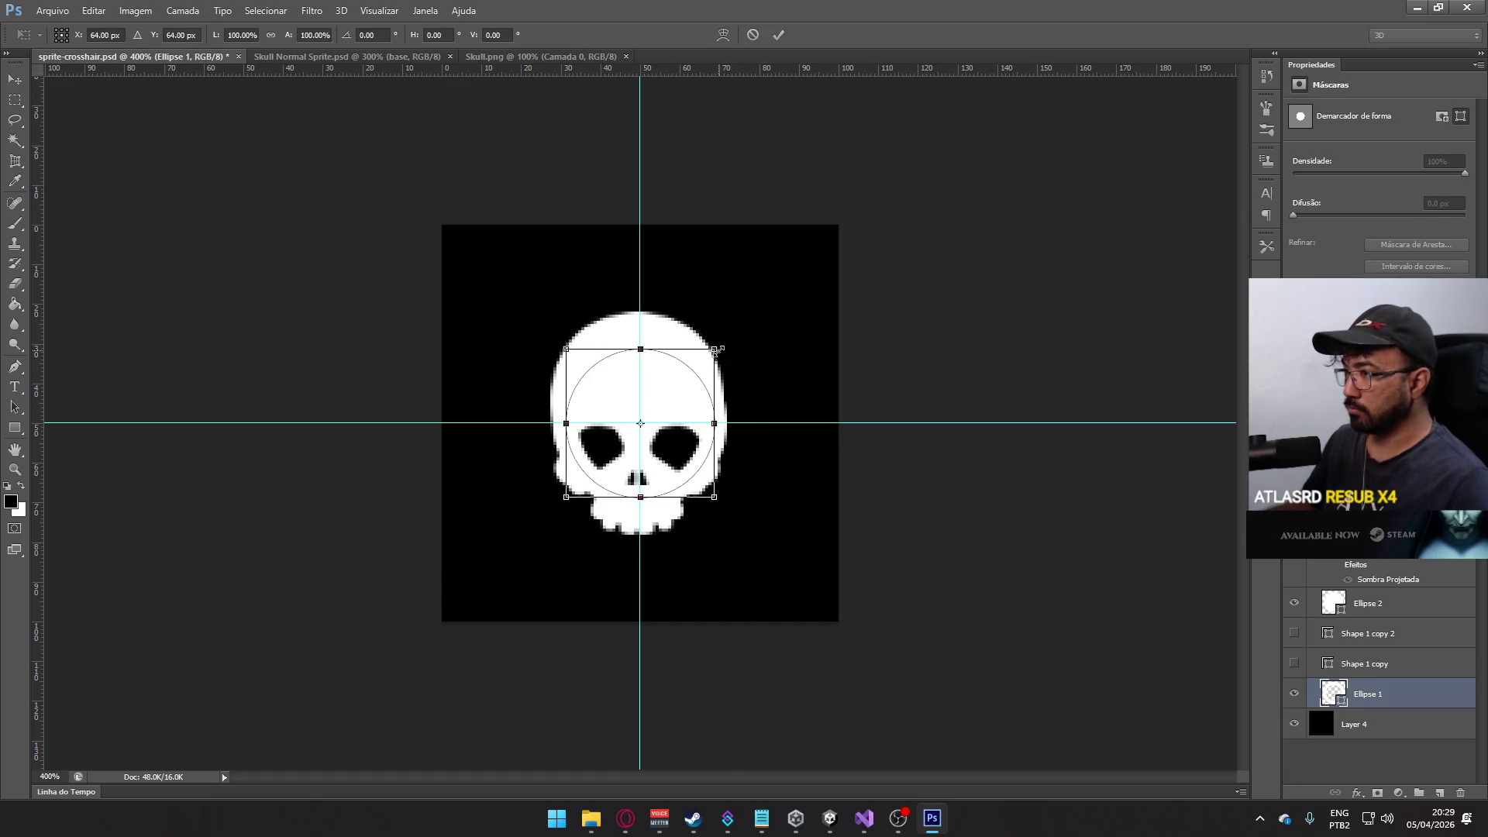
drag(716, 350, 787, 279)
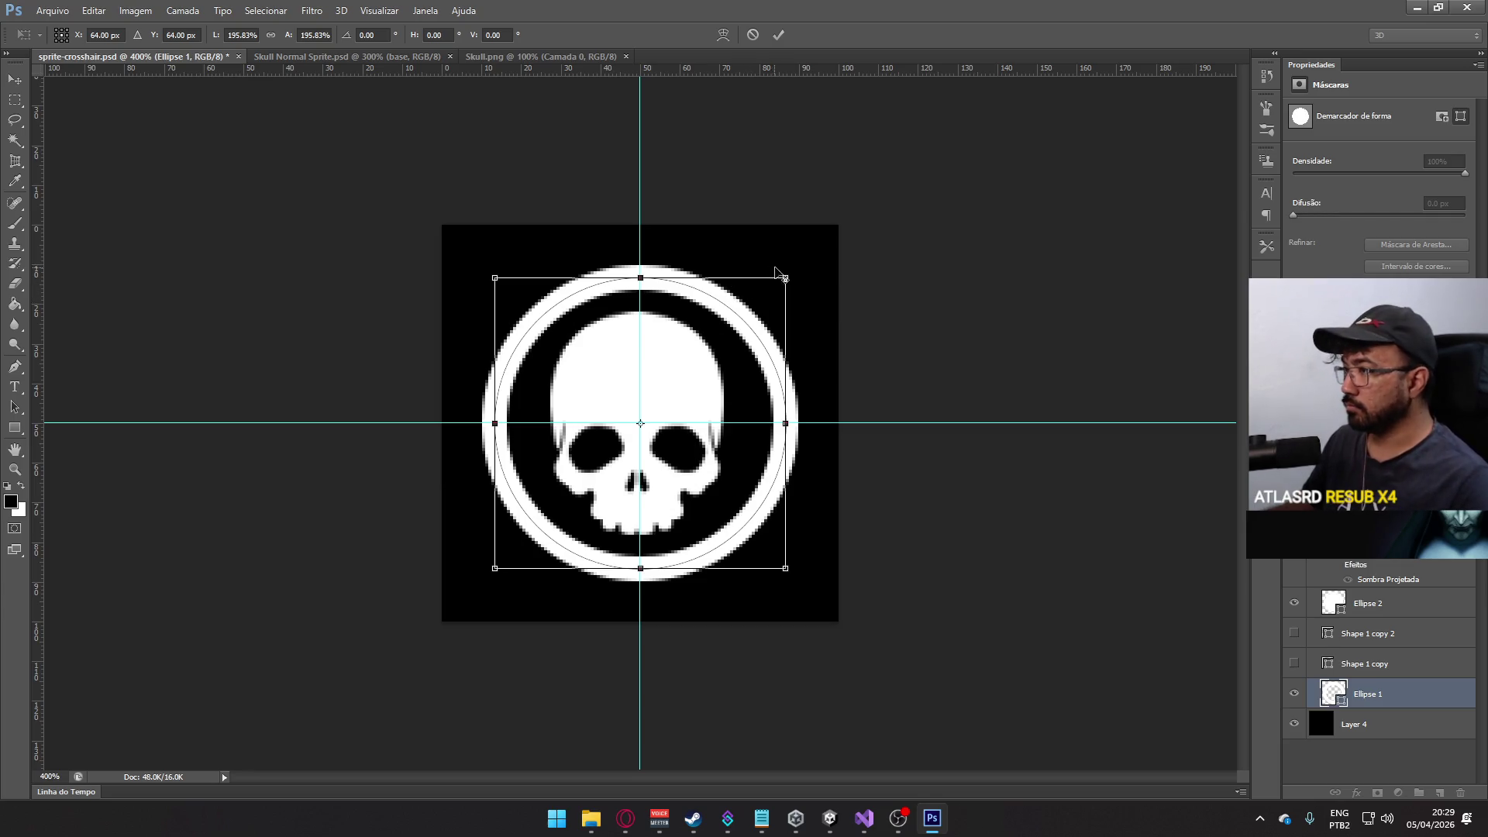
mouse_move(785, 278)
mouse_down()
mouse_move(767, 289)
mouse_move(798, 259)
mouse_move(781, 279)
mouse_up()
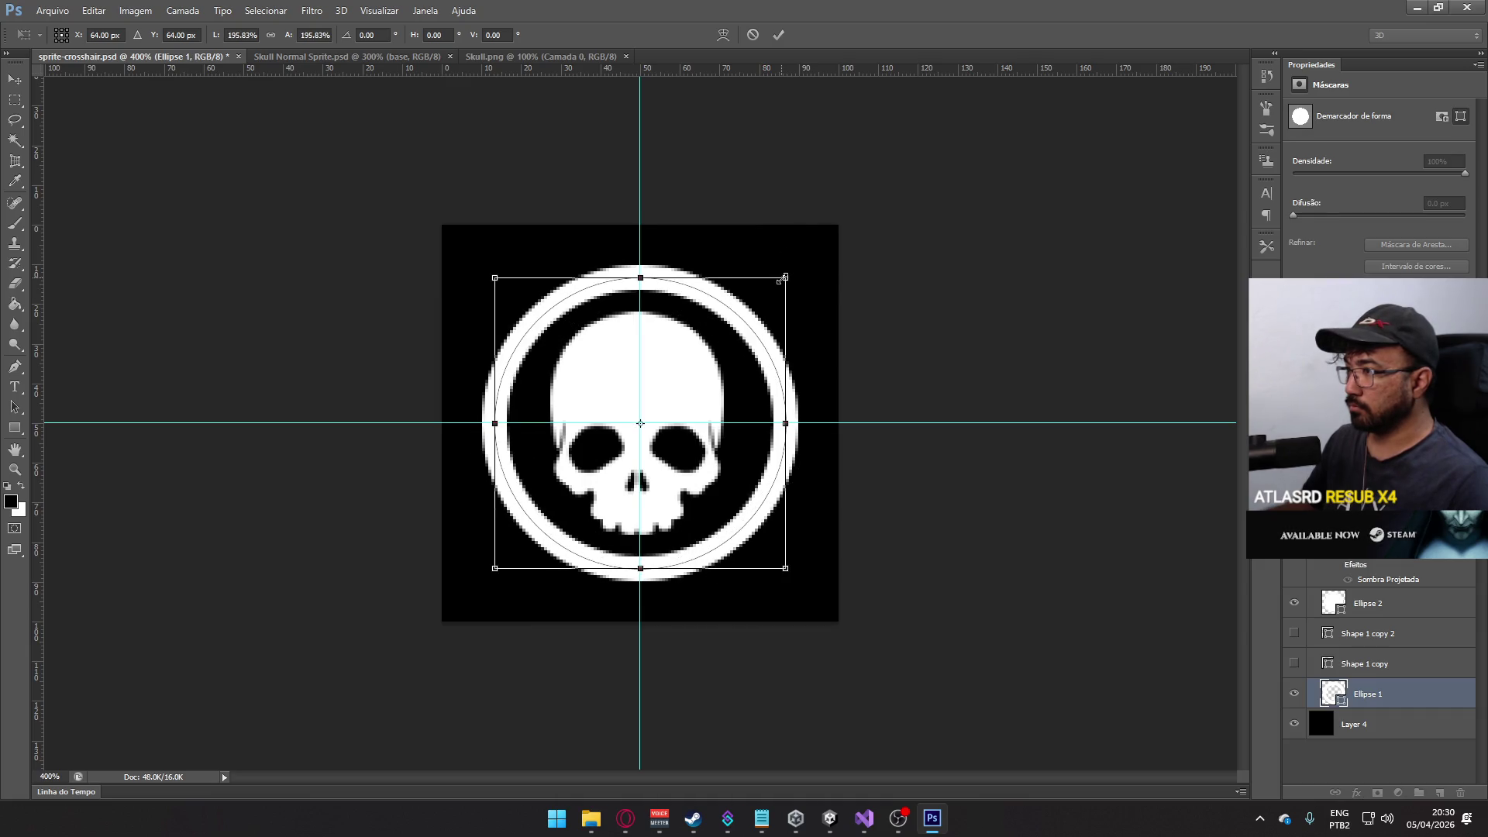
key(Return)
click(1294, 633)
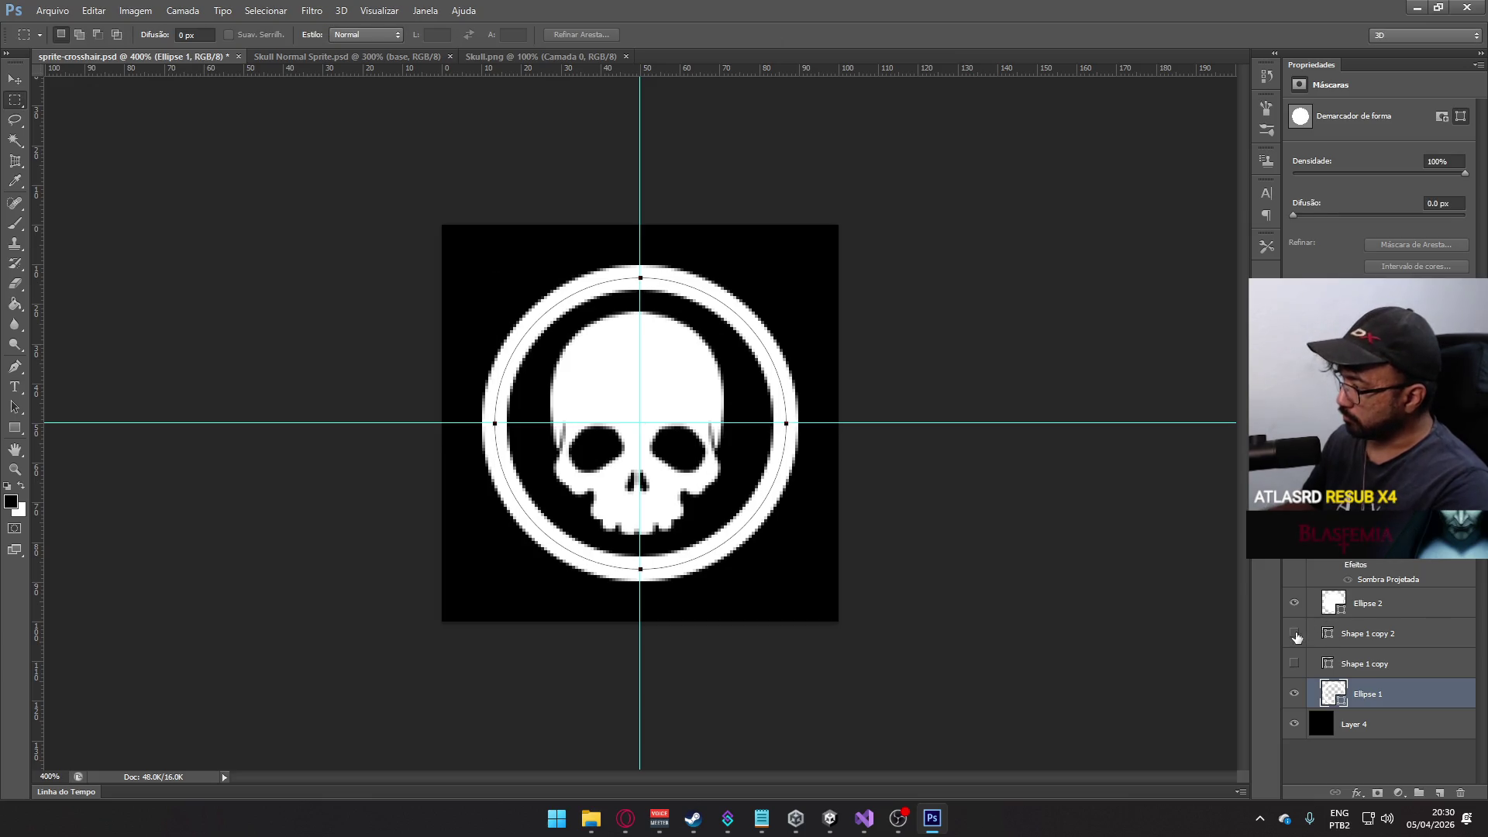
- Show the crosshair bars again and select the Shape 1 copy 2 vertical bar layer
click(1294, 663)
click(1387, 664)
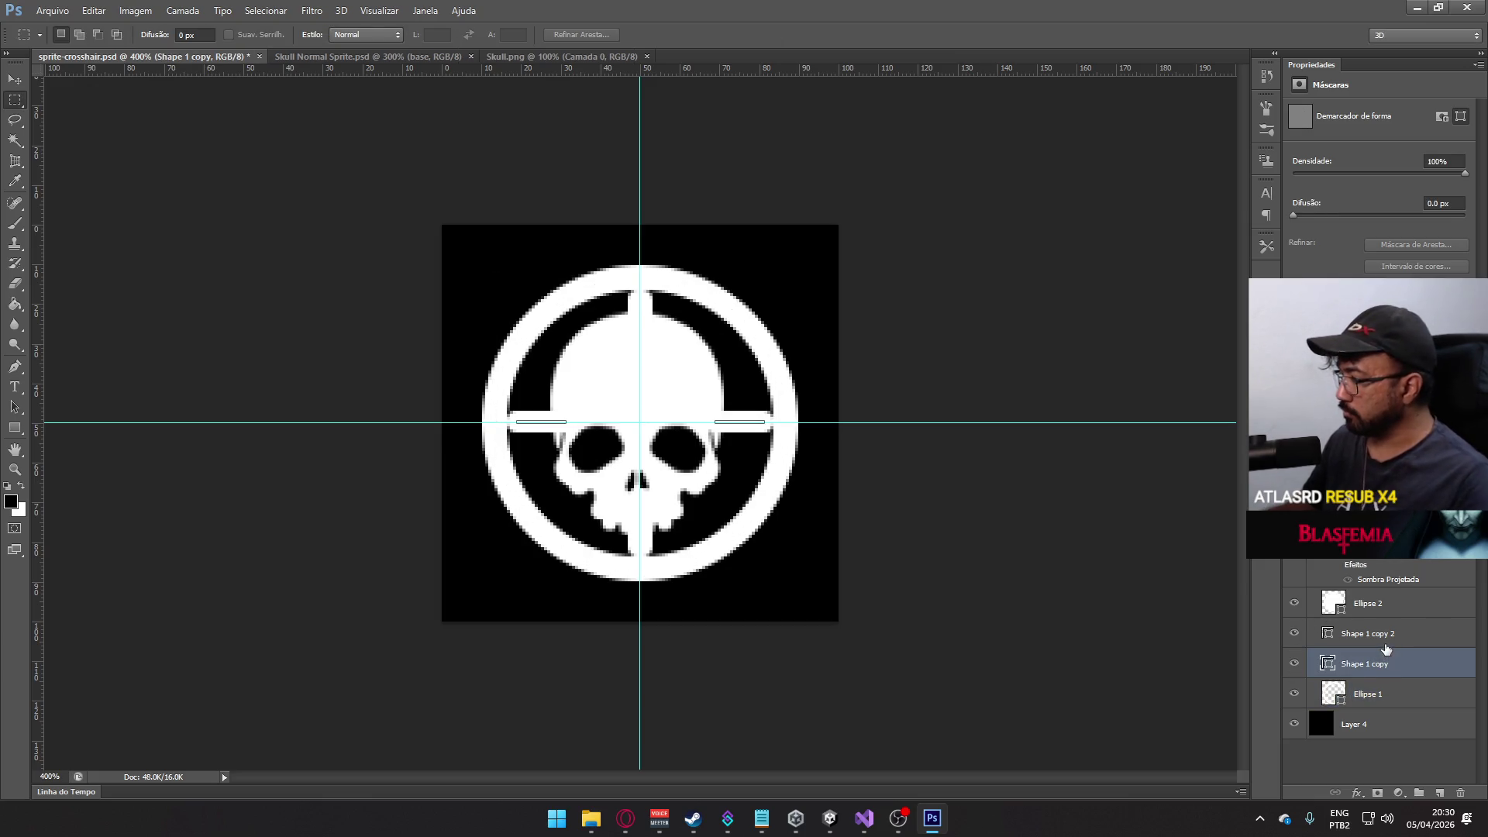
click(1368, 635)
key(ctrl+t)
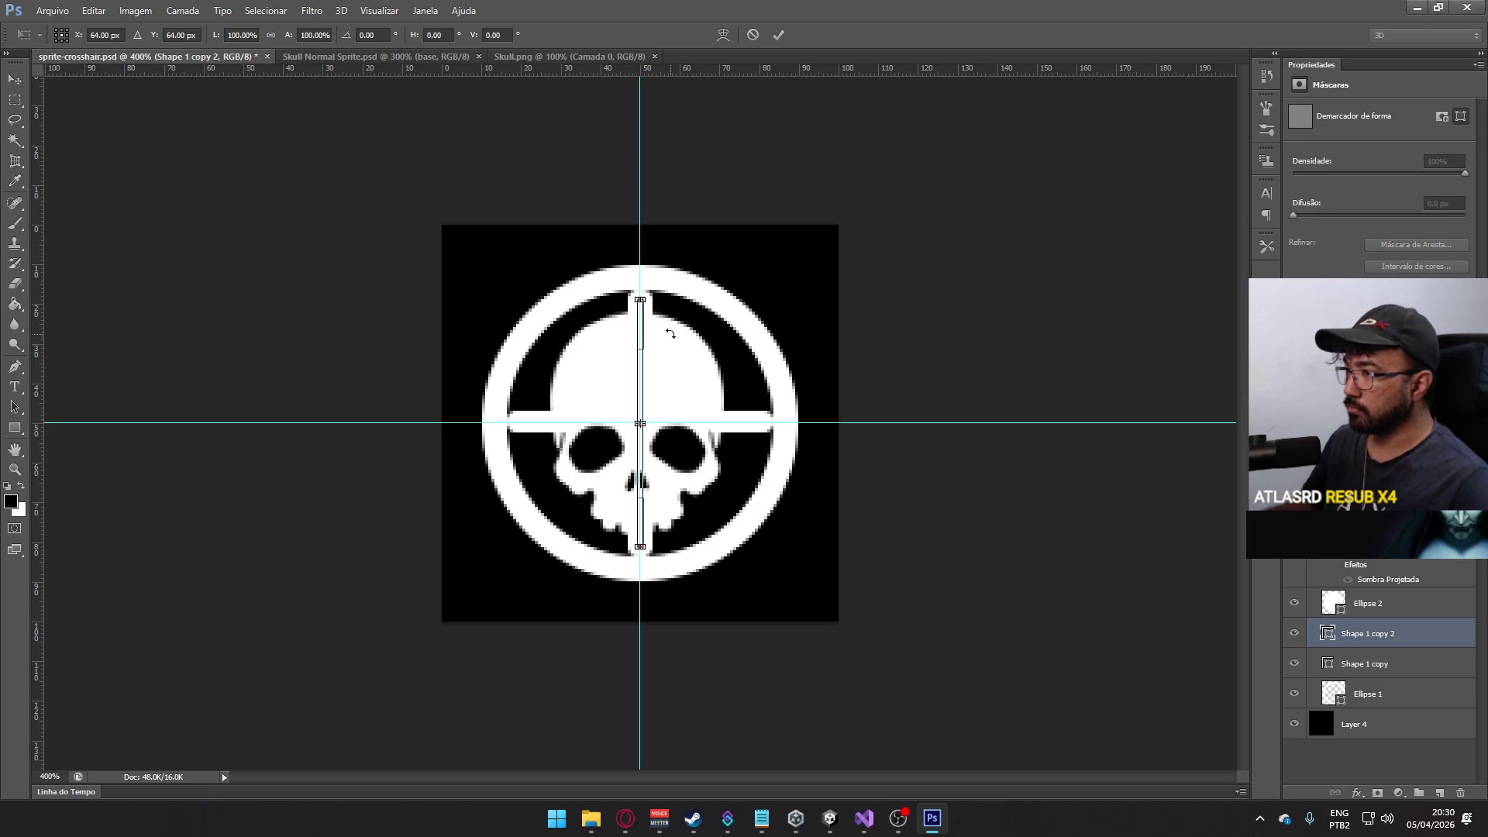
key(Return)
key(m)
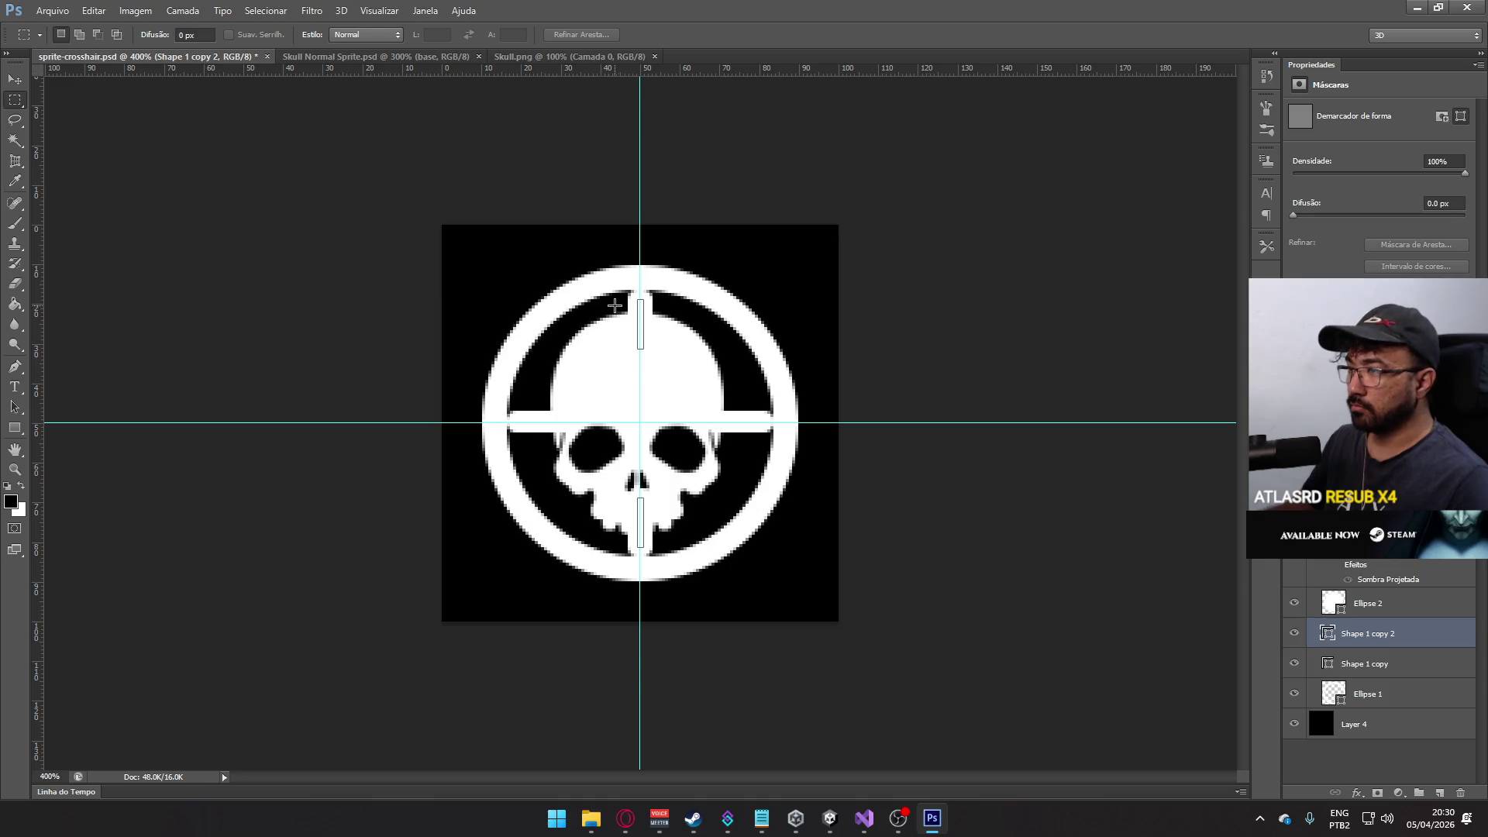
- With Path Selection, move the right horizontal bar outward across the ring and adjust the left bar
click(15, 406)
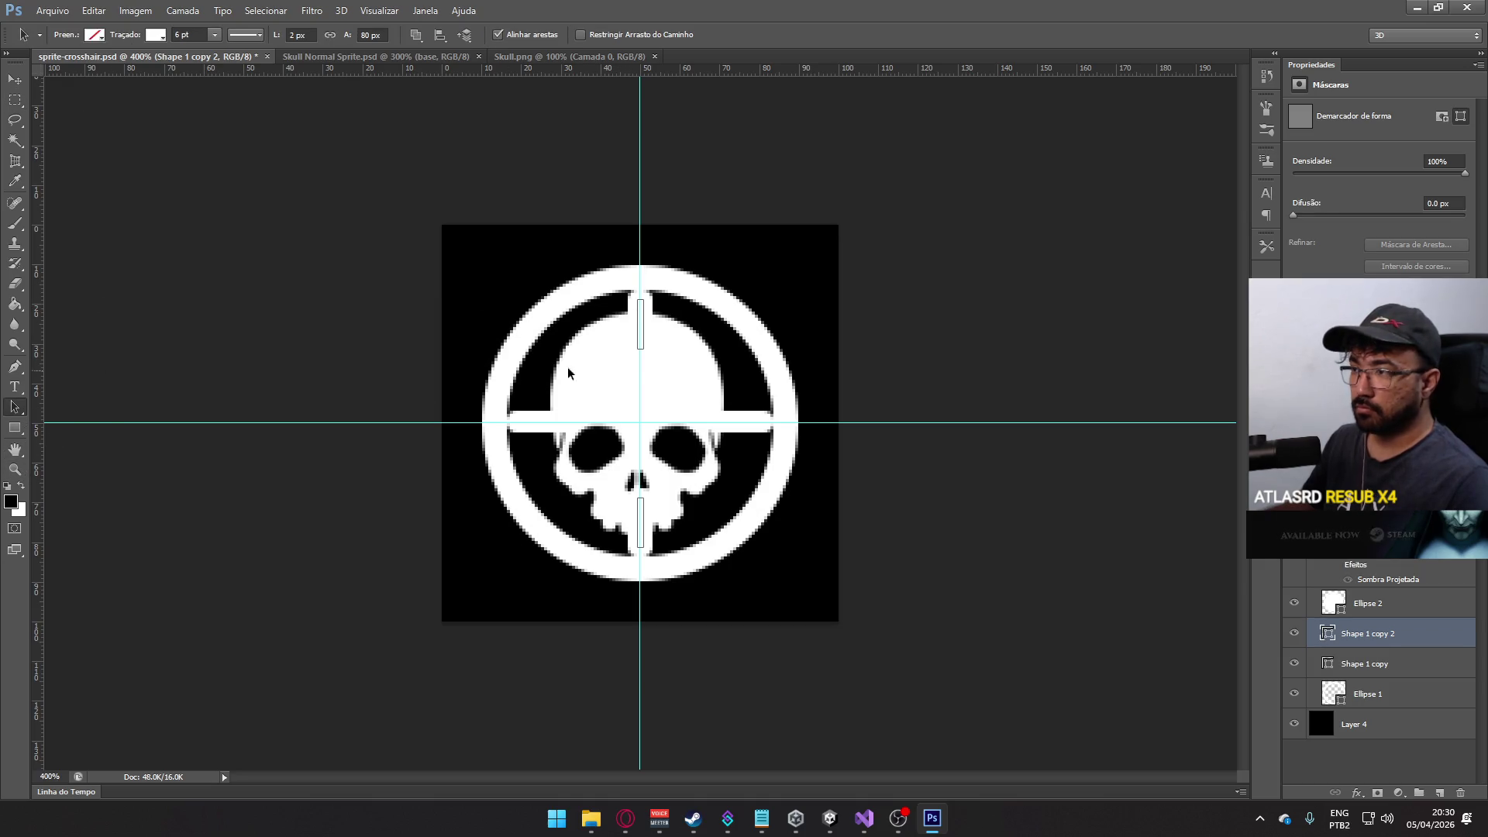
click(599, 313)
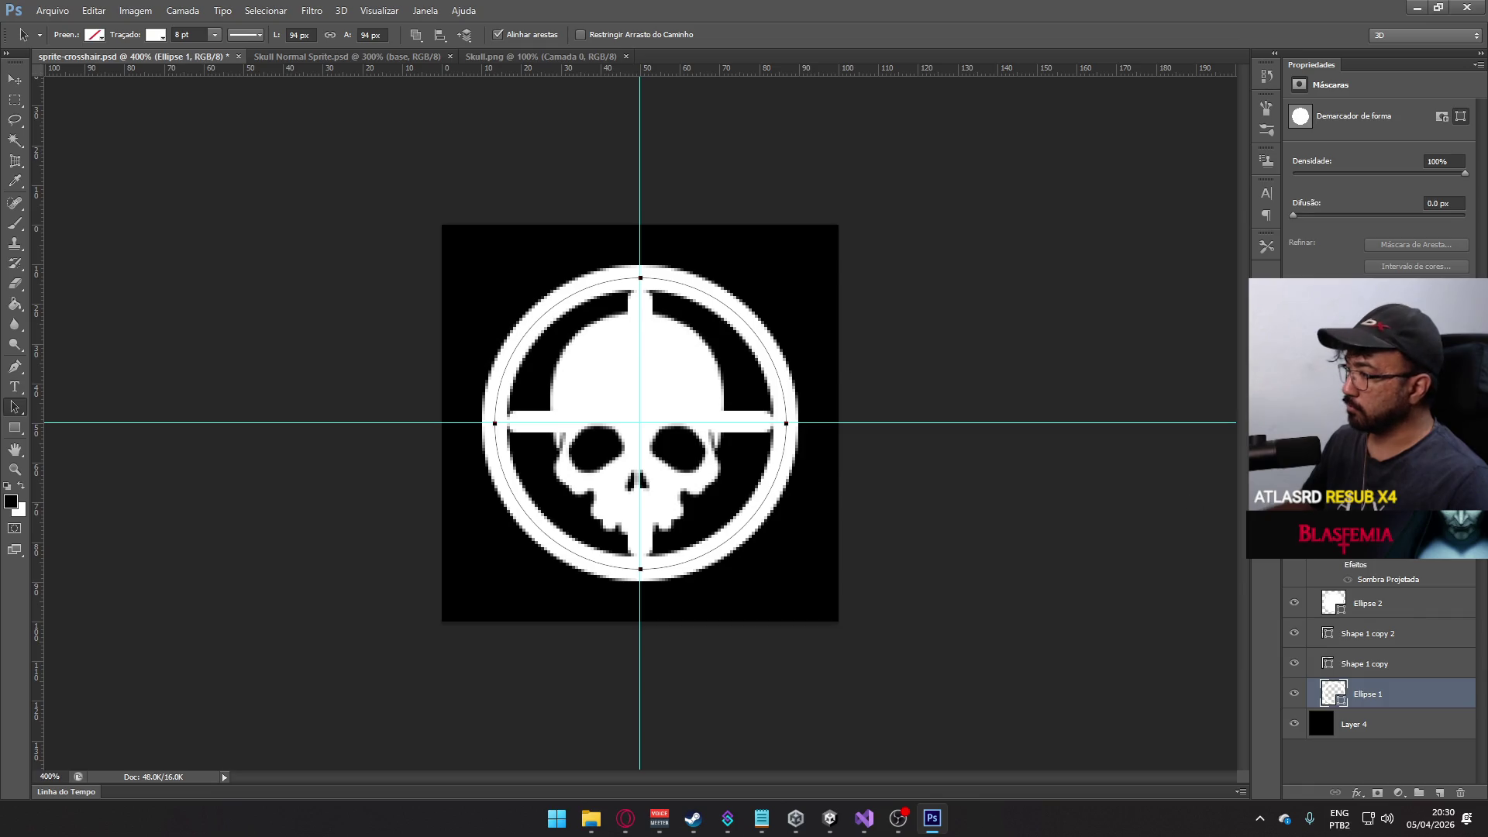
click(1374, 667)
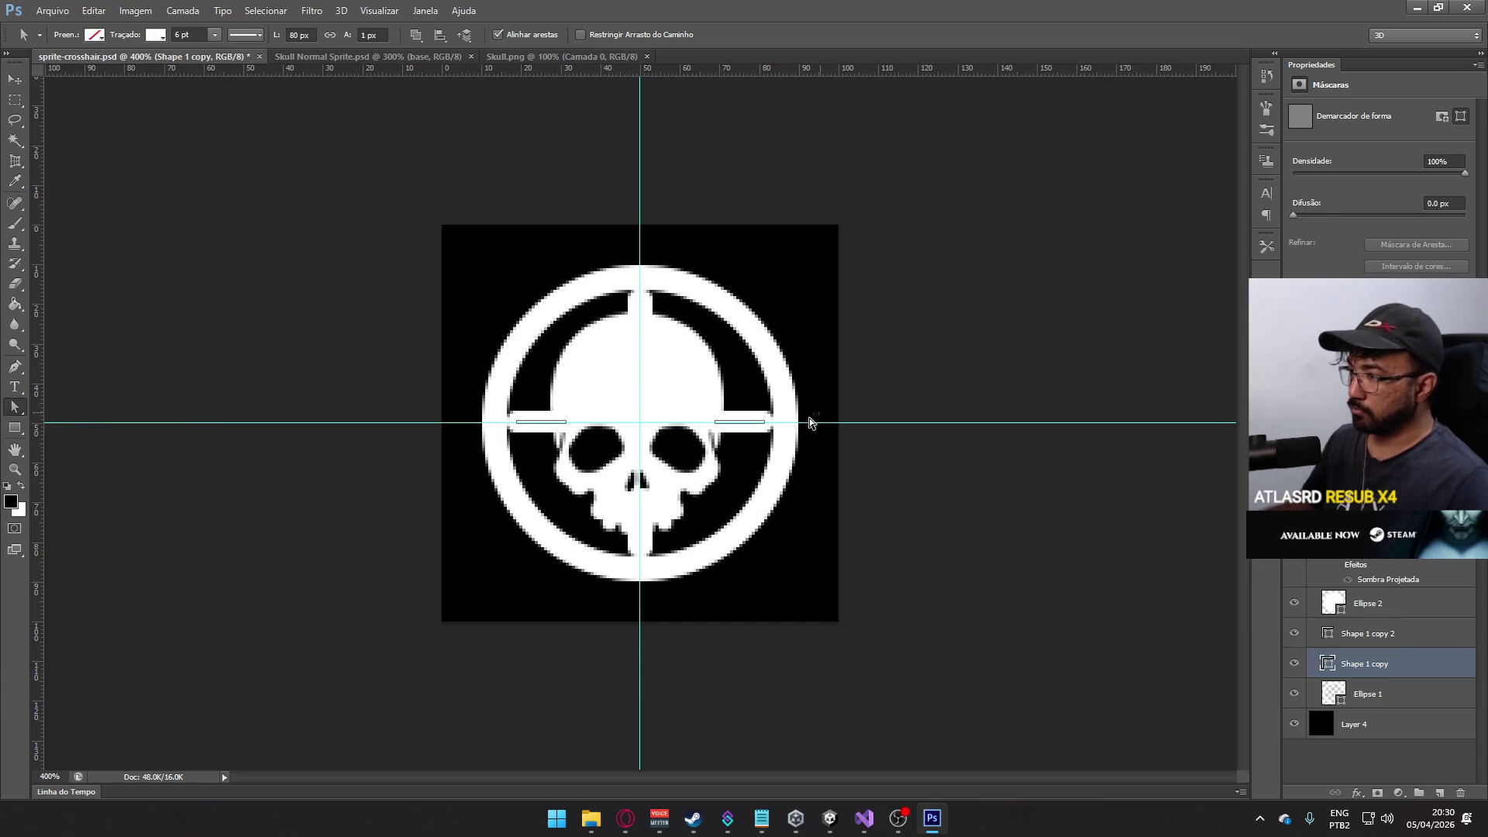
click(735, 424)
mouse_move(742, 428)
mouse_down()
mouse_move(802, 423)
mouse_move(789, 423)
mouse_up()
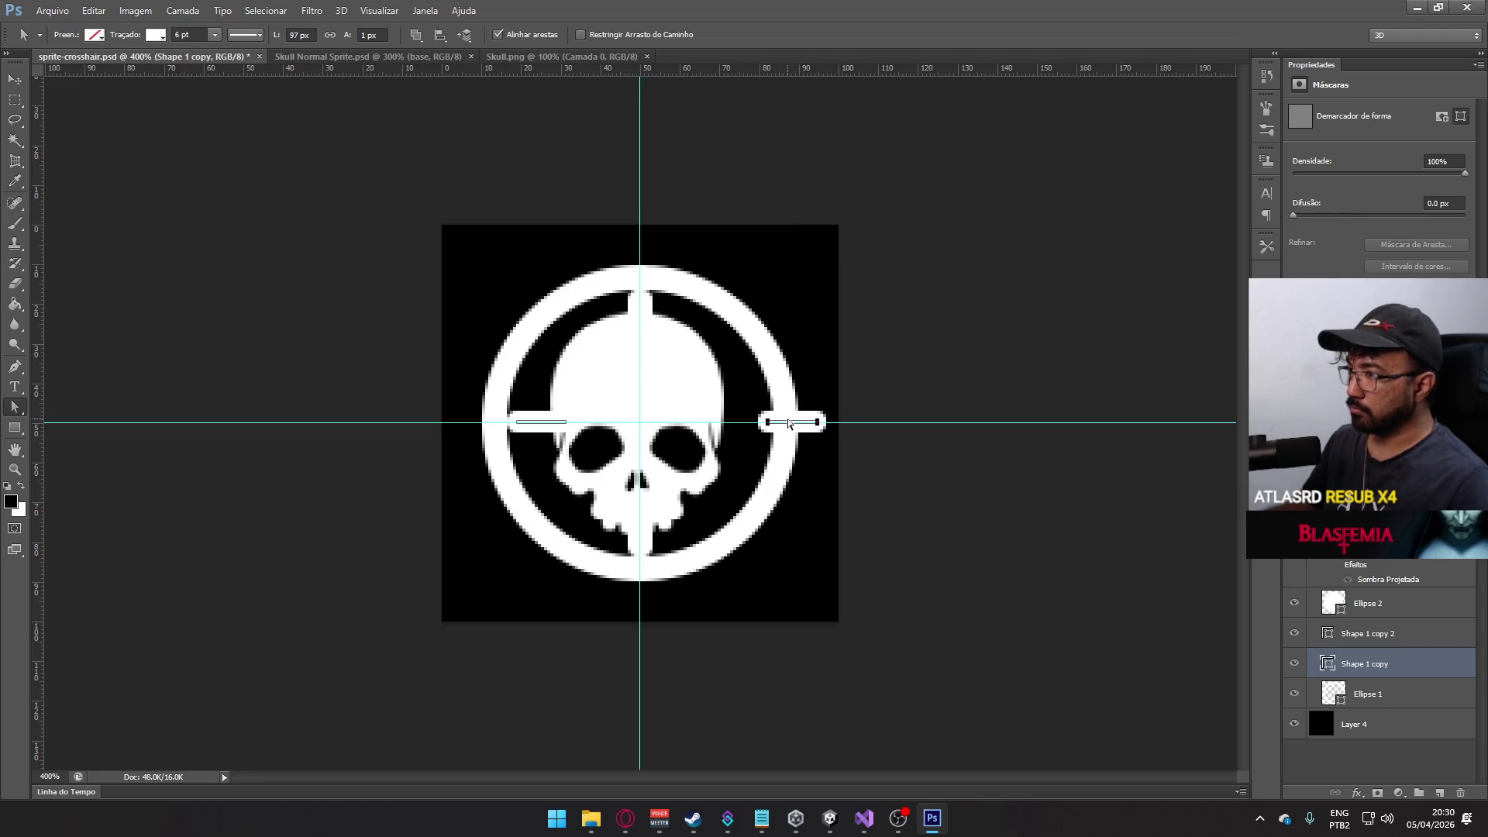
click(866, 410)
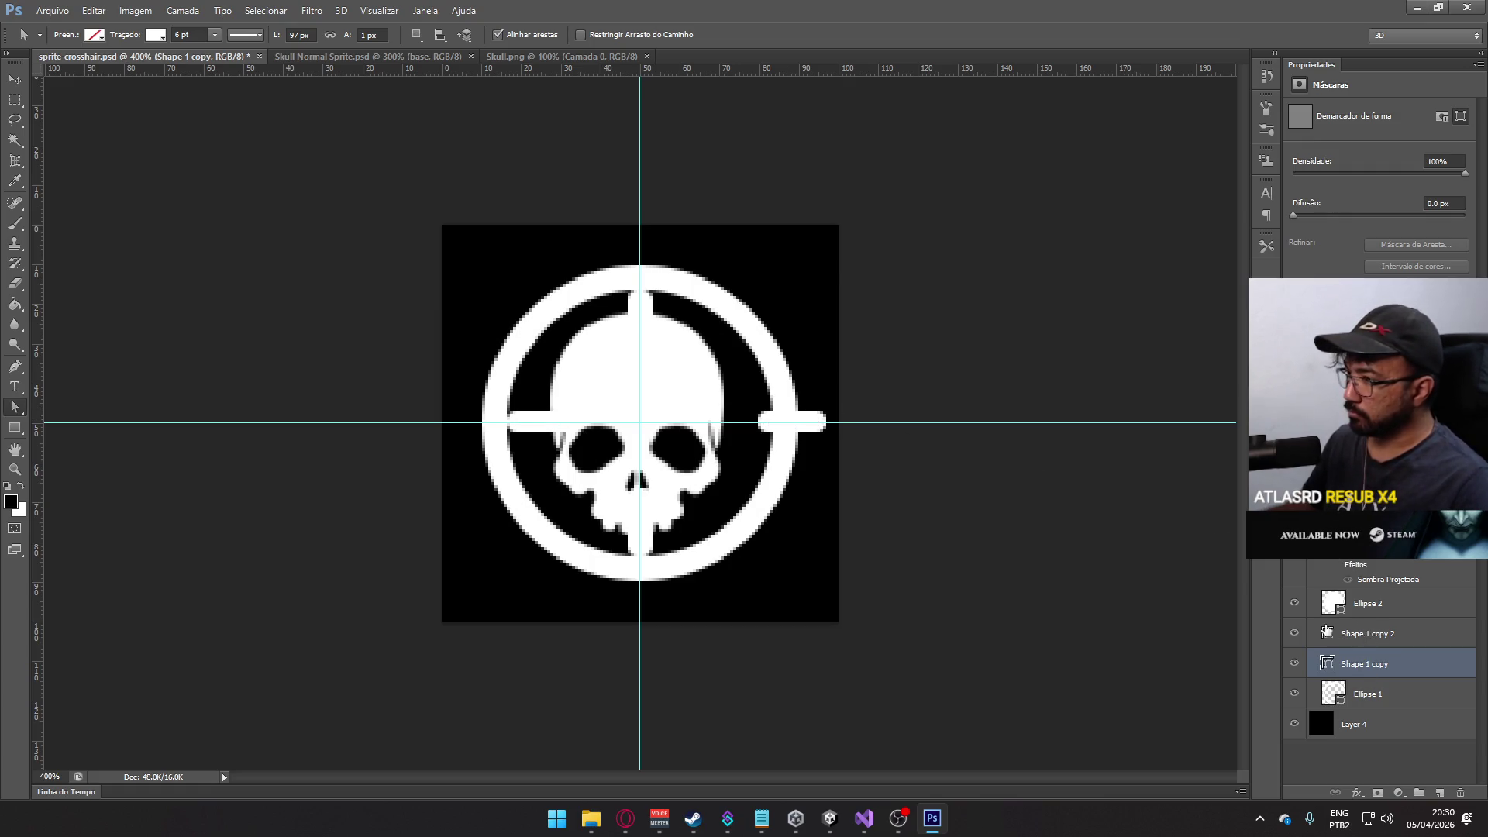
click(530, 426)
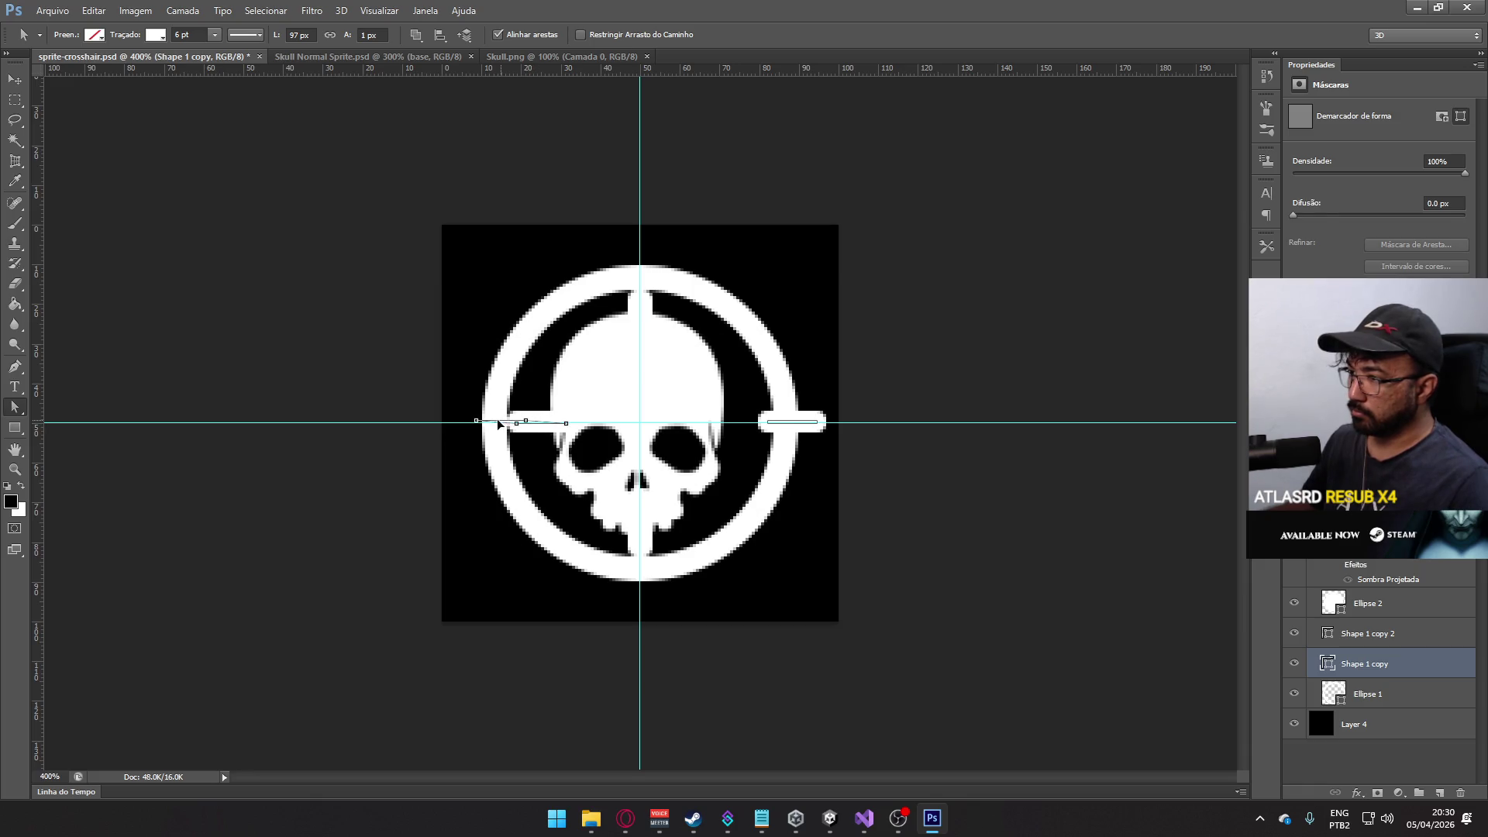
mouse_move(509, 422)
mouse_down()
mouse_move(468, 422)
mouse_move(508, 416)
mouse_up()
click(510, 419)
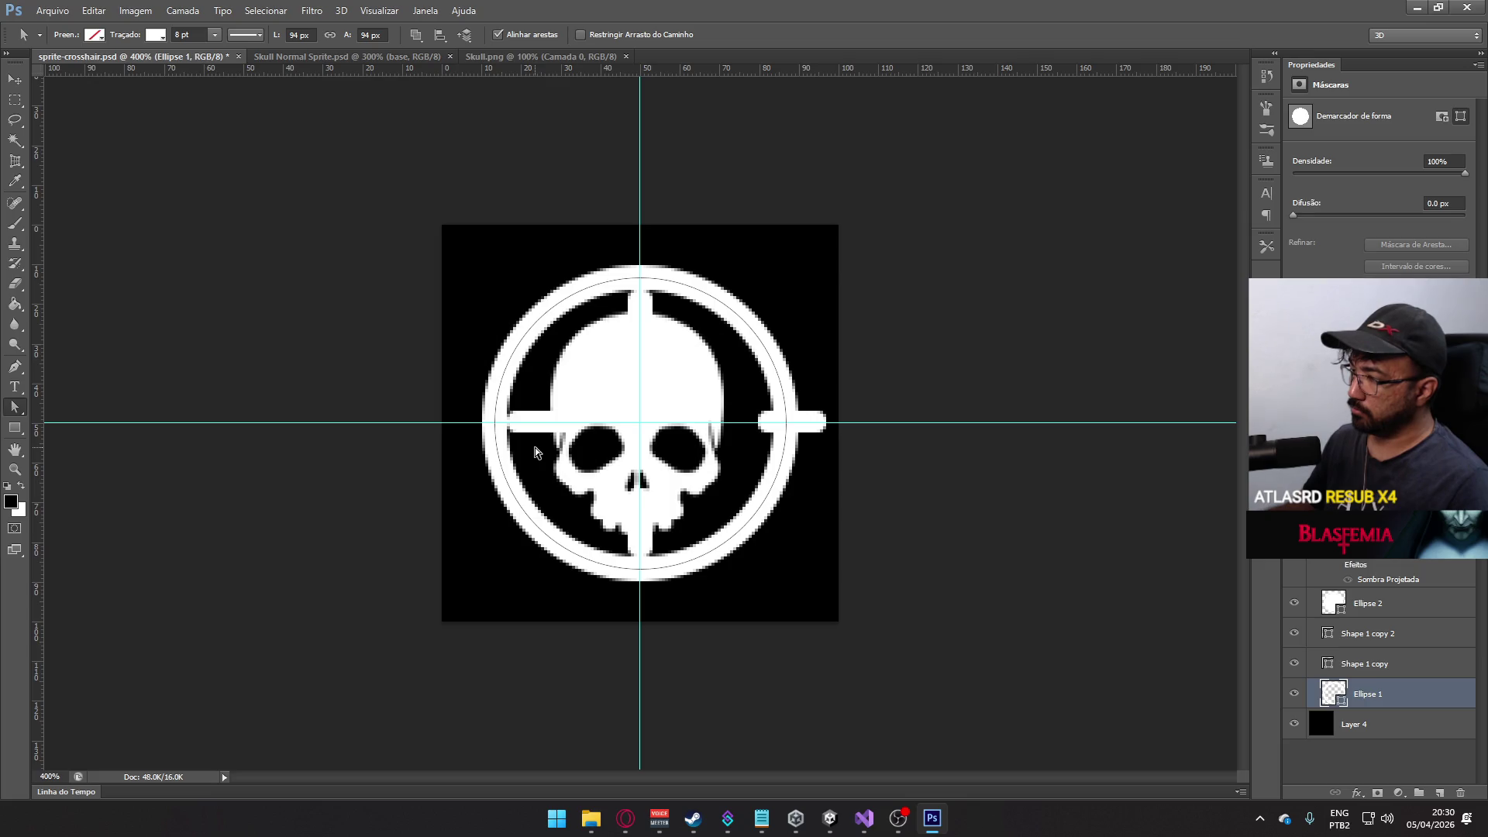
- Deactivate the Headshot Sprite and open the Killfeed Element's Animator graph
key(alt+Tab)
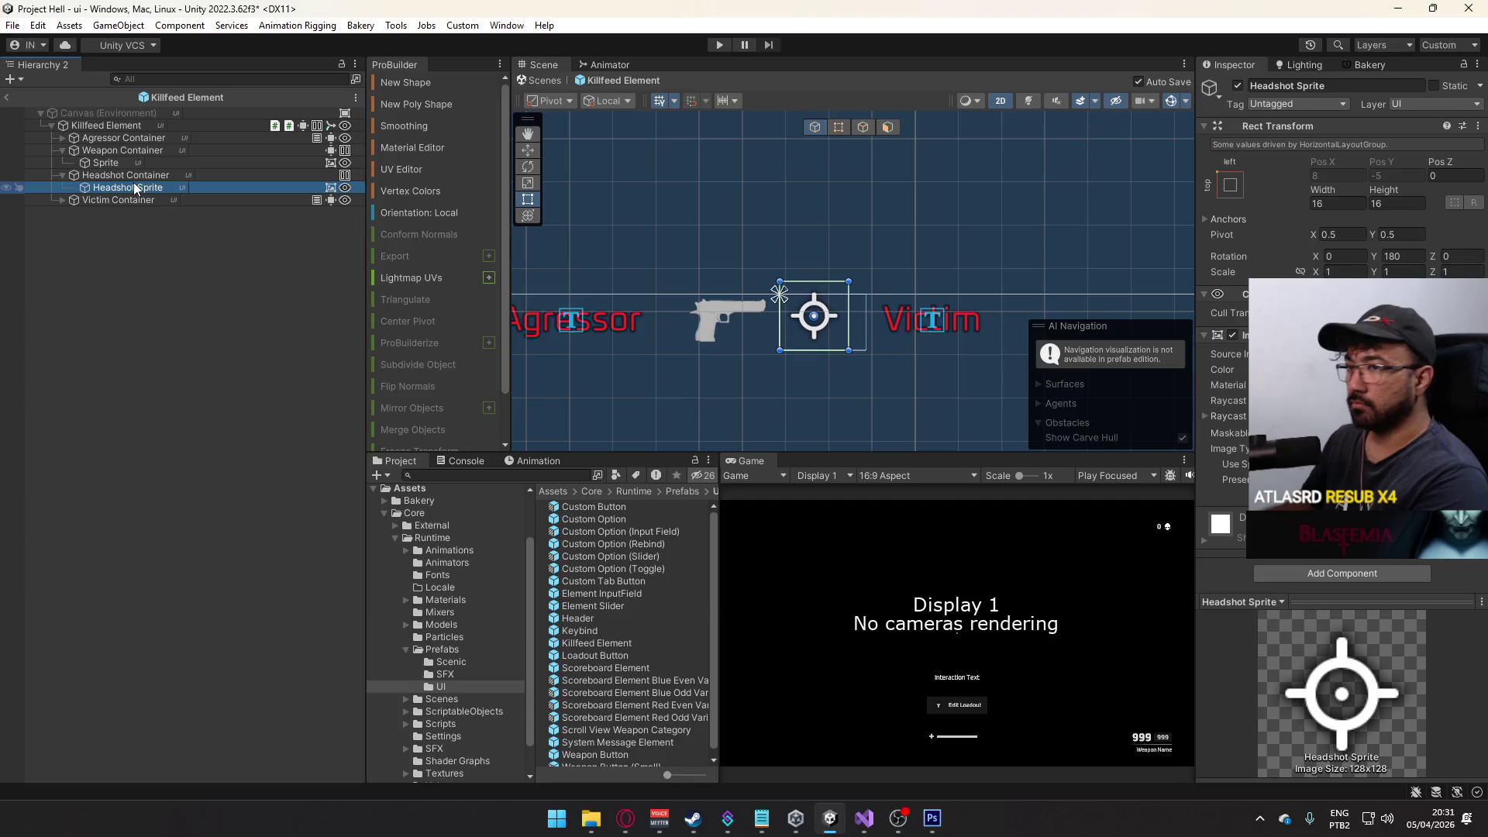
click(1238, 86)
click(1238, 86)
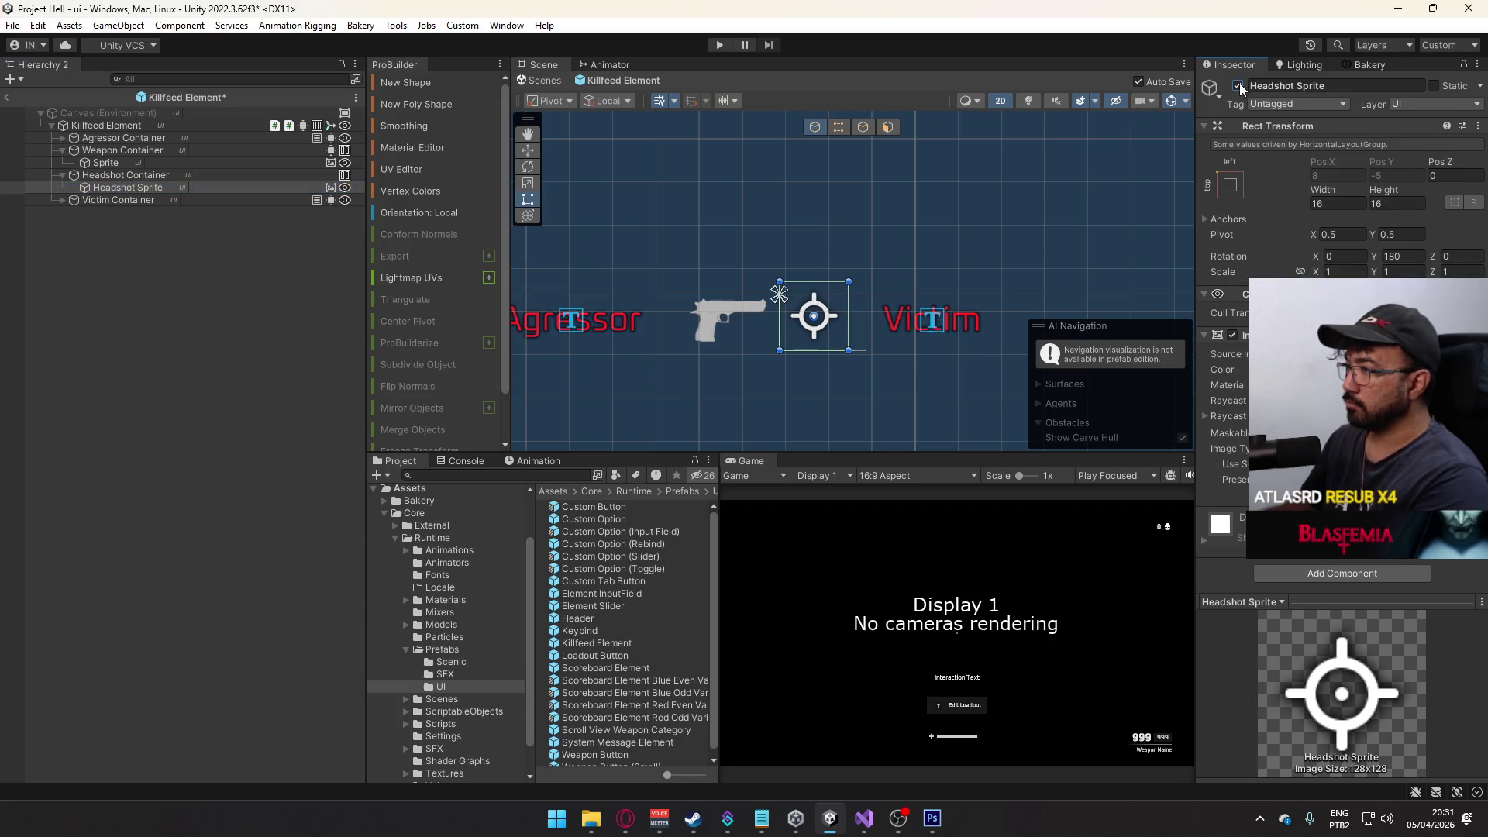
click(1238, 86)
click(1238, 86)
click(1238, 86)
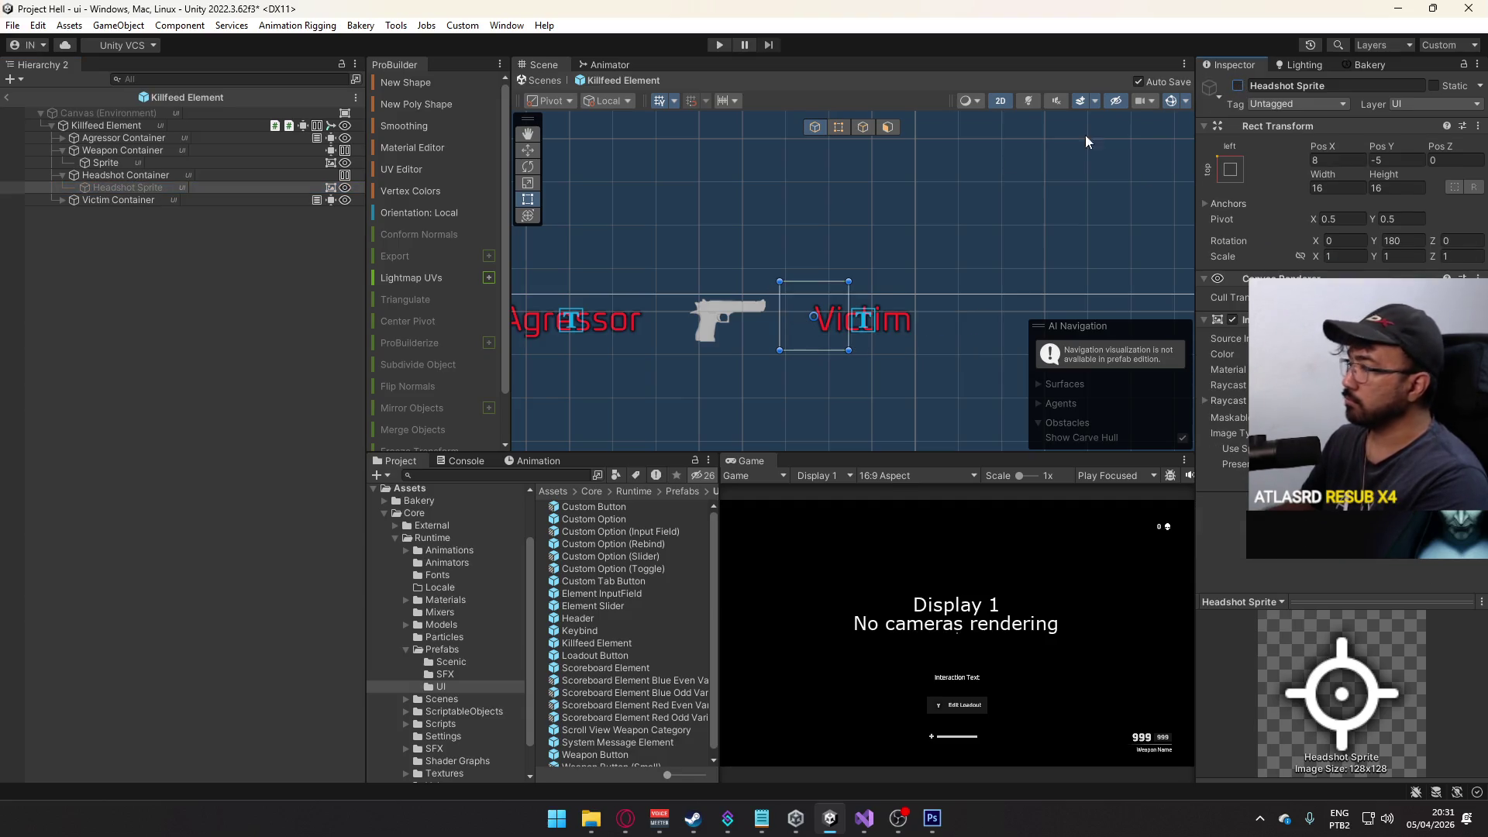
click(175, 177)
click(144, 134)
click(148, 125)
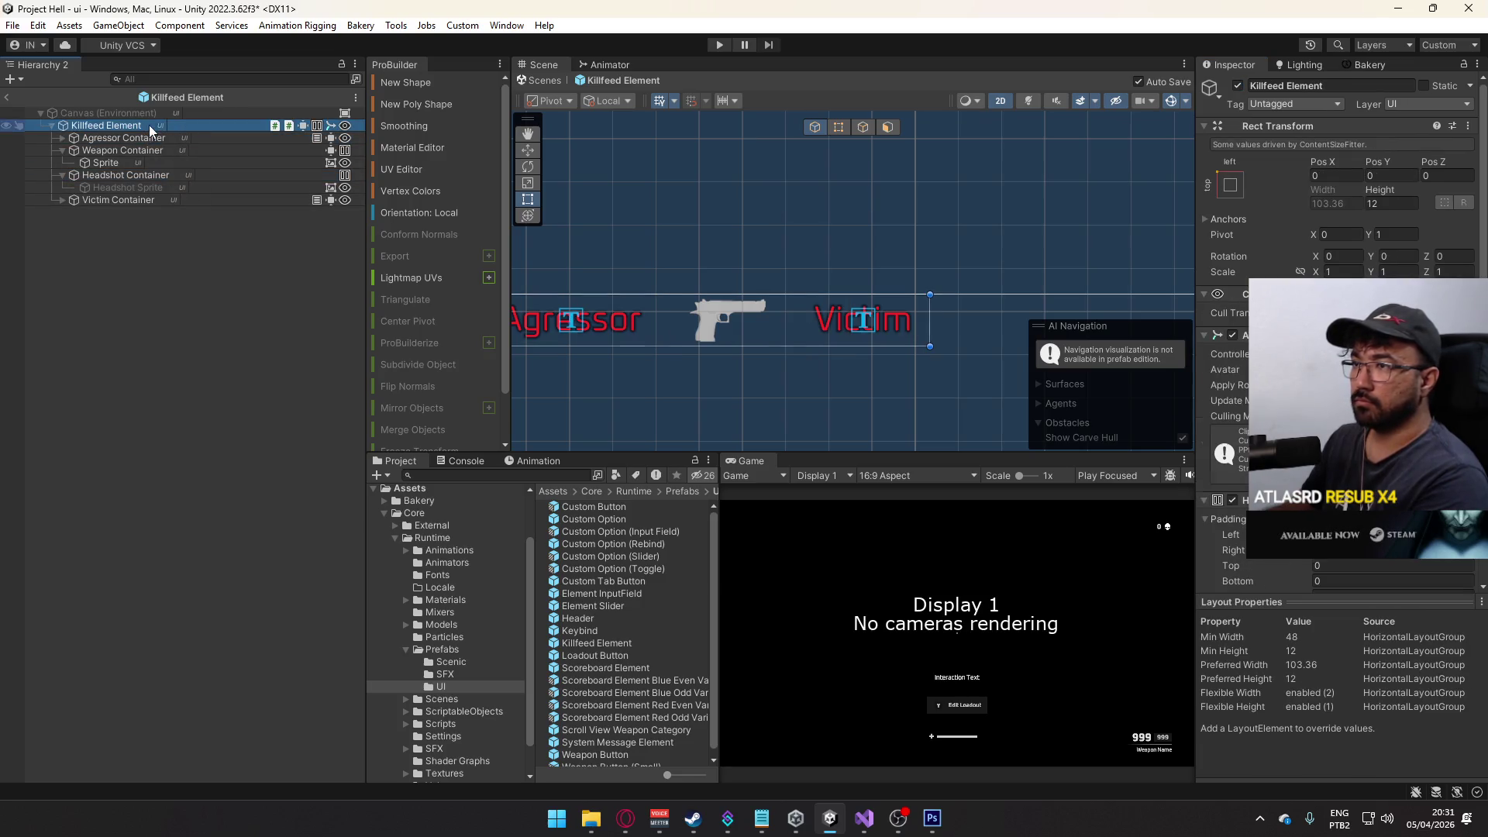
click(529, 461)
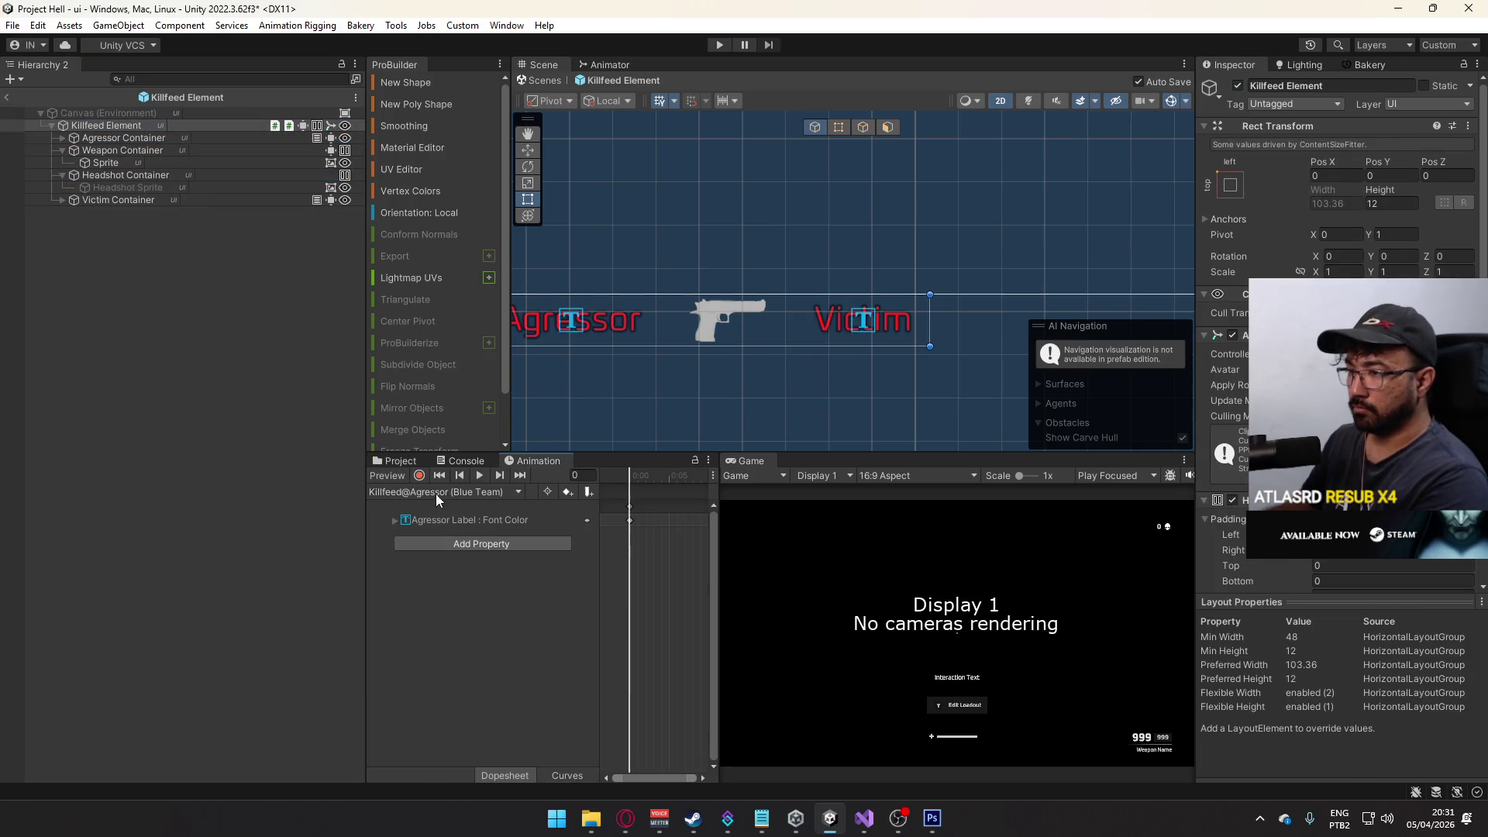
click(608, 67)
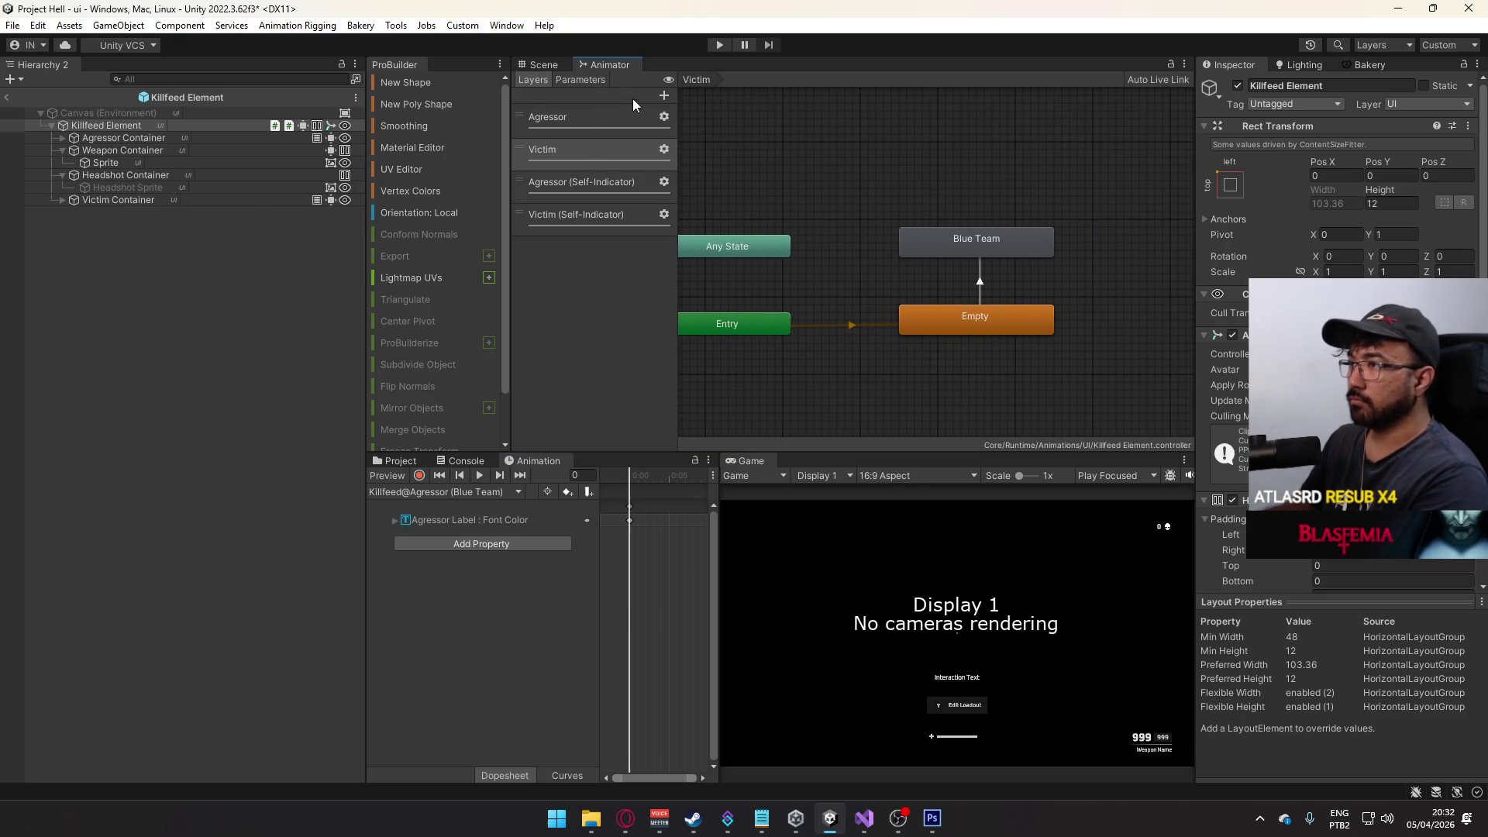
- Add an animator layer named Headshot and create an empty state in it
click(663, 95)
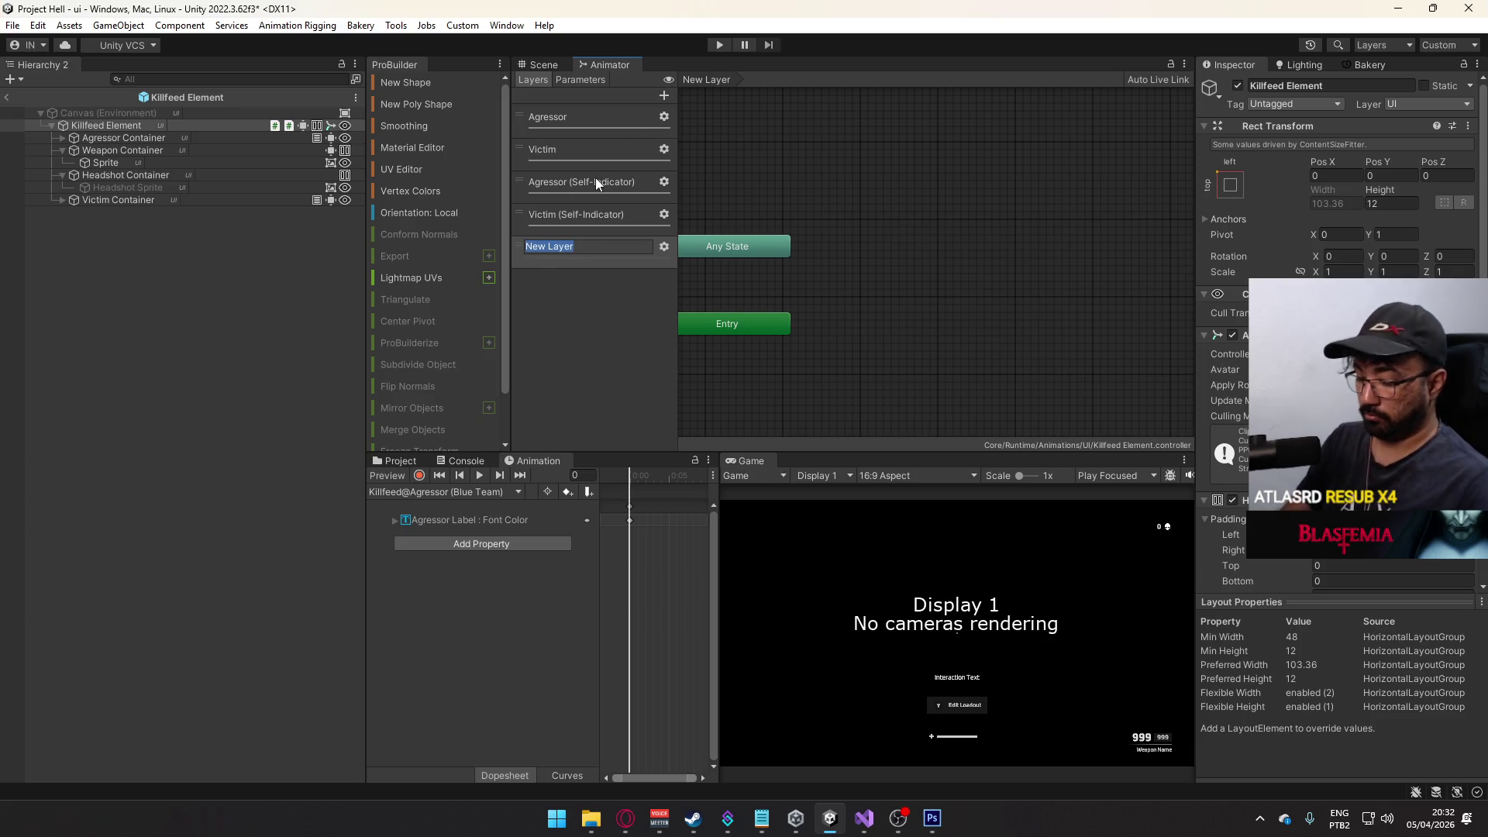
text(Headshot)
key(Return)
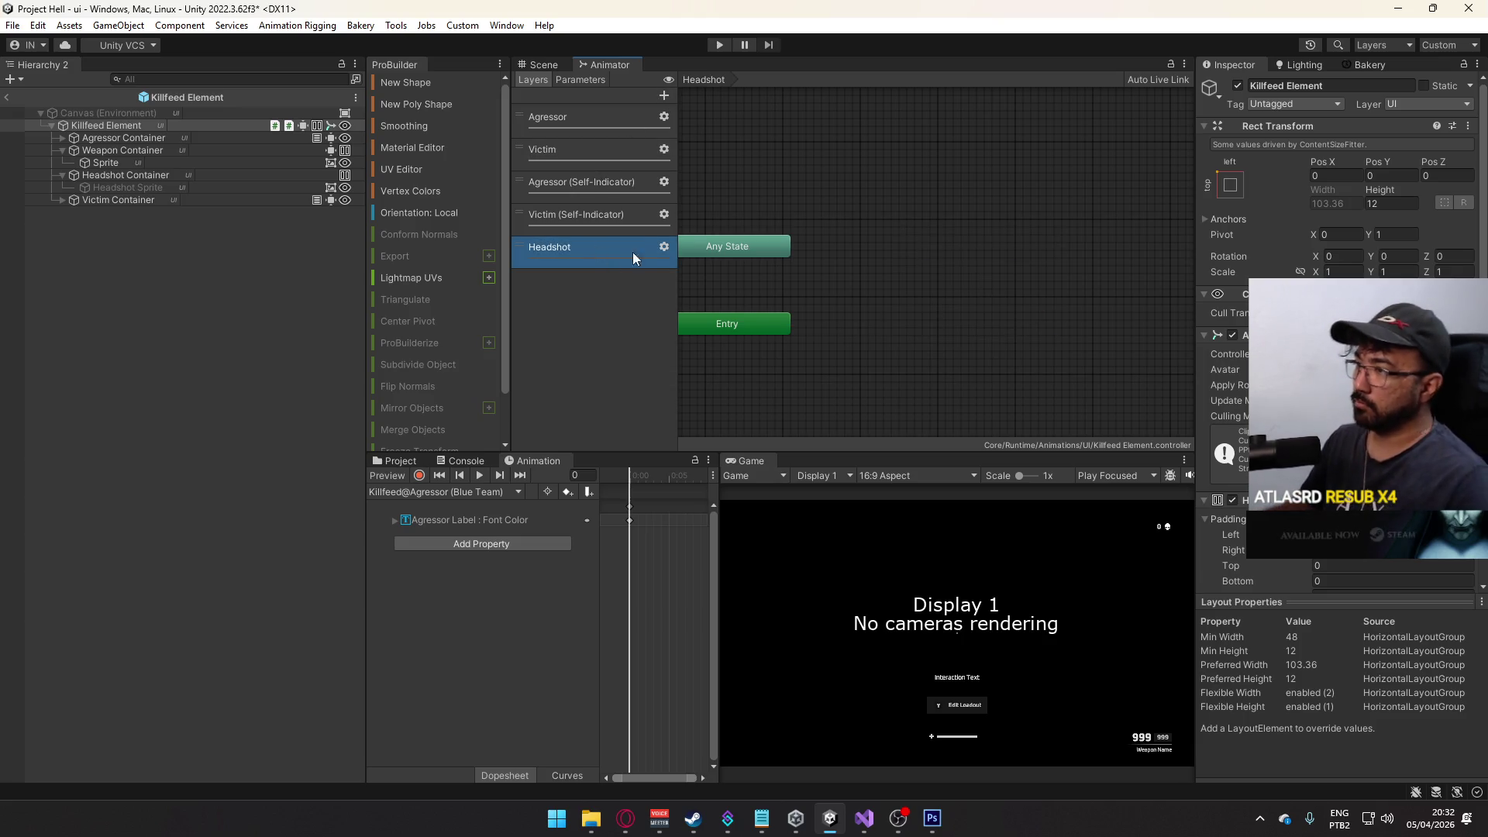
click(656, 247)
click(941, 267)
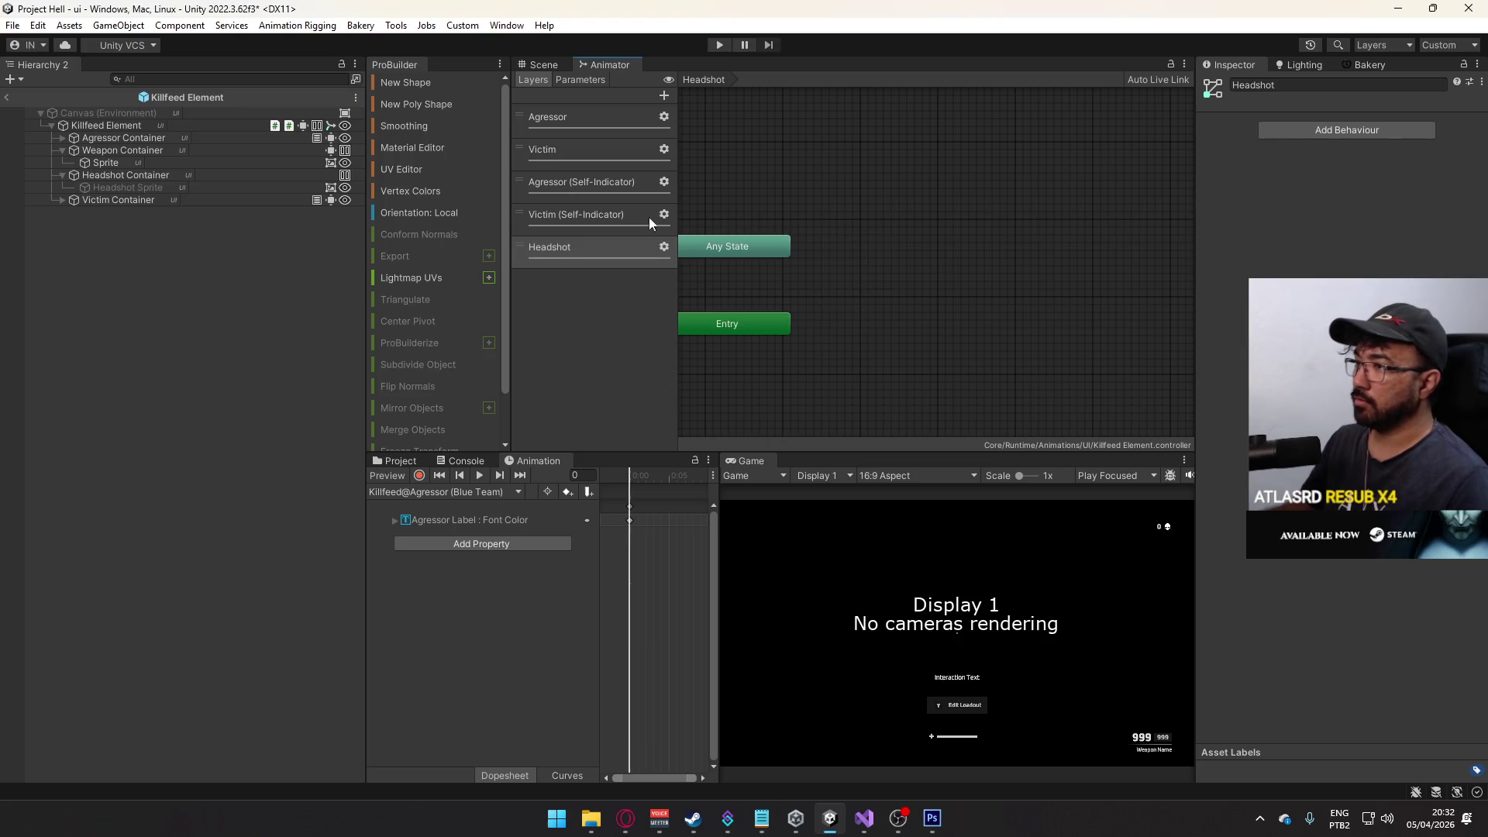
right_click(913, 318)
mouse_move(968, 325)
click(1119, 330)
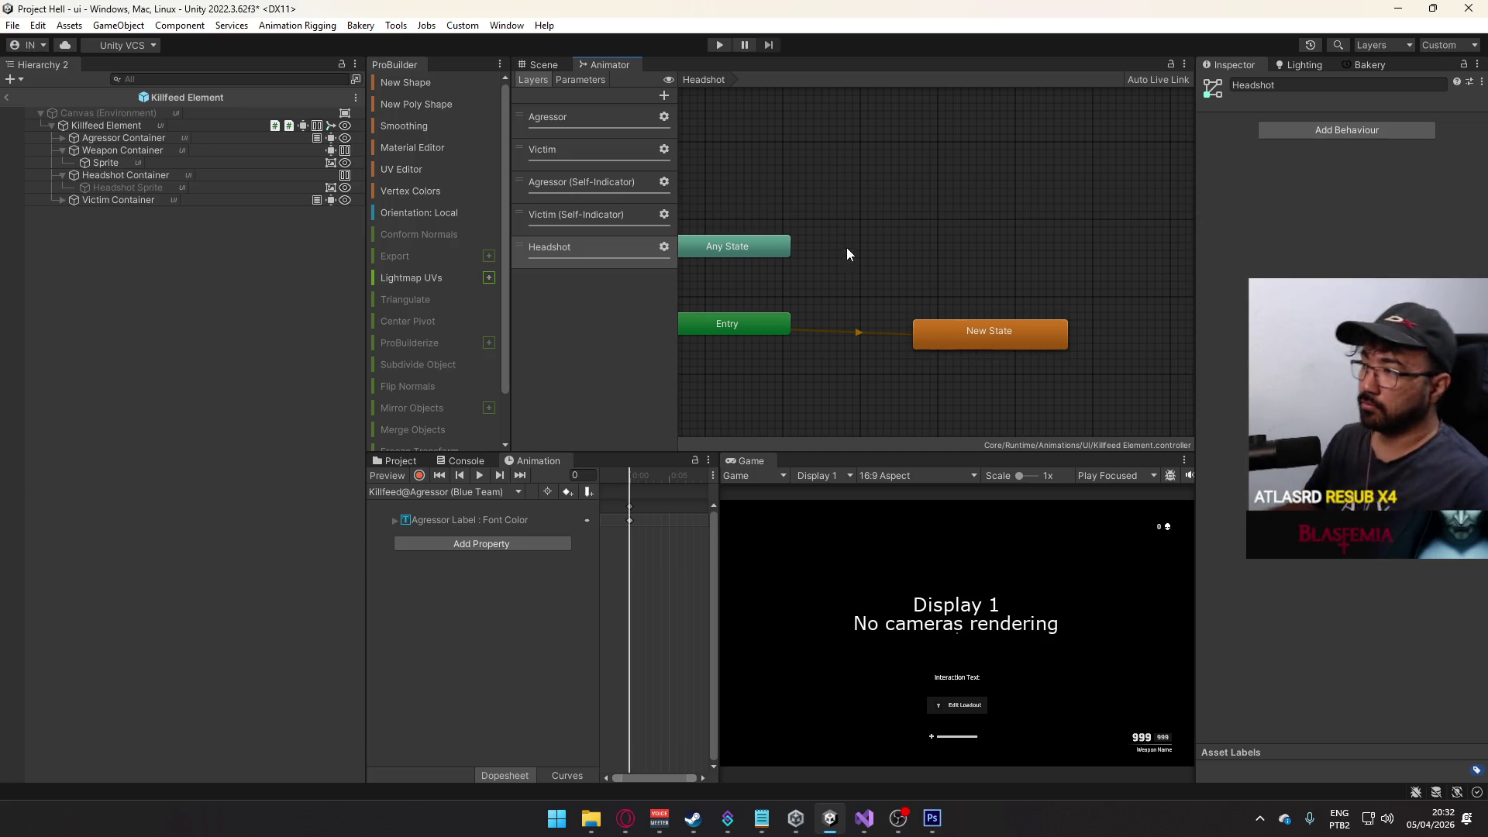
- Arrange the Entry and New State nodes and rename the state to Empty
drag(960, 327, 917, 314)
drag(765, 328, 981, 406)
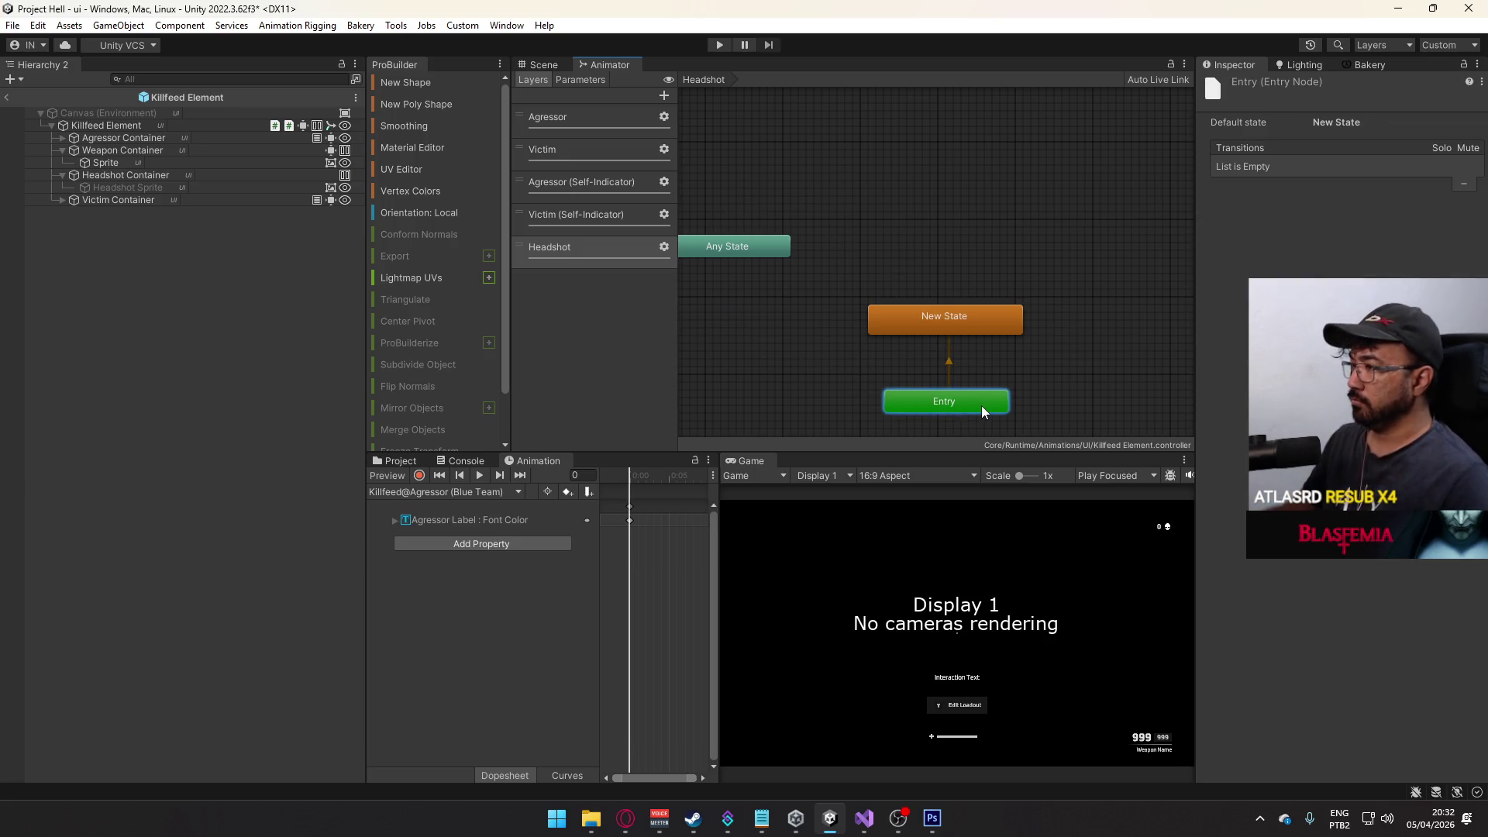
click(963, 322)
click(1349, 85)
text(E)
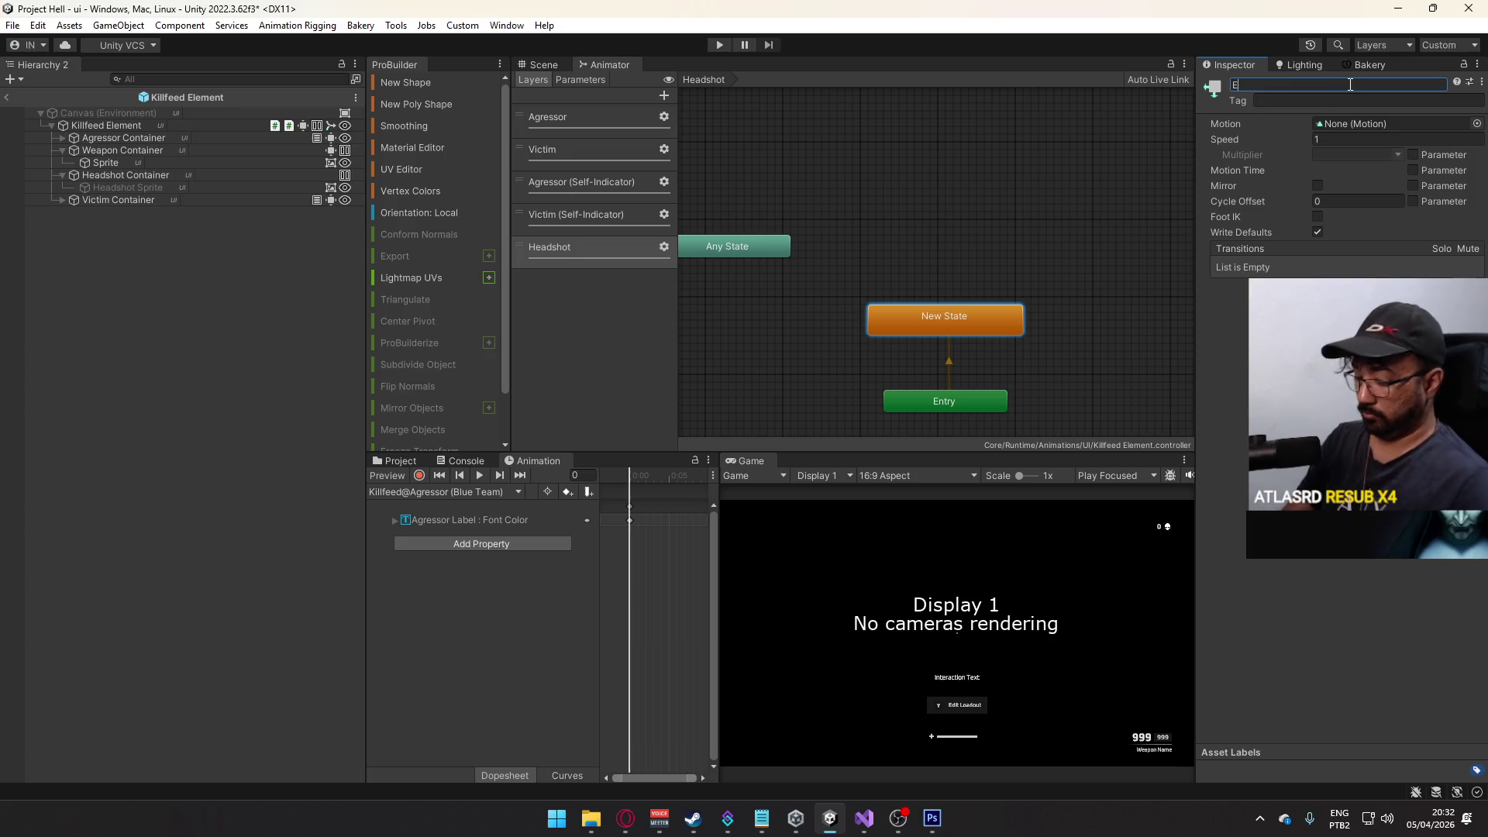
text(mpty)
key(Return)
drag(964, 315, 963, 323)
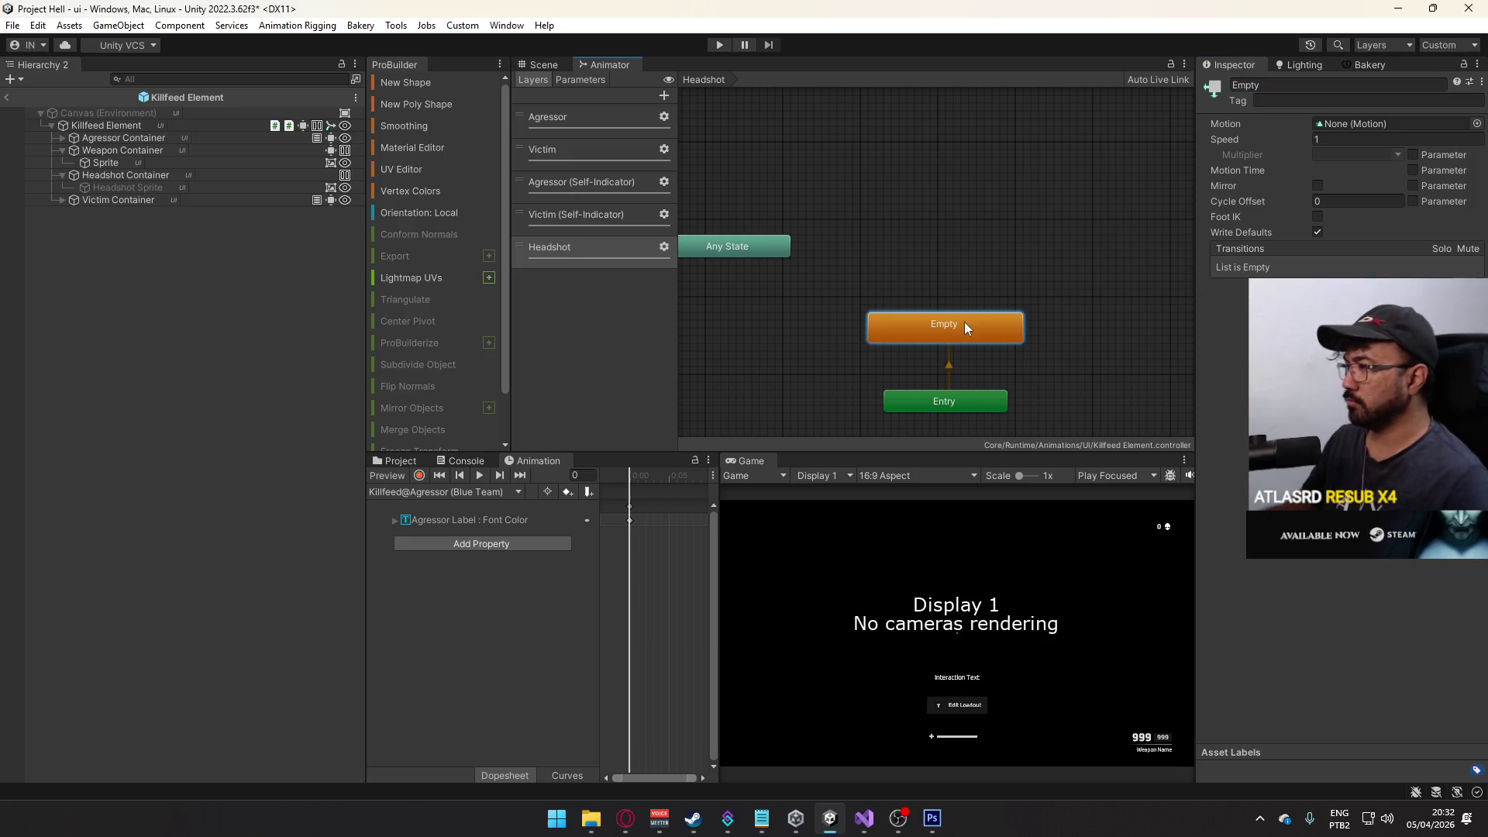
click(947, 247)
click(974, 325)
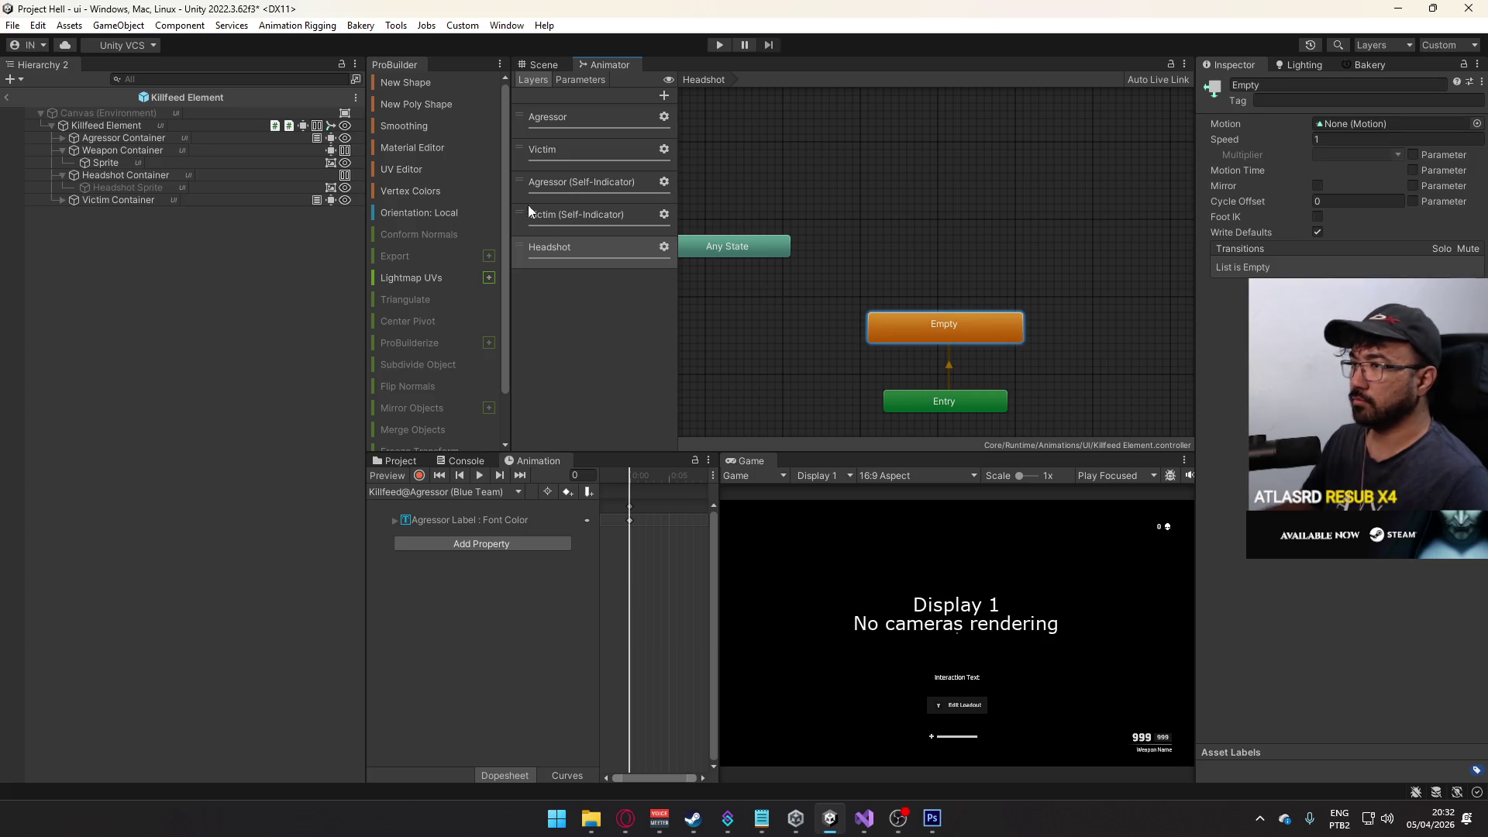
- Rename the Empty state to Headshot Off
click(584, 211)
click(602, 255)
click(946, 326)
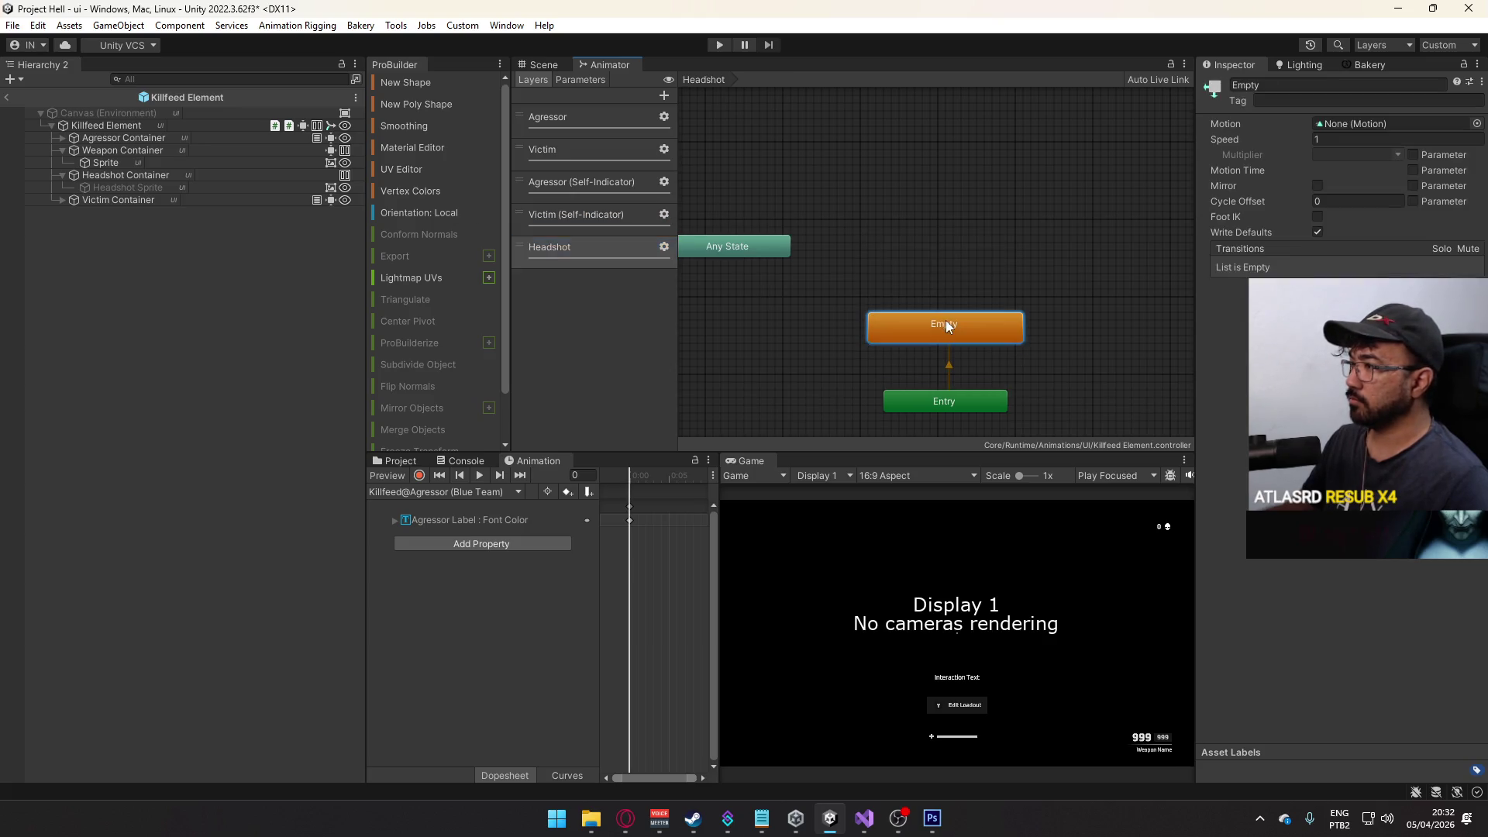
click(1375, 85)
text(Hea)
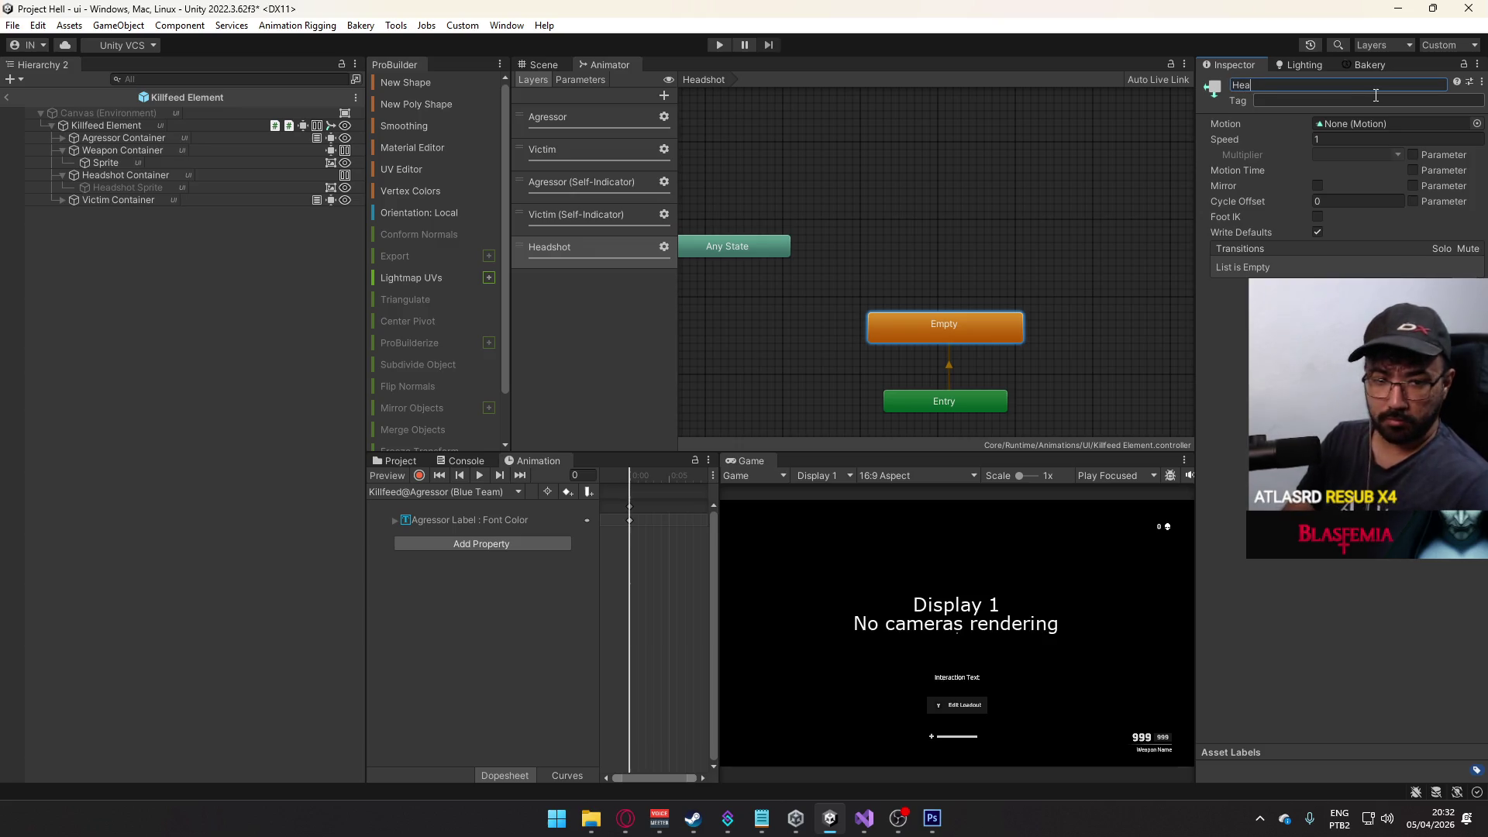
text(dshot Off)
key(Return)
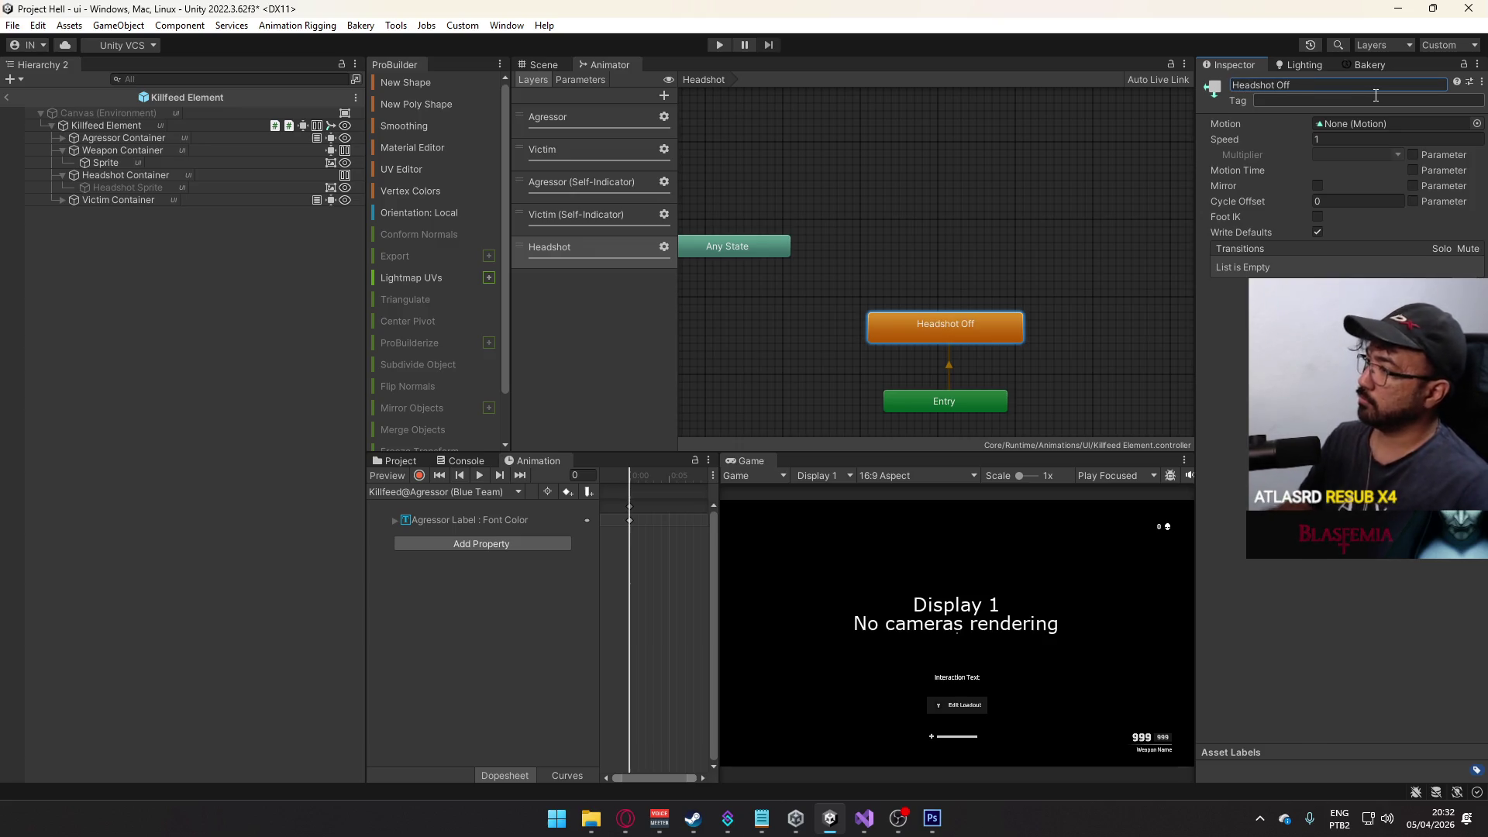
- Duplicate Headshot Off above itself and rename the copy Headshot On
click(1124, 256)
click(1003, 322)
key(ctrl+d)
drag(764, 234, 999, 248)
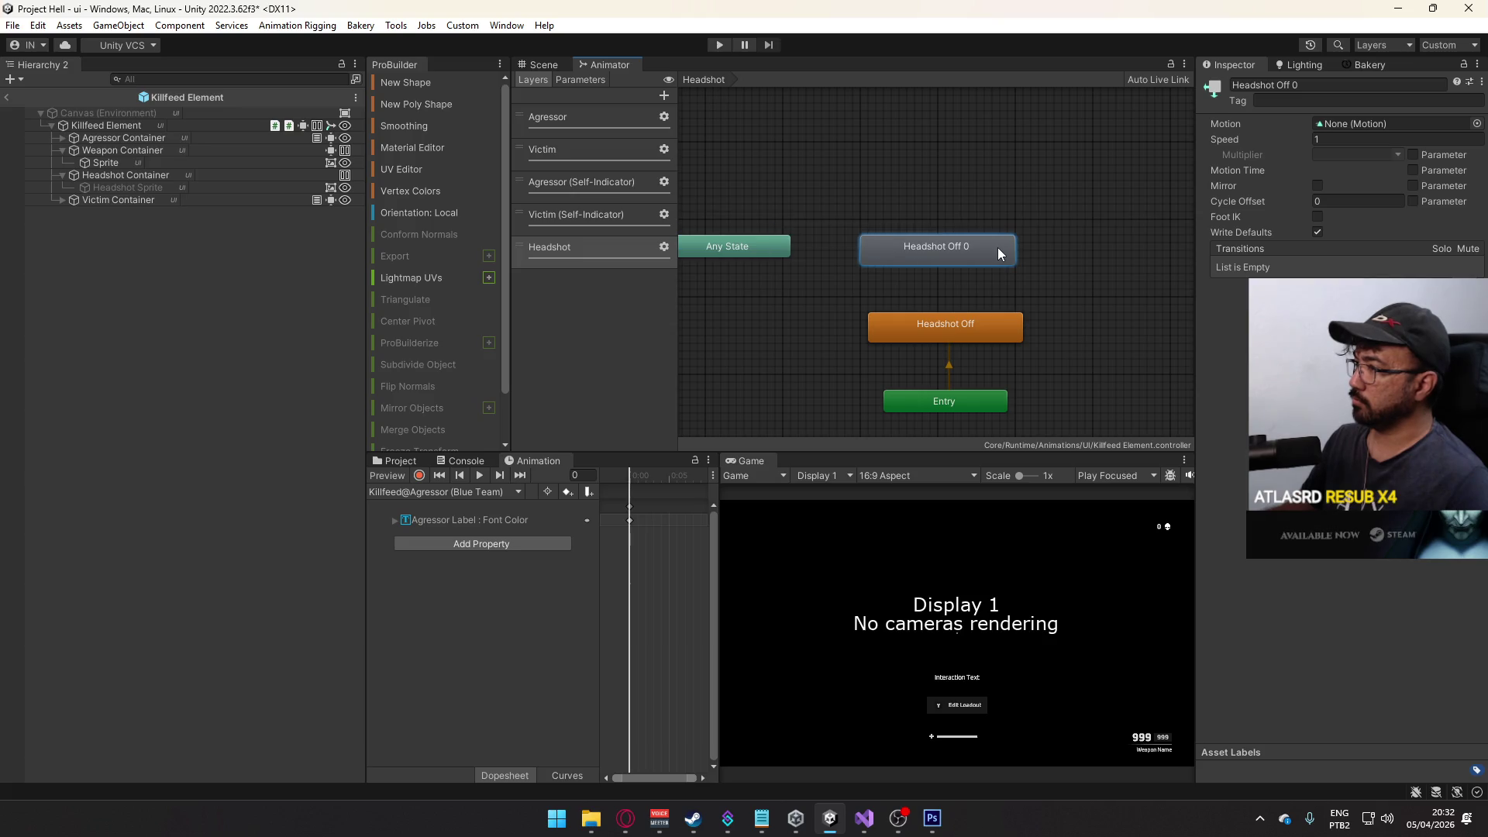
click(1313, 85)
key(End)
key(BackSpace)
key(BackSpace)
key(BackSpace)
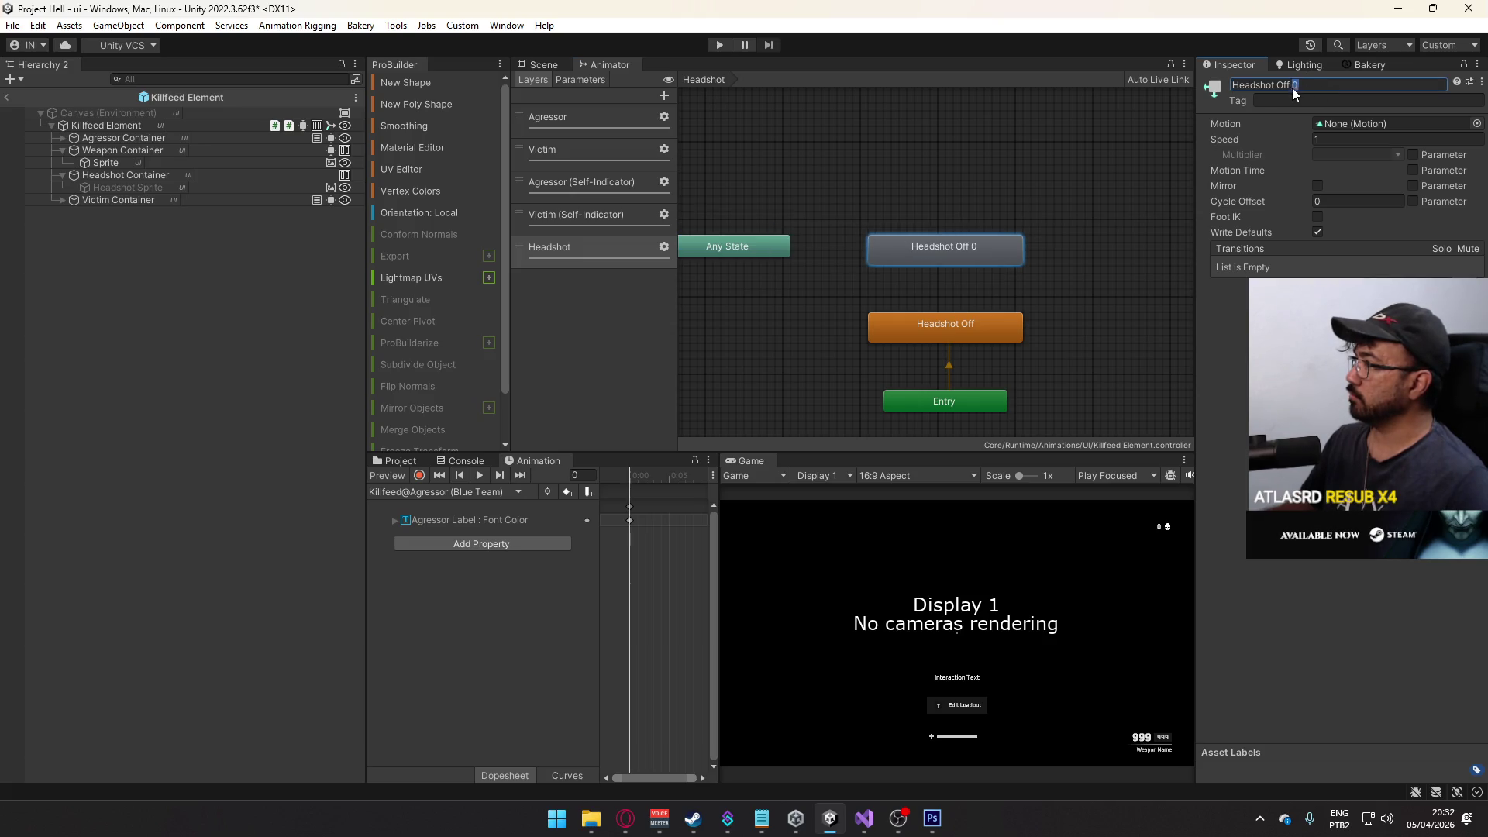
text(n)
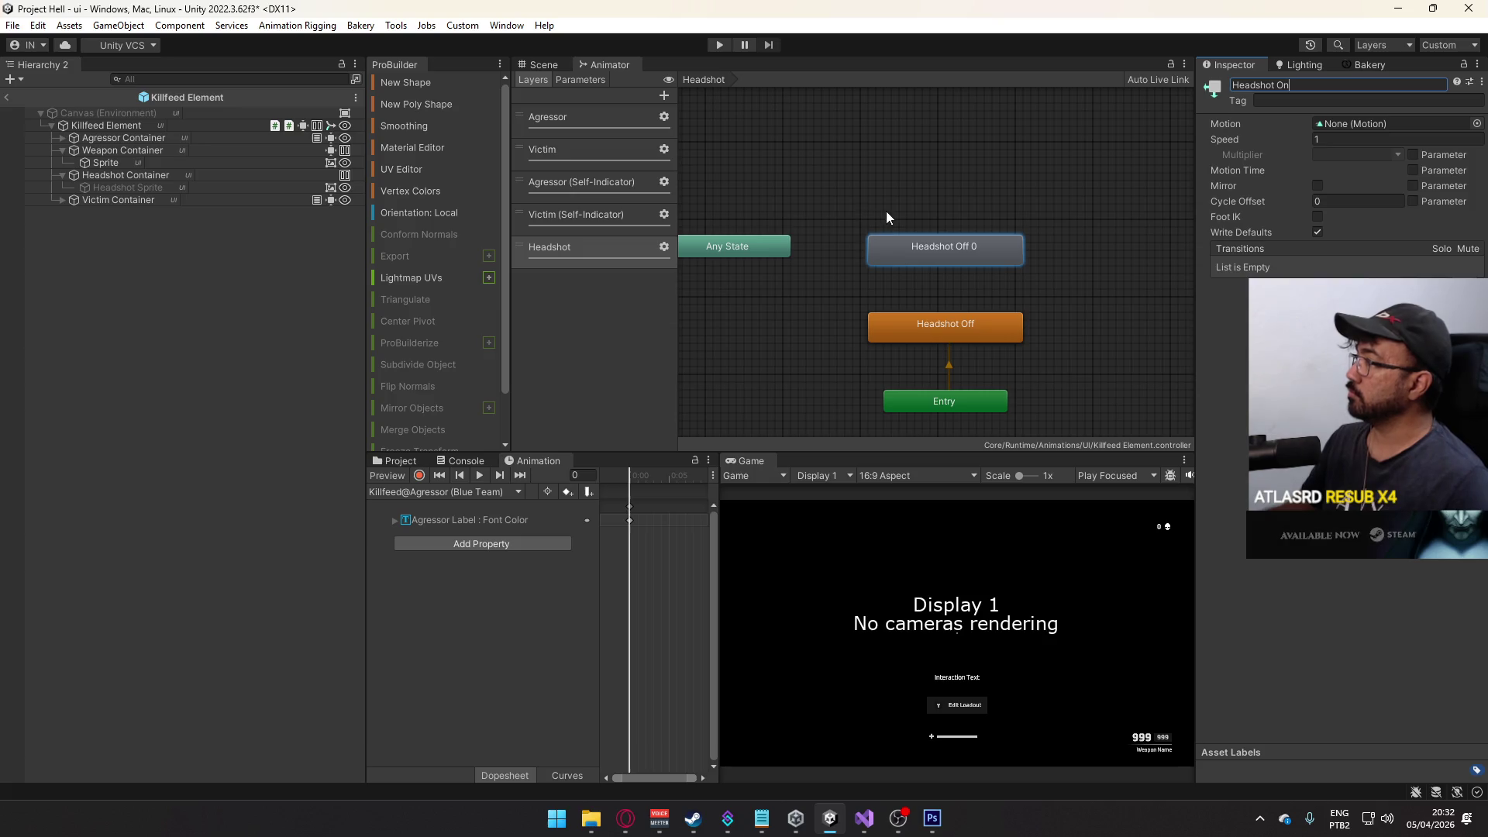
click(885, 210)
- Link Headshot Off and Headshot On with transitions in both directions
click(914, 322)
right_click(918, 329)
click(980, 339)
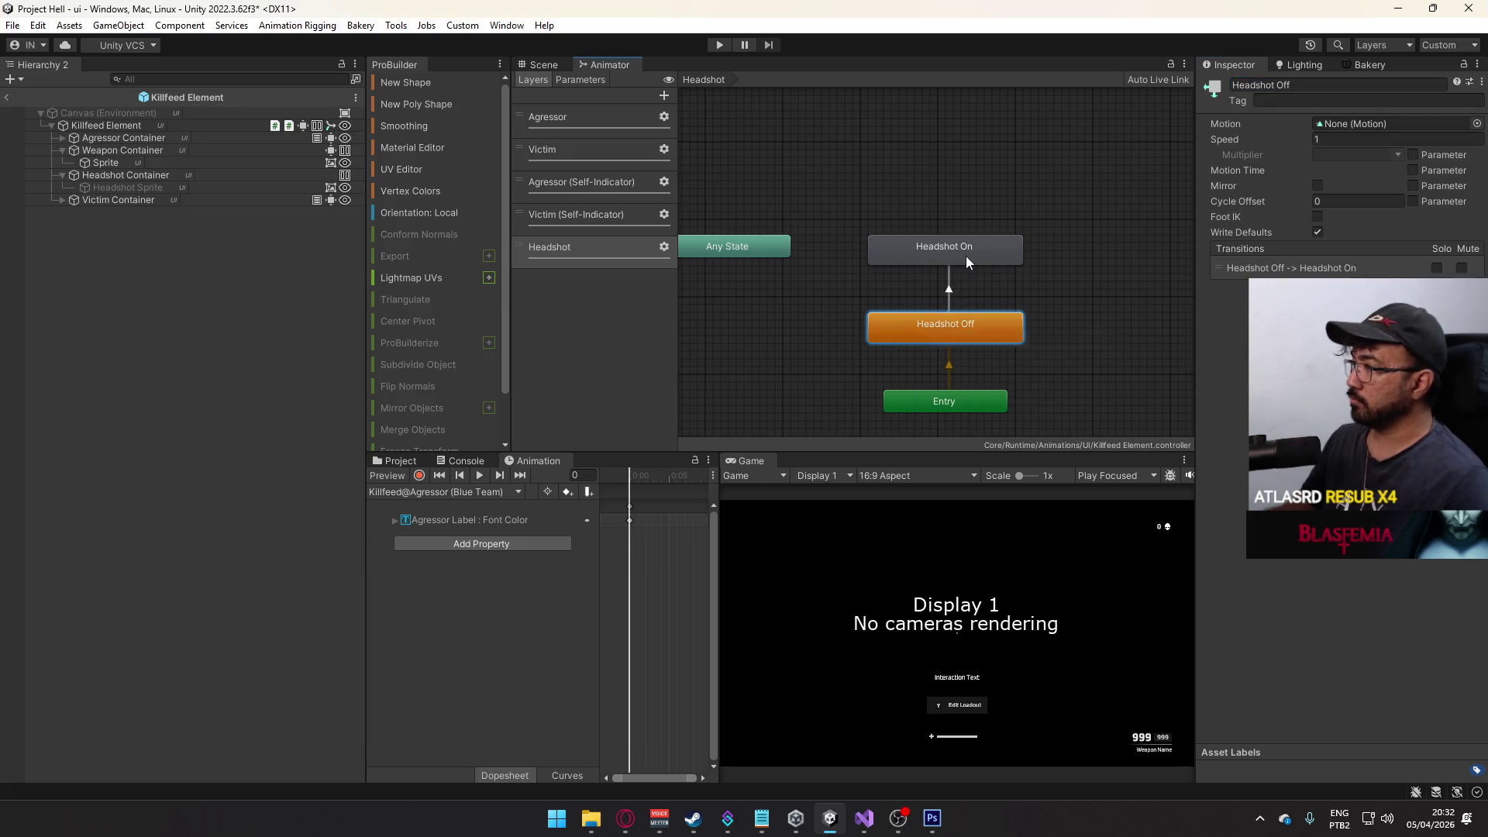
click(961, 256)
right_click(960, 257)
click(981, 267)
click(978, 319)
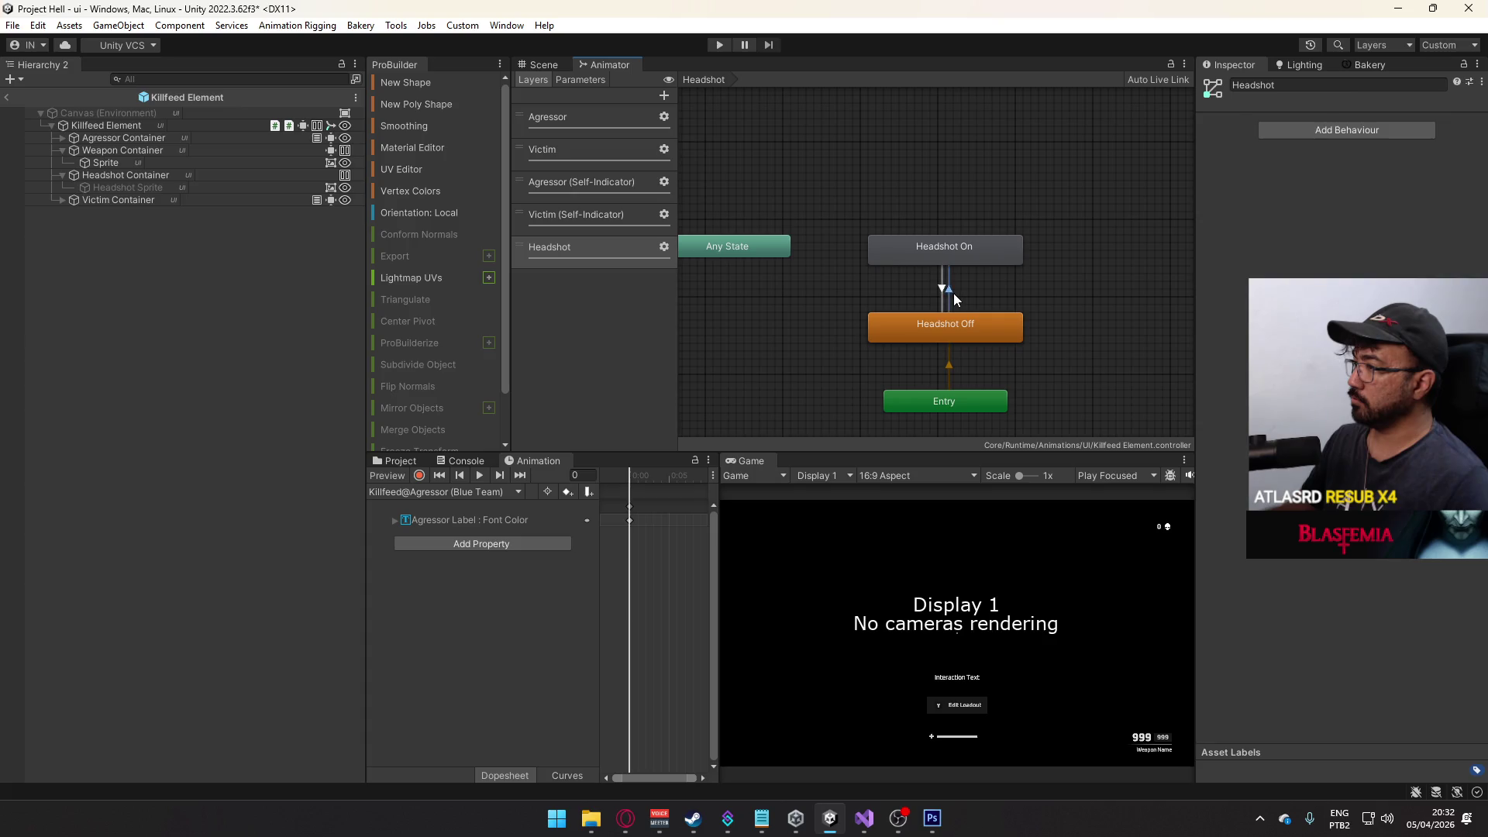
- Turn off Has Exit Time on Headshot Off→On and edit the On→Off transition duration
click(943, 292)
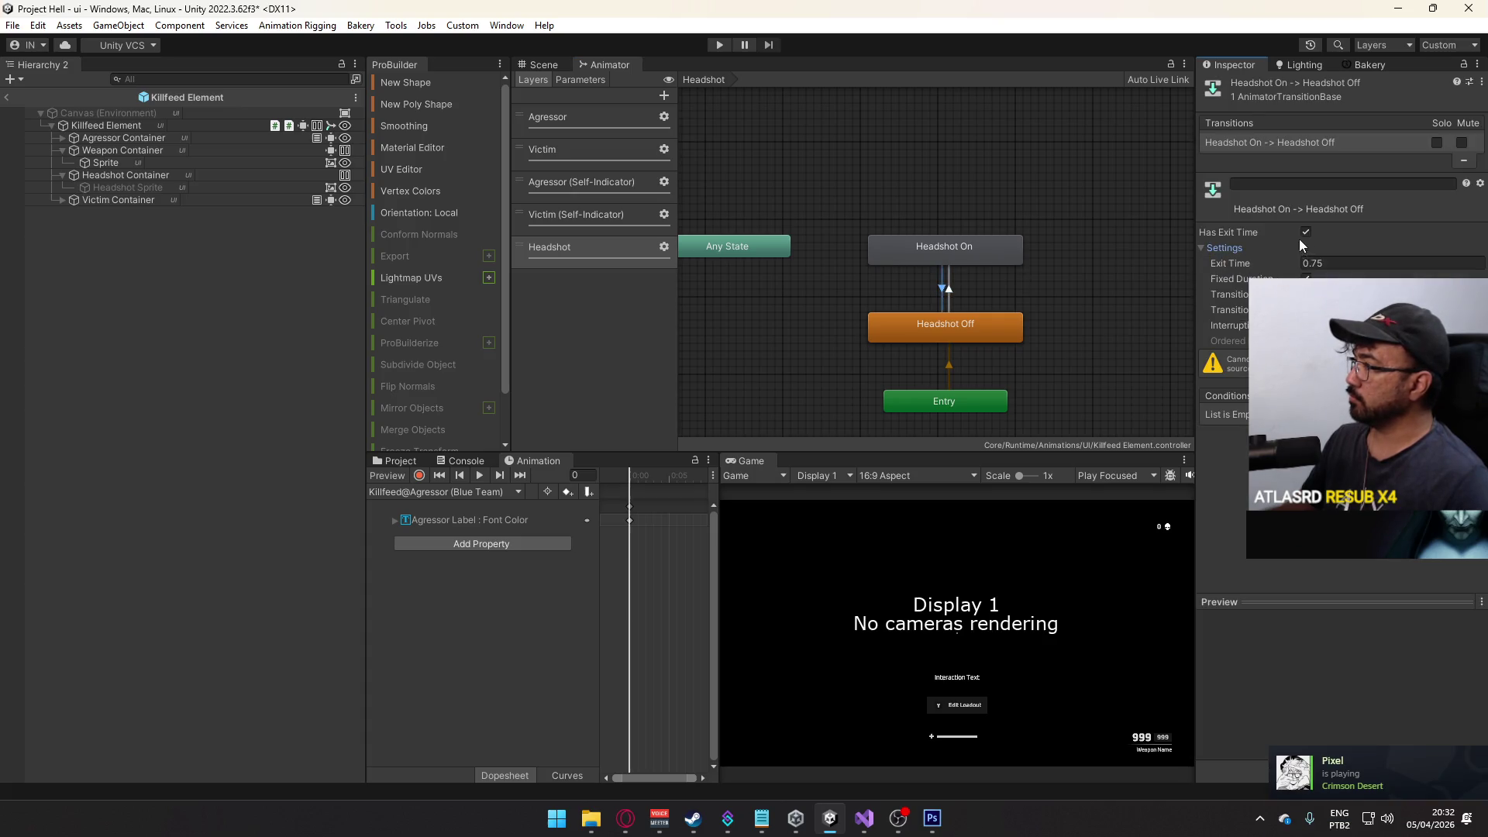
click(949, 288)
click(1306, 232)
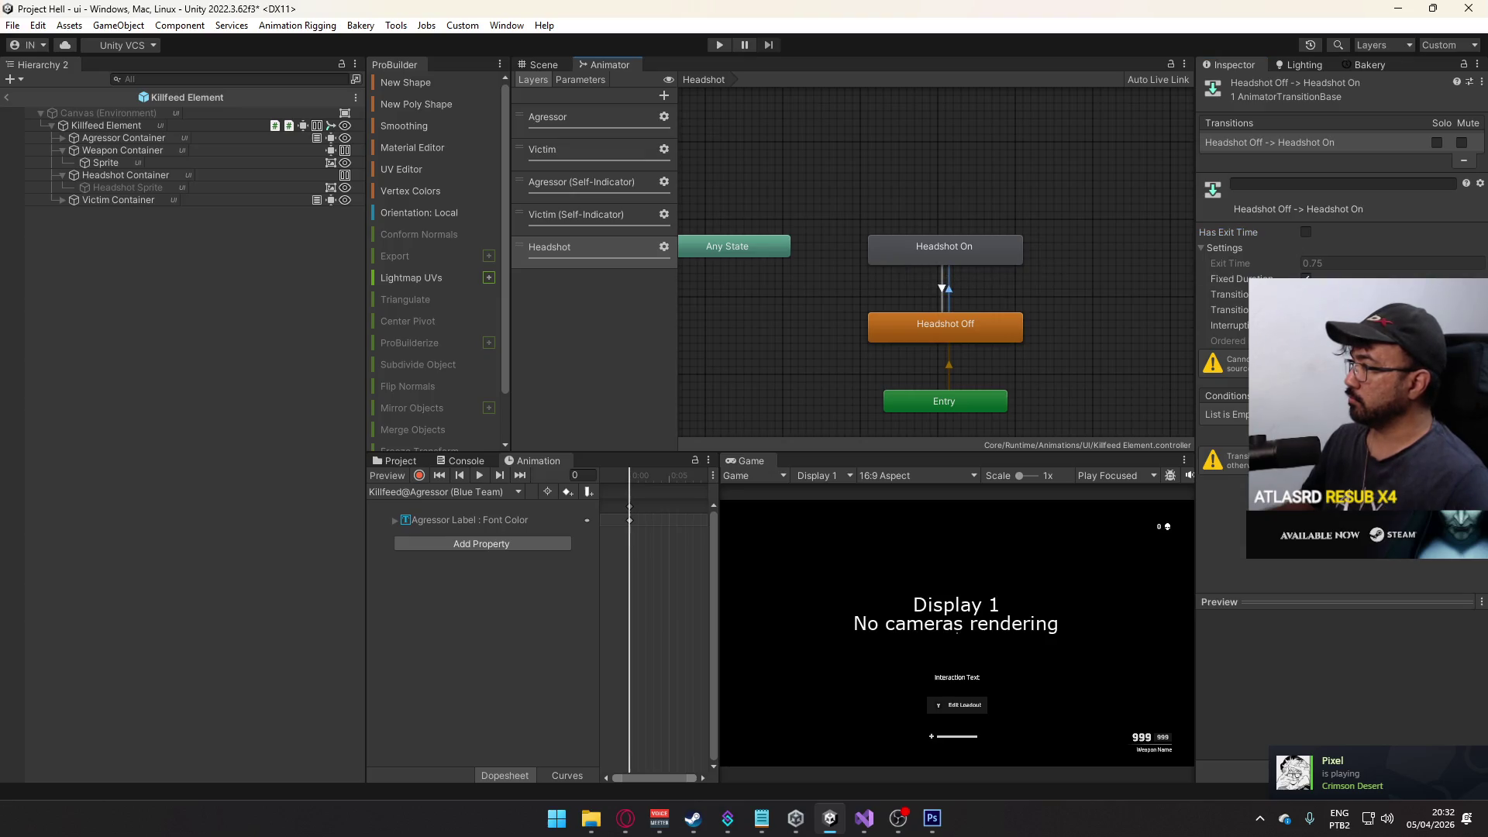
click(942, 296)
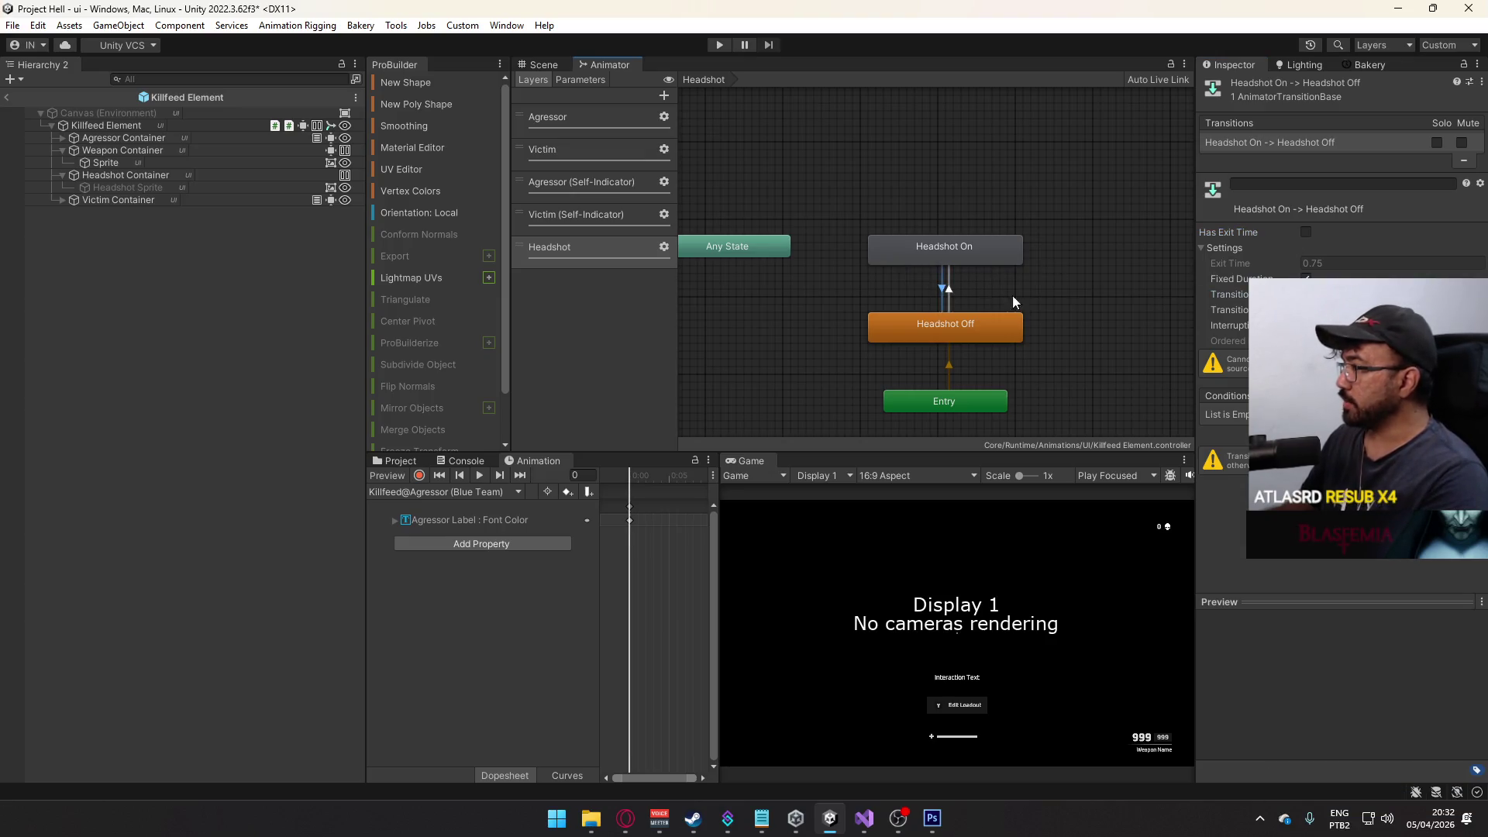
click(1317, 294)
key(Tab)
key(Tab)
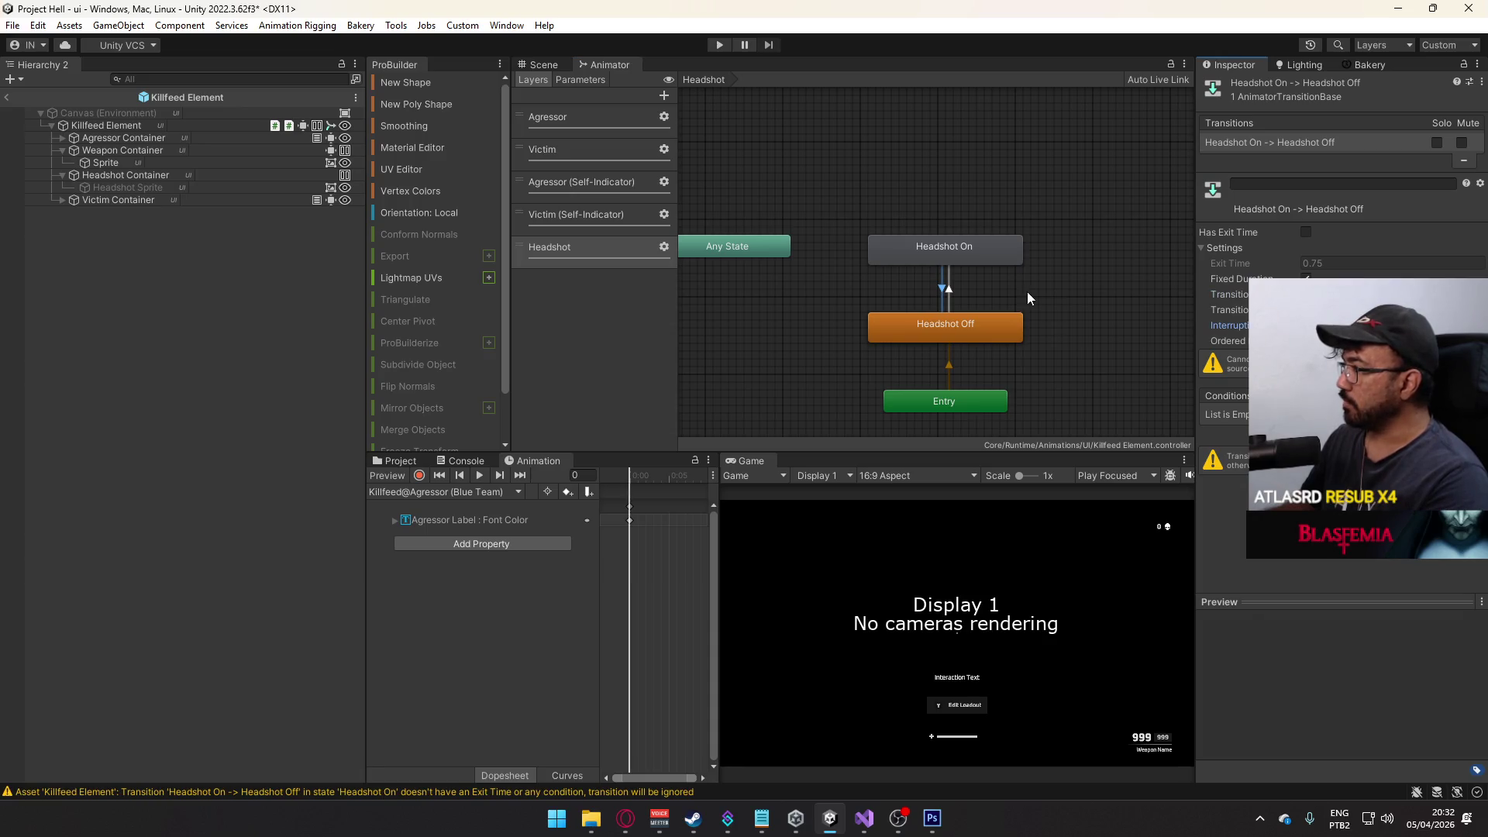
- Review both Headshot transitions and nudge the Entry node slightly lower
click(951, 288)
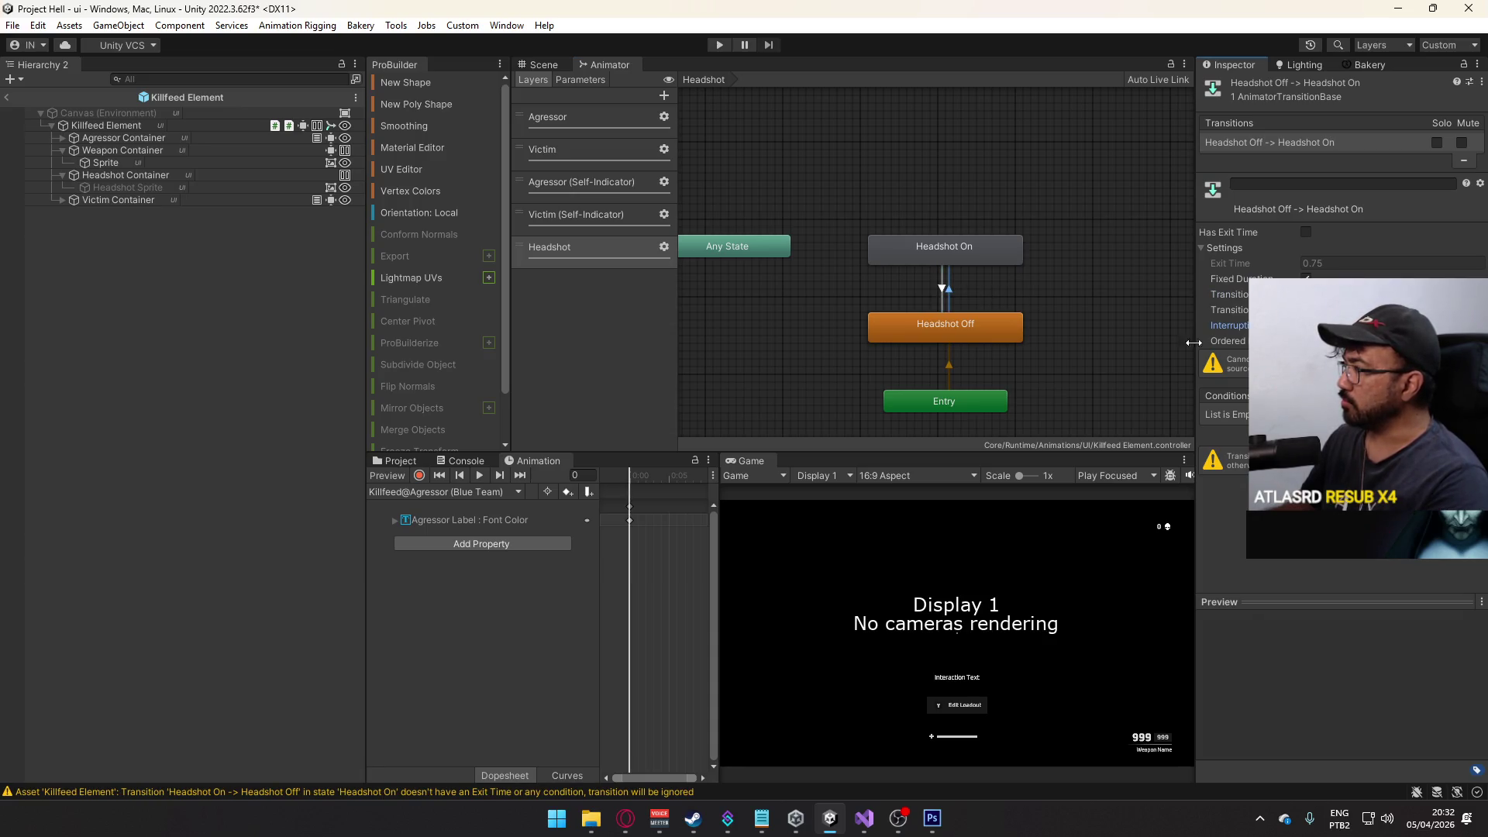
click(936, 299)
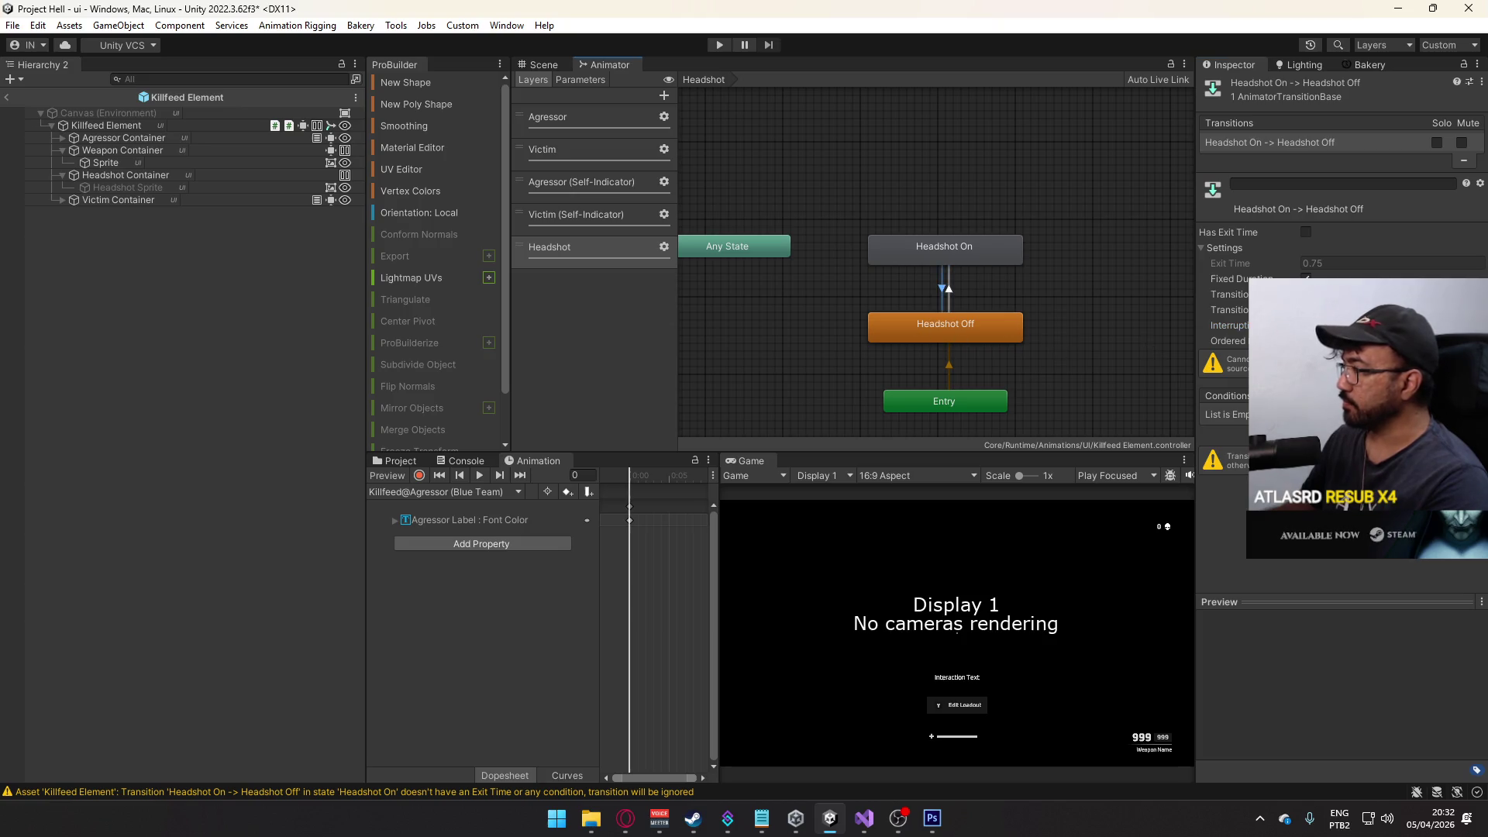
click(957, 282)
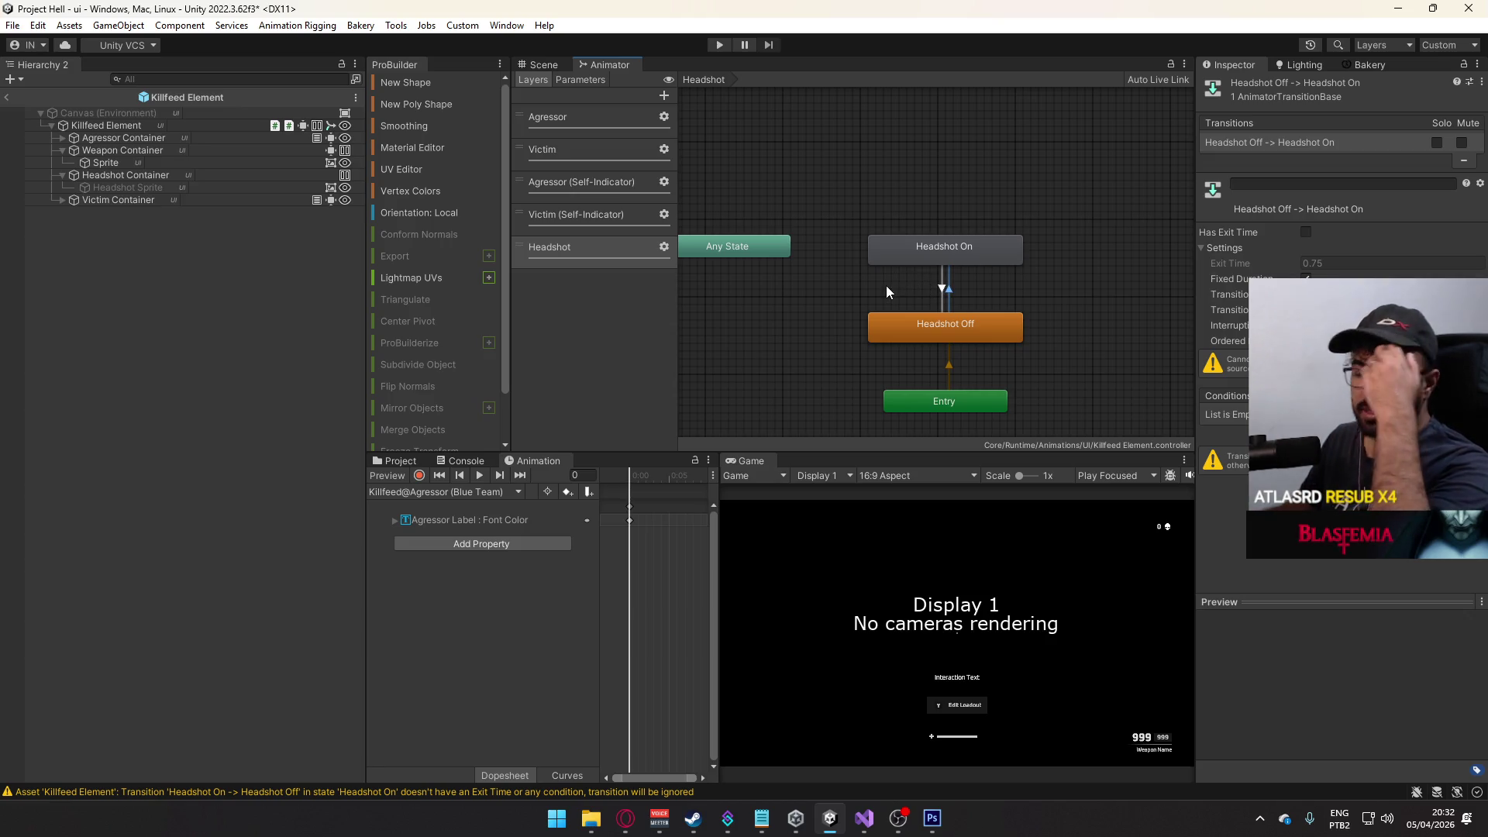
click(940, 289)
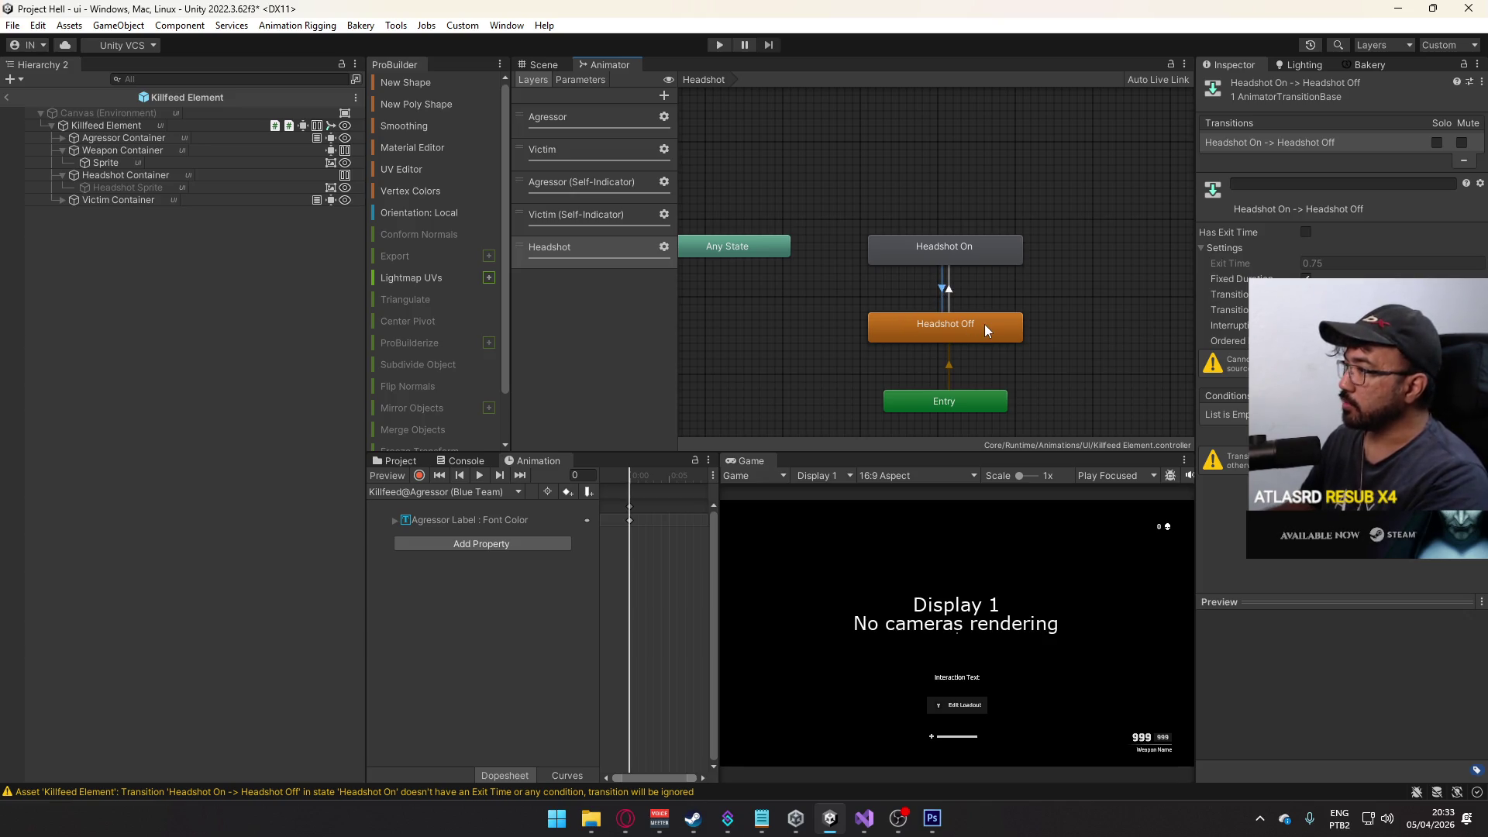
drag(969, 391, 965, 398)
click(948, 300)
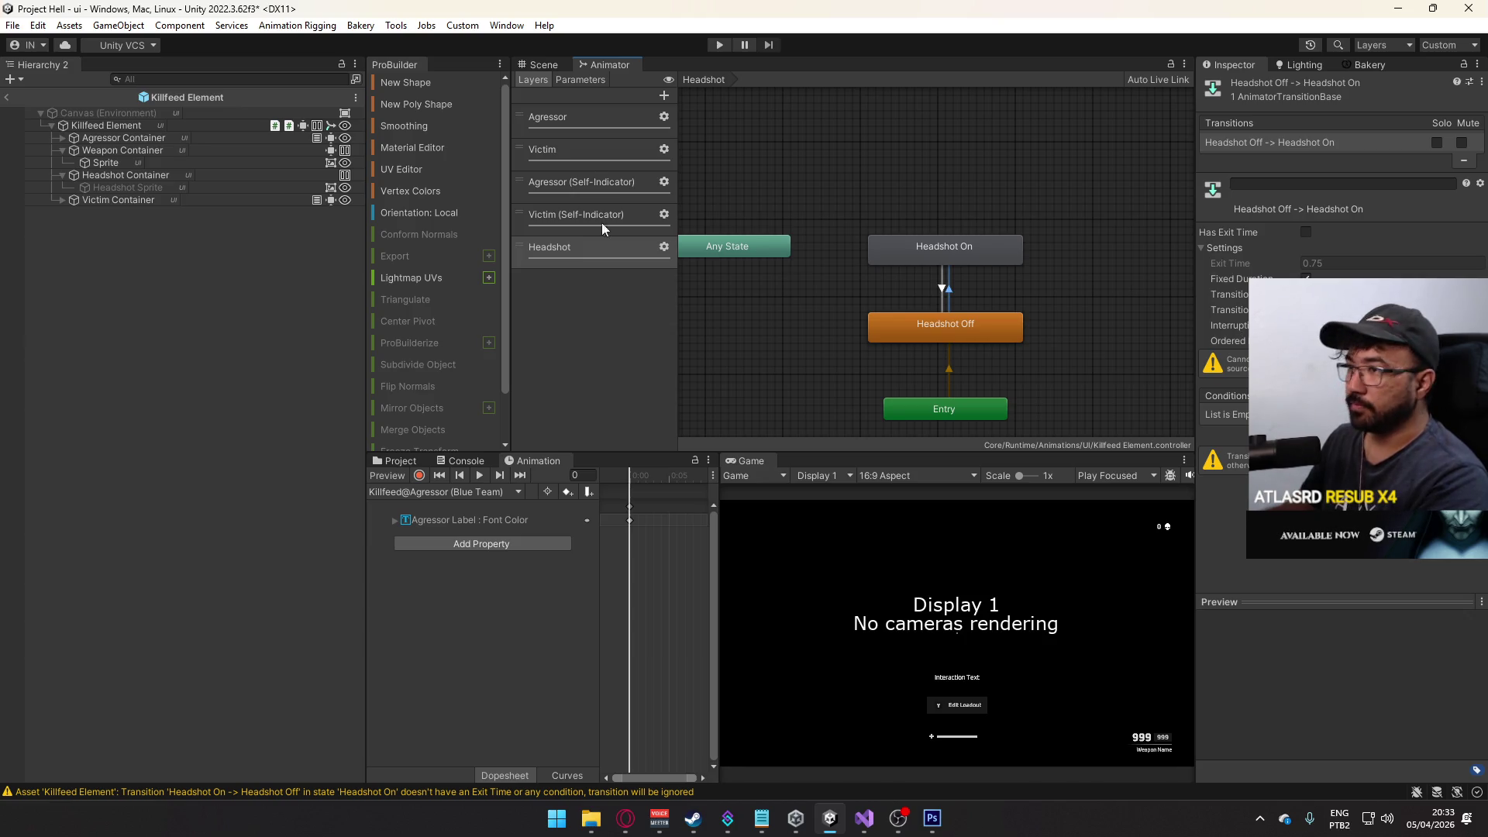
- Add a Bool animator parameter named headshot
click(578, 81)
click(658, 93)
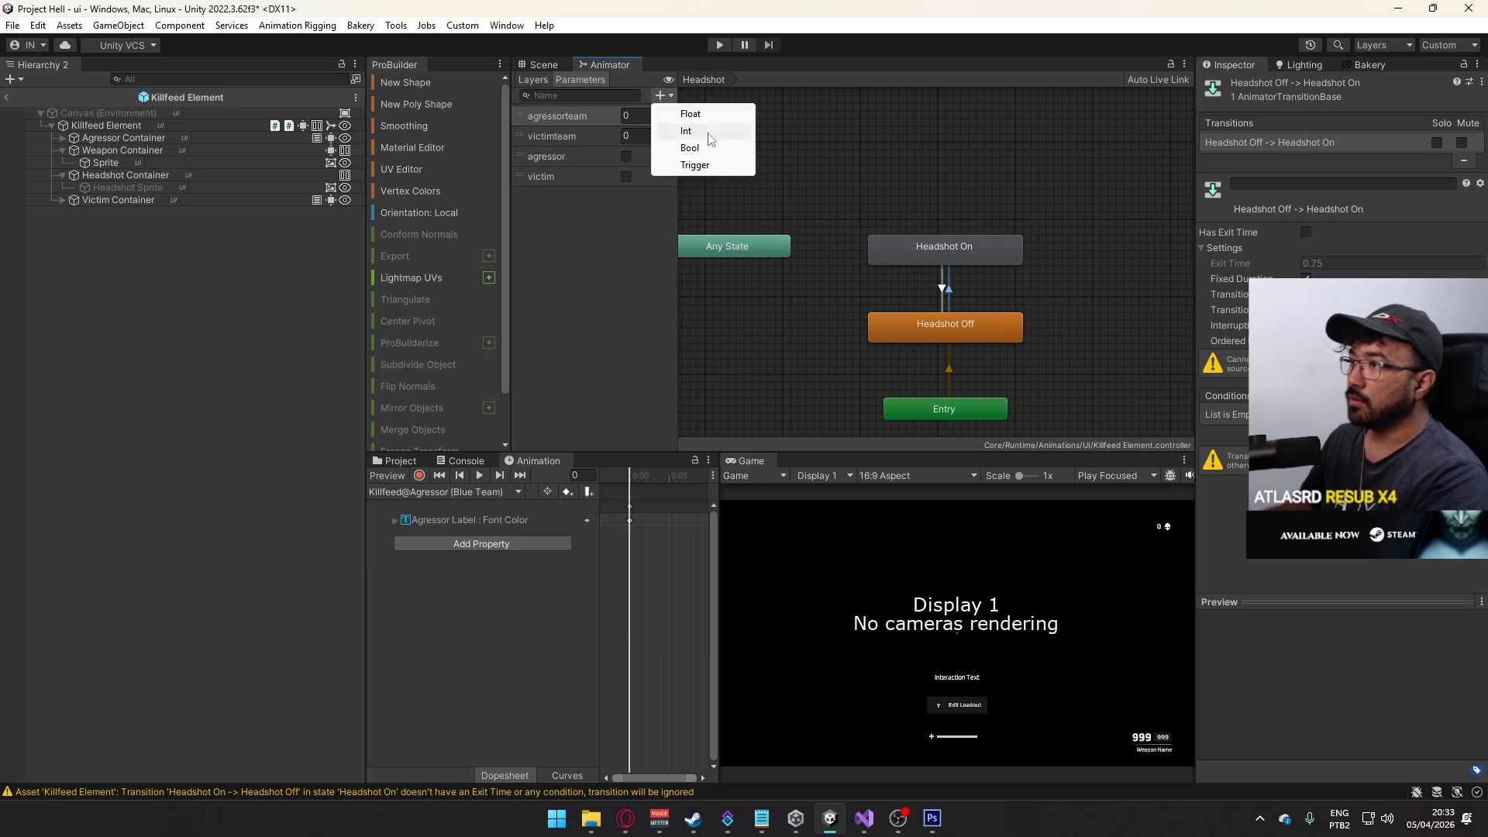
click(713, 147)
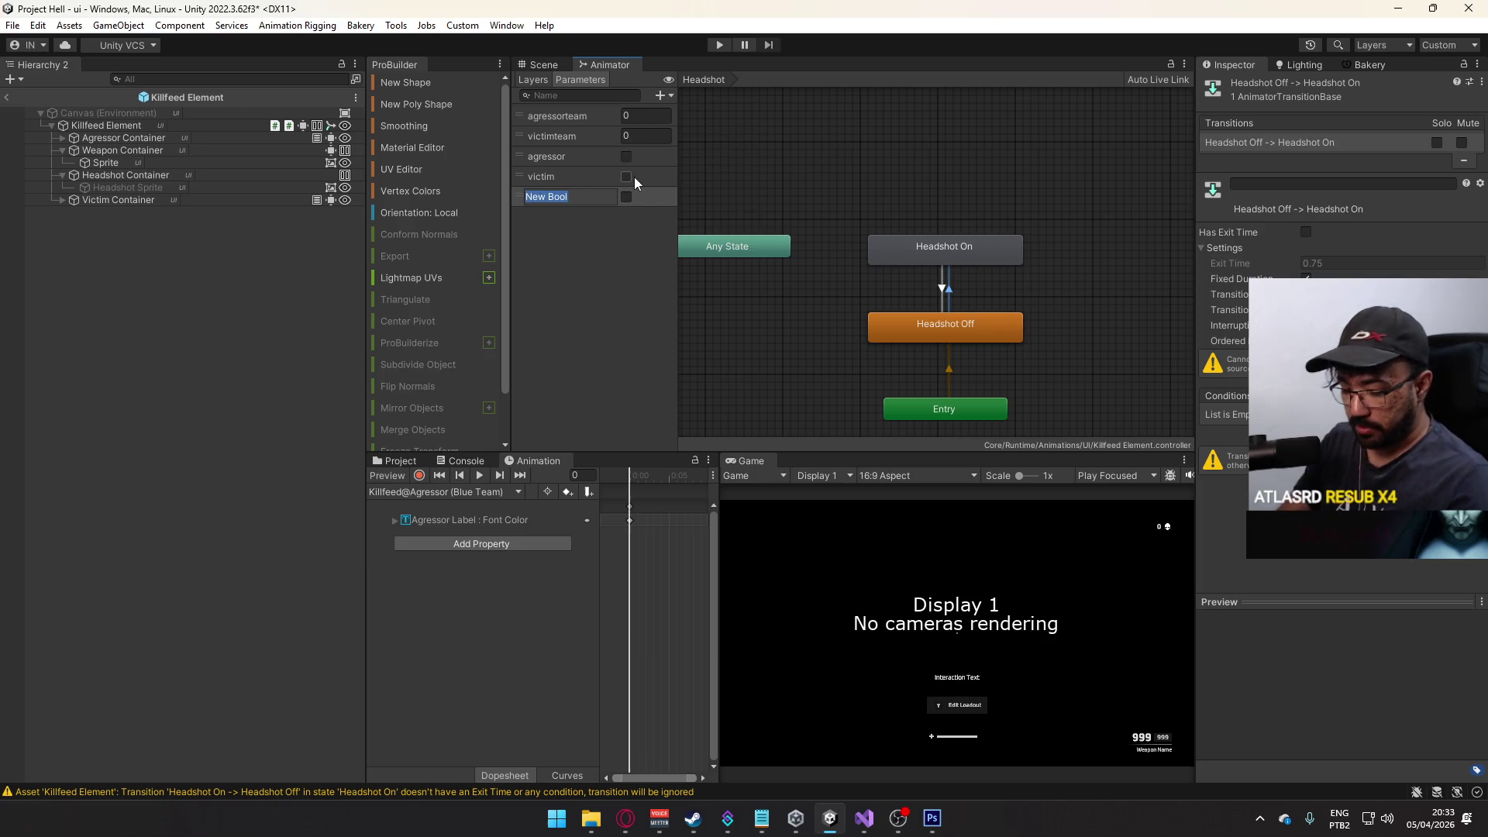
text(headshot)
key(Return)
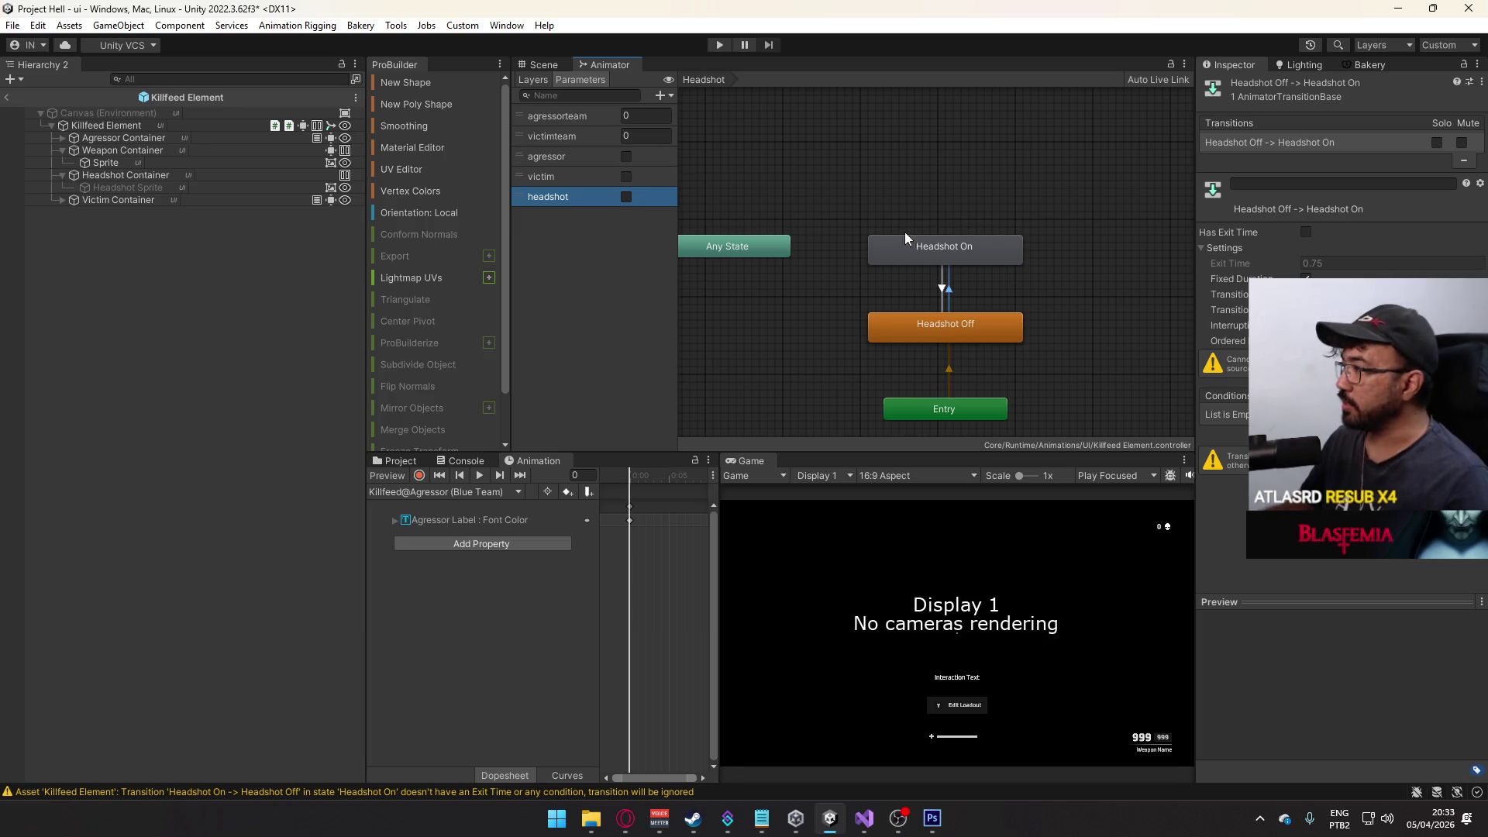
- Add a headshot condition to both the Headshot Off→On and On→Off transitions
click(1449, 429)
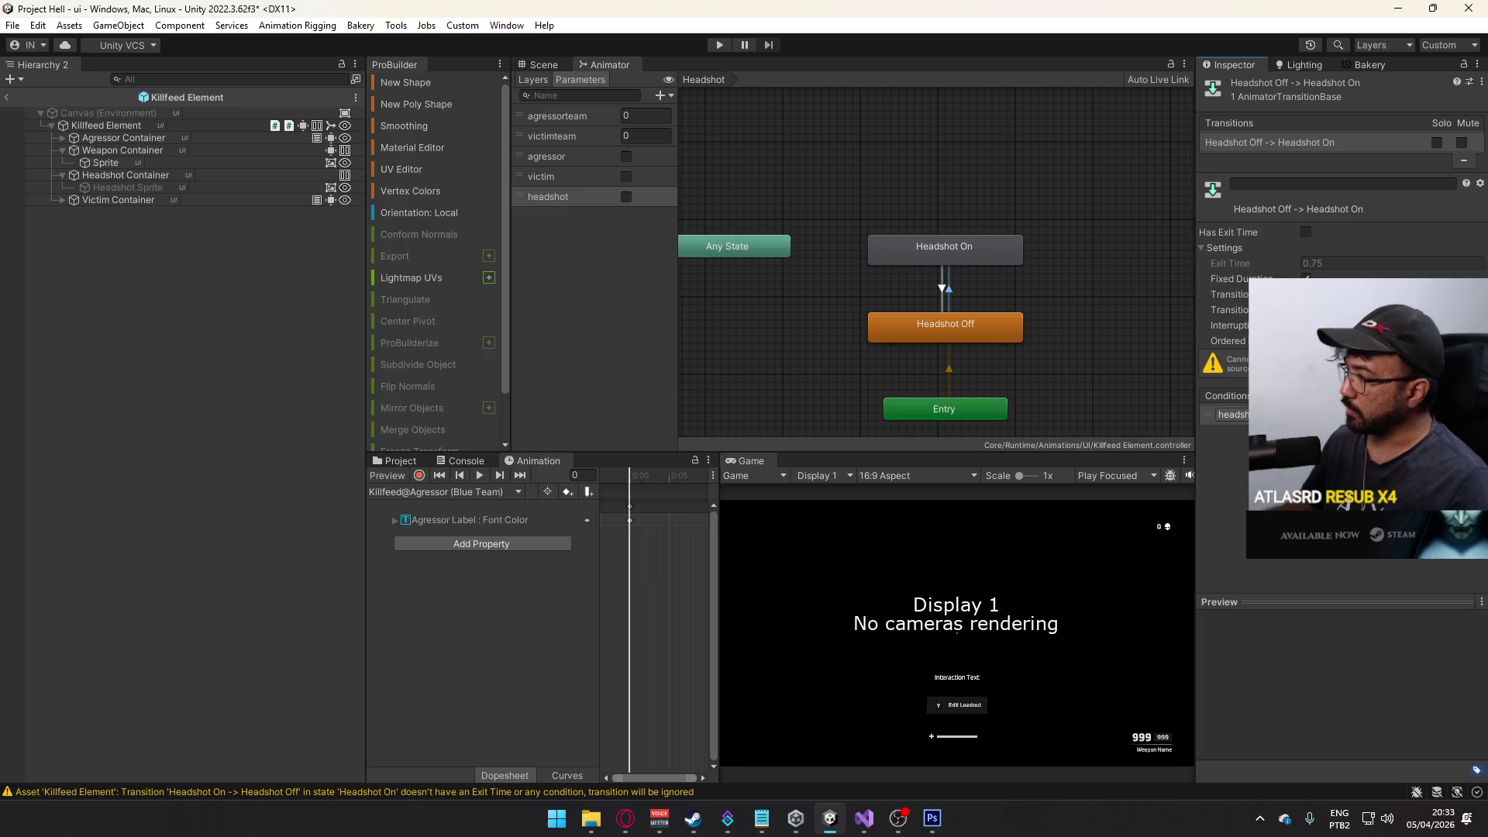
click(958, 294)
click(951, 295)
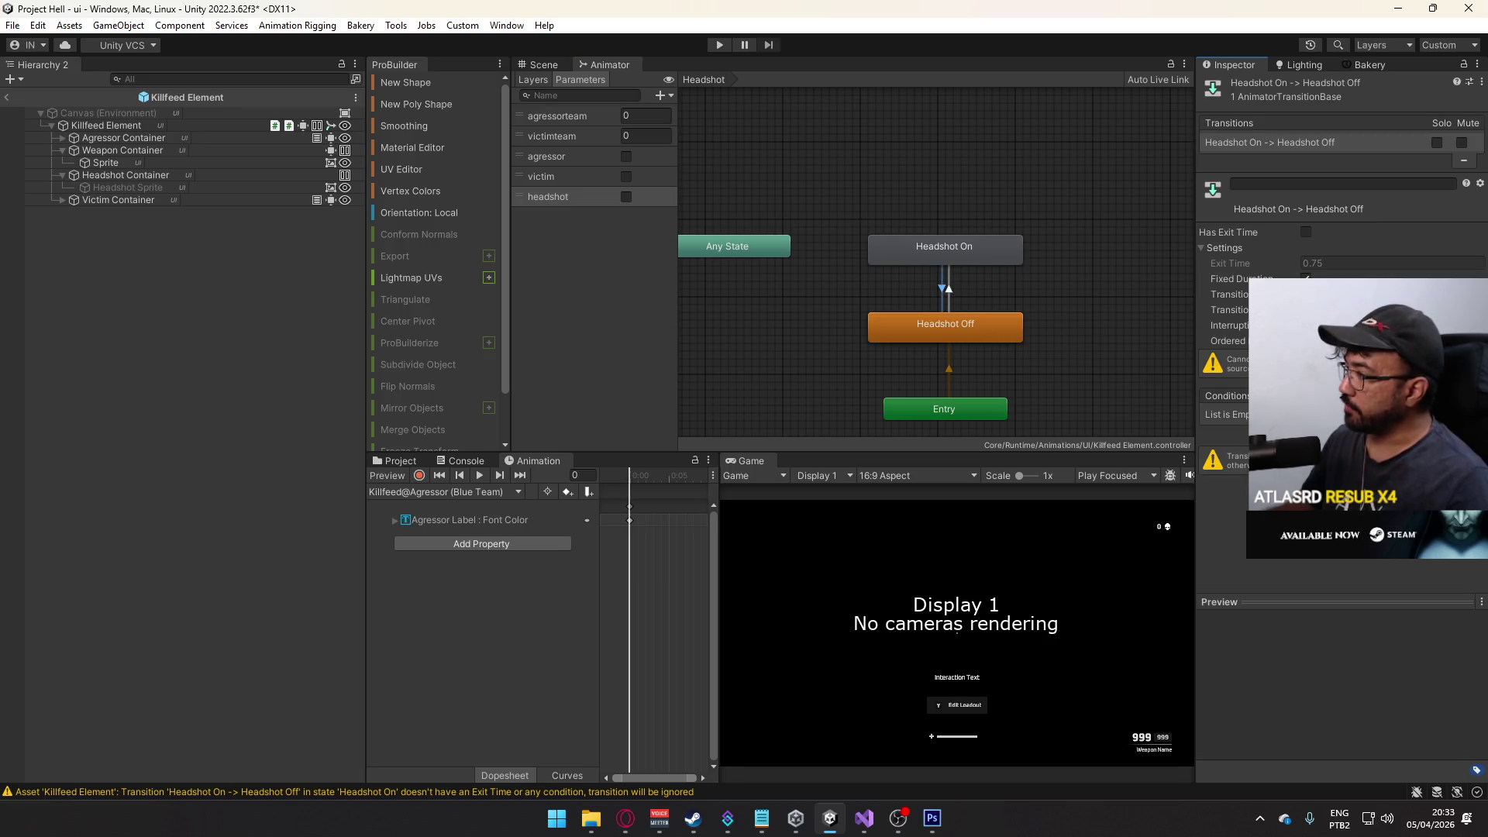
click(1449, 428)
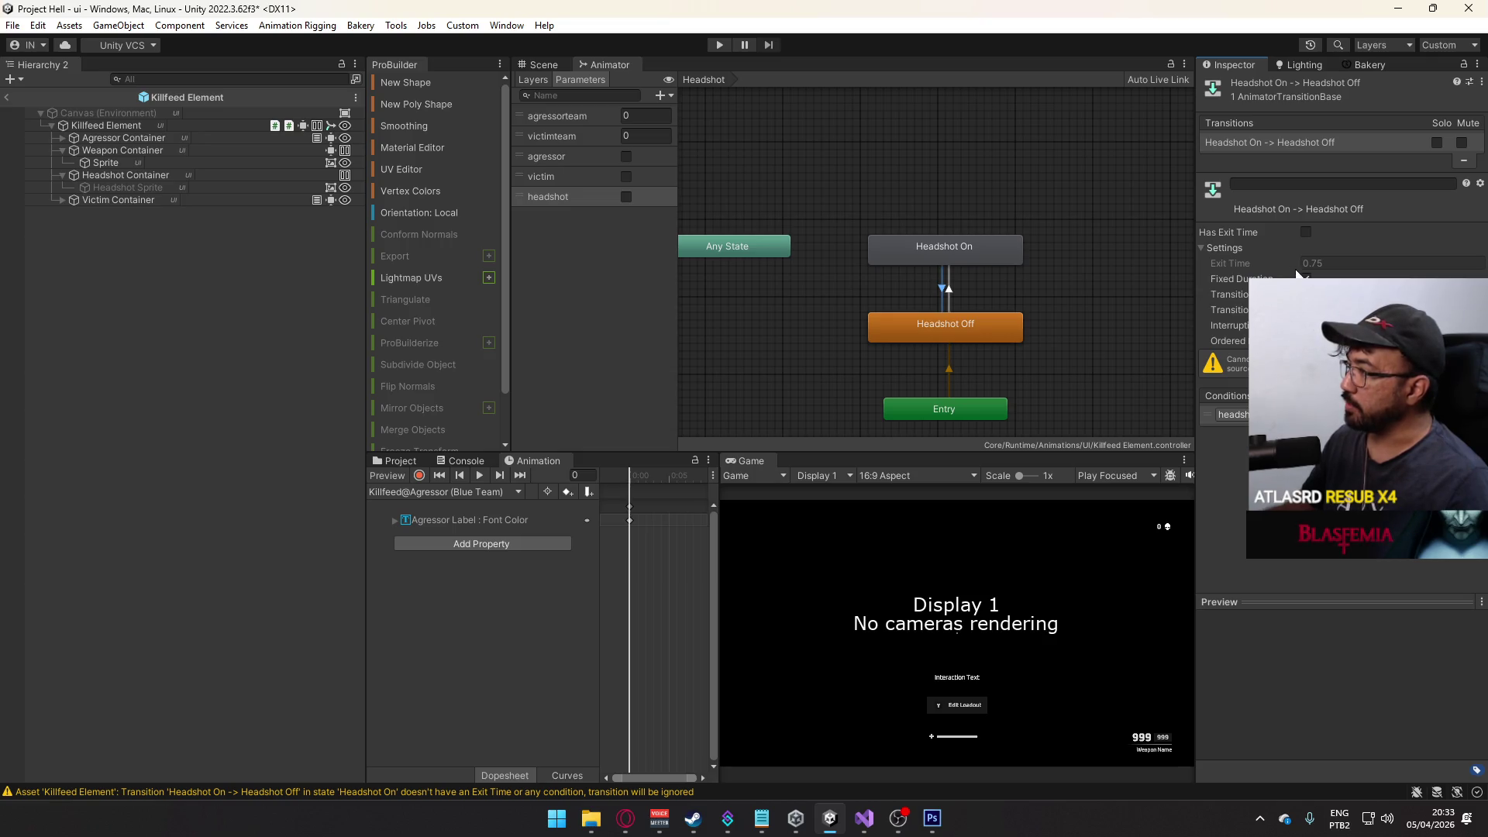
click(951, 285)
click(939, 286)
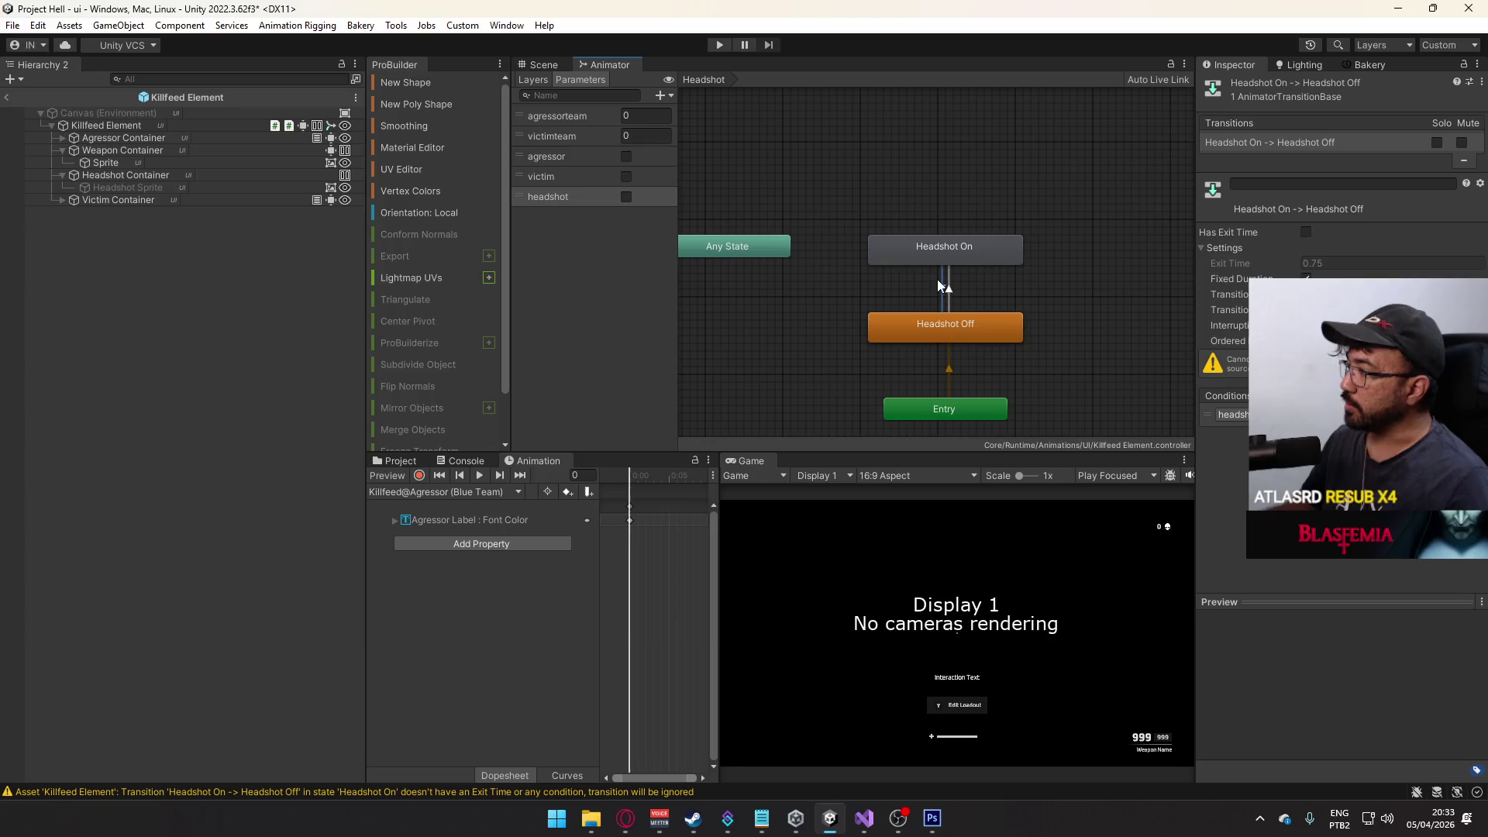
click(958, 282)
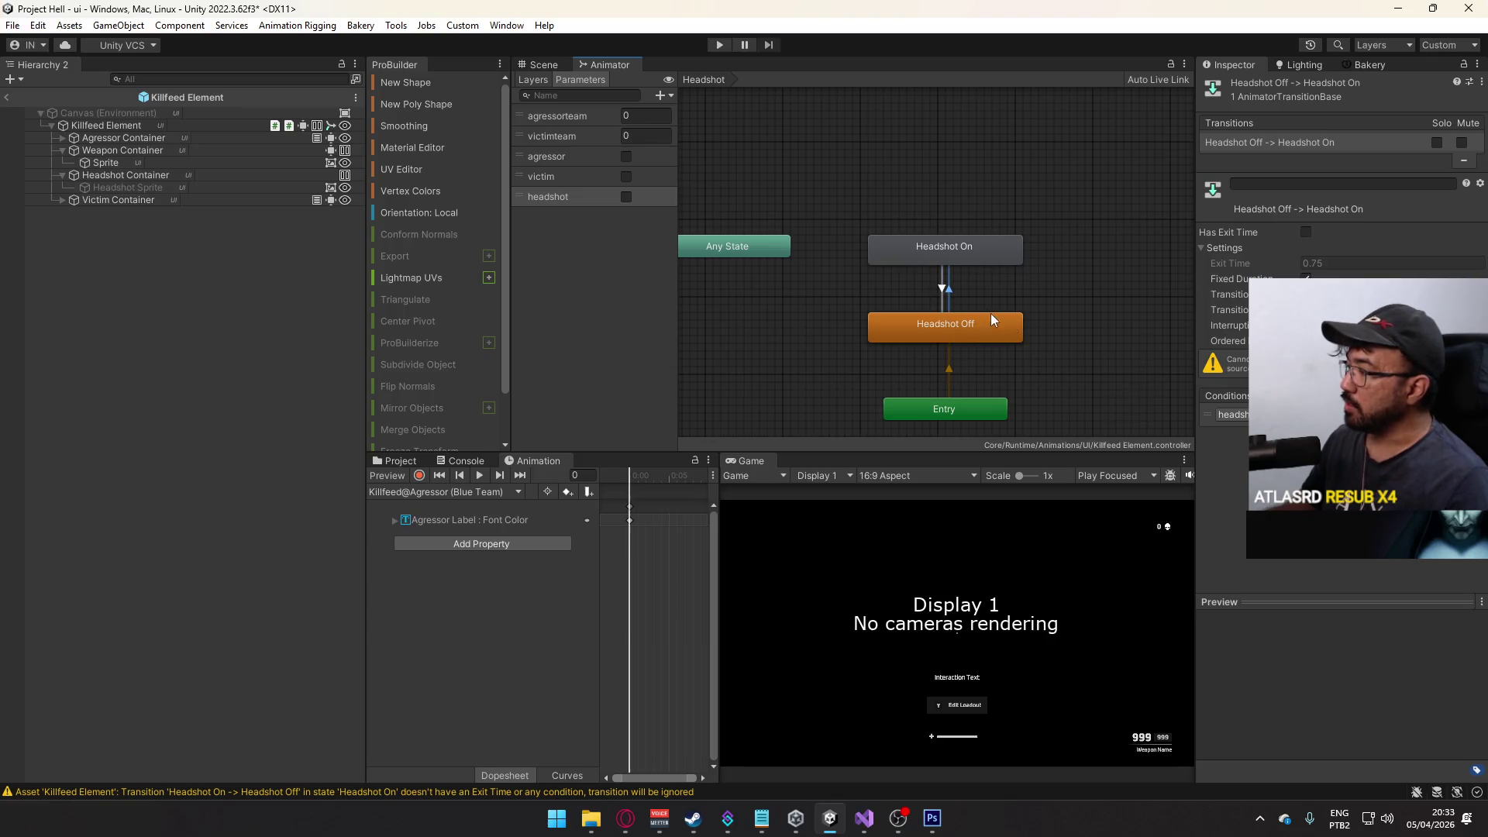
click(937, 290)
- Switch to the Victim (Self-Indicator) layer and inspect its Victim On state
click(938, 258)
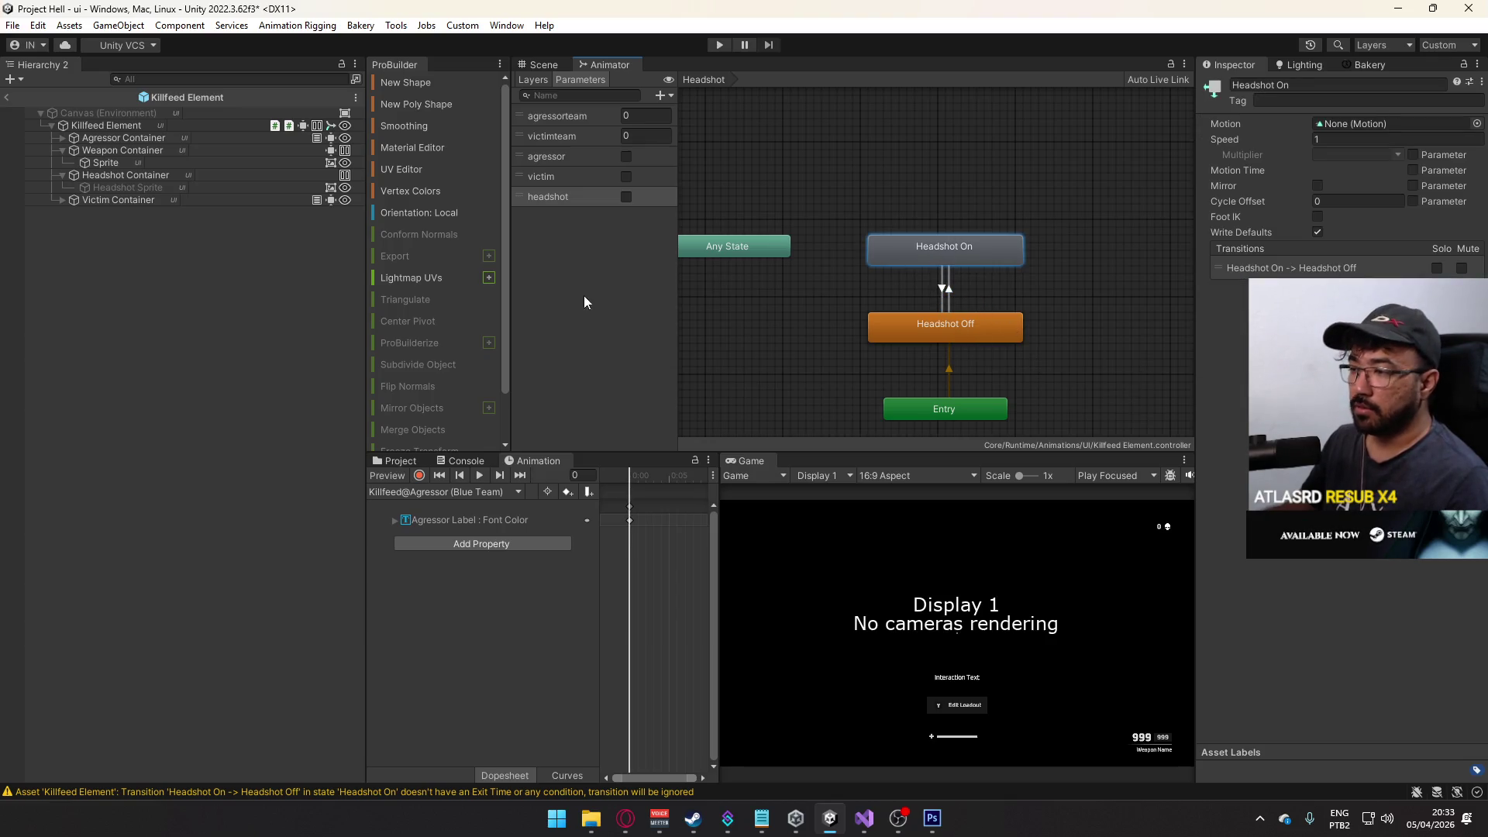
click(400, 460)
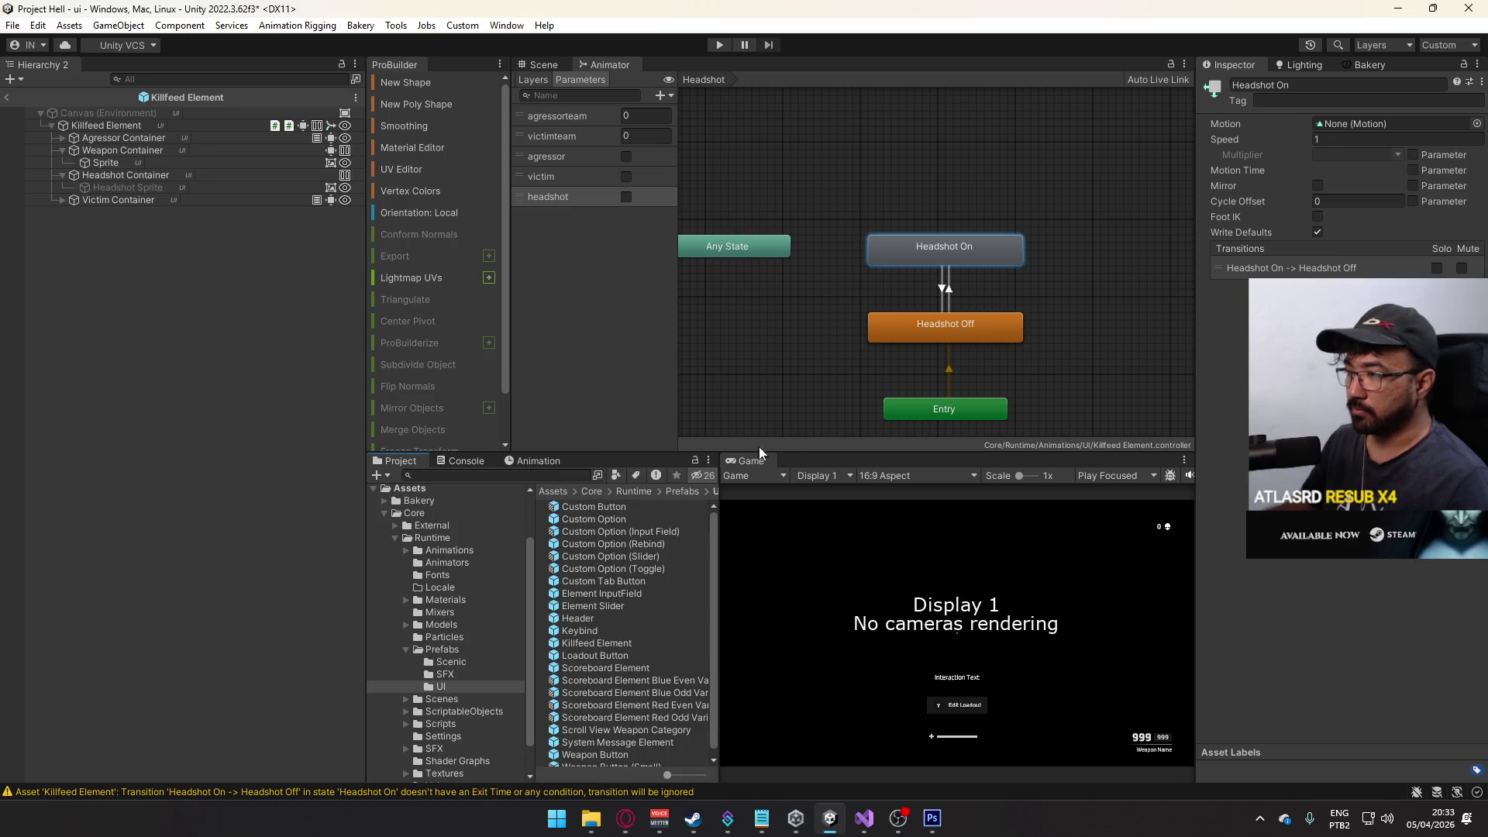
click(533, 80)
click(580, 215)
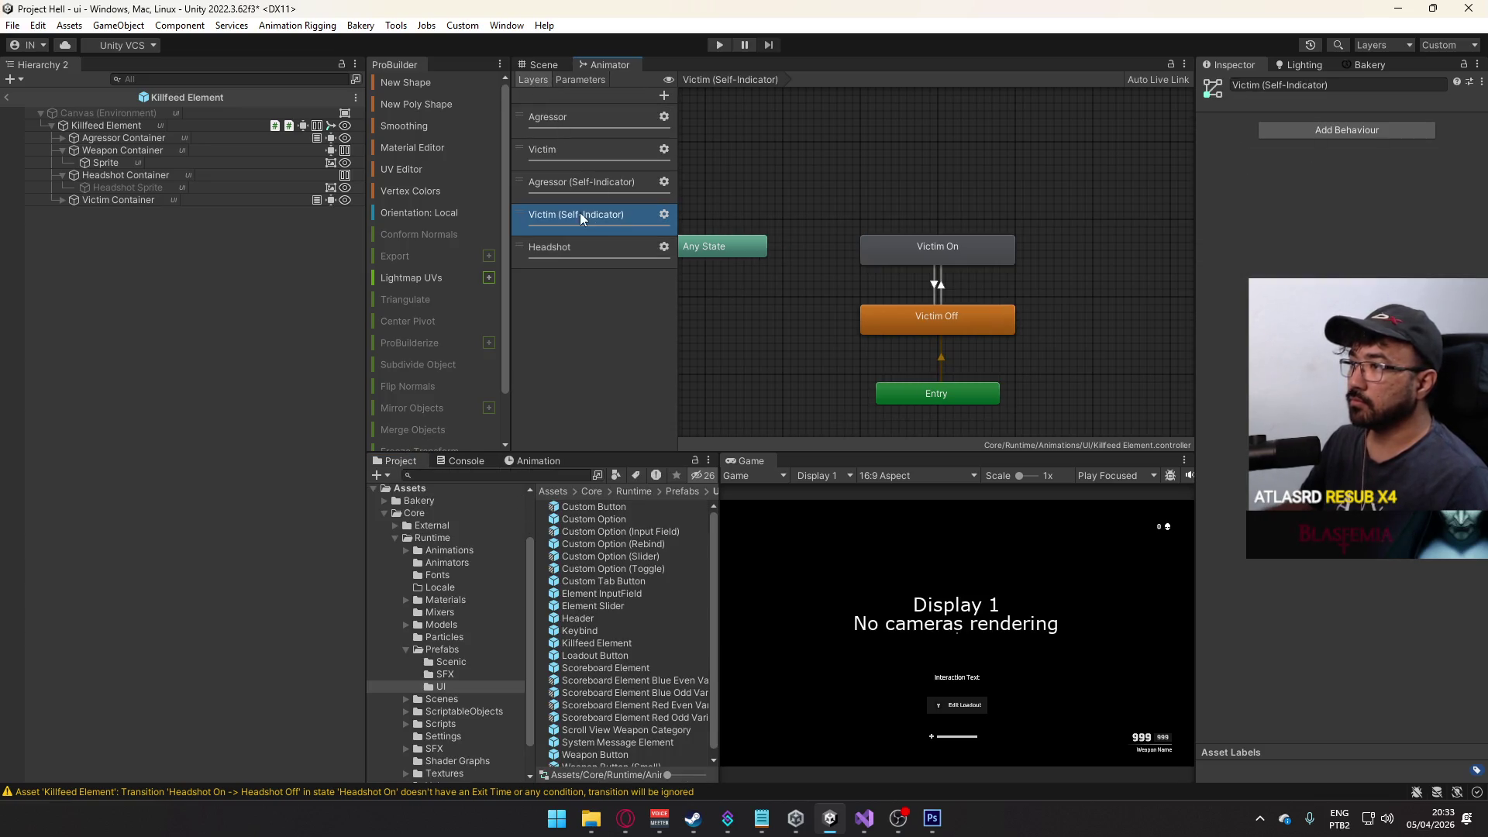
click(876, 256)
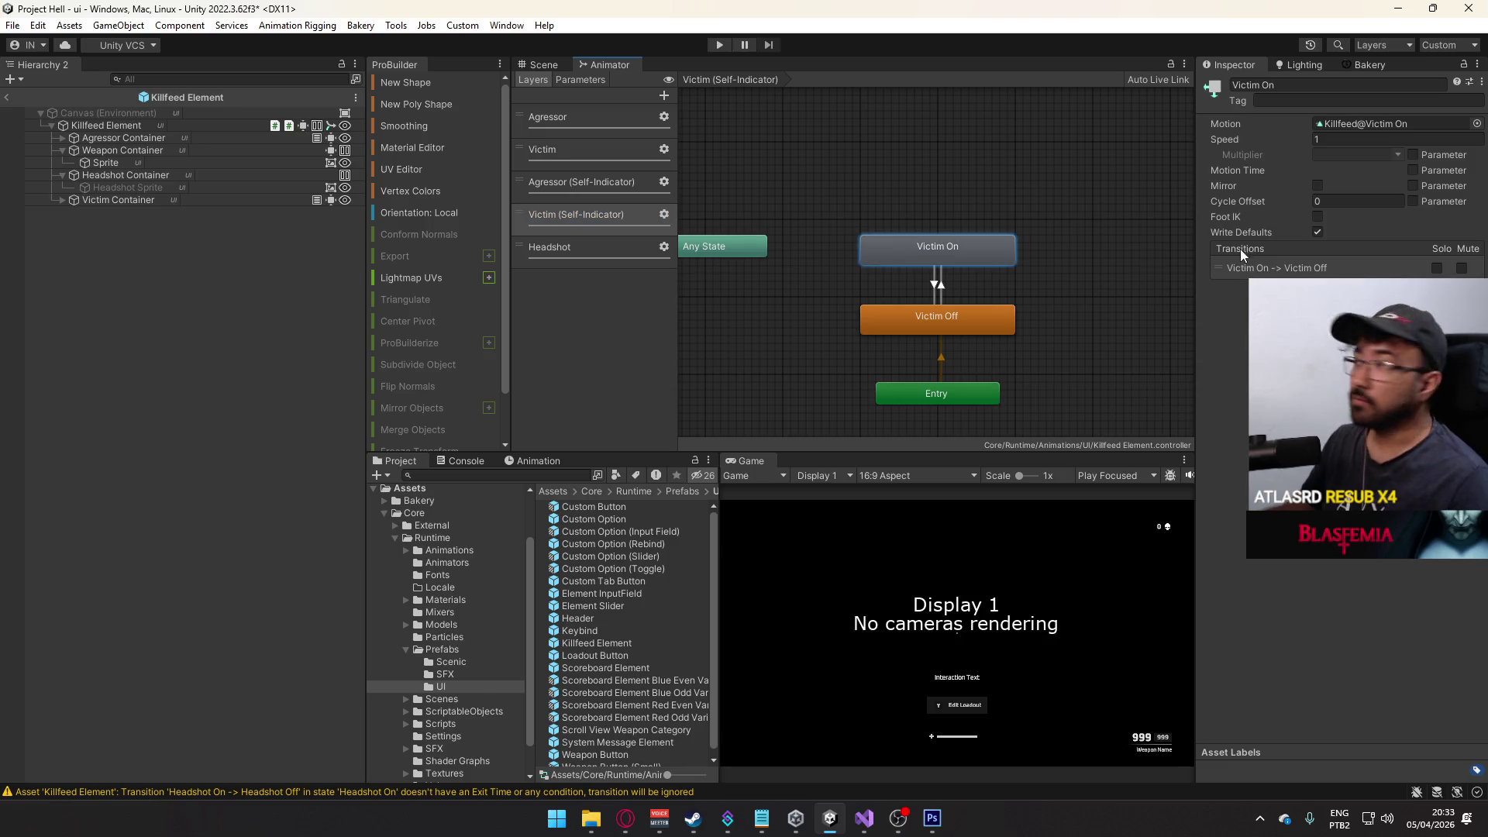
- Copy Killfeed@Victim On into new Killfeed@Headshot On and Killfeed@Headshot Off clips
click(1363, 124)
click(597, 634)
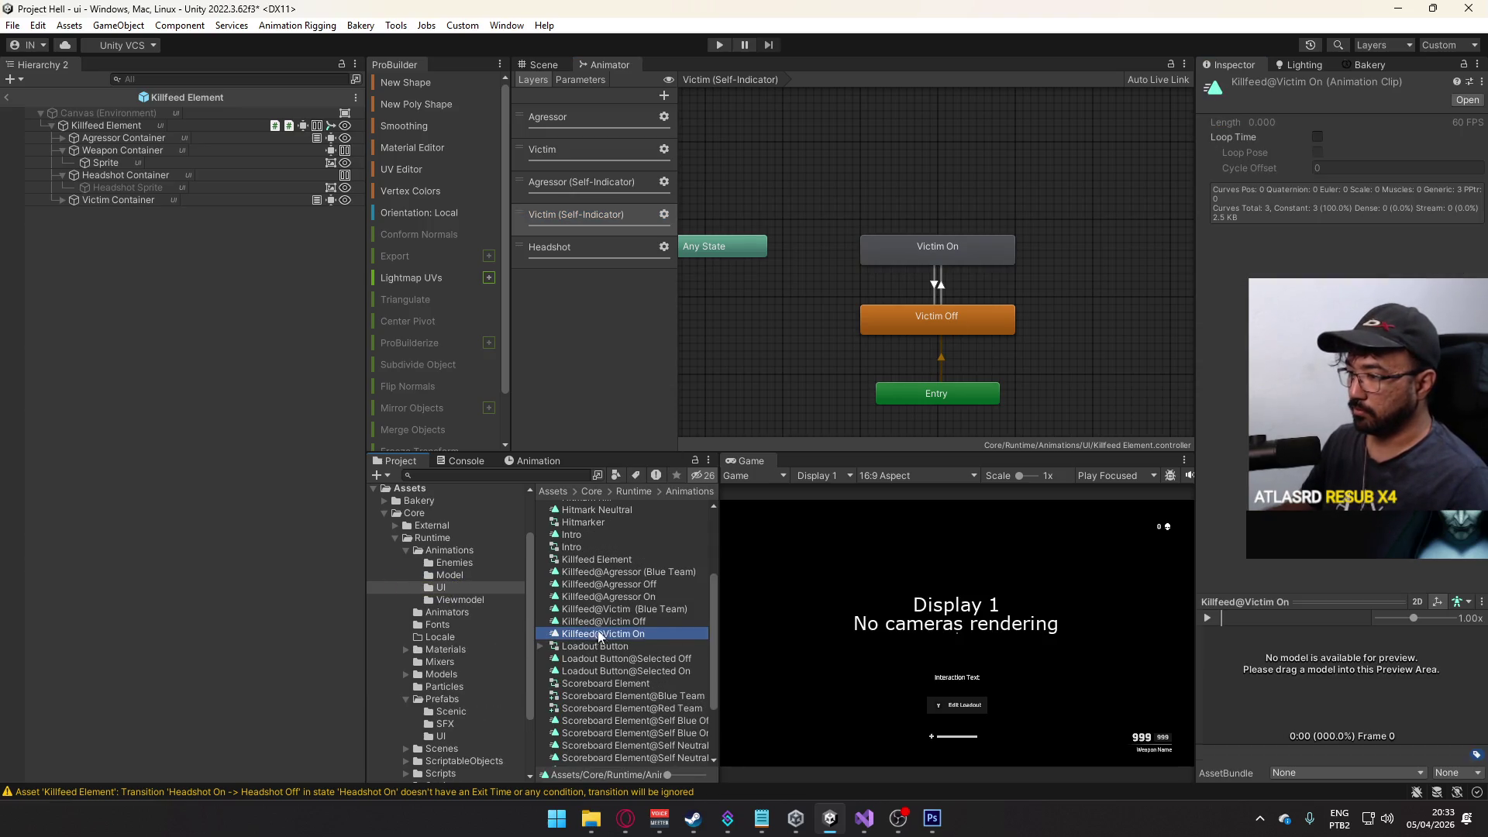
click(609, 639)
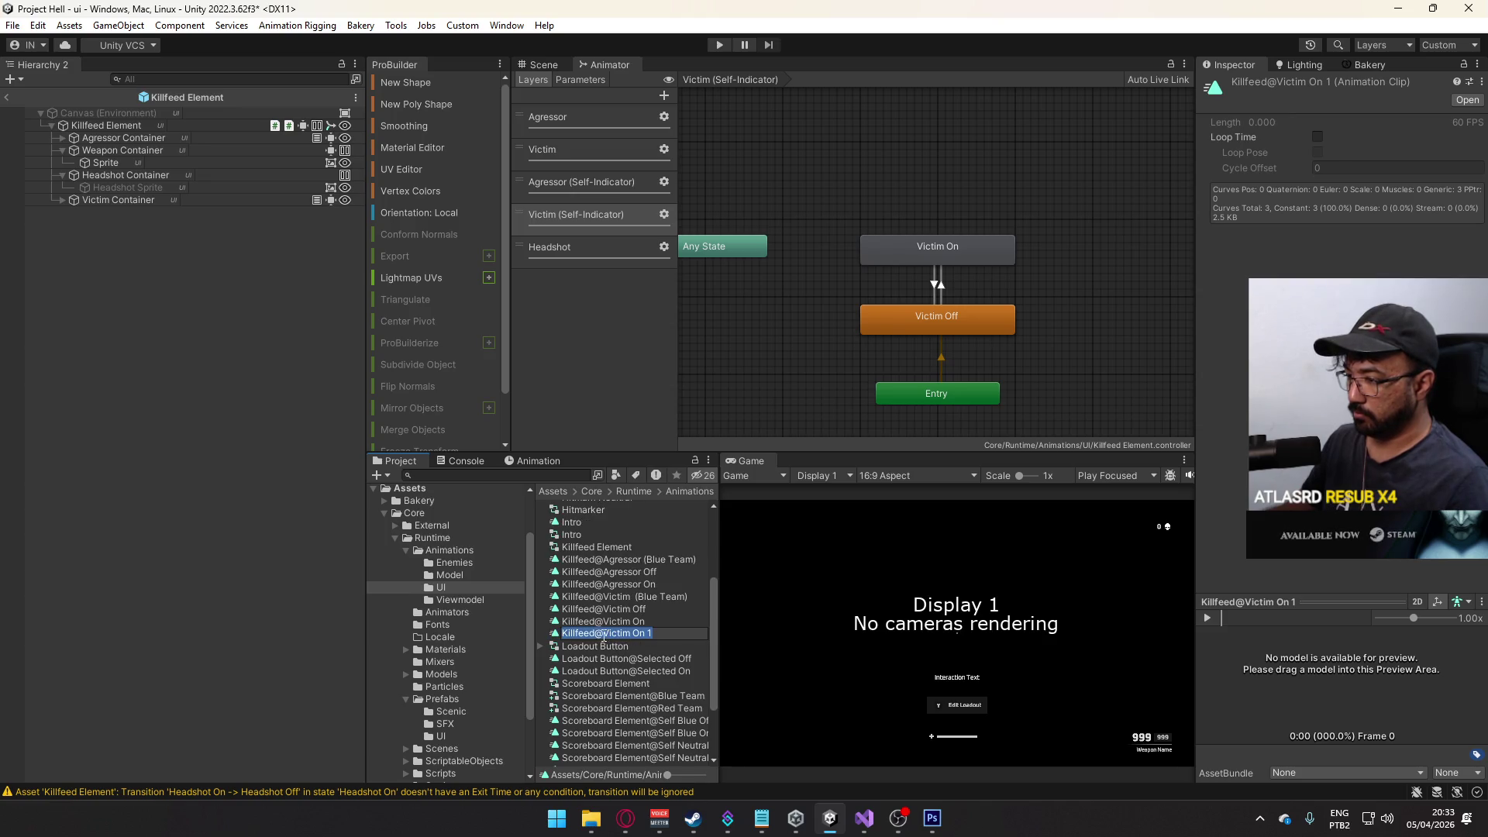
text(Headsho)
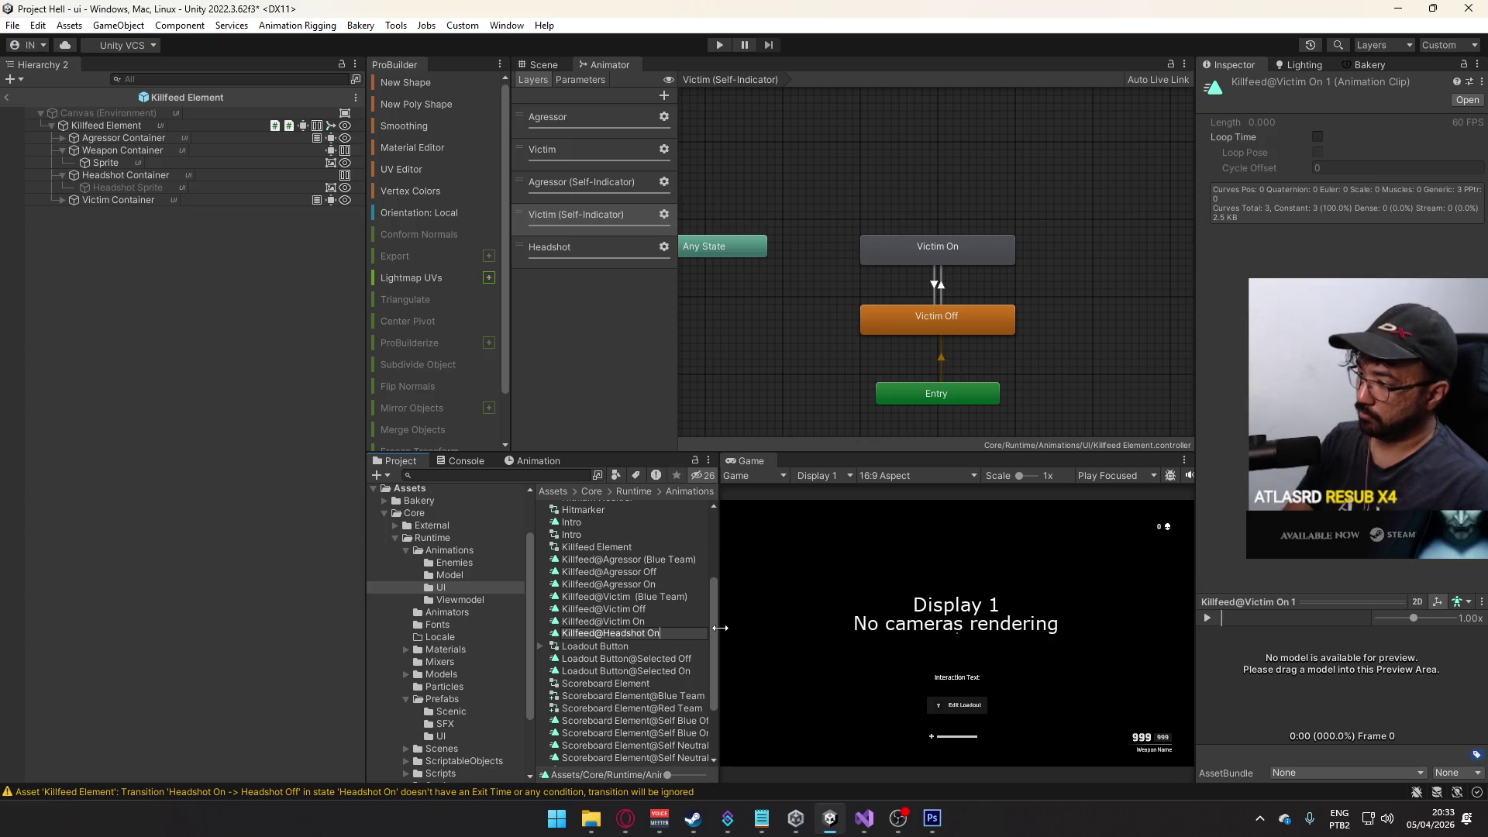
key(Return)
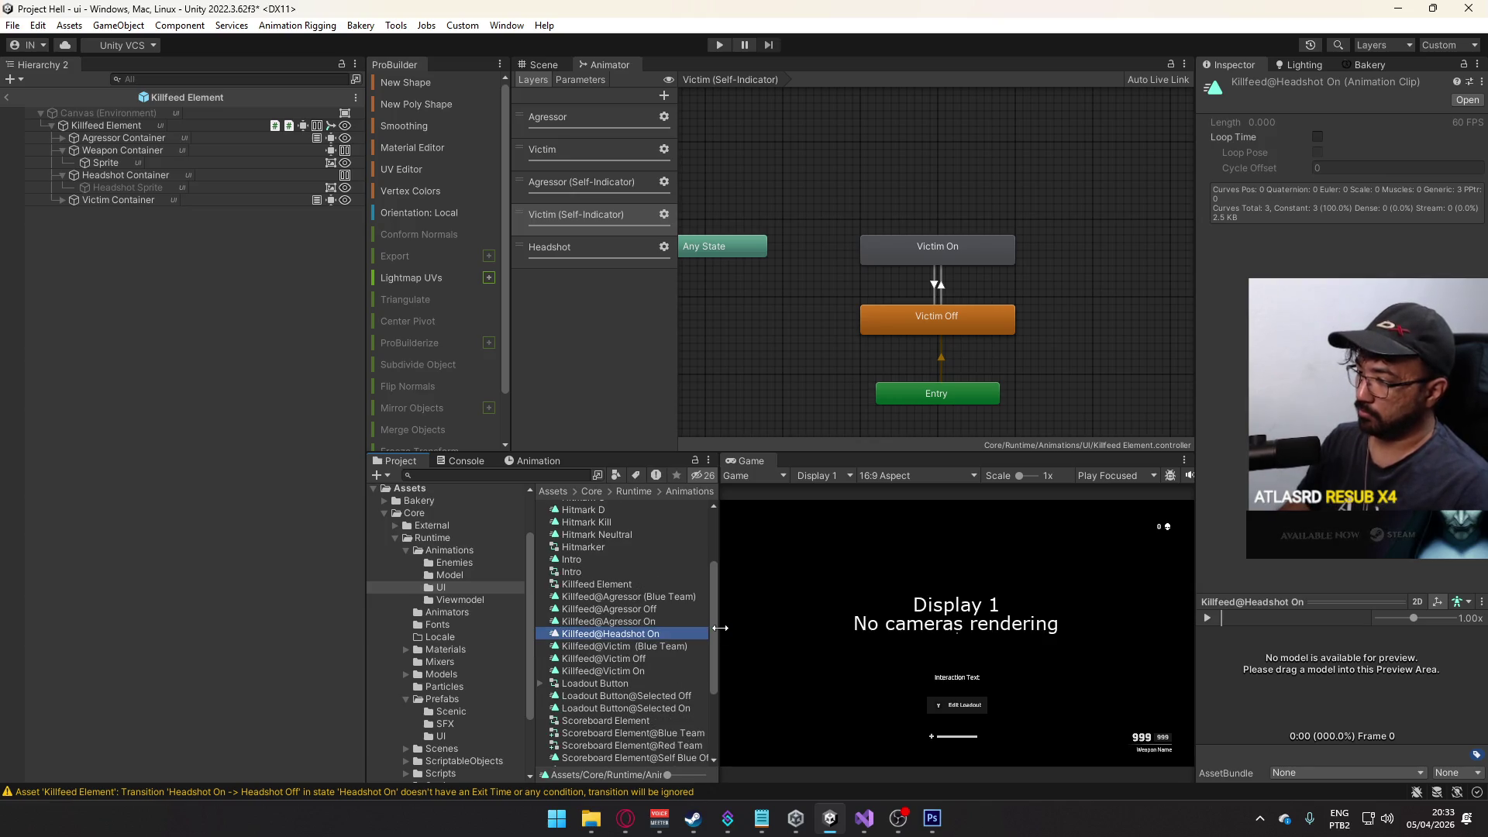
click(654, 640)
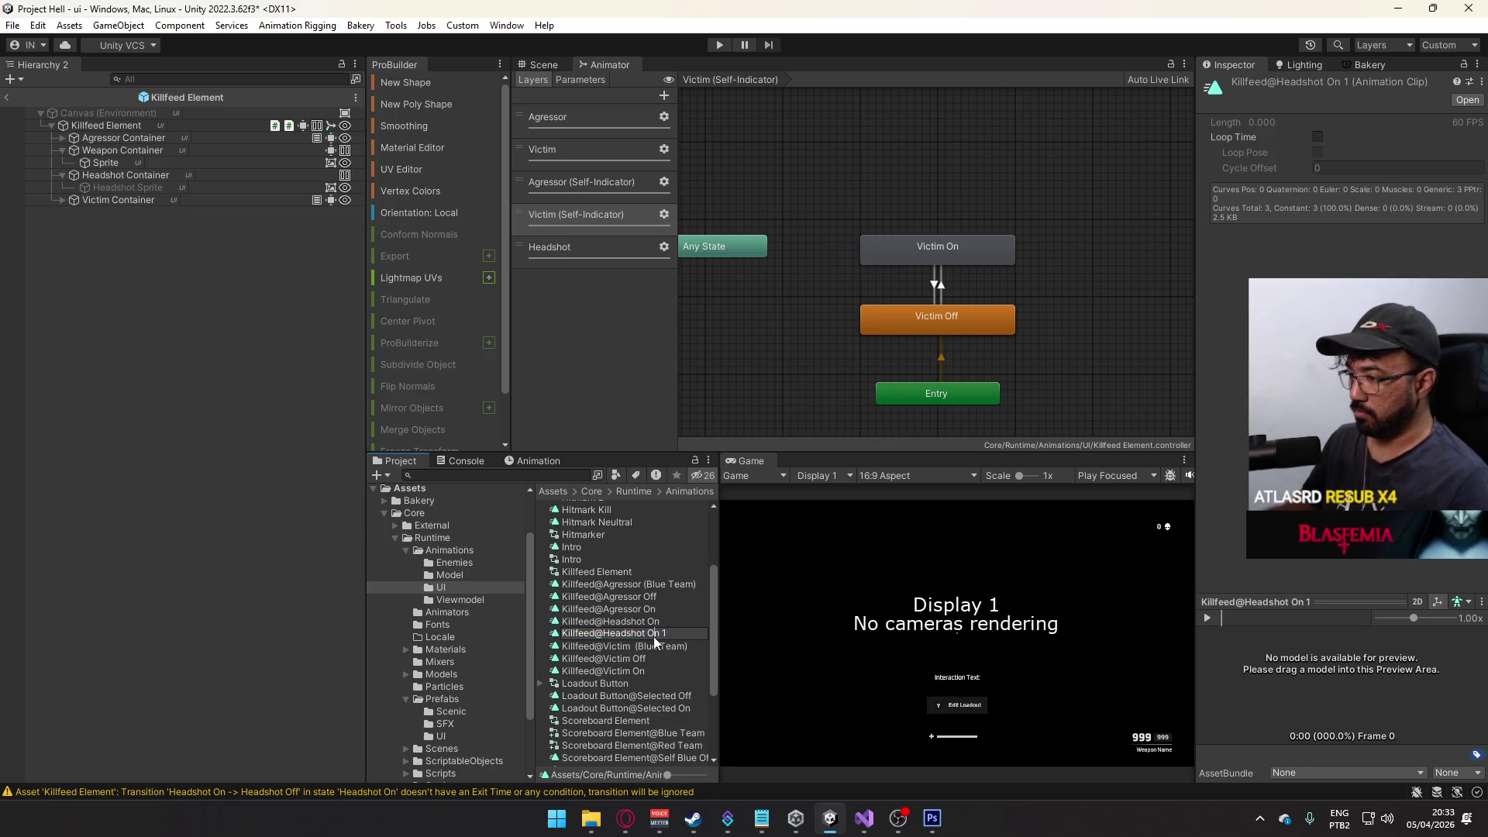
key(Return)
- Assign Killfeed@Headshot Off to Headshot Off and Killfeed@Headshot On to Headshot On
click(969, 327)
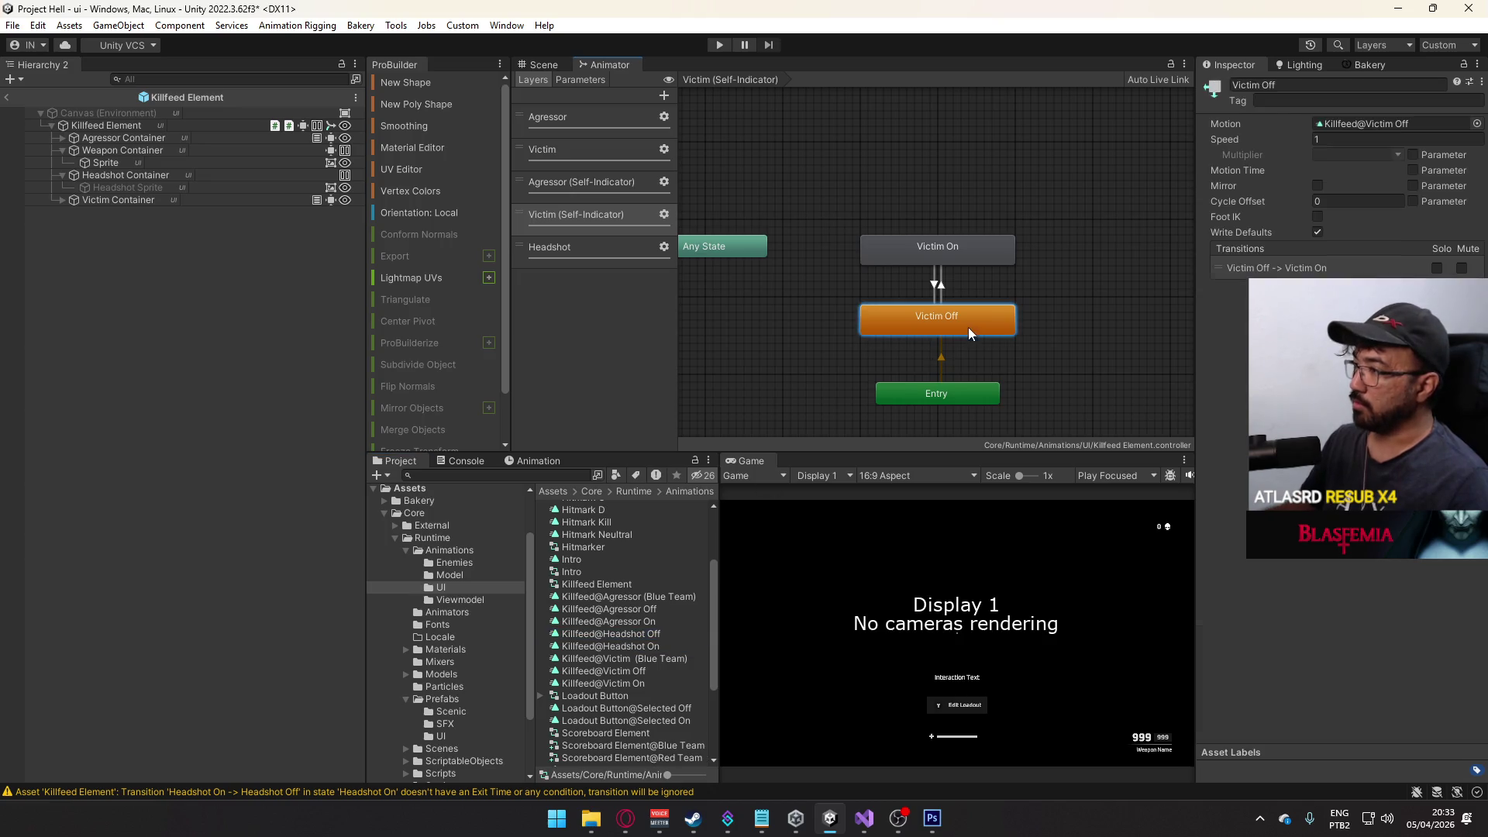
click(572, 258)
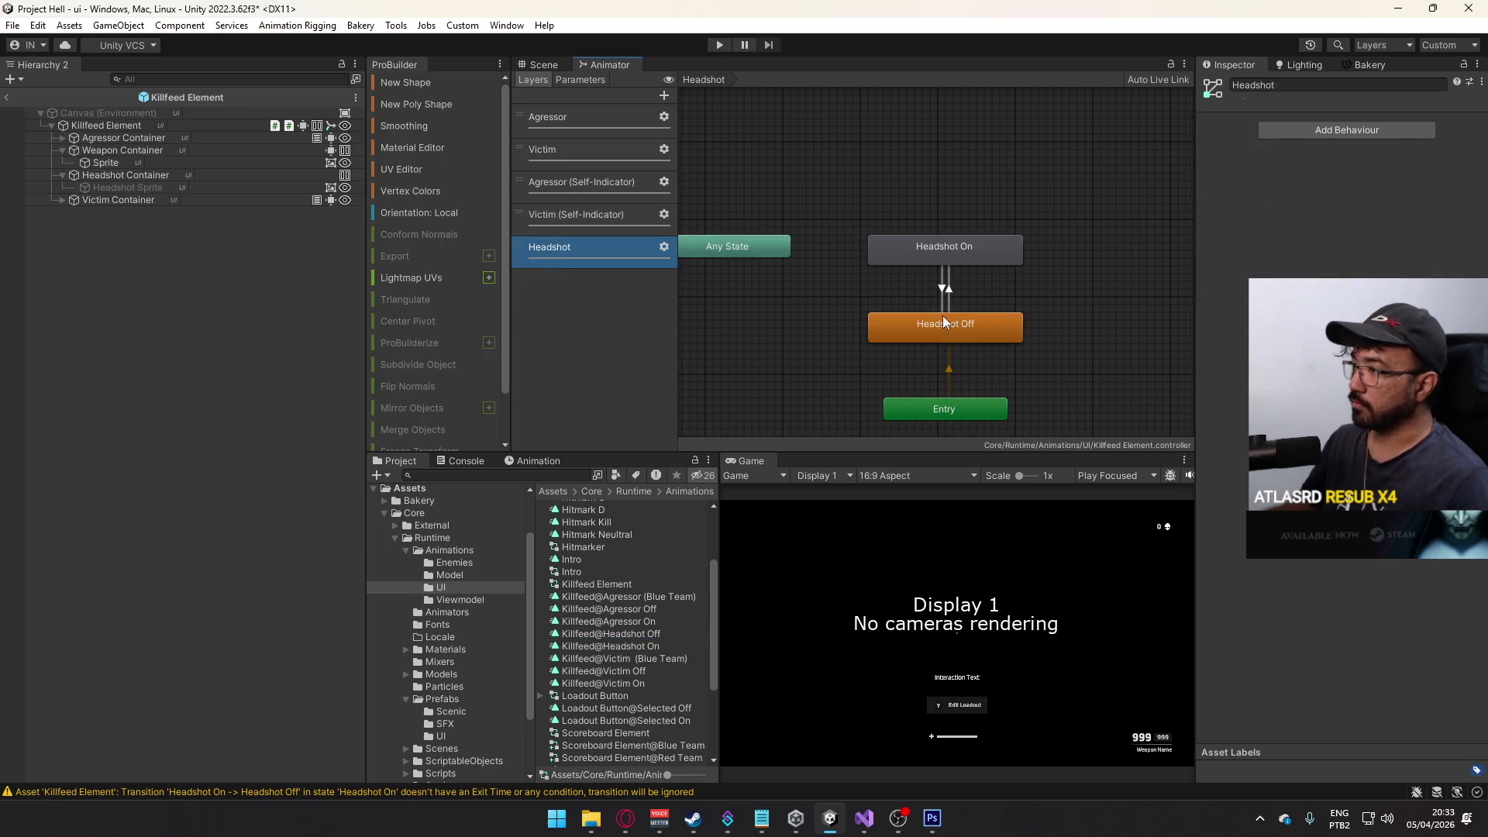
click(944, 322)
drag(644, 641, 1224, 330)
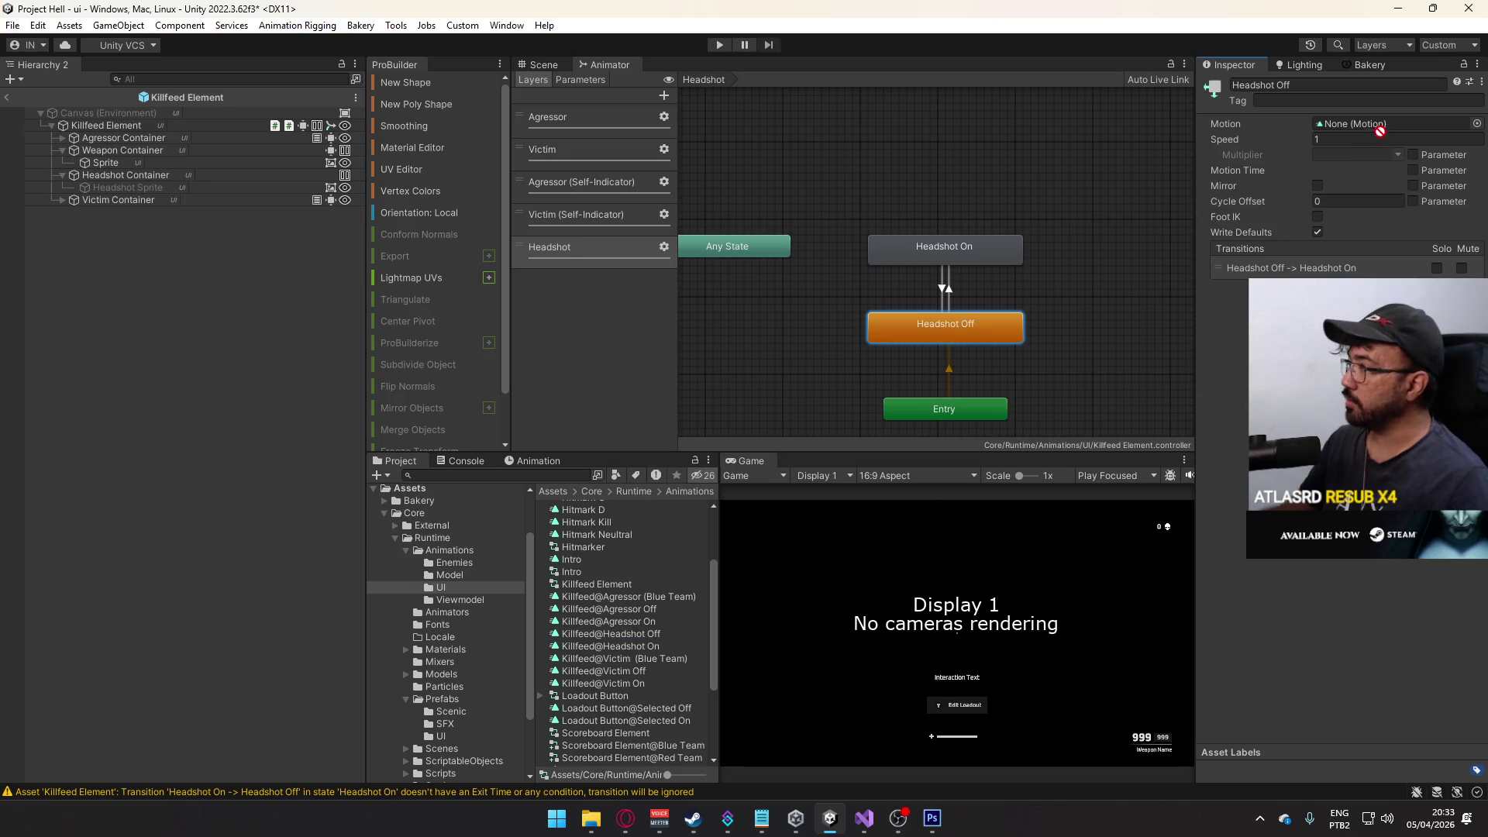
drag(1380, 131, 1372, 124)
click(975, 259)
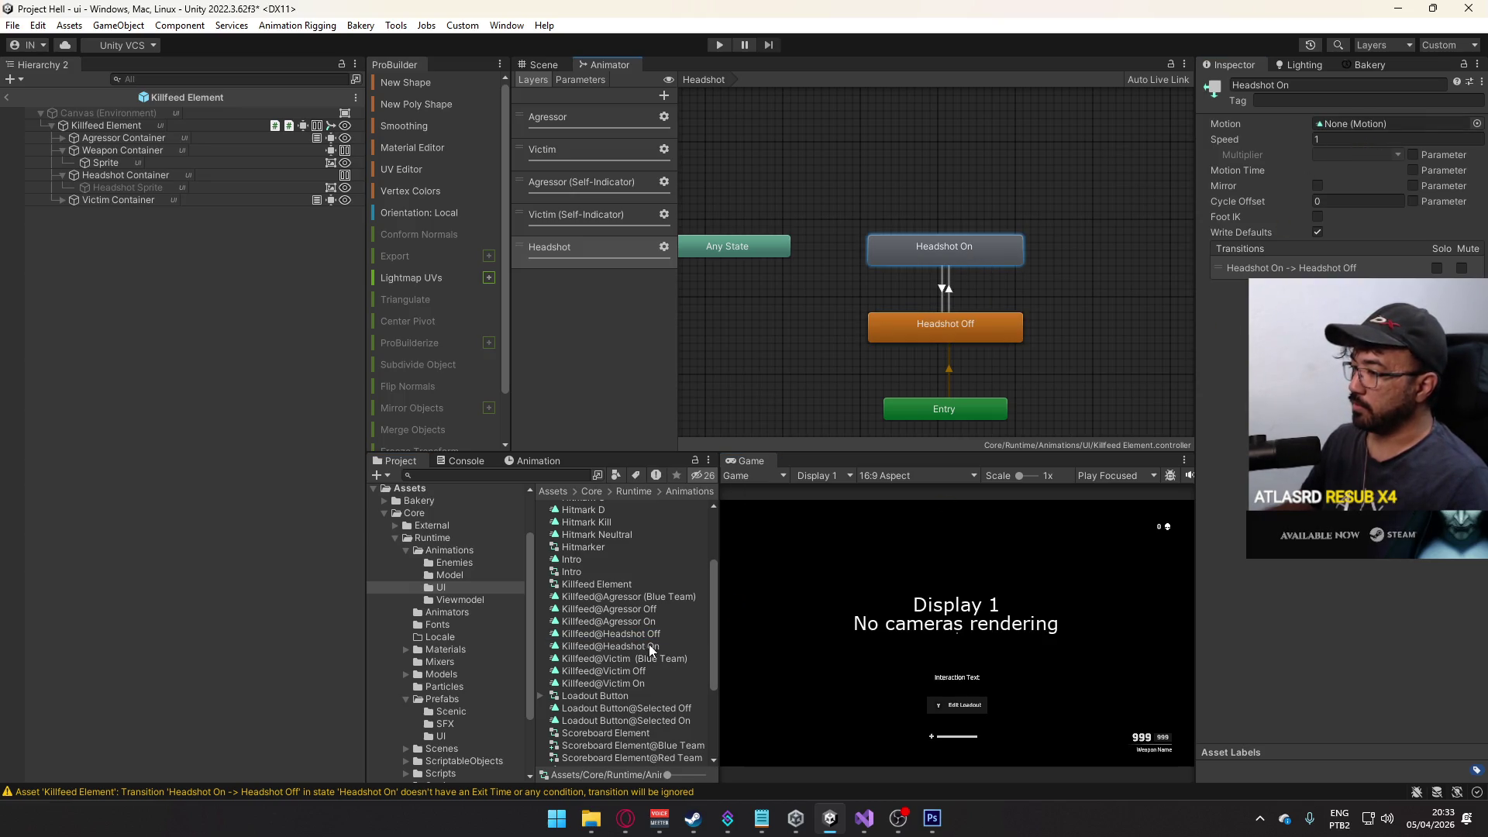
mouse_move(649, 644)
mouse_down()
mouse_move(1286, 159)
mouse_move(1363, 124)
mouse_up()
click(932, 327)
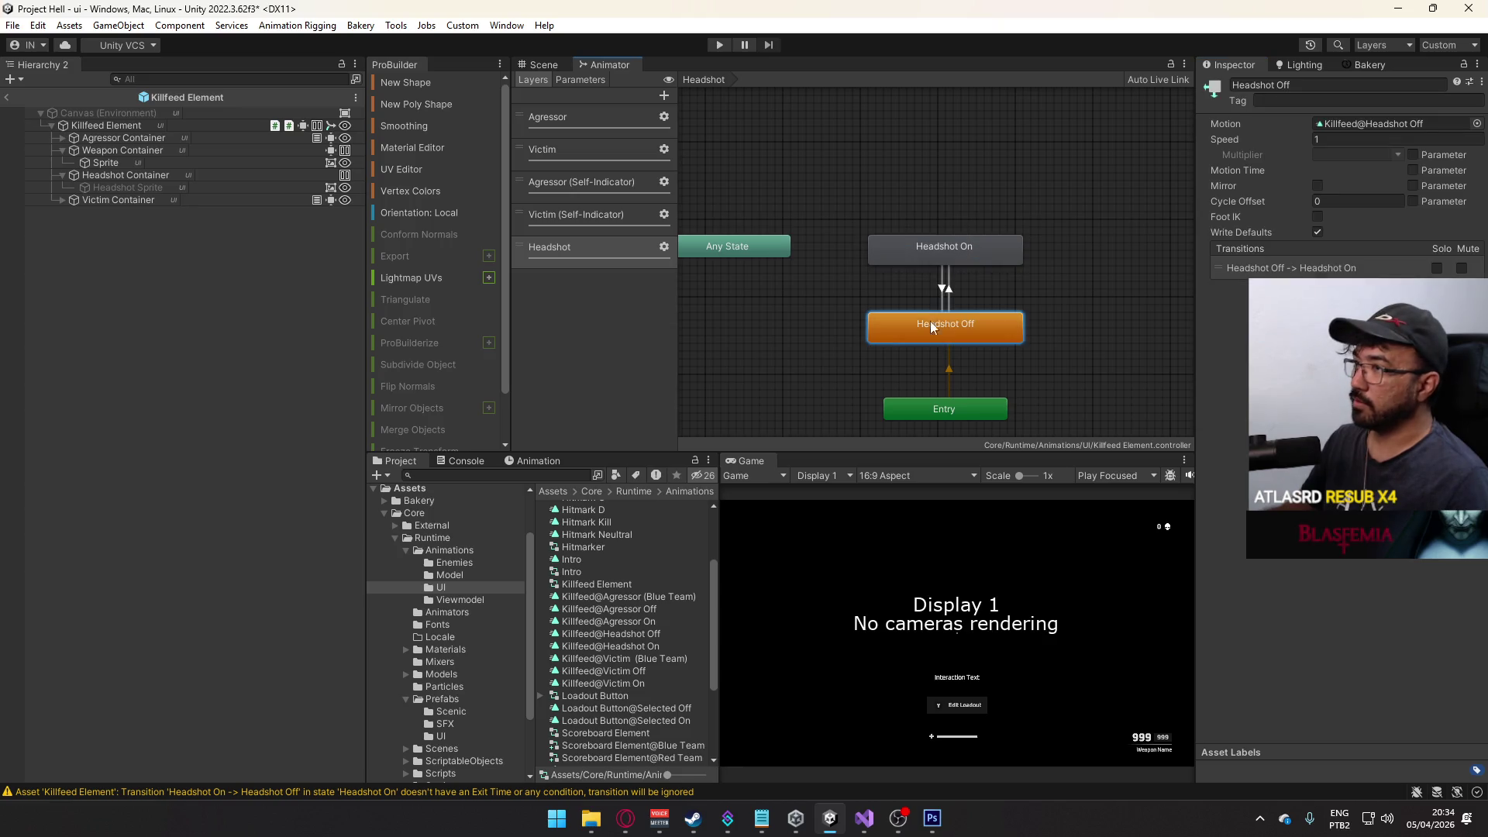
- Open the Killfeed Element's animation timeline and browse the Killfeed@Headshot On and Off clips
click(535, 66)
click(166, 189)
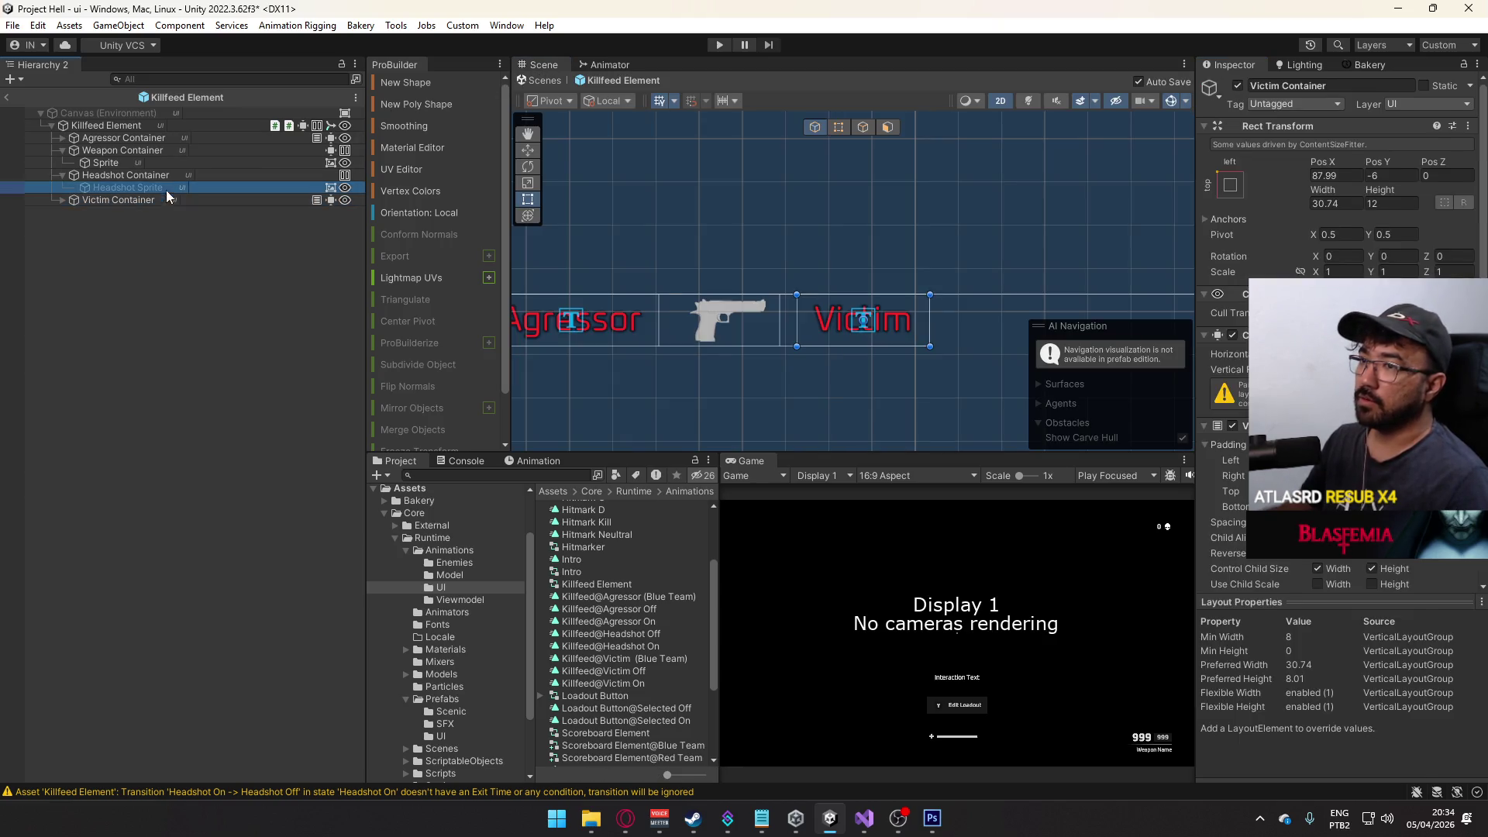
click(149, 123)
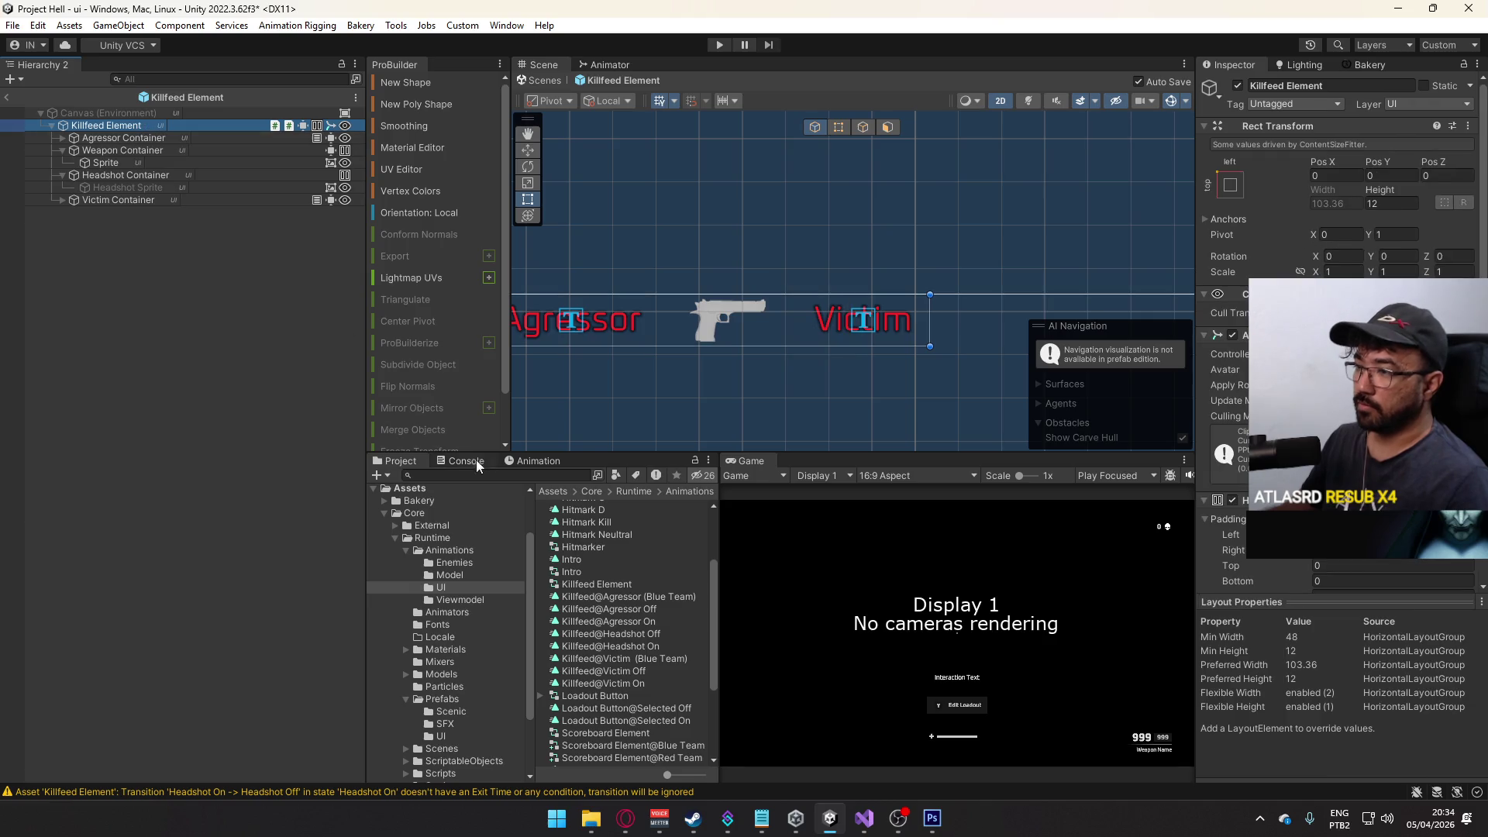
click(534, 462)
click(459, 492)
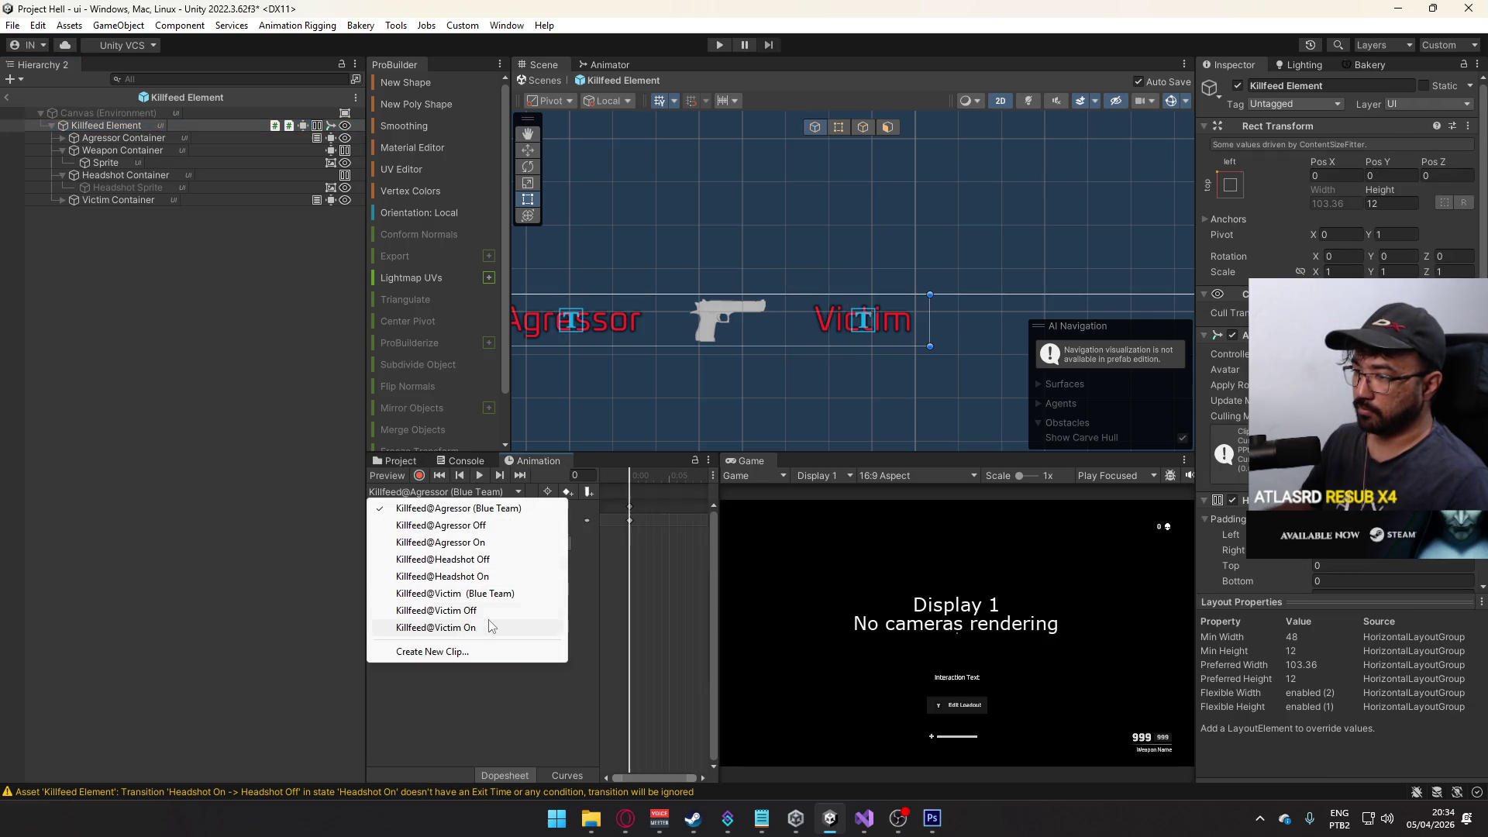
click(481, 577)
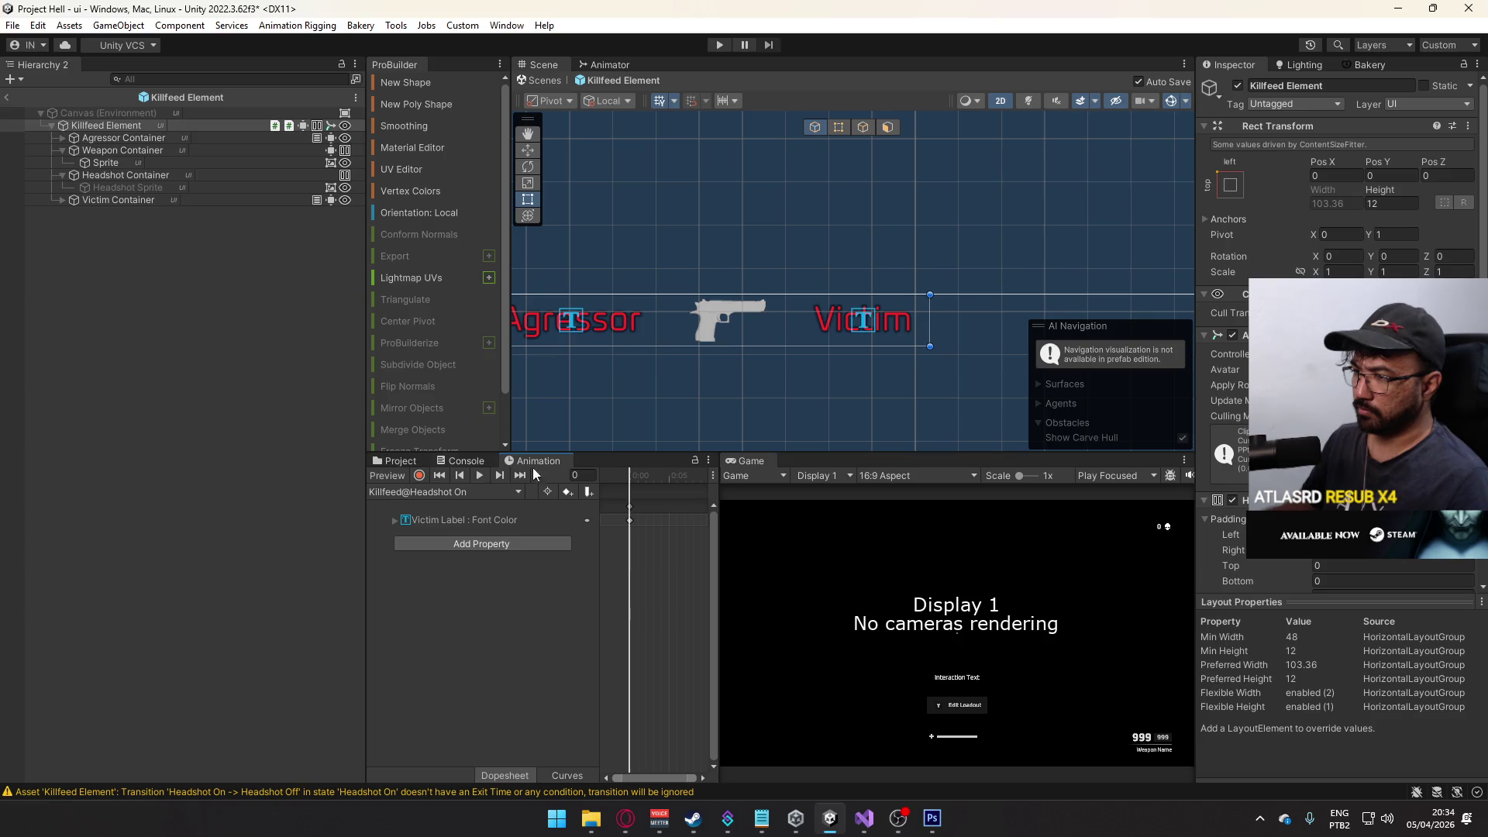
click(482, 523)
click(450, 492)
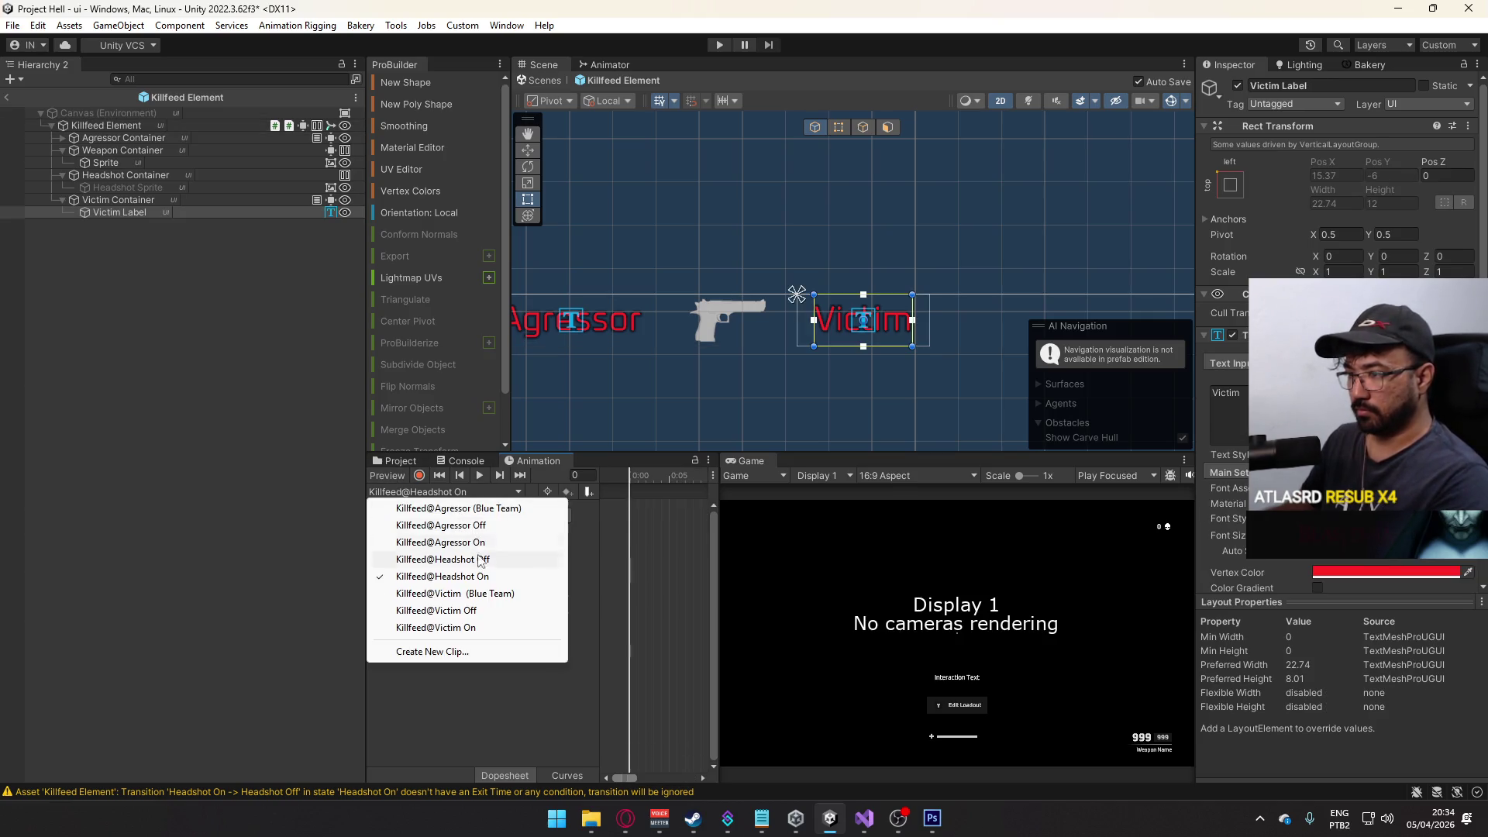
click(480, 559)
click(443, 493)
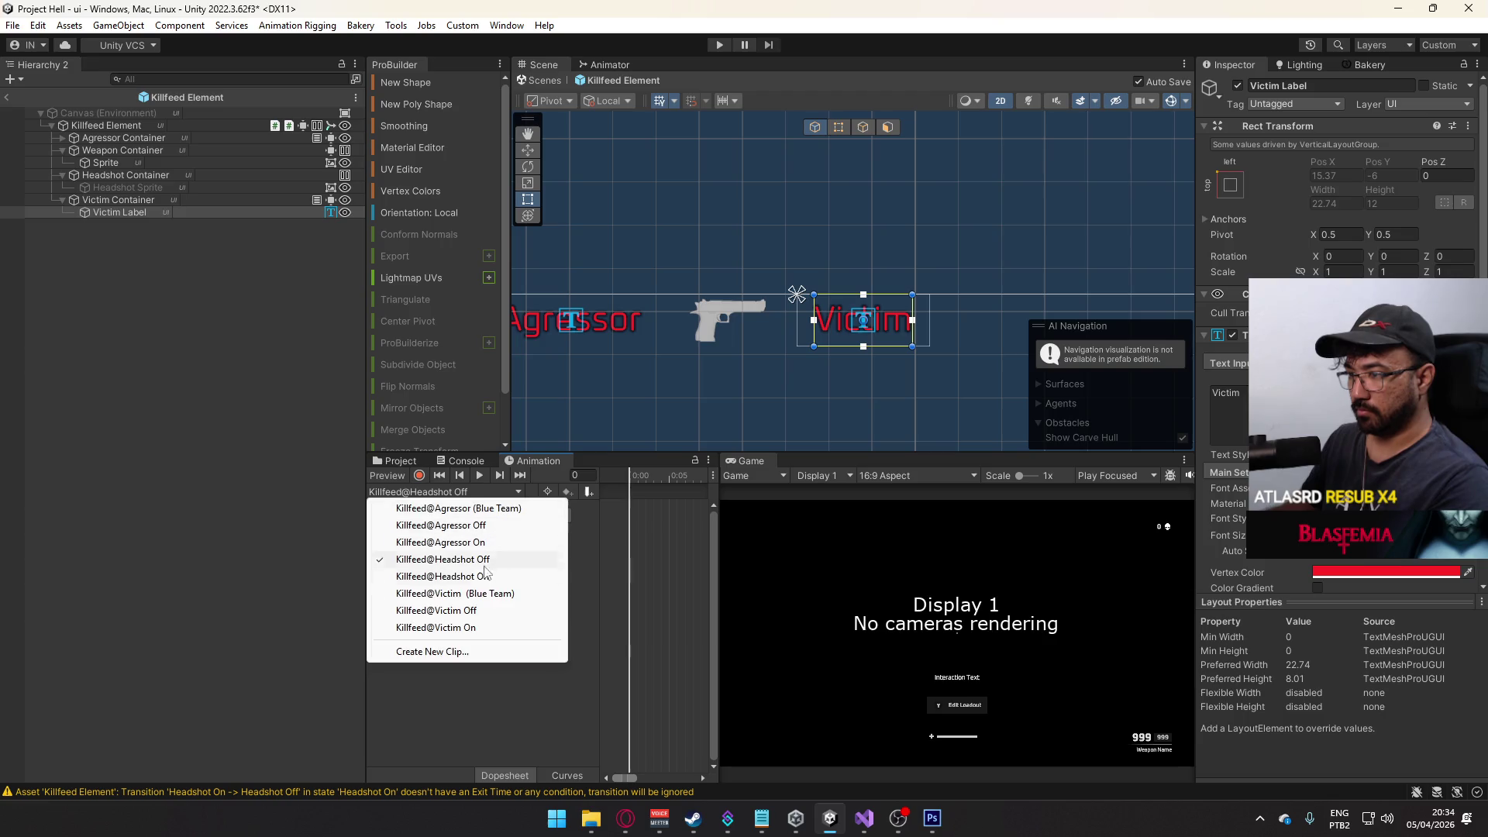
click(482, 576)
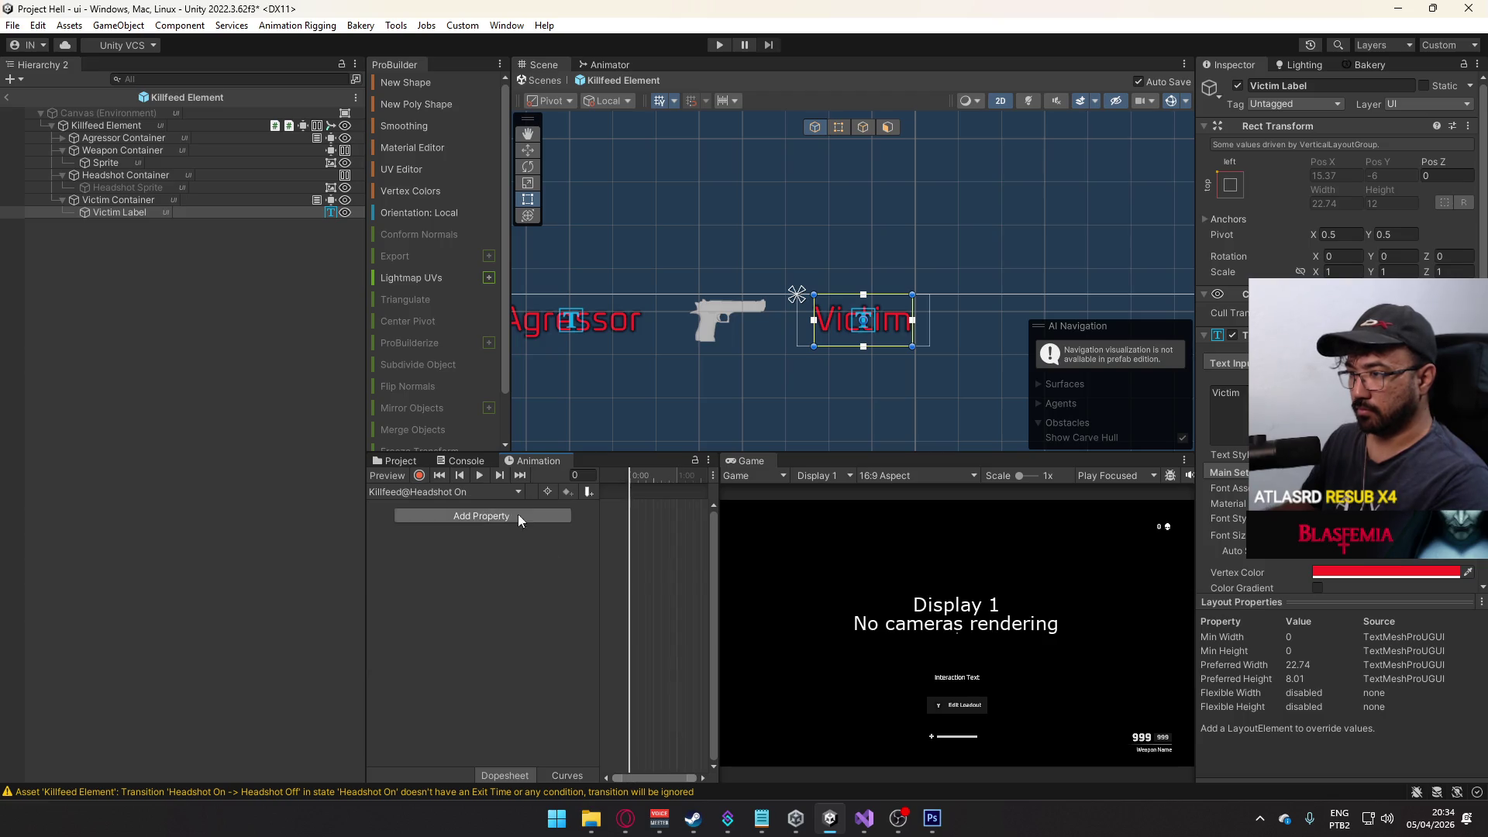
- Key Headshot Sprite active in Killfeed@Headshot On and inactive in Killfeed@Headshot Off
click(124, 188)
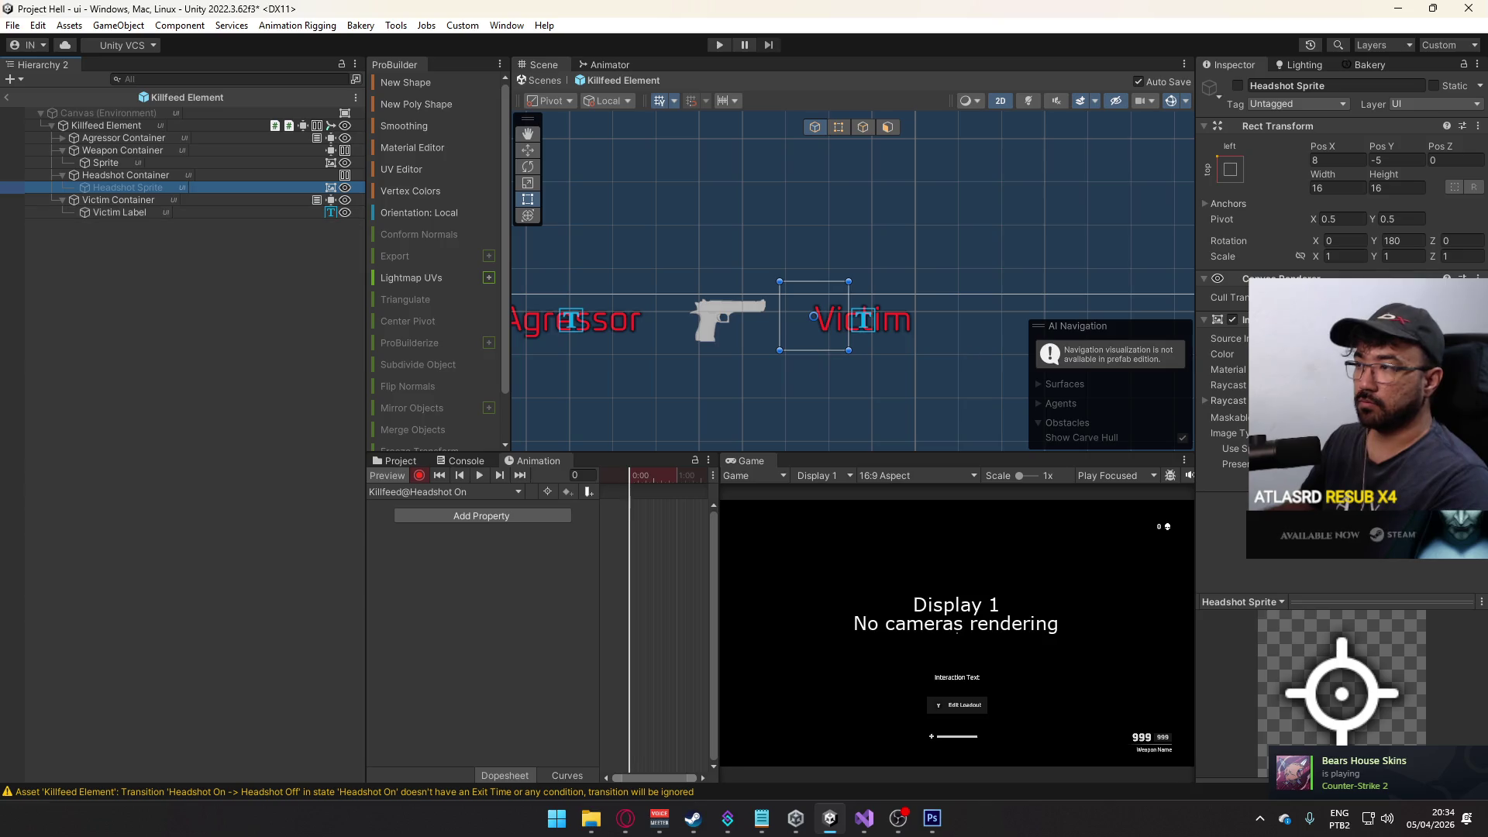
click(1237, 86)
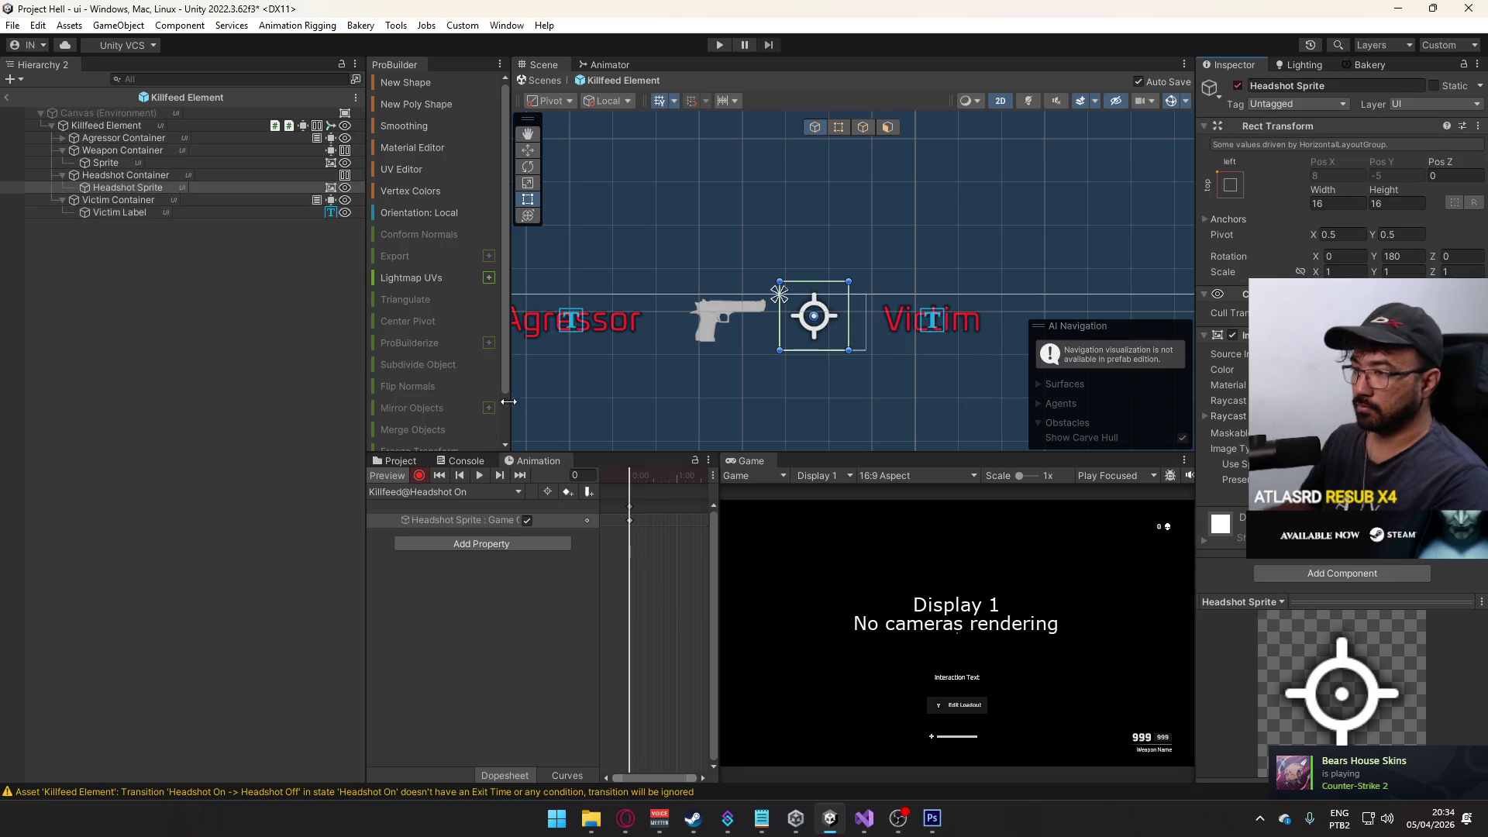
click(385, 476)
click(440, 519)
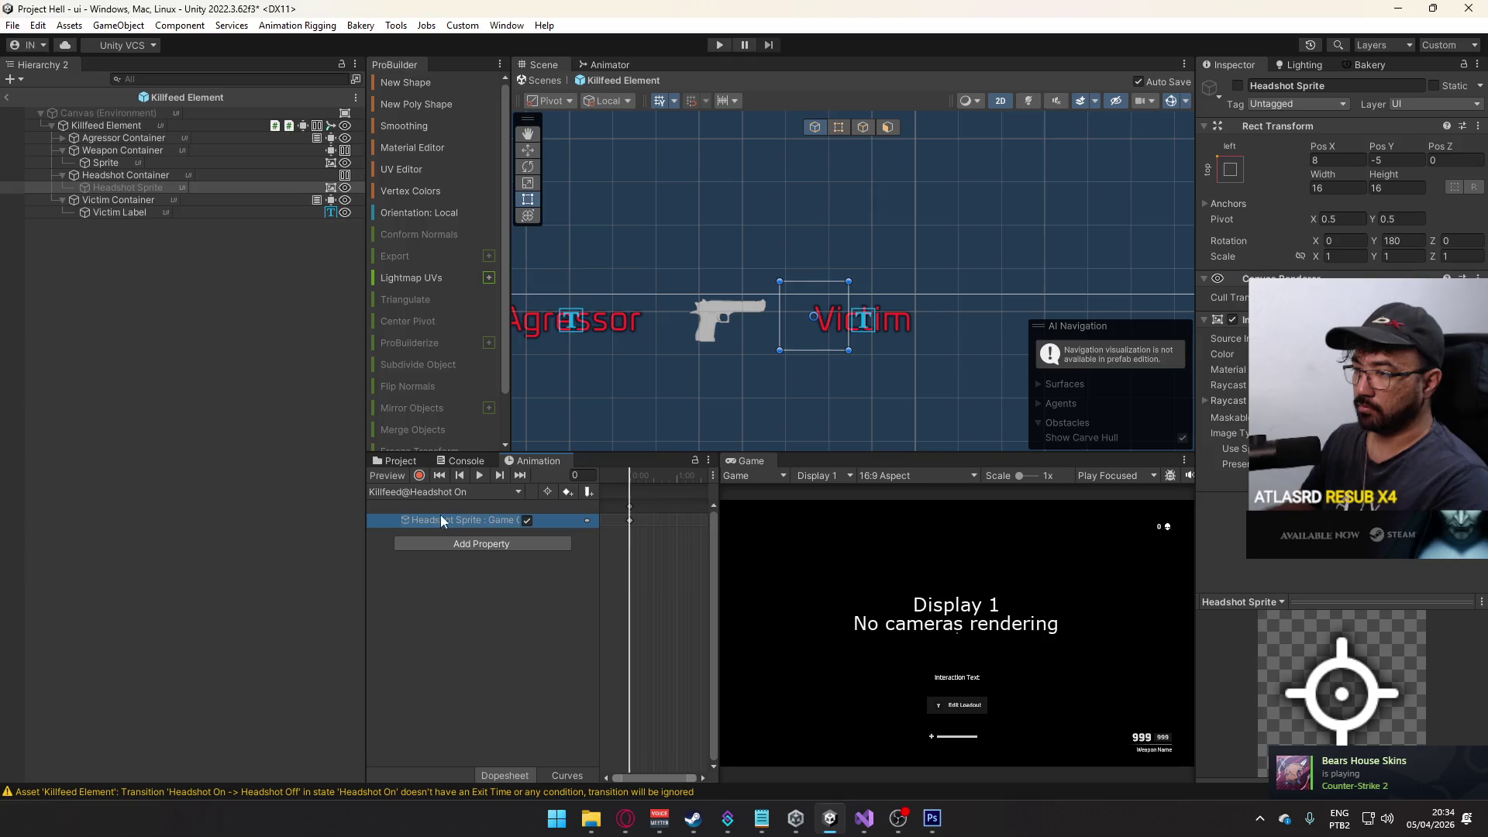
click(431, 492)
click(433, 541)
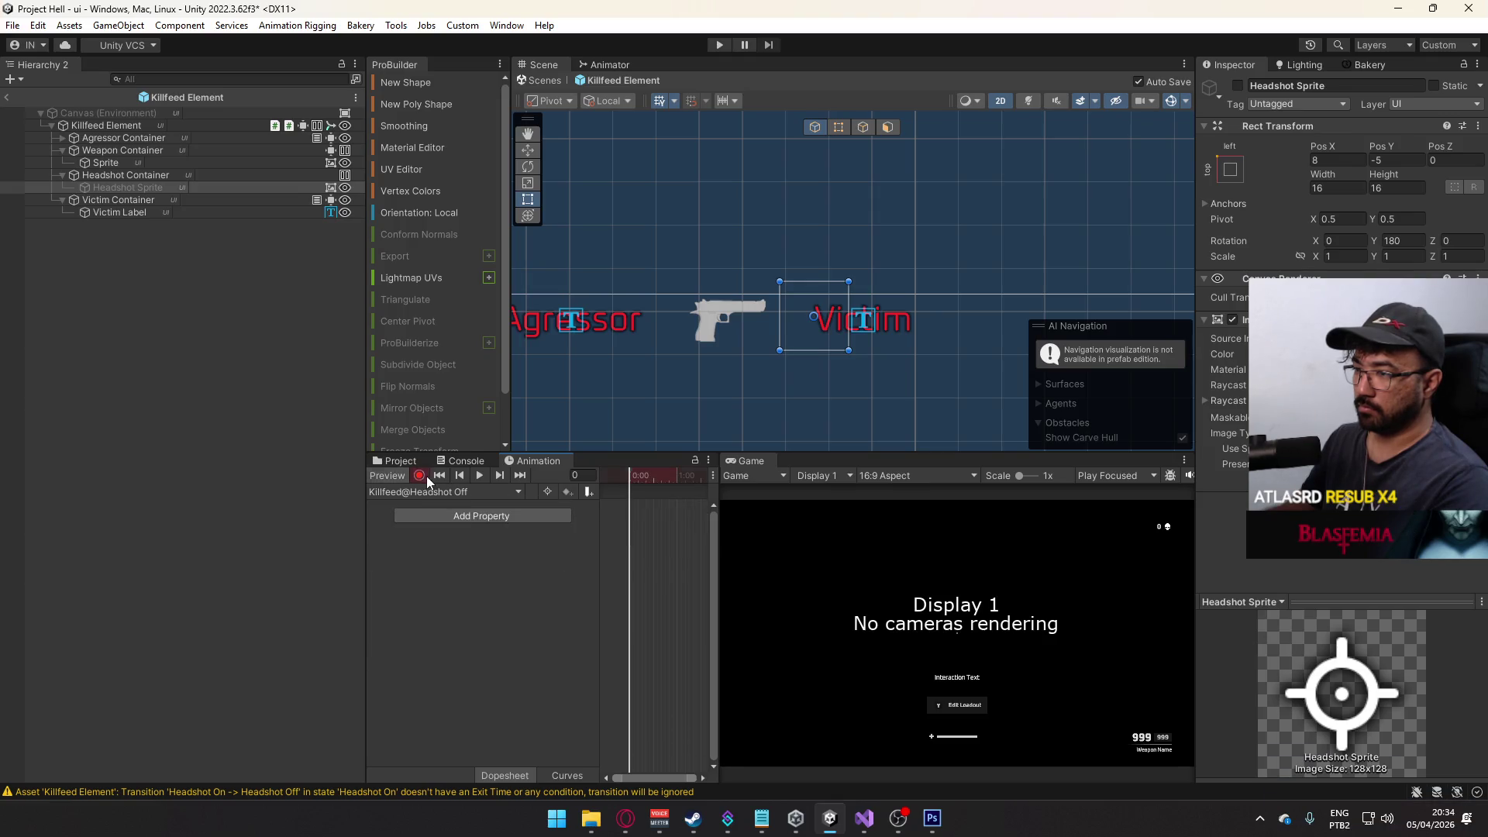
click(1237, 87)
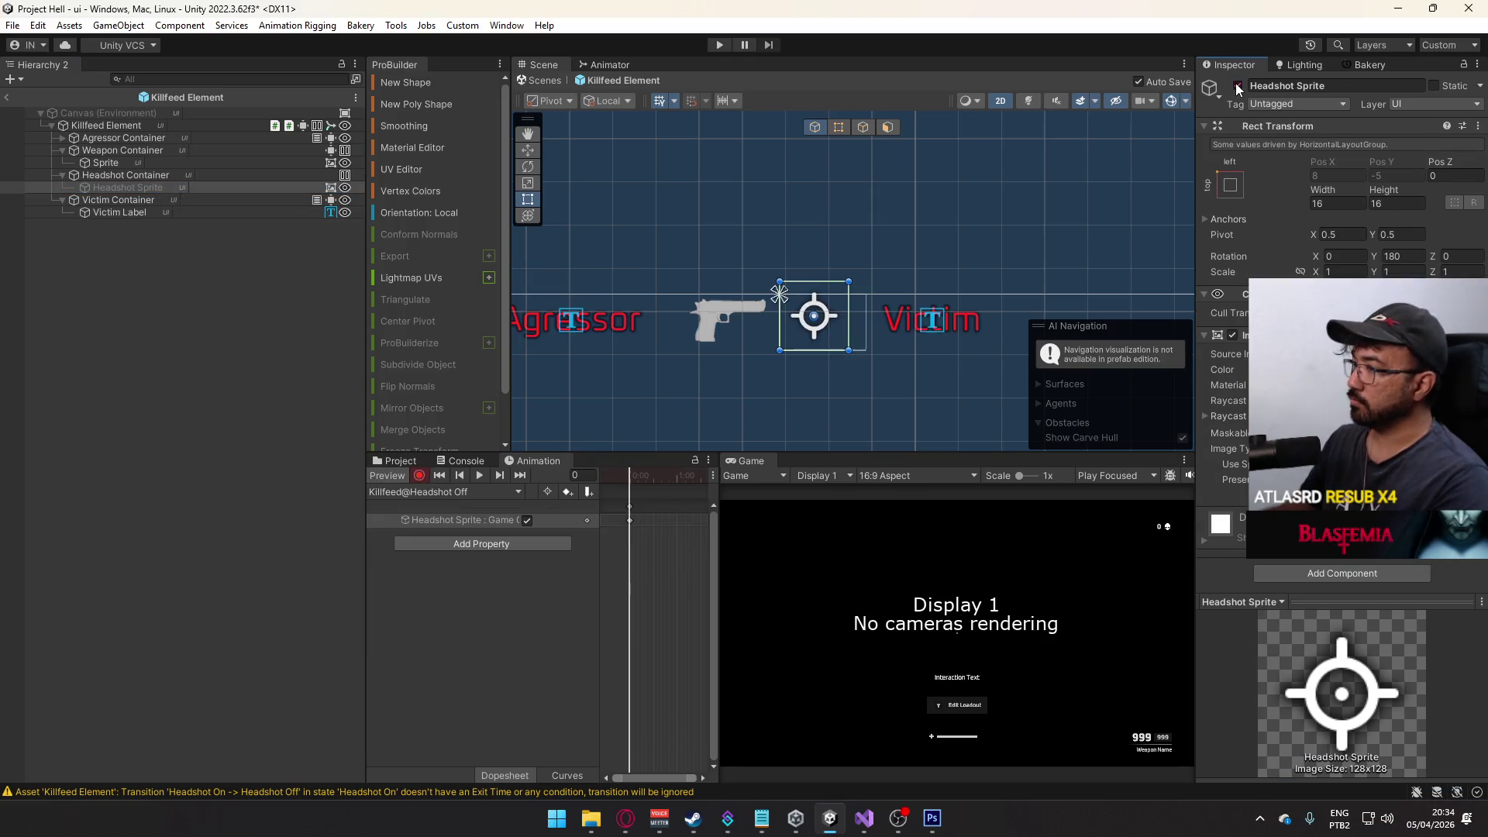
click(1237, 87)
- Preview the Headshot On clip, stop the preview, and exit the Killfeed Element prefab
click(150, 223)
click(118, 188)
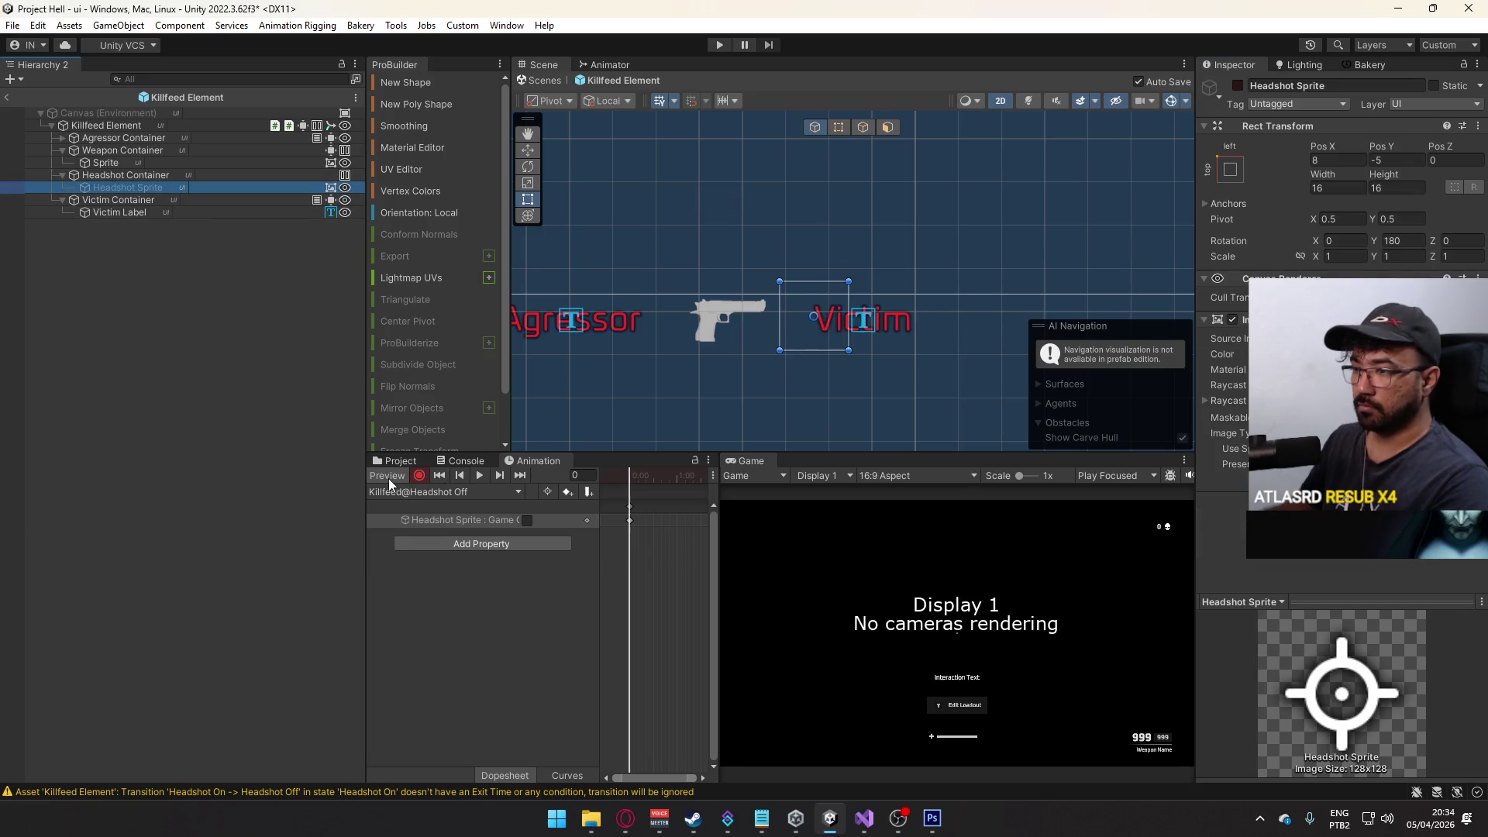
click(490, 520)
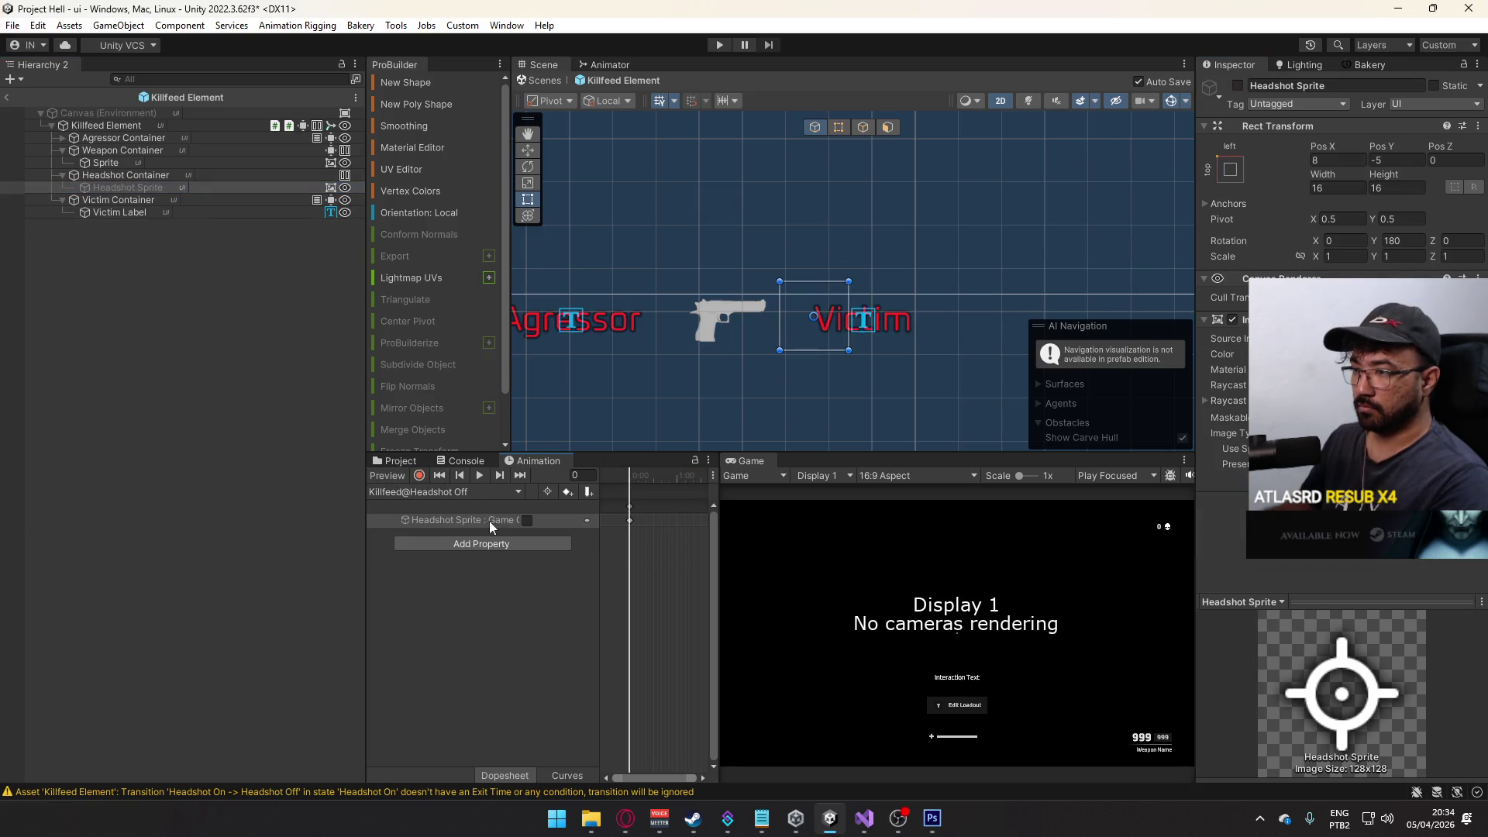
click(386, 491)
click(454, 576)
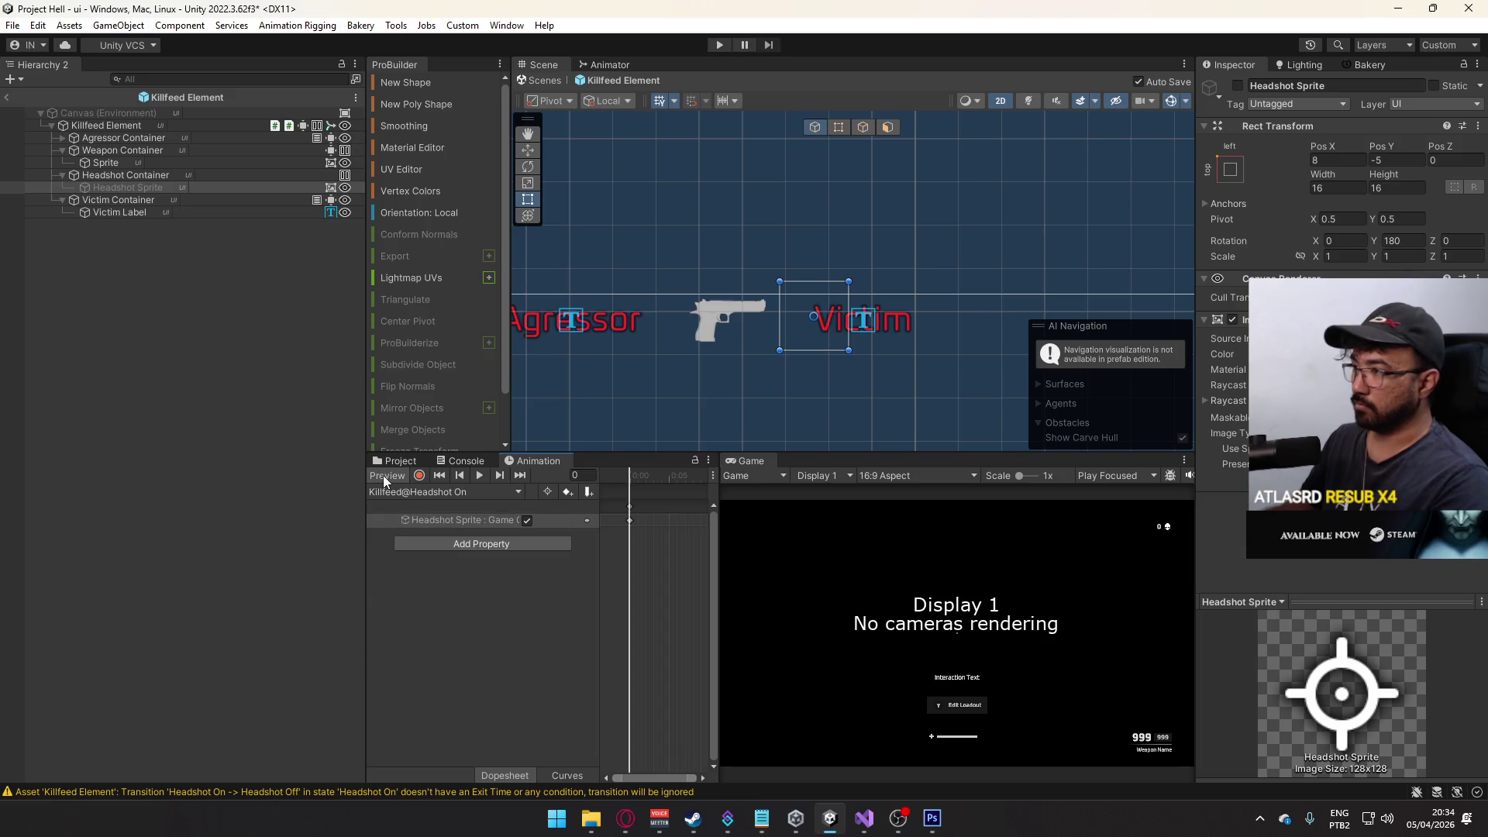
click(383, 476)
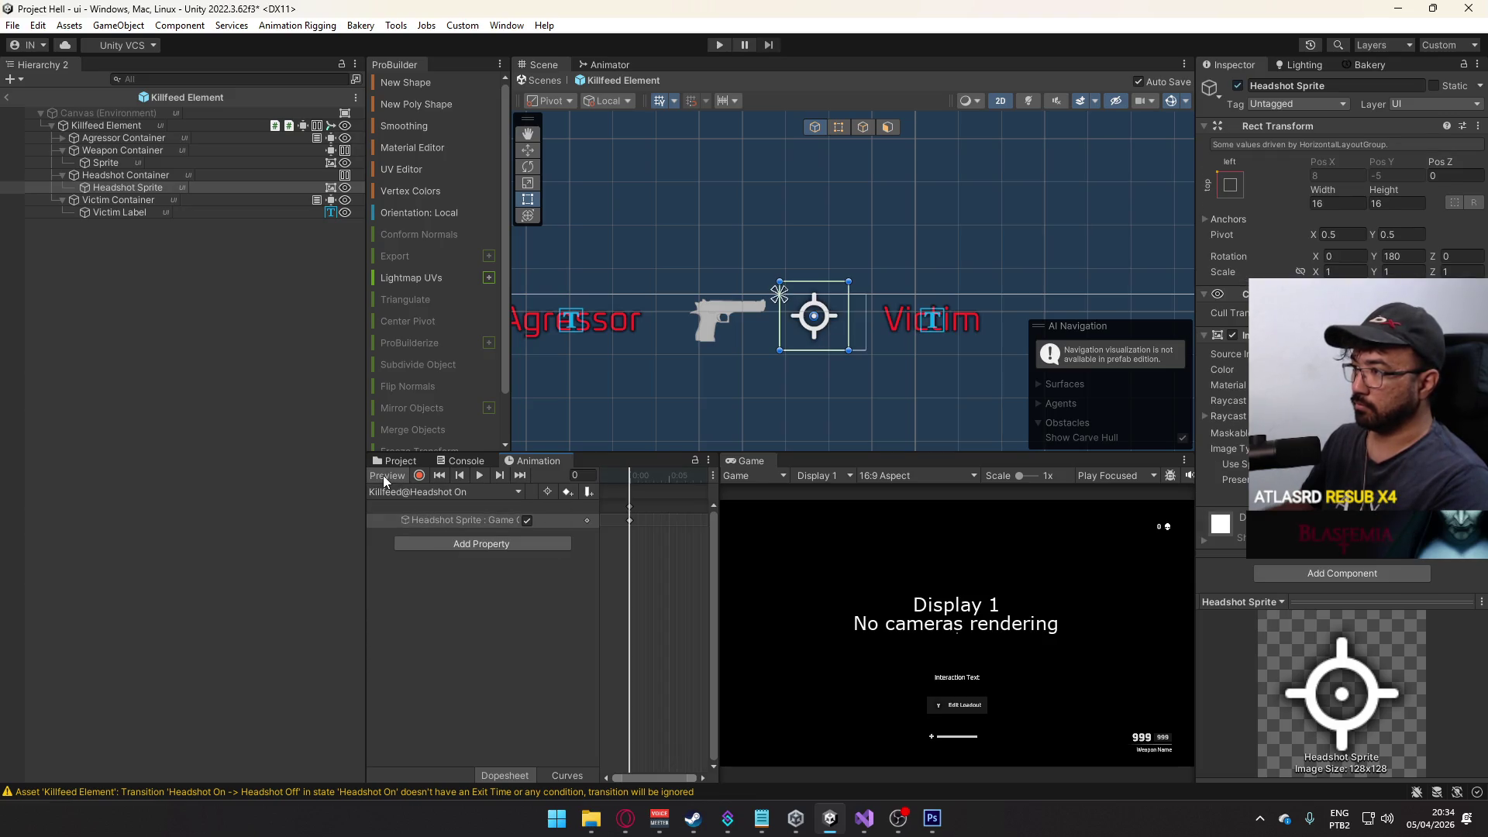
click(383, 476)
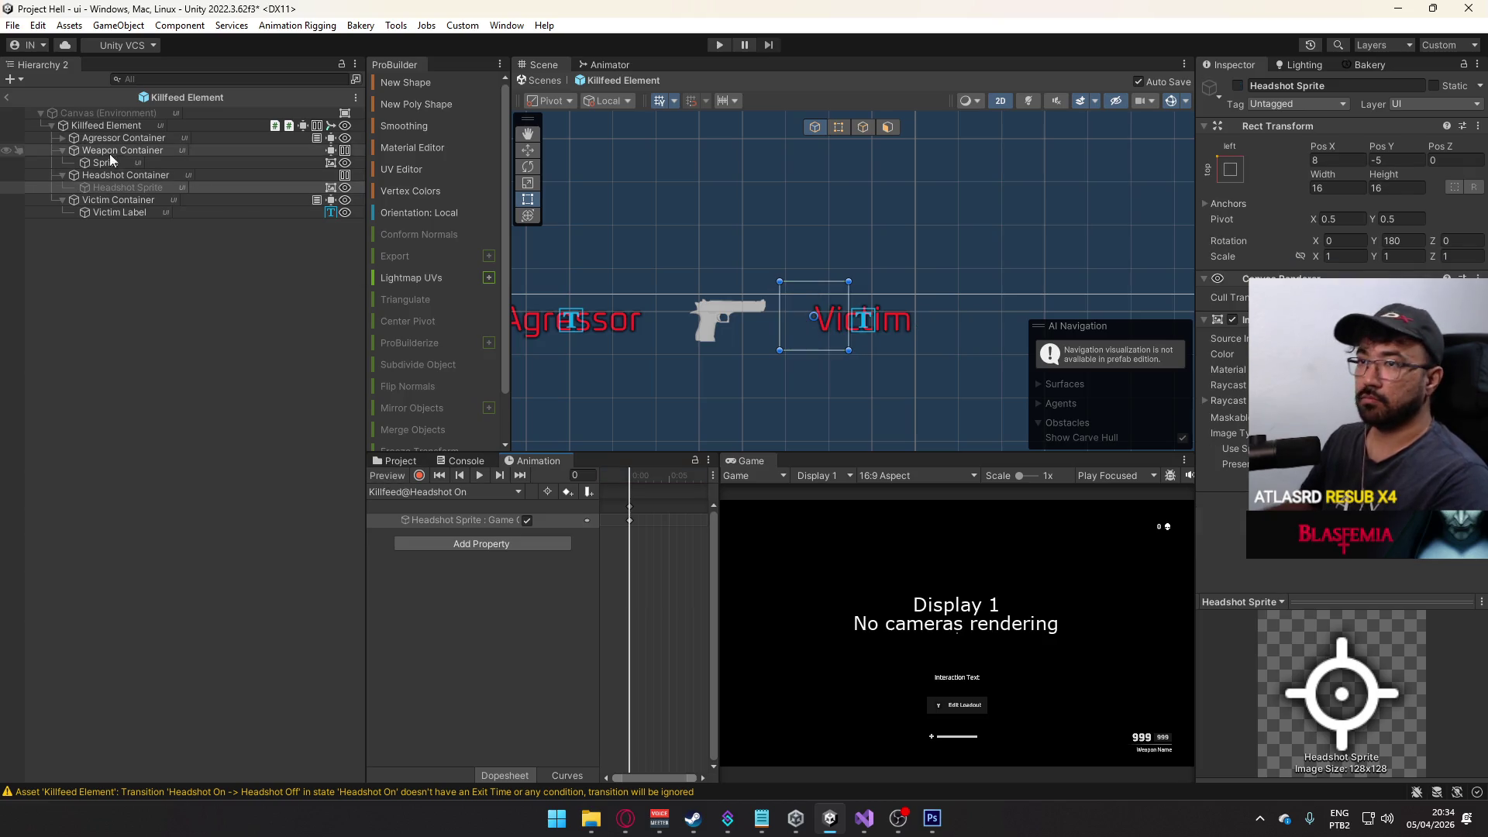
click(6, 99)
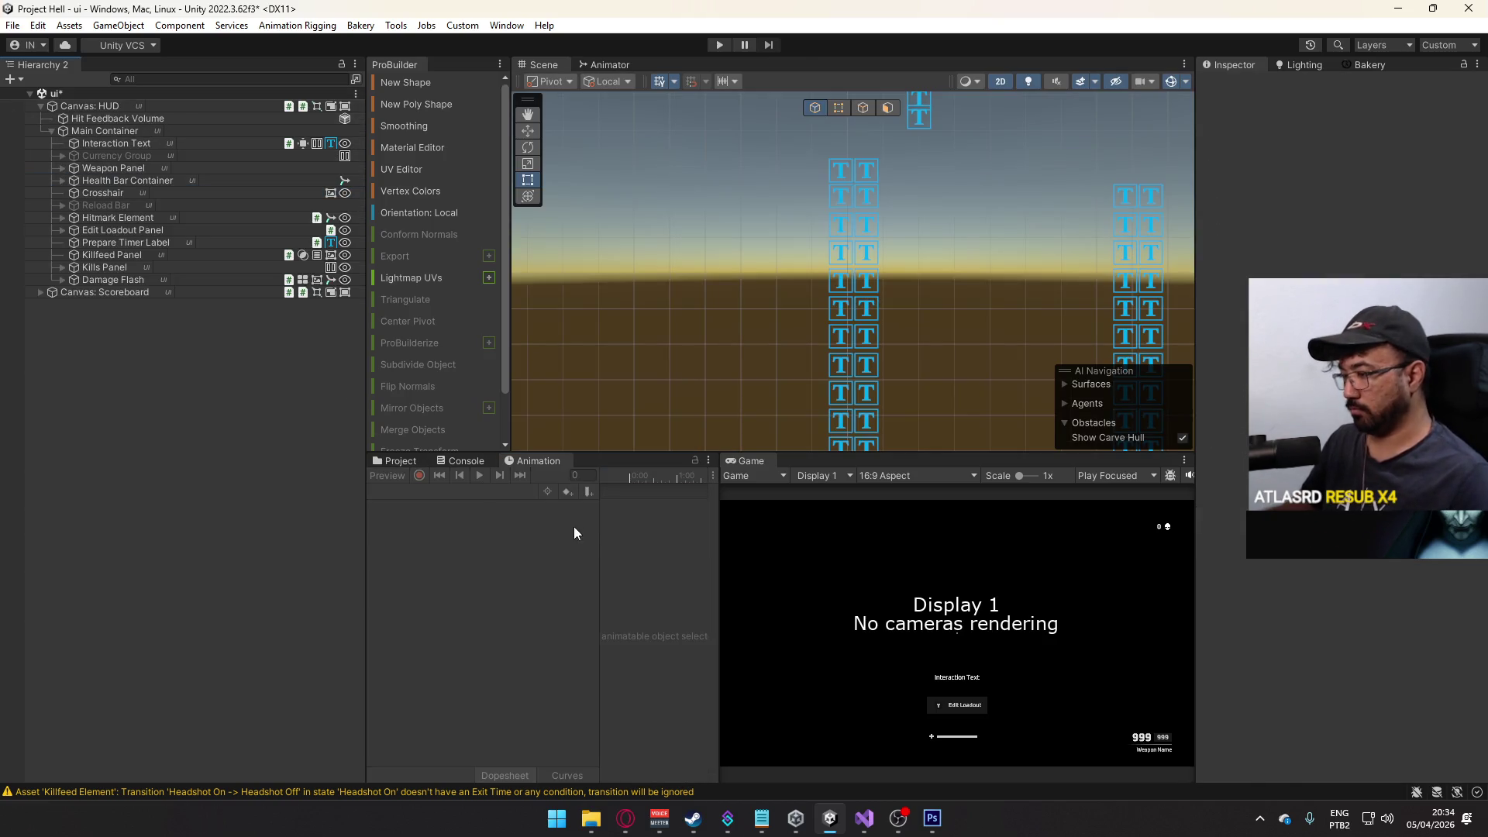
- Browse to Assets/Core/Runtime/Scripts/UI and open KillfeedElement.cs in Visual Studio
click(864, 817)
click(419, 353)
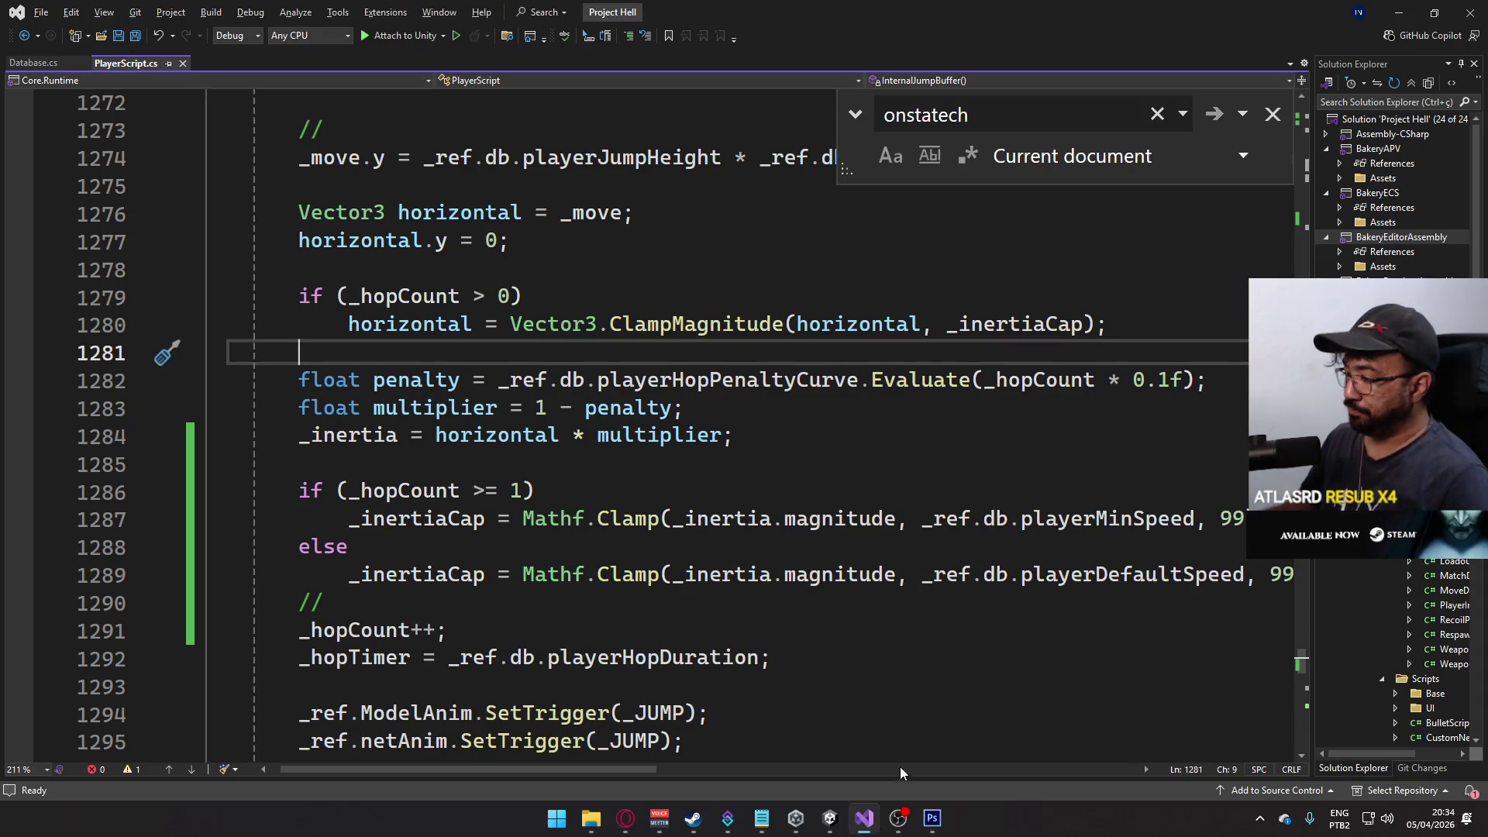
click(829, 817)
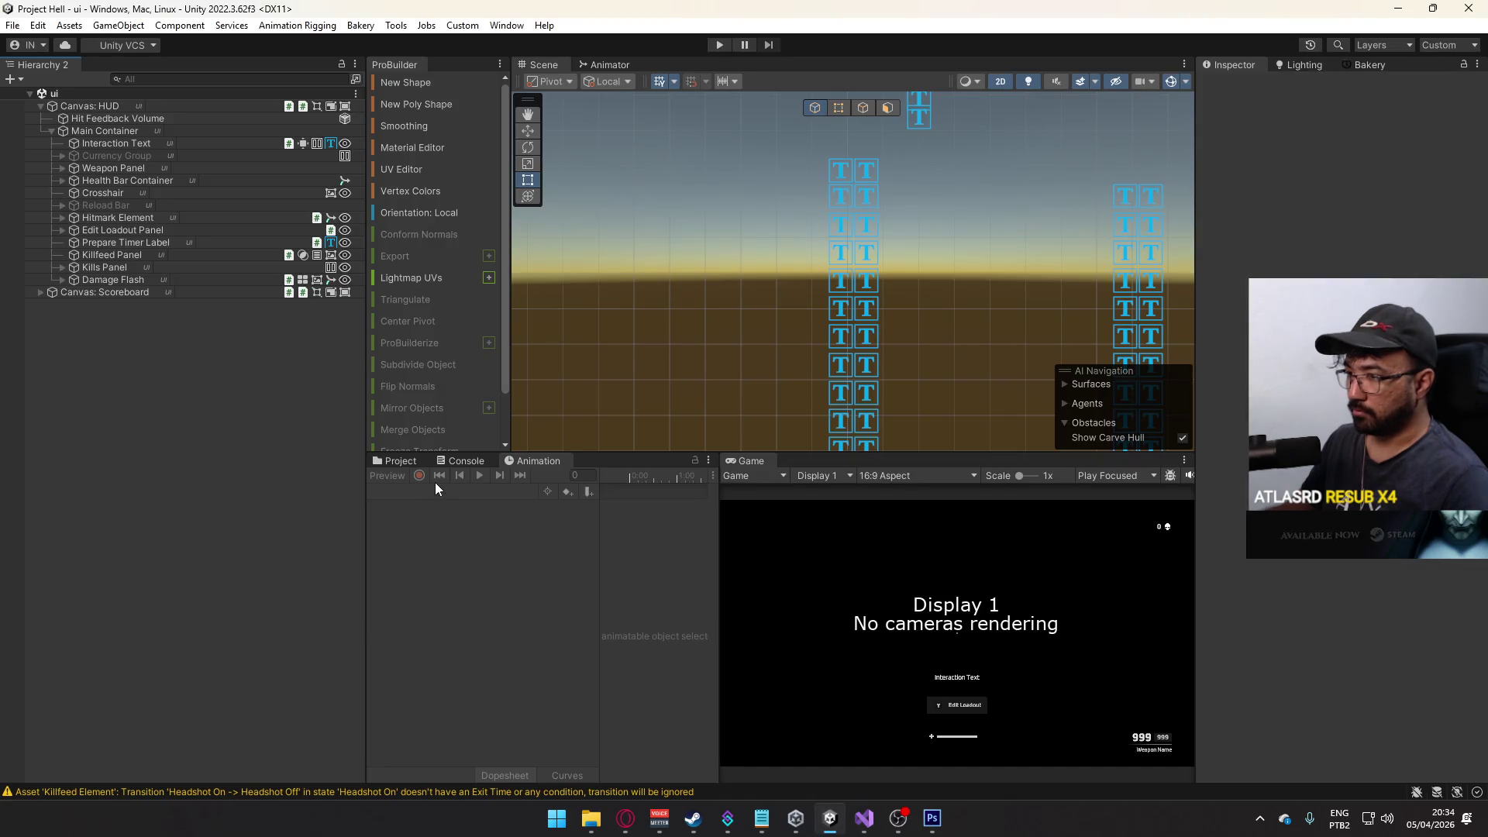
click(396, 460)
scroll(465, 744, down, 3)
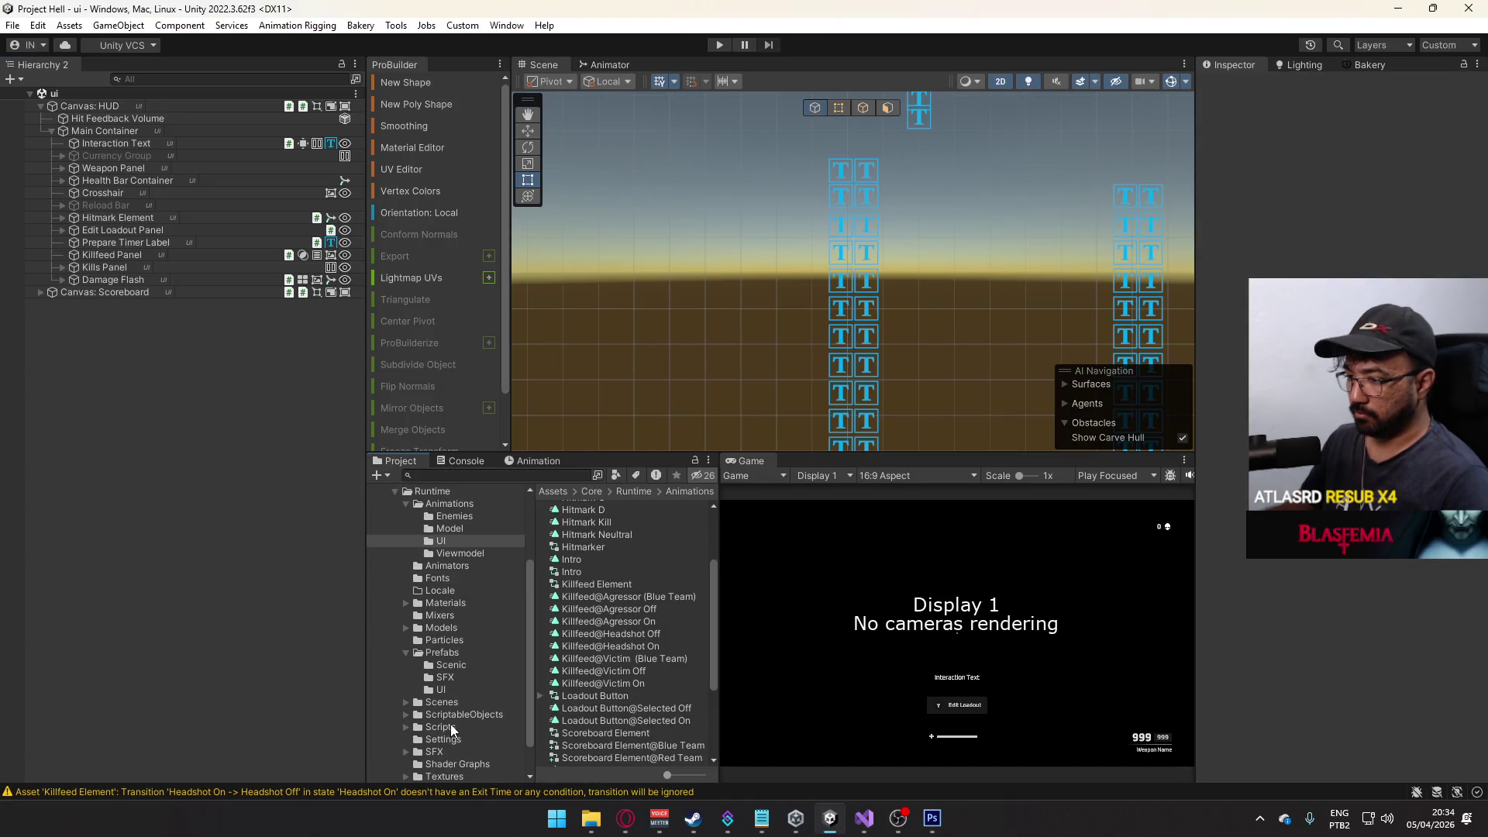
click(458, 727)
scroll(620, 643, down, 5)
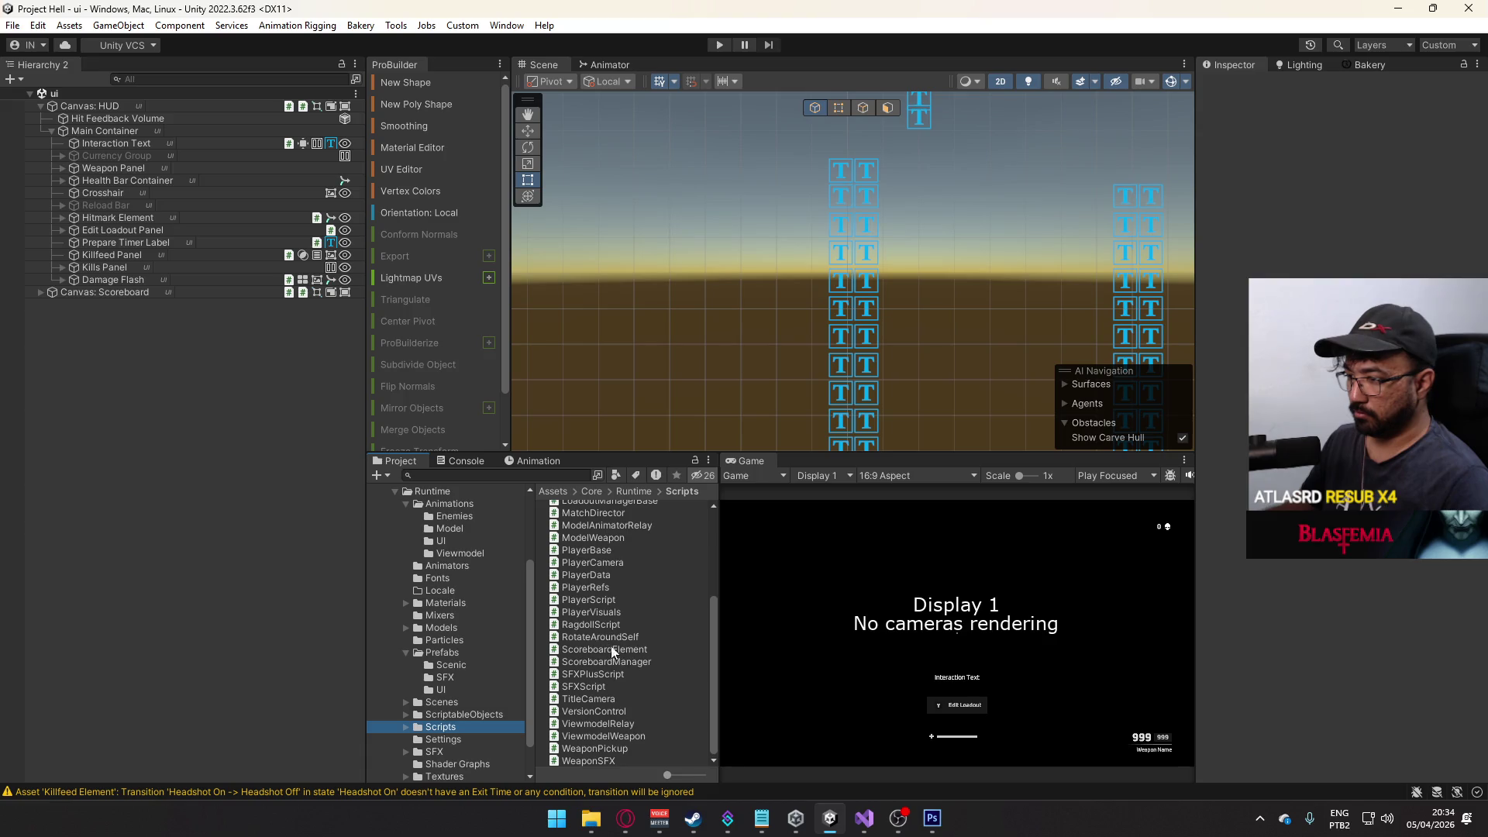
scroll(638, 682, up, 3)
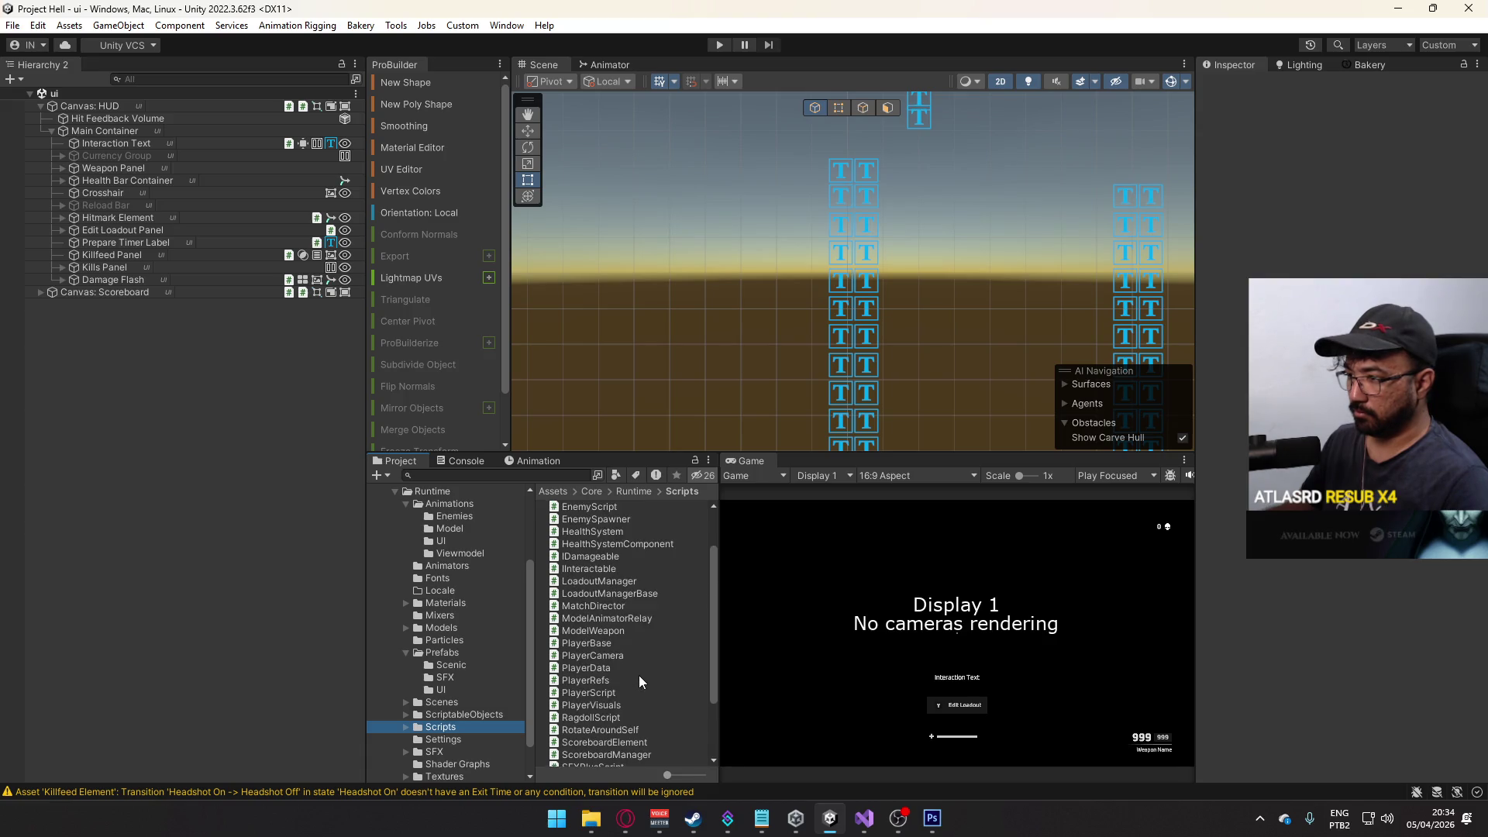
scroll(639, 676, up, 5)
double_click(631, 570)
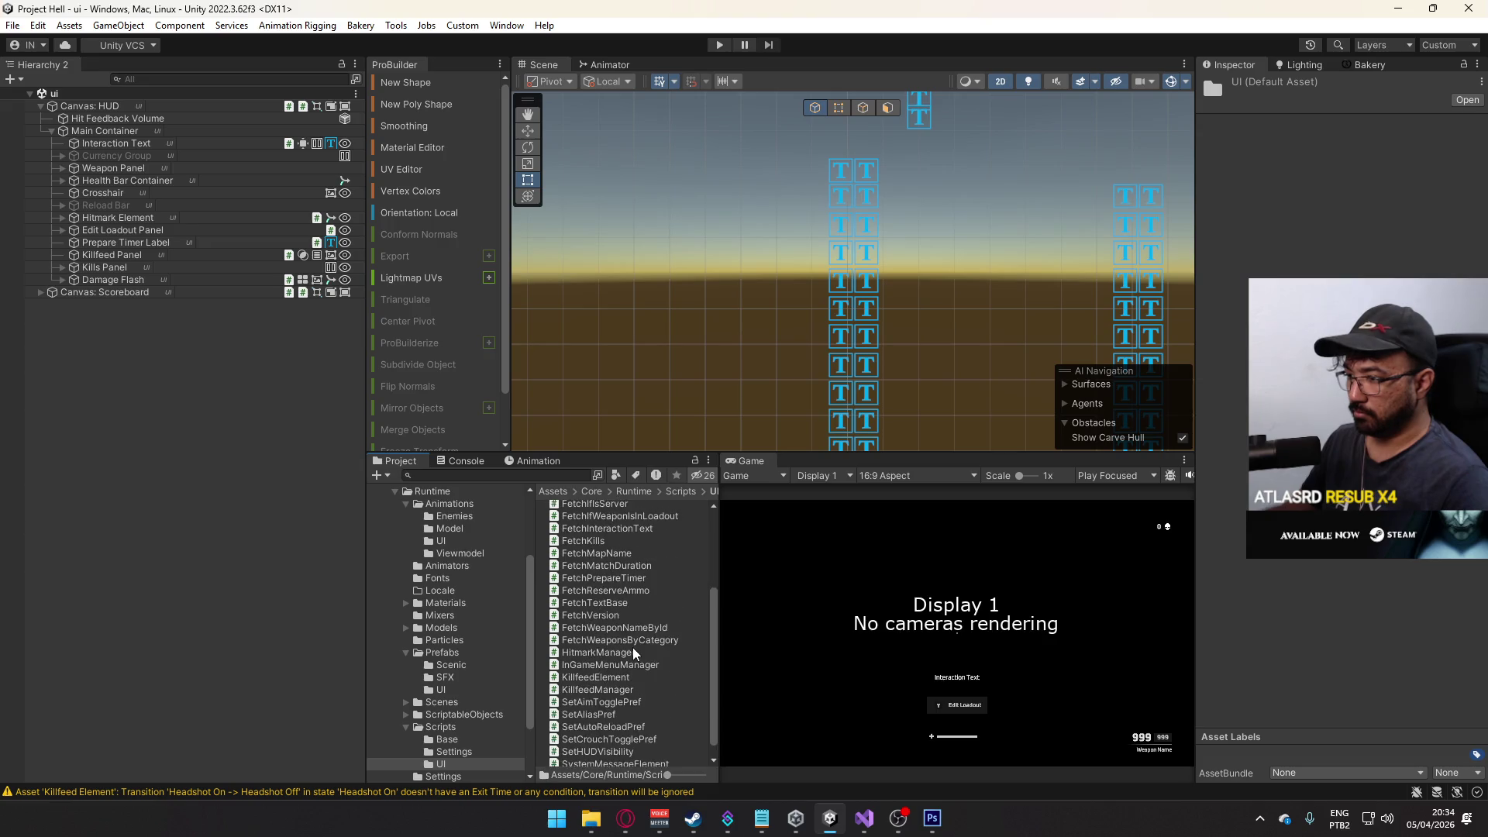
scroll(633, 655, down, 1)
double_click(595, 662)
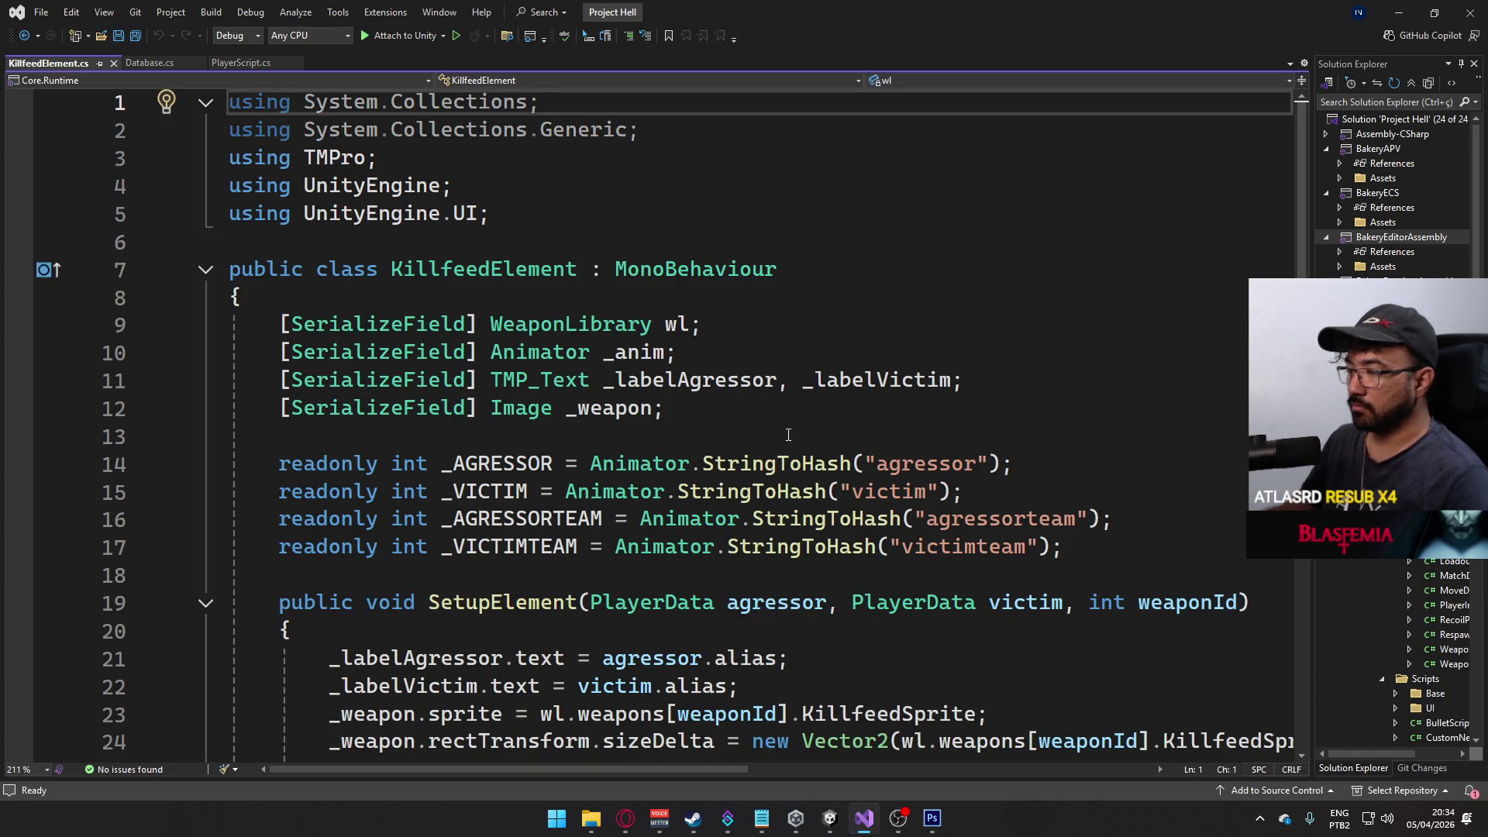
- Add a 'bool hs' parameter to SetupElement and save
scroll(788, 435, down, 4)
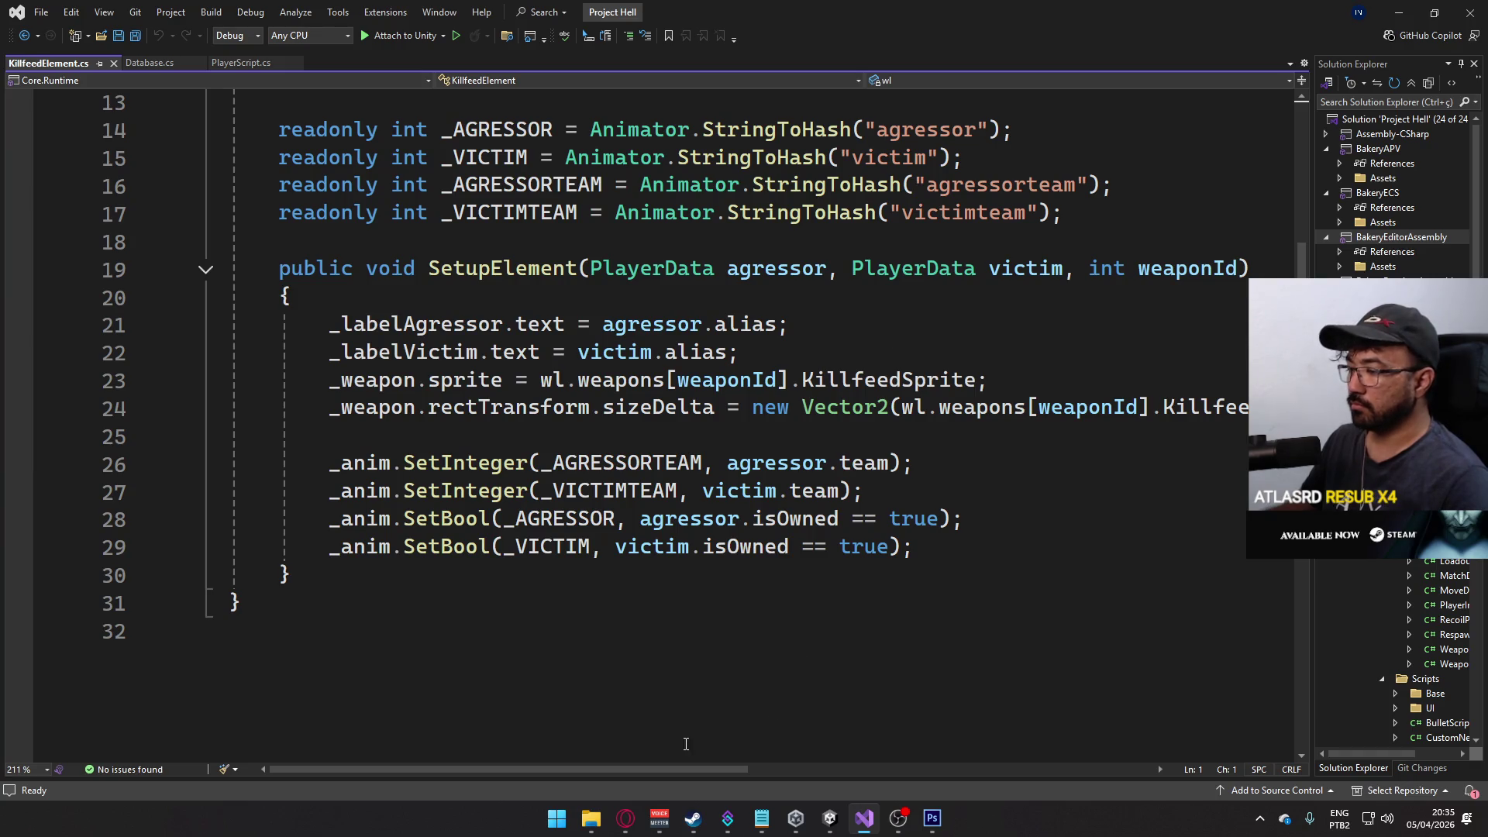
mouse_move(666, 769)
mouse_down()
mouse_move(753, 784)
mouse_move(676, 770)
mouse_up()
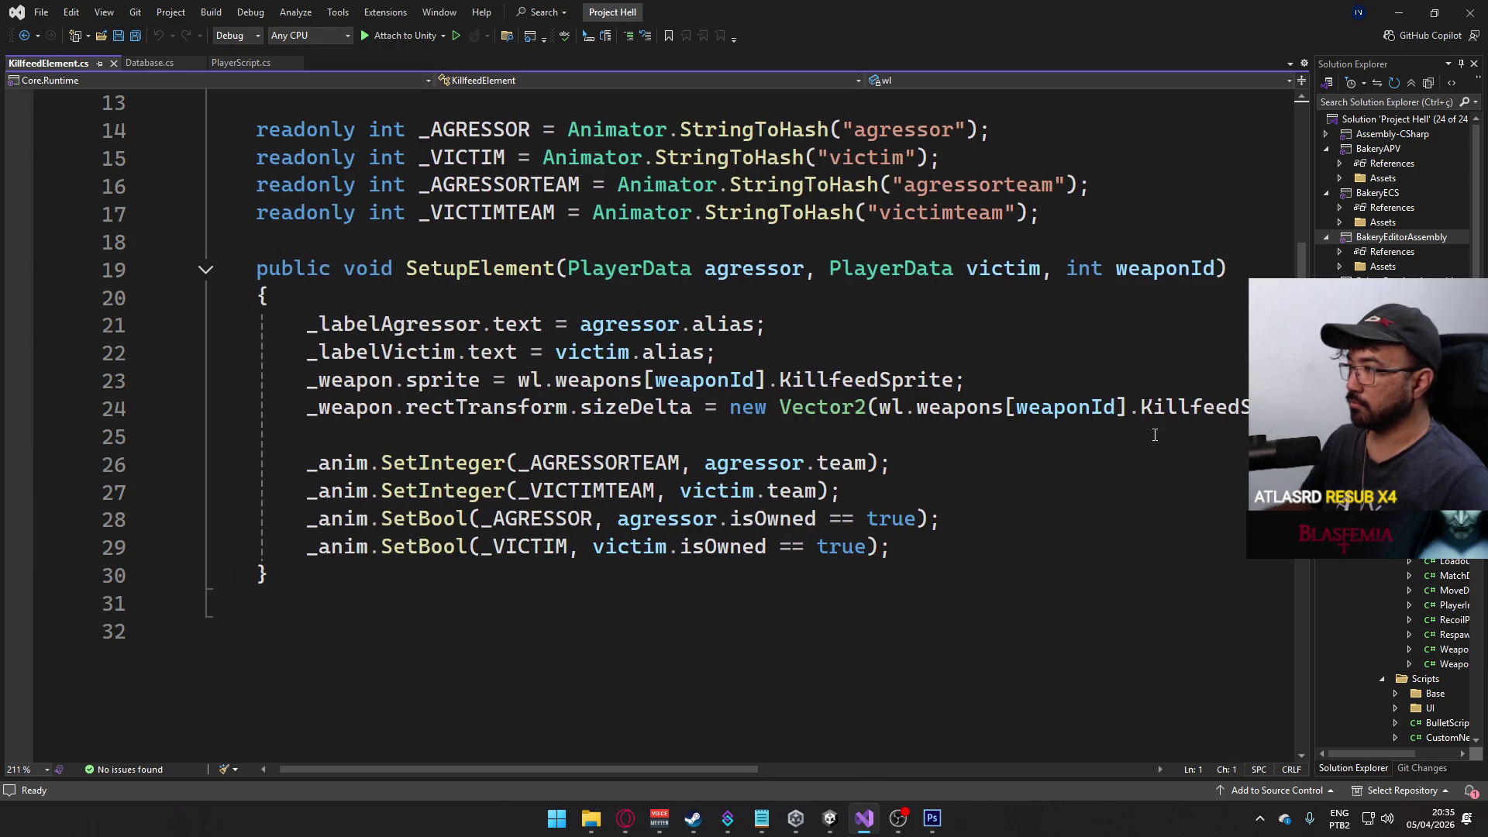
click(1216, 271)
text(, boo)
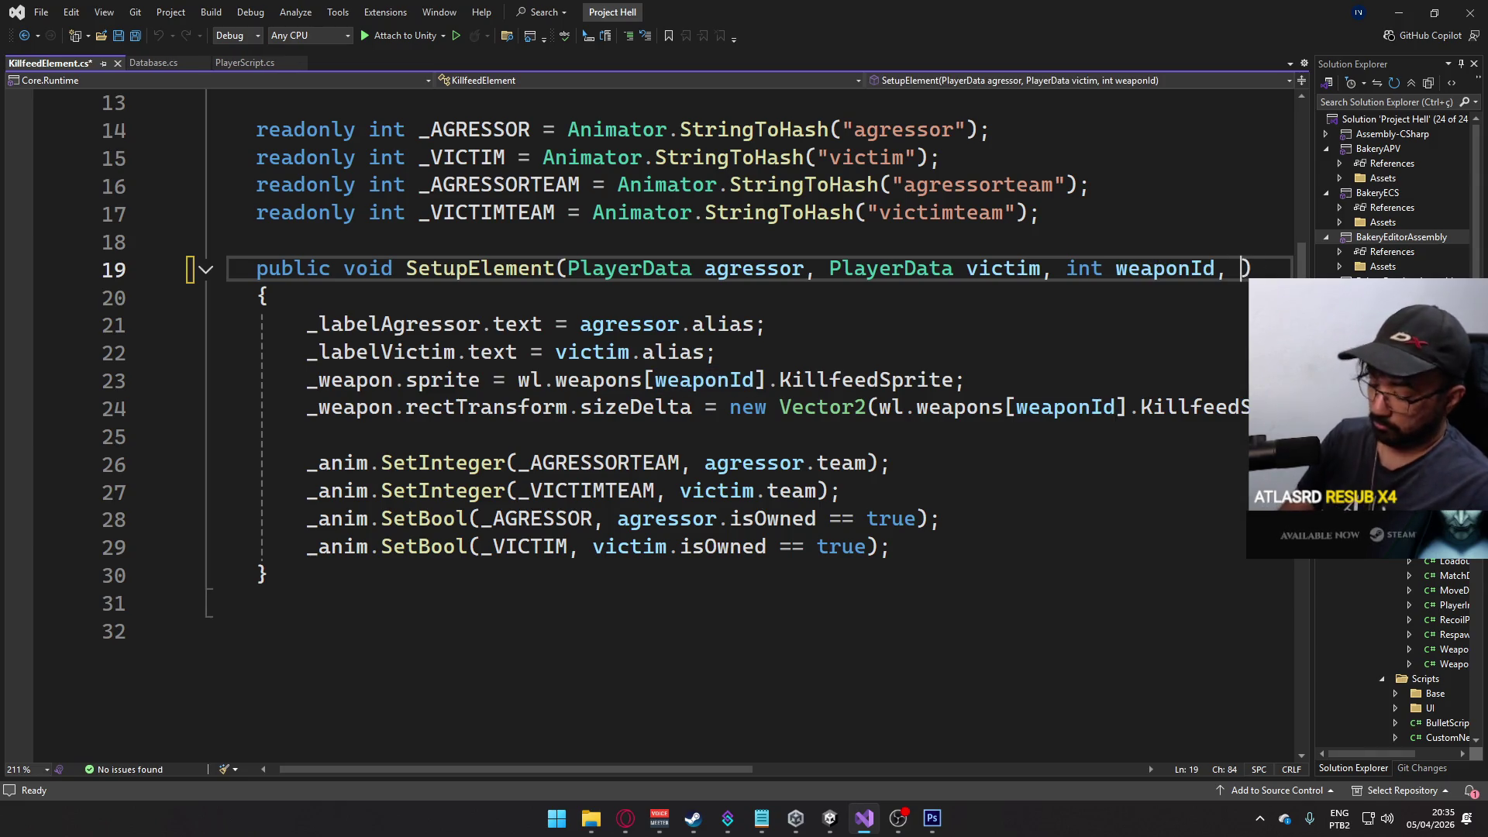
text(l hs)
key(ctrl+s)
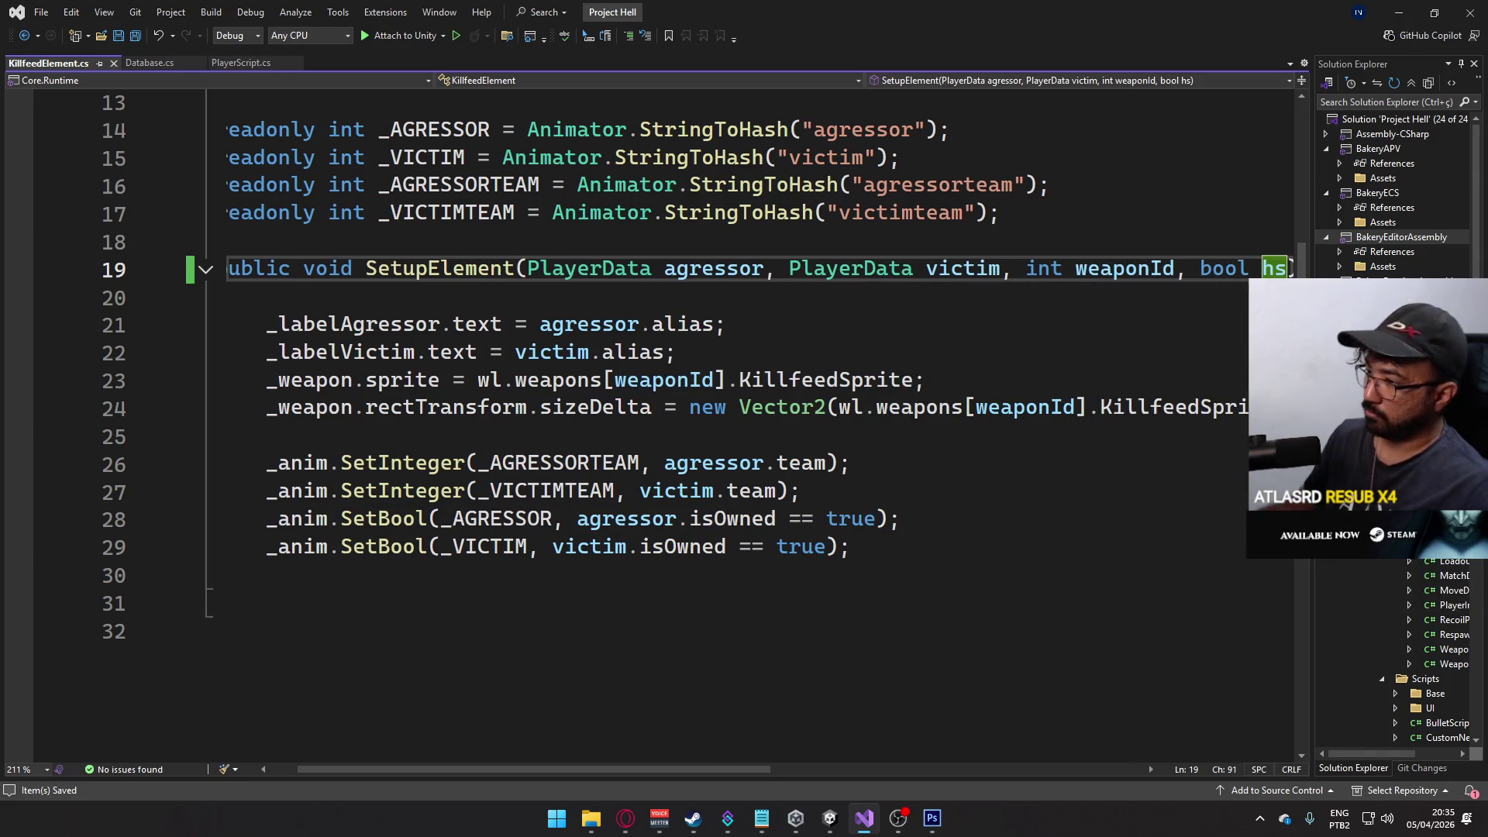
- Add '_anim.SetBool(_HEADSHOT, hs);' inside SetupElement and save
click(906, 551)
key(Return)
text(_a)
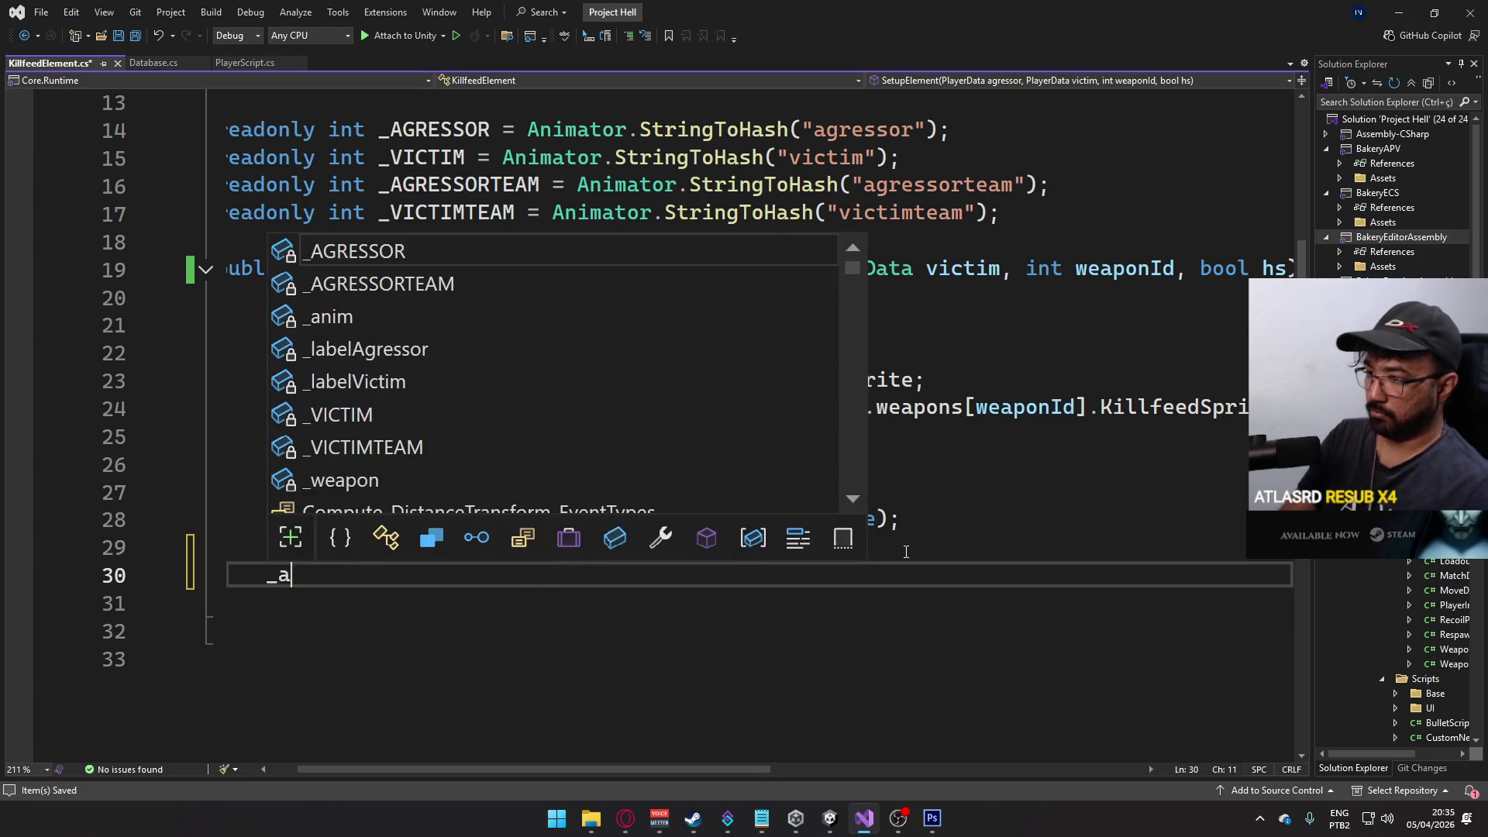
text(nim.Setbo)
key(BackSpace)
key(BackSpace)
text(S)
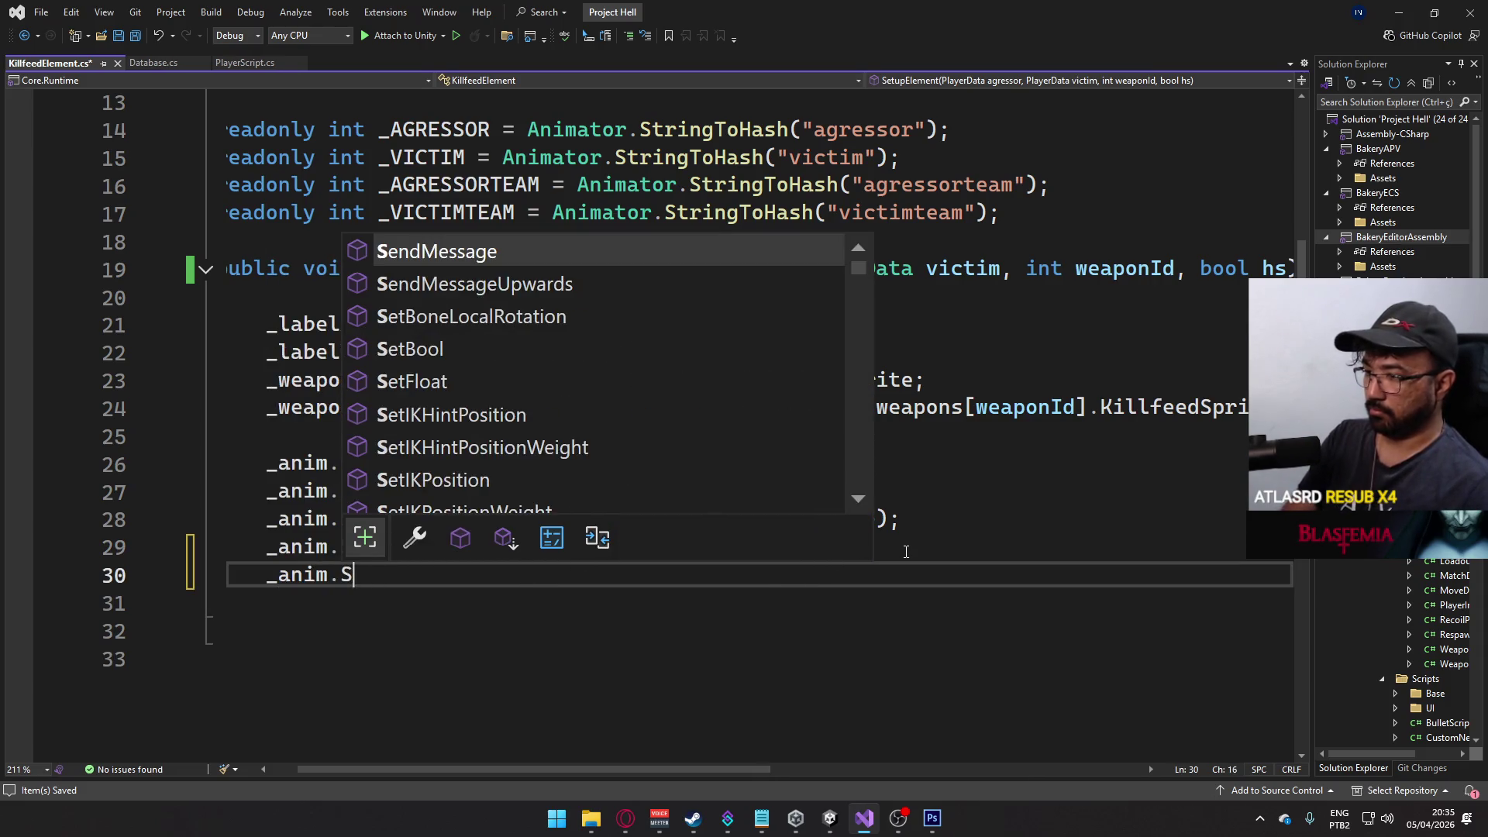
text(etboo)
key(Tab)
text(()
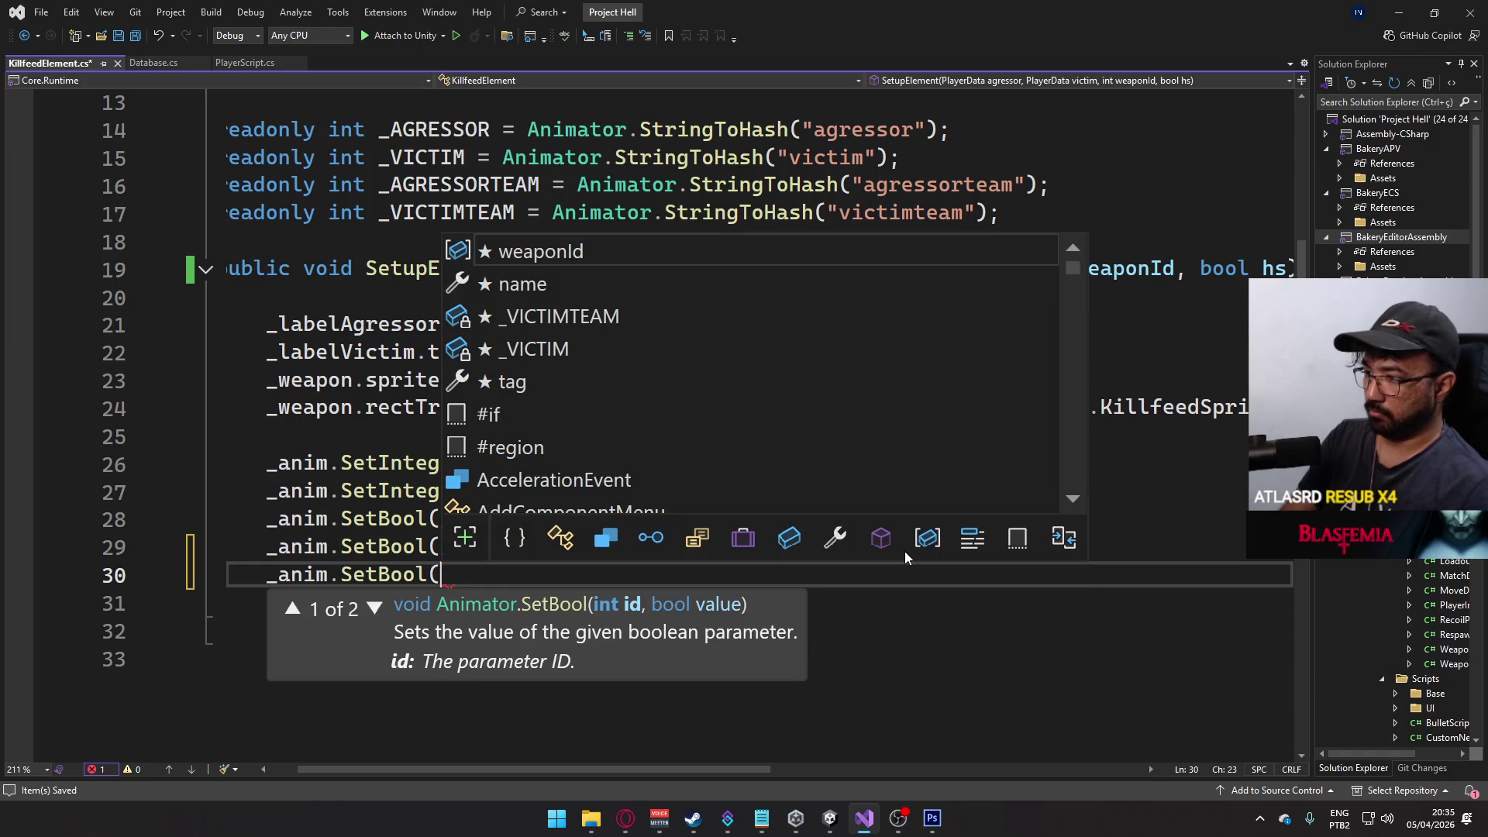
text(_HEADSHOT, )
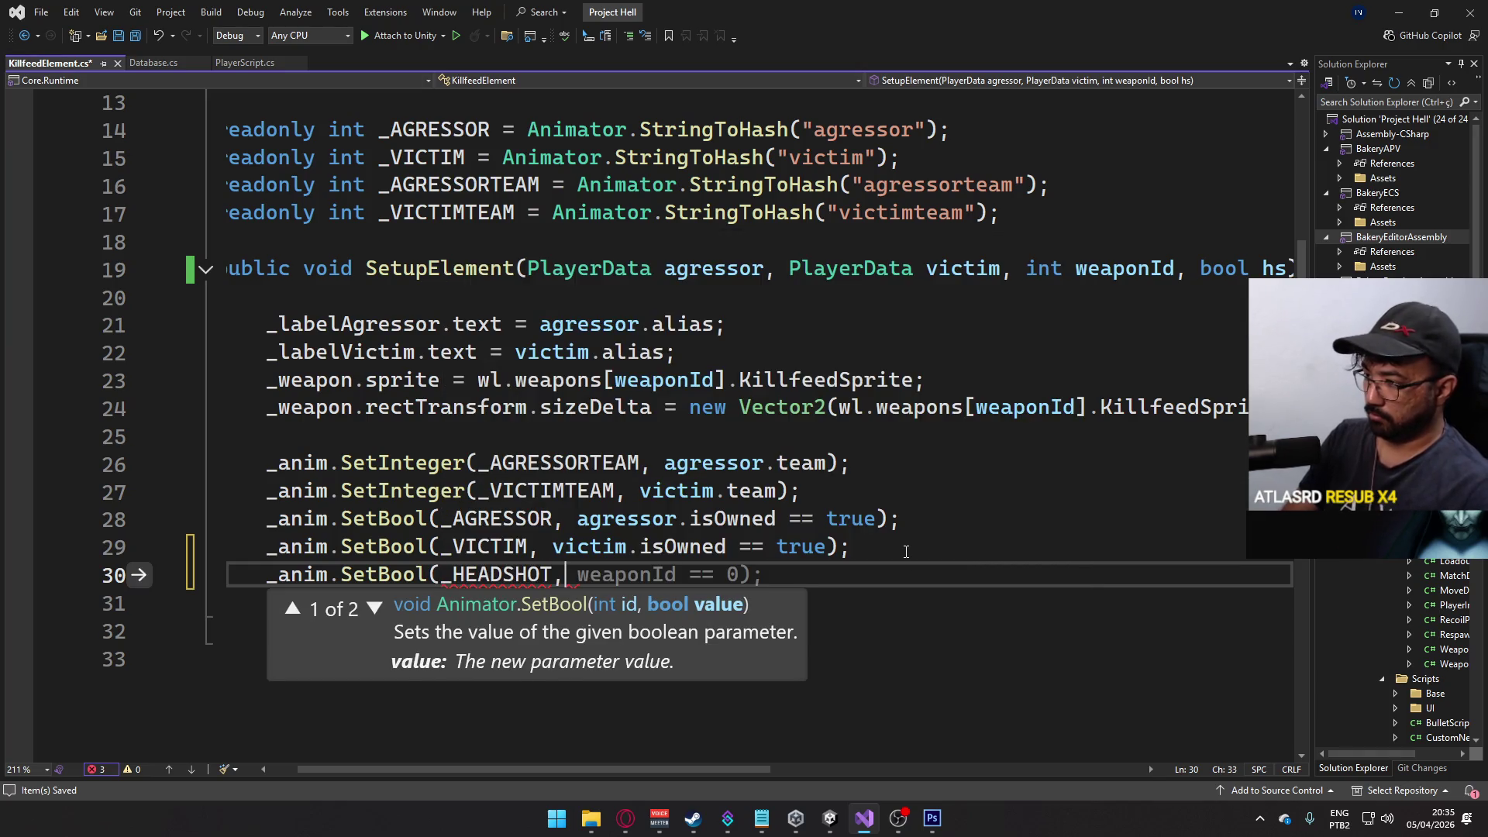
text(hs);)
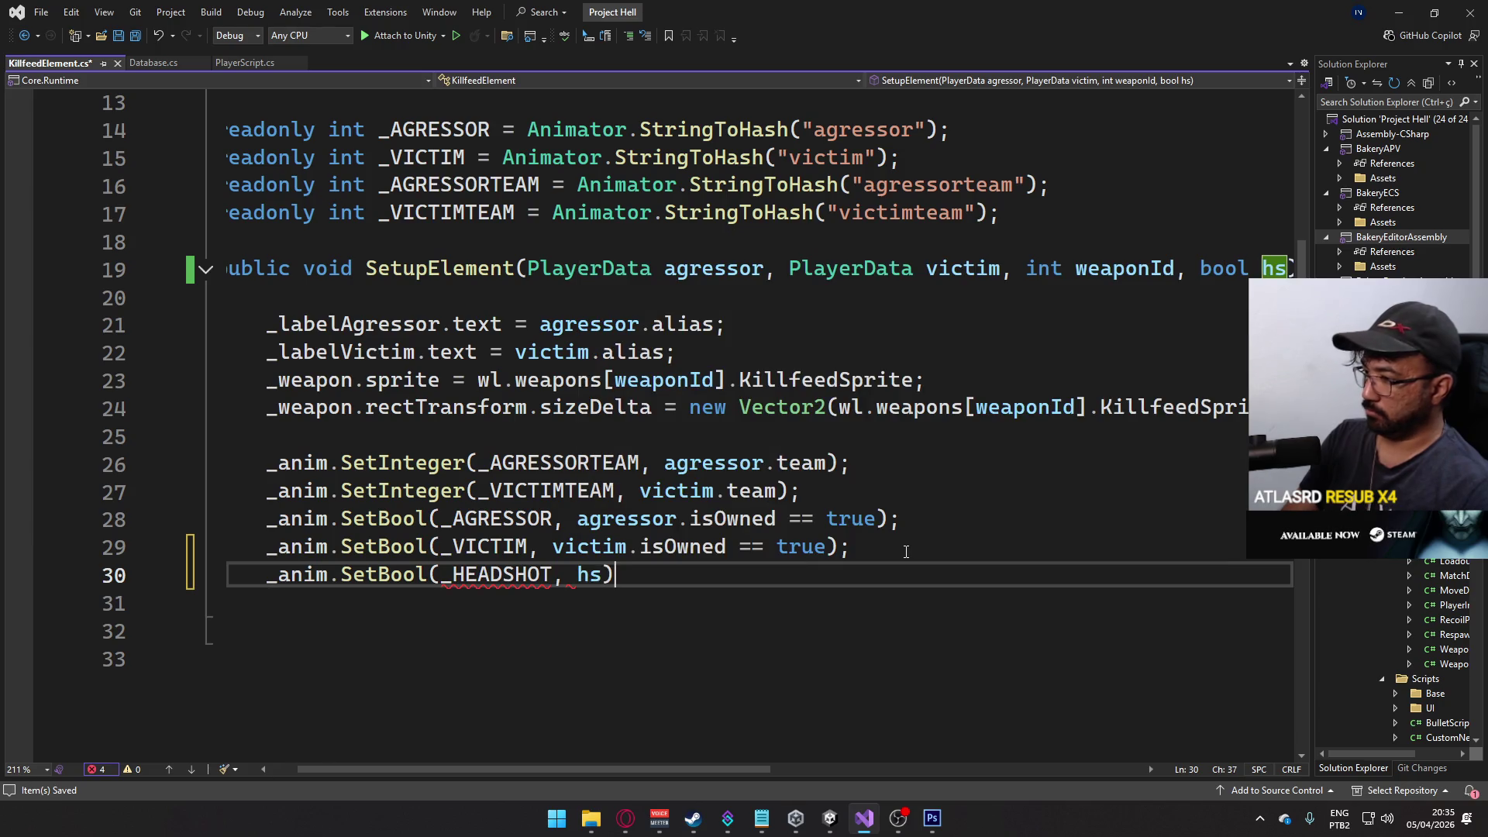
key(ctrl+s)
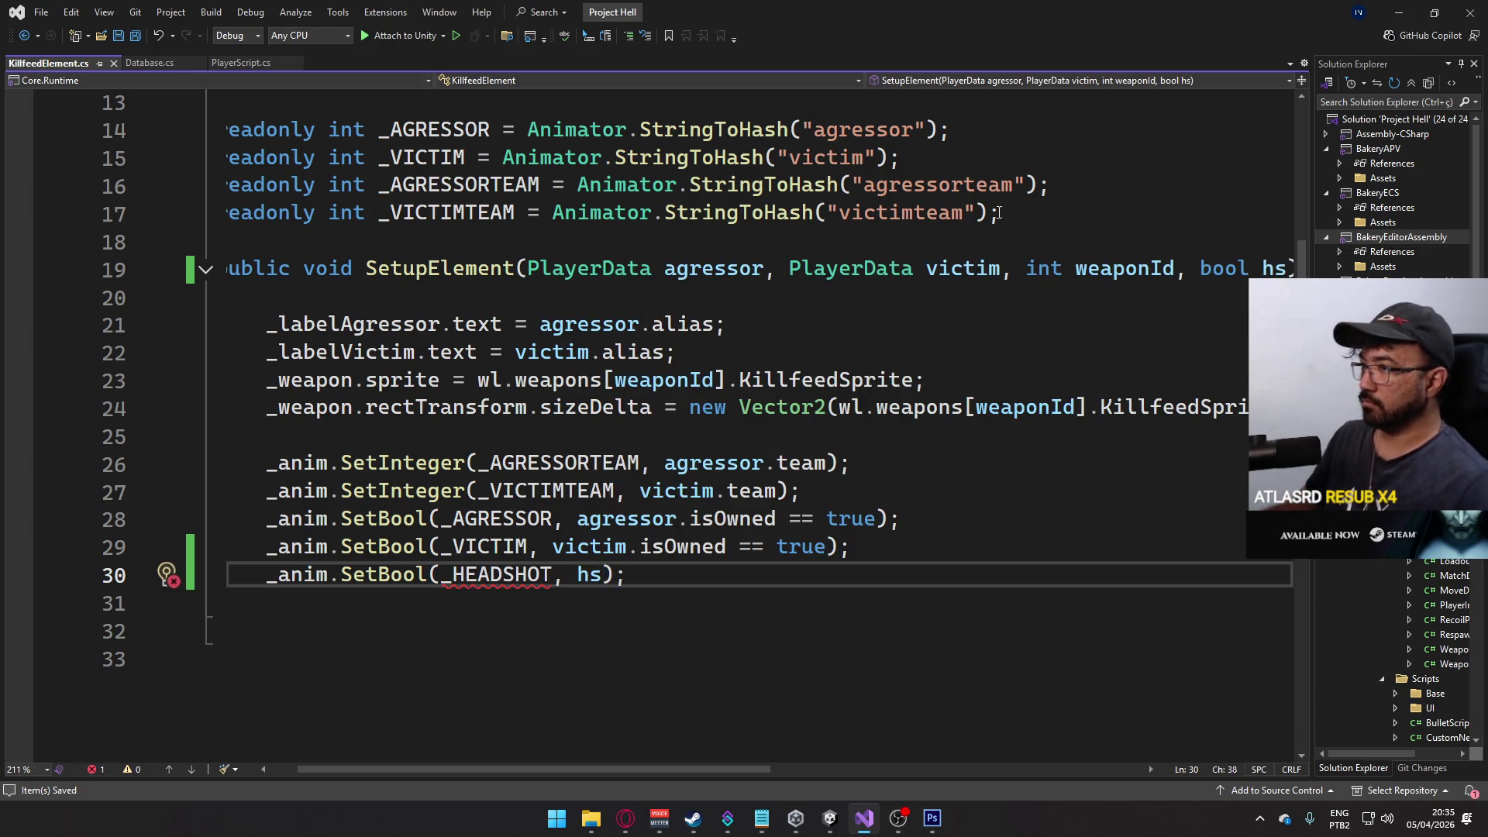
- Declare 'readonly int _HEADSHOT = Animator.StringToHash("headshot")' and save the file
click(1021, 219)
key(Return)
text(read)
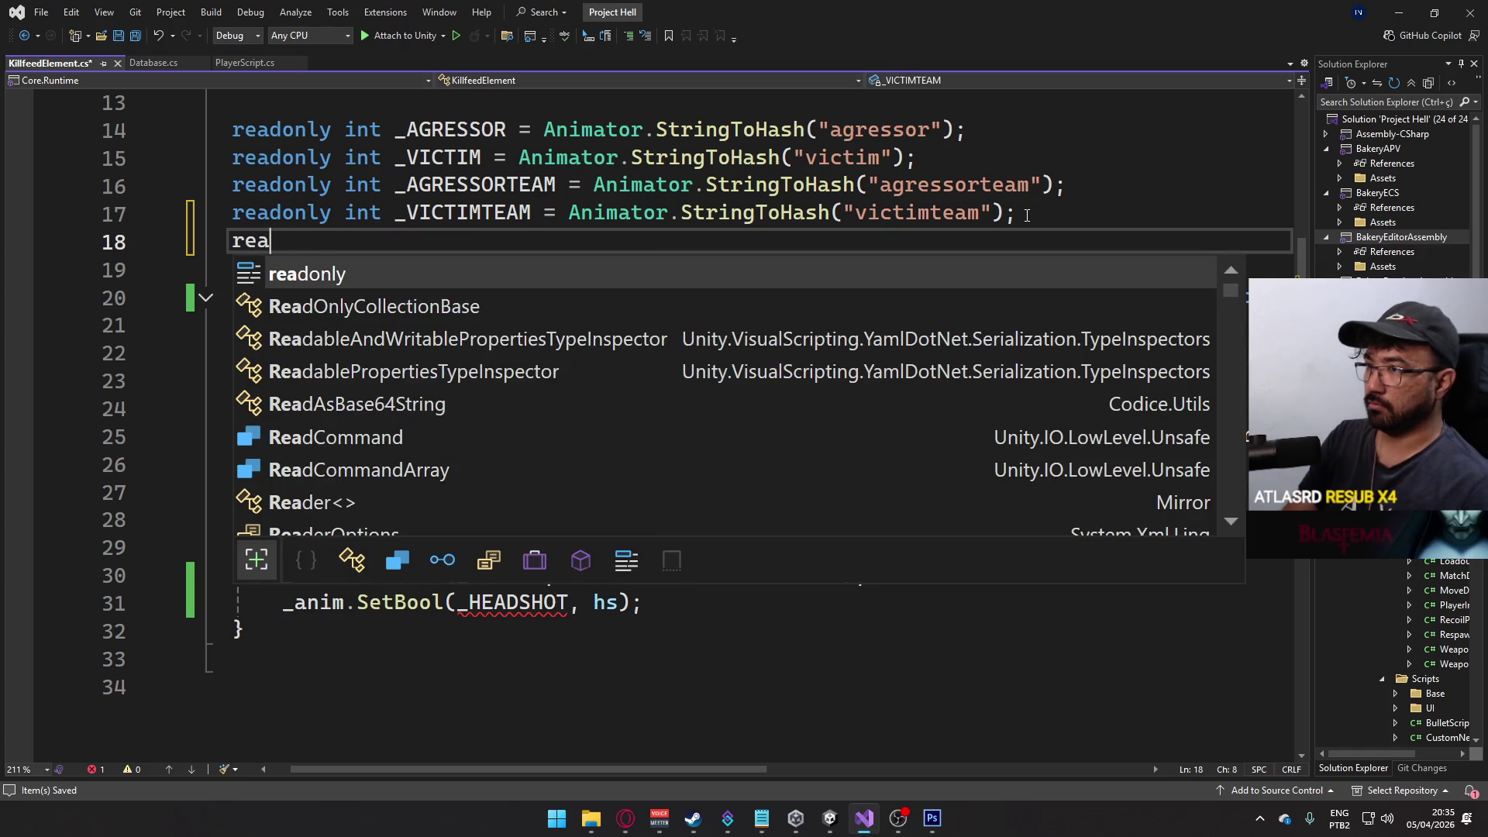
key(Tab)
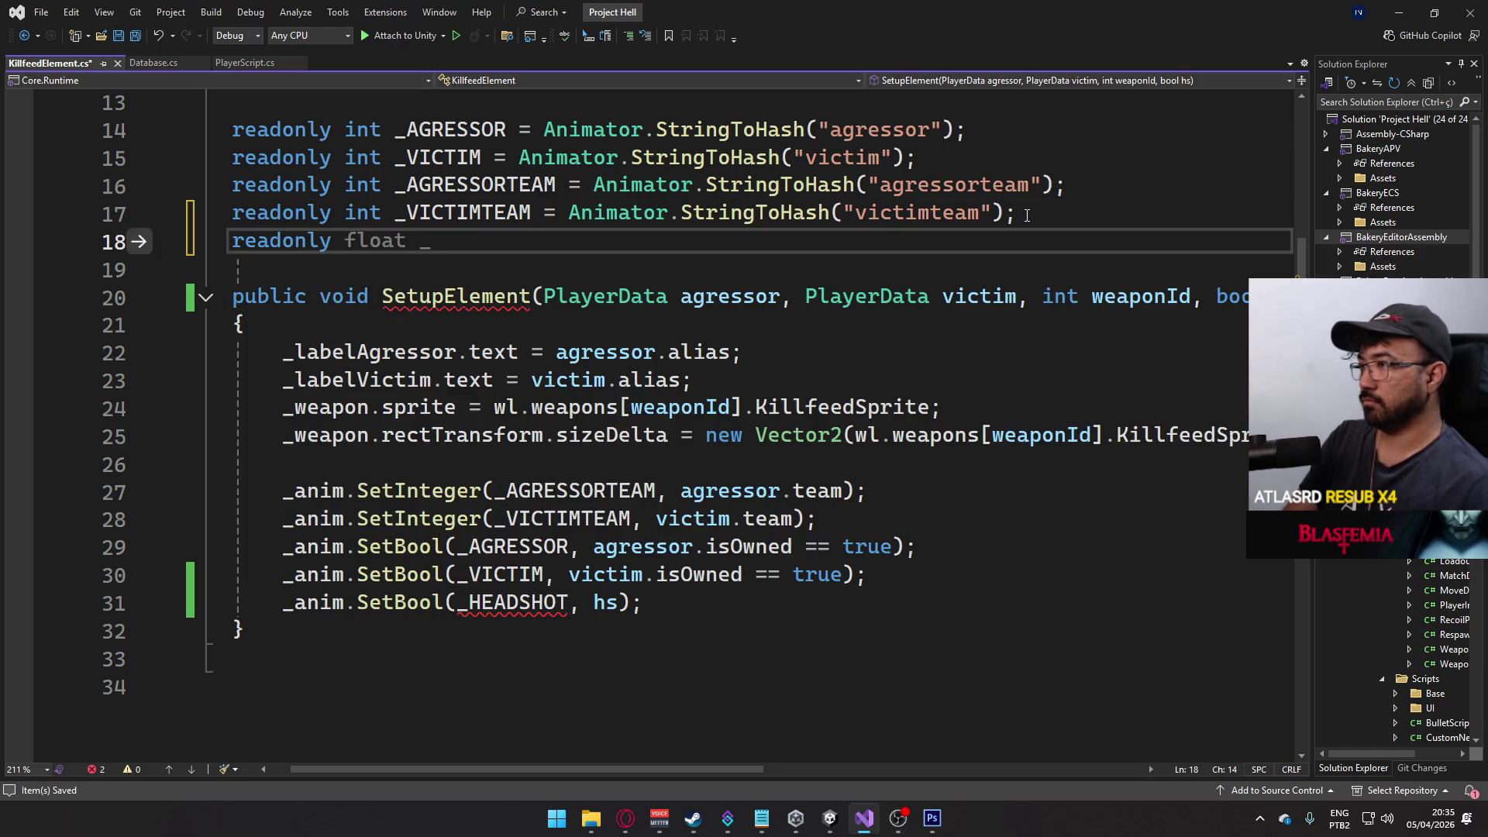
text(int _HEADSHOT = Ai)
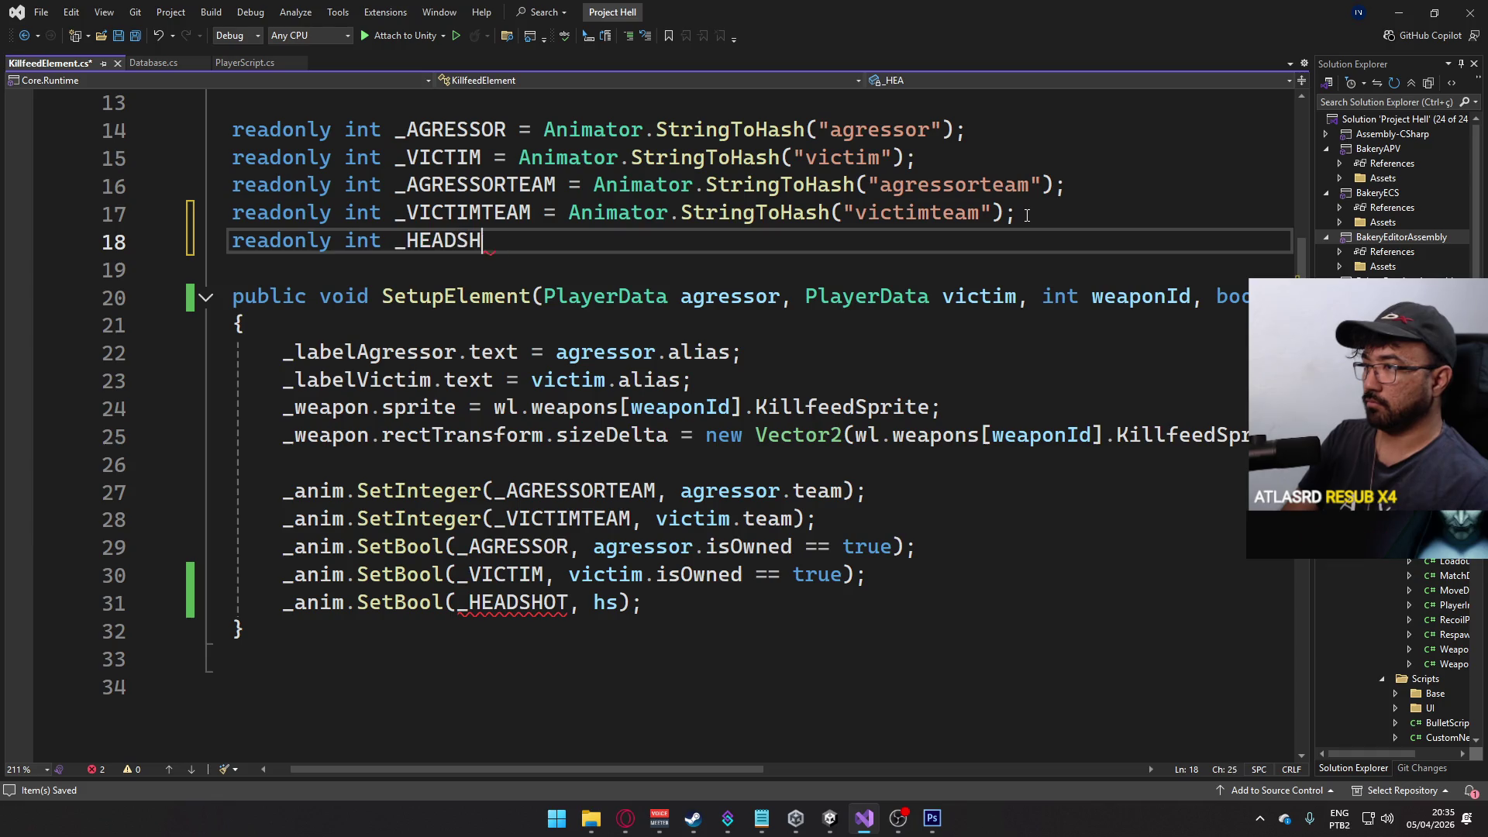
key(BackSpace)
text(nimator.S)
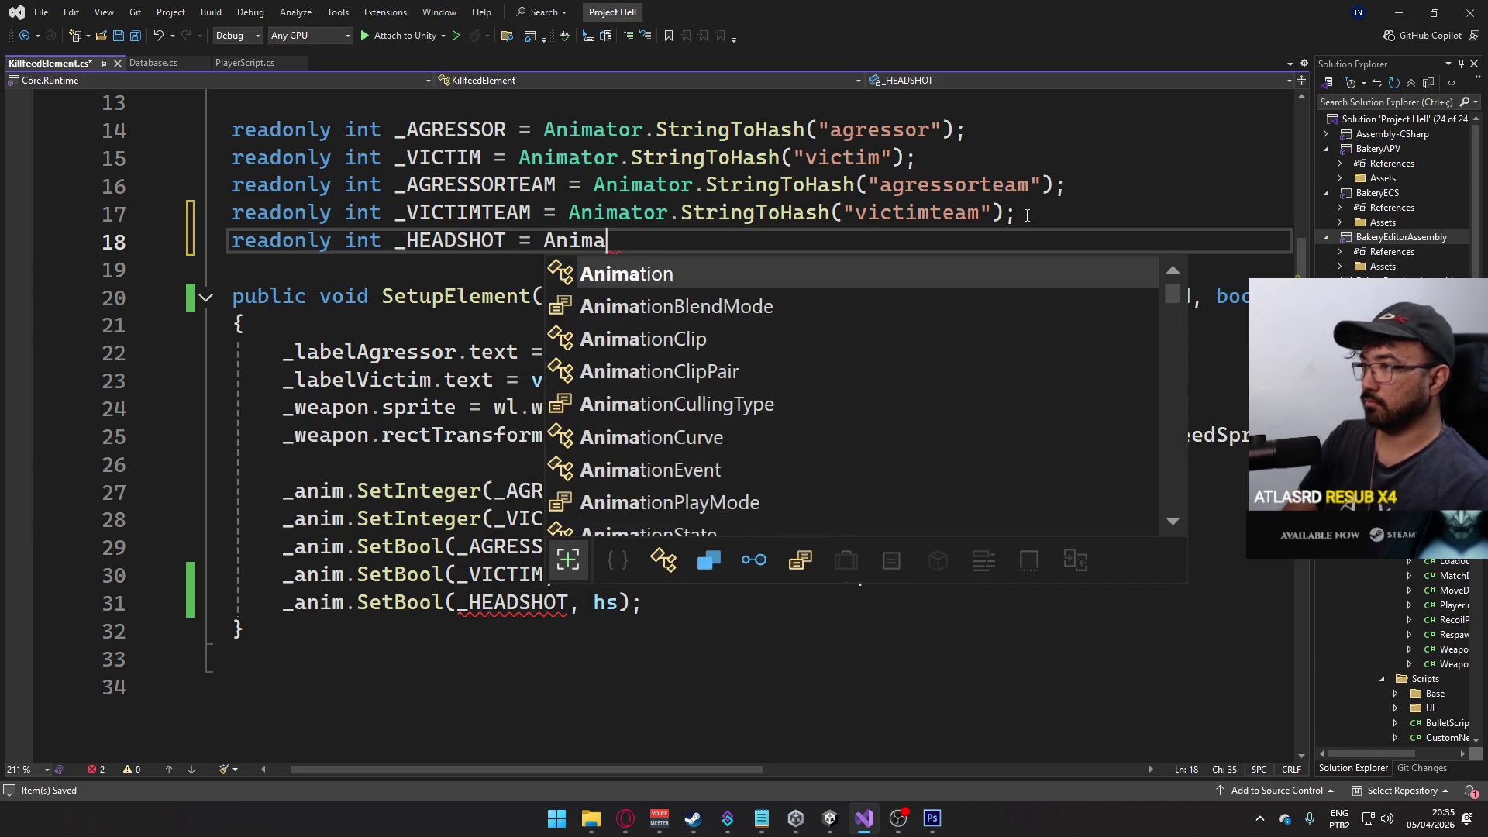
key(Tab)
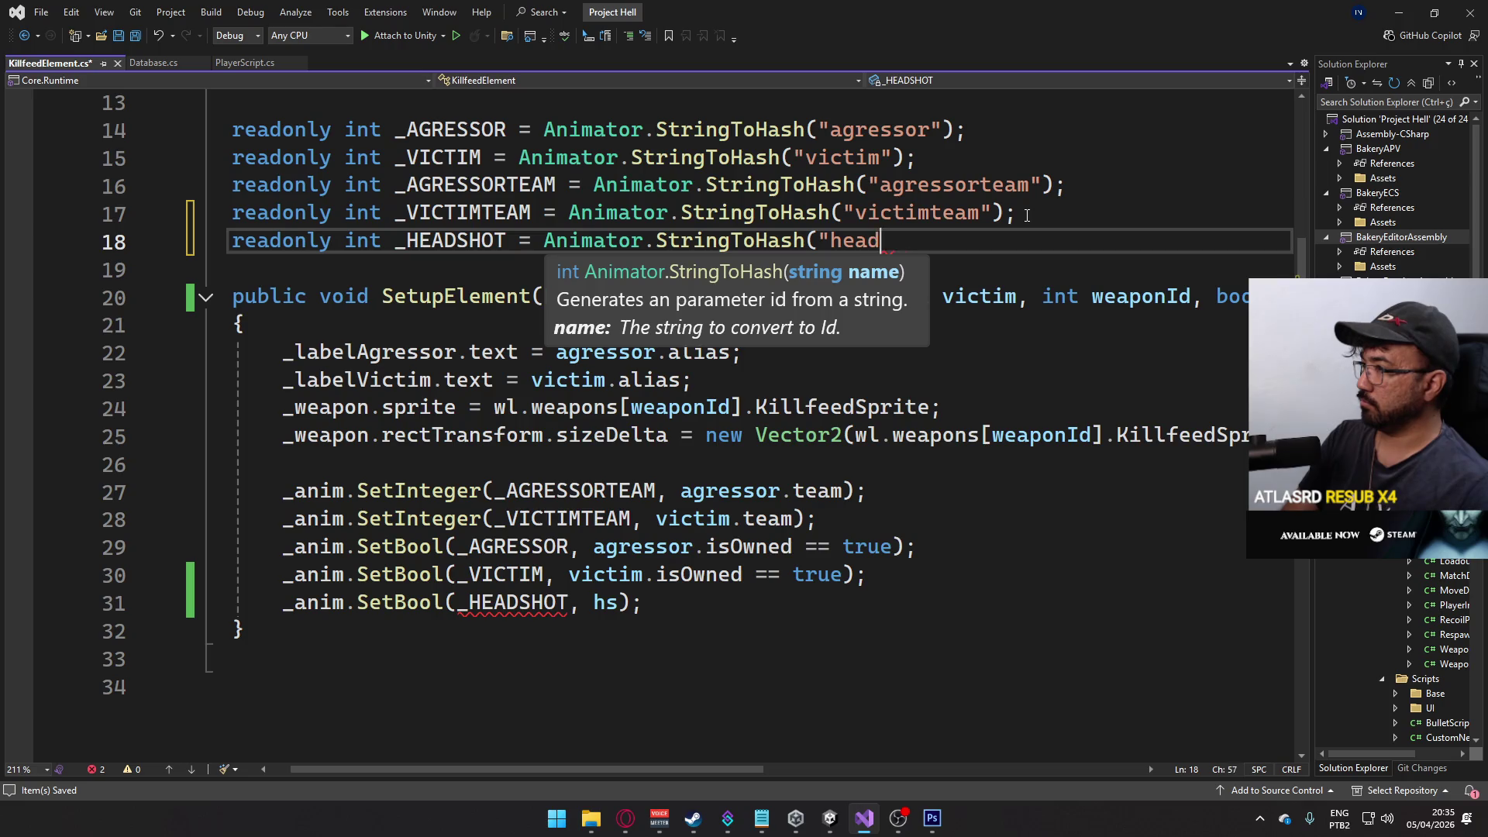
text(shot");)
key(ctrl+s)
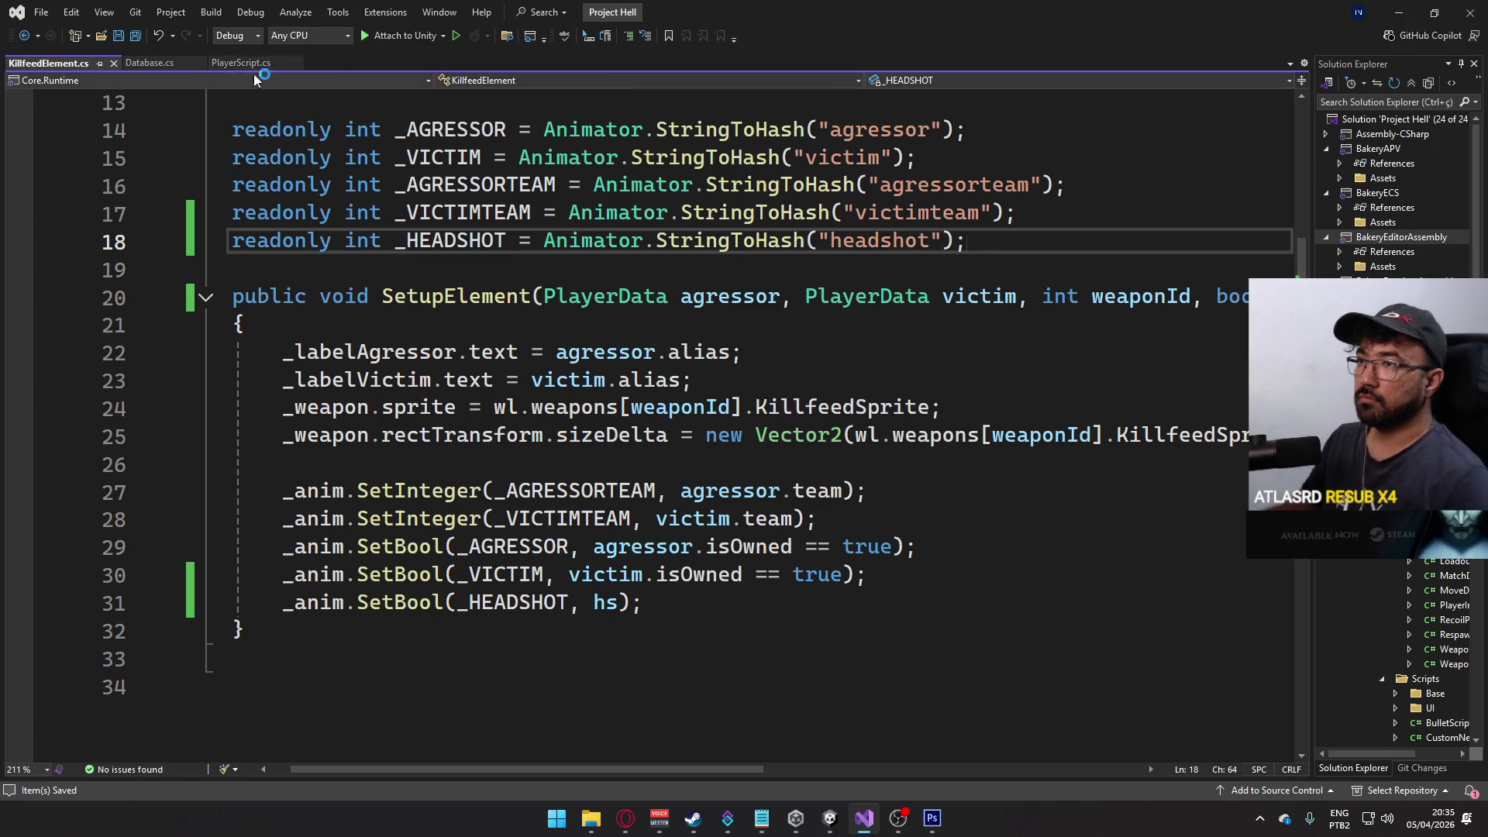
click(241, 63)
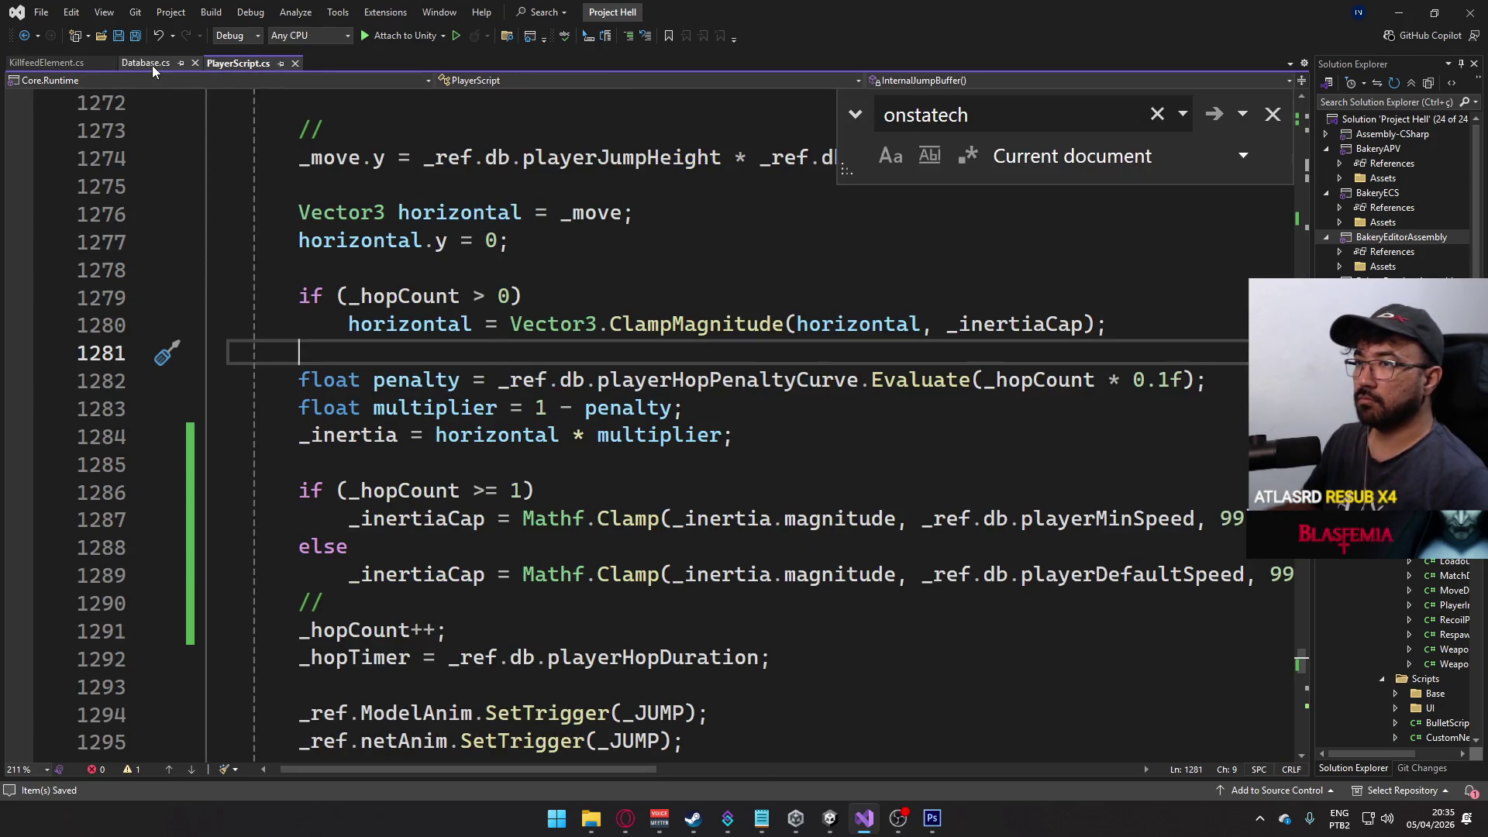
click(48, 63)
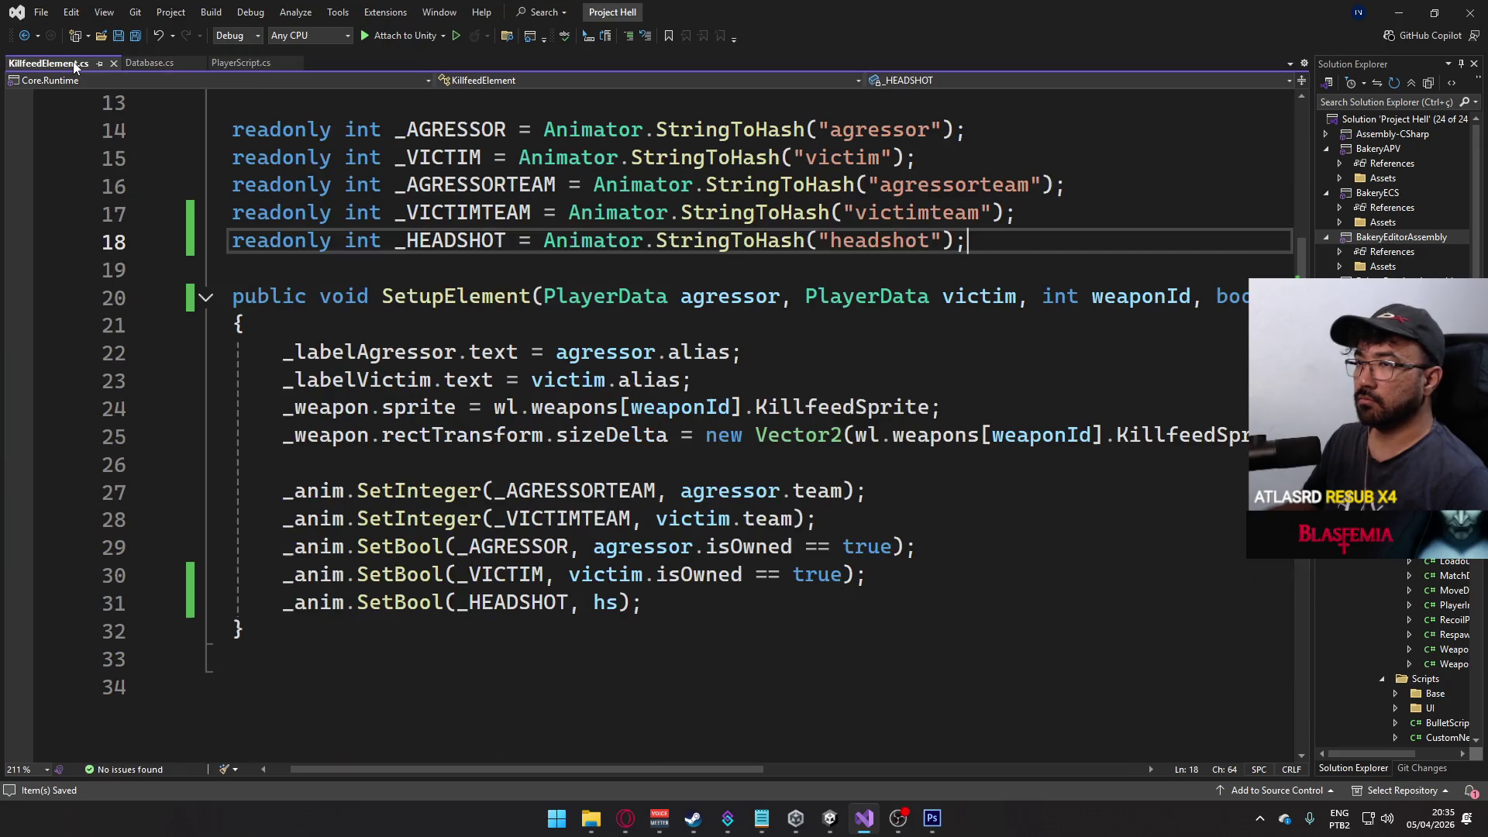
click(830, 817)
- From the console error, open KillfeedManager and add 'bool hs' to HUDSO_EventOnAddKillfeed
click(477, 461)
double_click(546, 505)
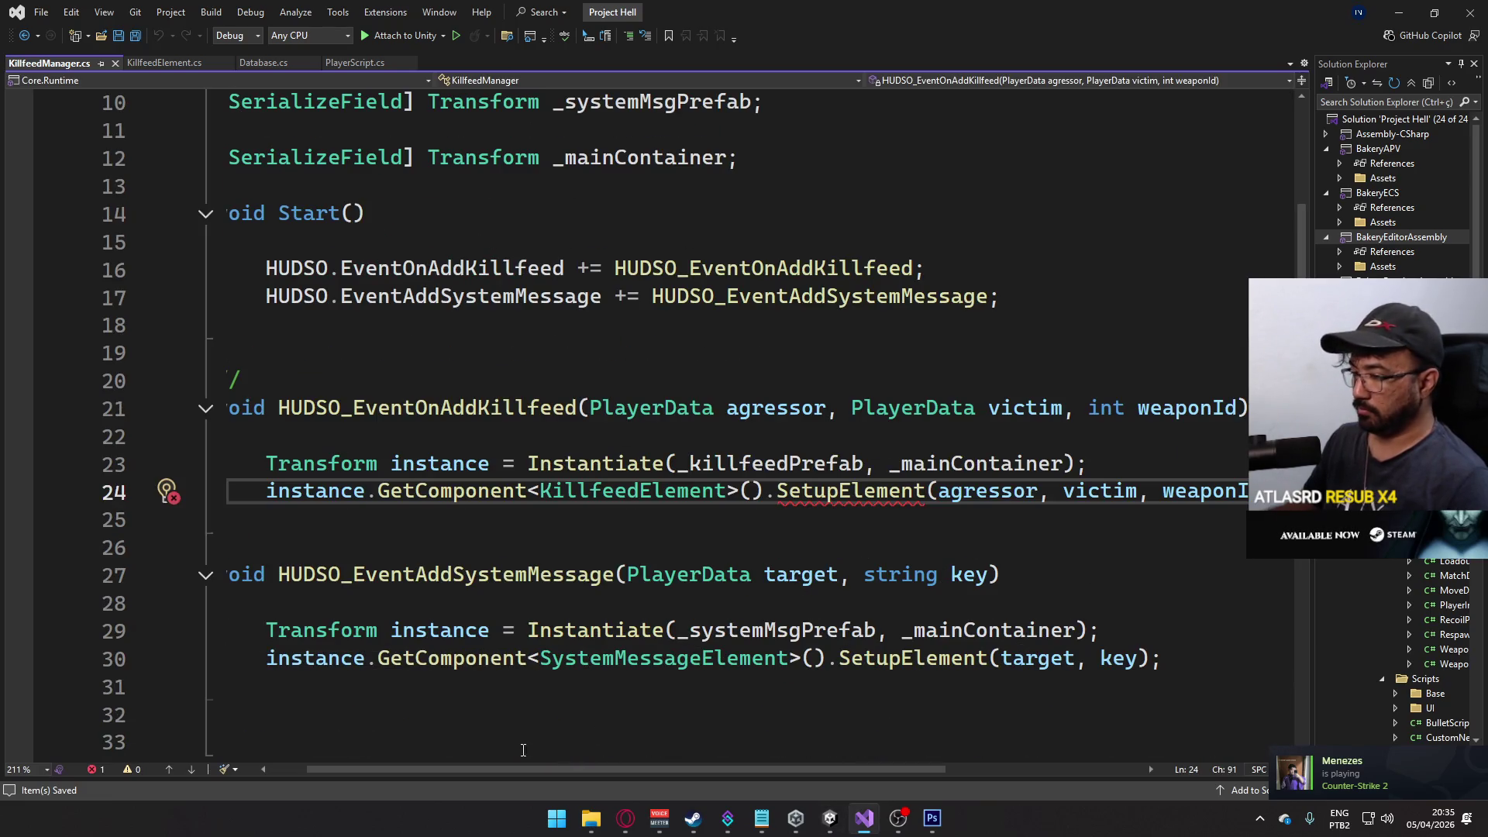
mouse_move(524, 769)
mouse_down()
mouse_move(551, 766)
mouse_move(505, 761)
mouse_move(599, 764)
mouse_up()
click(1114, 408)
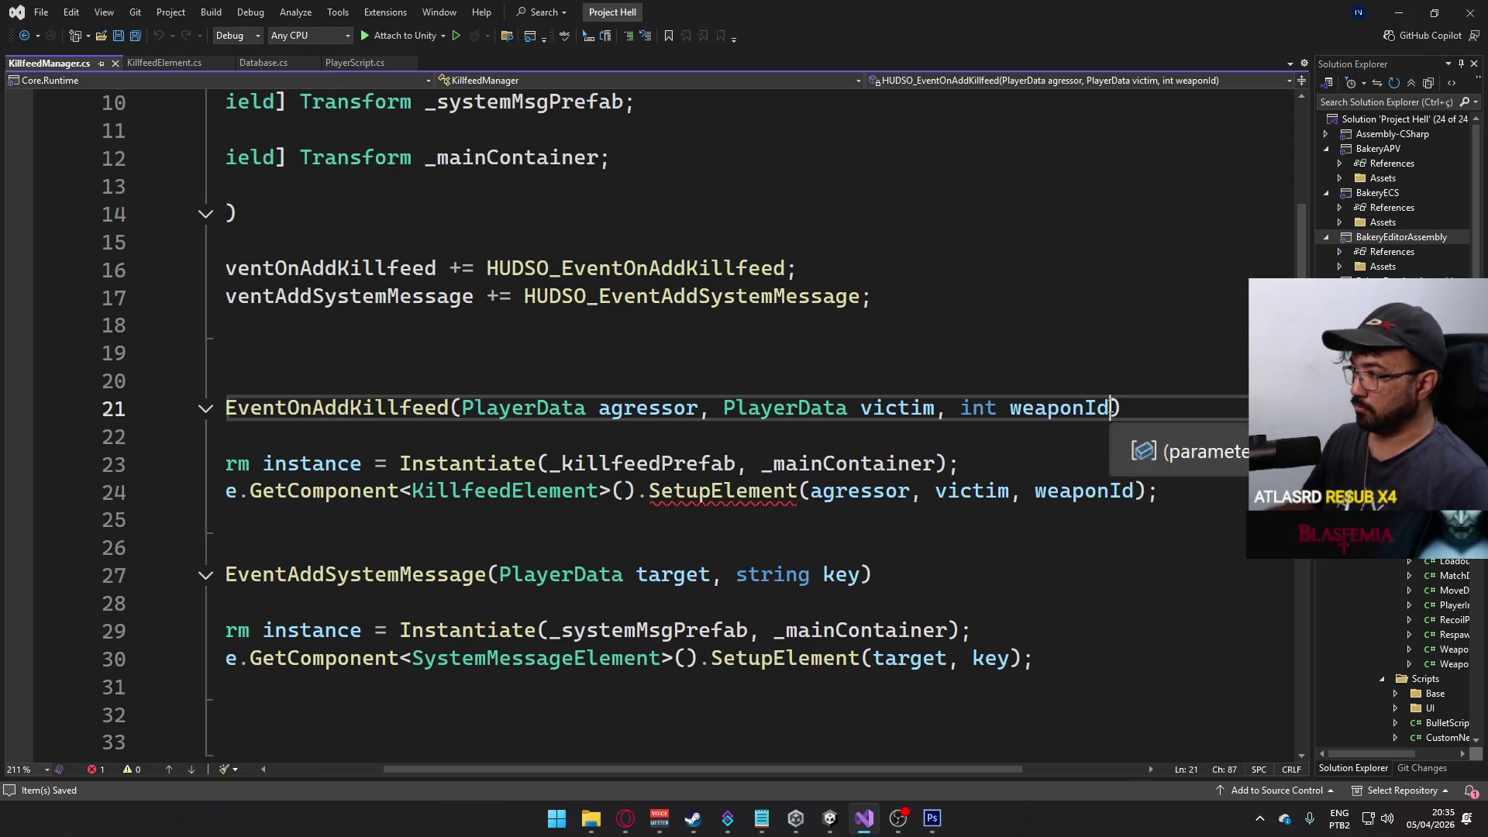
text(, b )
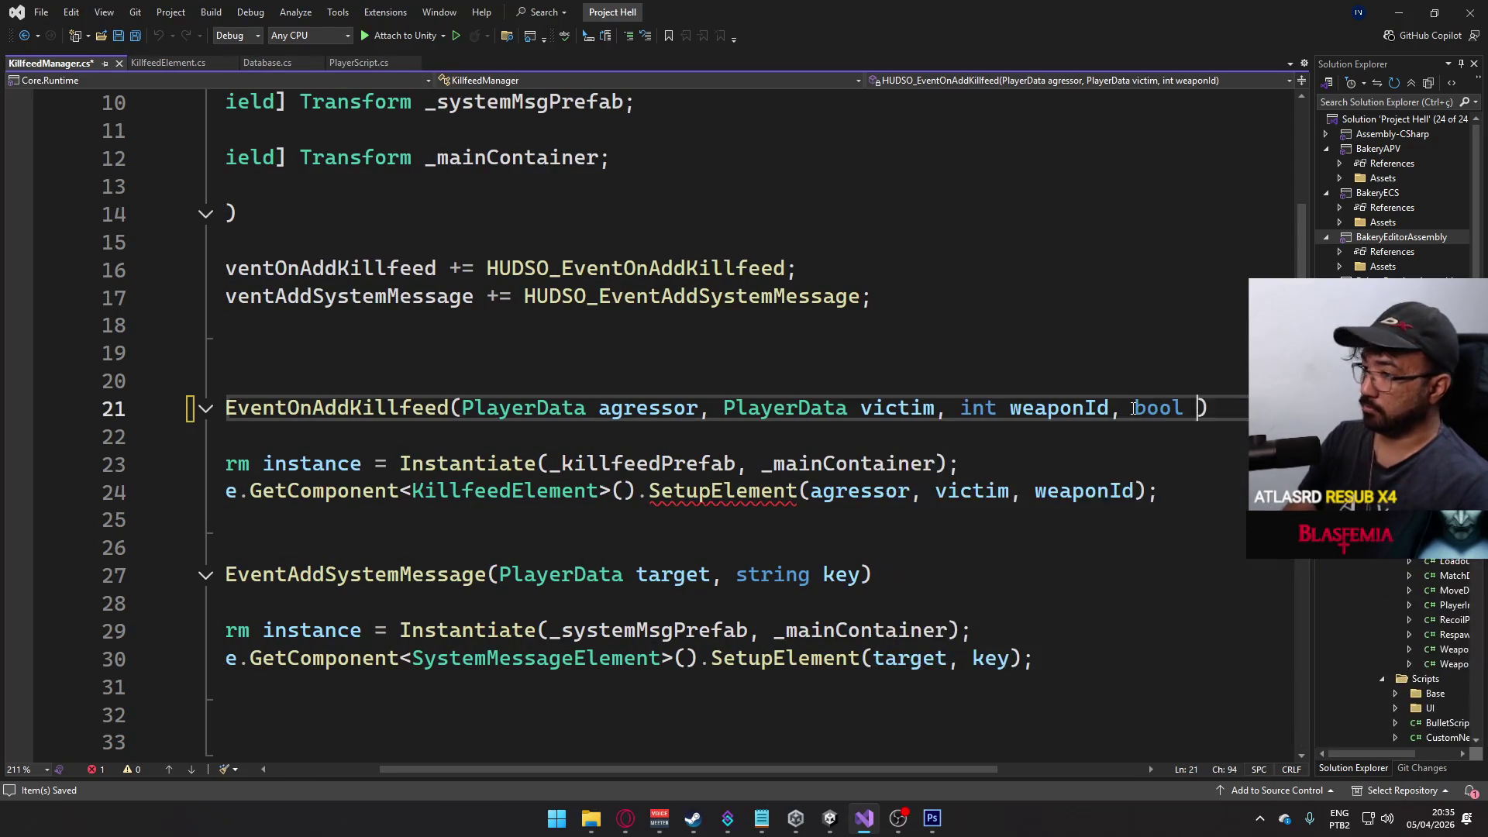
text(headsho)
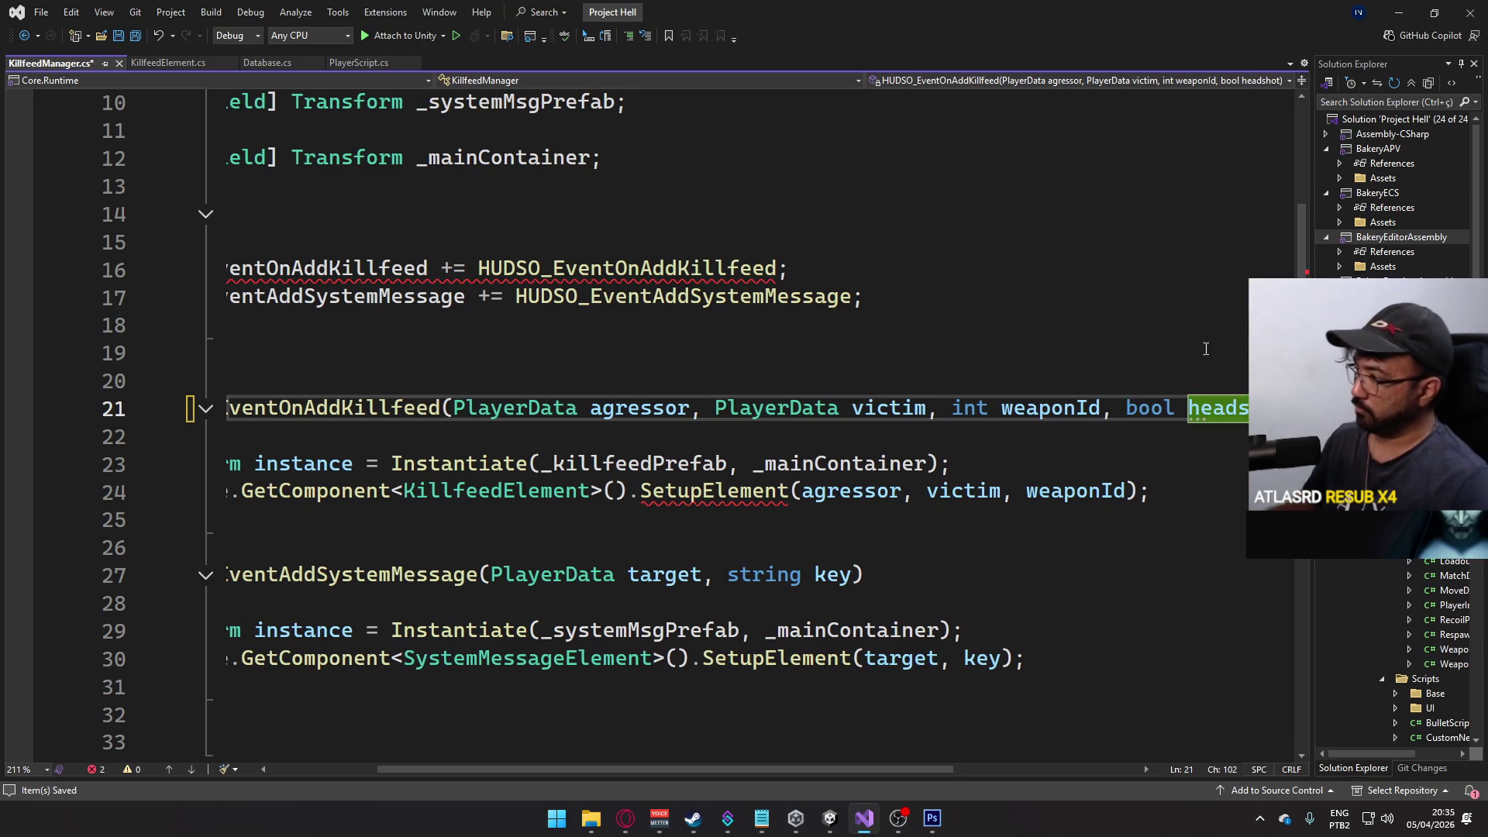
key(Up)
key(Up)
key(Up)
key(ctrl+s)
click(1213, 408)
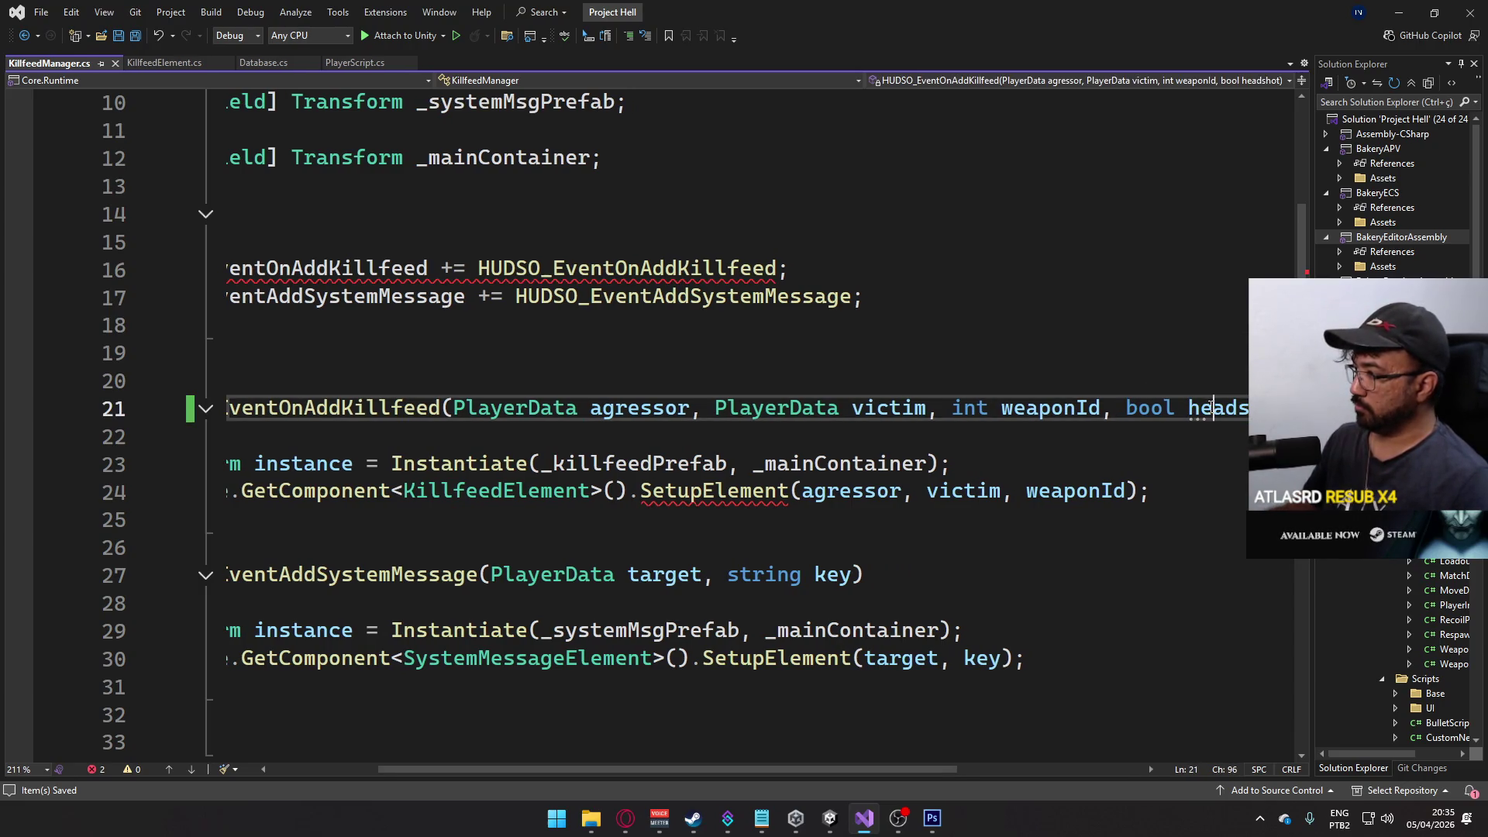
text(hs)
key(Down)
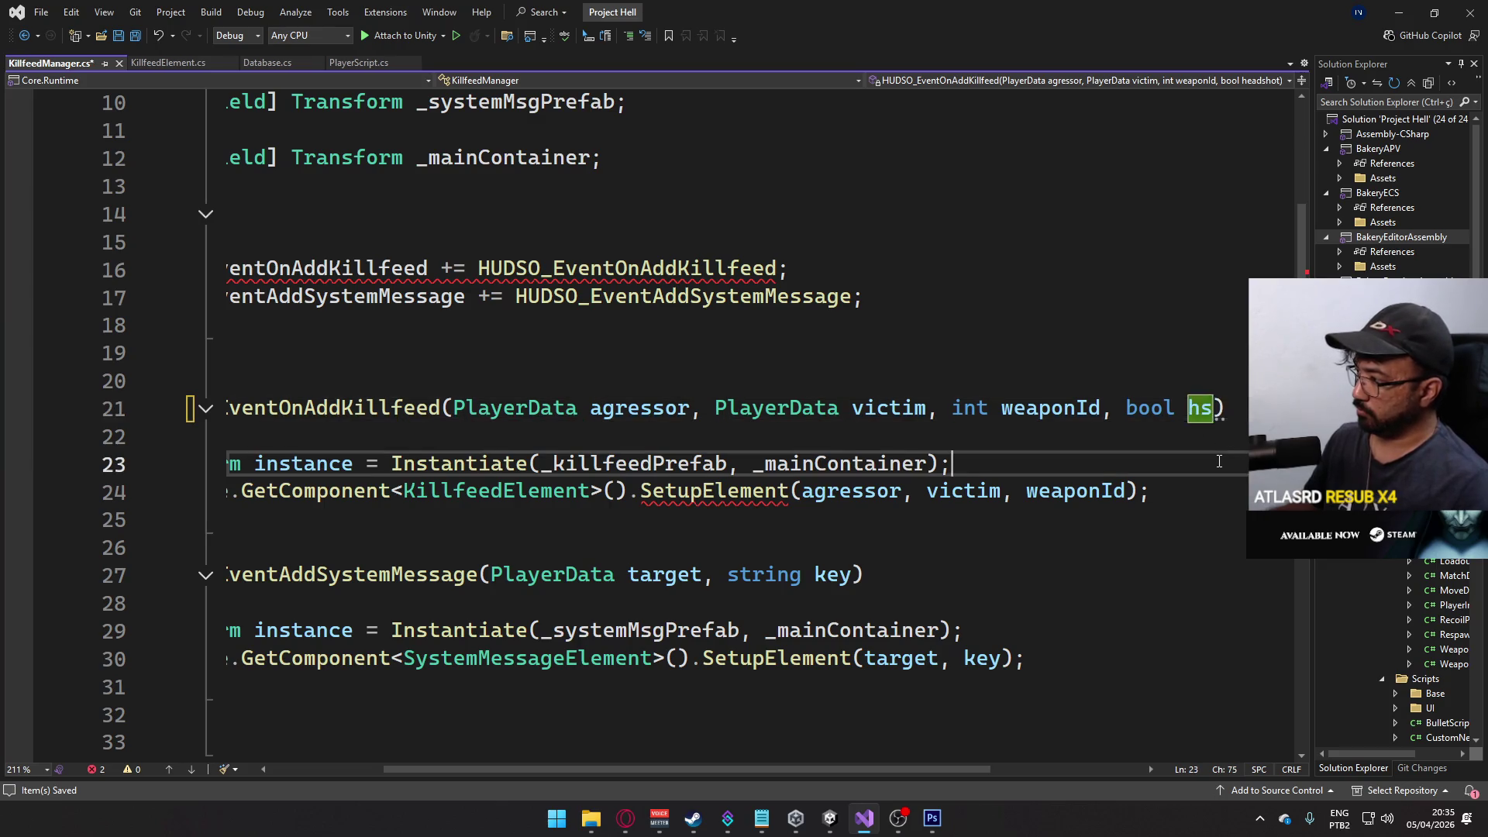
- Pass hs as an extra argument to the SetupElement call
click(1128, 491)
text(, hs)
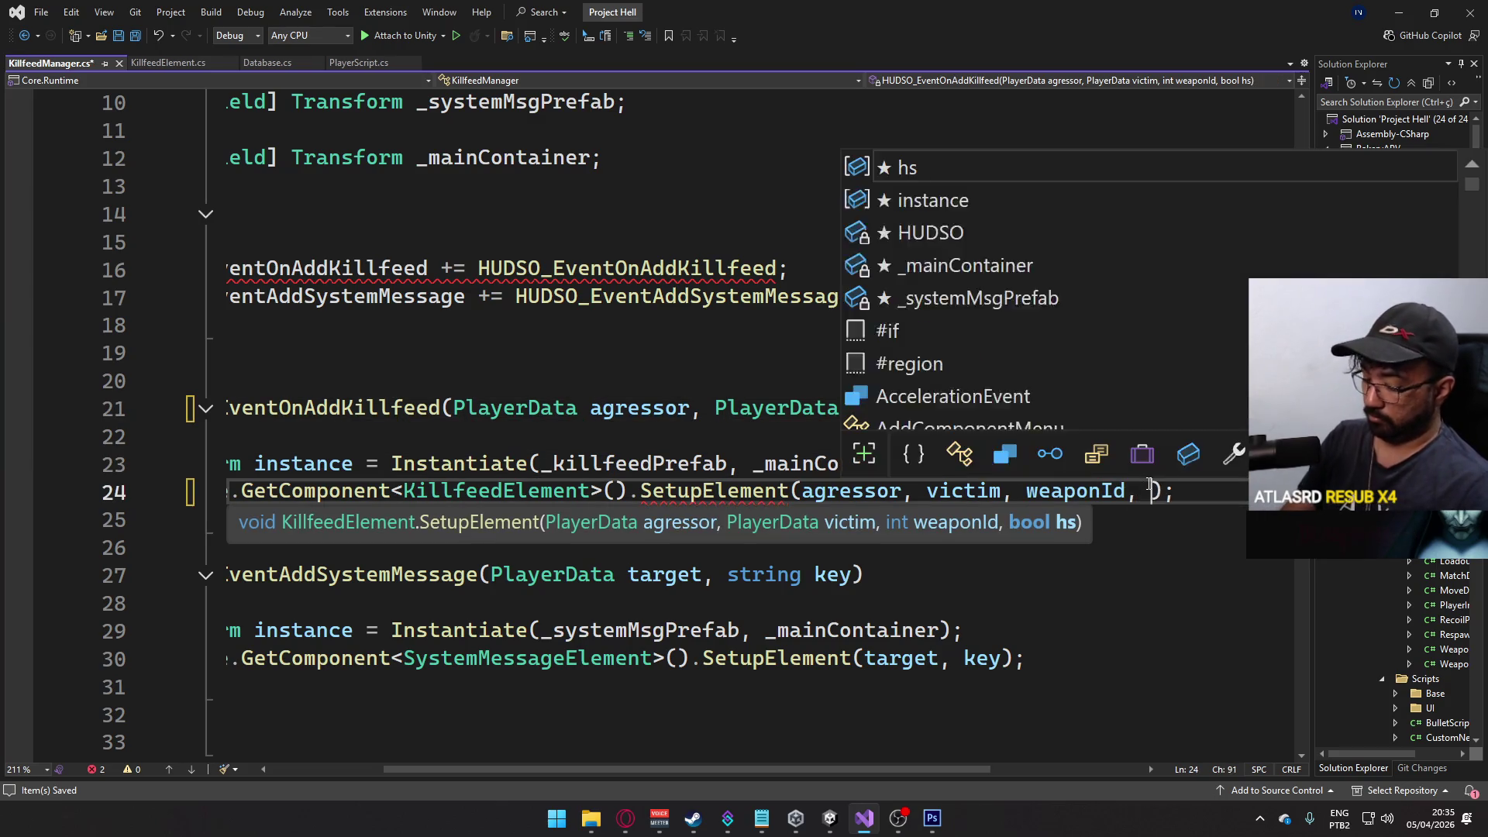
click(1190, 584)
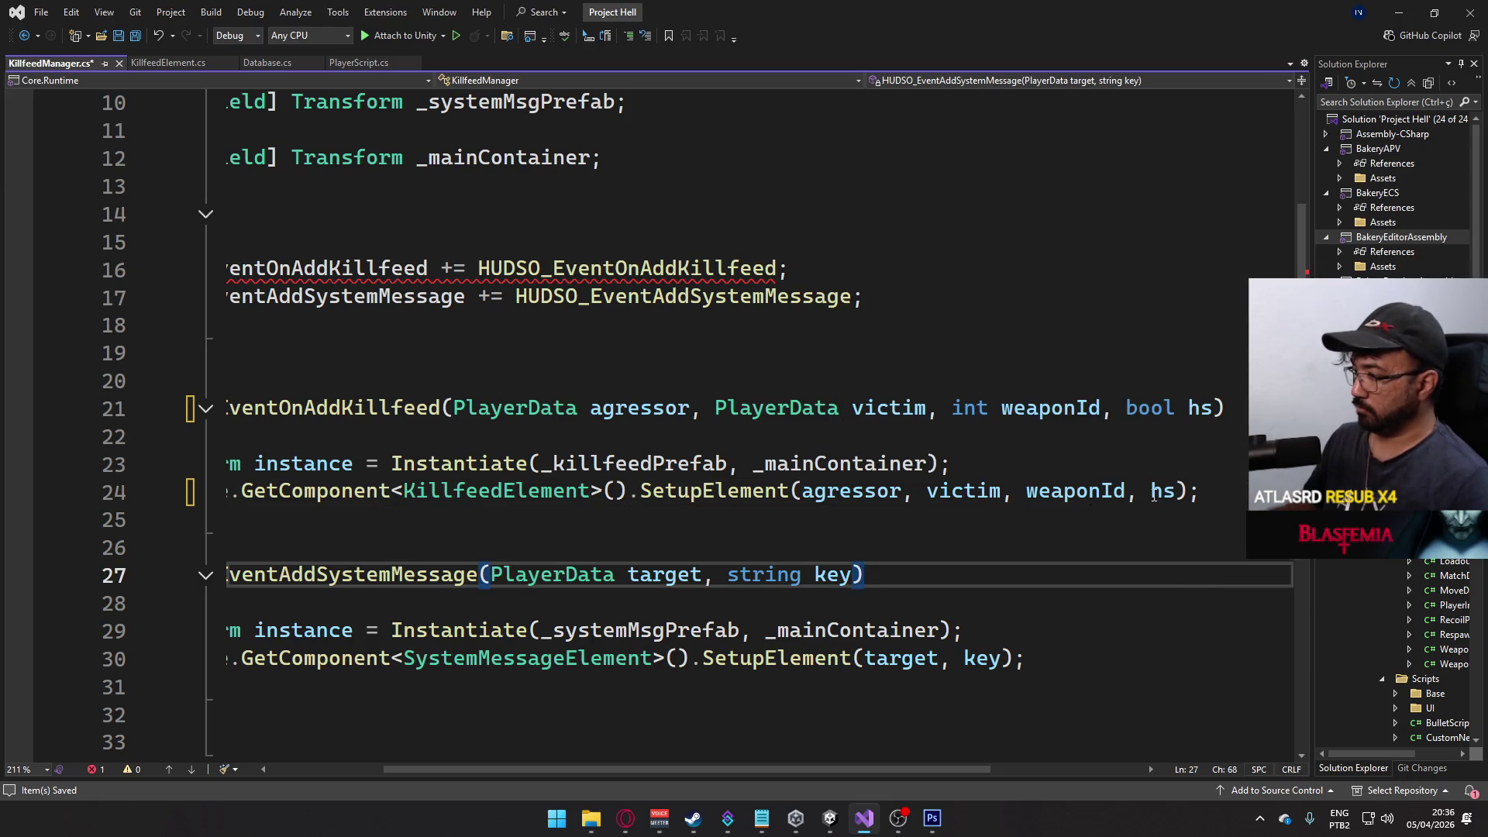
drag(644, 769, 538, 750)
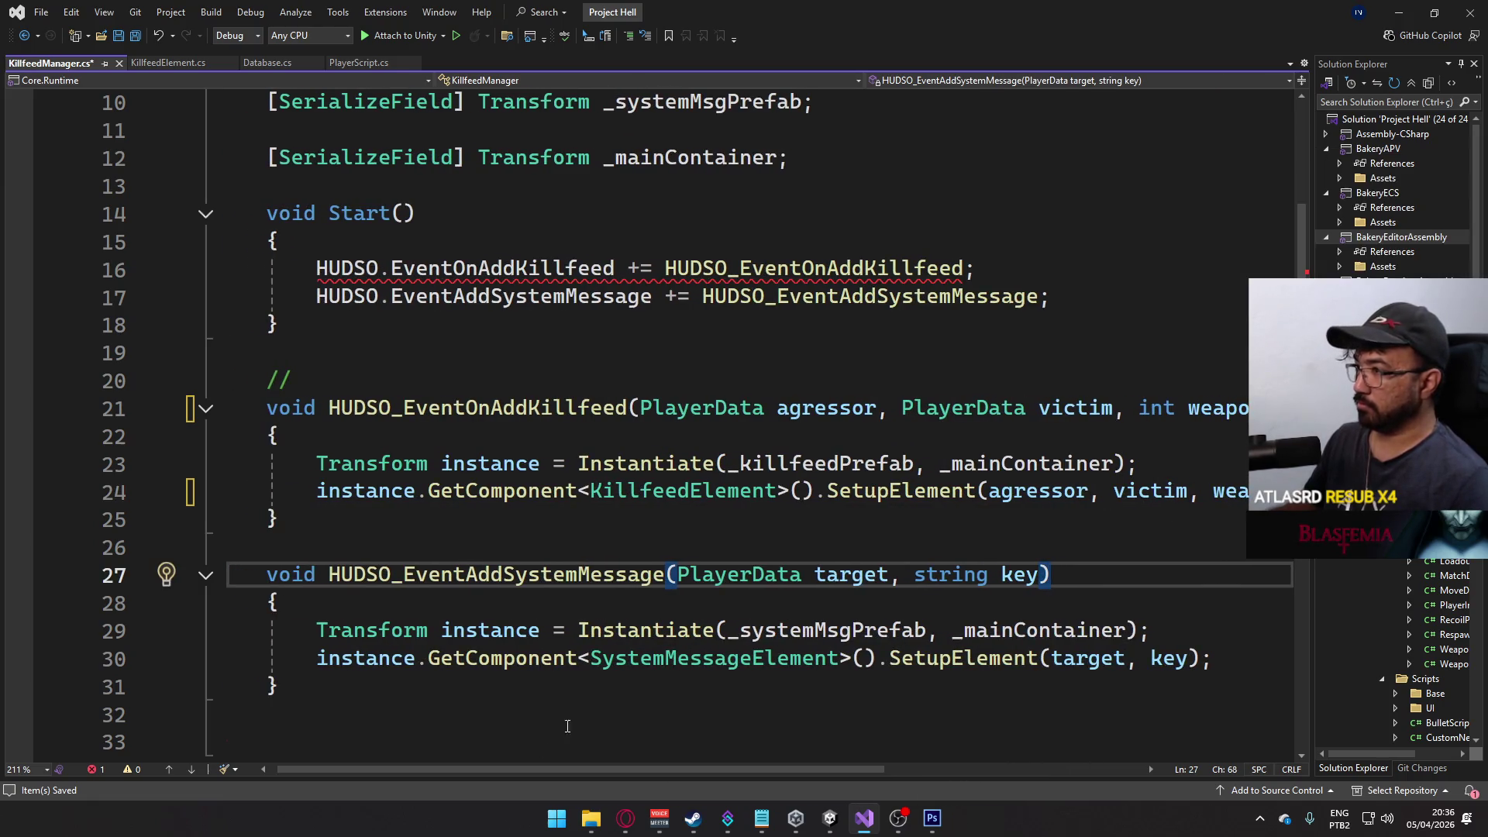
ctrl+click(876, 272)
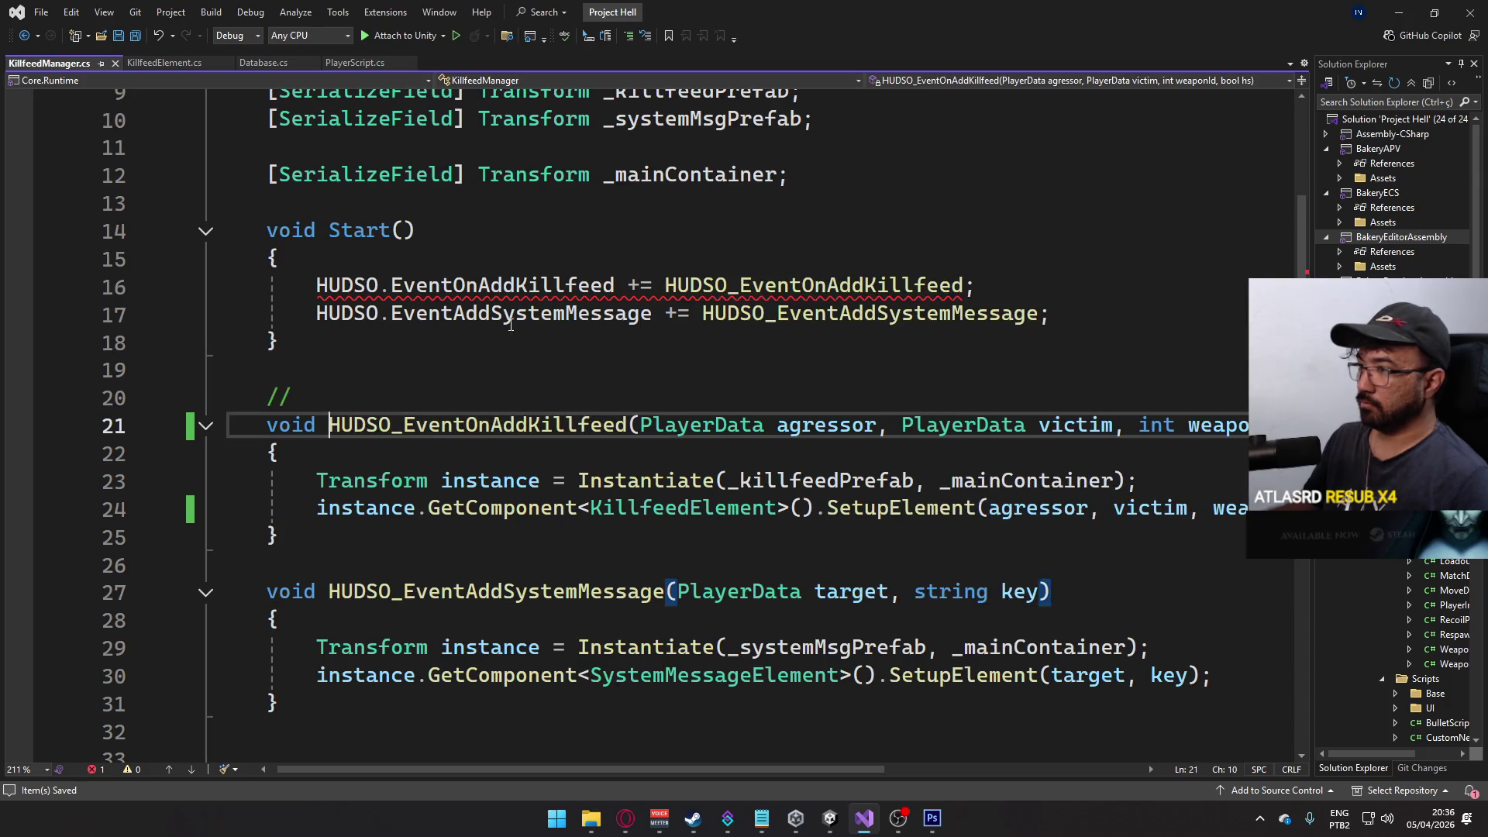
- Add a bool to HUDSO's EventOnAddKillfeed Action and to AddKillfeed's parameters
ctrl+click(467, 287)
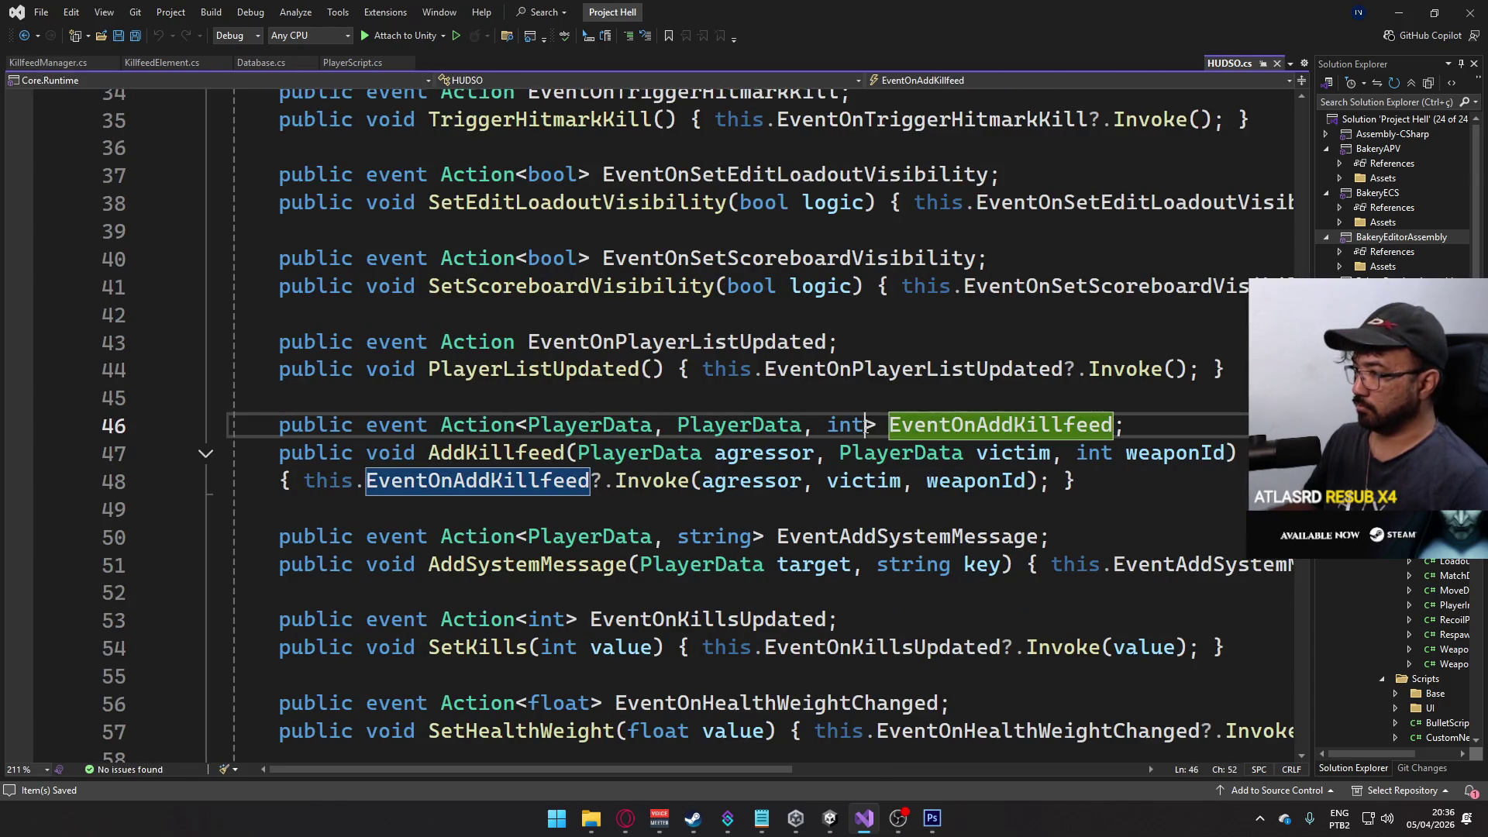
text(, bool)
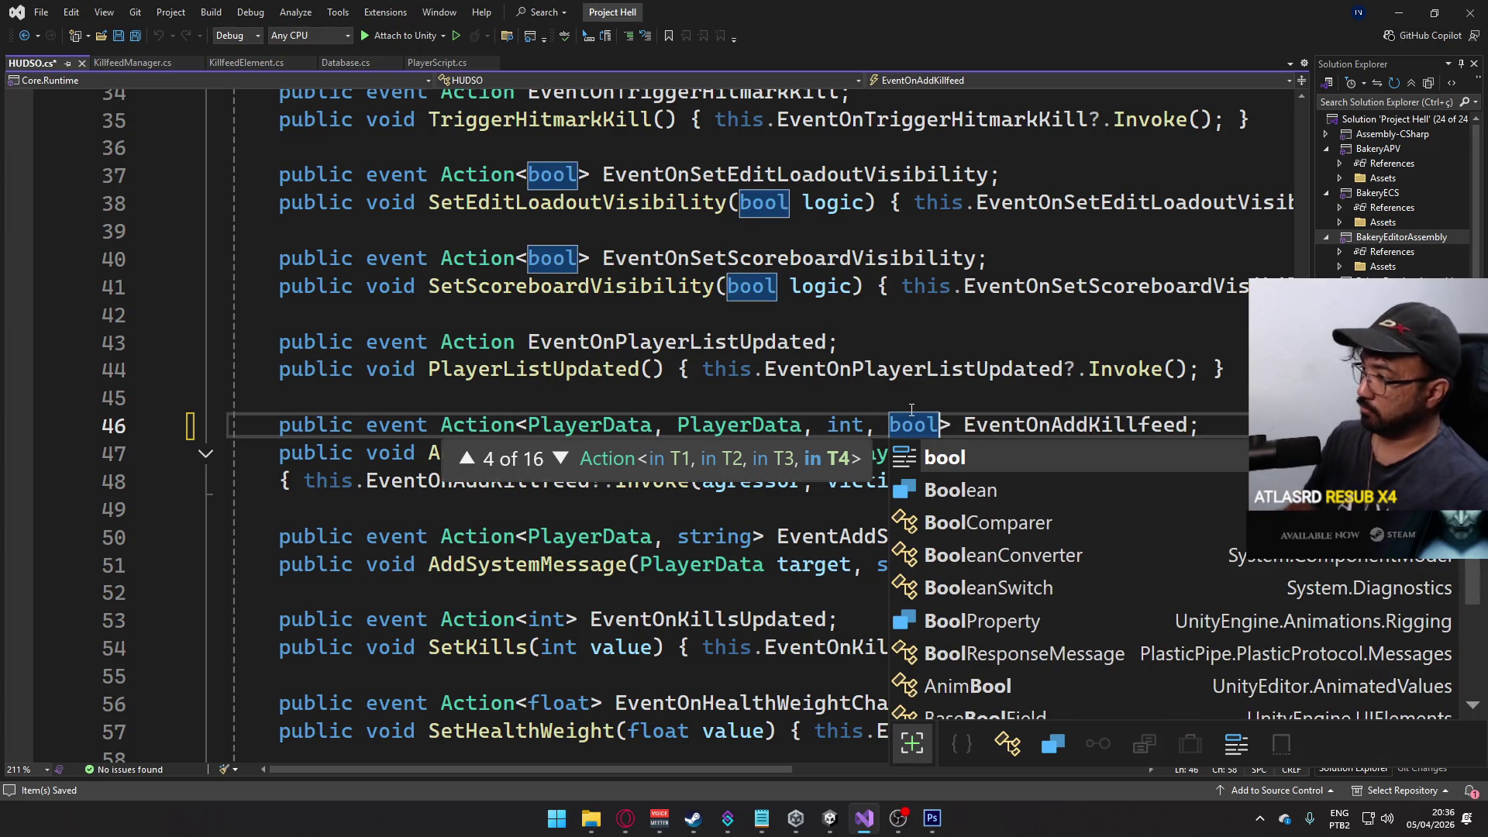
click(935, 406)
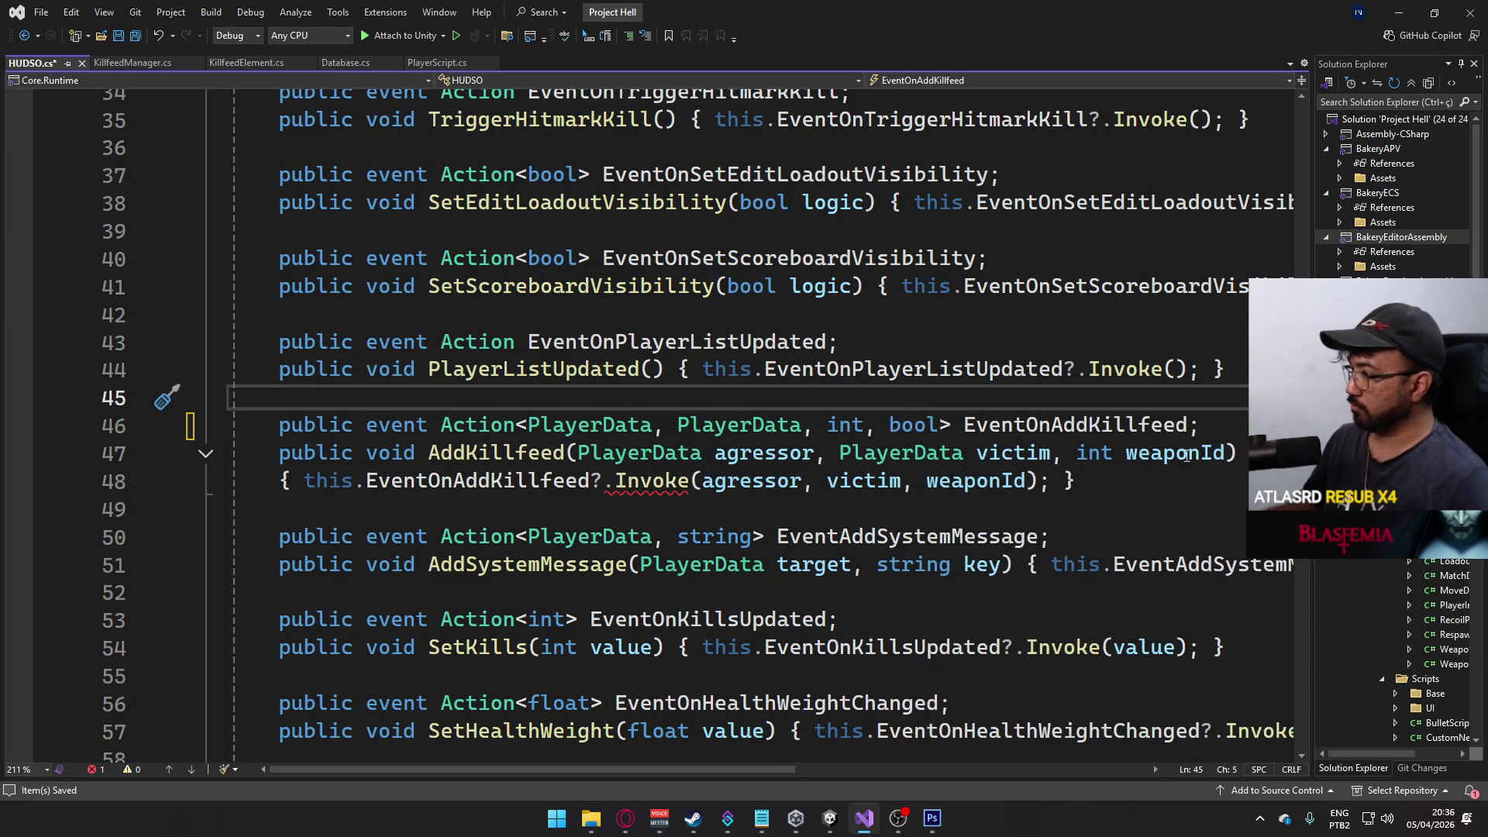
click(1227, 452)
text(, bool)
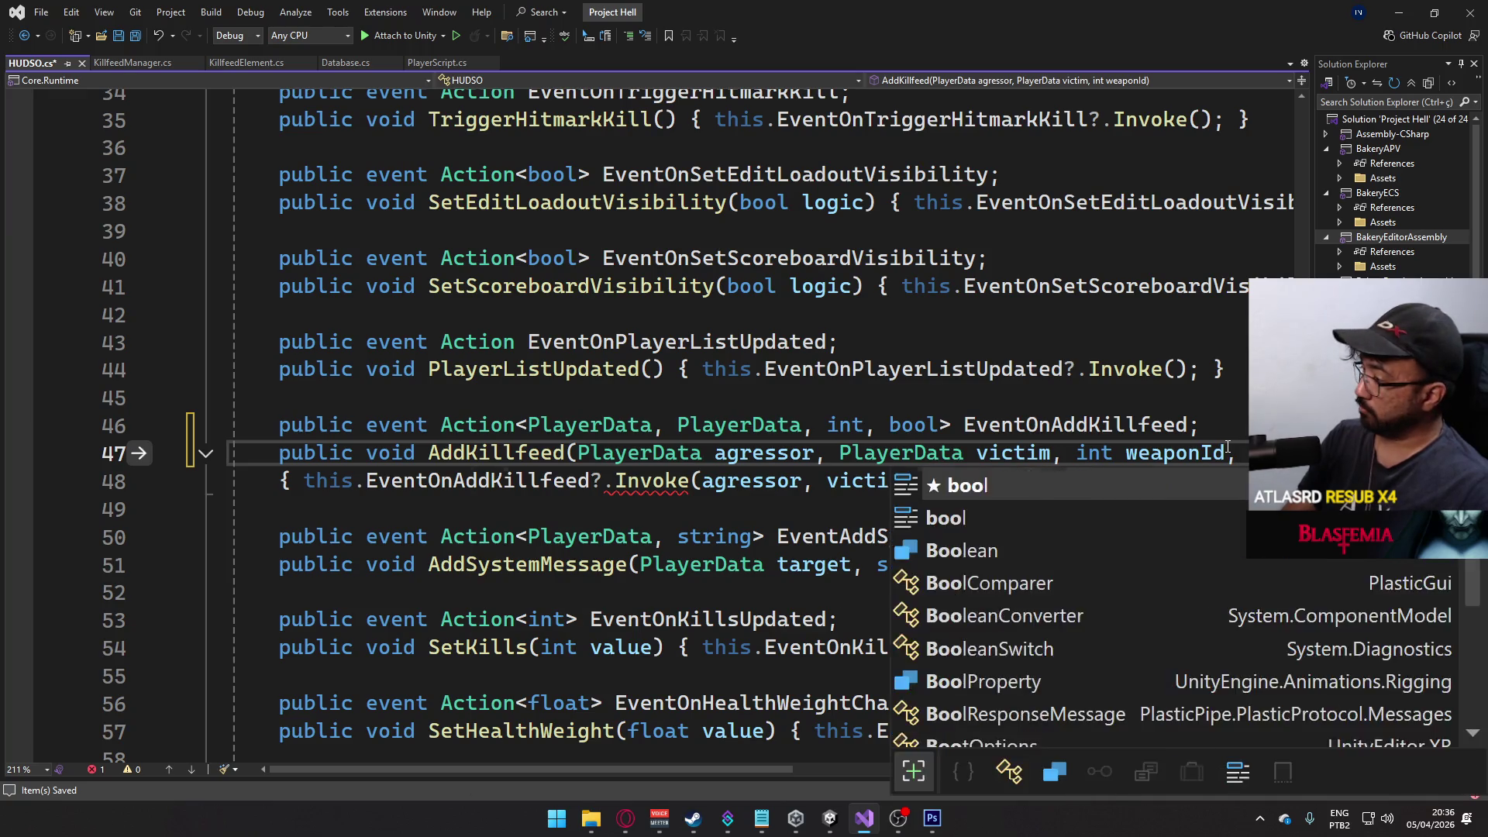
- Forward hs in the Invoke call, save, and open HealthSystem's failing AddKillfeed call
click(970, 481)
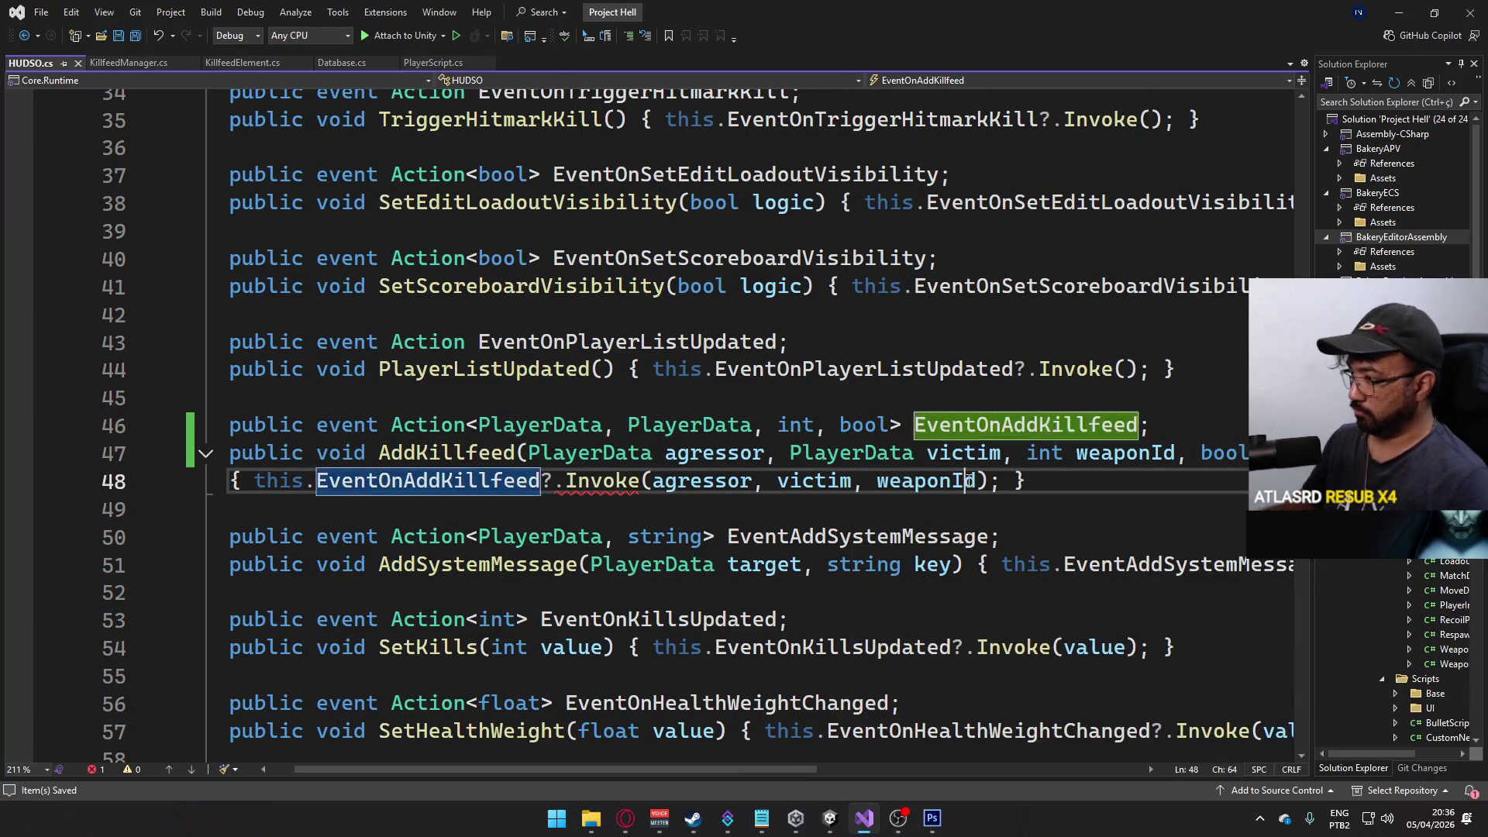
key(Right)
text(, hs)
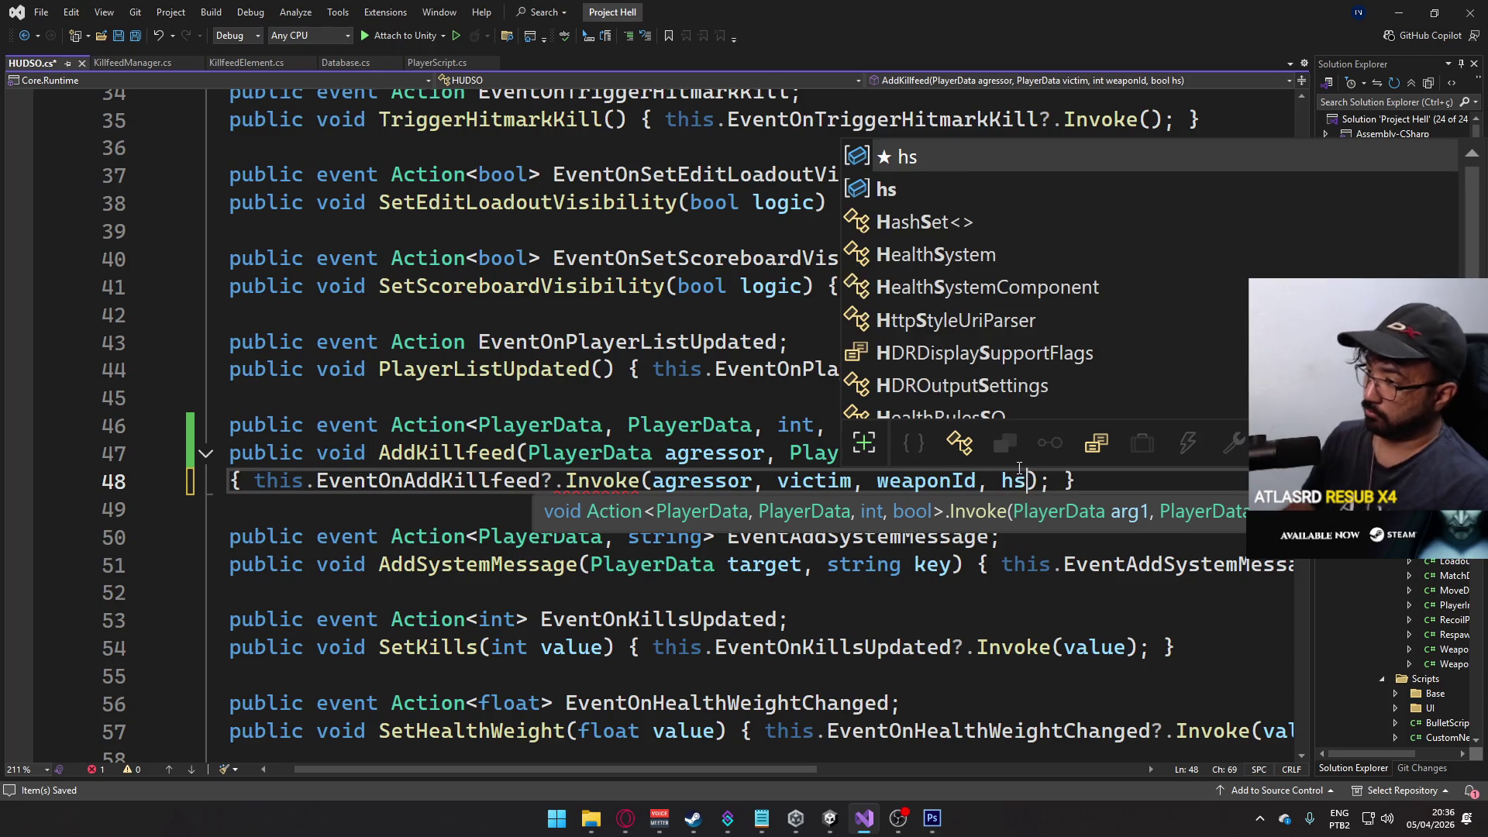
key(ctrl+s)
key(alt+Tab)
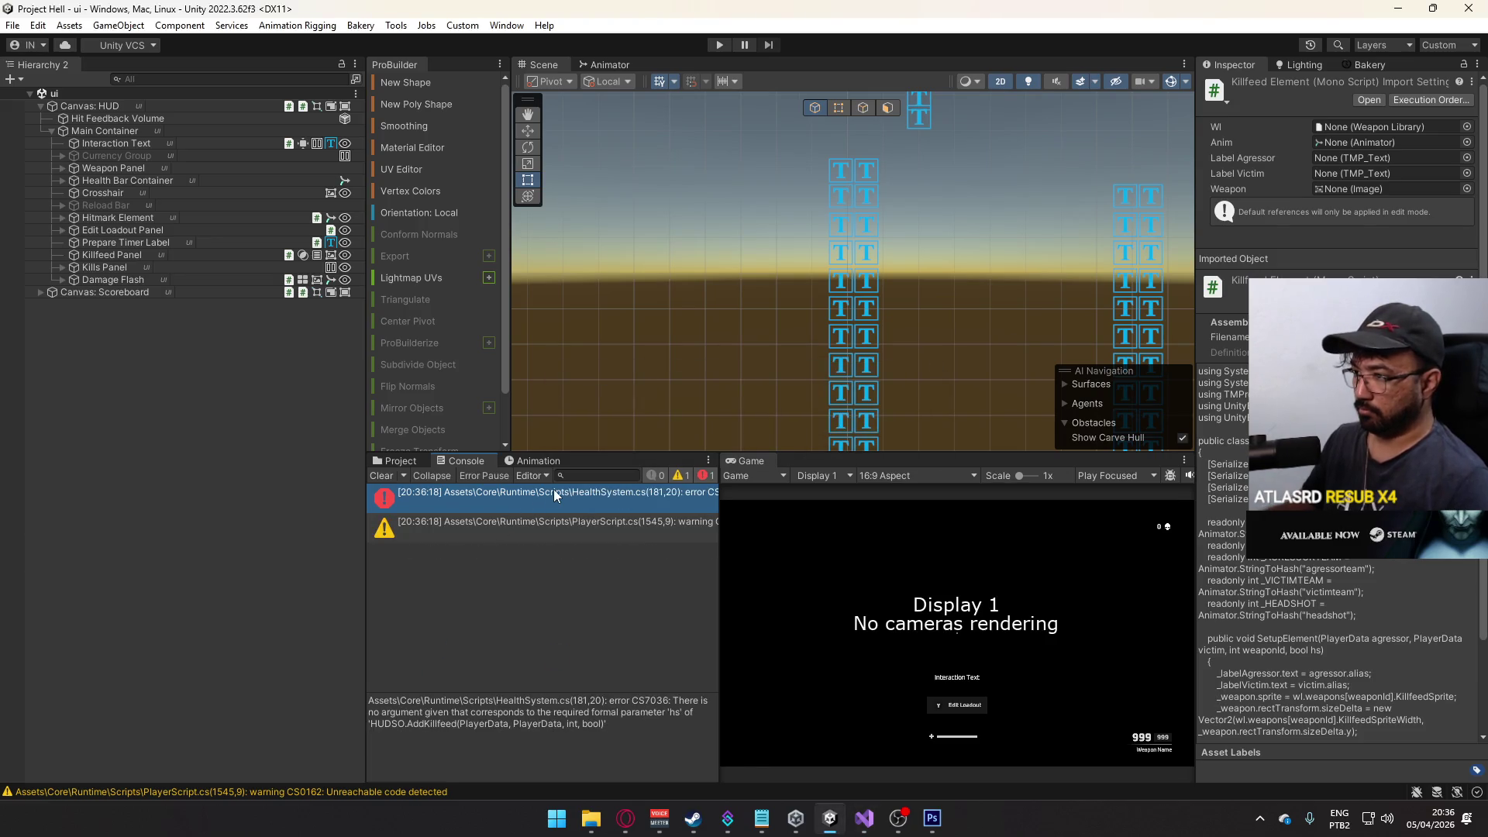
double_click(558, 493)
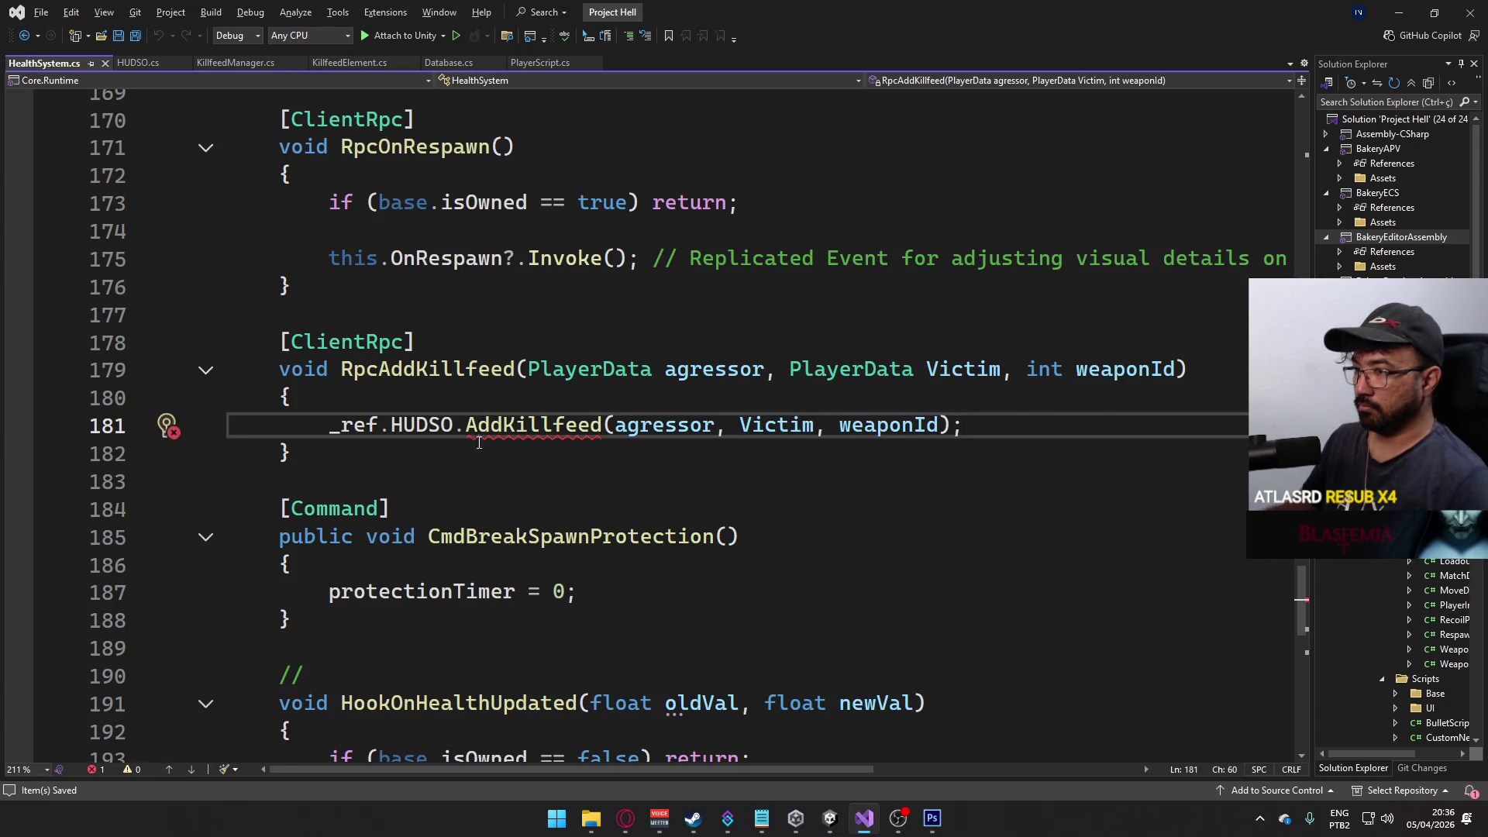
- Add a 'bool hs' parameter to HealthSystem's RpcAddKillfeed signature and save
click(1177, 367)
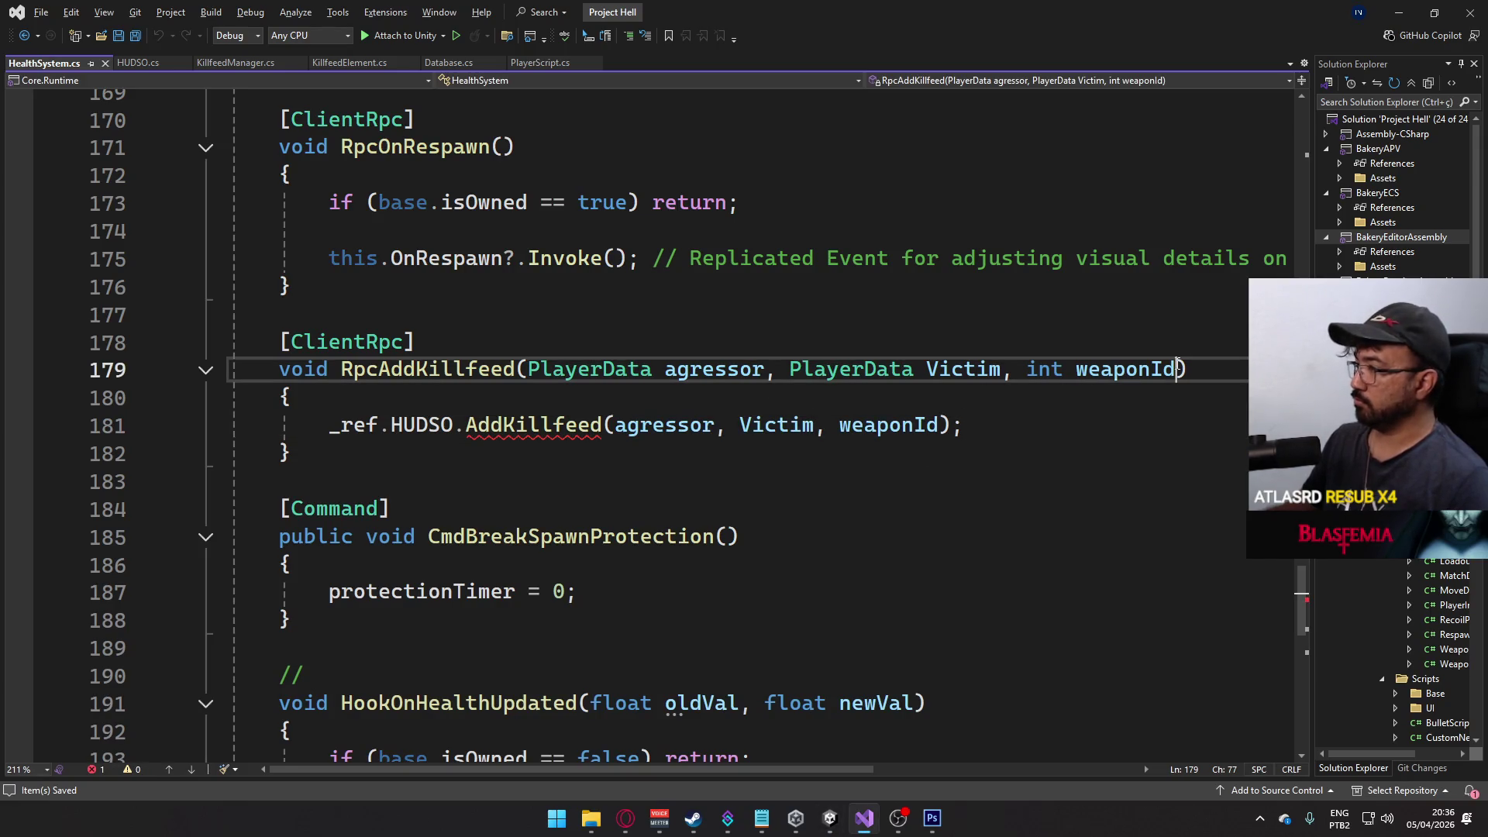
text(, bool hs)
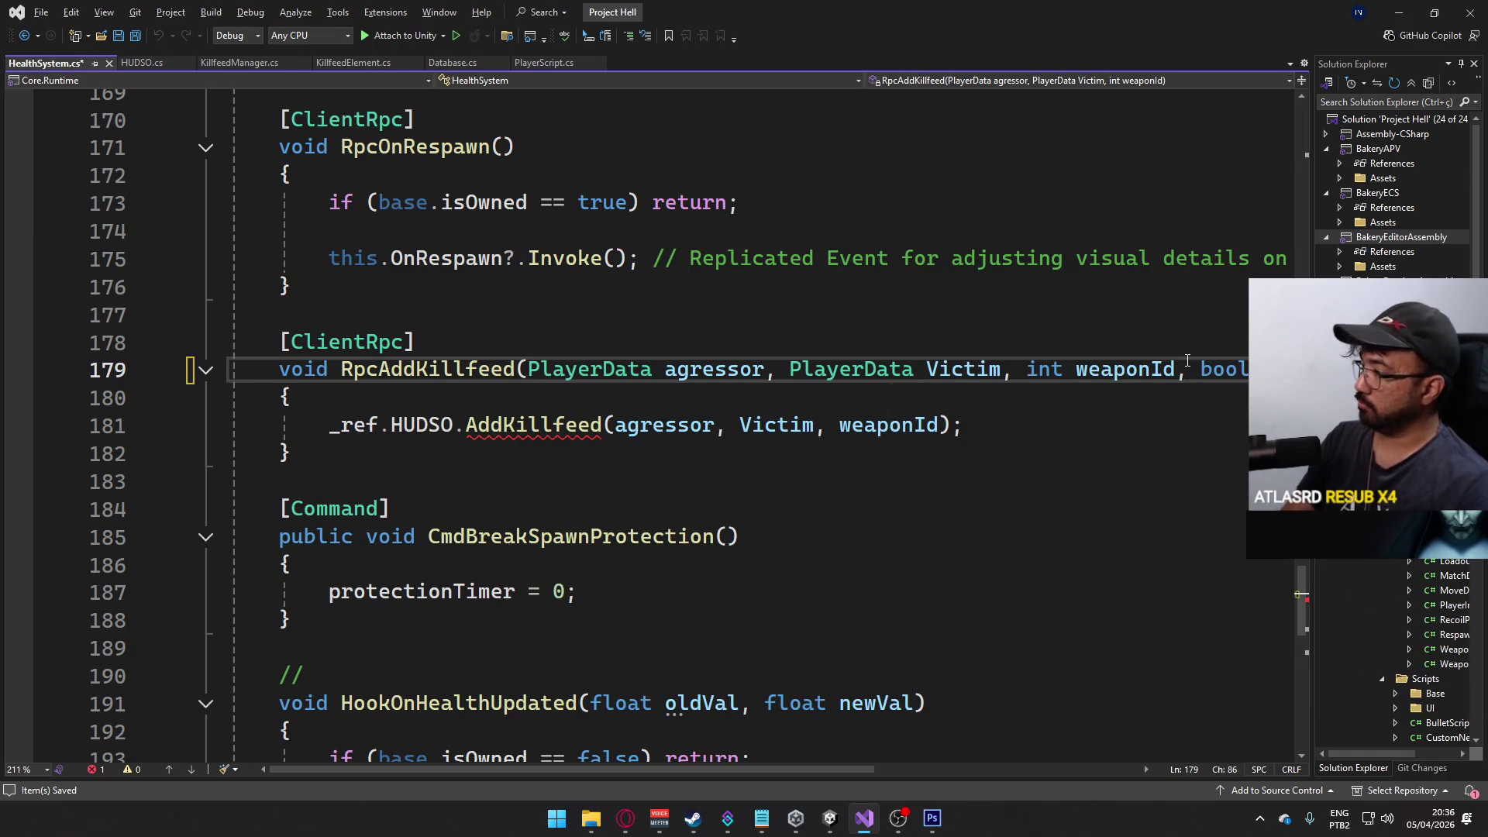
key(ctrl+s)
- Pass hs as the extra argument in the AddKillfeed call after weaponId, and save
click(939, 424)
text(, hs)
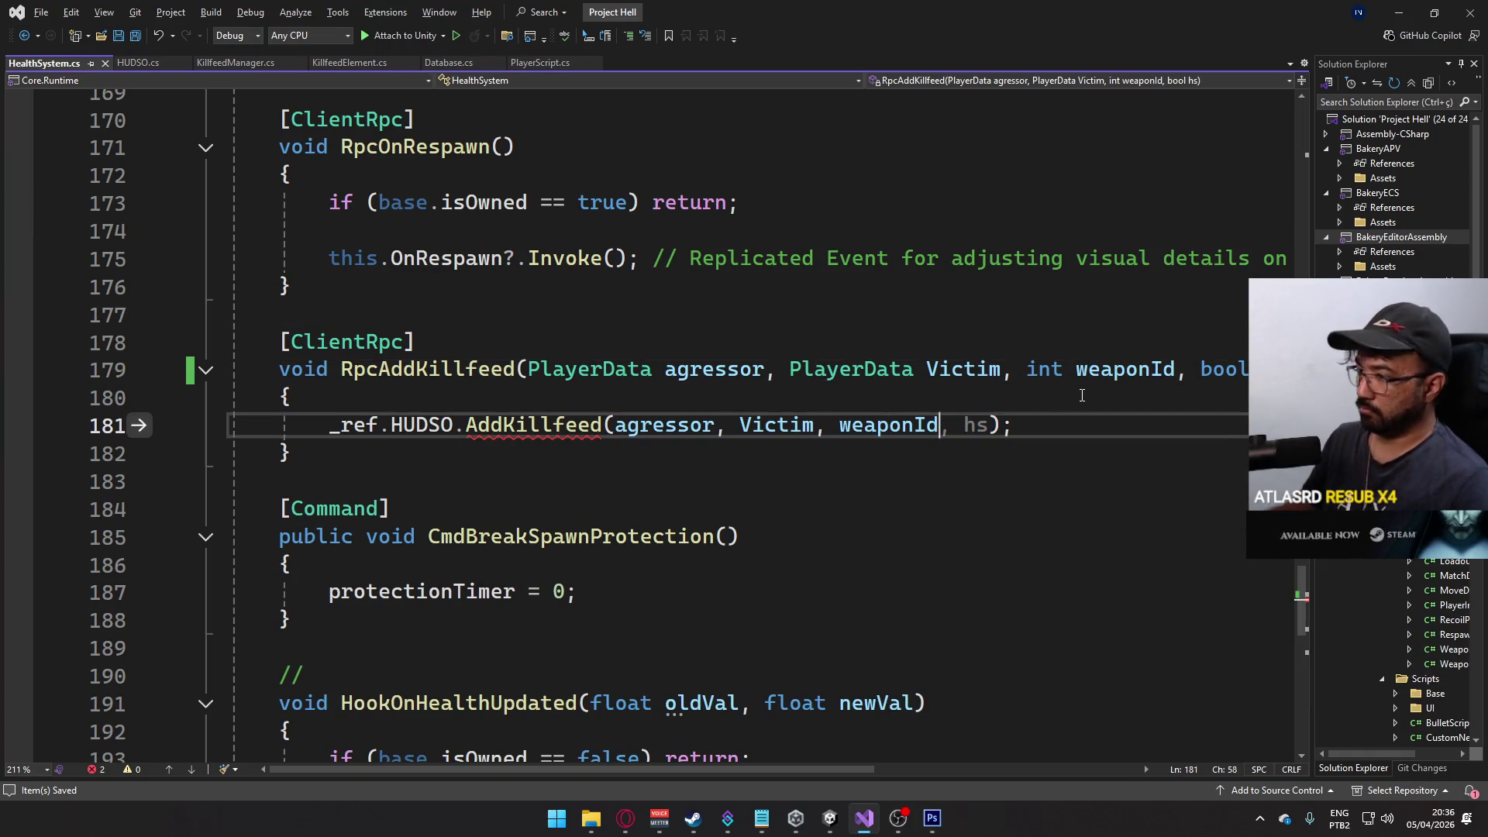
text(, hs)
key(ctrl+s)
click(697, 341)
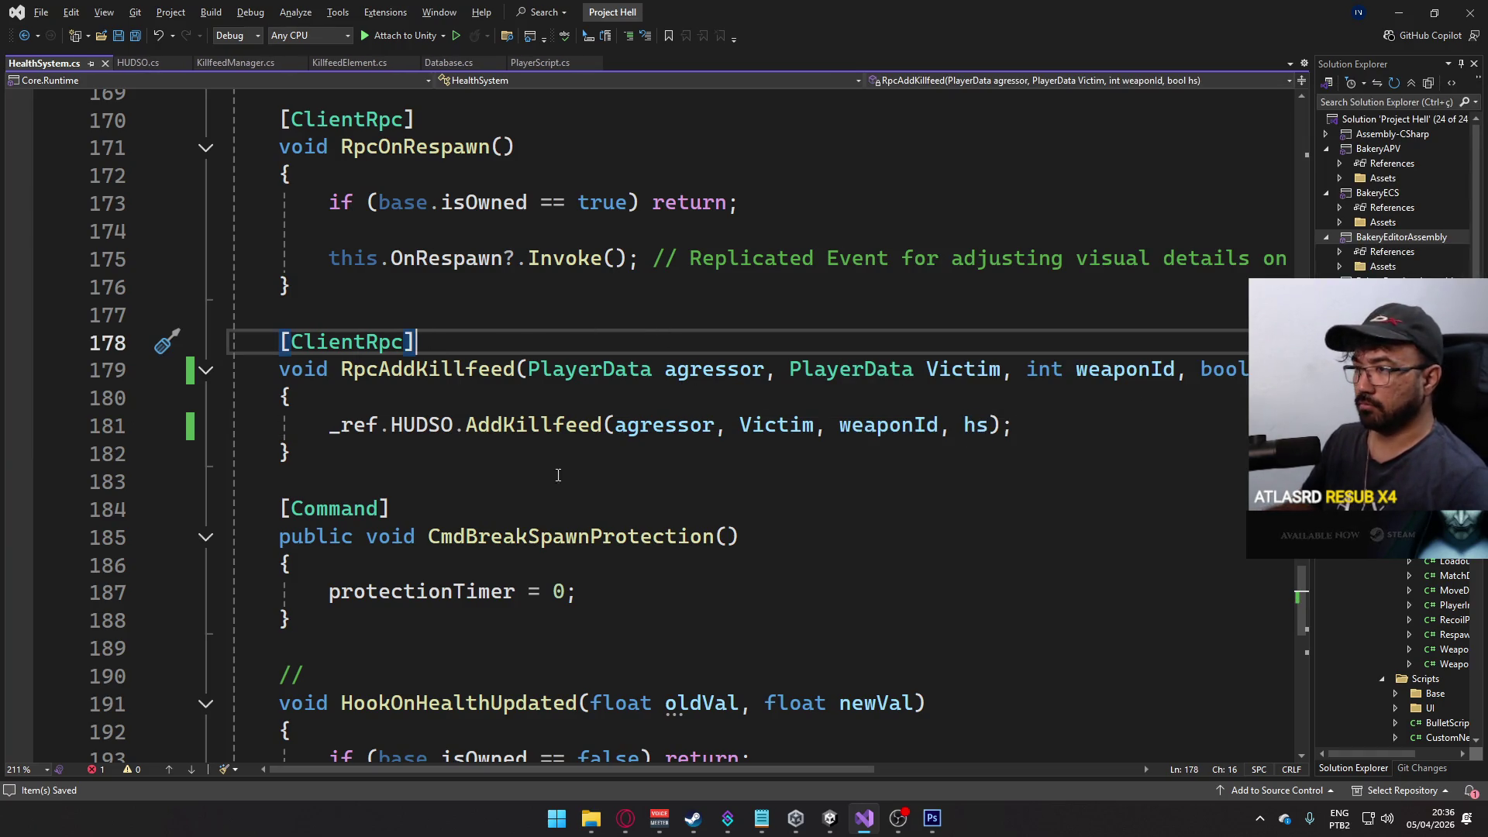
- Review the updated RpcAddKillfeed method and select its name
scroll(557, 474, down, 3)
scroll(623, 504, up, 3)
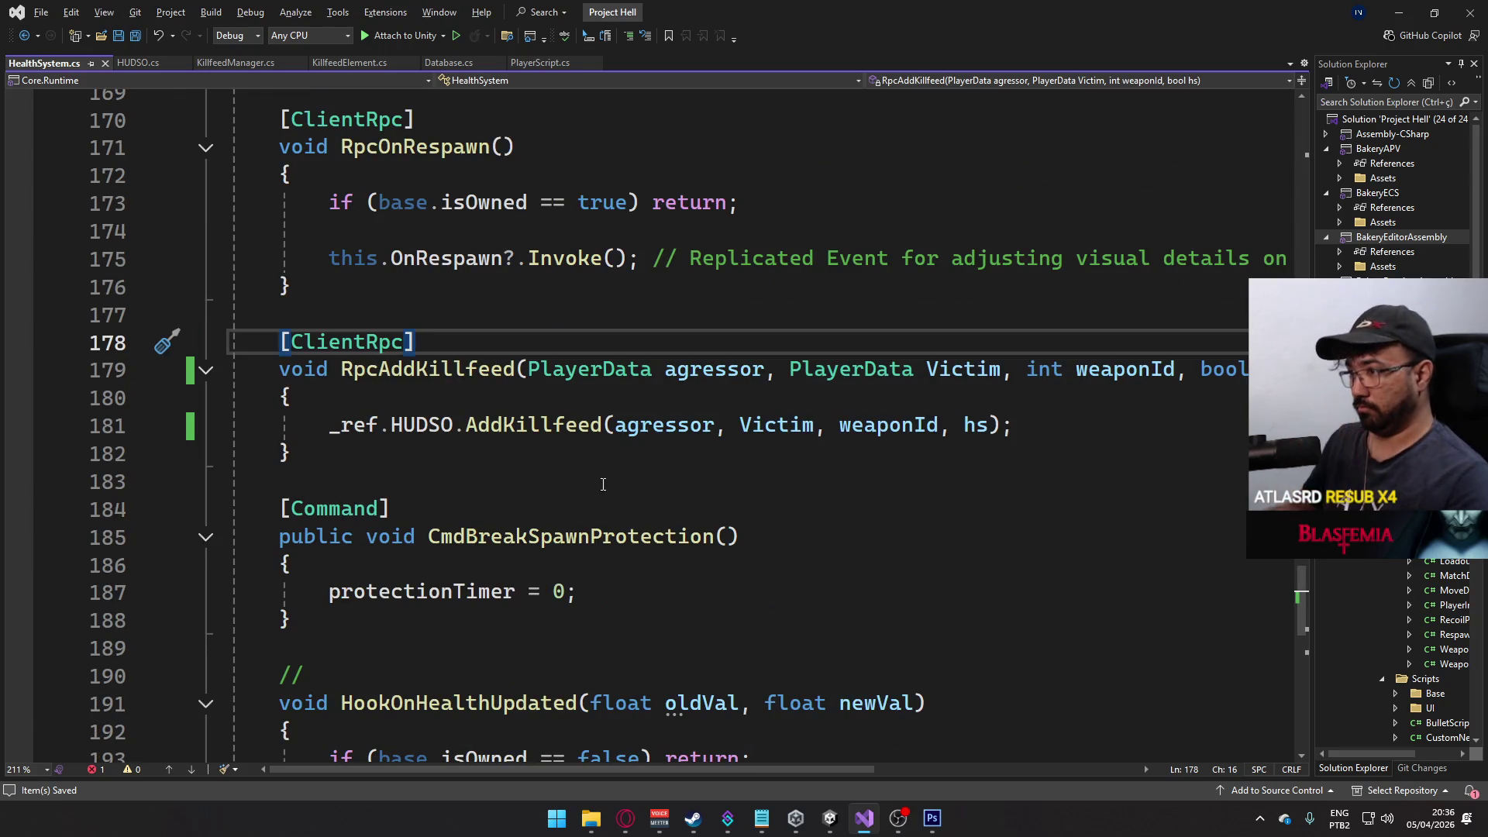
scroll(678, 469, up, 2)
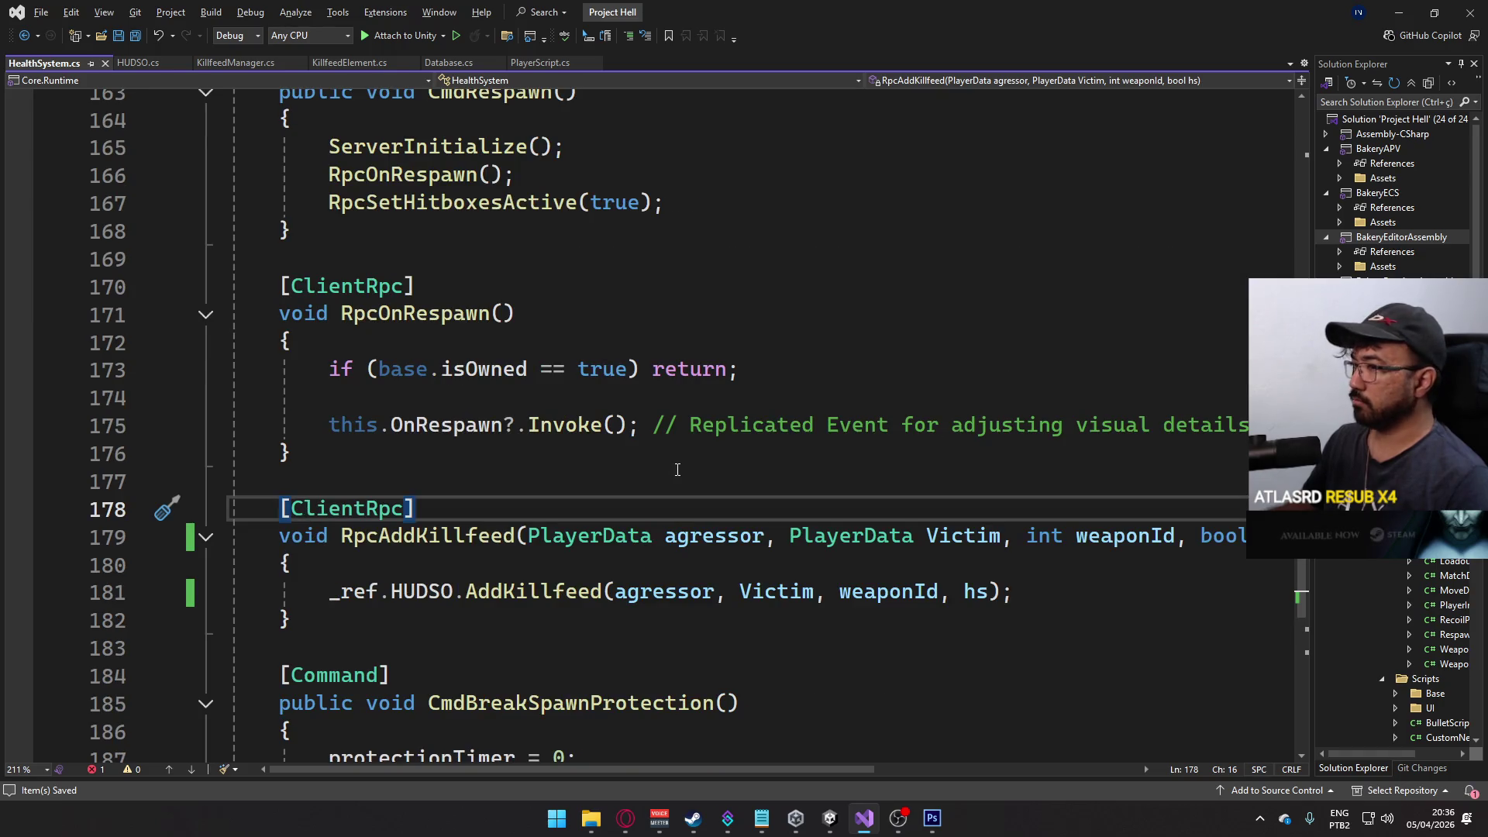
click(508, 535)
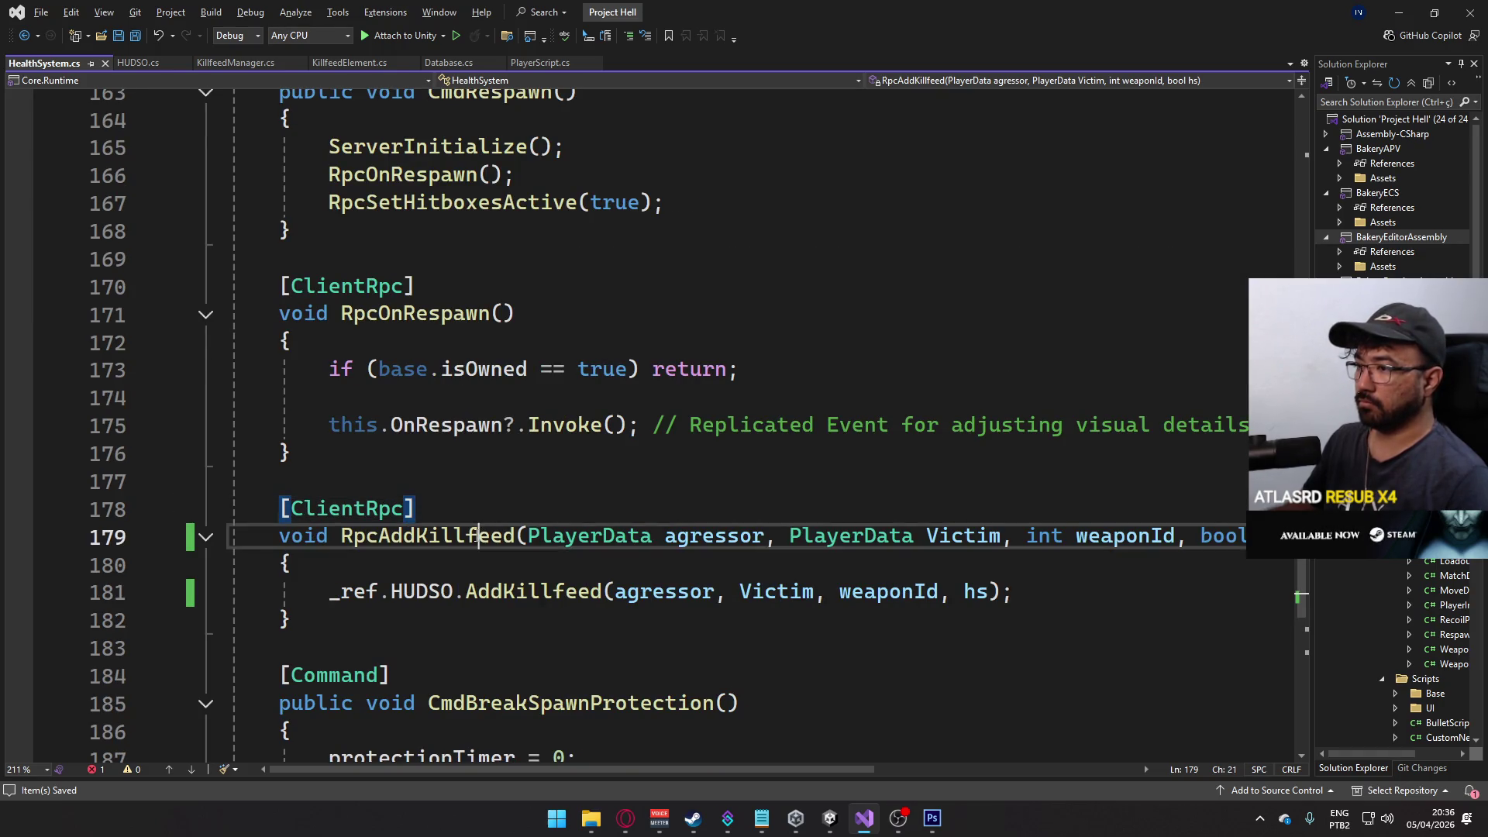
scroll(638, 427, up, 3)
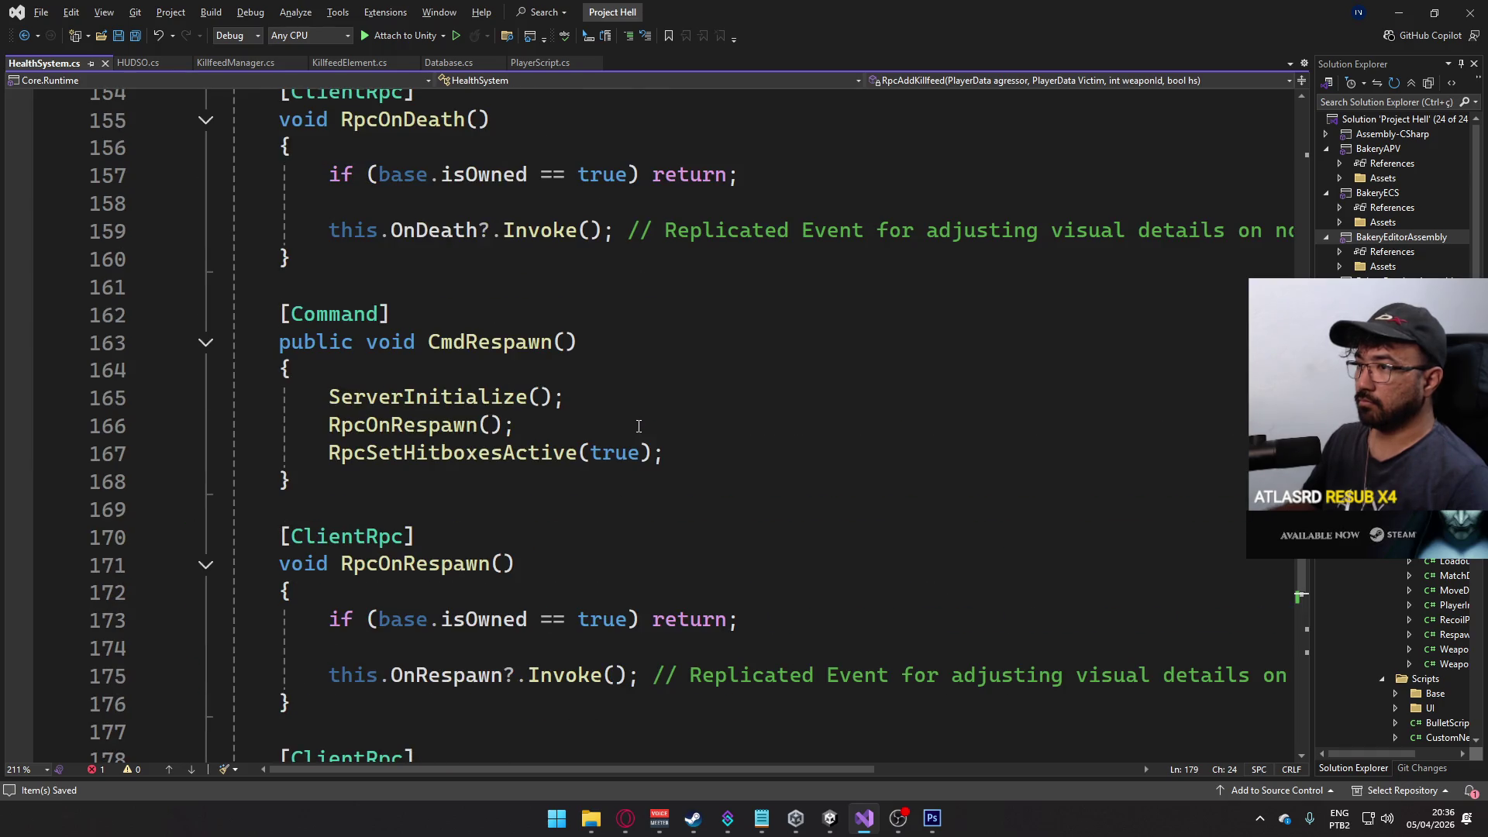
scroll(576, 434, down, 3)
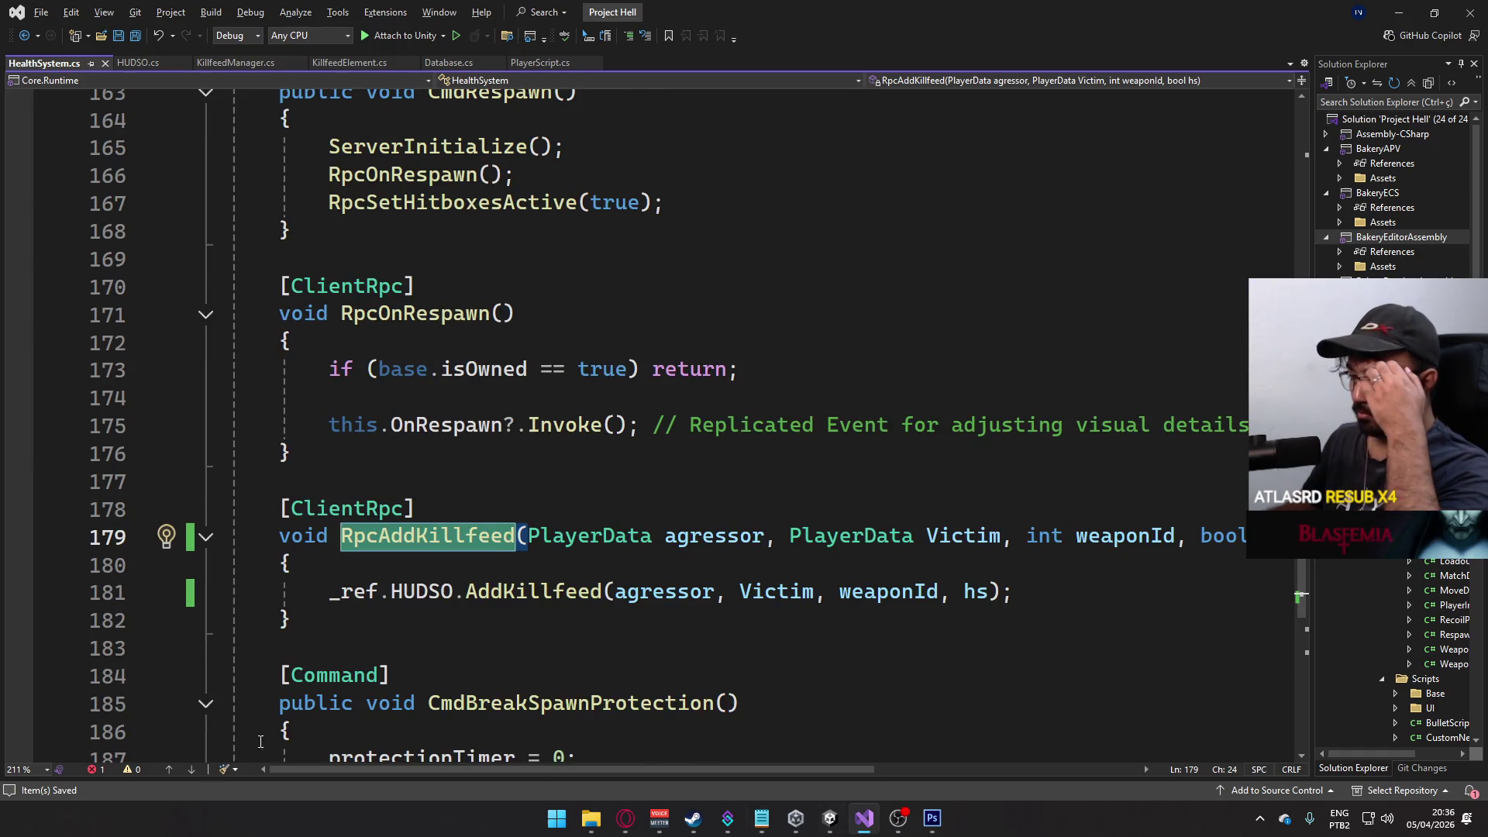
- Jump from the Error List's CS7036 error to the line-134 RpcAddKillfeed call missing hs
click(95, 768)
double_click(391, 689)
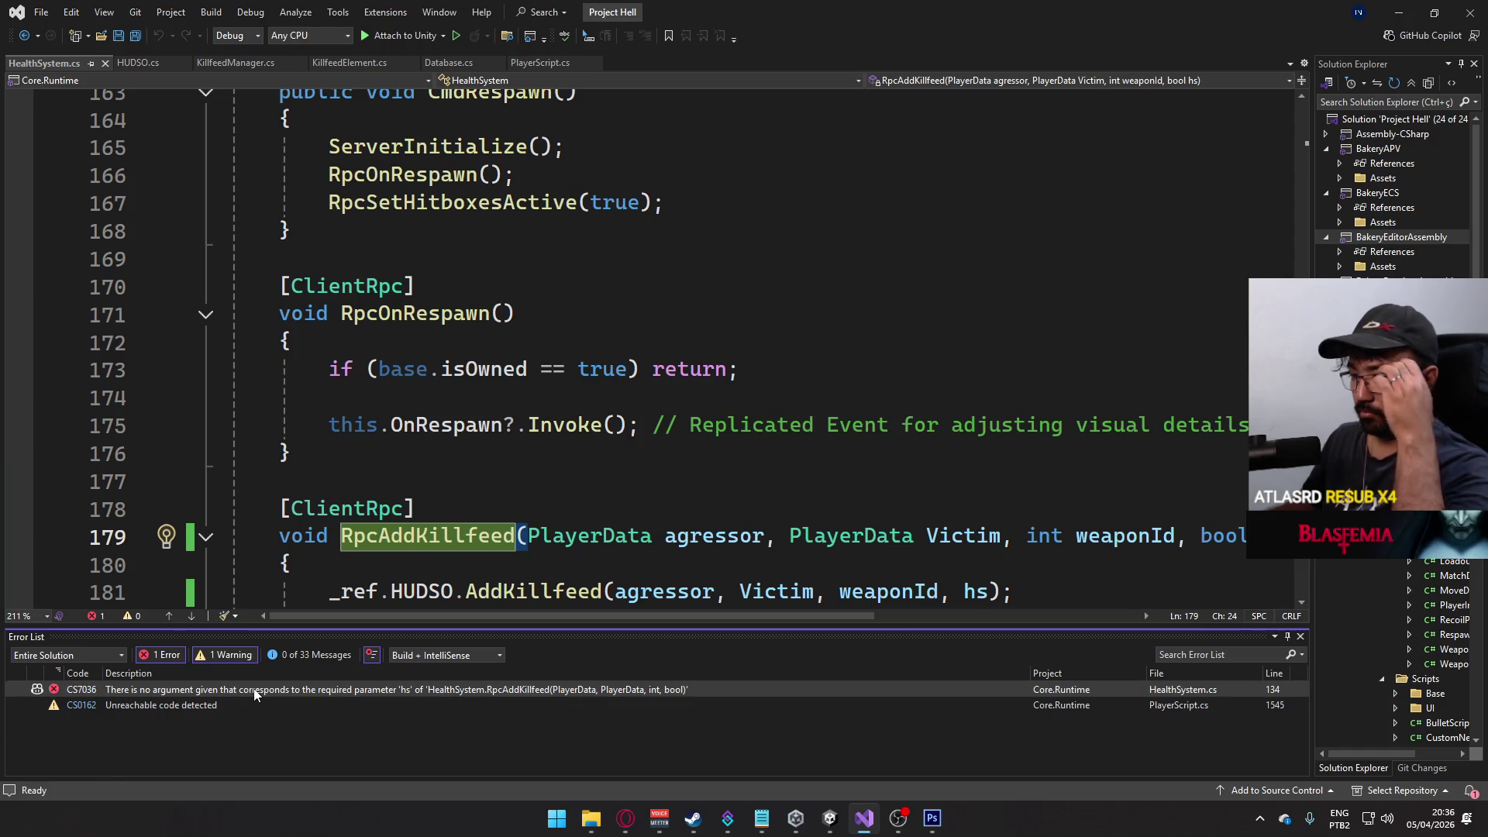
click(620, 418)
scroll(633, 467, up, 1)
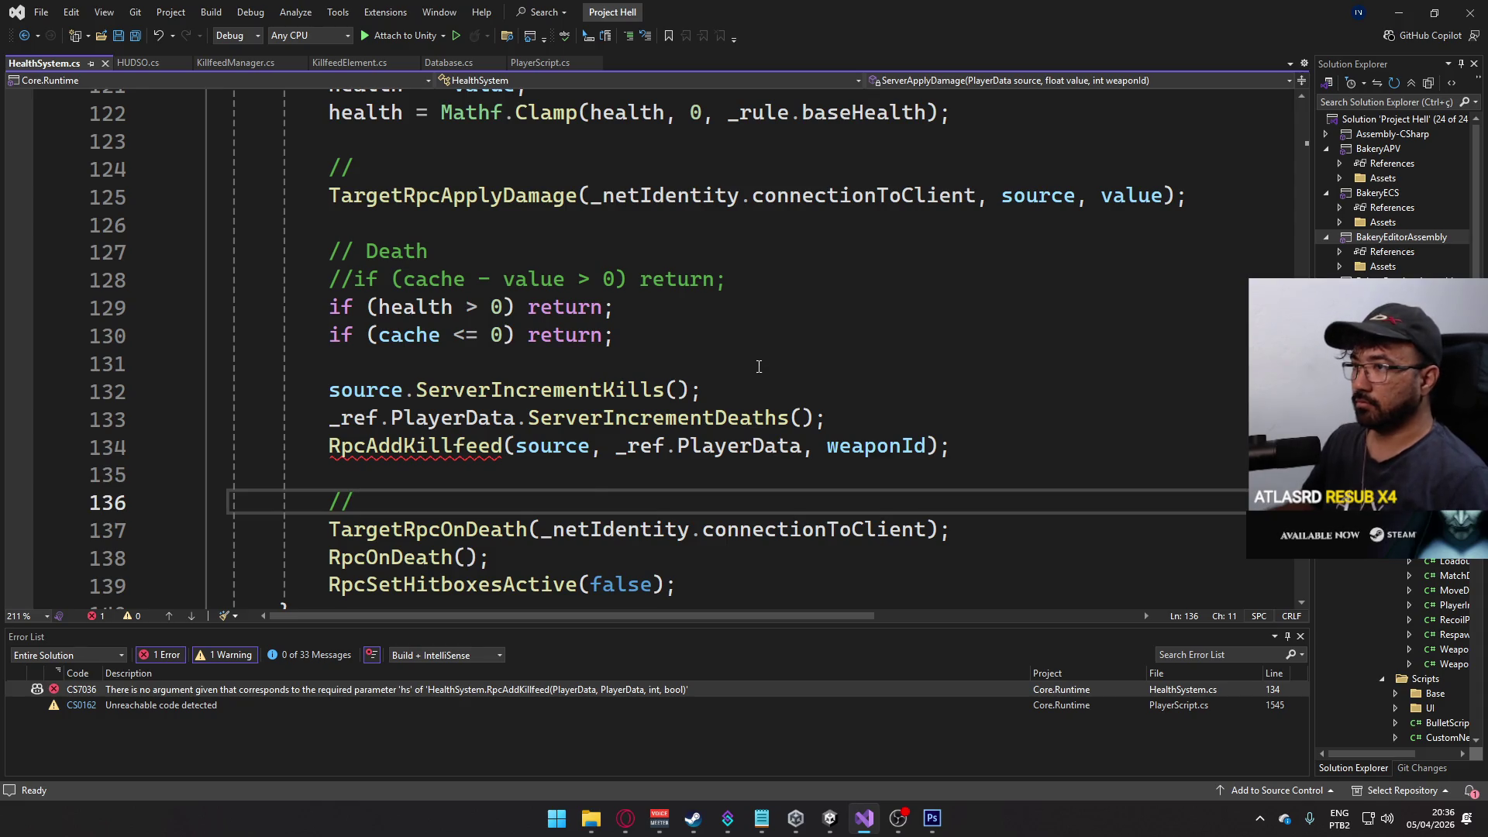
scroll(752, 383, up, 2)
scroll(735, 396, up, 1)
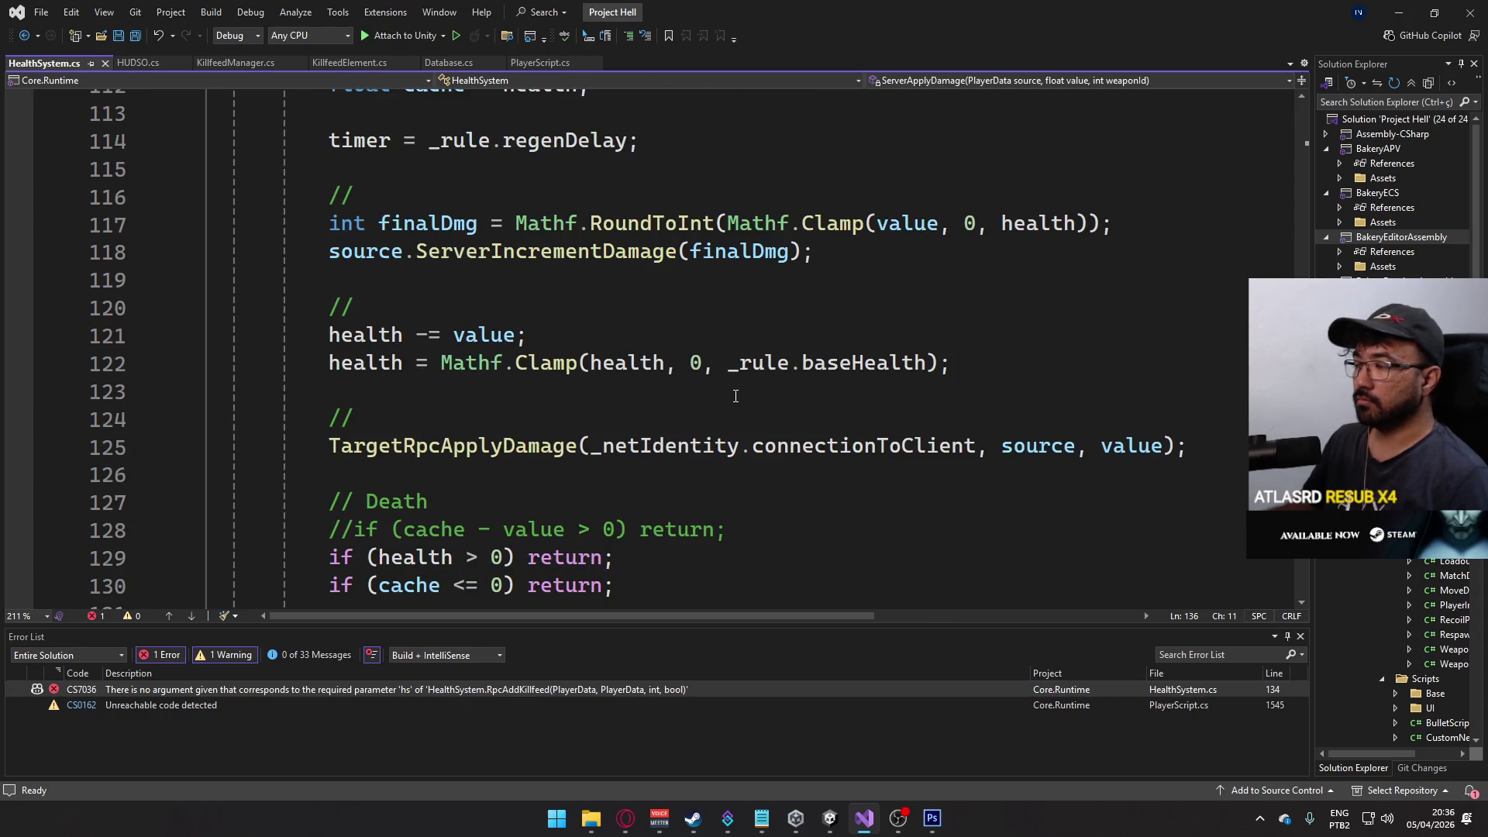
scroll(736, 395, up, 5)
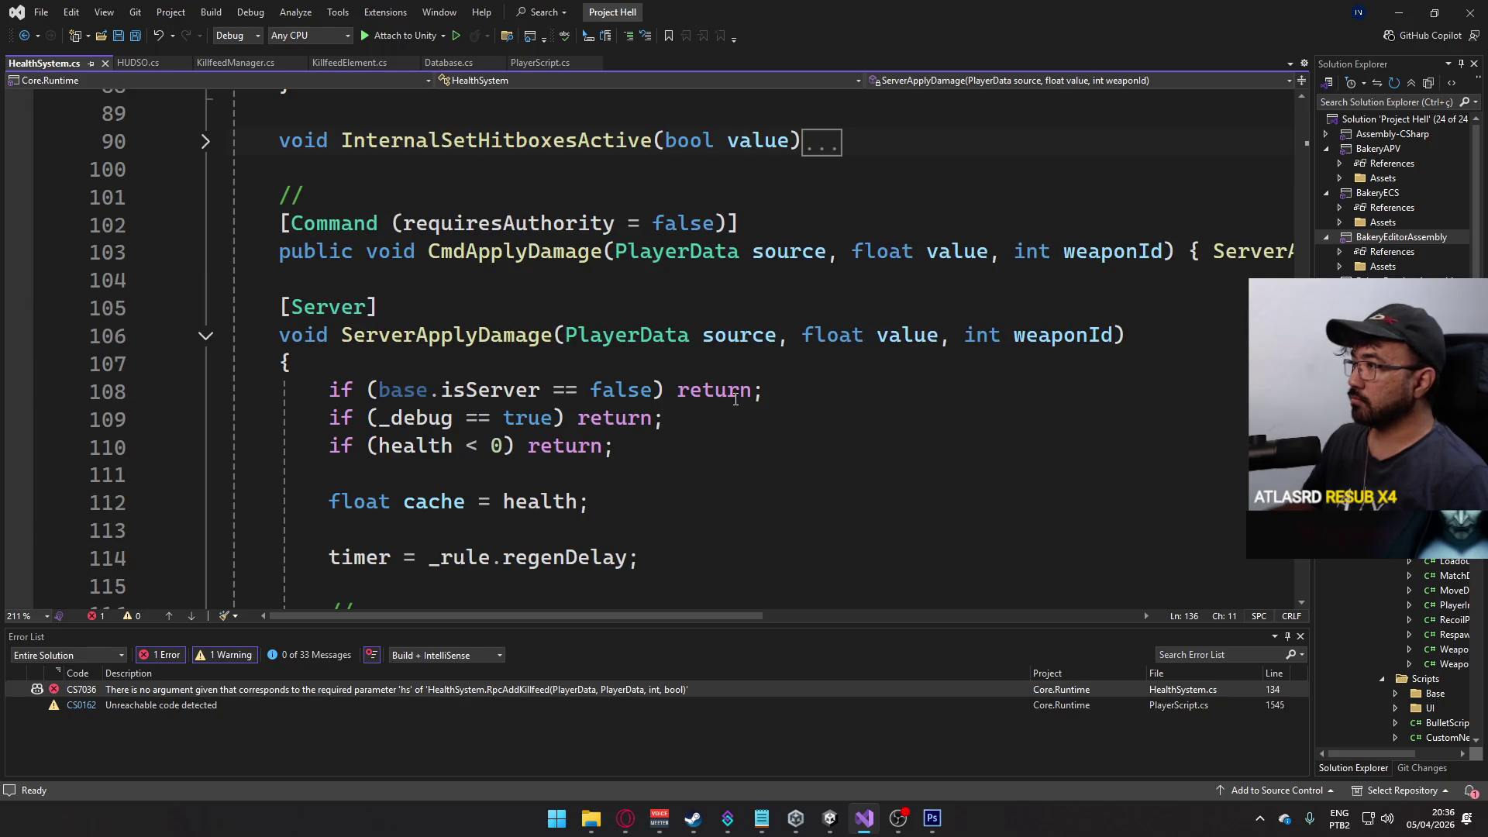
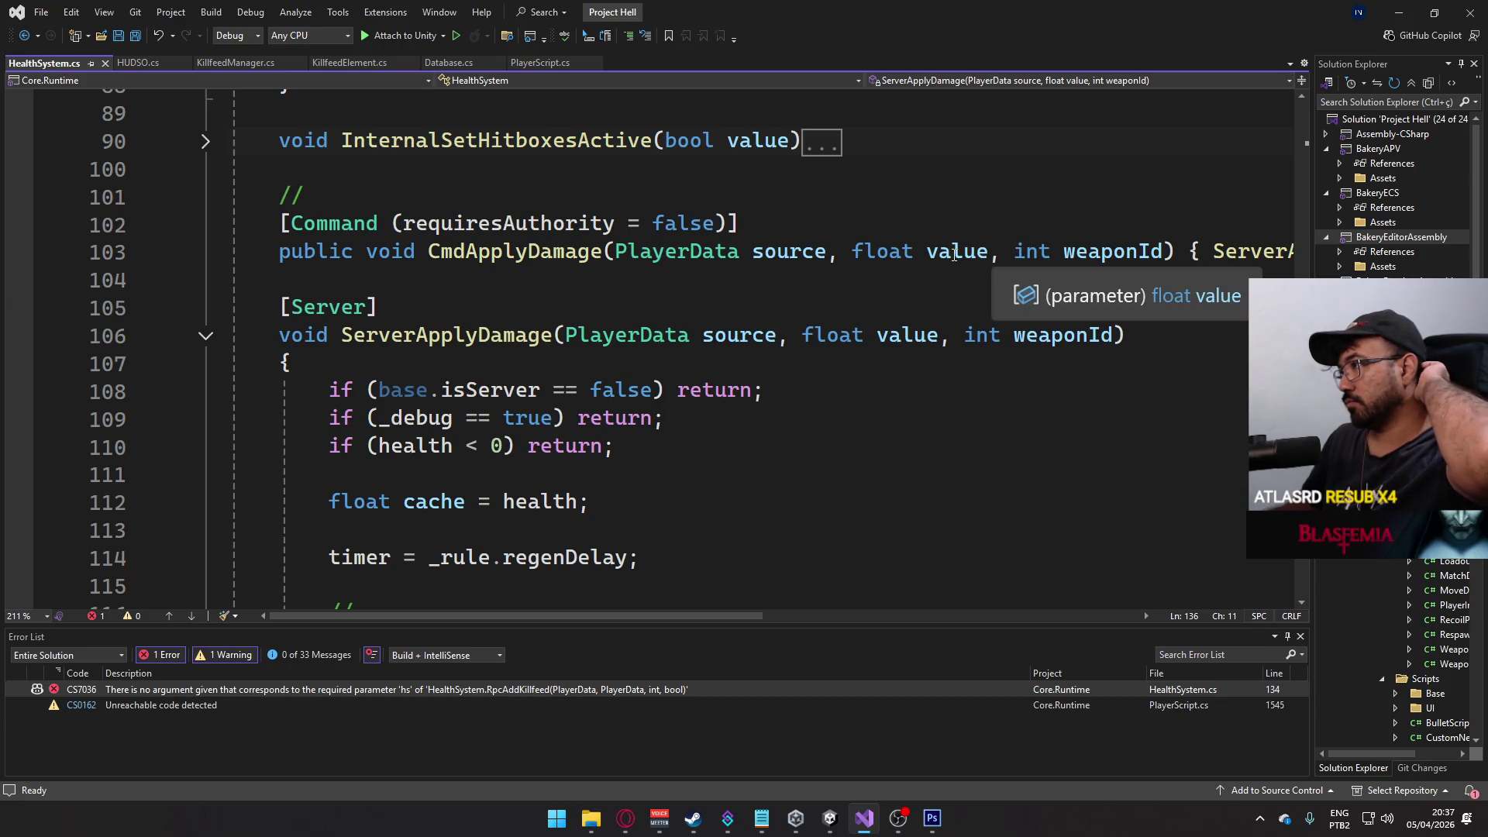
- Add an int damageType parameter to the CmdApplyDamage and ServerApplyDamage signatures and save
click(1164, 252)
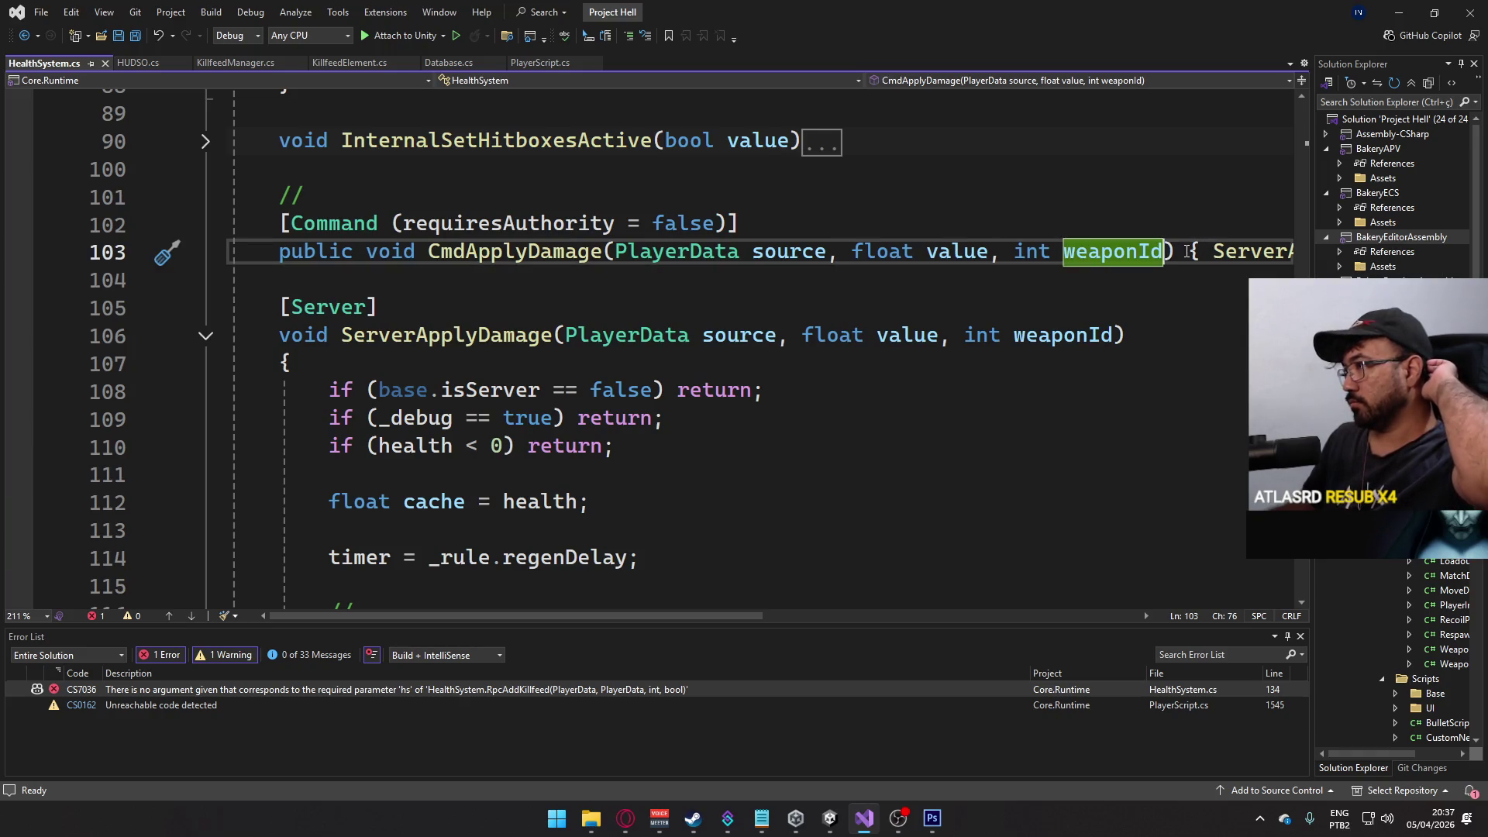
text(, int )
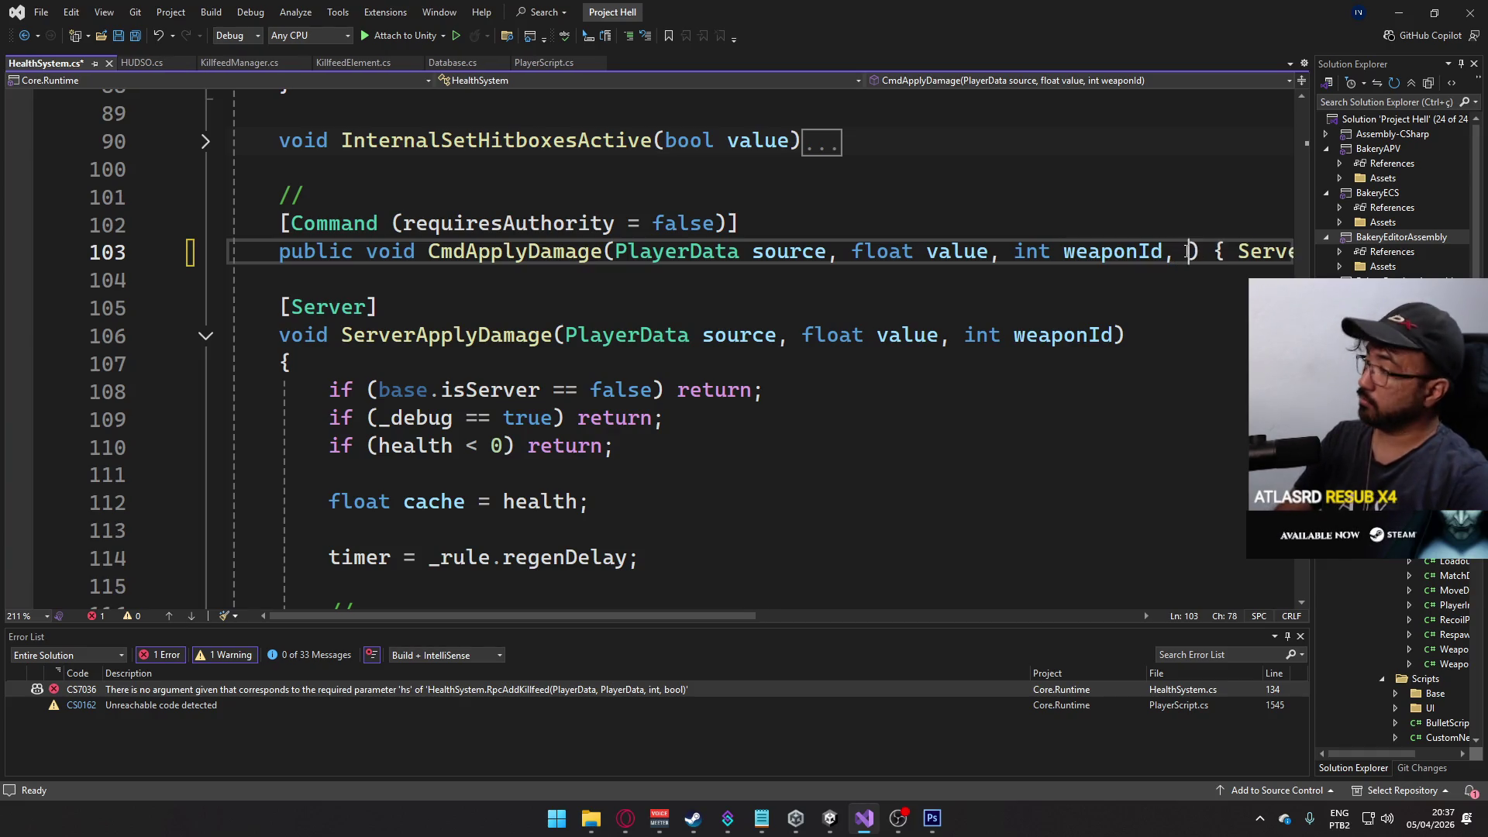
text(damageType)
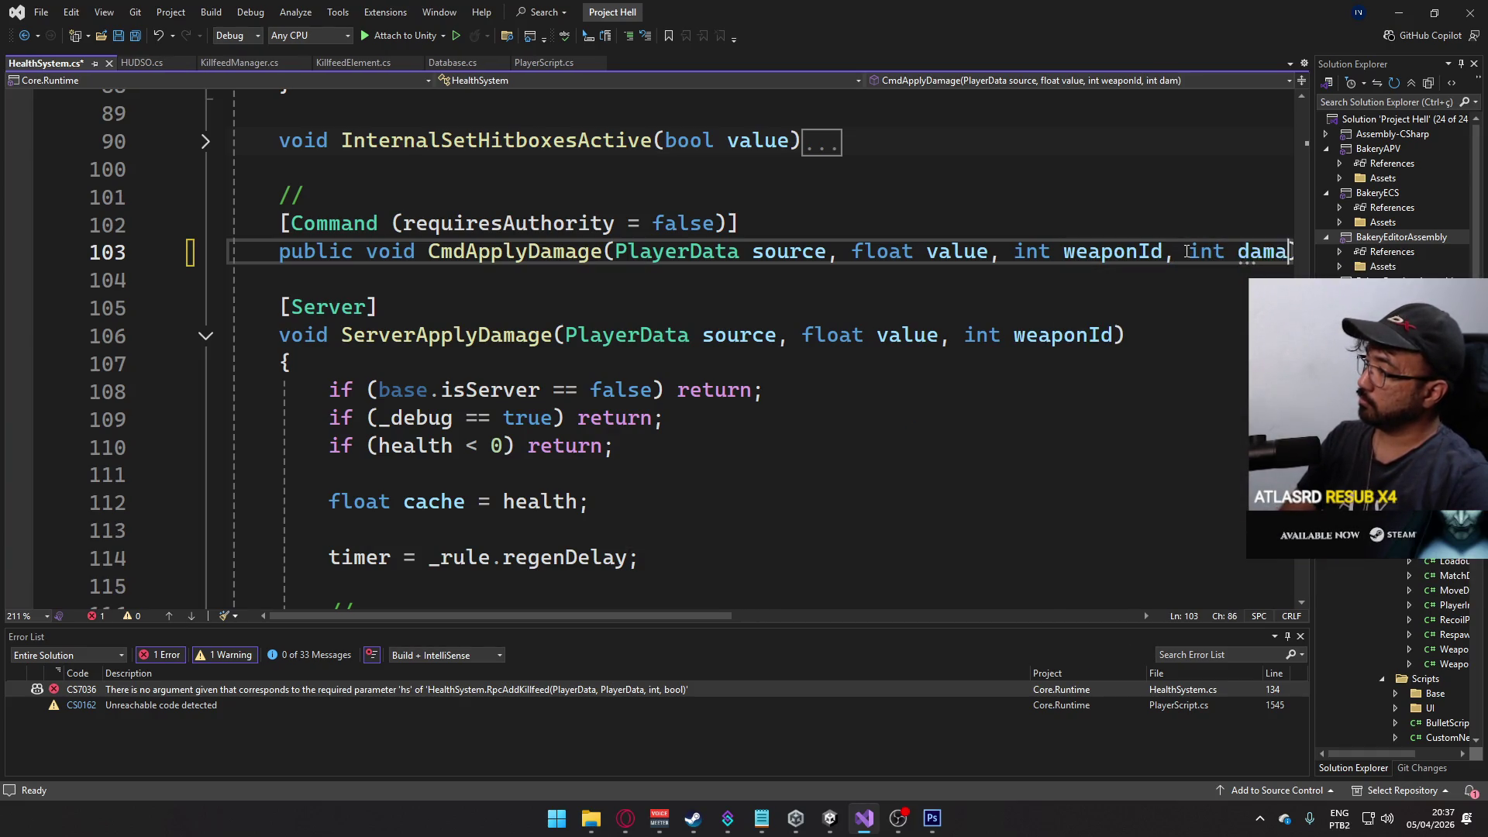
key(ctrl+s)
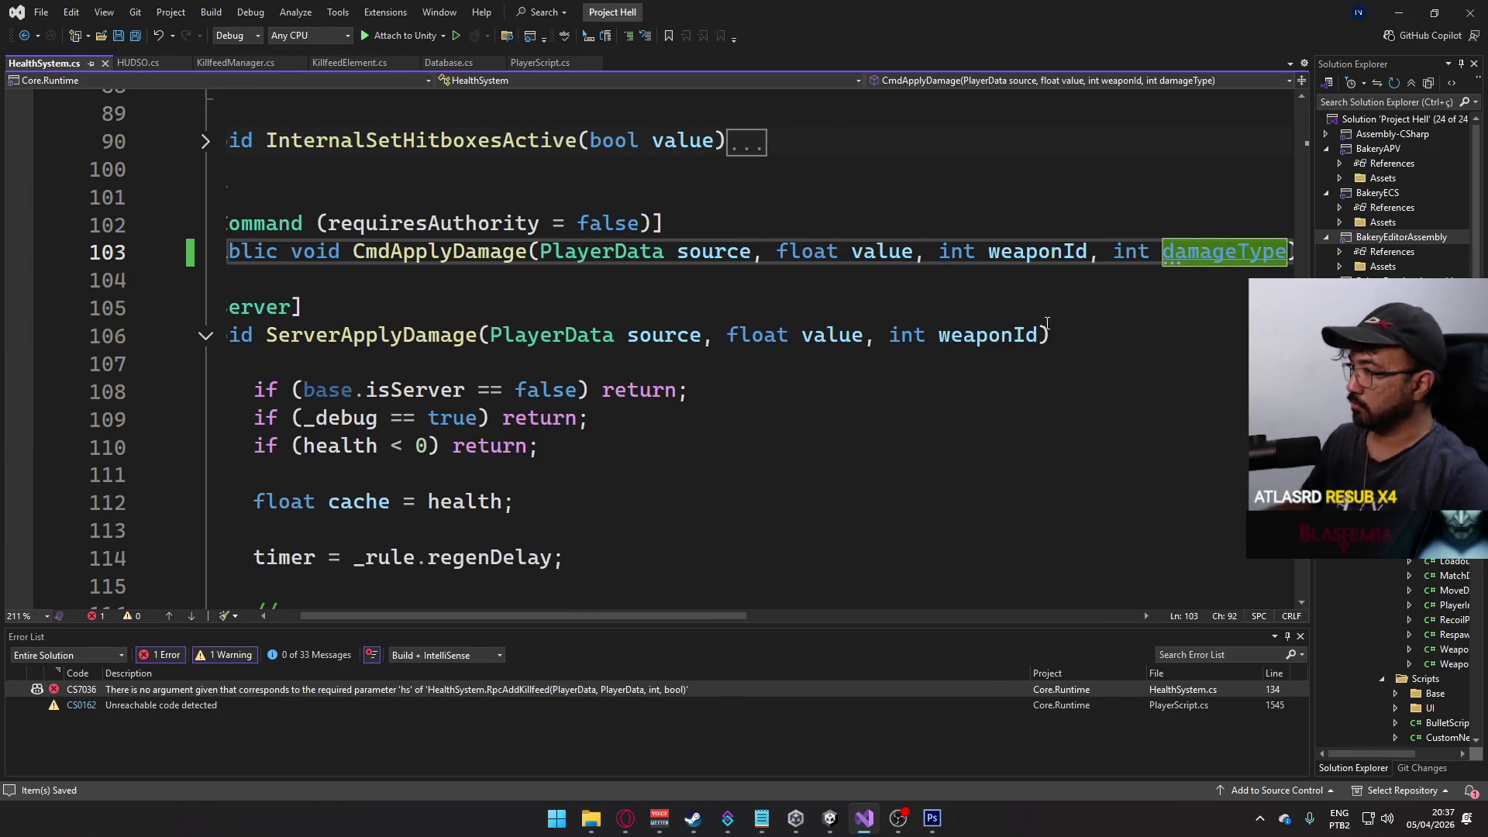
key(Down)
key(Down)
key(Down)
key(Left)
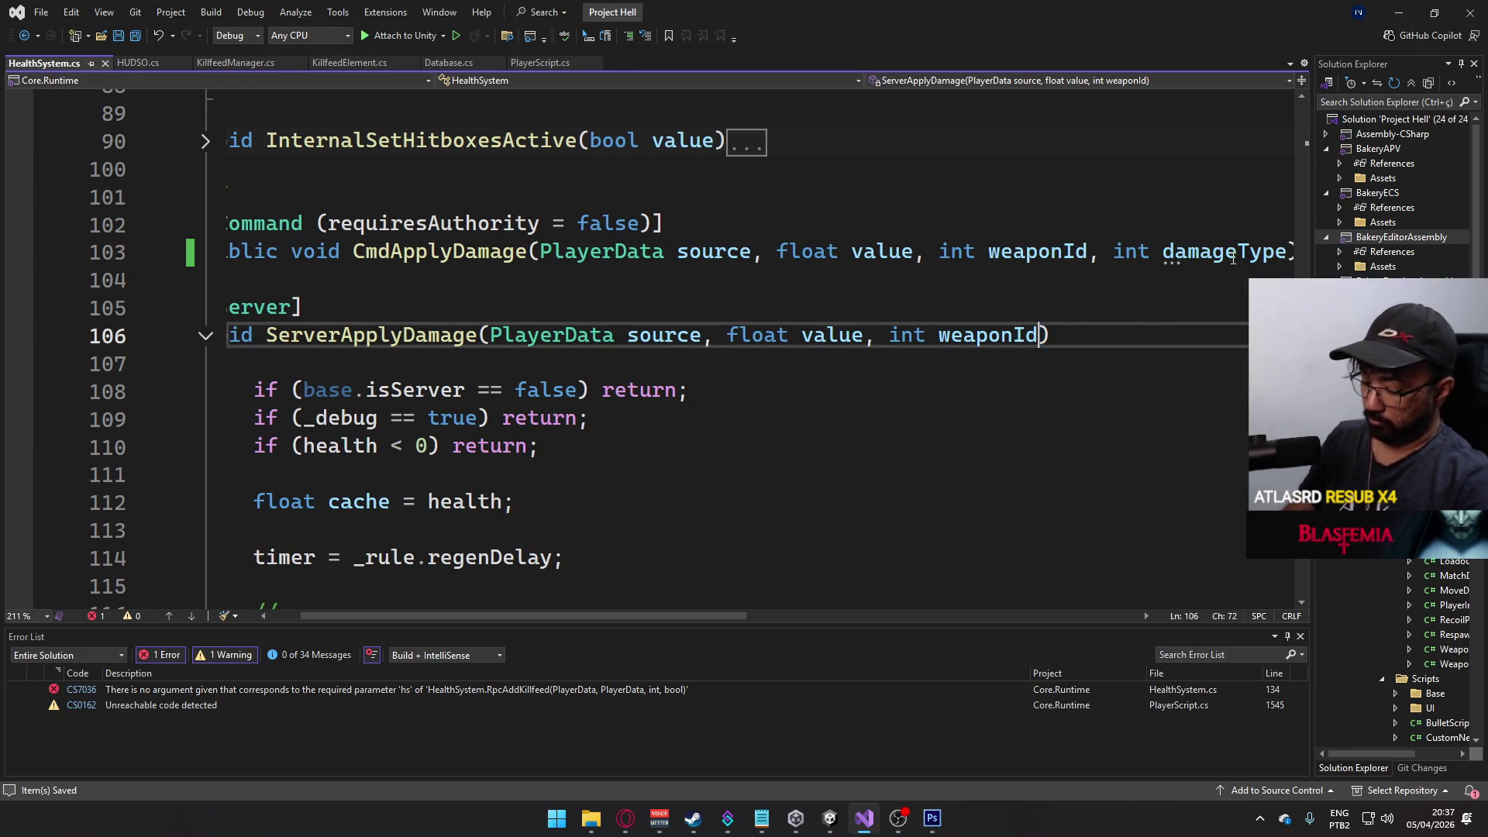
text(, in)
text(t damage)
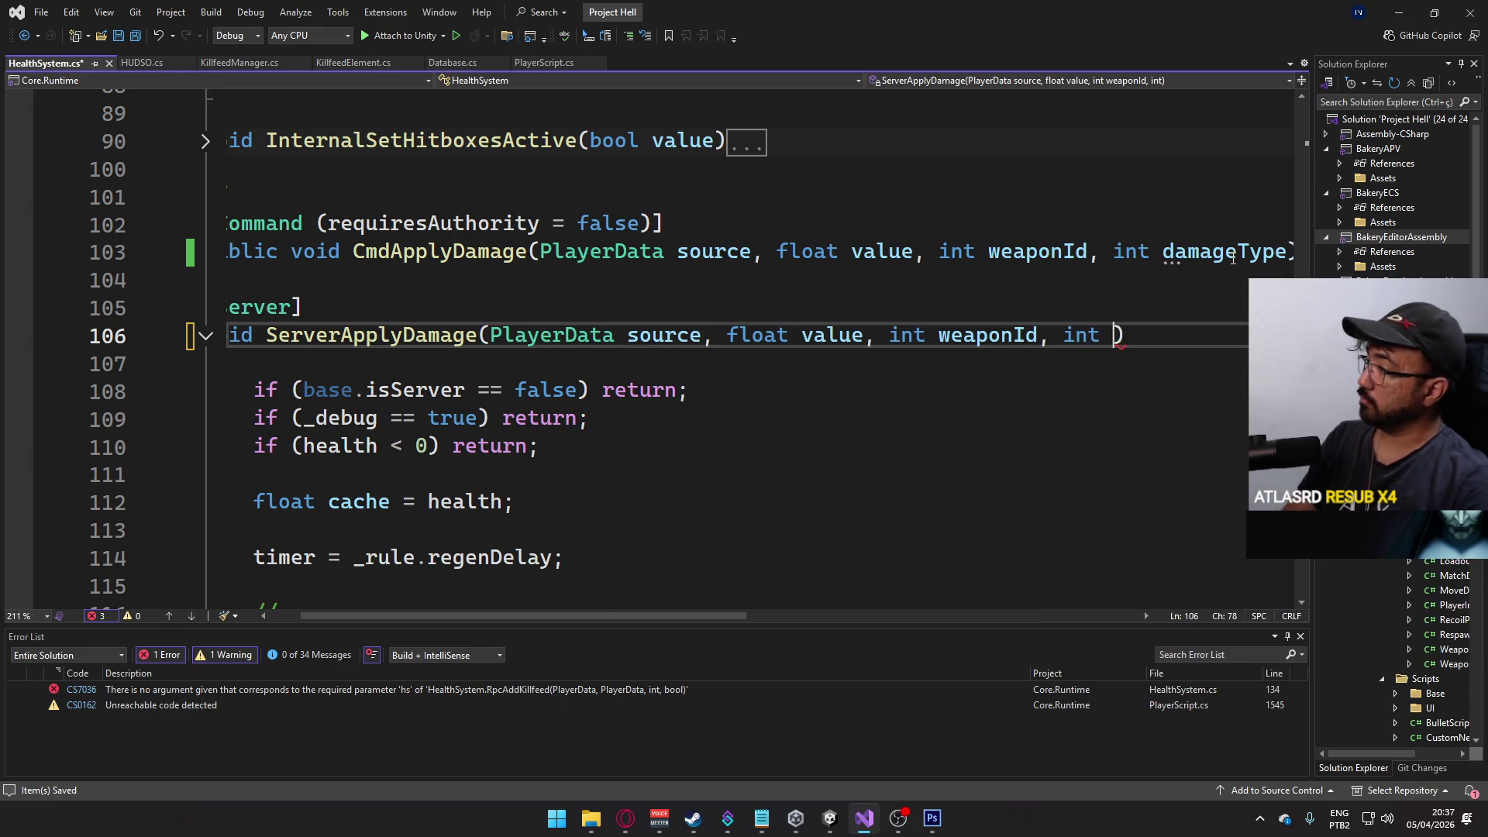
text(Type)
key(ctrl+s)
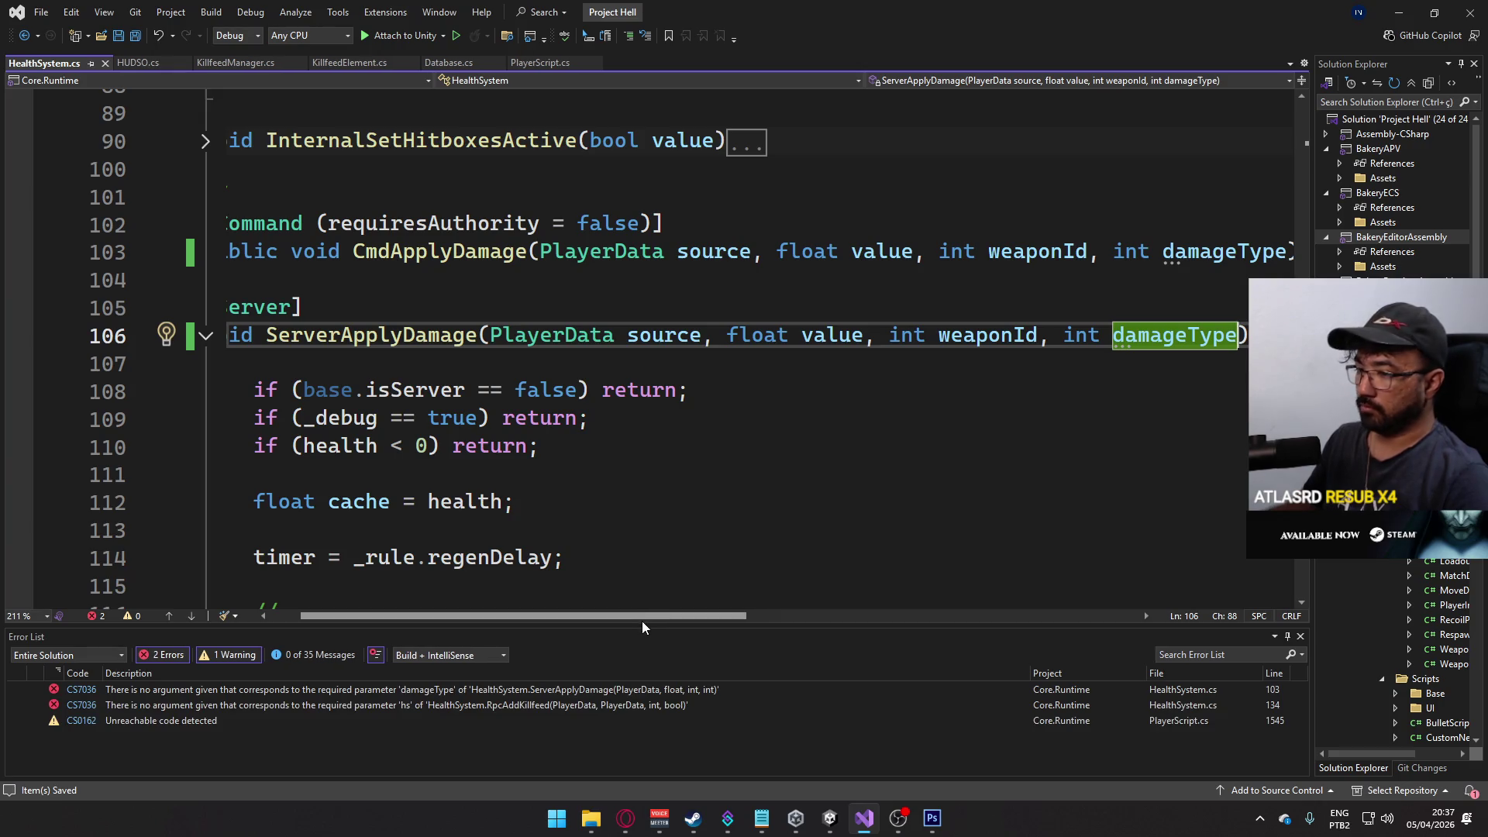
- Rename the new parameter to hitboxType in both signatures on lines 103 and 106
double_click(1223, 252)
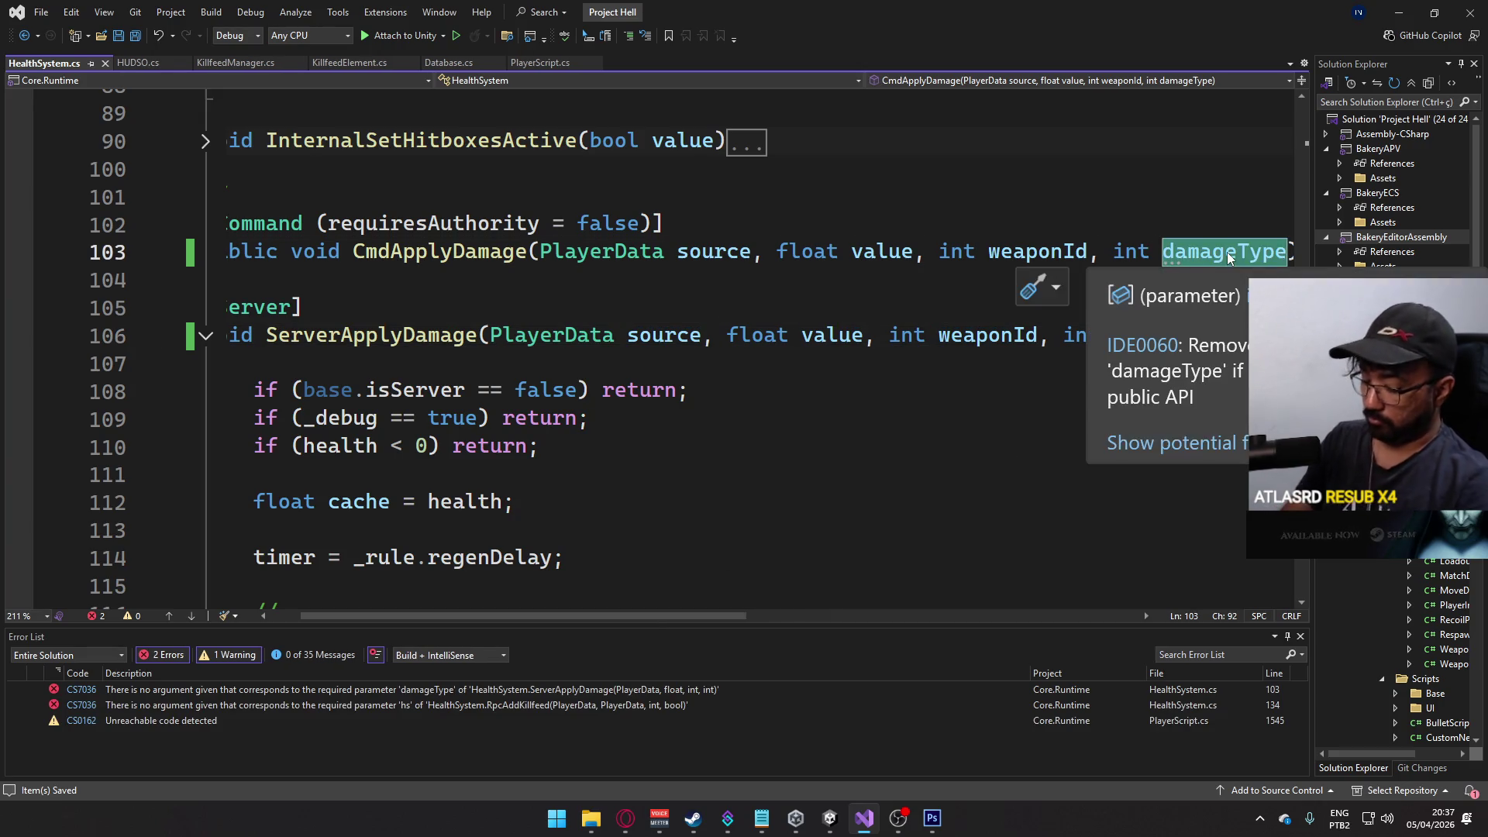
text(hitboxType)
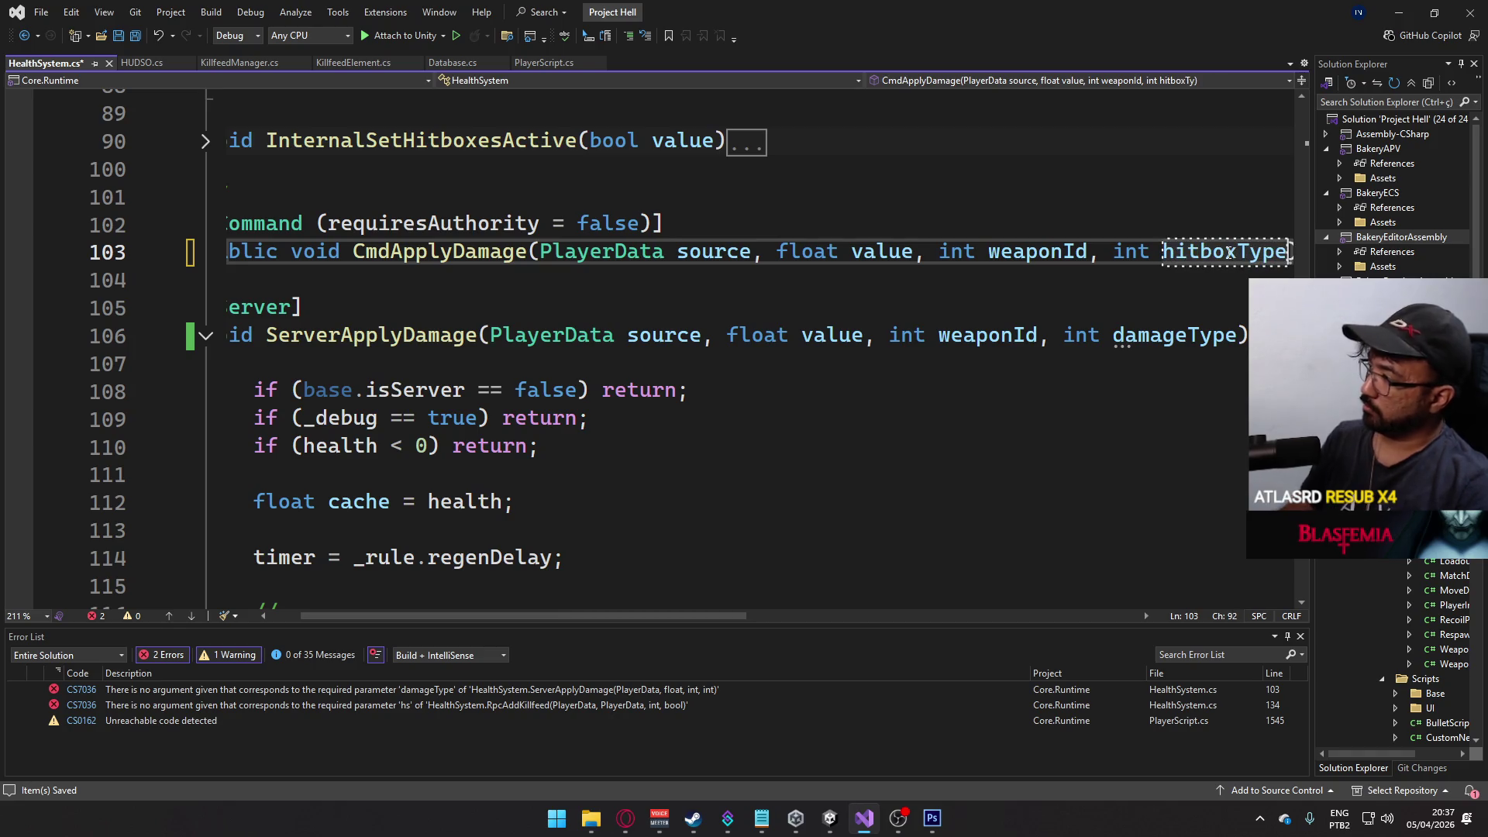
double_click(1162, 335)
key(ctrl+x)
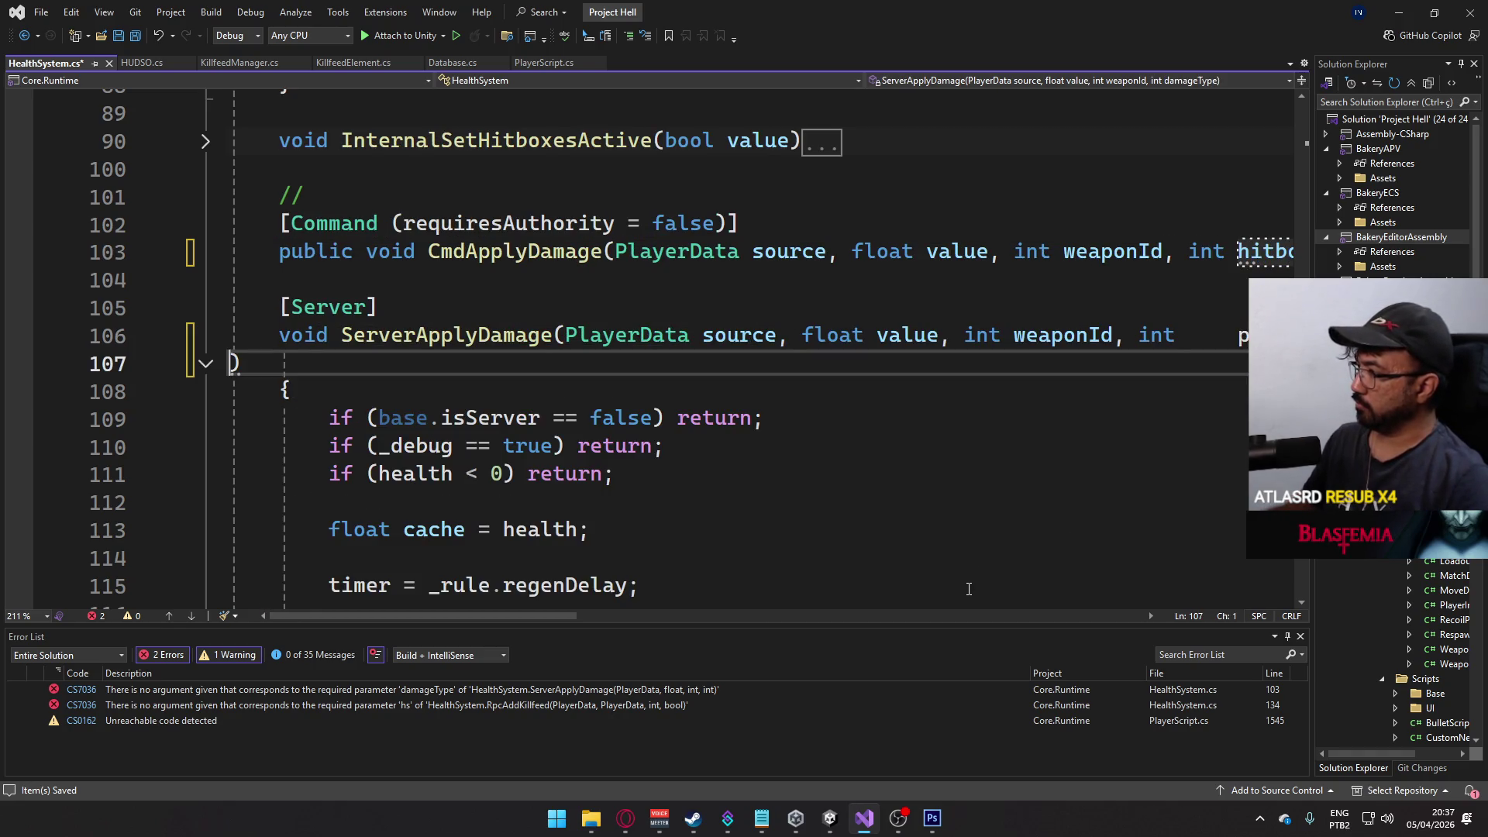
key(ctrl+z)
drag(587, 611, 684, 620)
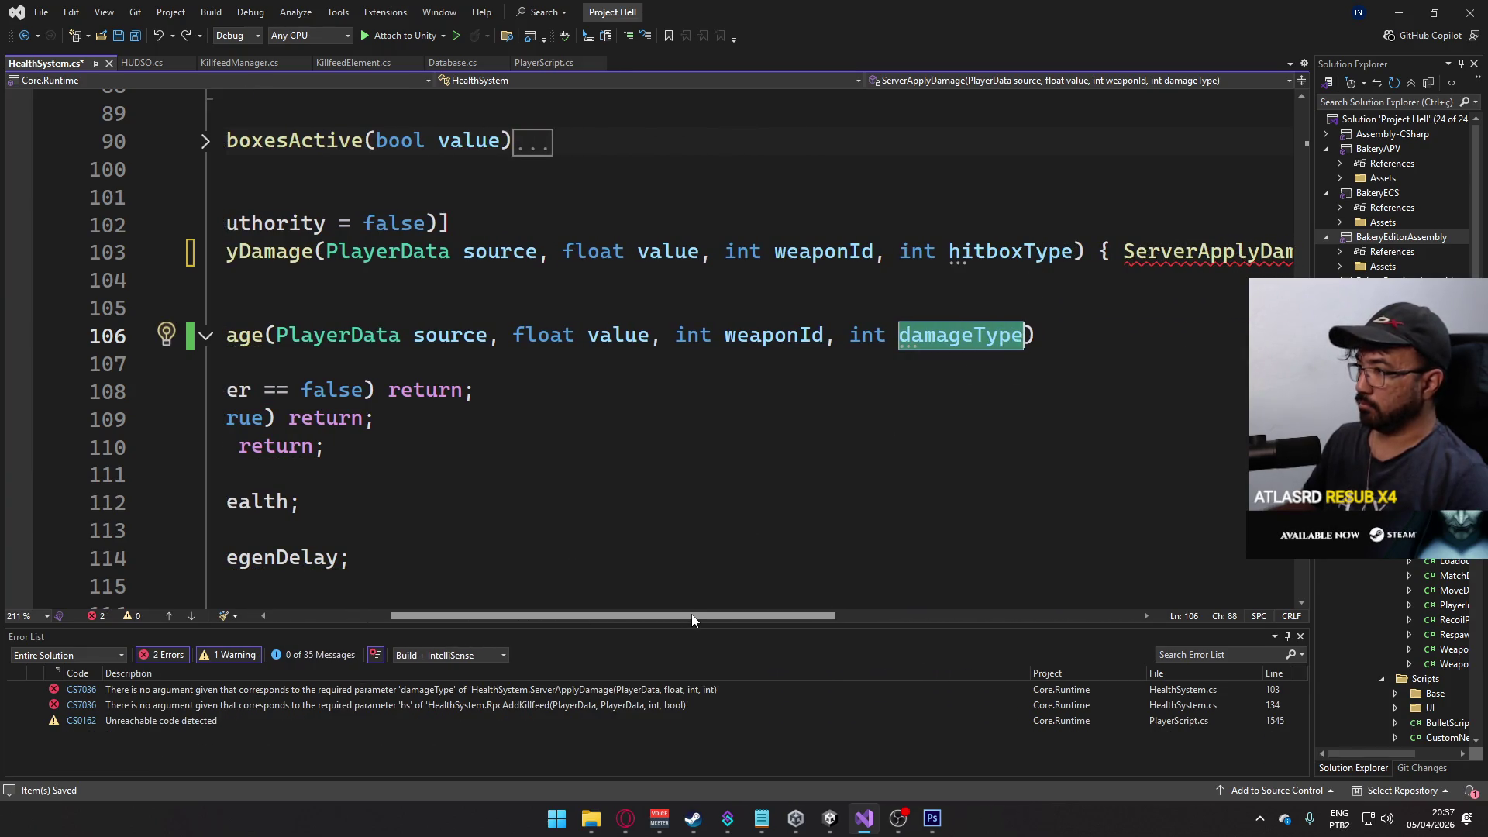
double_click(1007, 251)
key(ctrl+c)
click(975, 335)
double_click(975, 335)
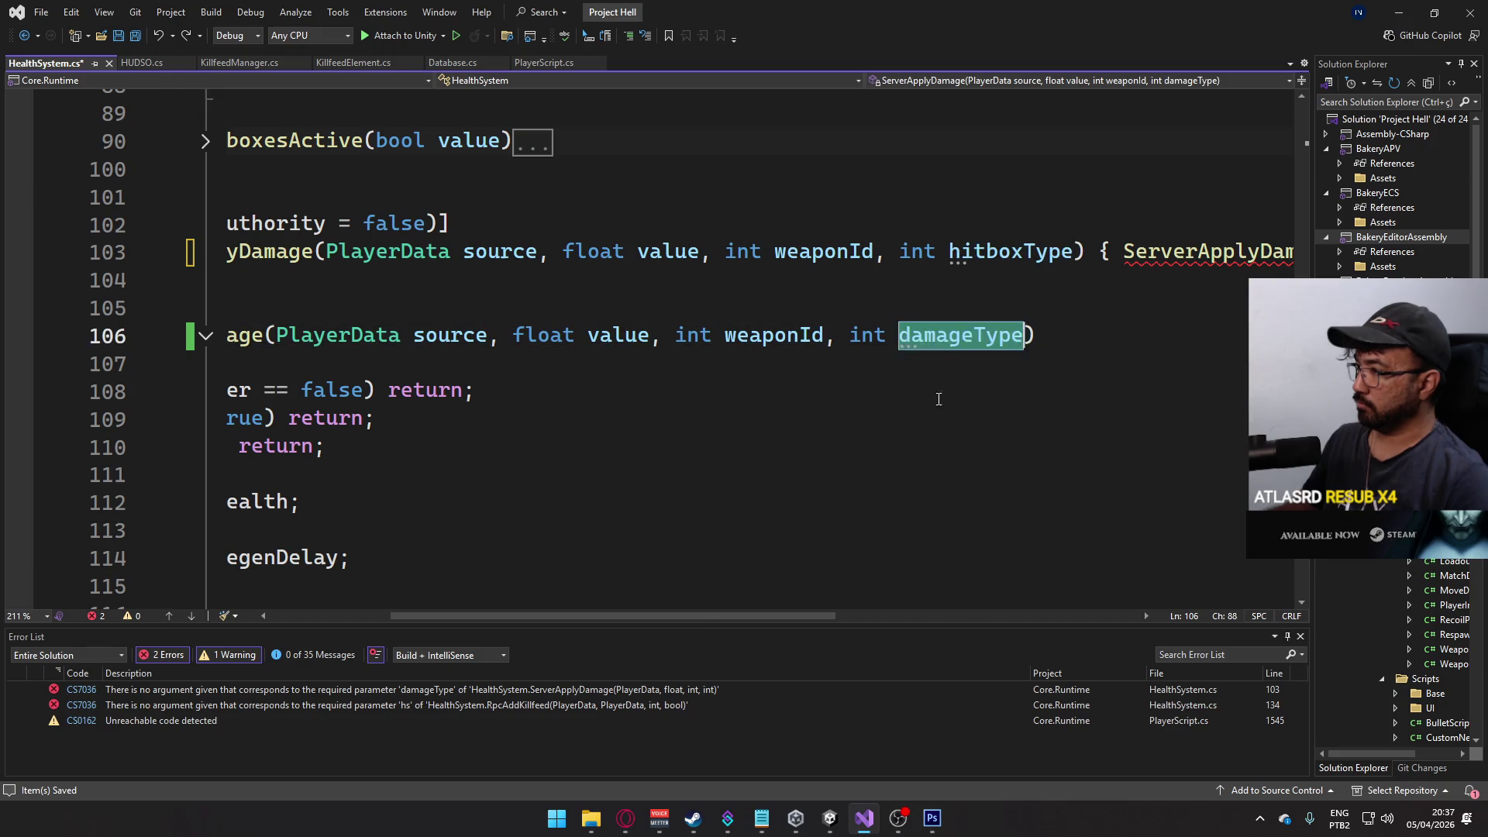
key(ctrl+v)
drag(741, 618, 951, 616)
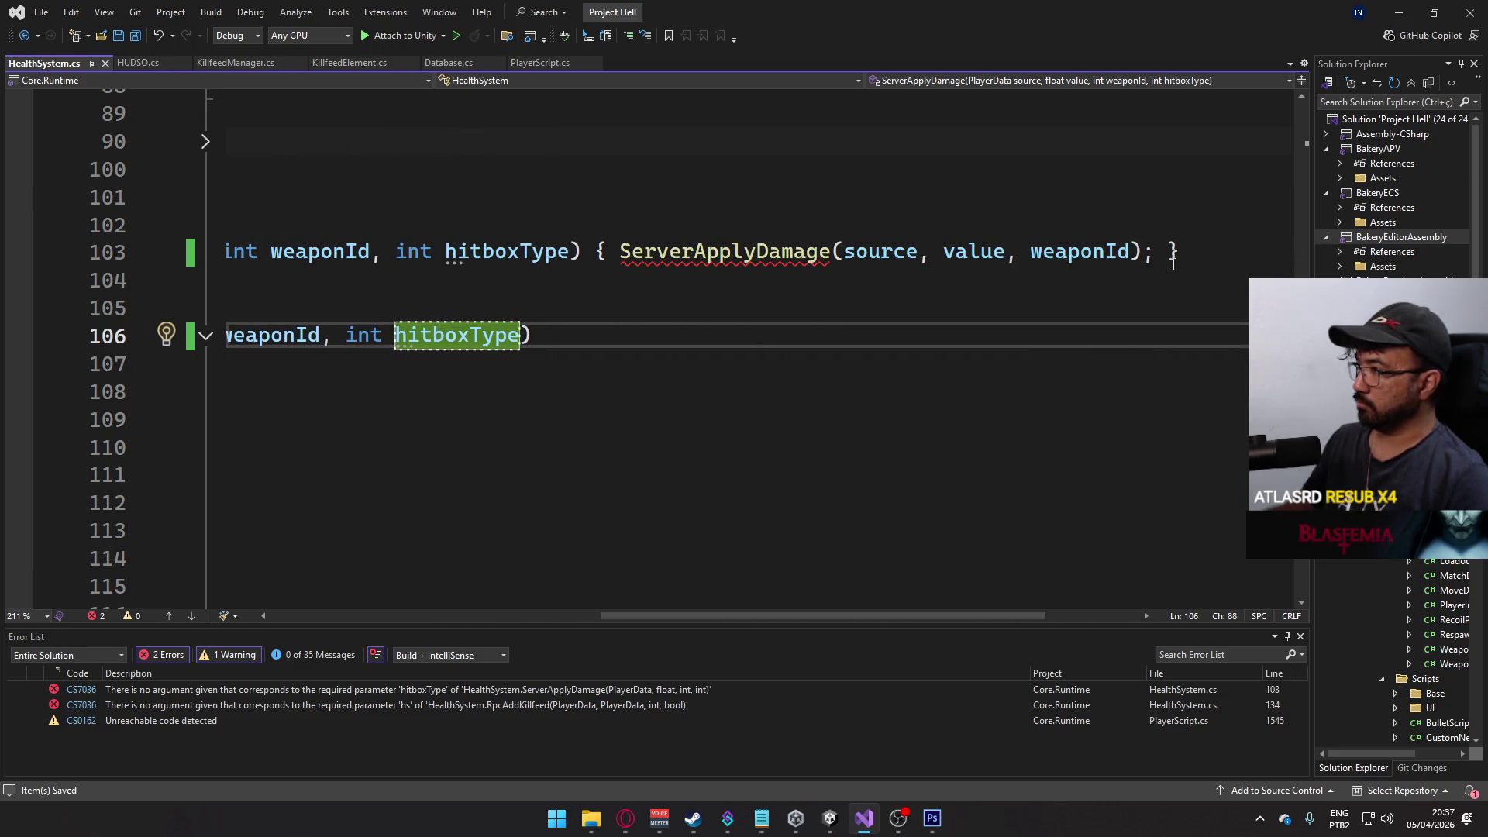
- Append hitboxType as the last argument of the ServerApplyDamage call
click(1133, 251)
click(511, 251)
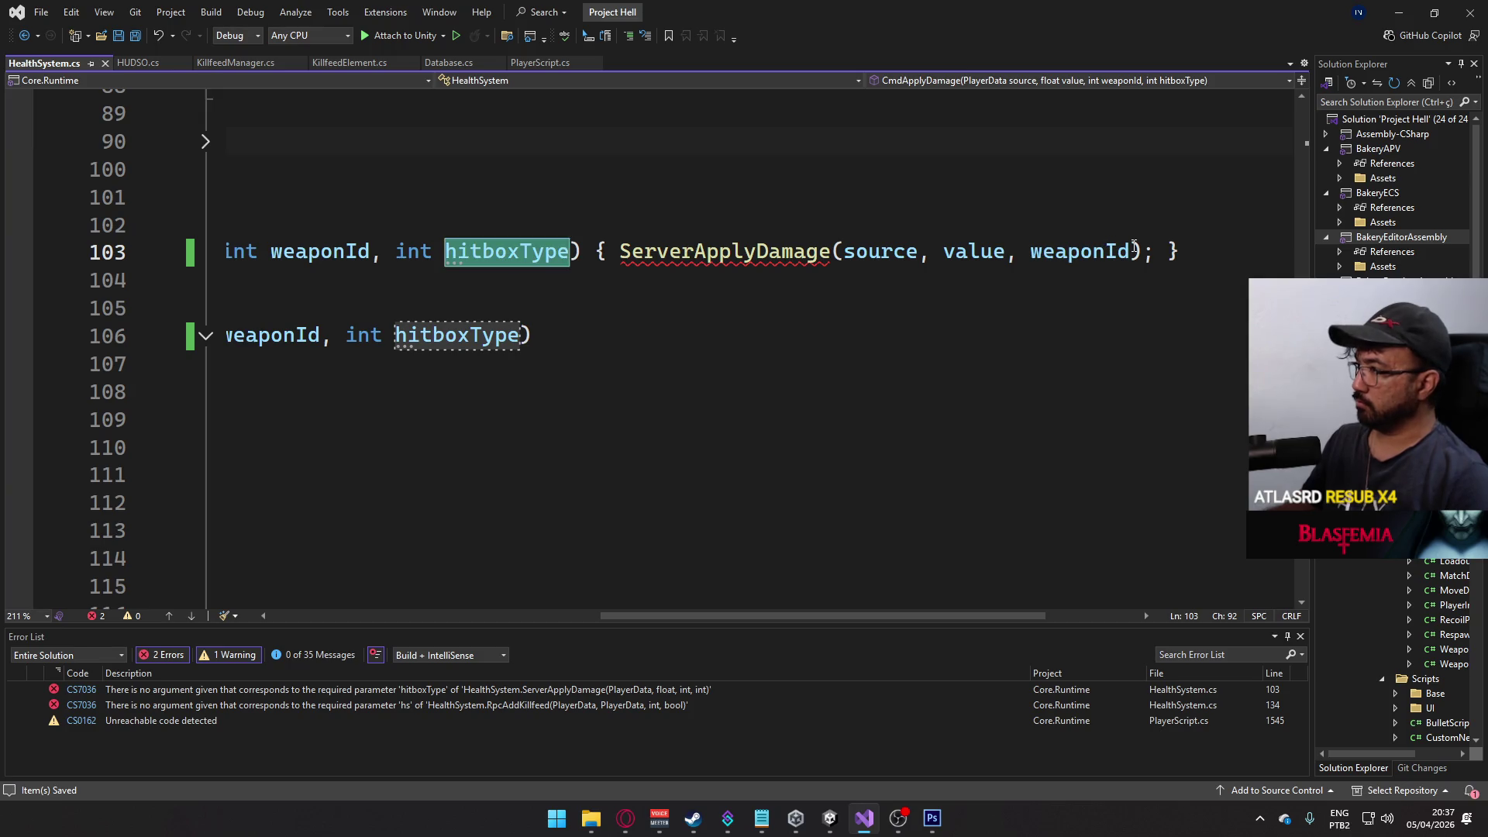
double_click(1079, 251)
text(,)
key(ctrl+v)
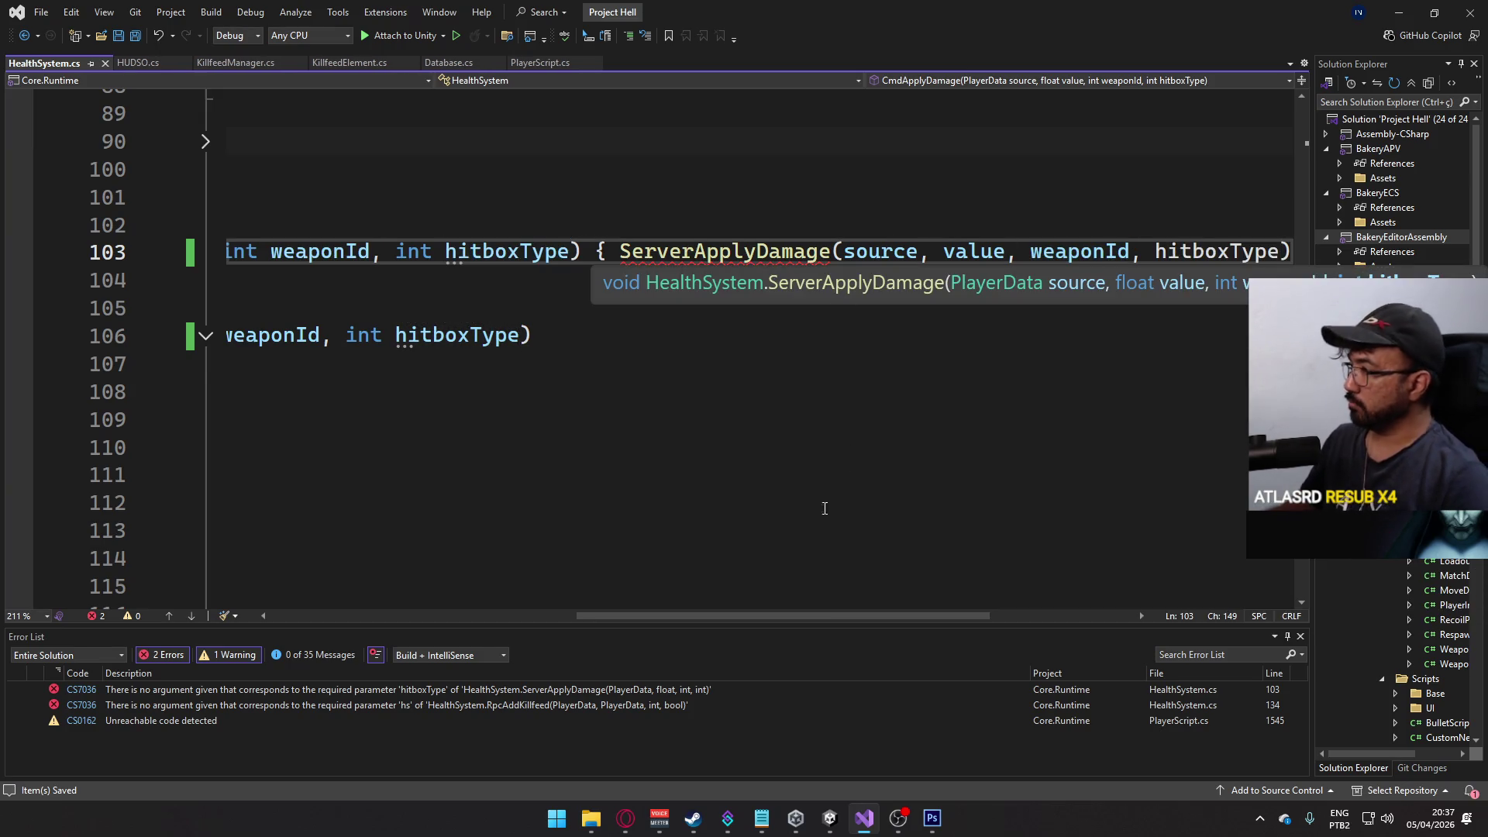
- Jump to the RpcAddKillfeed error on line 134 and inspect the nearby calls
scroll(350, 581, left, 5)
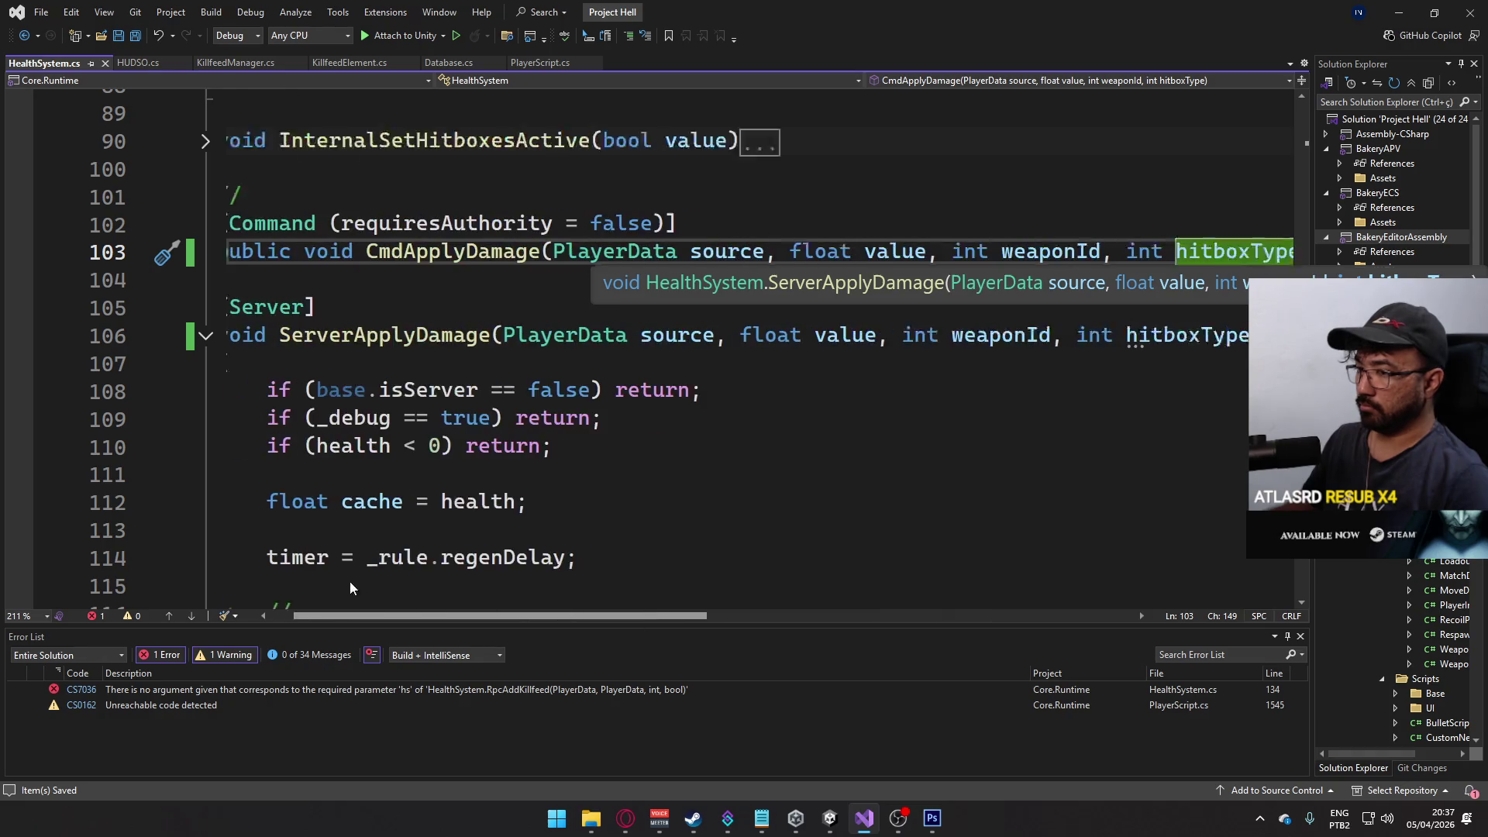
double_click(325, 690)
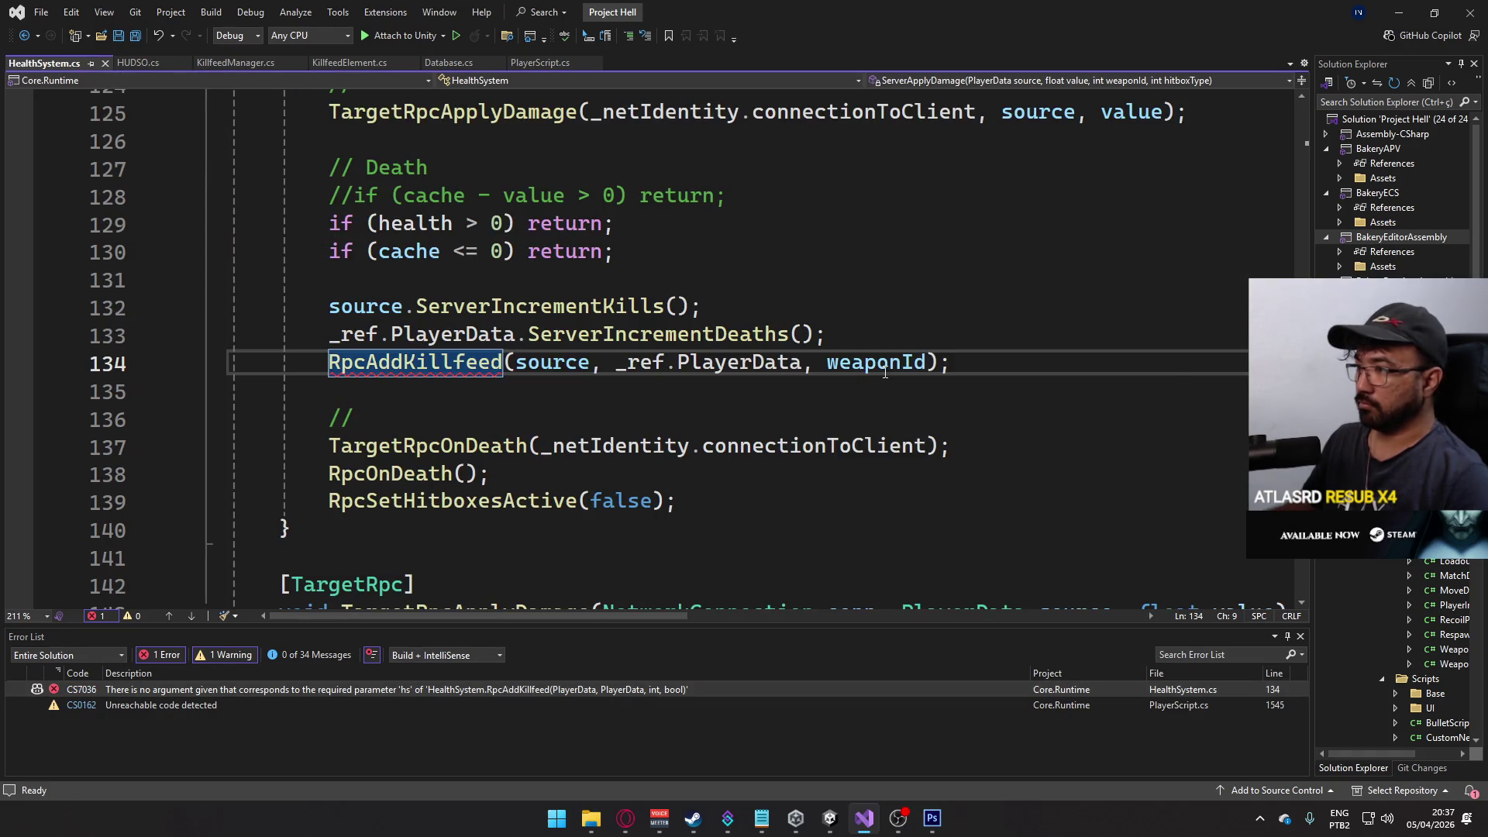
scroll(609, 365, up, 3)
scroll(609, 366, down, 3)
scroll(772, 397, up, 9)
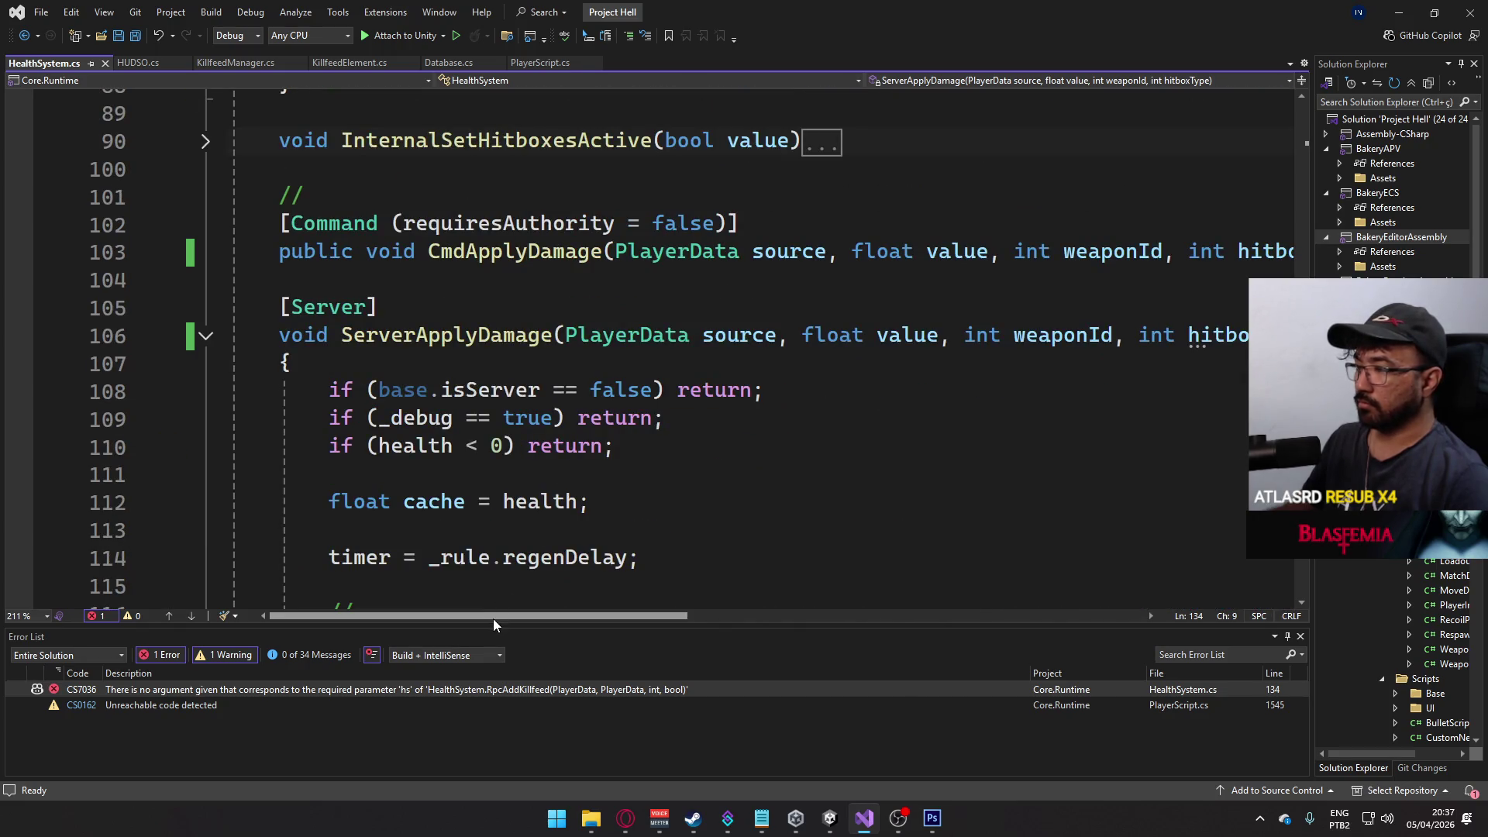
scroll(636, 607, right, 5)
scroll(635, 607, left, 5)
scroll(674, 528, down, 7)
scroll(673, 529, down, 1)
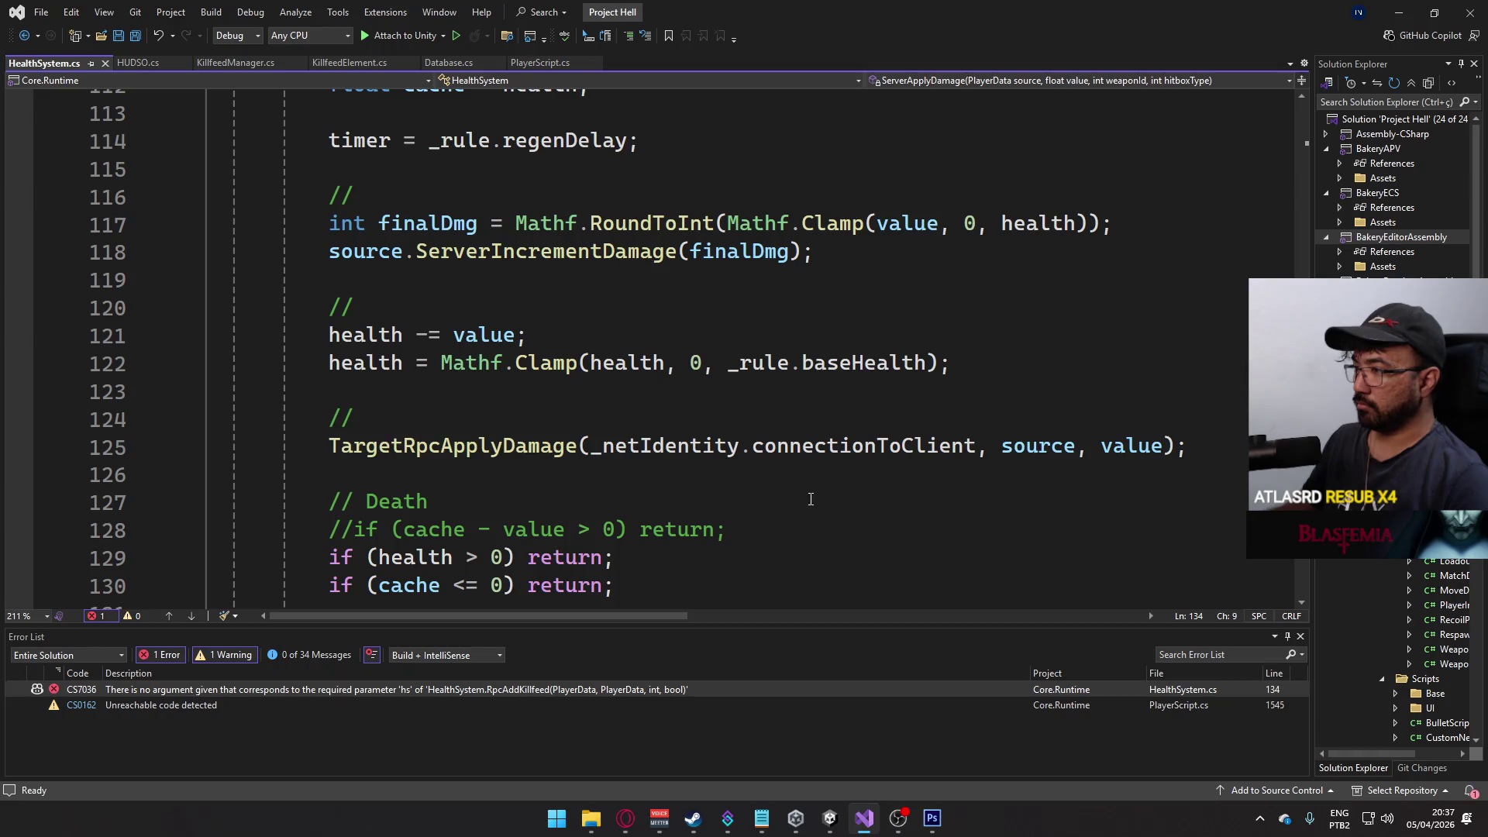
- Add 'hitboxType == (int)HitboxType.Head' to the TargetRpcApplyDamage call and save
click(927, 362)
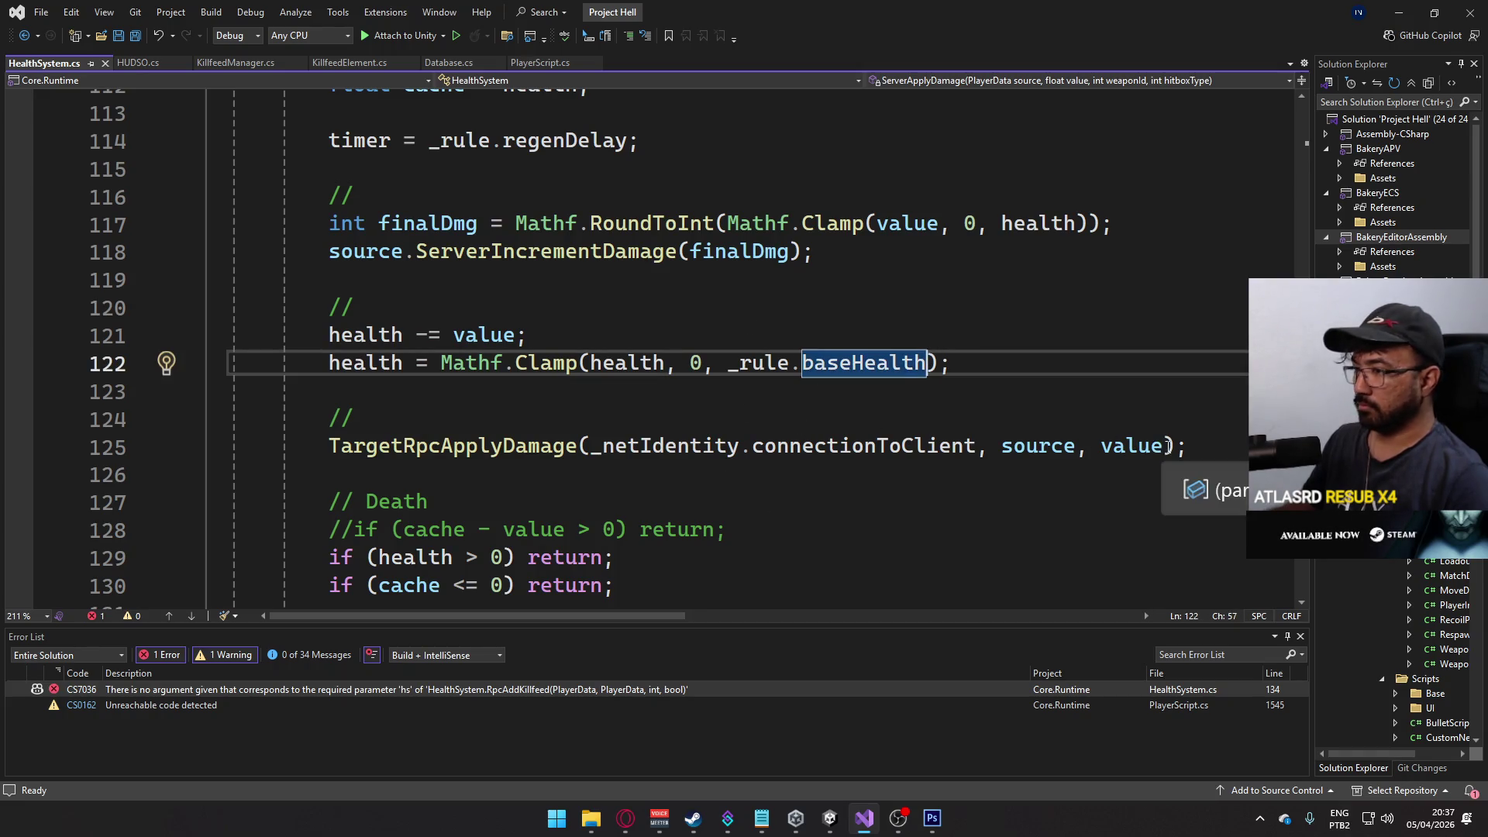
click(1174, 446)
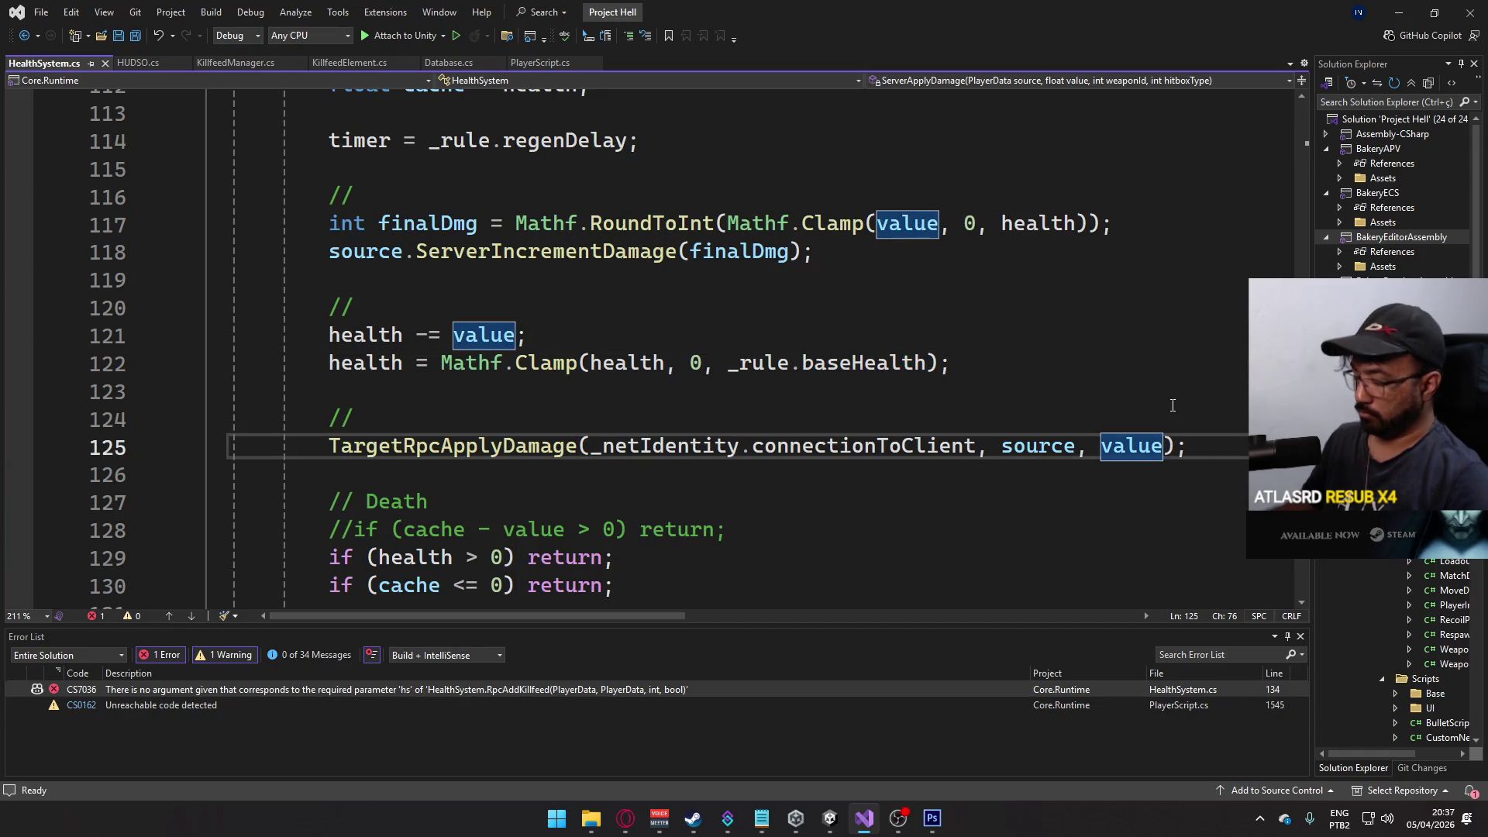
text(, hitb)
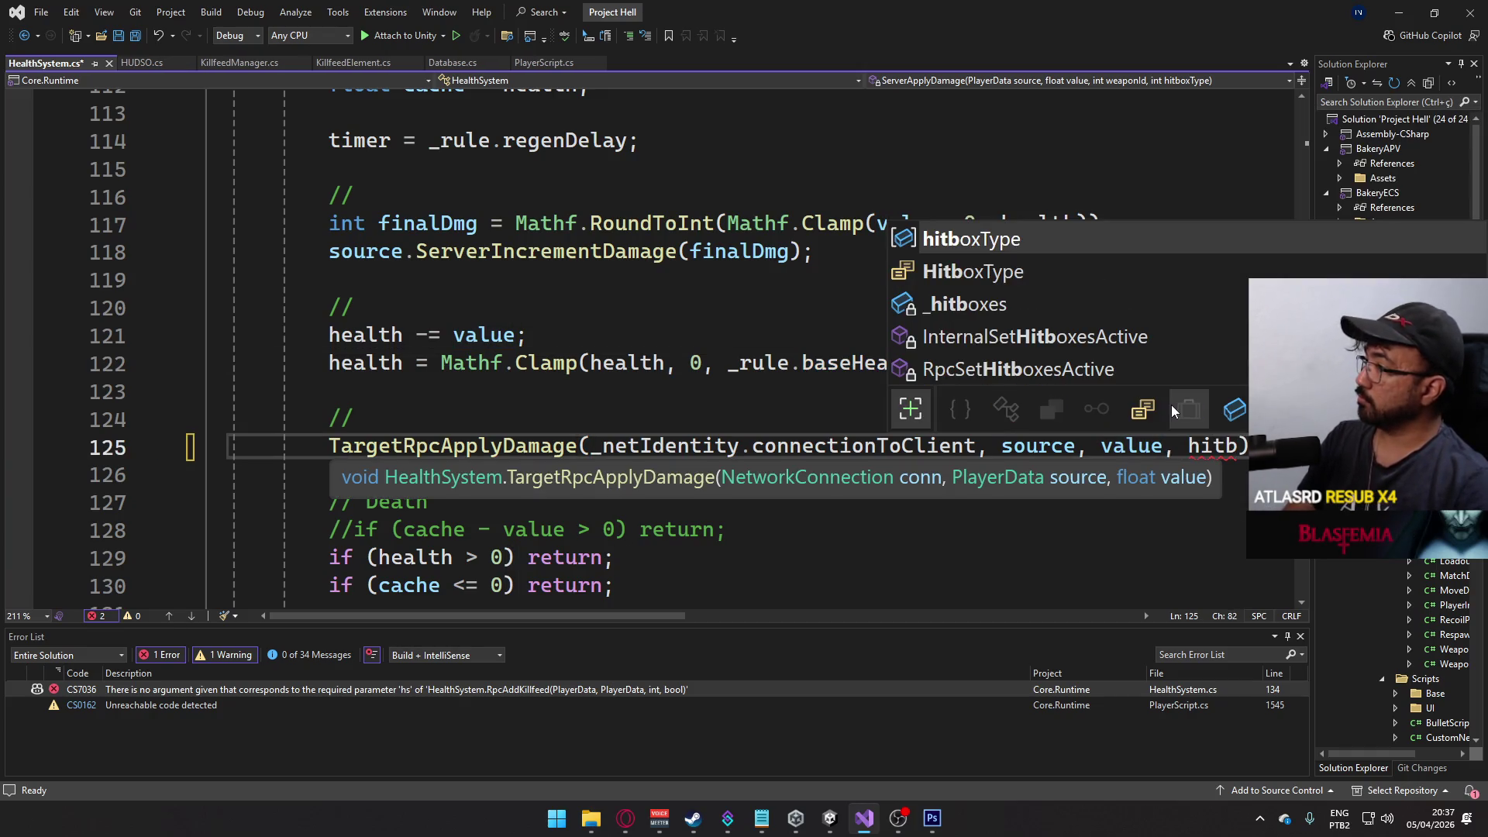
key(Tab)
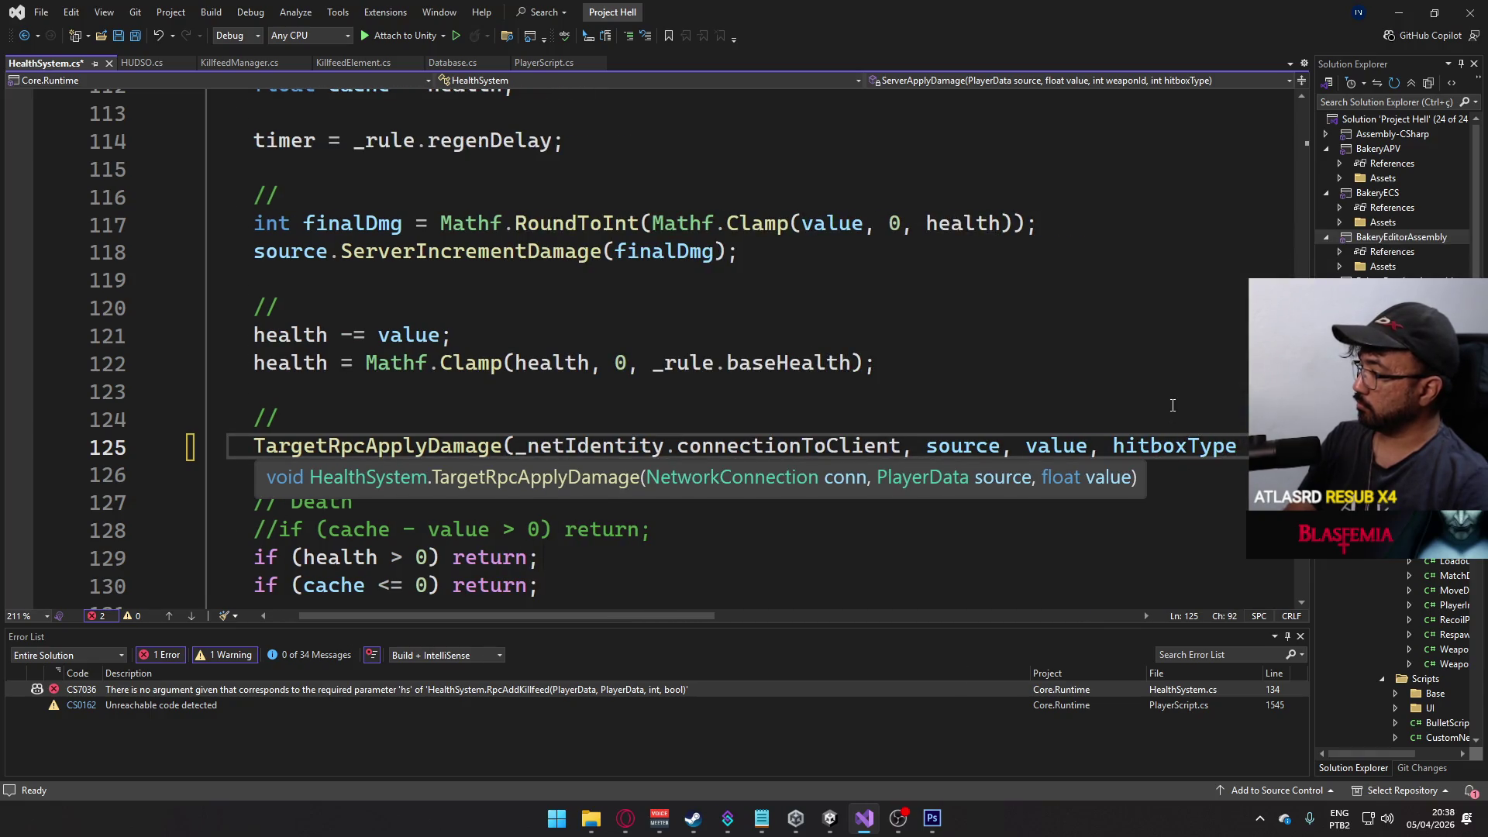
text(== hitb)
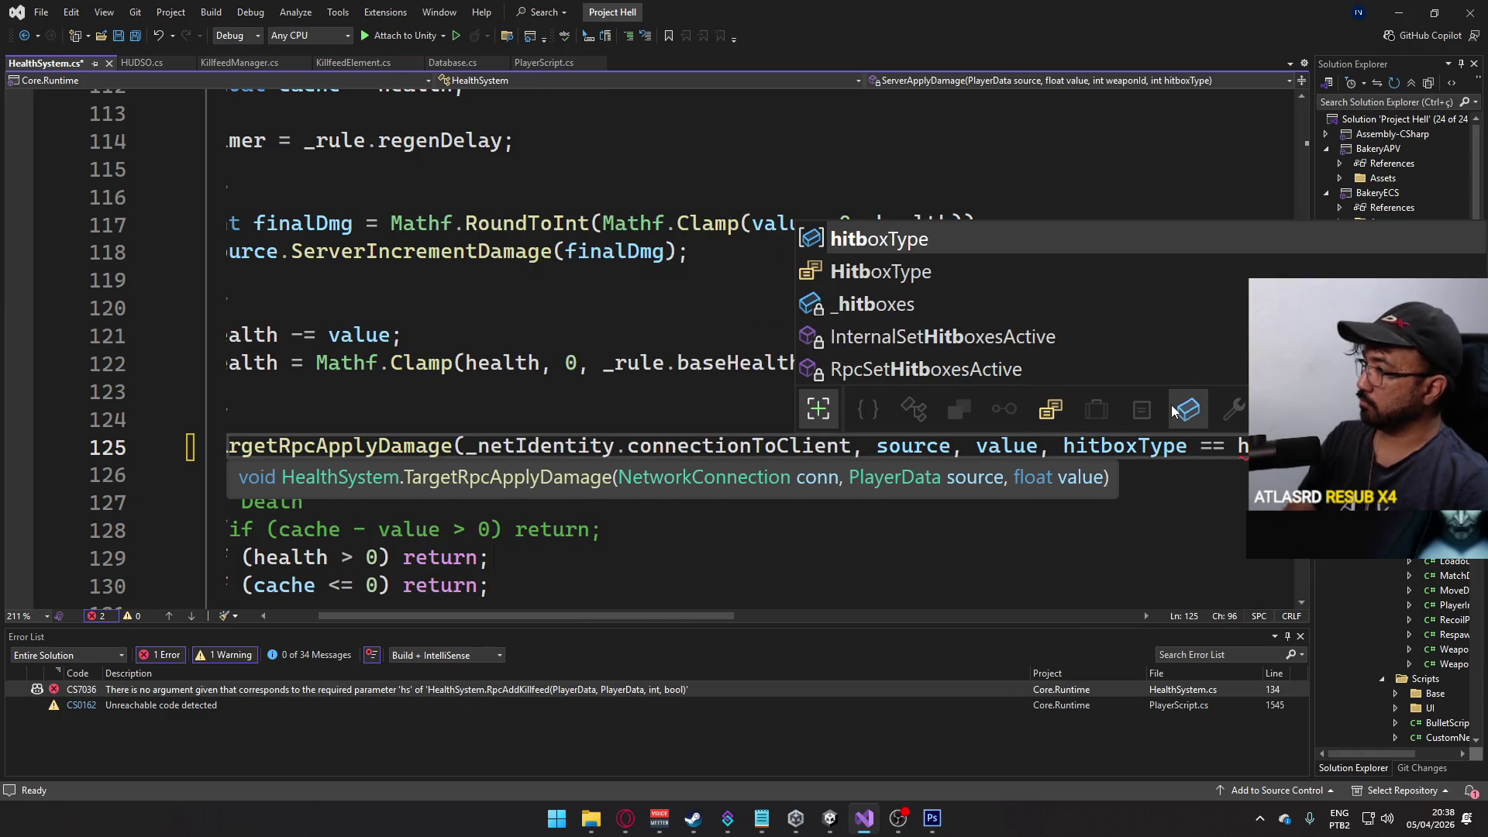
key(Down)
text(.)
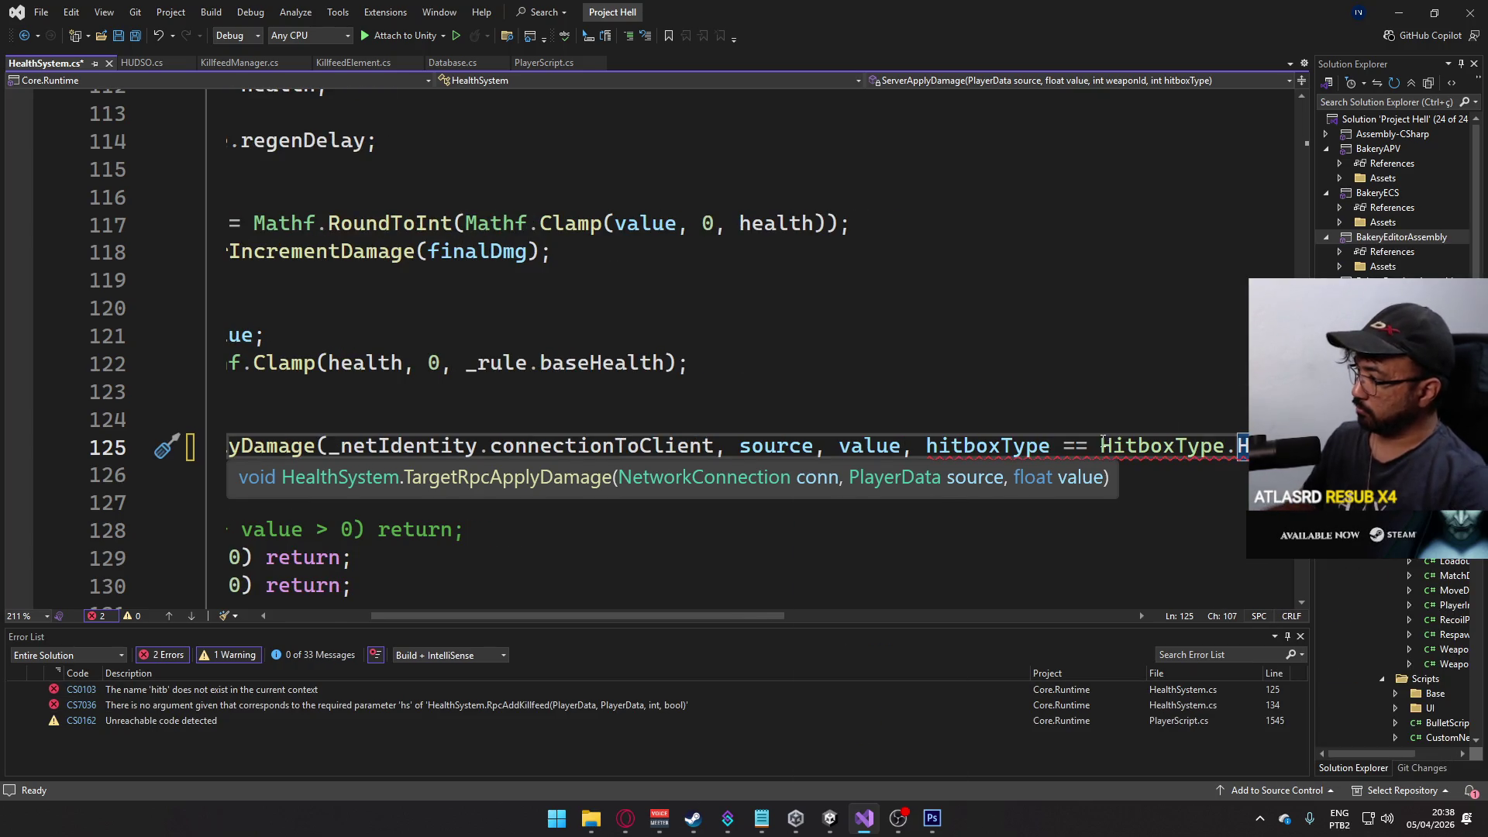
click(1127, 435)
text((int))
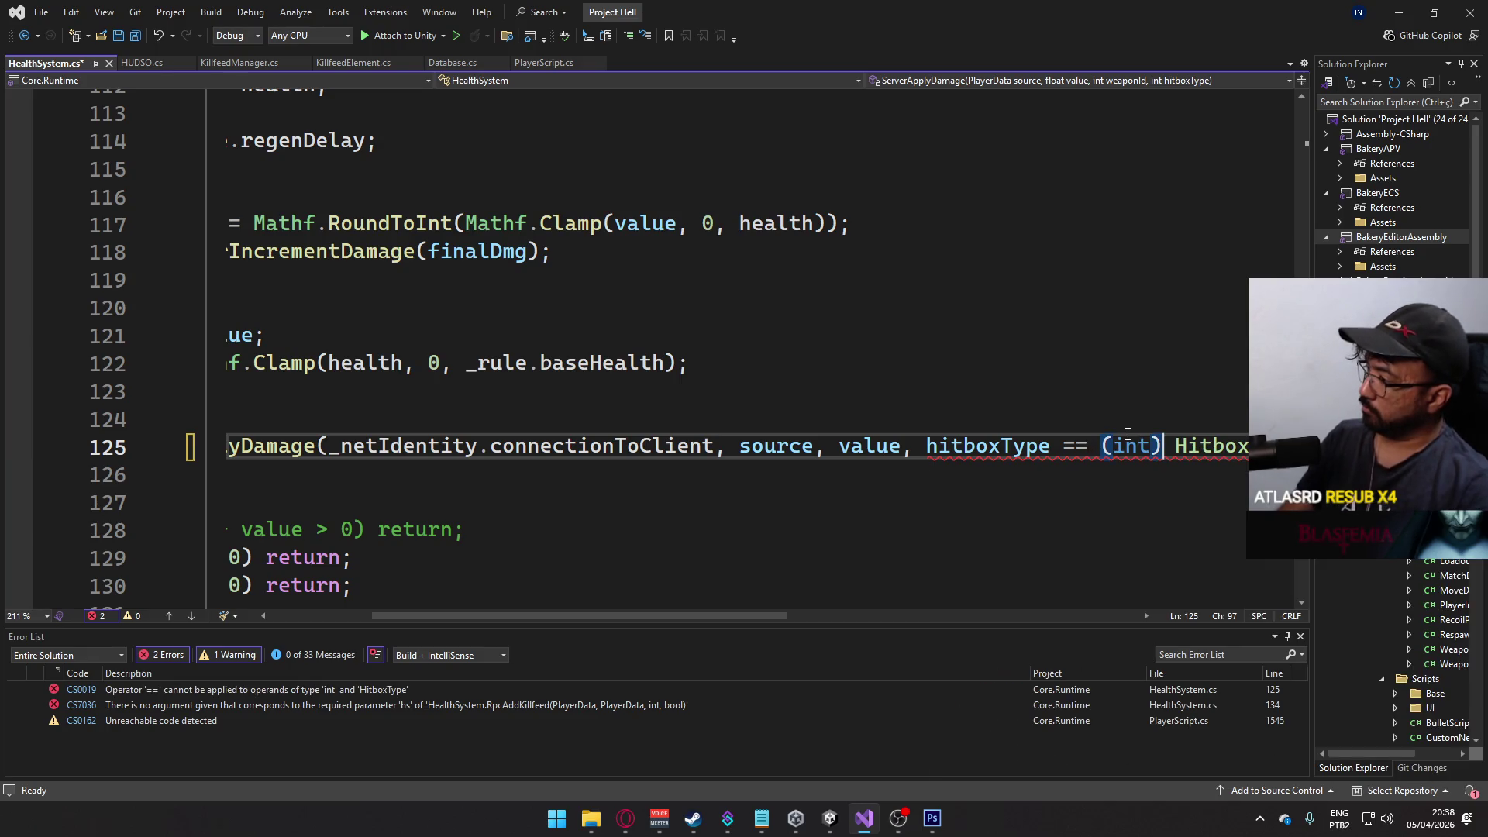
key(ctrl+s)
- Jump to the TargetRpcApplyDamage argument-count error and inspect the offending code
mouse_move(790, 616)
mouse_down()
mouse_move(863, 612)
mouse_move(690, 614)
mouse_up()
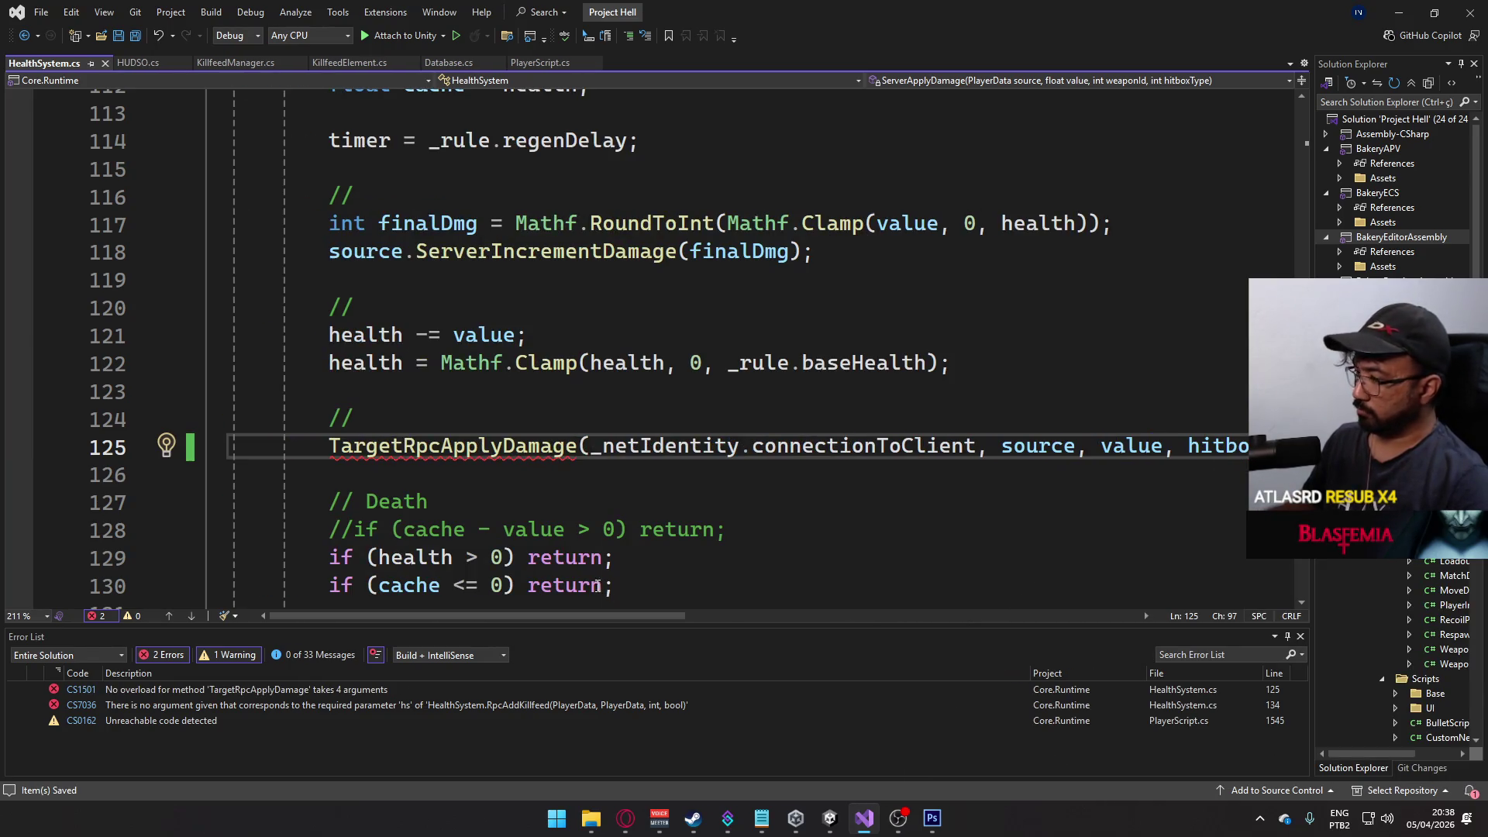
double_click(380, 689)
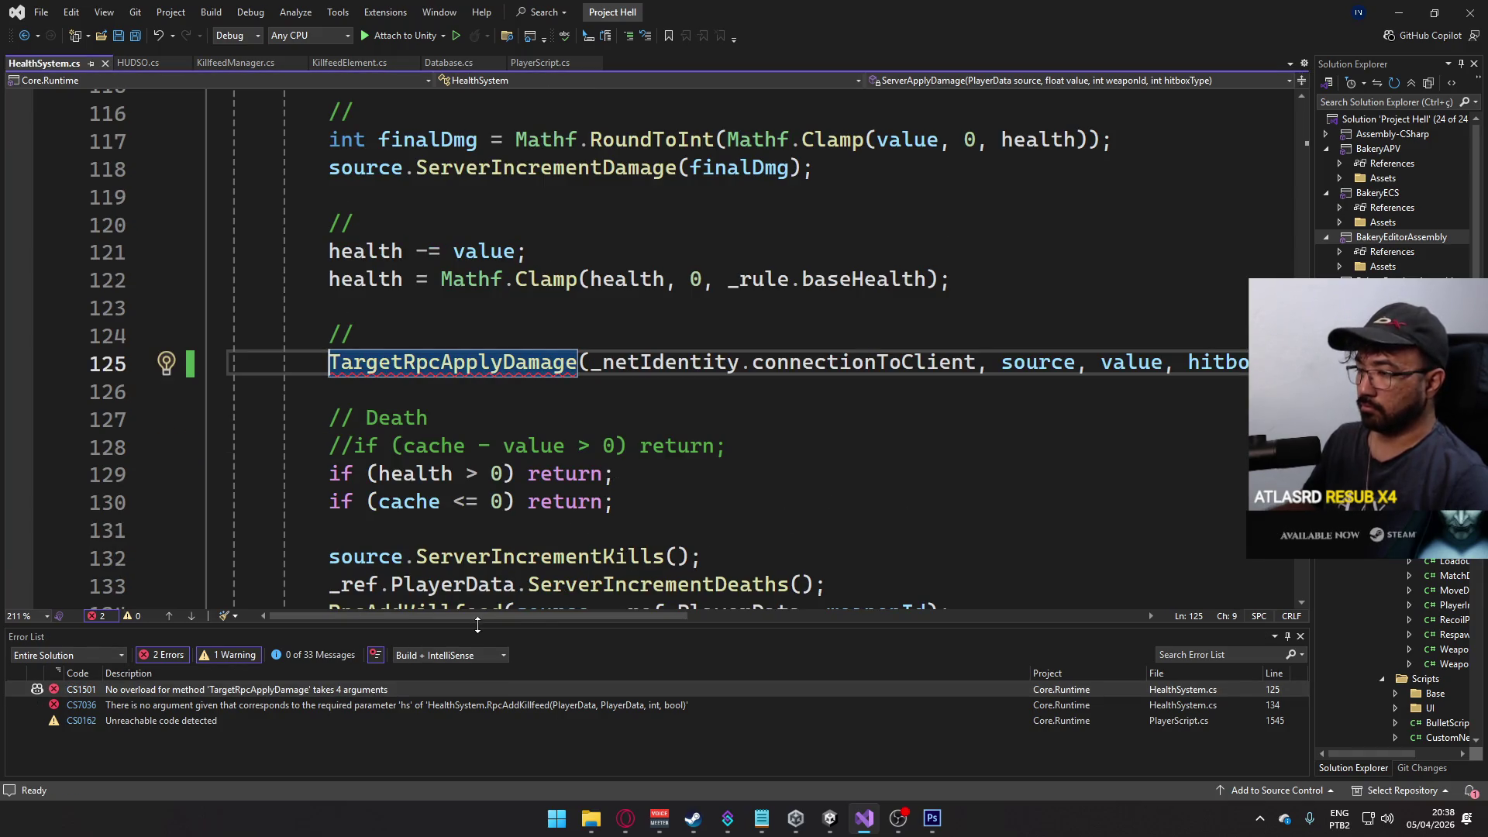
mouse_move(476, 617)
mouse_down()
mouse_move(672, 607)
mouse_move(649, 394)
mouse_up()
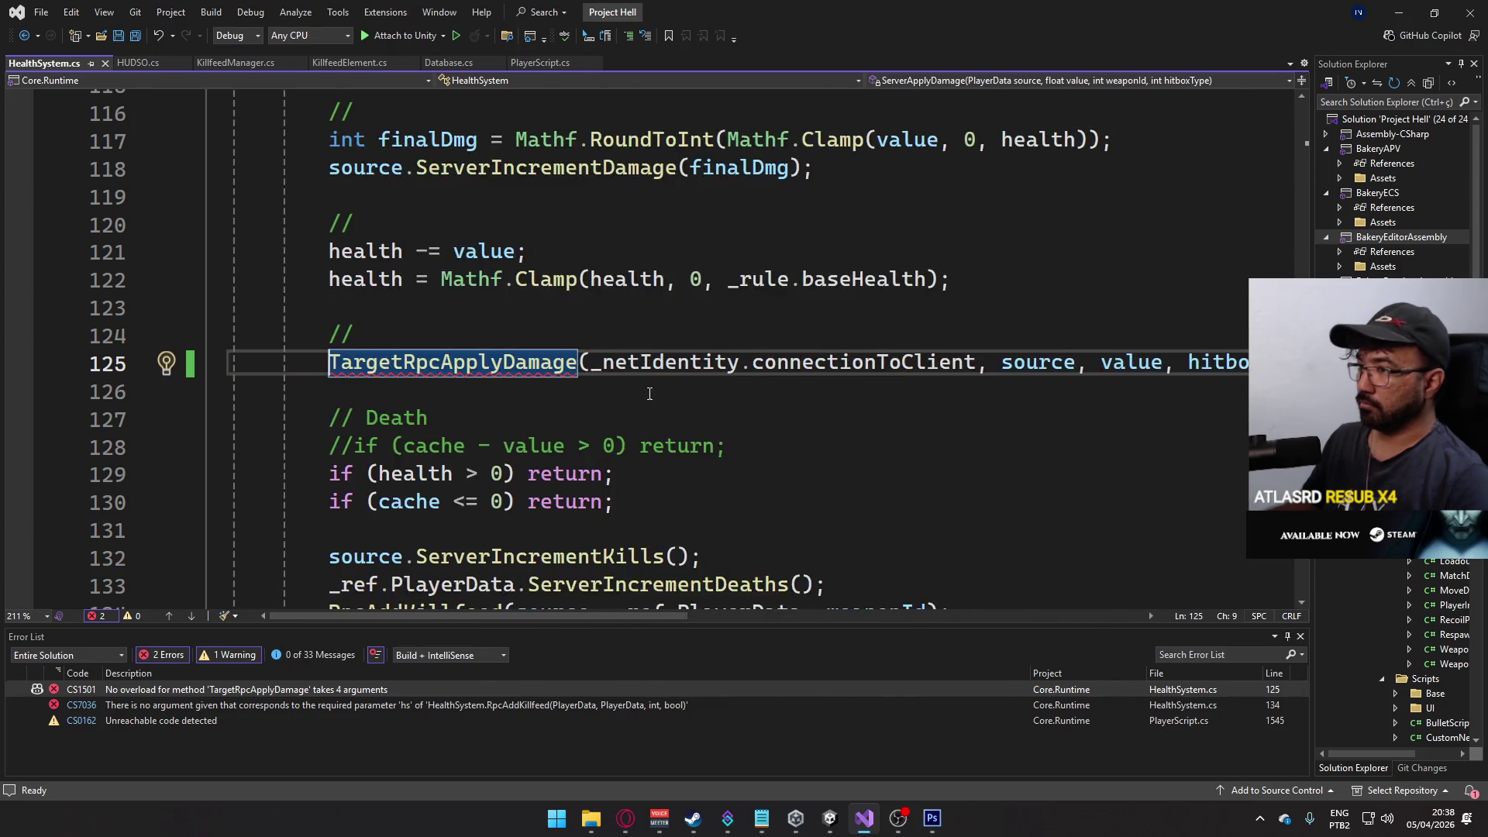
scroll(649, 393, up, 6)
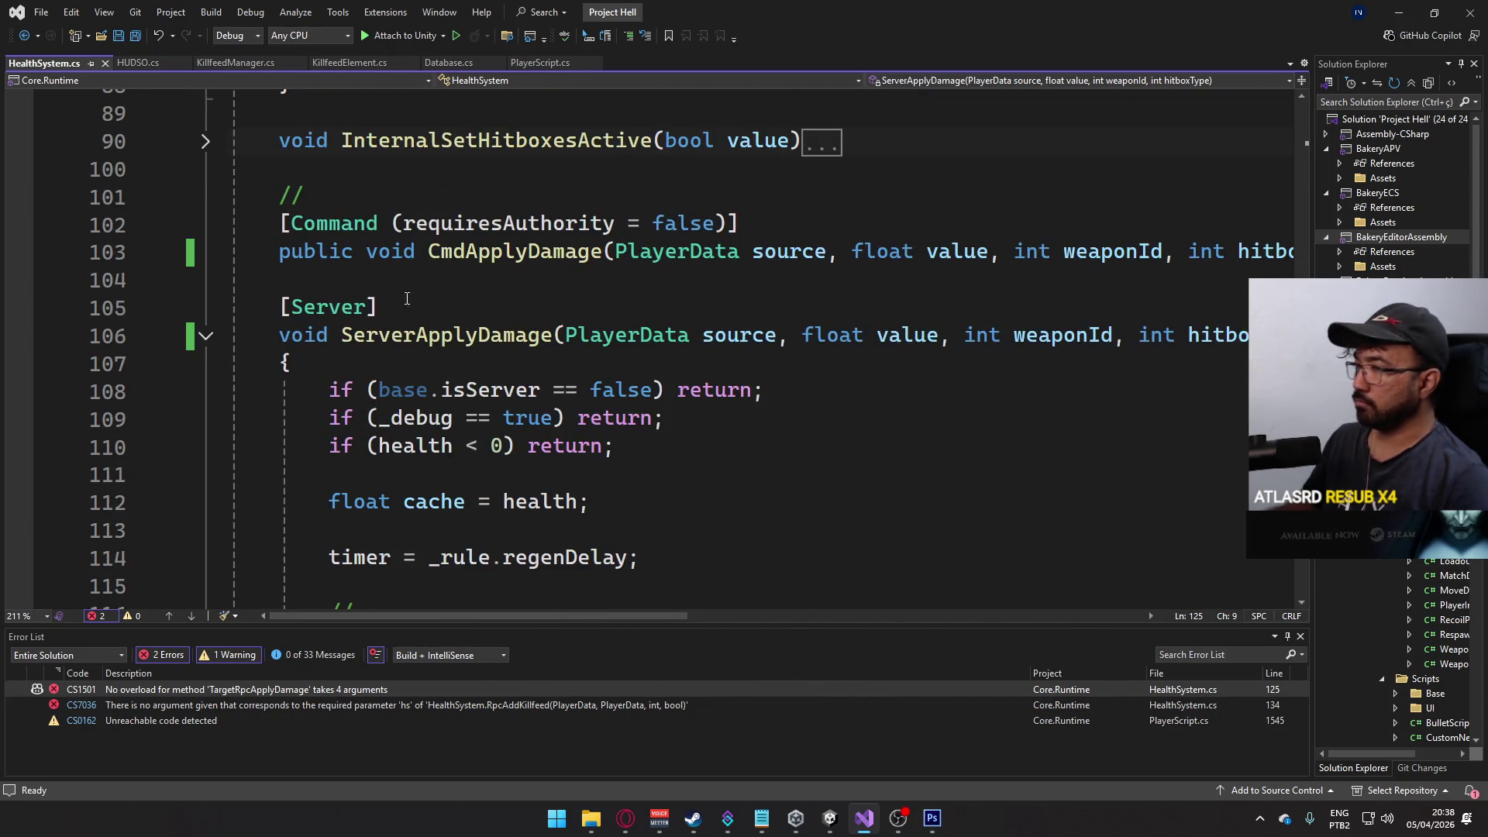
mouse_move(566, 258)
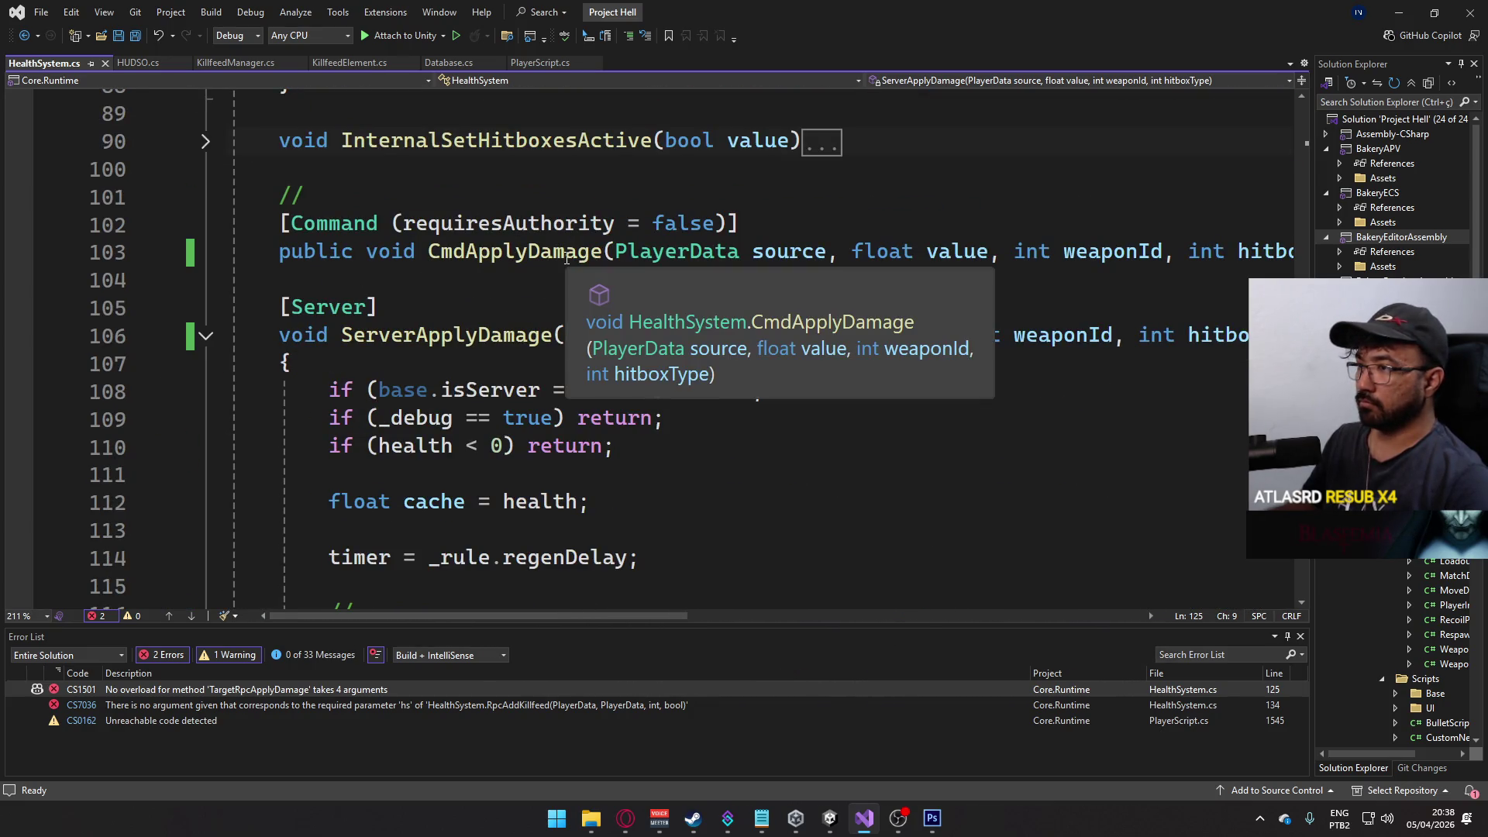
double_click(304, 689)
mouse_move(439, 620)
mouse_down()
mouse_move(627, 600)
mouse_move(435, 595)
mouse_move(534, 593)
mouse_move(482, 593)
mouse_up()
scroll(552, 490, down, 3)
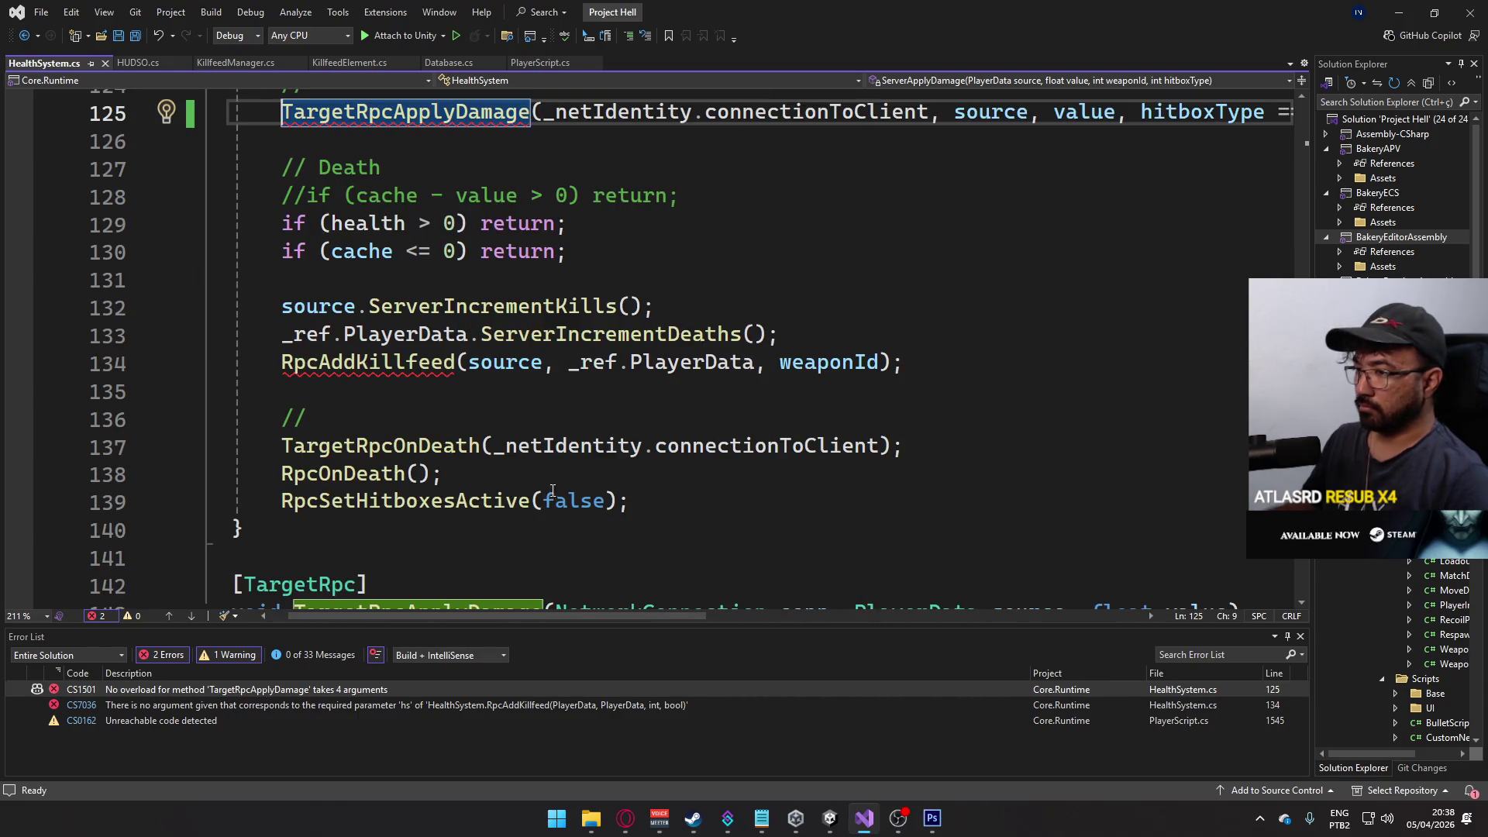
scroll(599, 397, up, 3)
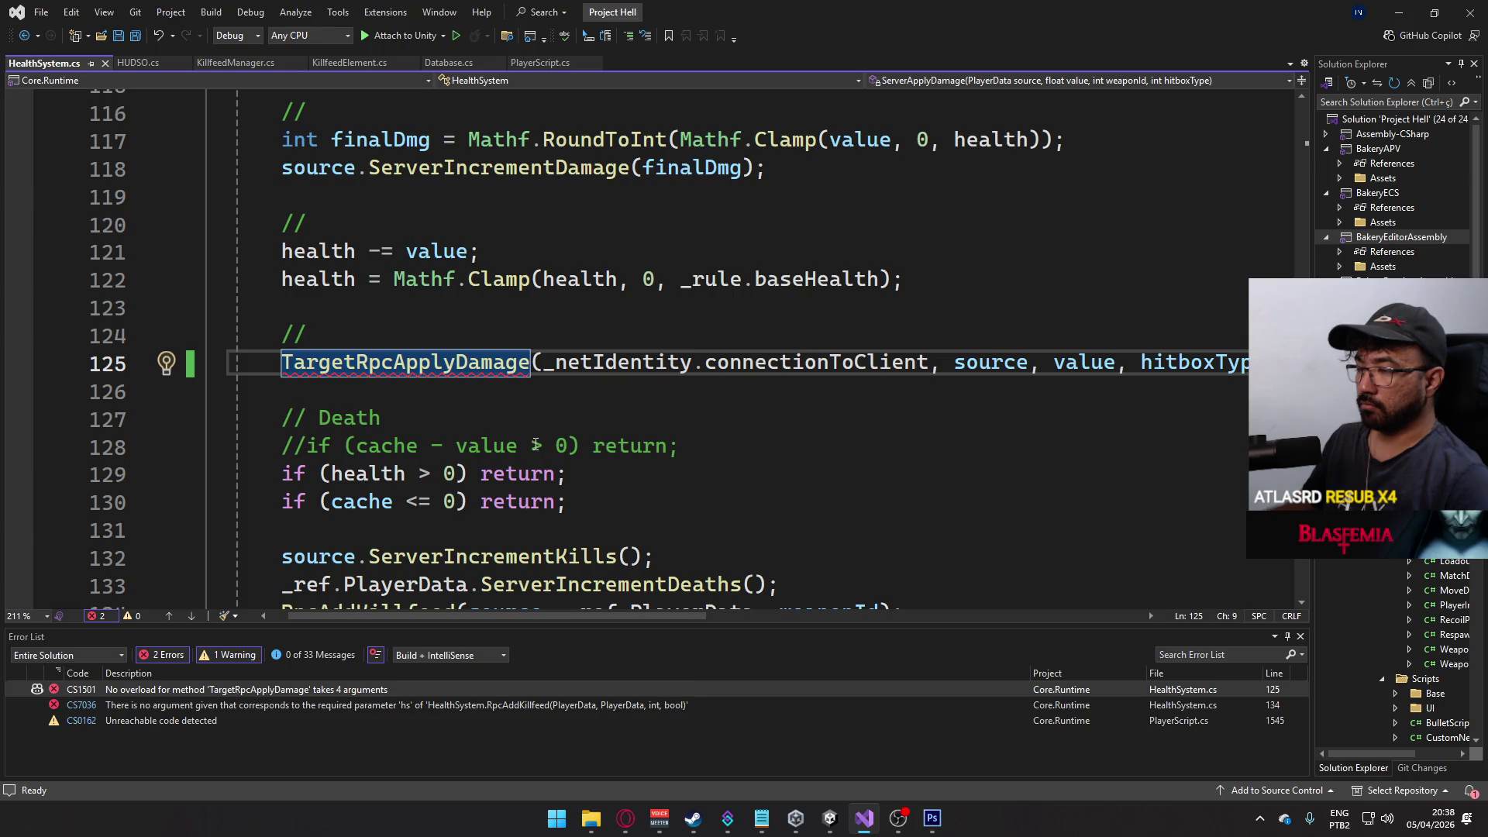
drag(471, 615, 669, 616)
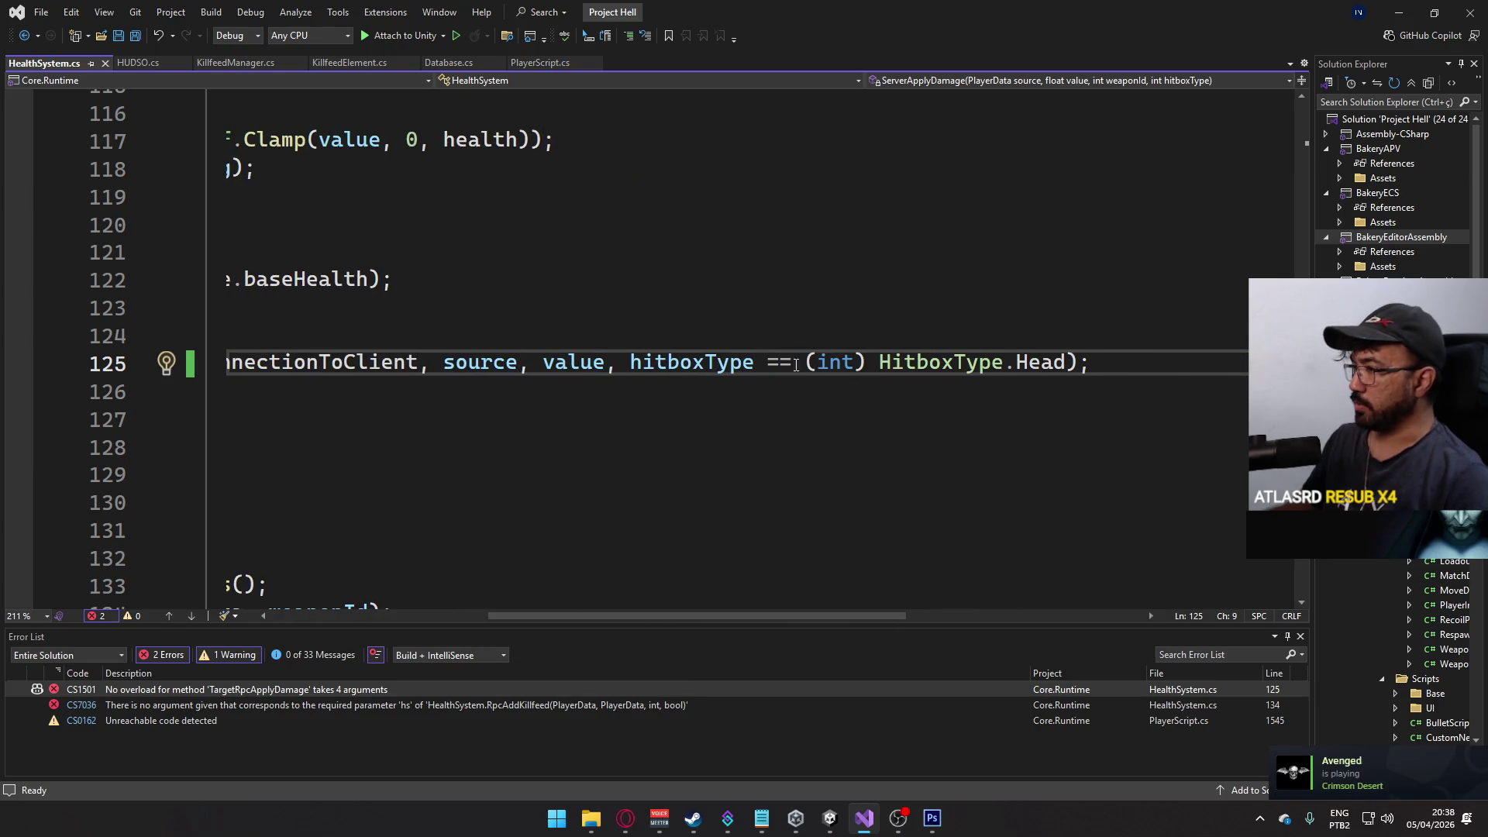
- Move the headshot argument from line 125 into RpcAddKillfeed after weaponId, and save
drag(609, 362, 1071, 362)
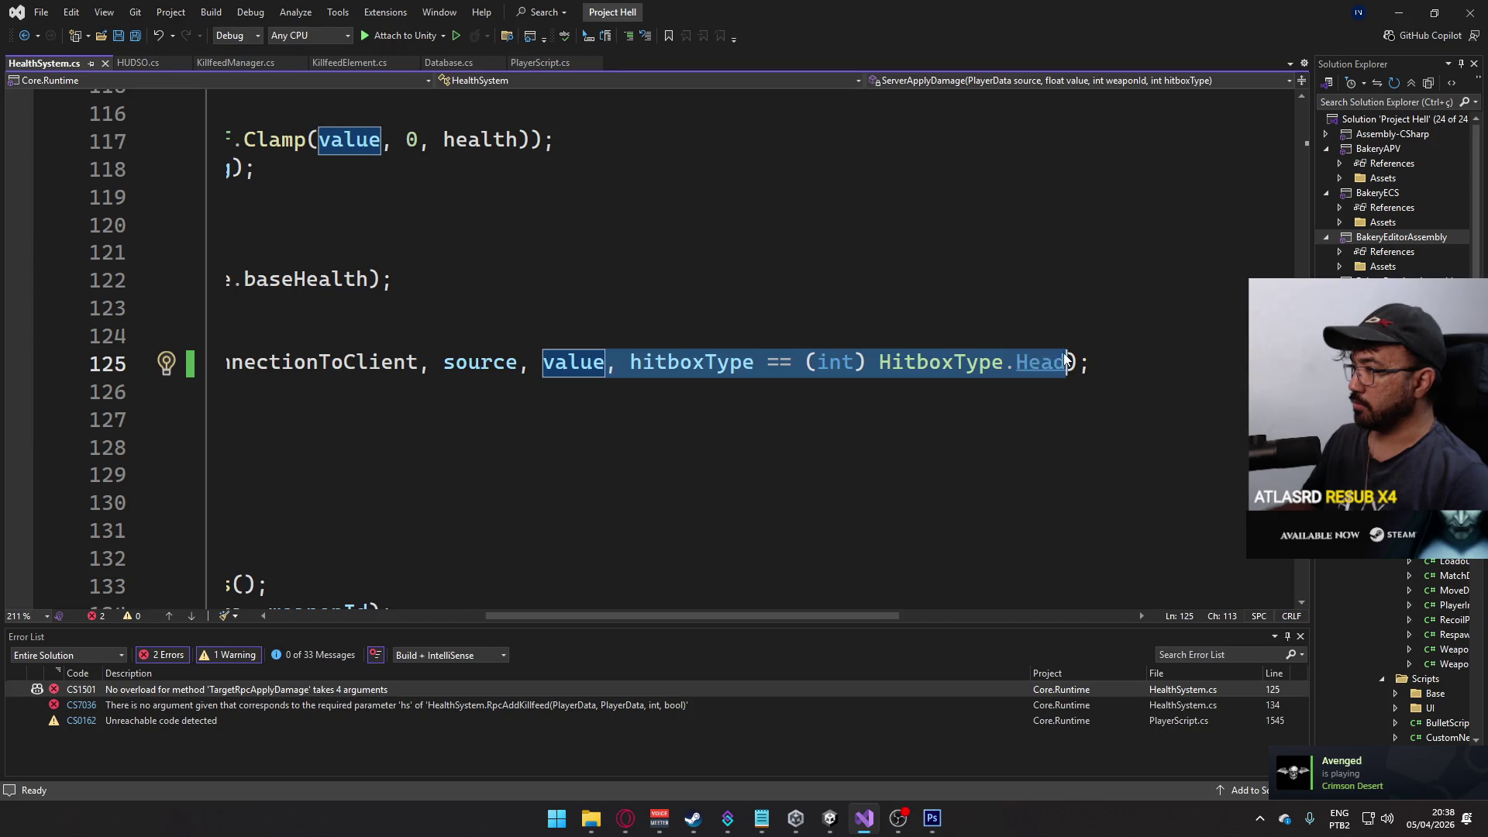
key(BackSpace)
click(449, 614)
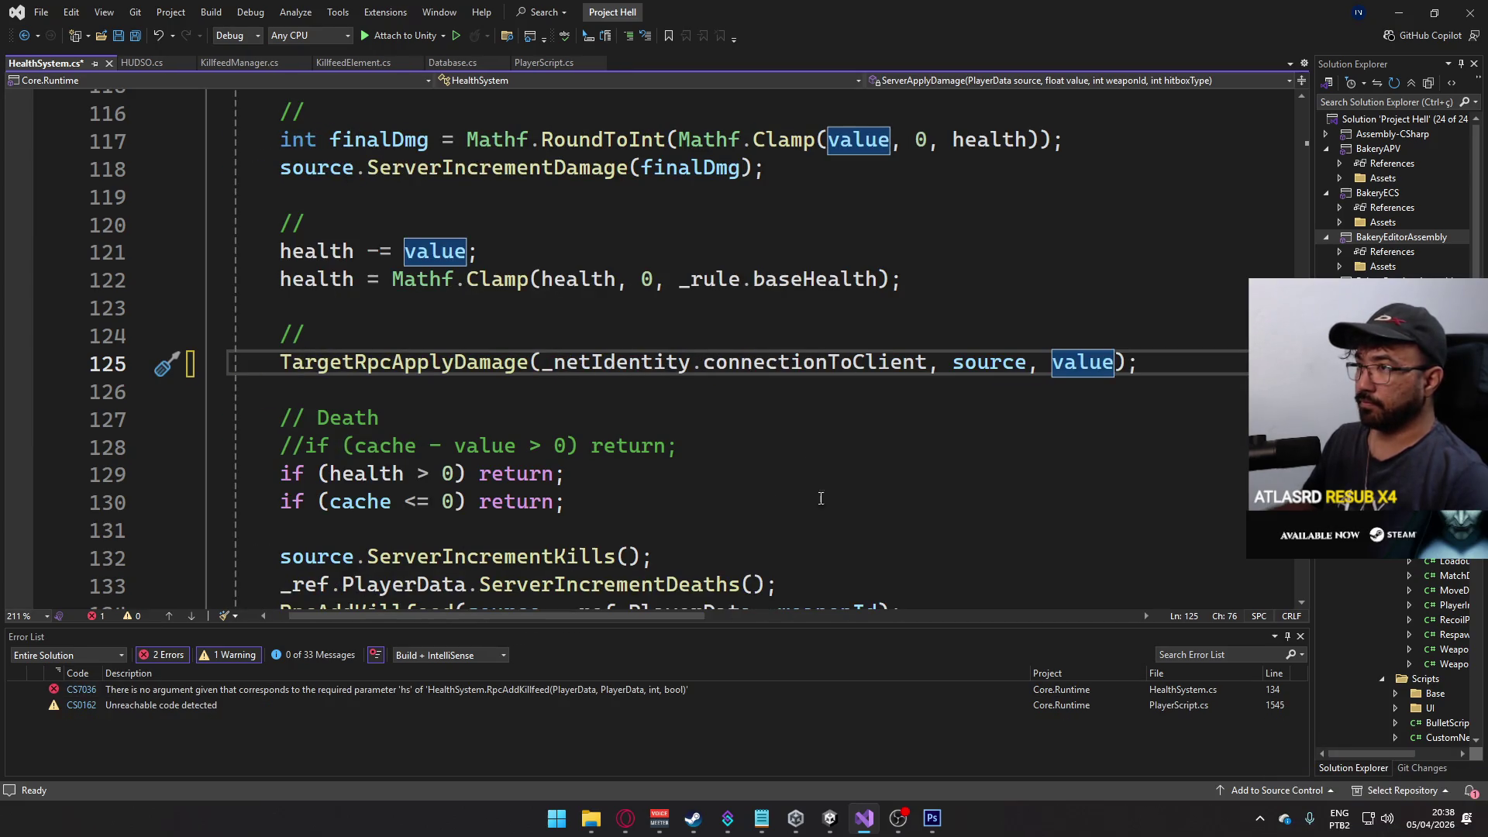
scroll(829, 490, up, 2)
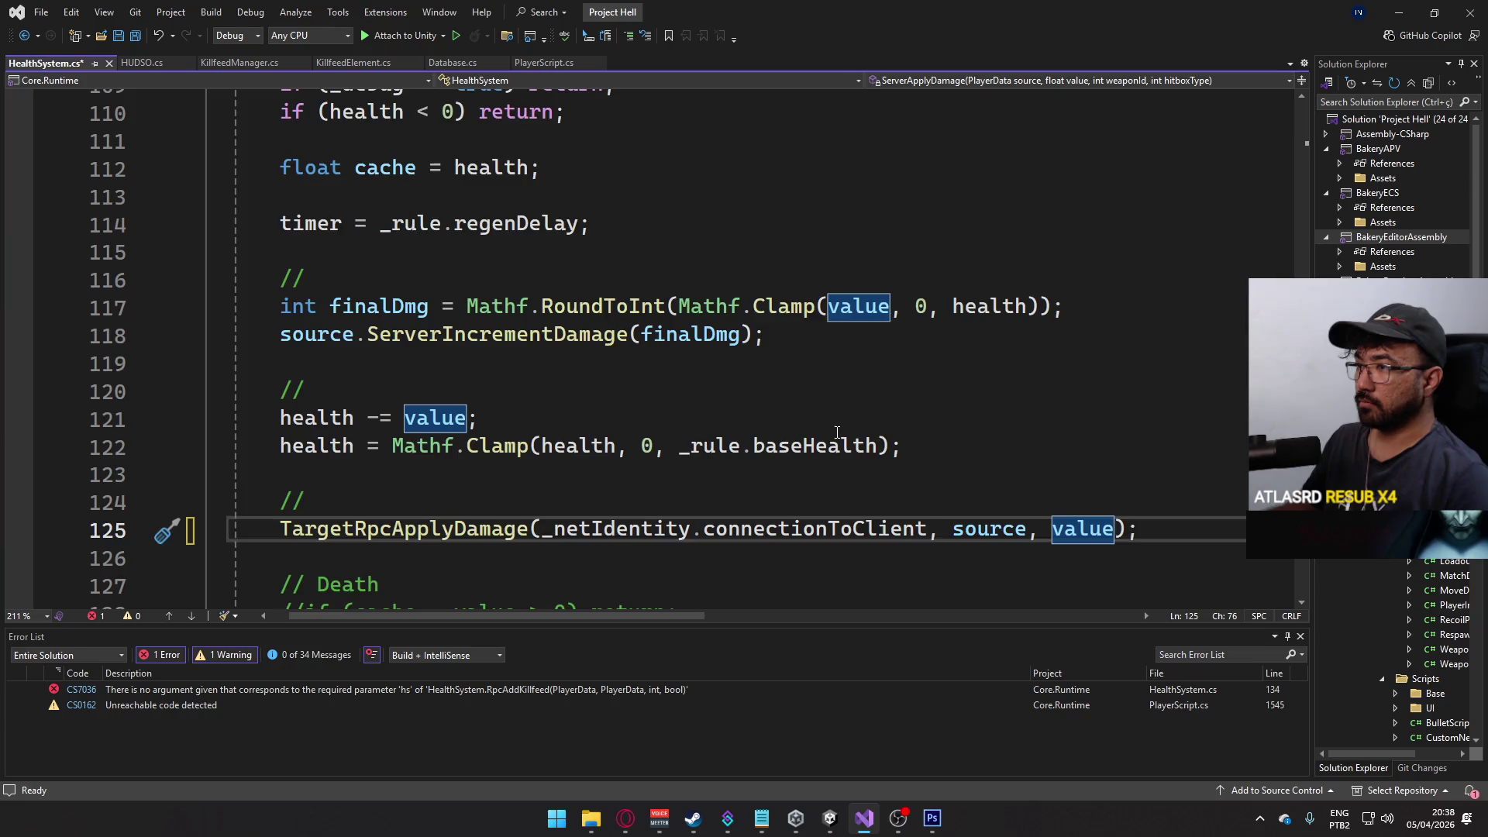
scroll(846, 467, down, 1)
scroll(845, 467, down, 4)
click(875, 364)
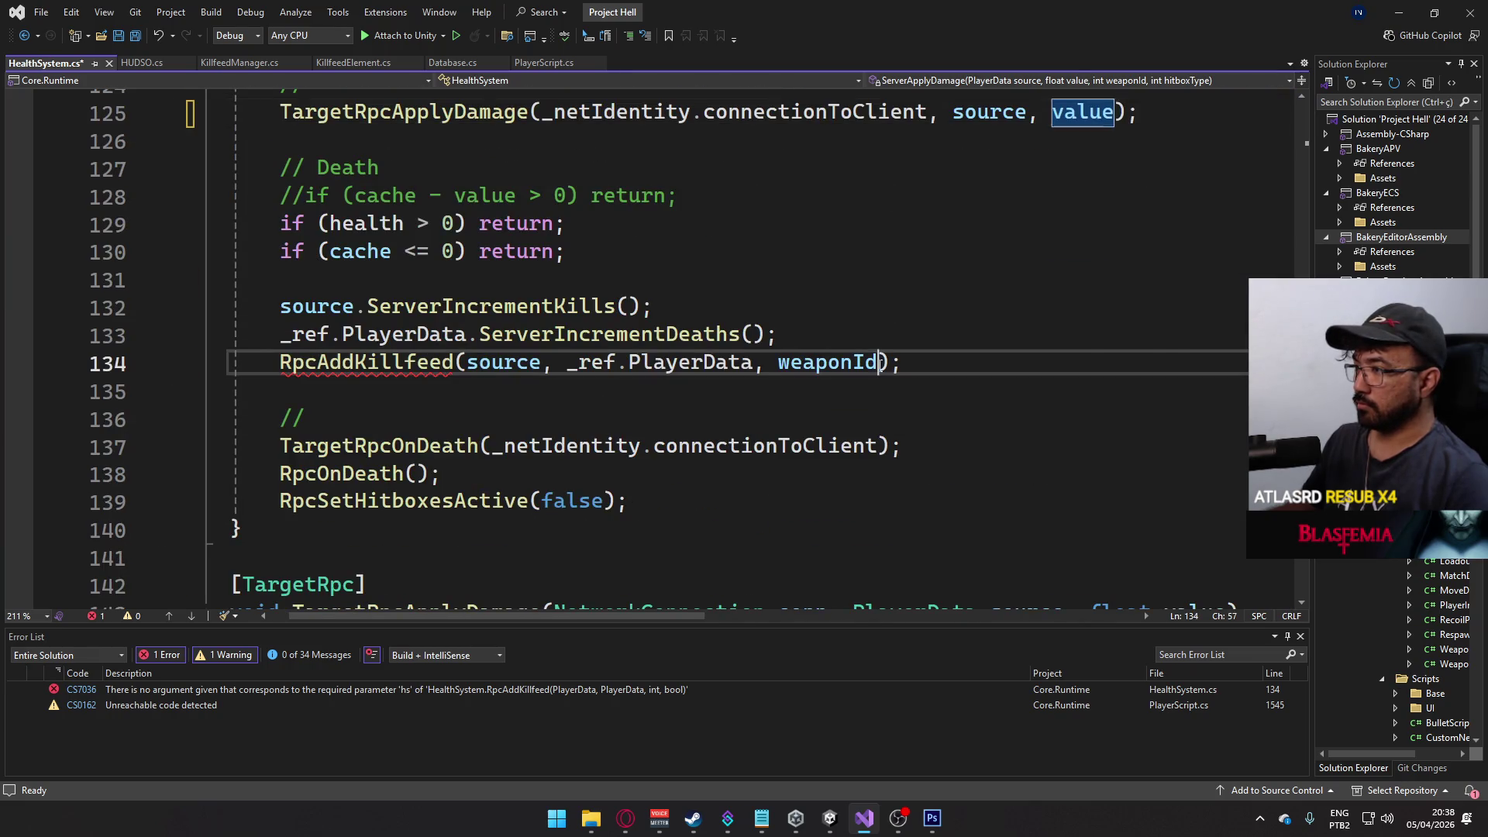
key(ctrl+v)
key(ctrl+s)
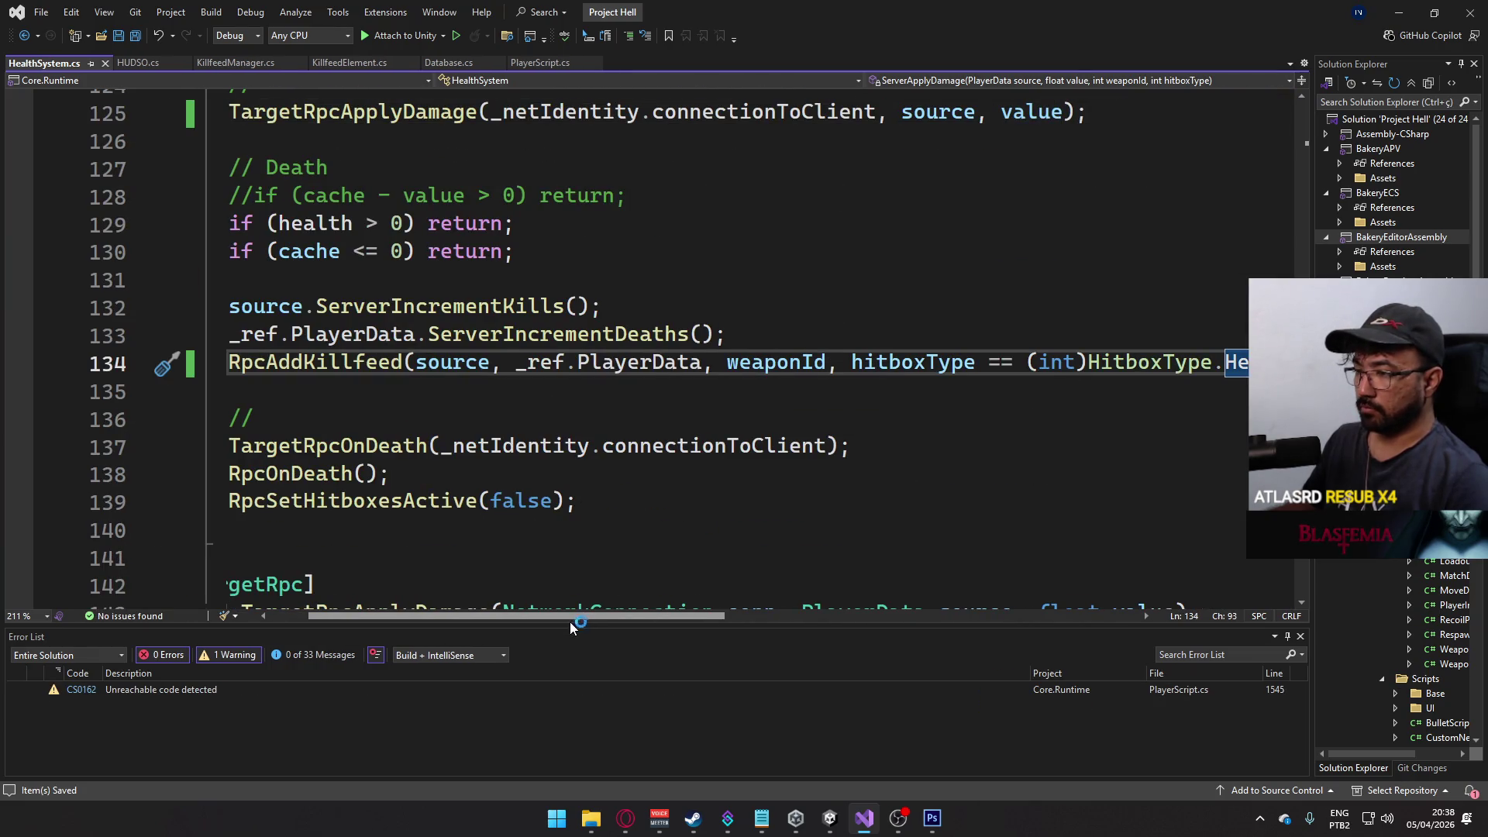
scroll(569, 617, left, 3)
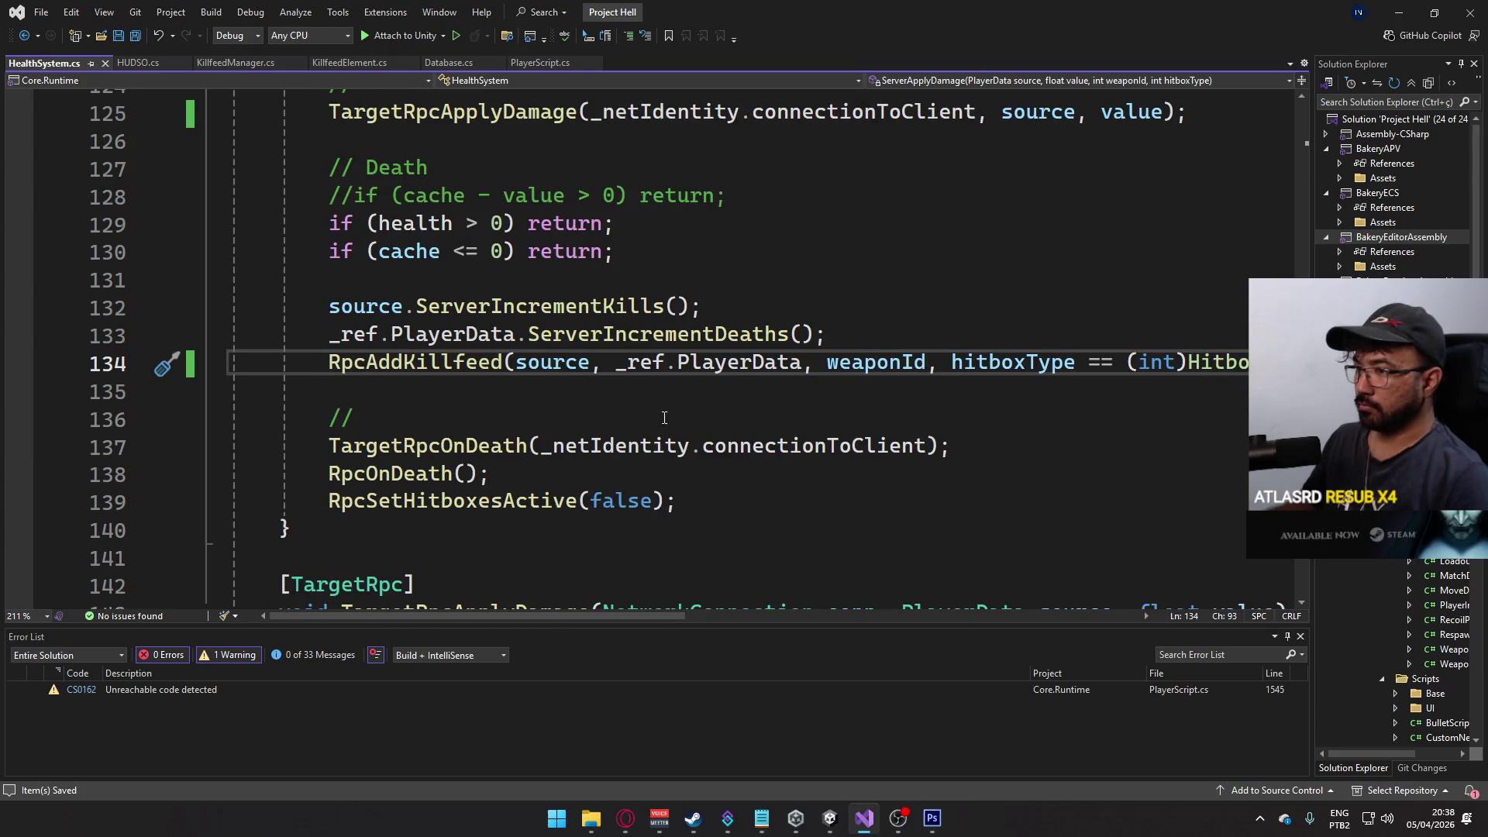
click(528, 251)
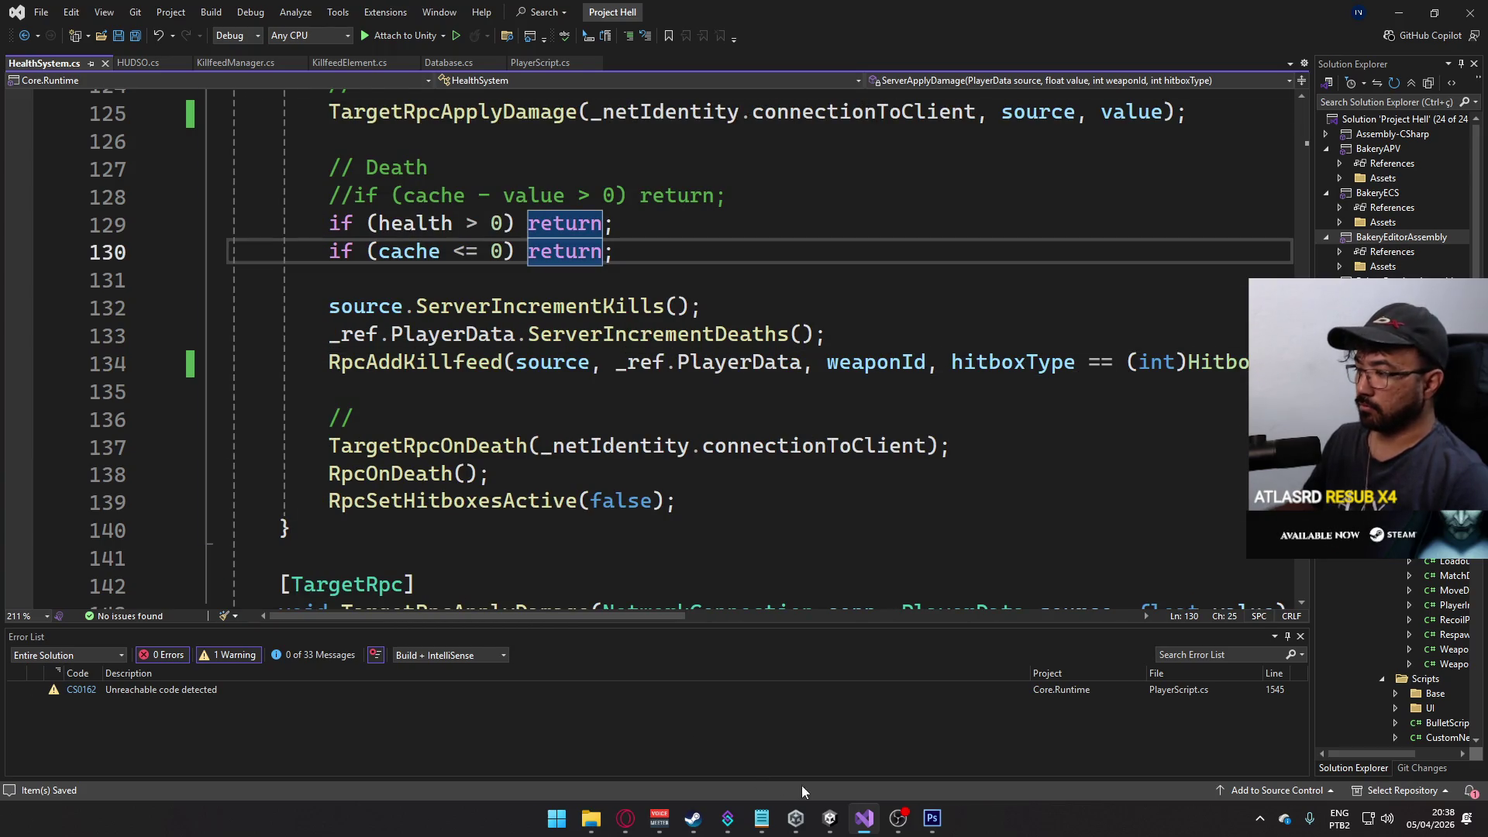
- From the Unity console error, add an int hitboxType parameter to Damage and save
click(843, 814)
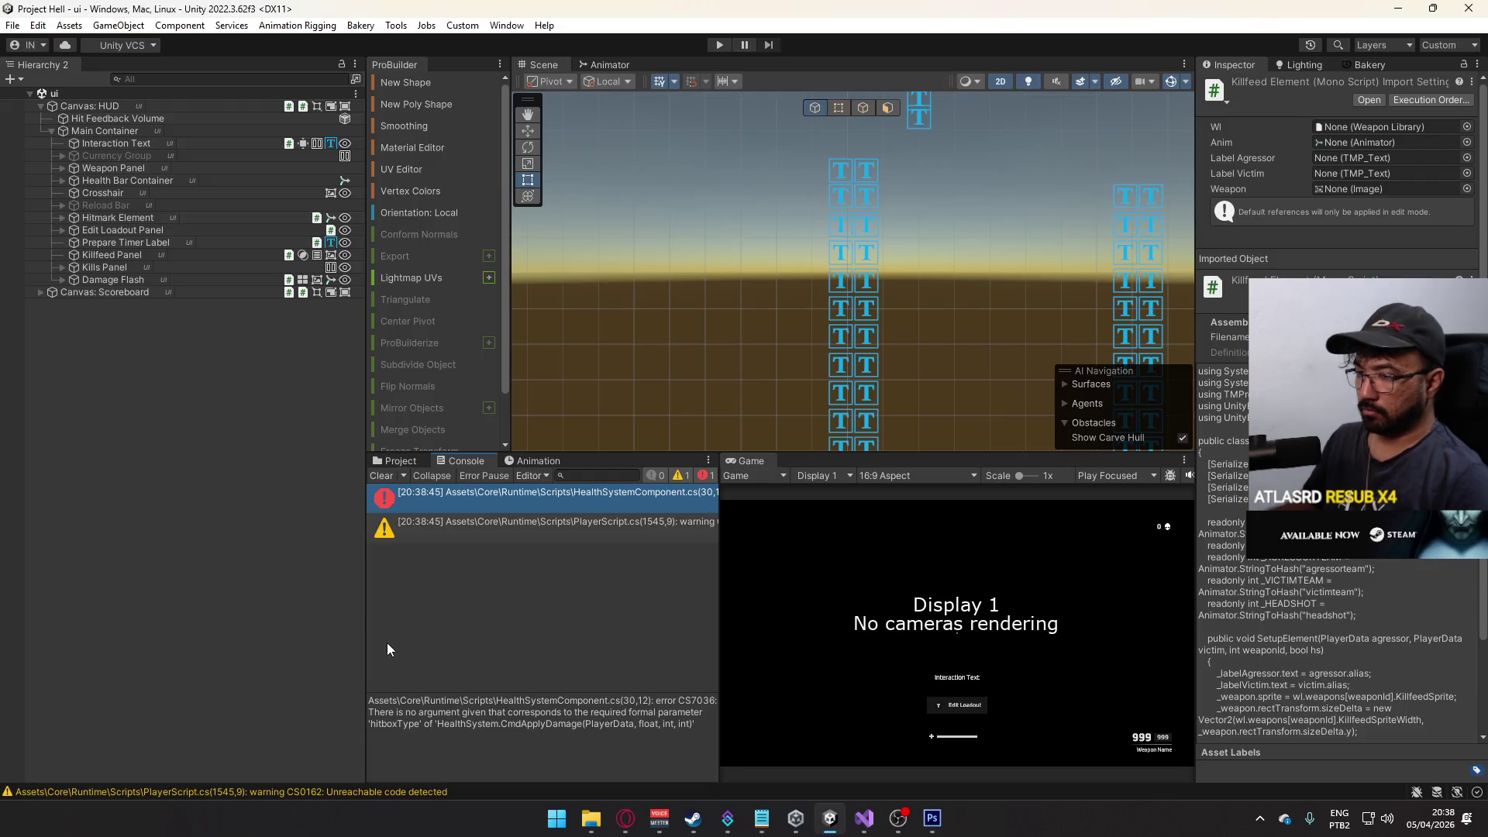
double_click(528, 507)
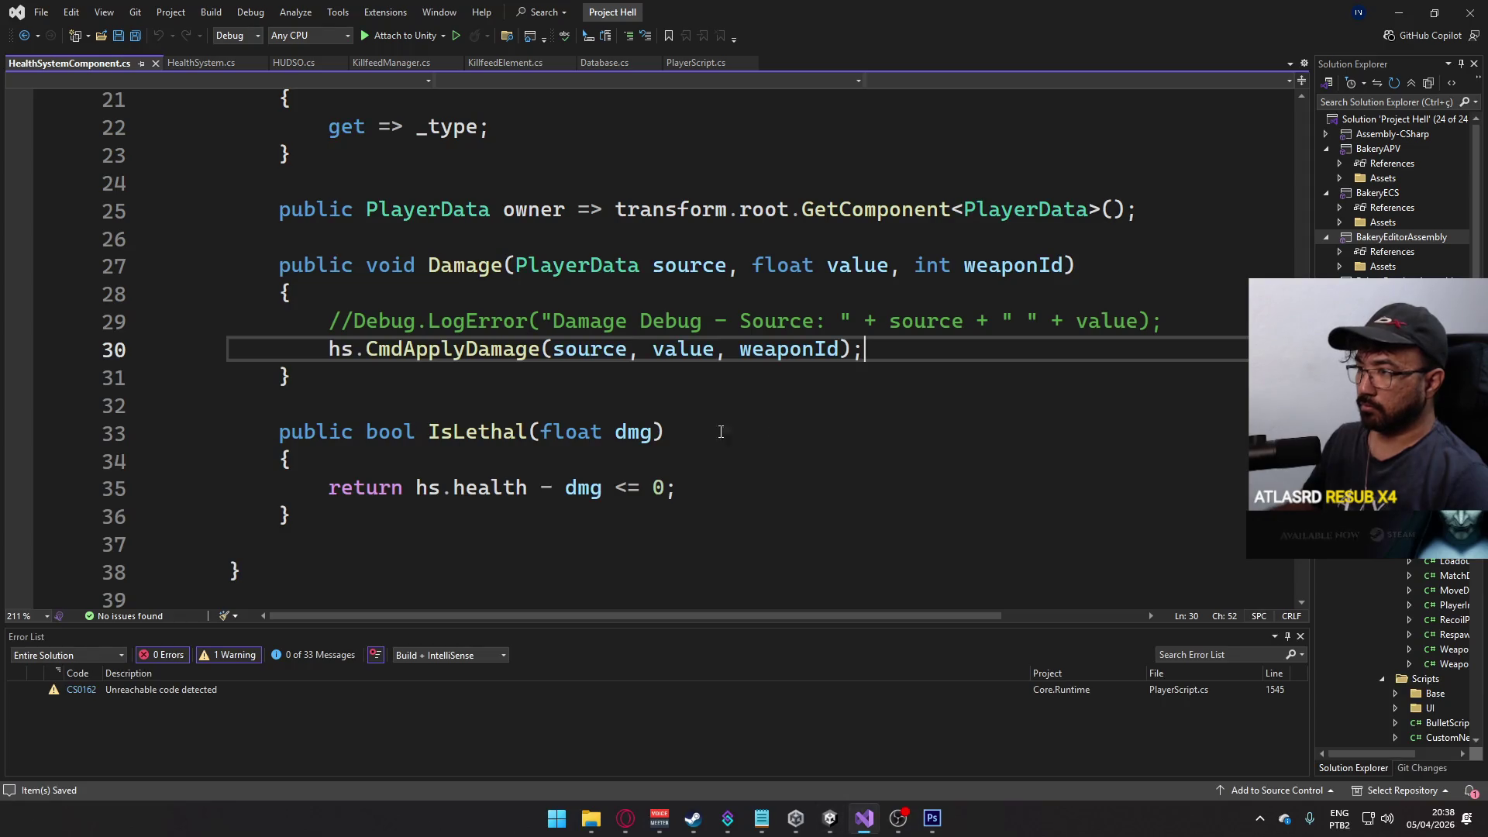
click(1072, 267)
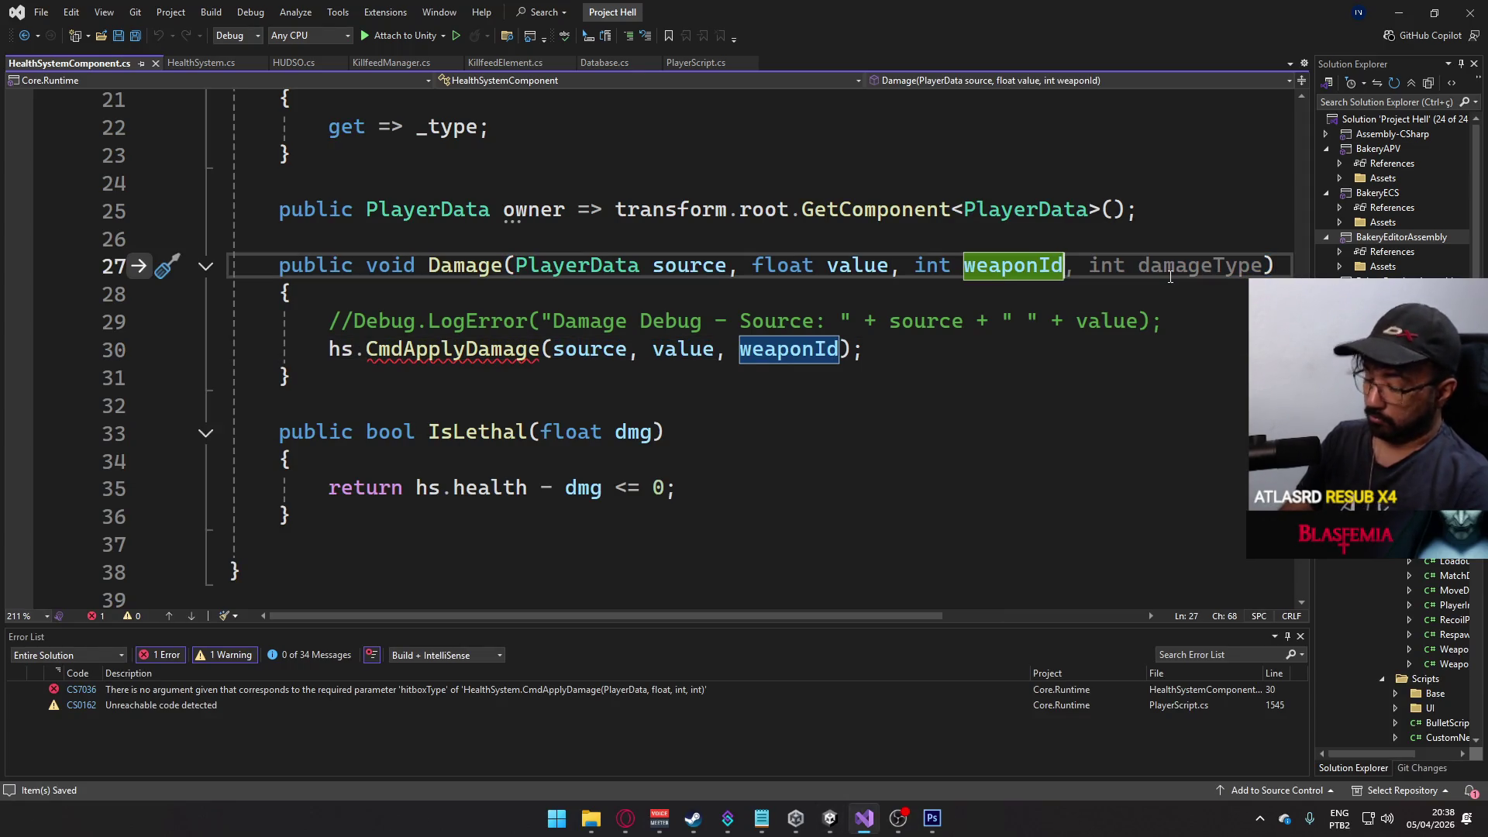
text(, int hitboxTYp)
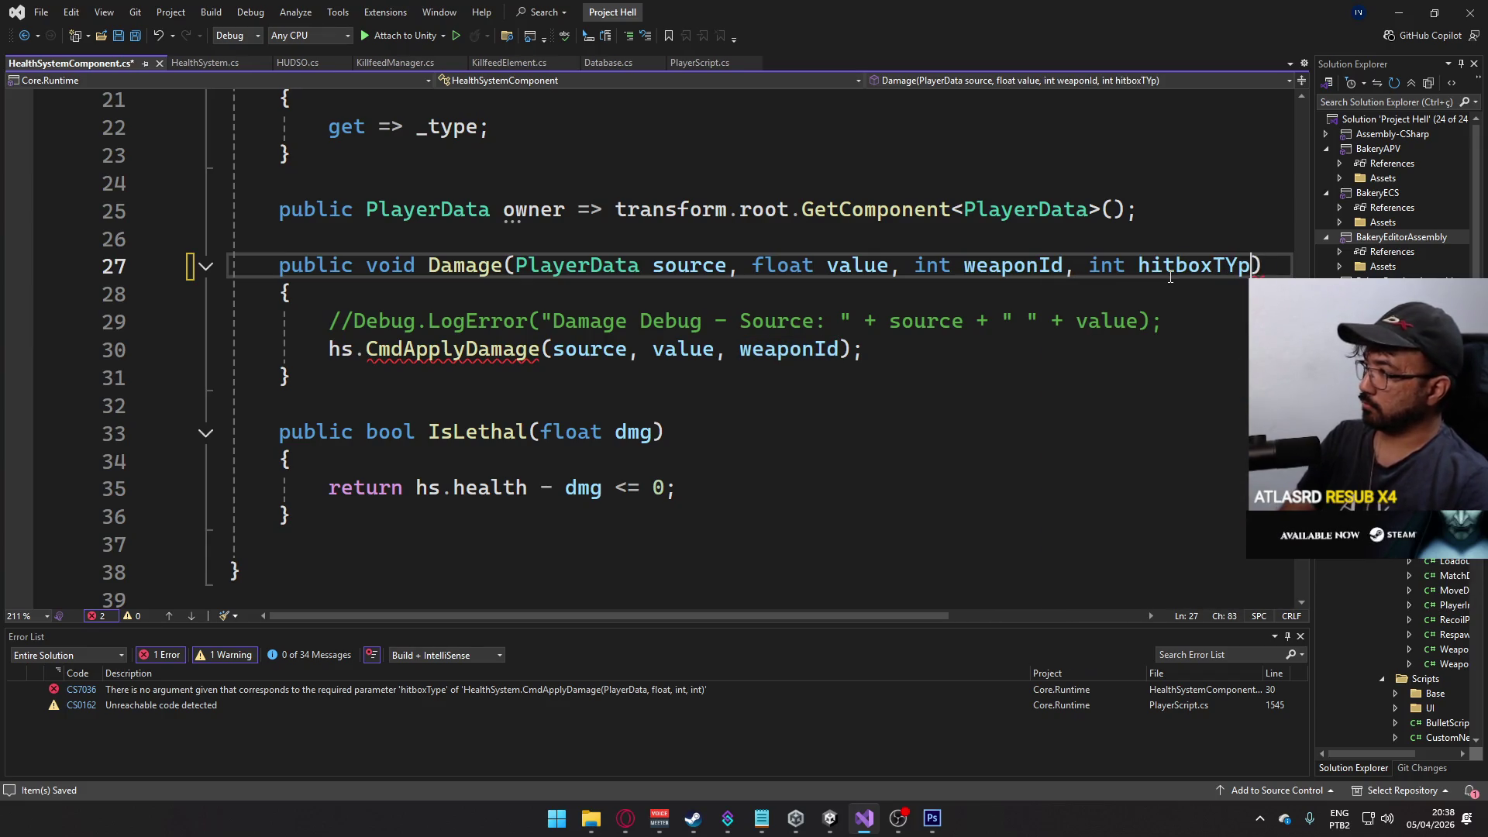
key(BackSpace)
key(BackSpace)
text(ype)
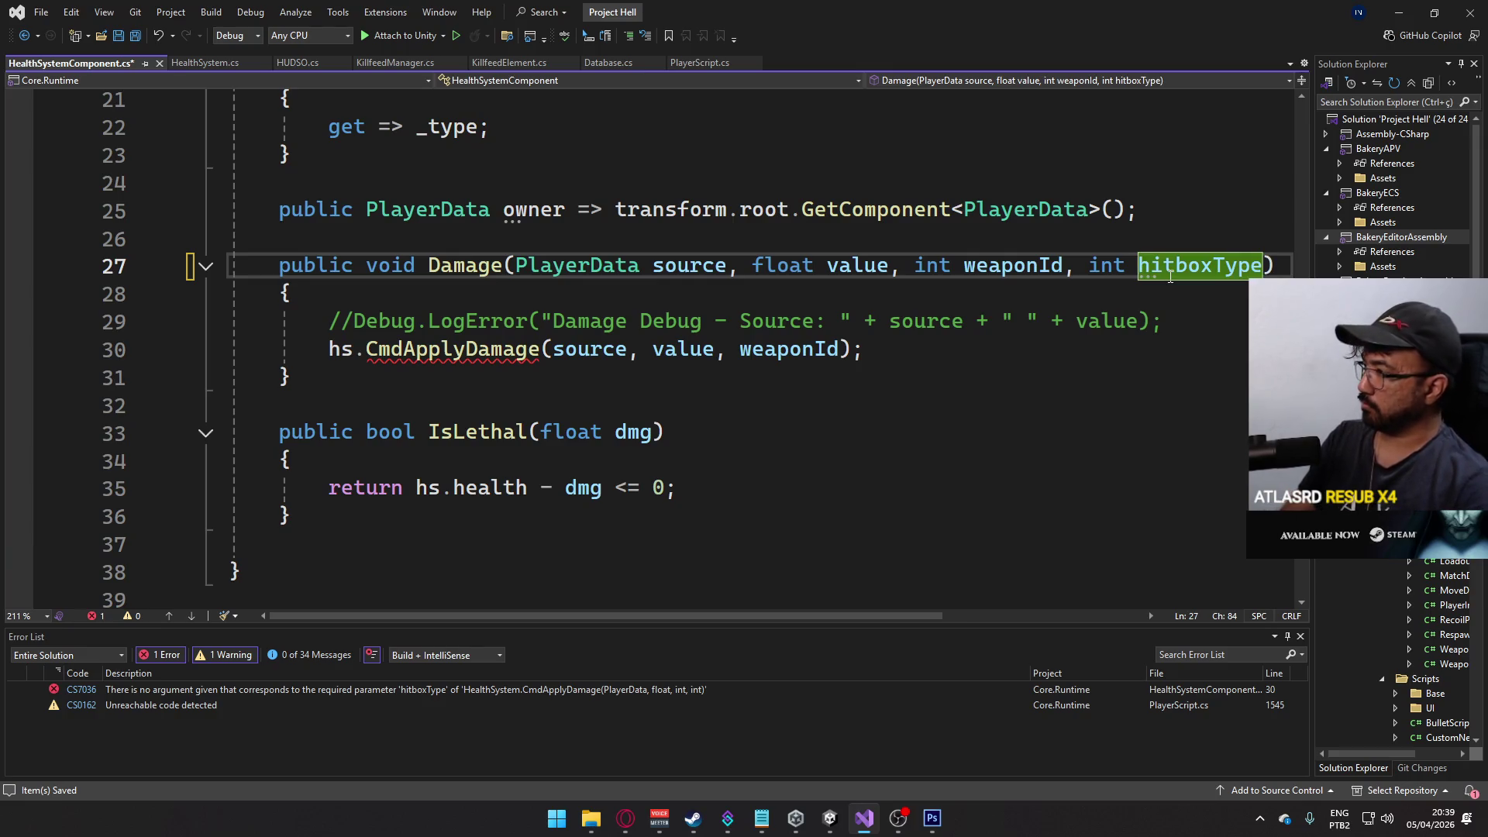
key(ctrl+s)
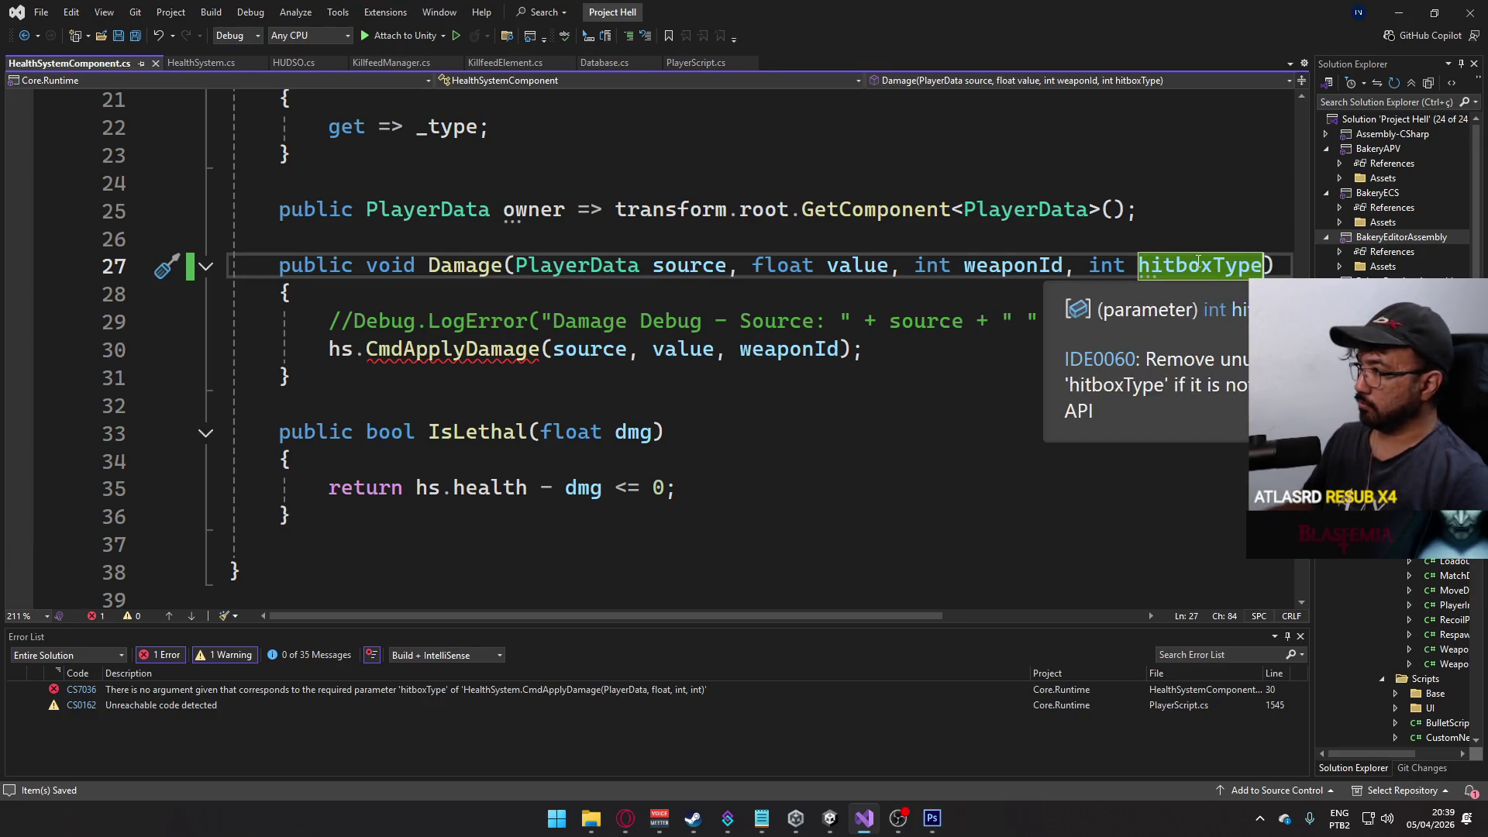
- Pass hitboxType as an extra argument to CmdApplyDamage inside Damage
click(839, 349)
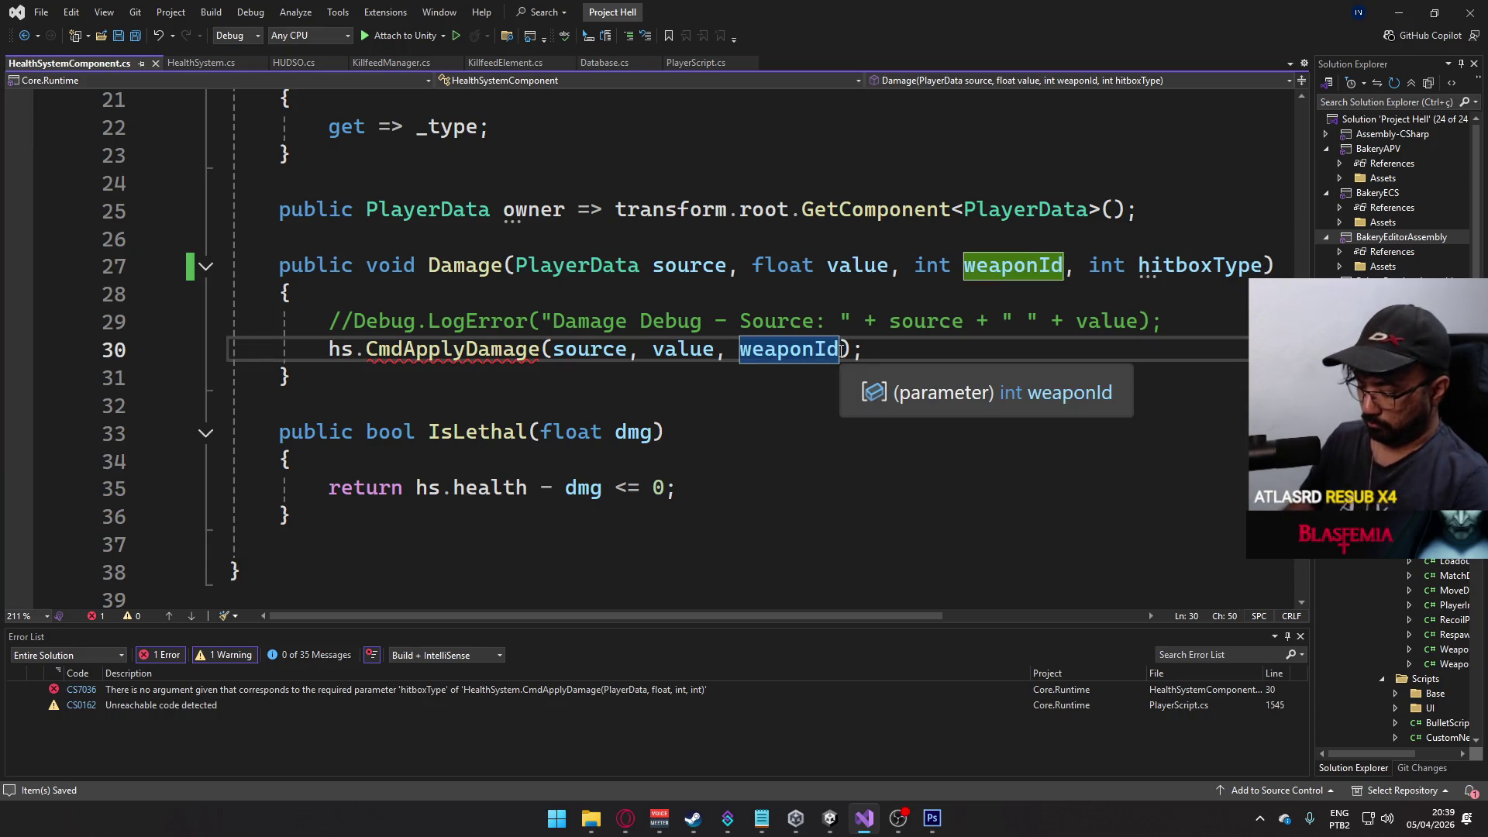
text(,)
key(Tab)
scroll(810, 349, up, 2)
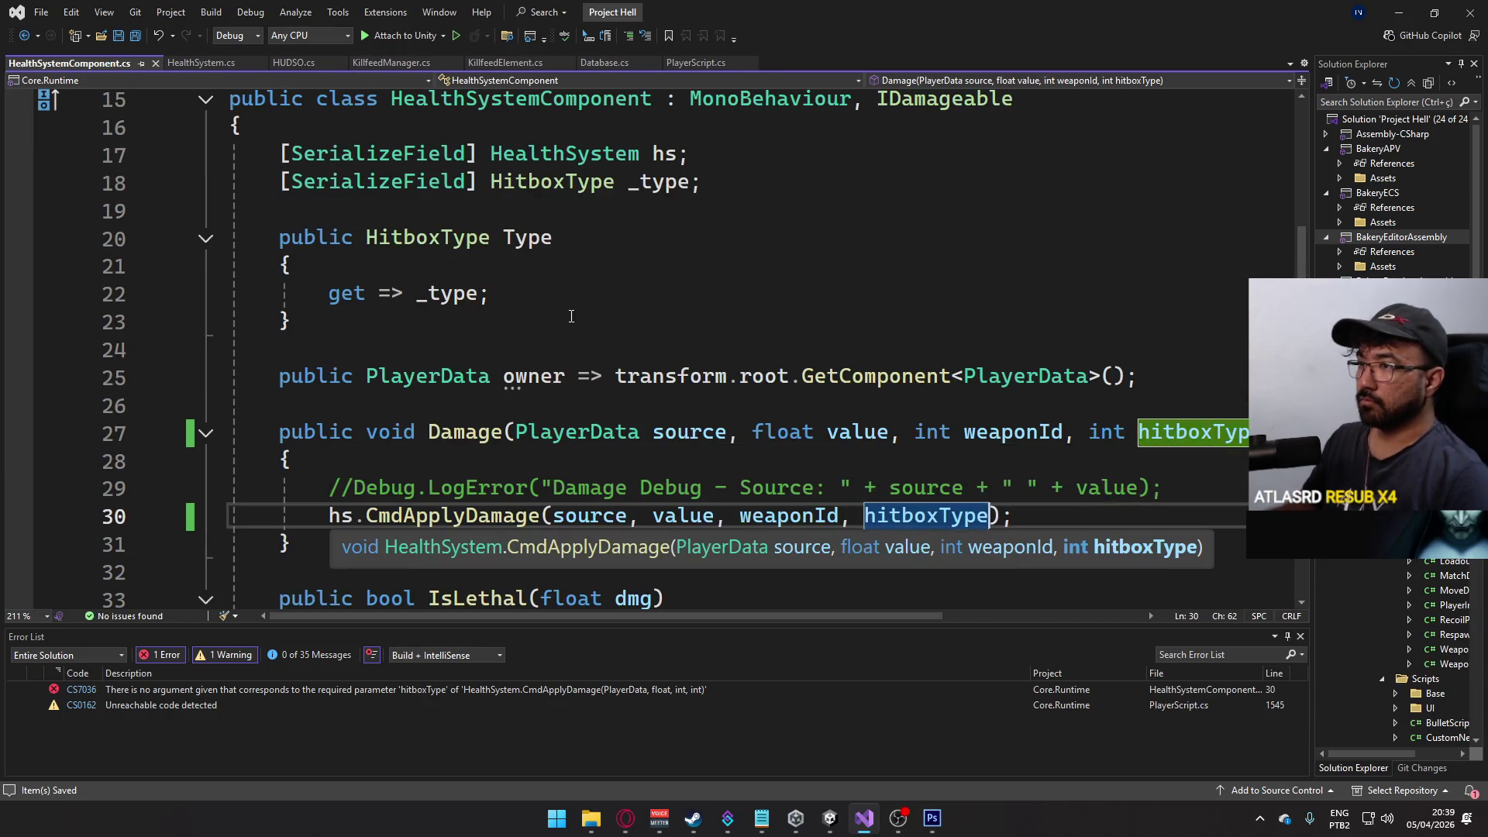
key(alt+Tab)
- Open BulletScript.cs from the next console error and locate the instance.Damage call
double_click(507, 505)
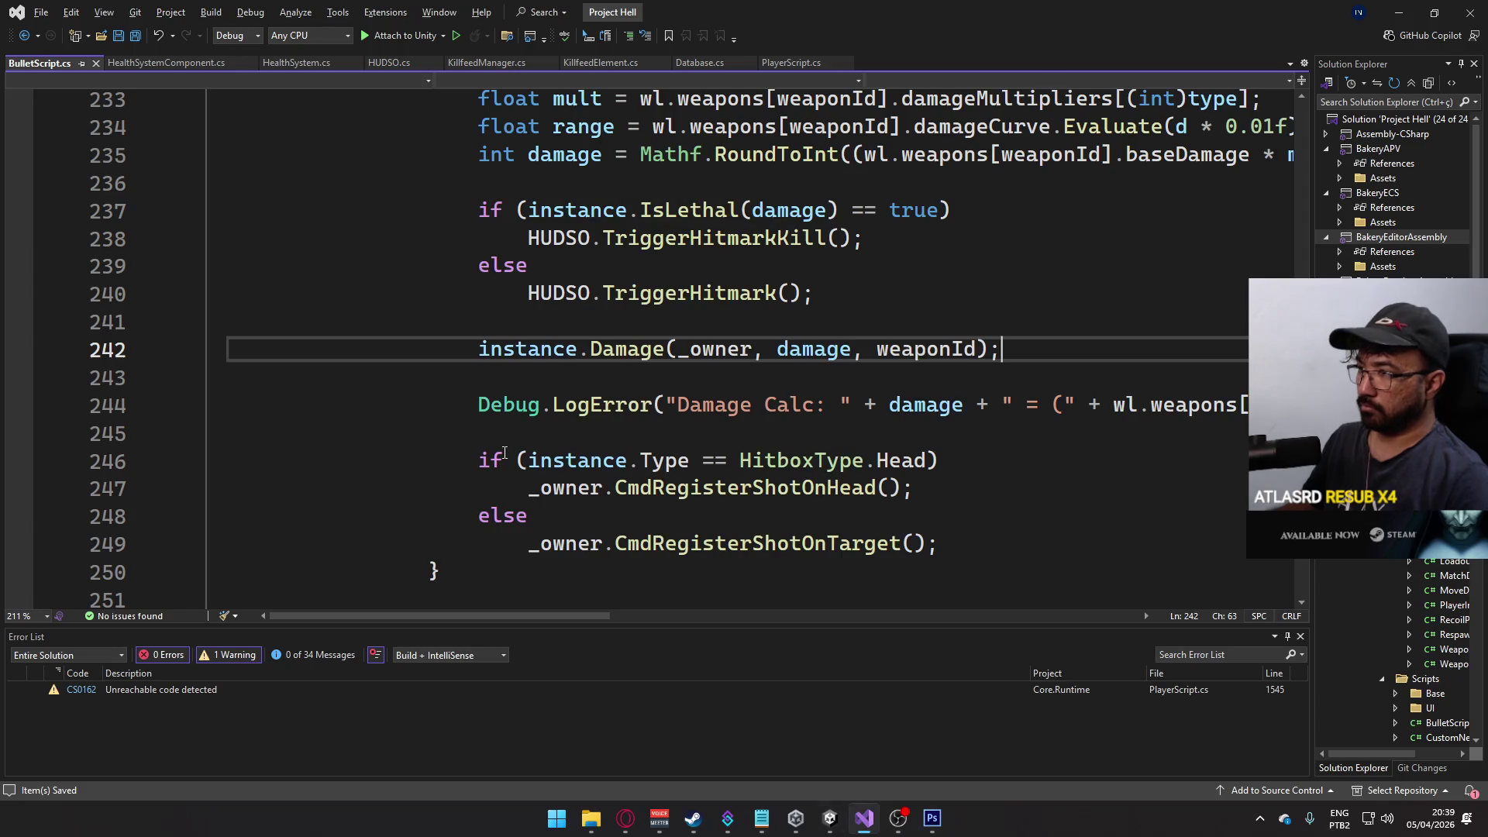
scroll(844, 438, up, 1)
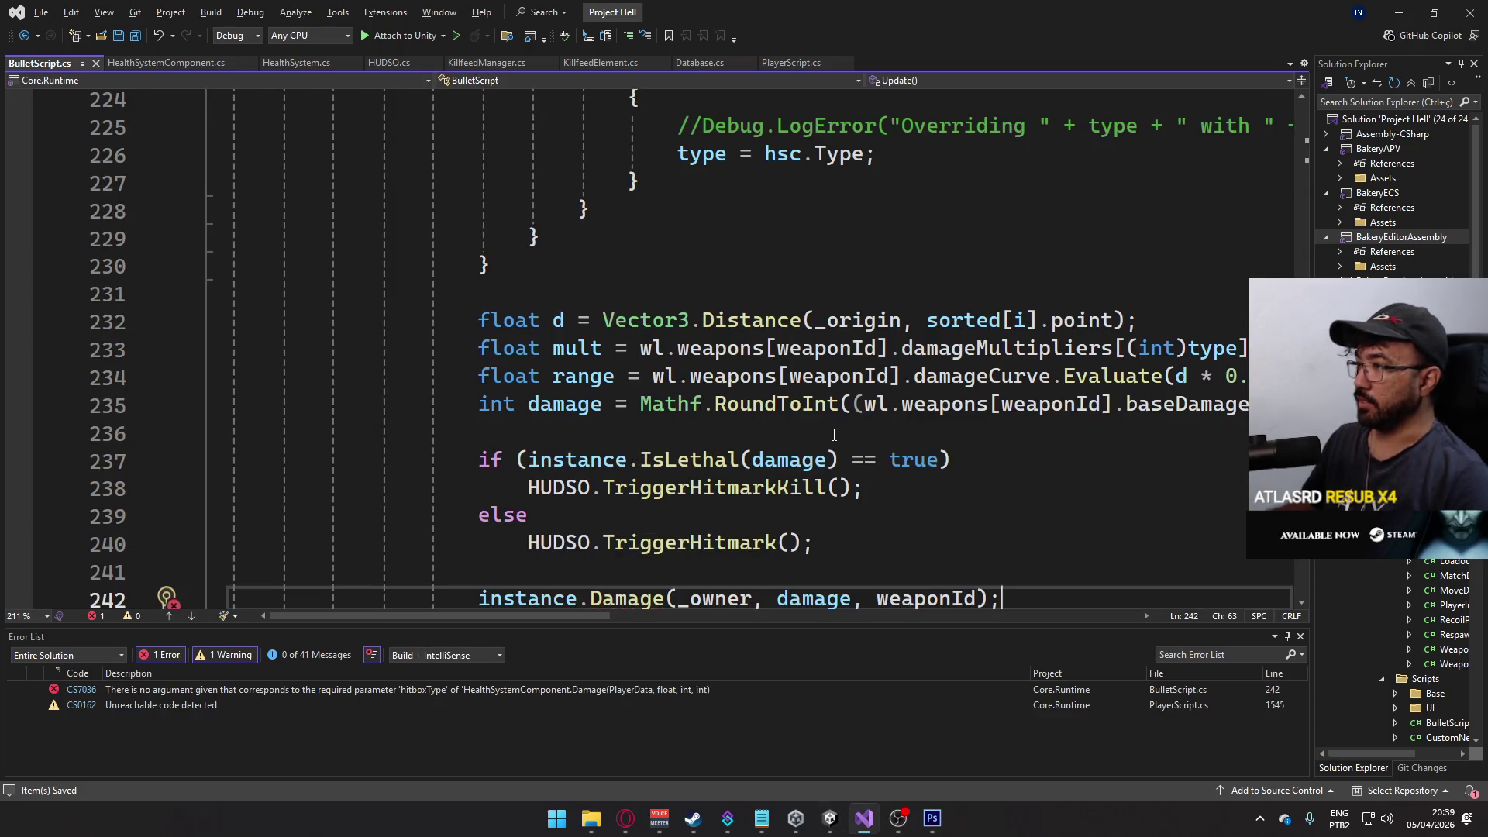
scroll(840, 449, up, 5)
scroll(742, 557, down, 7)
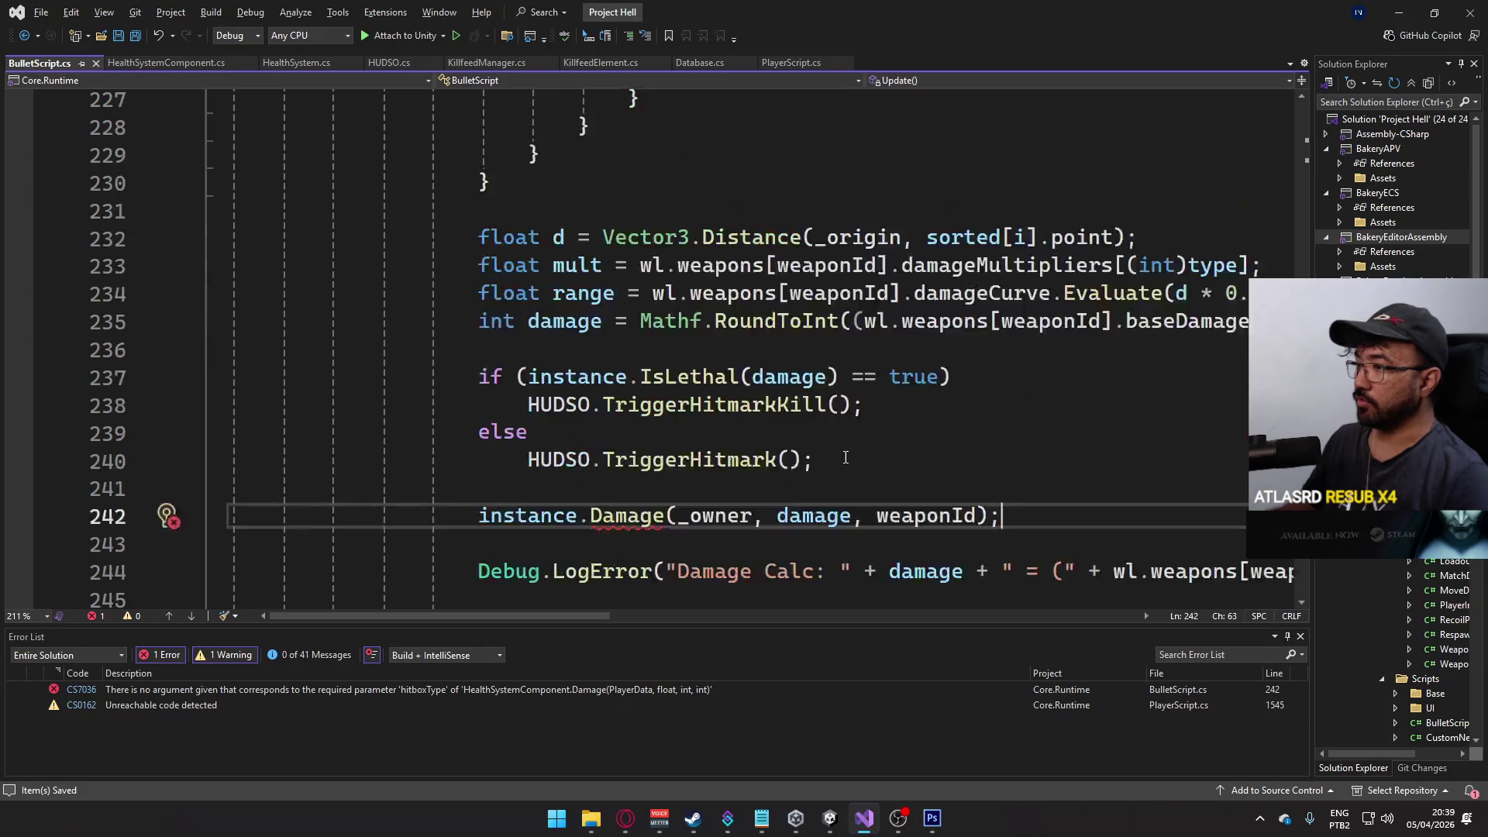
scroll(1059, 618, right, 3)
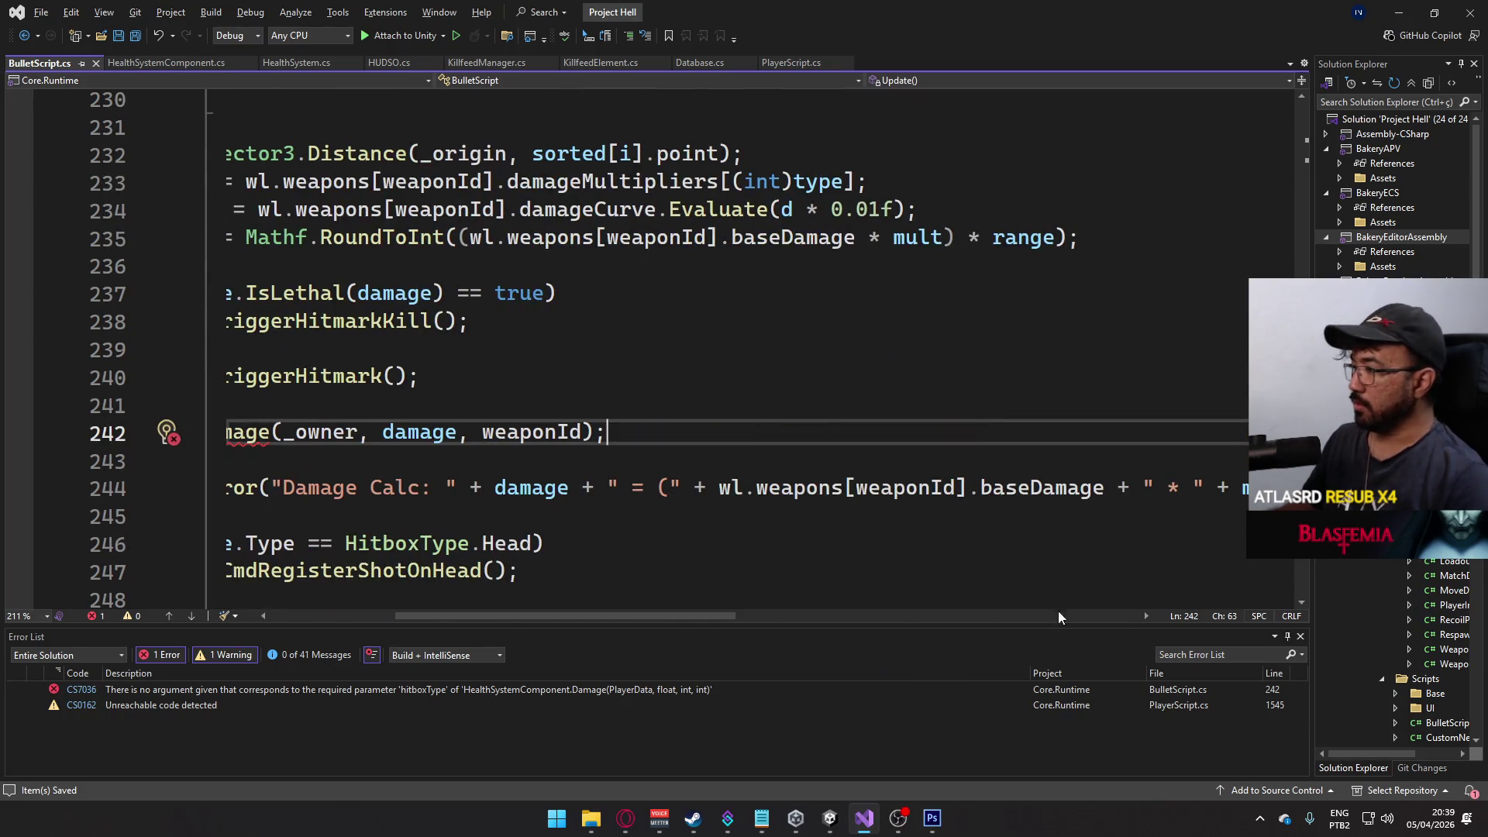
click(1301, 636)
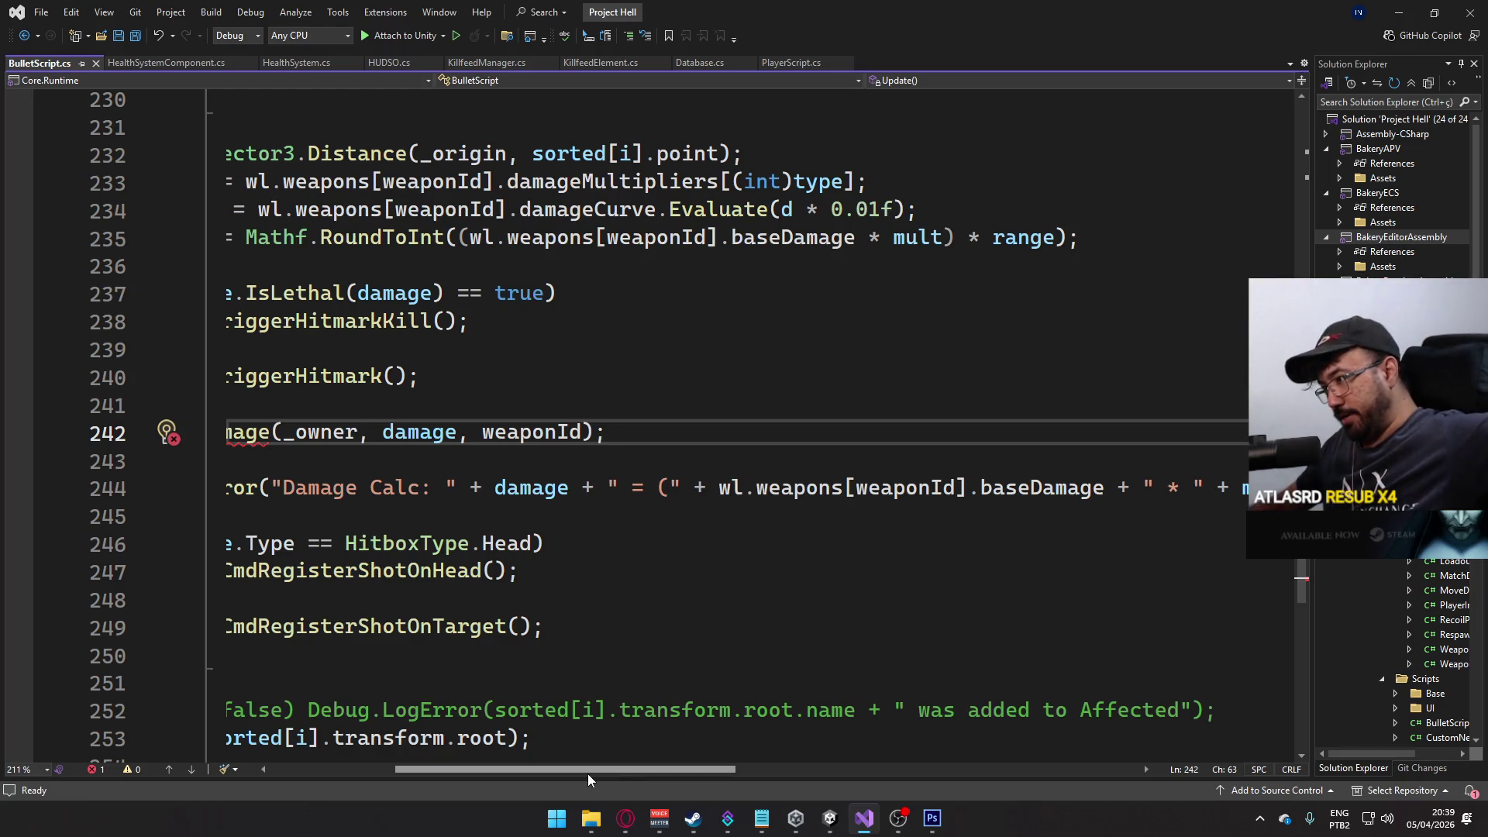
drag(587, 773, 481, 762)
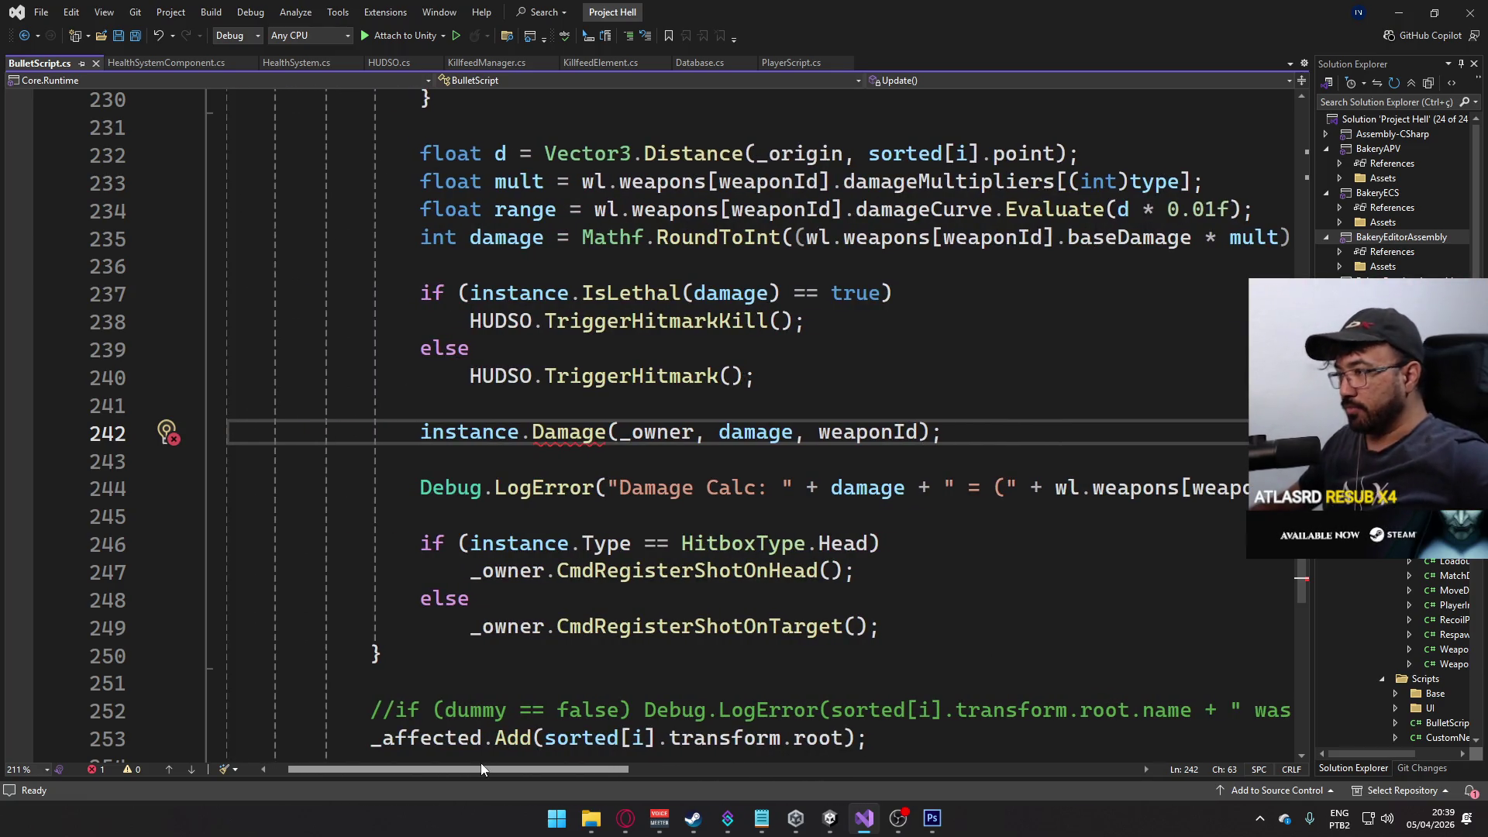
scroll(803, 482, up, 3)
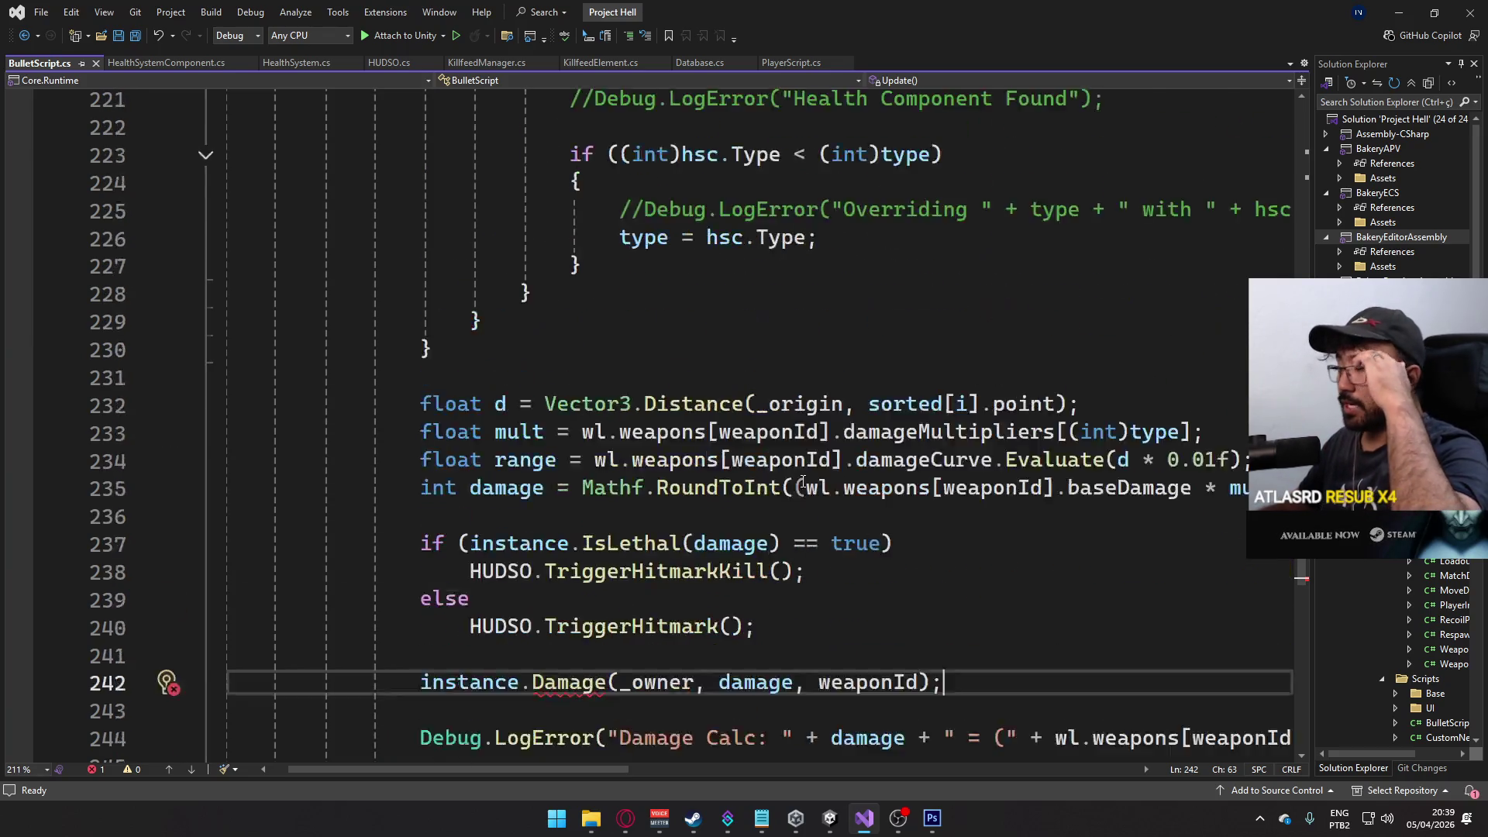
scroll(803, 482, up, 10)
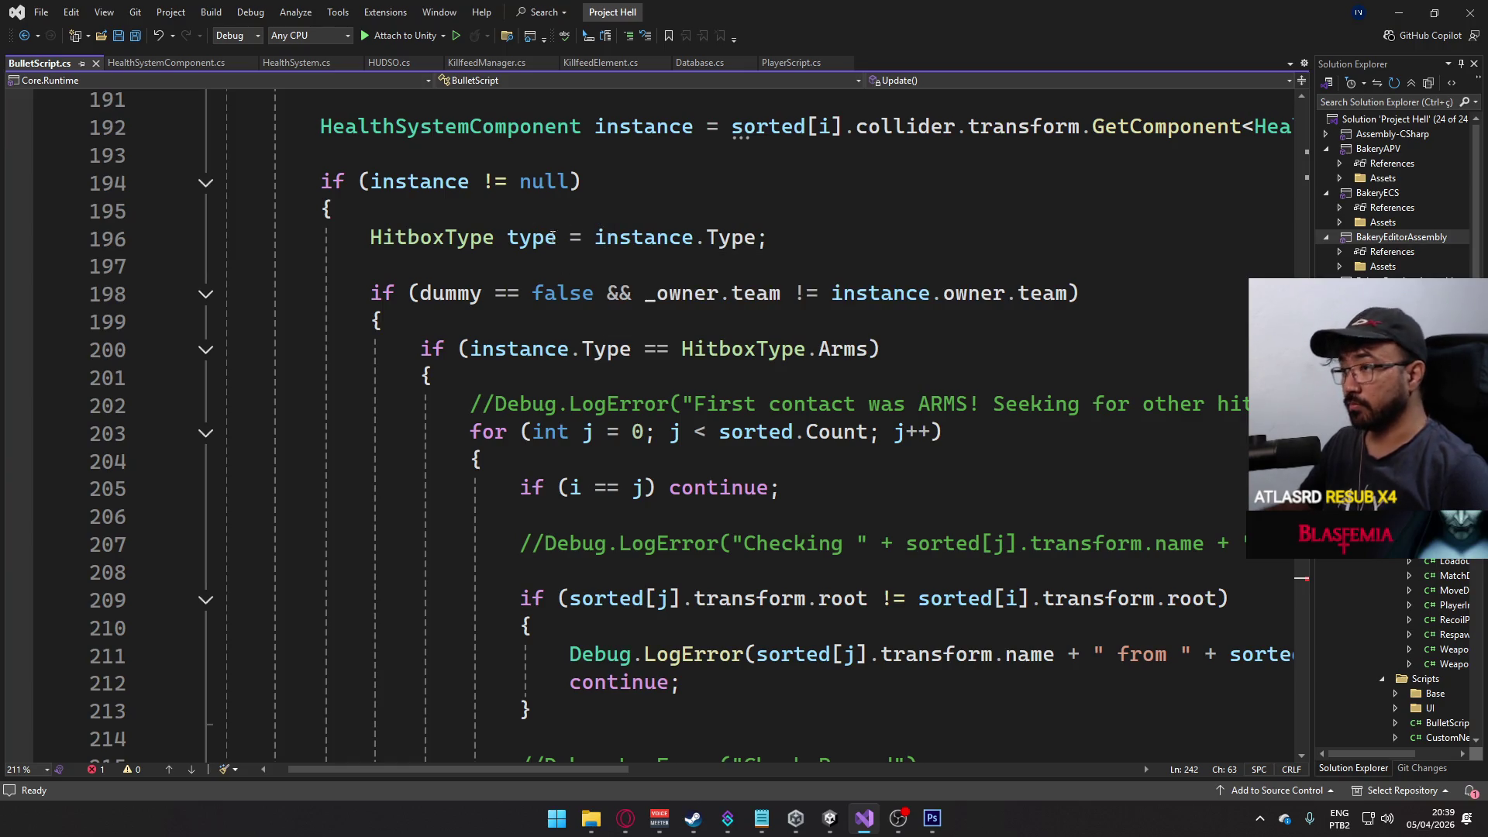
scroll(778, 415, down, 10)
scroll(778, 415, up, 10)
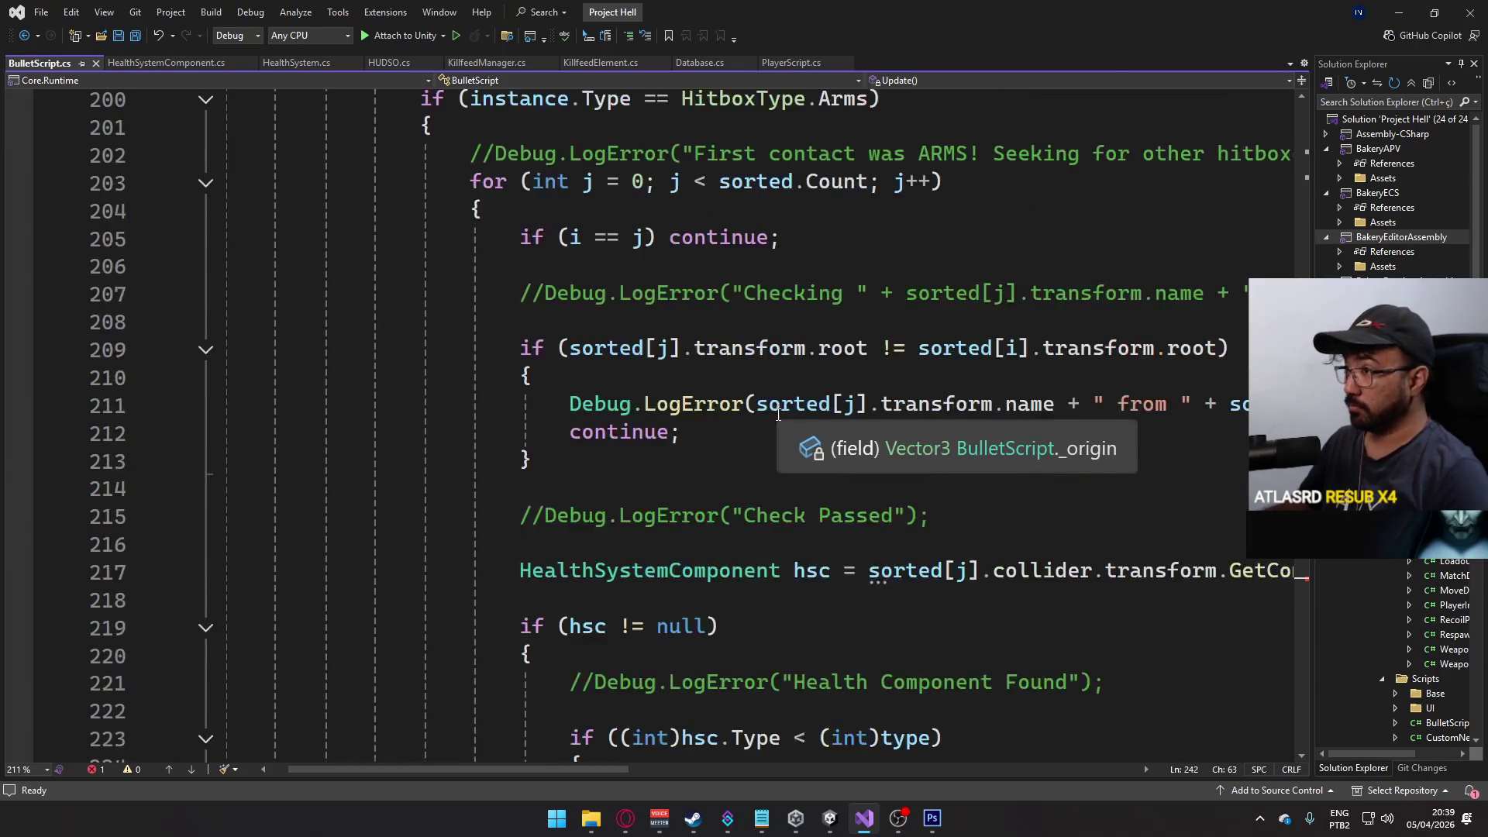
scroll(657, 381, down, 7)
scroll(657, 381, down, 3)
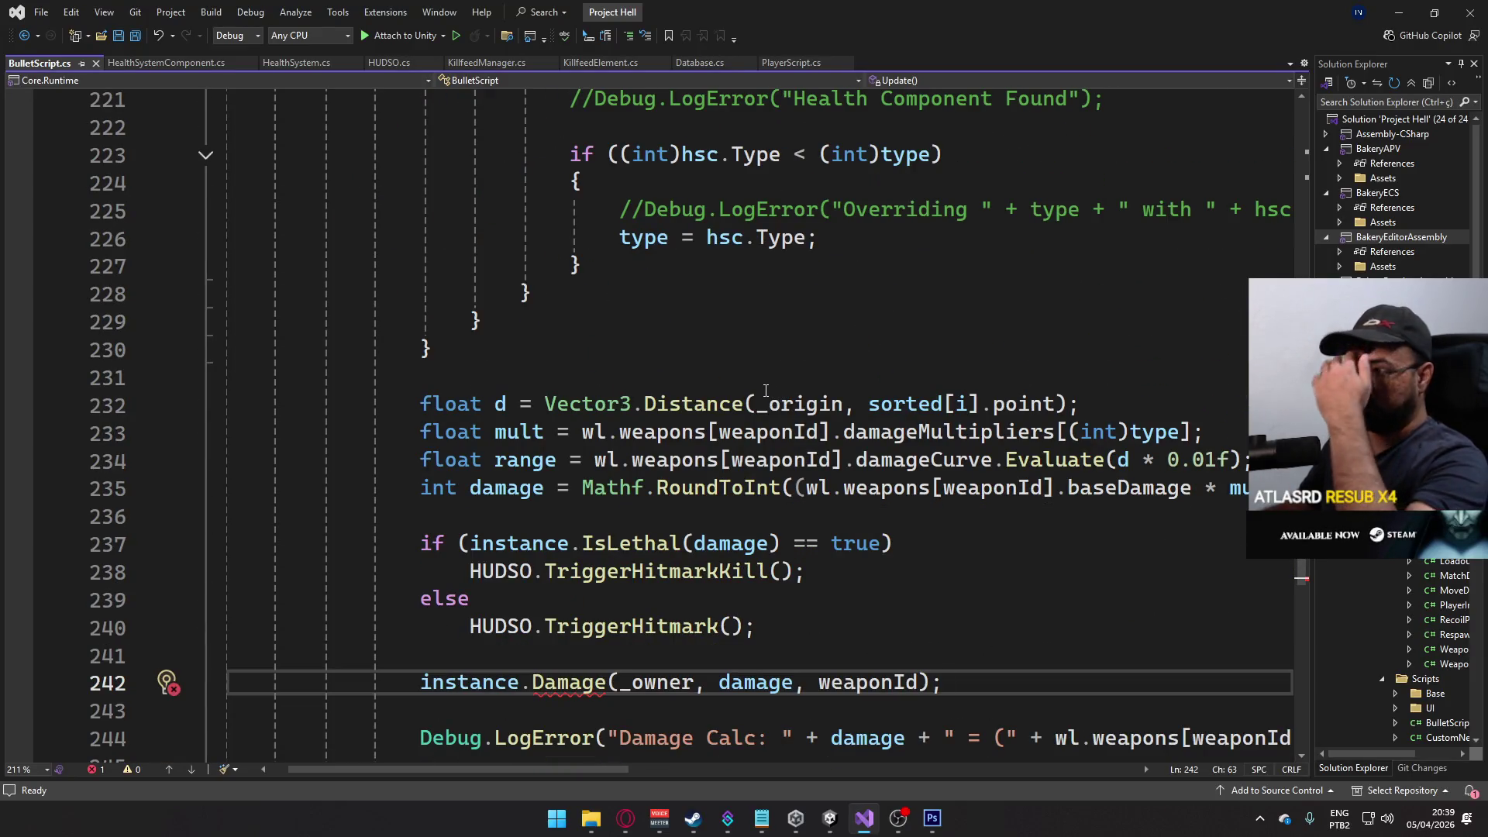
scroll(766, 390, up, 4)
scroll(753, 540, down, 5)
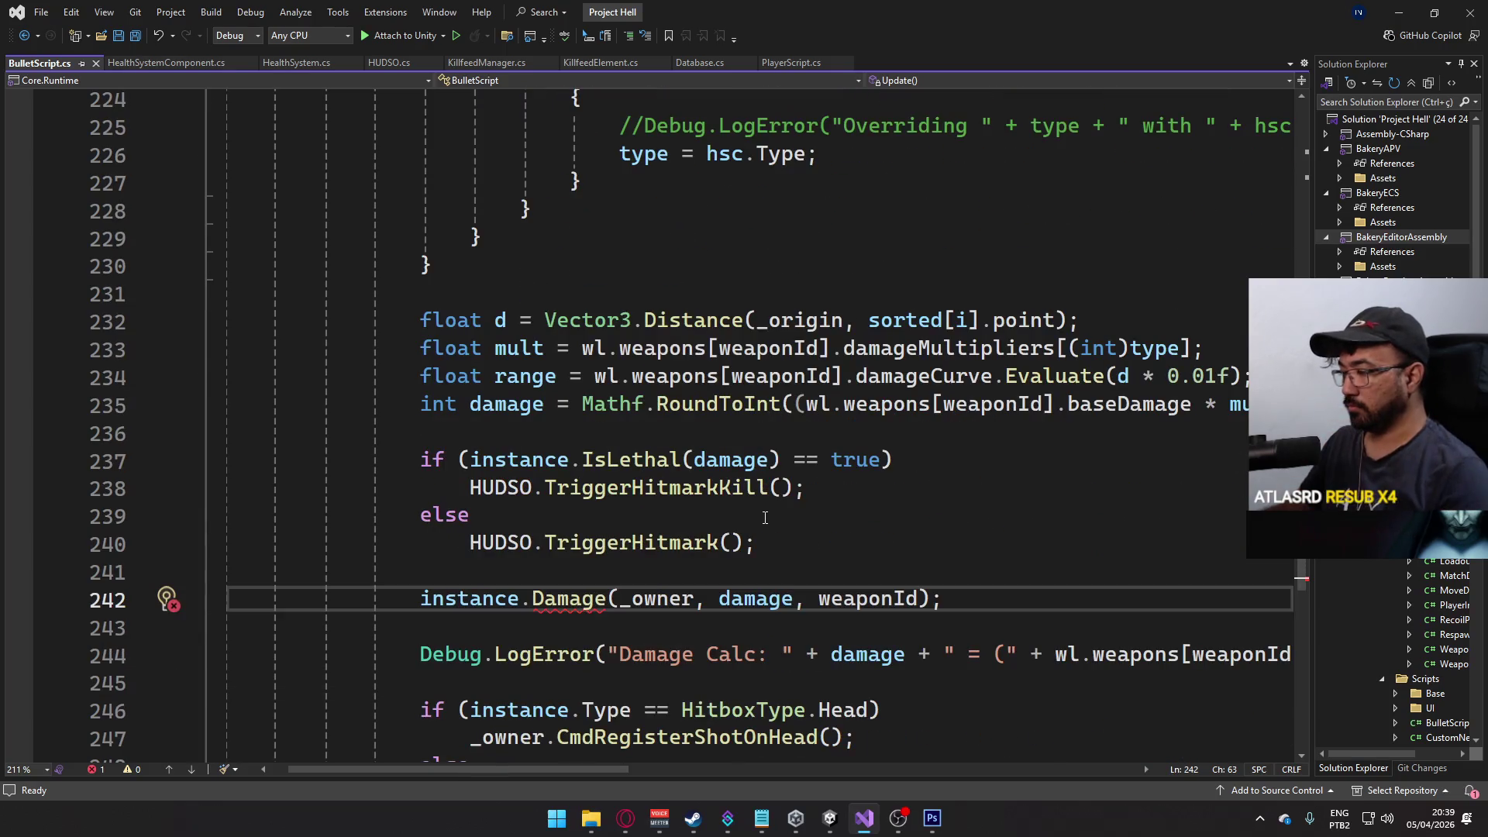
- Add ', (int) type' after weaponId in the Damage call and save
click(918, 599)
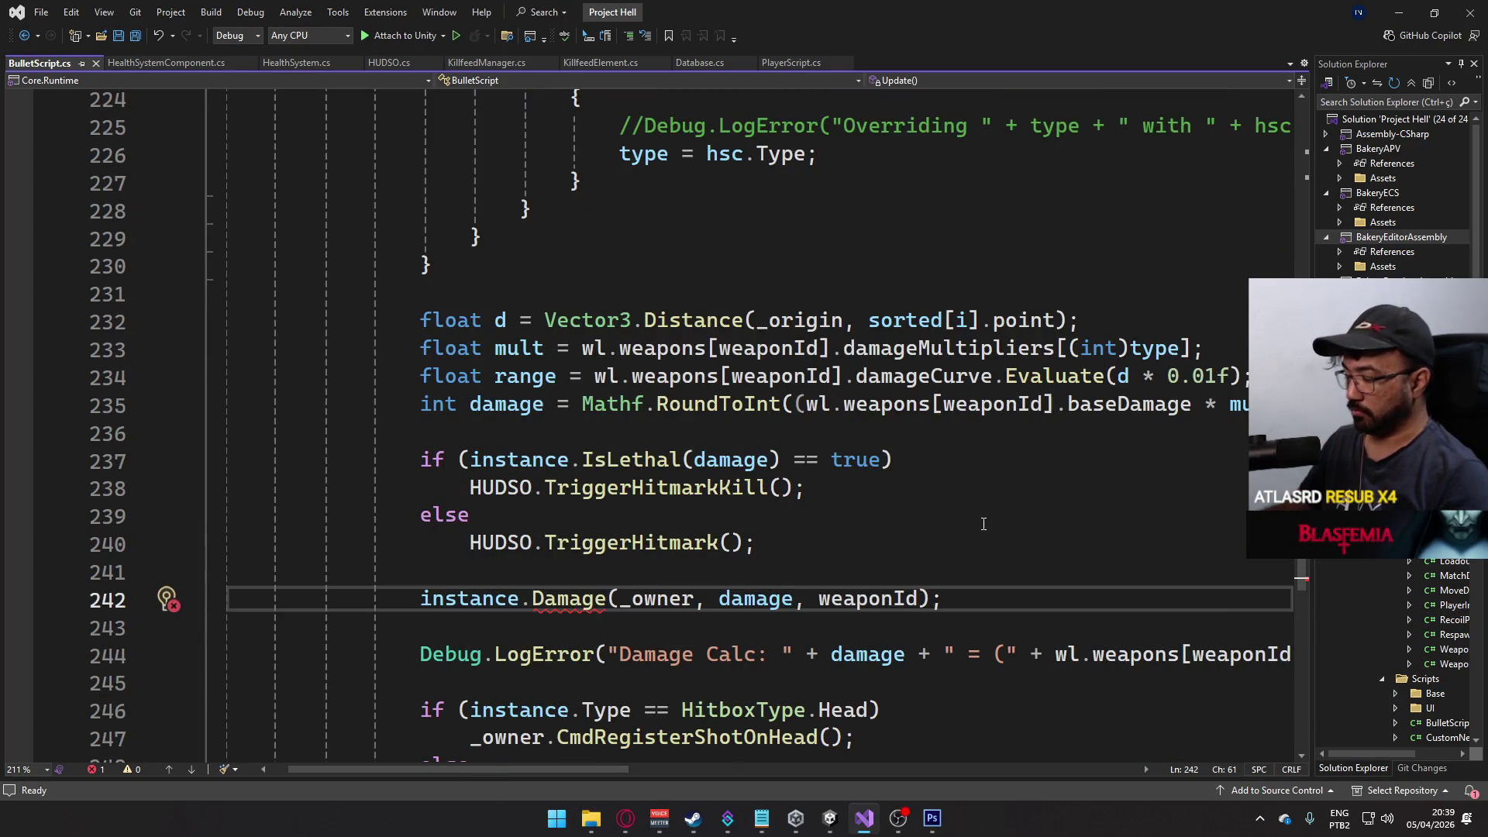
text(, (int))
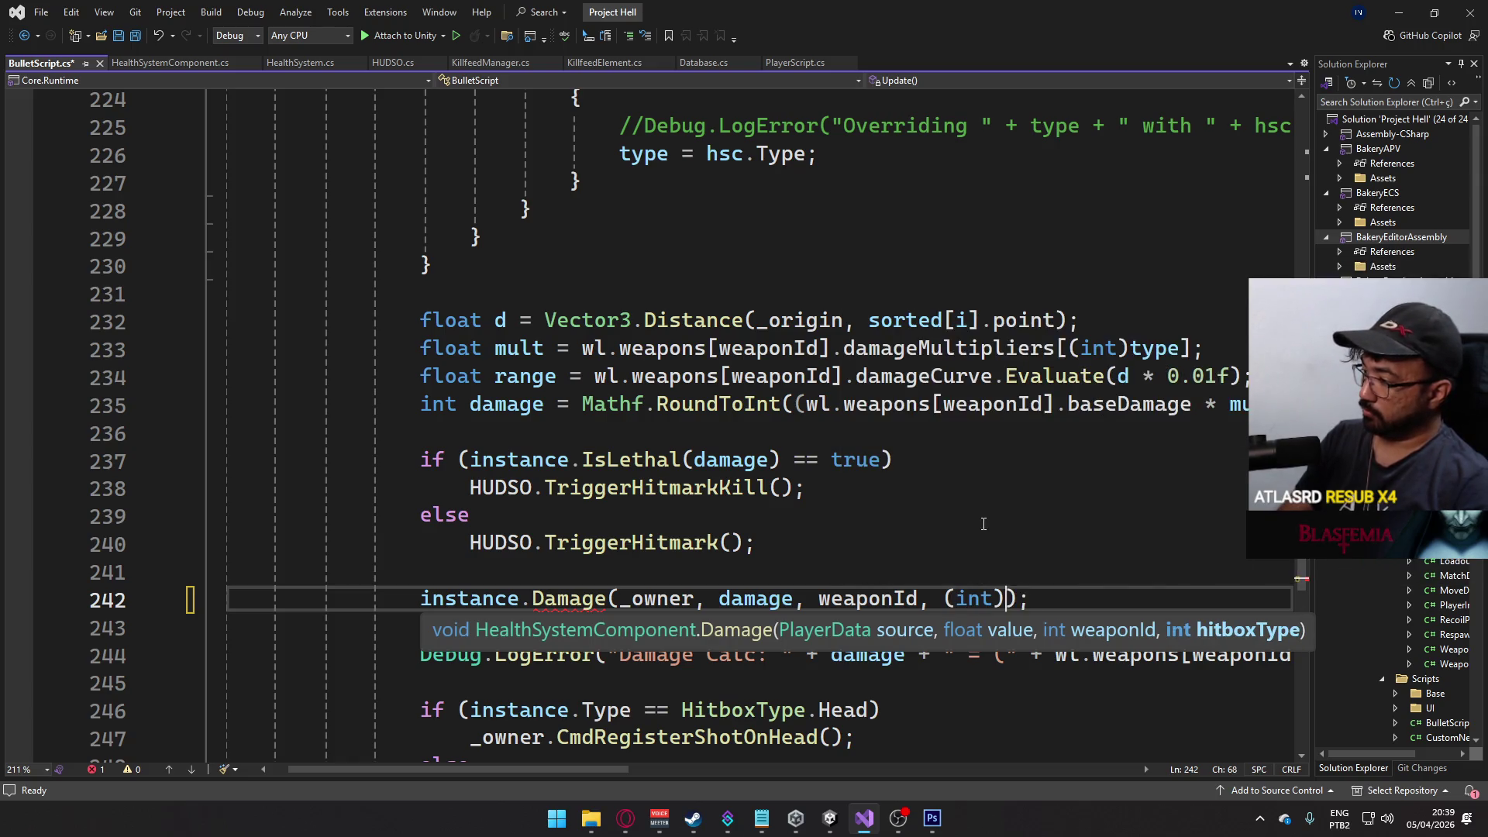
text( type)
click(524, 446)
key(ctrl+s)
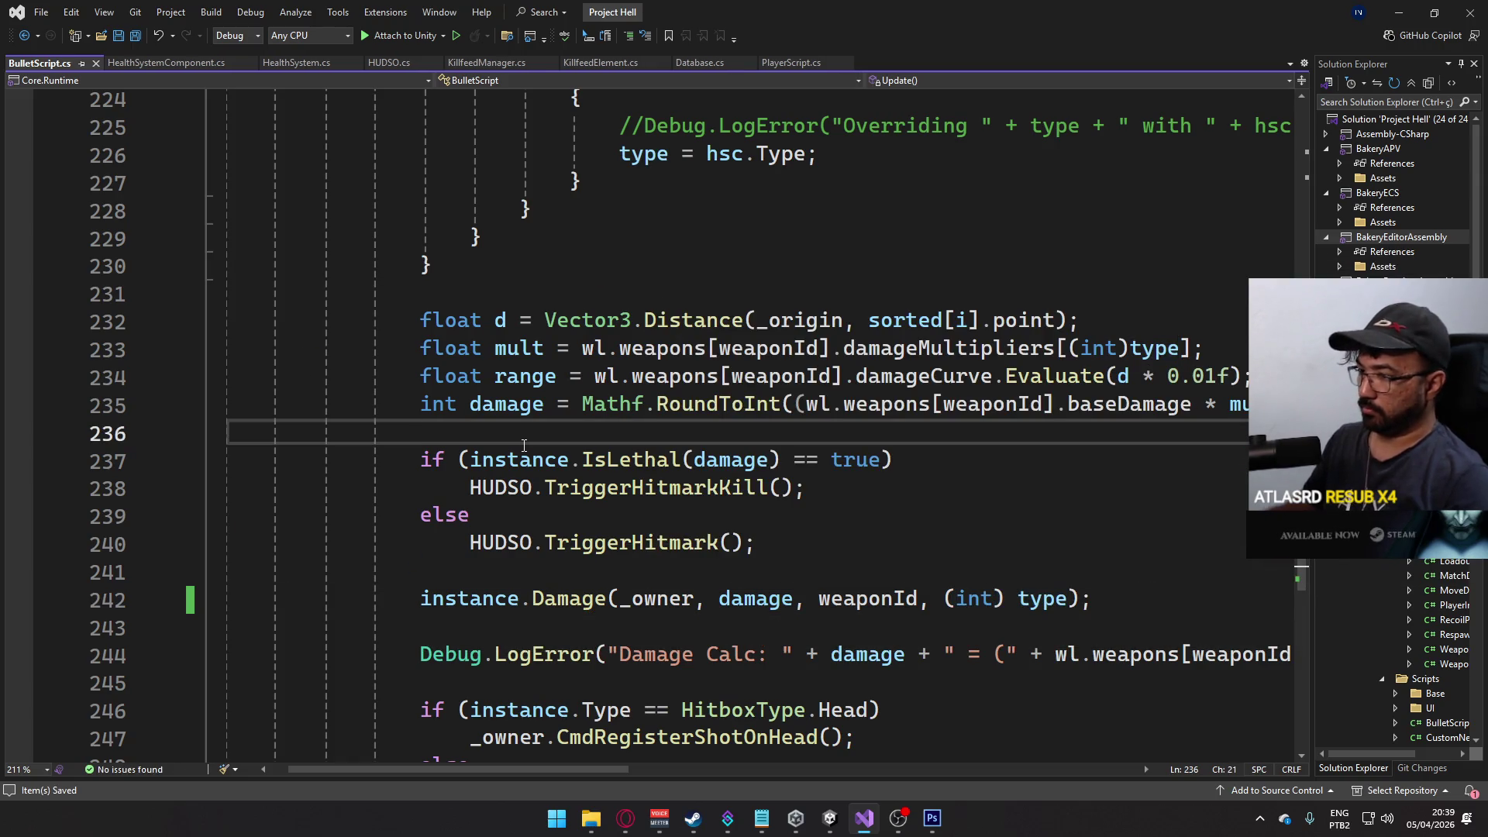
scroll(662, 582, down, 2)
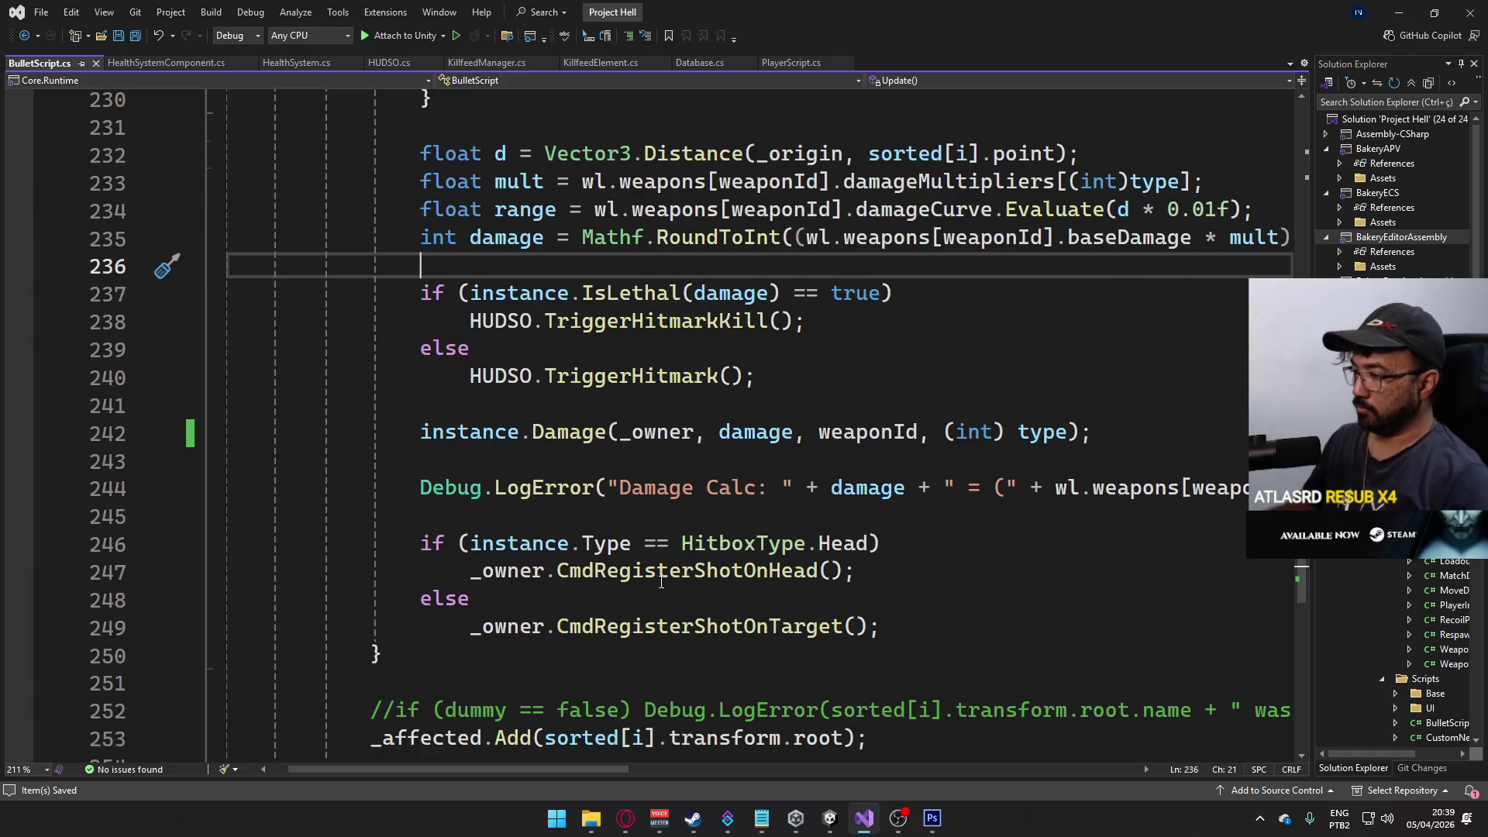
scroll(661, 581, up, 2)
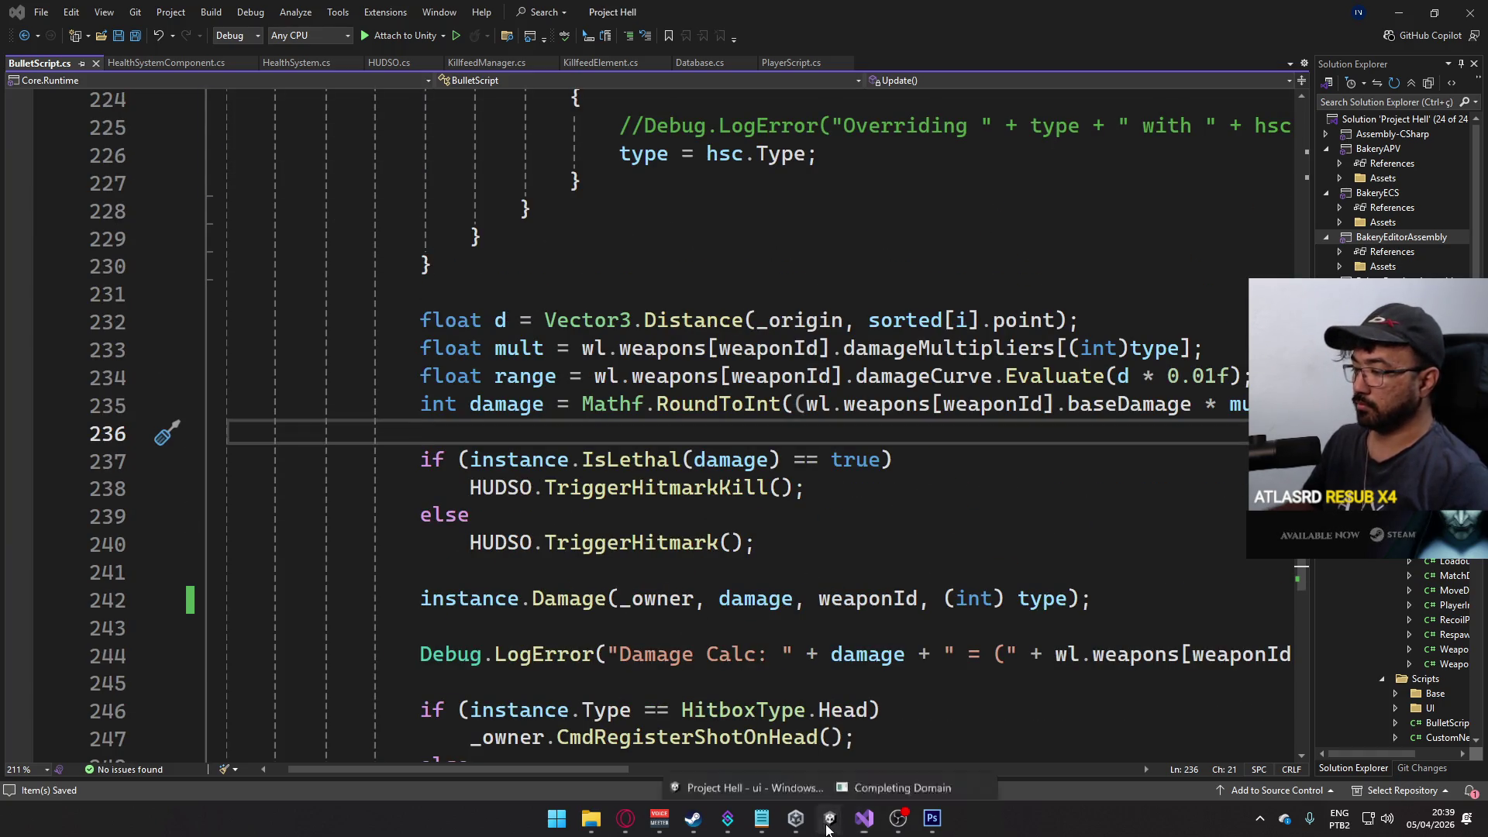
- Open the Killfeed Element animator in Animations/UI and select its headshot parameter
mouse_move(830, 817)
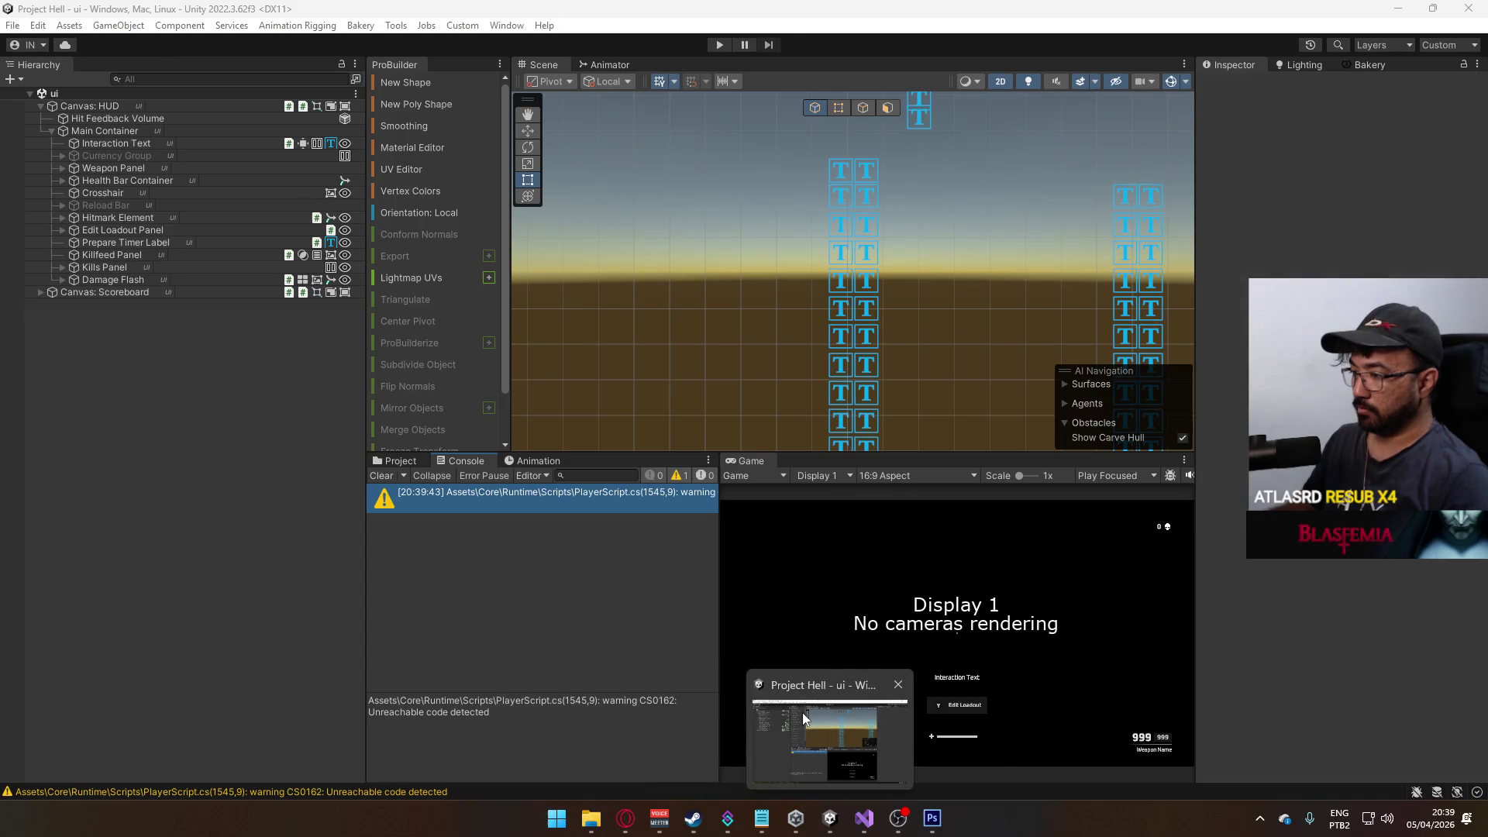
click(802, 713)
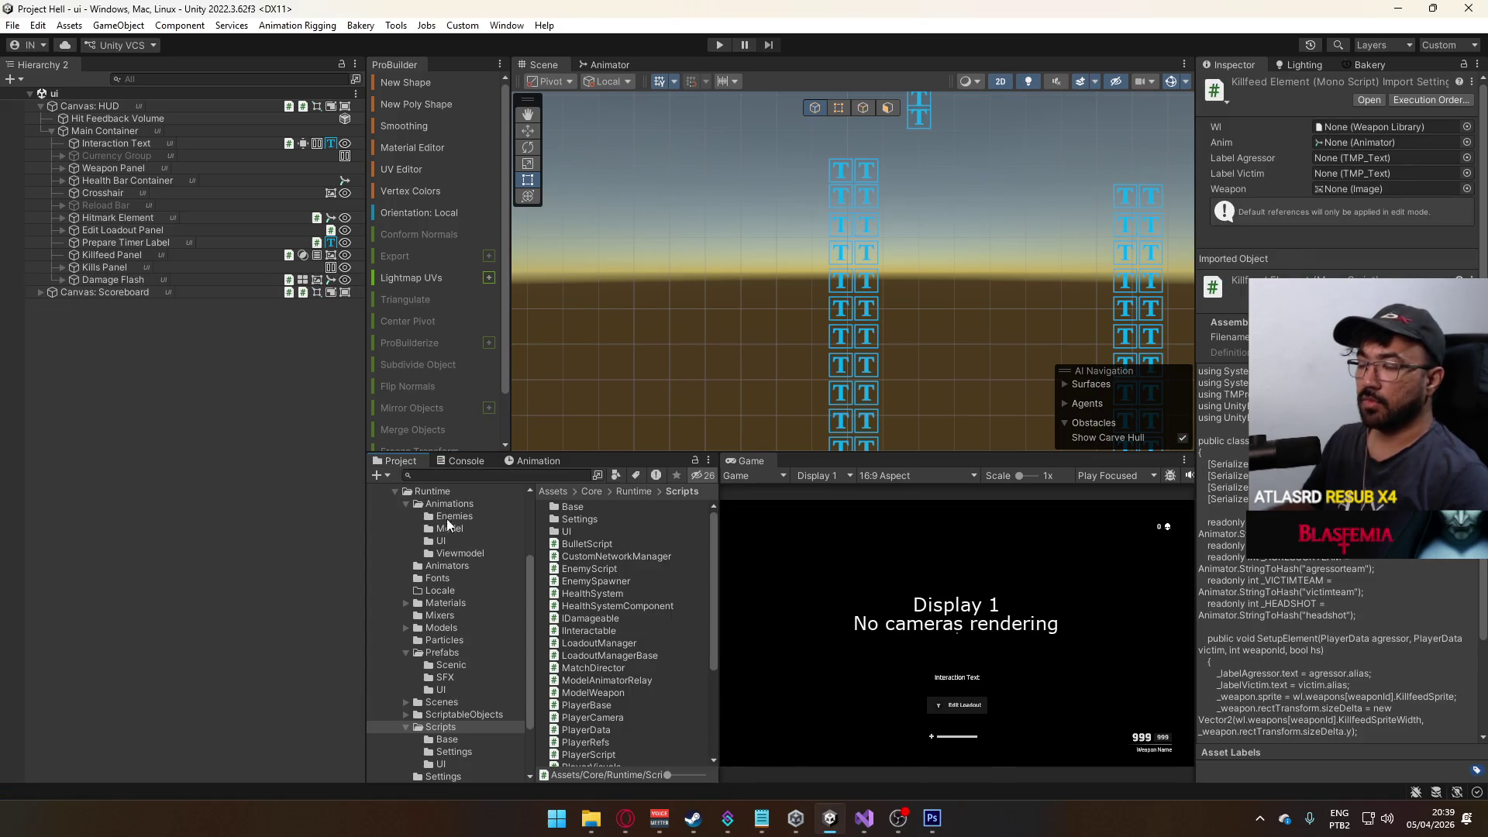
click(440, 653)
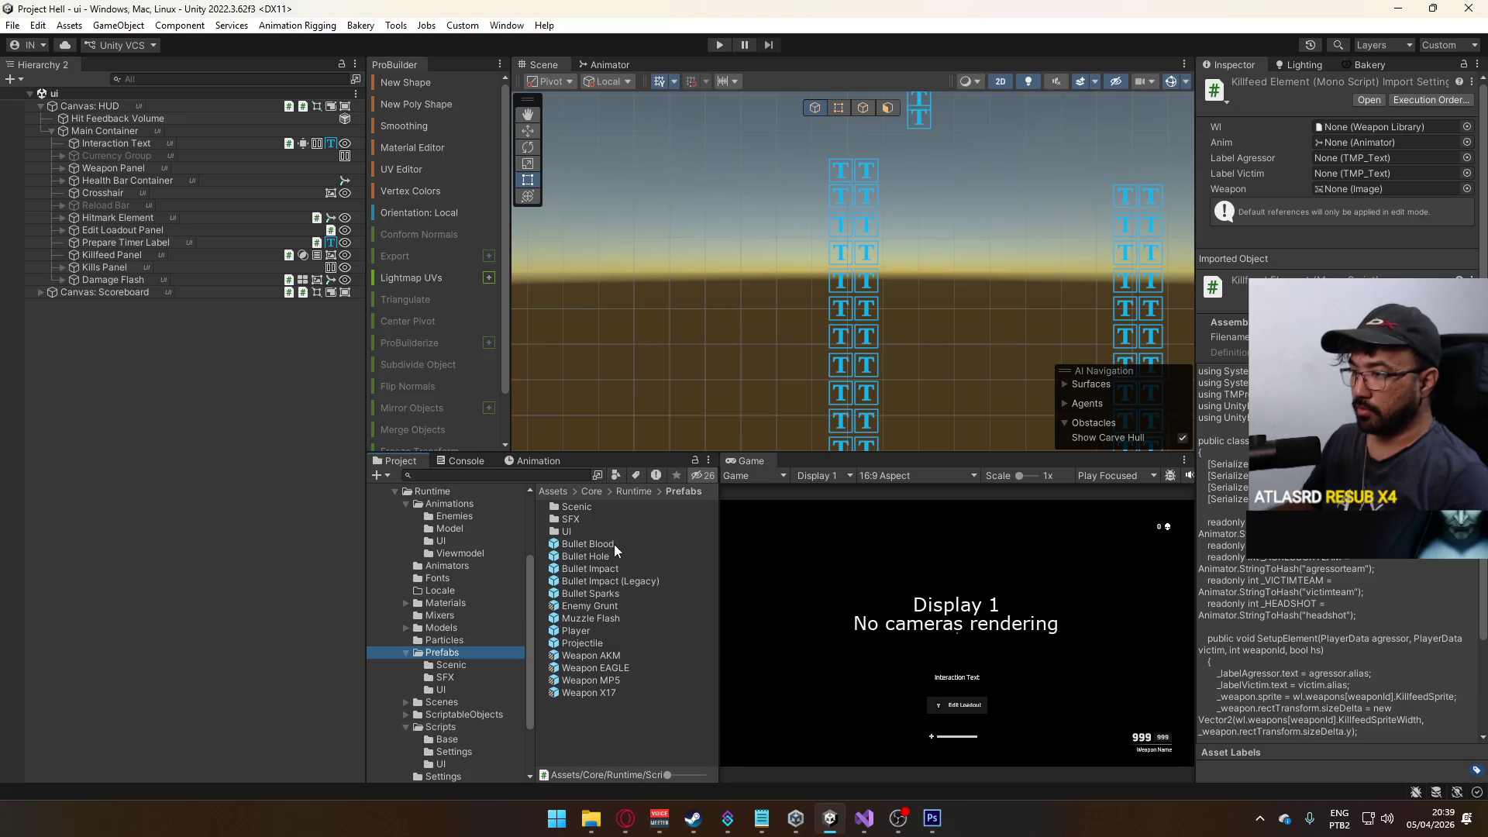
scroll(465, 608, up, 3)
click(427, 617)
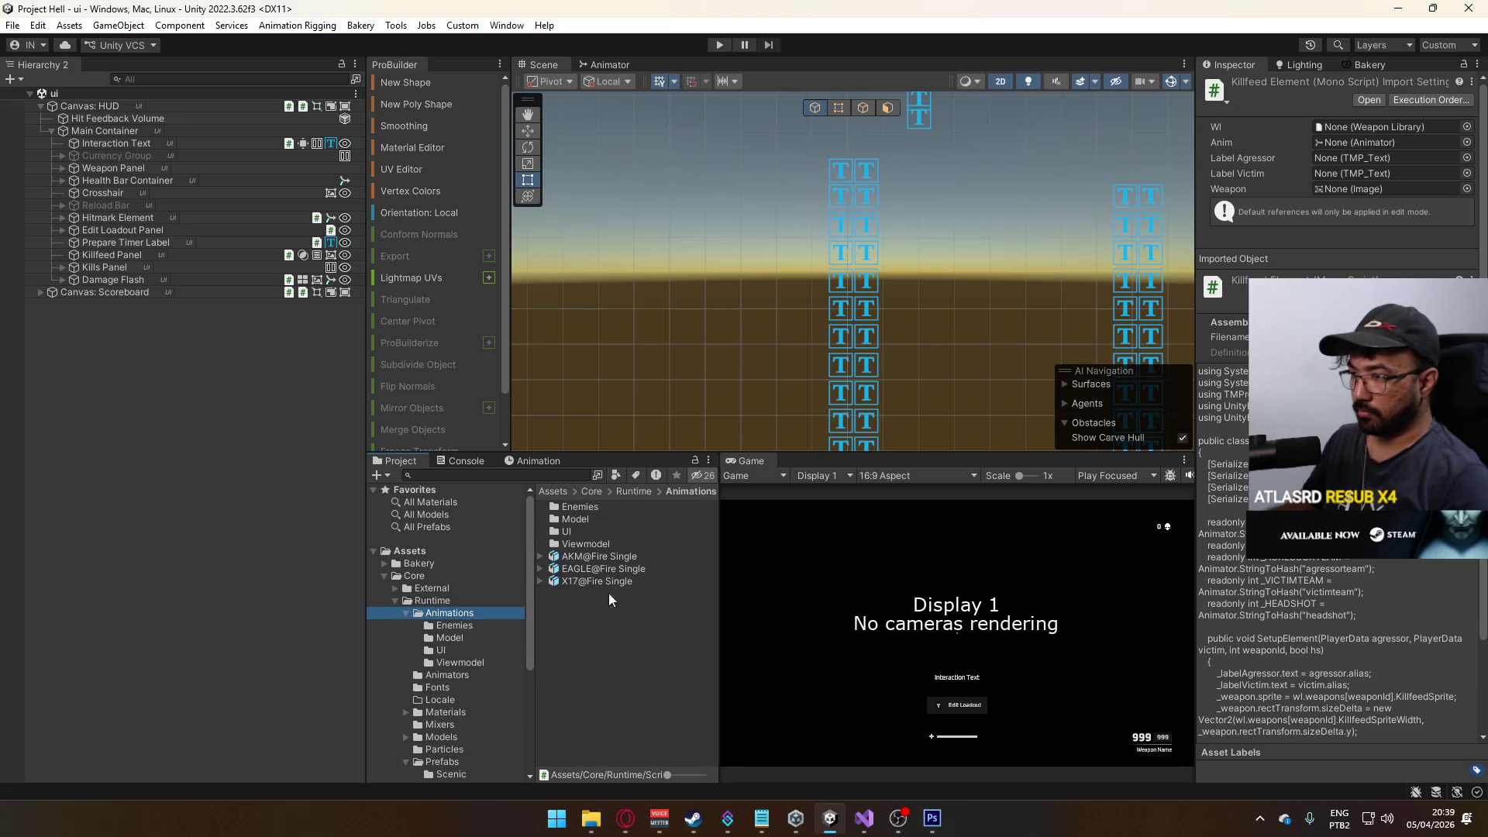
click(574, 534)
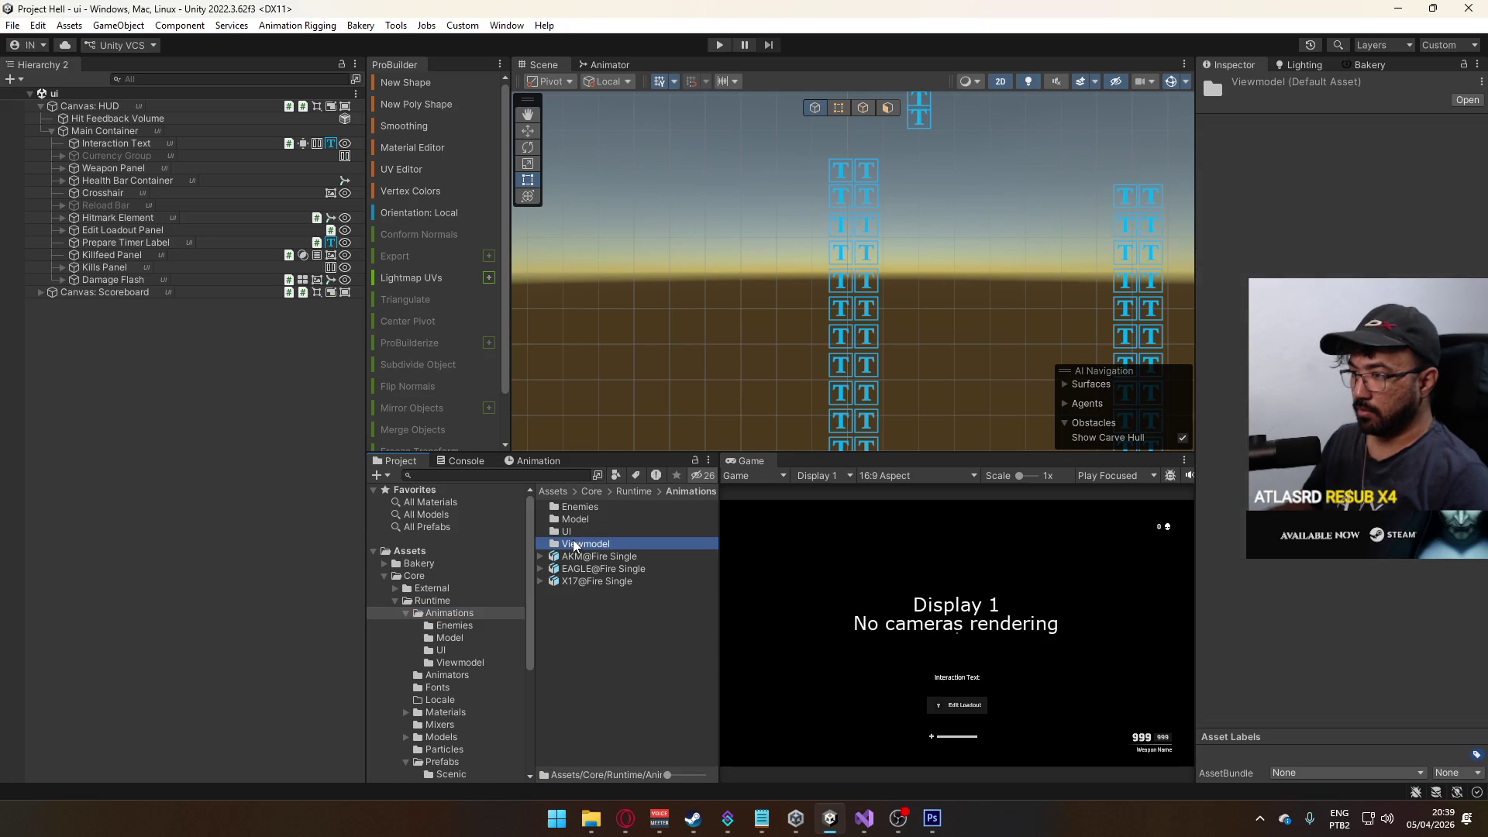
double_click(578, 533)
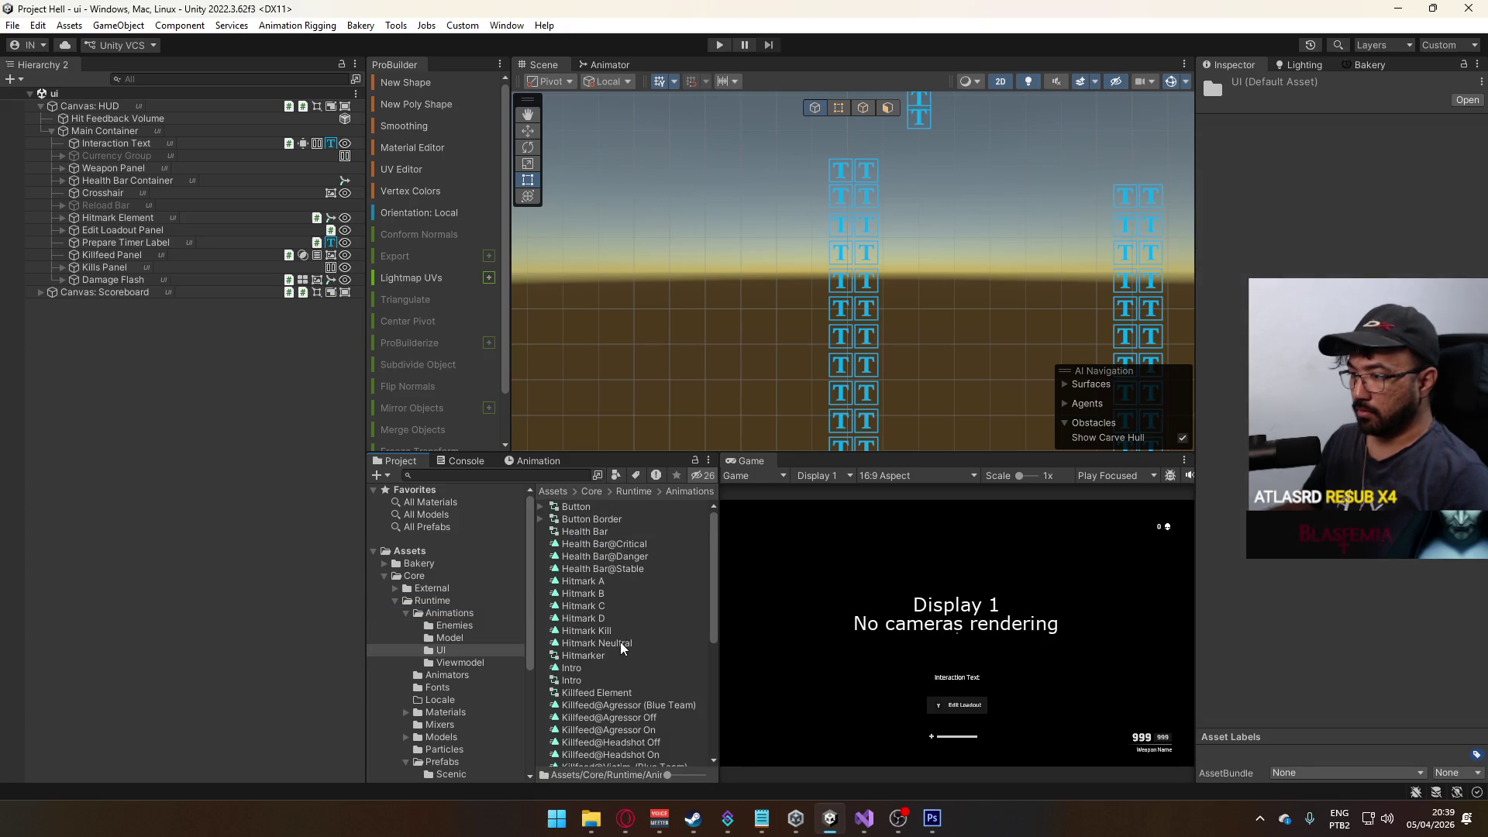
scroll(620, 642, down, 5)
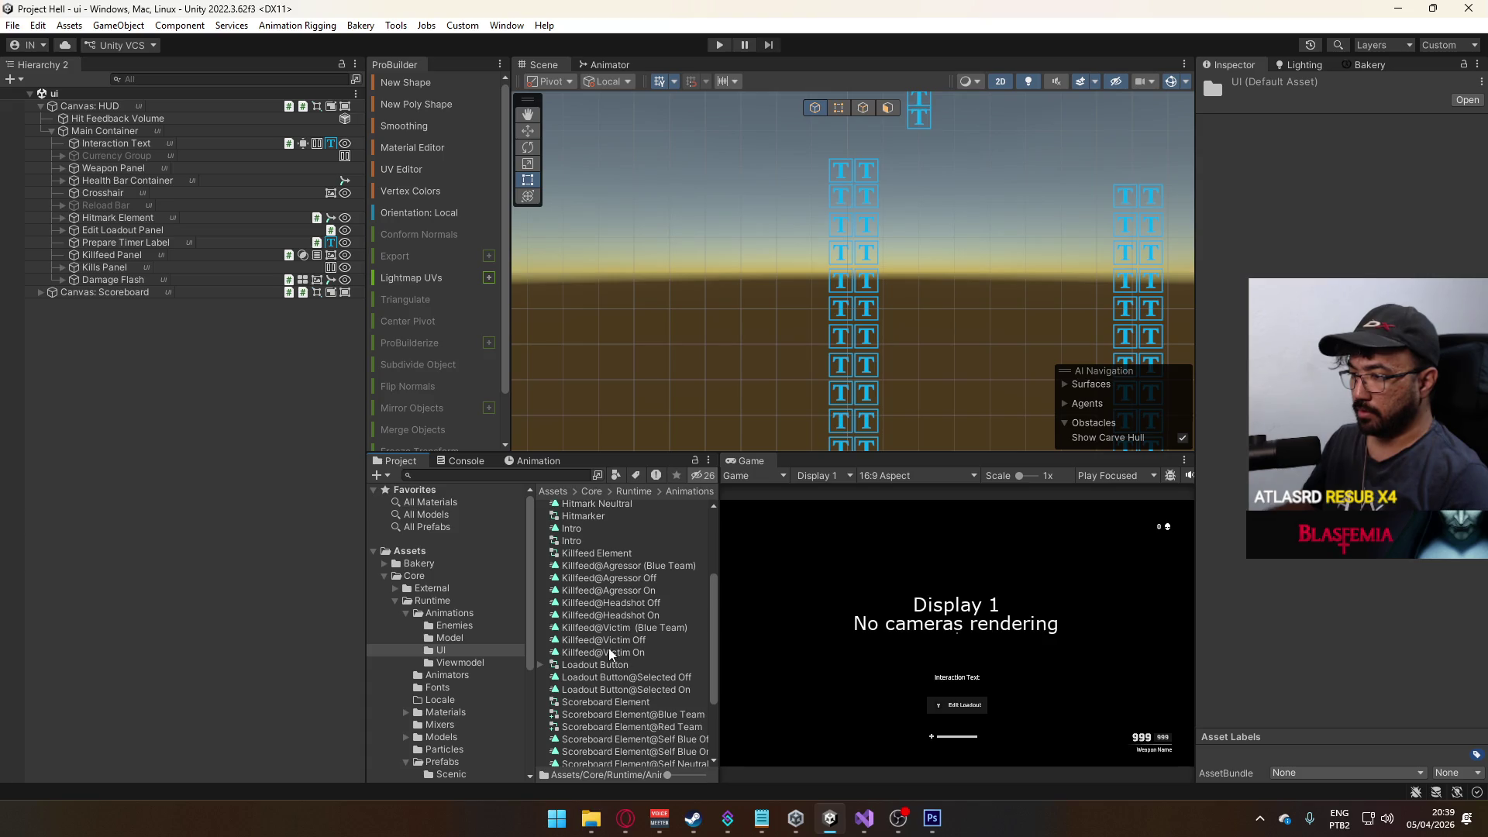
double_click(593, 553)
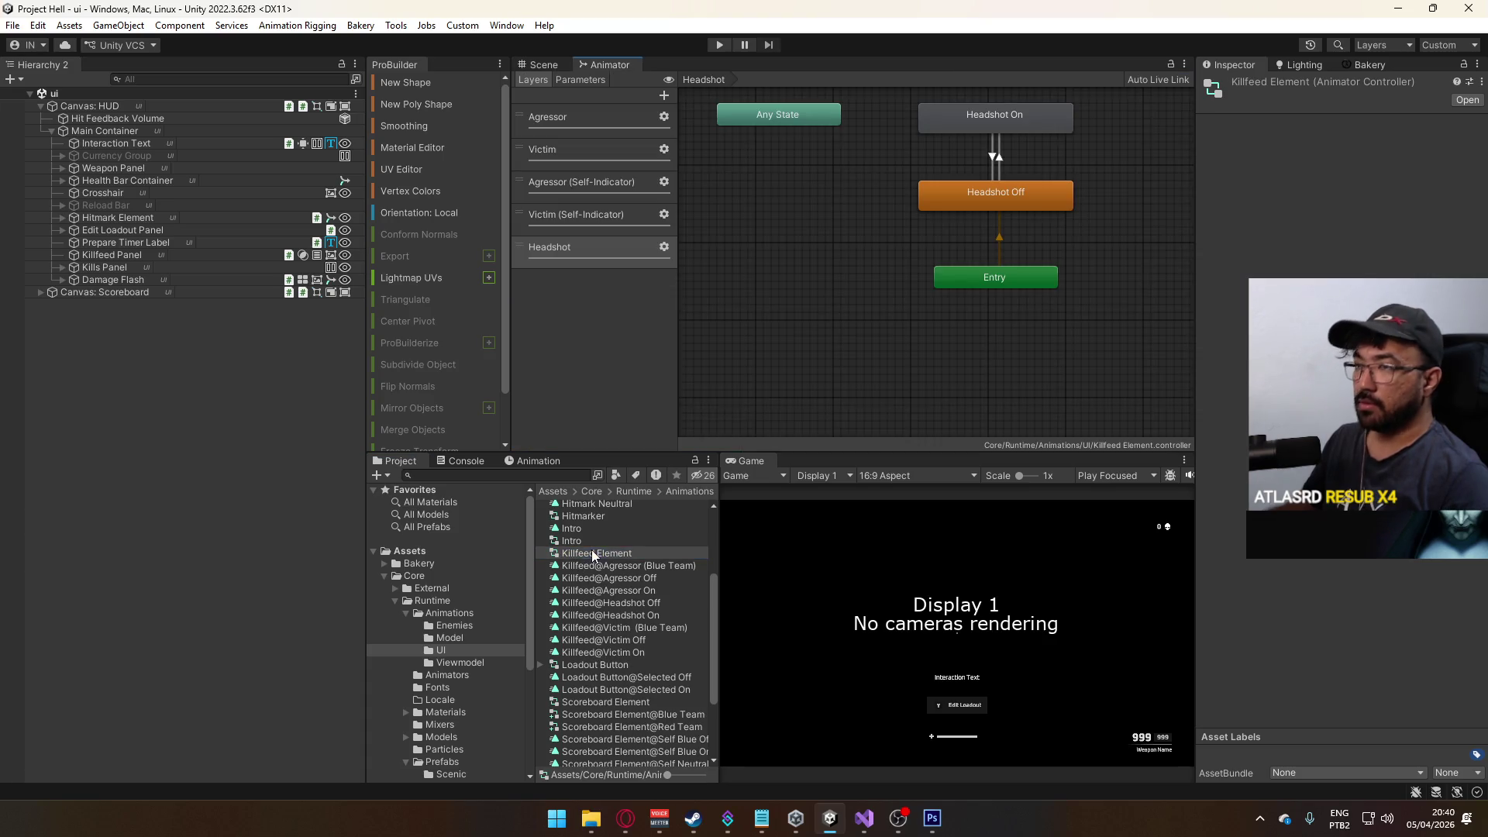
click(587, 79)
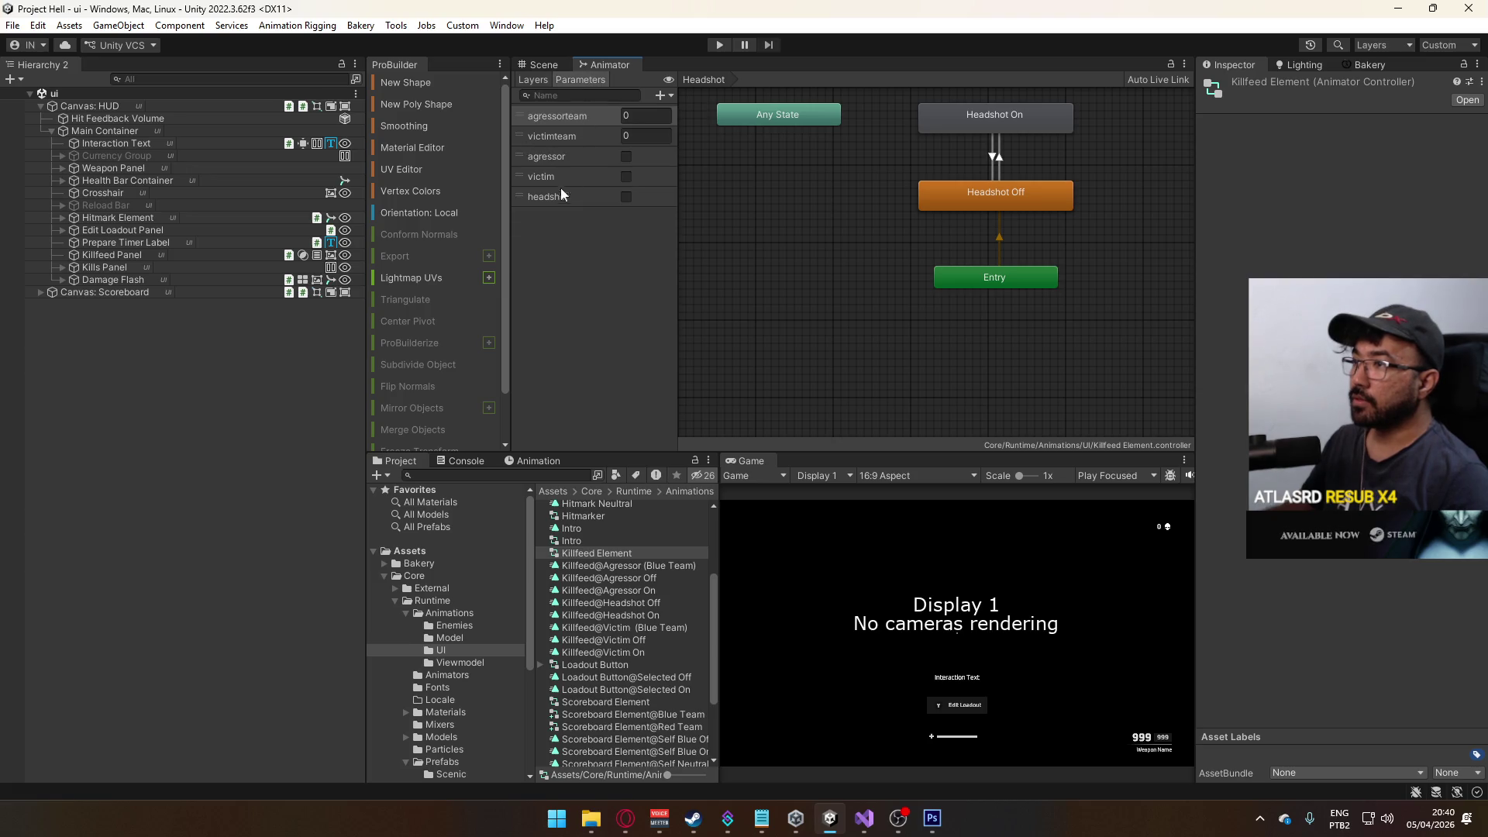
click(556, 196)
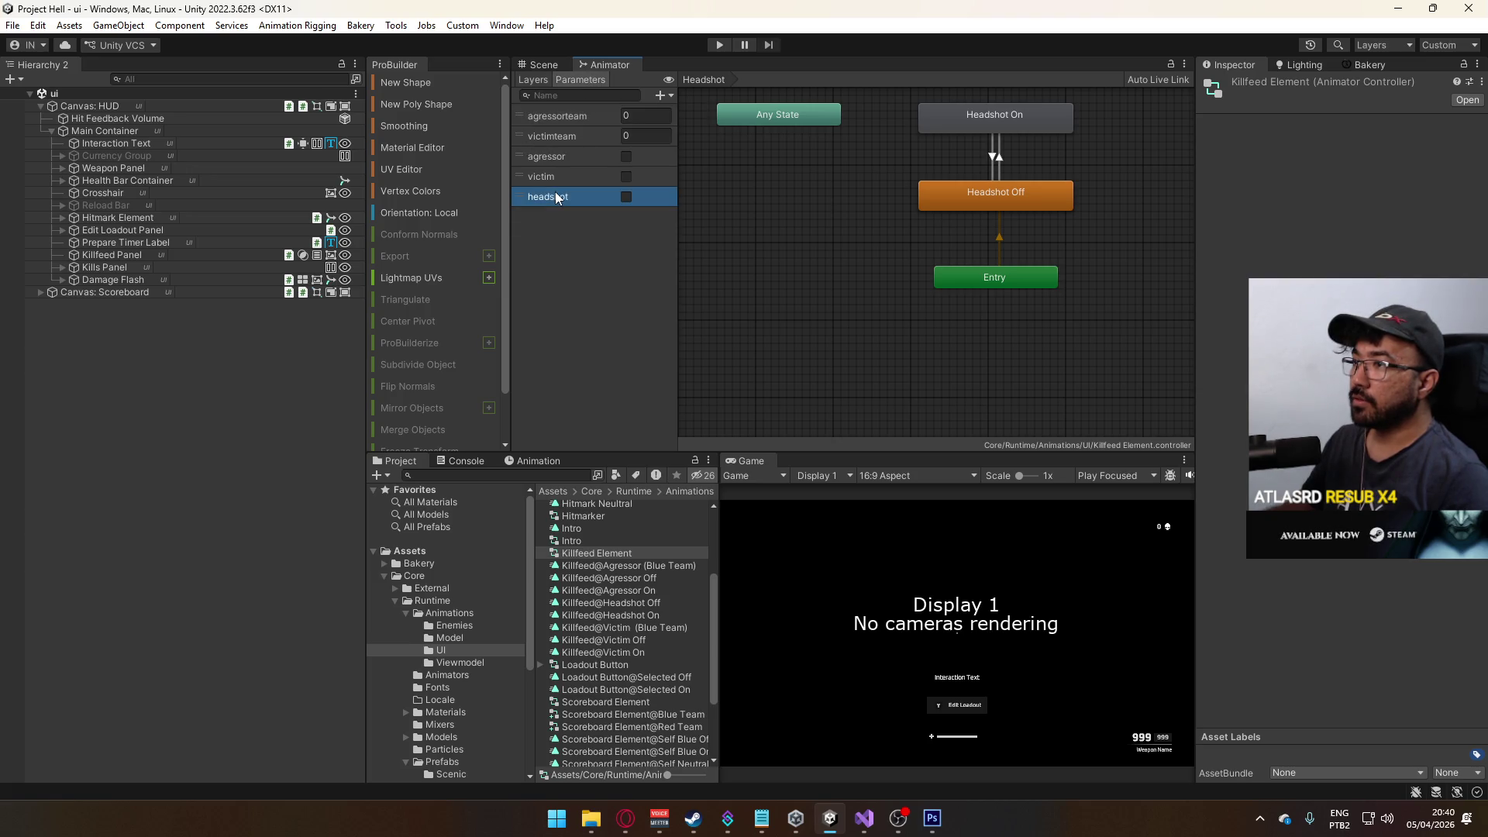
- Compare the headshot parameter name against KillfeedElement.cs in Visual Studio
click(863, 815)
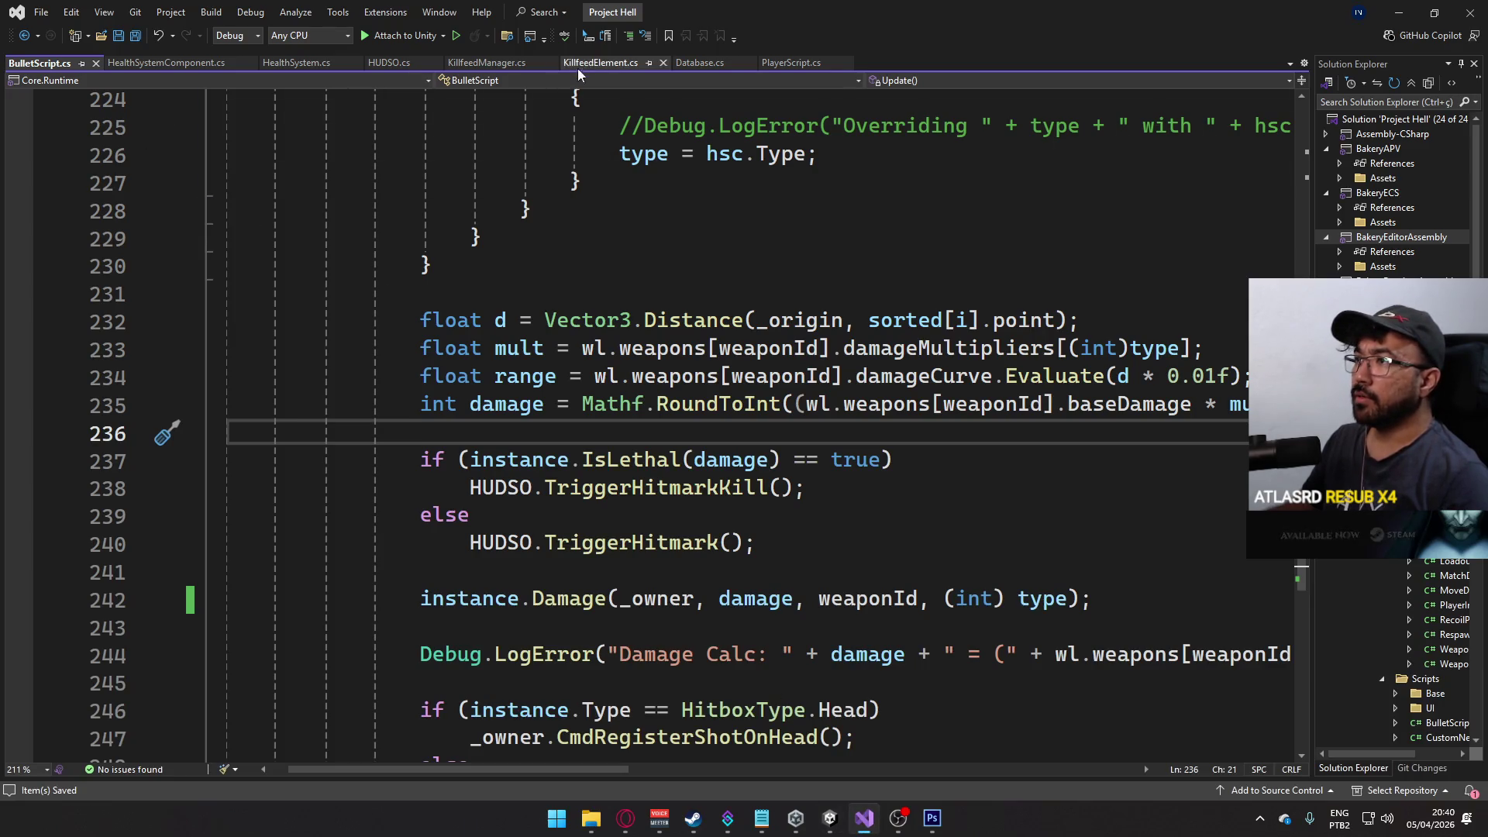
click(601, 62)
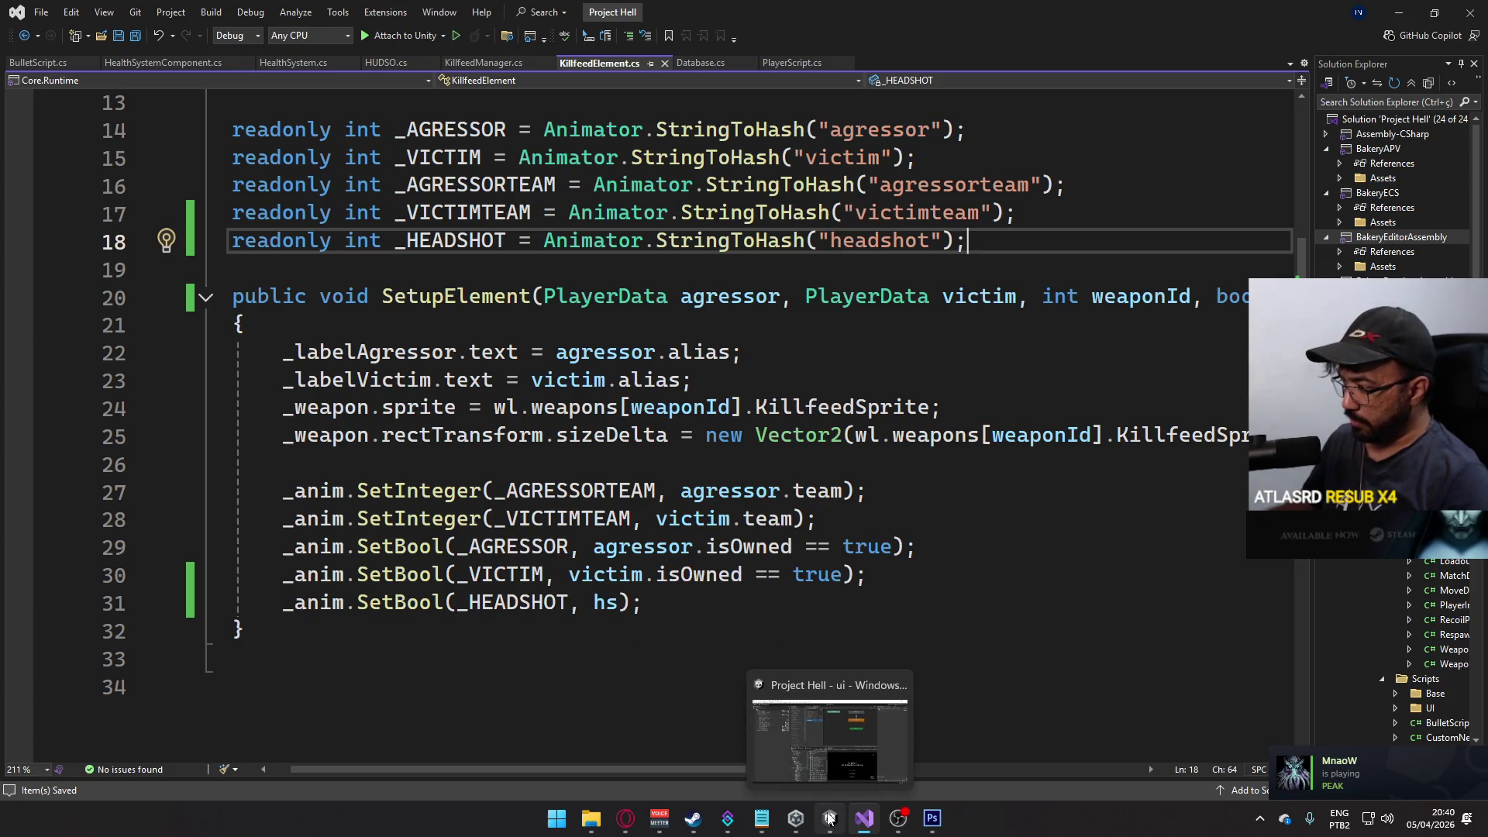
click(819, 794)
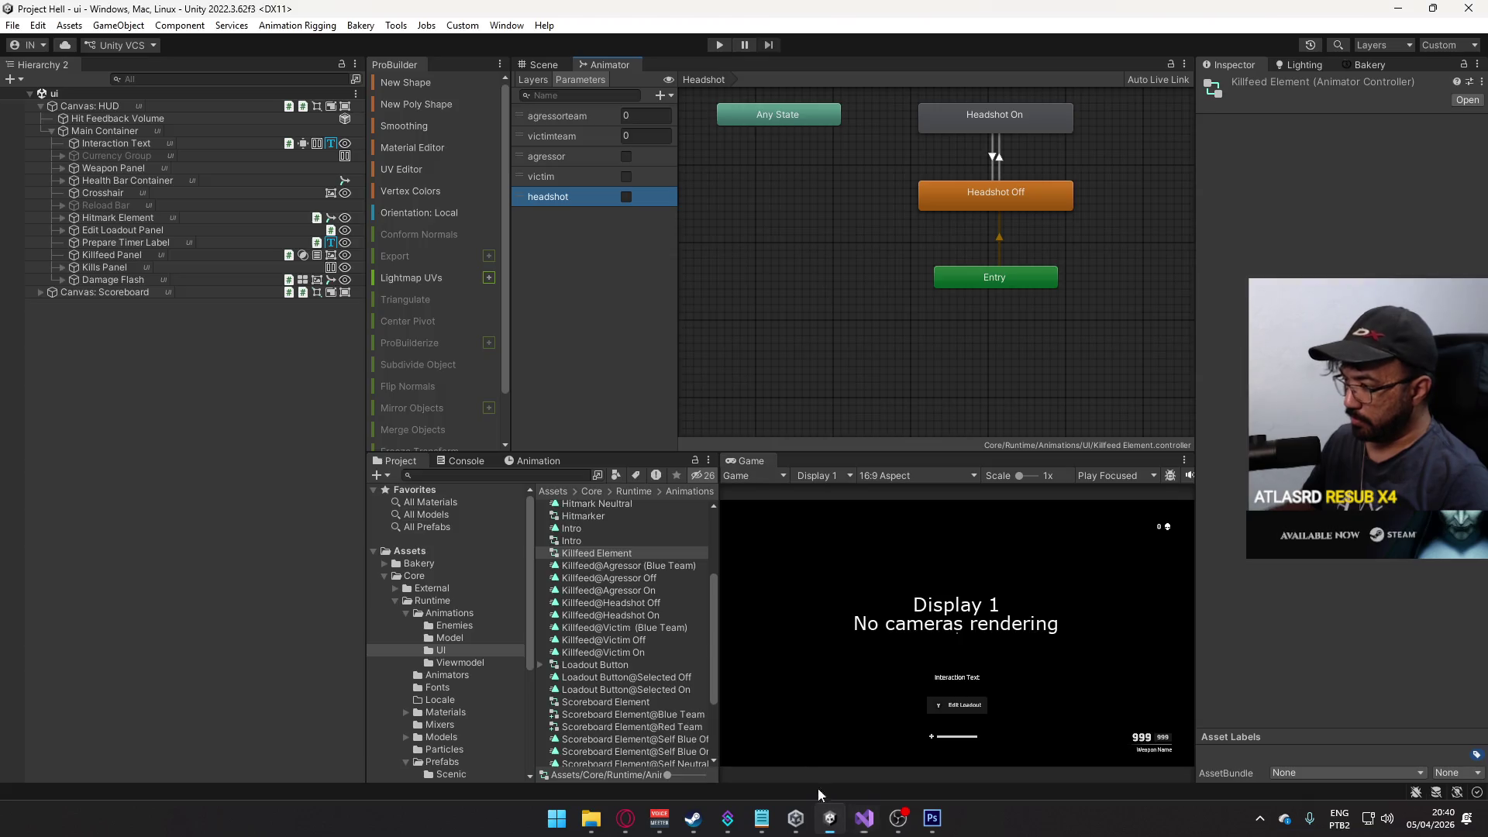
click(12, 24)
key(Escape)
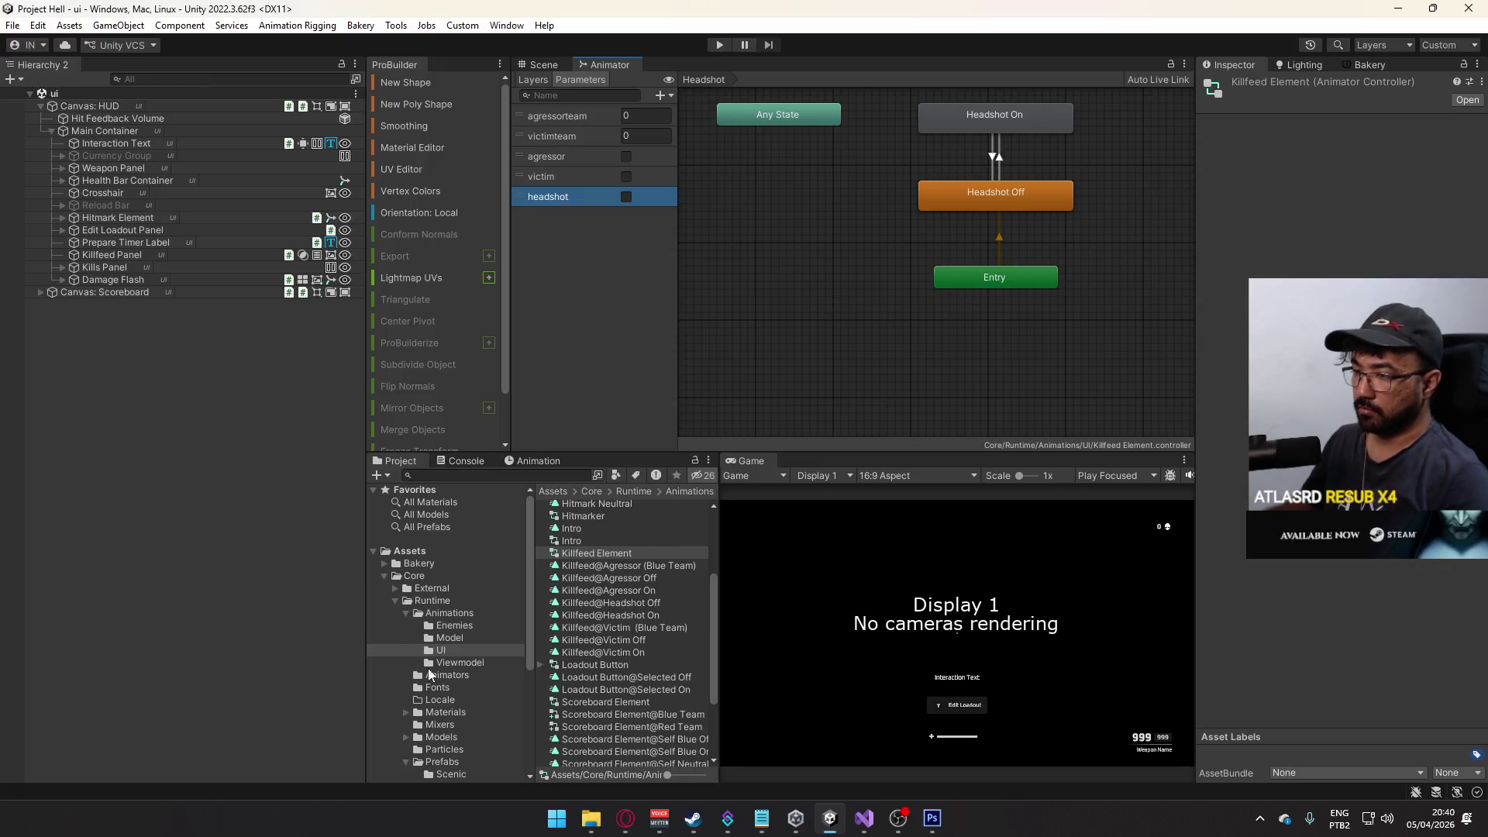
- Open the title scene from the Scenes folder
scroll(471, 717, down, 3)
click(442, 719)
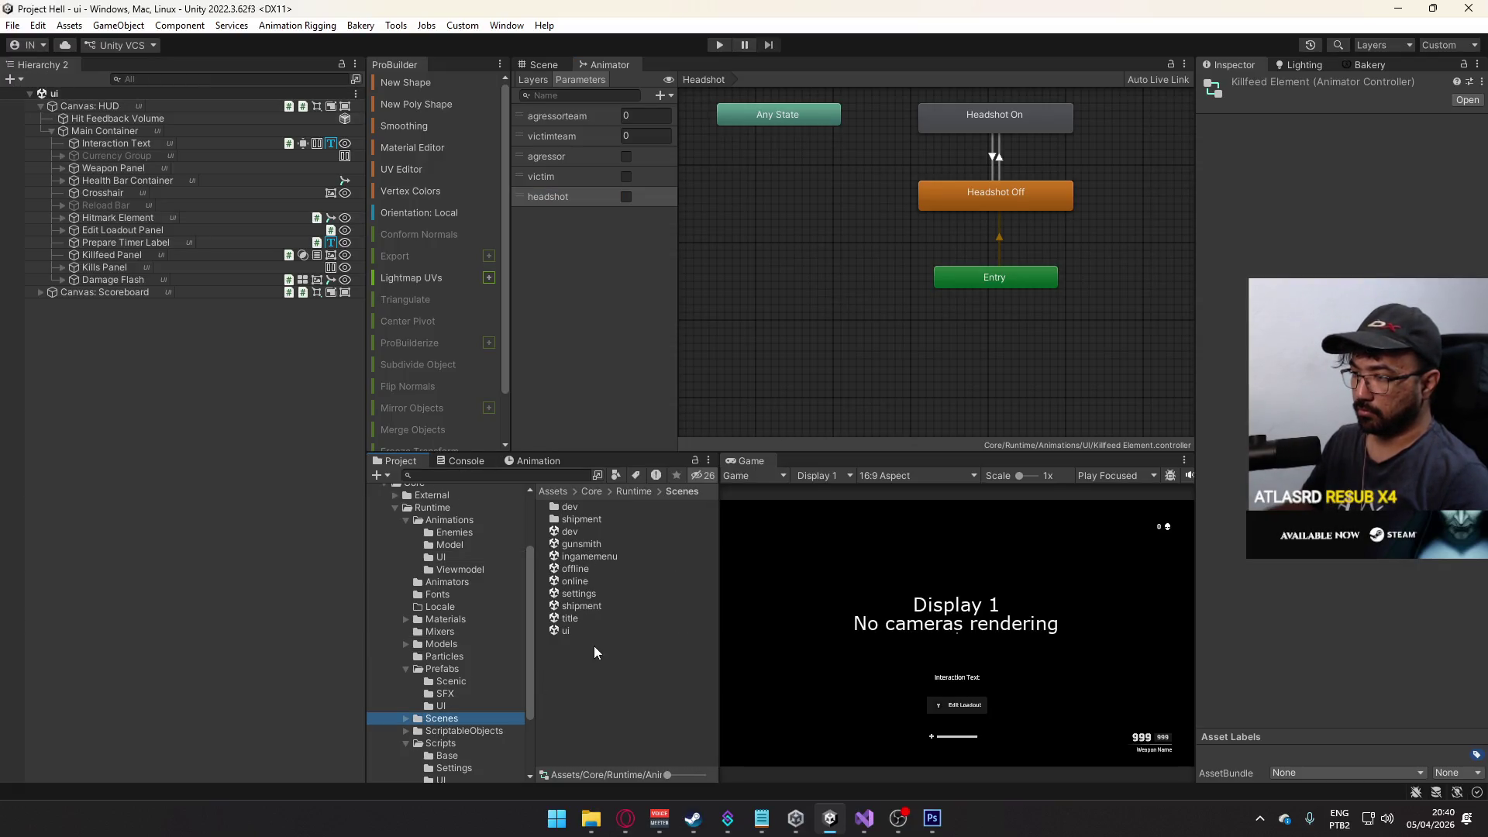
double_click(580, 617)
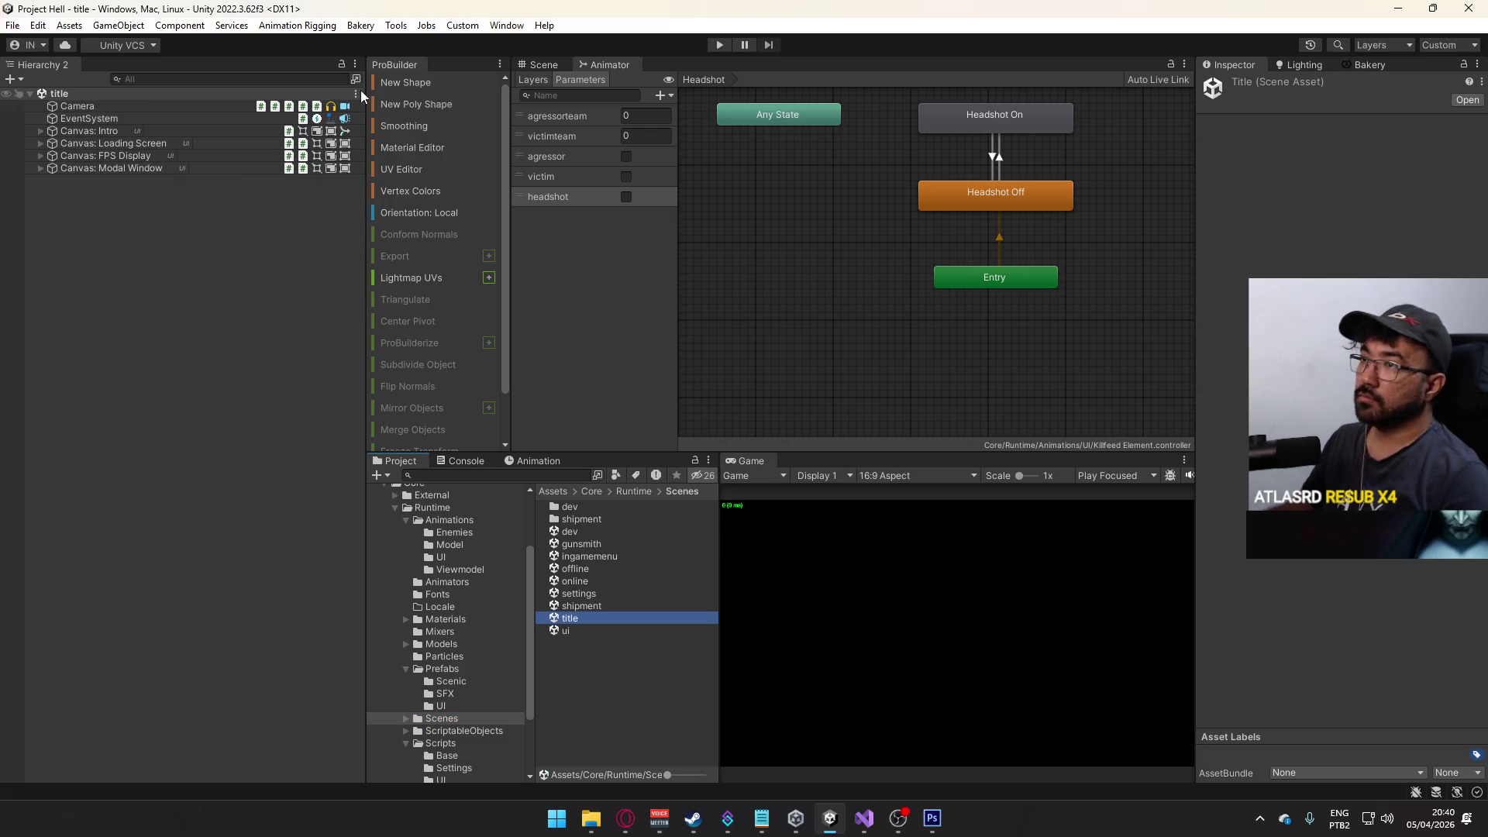
- Switch to the Scene view and run File > Build And Run
click(531, 68)
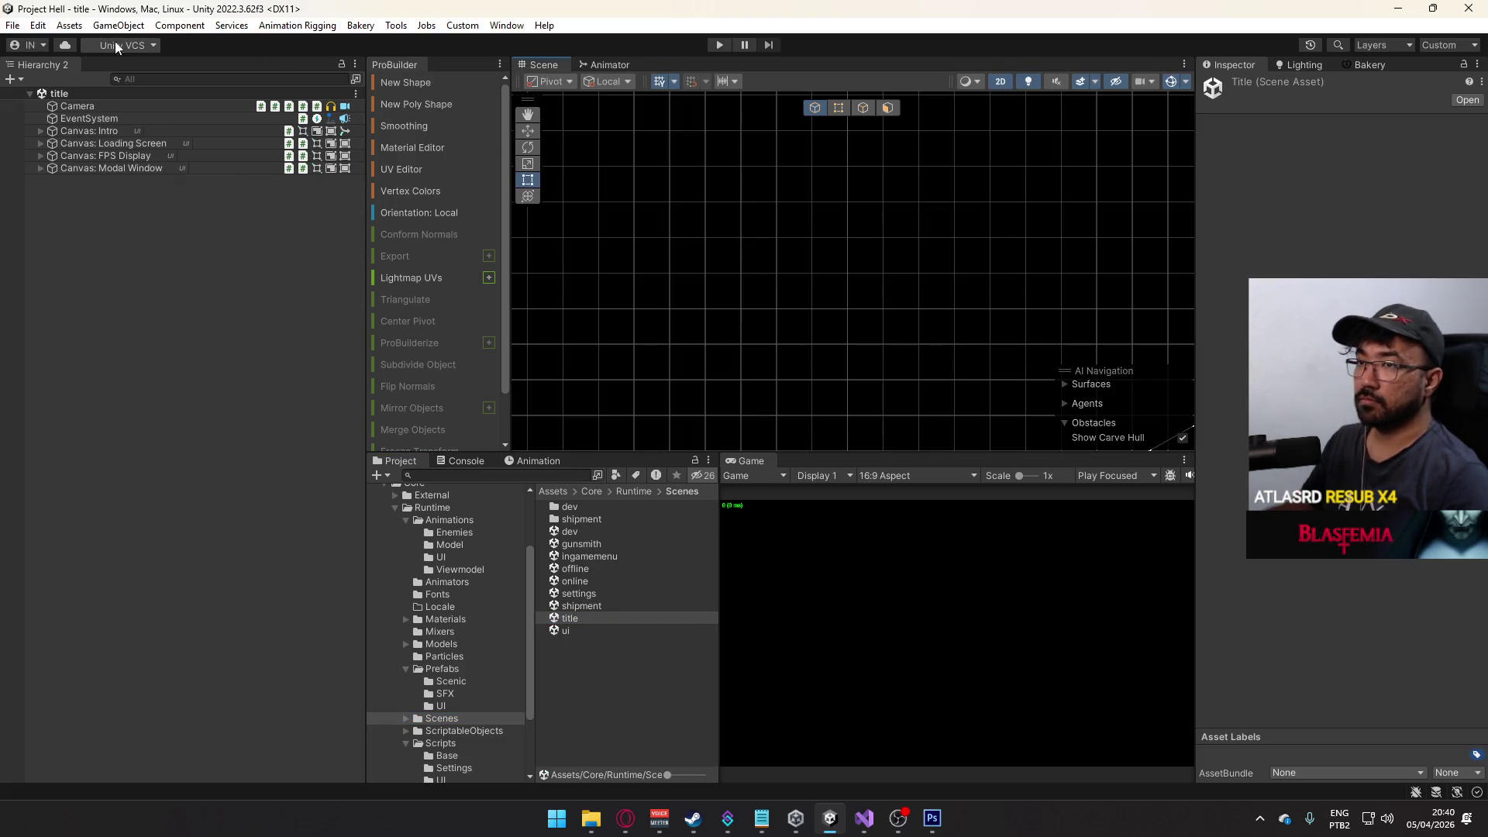
click(13, 25)
click(86, 233)
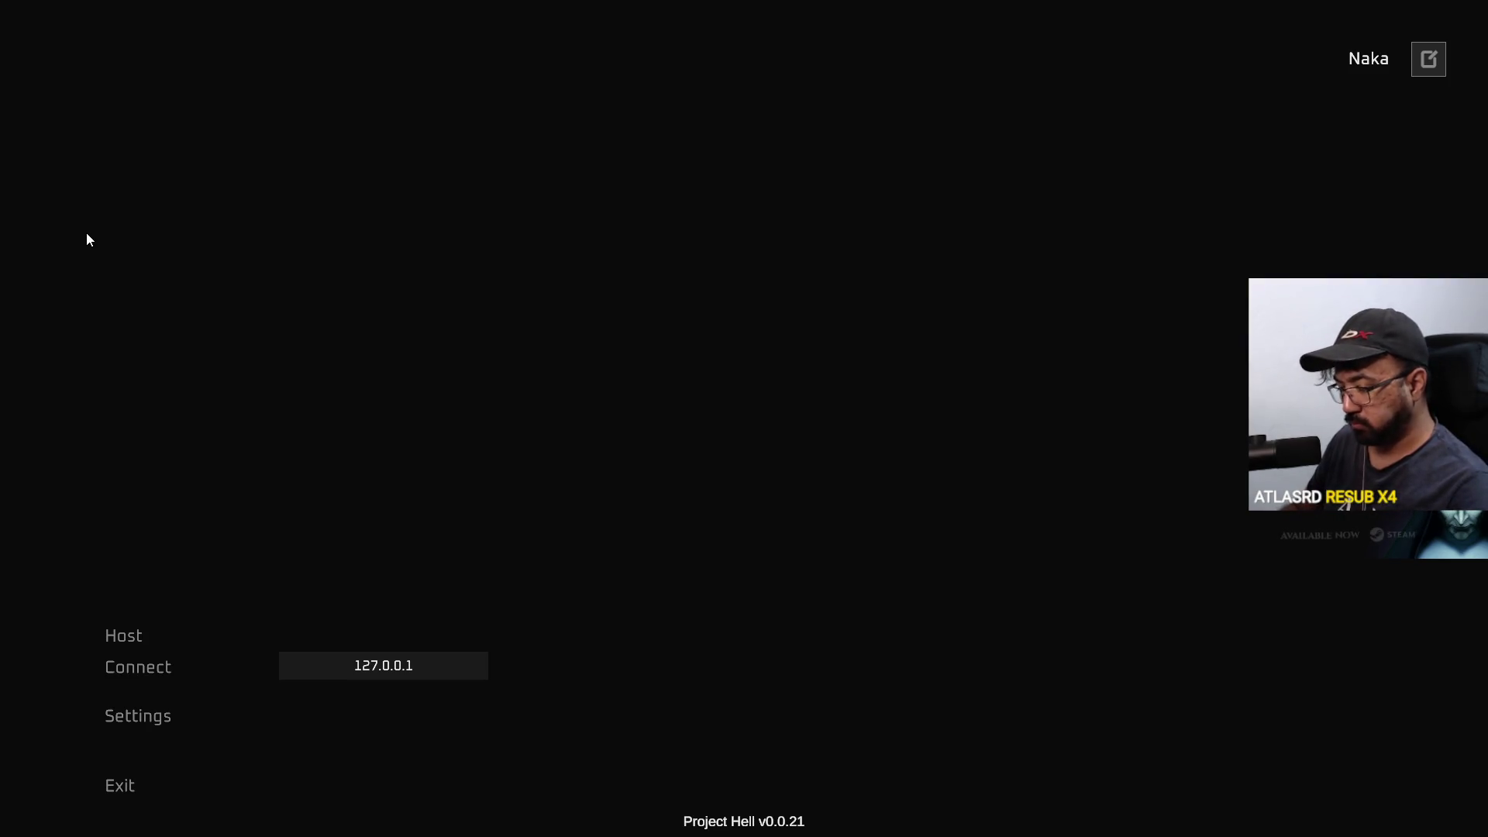
- Start play mode in the Unity editor and host a match
key(super)
click(812, 818)
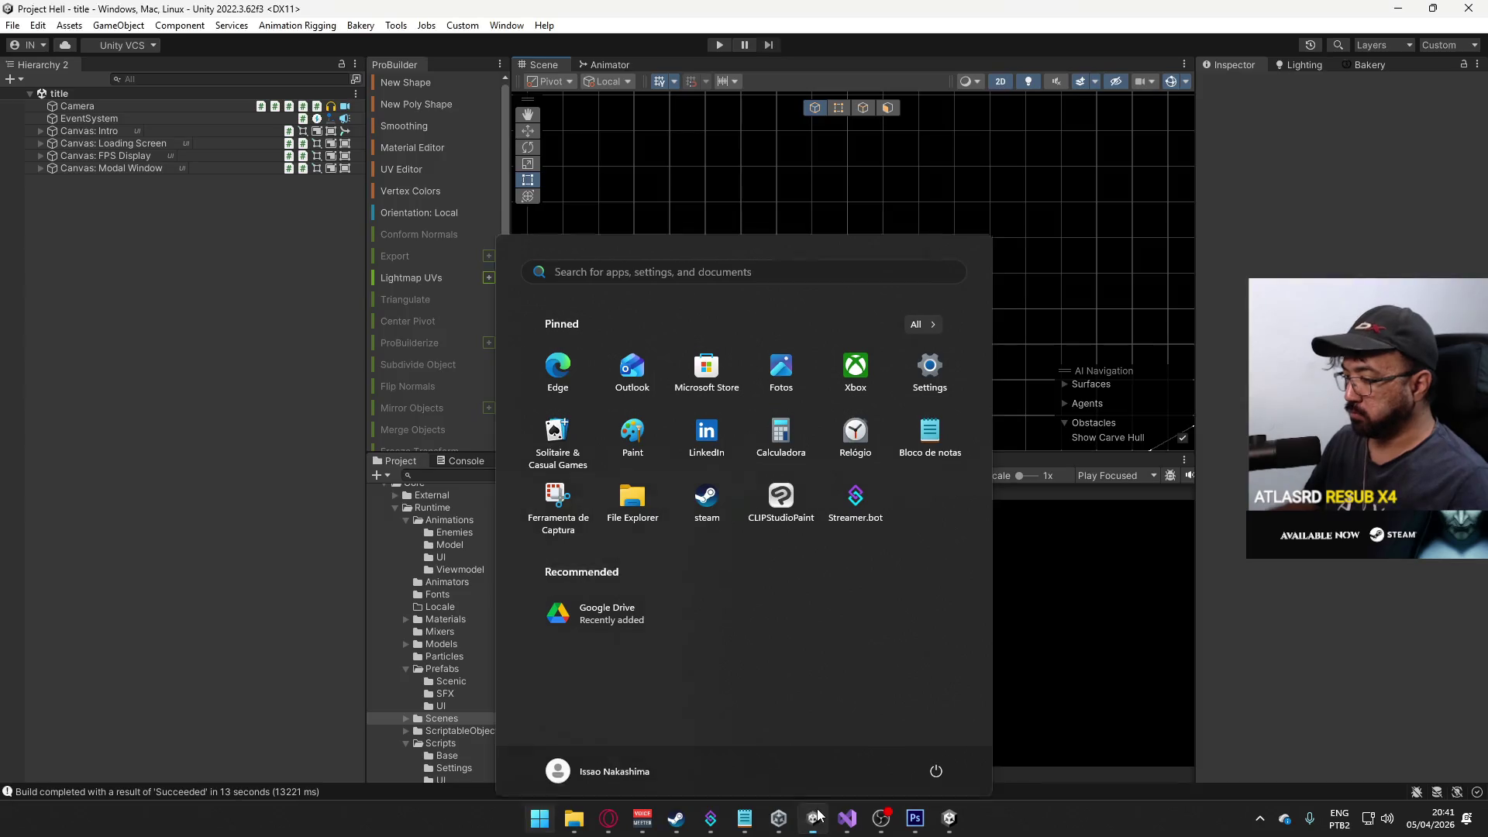
click(719, 44)
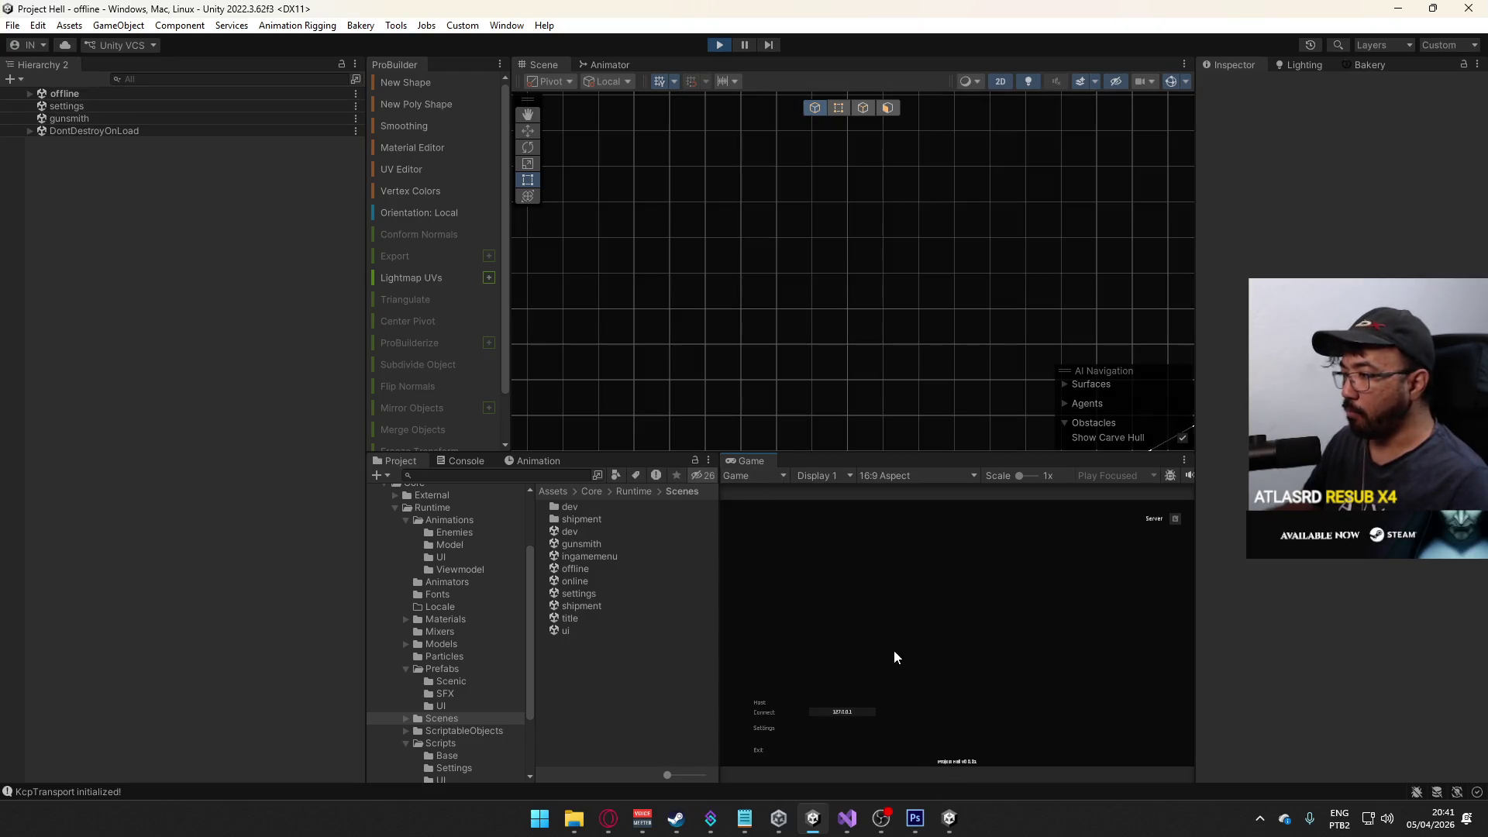
click(758, 704)
- Connect the Project Hell build to the hosted match at 127.0.0.1
key(super)
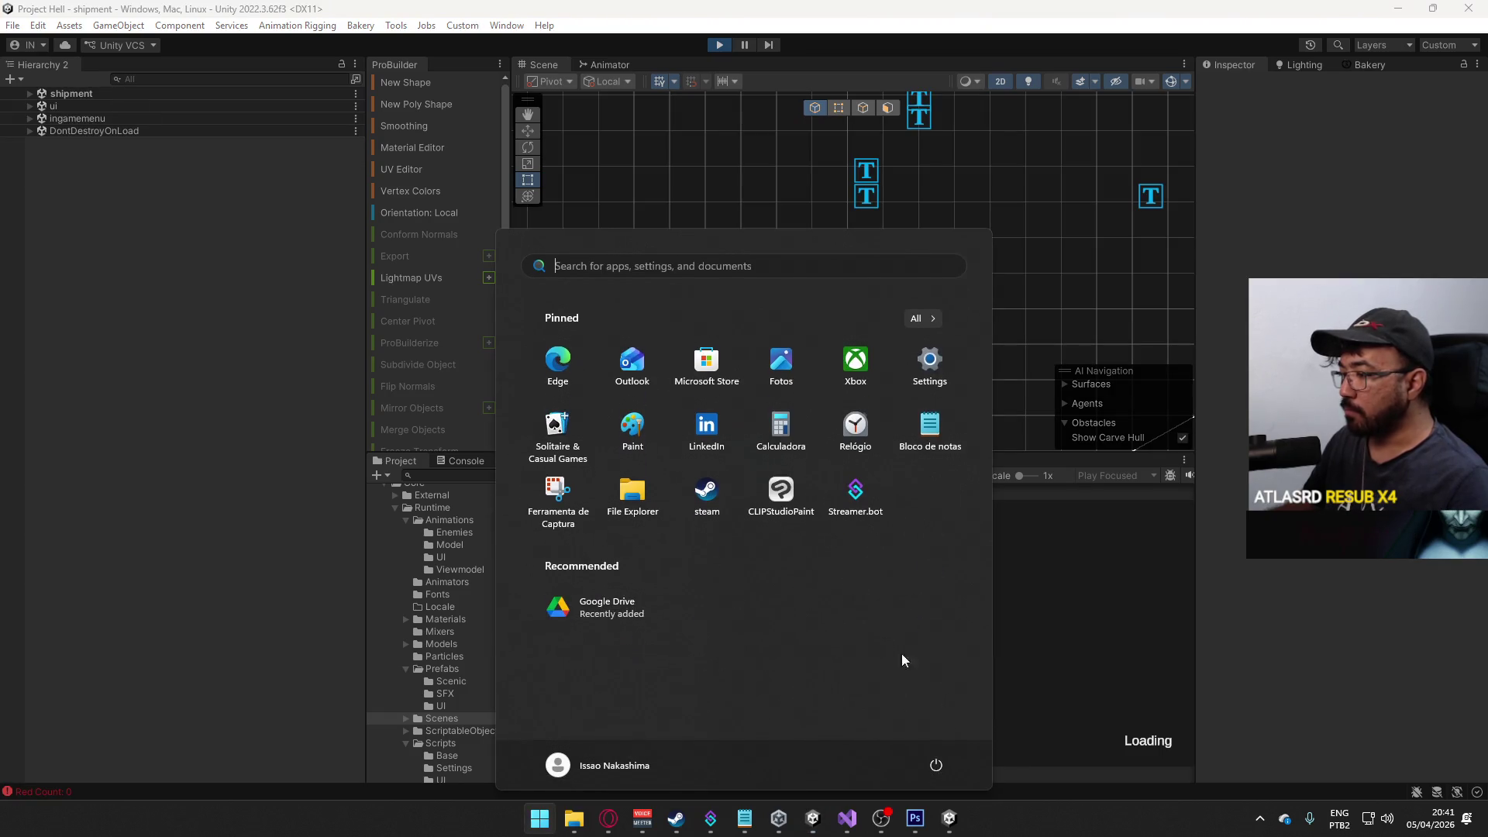
click(947, 820)
click(407, 660)
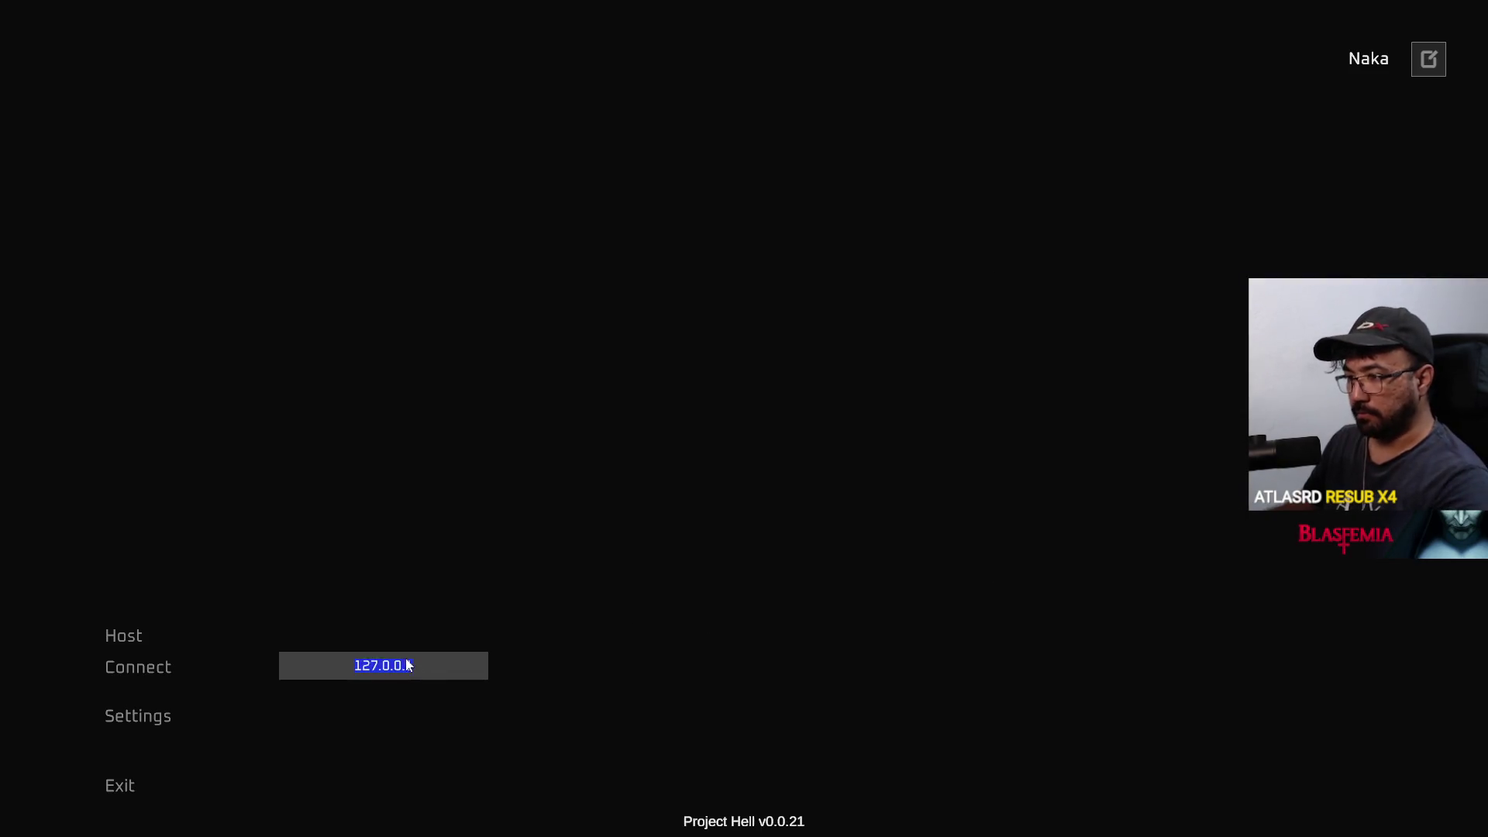
click(165, 667)
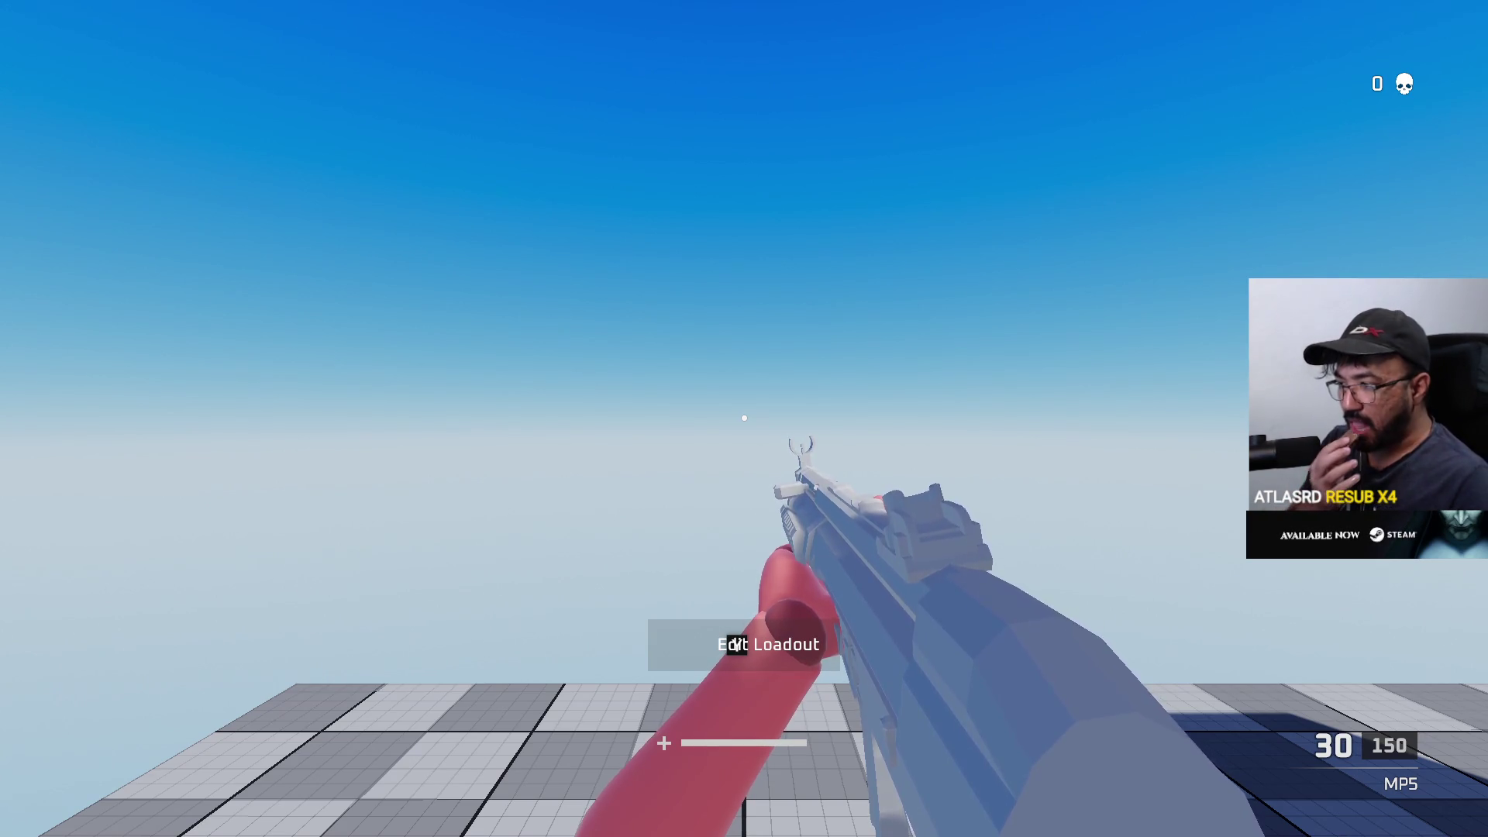
key(alt+Tab)
key(alt+Tab)
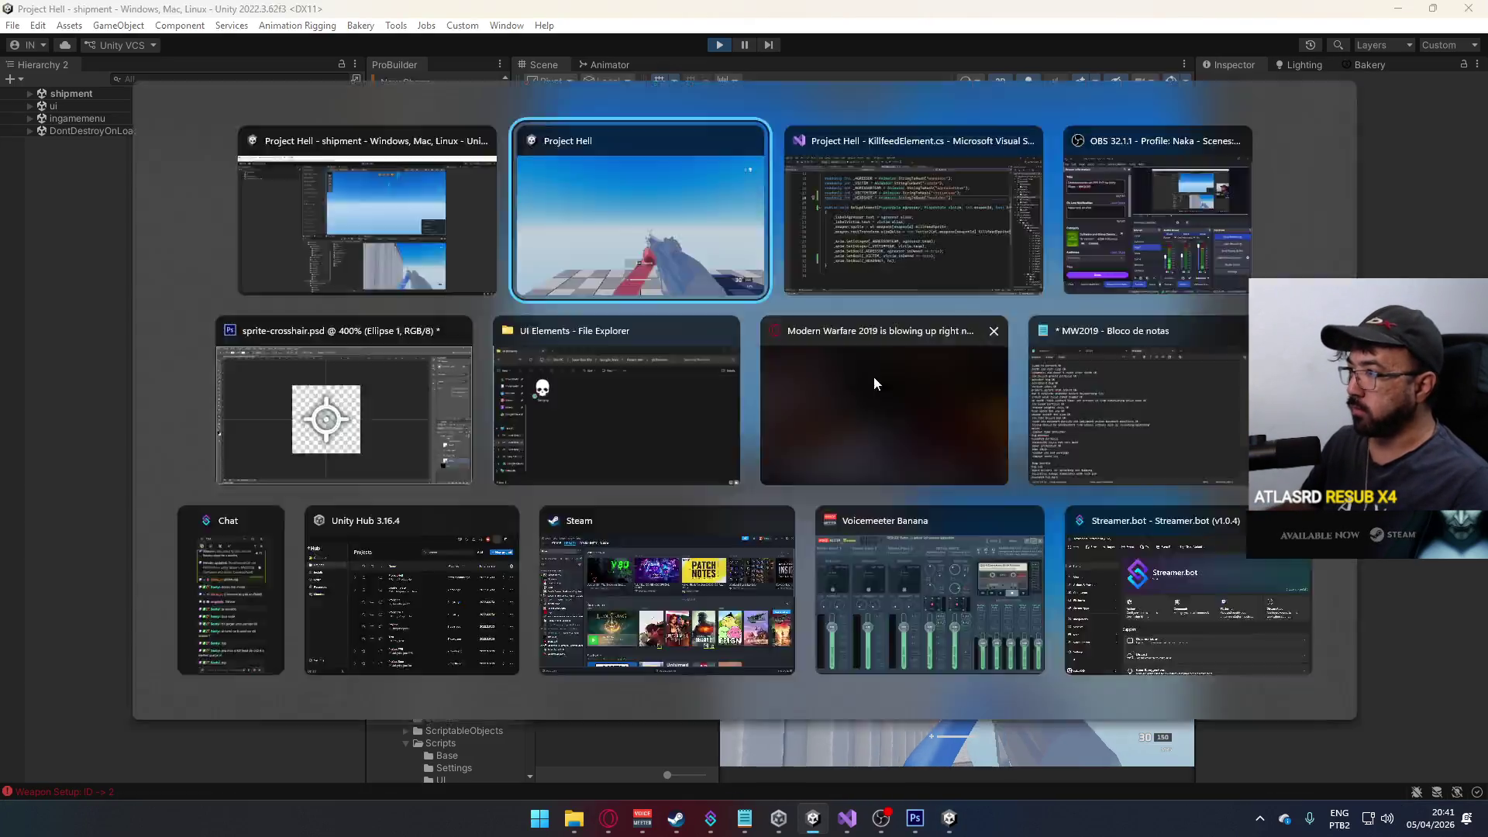
- Walk through the containers and shoot the blue dummy with the MP5, then exit fullscreen
key(w)
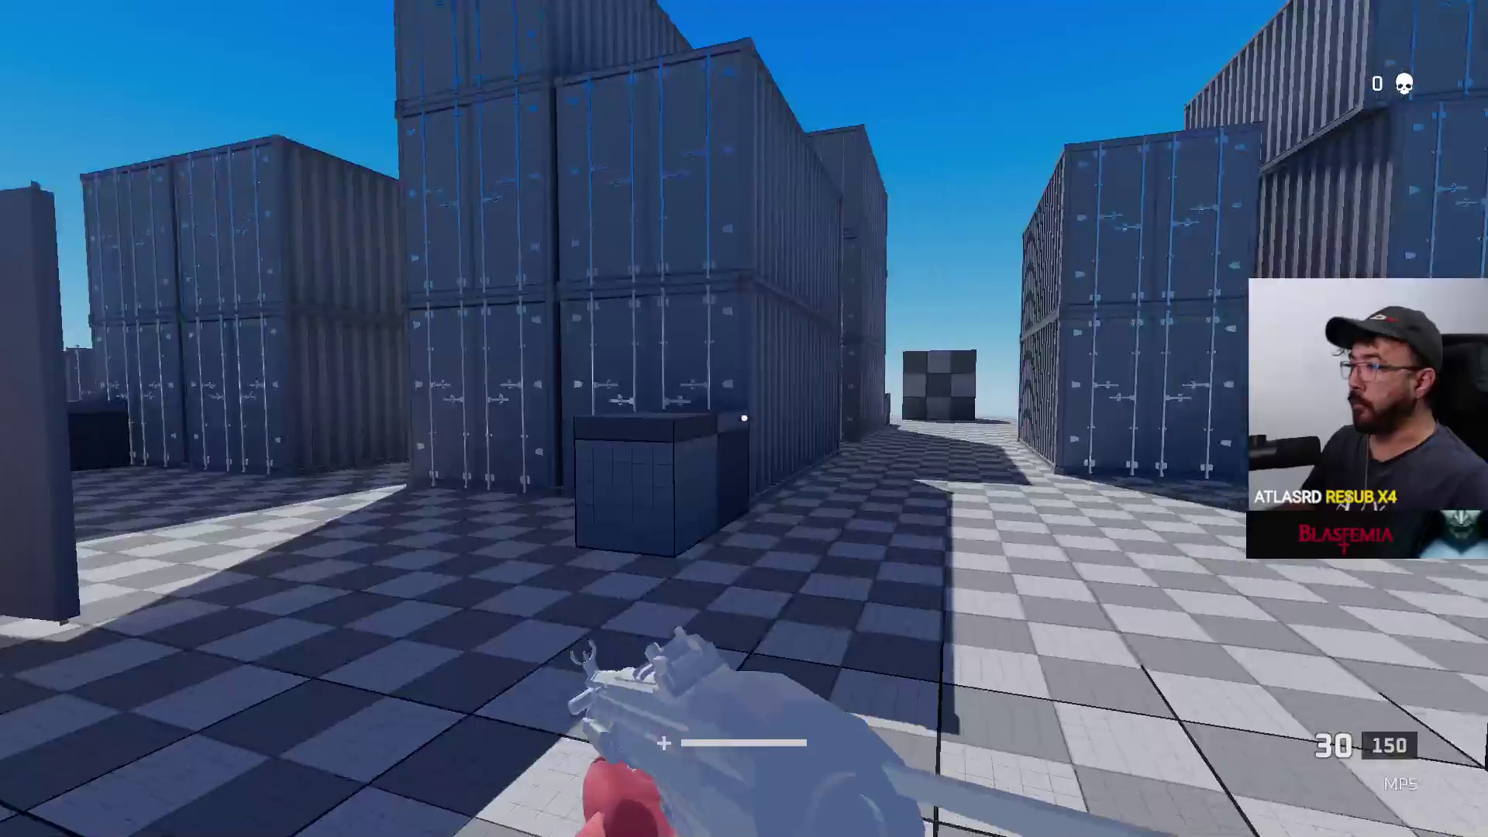
key(w)
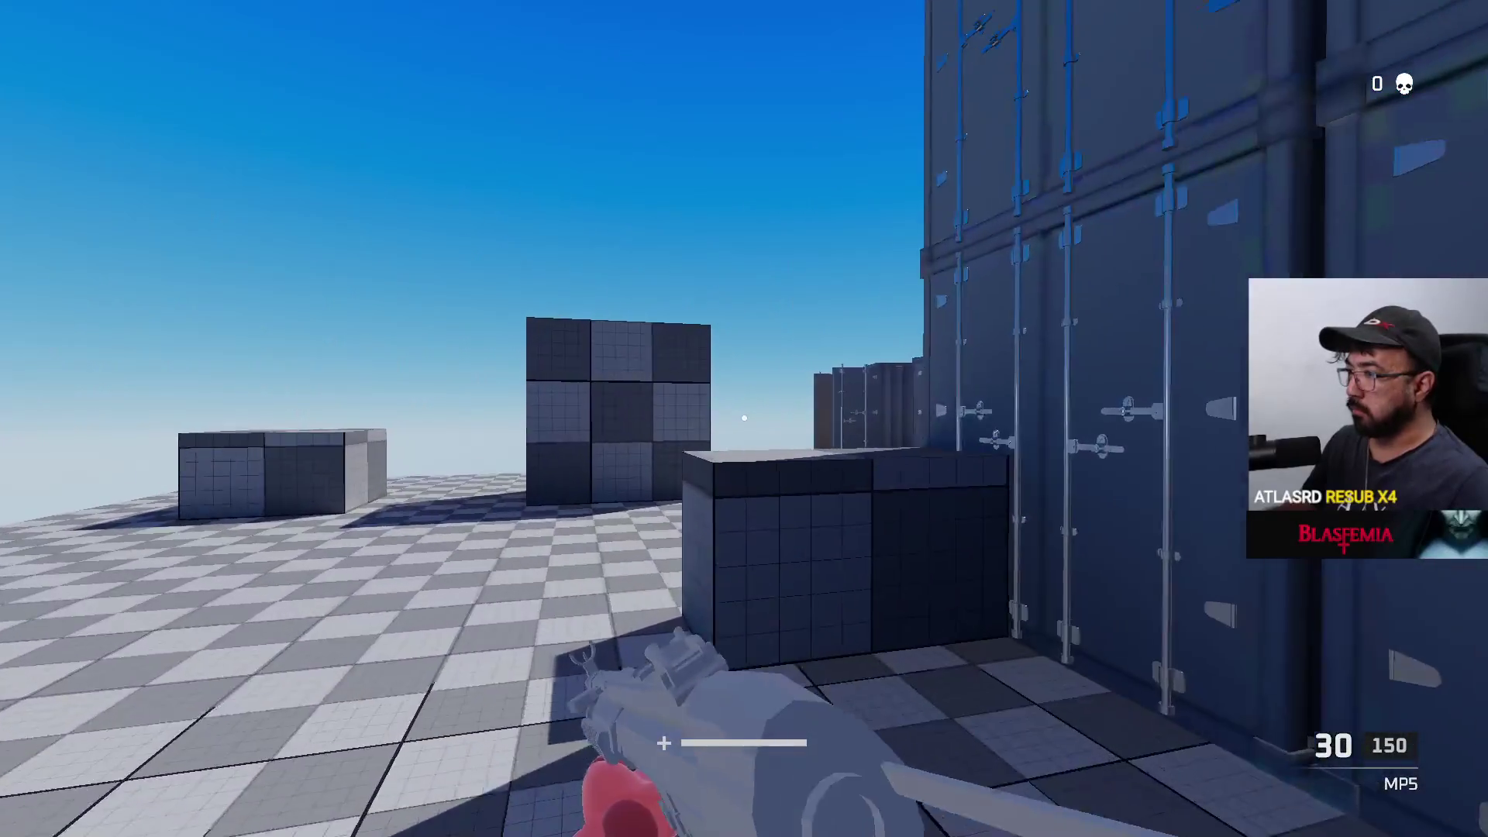
key(w)
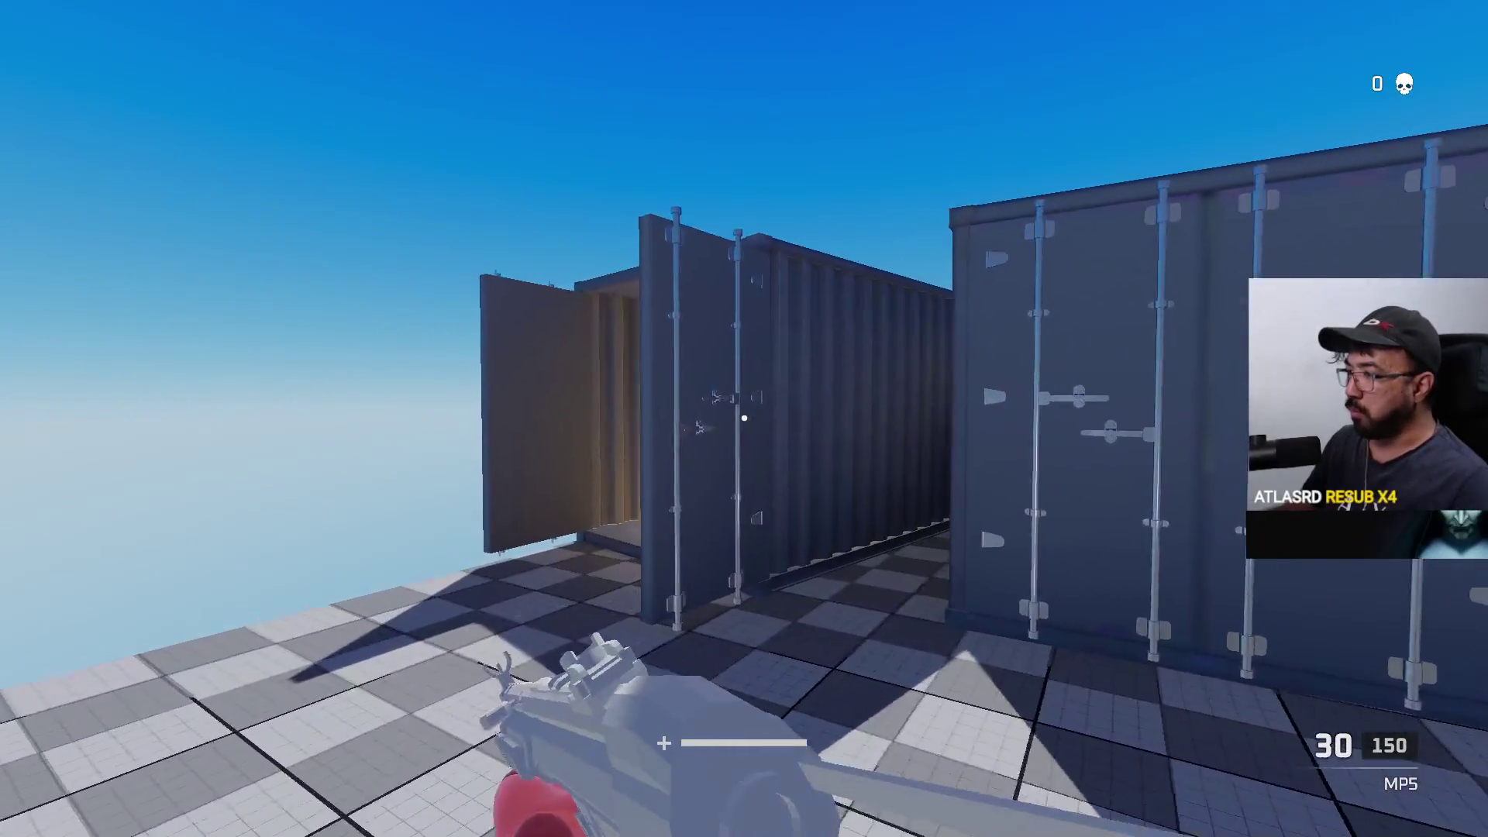
key(w)
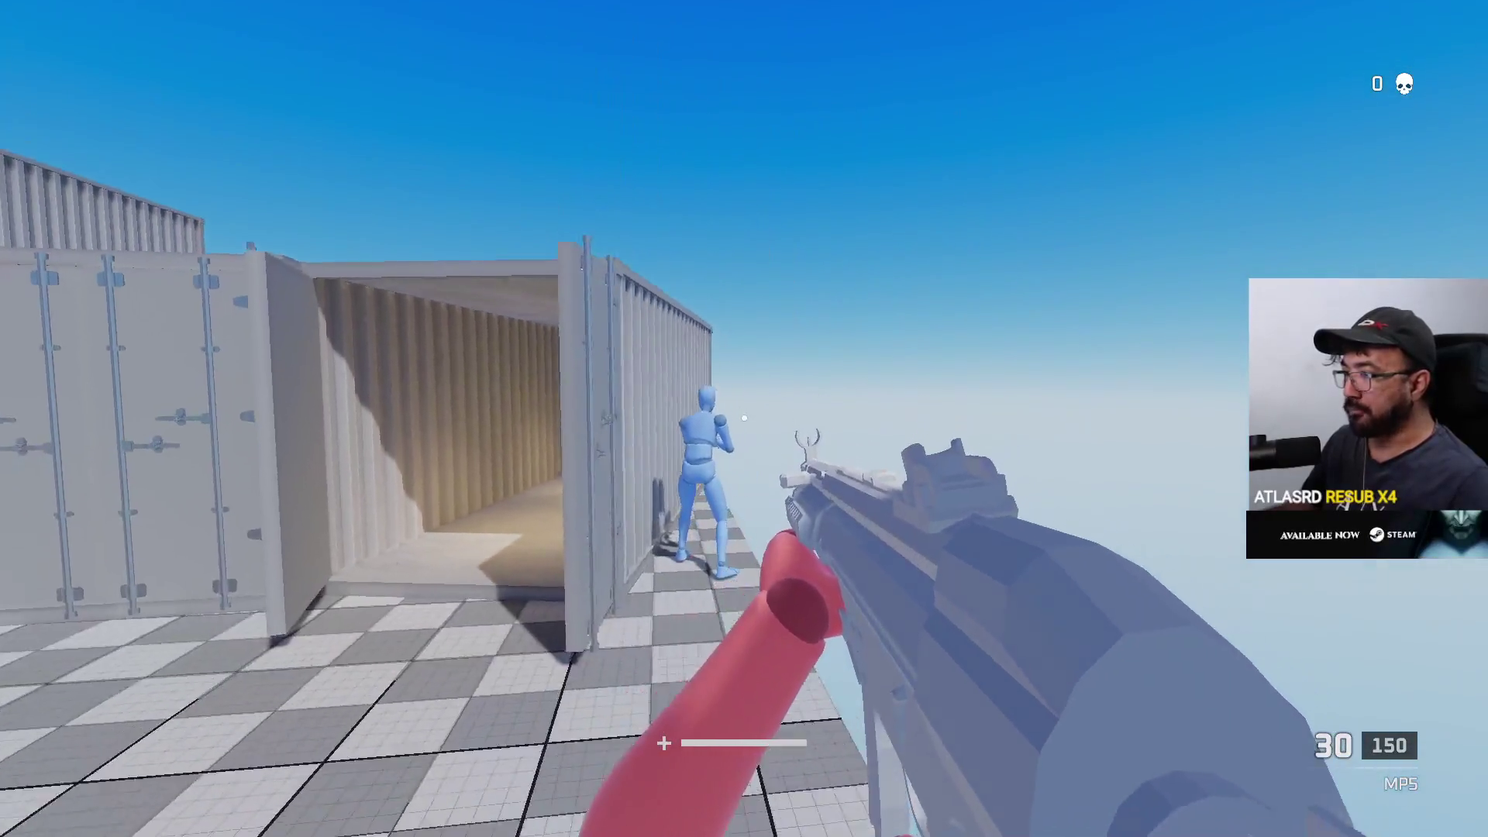
click(744, 418)
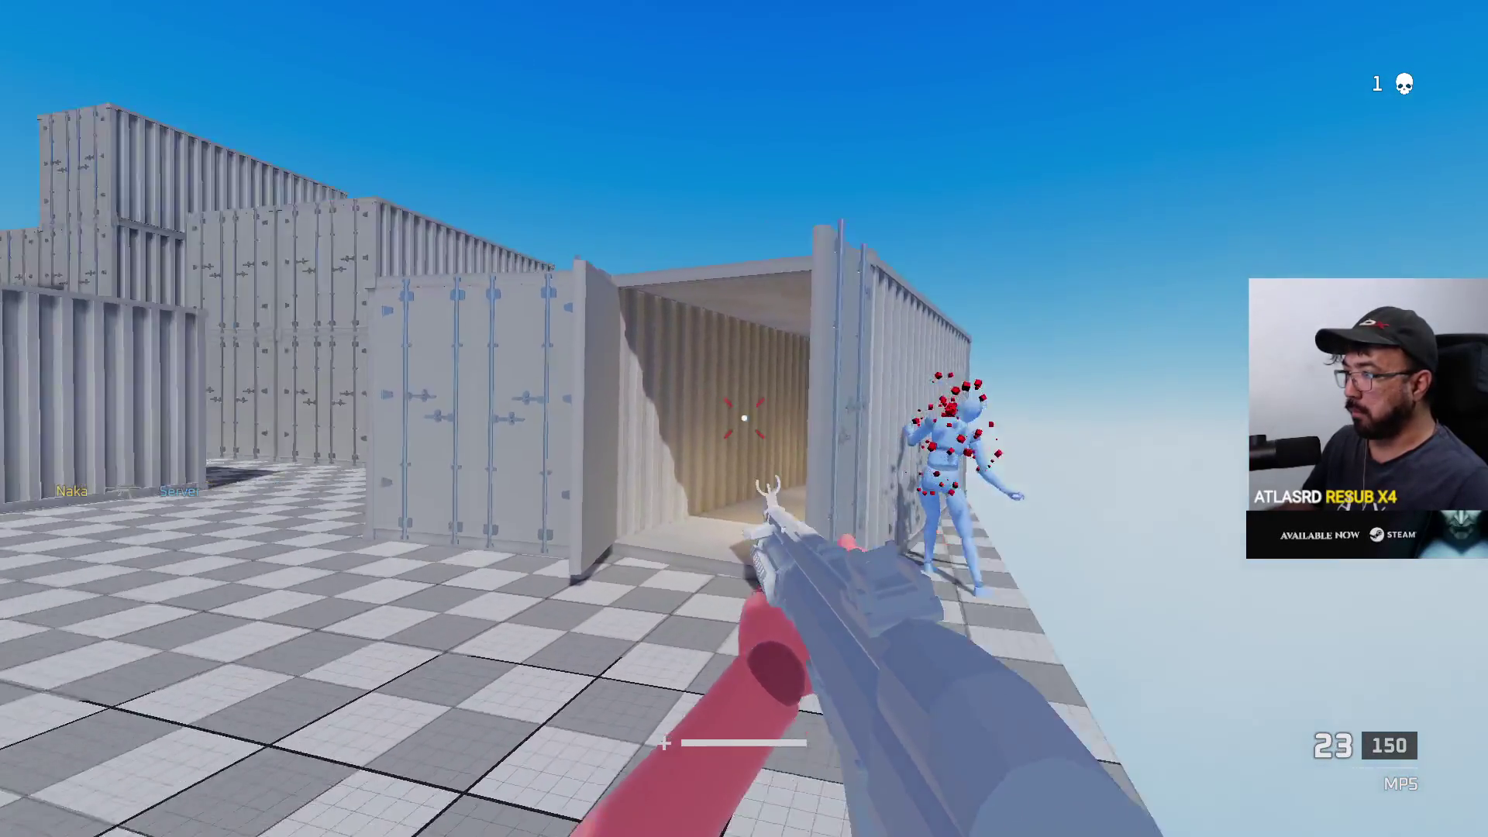
key(Escape)
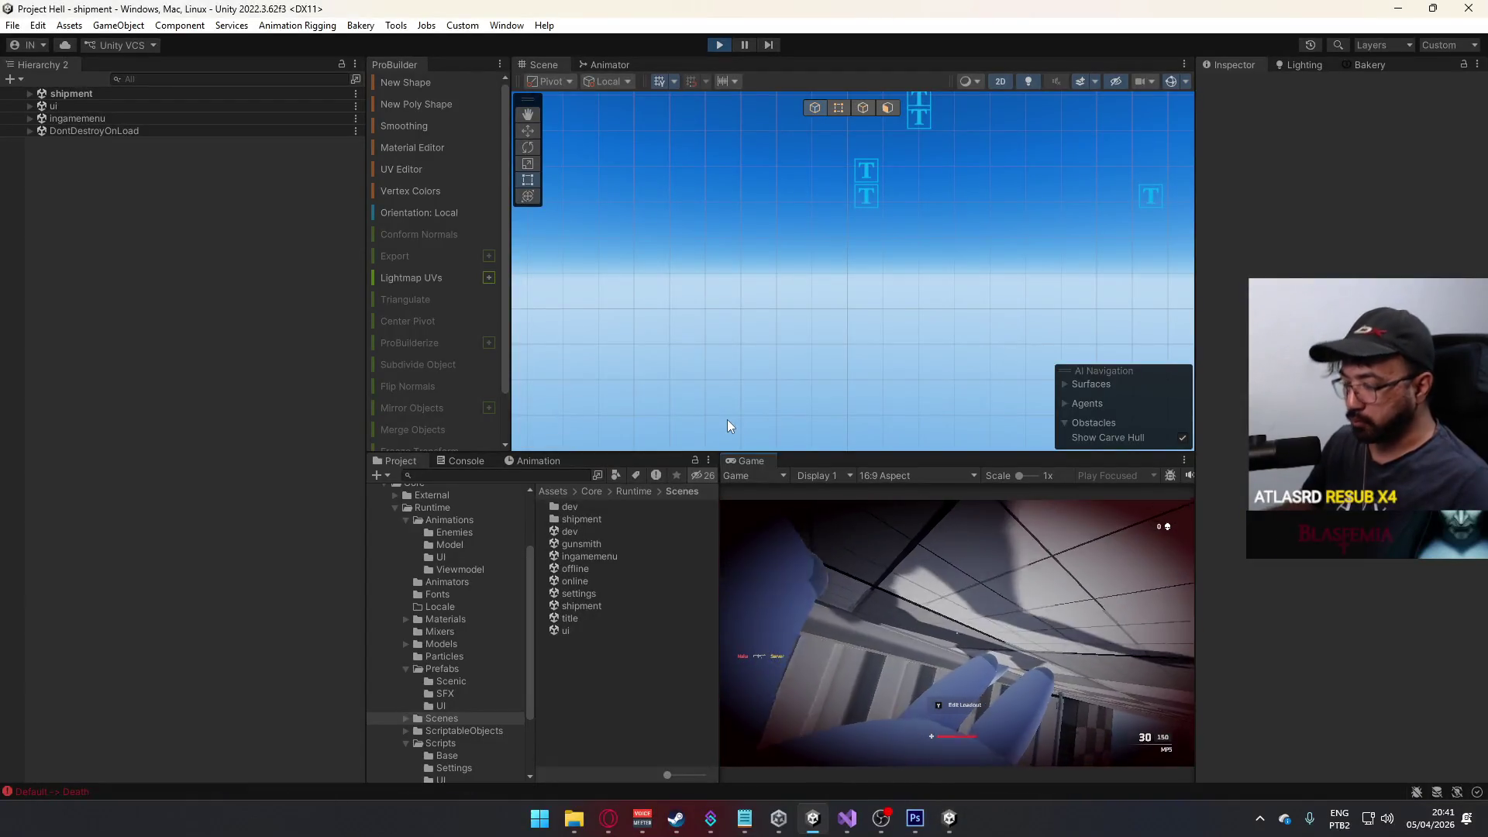
- Pick the Eagle as the sidearm in the loadout and maximize the Game view
click(946, 730)
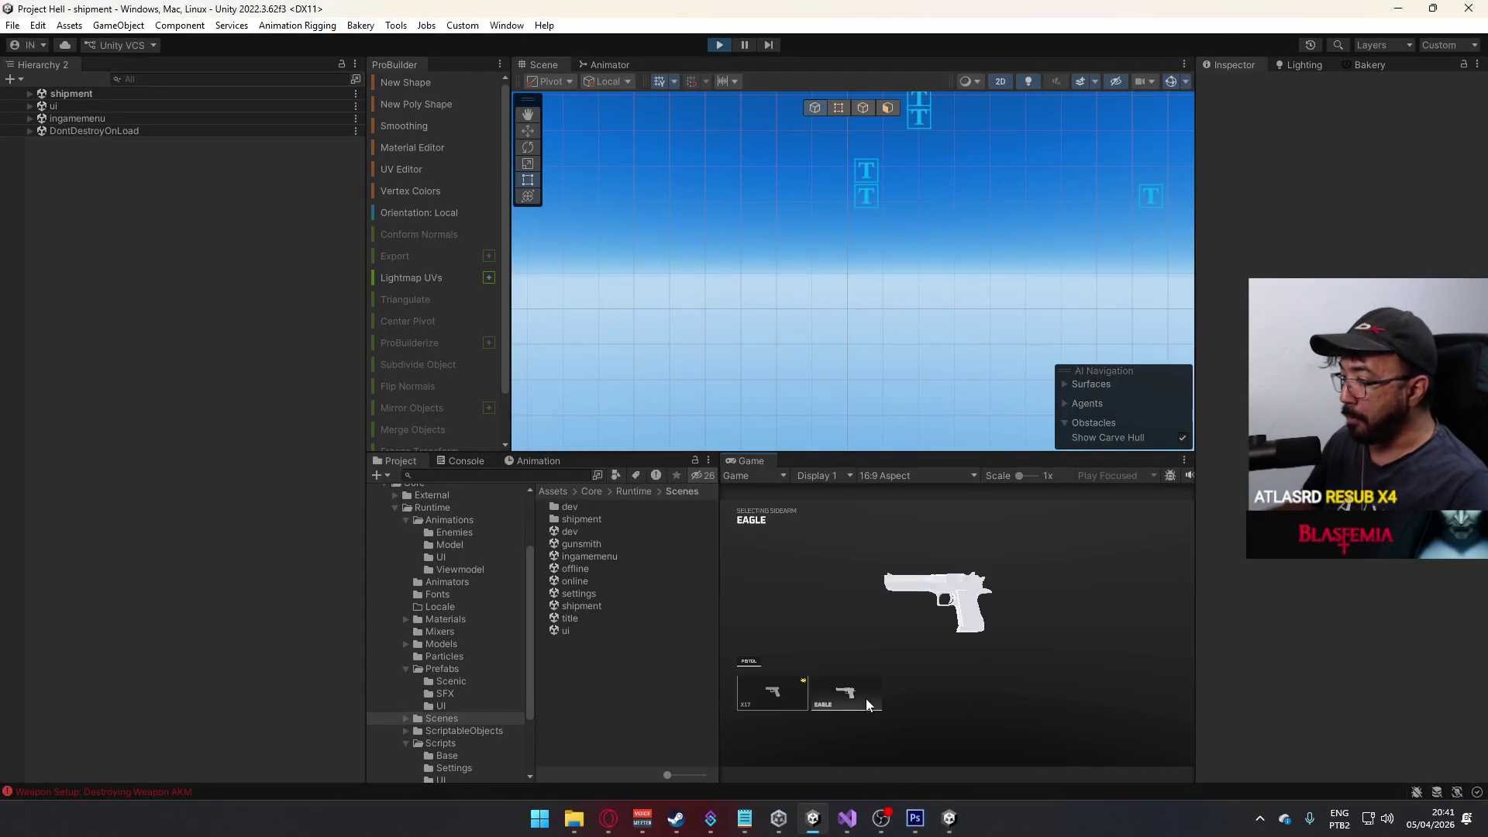
key(Escape)
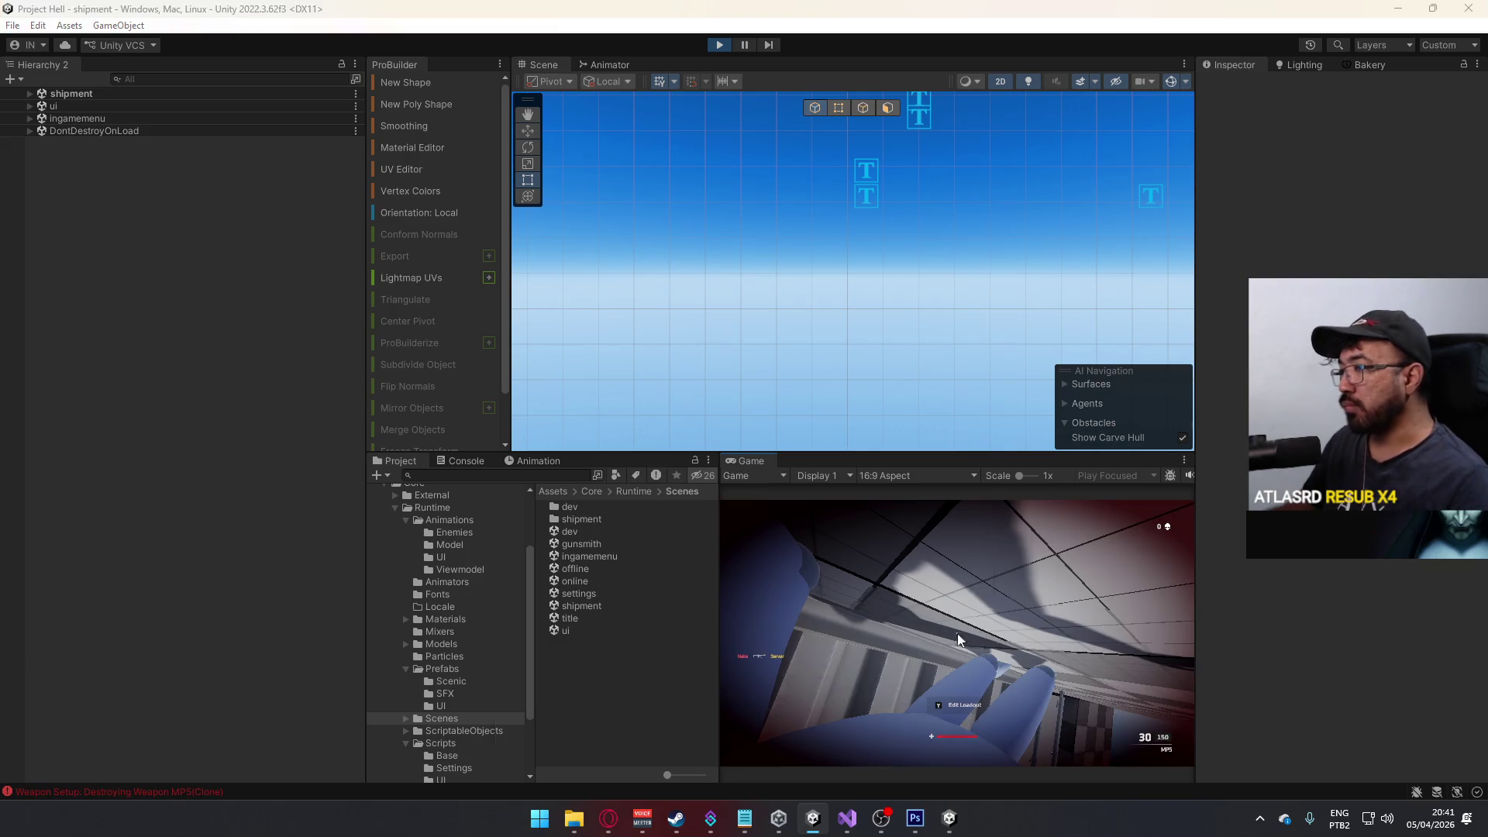
right_click(763, 458)
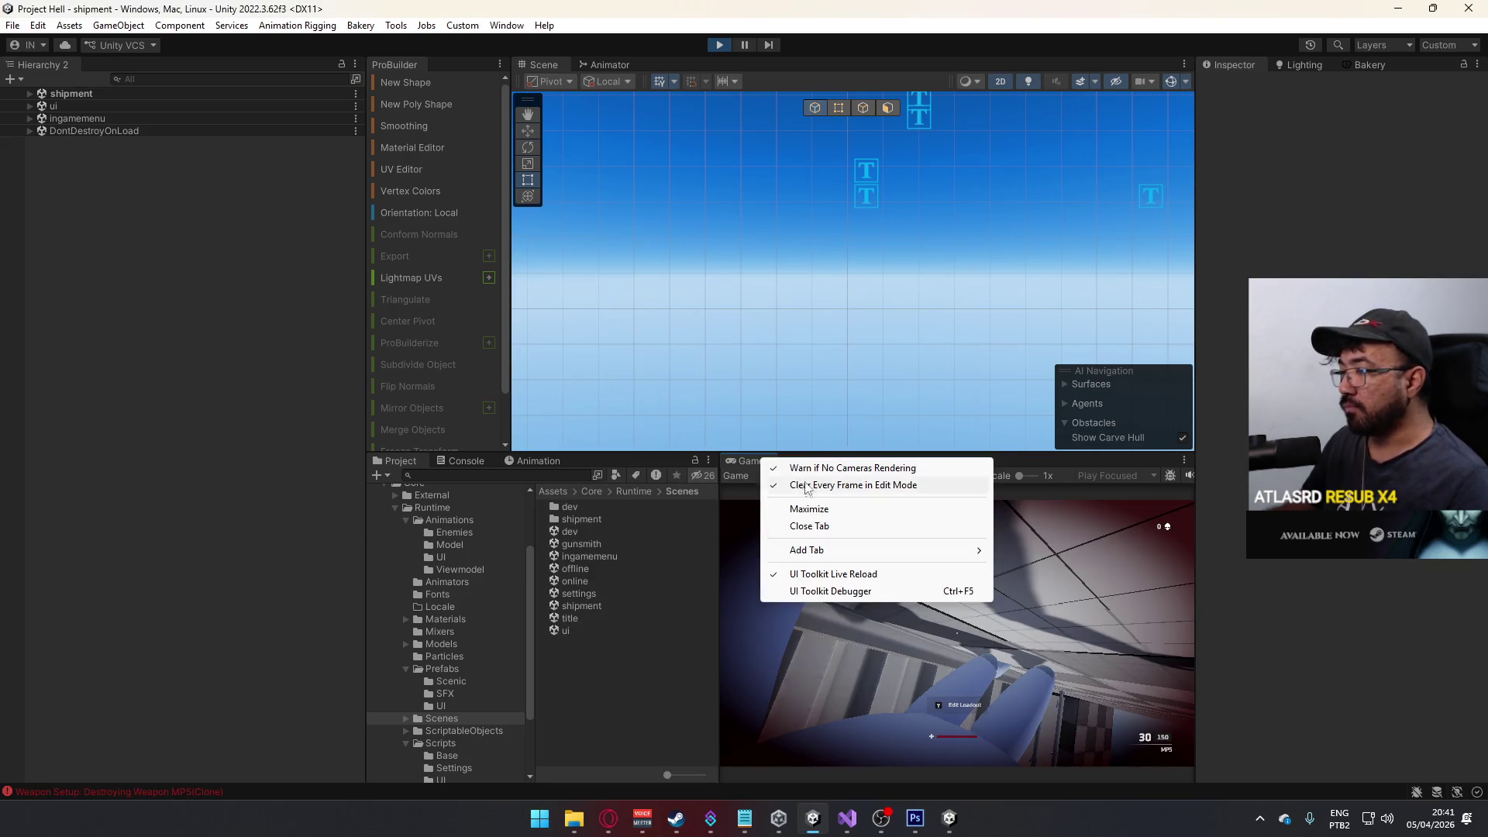
click(806, 508)
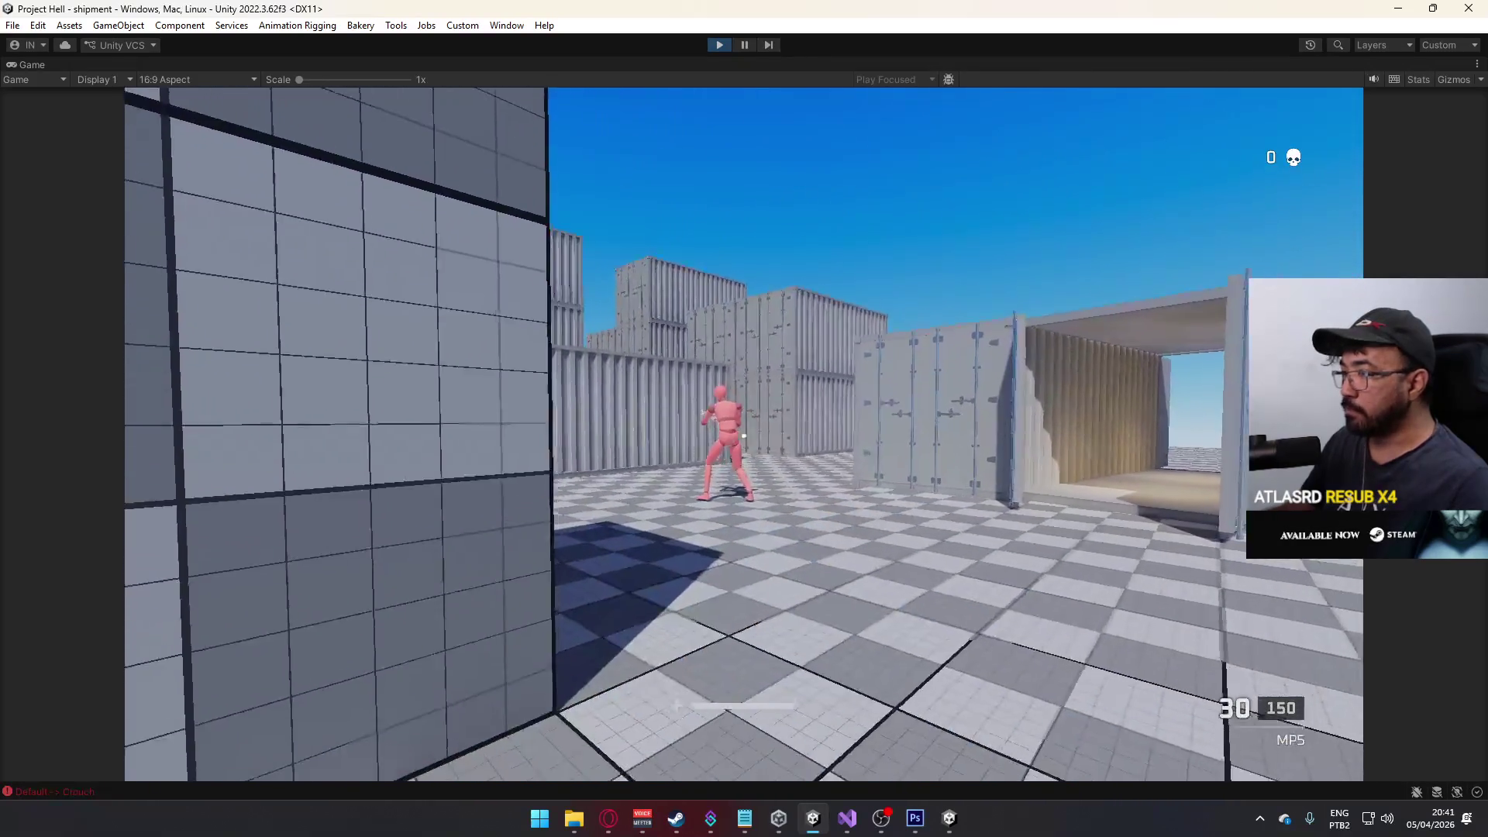
- Switch to the Eagle pistol and kill the pink and red enemies among the containers
key(2)
click(743, 436)
key(shift+w)
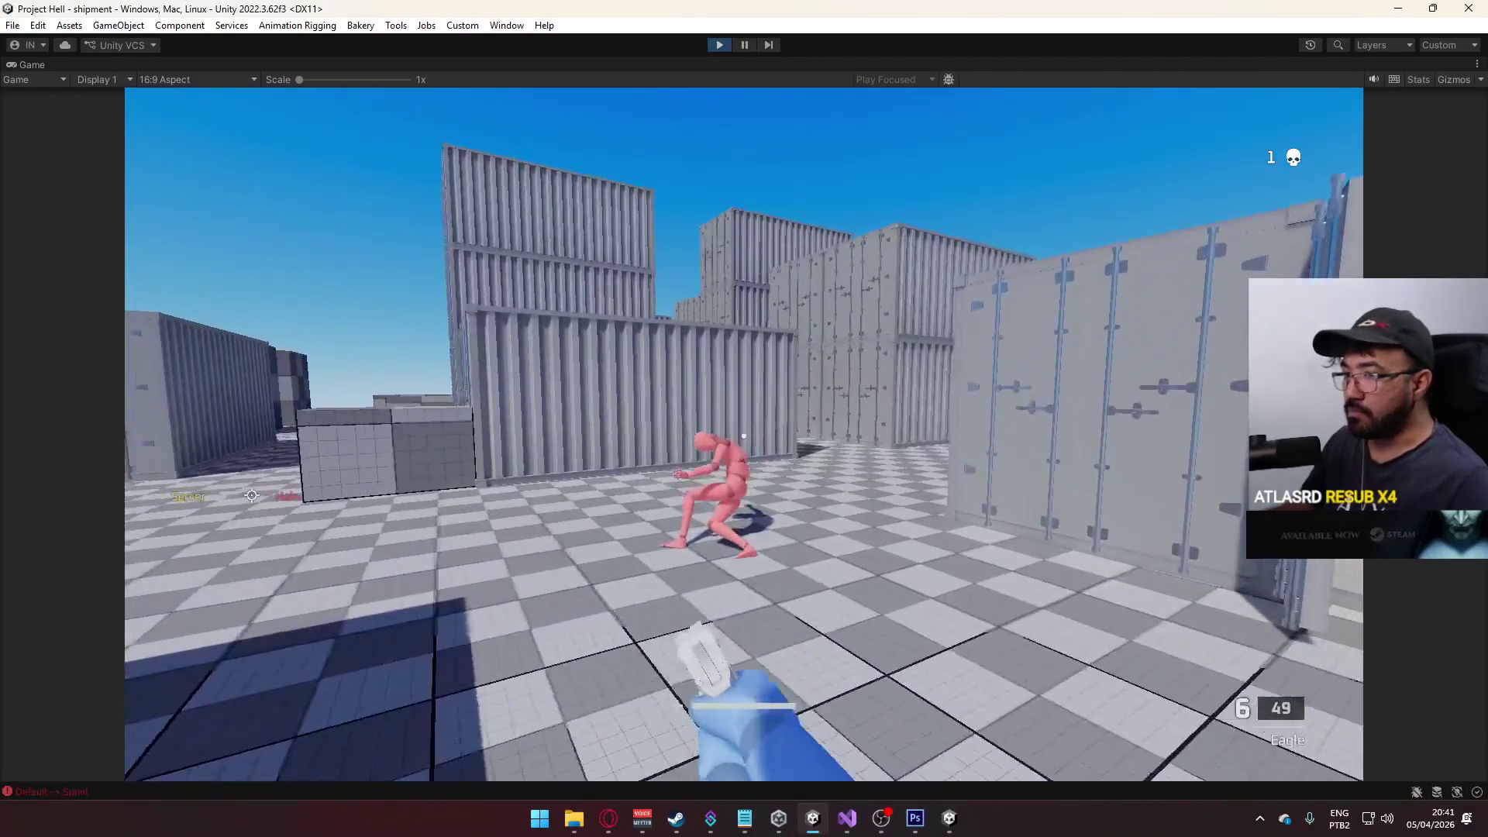
key(w)
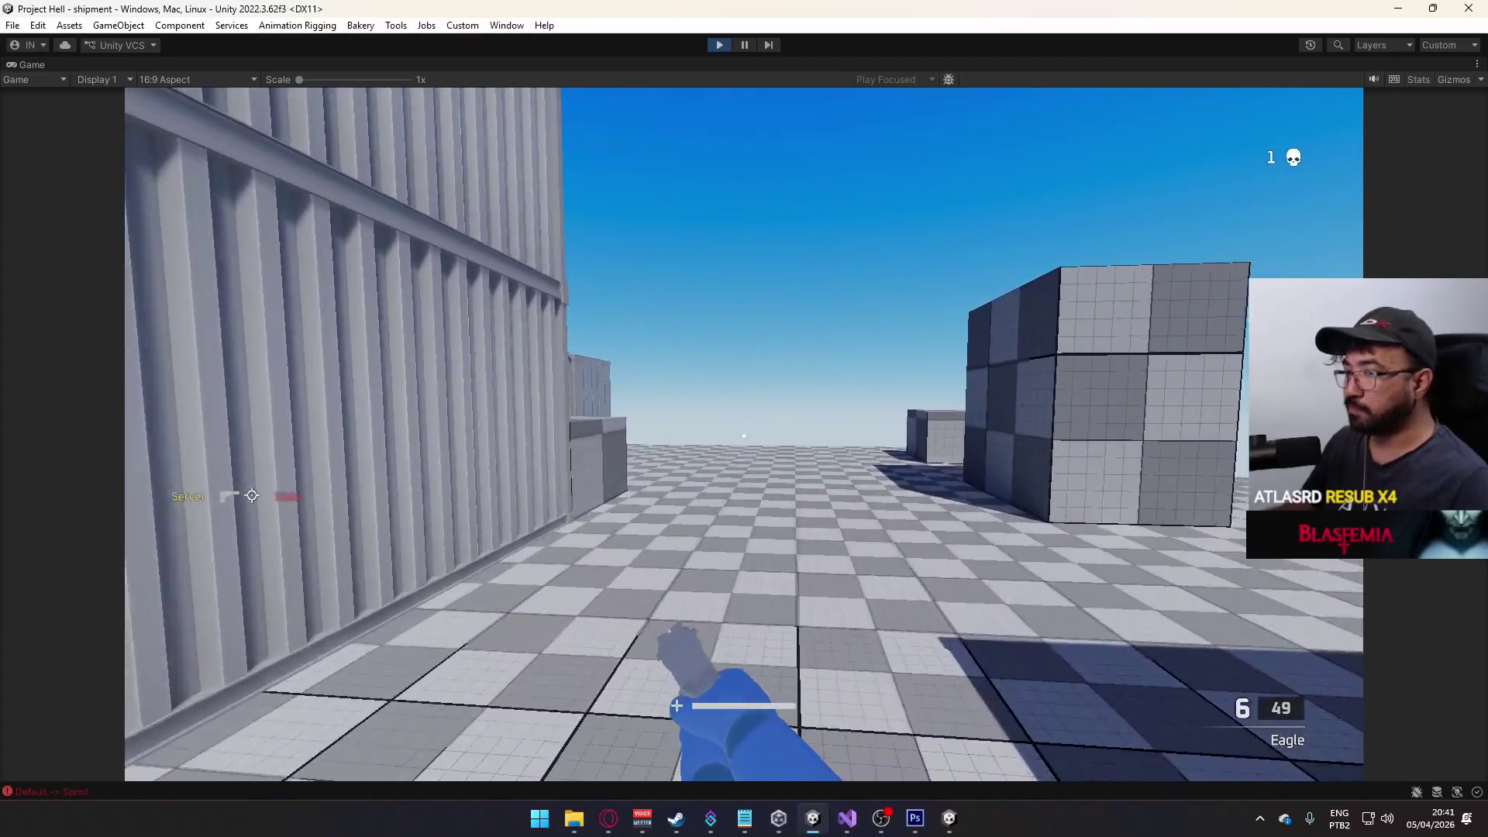
key(w)
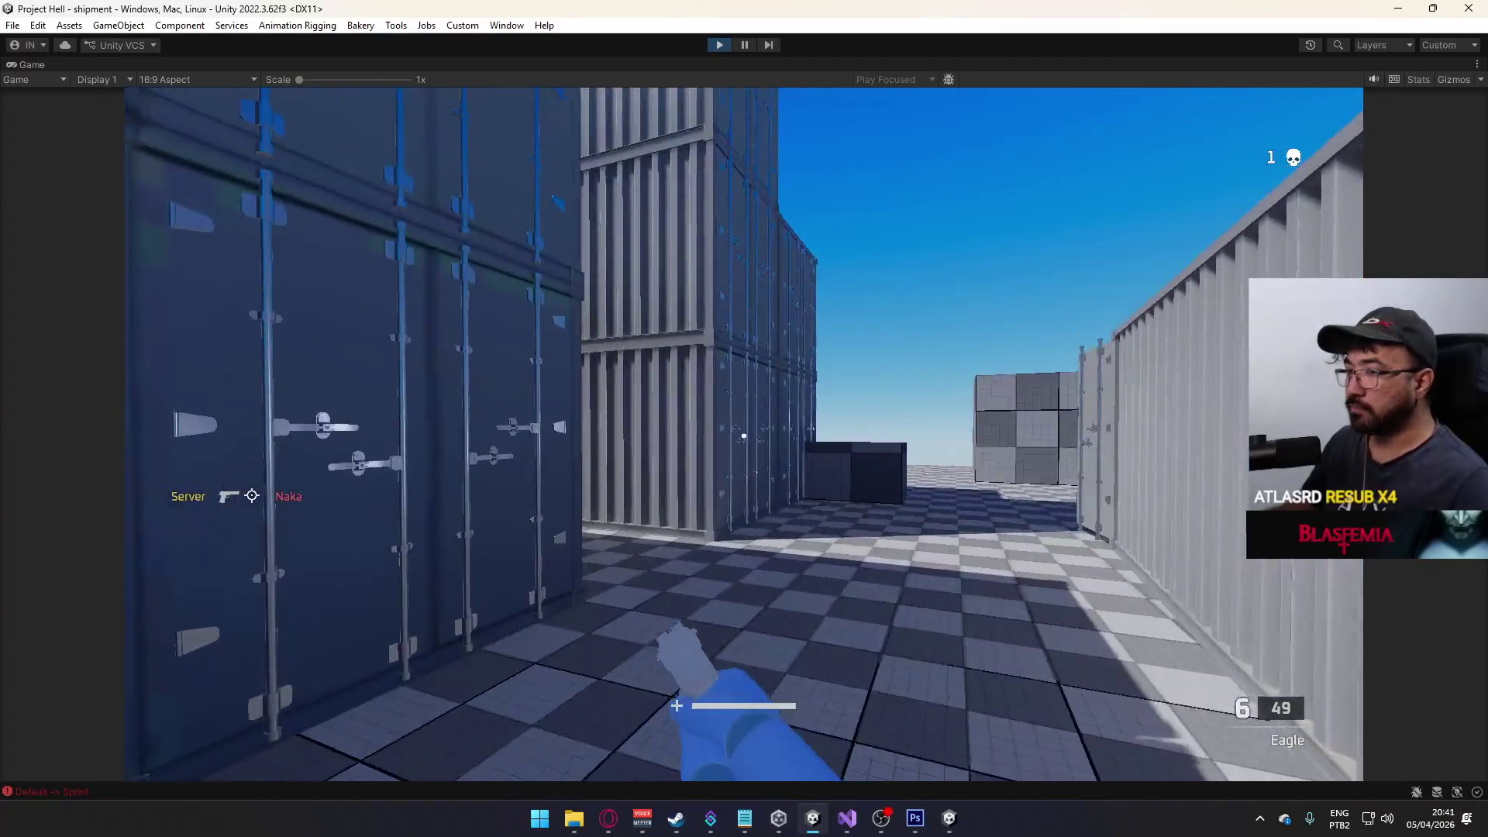
key(w)
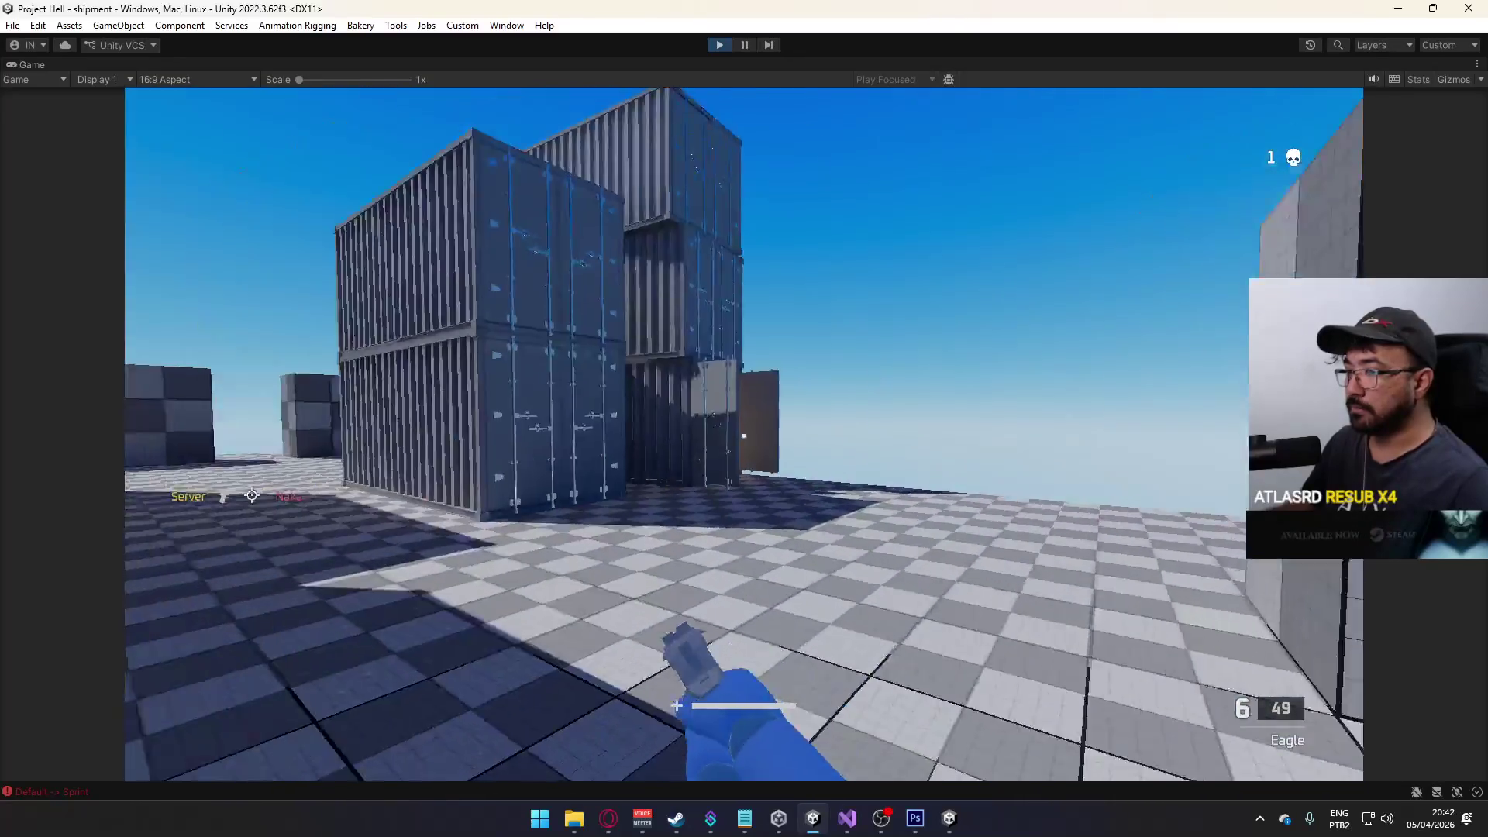
key(w)
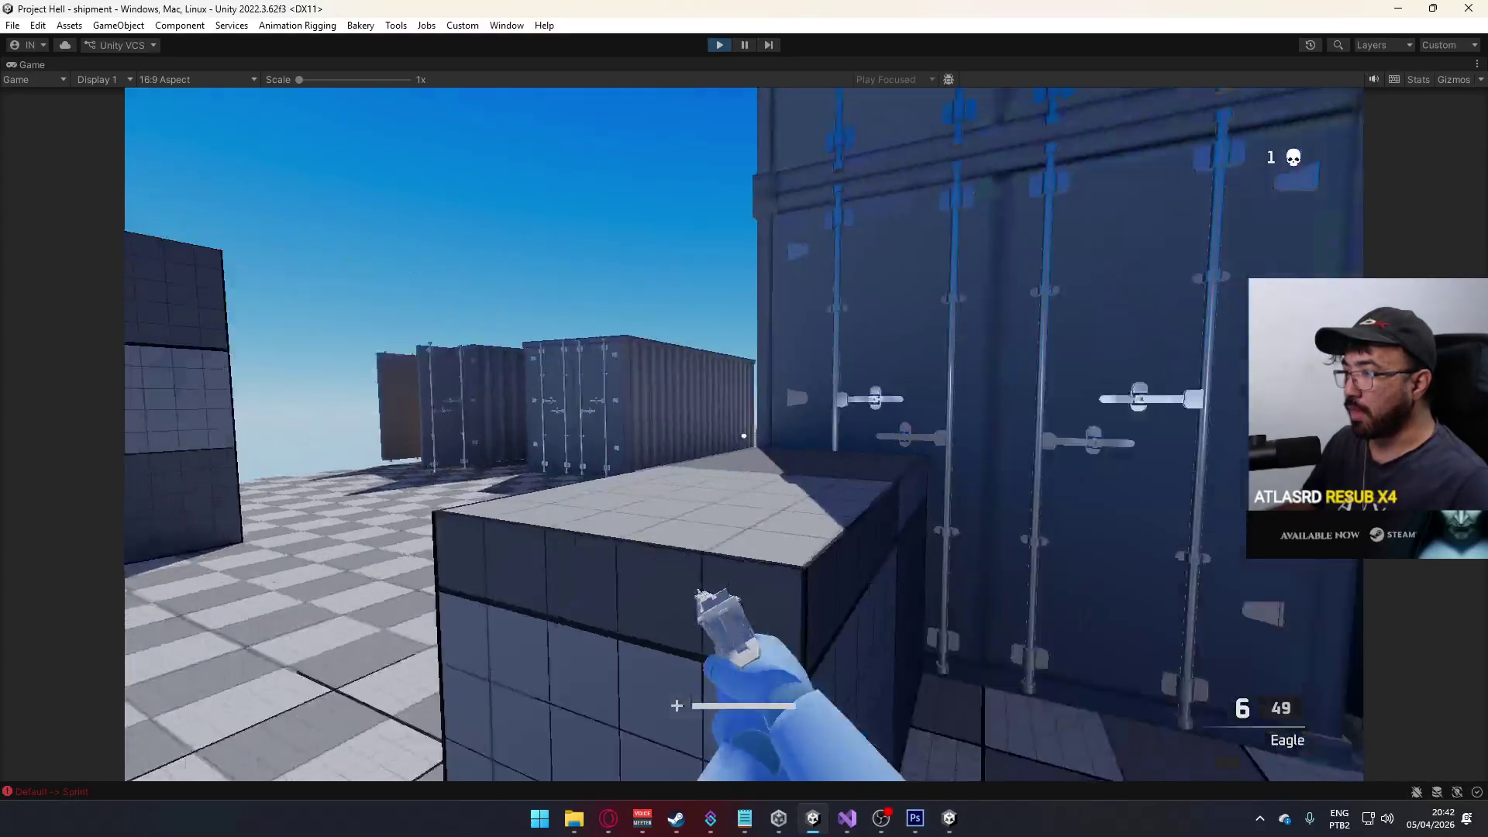
key(w)
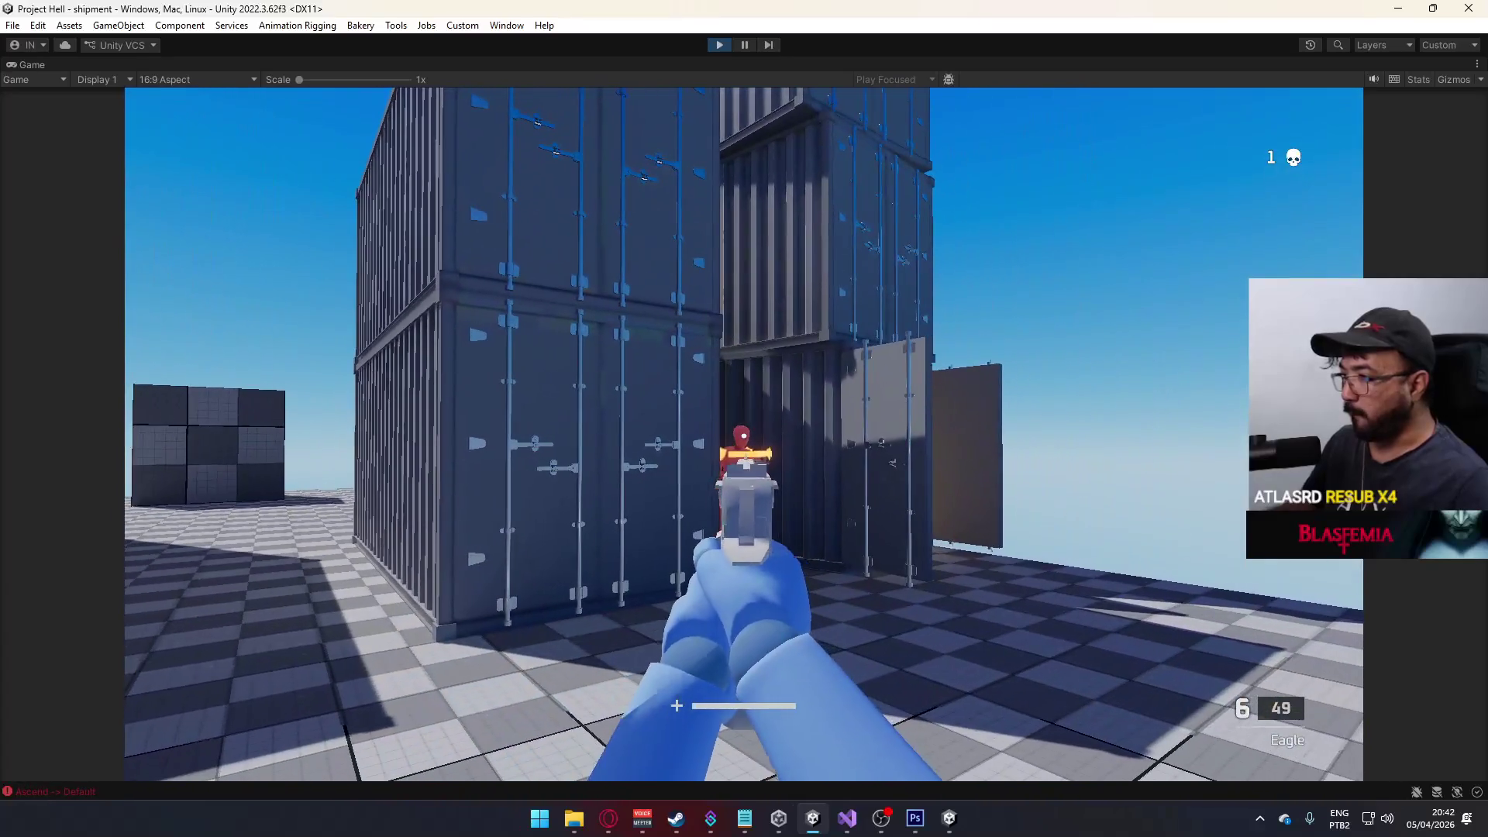
click(744, 434)
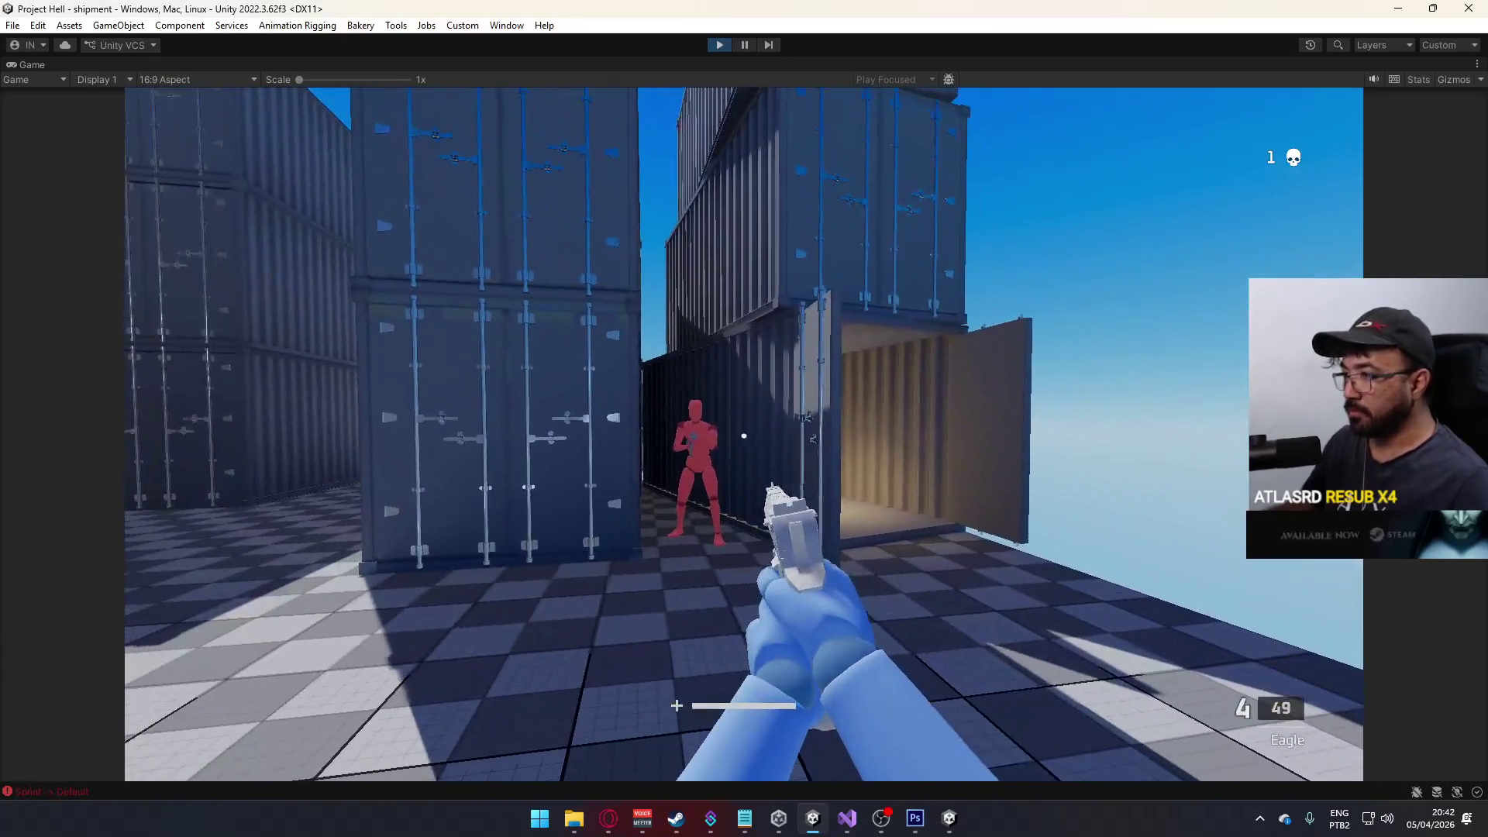
click(743, 437)
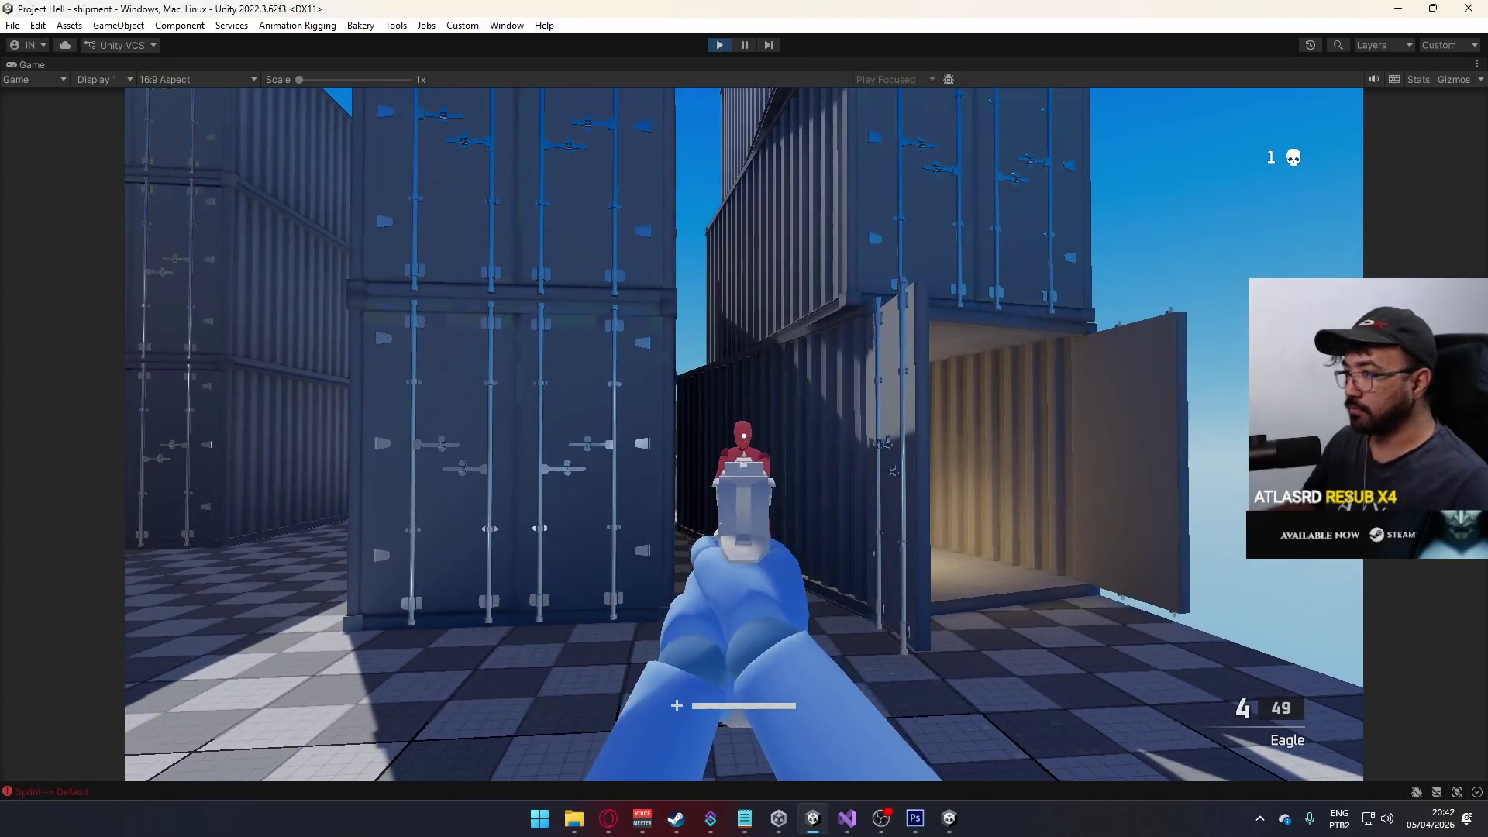
click(744, 436)
click(744, 436)
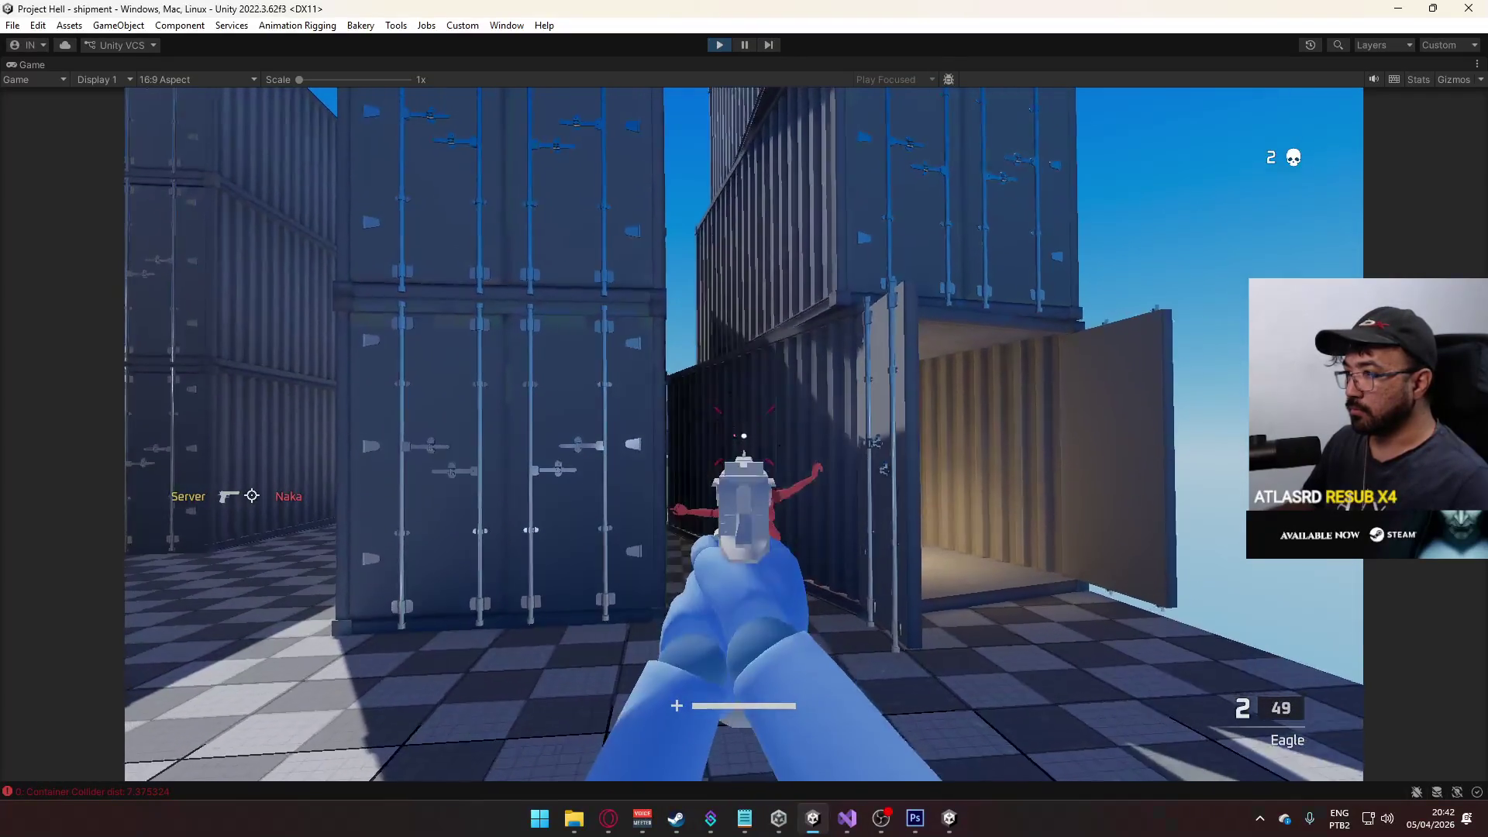
- Reload, kill the red dummy for the third kill, and restore the Game view to normal size
key(r)
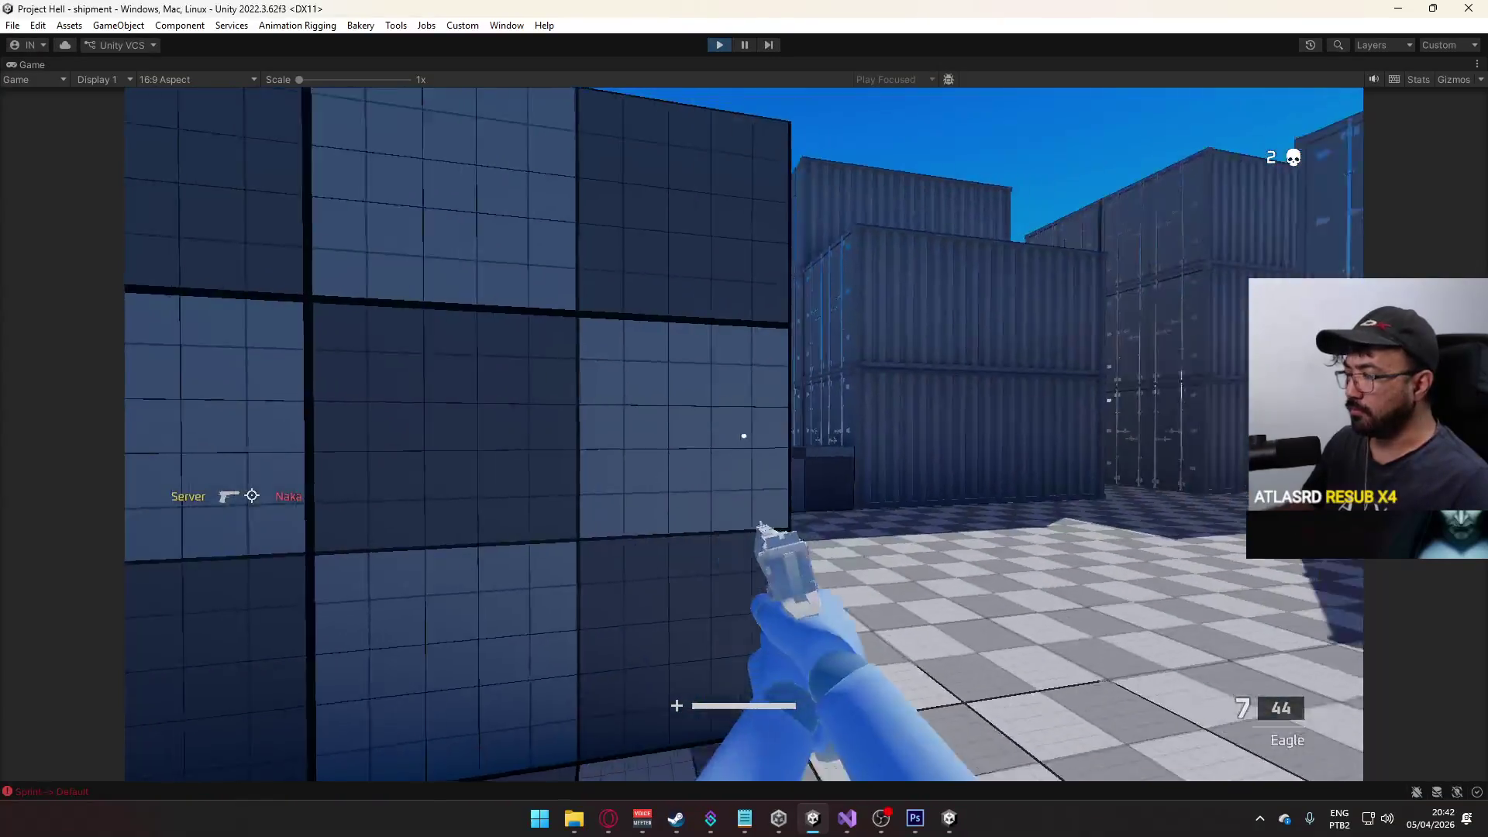
click(744, 437)
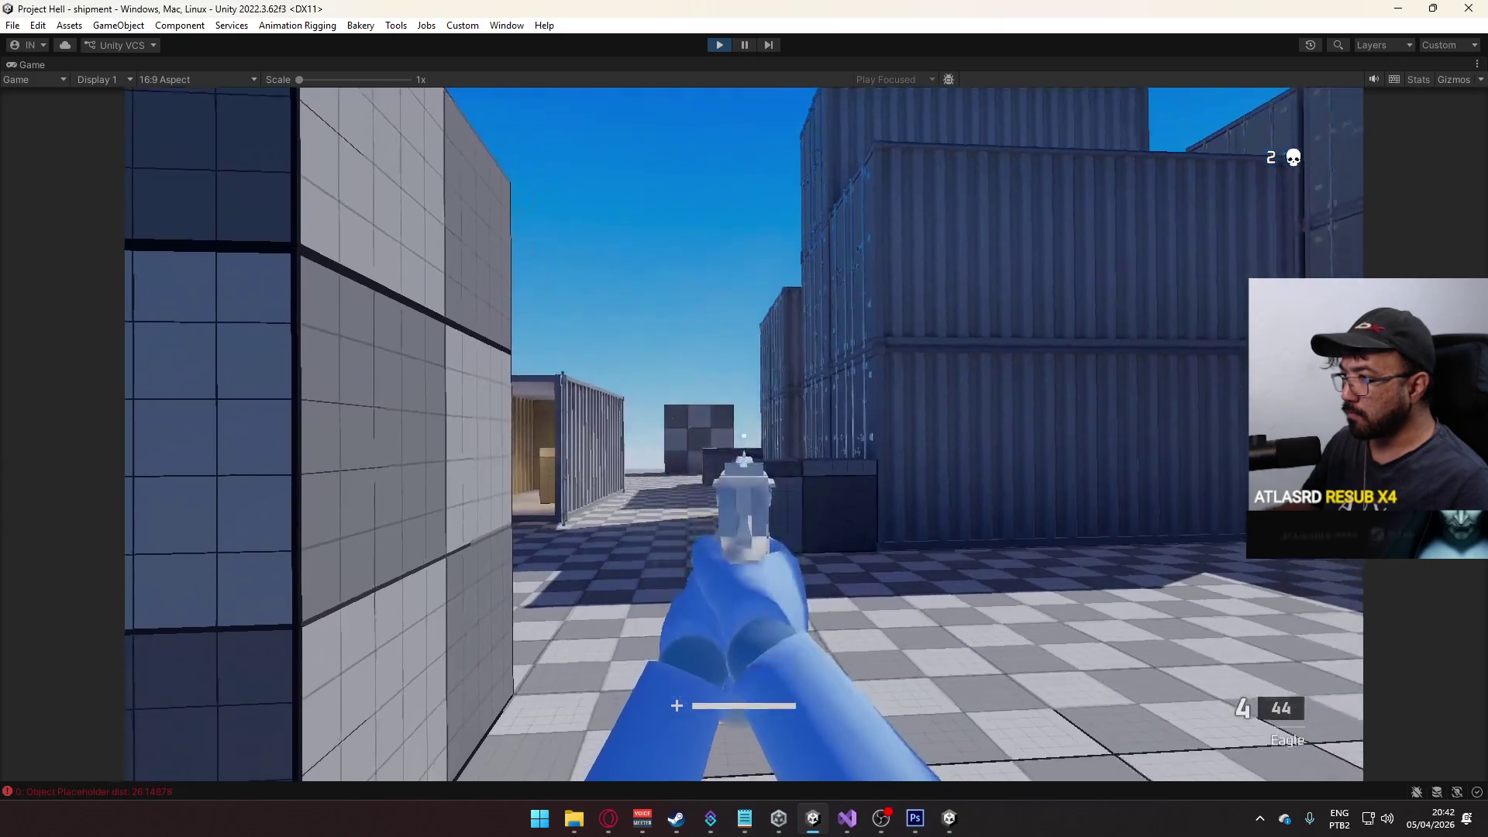
click(744, 434)
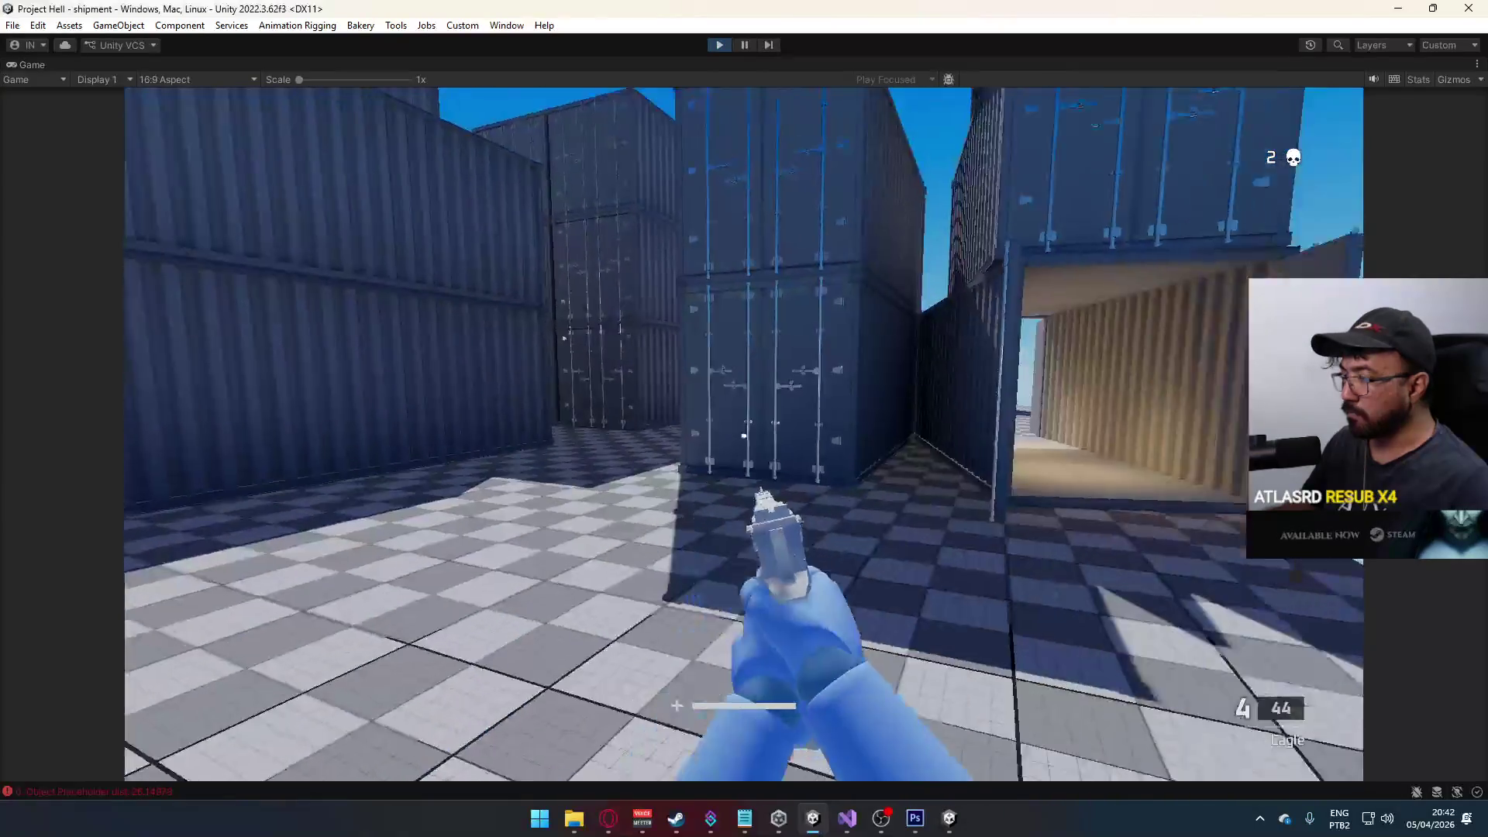
key(r)
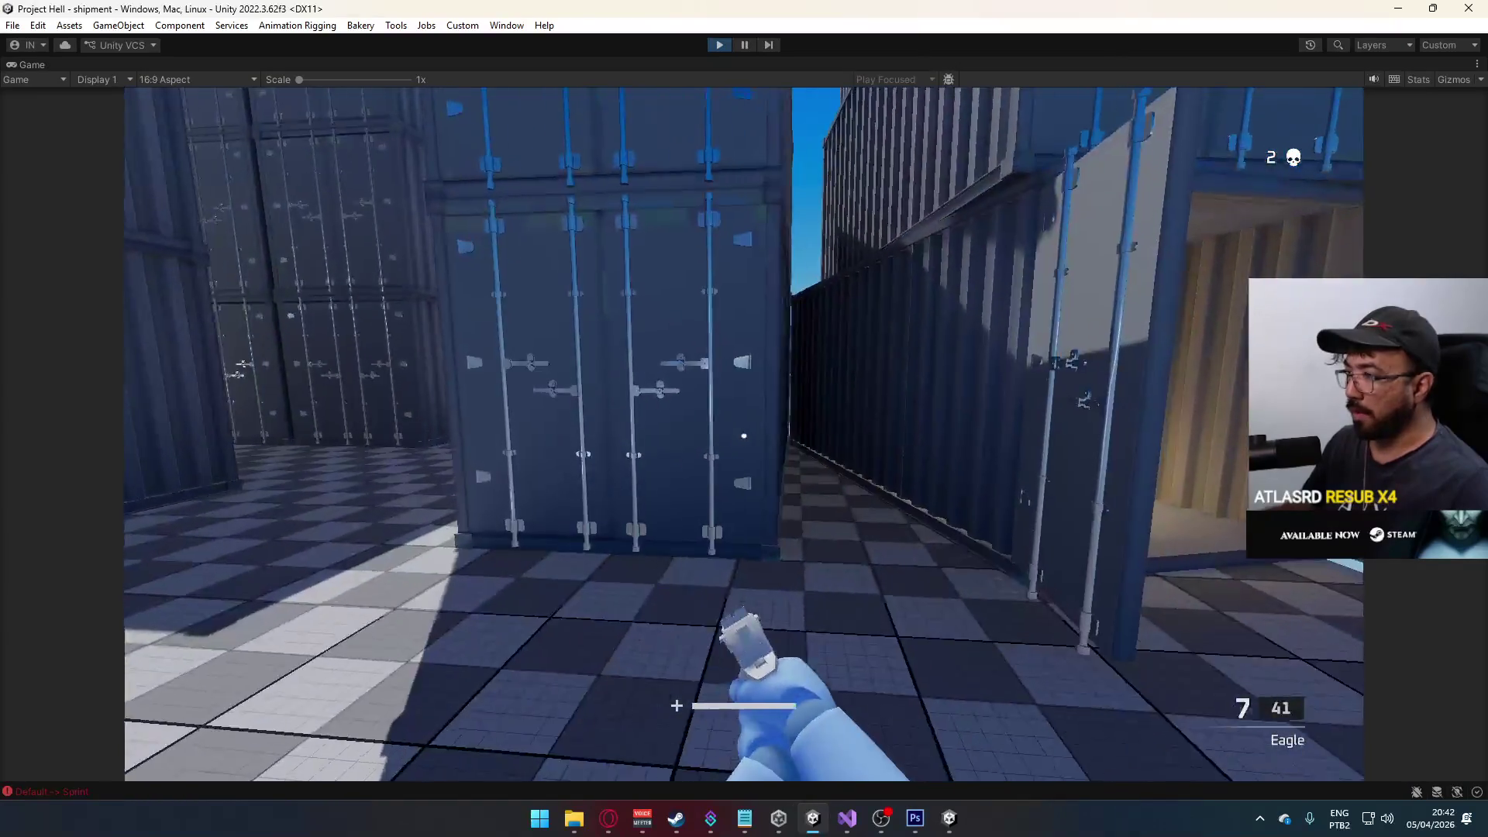
key(w)
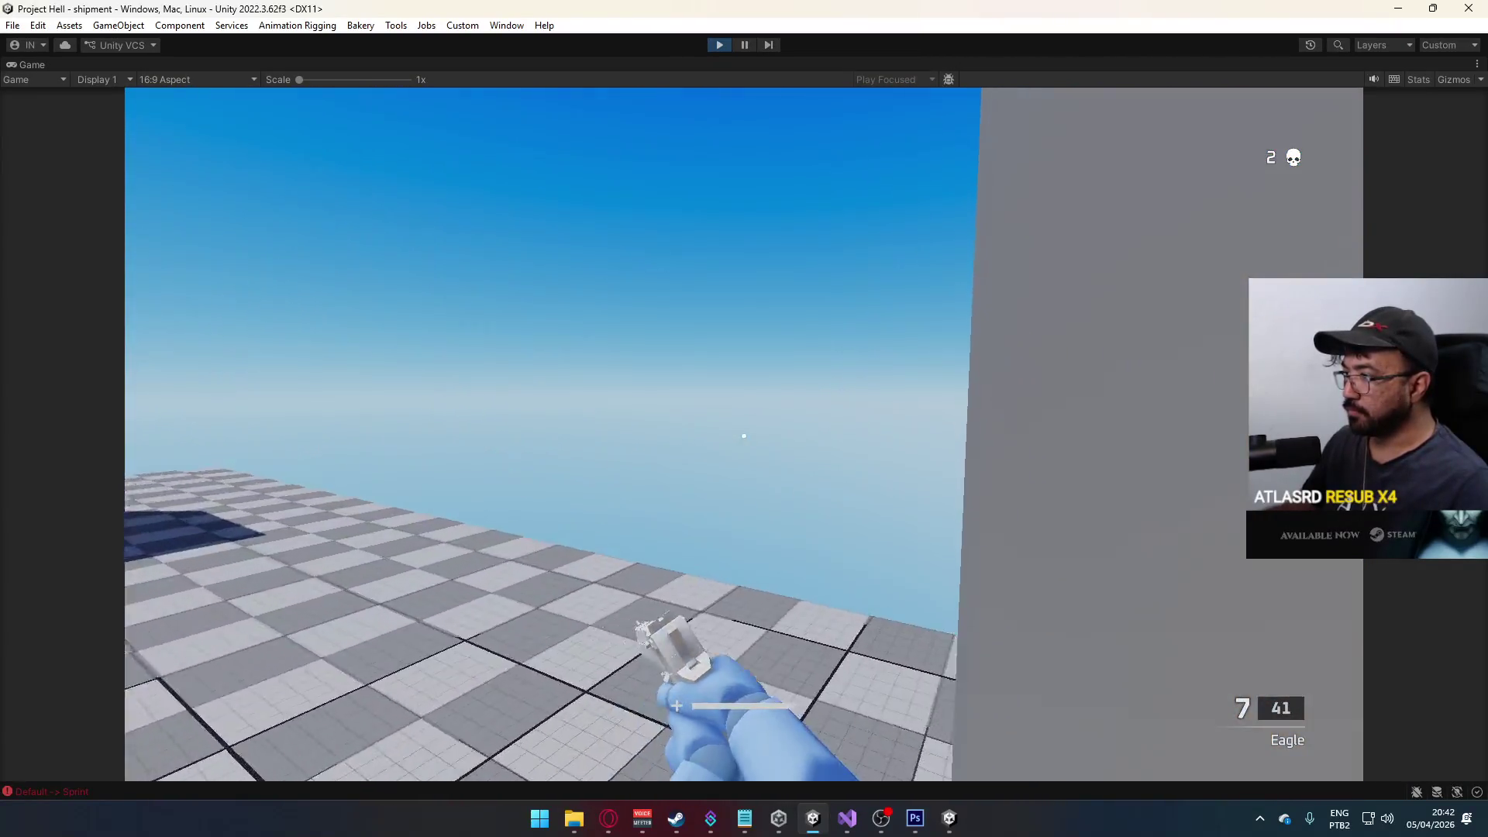
key(w)
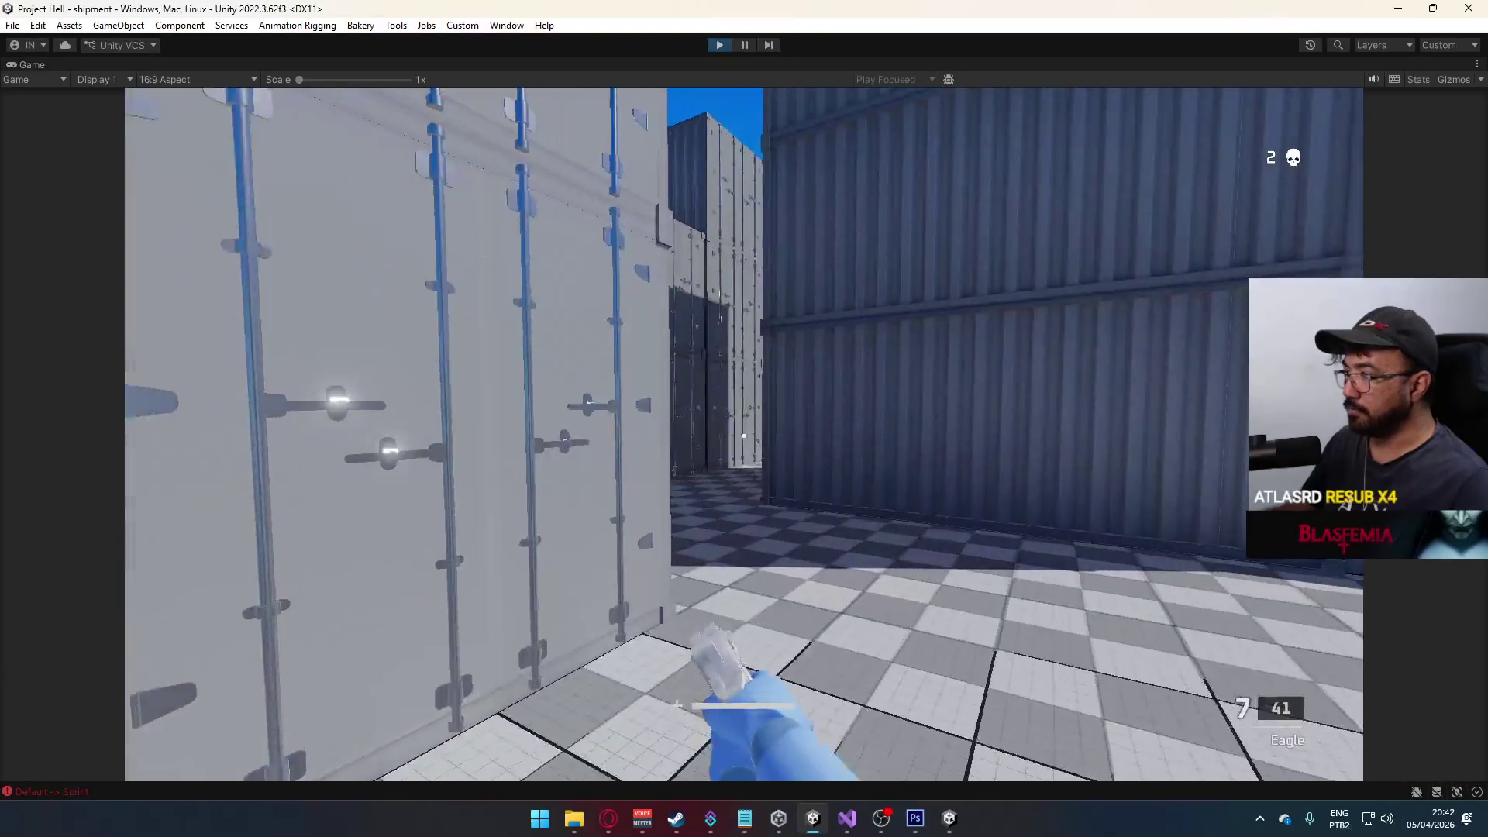
key(space)
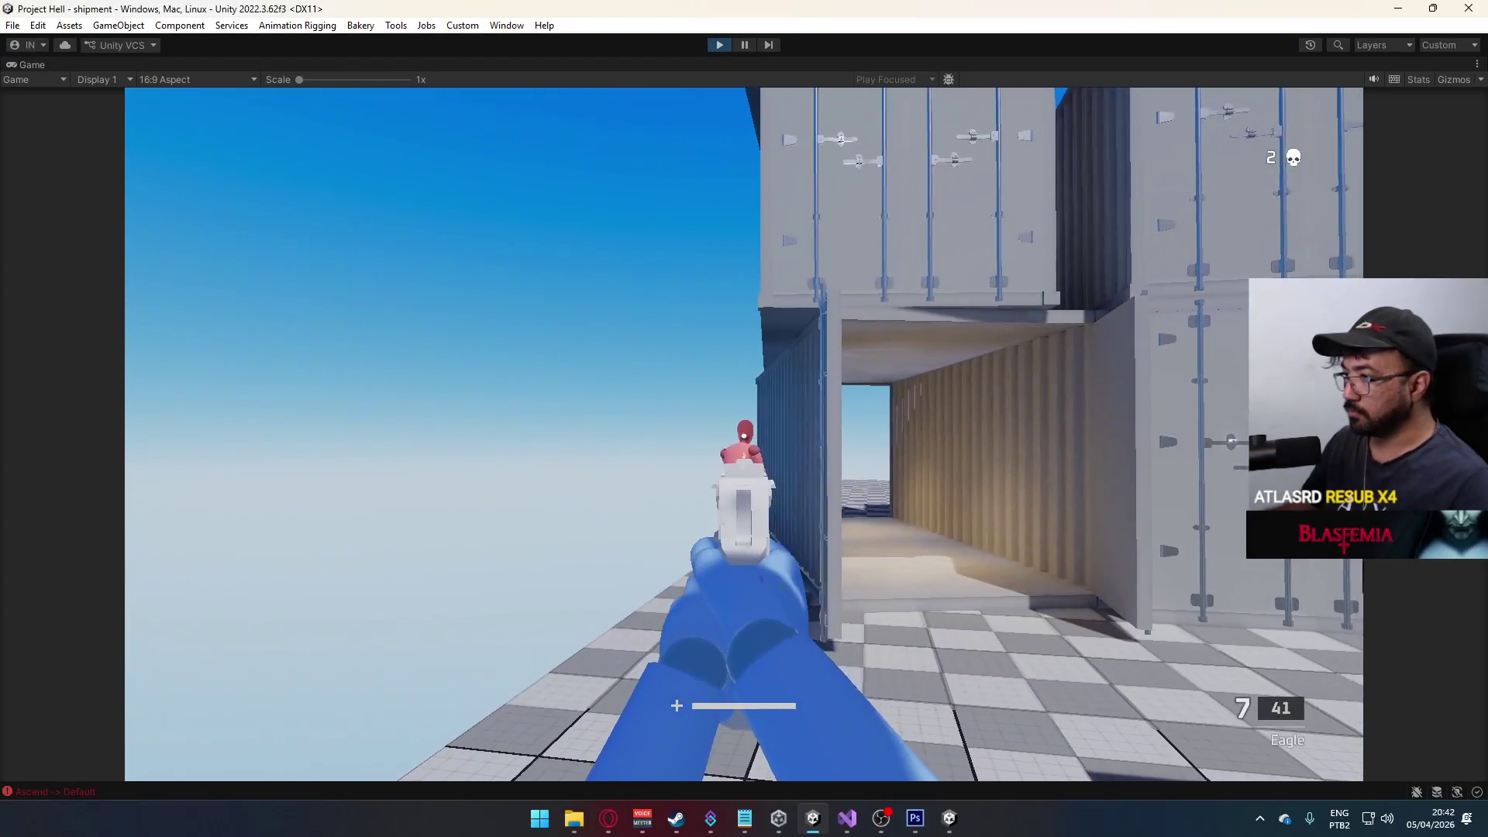
click(743, 436)
key(w)
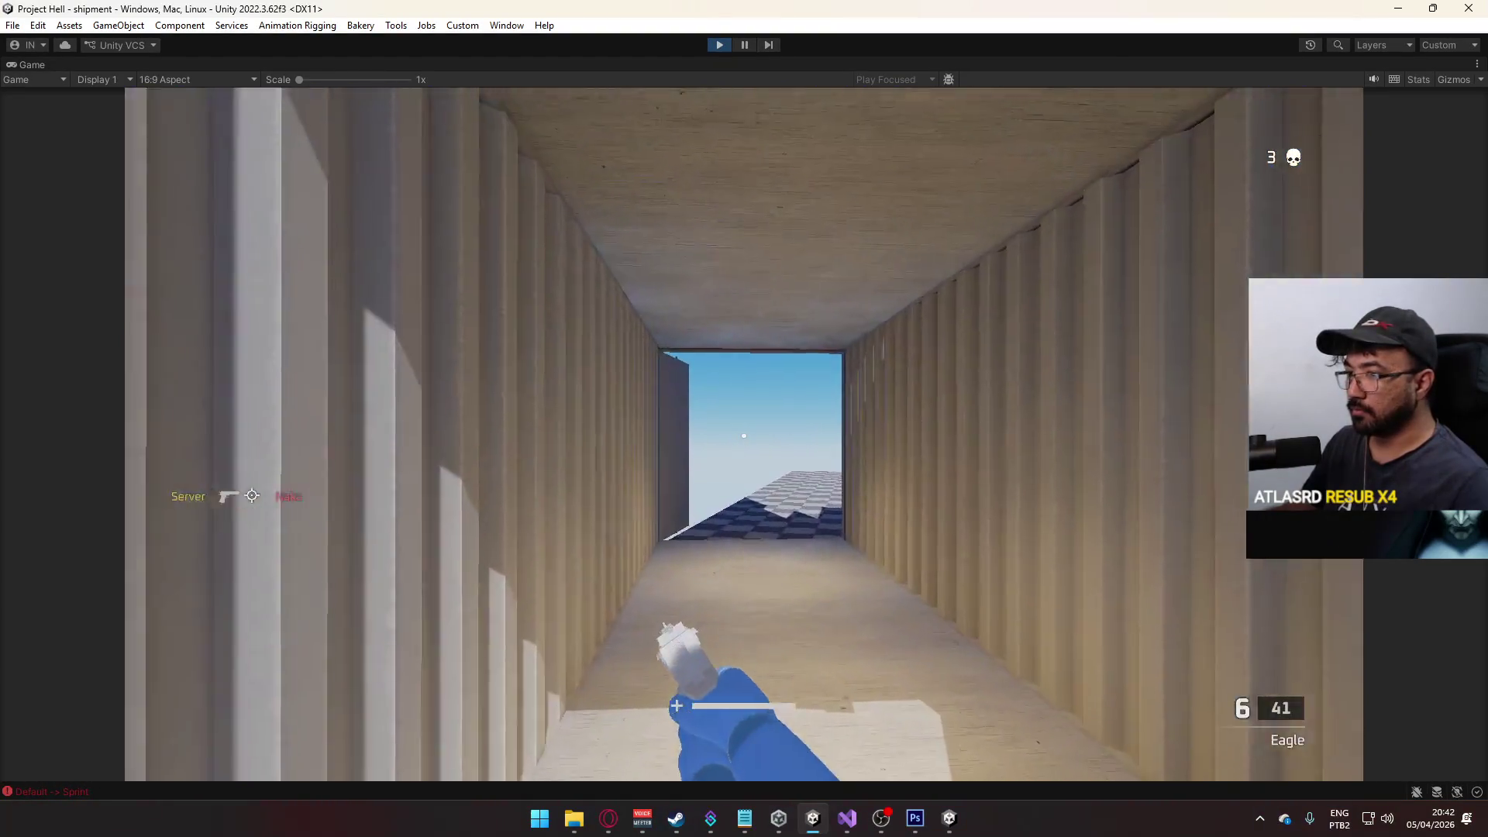
key(super)
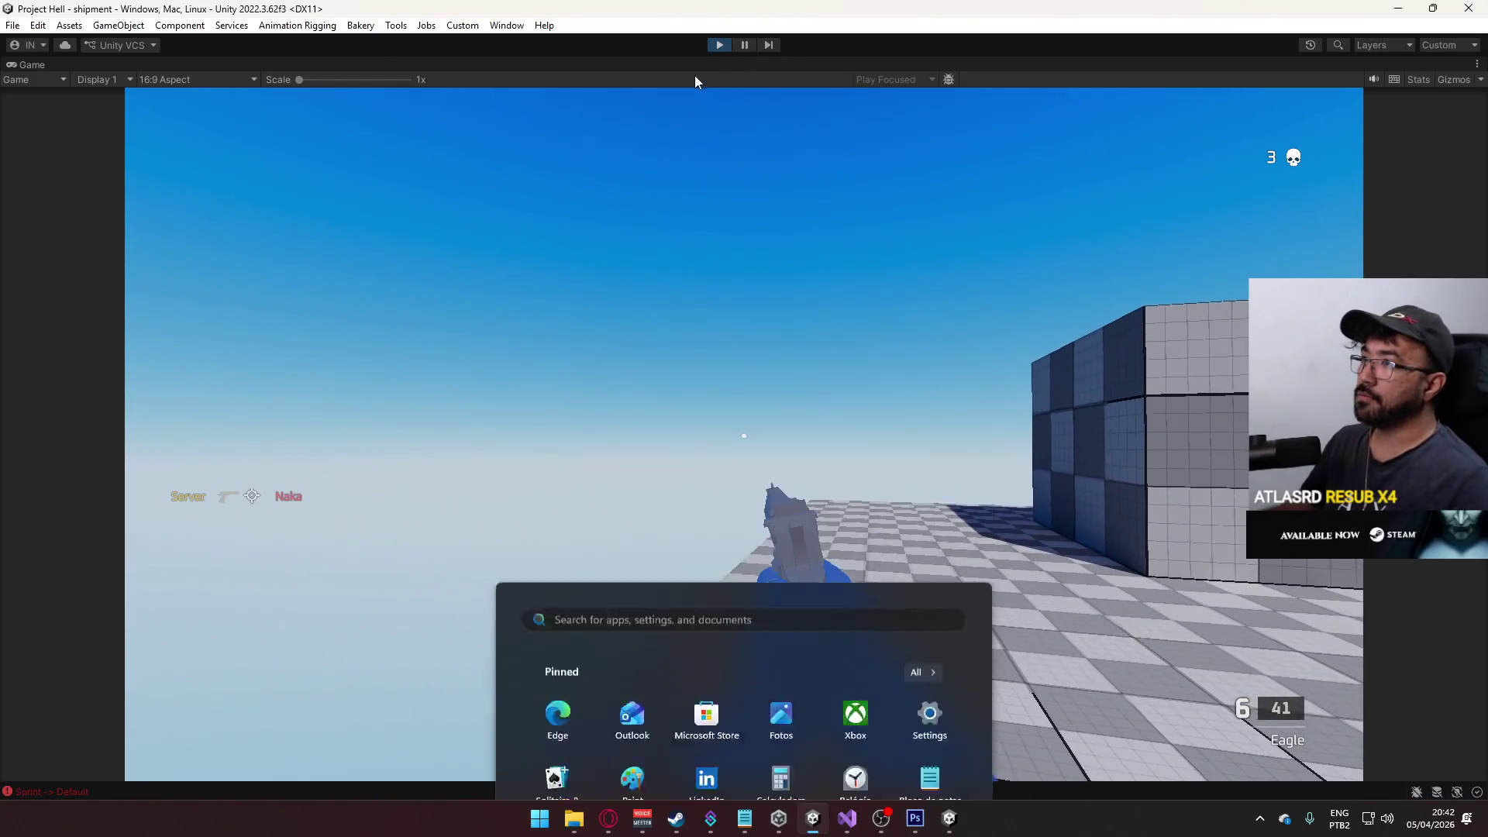
right_click(694, 79)
click(783, 118)
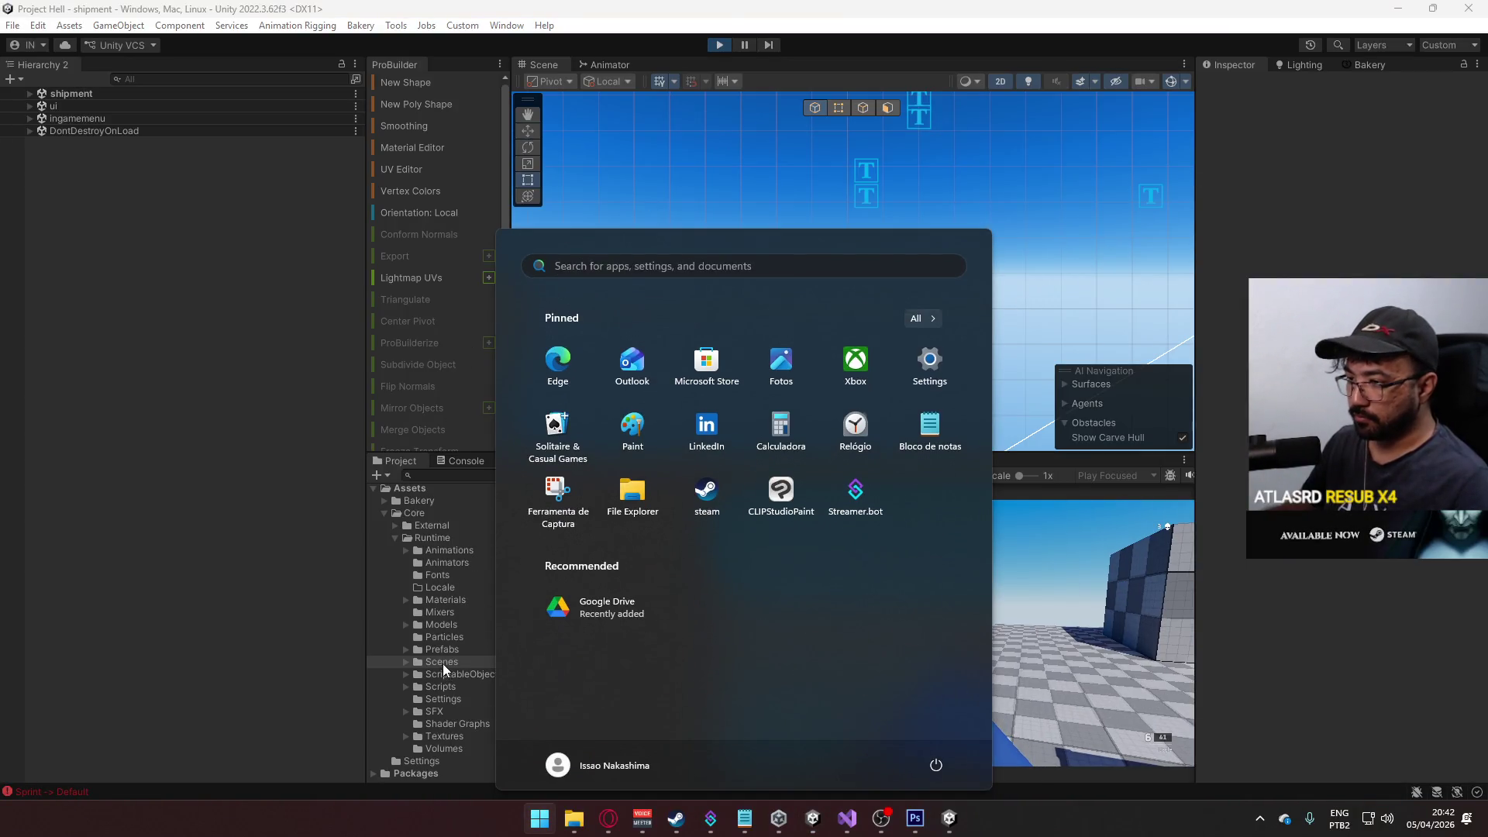
- Open Prefabs > UI > Killfeed Element and set the Headshot Sprite object active
click(448, 650)
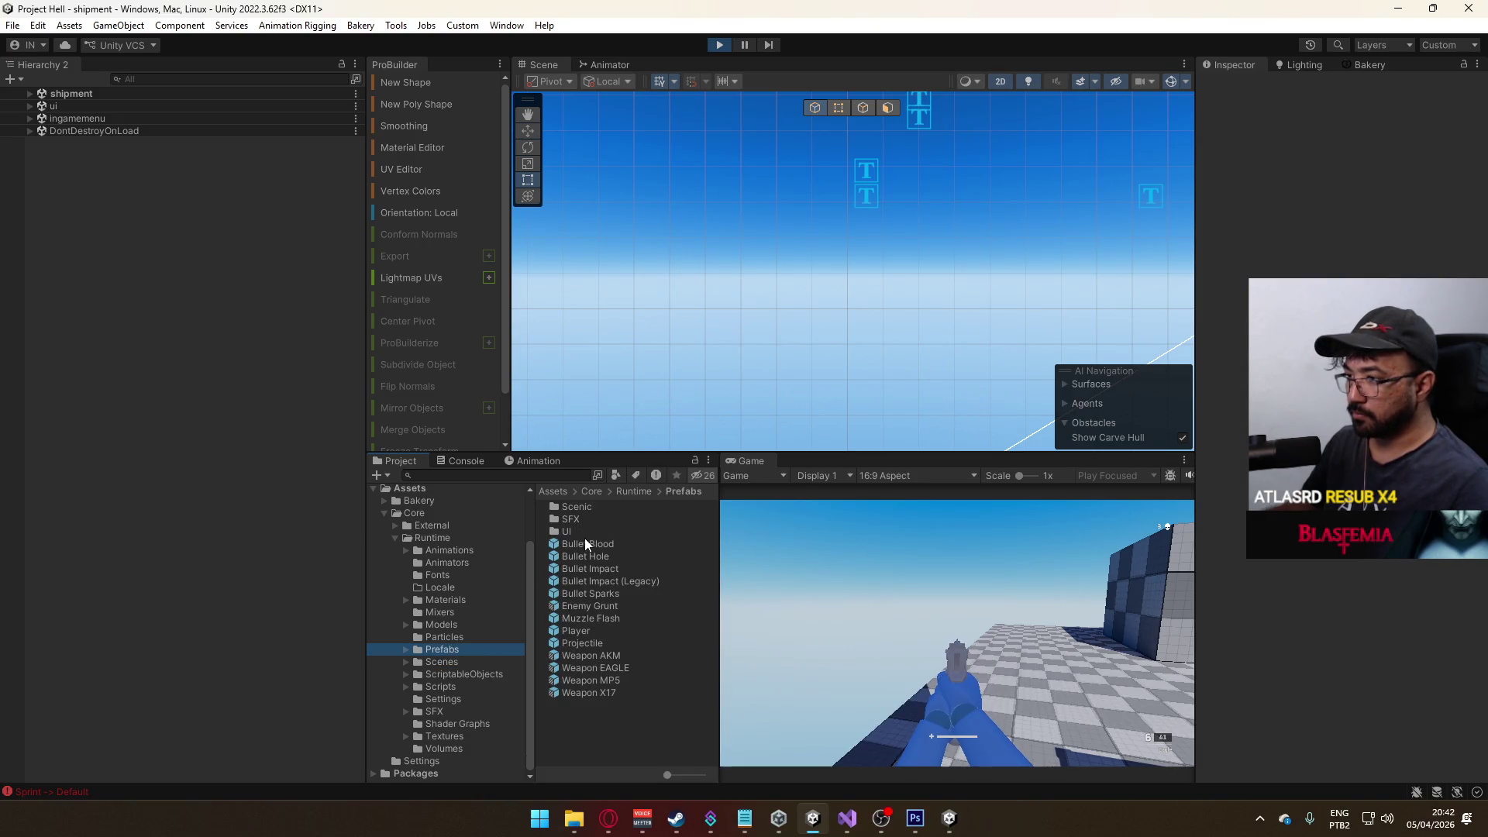
double_click(579, 532)
double_click(607, 641)
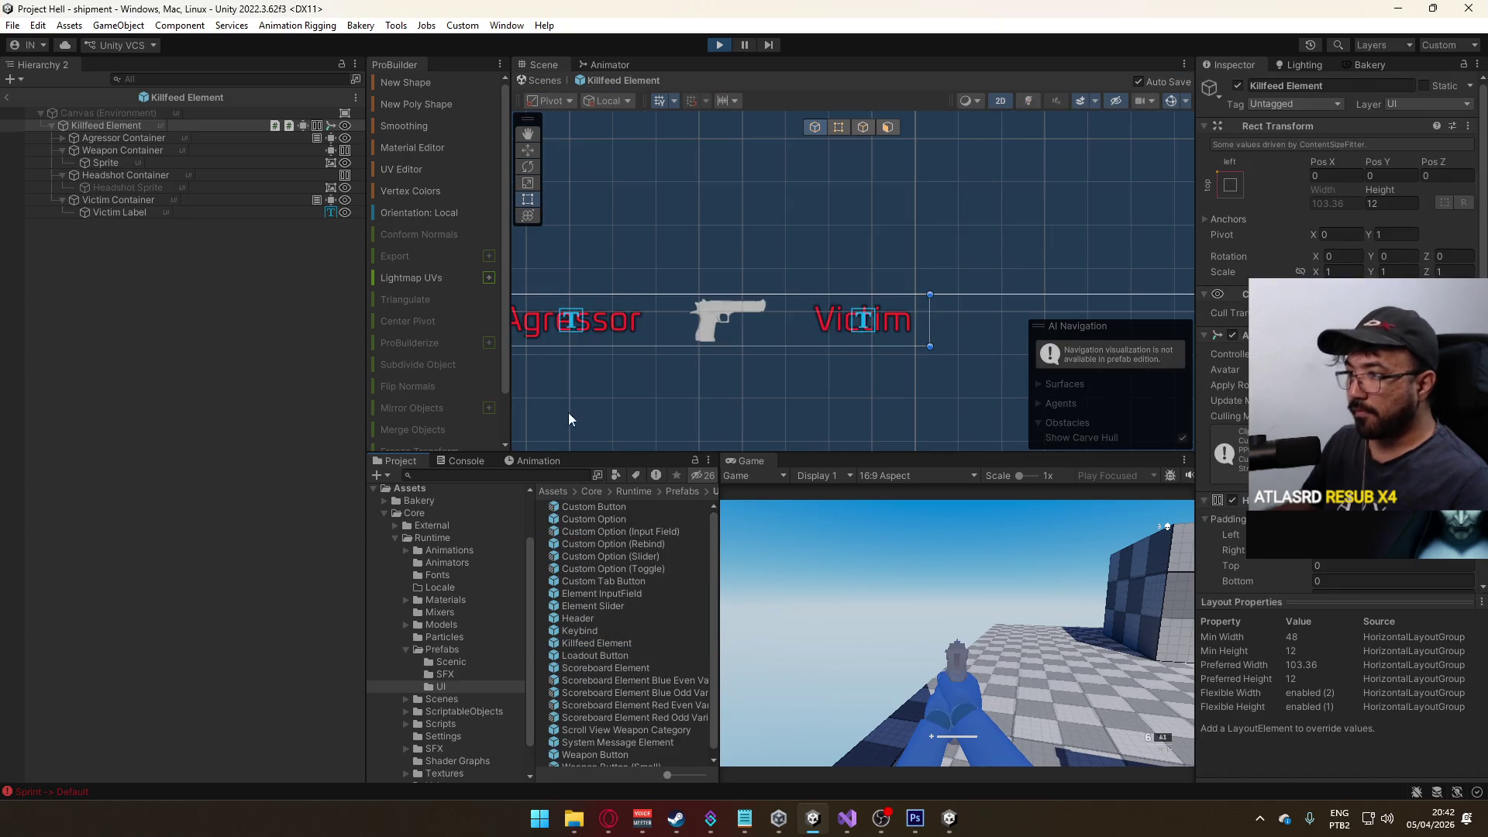
click(124, 188)
click(1238, 85)
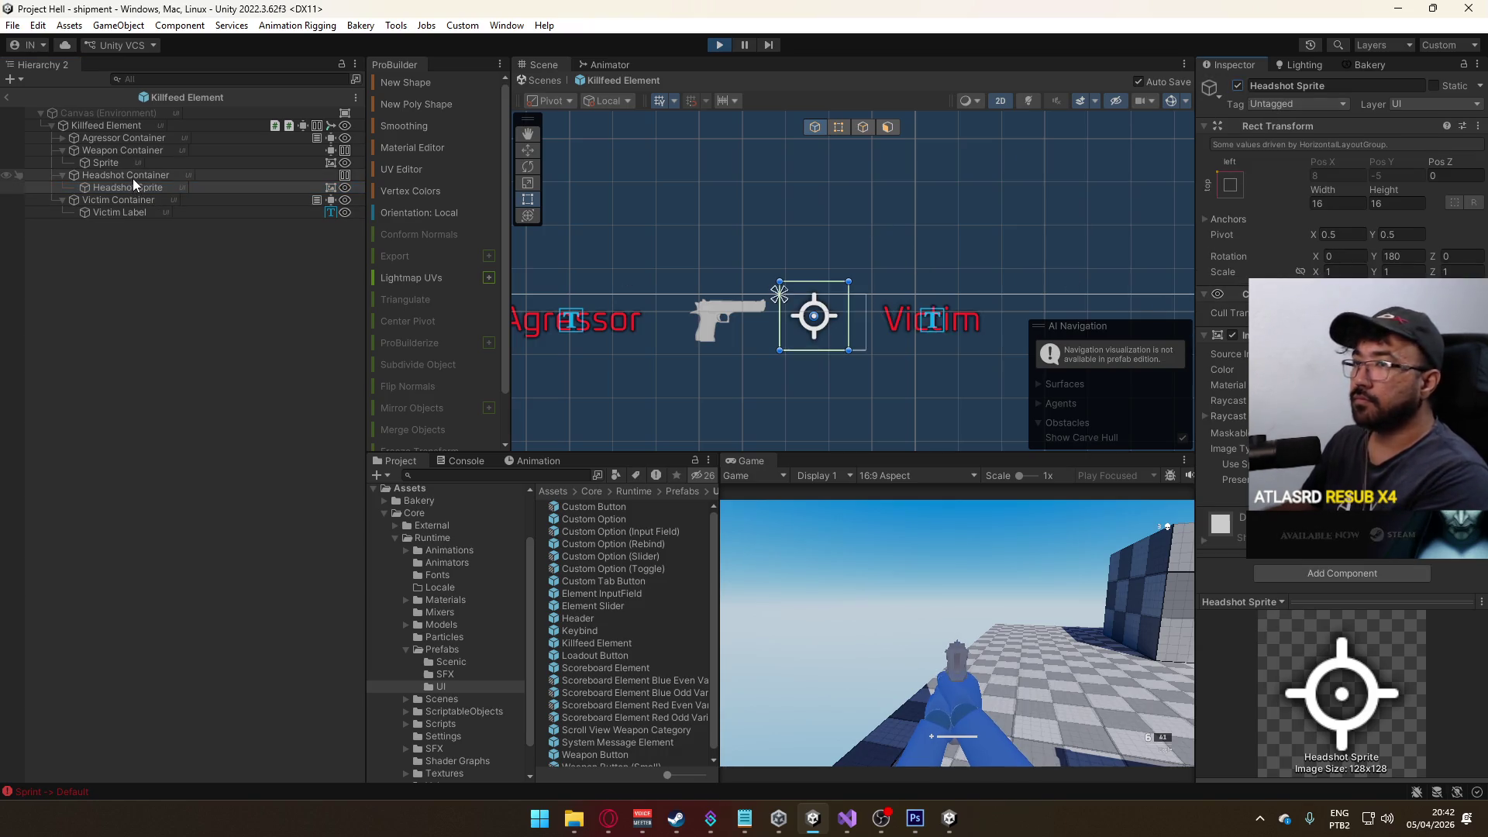
click(169, 175)
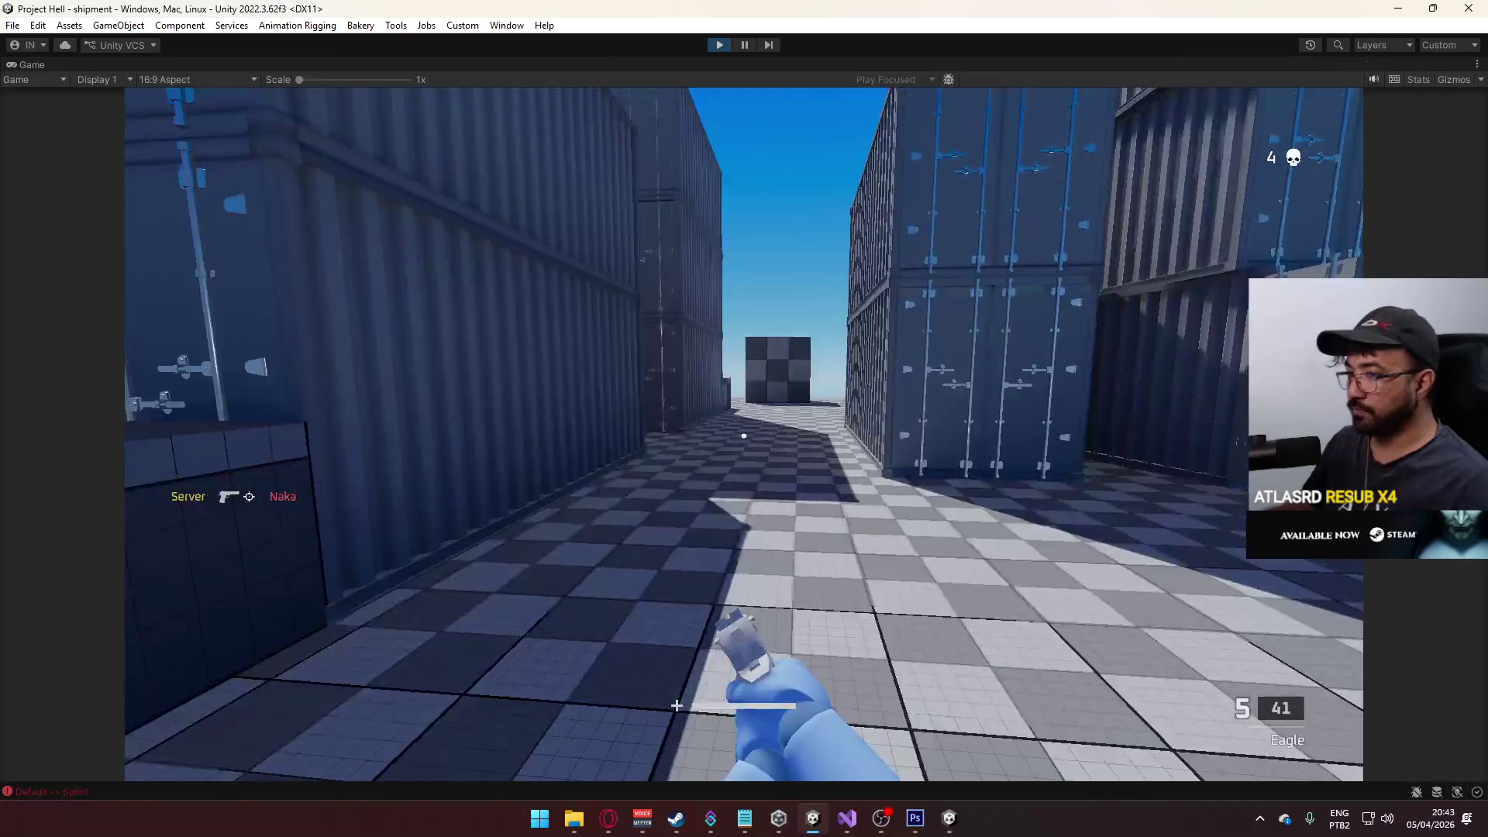
- Walk into the container alley, then restore the Game view to the editor layout
key(w)
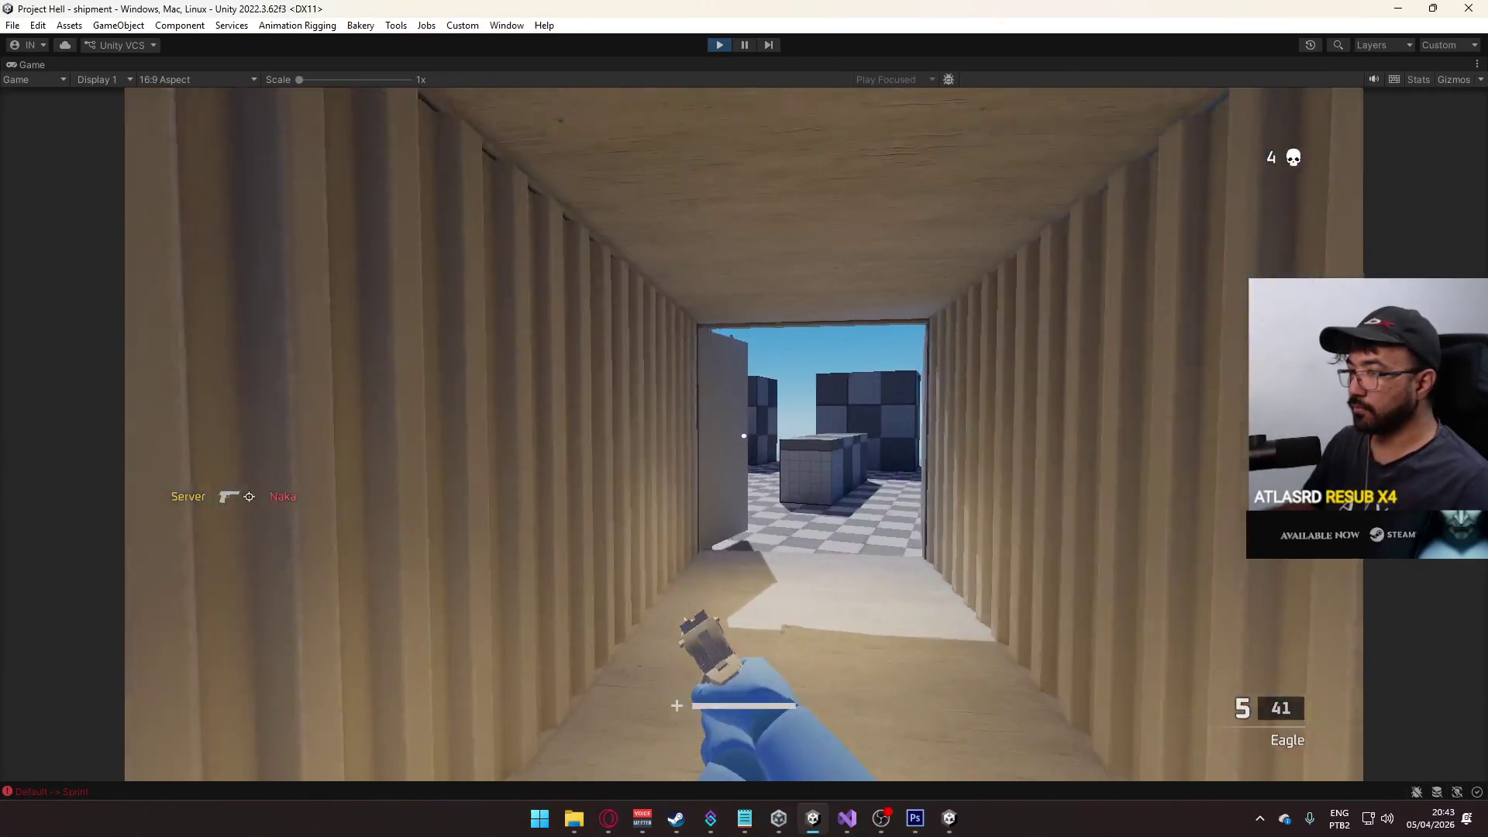
key(w)
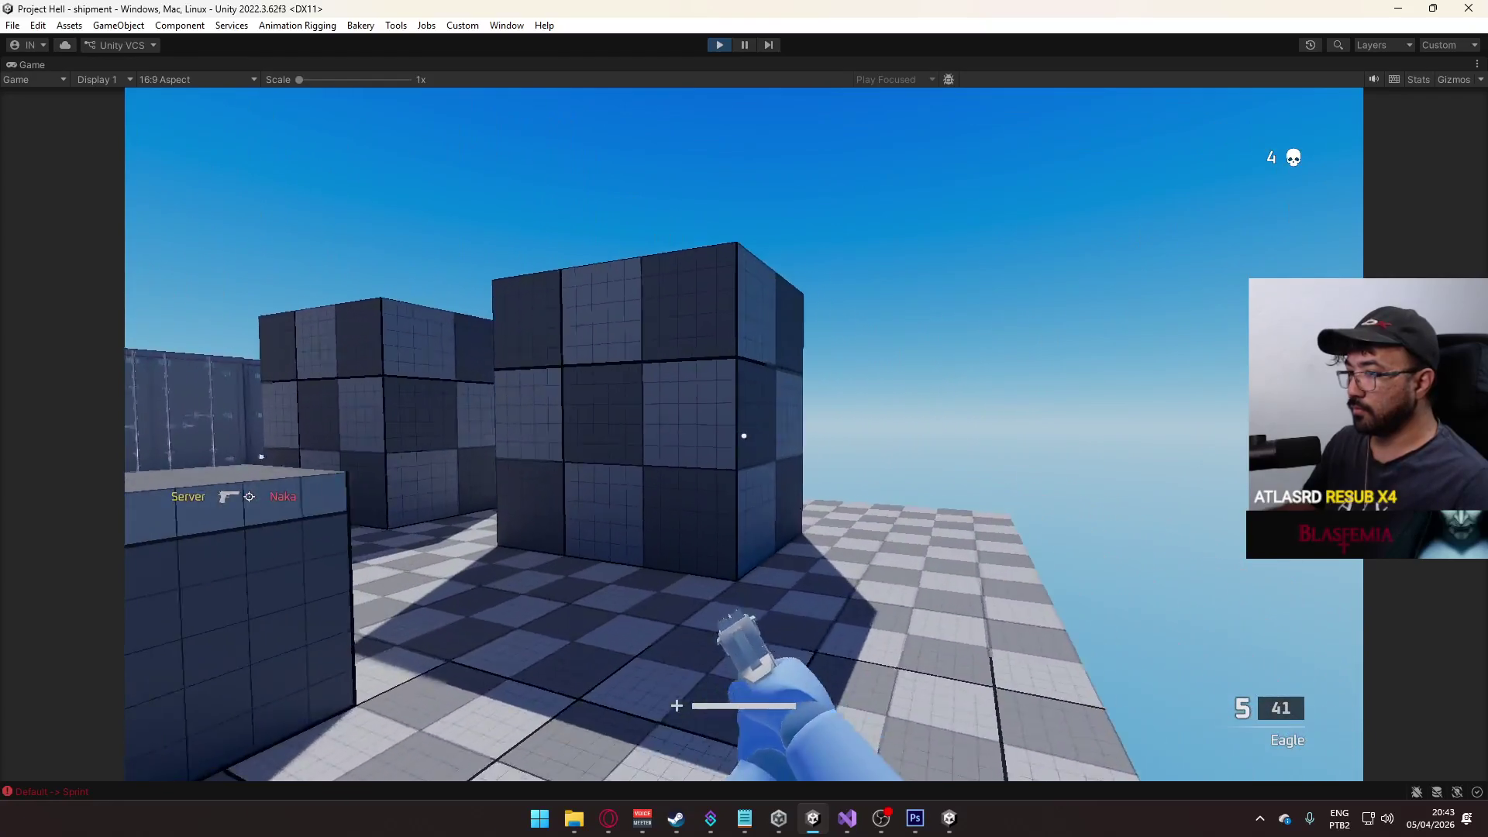
key(super)
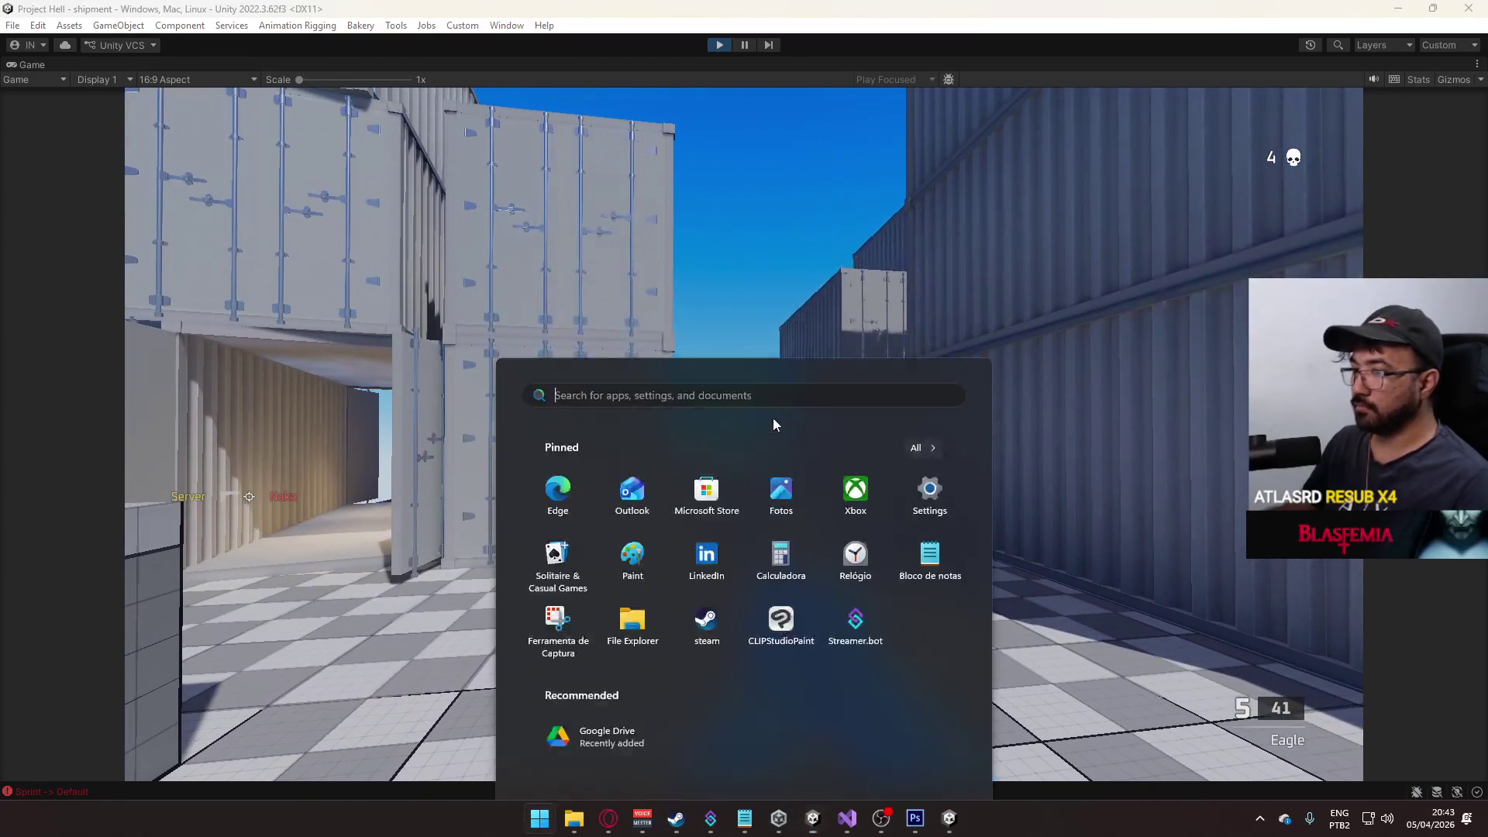
key(super)
right_click(617, 64)
click(728, 126)
key(super)
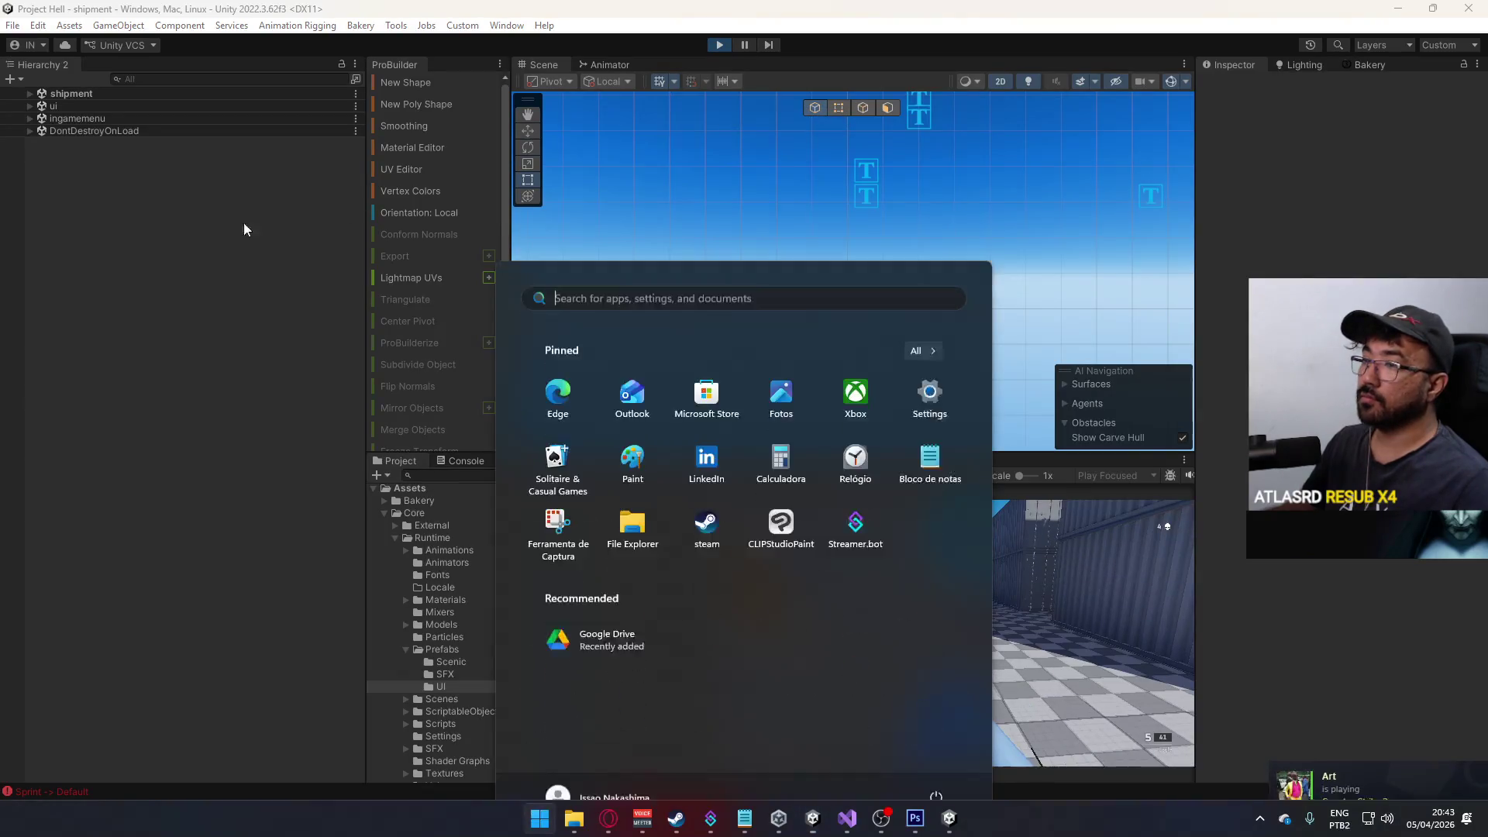
key(super)
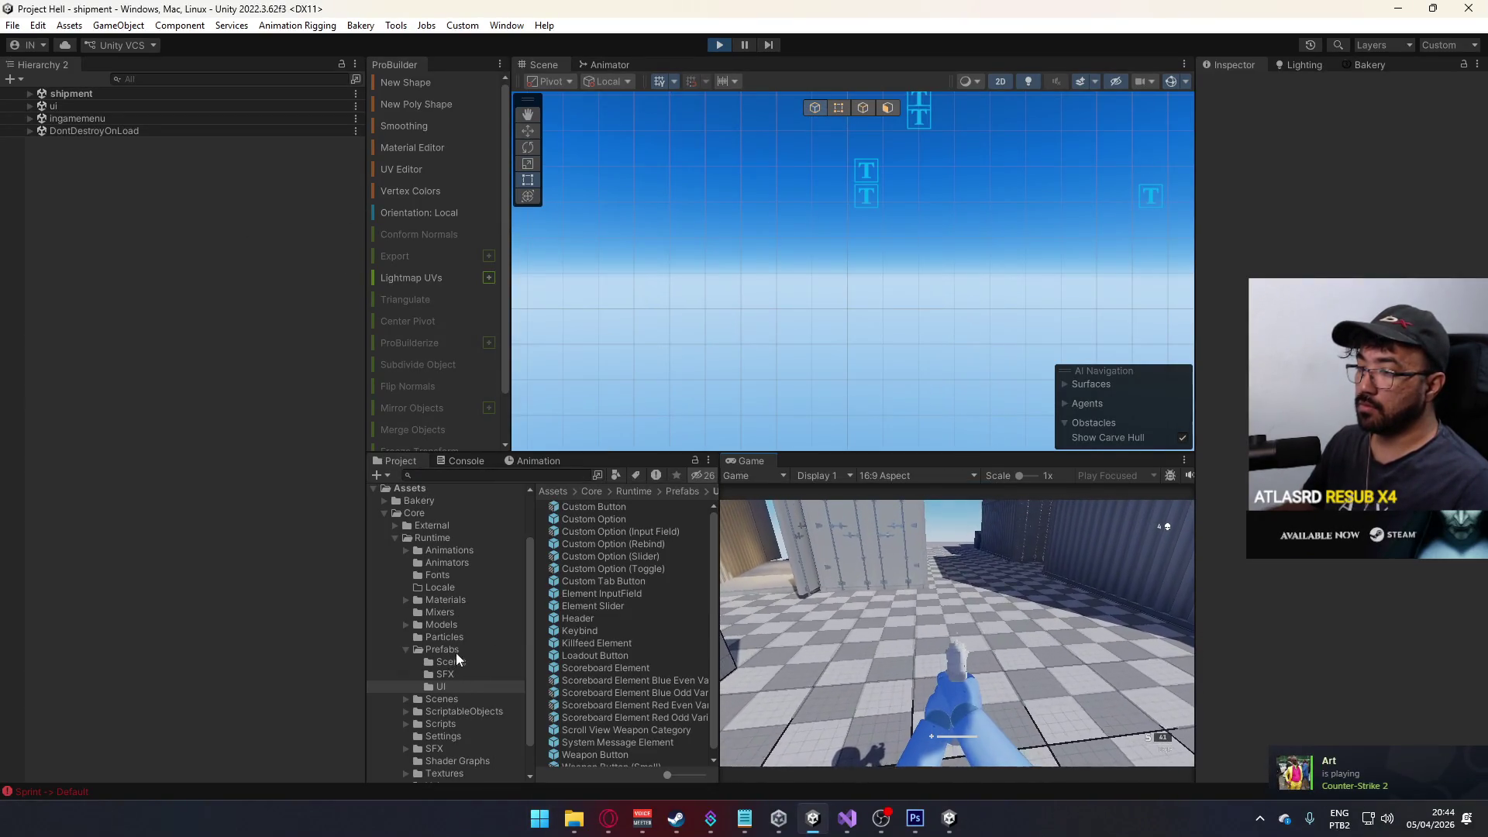
- Reopen the Killfeed Element prefab and select its Headshot Container
click(455, 650)
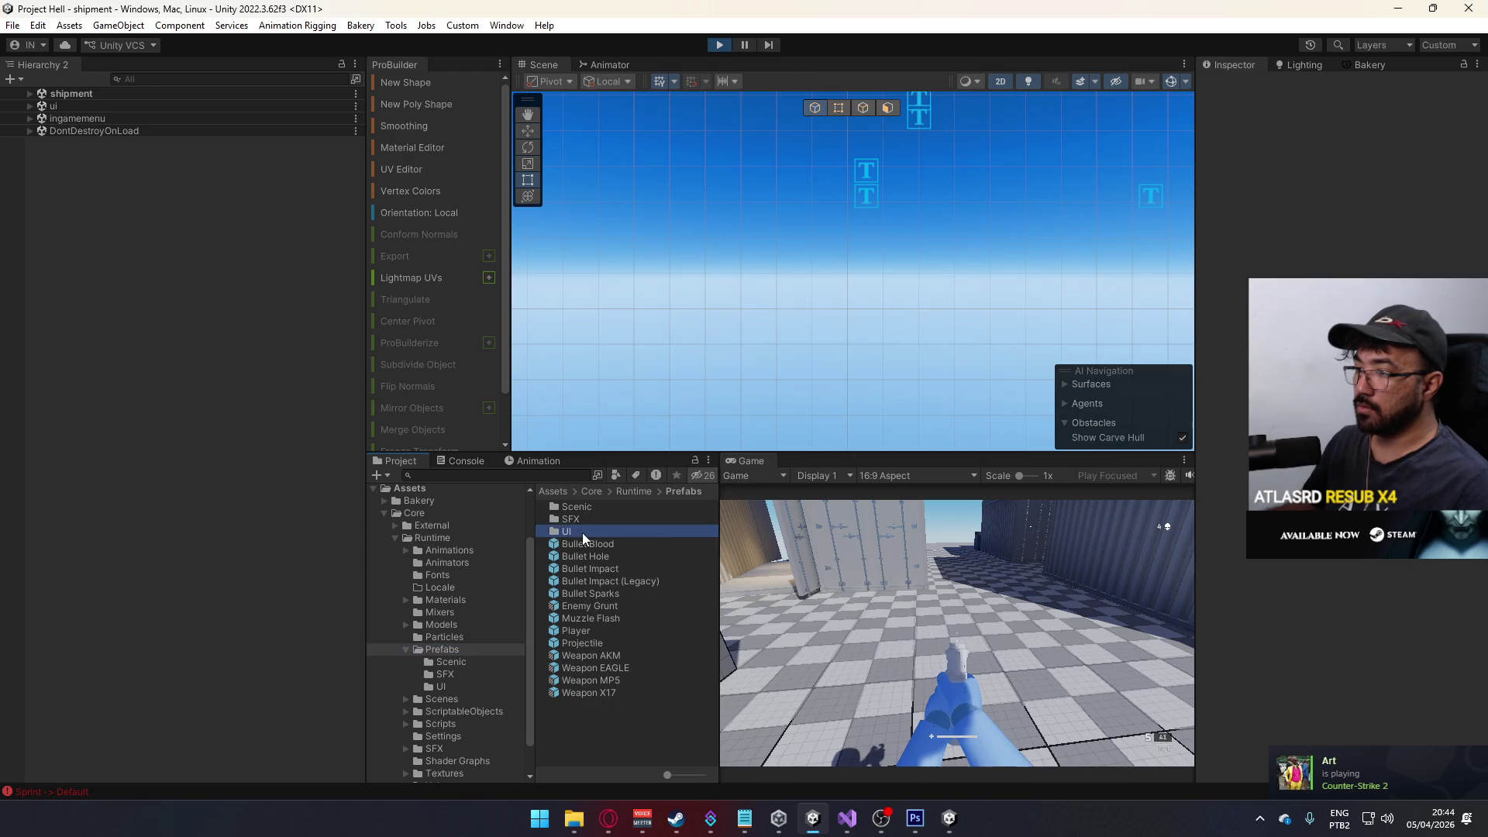
double_click(583, 532)
double_click(607, 642)
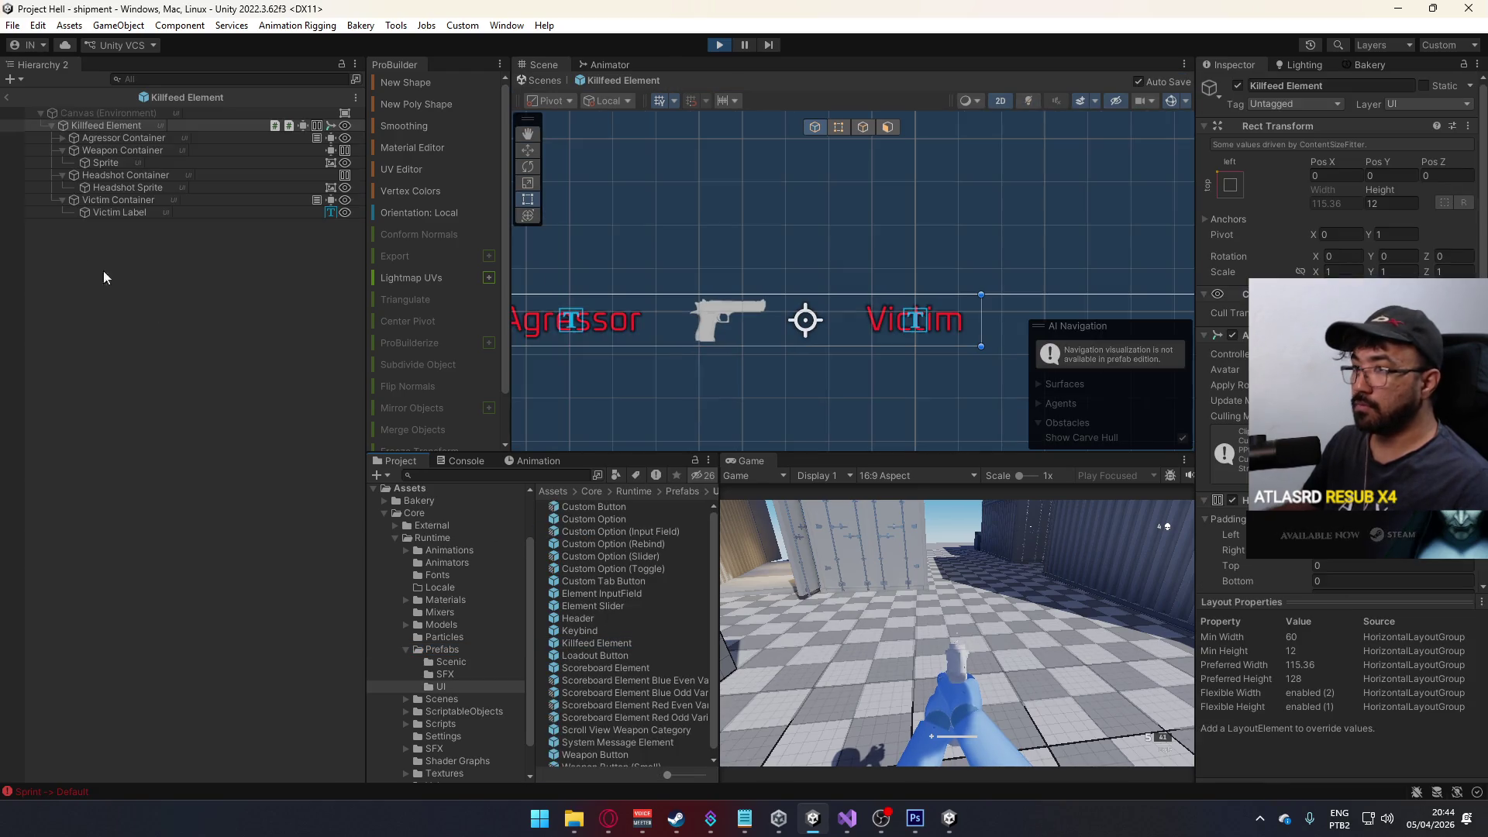
click(118, 162)
click(118, 150)
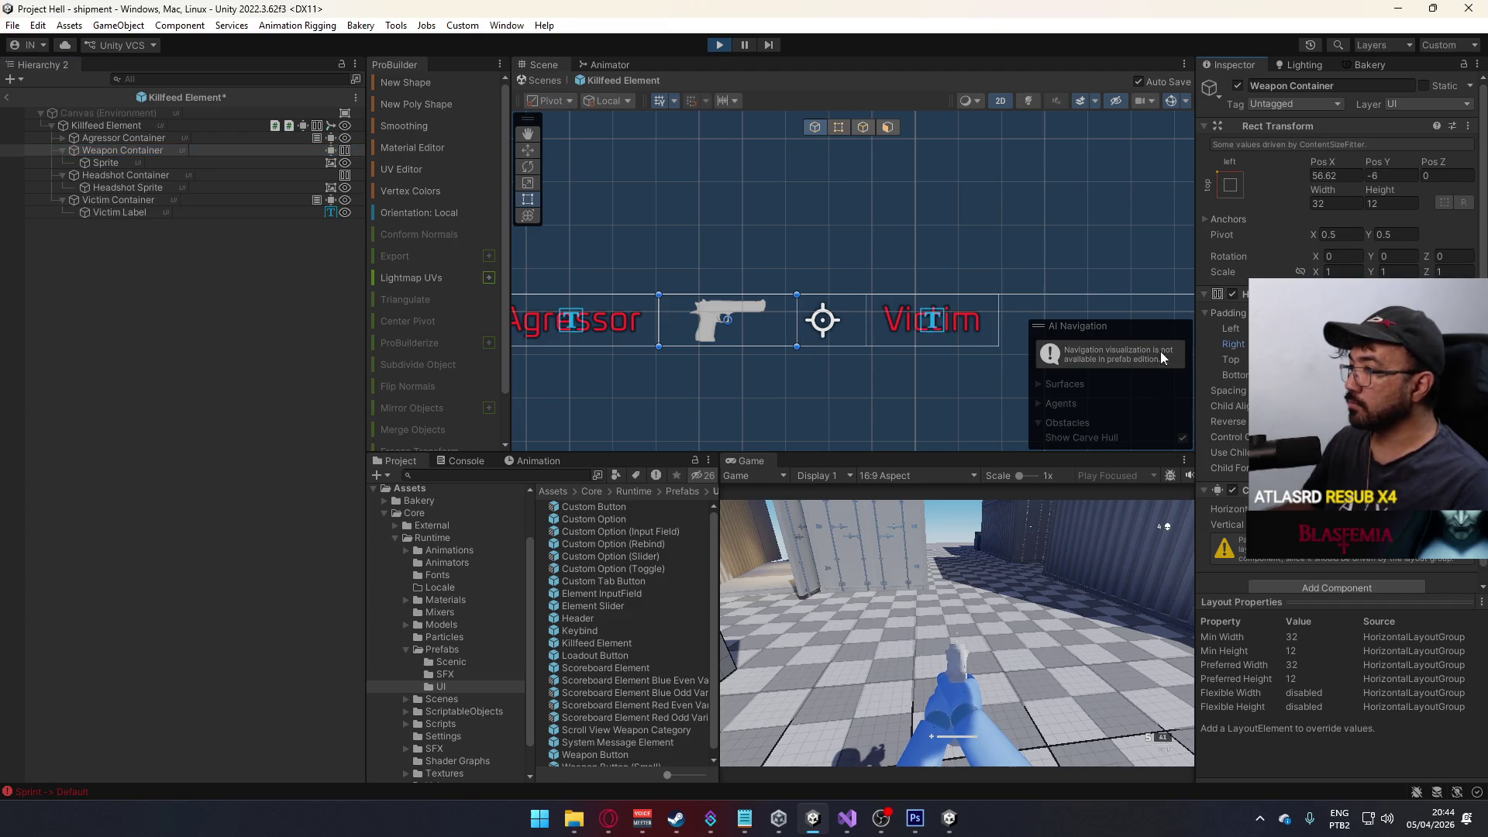
click(821, 323)
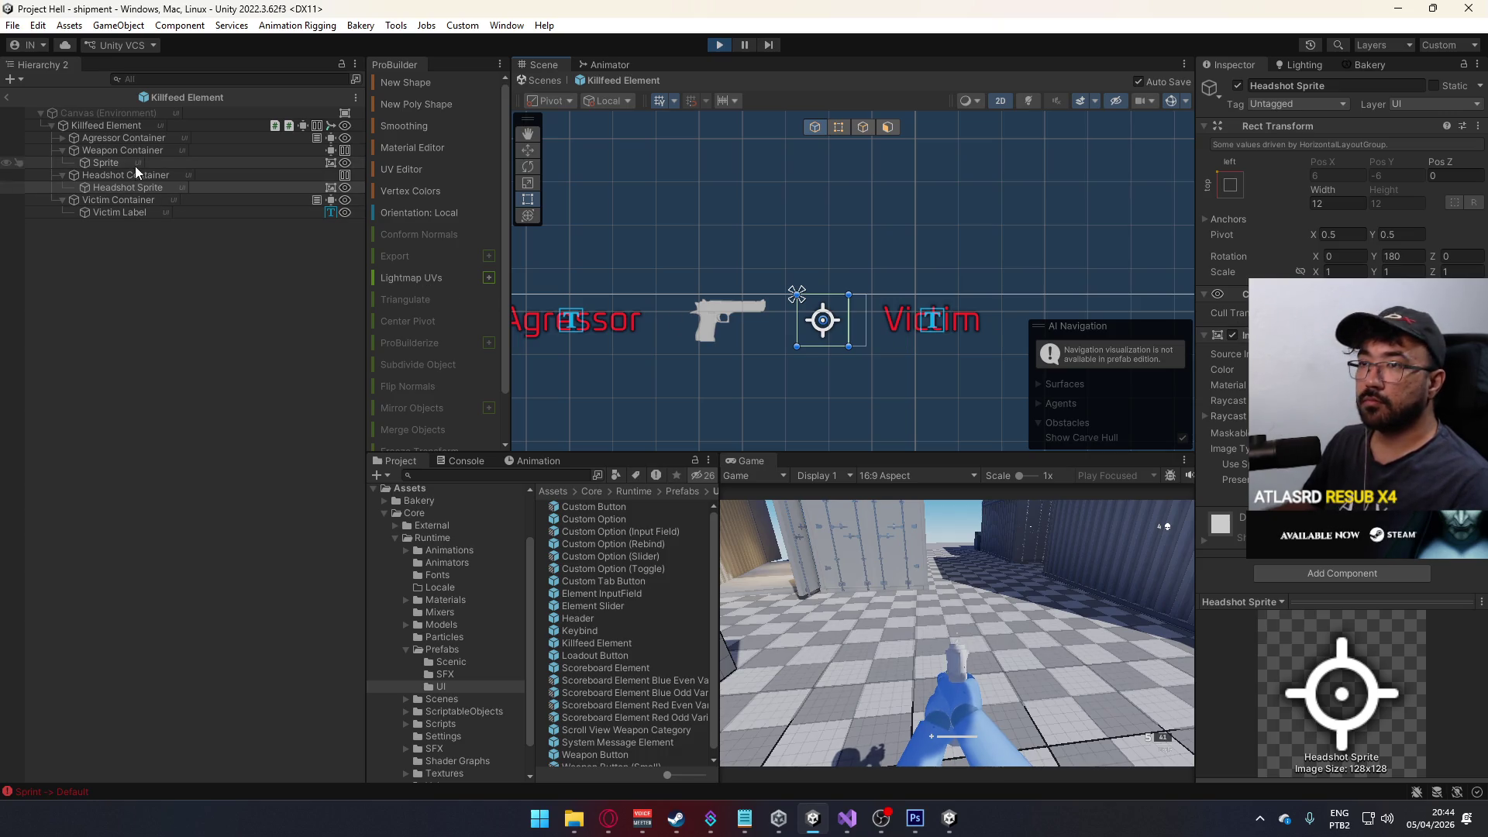
click(109, 176)
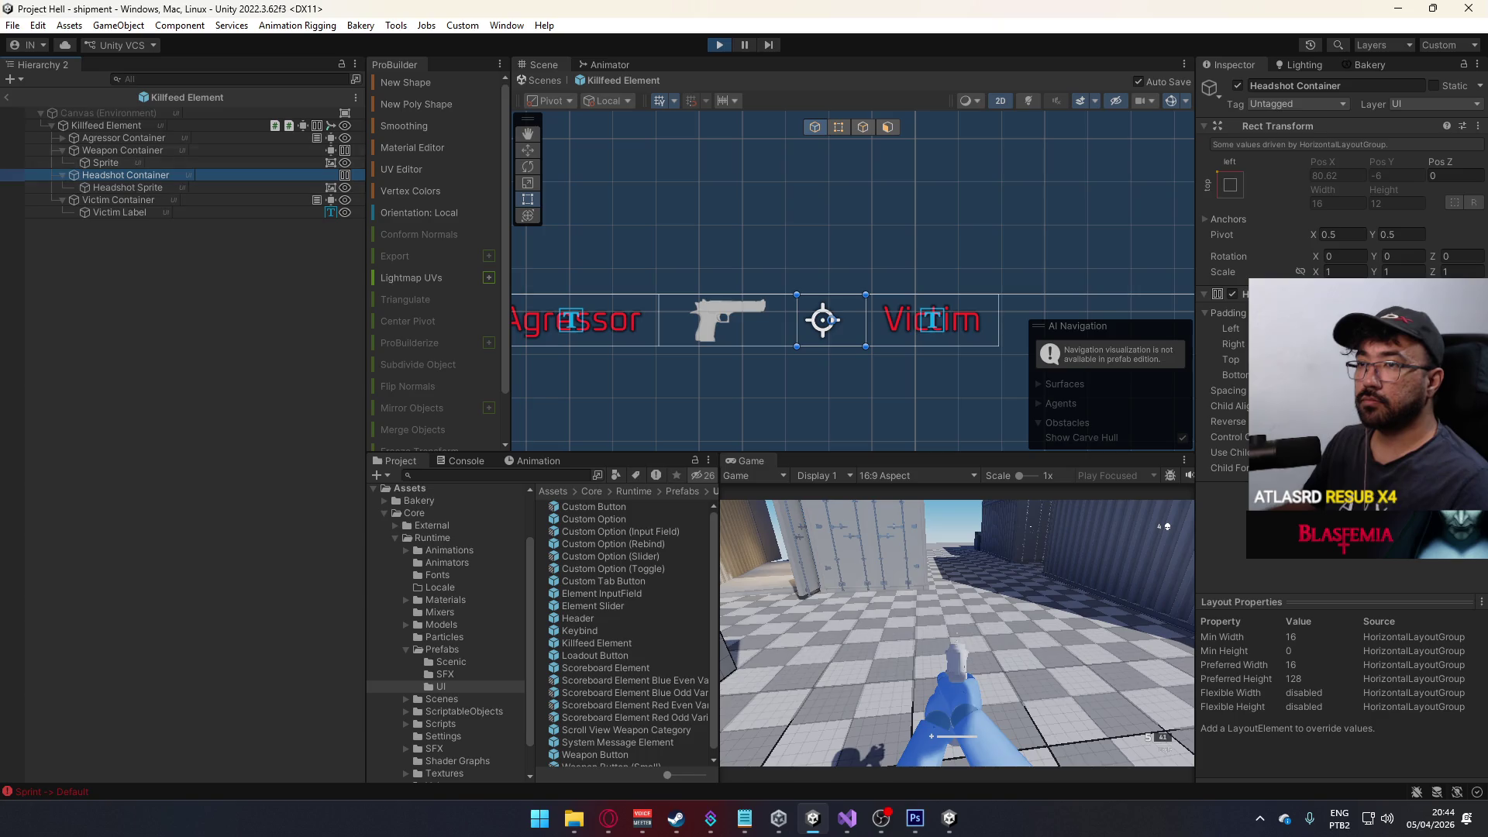
- In the Killfeed@Headshot On clip, delete the Headshot Sprite track and record Headshot Container's active state
click(538, 460)
click(443, 491)
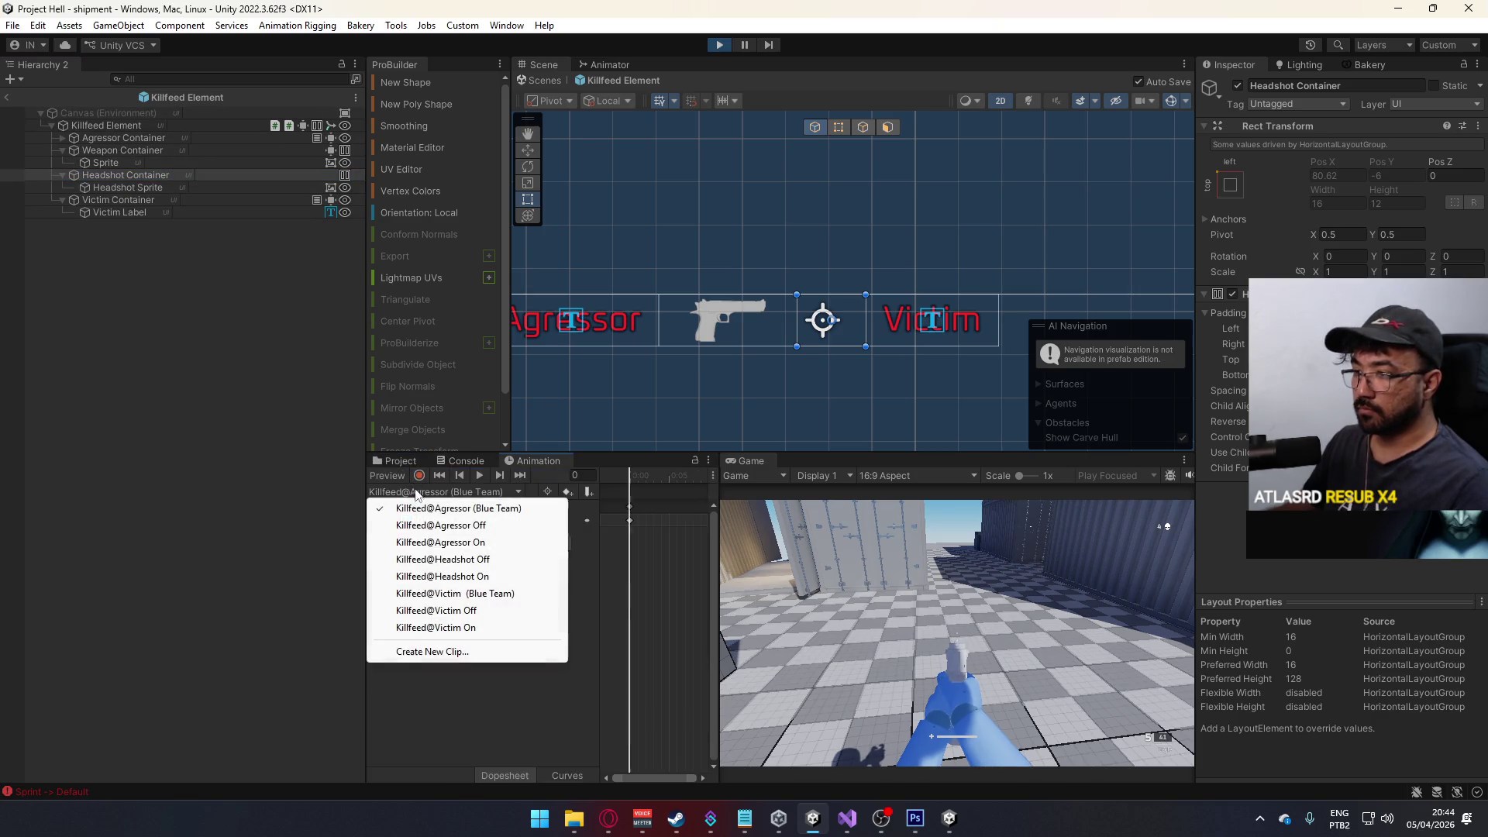
click(476, 583)
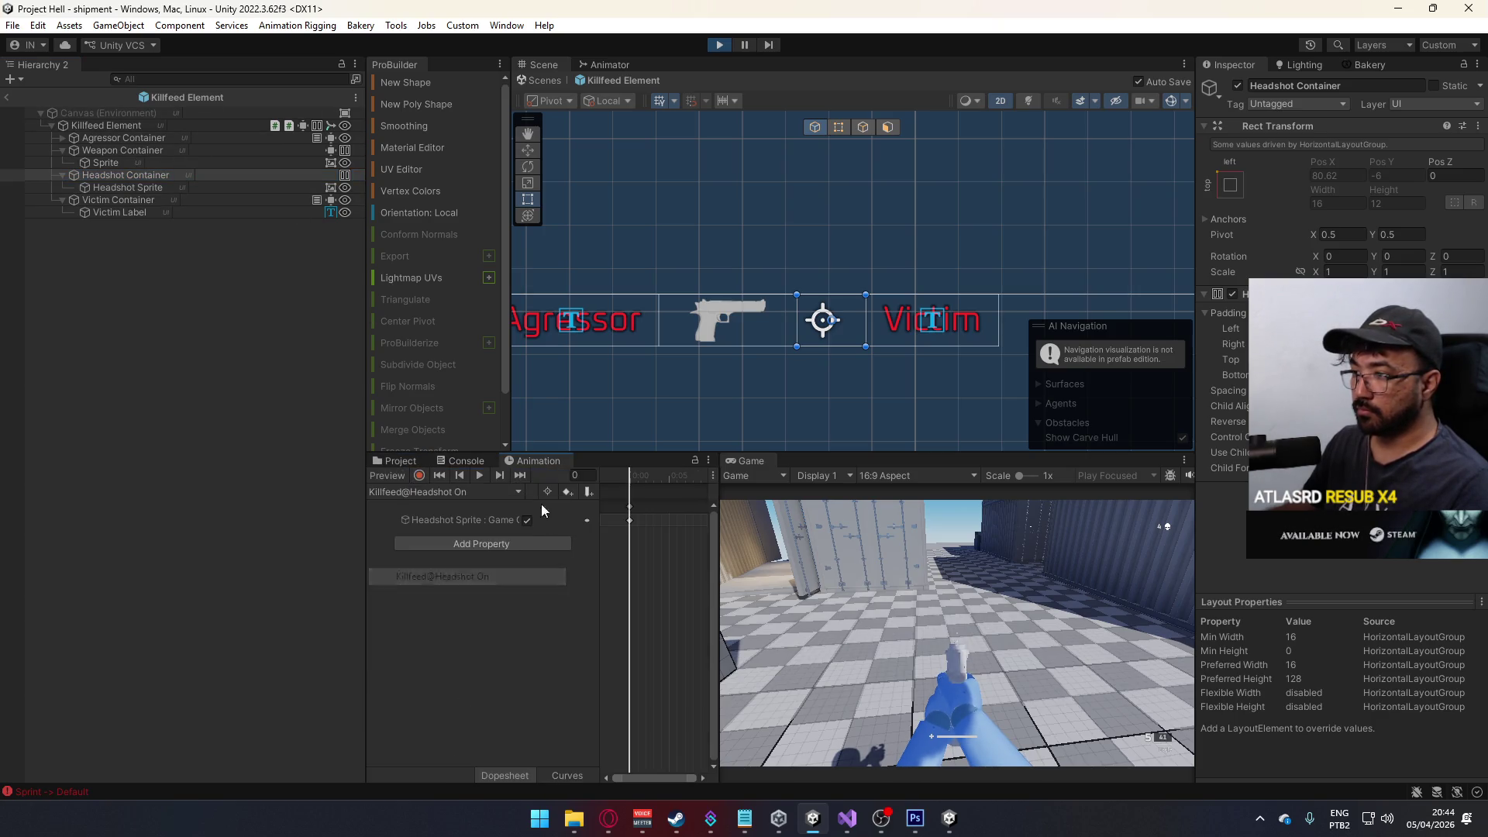
click(419, 477)
click(463, 519)
key(Delete)
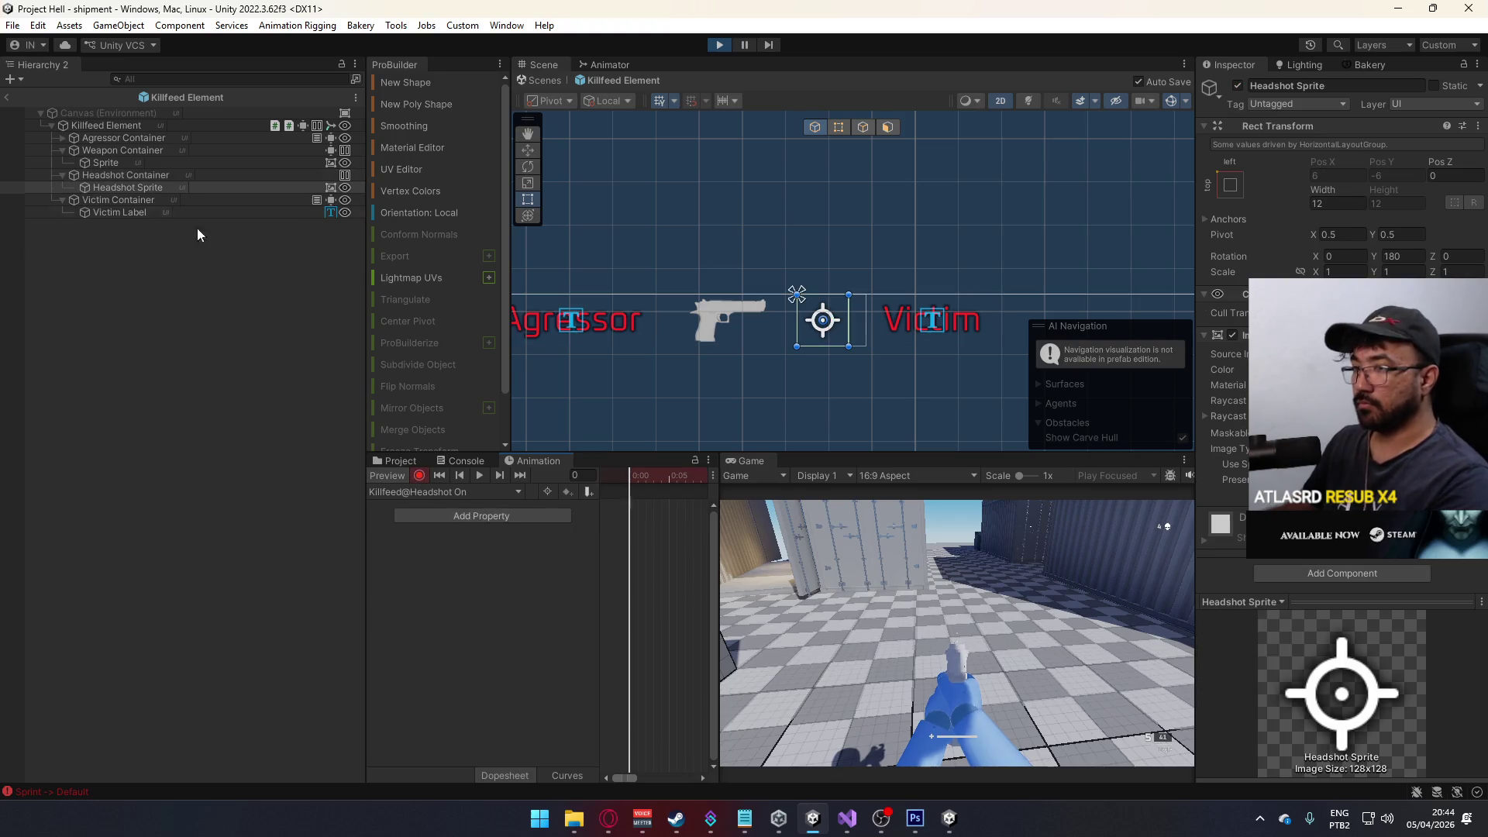
click(221, 176)
click(1240, 84)
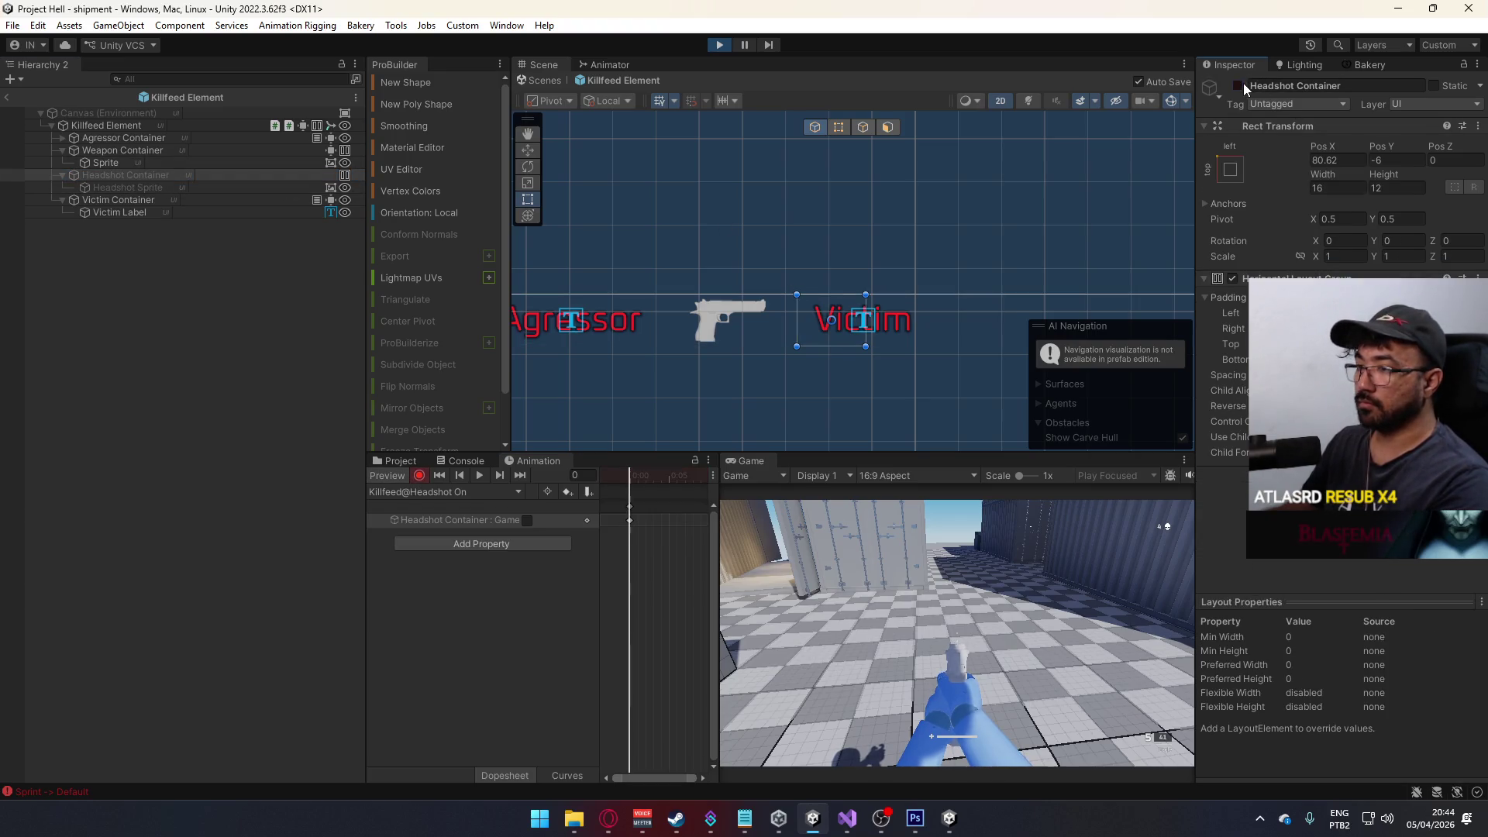
- Record Headshot Container's active state in Killfeed@Headshot Off, then exit prefab mode
click(421, 492)
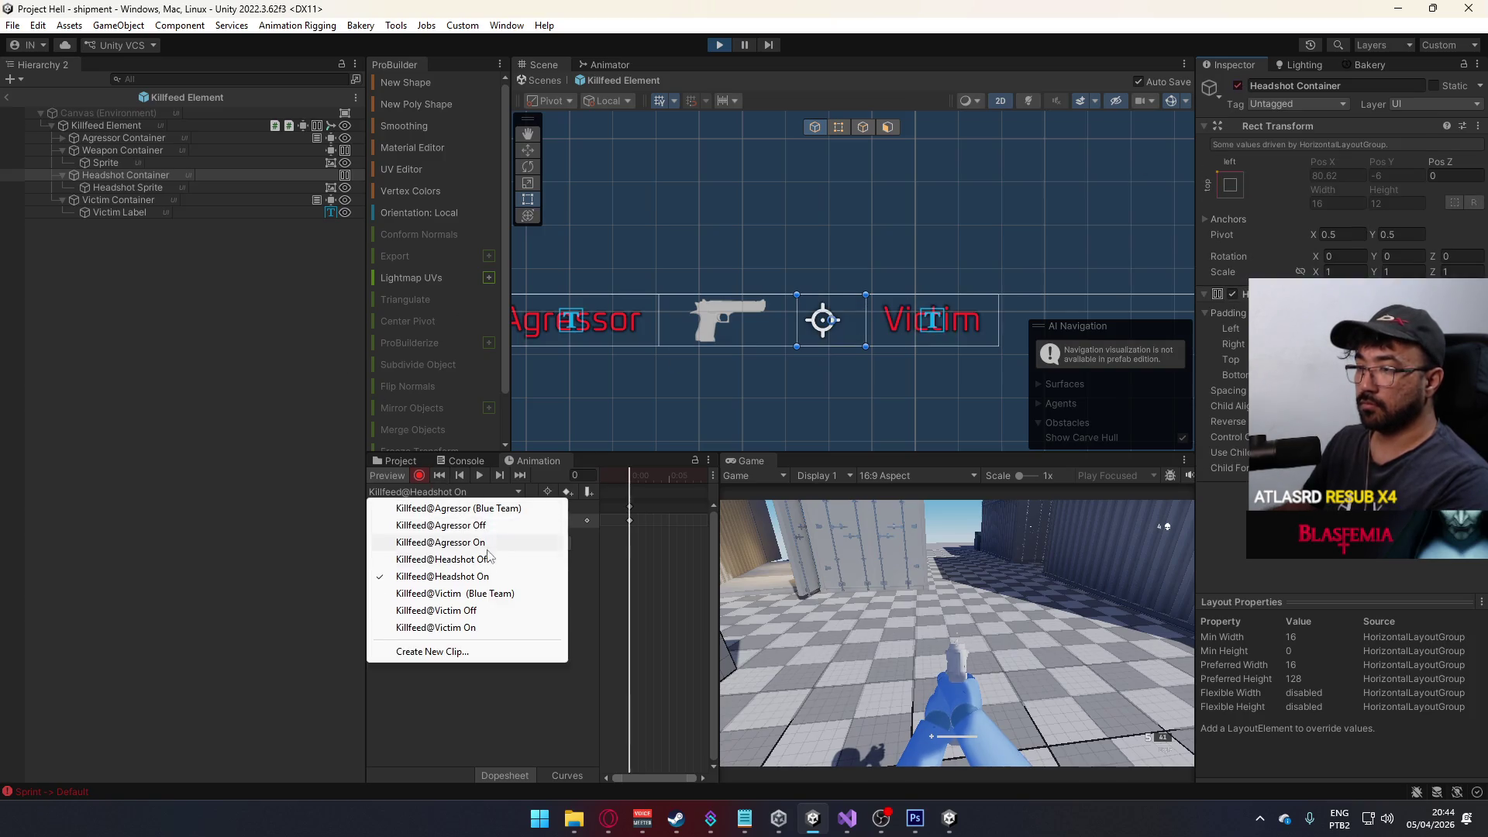
click(449, 542)
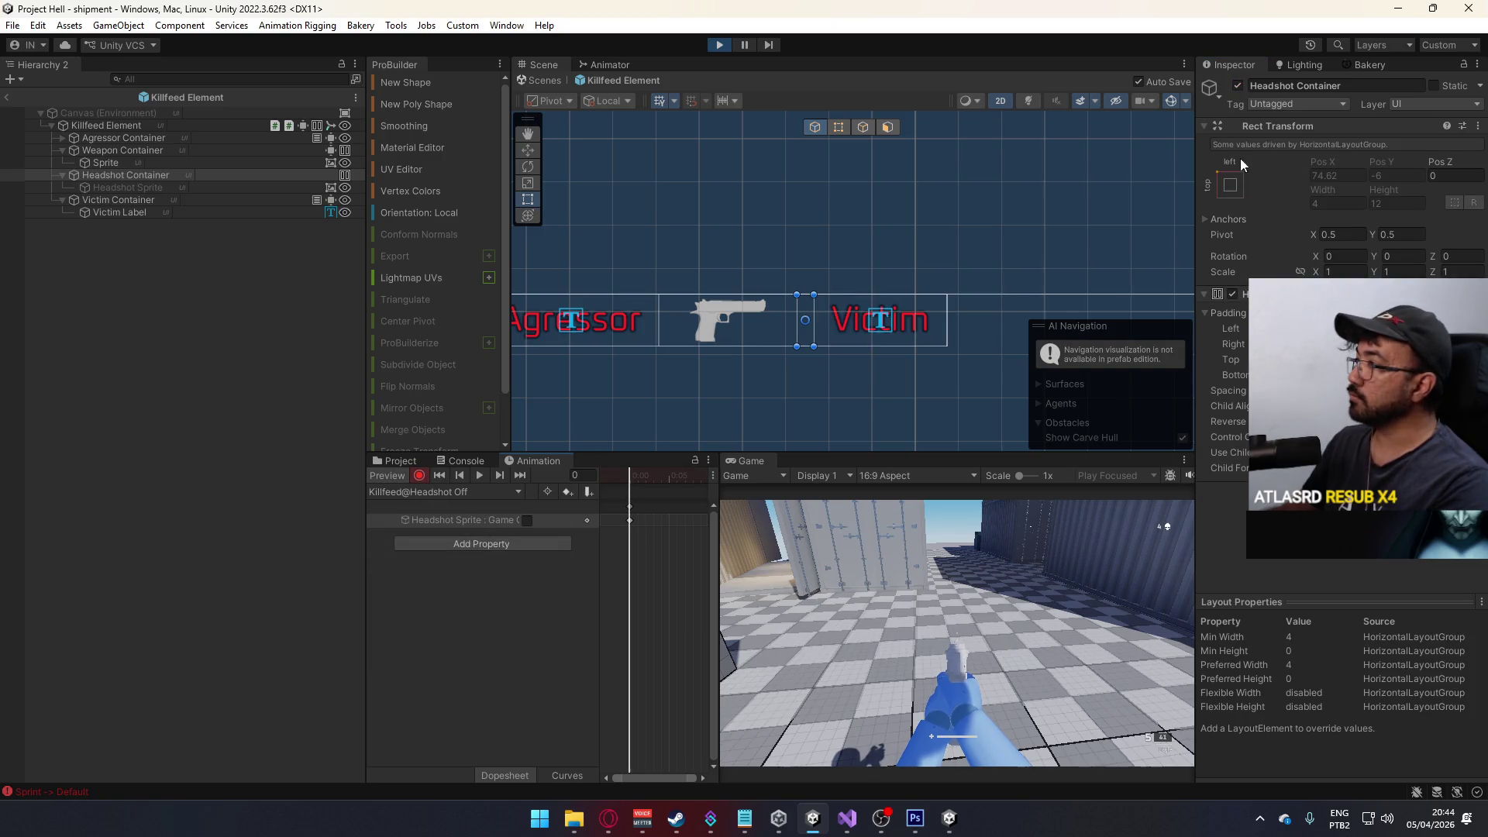
click(1238, 85)
click(479, 523)
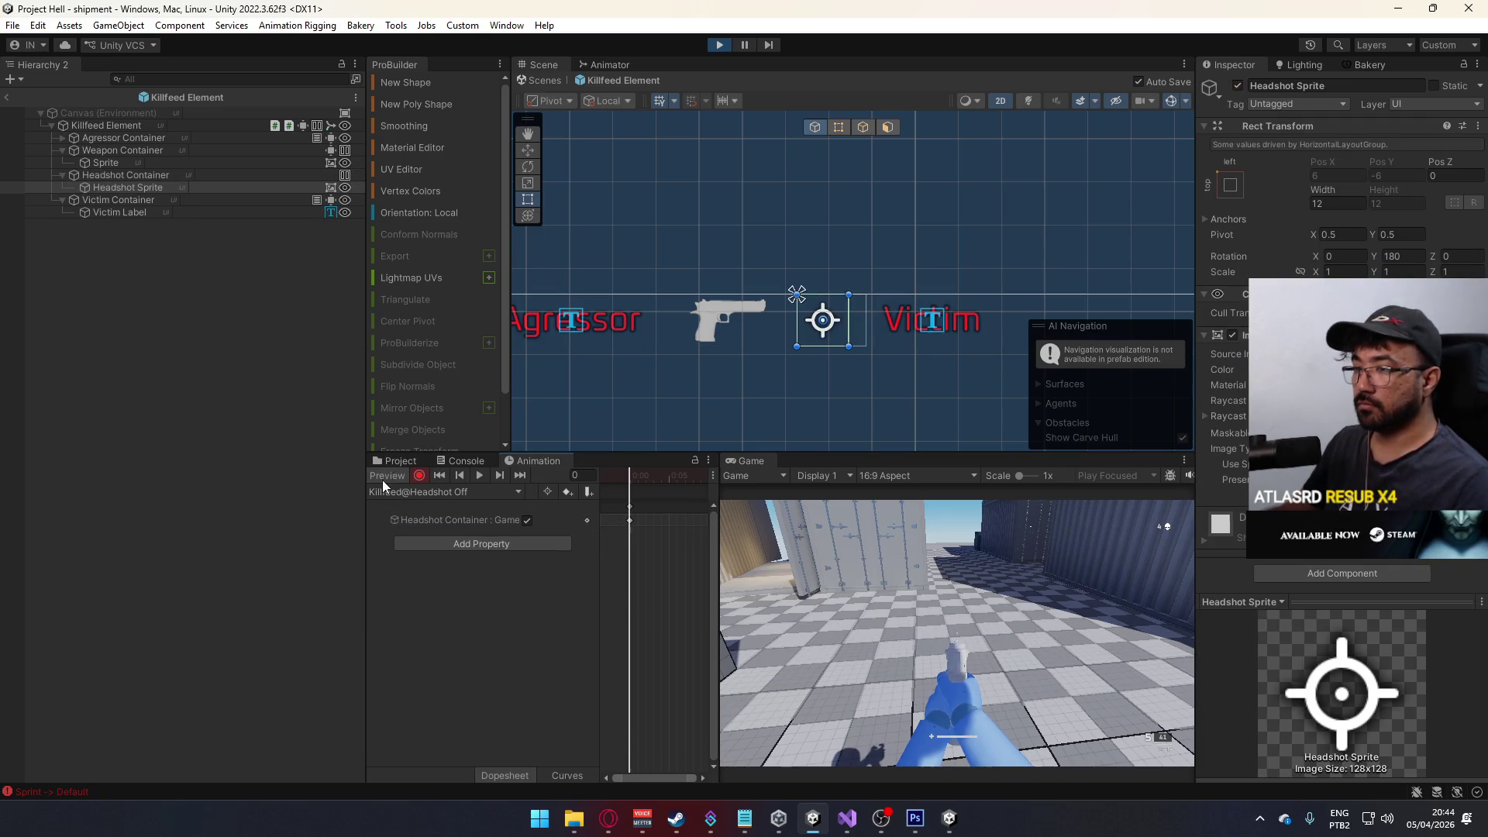
click(8, 97)
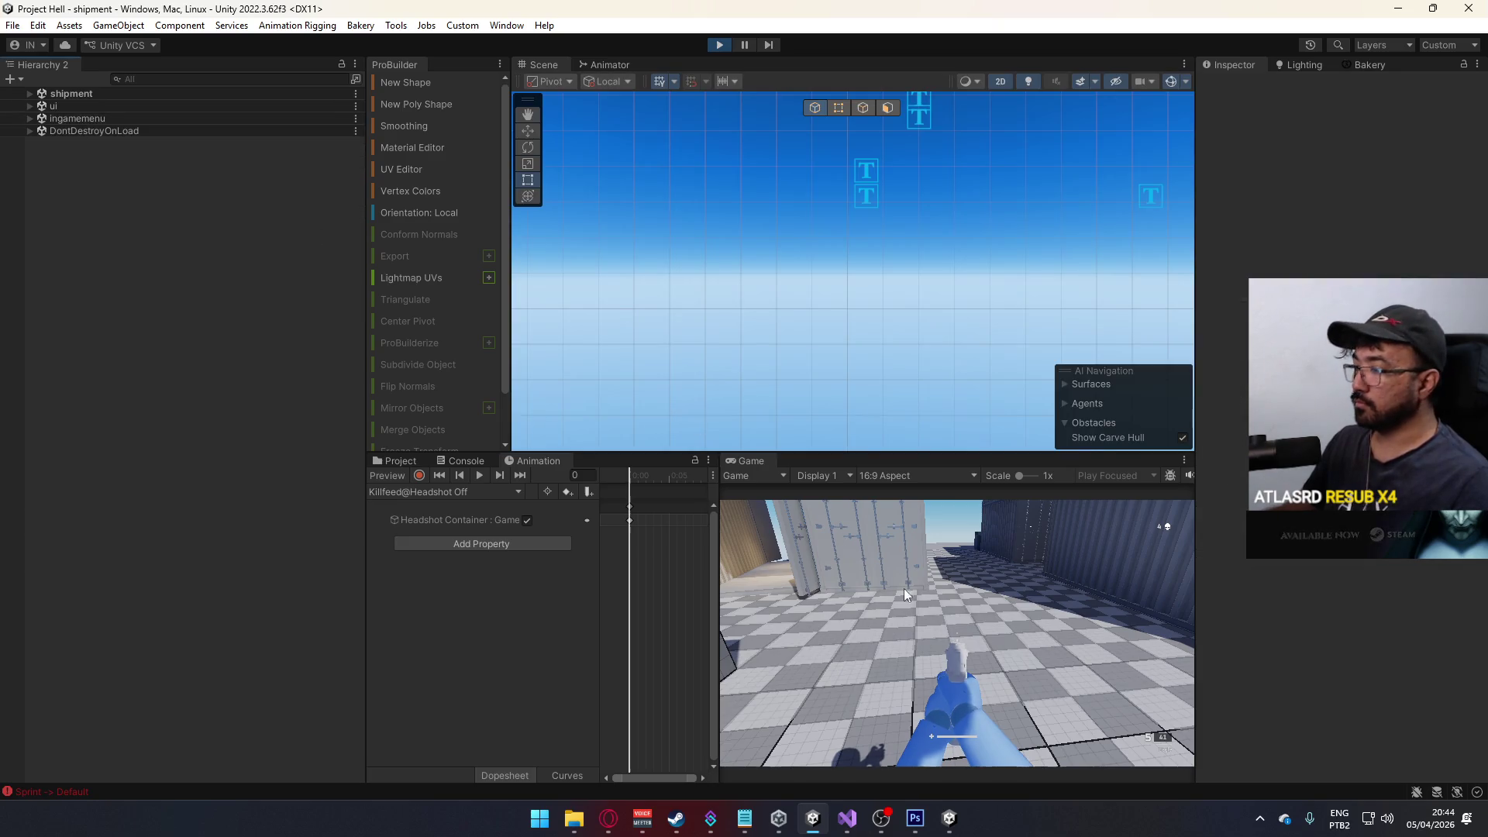
- Walk through the container, shoot the red enemy, and maximize the Game view
key(shift)
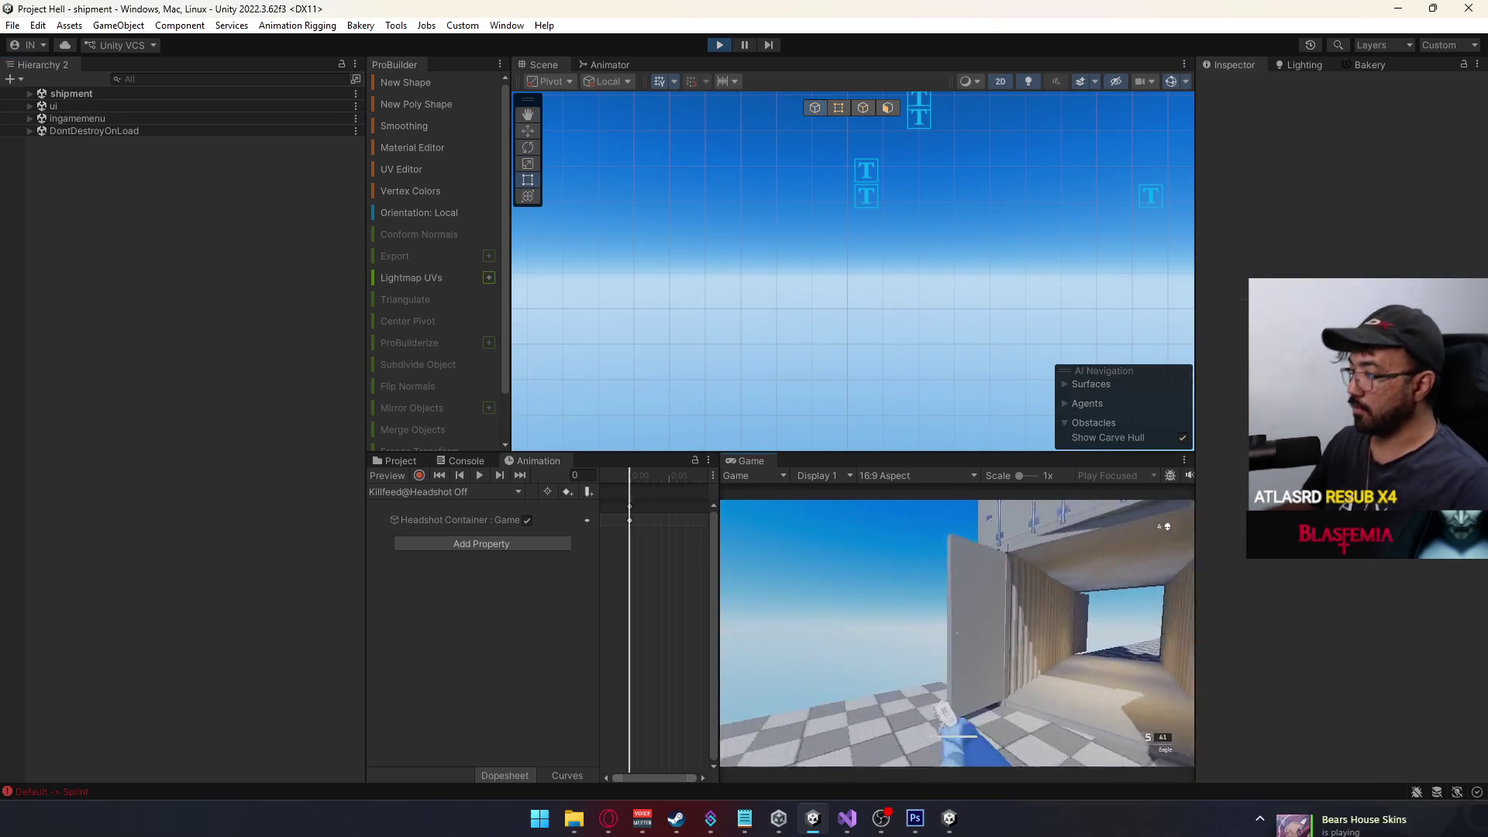
key(w)
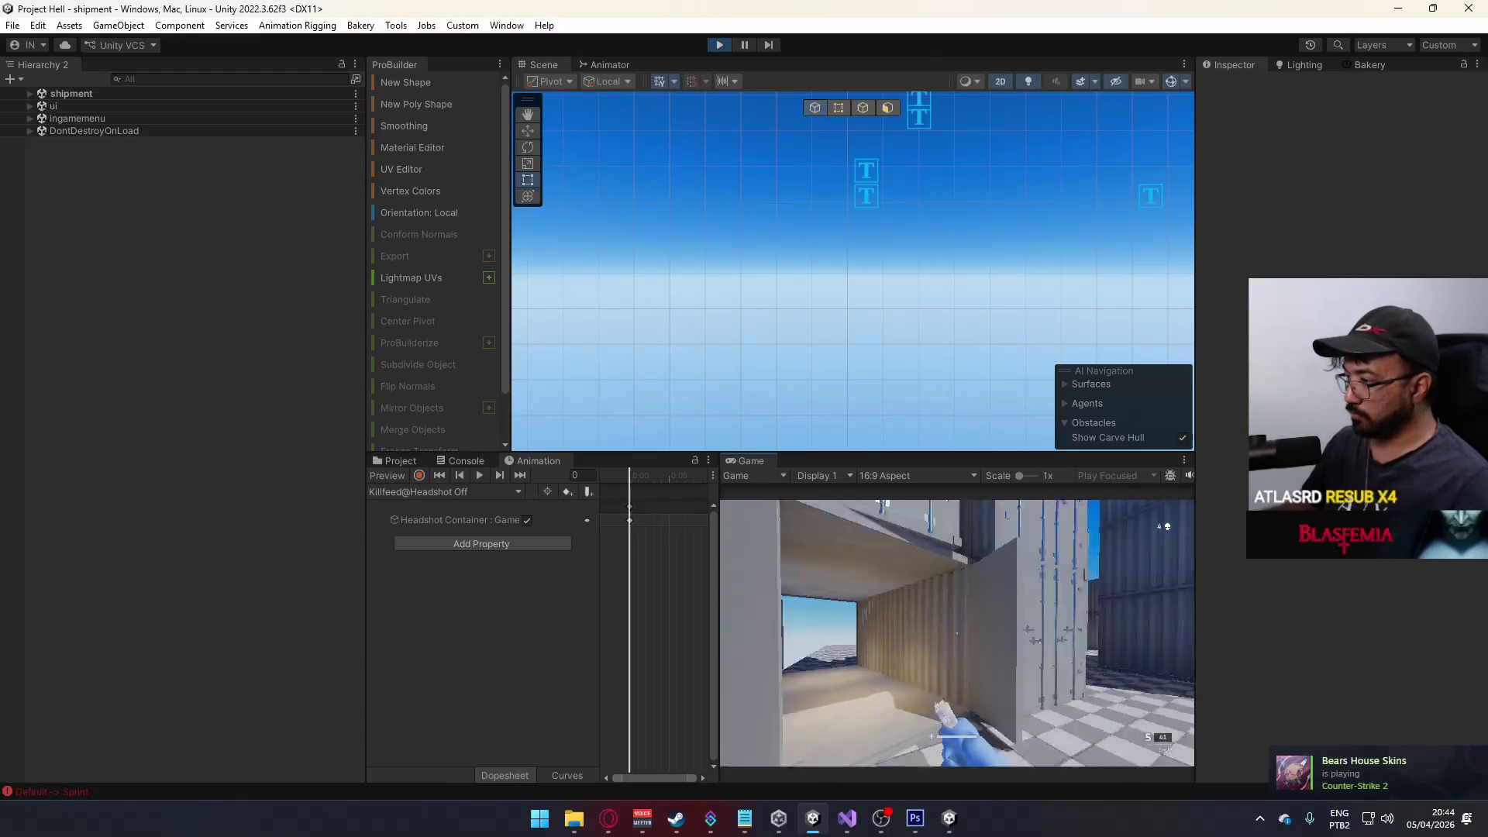
key(w)
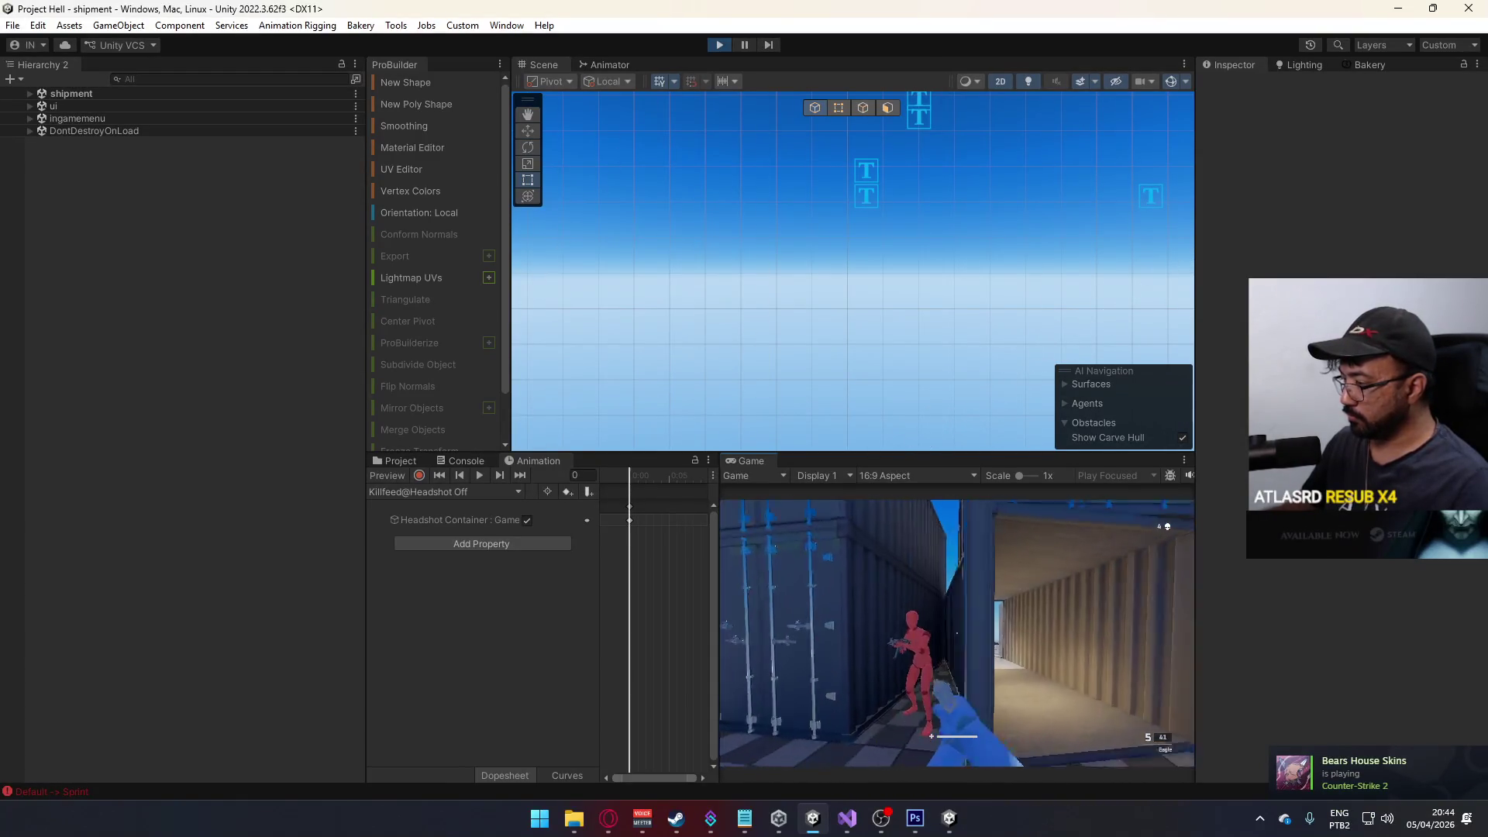
click(957, 633)
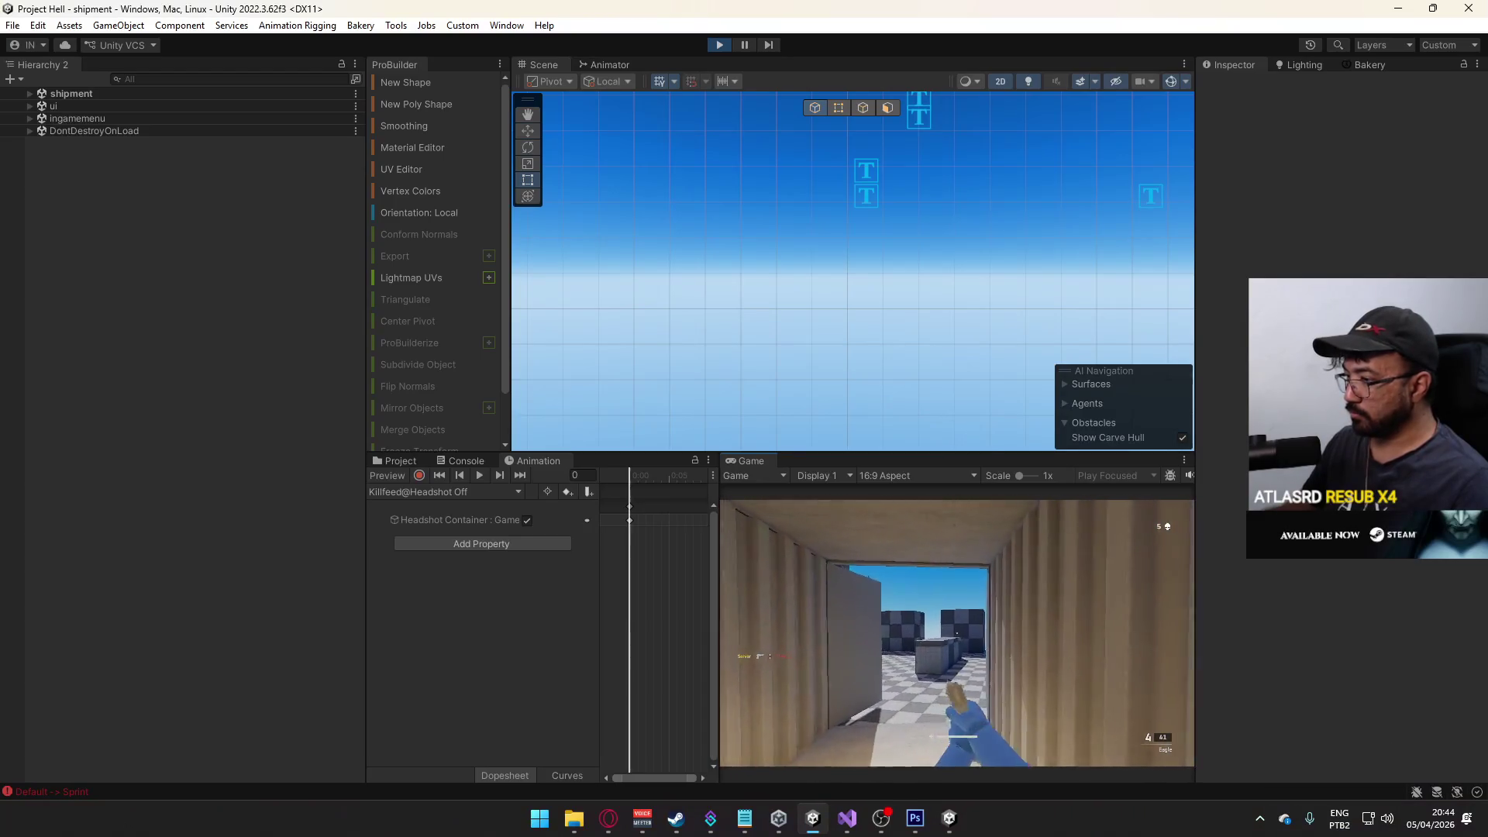
key(super)
key(Escape)
right_click(746, 460)
click(821, 515)
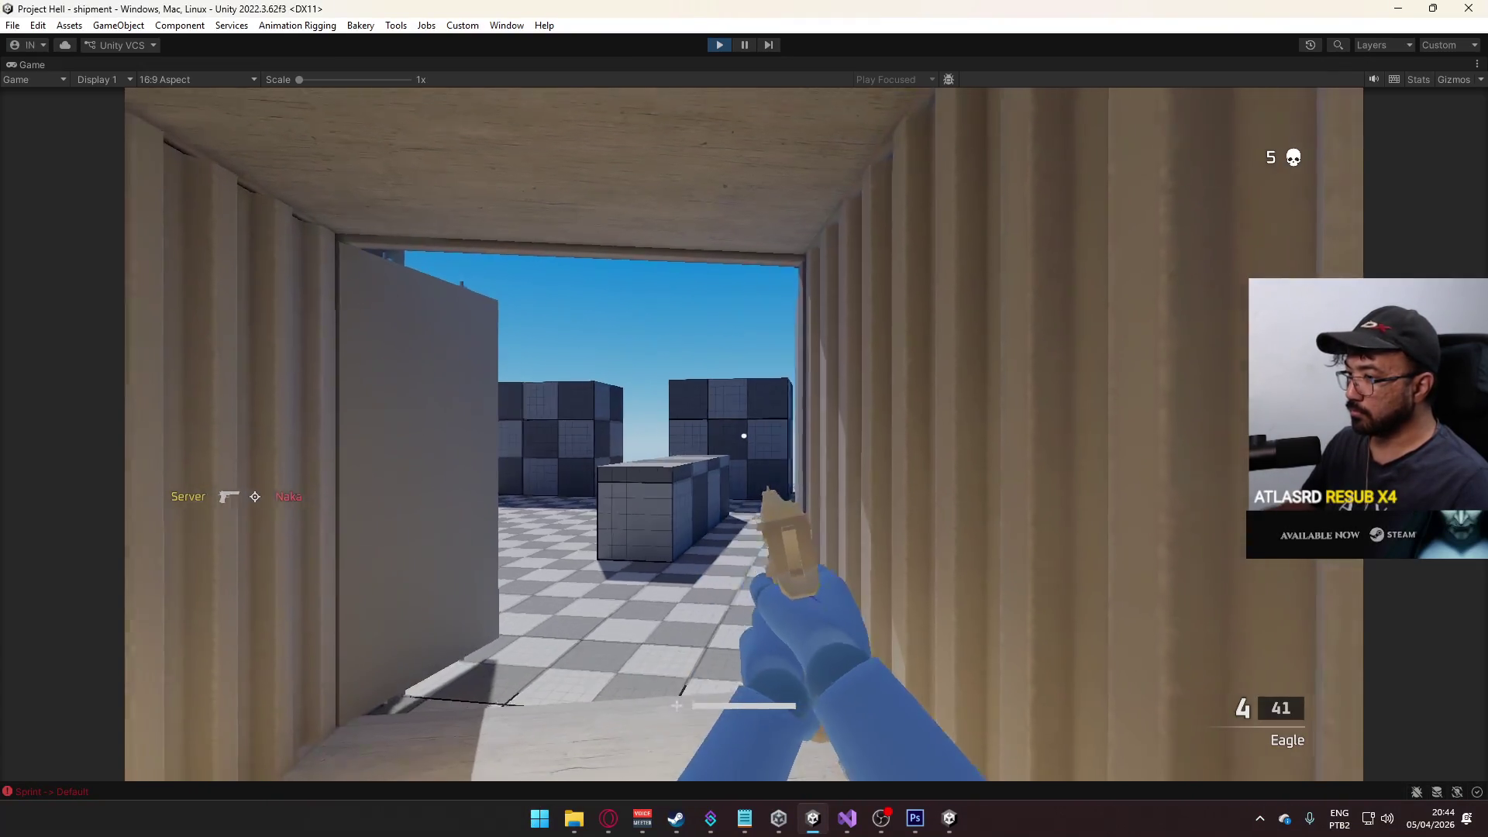
- Reload, shoot the enemy inside the container for the sixth kill, and walk through the container yard
key(w)
key(r)
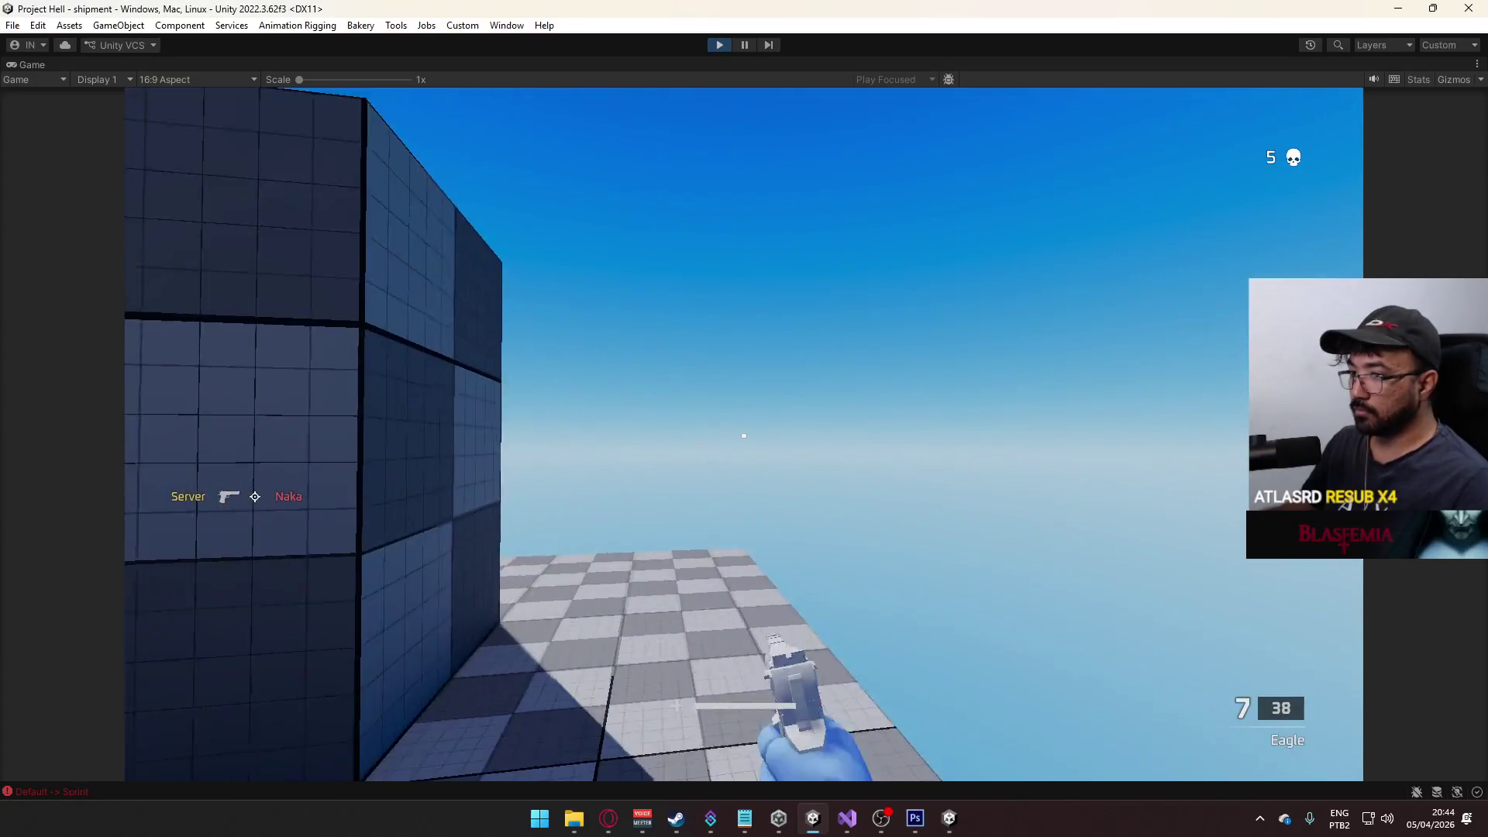
key(w)
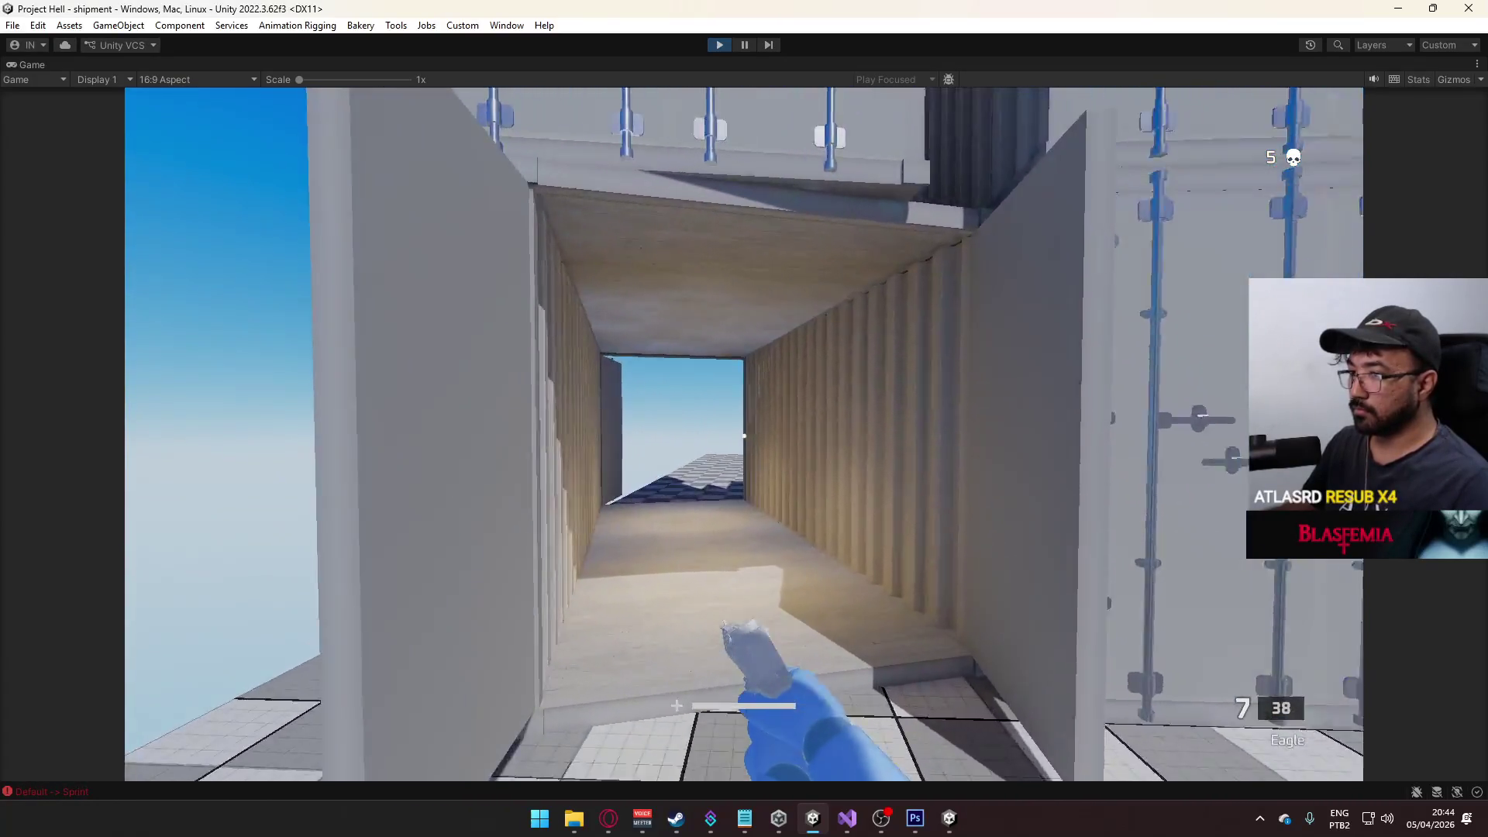
key(w)
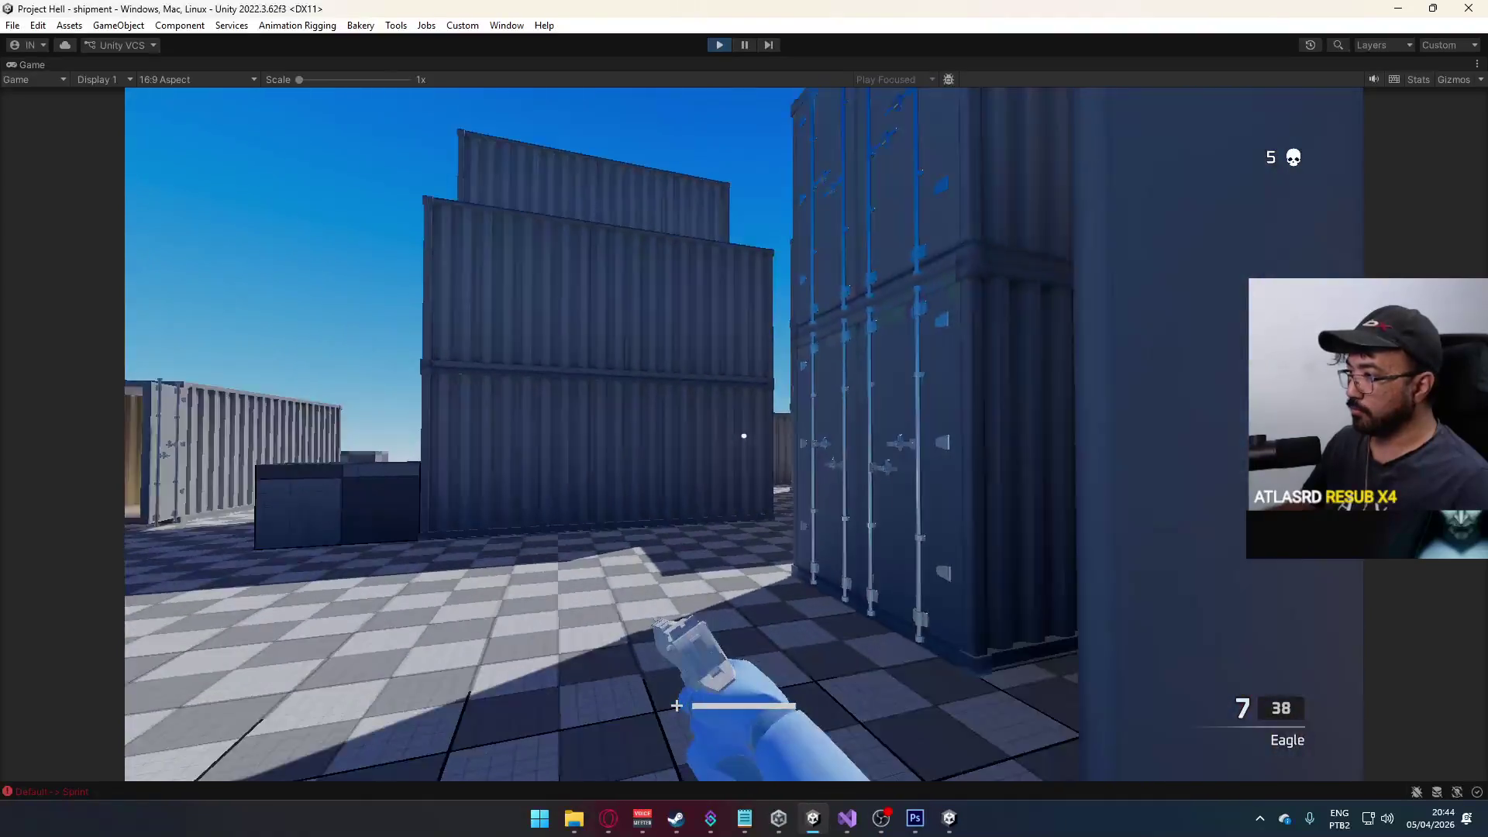
key(w)
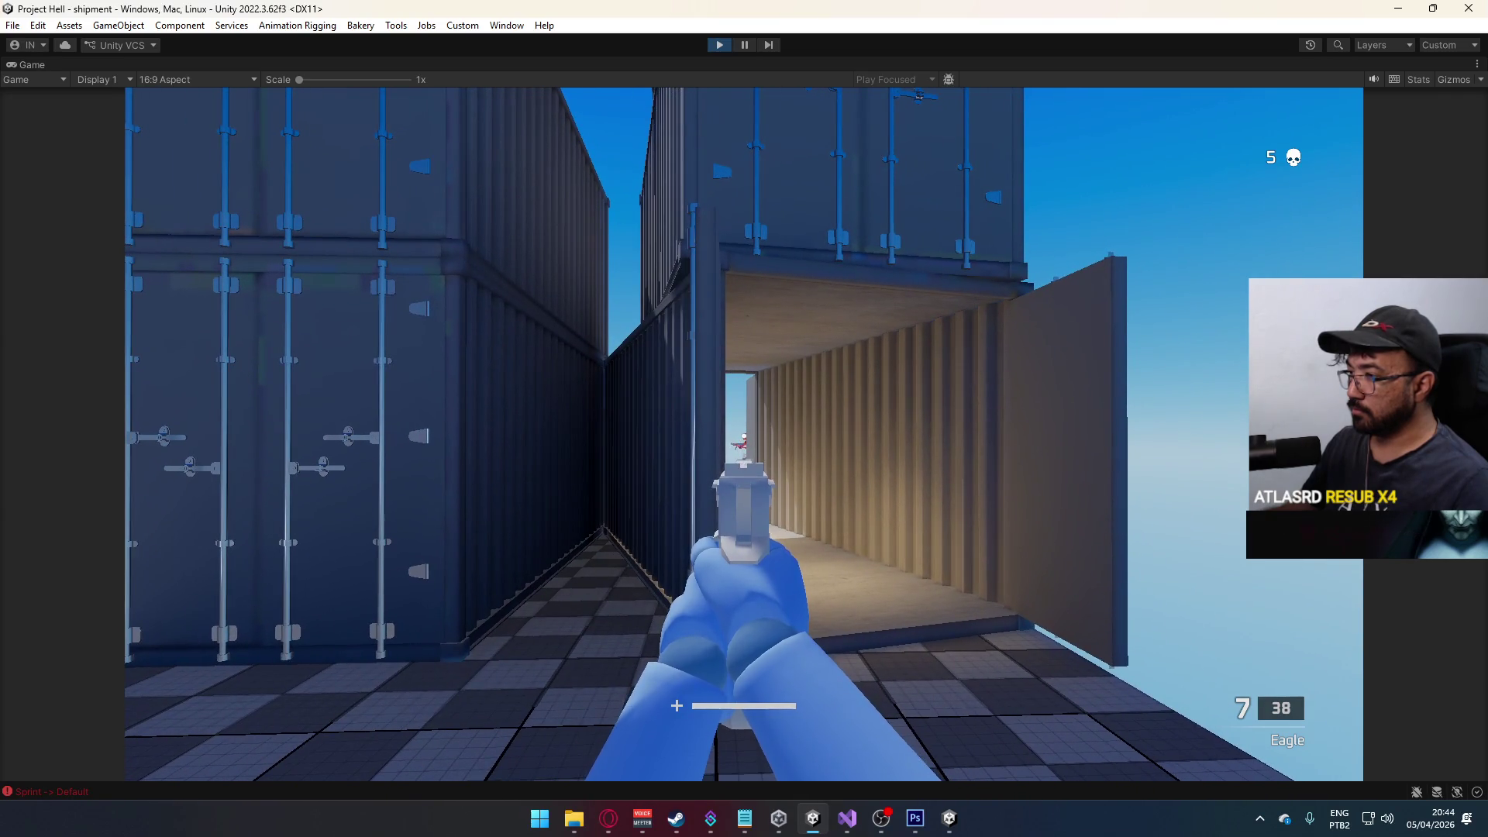
click(744, 433)
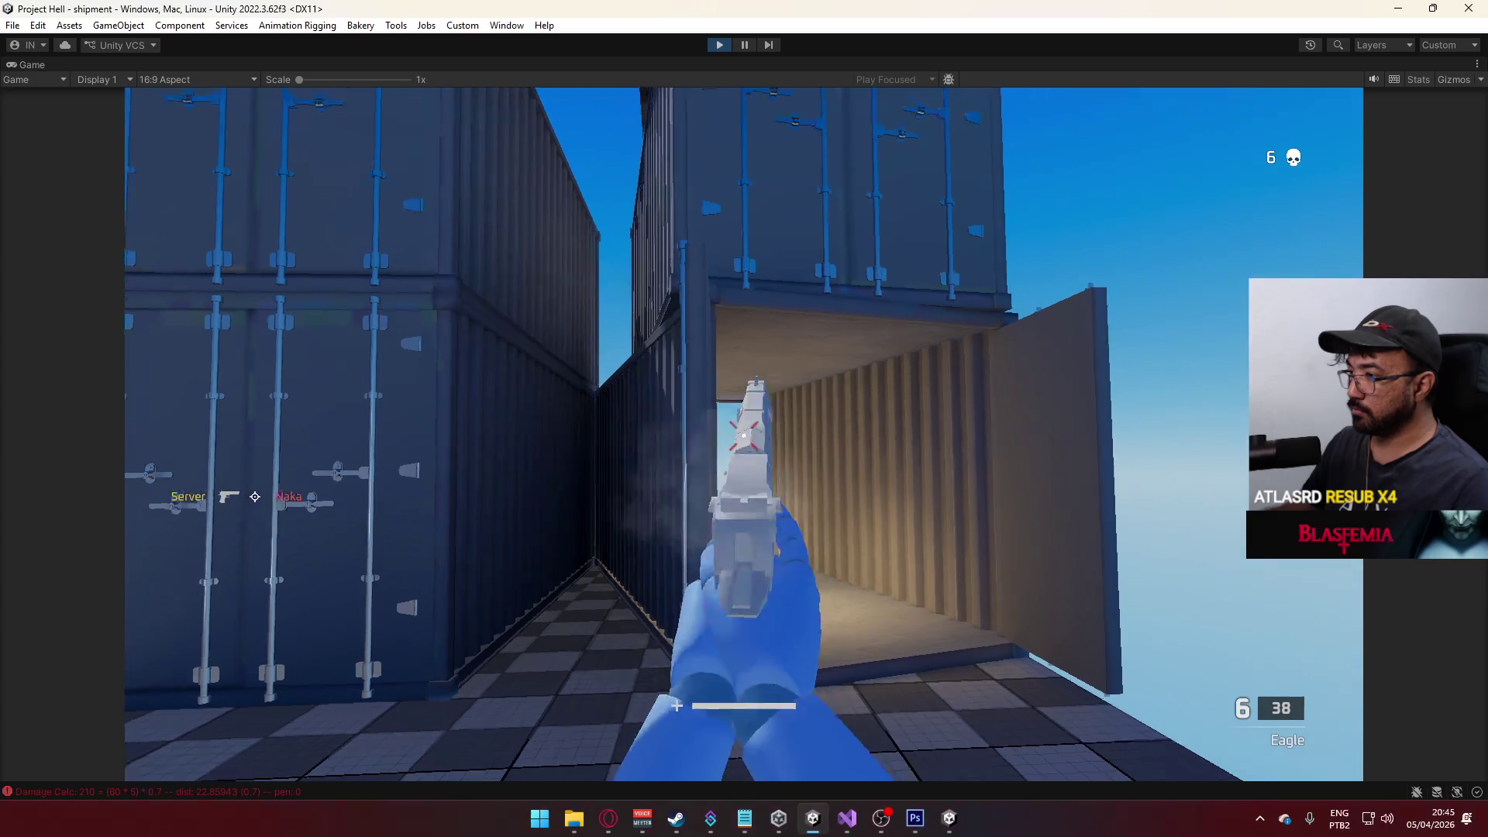
key(w)
key(w)
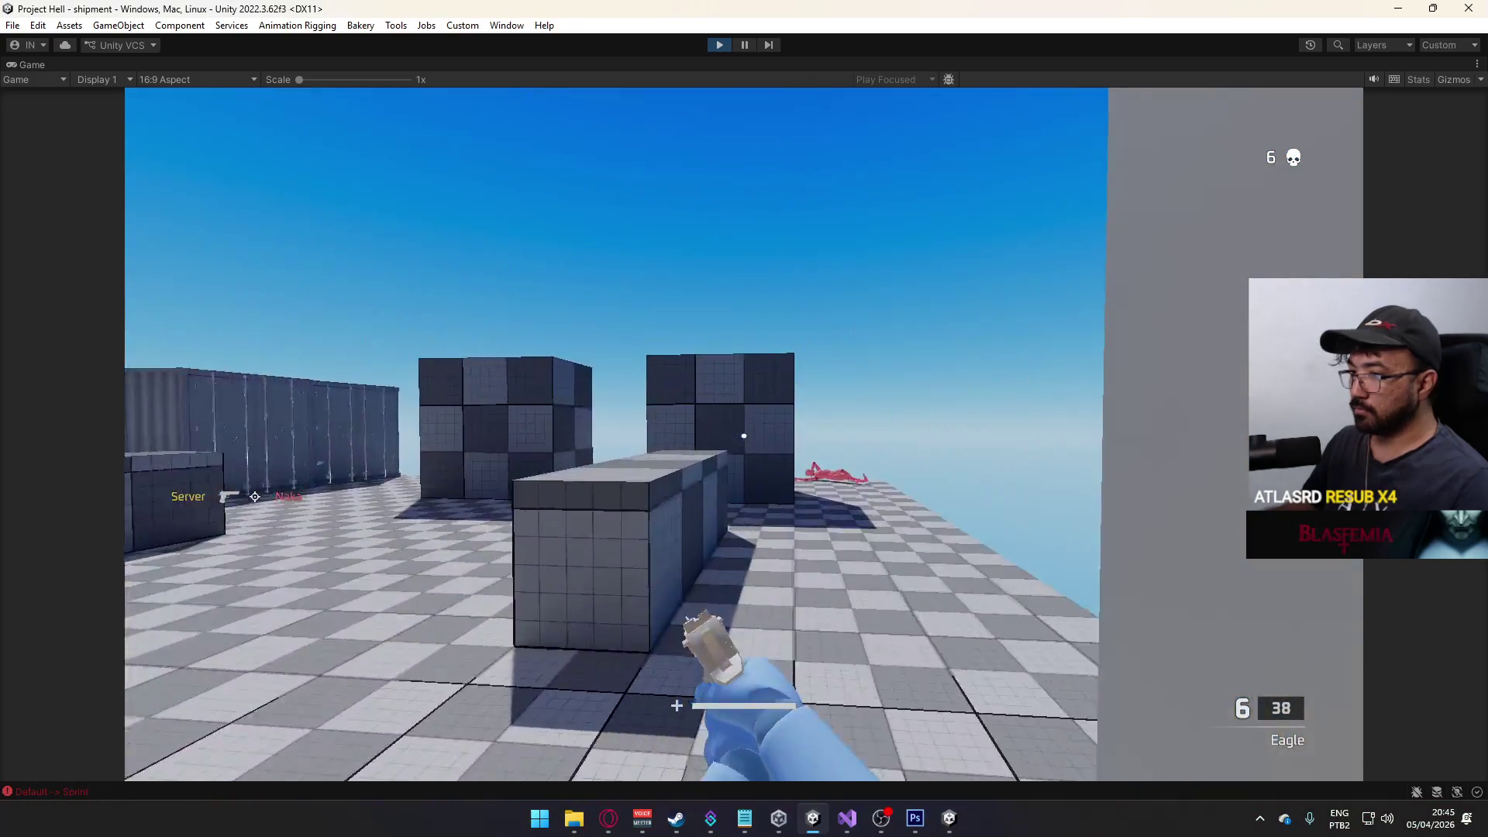
key(w)
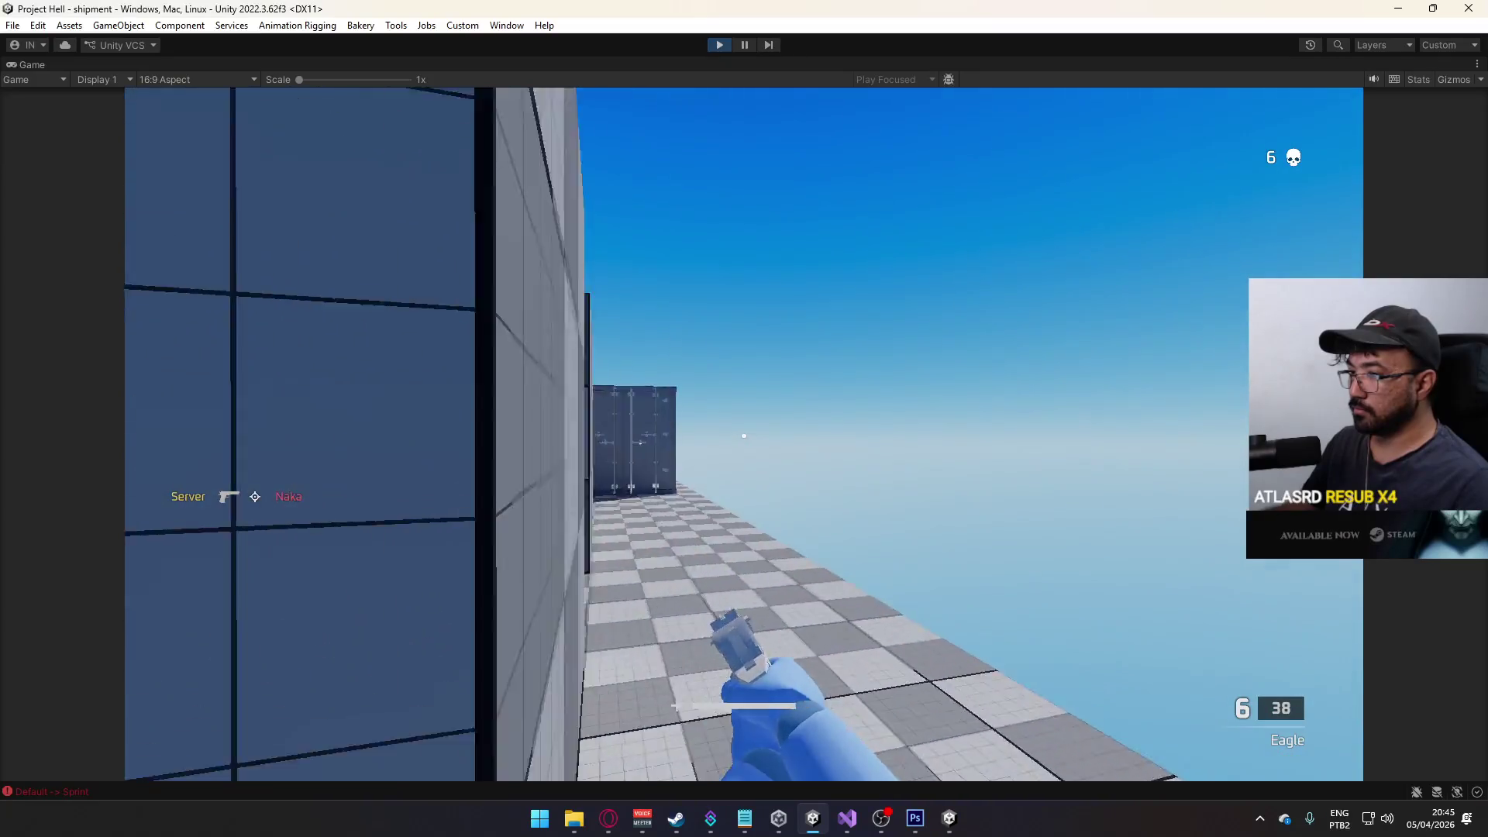
key(w)
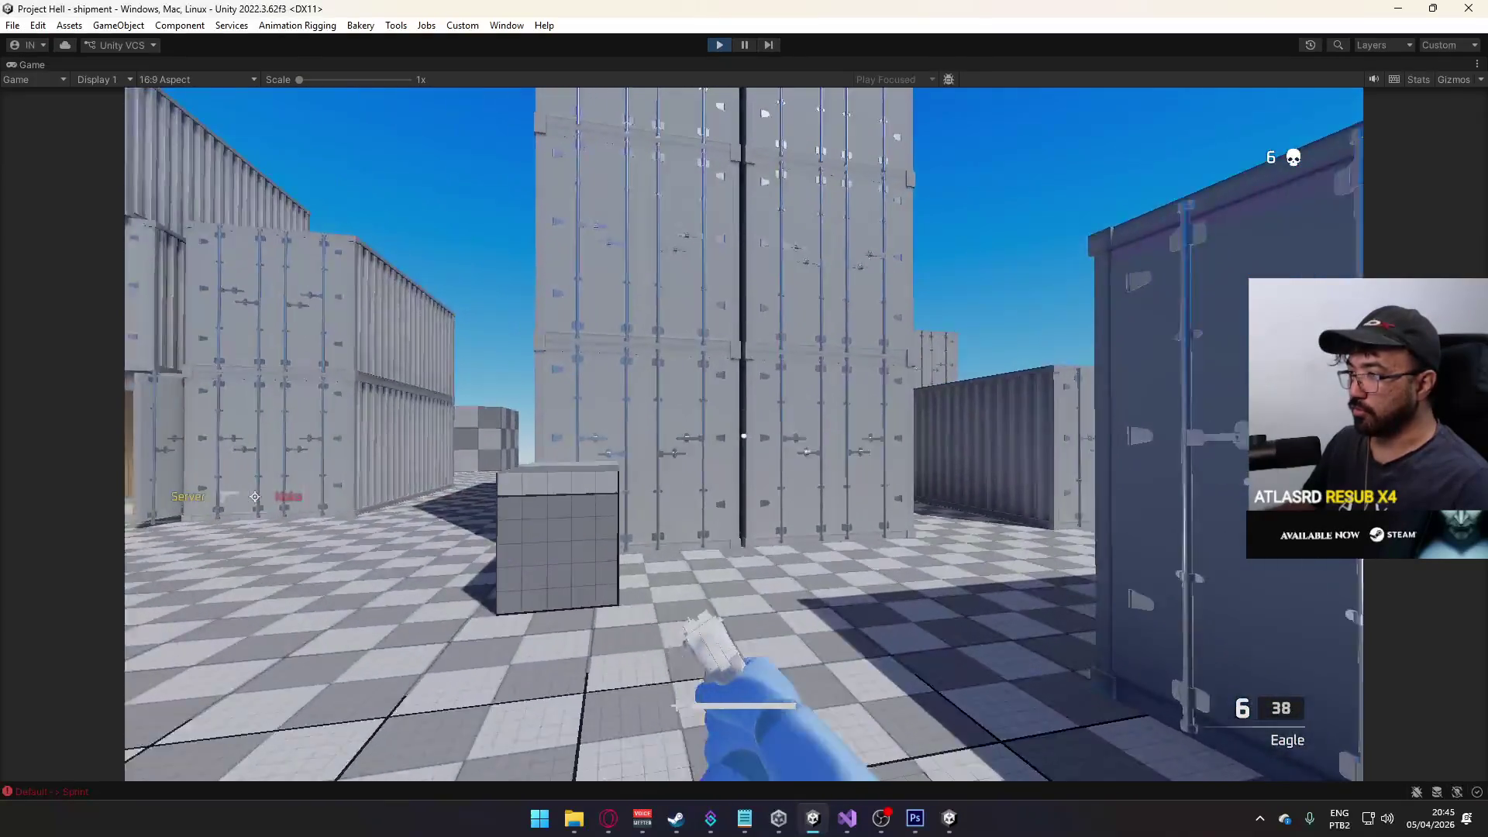
key(w)
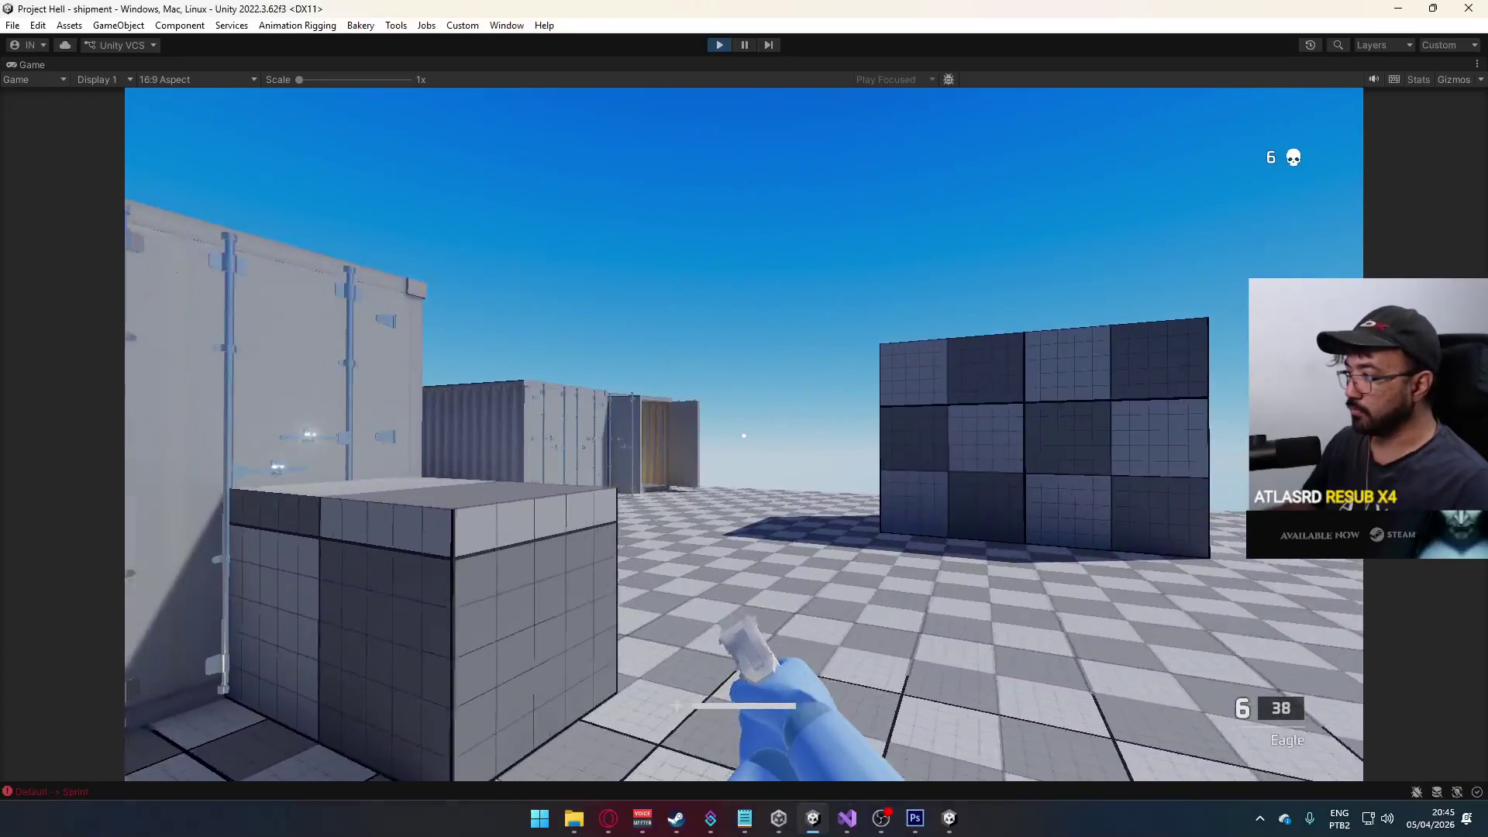
key(super)
key(Escape)
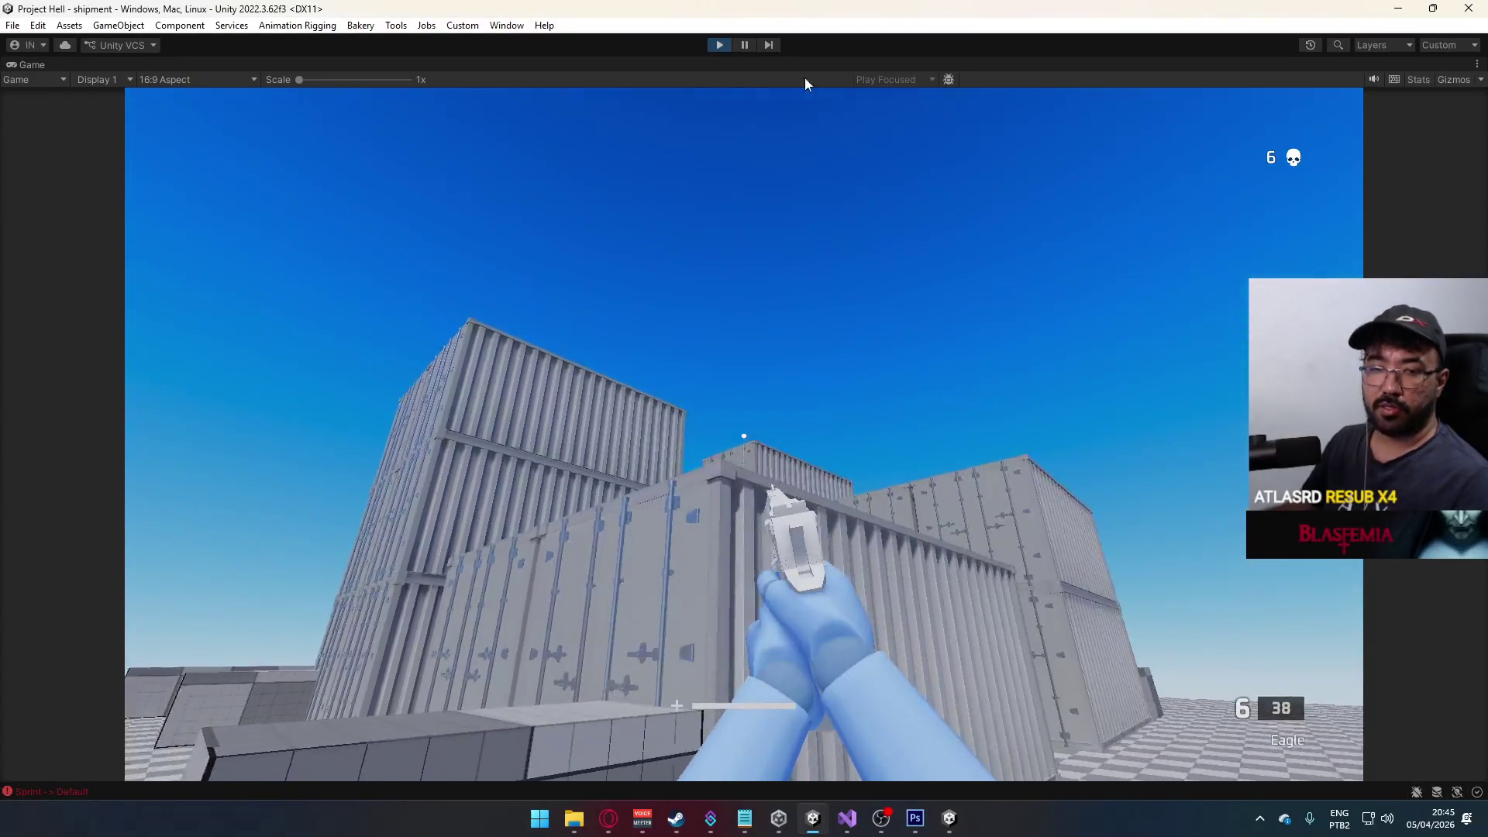
- Stop Play mode and close the running Project Hell game build
click(719, 44)
right_click(938, 819)
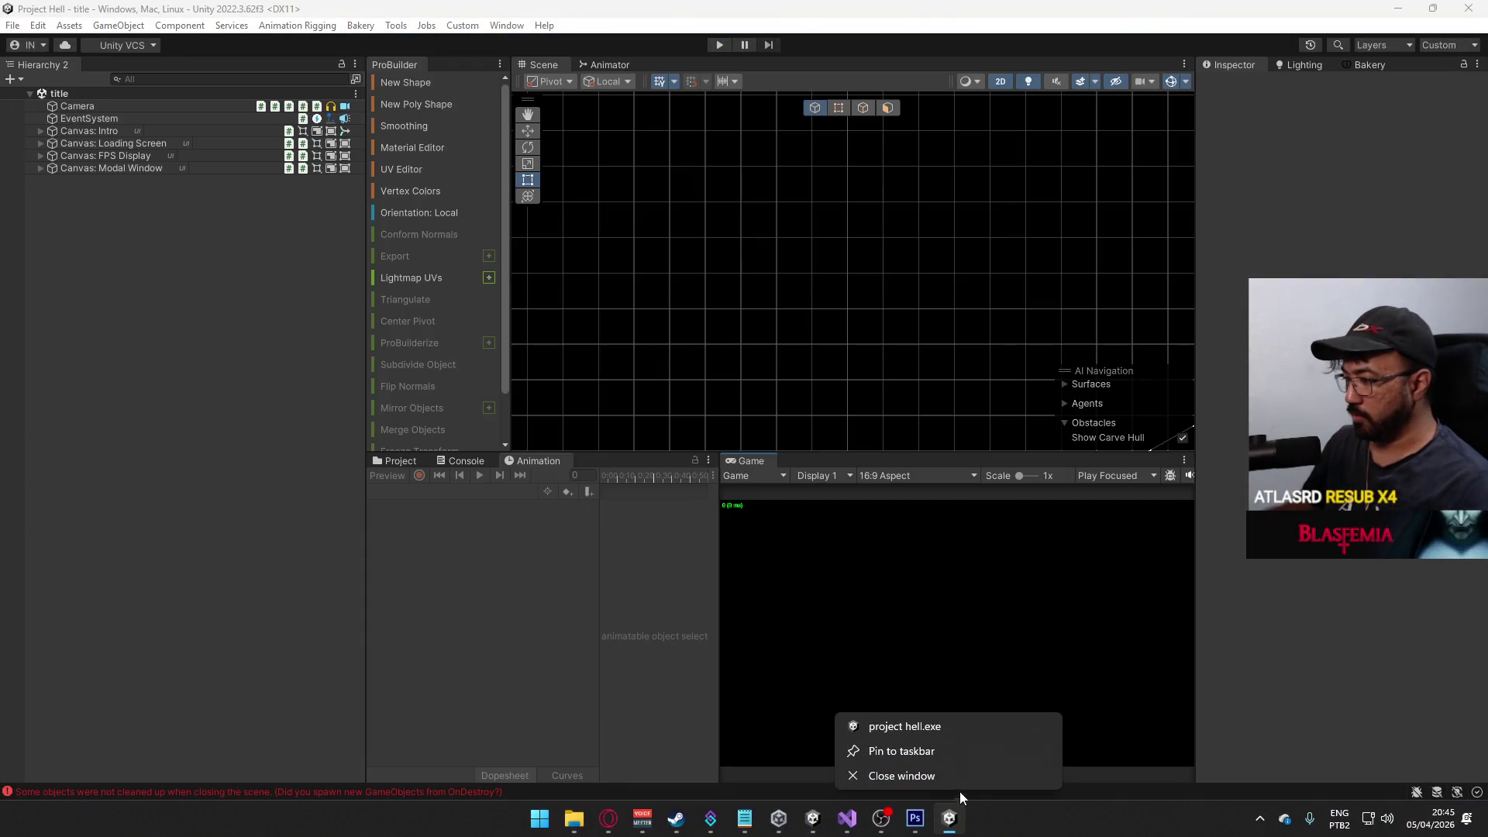
click(952, 781)
- Fold the SetupElement method in KillfeedElement.cs
click(865, 818)
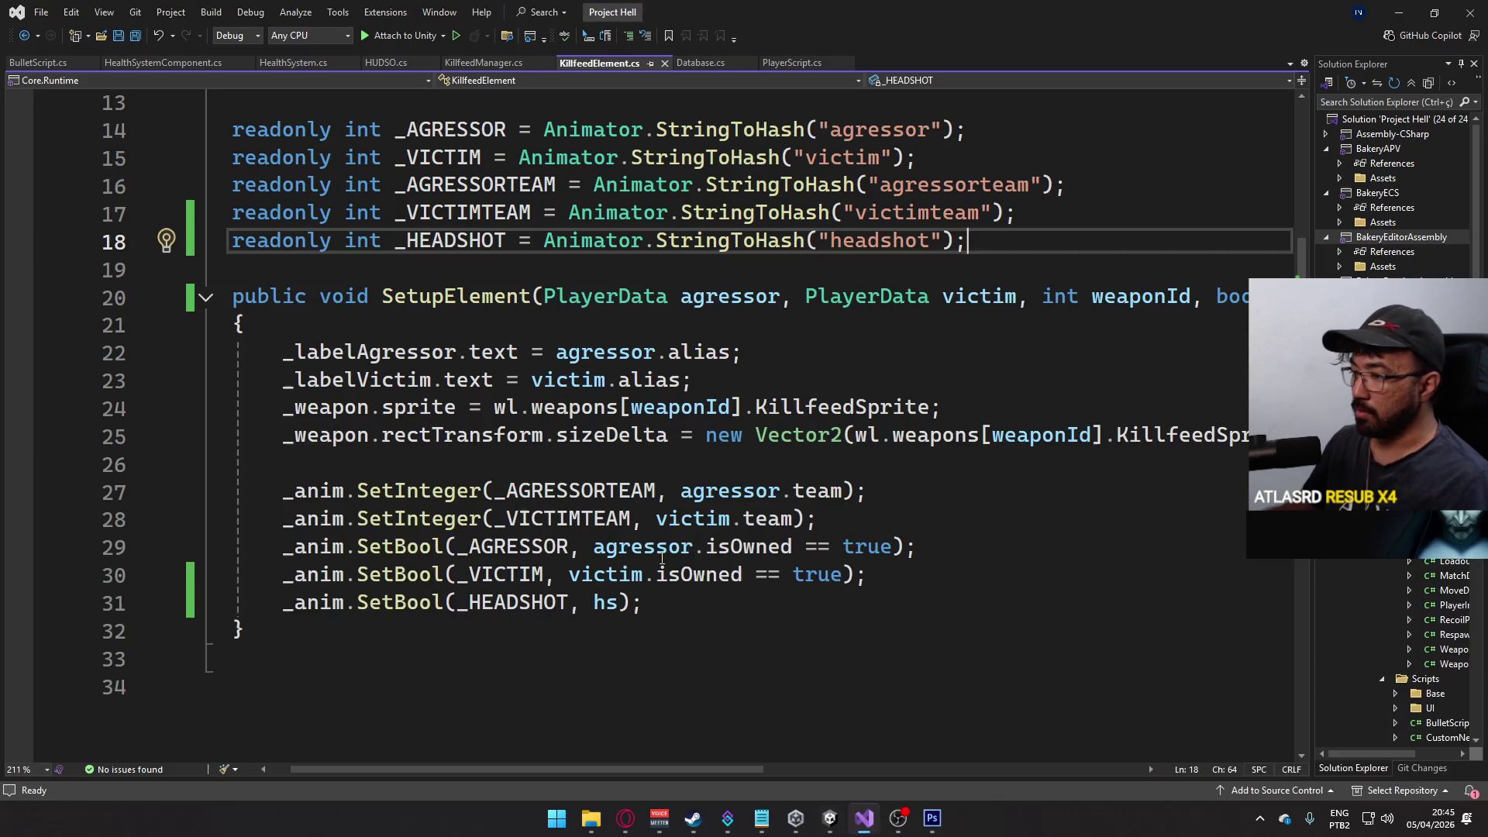
key(Down)
key(Down)
scroll(670, 529, up, 3)
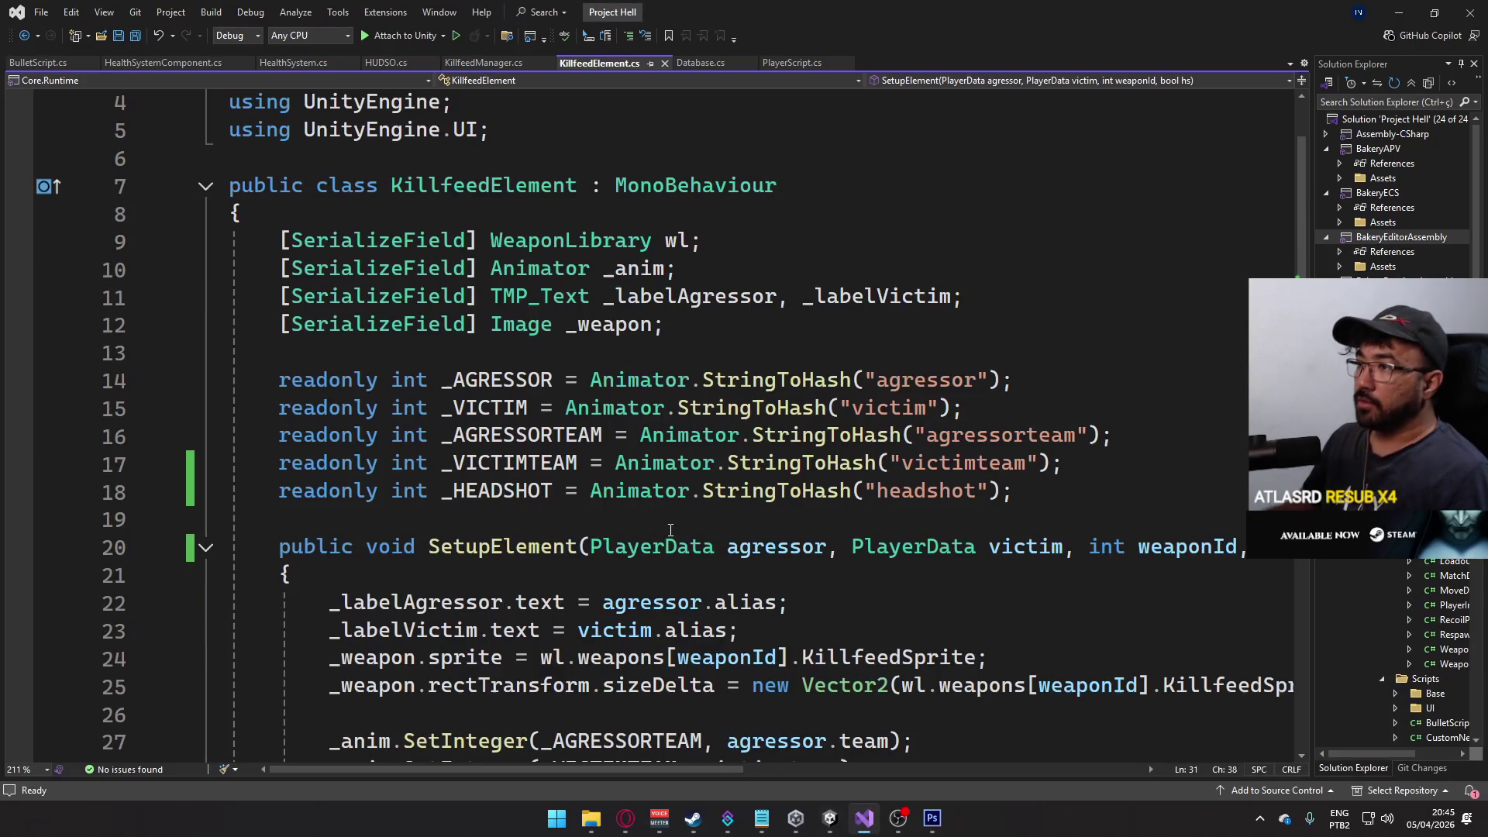
click(205, 547)
- Check Unity's Console errors and Project folders, then return to Visual Studio
click(830, 822)
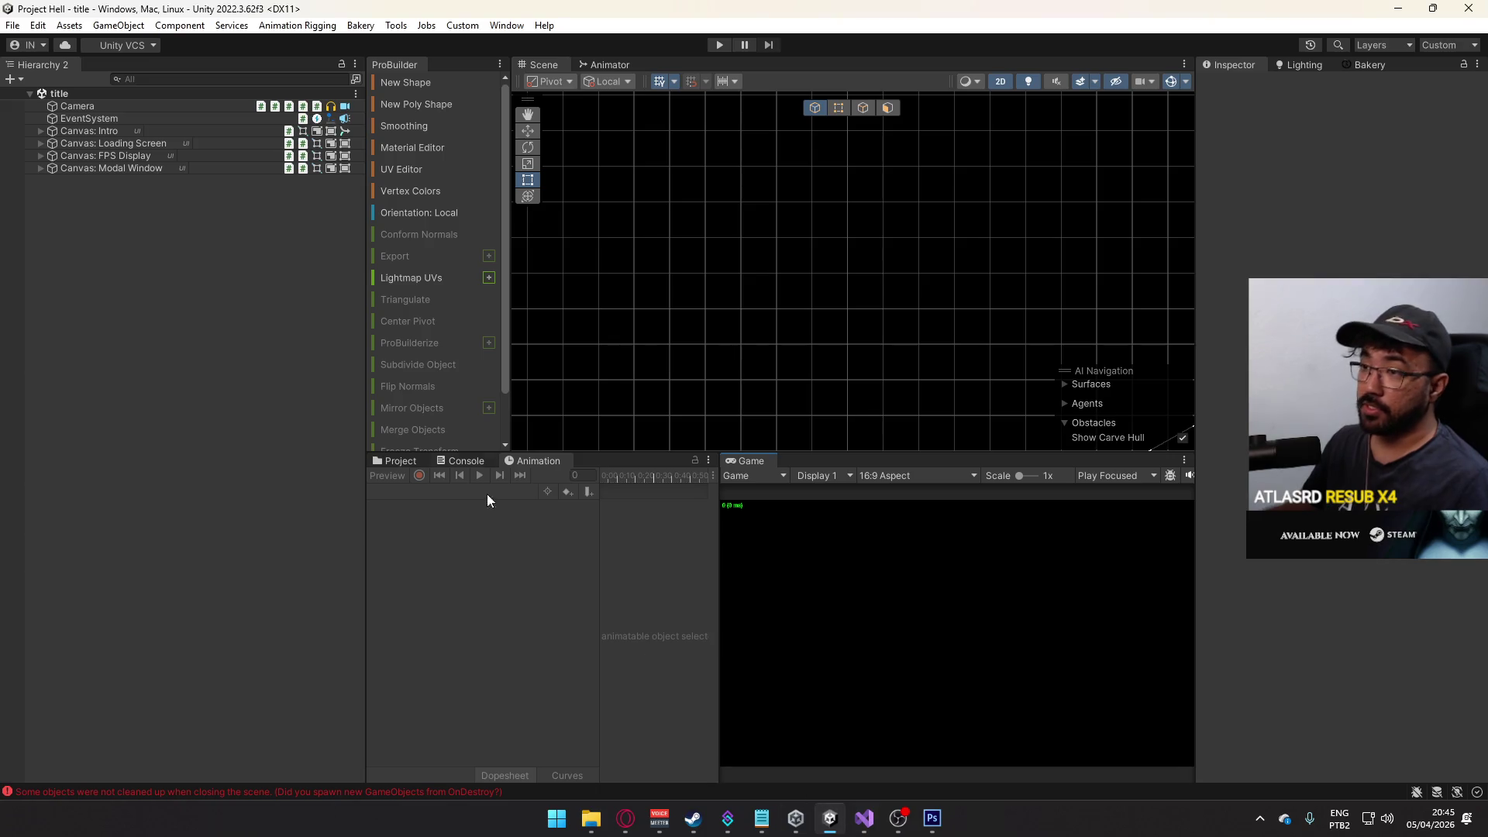
click(465, 461)
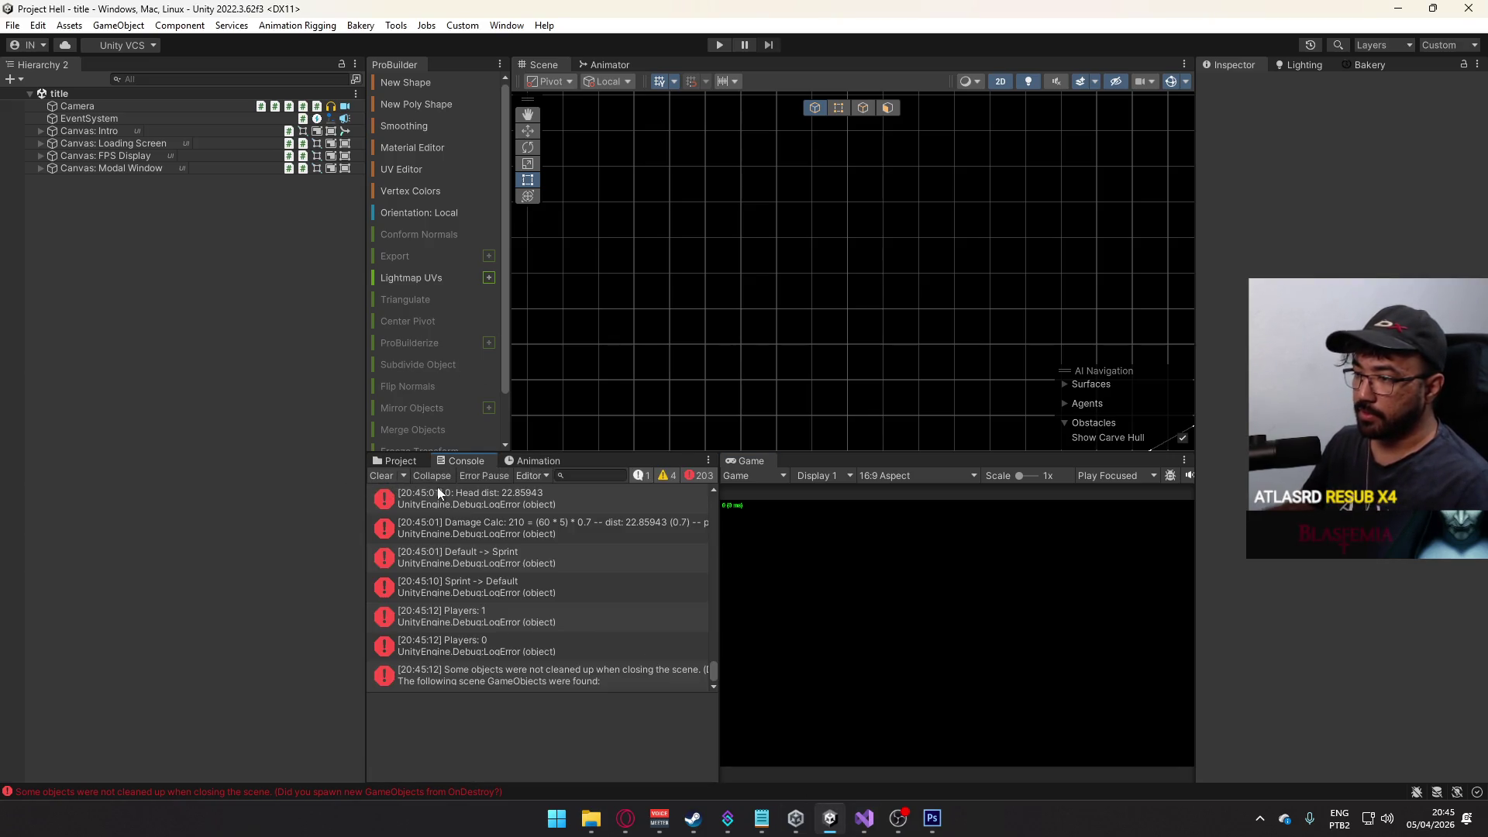
click(397, 461)
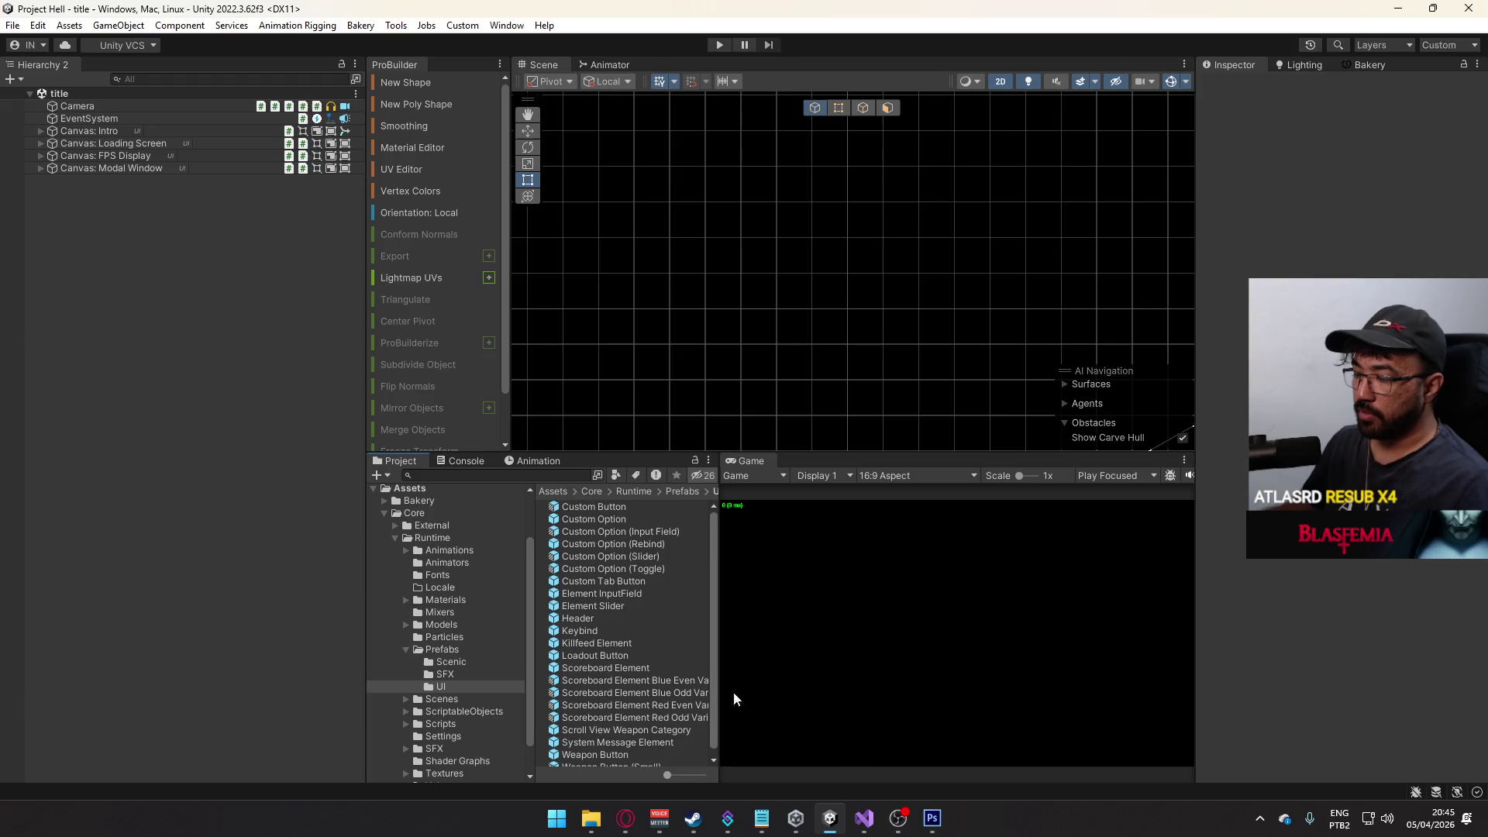
click(864, 822)
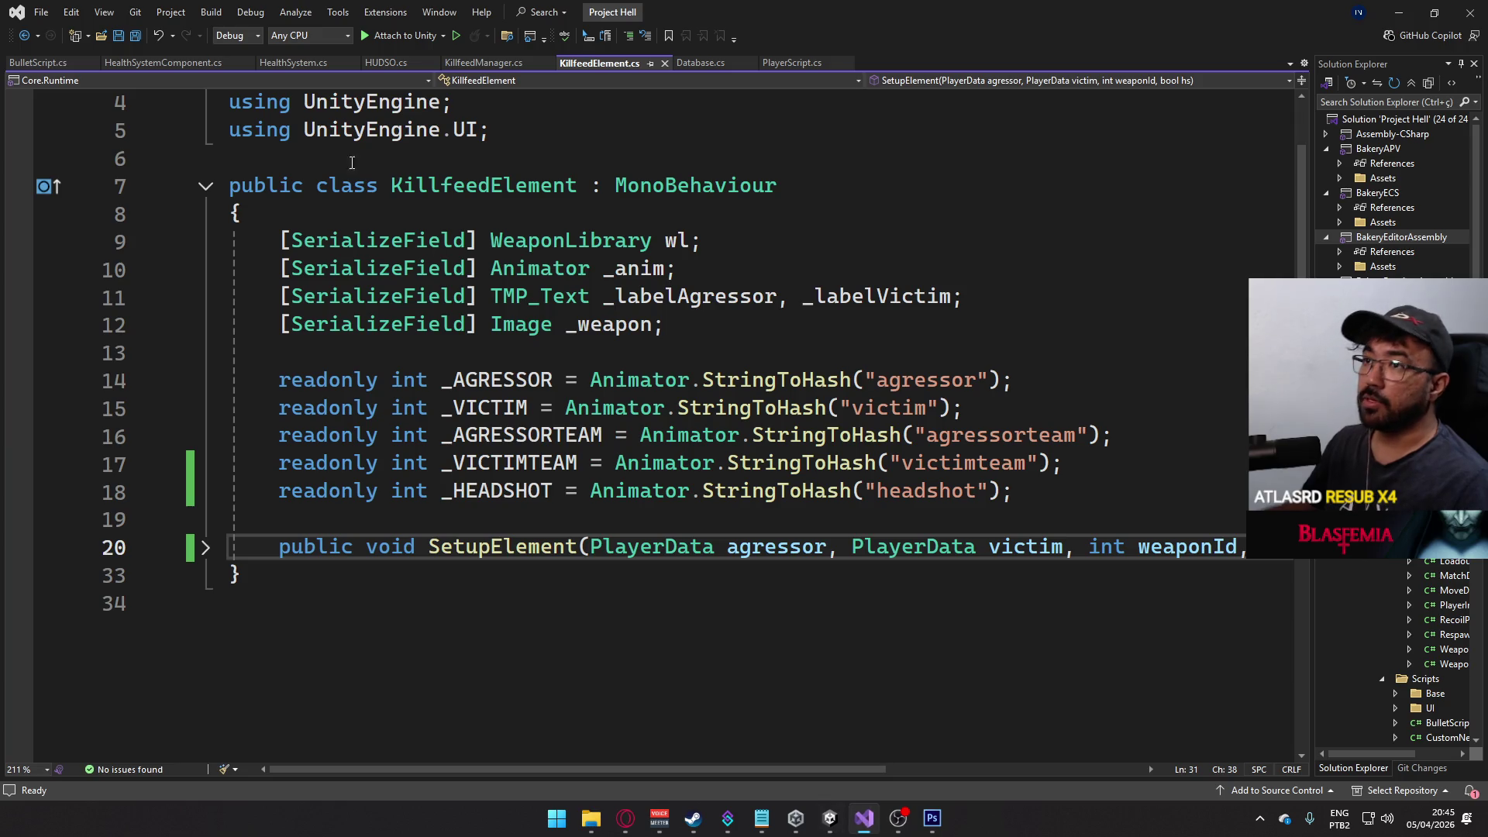
- Open PlayerScript.cs, scroll up to line 820, and unfold Respawn() to show its body
click(787, 69)
scroll(457, 492, down, 20)
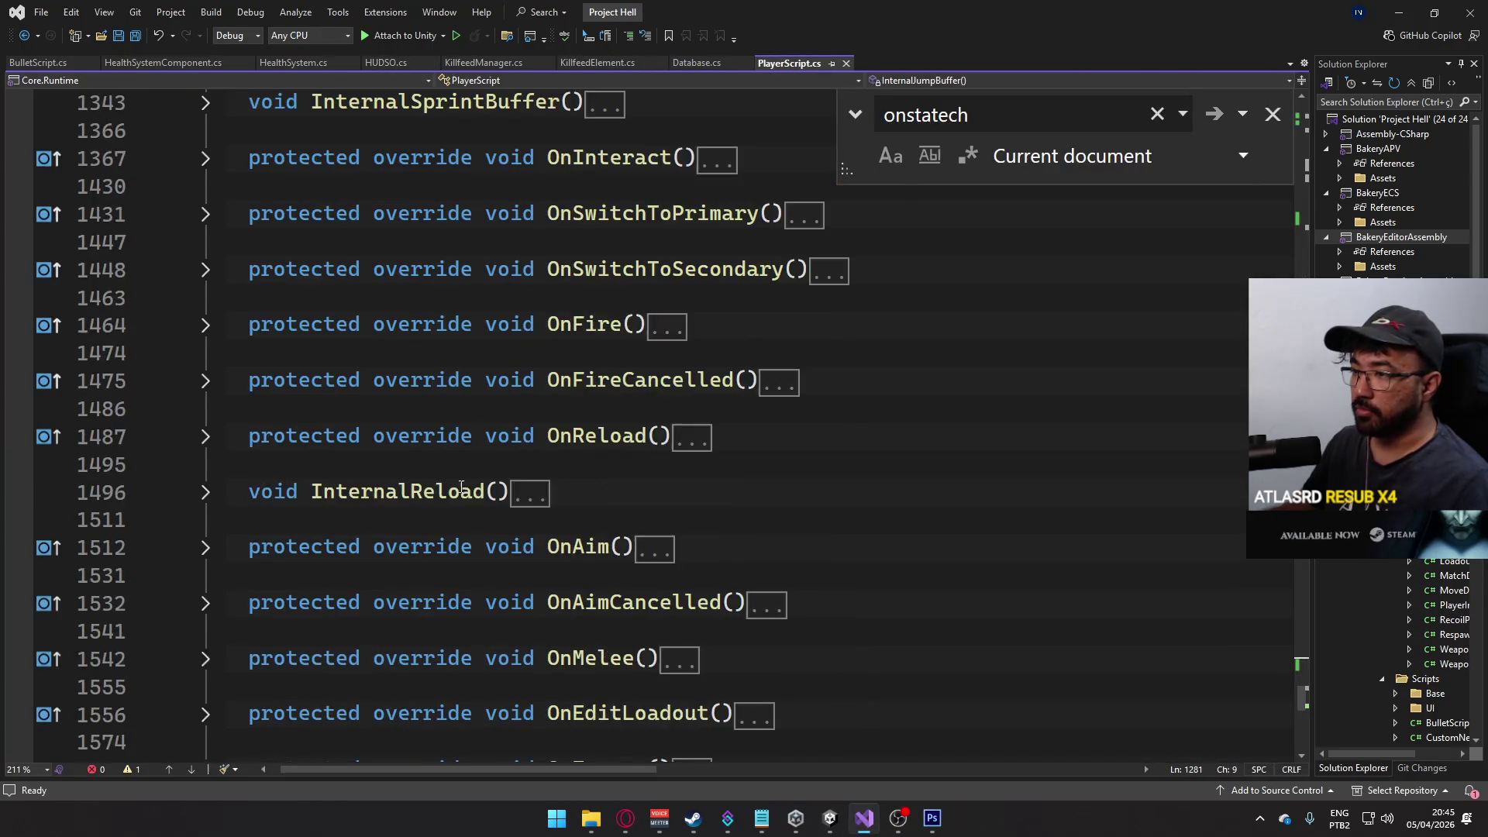
scroll(457, 492, up, 17)
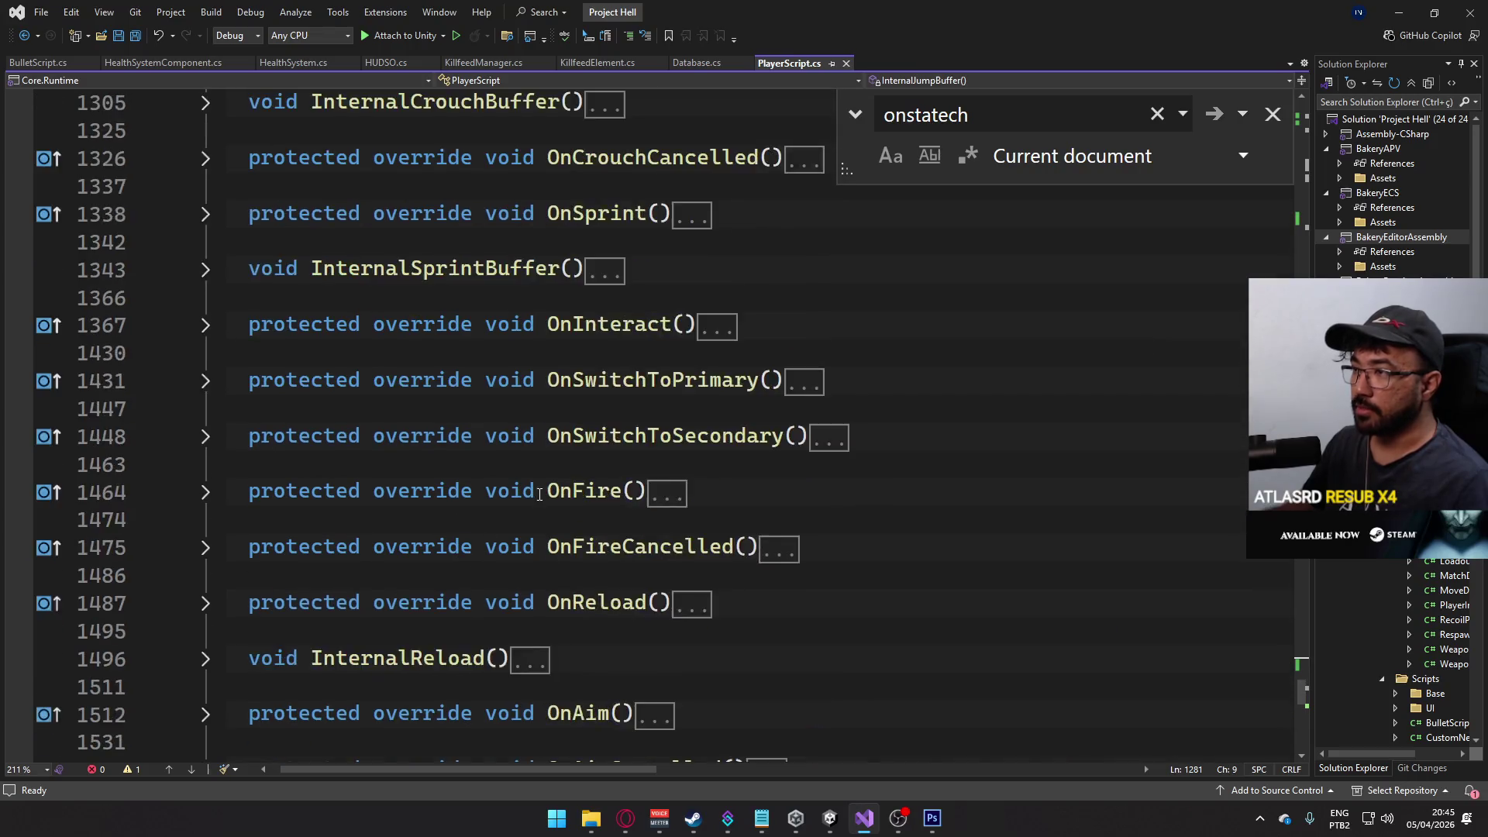
scroll(406, 463, up, 12)
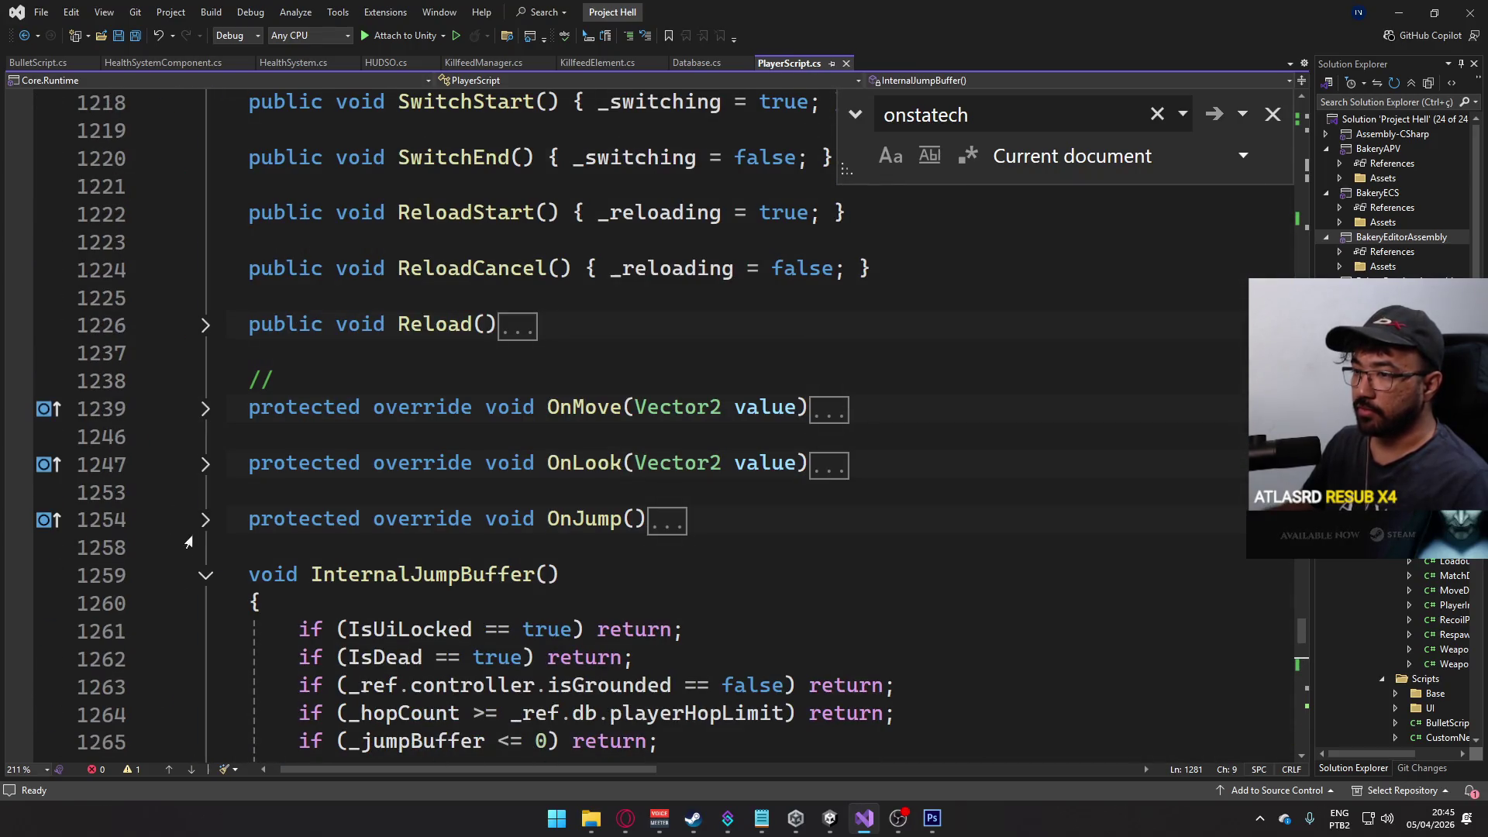
scroll(390, 470, up, 15)
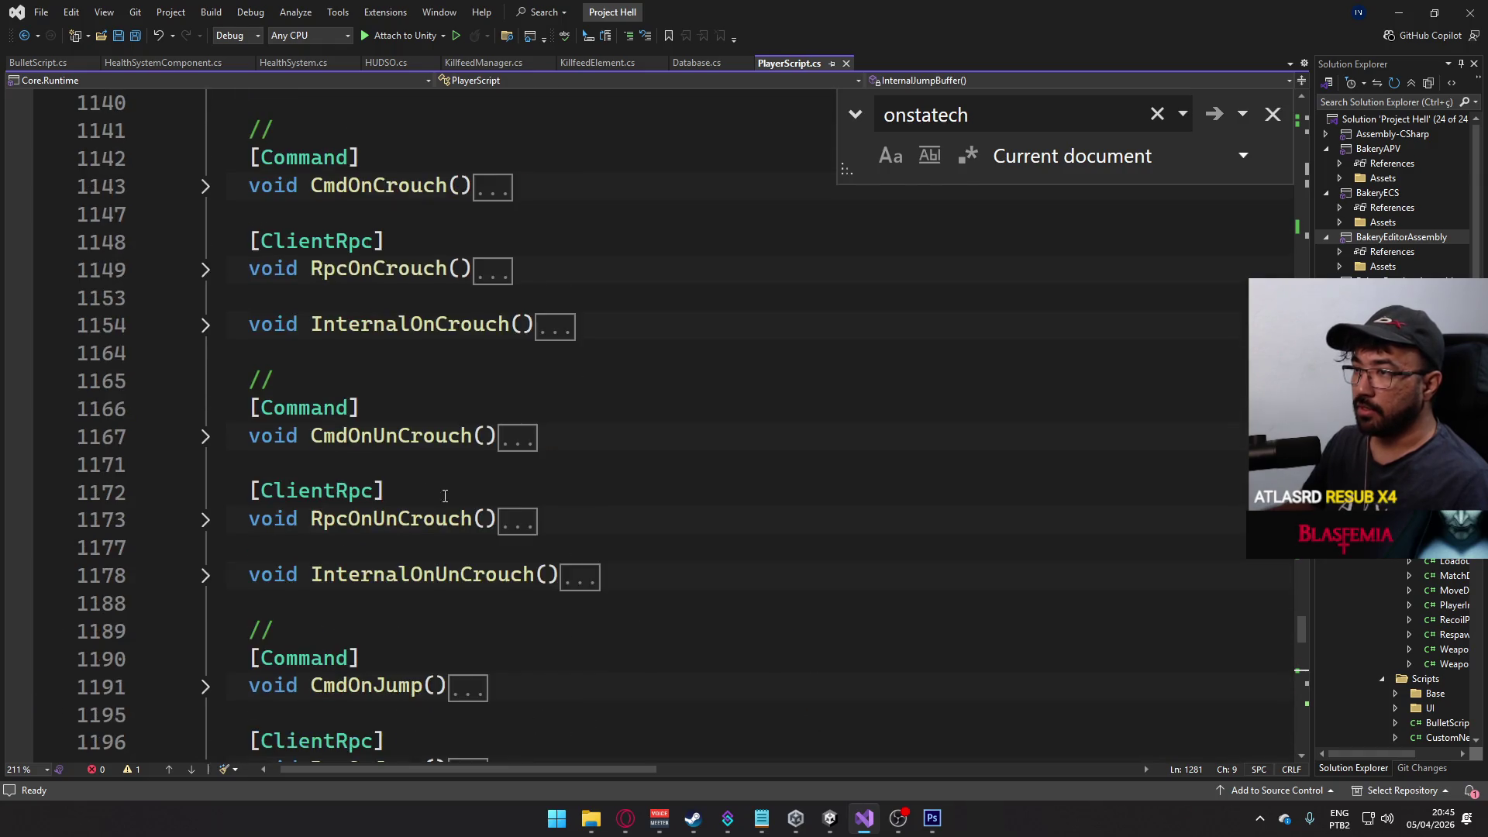
scroll(390, 471, up, 12)
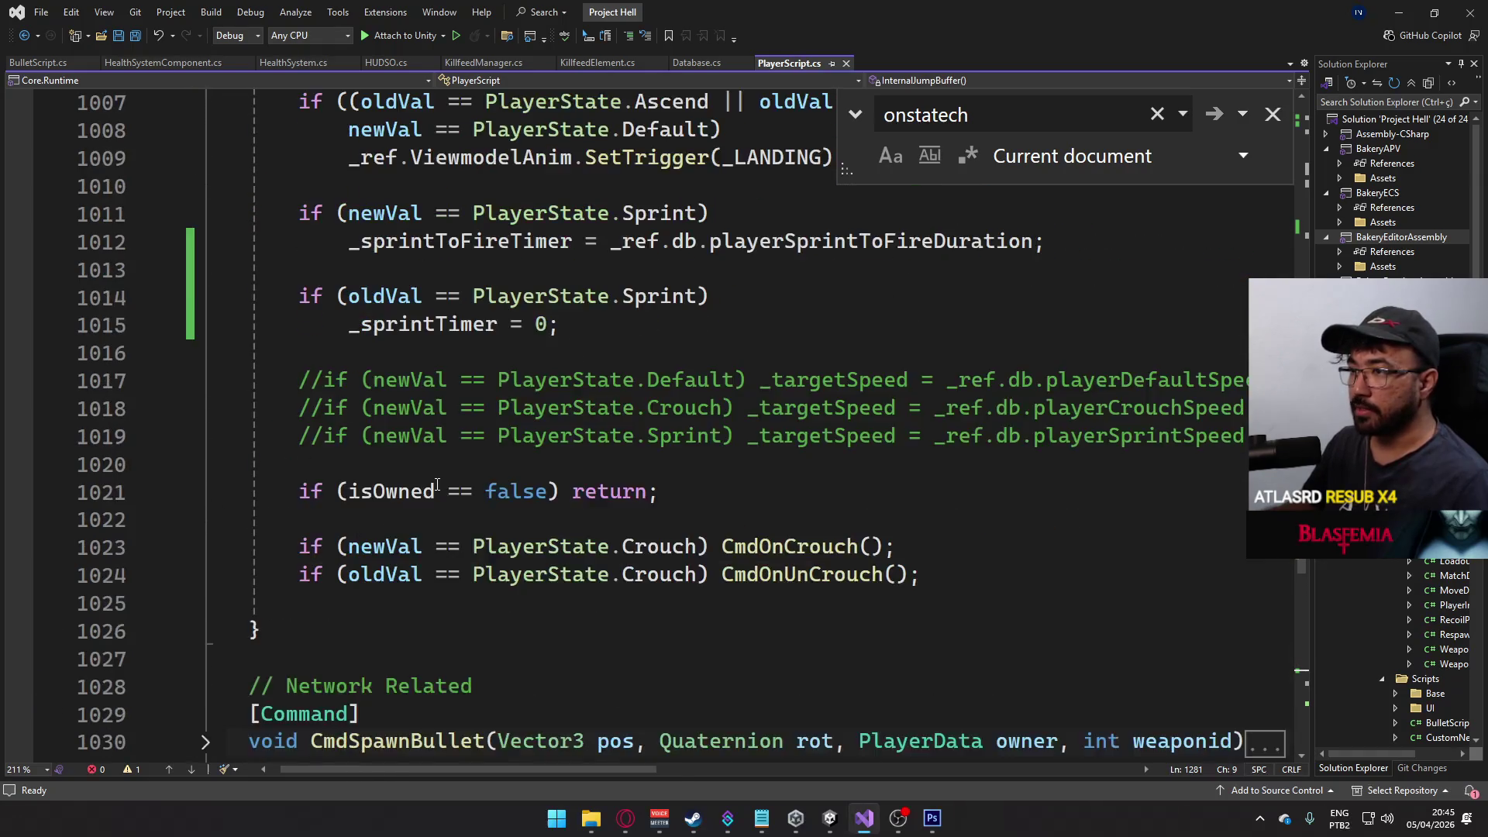
scroll(423, 482, up, 6)
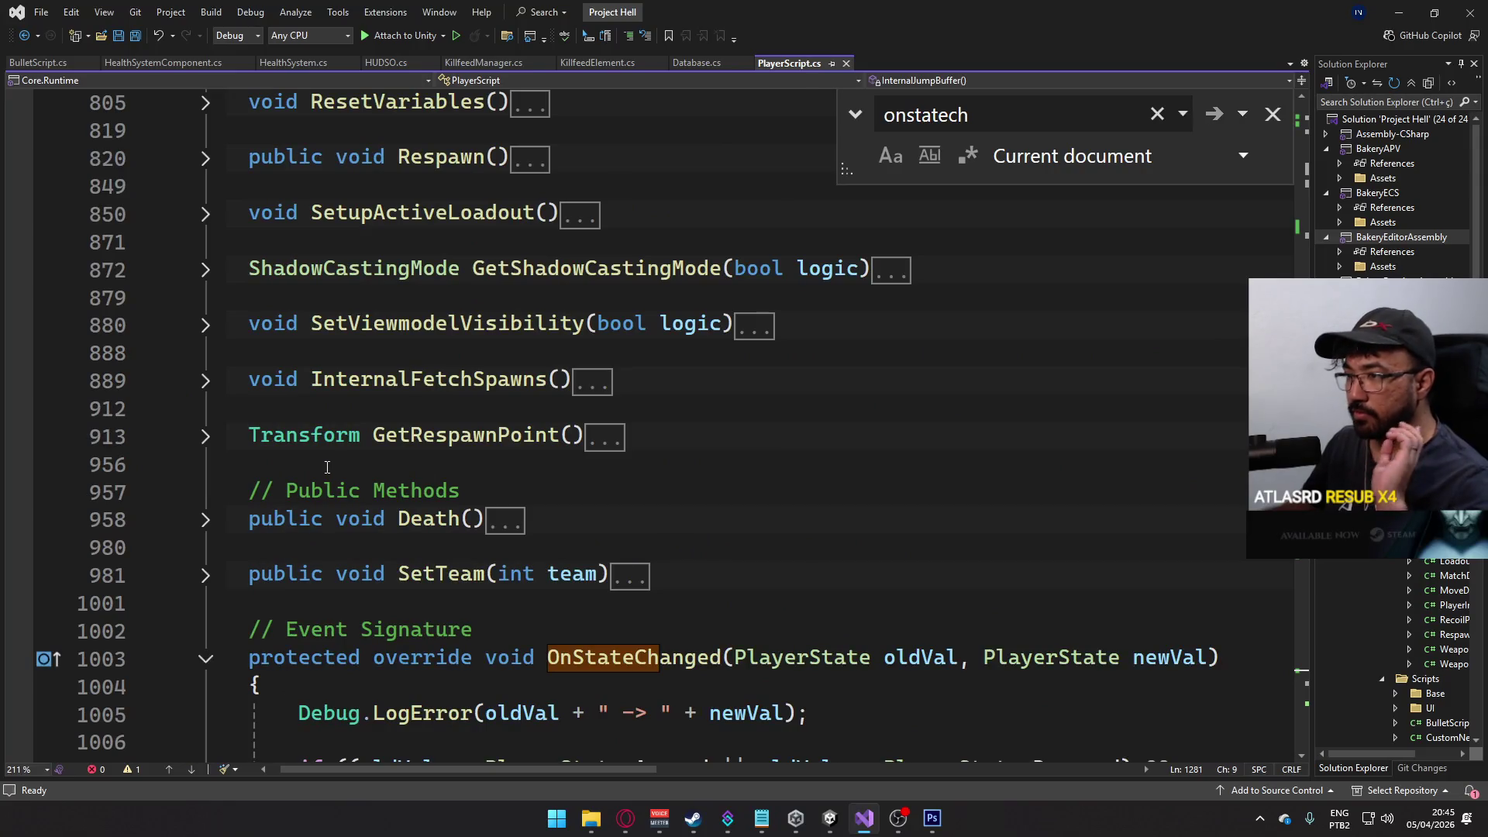
scroll(306, 500, up, 7)
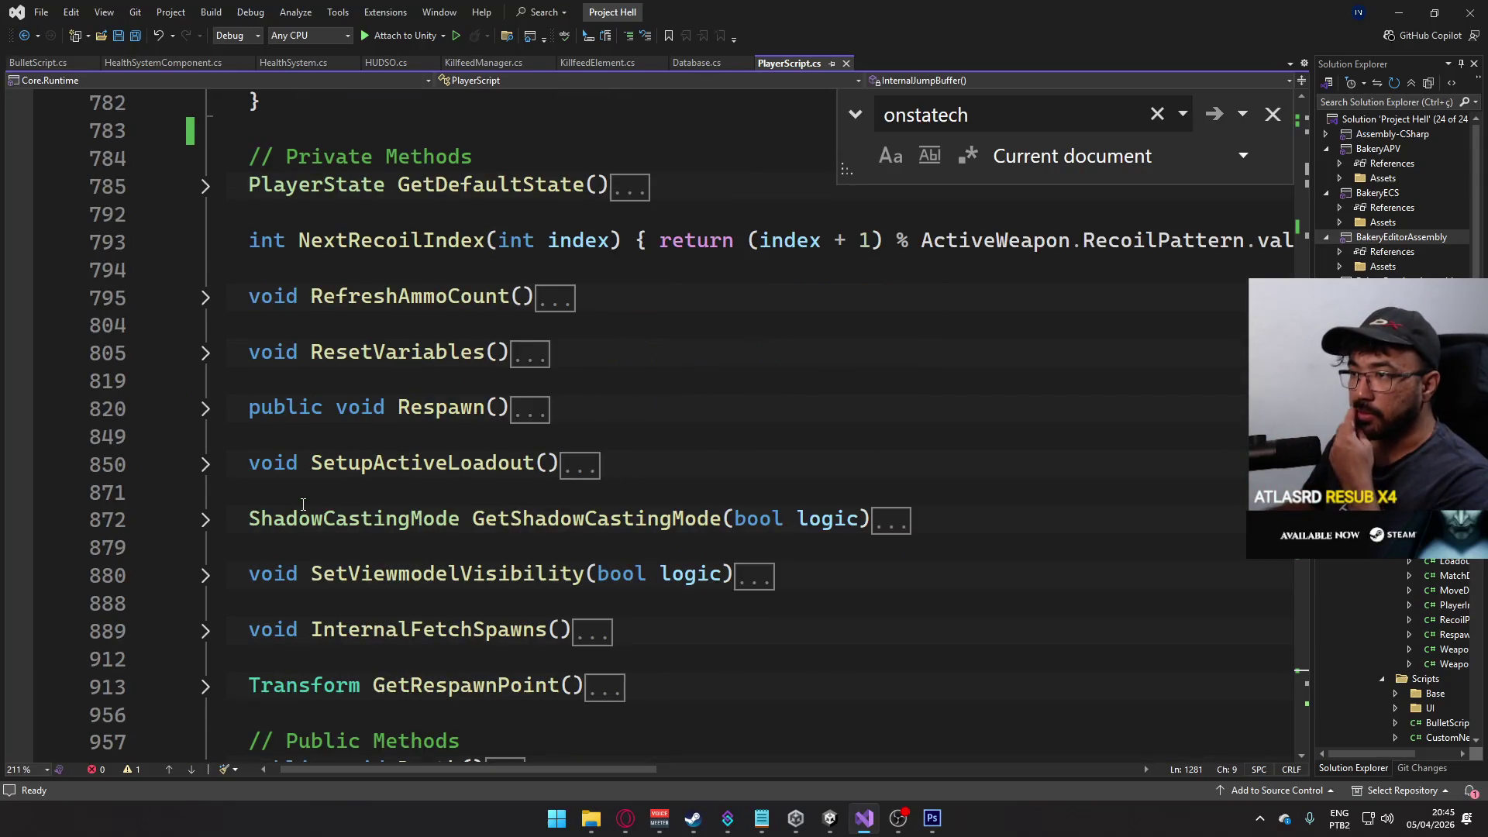
scroll(403, 635, left, 1)
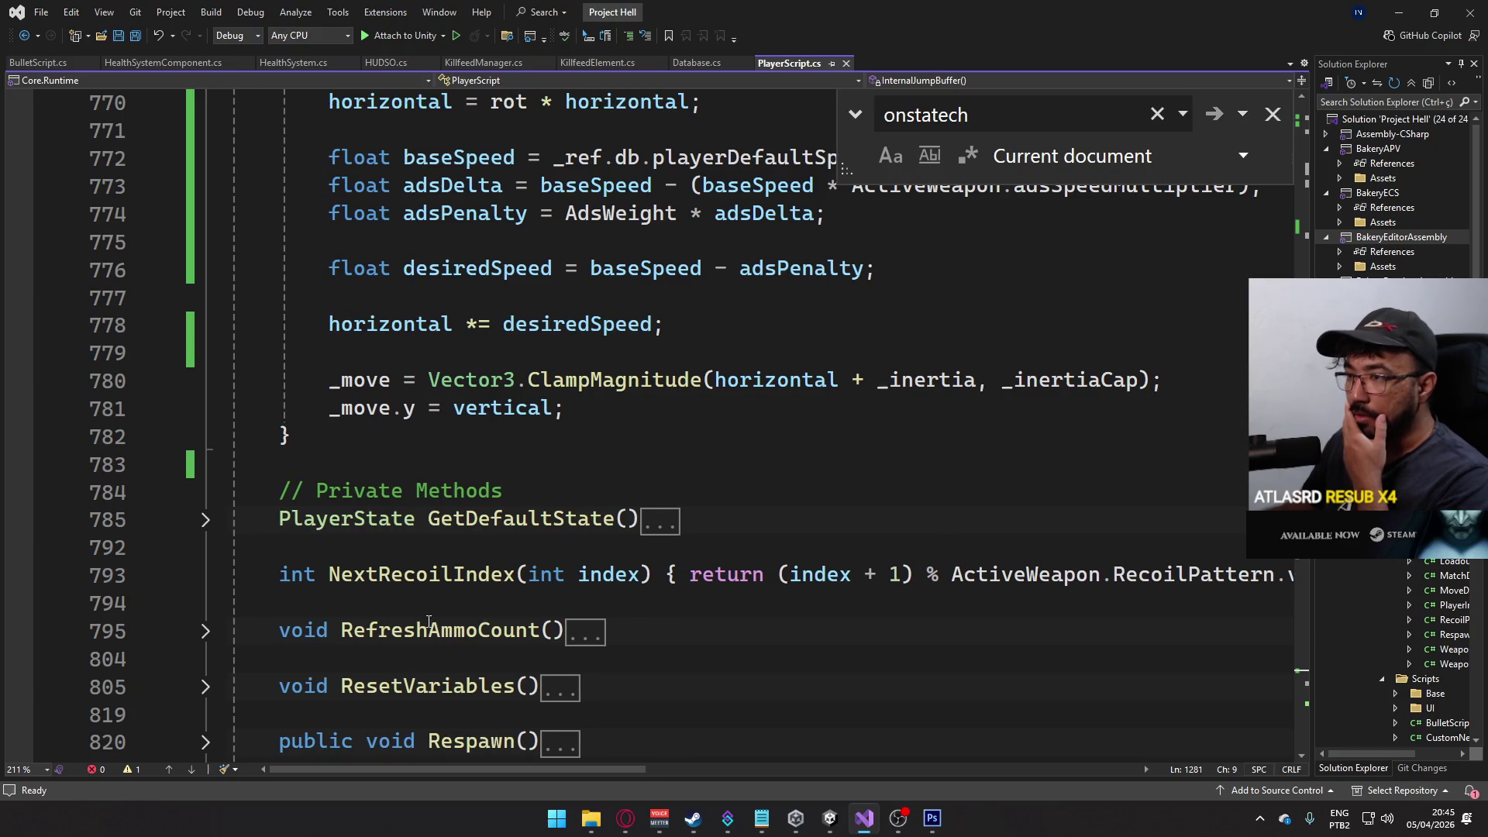
scroll(465, 604, down, 4)
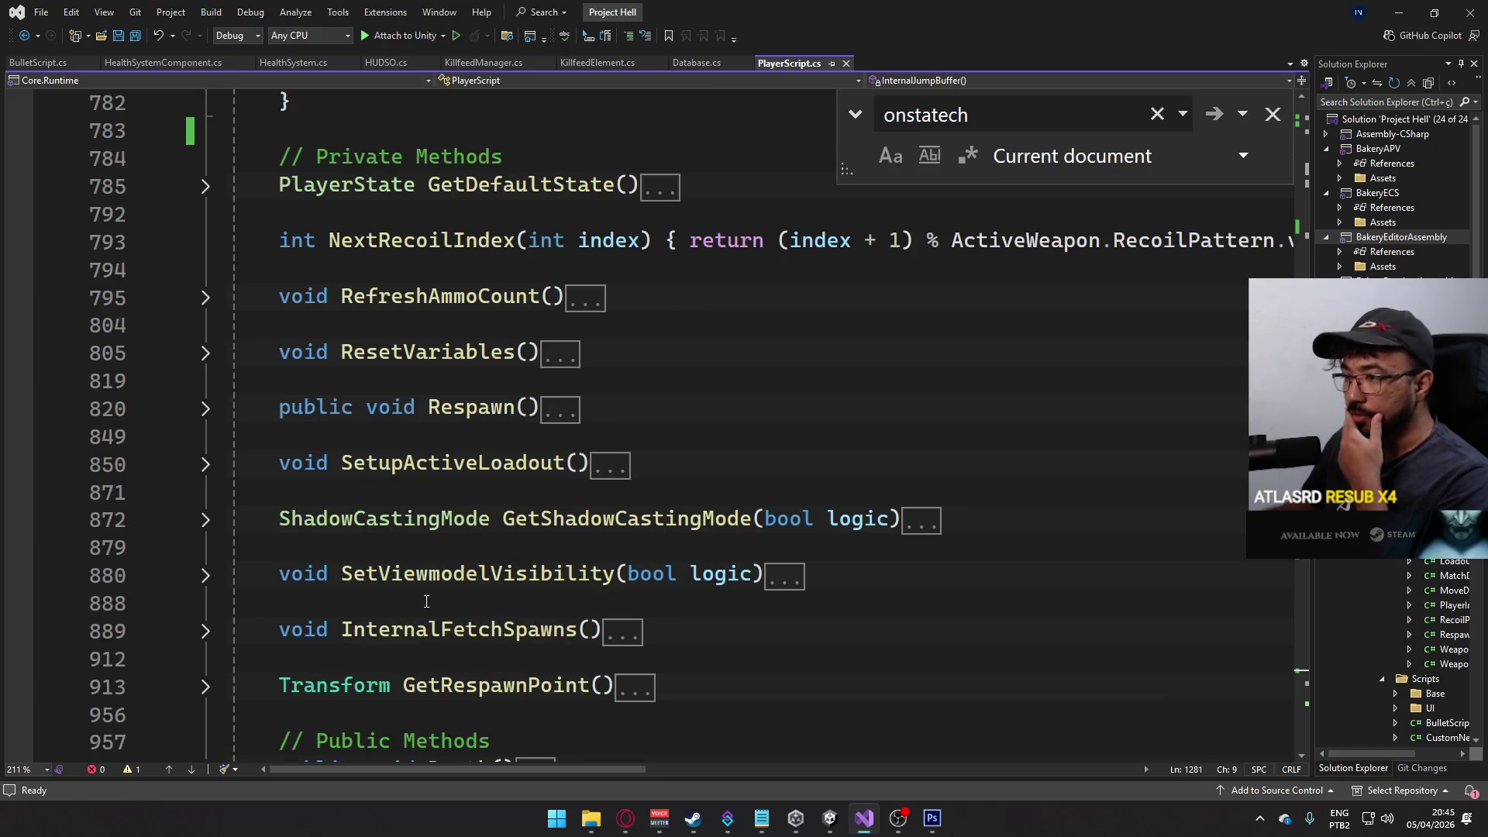
click(206, 409)
scroll(542, 465, down, 8)
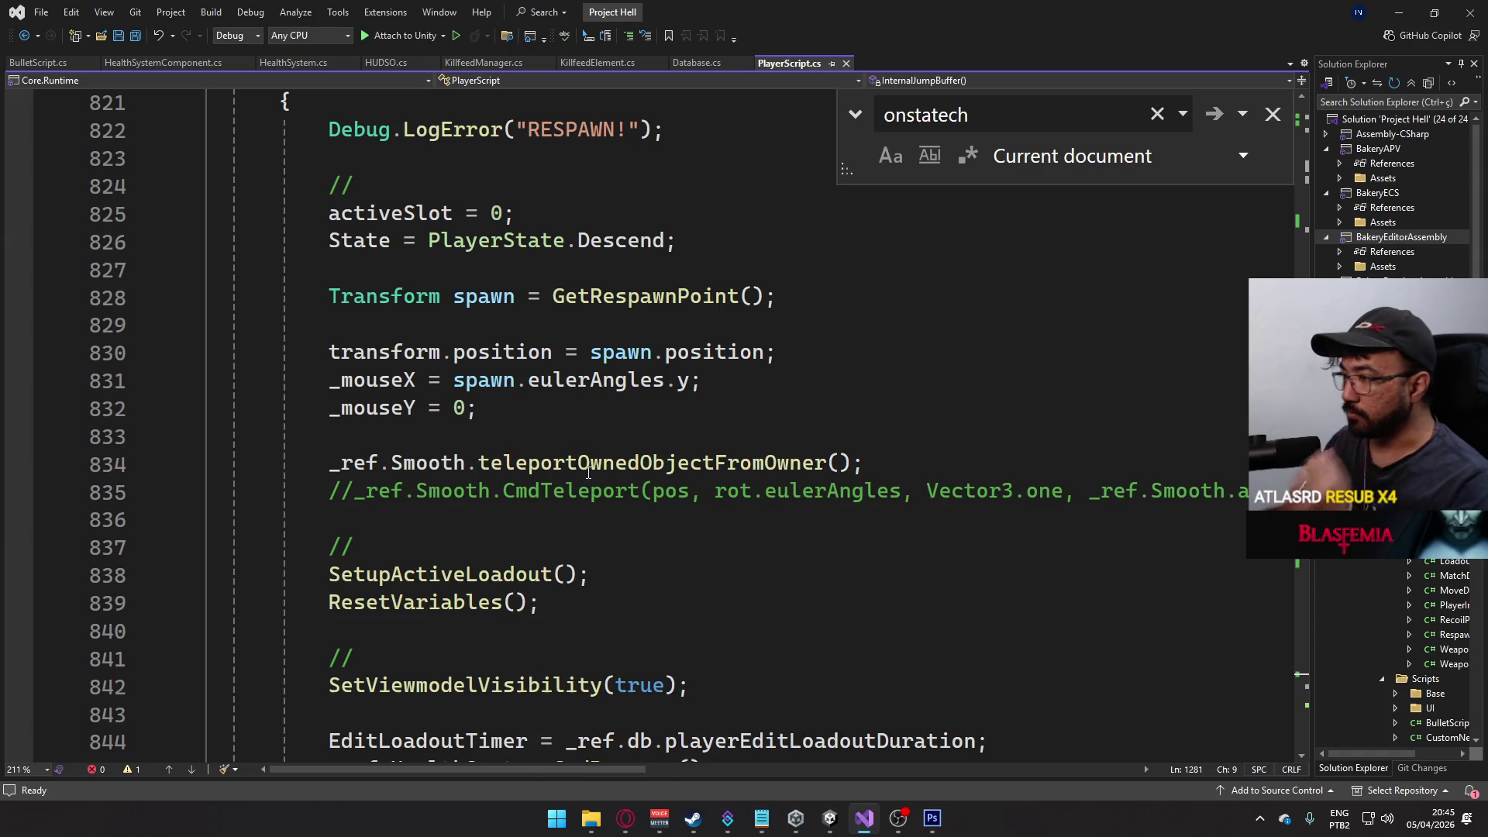
- Uncomment CmdTeleport, comment out teleportOwnedObjectFromOwner, and pass spawn.position instead of pos
click(319, 494)
key(ctrl+k)
key(ctrl+u)
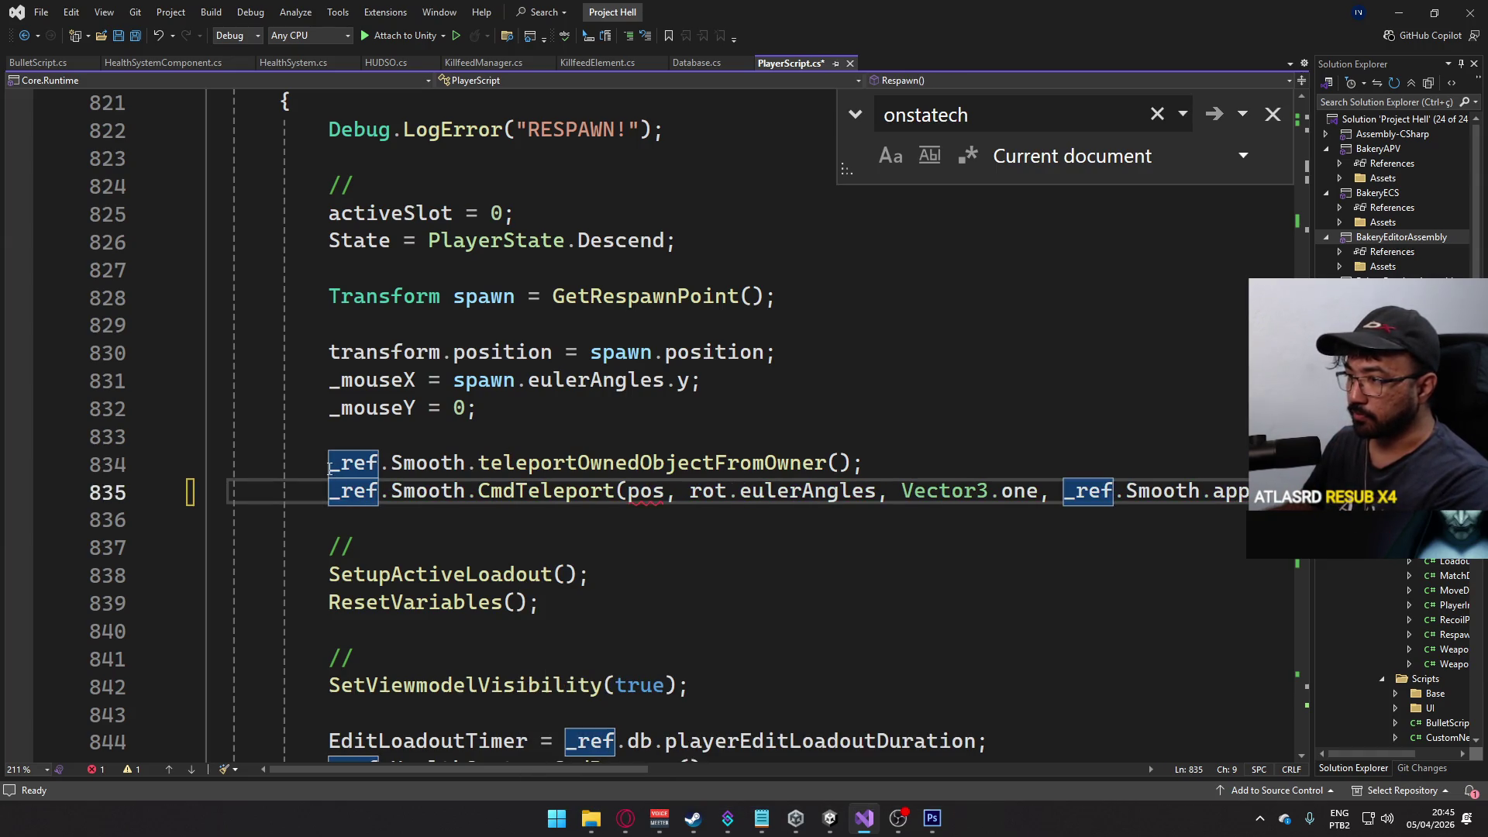
key(Up)
key(ctrl+k)
key(ctrl+c)
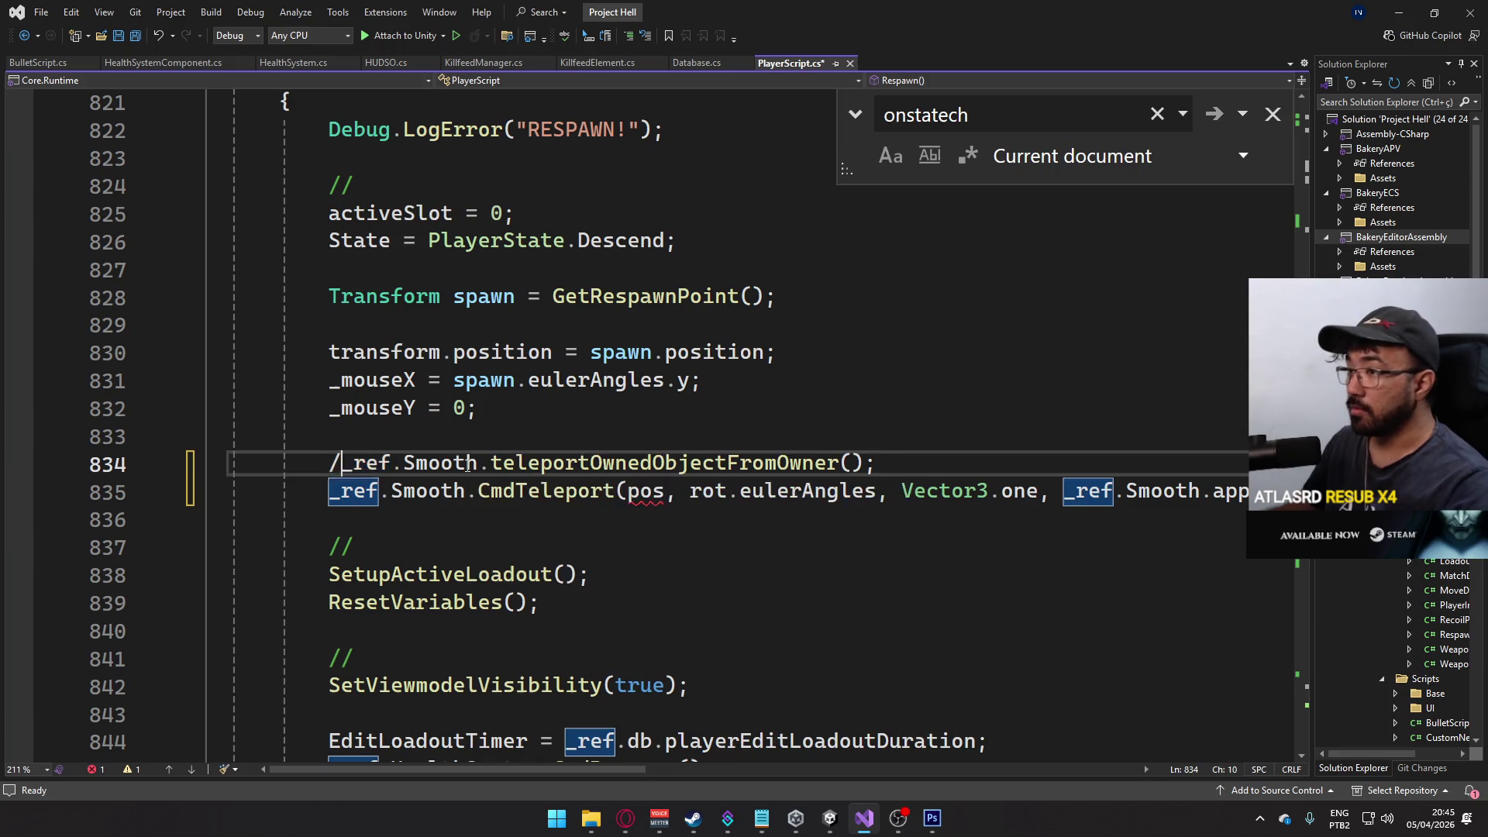
click(549, 435)
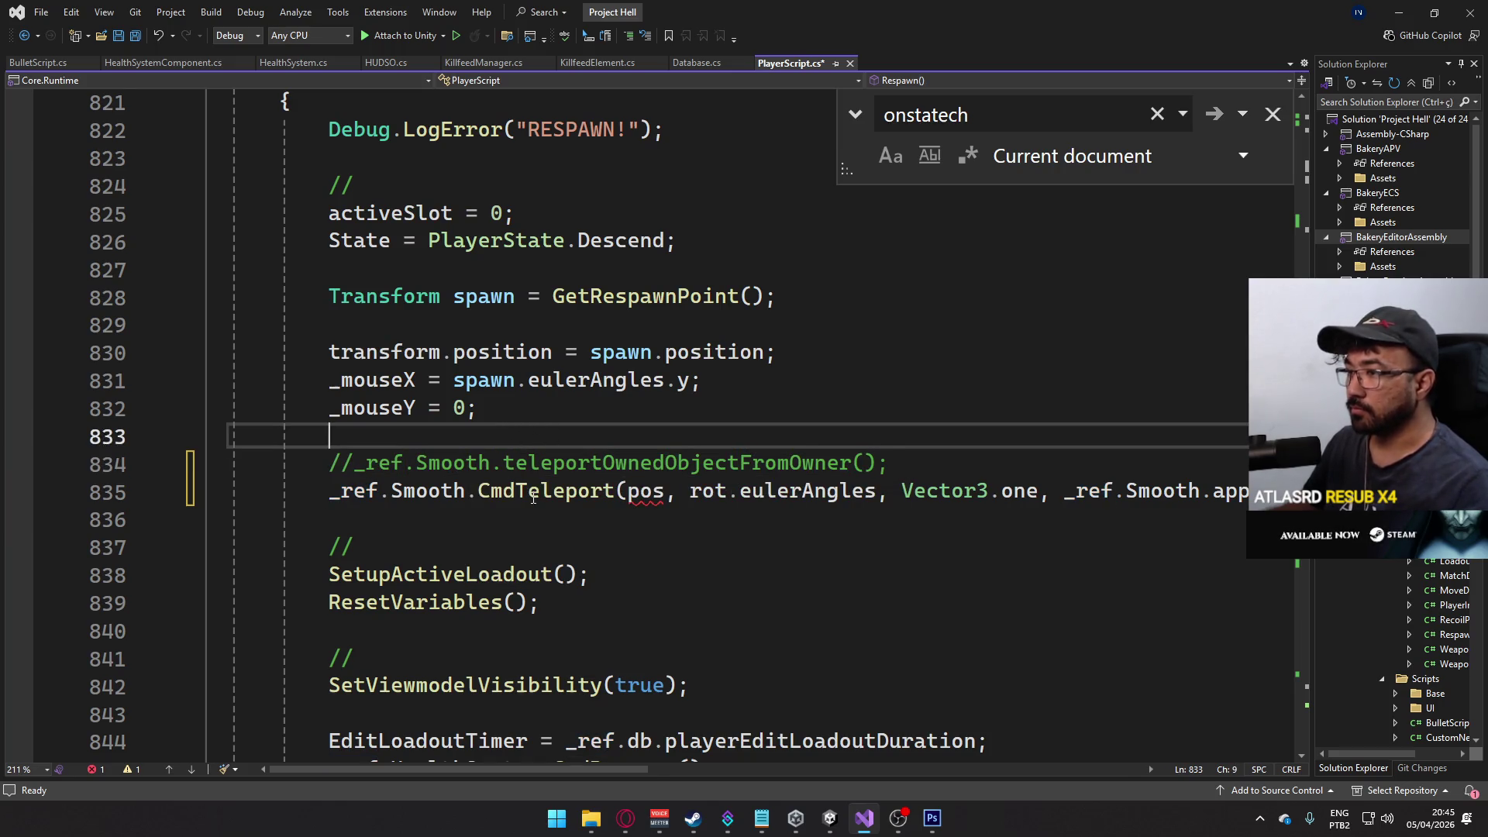
double_click(645, 494)
text(spawn)
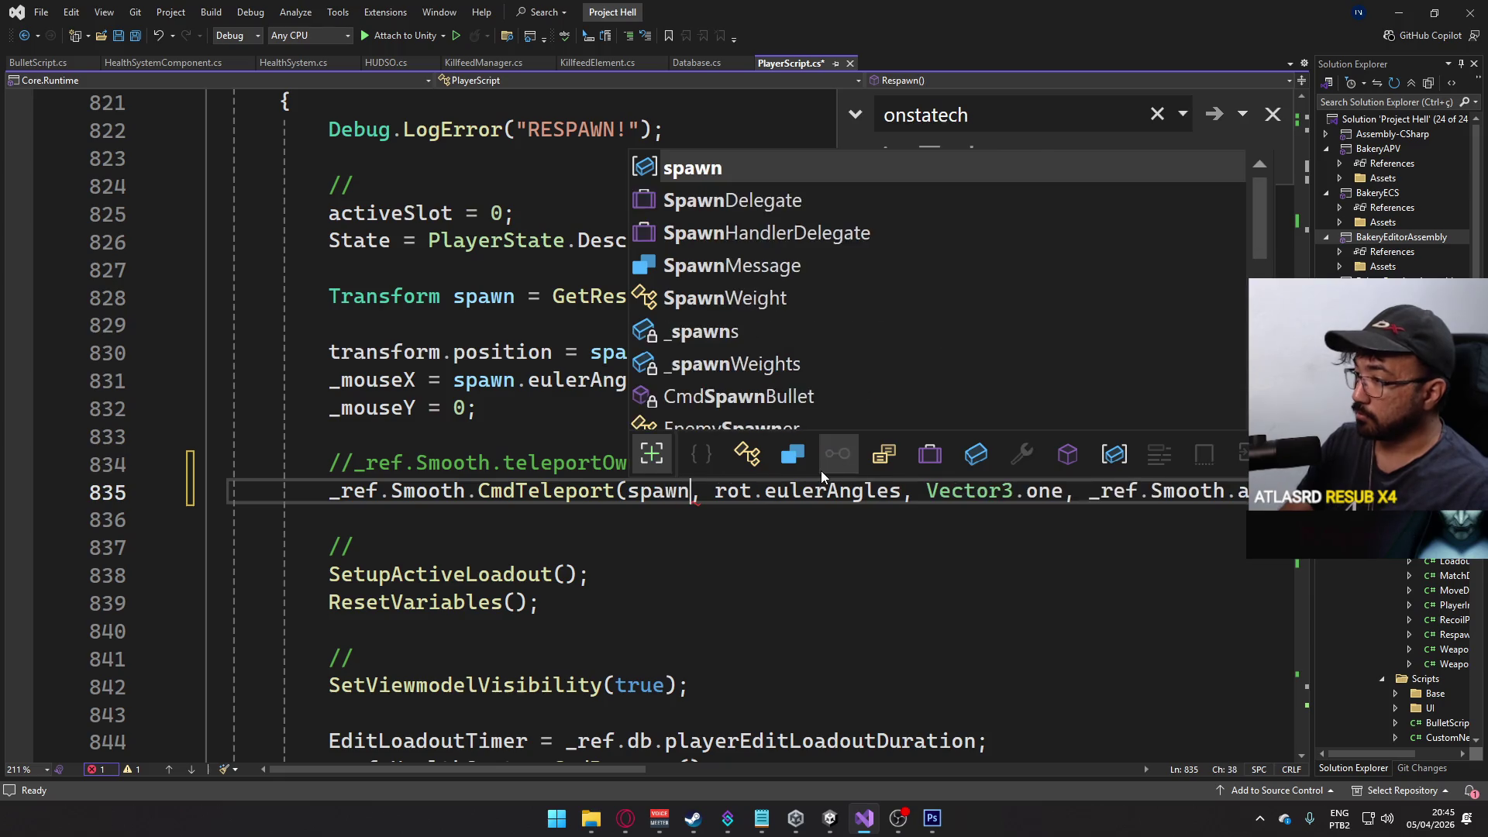
text(.po)
key(Tab)
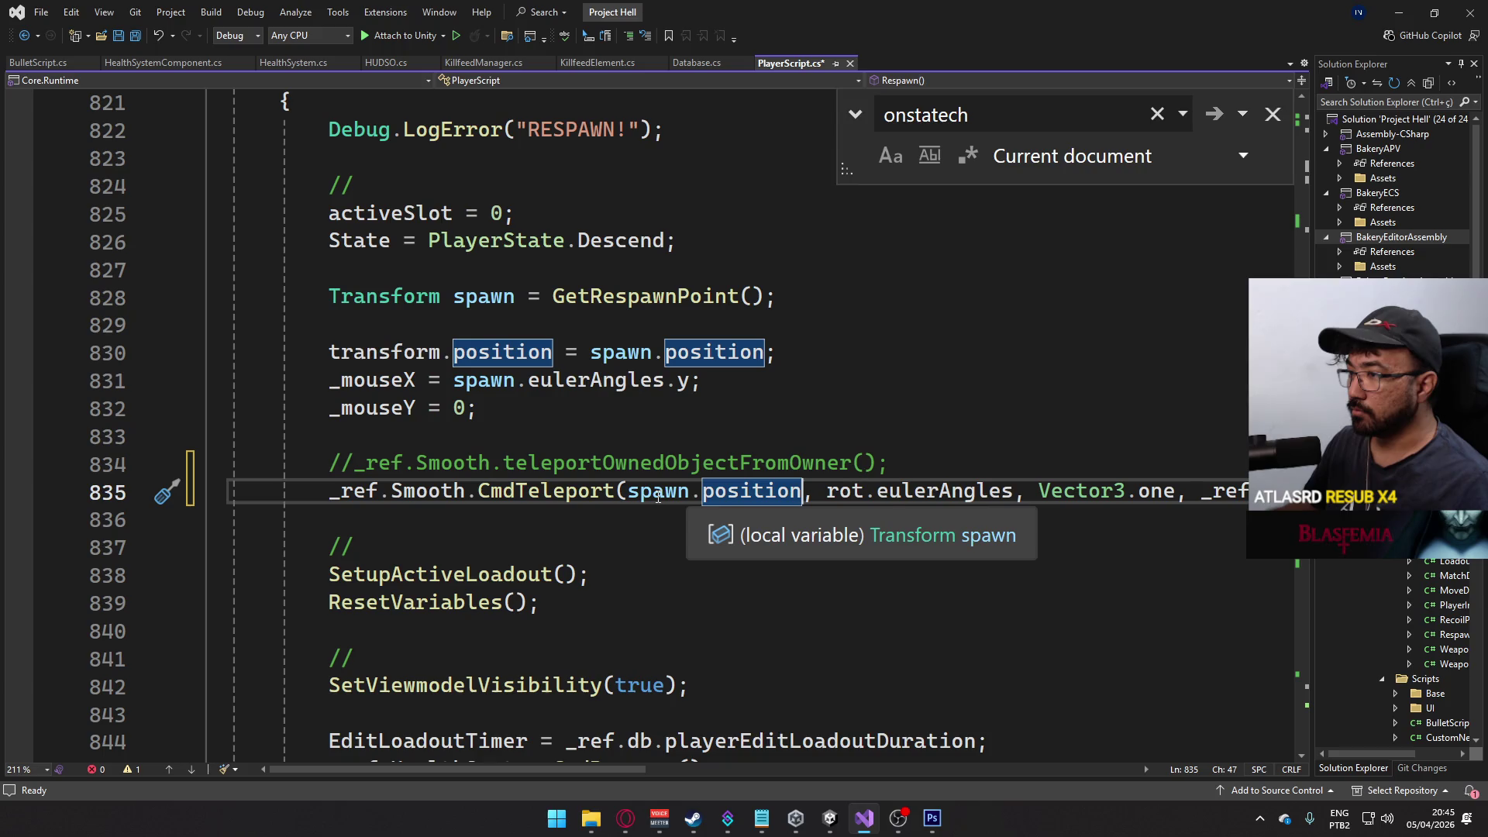
- Change spawn.eulerAngles on line 831 to spawn.rotation.eulerAngles and save PlayerScript
click(546, 380)
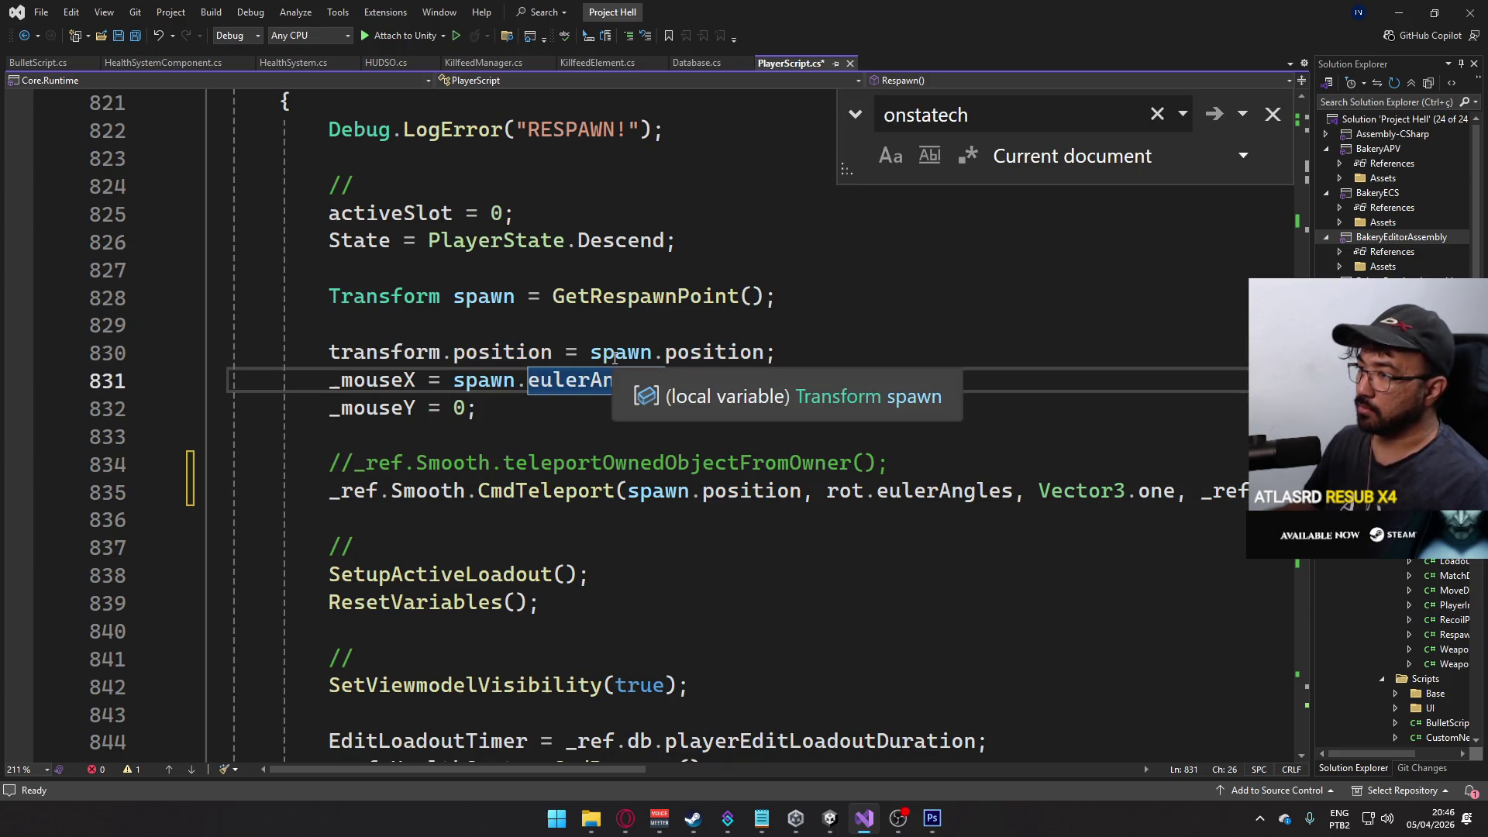
key(Up)
key(Up)
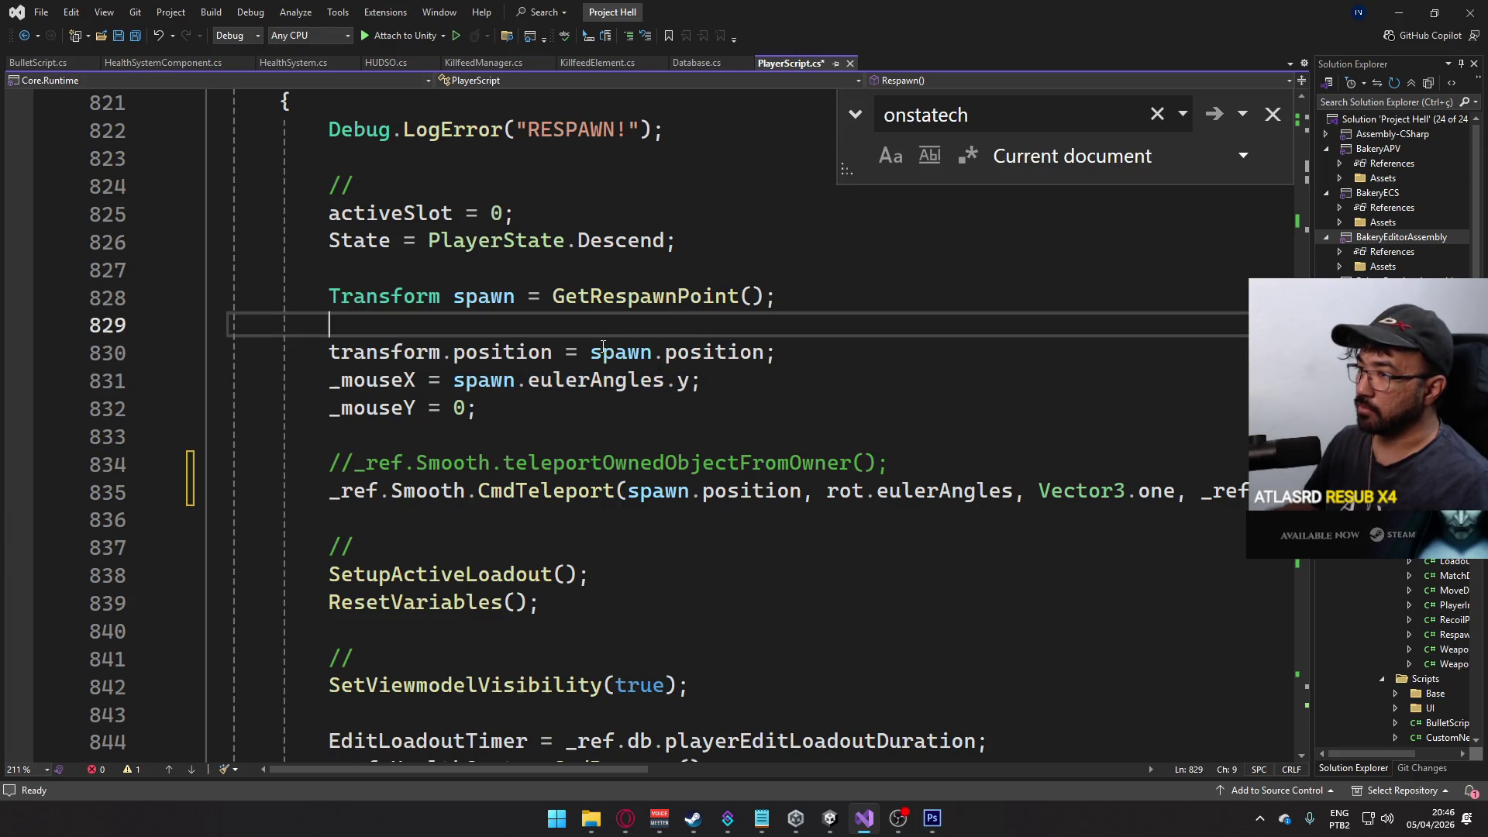
click(527, 380)
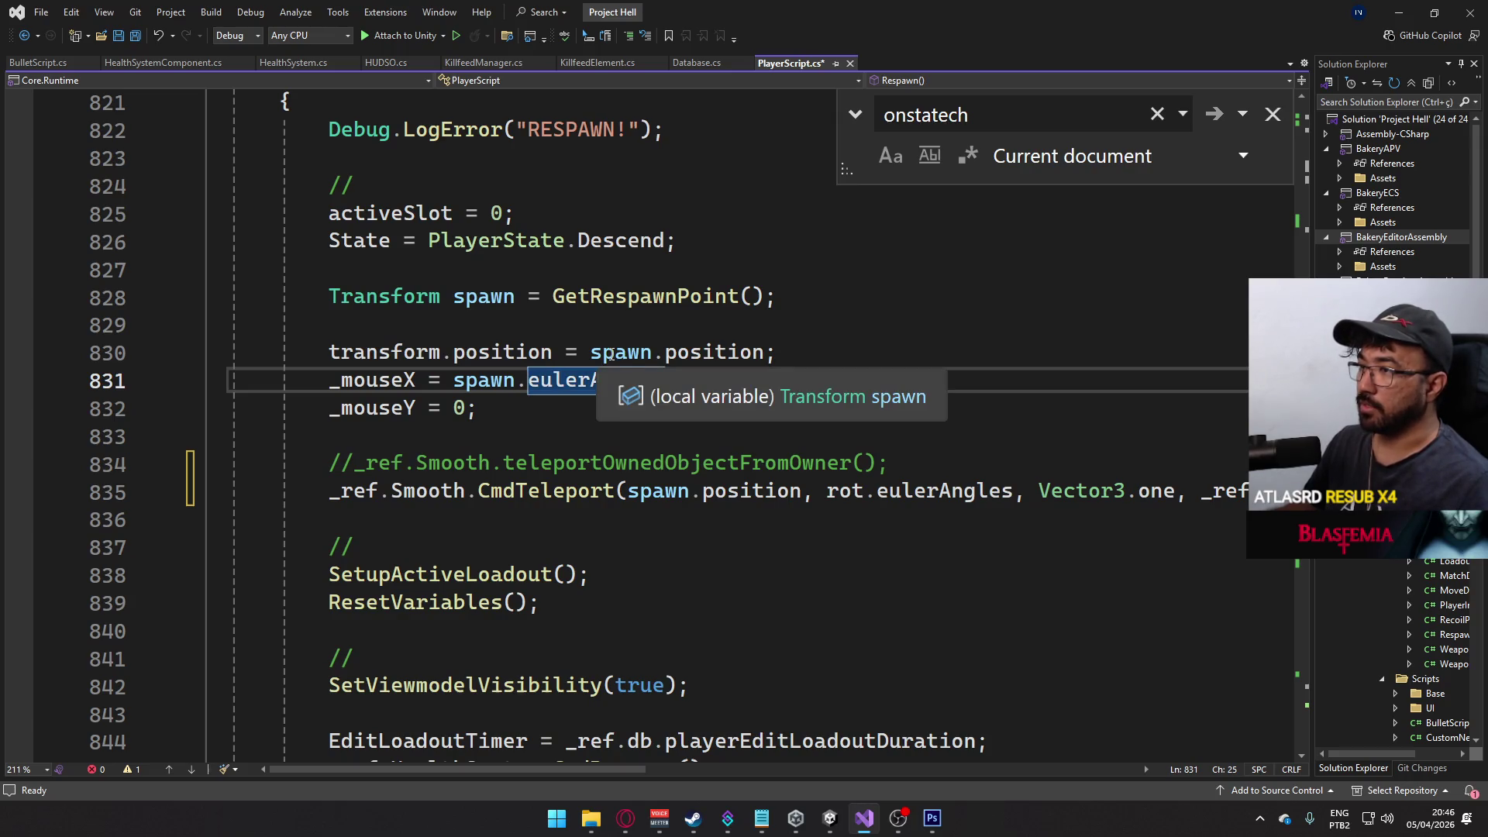
text(rotat)
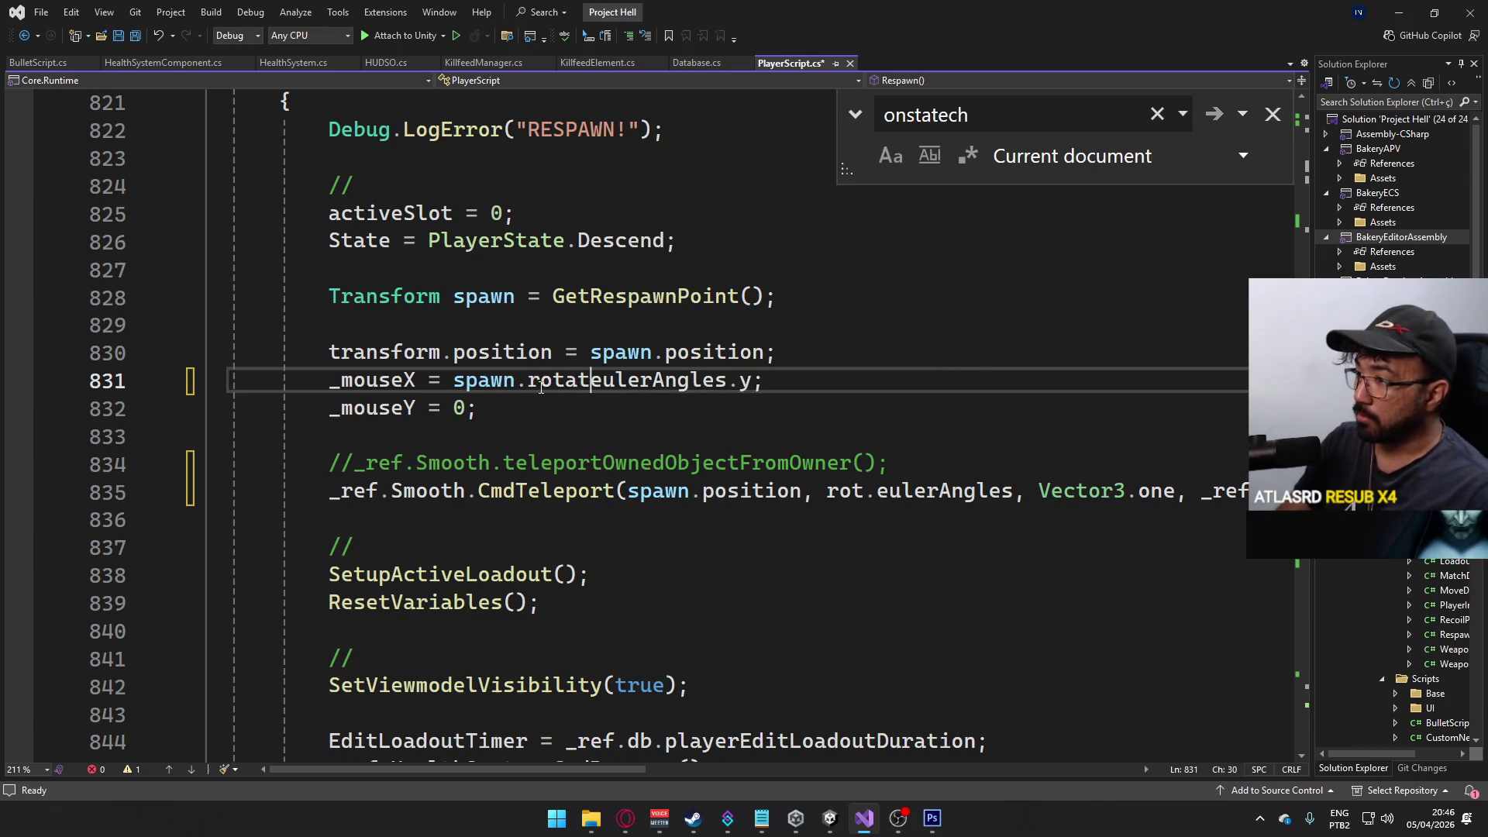
text(.)
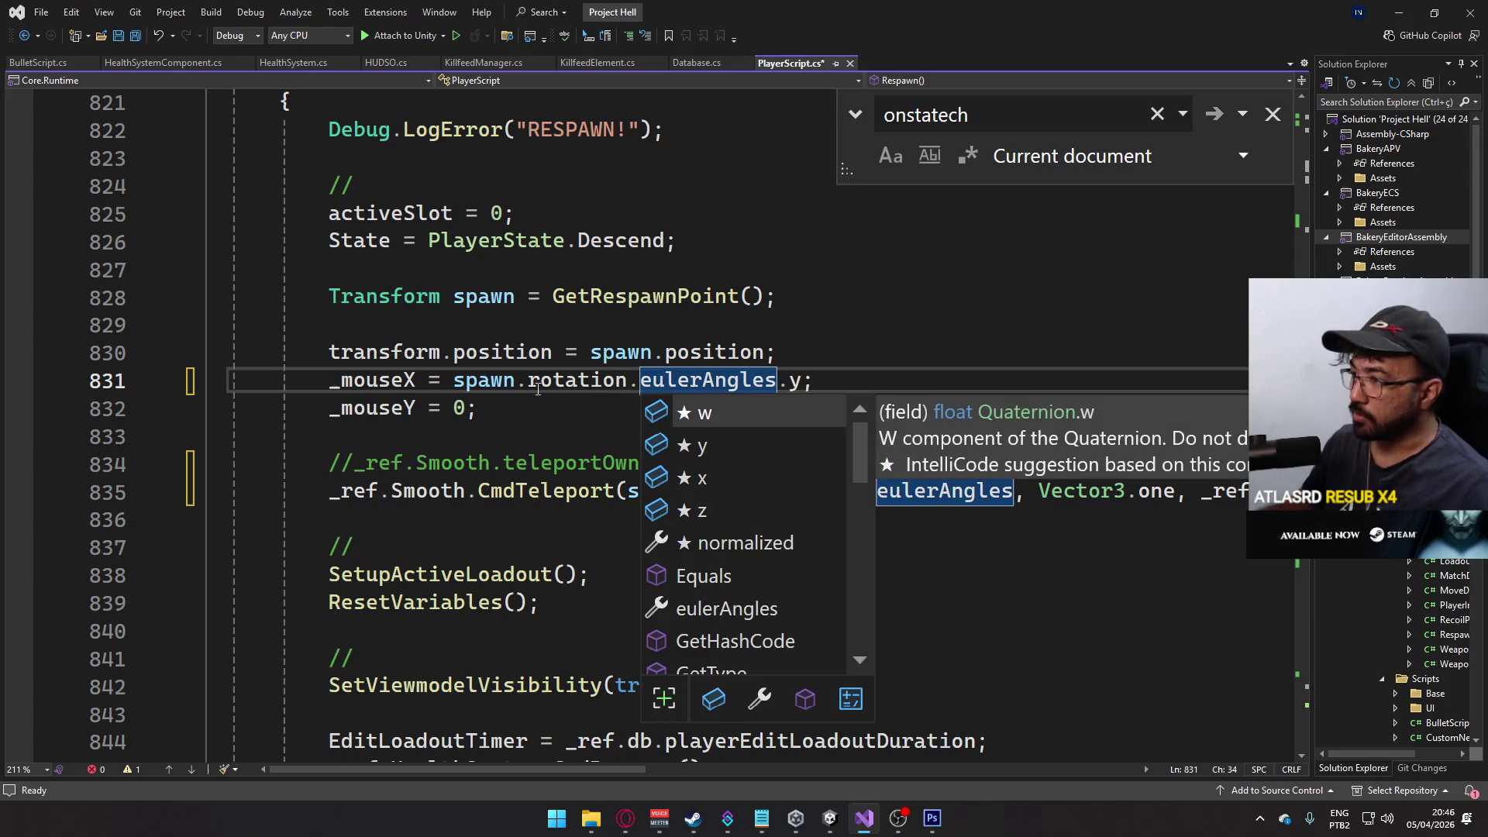
key(Escape)
key(Up)
key(Up)
key(ctrl+s)
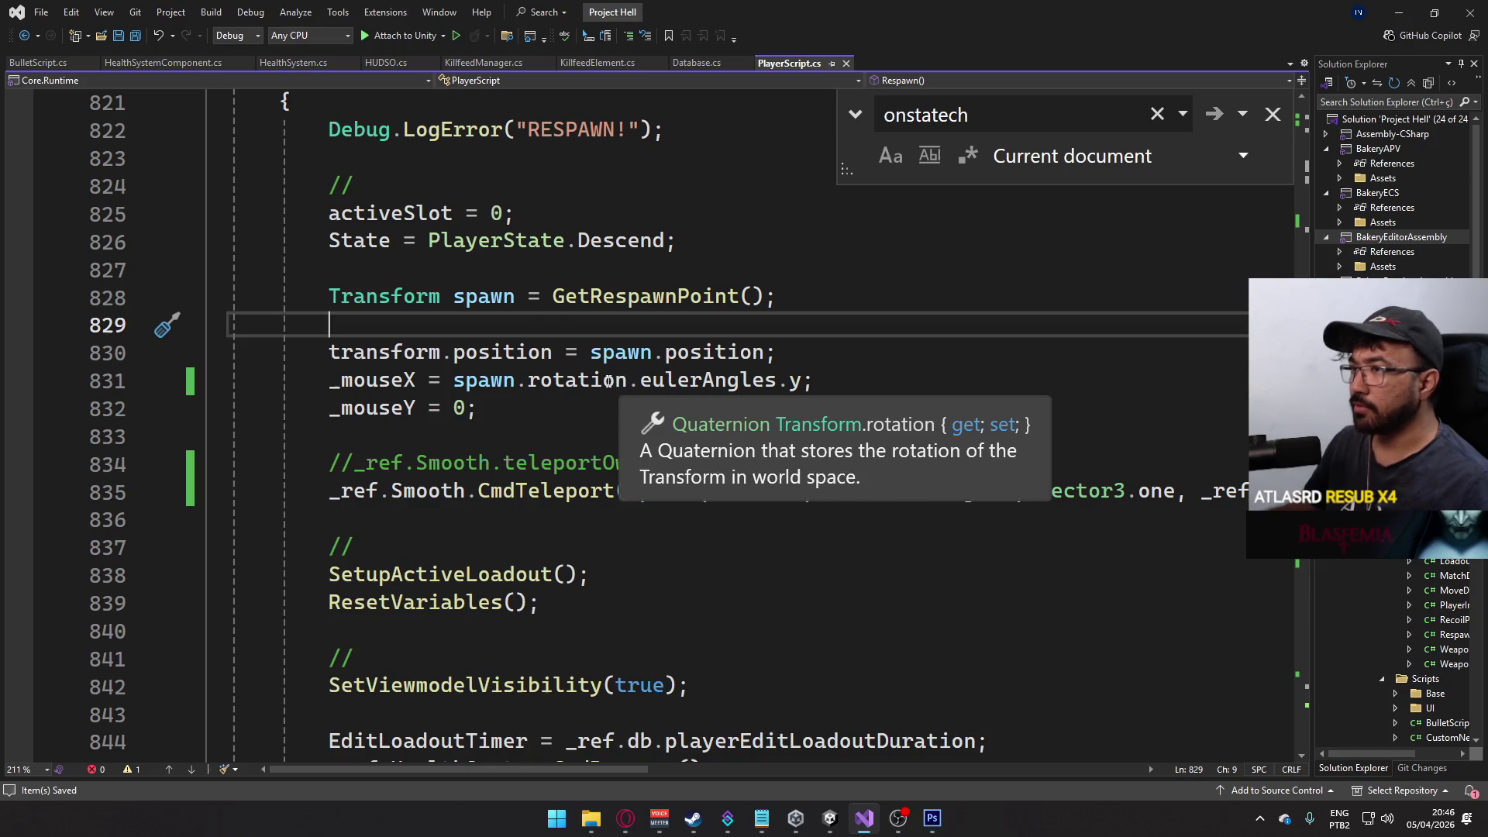
- Replace rot with spawn.rotation in the CmdTeleport call on line 835
scroll(612, 349, up, 1)
scroll(612, 345, down, 1)
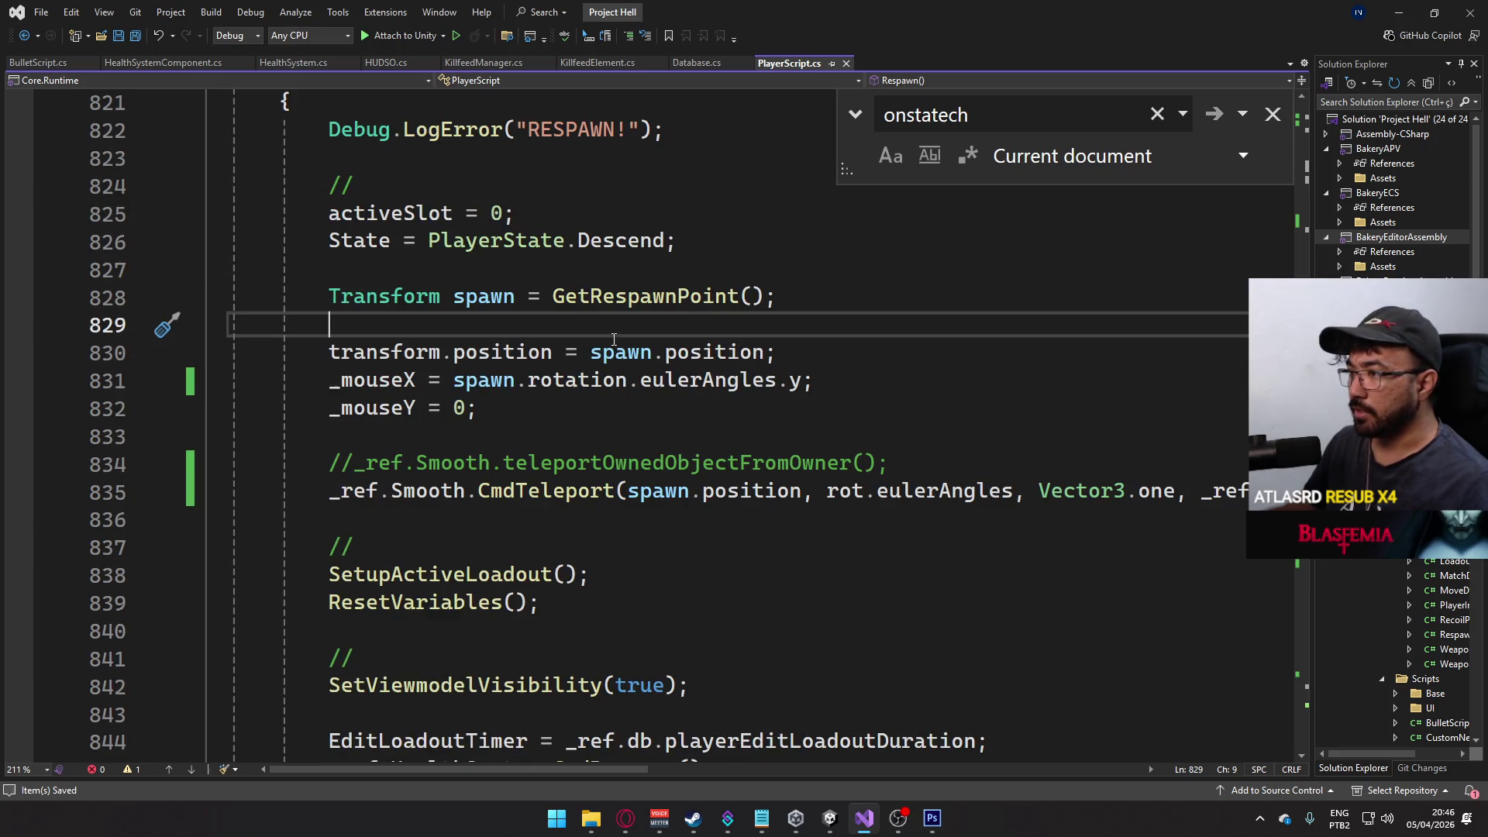
drag(631, 380, 454, 380)
key(ctrl+c)
click(839, 492)
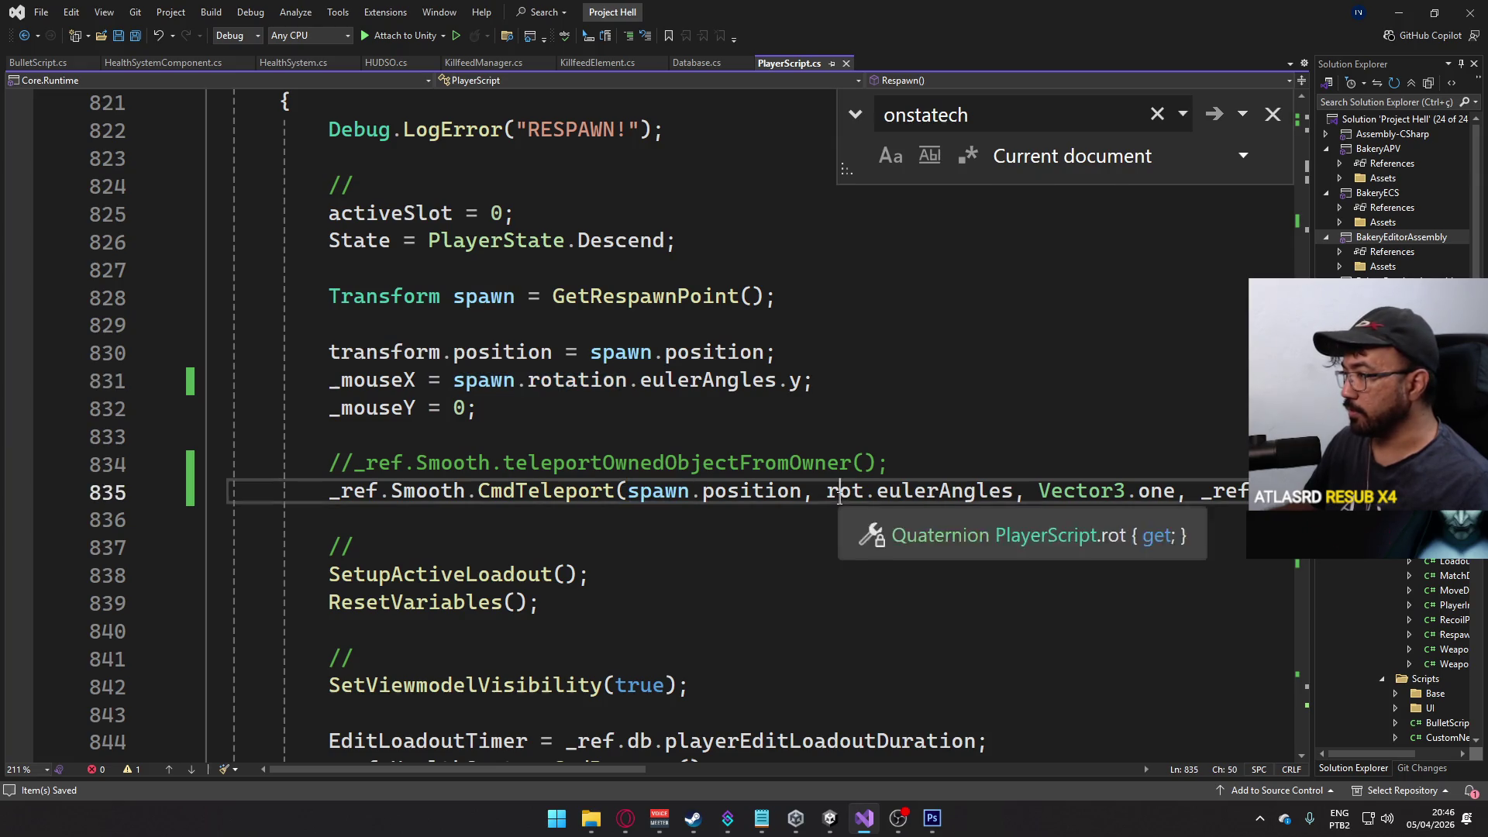
double_click(839, 492)
key(ctrl+v)
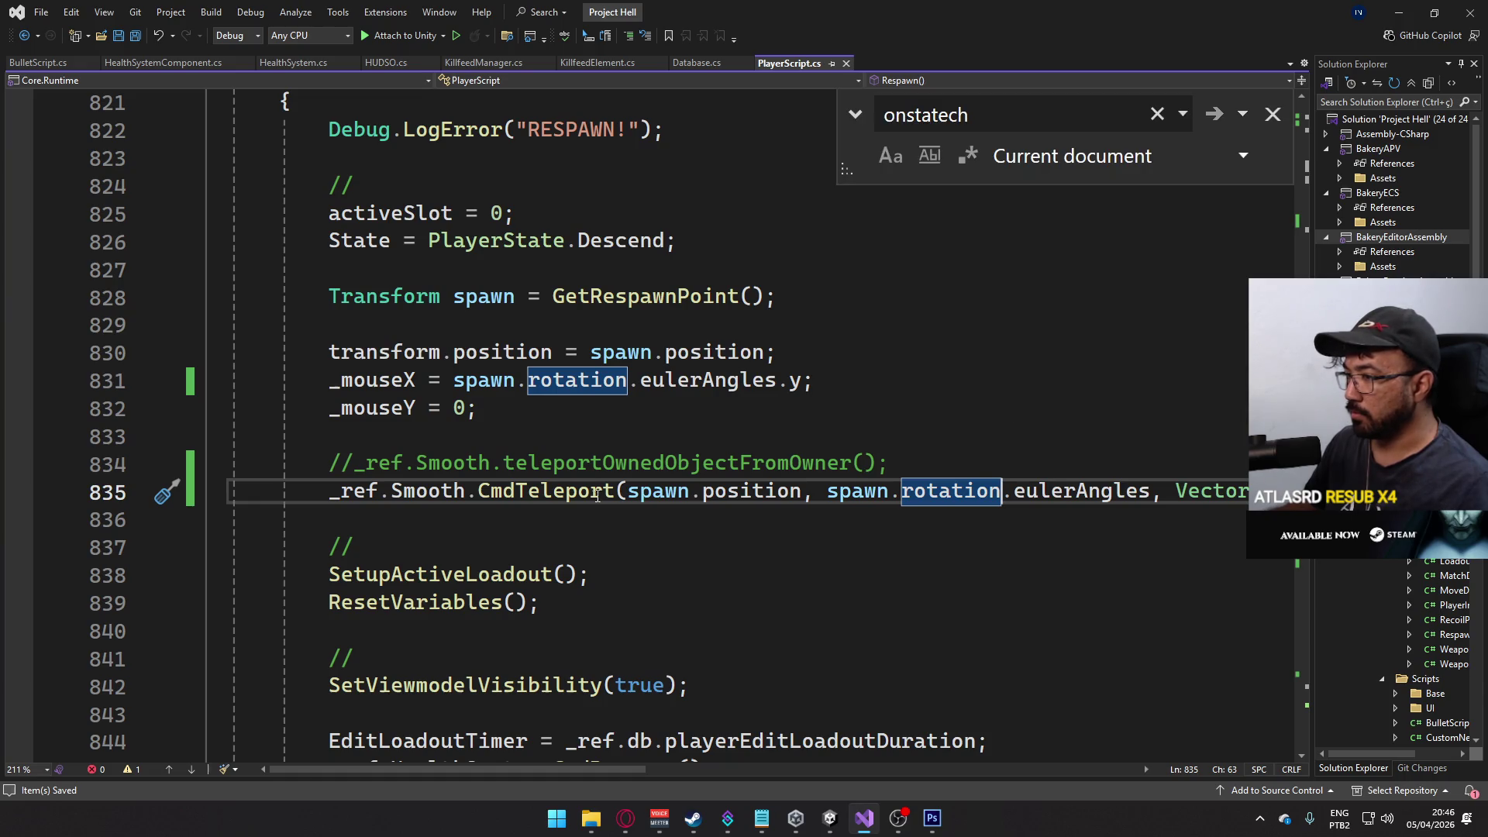
mouse_move(579, 497)
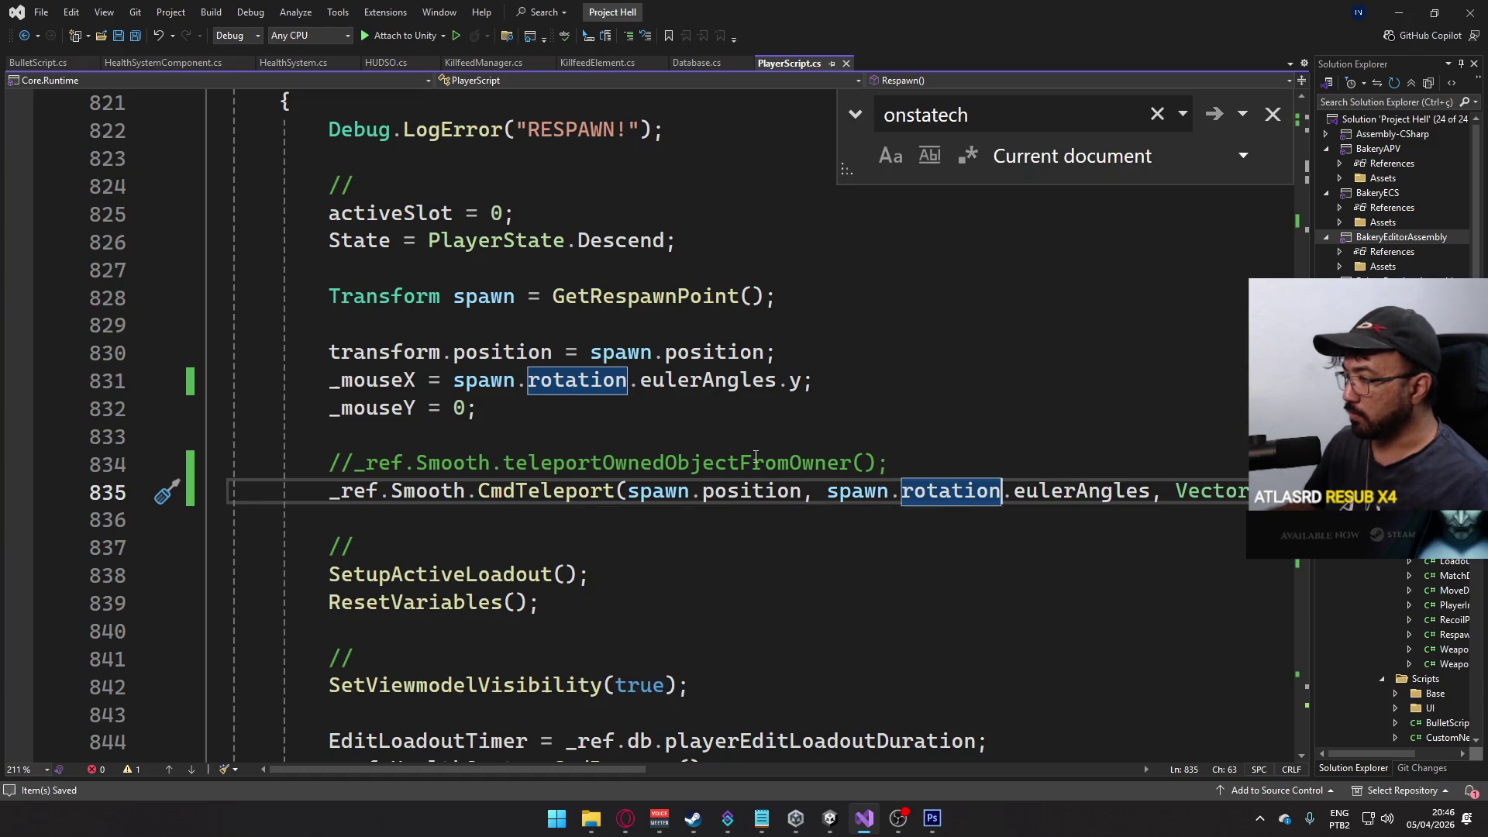
key(Up)
key(Up)
key(Up)
mouse_move(657, 769)
mouse_down()
mouse_move(876, 770)
mouse_move(657, 769)
mouse_up()
click(515, 491)
scroll(542, 496, up, 3)
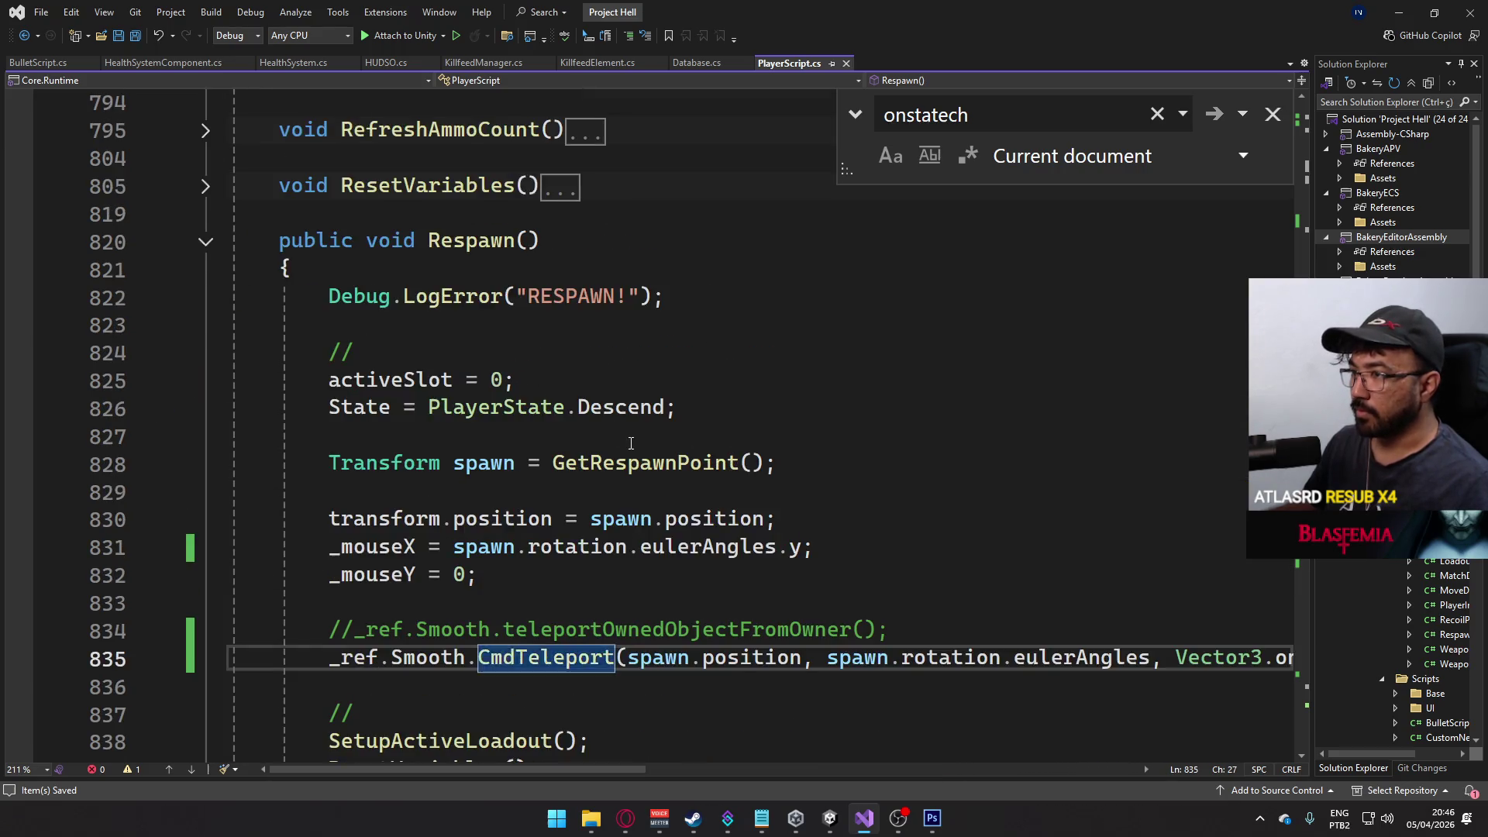
- Rebuild and launch Project Hell with Build And Run, then start Play mode in Unity
click(829, 817)
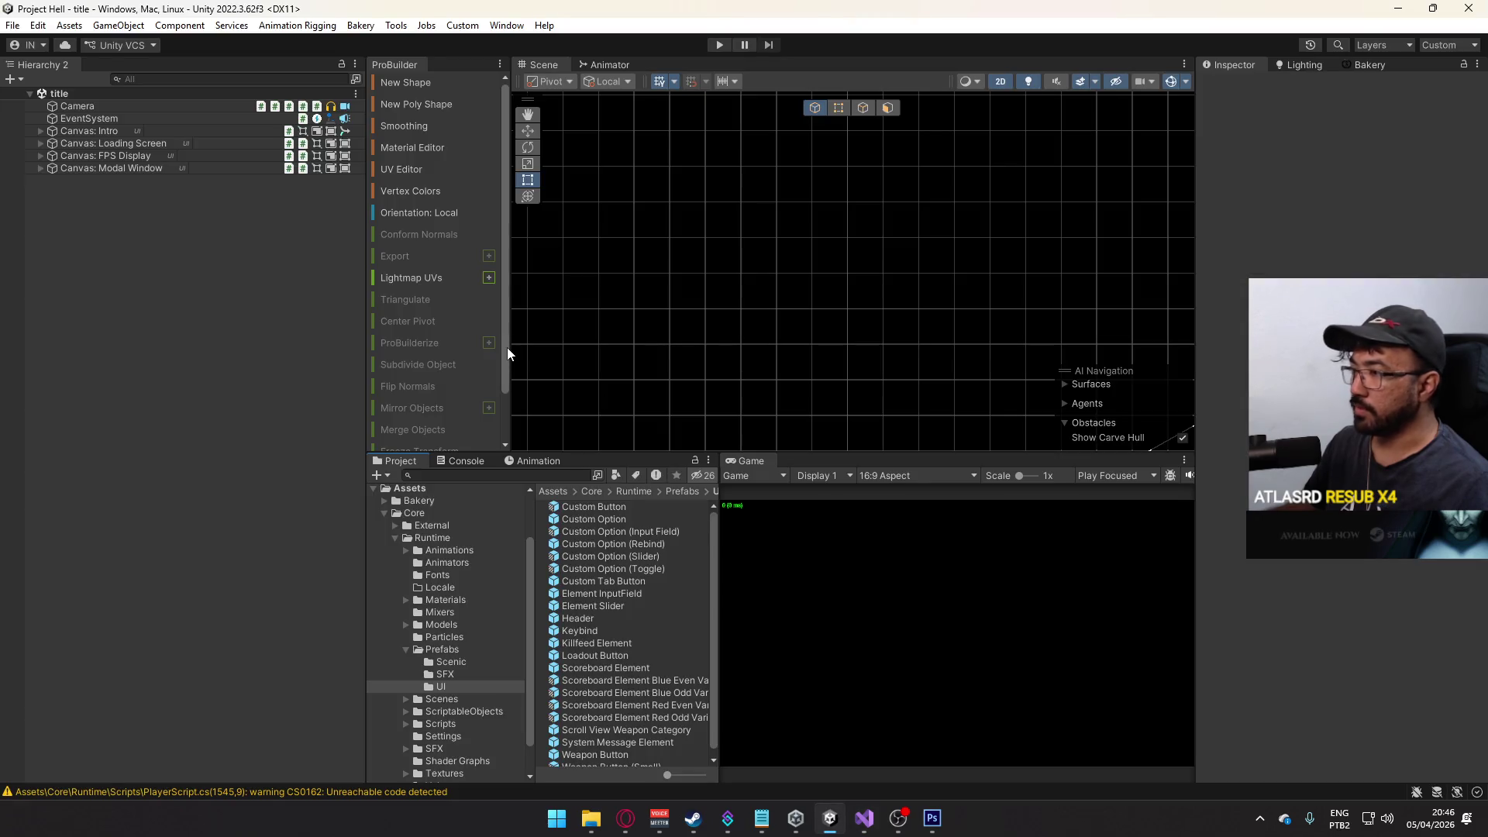
click(12, 25)
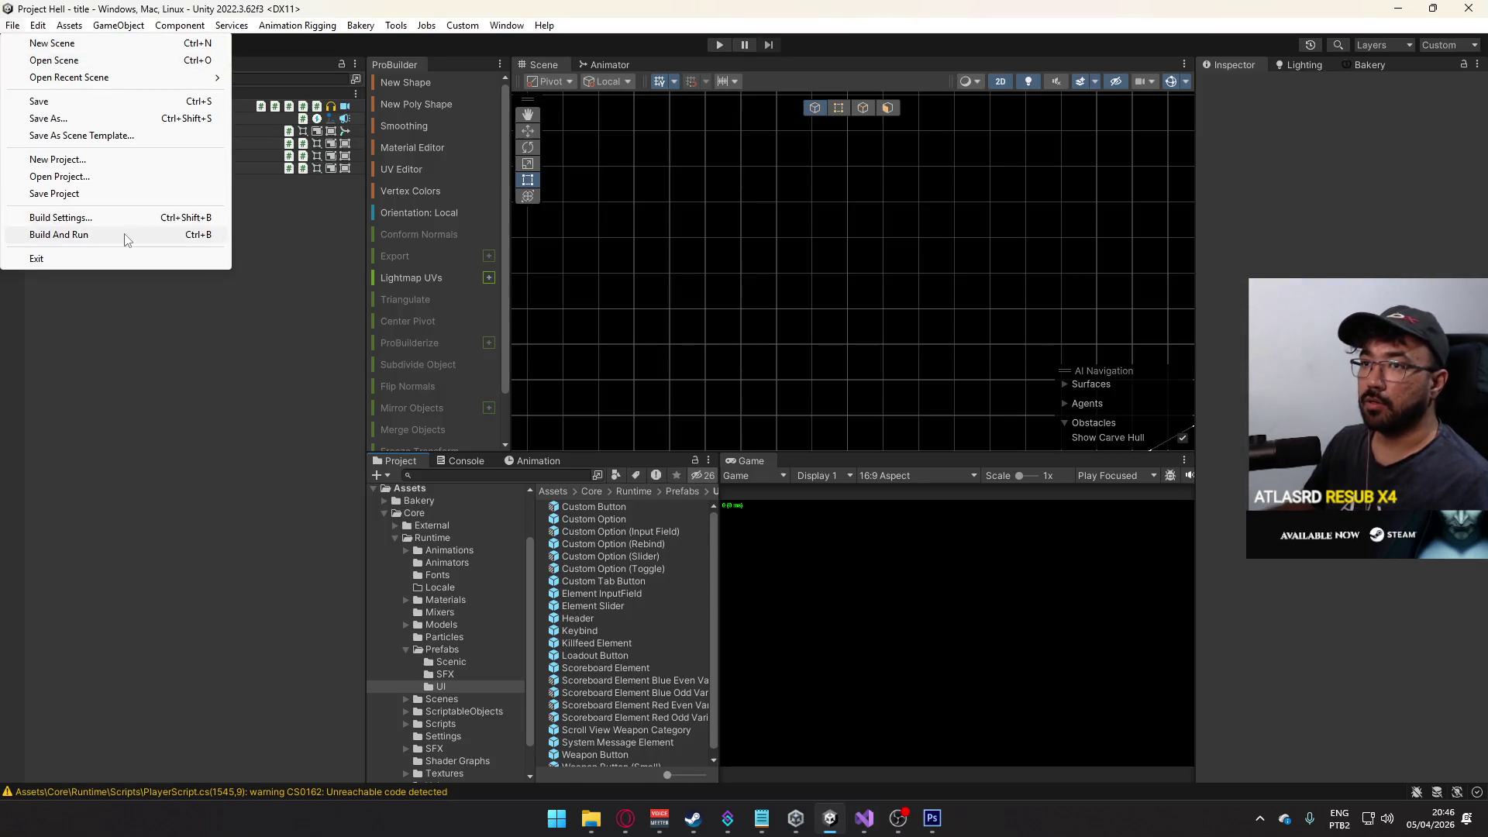
click(122, 232)
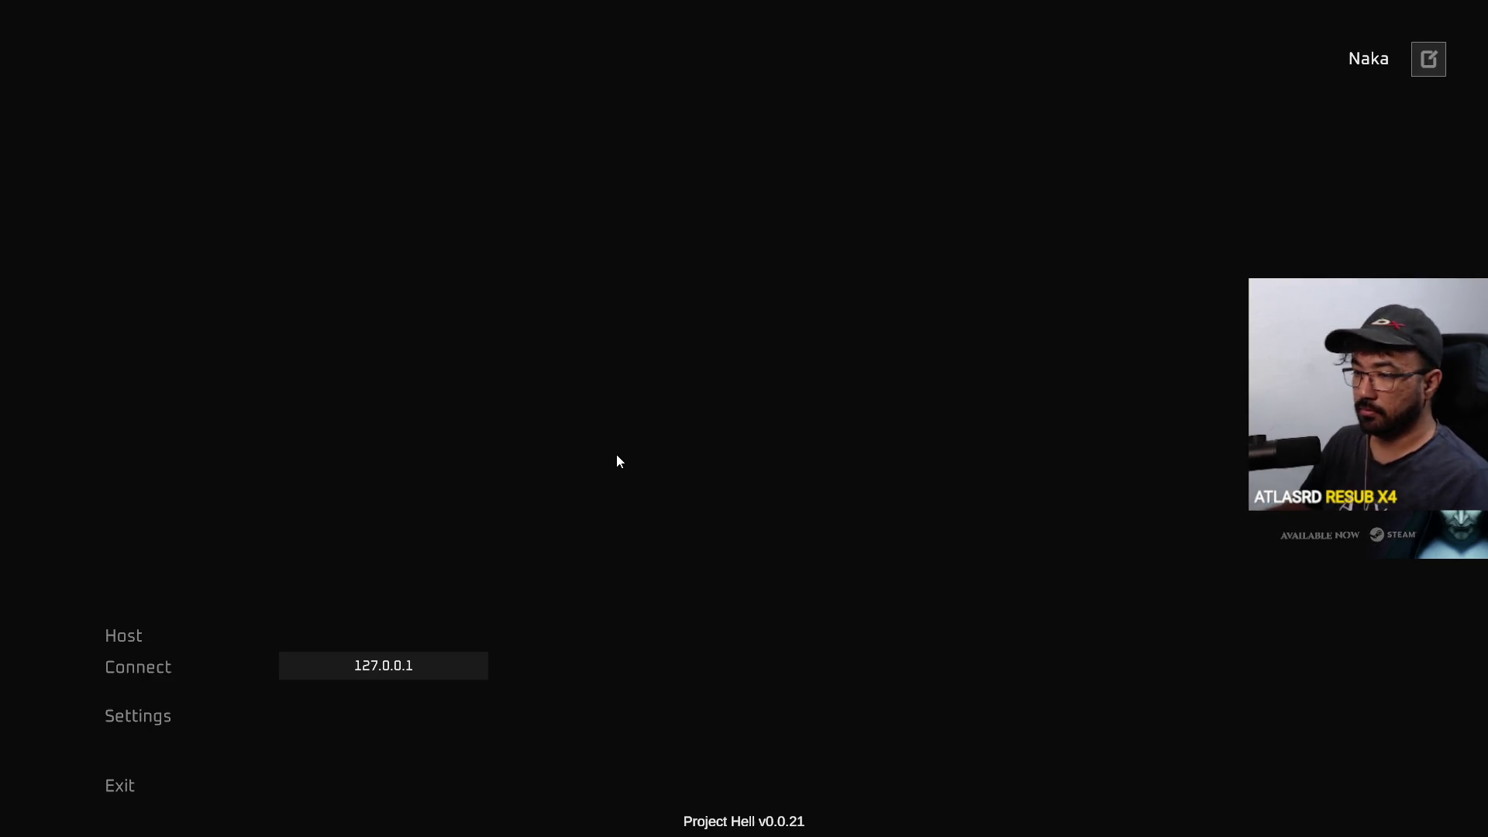
key(alt+Tab)
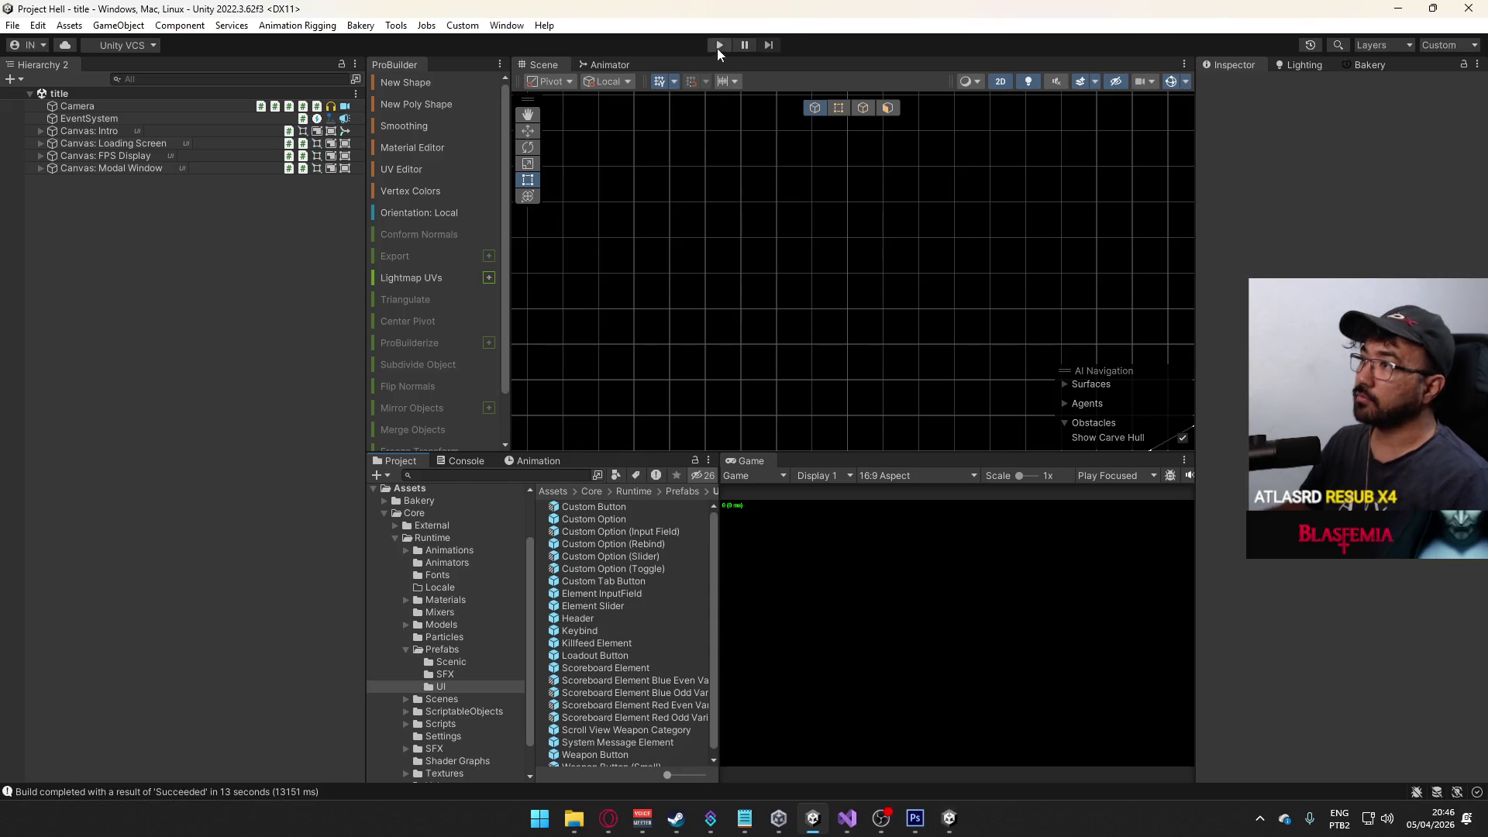
click(719, 45)
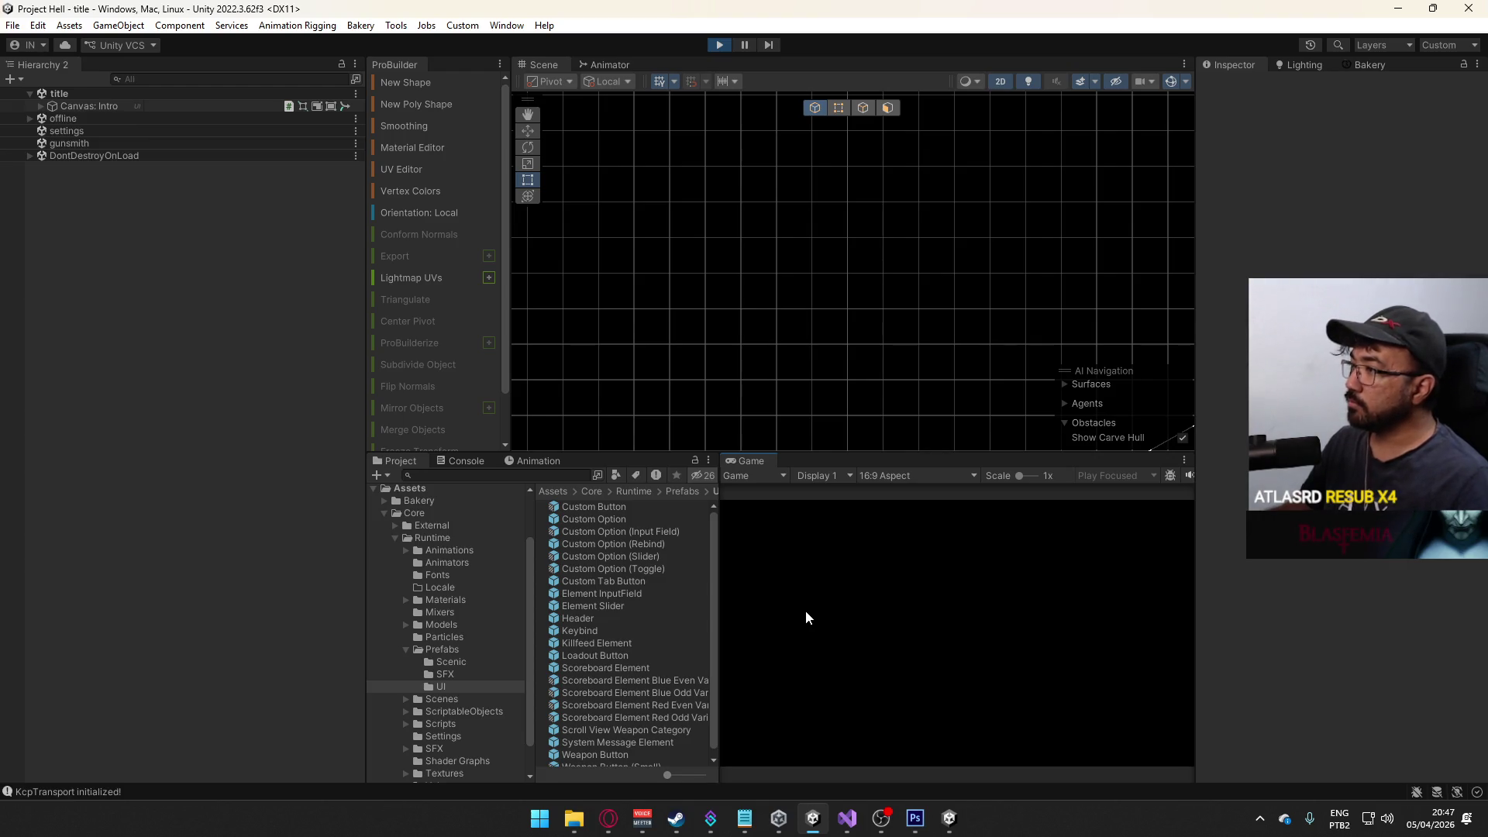
- Host a match in the Unity editor's game view and connect the game build to it
click(948, 821)
key(alt+Tab)
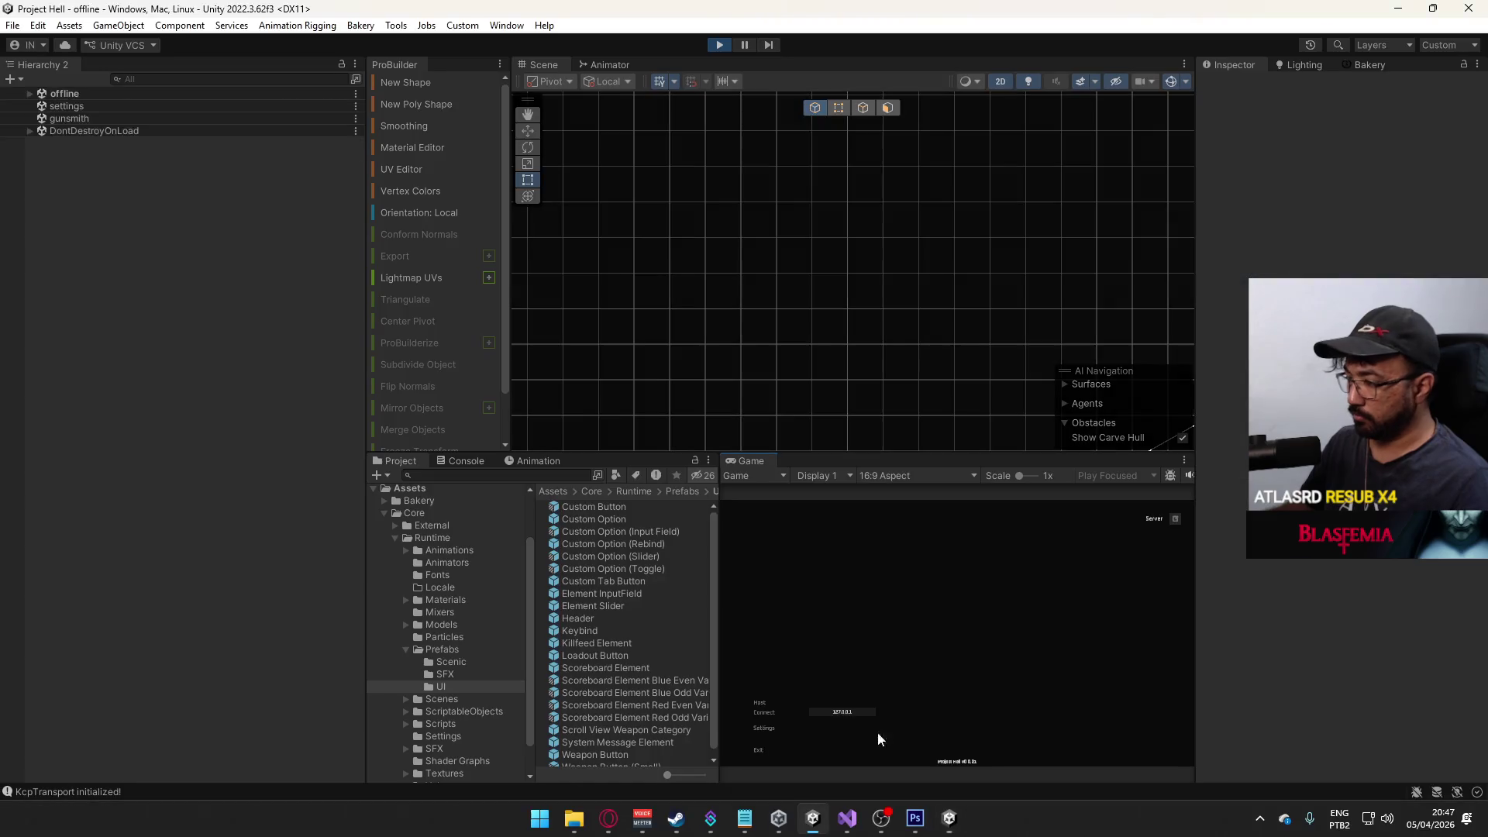
click(770, 701)
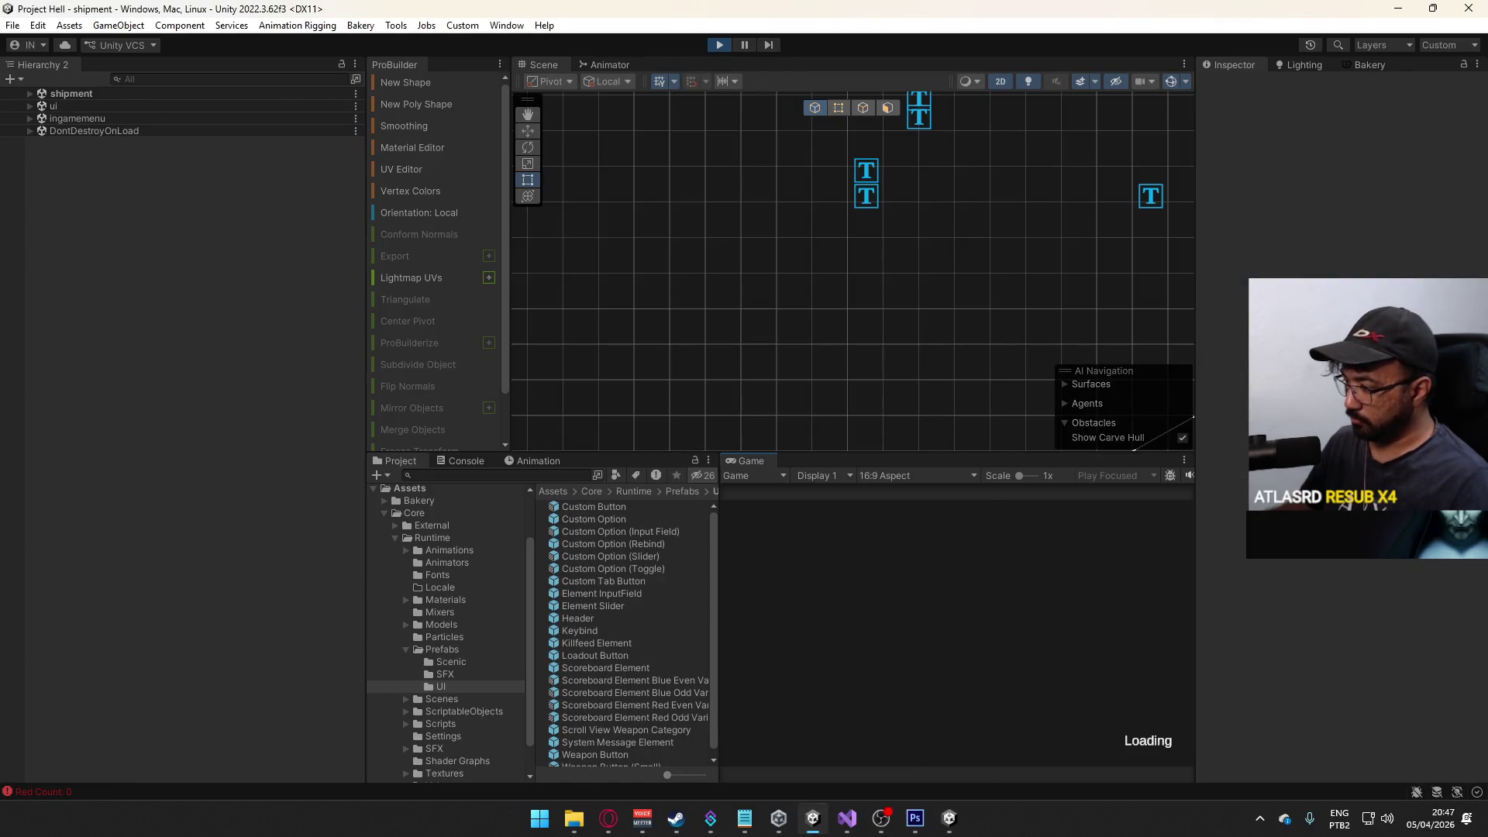
key(super)
click(948, 818)
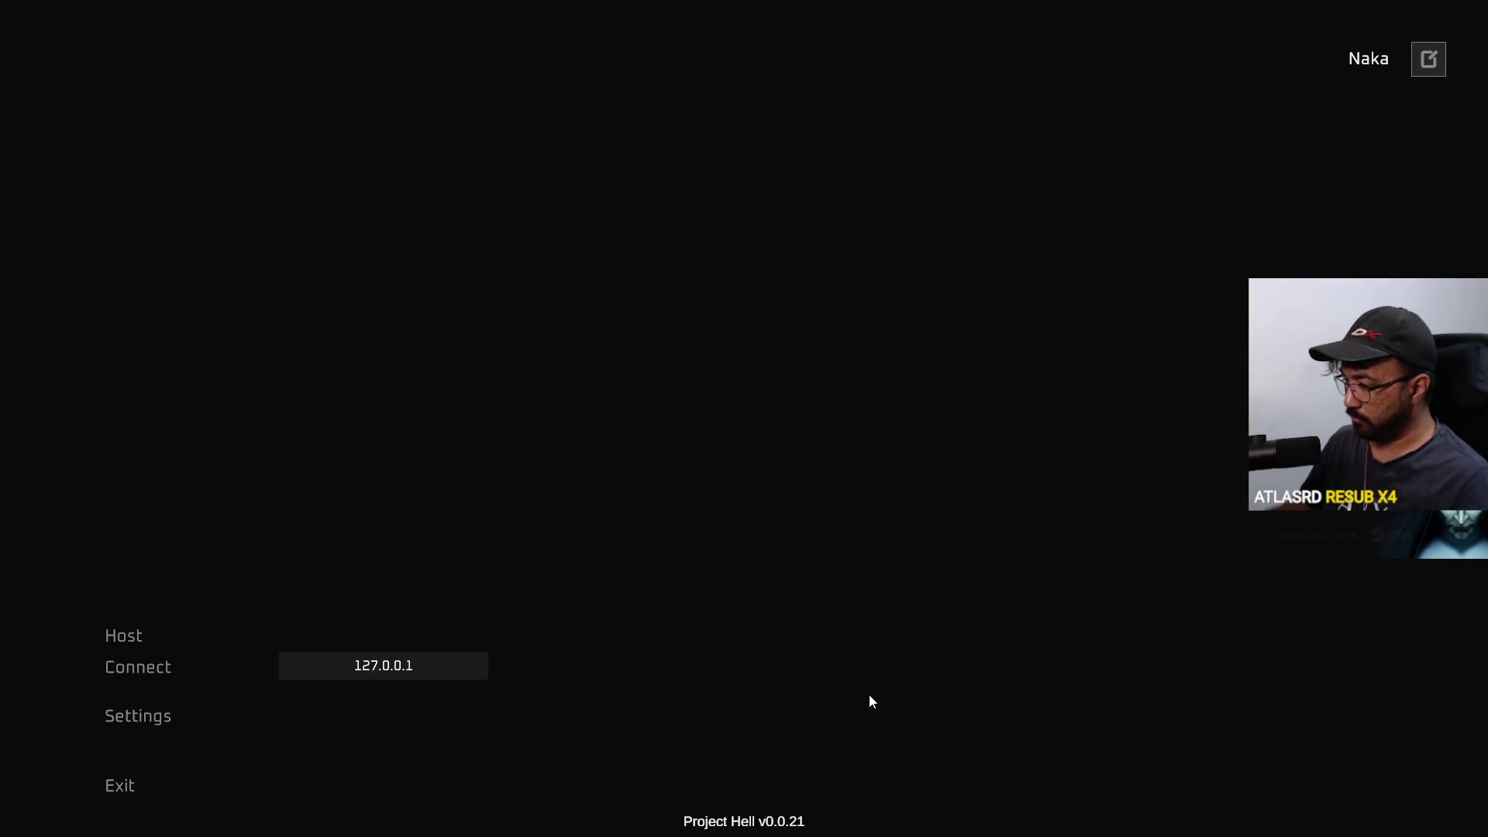
click(206, 657)
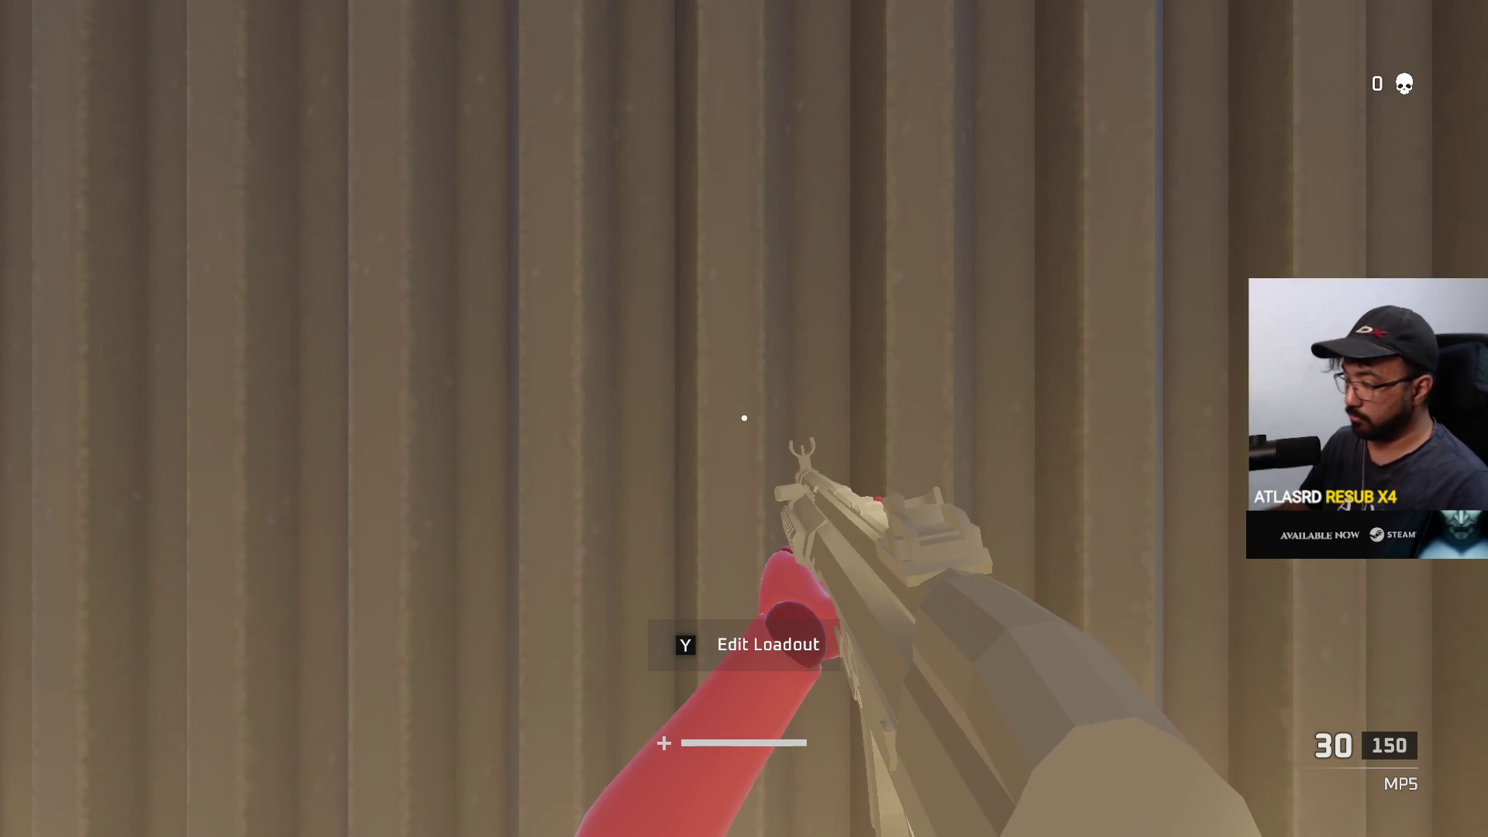
- Equip the EAGLE pistol as the sidearm in the loadout and switch to it
key(y)
click(741, 704)
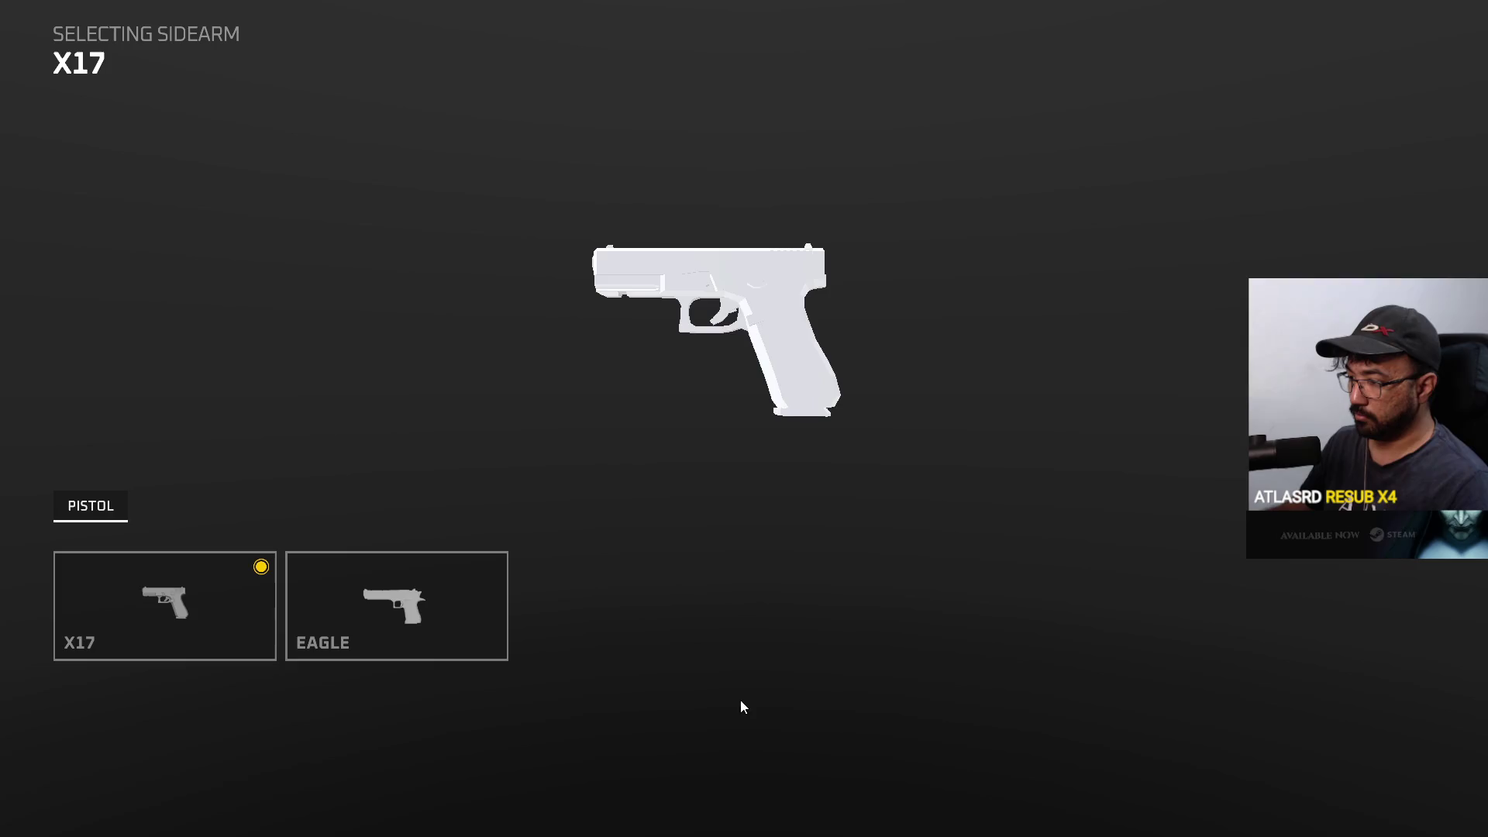
click(434, 605)
key(y)
key(2)
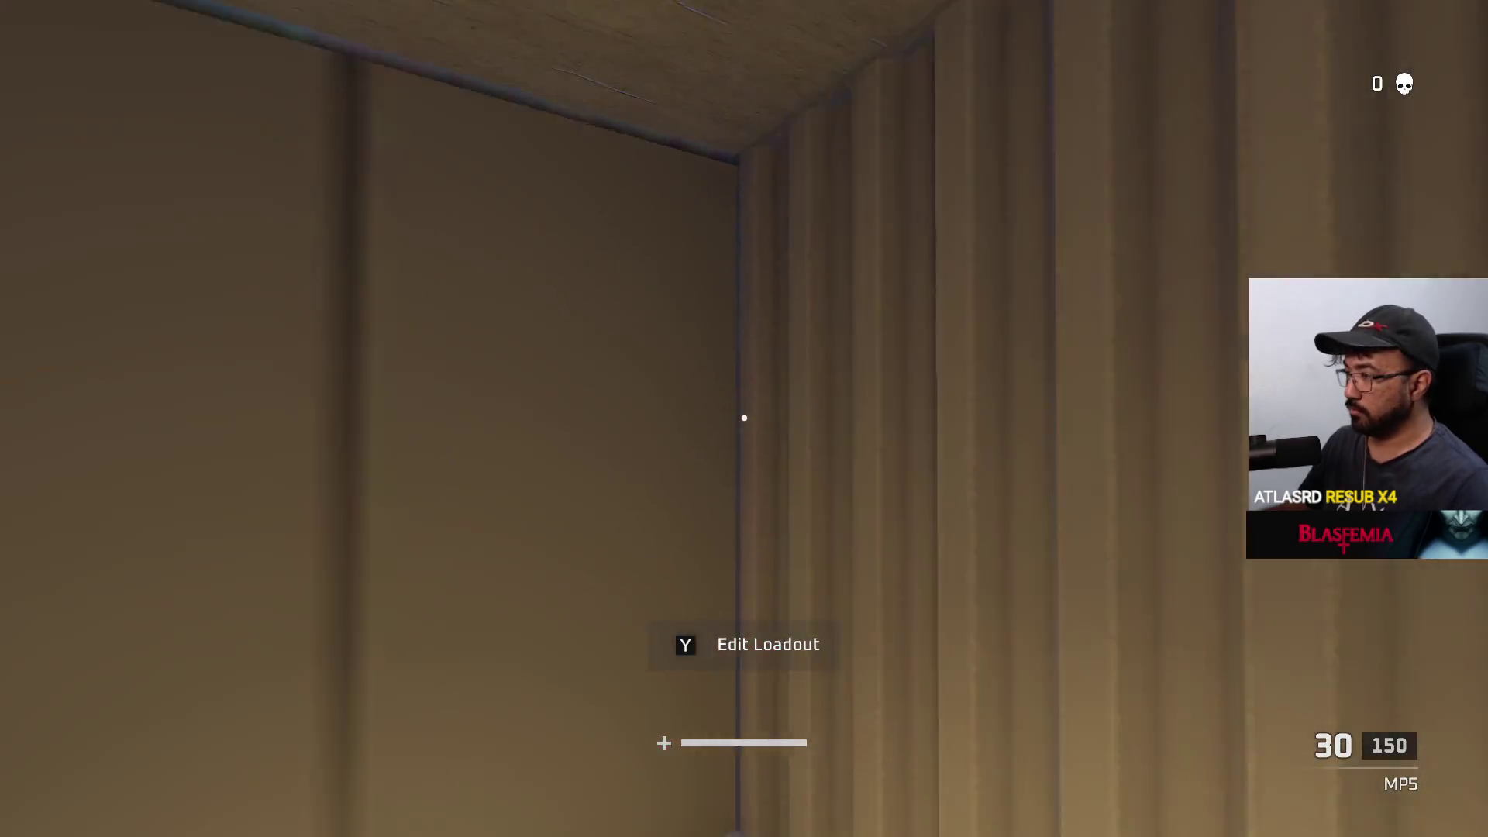
- Walk past the blue containers and checkered cube, then shoot the blue dummy for one kill
key(w)
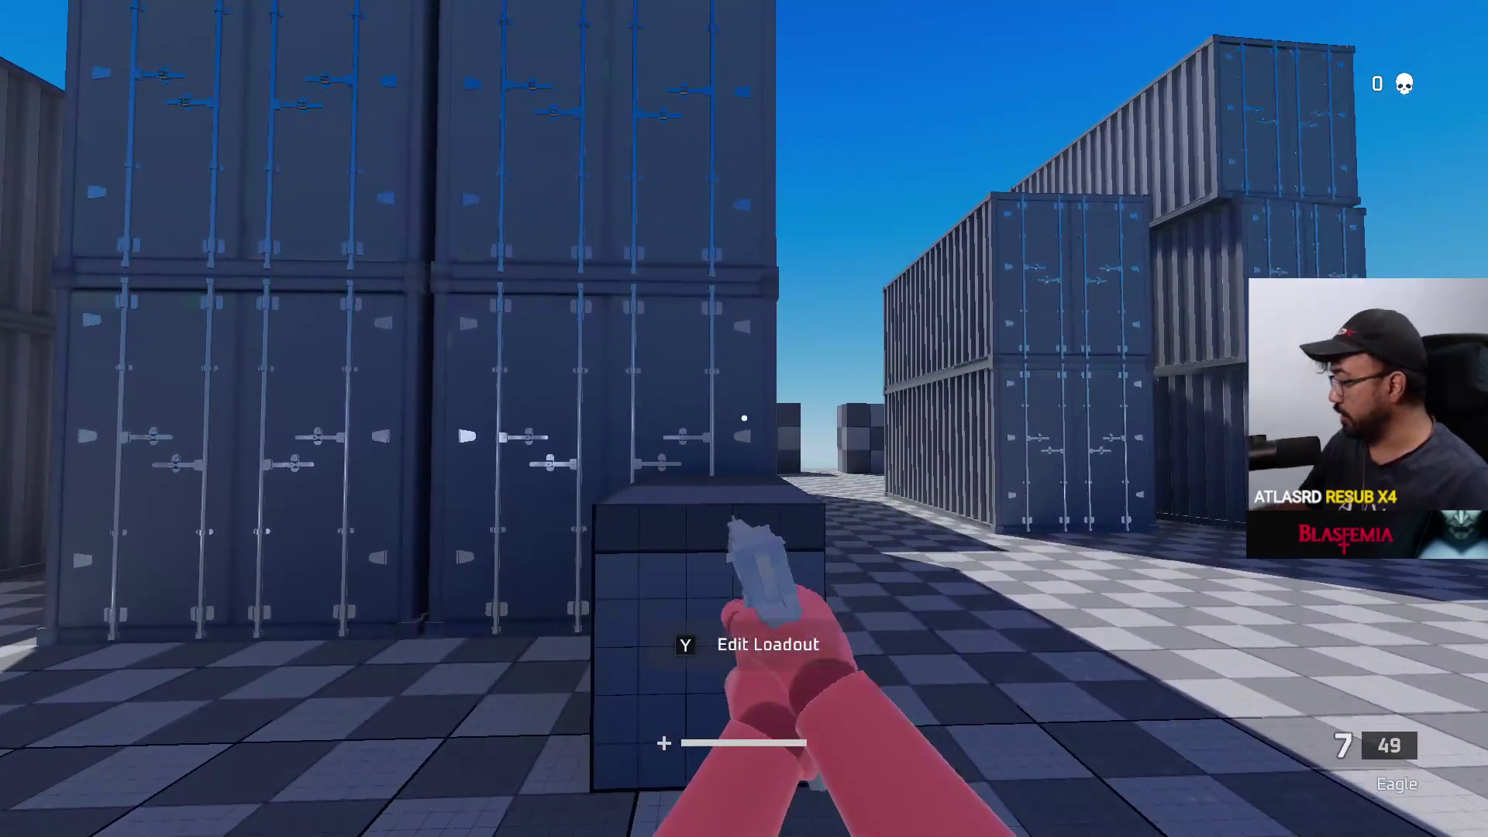
key(w)
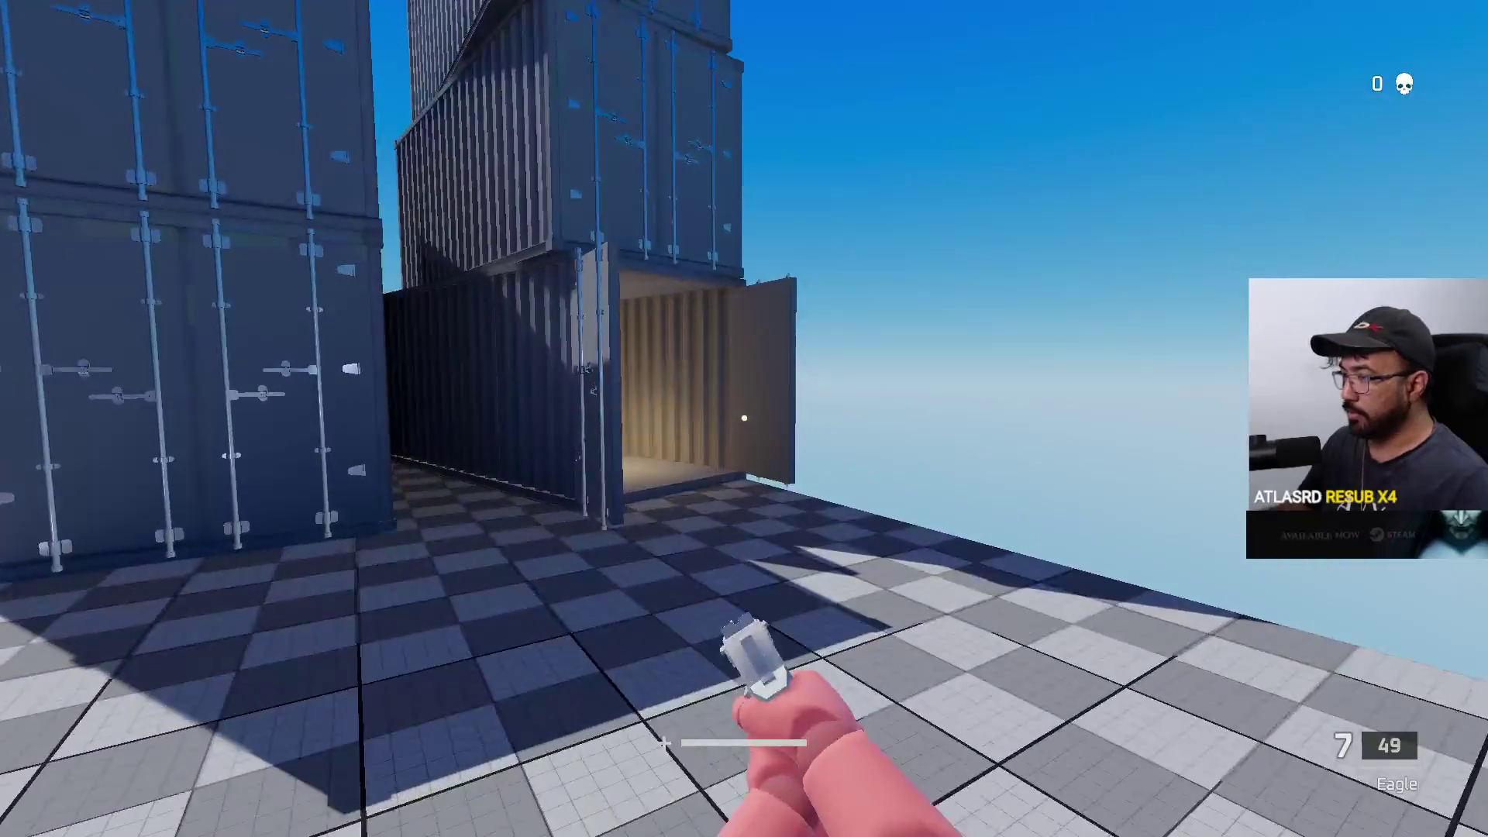
key(w)
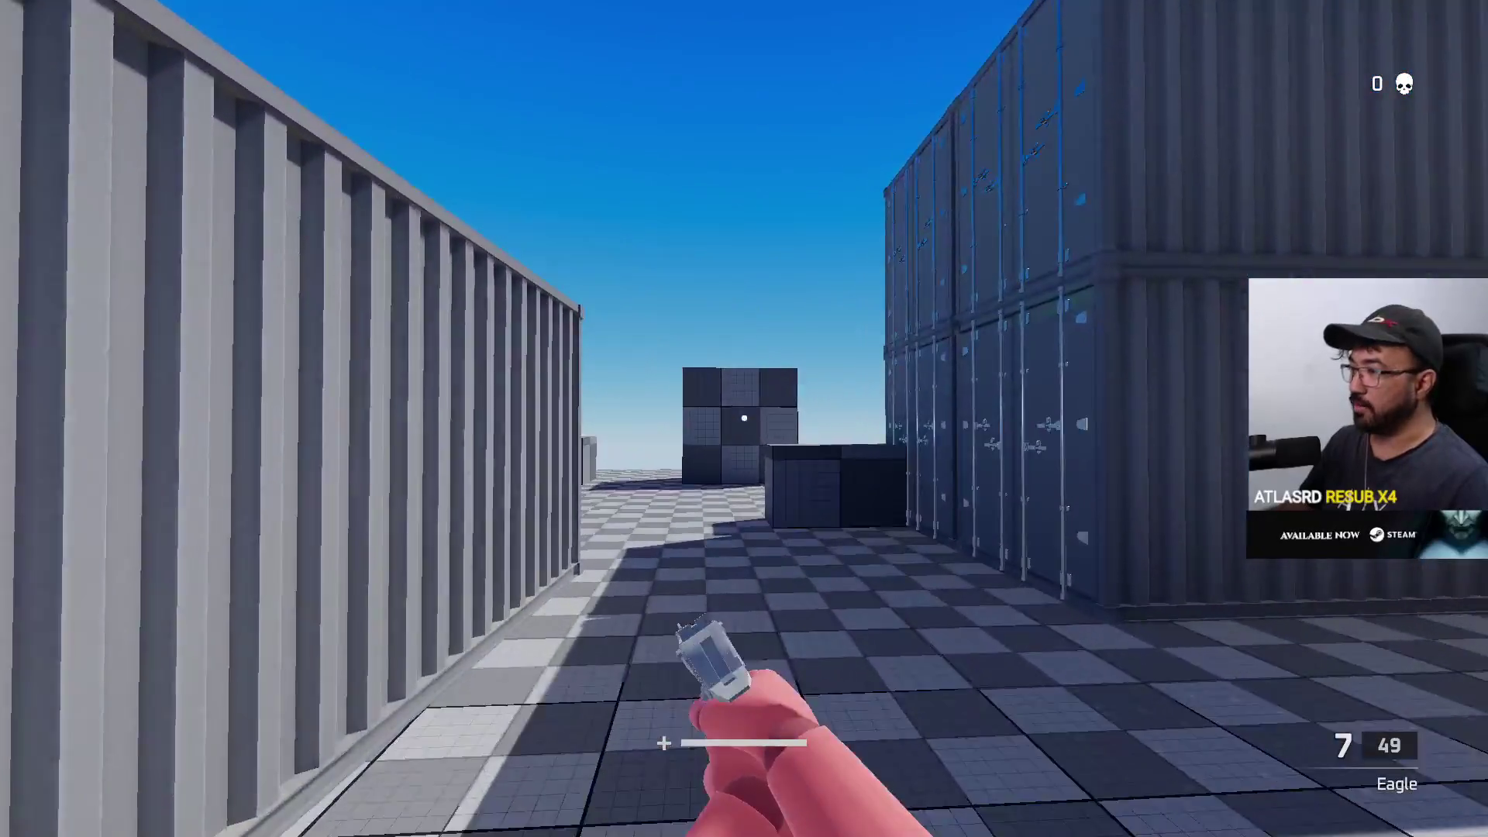
key(w)
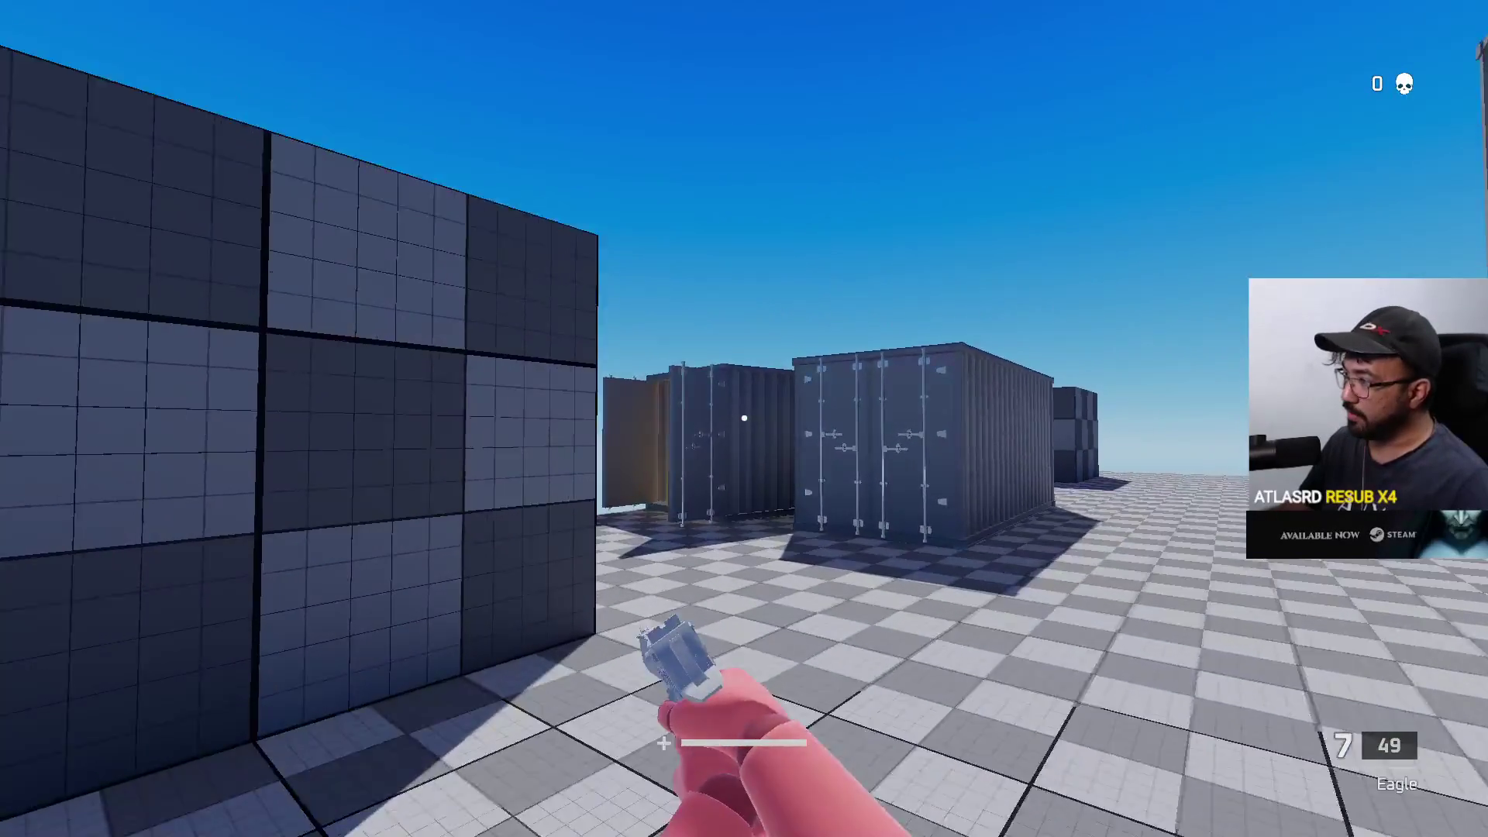
key(w)
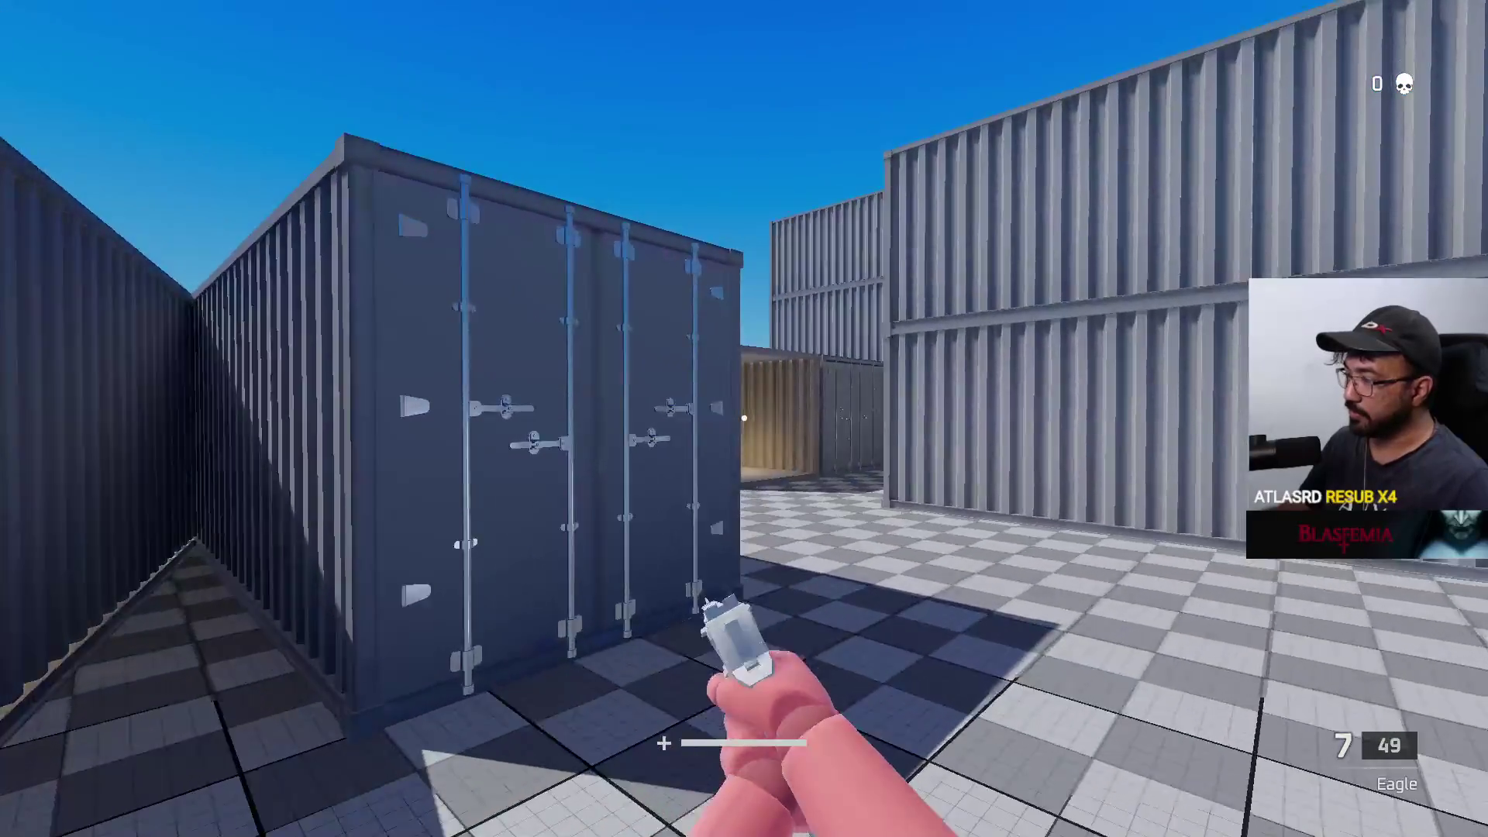
key(w)
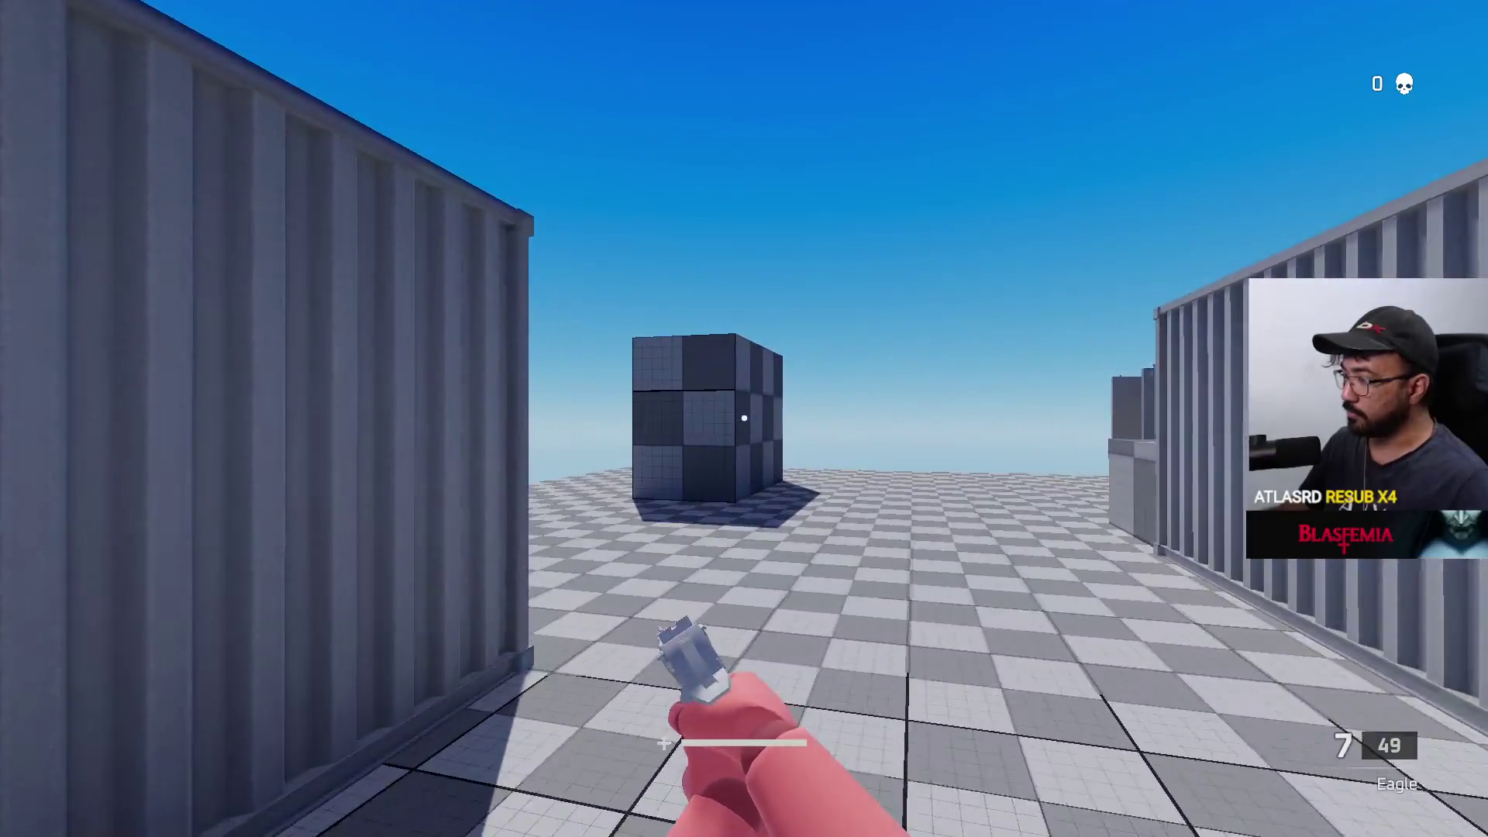
key(w)
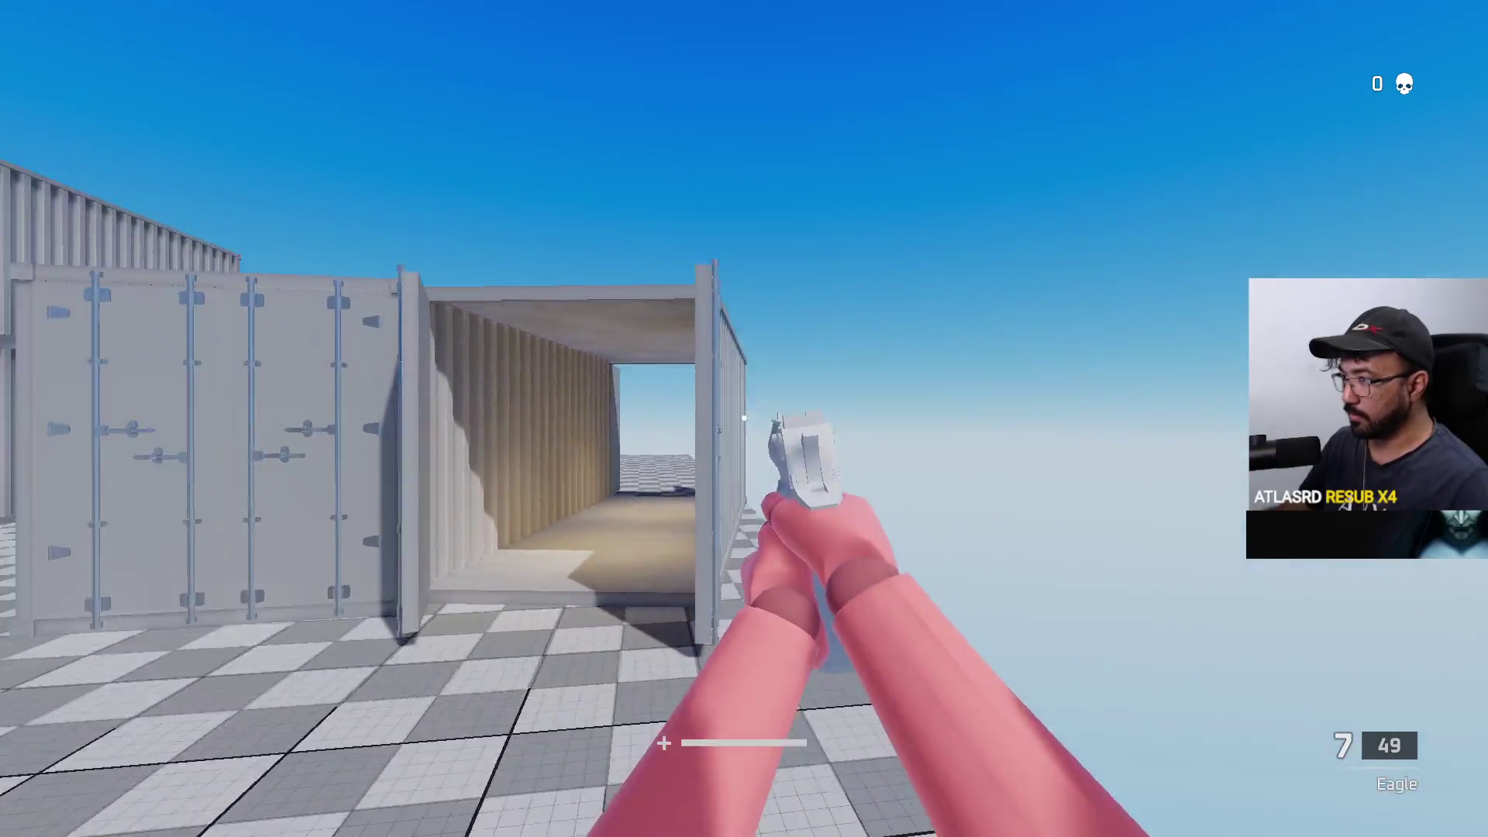
key(w)
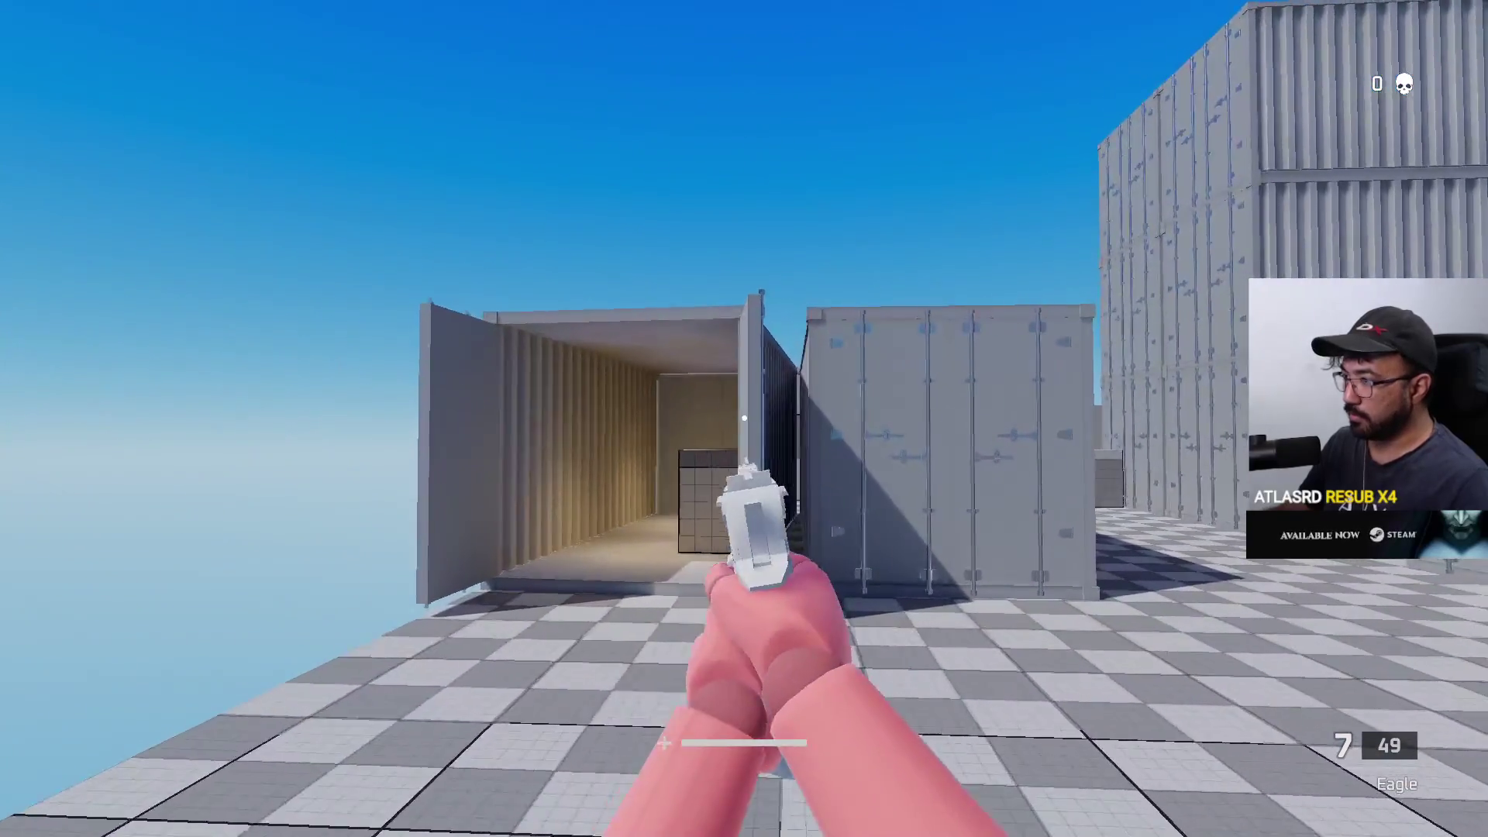
key(w)
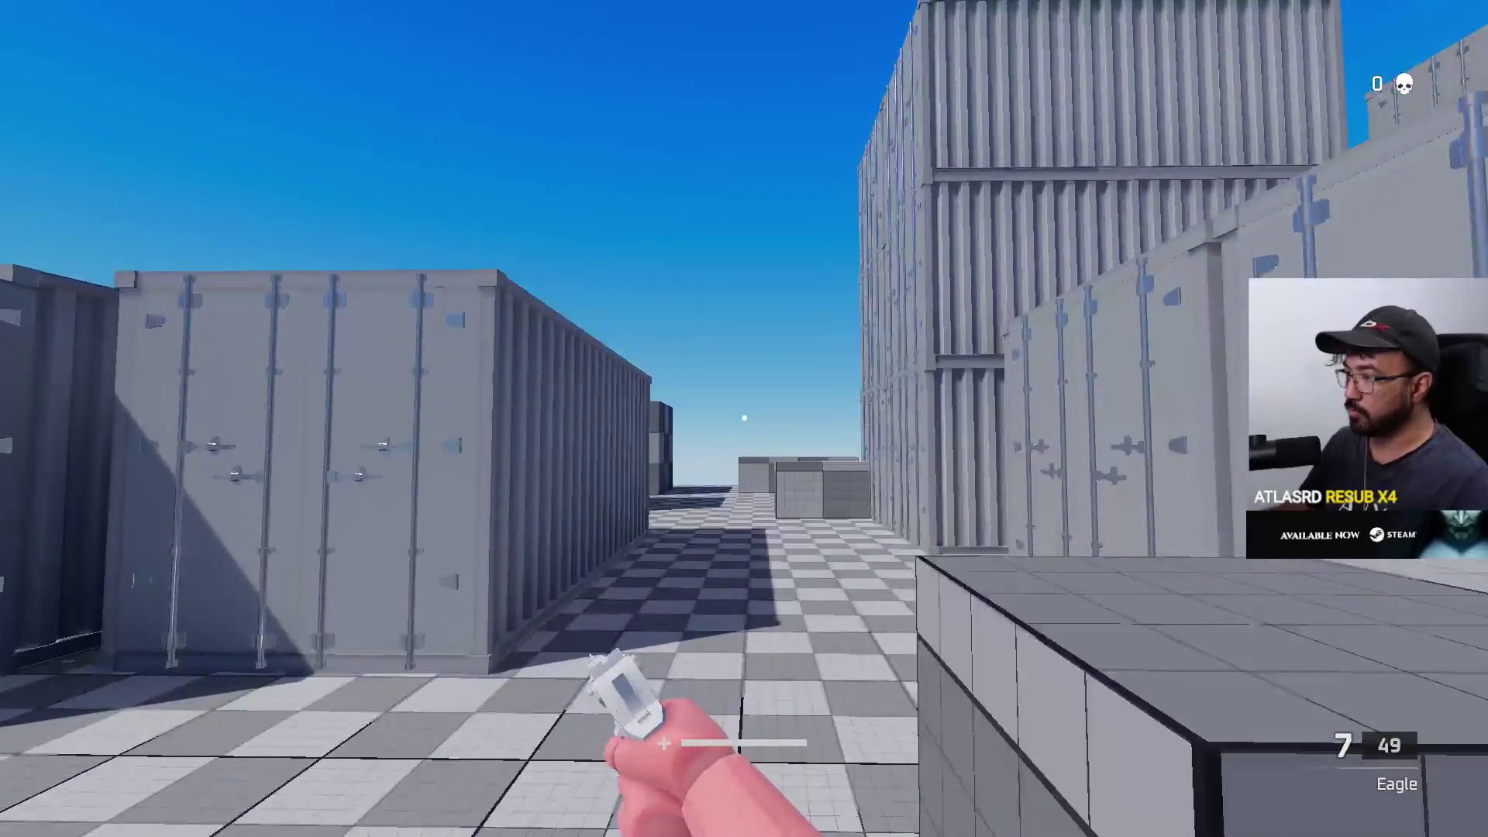
key(w)
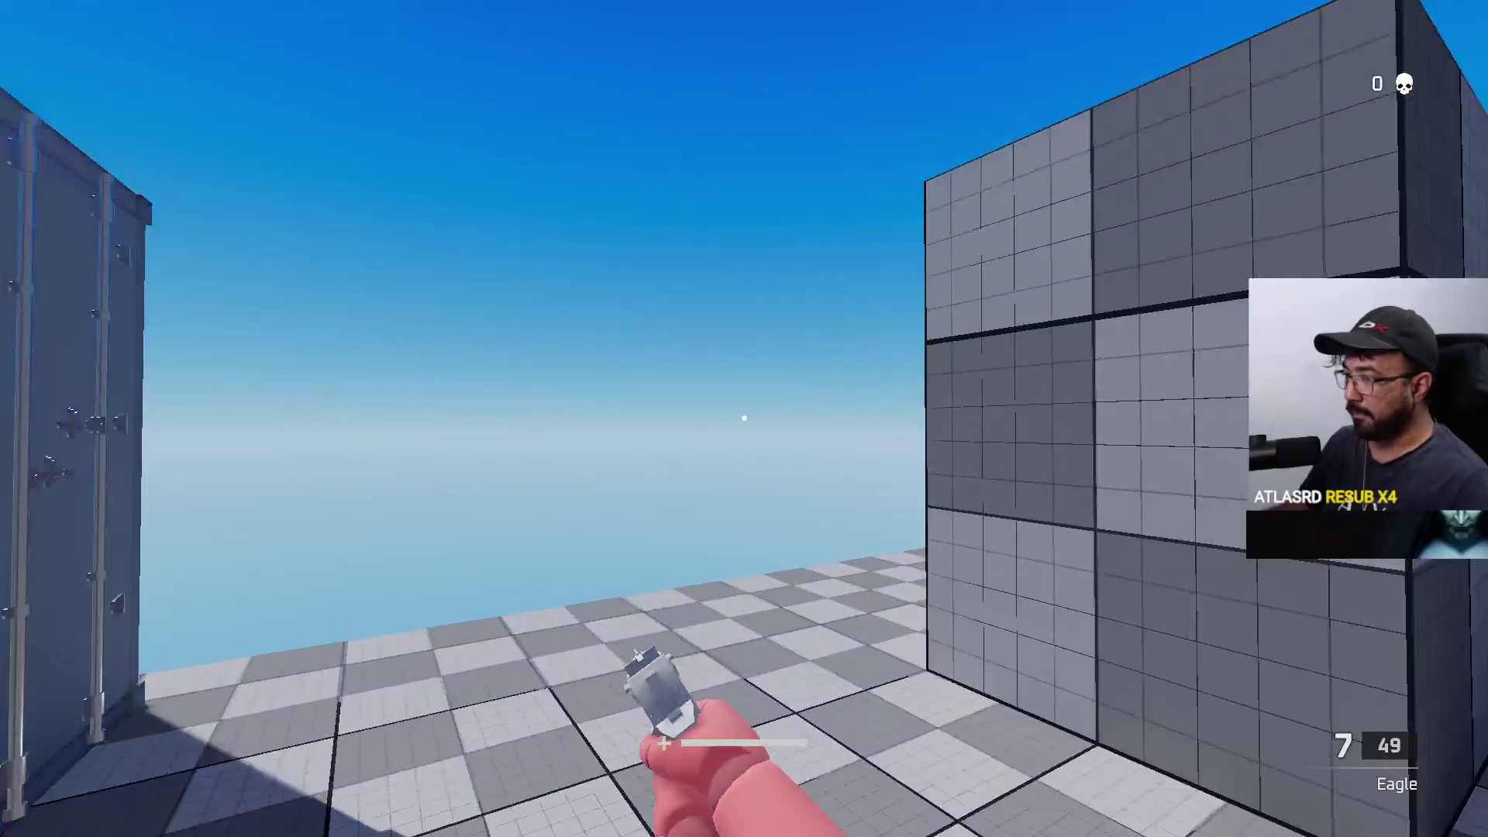
key(w)
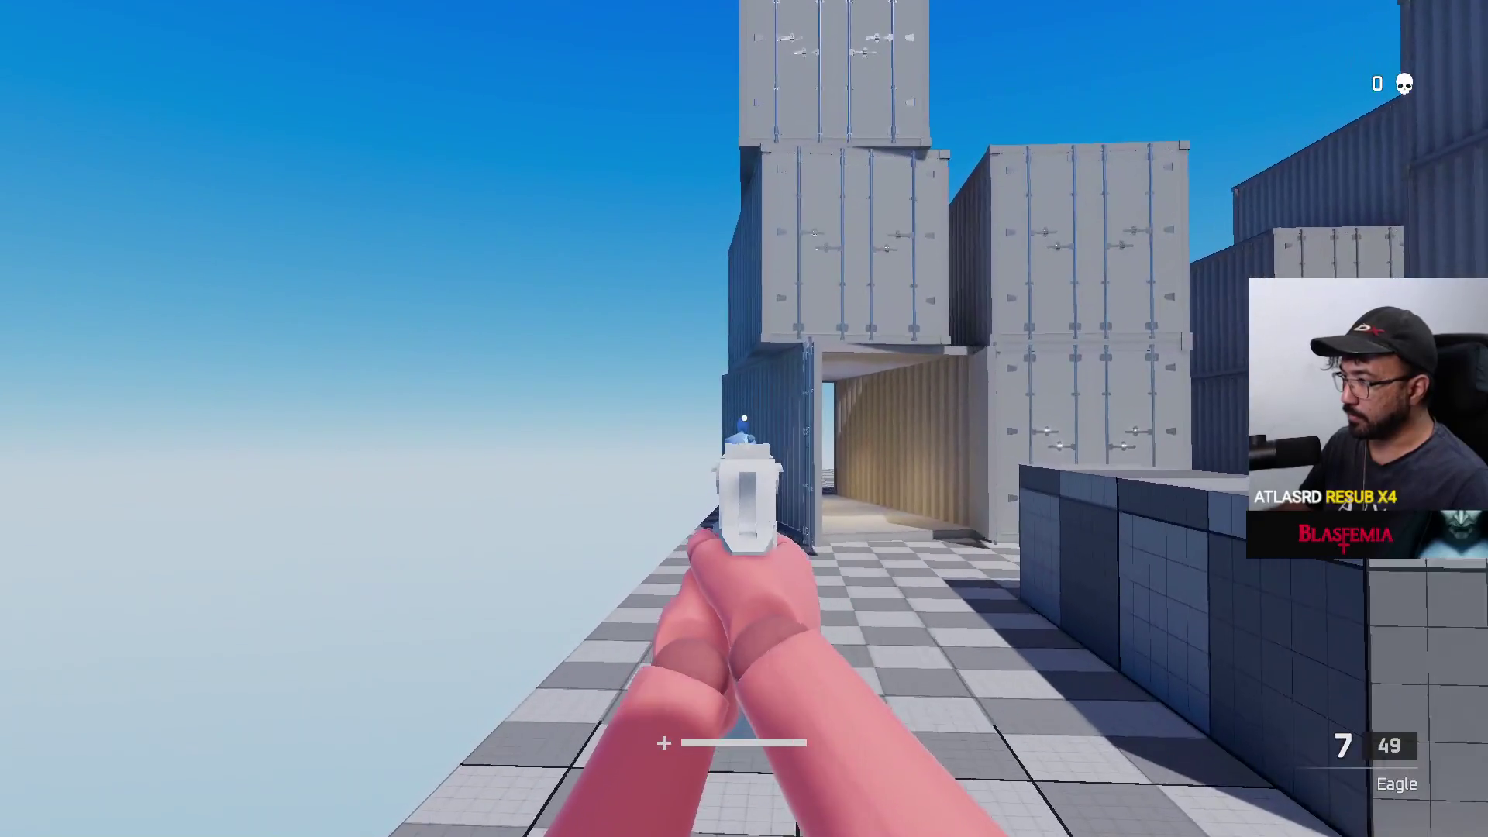
click(744, 419)
key(w)
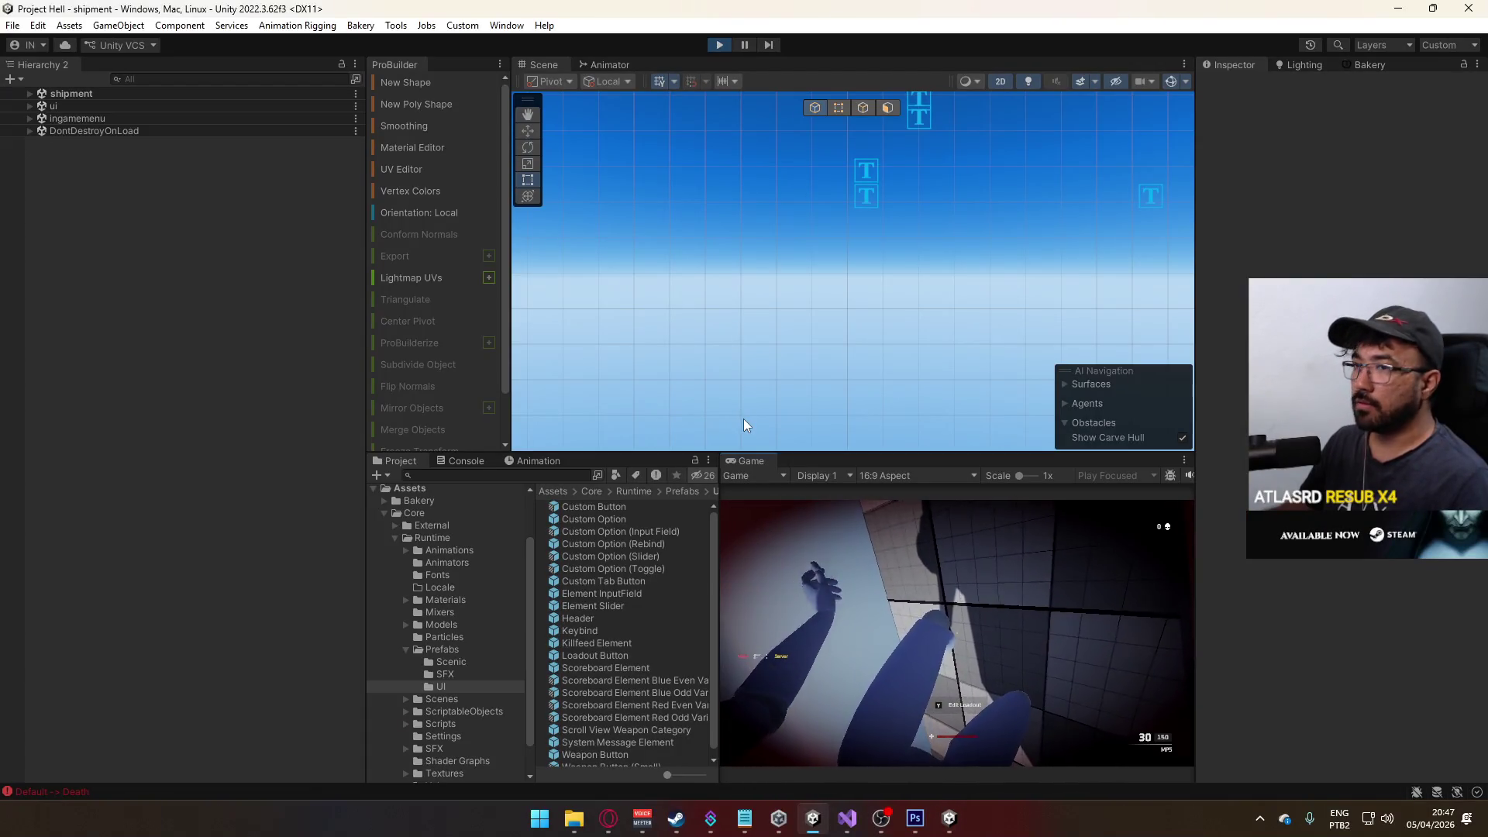
- Switch the Scene view to 3D, select and frame Spawn Red 5, then bring Visual Studio forward
click(1001, 80)
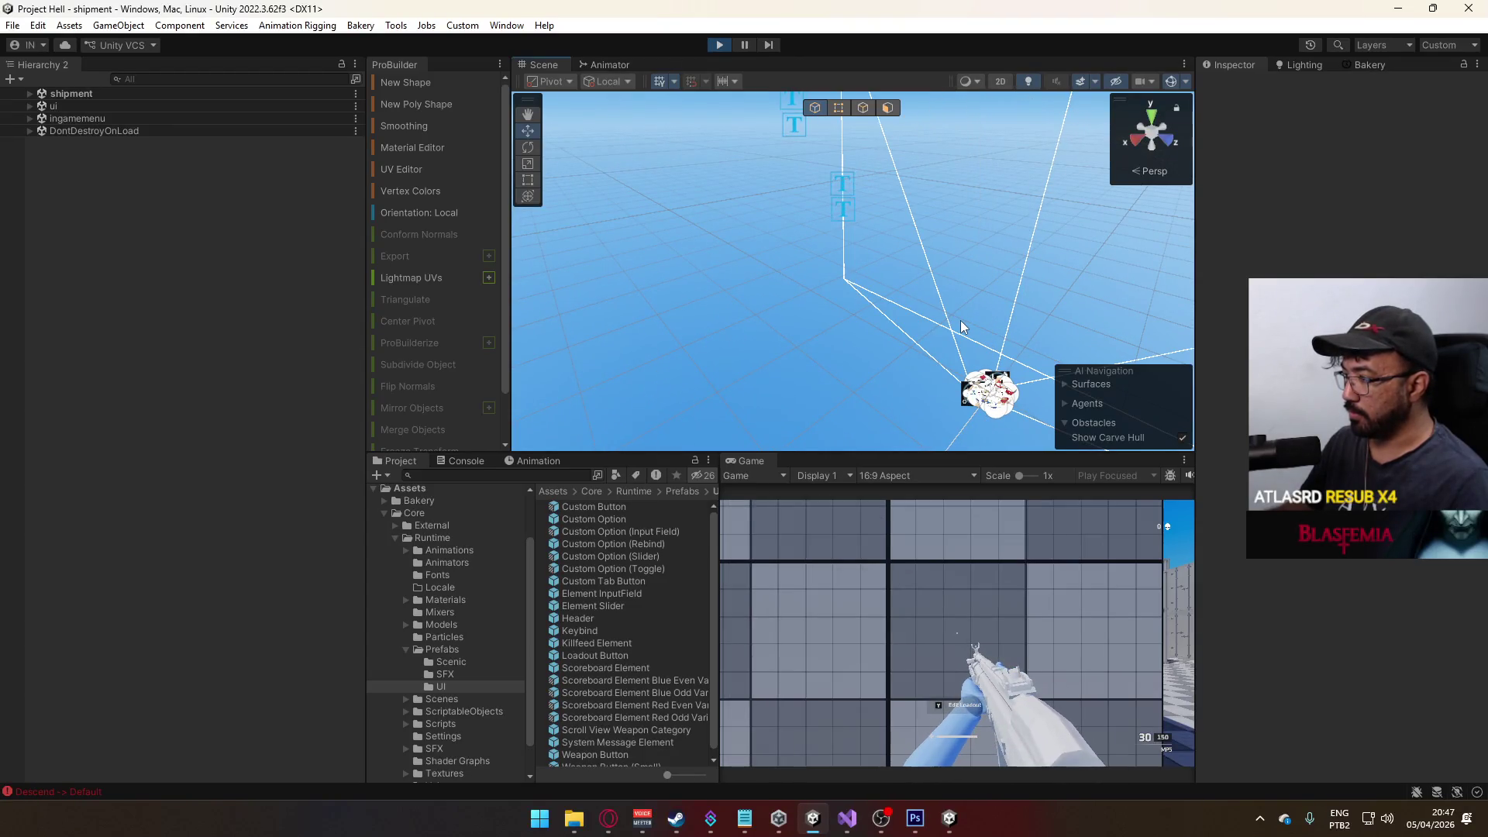
mouse_move(961, 326)
mouse_down()
mouse_move(997, 328)
mouse_move(977, 333)
mouse_move(916, 248)
mouse_move(1055, 242)
mouse_move(849, 305)
mouse_up()
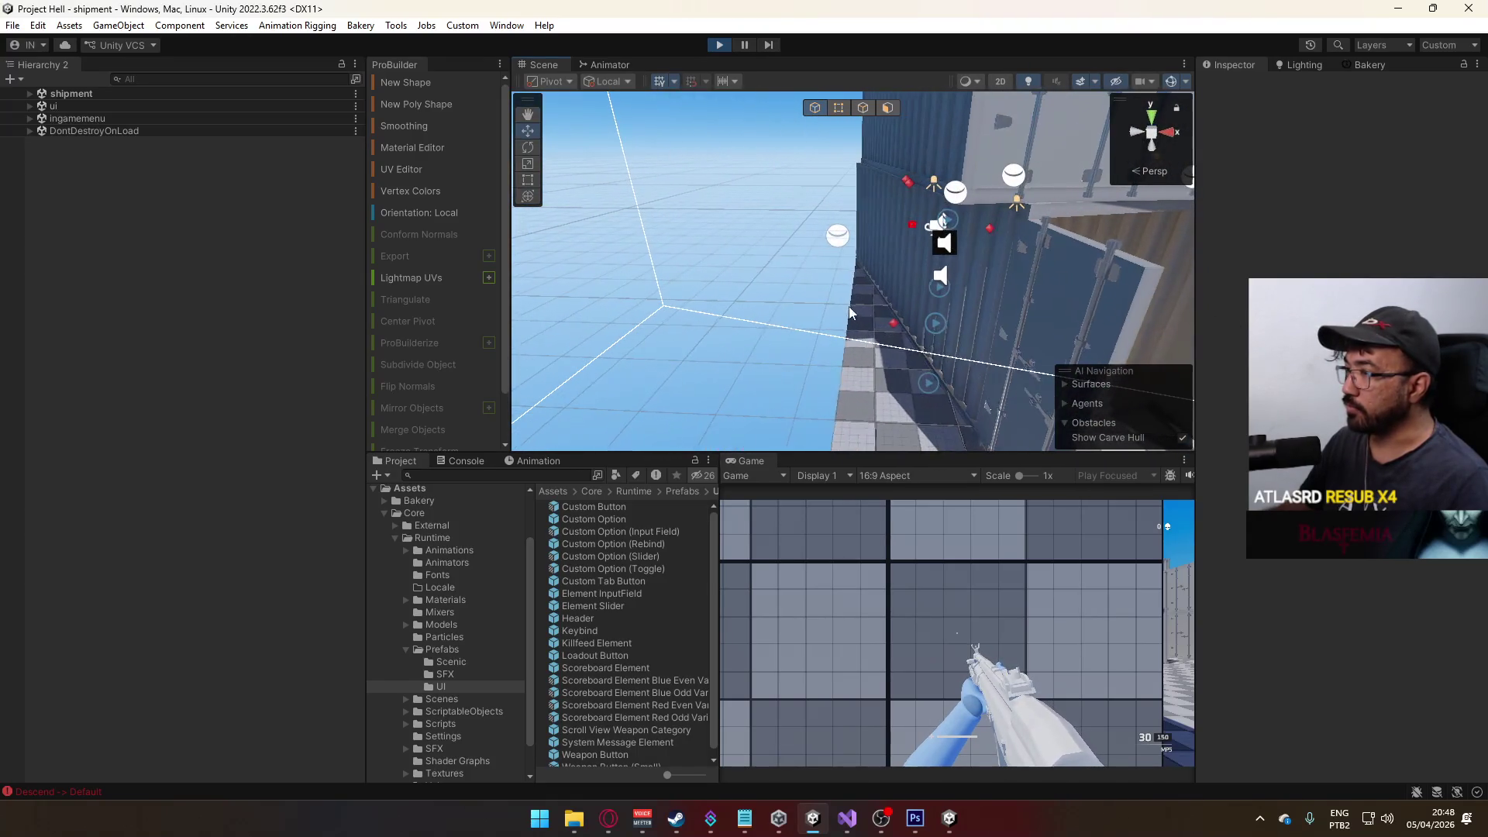
click(898, 320)
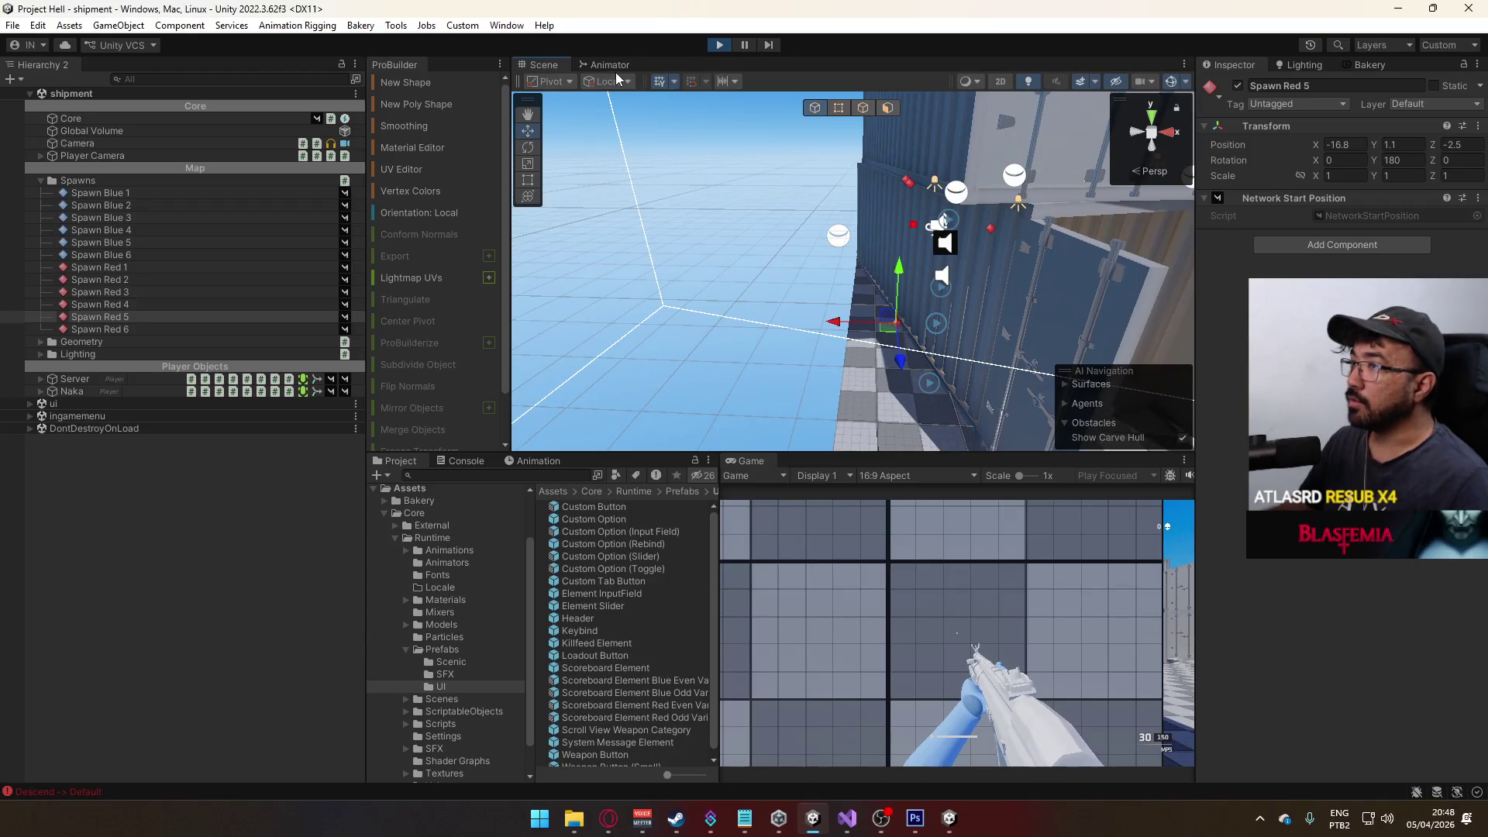
key(f)
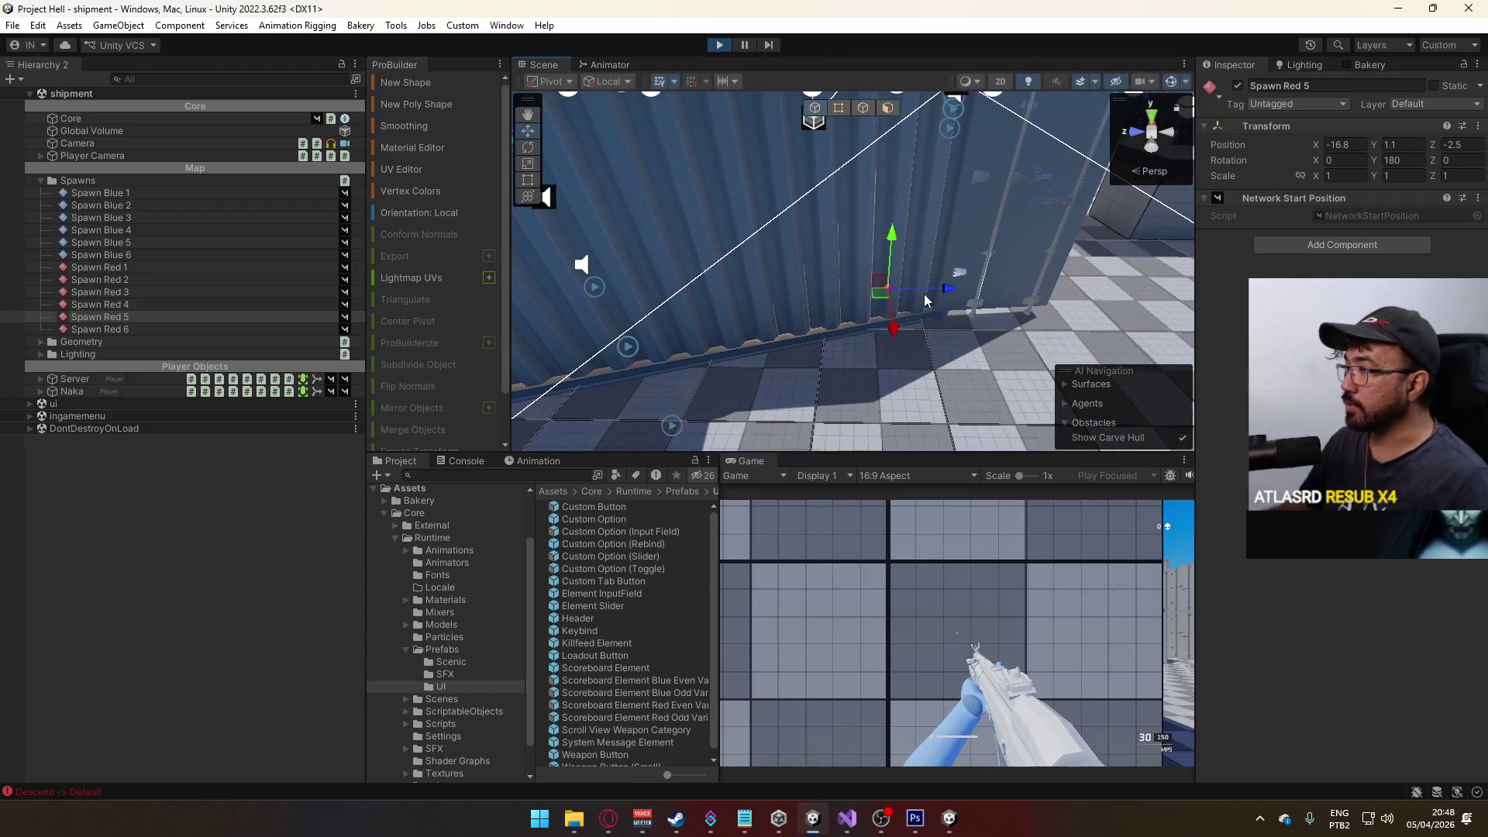
drag(924, 300, 824, 275)
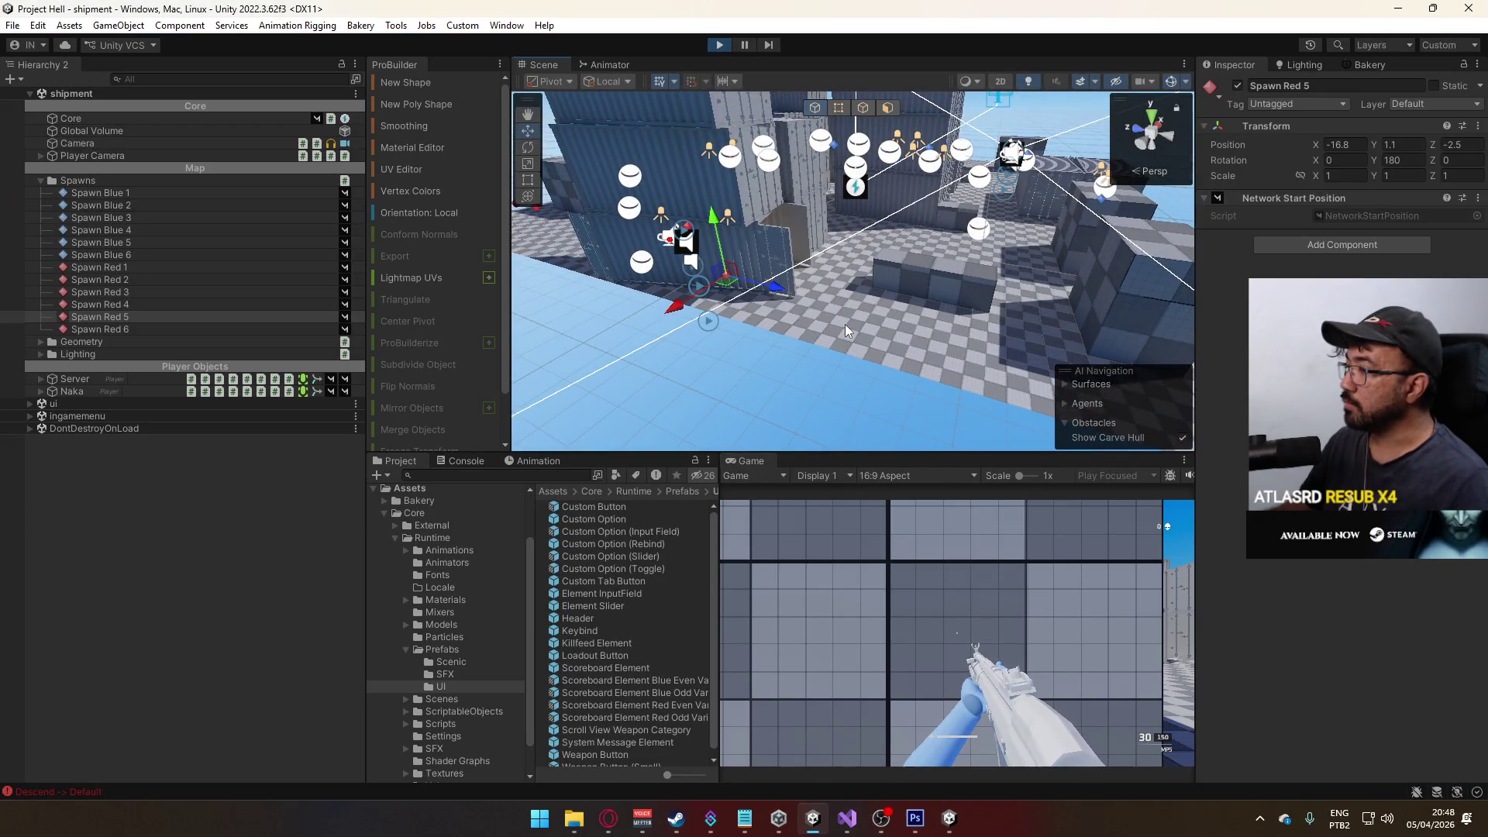
click(847, 817)
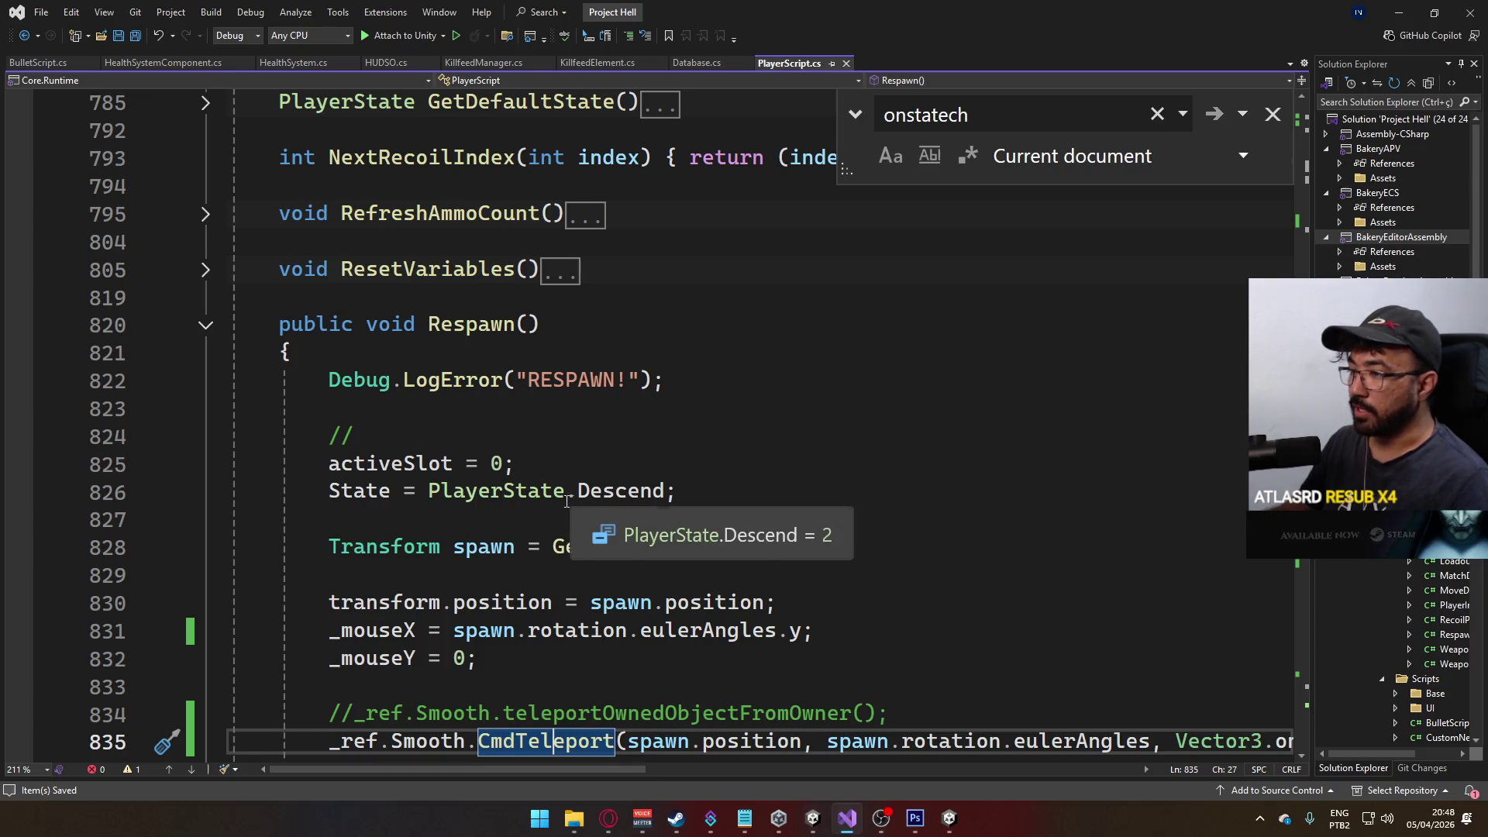
- Scroll Respawn() down to the CmdTeleport call at line 835, then return to the game
scroll(567, 502, down, 2)
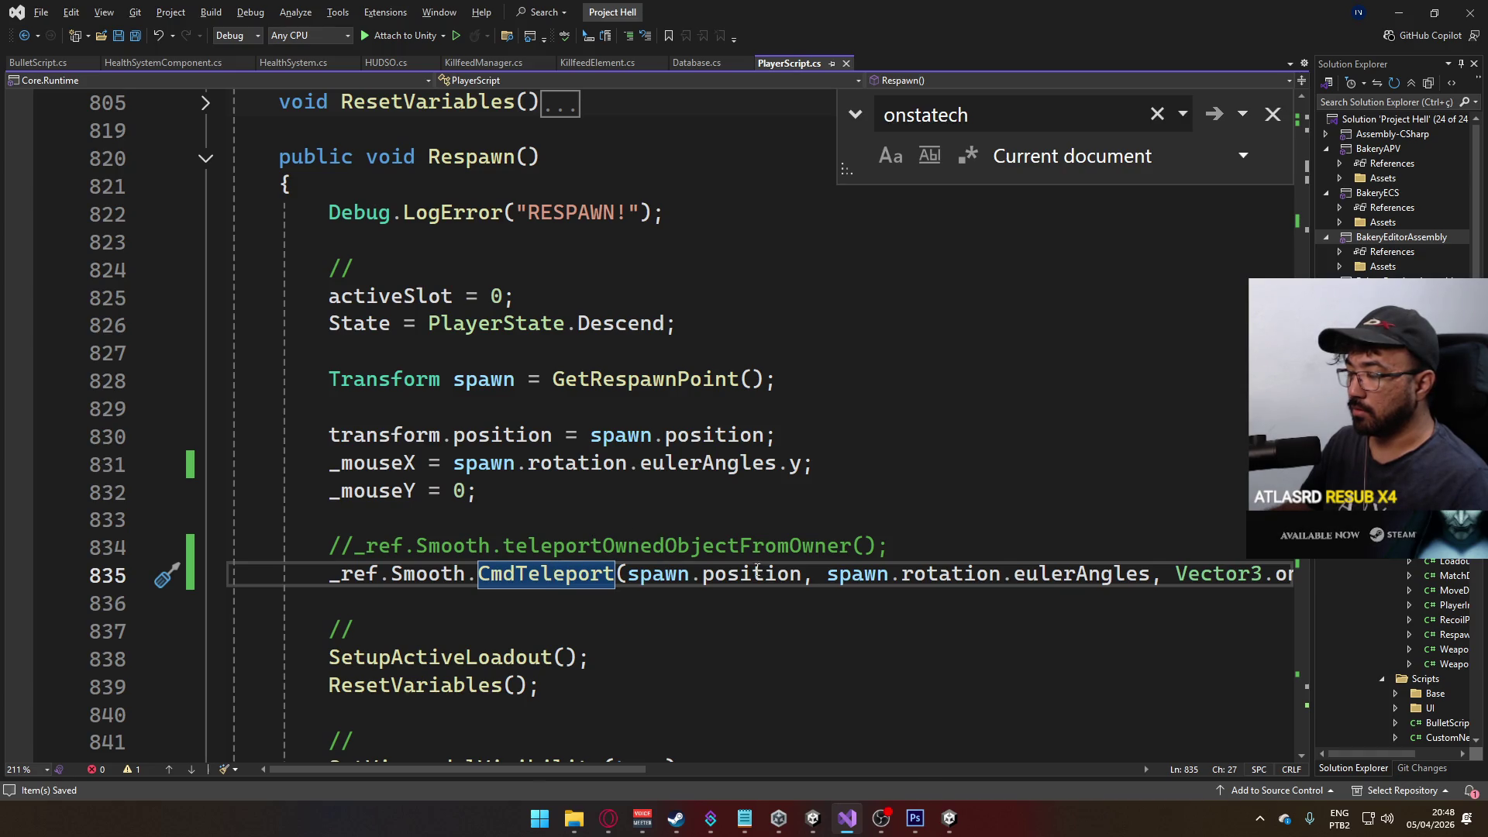
key(alt+Tab)
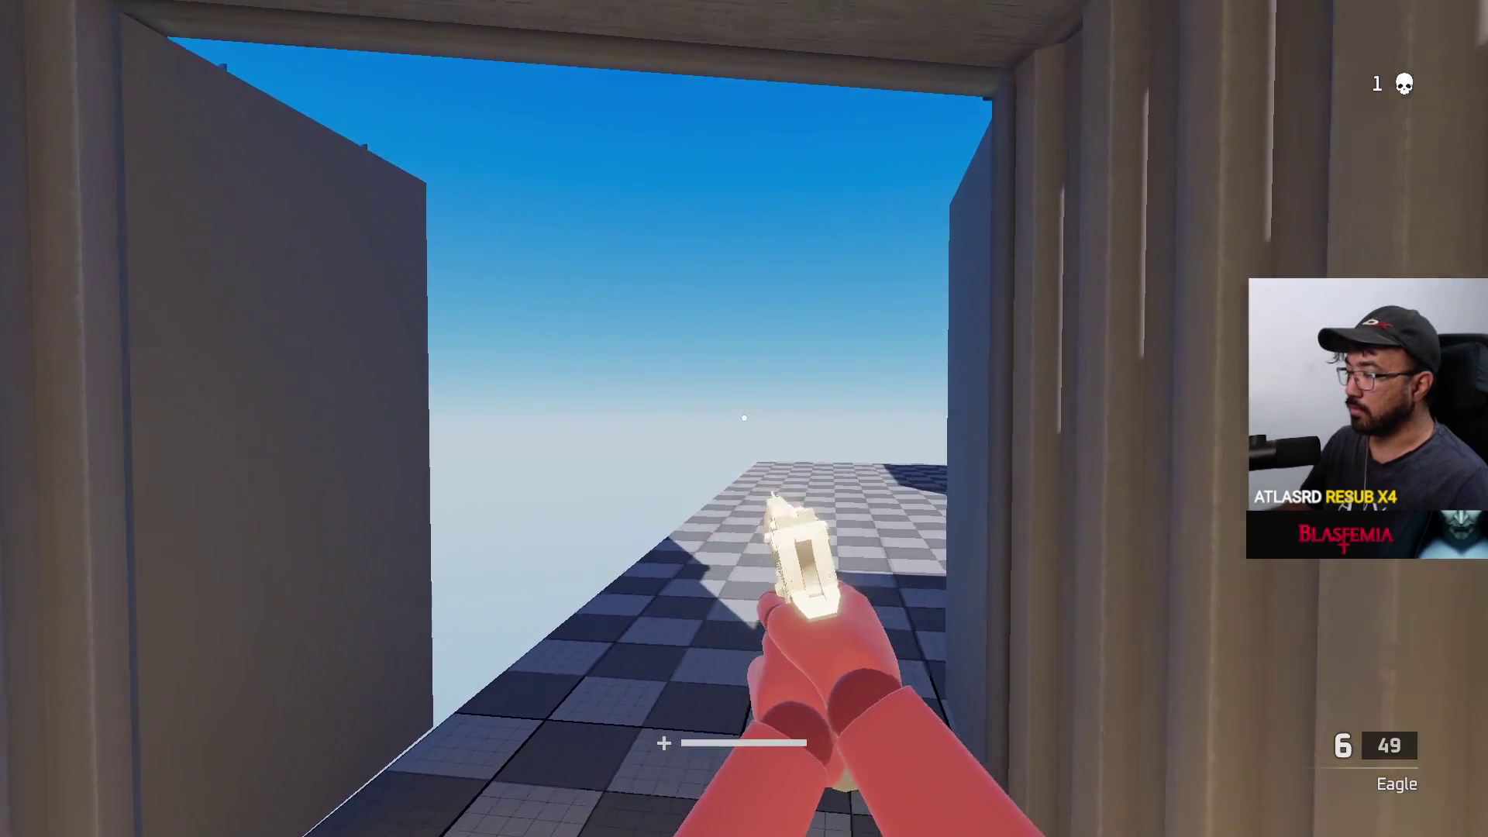
- Walk to the open area and kill the blue mannequin, then kill it again after respawning
key(w)
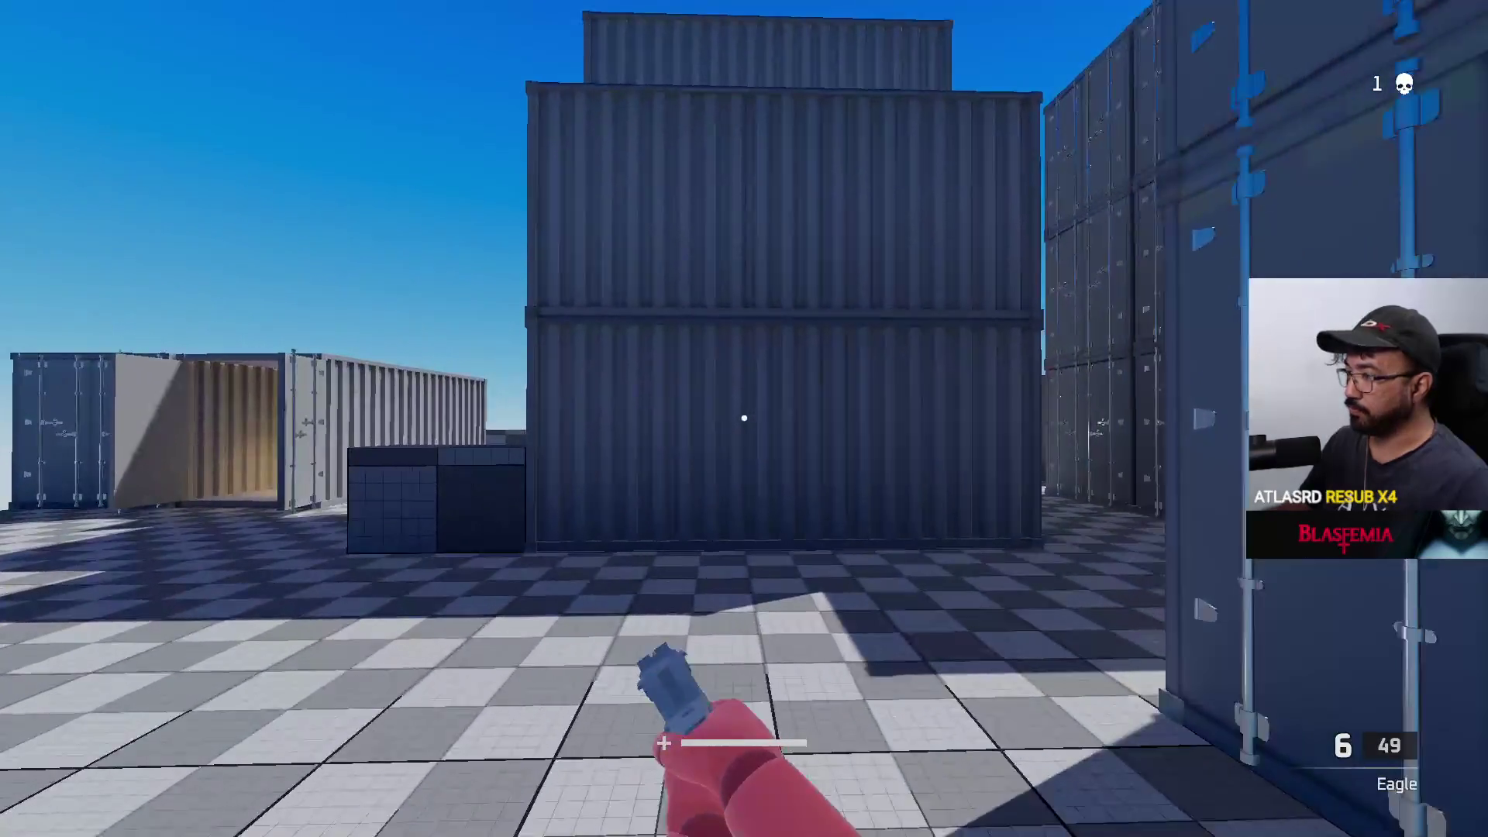
key(w)
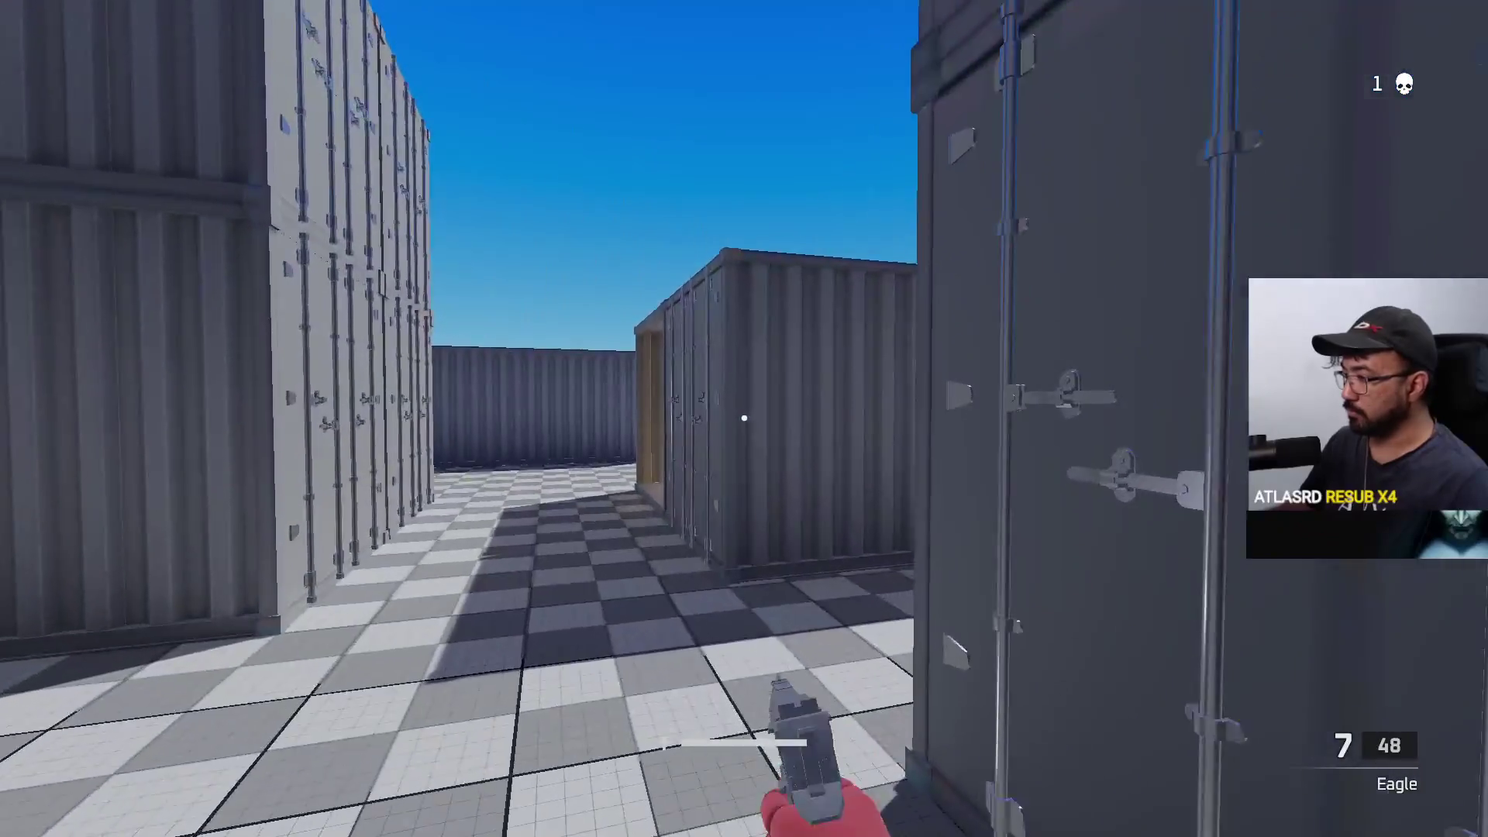
key(w)
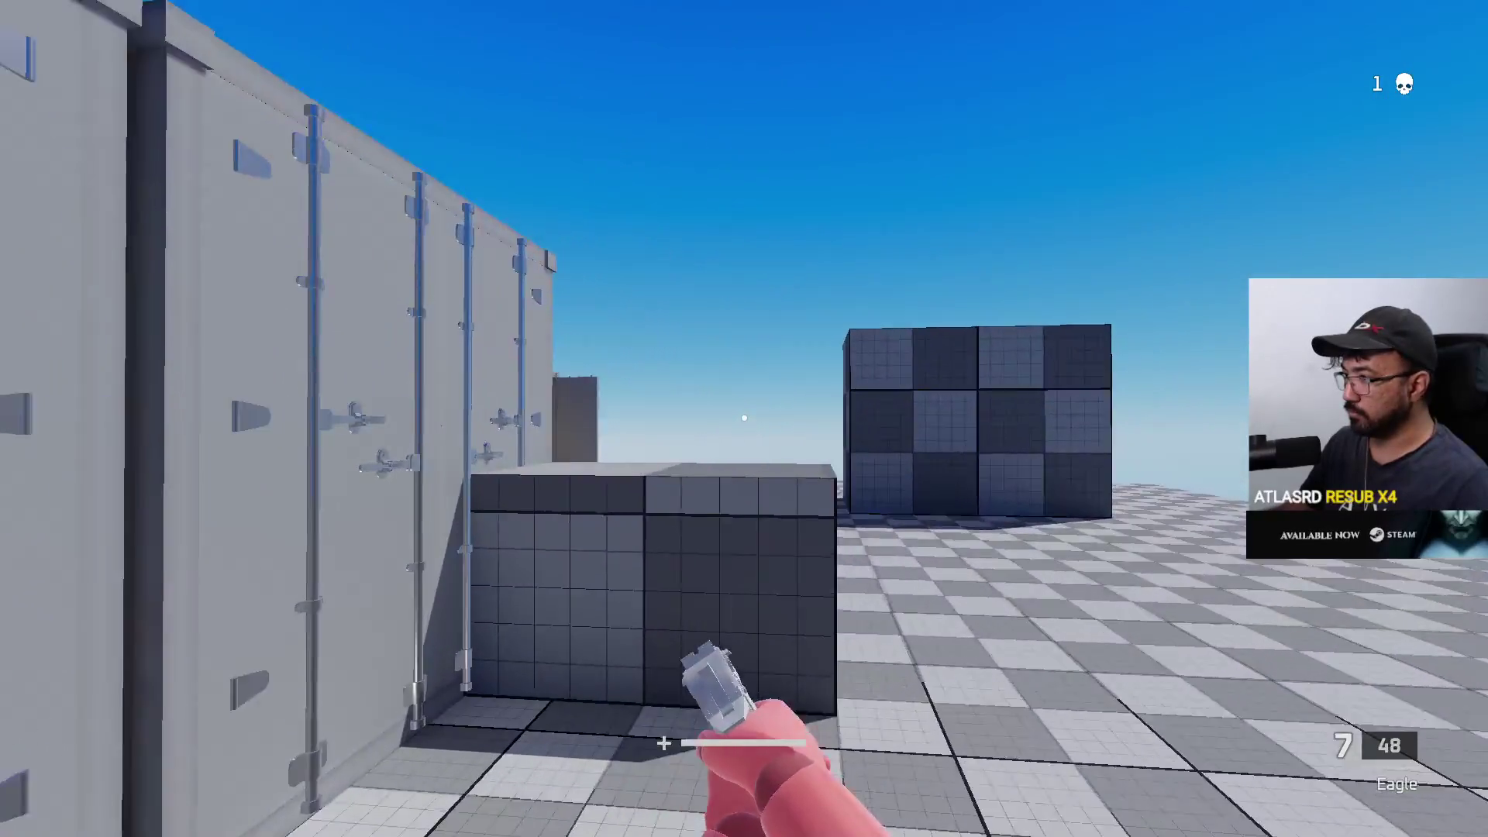
key(w)
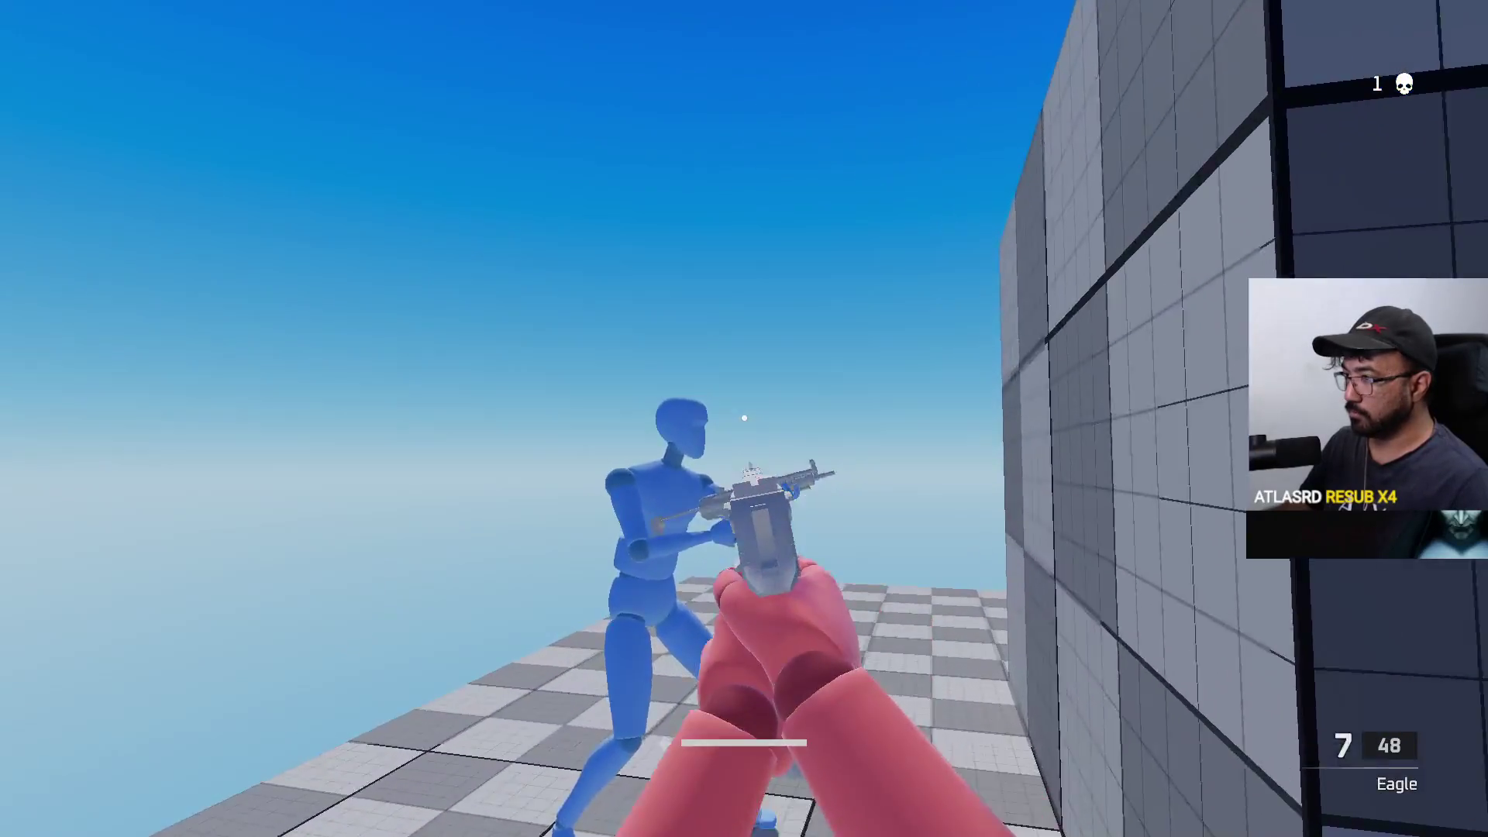
click(743, 419)
click(744, 418)
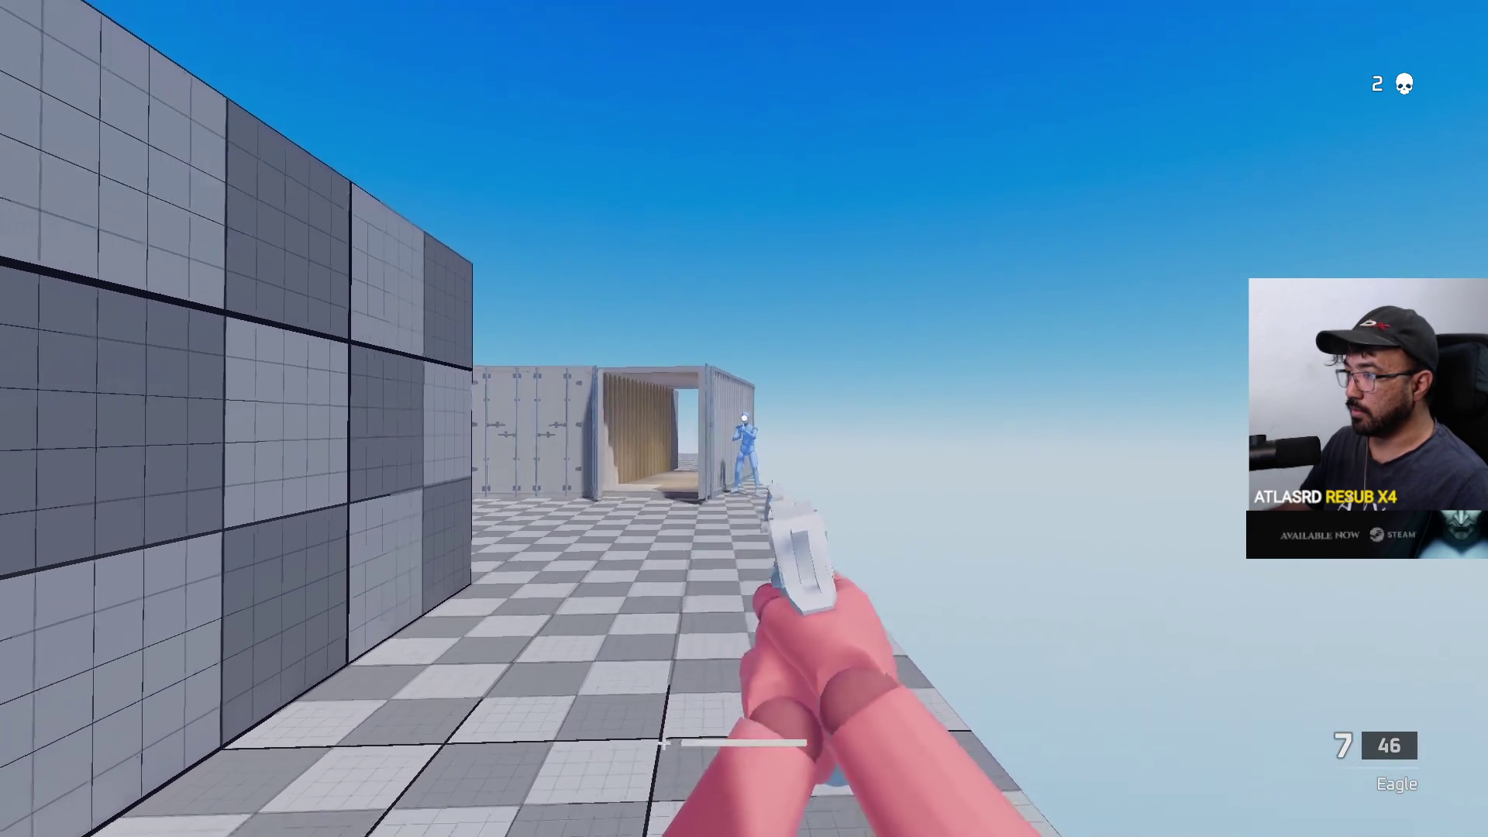
click(744, 419)
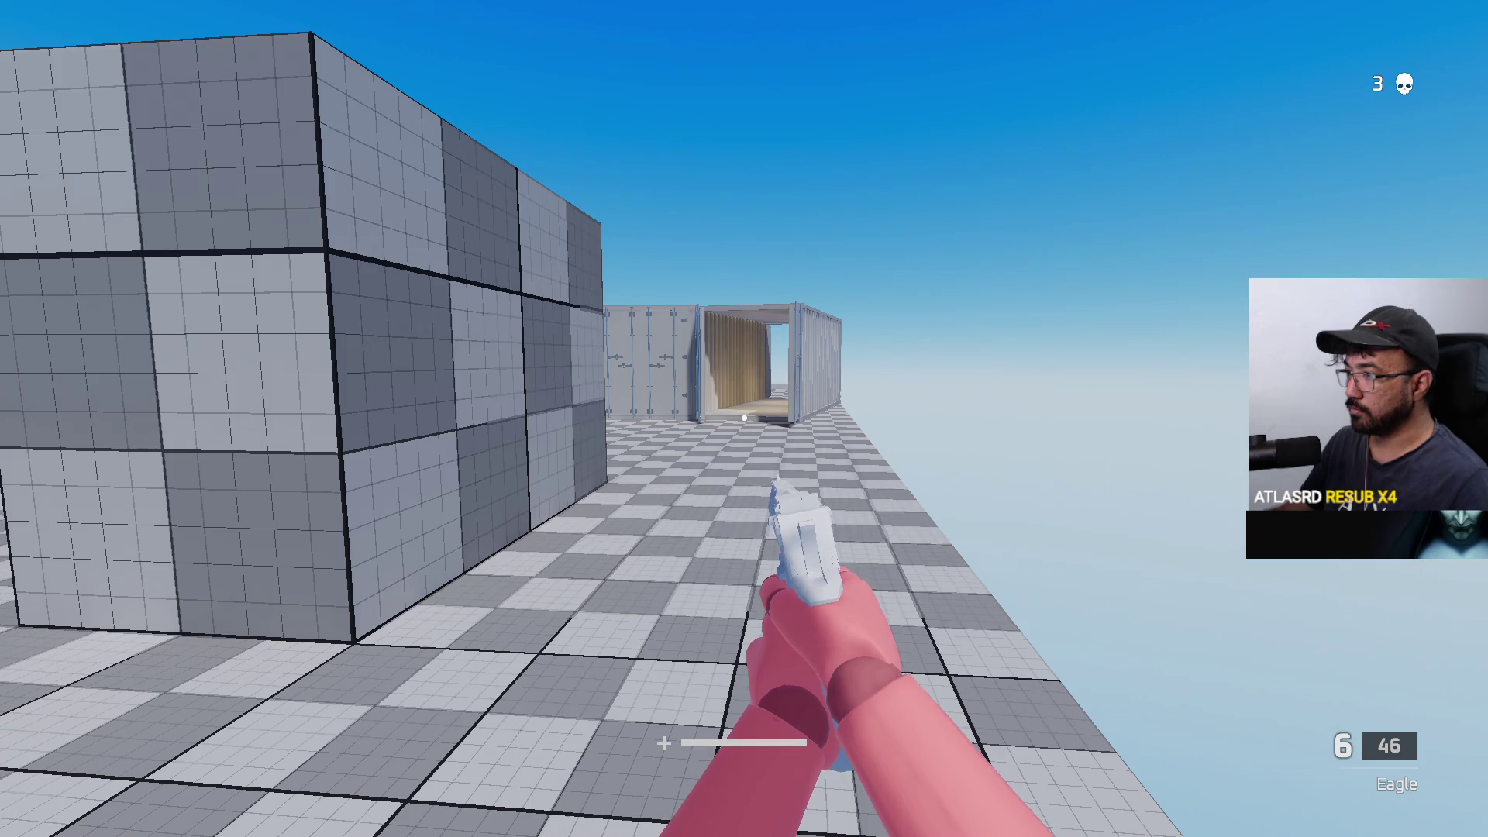
- Go through the open container, kill the blue enemy between containers, then move toward the container doors
key(w)
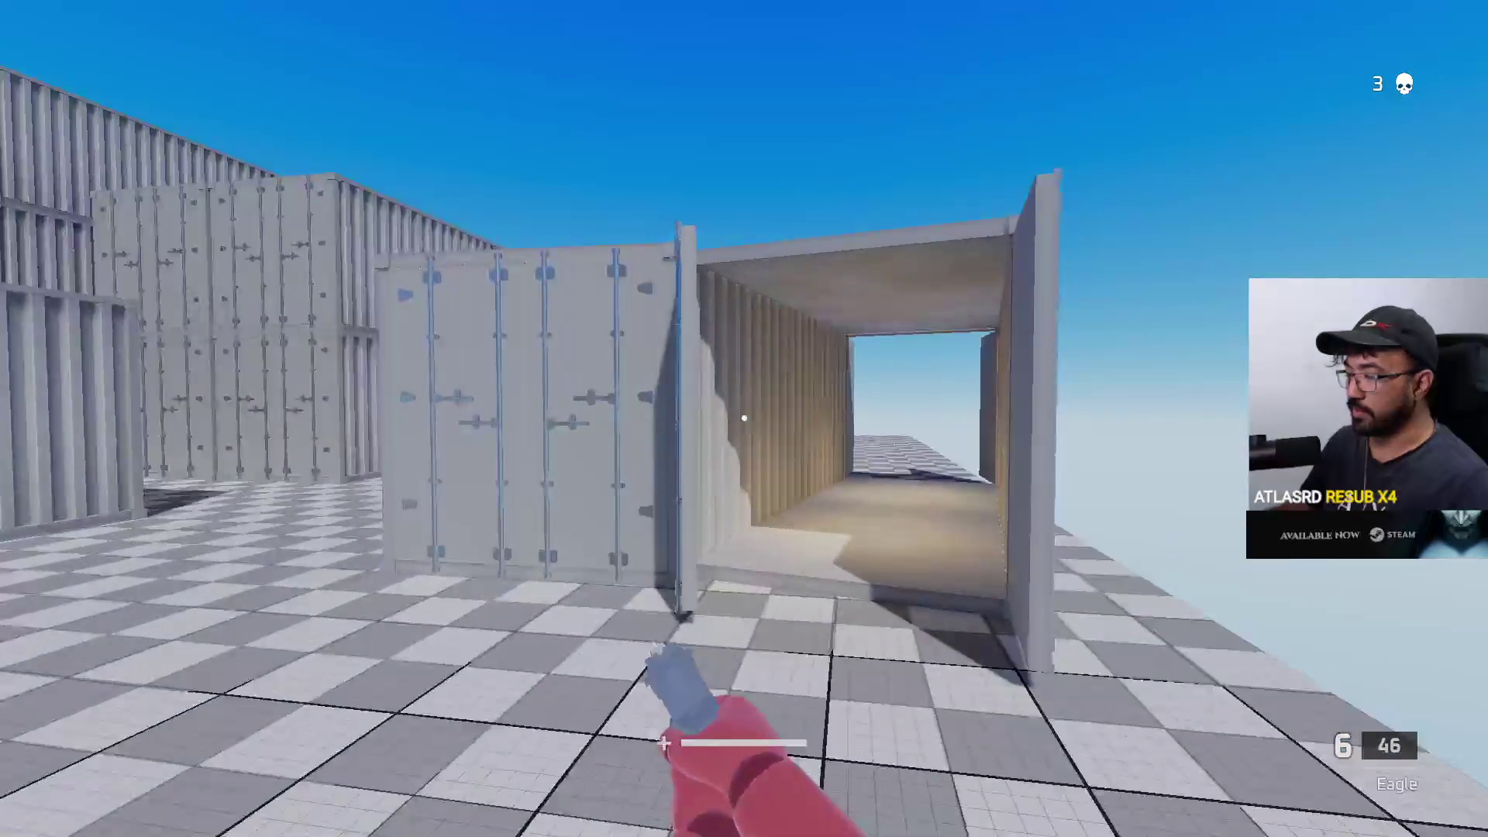
key(w)
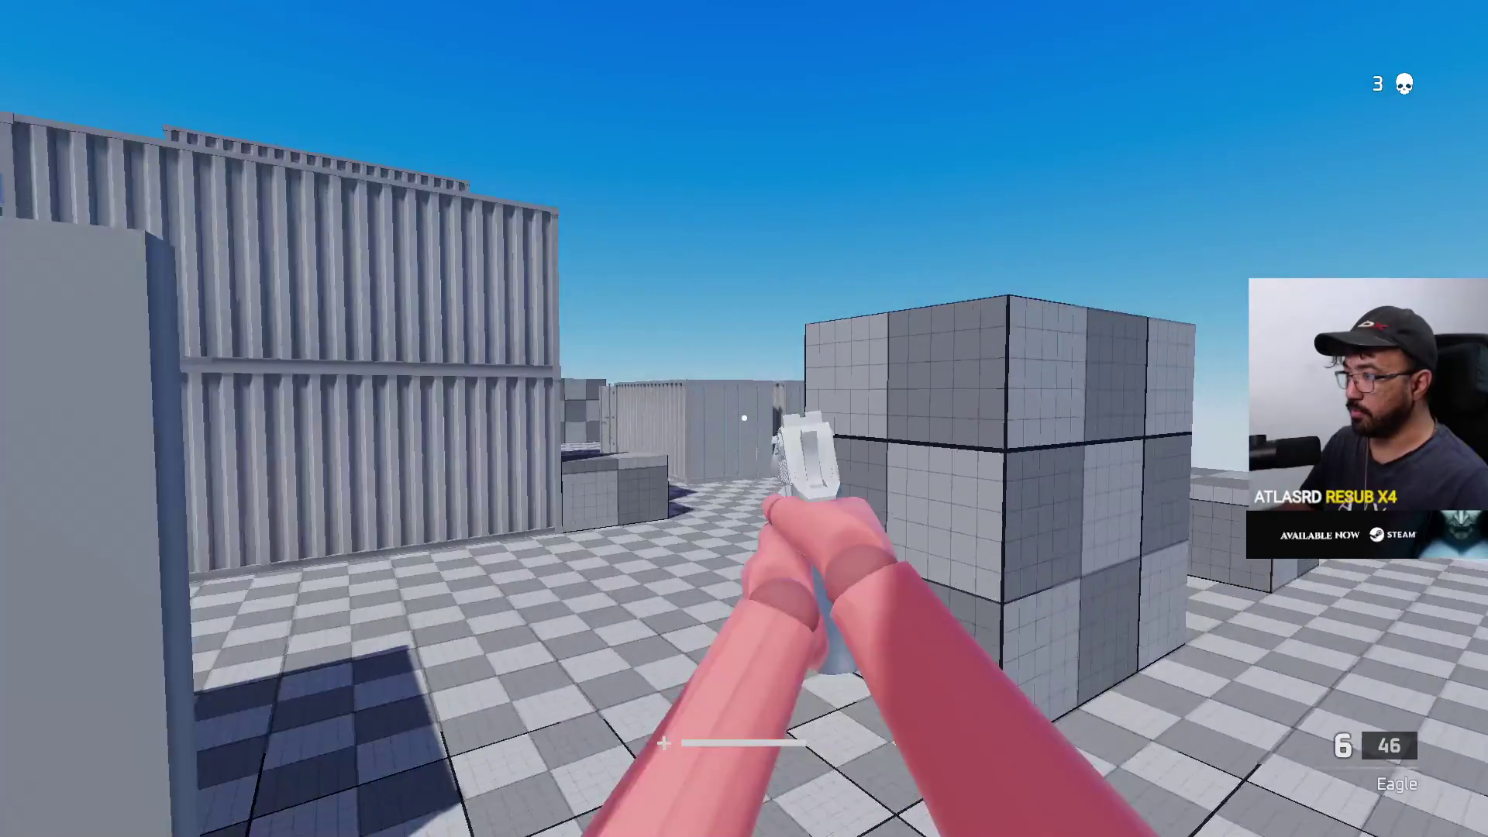
key(w)
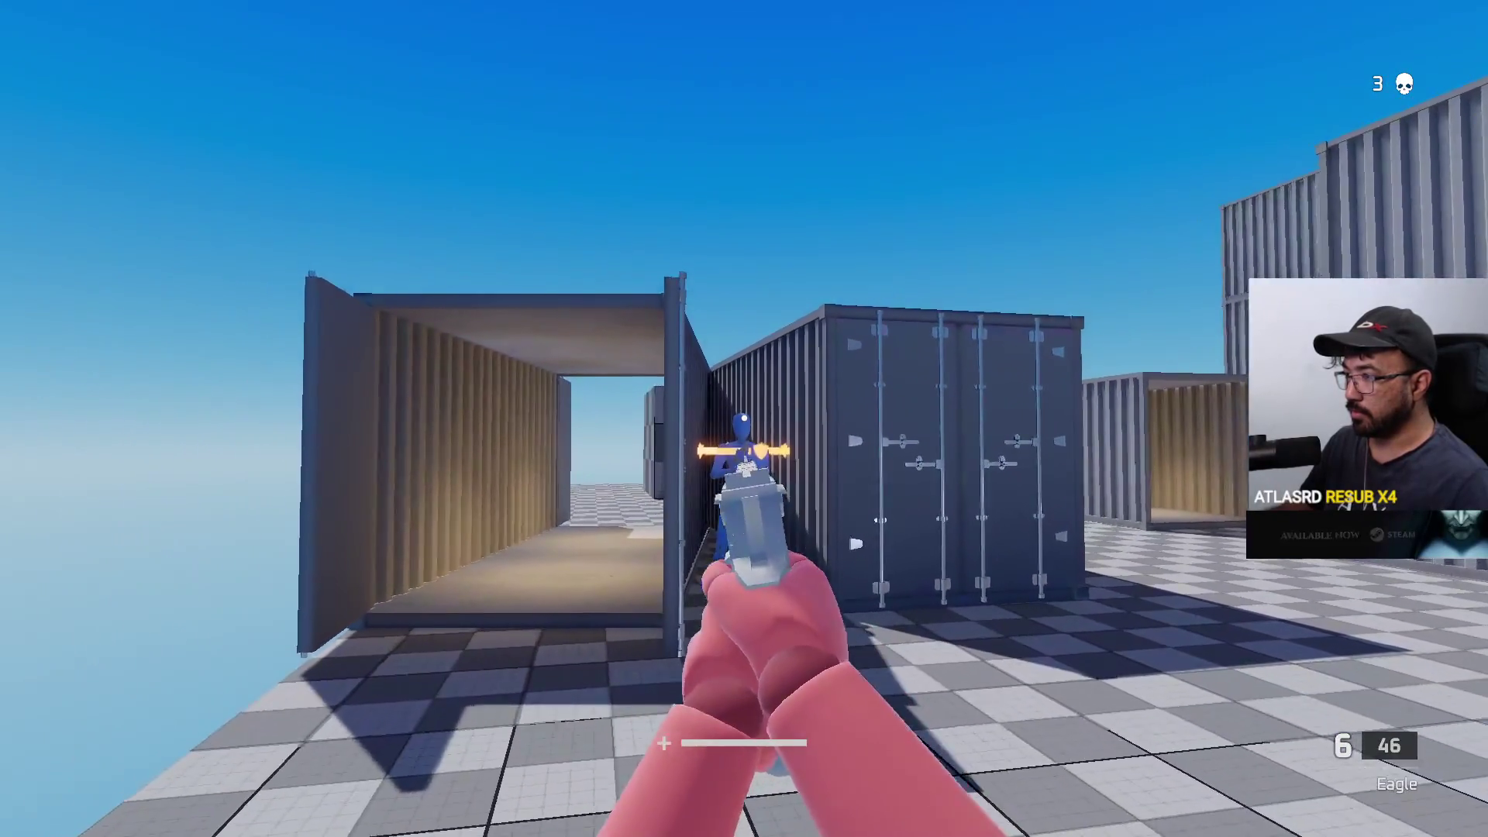
click(744, 449)
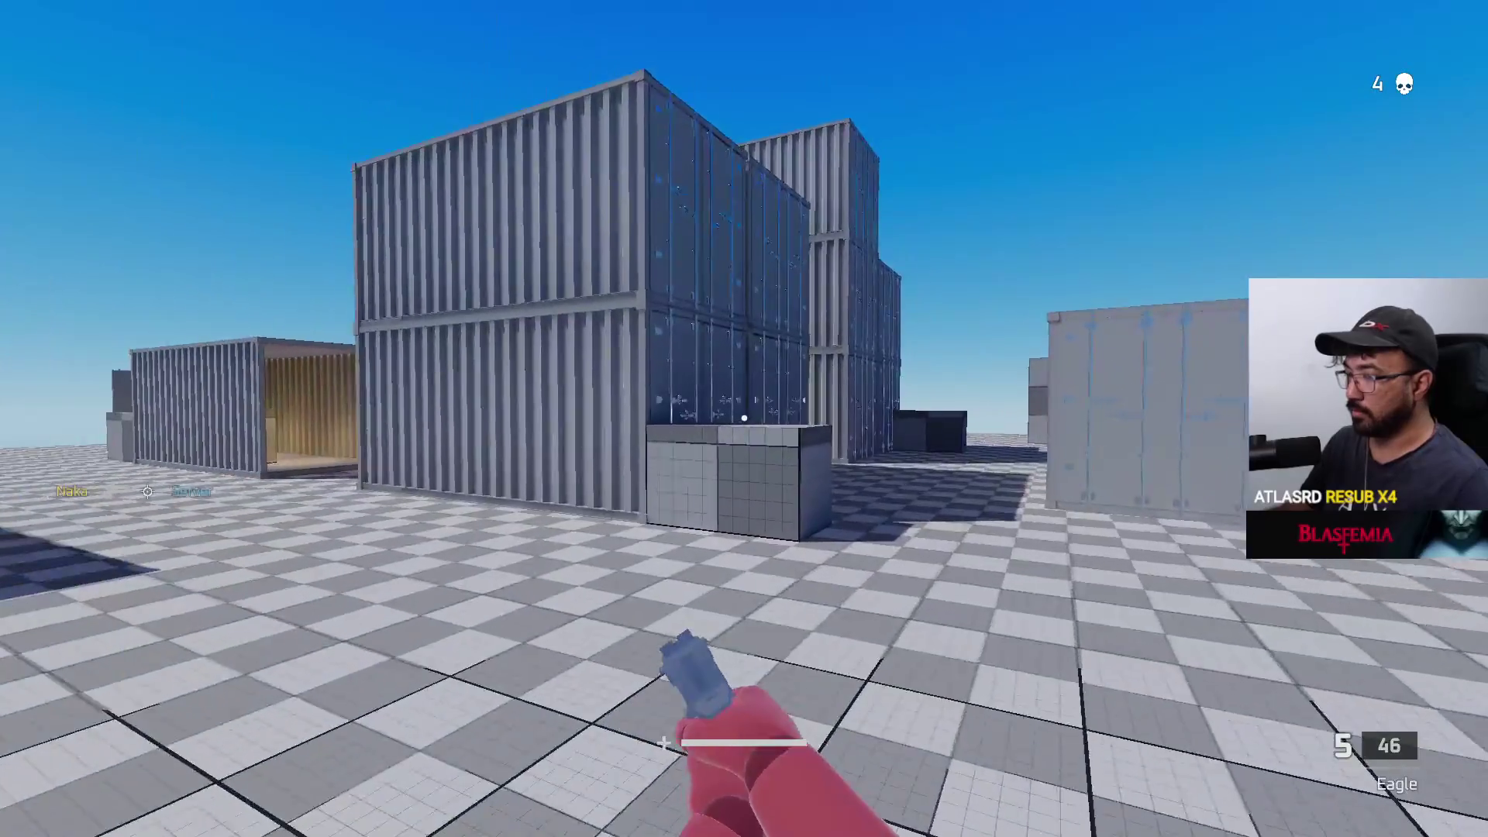
key(s)
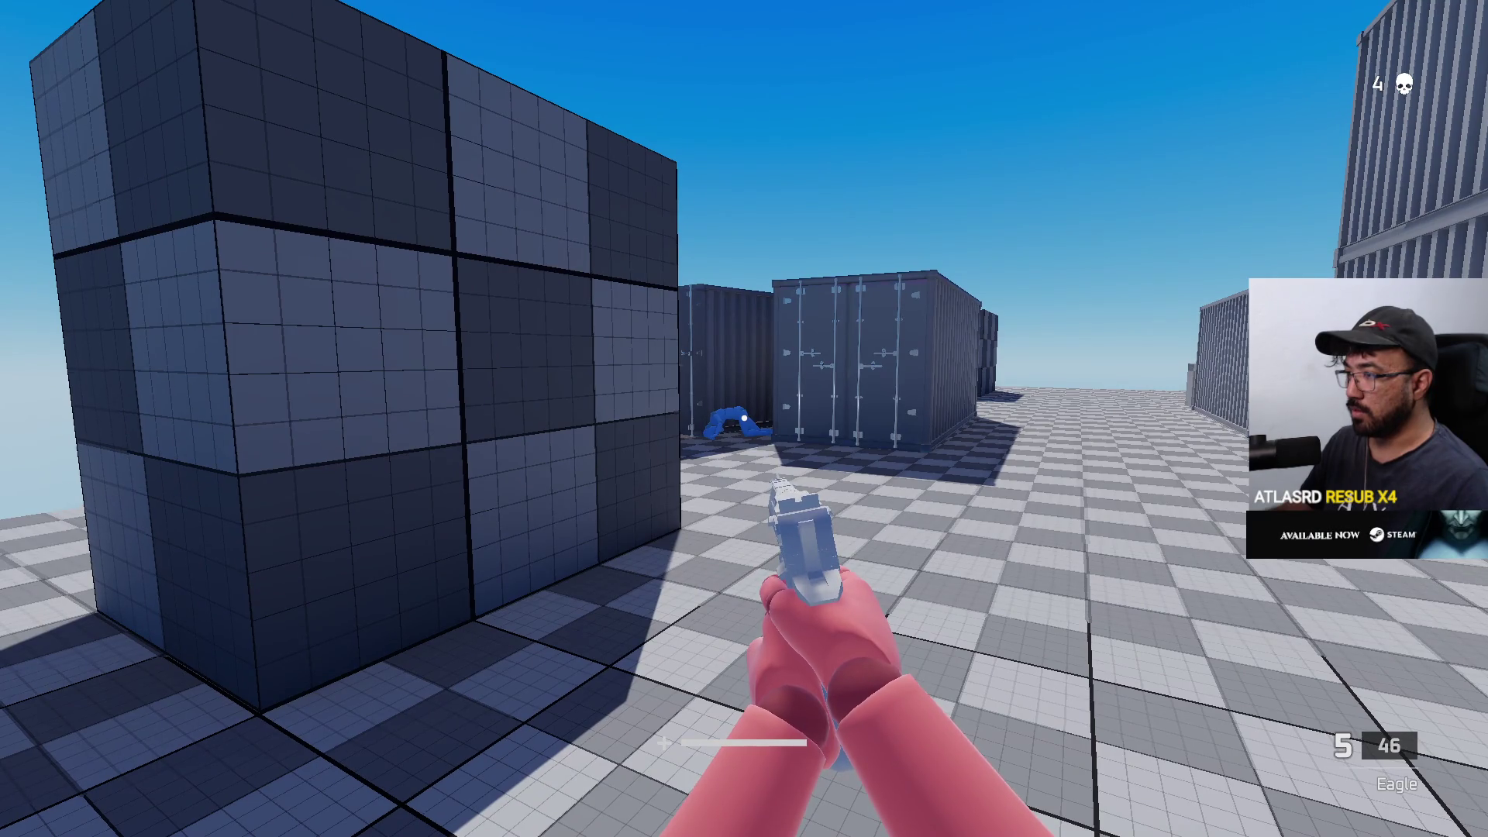
key(w)
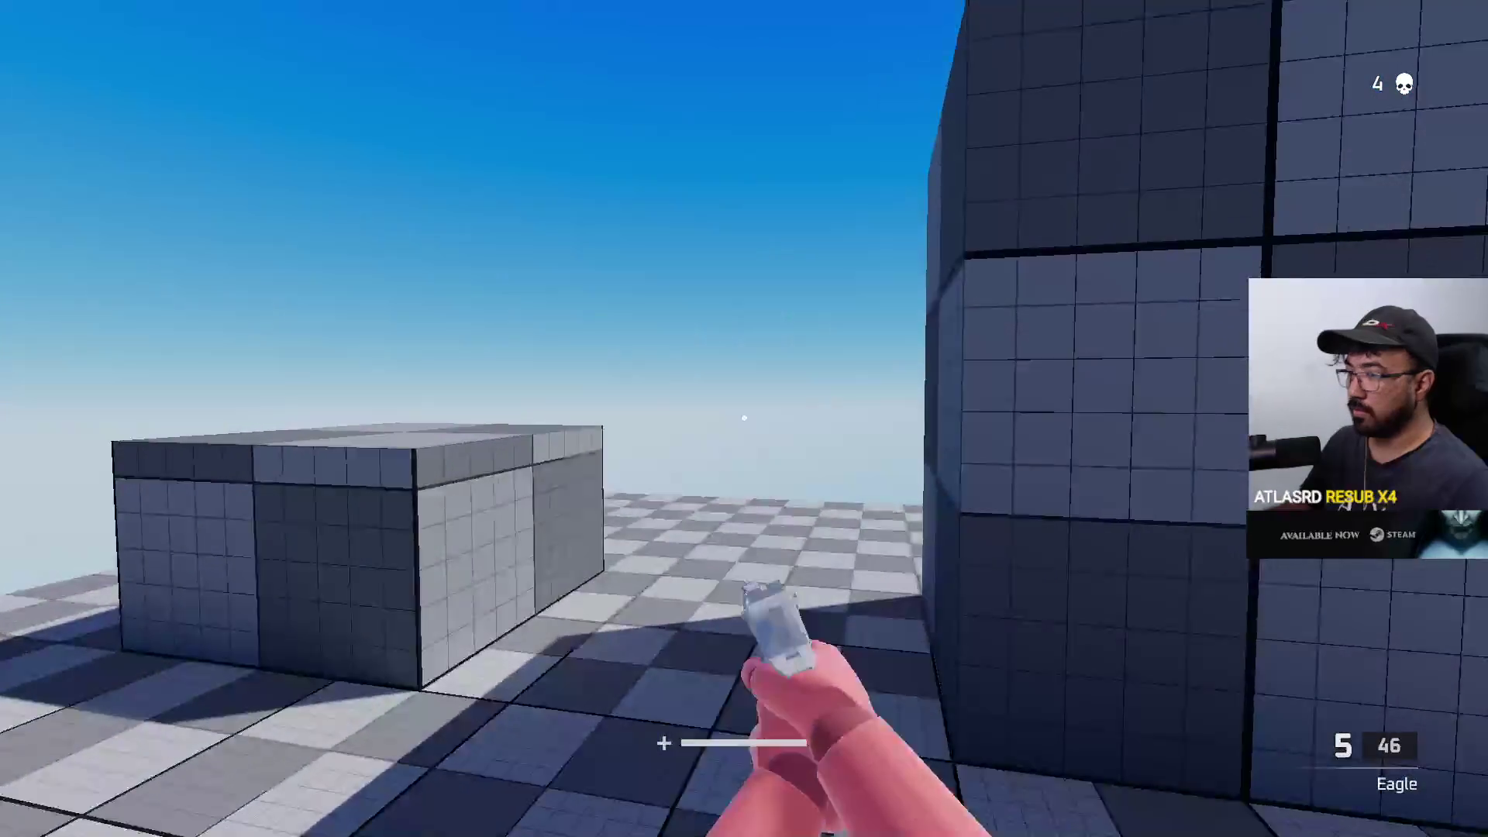
key(w)
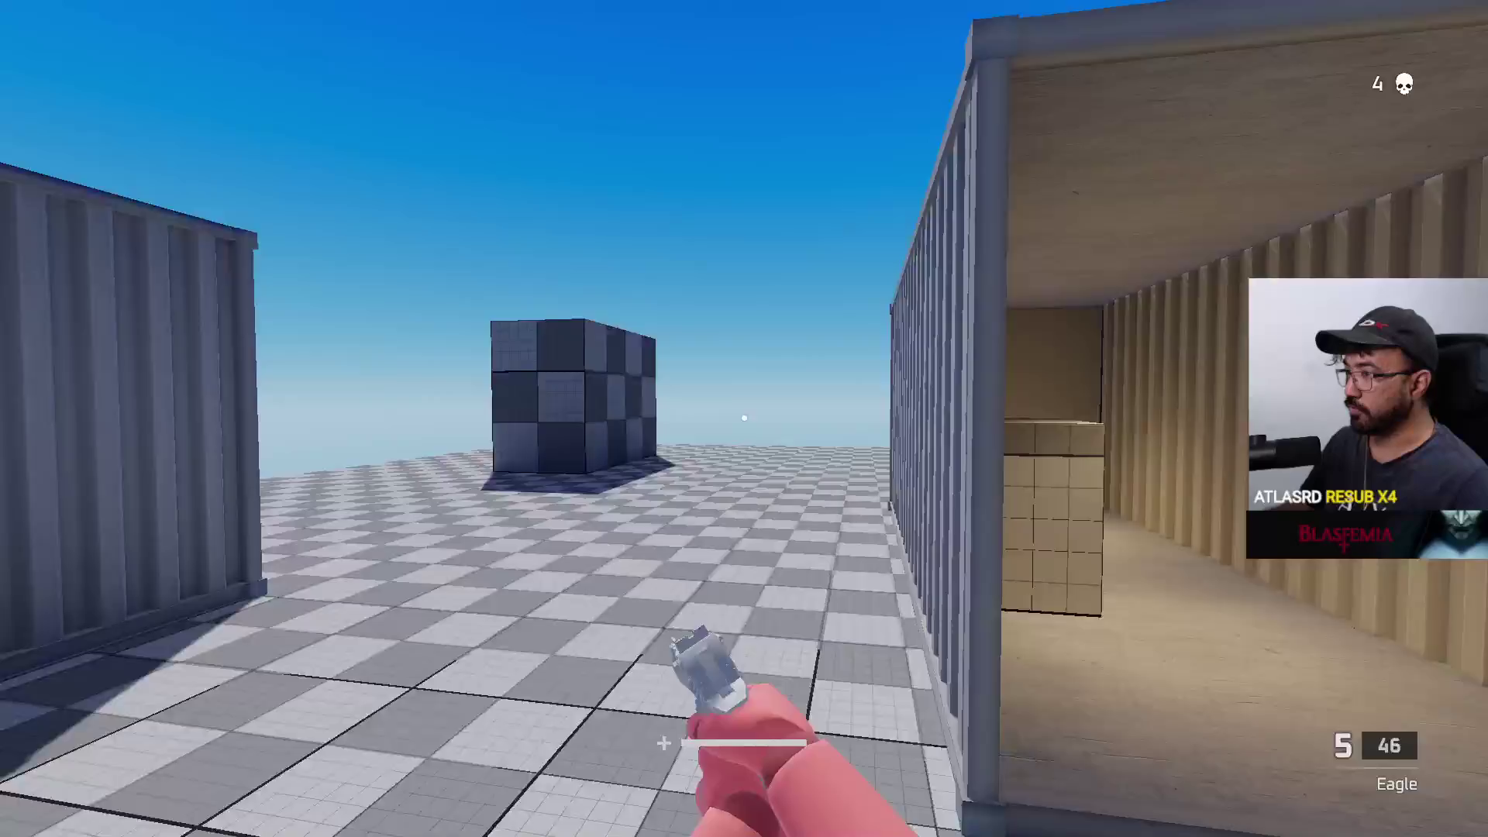
- Maneuver around the grid cube back toward the dummy, then switch to Visual Studio
key(s)
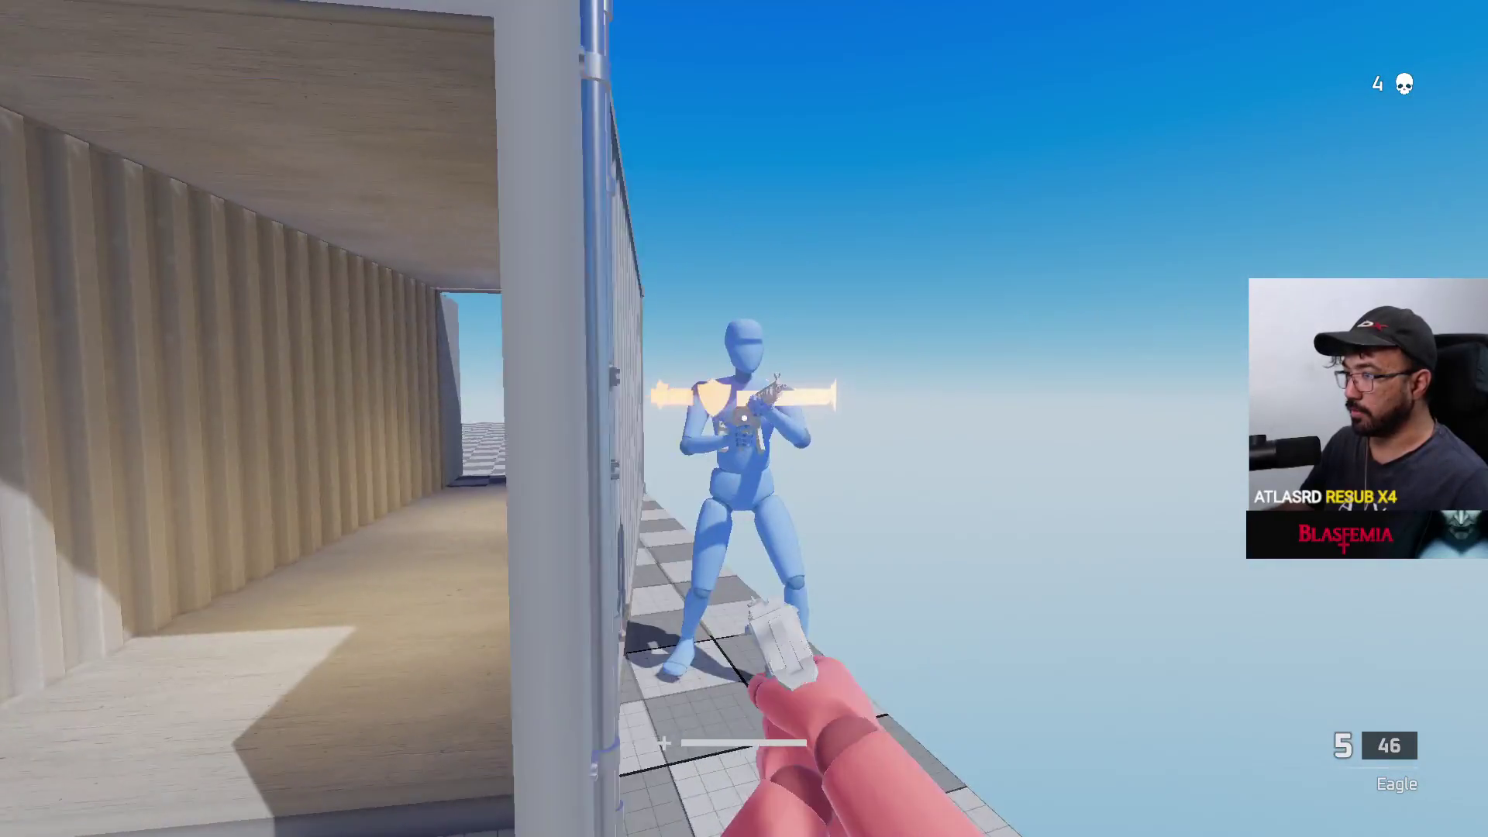
key(a)
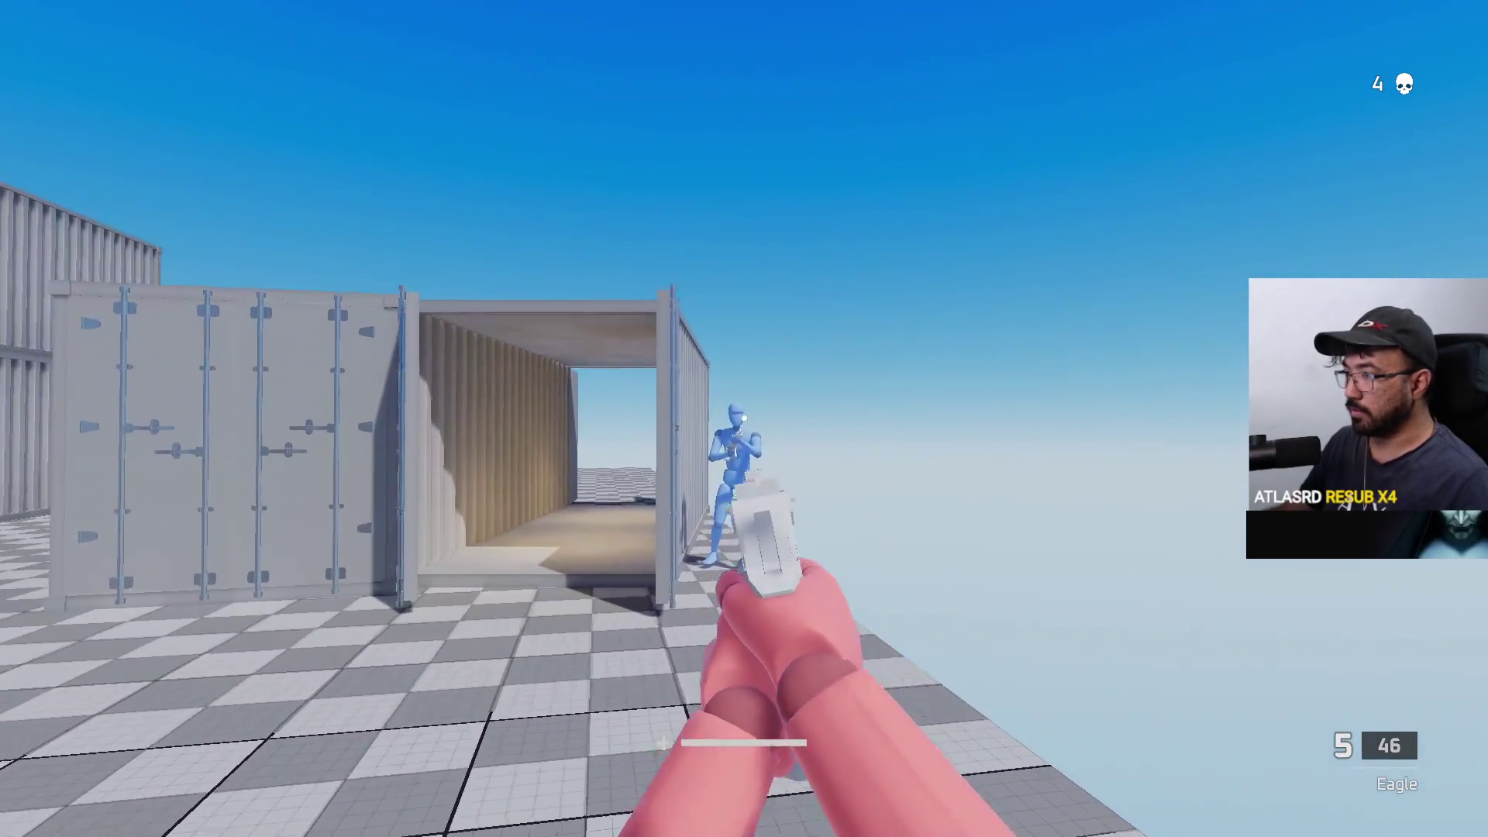
key(w)
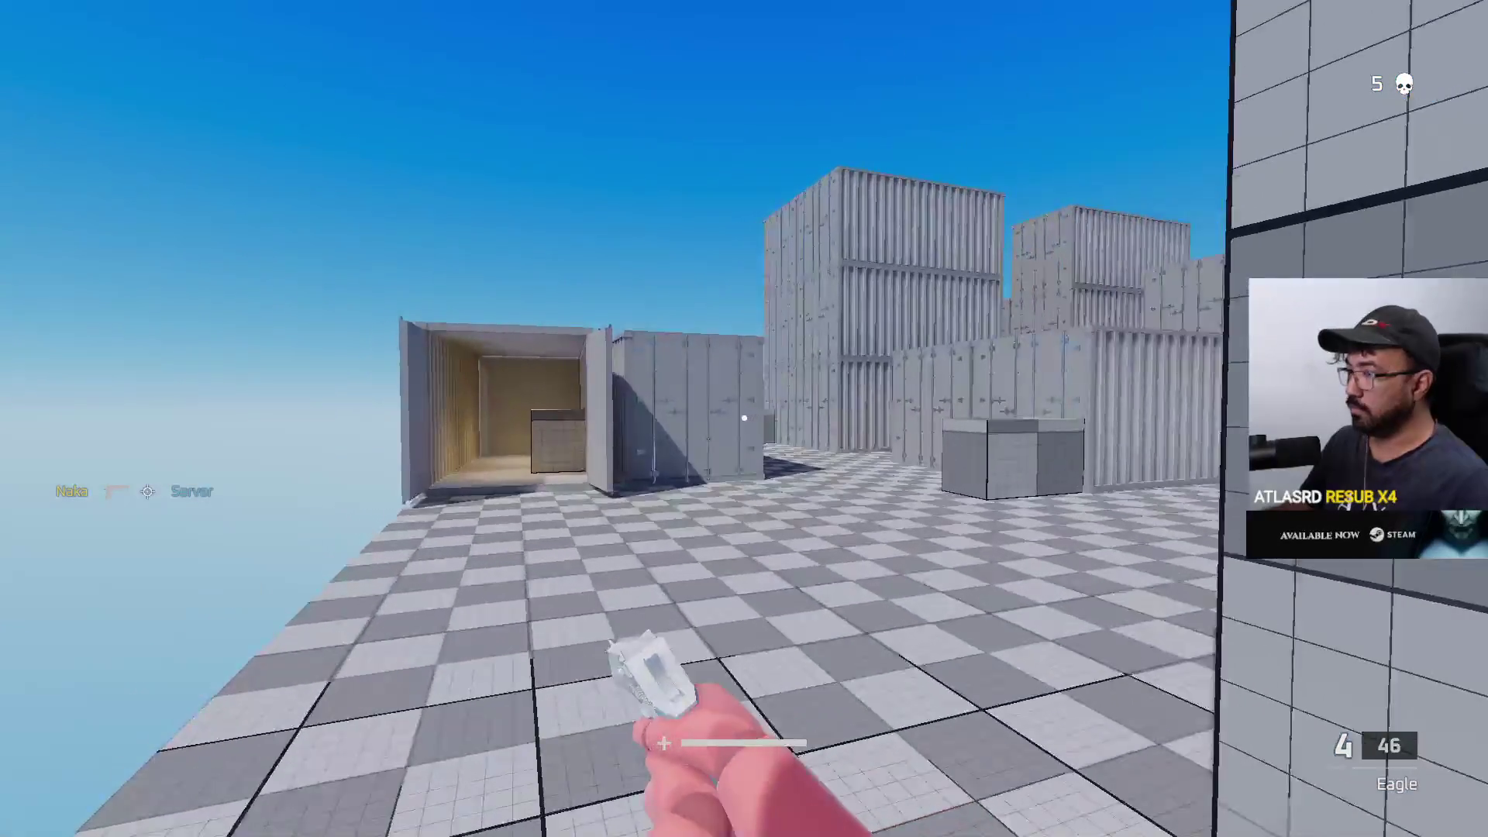
key(s)
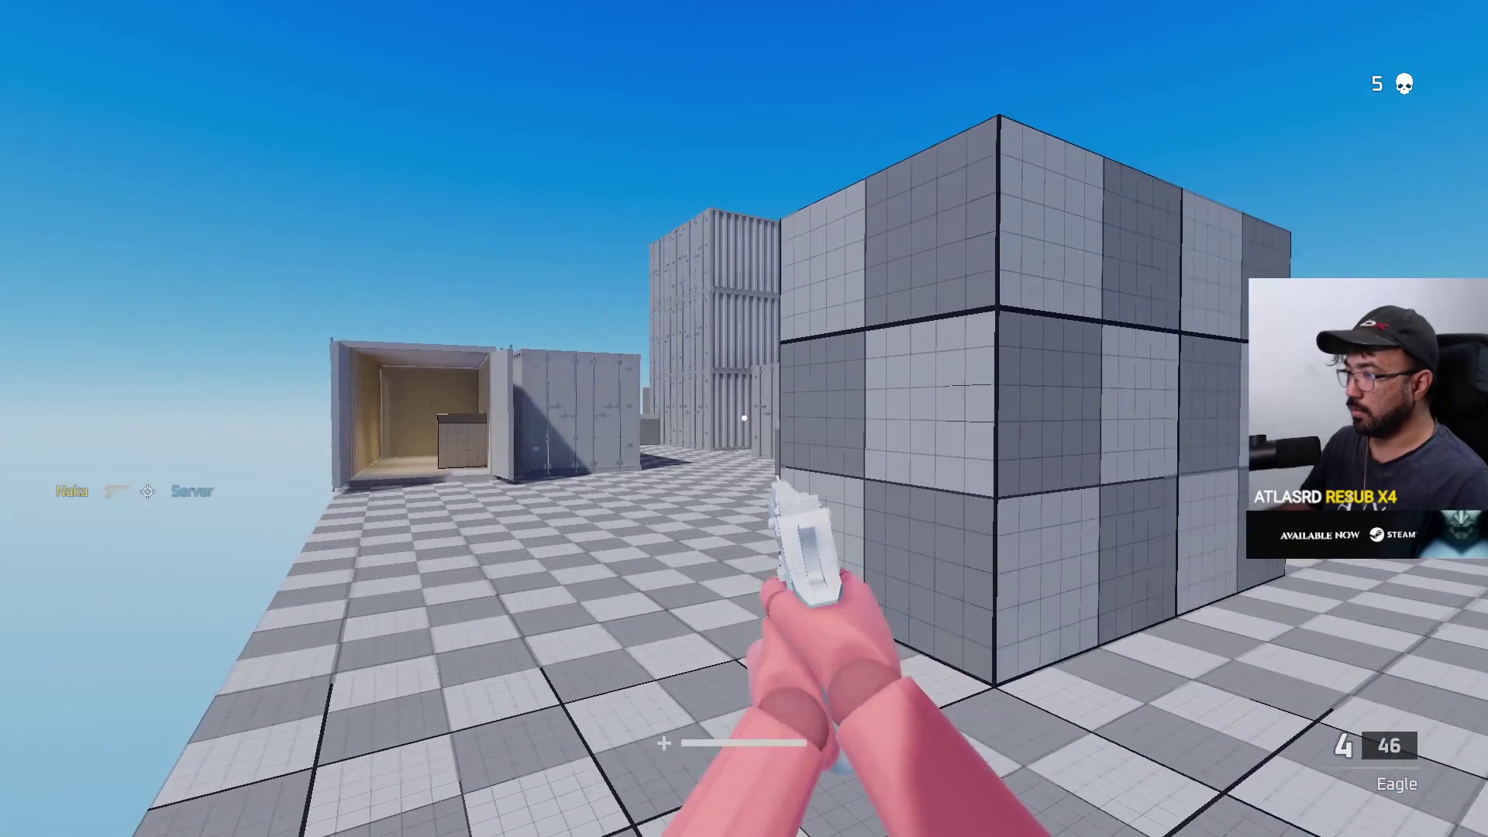
key(w)
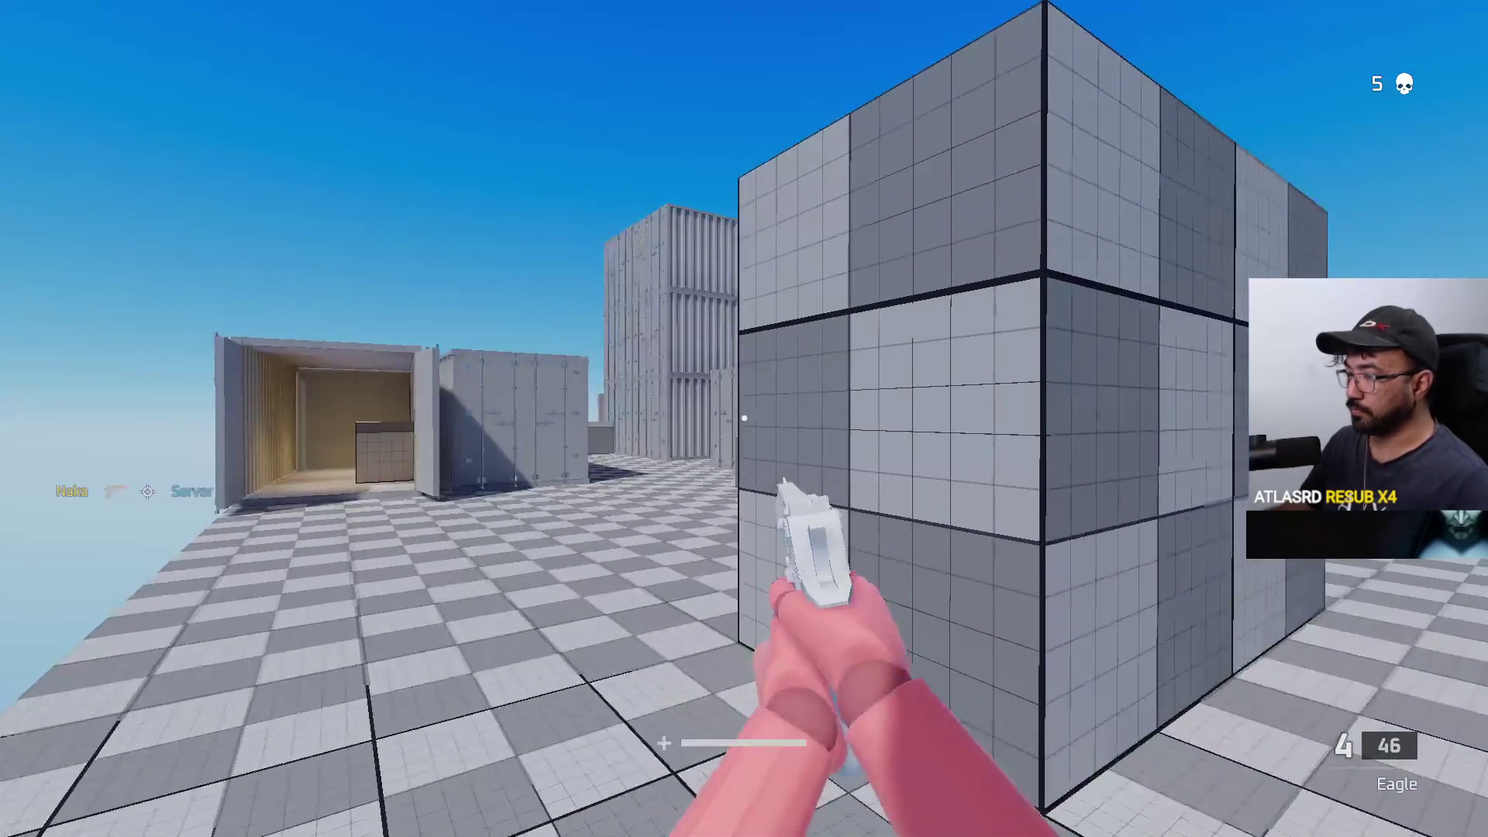
key(d)
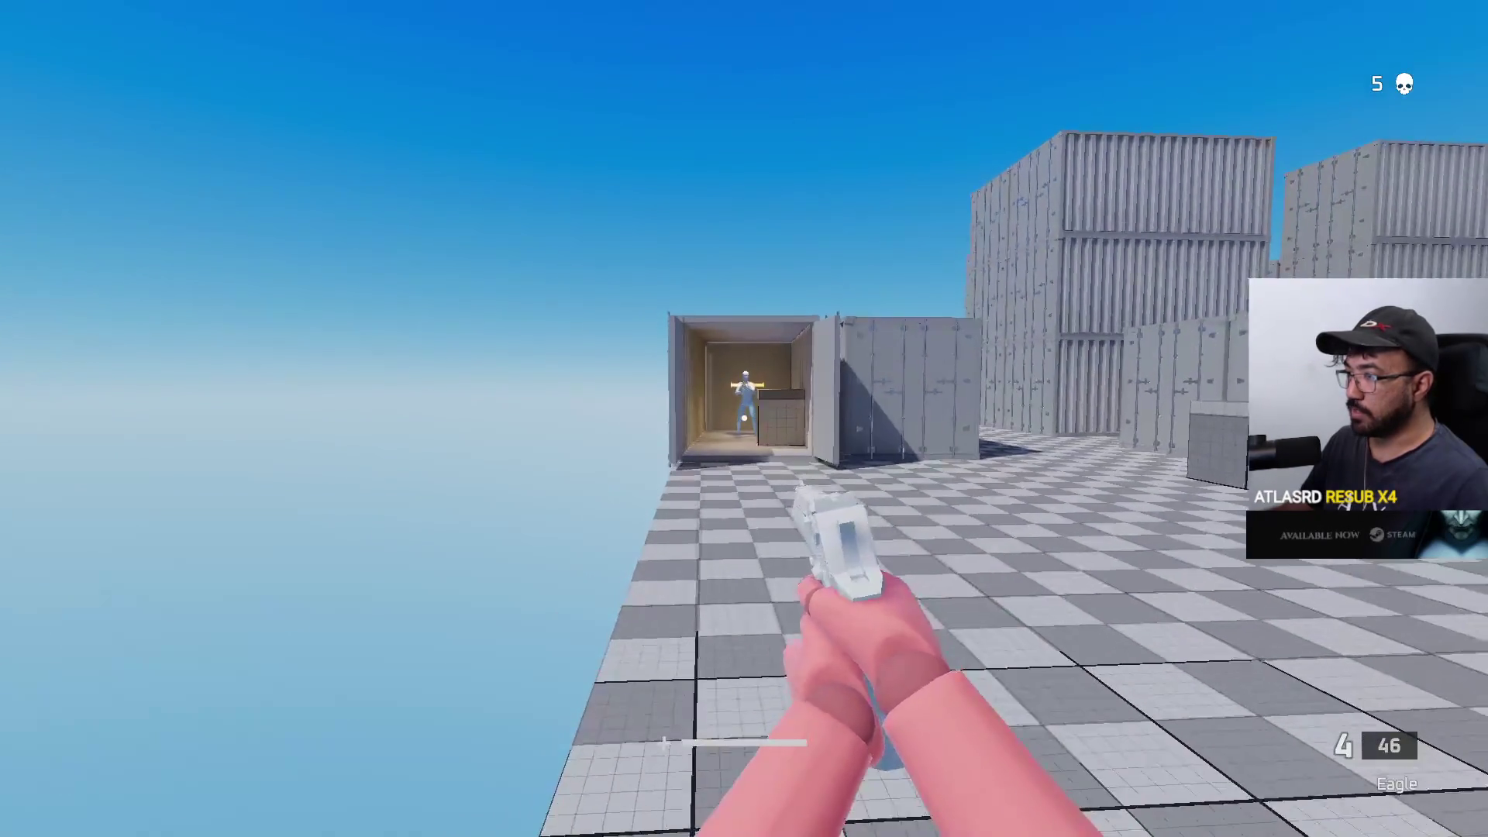
key(alt+Tab)
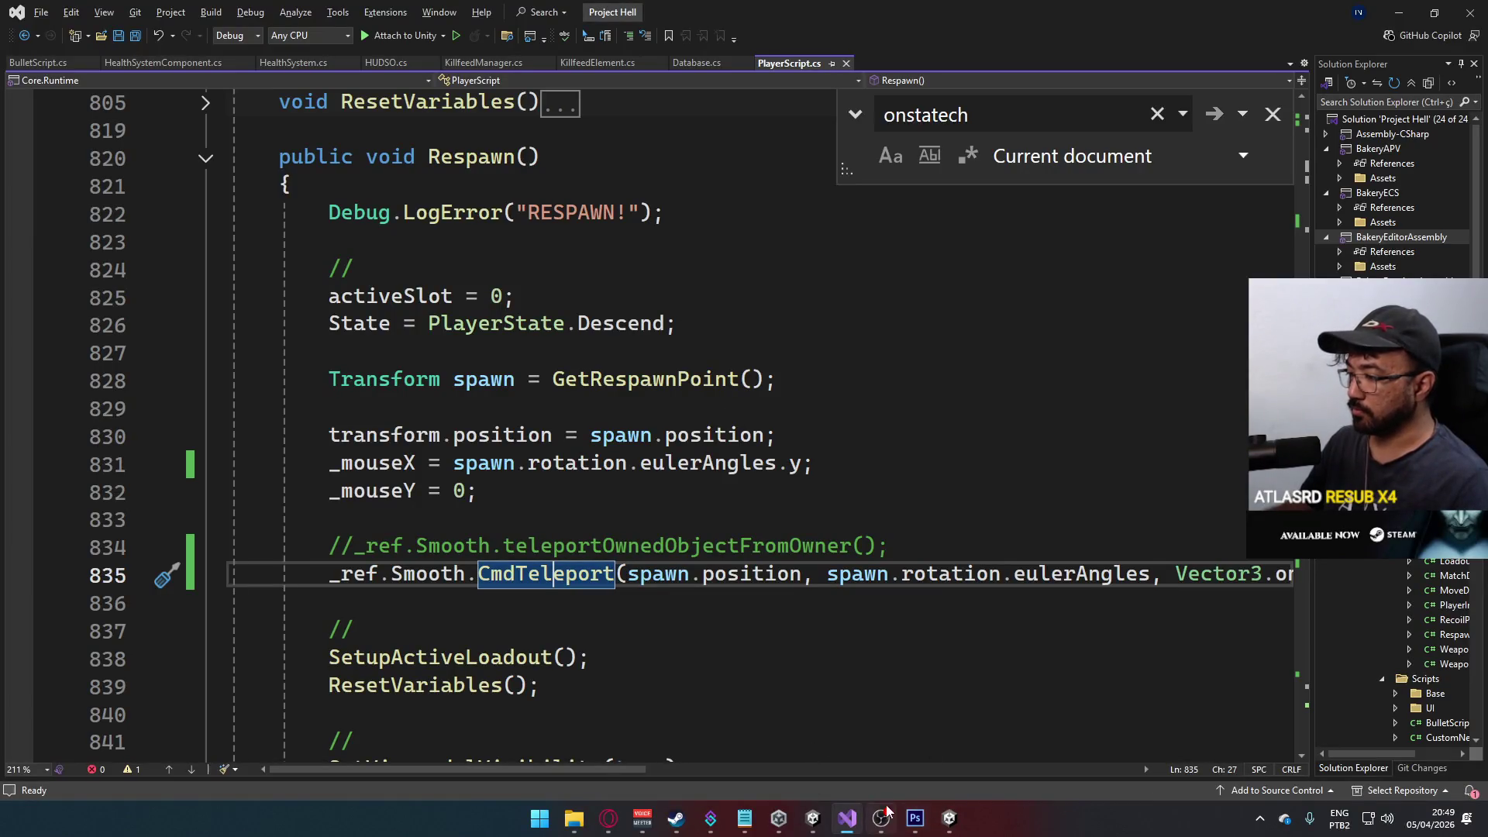
- In Unity, select Spawn Blue 1 and orbit the Scene view around it and the container stack
click(813, 818)
mouse_move(821, 326)
mouse_down()
mouse_move(790, 309)
mouse_move(783, 167)
mouse_up()
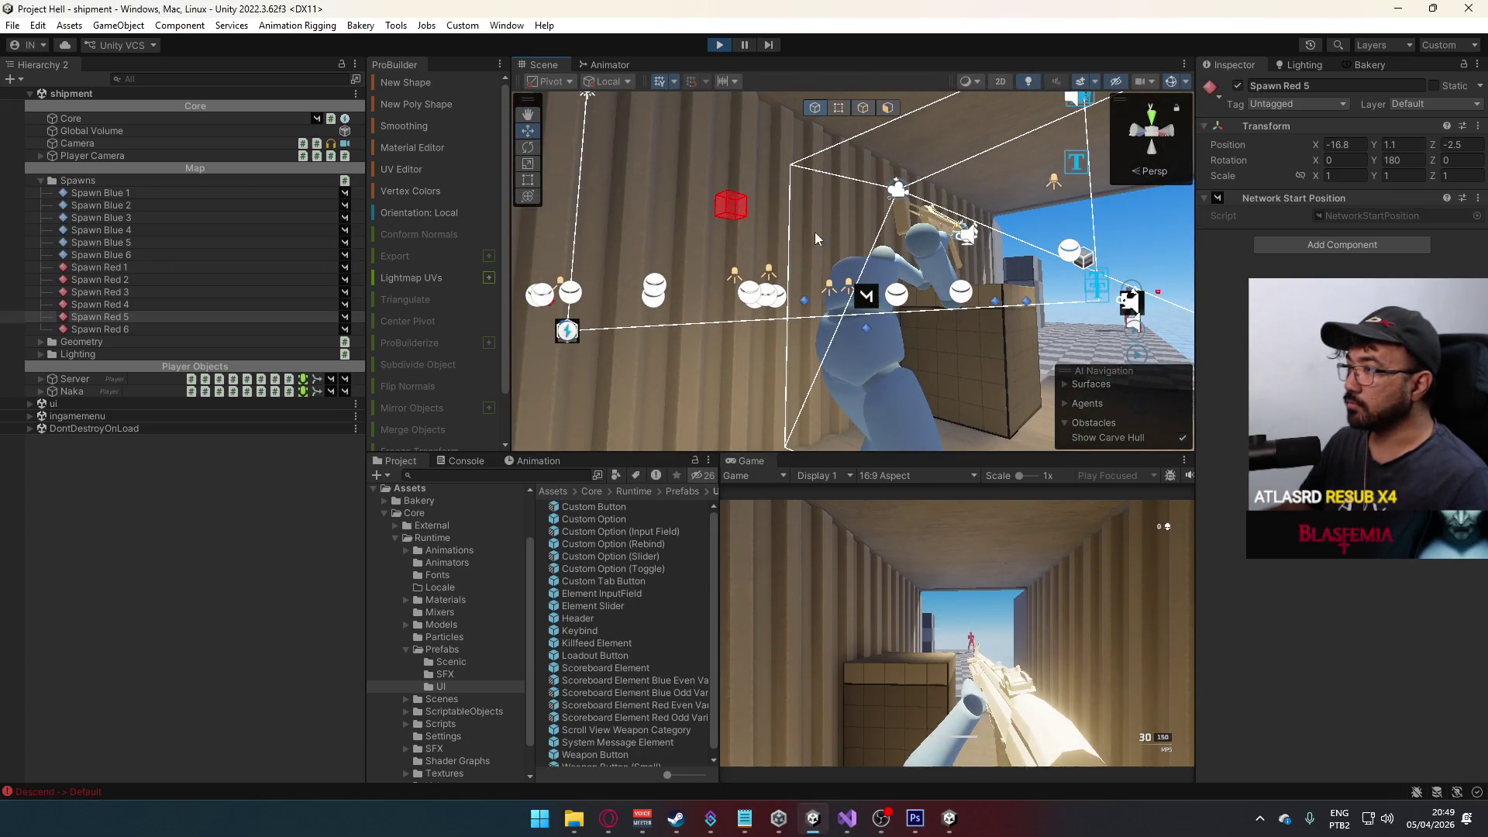
click(868, 327)
drag(872, 325, 1145, 380)
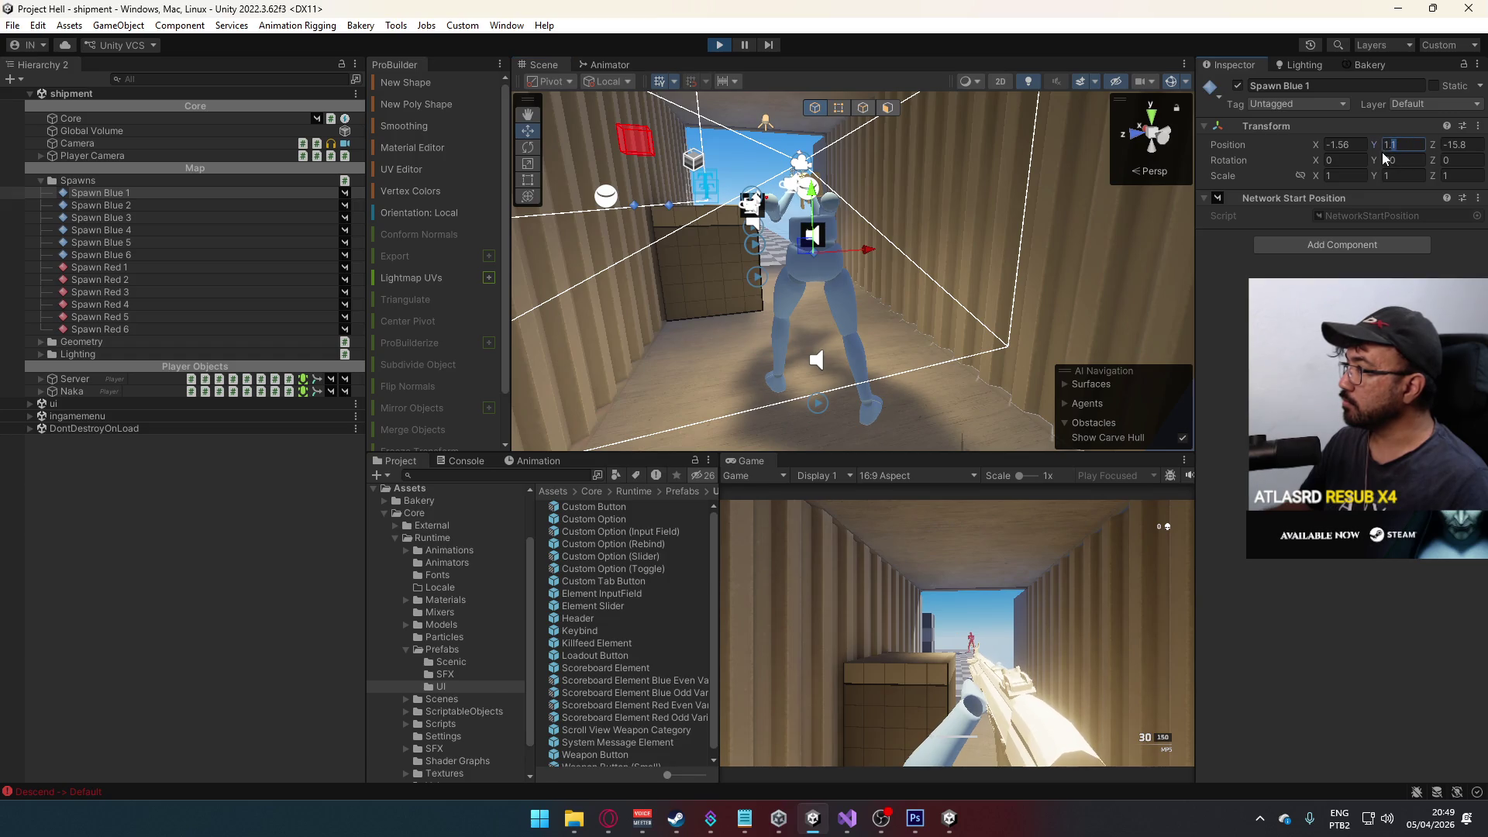
drag(922, 258, 763, 173)
scroll(795, 321, up, 10)
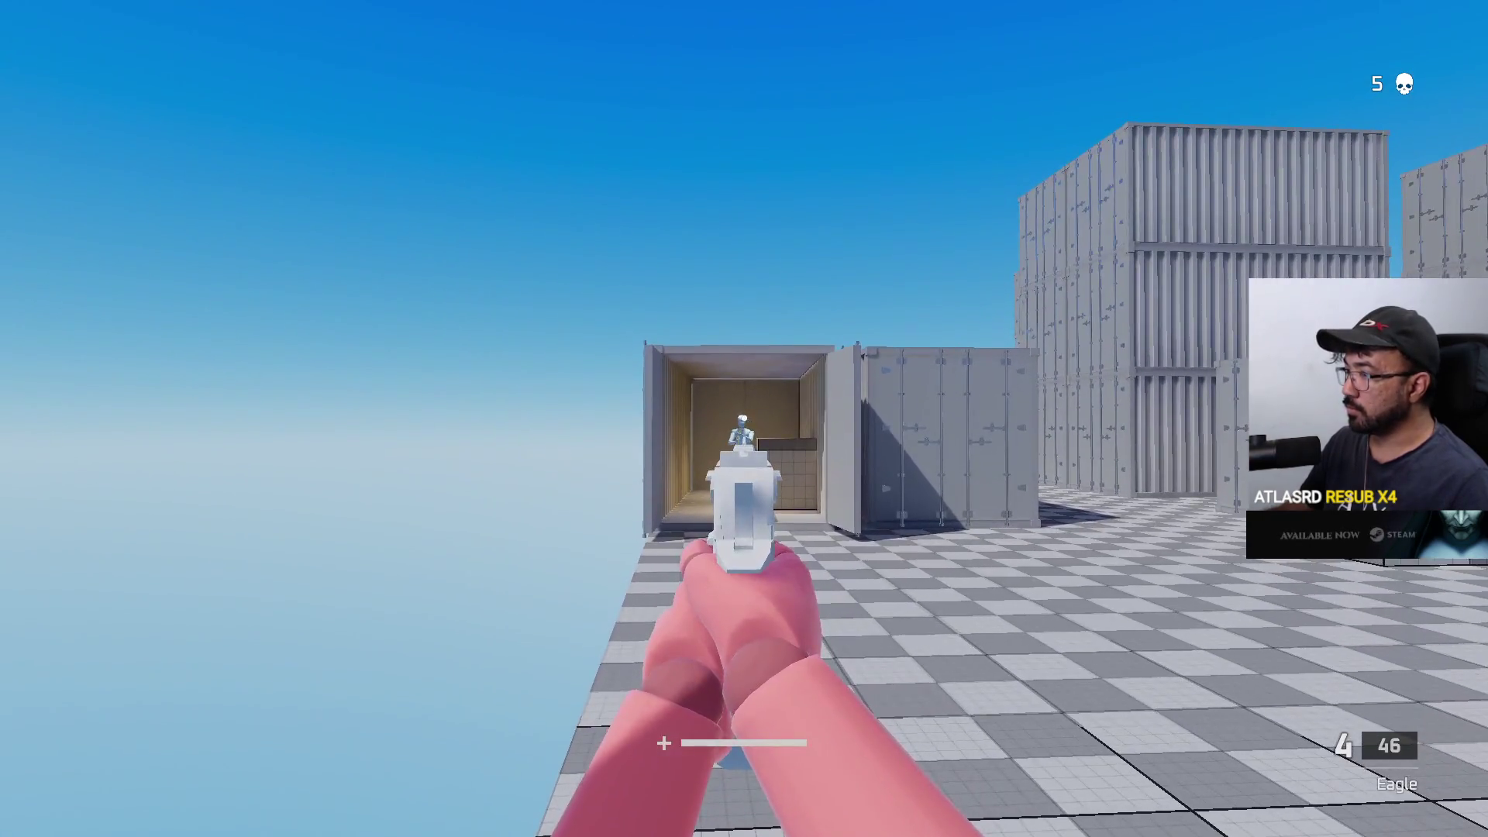
- Shoot the enemy inside the container, then kill it again after it respawns
click(744, 418)
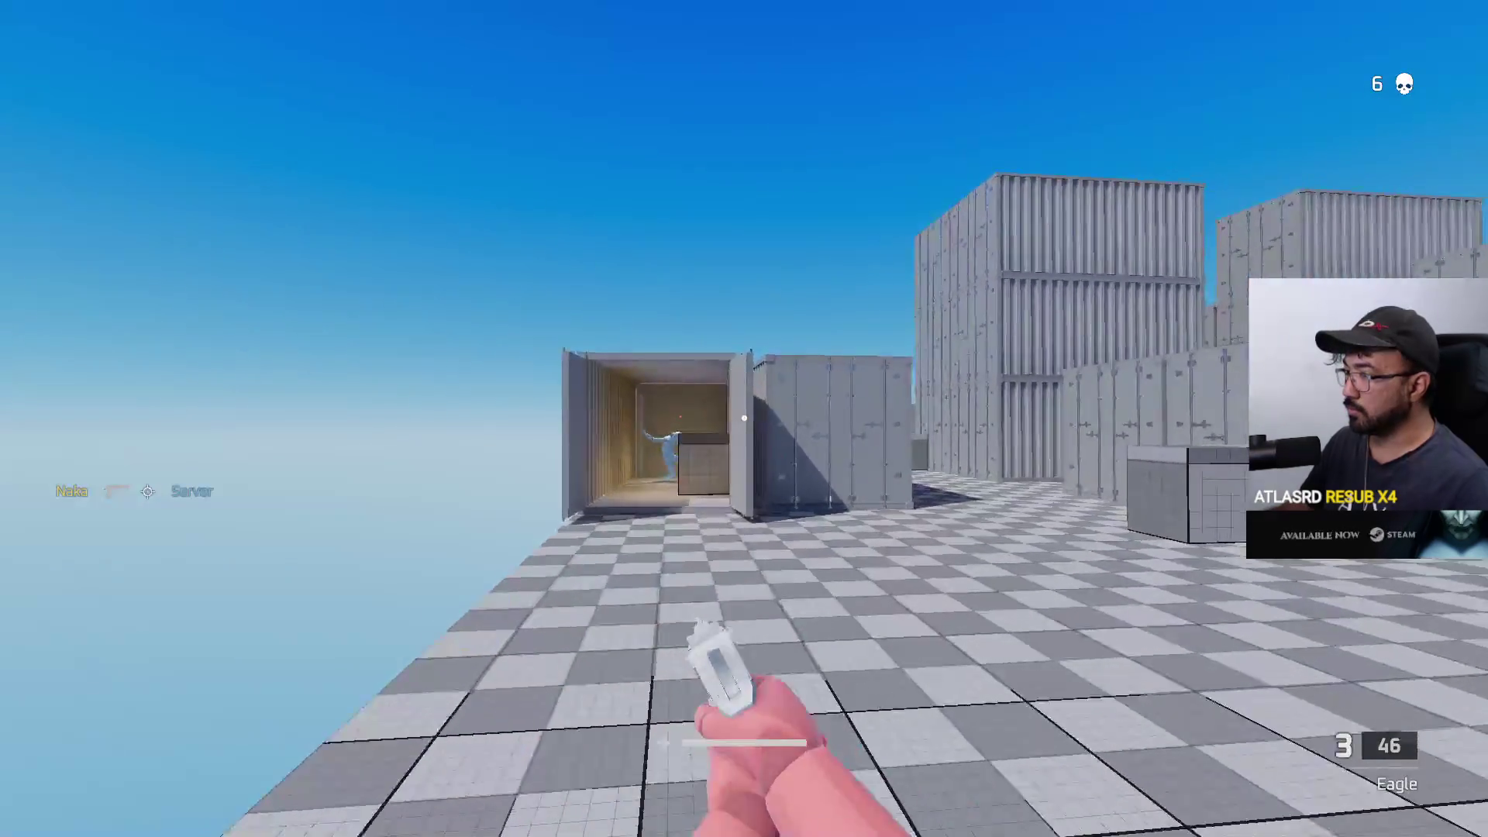
key(w)
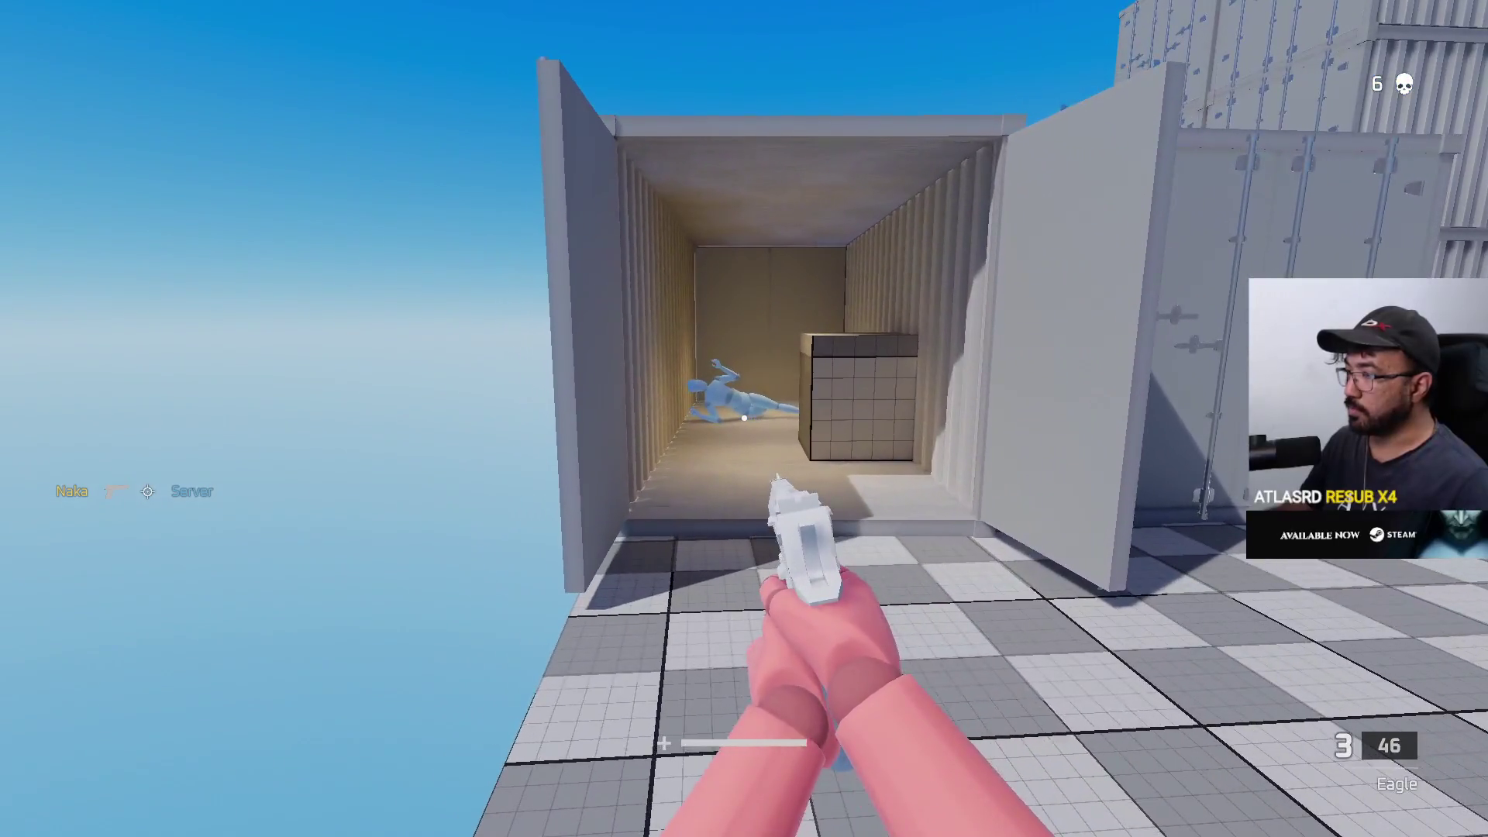
key(s)
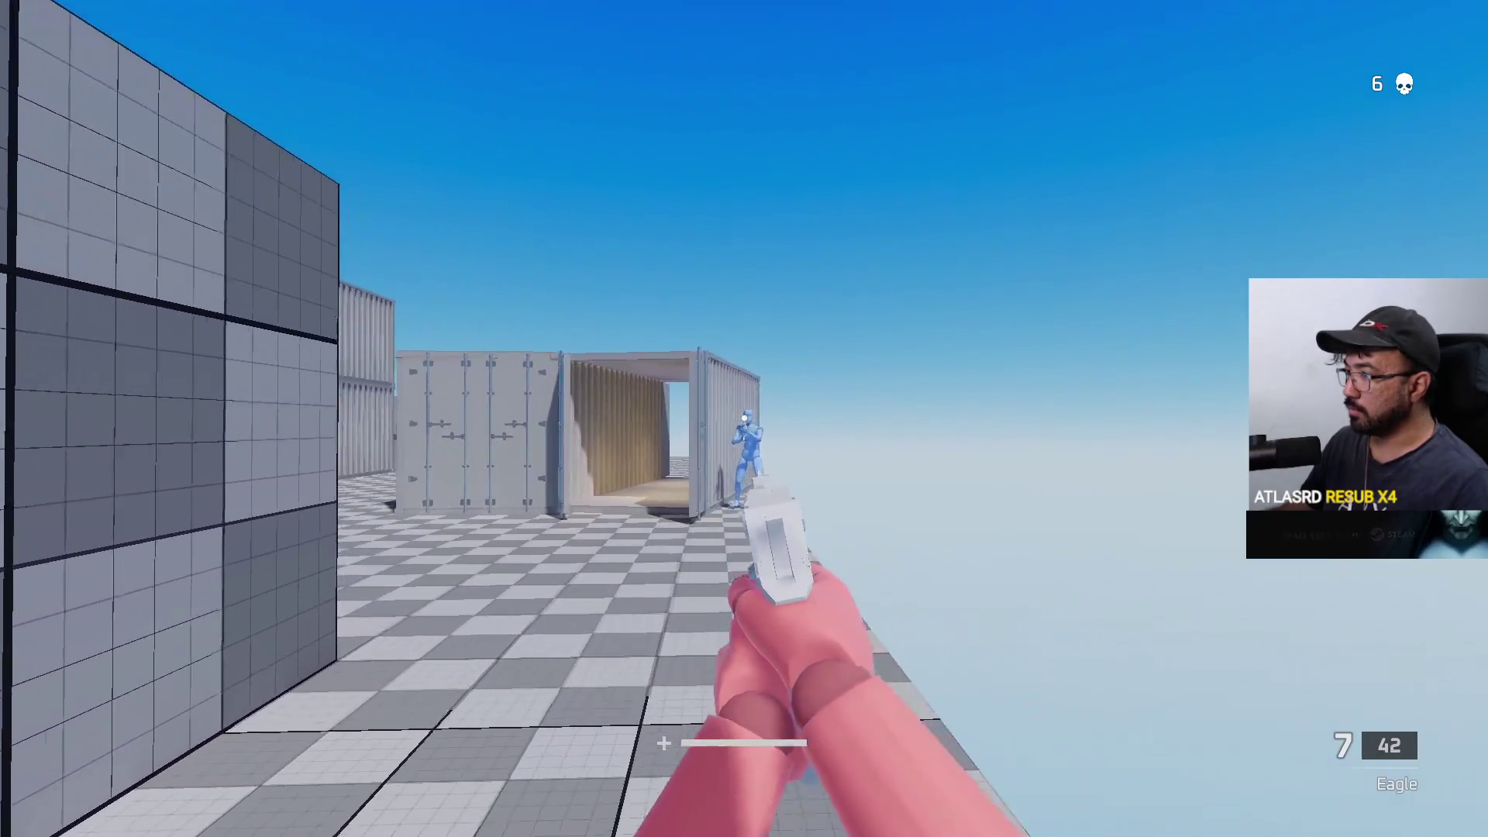
click(743, 419)
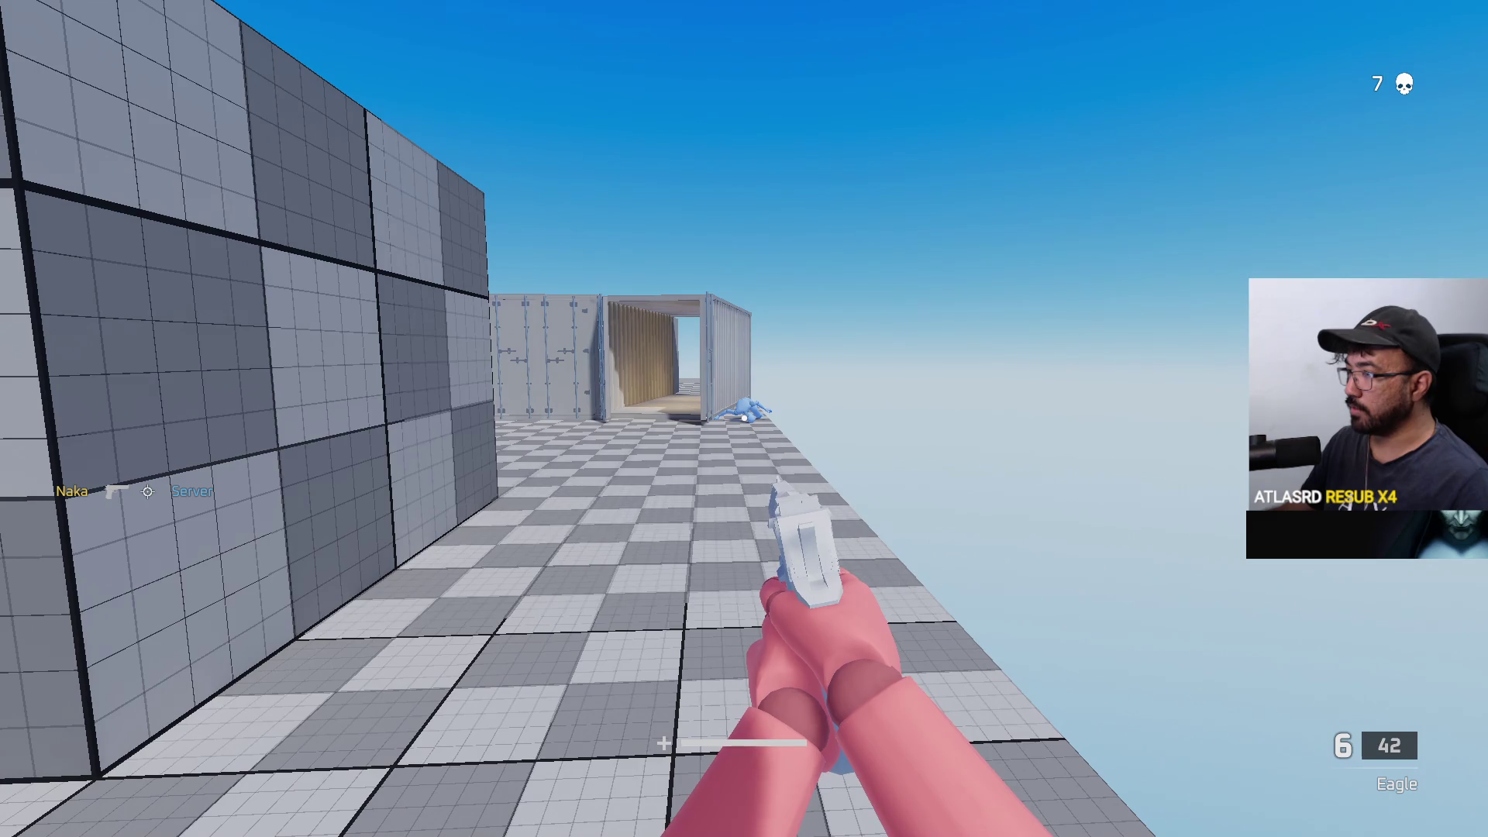
key(w)
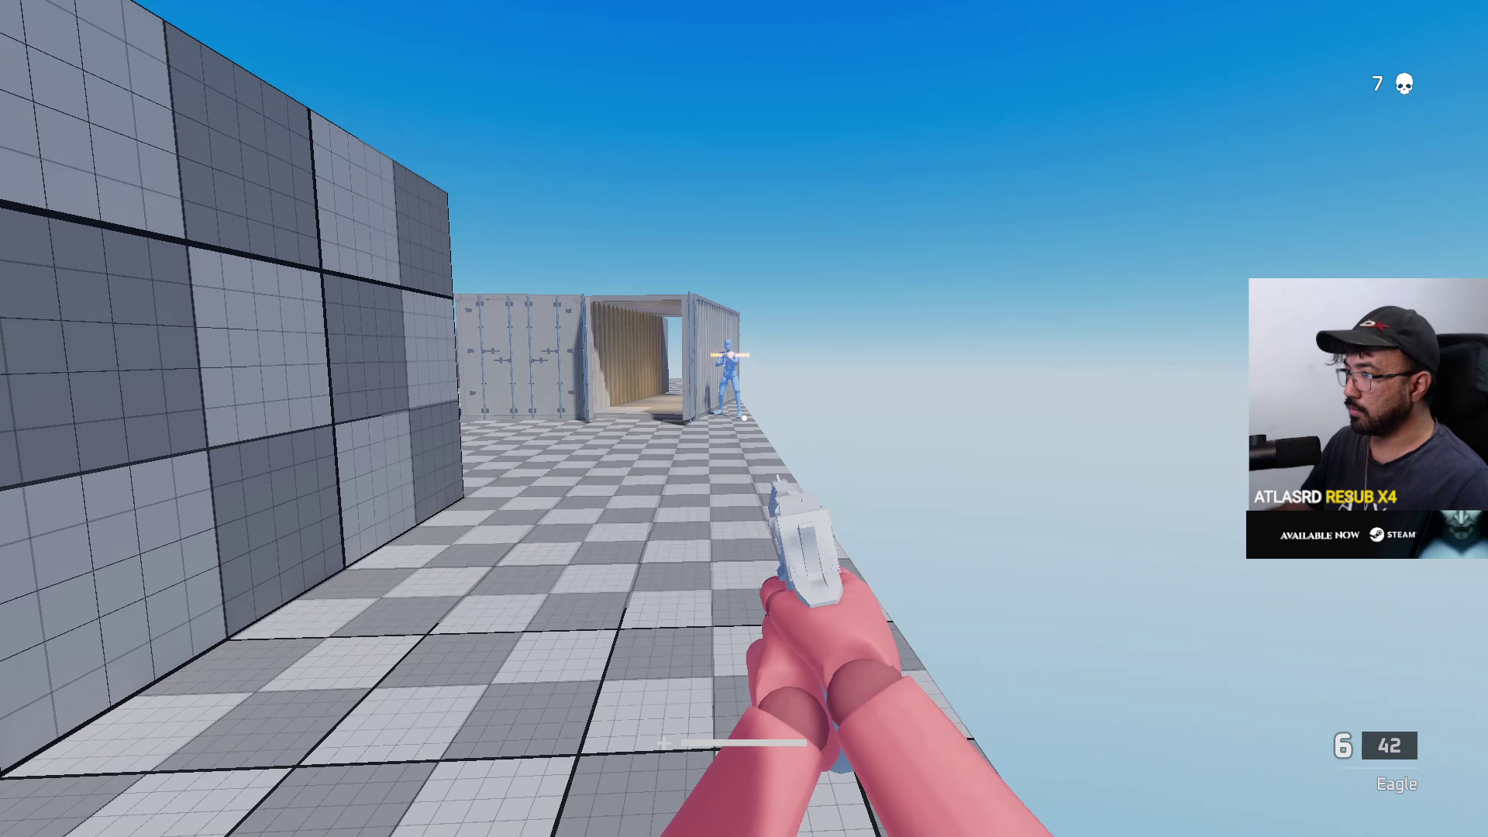
key(w)
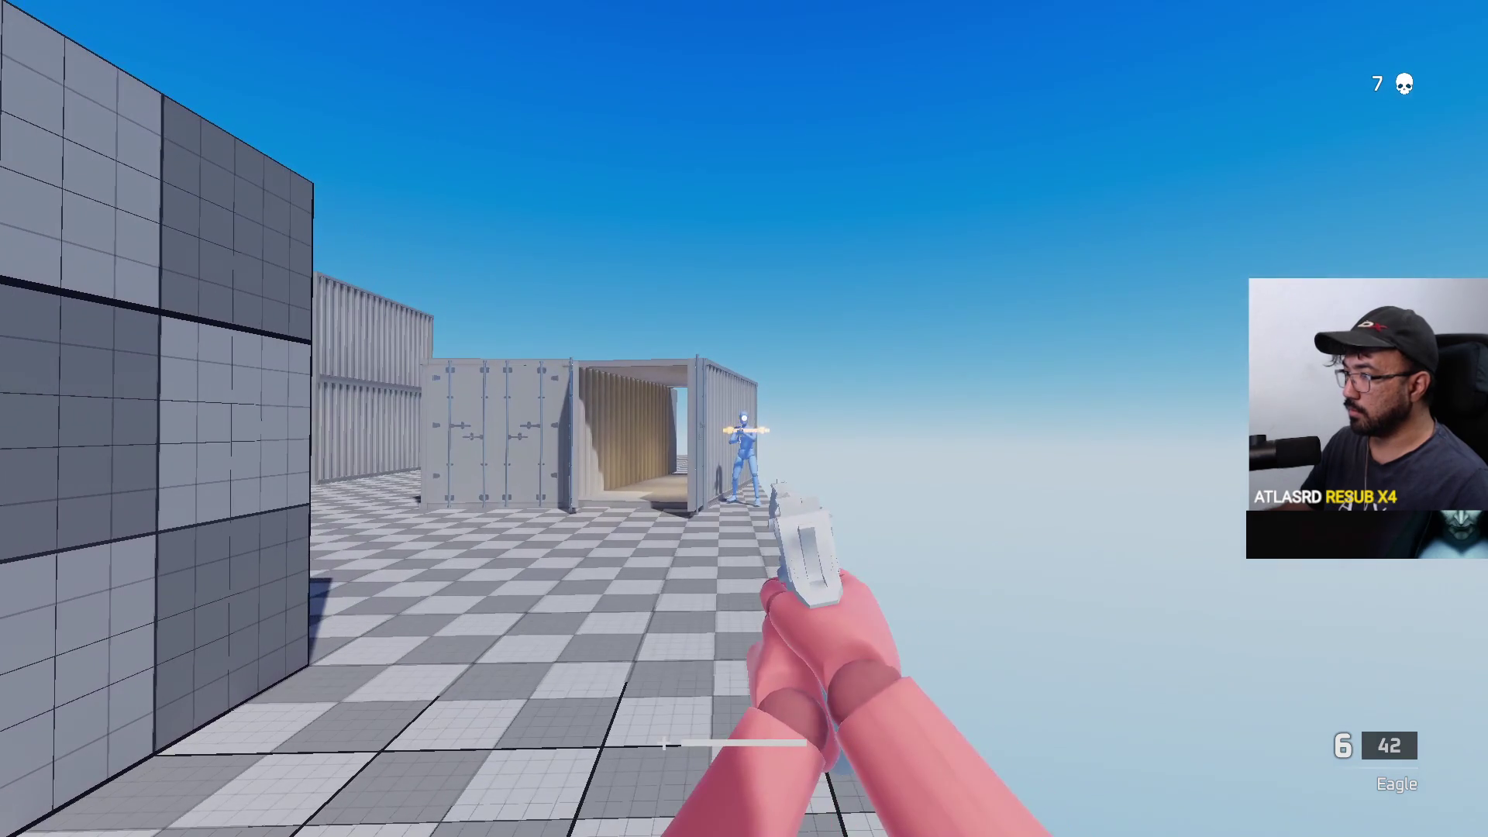
key(w)
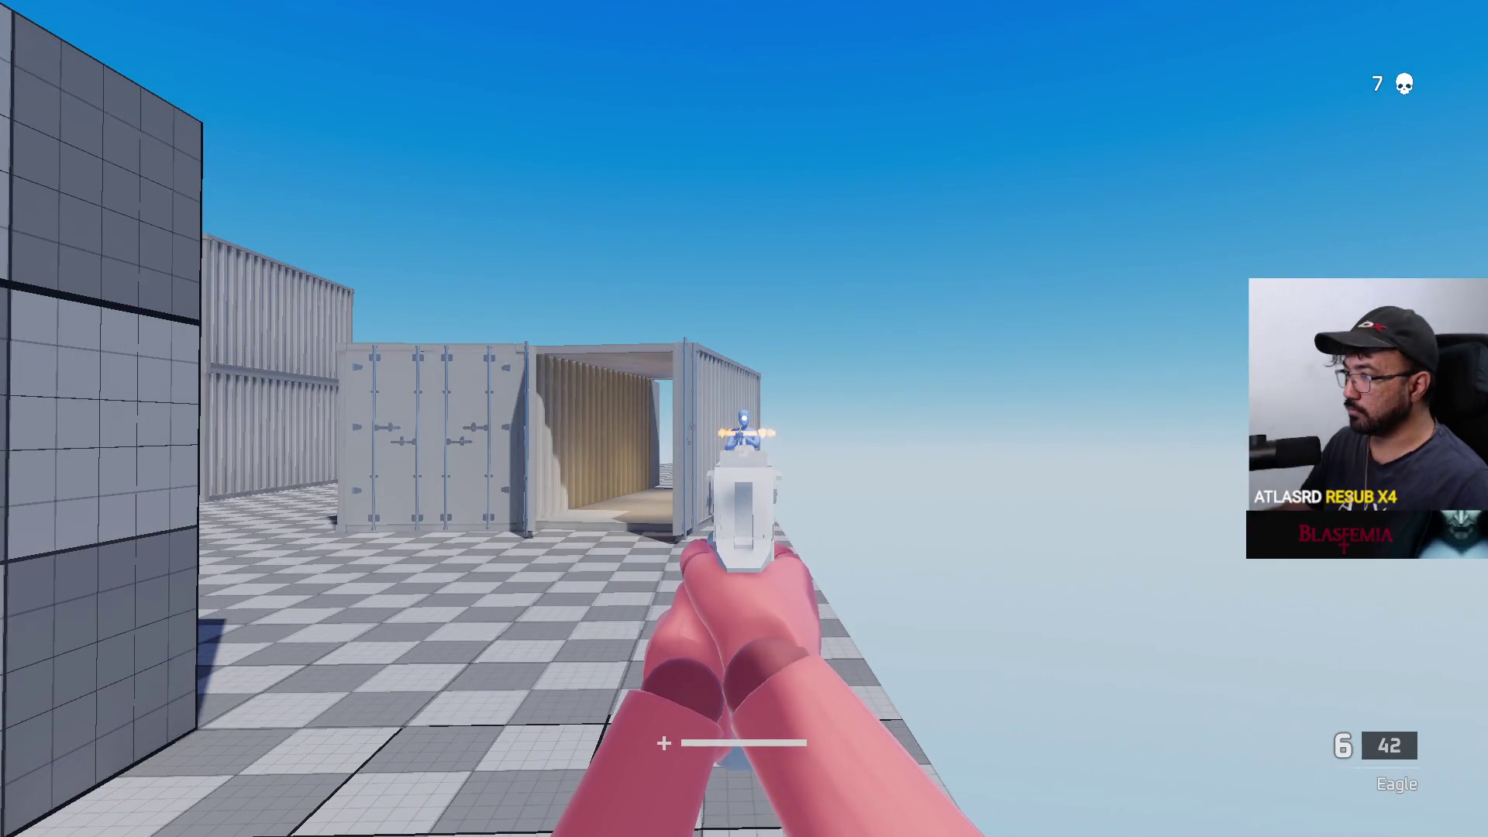
- Check Unity briefly, walk through the container doorway, shoot the enemy, then switch out of the game
key(alt+Tab)
key(alt+Tab)
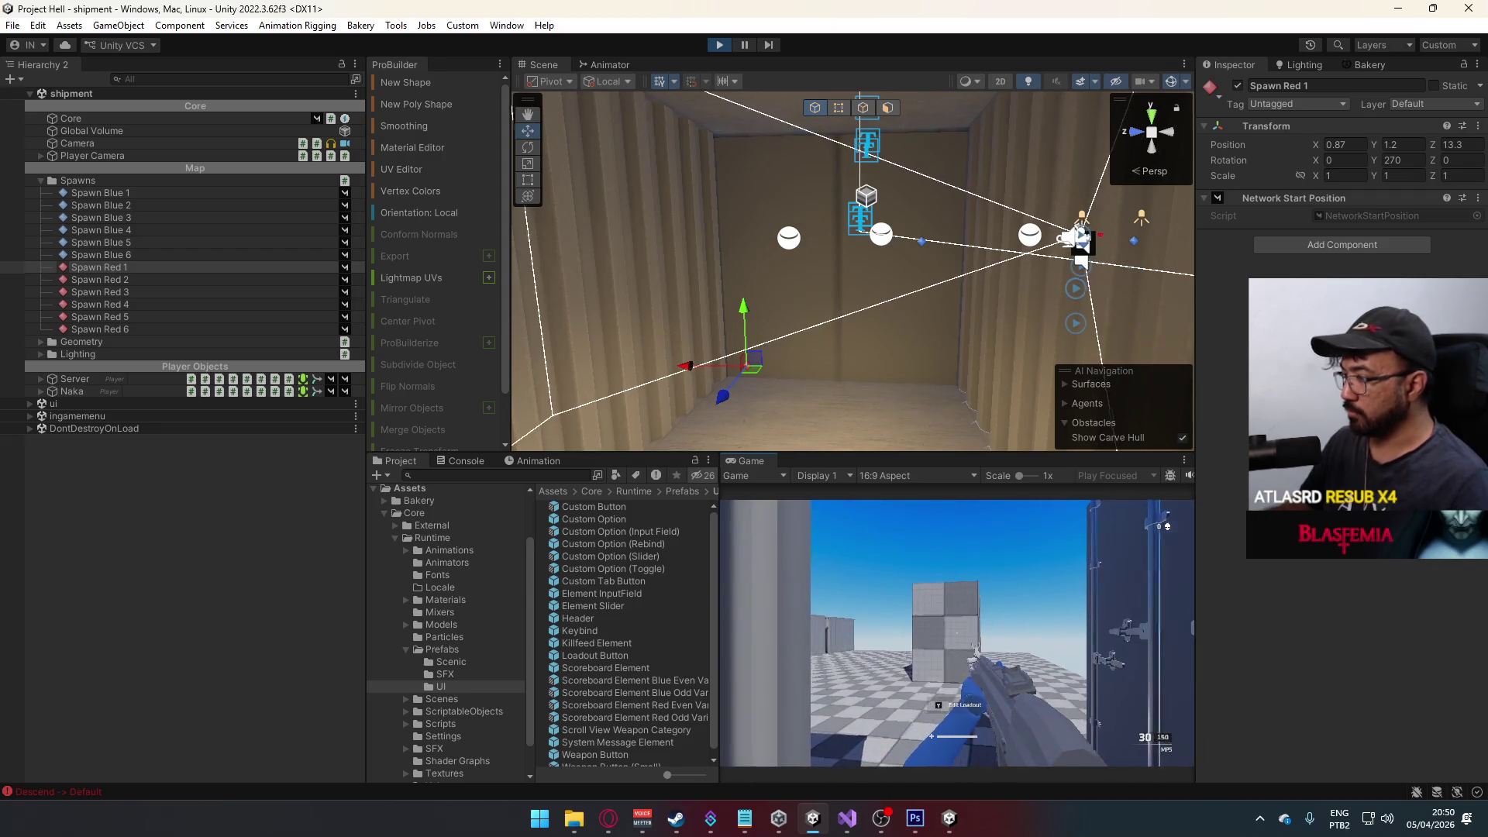
key(alt+Tab)
key(alt+Tab)
key(alt+Tab)
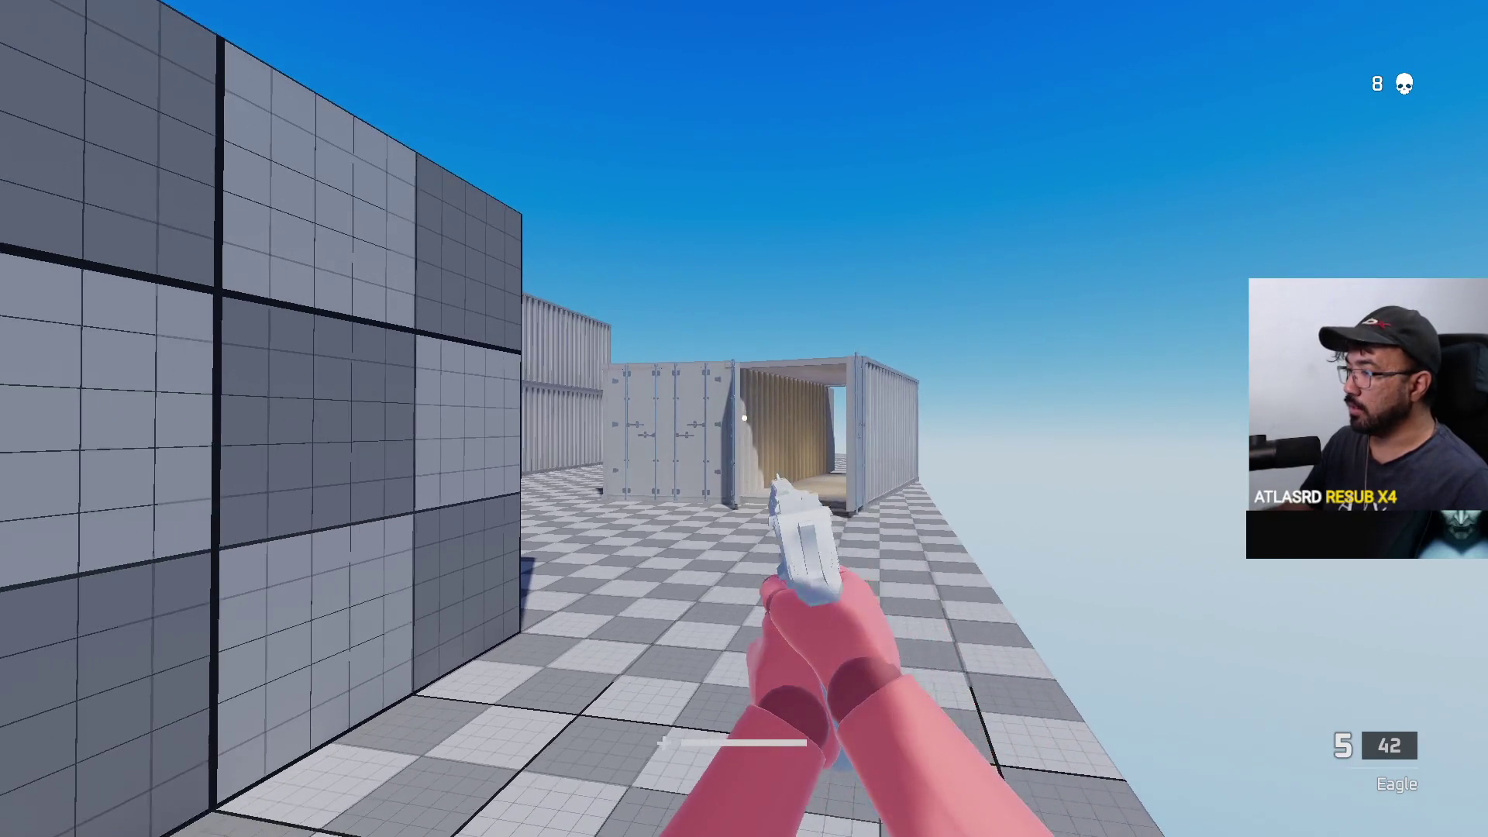
key(w)
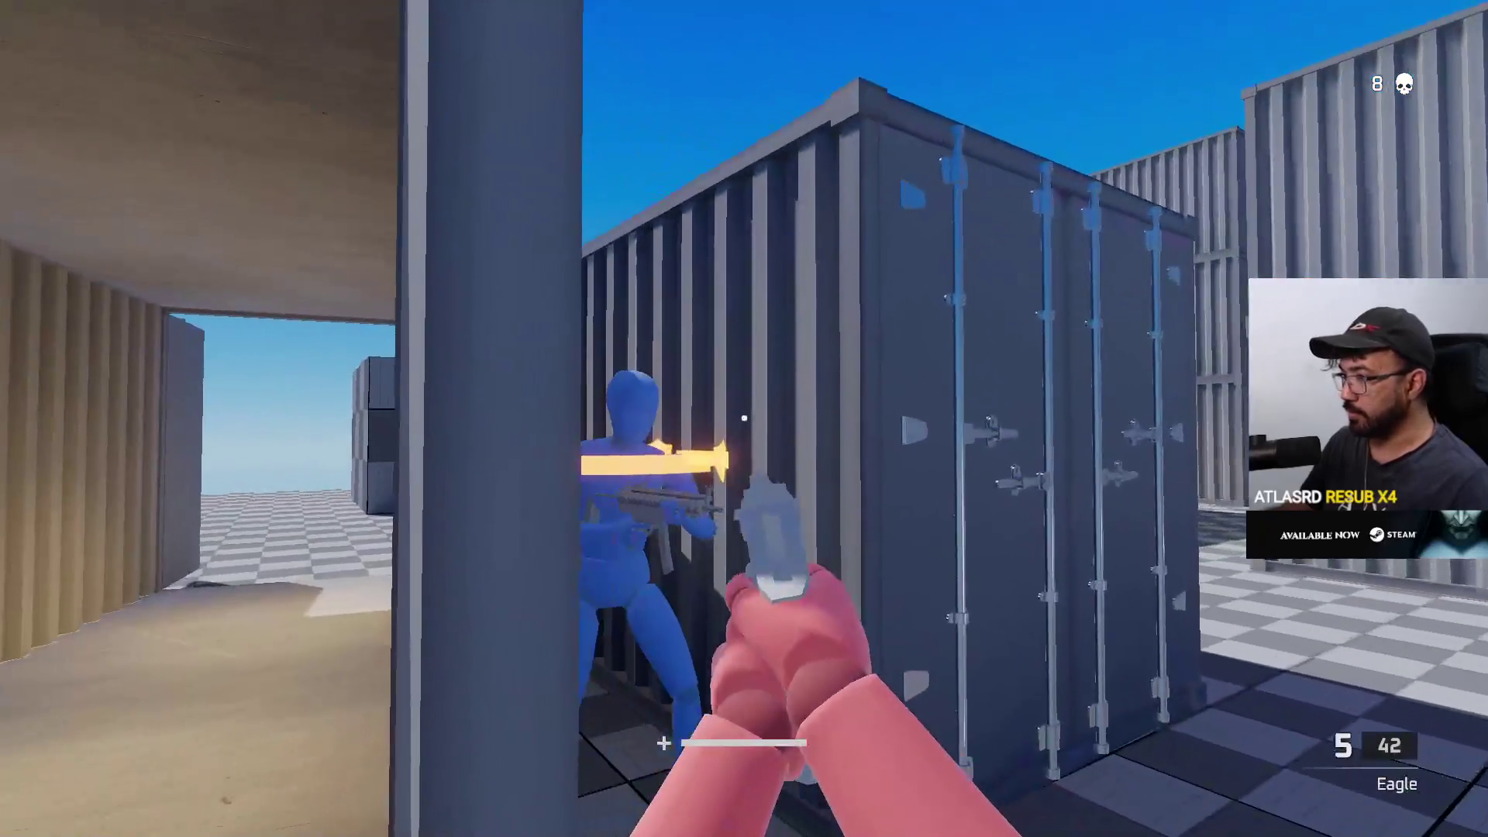
click(744, 418)
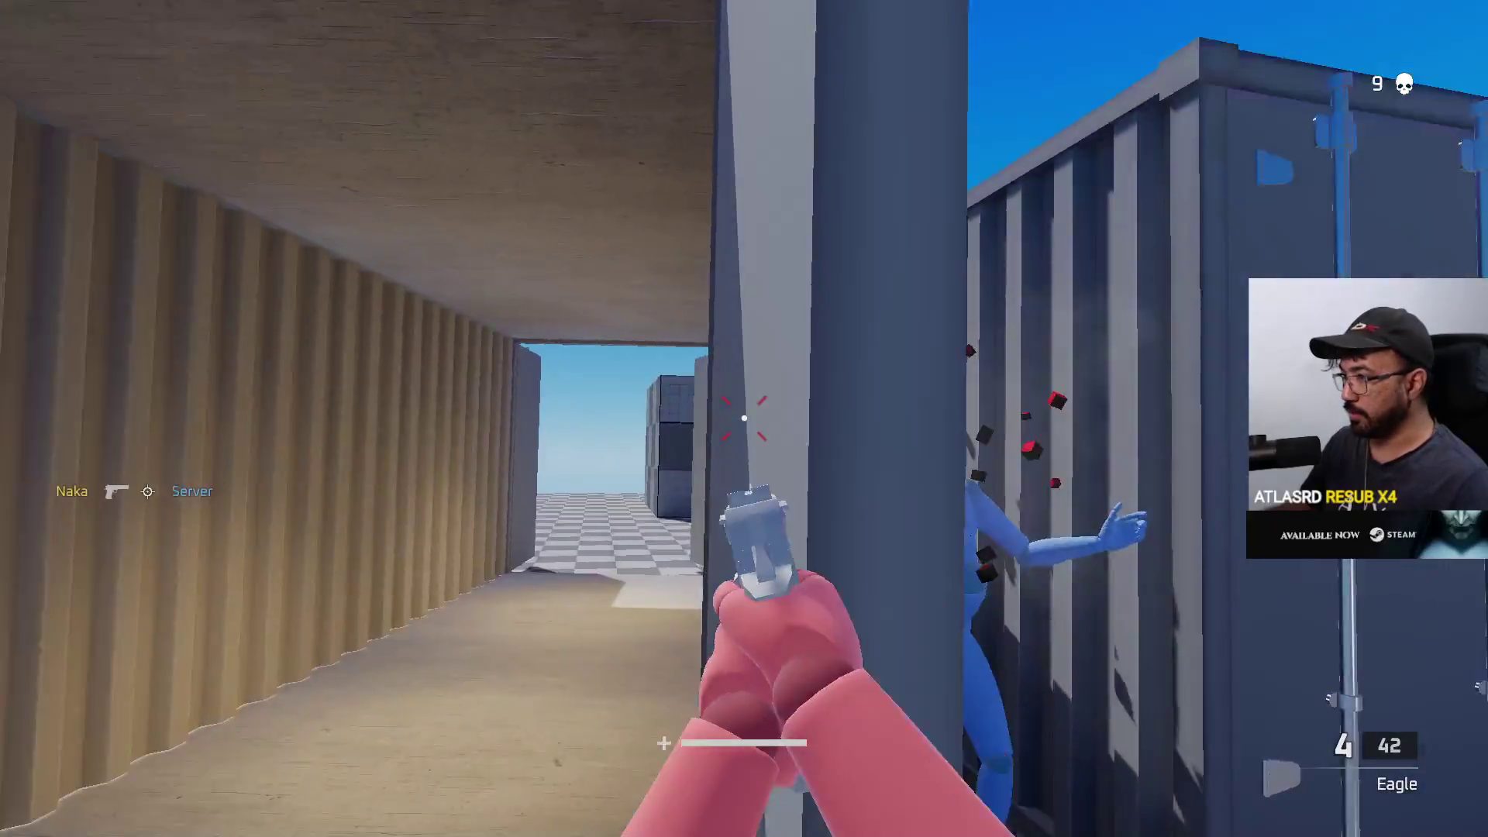
key(w)
key(alt+Tab)
key(alt+Tab)
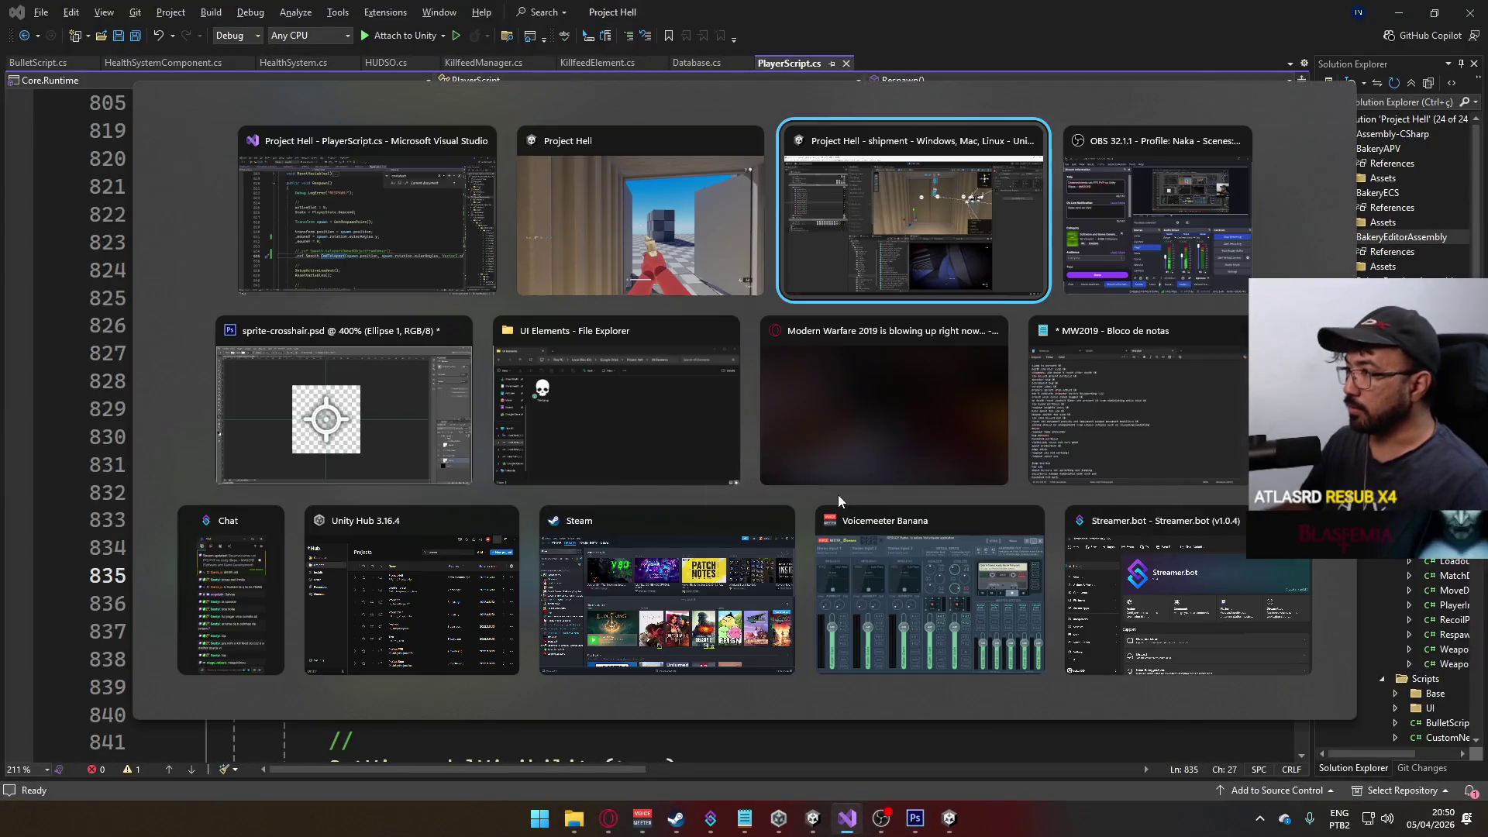
- Play in the editor's Game view after respawning, sprinting and changing weapon, then stop play mode
click(899, 578)
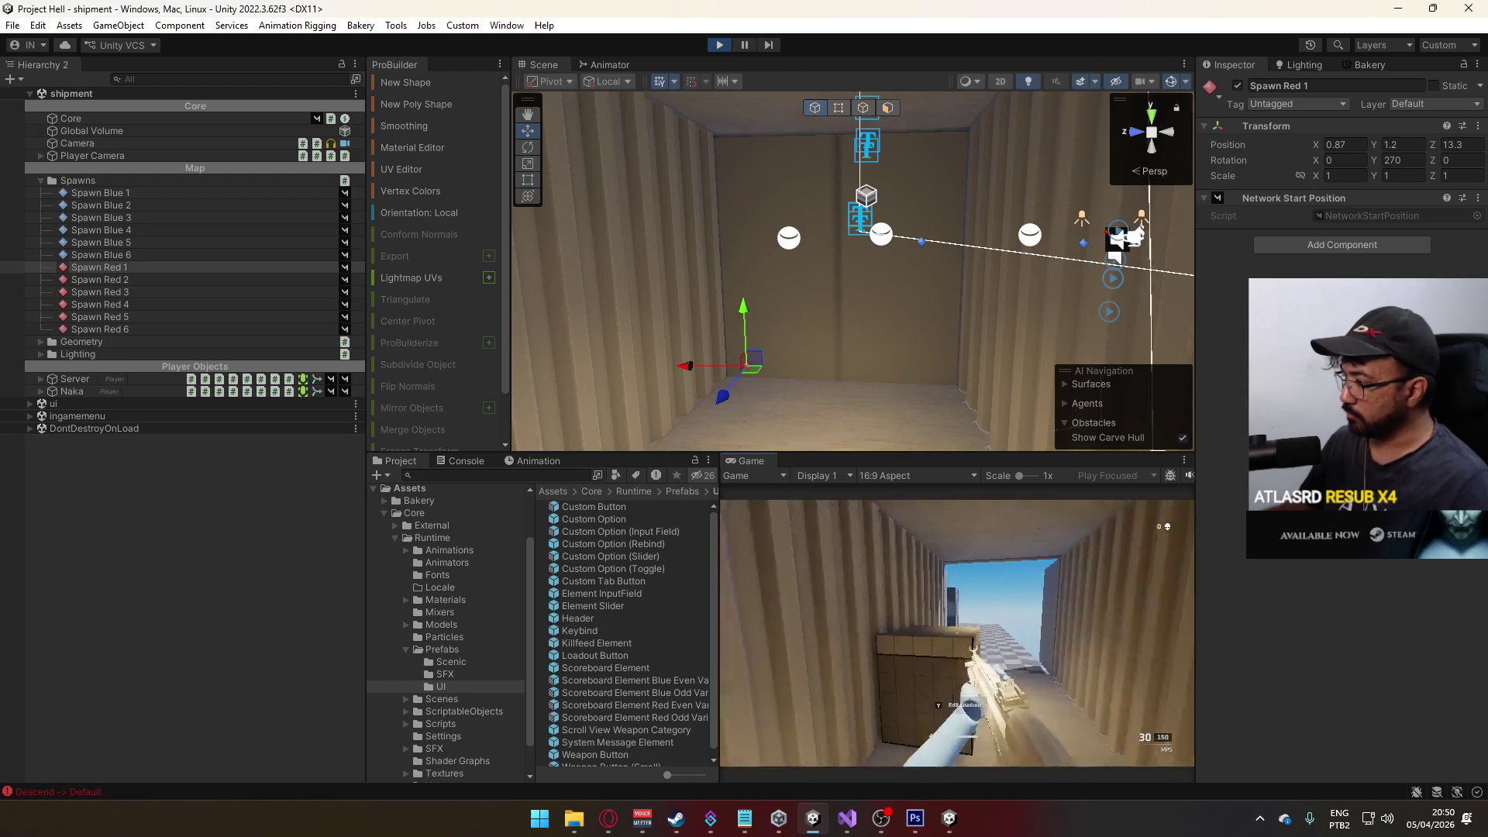
key(shift+w)
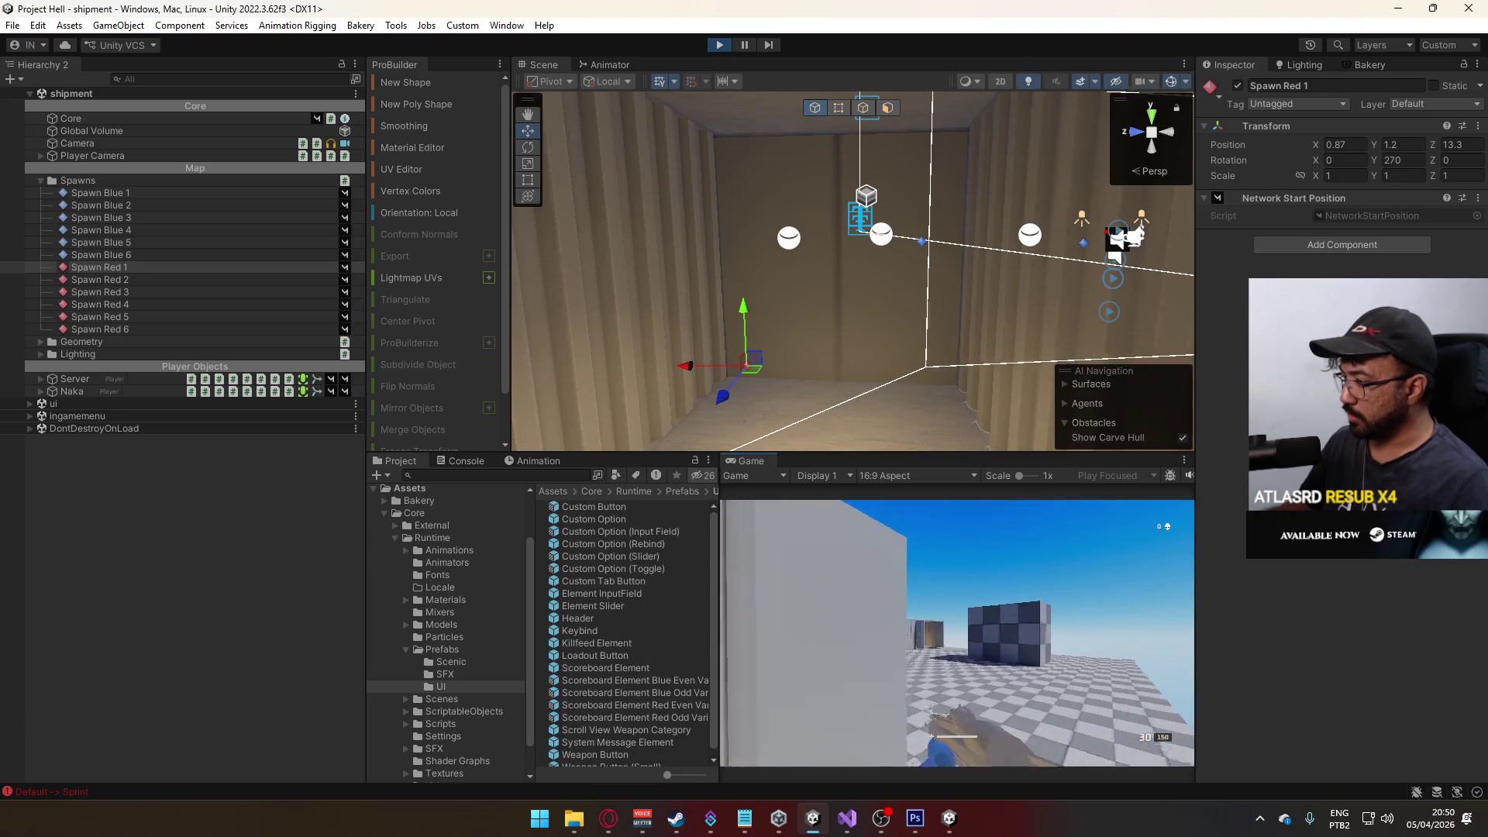
key(2)
key(w)
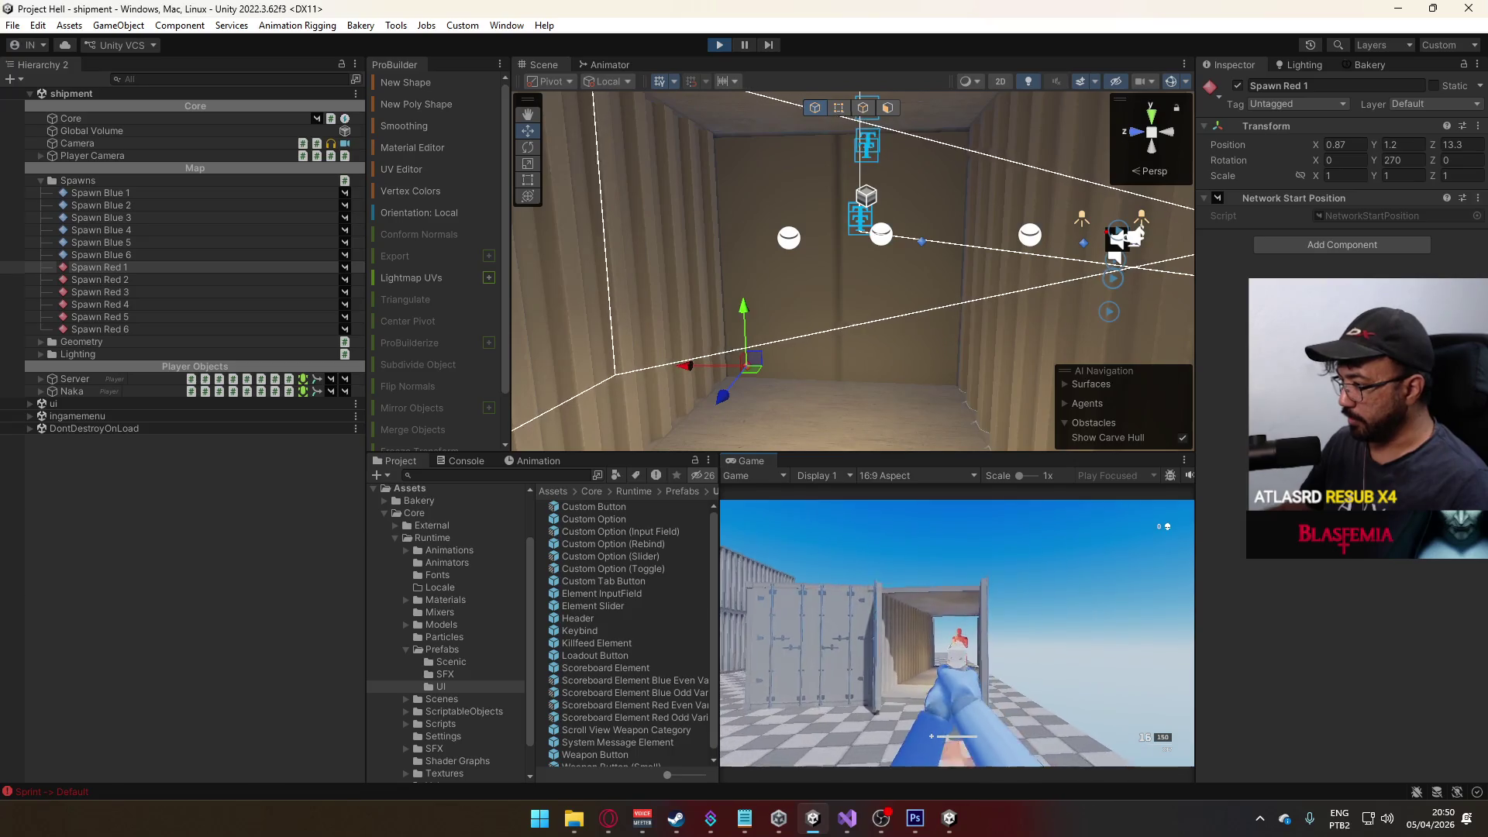
key(shift+w)
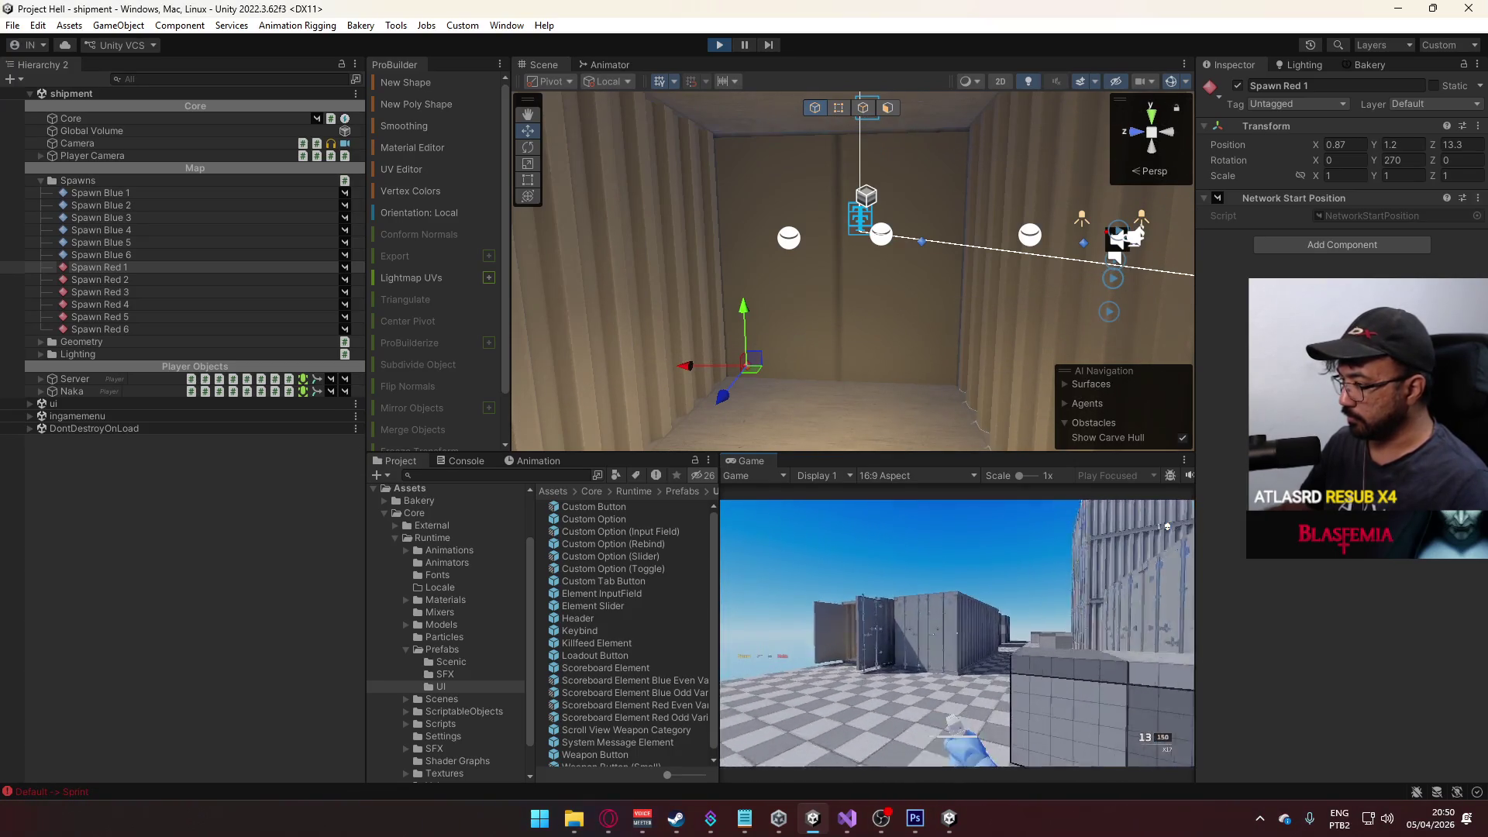
key(super)
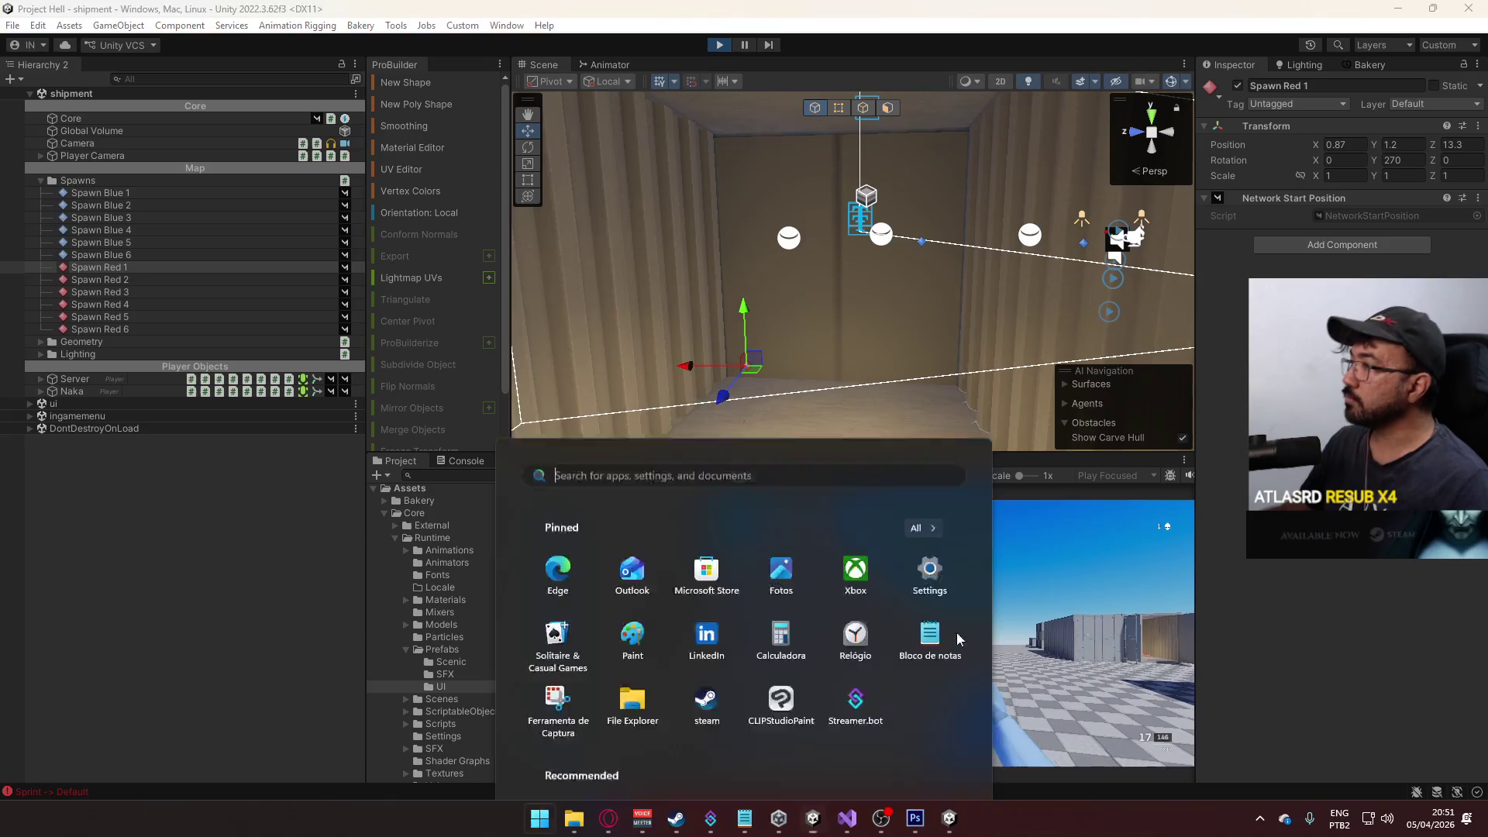
key(super)
click(719, 44)
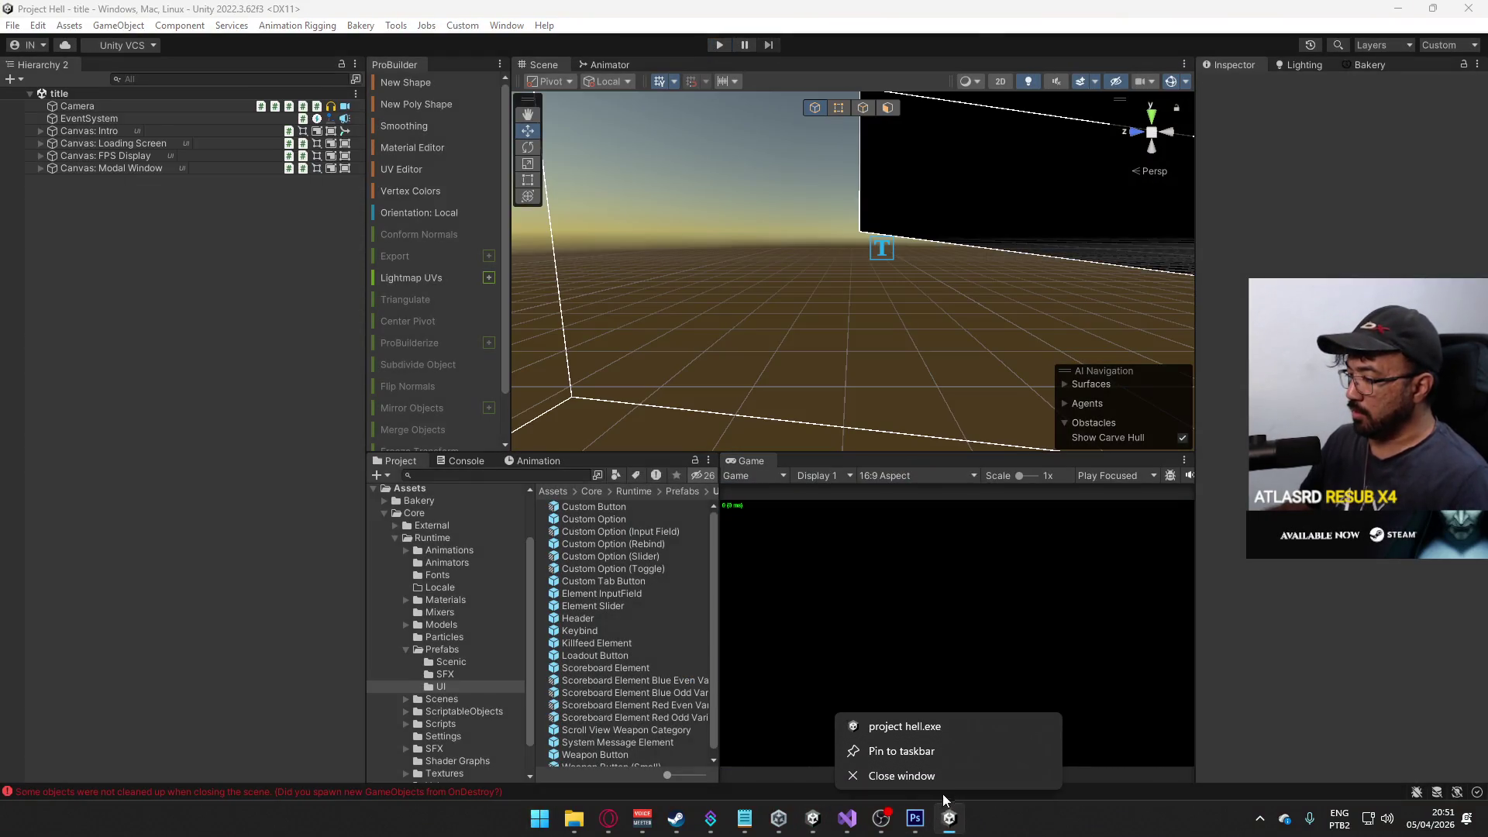
- Close the standalone project hell game and clear all Console messages
click(946, 781)
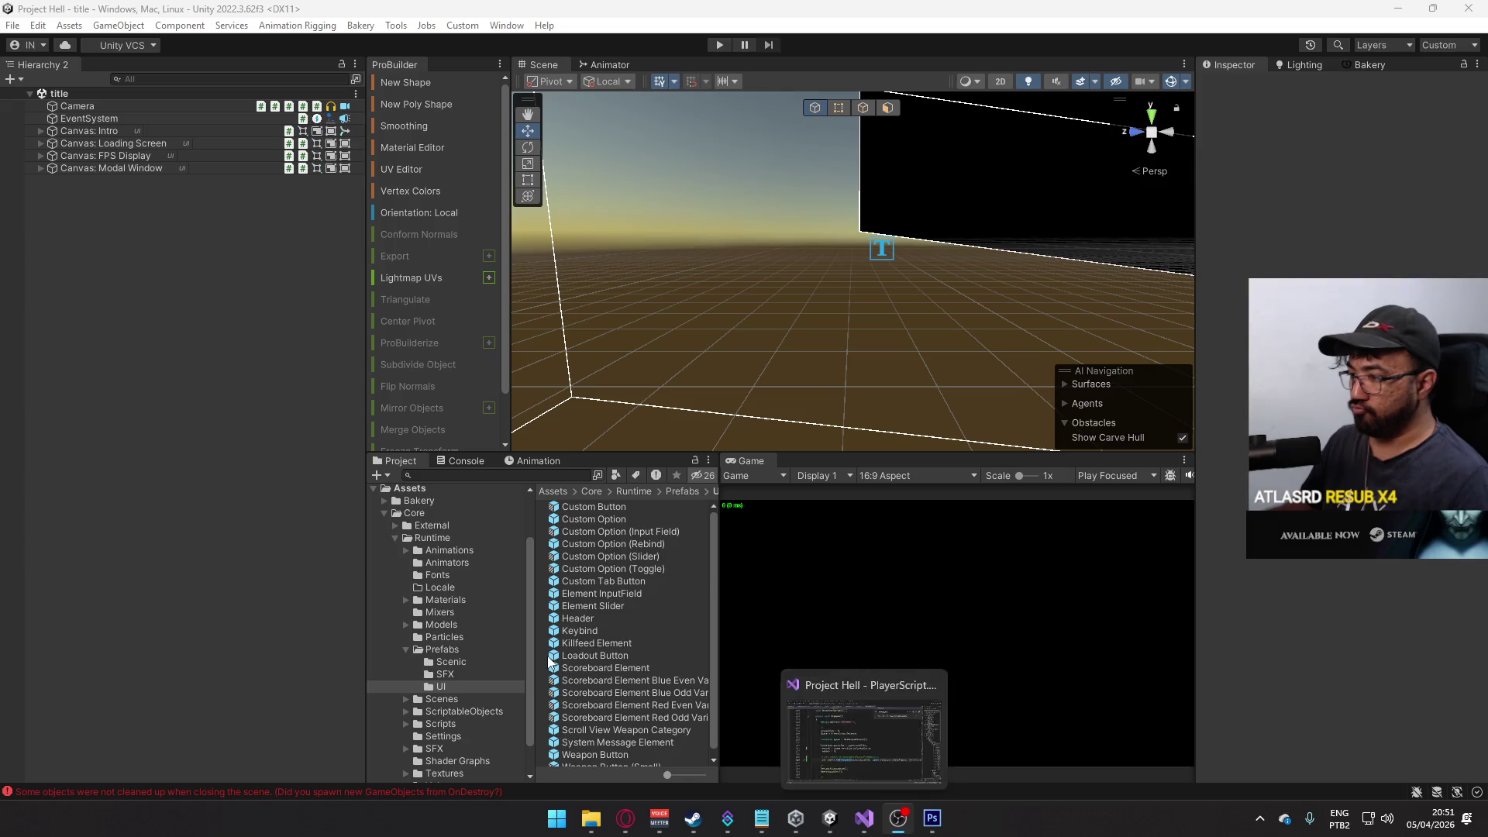
click(466, 460)
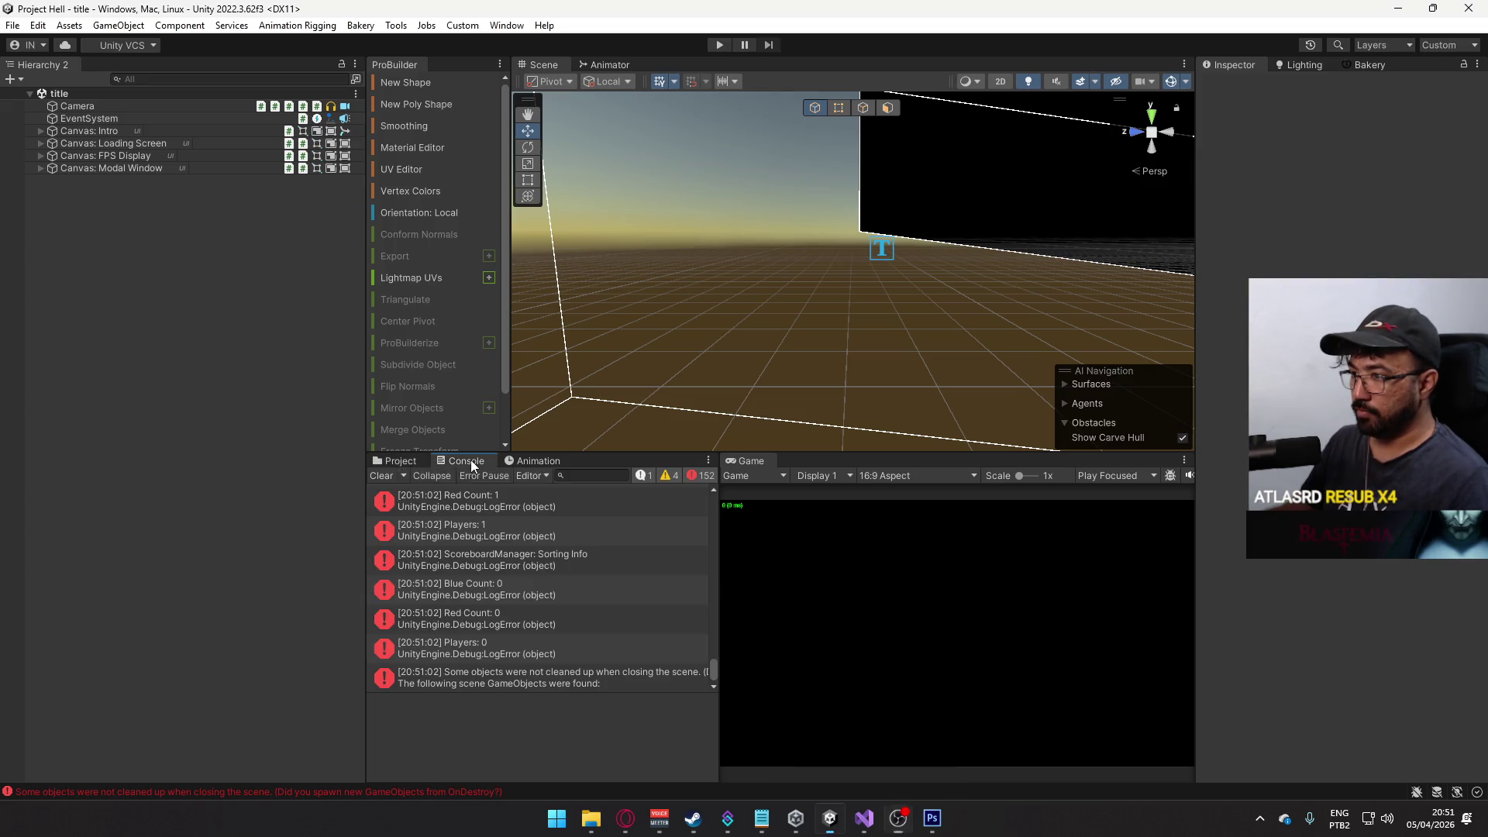
click(378, 475)
- Open the shipment scene from the Scenes folder and select Spawn Red 4 and Spawn Red 5
click(399, 460)
click(404, 650)
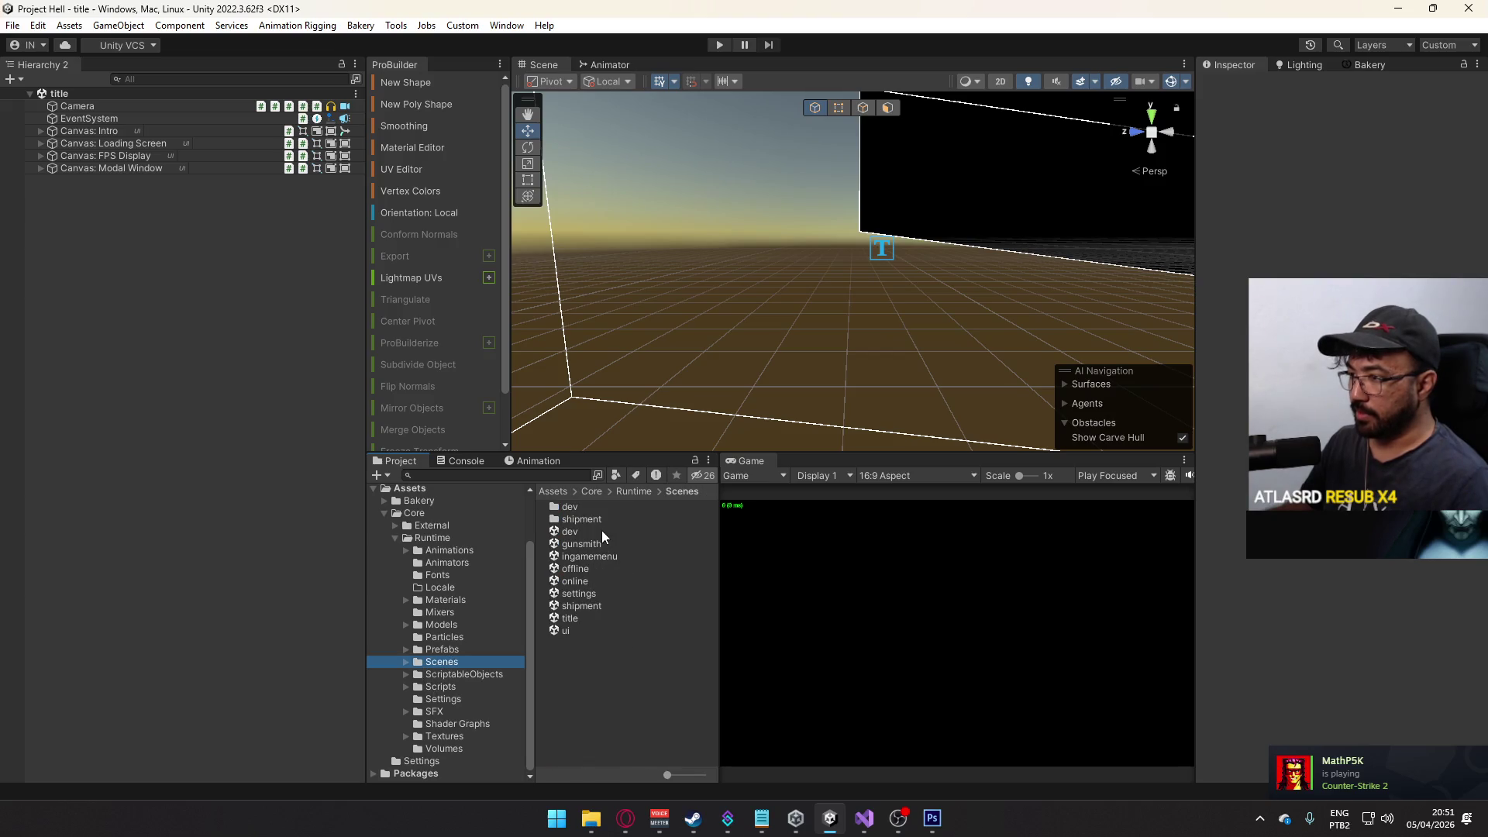
double_click(581, 606)
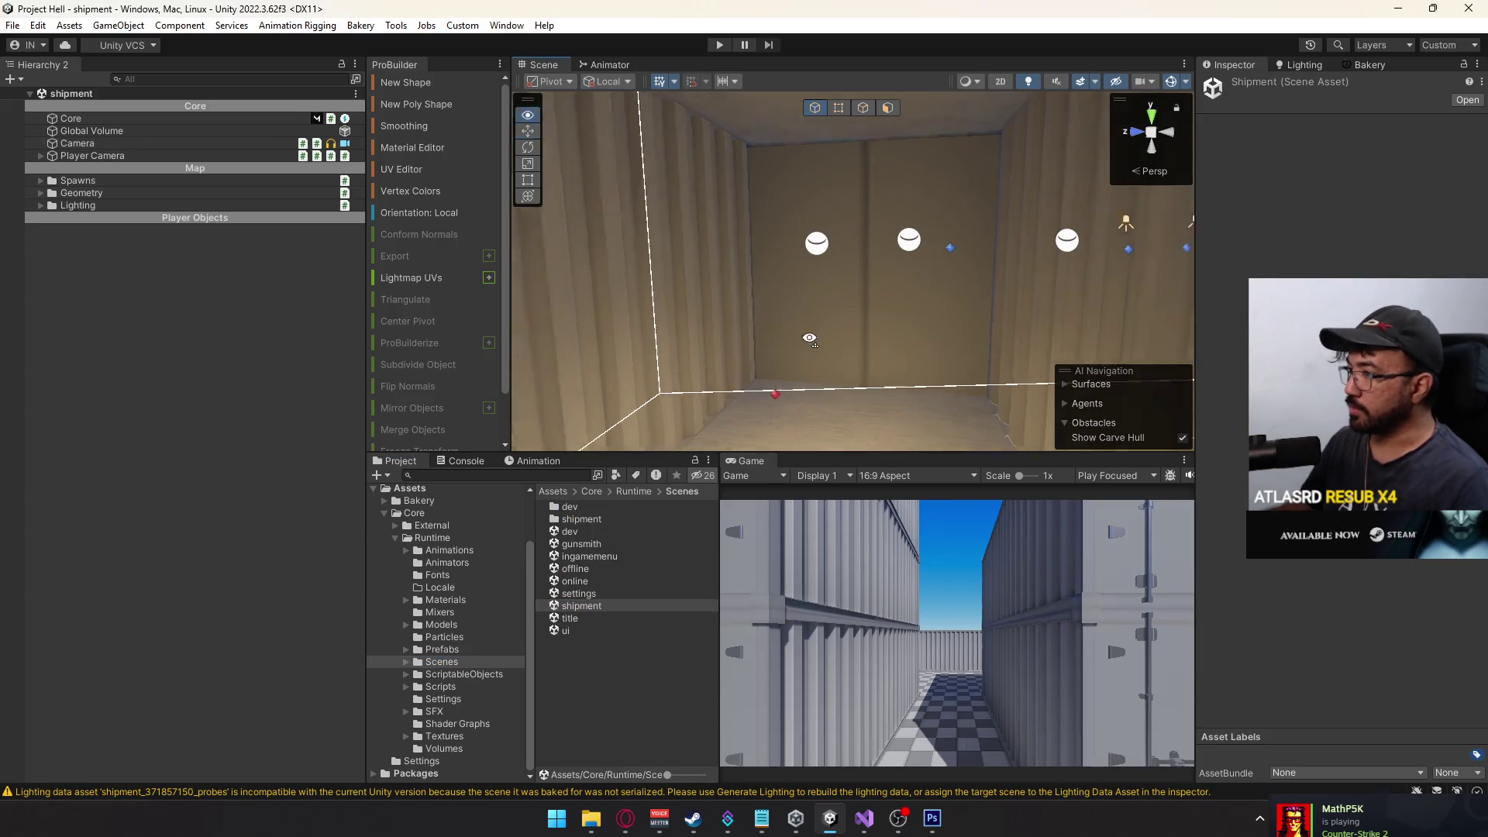
mouse_move(955, 295)
mouse_down()
mouse_move(838, 351)
mouse_move(938, 337)
mouse_move(864, 324)
mouse_up()
click(836, 352)
click(934, 337)
click(933, 335)
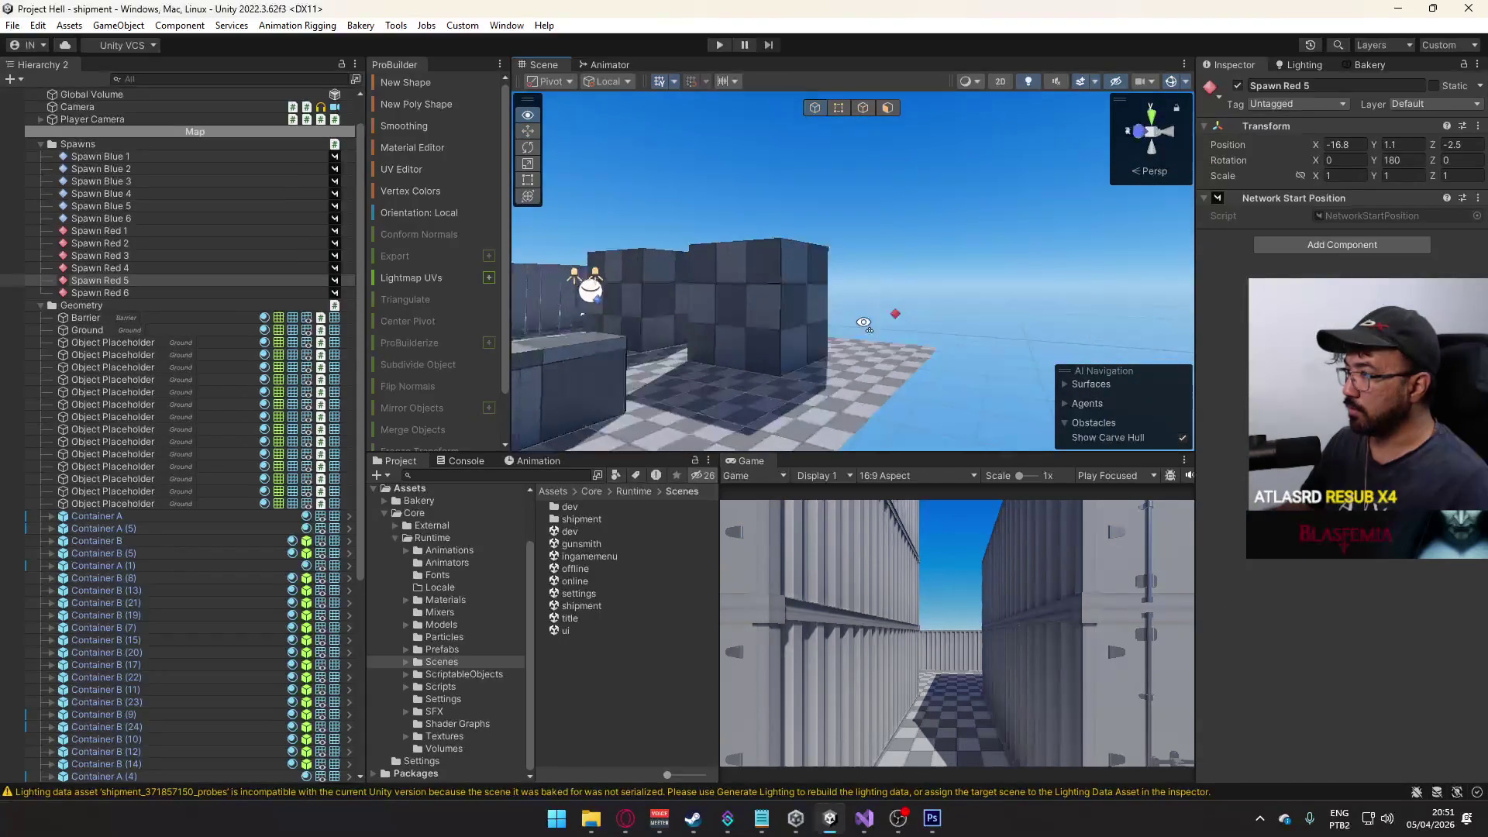
- Frame Spawn Red 6 from the Hierarchy and orbit across the map to view other spawn points
double_click(100, 292)
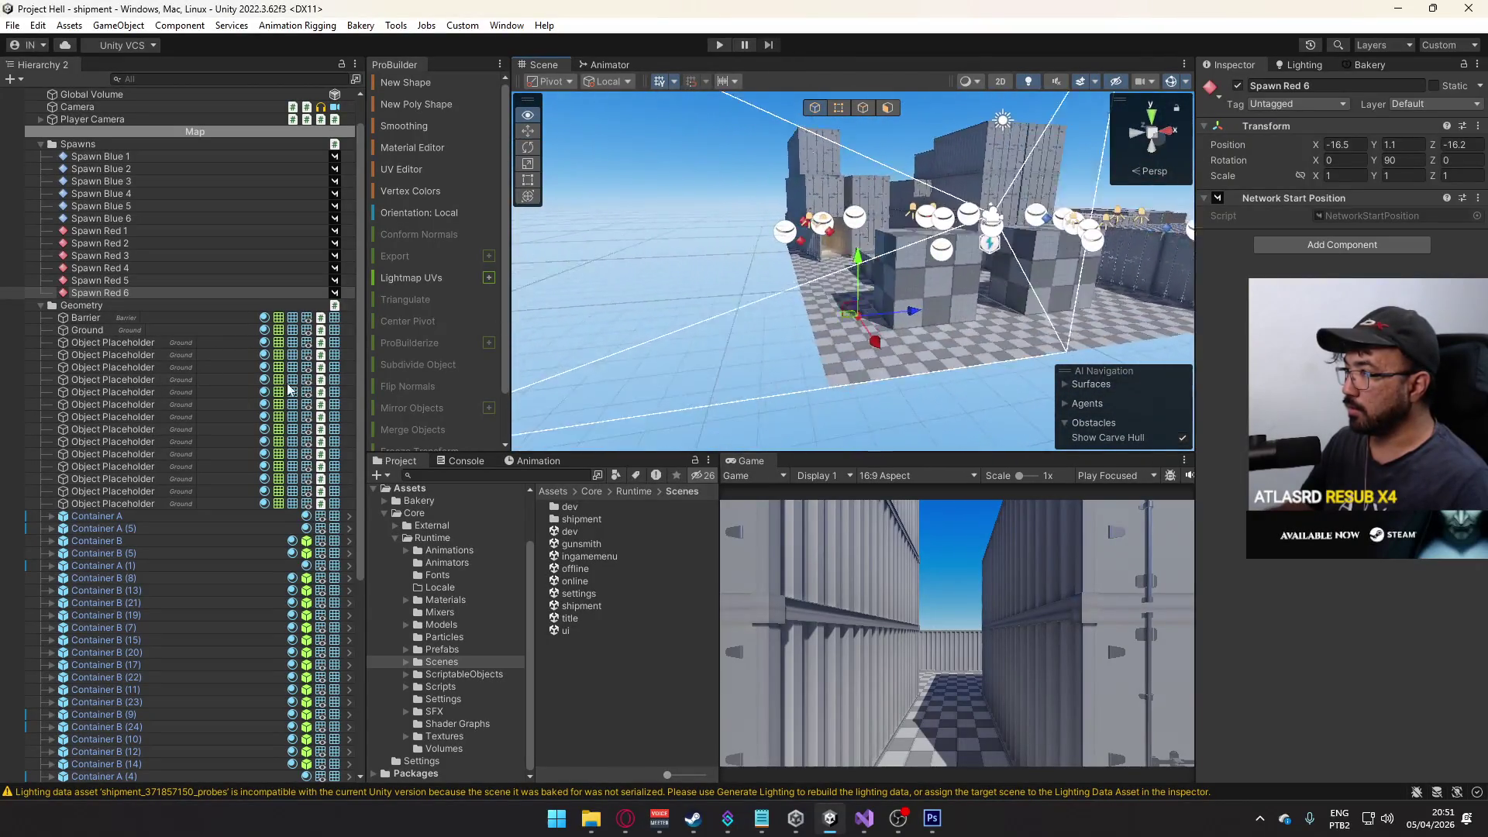
mouse_move(604, 399)
mouse_down()
mouse_move(626, 416)
mouse_move(881, 453)
mouse_move(928, 444)
mouse_move(805, 436)
mouse_move(731, 93)
mouse_move(1047, 425)
mouse_move(1155, 444)
mouse_move(1026, 495)
mouse_up()
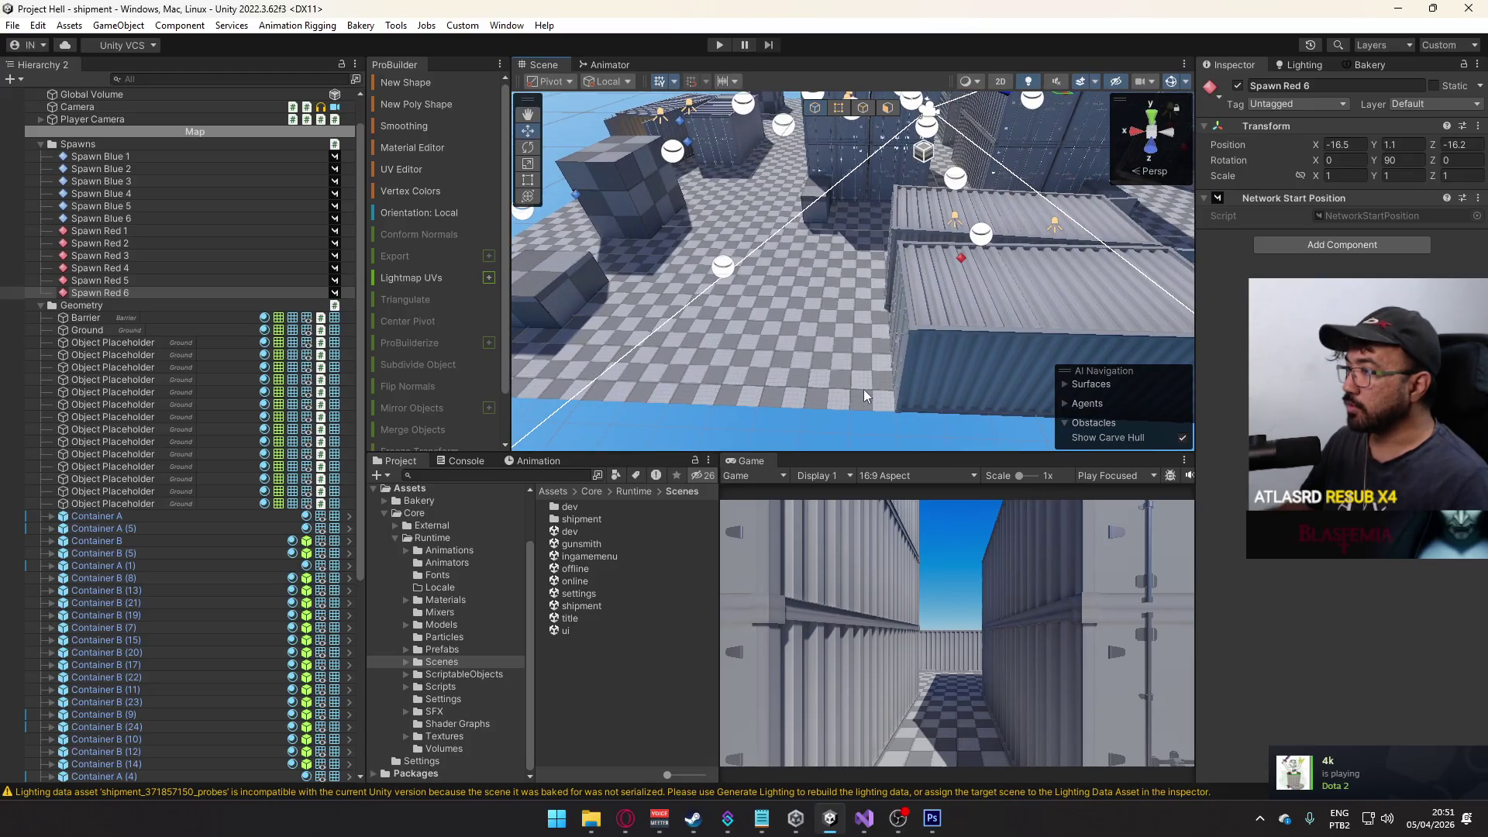
mouse_move(852, 360)
mouse_down()
mouse_move(399, 324)
mouse_move(107, 406)
mouse_move(849, 332)
mouse_move(808, 378)
mouse_move(748, 364)
mouse_move(858, 377)
mouse_move(847, 384)
mouse_move(943, 401)
mouse_move(809, 387)
mouse_move(964, 425)
mouse_move(970, 364)
mouse_move(1152, 198)
mouse_move(1184, 324)
mouse_move(161, 385)
mouse_up()
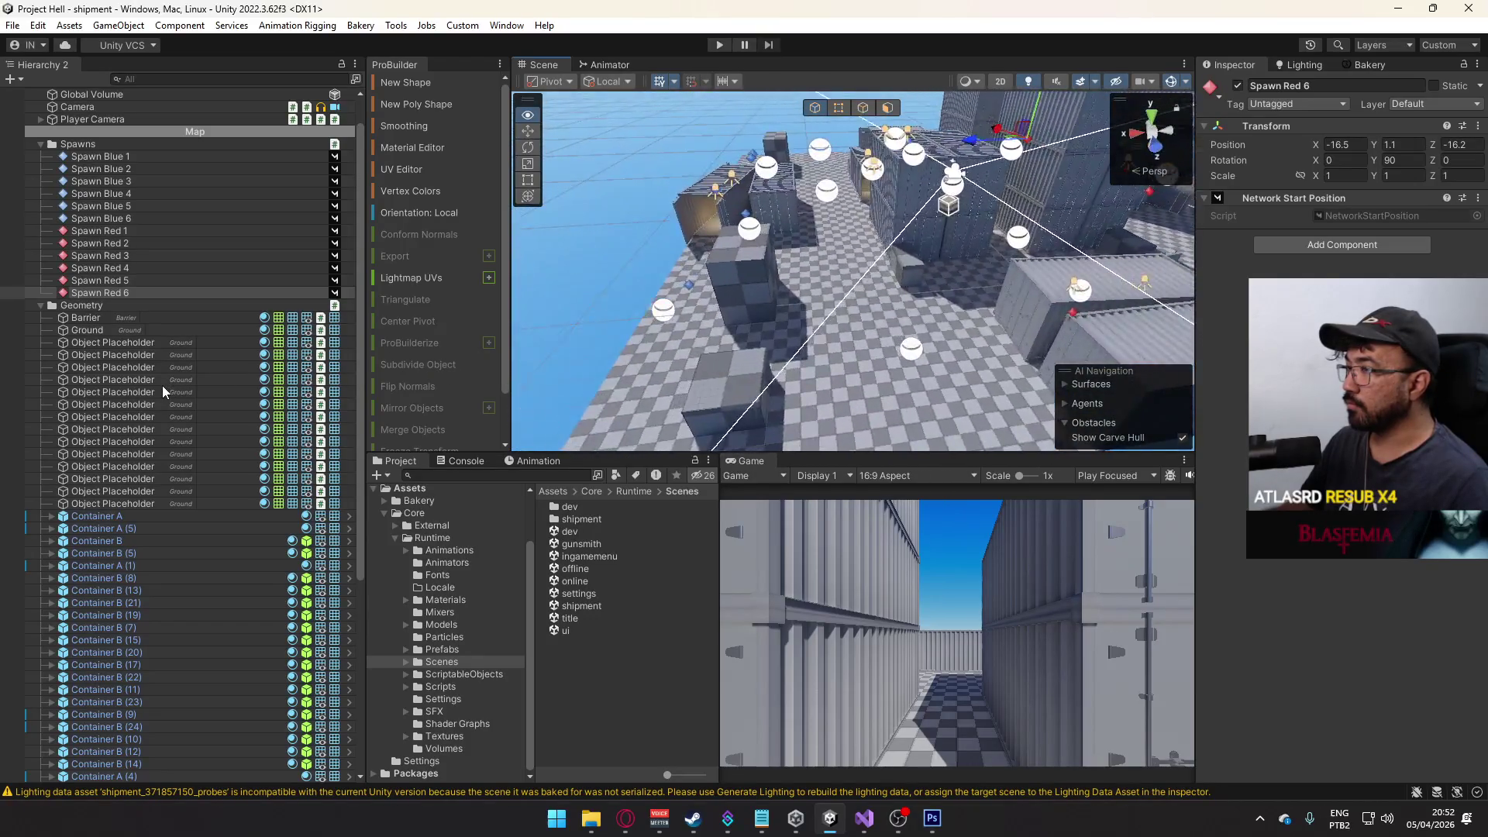
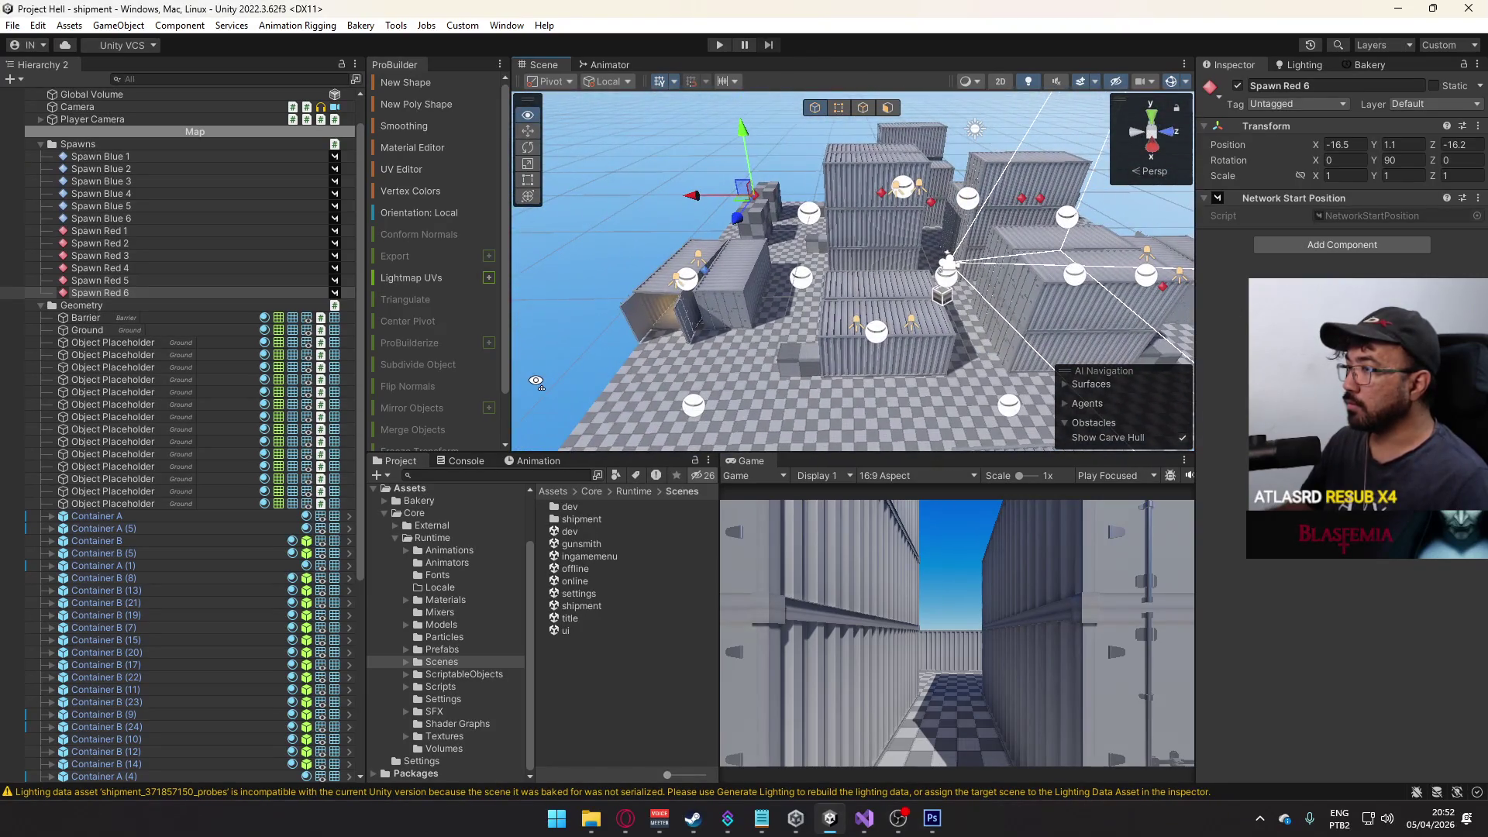
- Fly the scene camera across the level and down among the containers
key(a)
key(d)
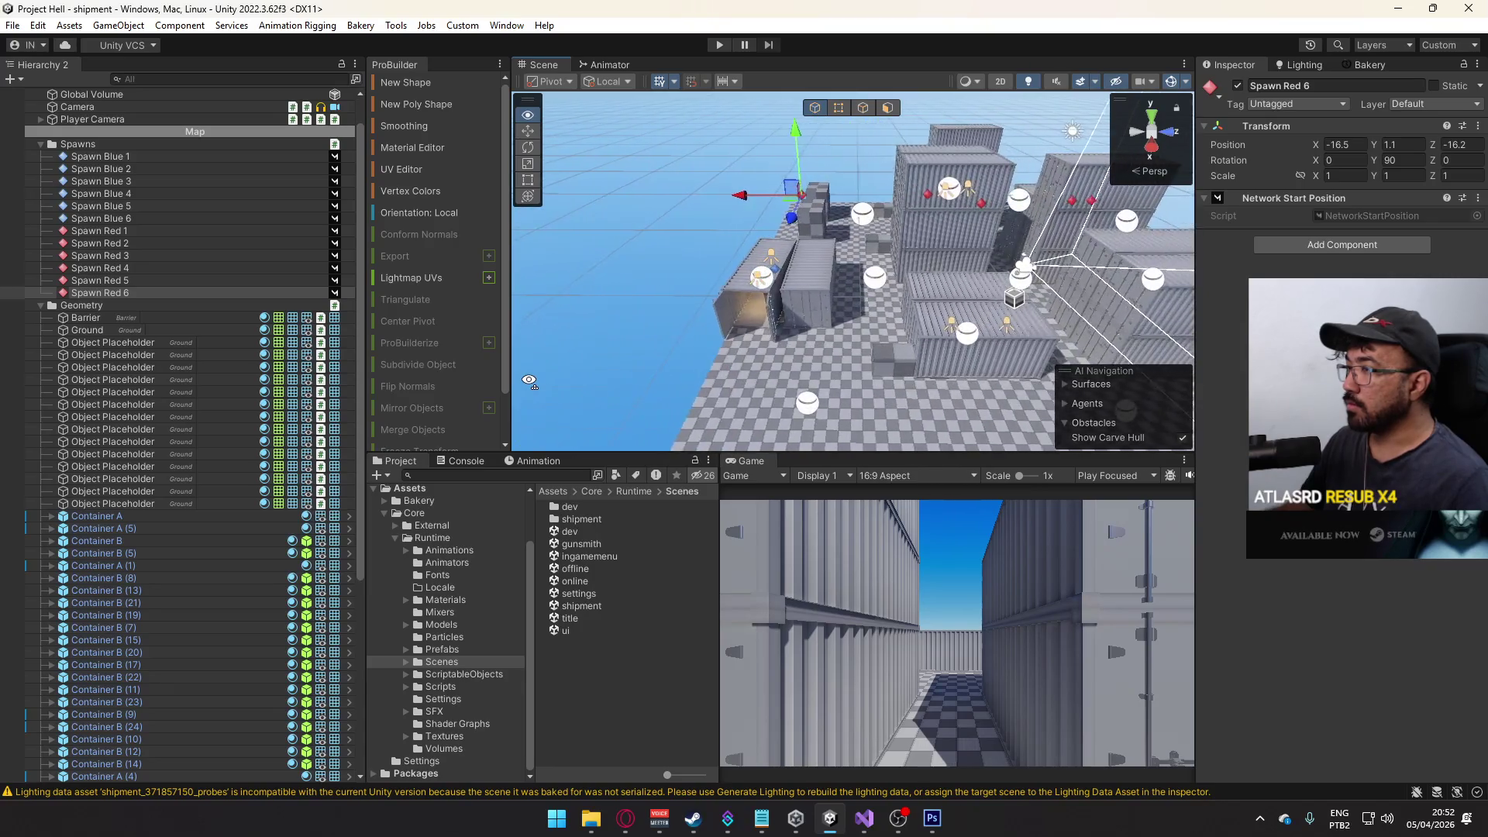
key(s)
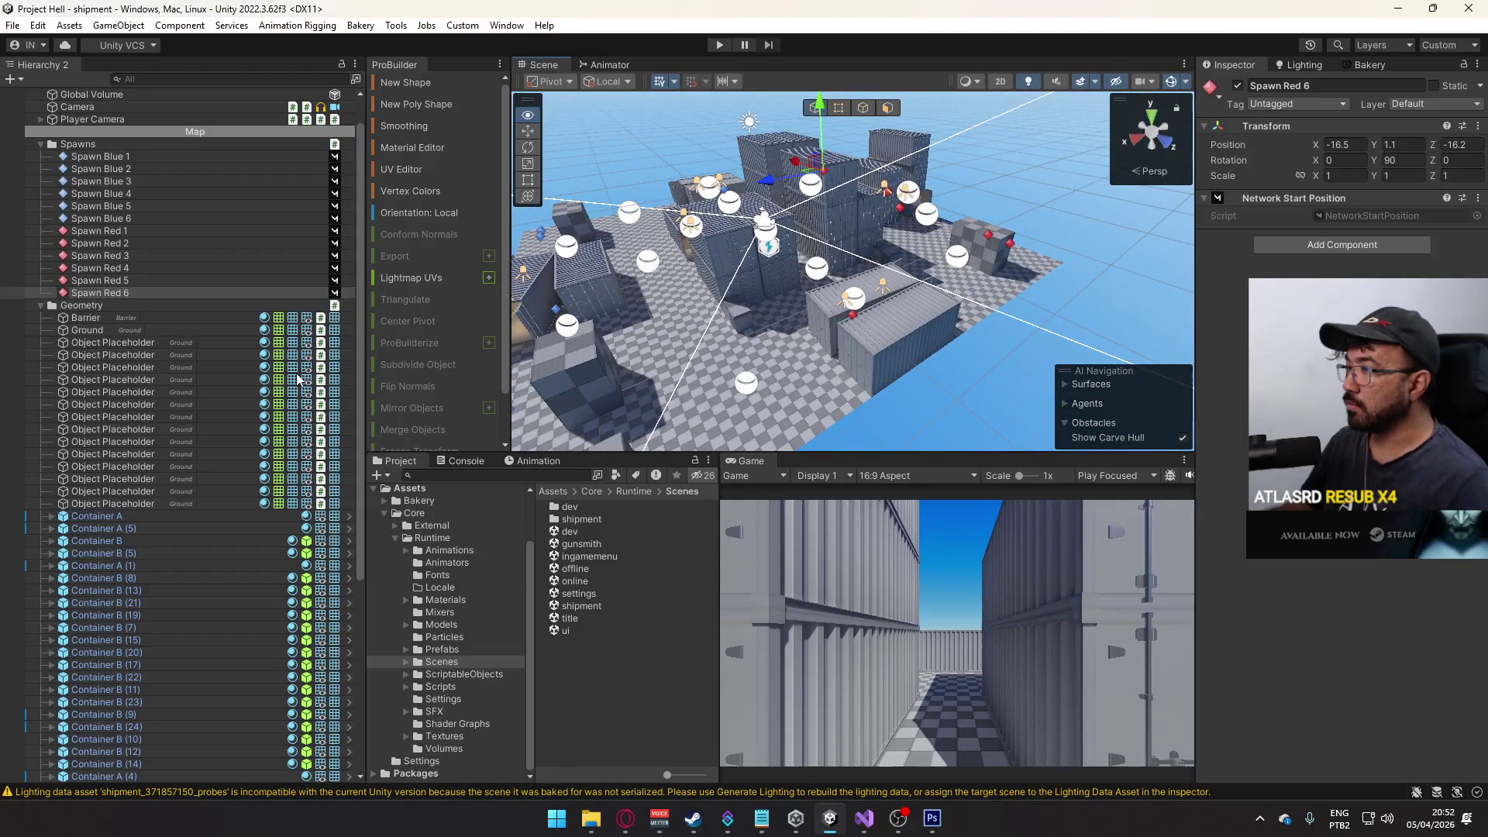
key(w)
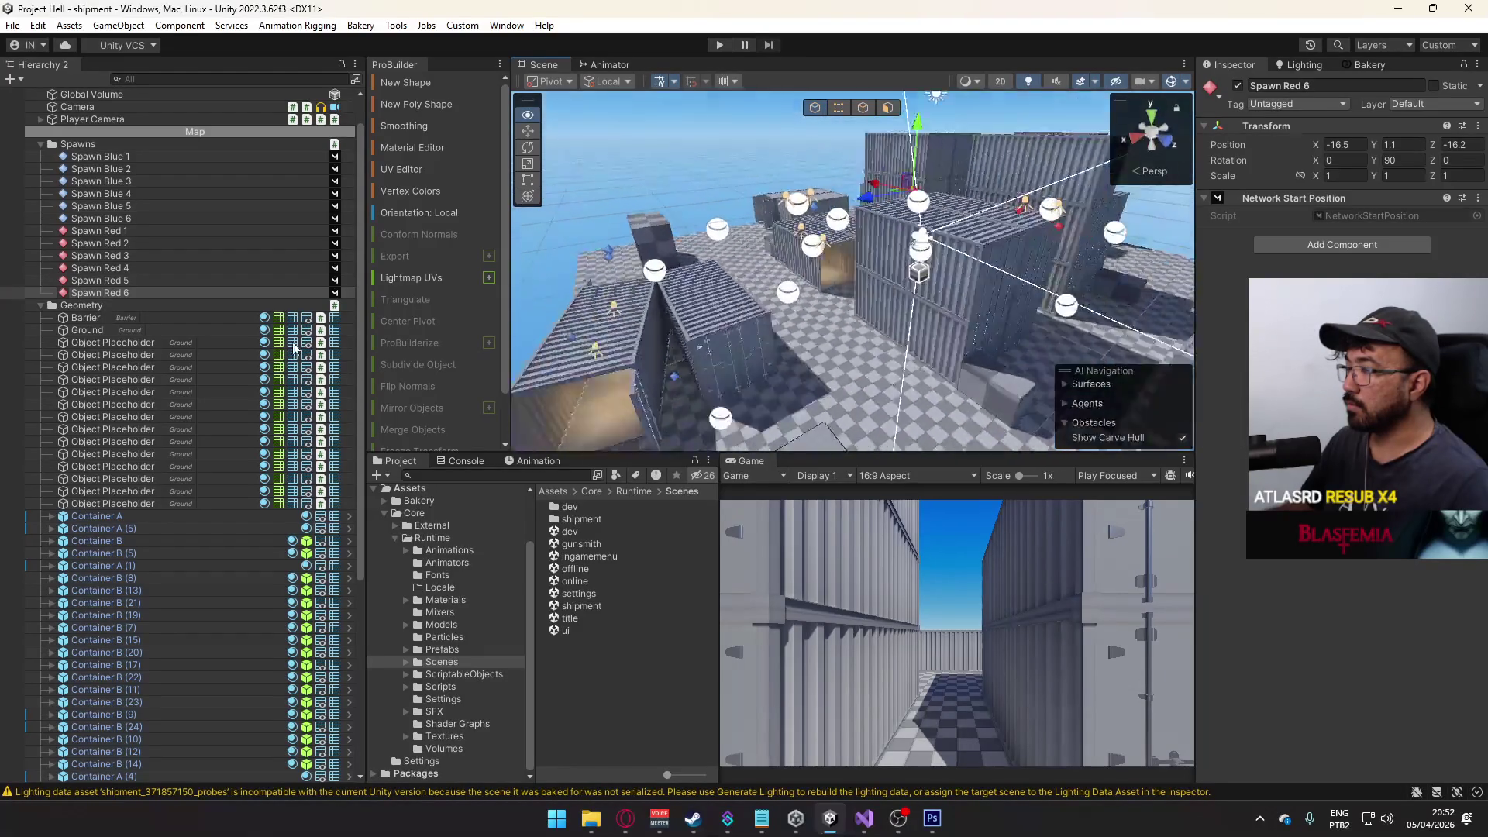
mouse_move(582, 301)
mouse_down()
mouse_move(864, 409)
mouse_move(660, 370)
mouse_move(654, 321)
mouse_up()
key(s)
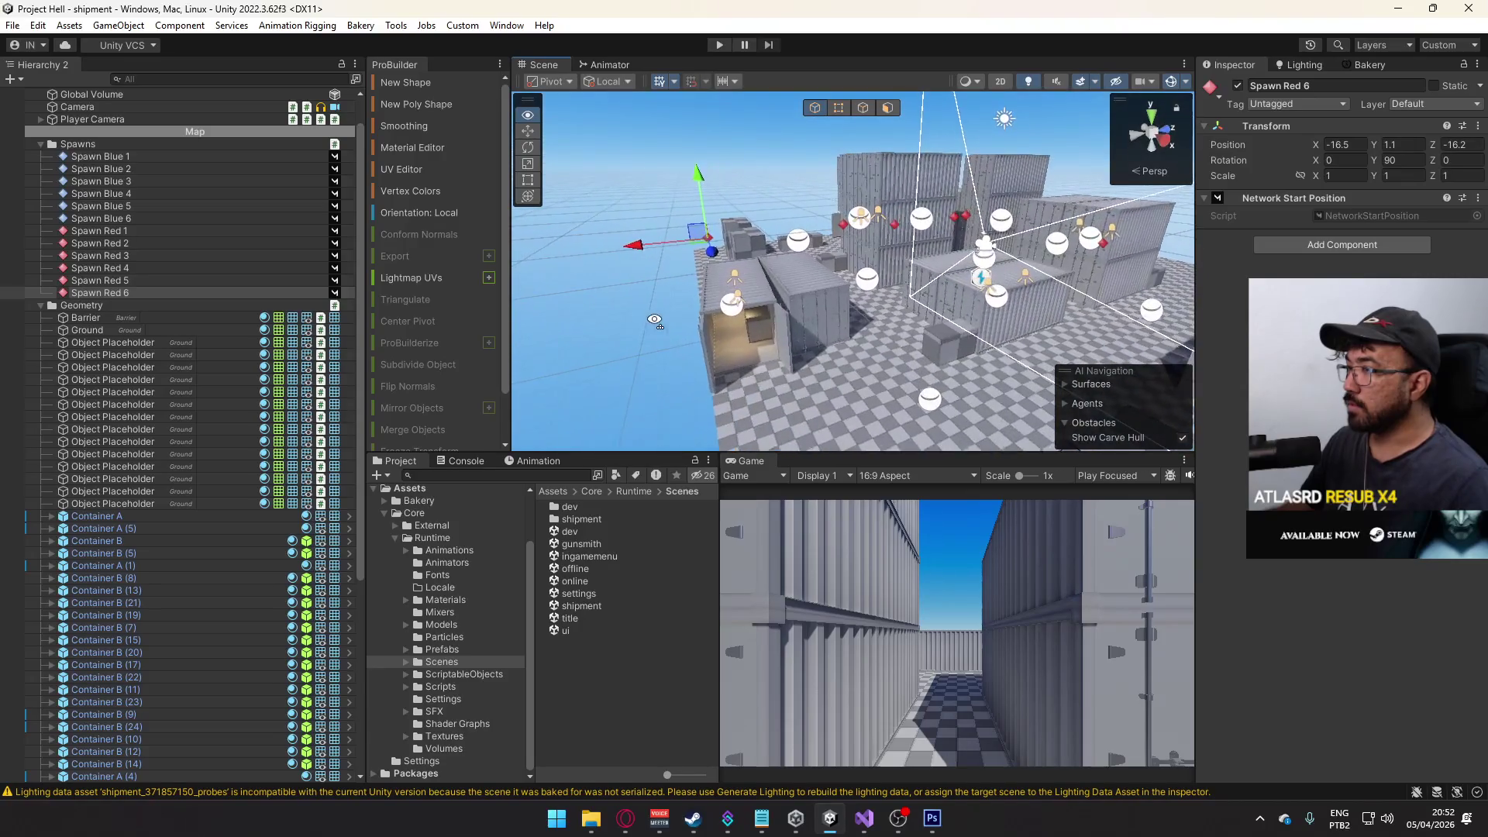
mouse_move(741, 283)
mouse_down()
mouse_move(889, 302)
mouse_move(882, 271)
mouse_move(840, 312)
mouse_move(851, 247)
mouse_up()
key(w)
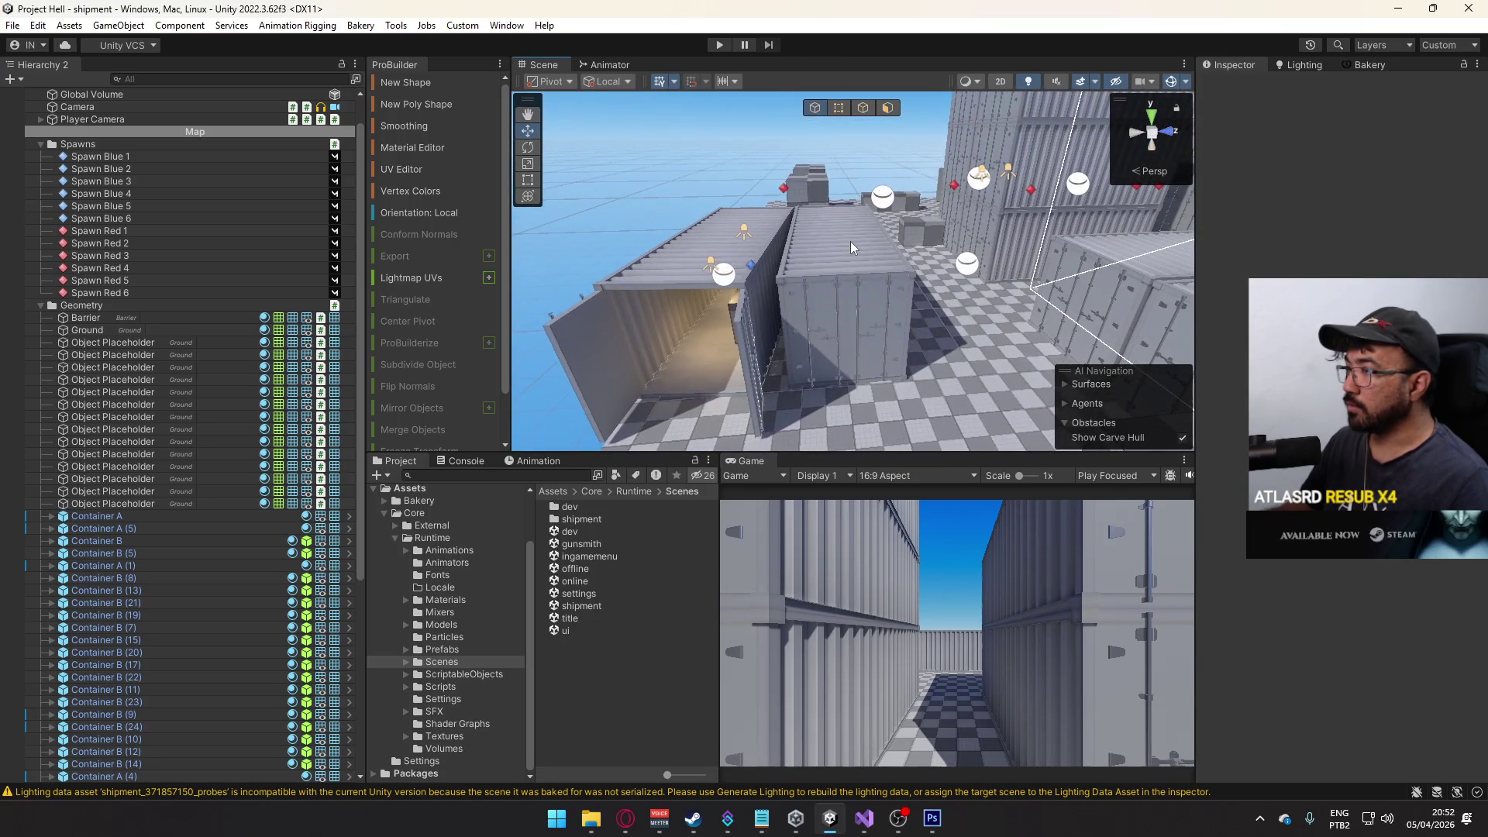
- Select and frame Container B, then slide it along its length
click(850, 247)
key(f)
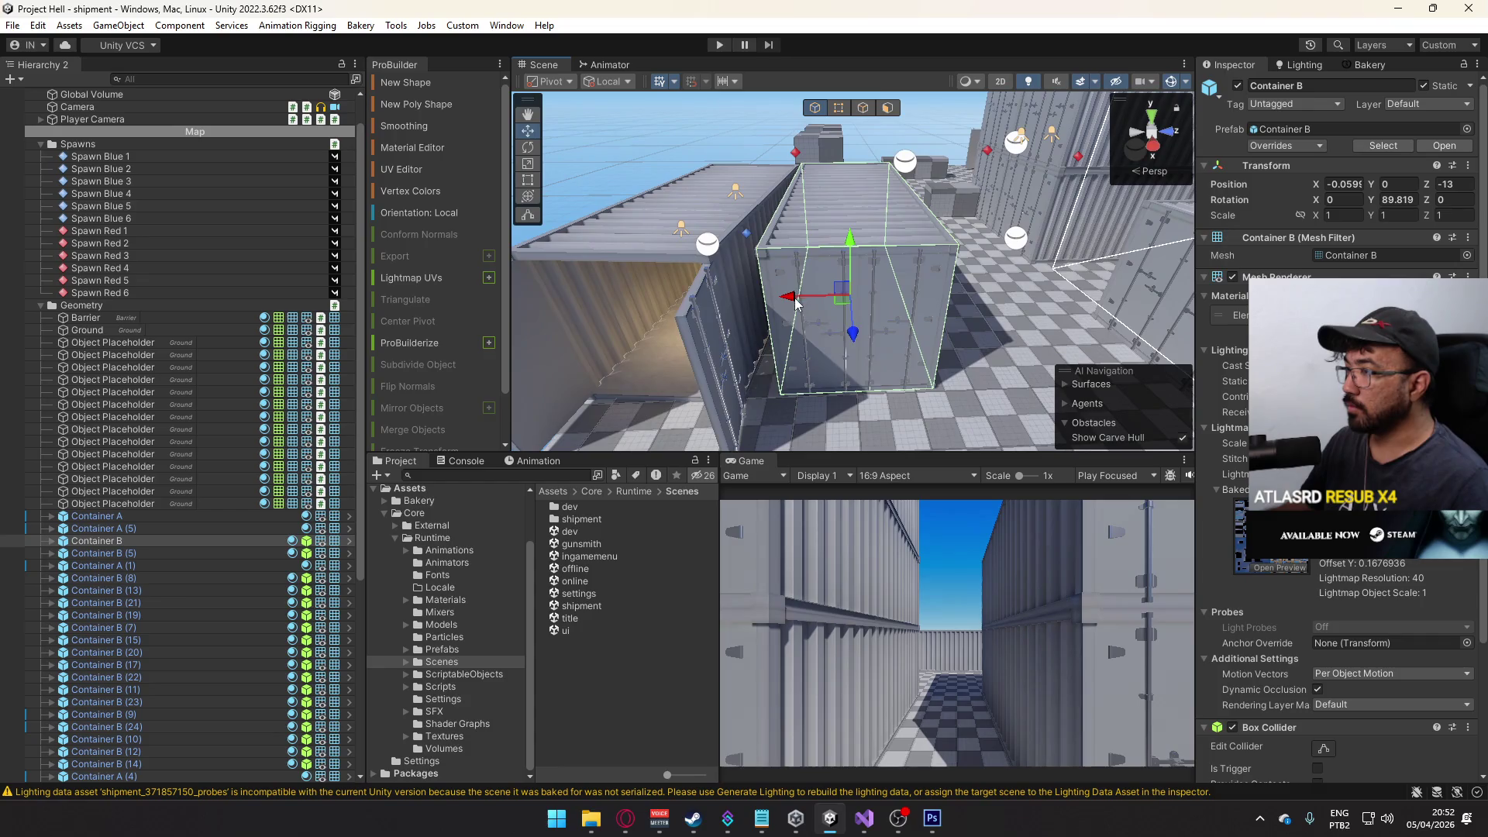
mouse_move(795, 303)
mouse_down()
mouse_move(641, 303)
mouse_move(679, 362)
mouse_up()
key(f)
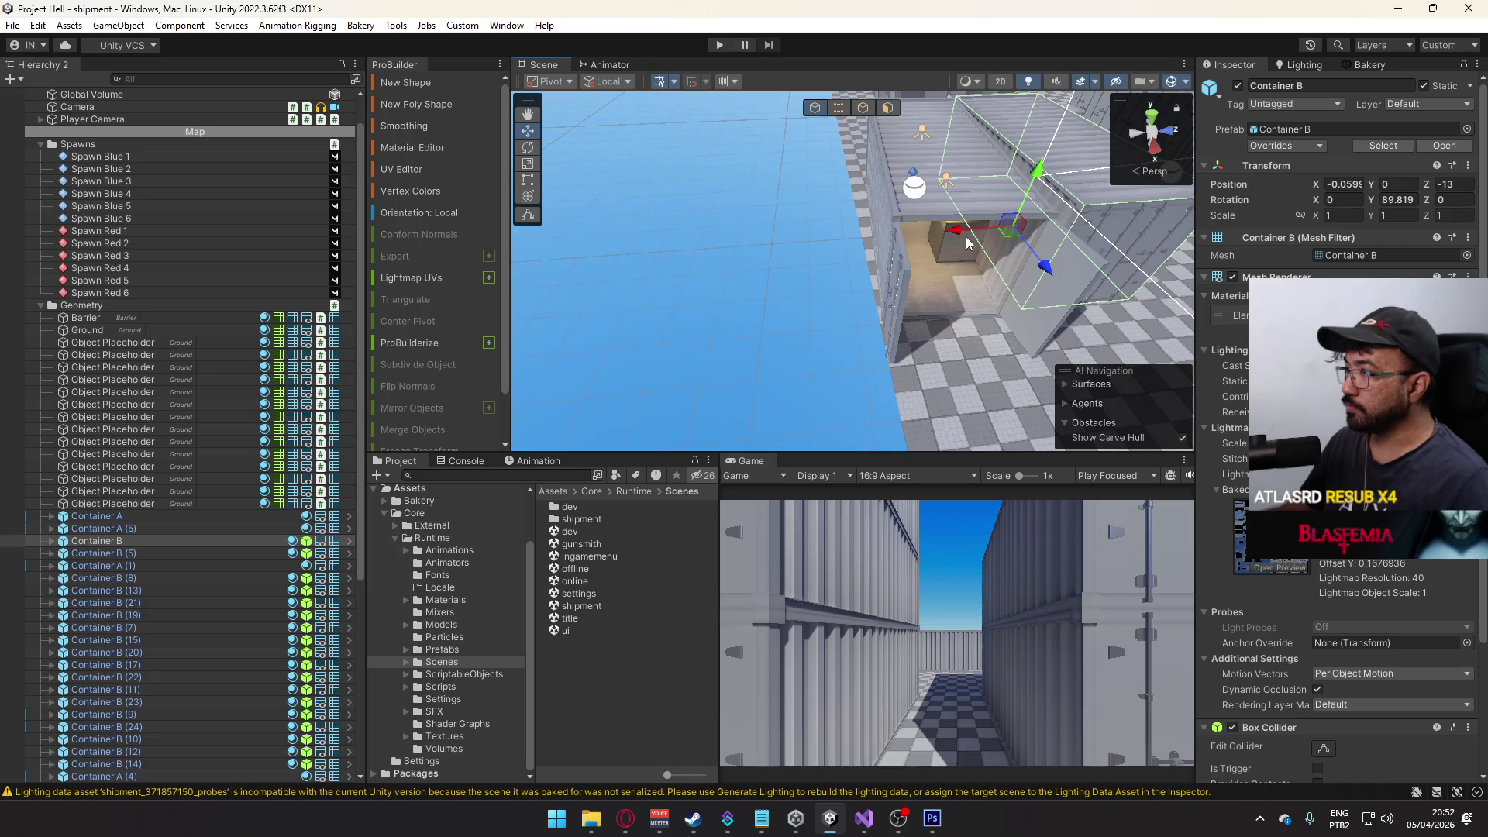
drag(845, 259, 852, 188)
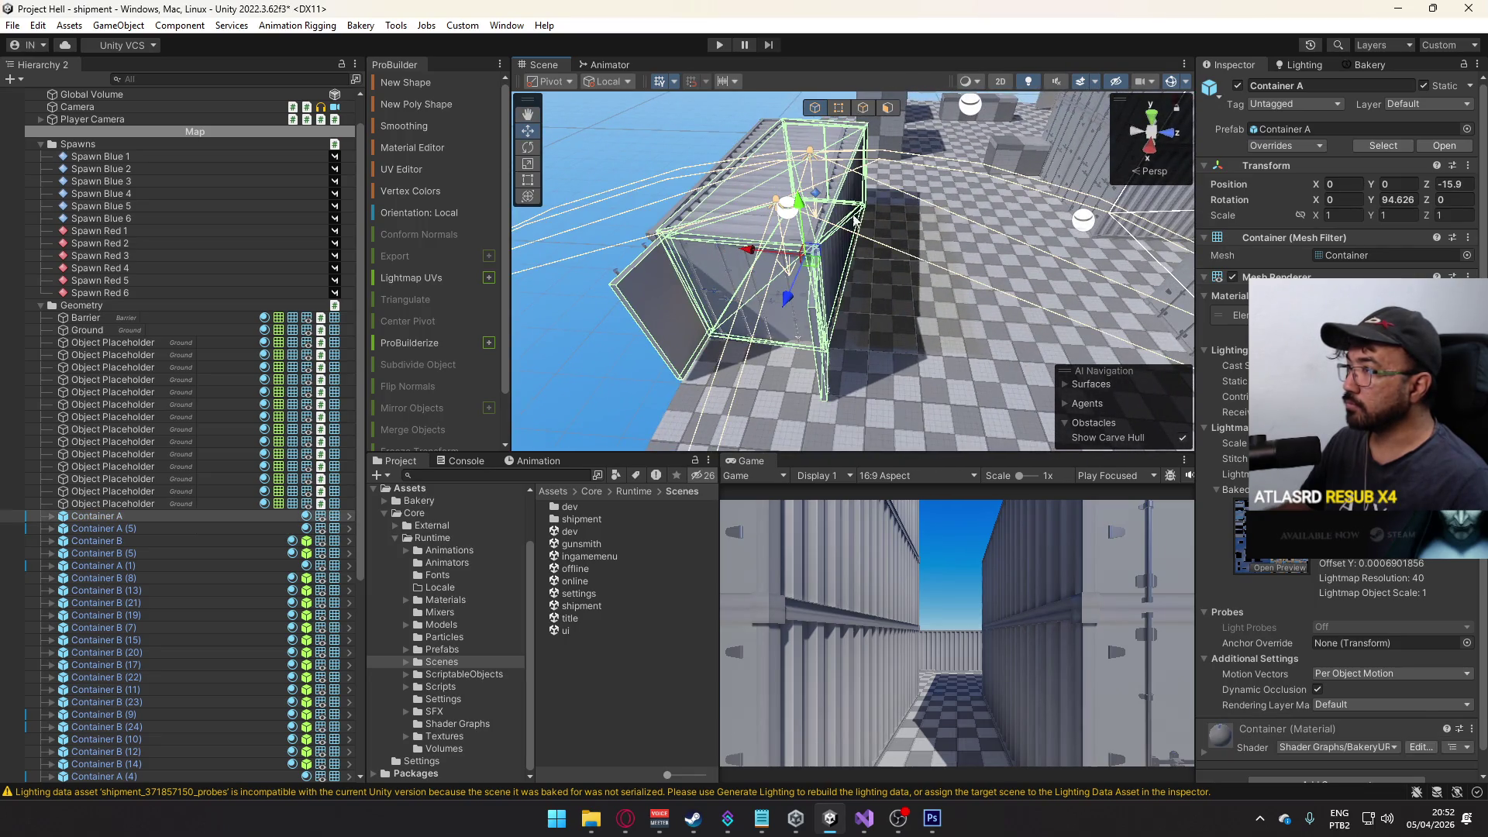
- Slide Container A along its length to Z -13.408
mouse_move(752, 258)
mouse_down()
mouse_move(899, 267)
mouse_move(856, 265)
mouse_up()
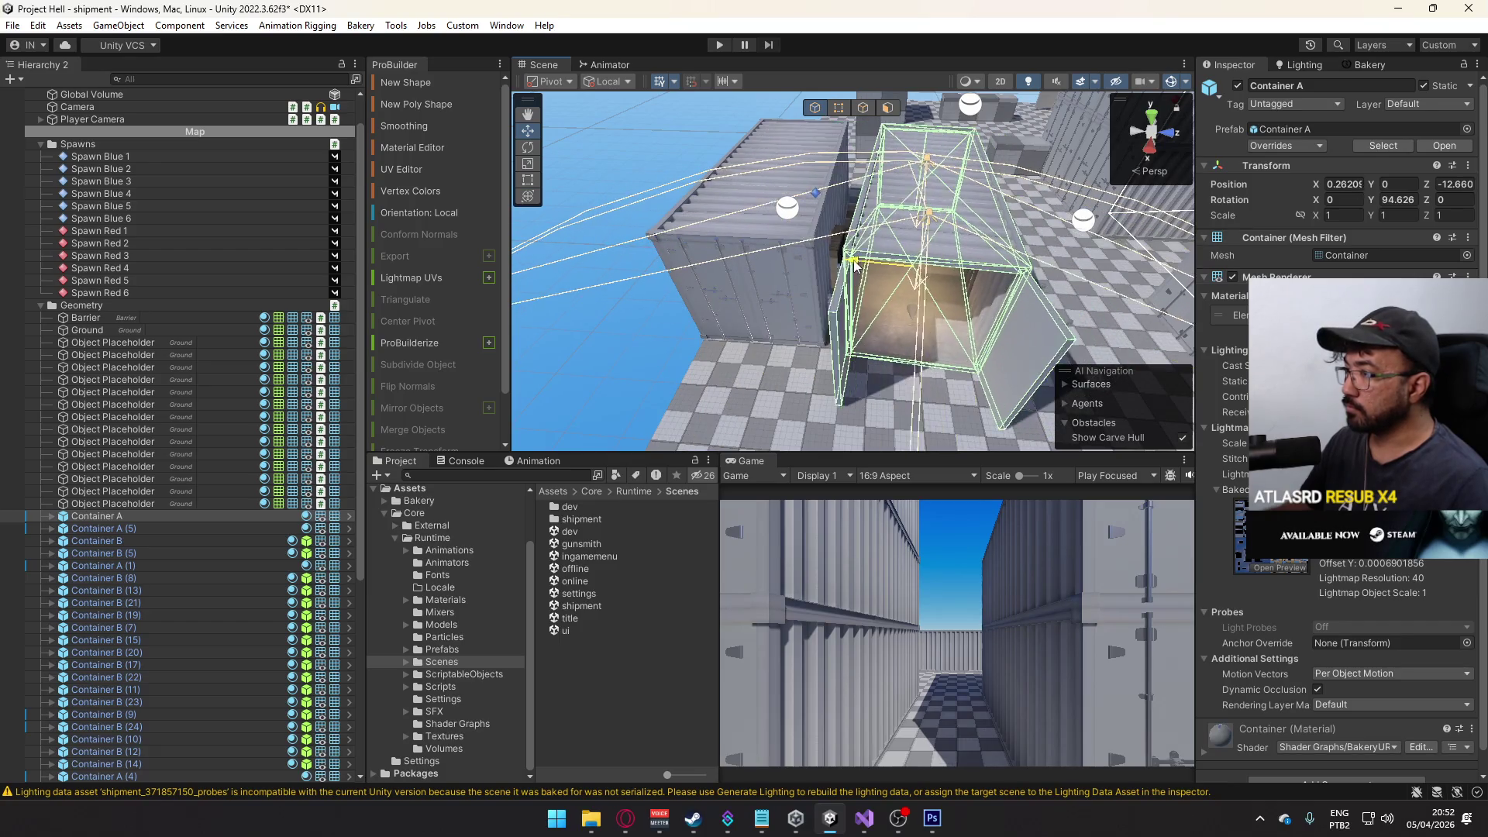
scroll(841, 265, up, 5)
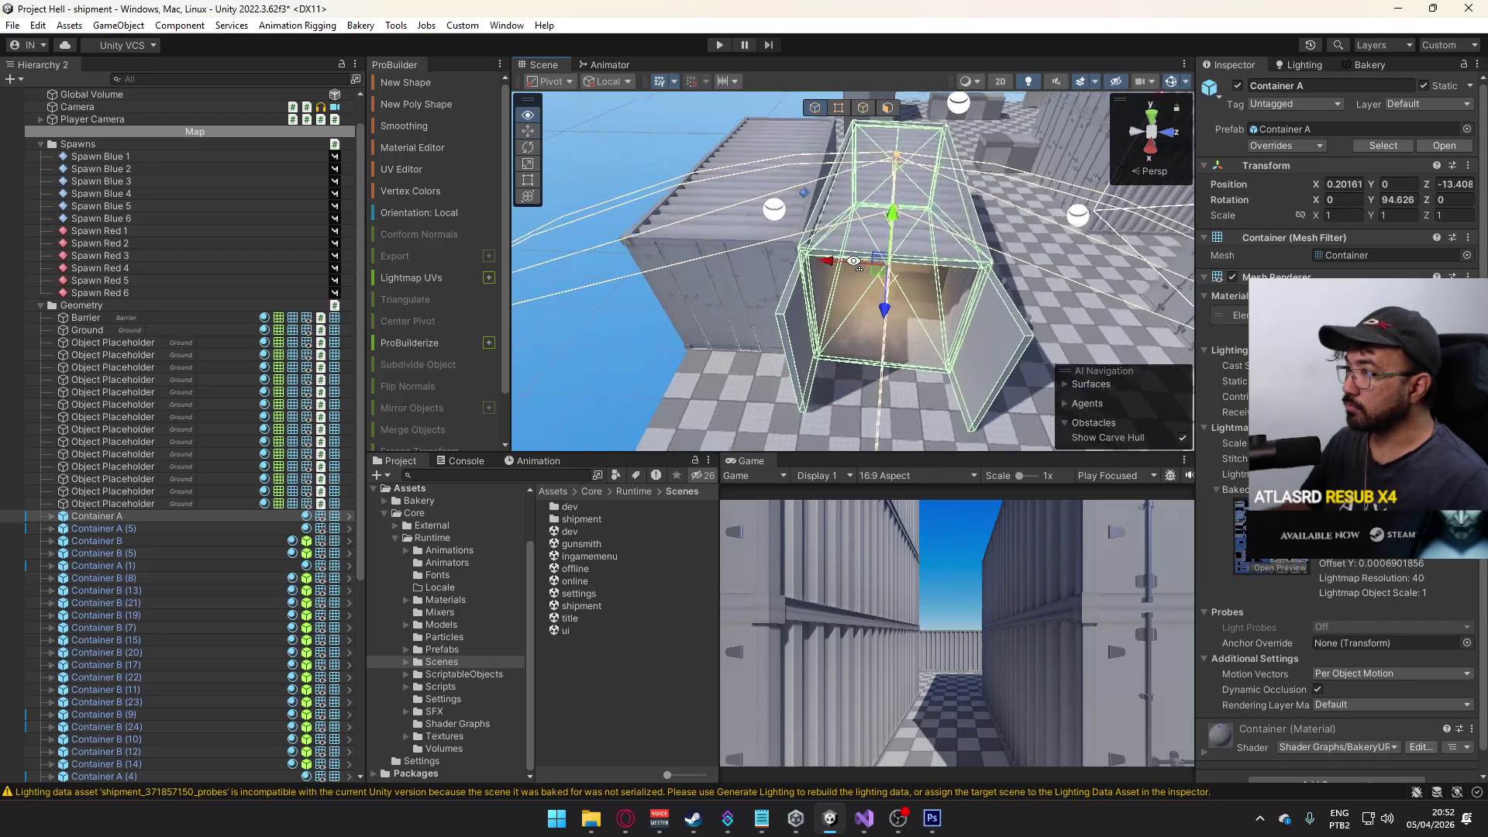
click(771, 257)
- Nudge the placeholder crate inside Container A to X 1.505, Z -13.347
click(708, 332)
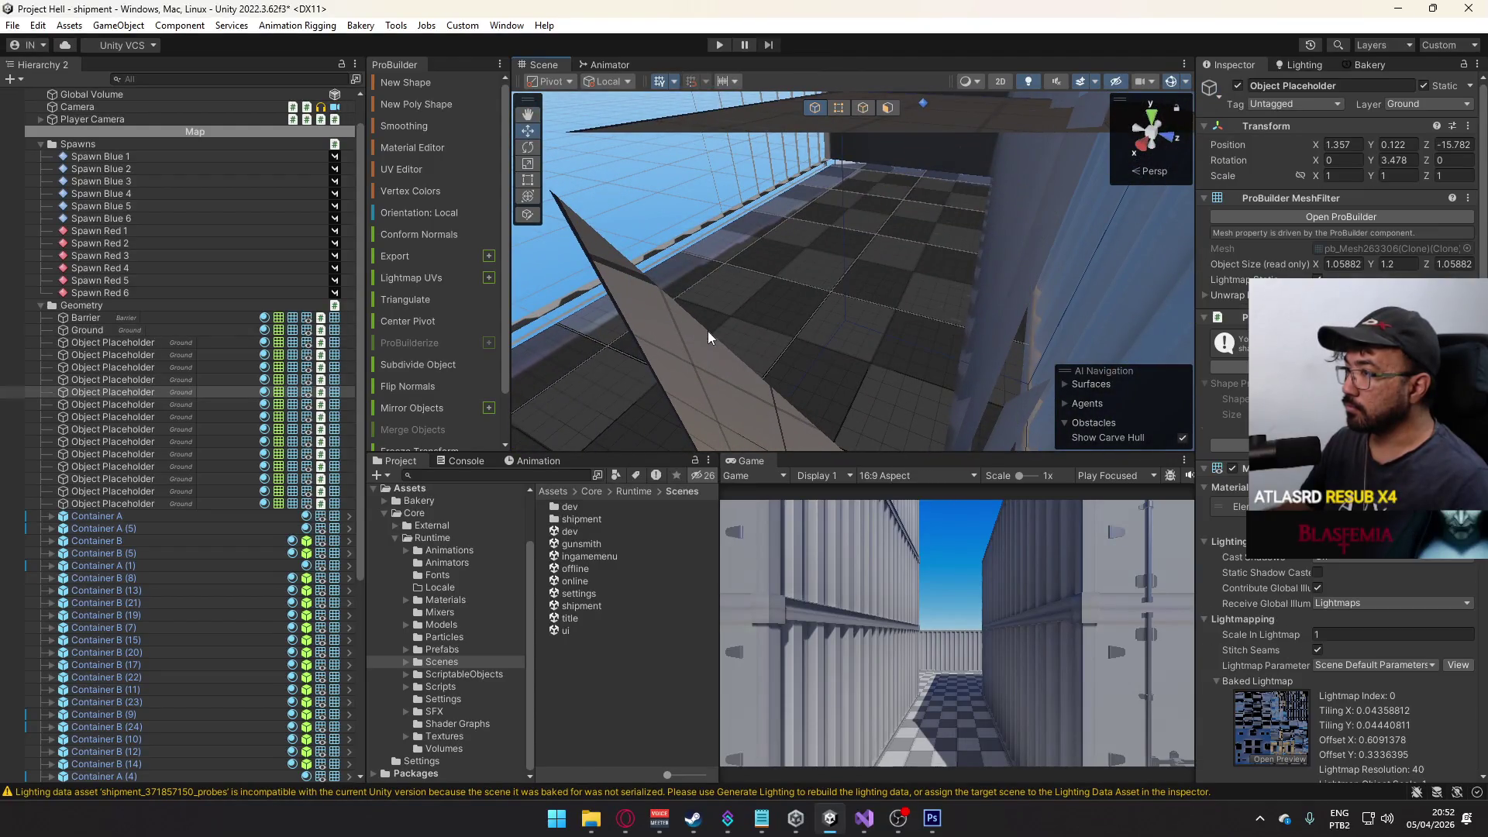
key(f)
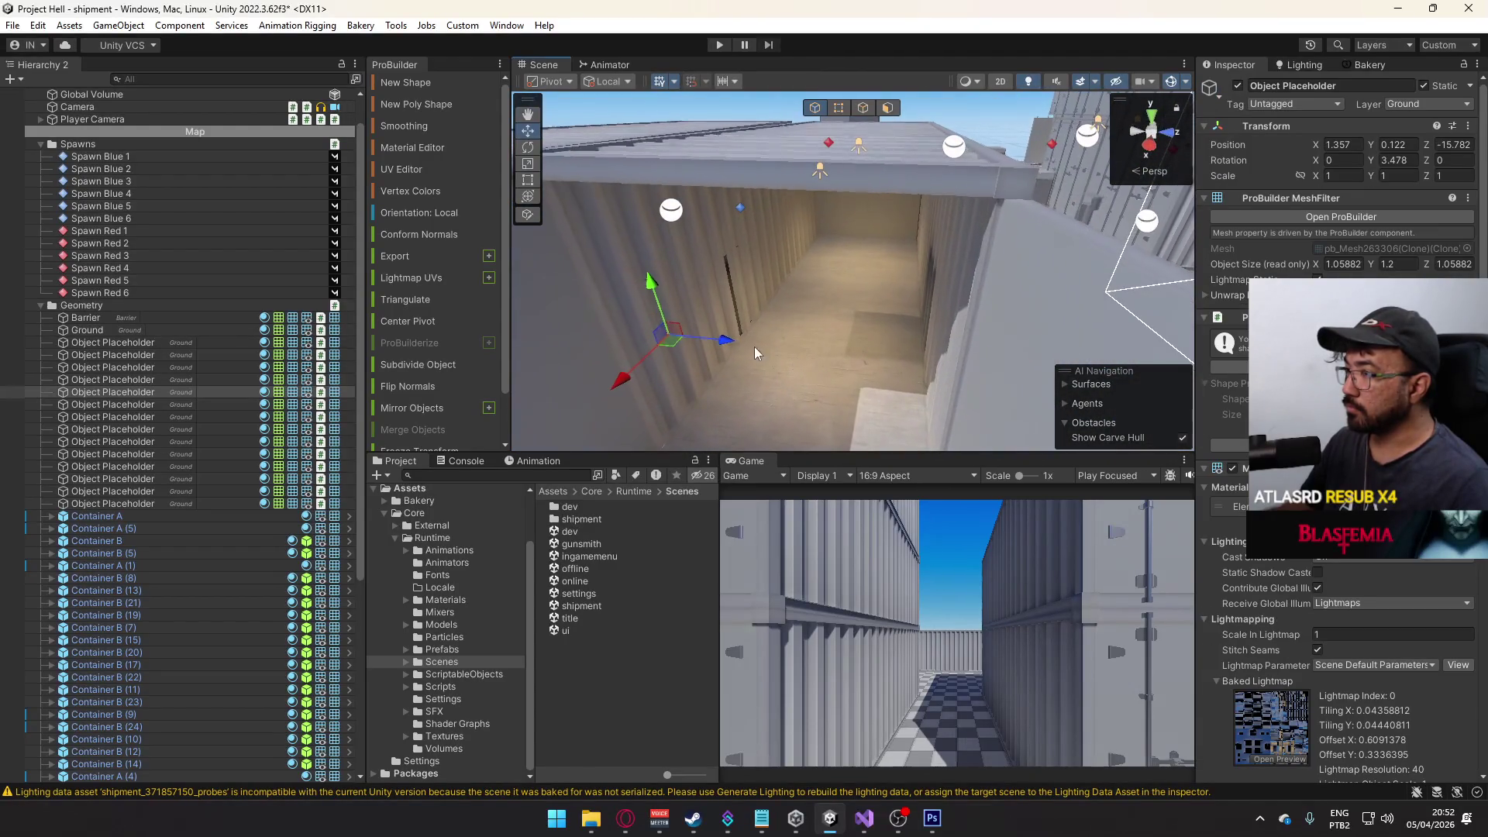
click(906, 355)
key(f)
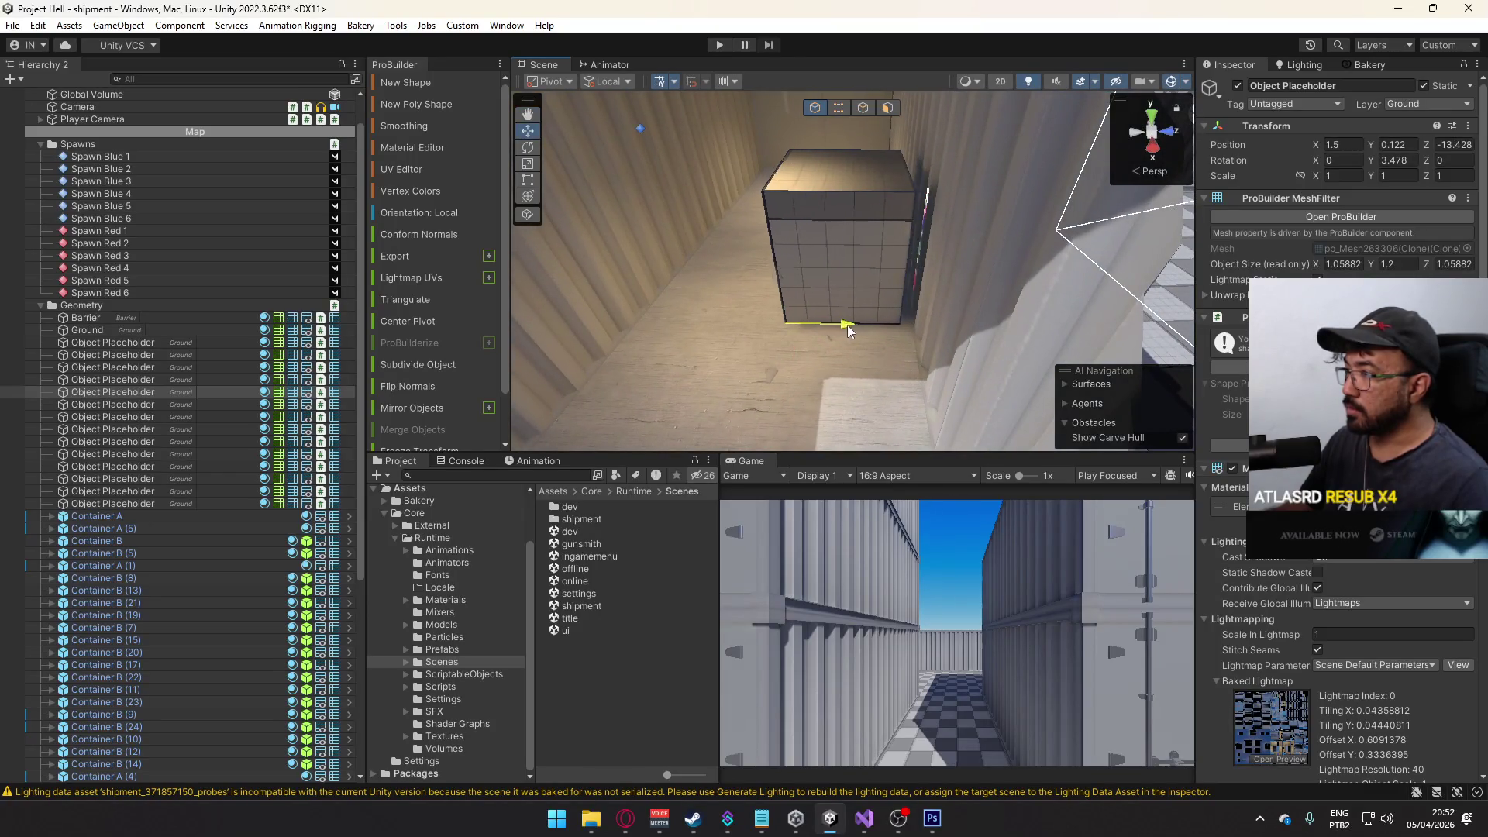
mouse_move(848, 323)
mouse_down()
mouse_move(882, 224)
mouse_move(952, 221)
mouse_up()
- Select Spawn Blue 1 and nudge it inside the container to Z -13.203
click(907, 342)
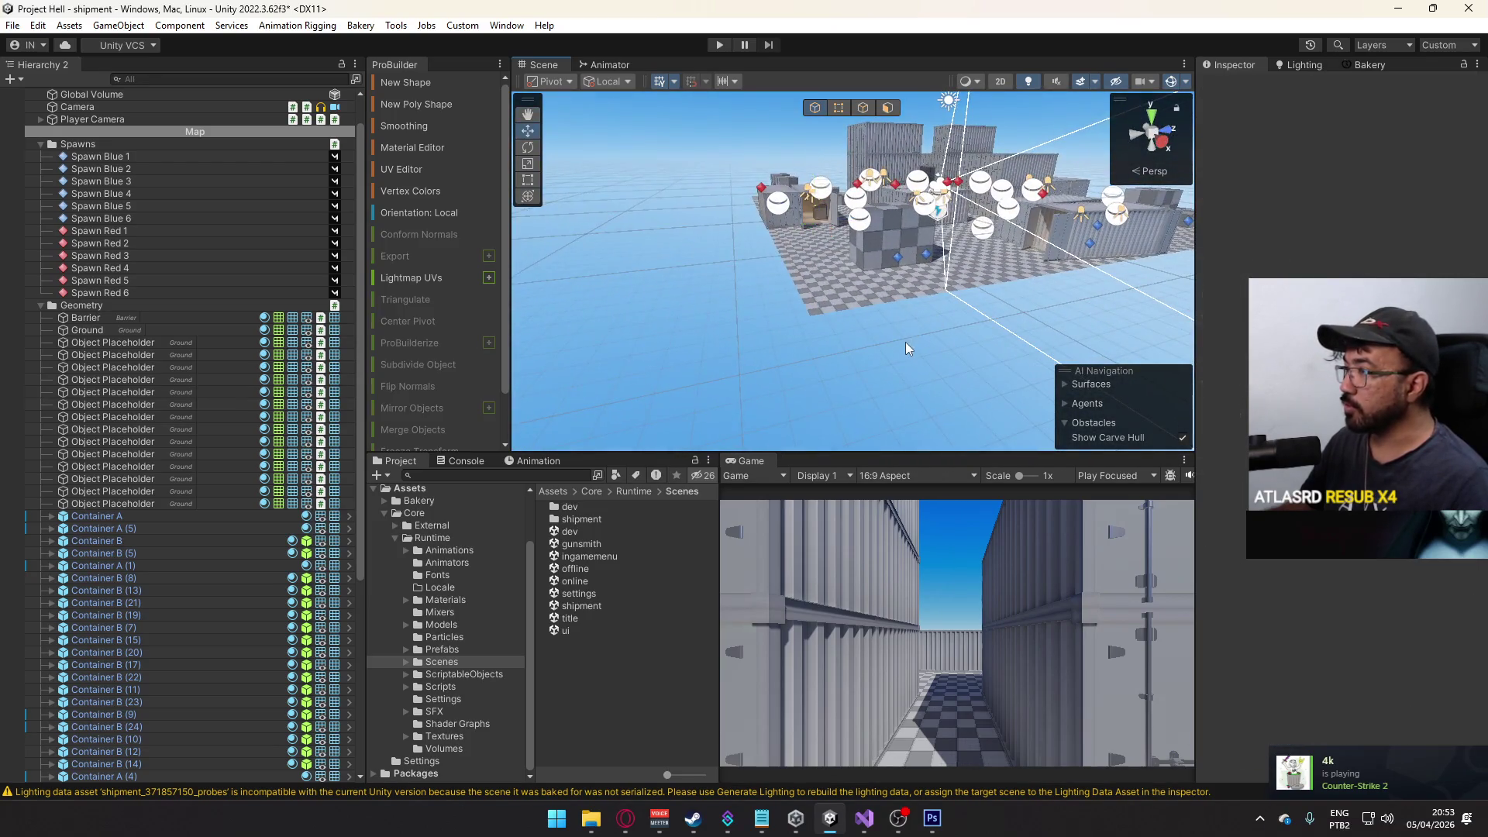
scroll(907, 342, up, 5)
mouse_move(966, 329)
mouse_down()
mouse_move(710, 385)
mouse_move(781, 305)
mouse_move(878, 309)
mouse_up()
click(796, 287)
mouse_move(796, 287)
mouse_down()
mouse_move(692, 279)
mouse_move(720, 289)
mouse_move(663, 316)
mouse_up()
click(748, 276)
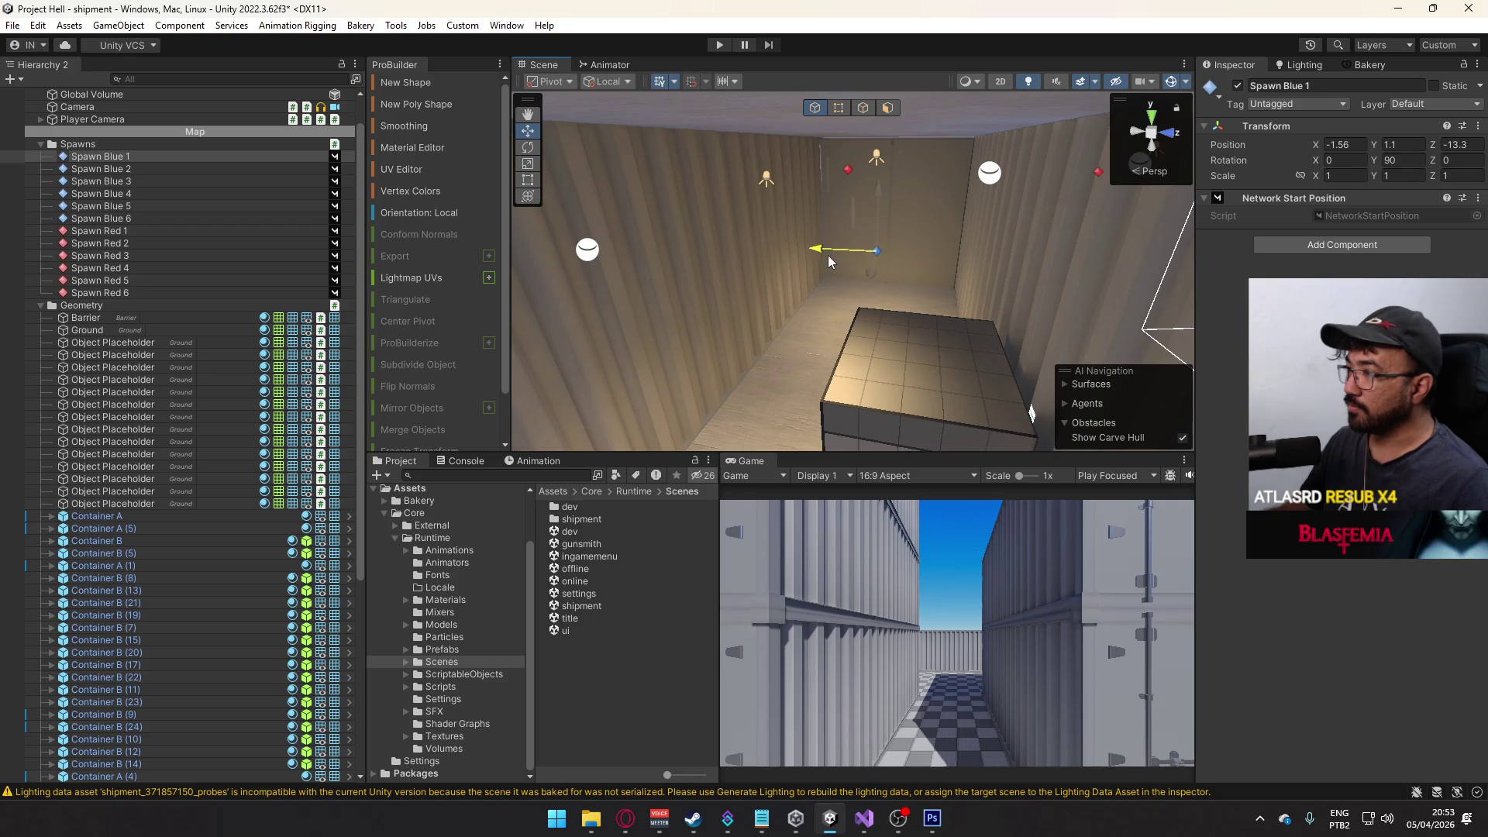
key(w)
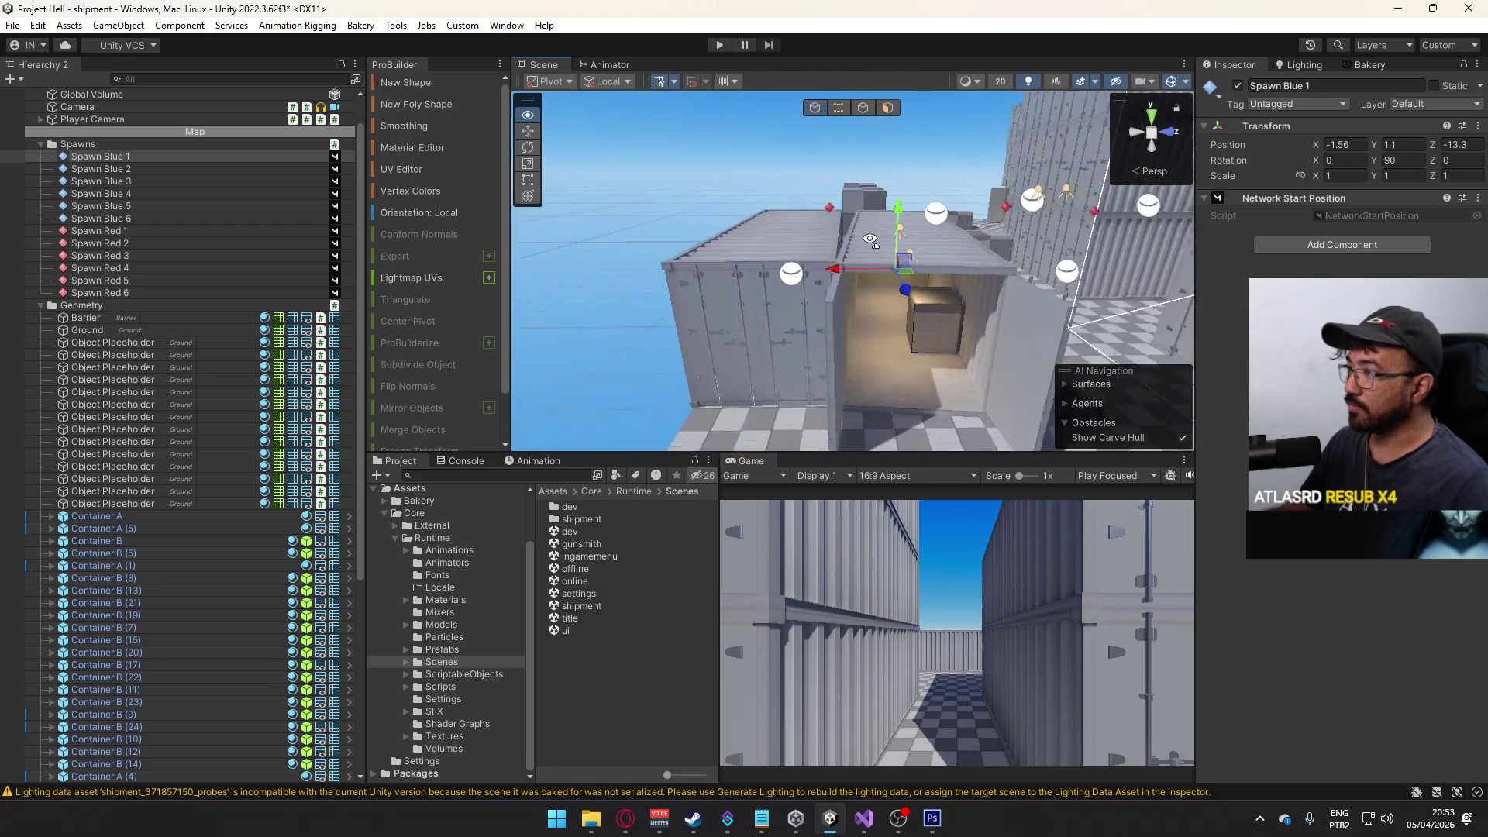
mouse_move(798, 240)
mouse_down()
mouse_move(787, 248)
mouse_move(1090, 243)
mouse_move(1164, 308)
mouse_move(1116, 294)
mouse_up()
scroll(792, 248, down, 10)
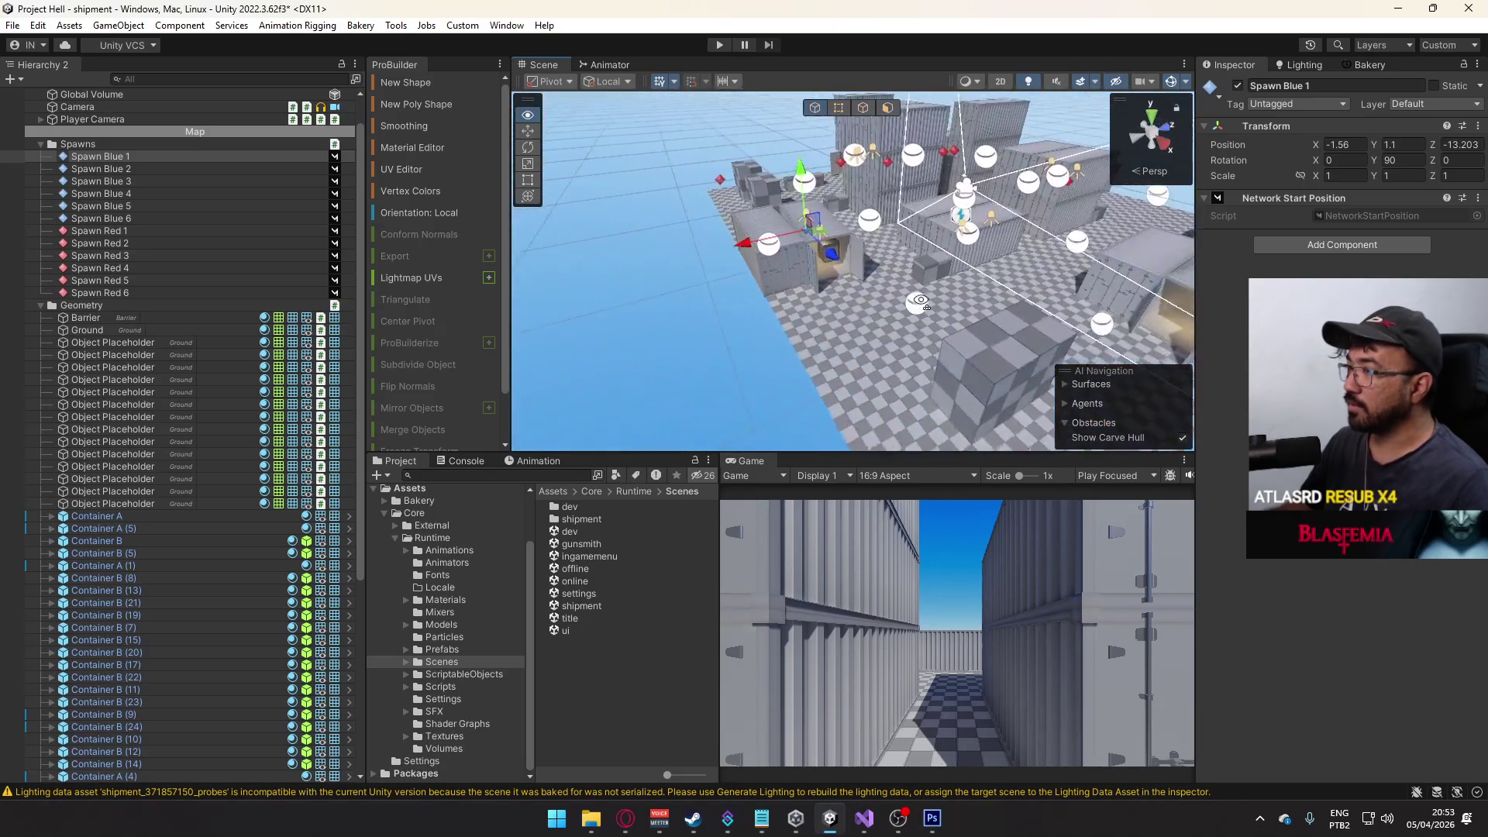
scroll(823, 224, up, 10)
- Duplicate Spawn Blue 1 and look straight down on the copy from above
key(ctrl+d)
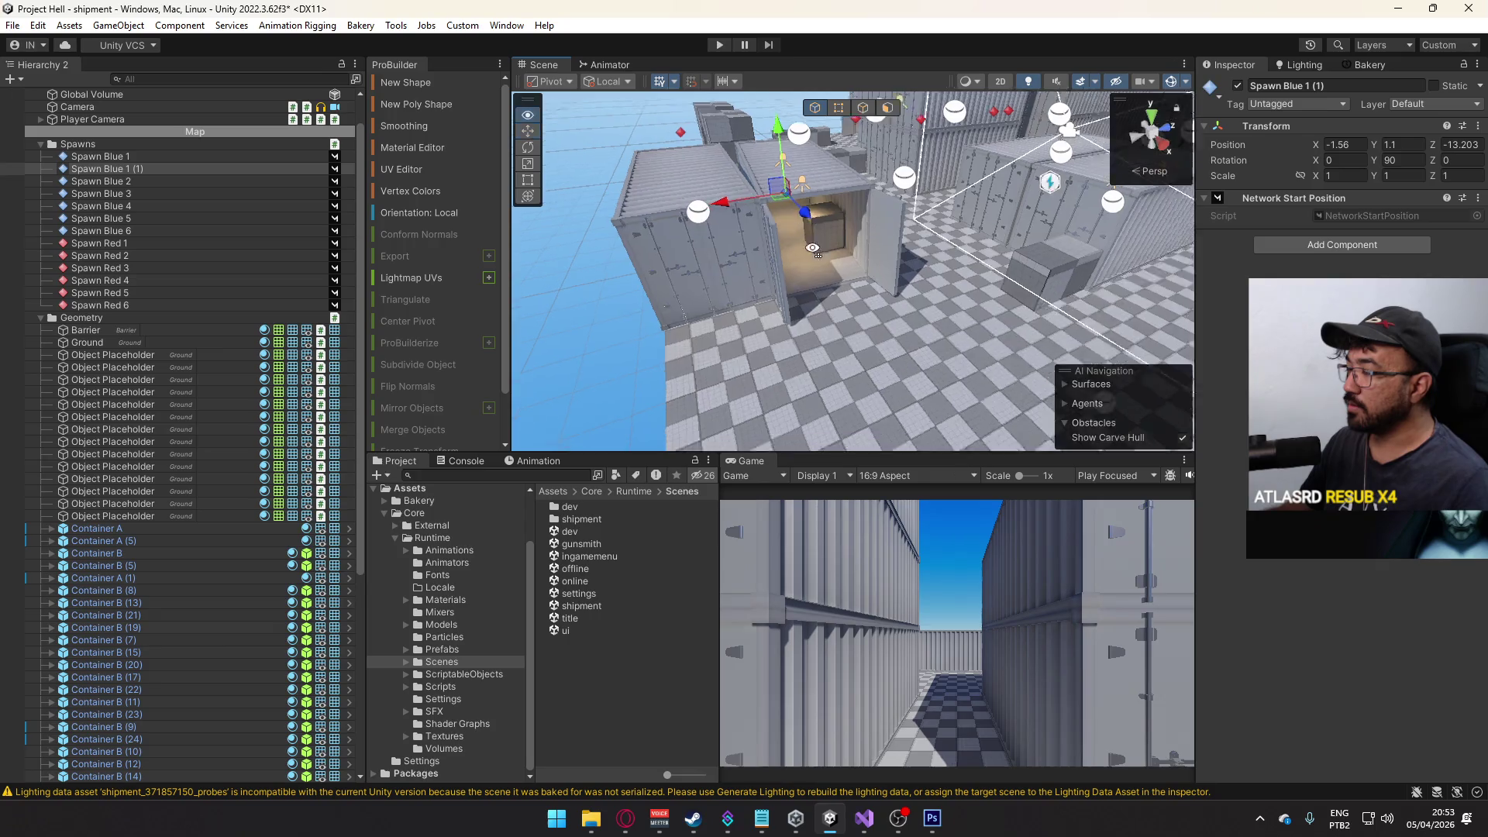
mouse_move(823, 225)
mouse_down()
mouse_move(815, 250)
mouse_move(951, 259)
mouse_move(683, 286)
mouse_move(876, 295)
mouse_move(763, 335)
mouse_move(852, 341)
mouse_move(866, 365)
mouse_move(878, 336)
mouse_up()
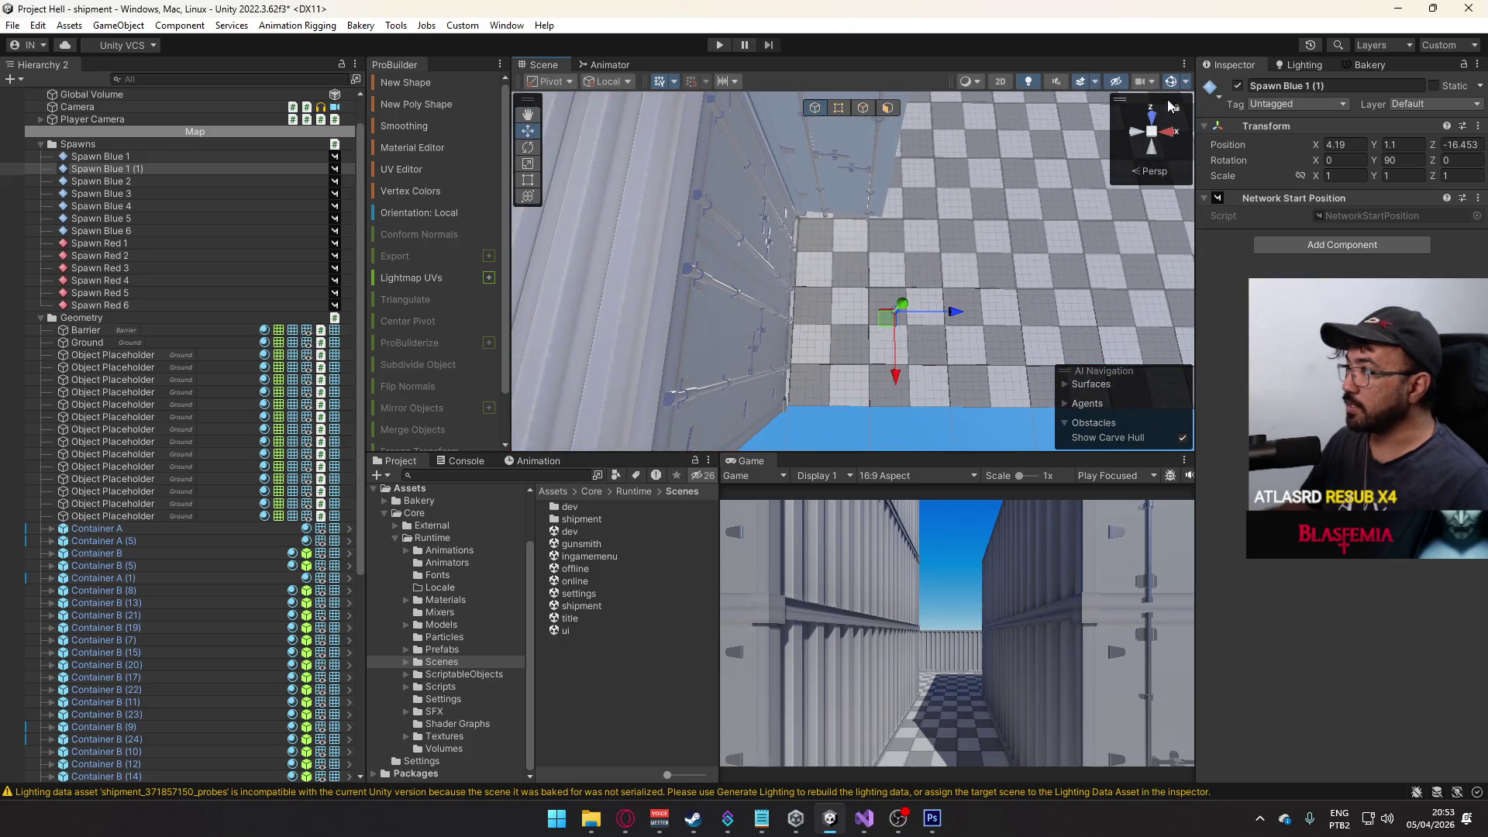
click(1152, 123)
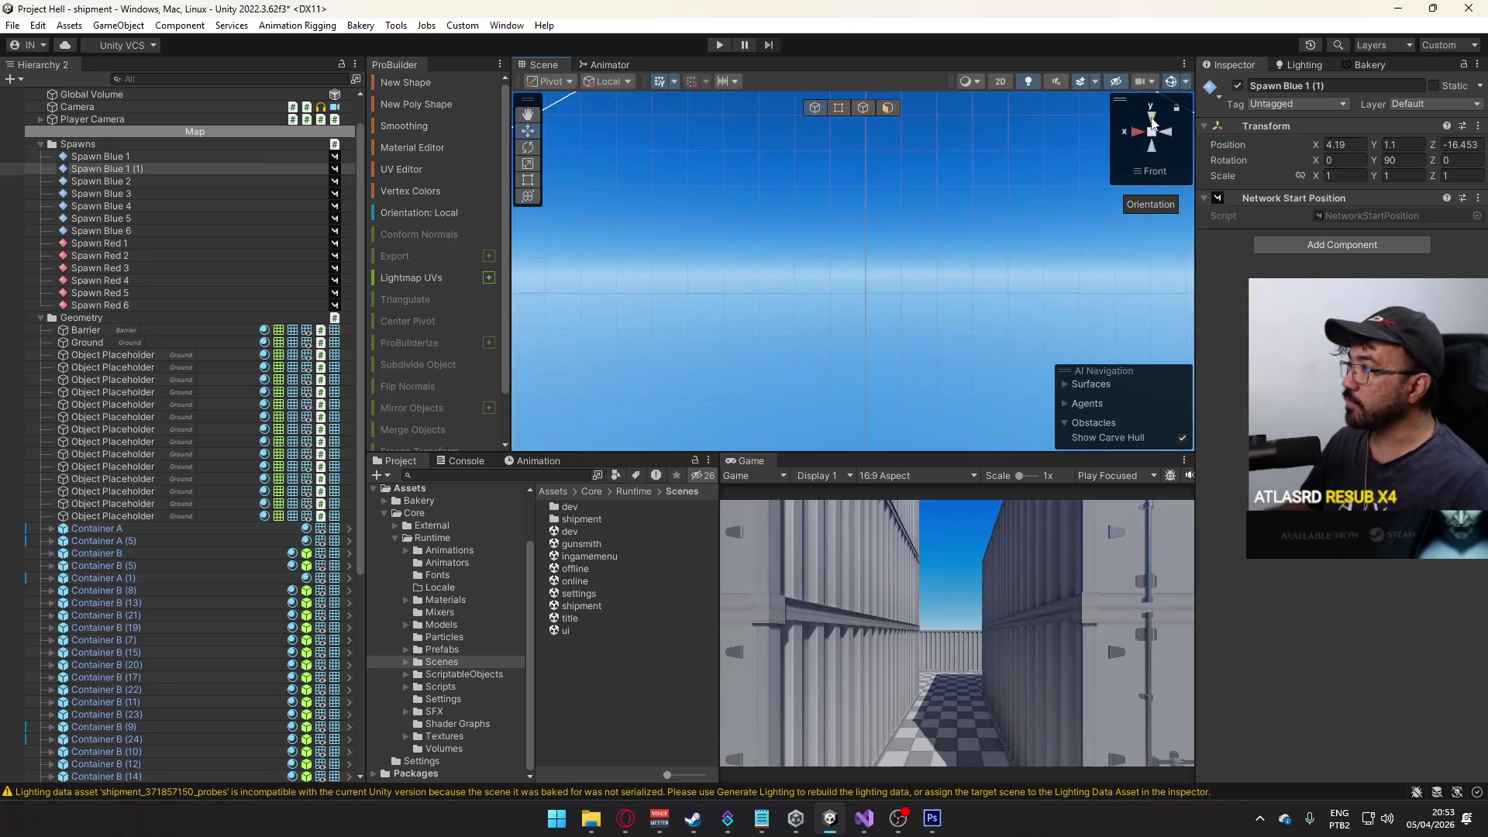
click(1151, 115)
scroll(893, 275, up, 5)
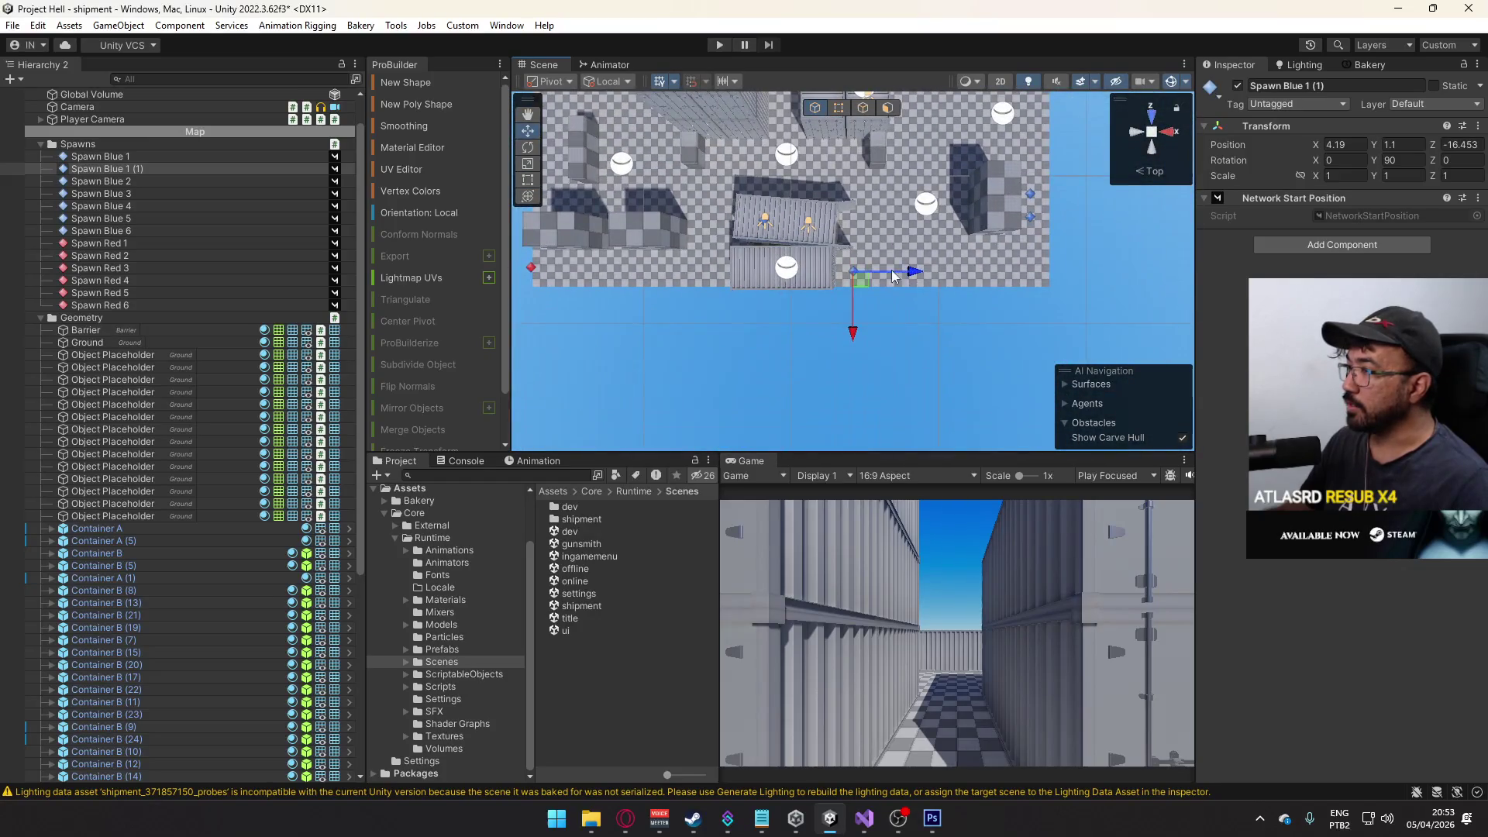
scroll(893, 276, up, 10)
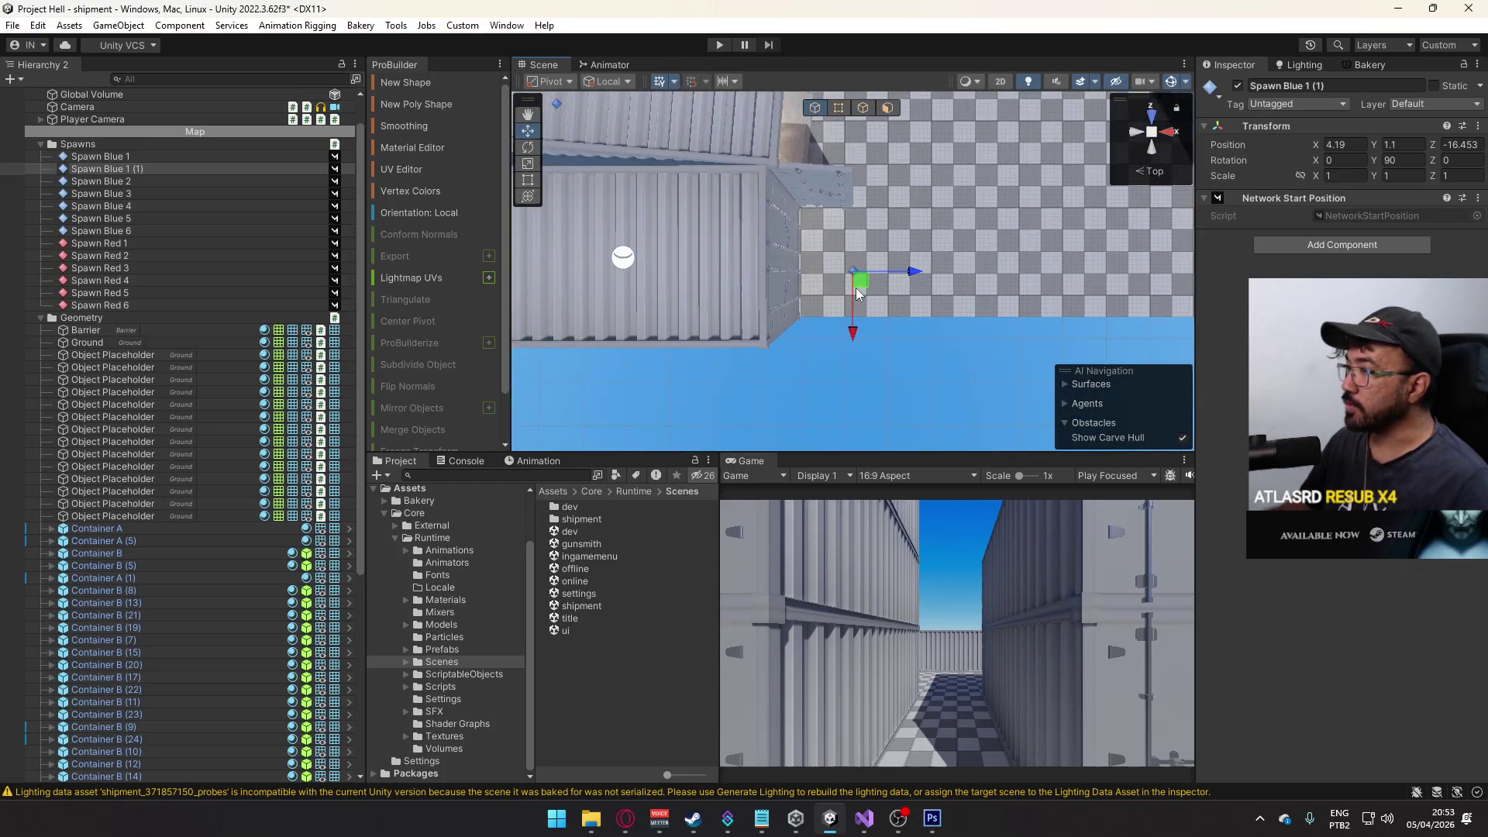
- Position the spawn copy at X 3.5 and around Z -16.2 in orthographic top view
drag(915, 272, 872, 278)
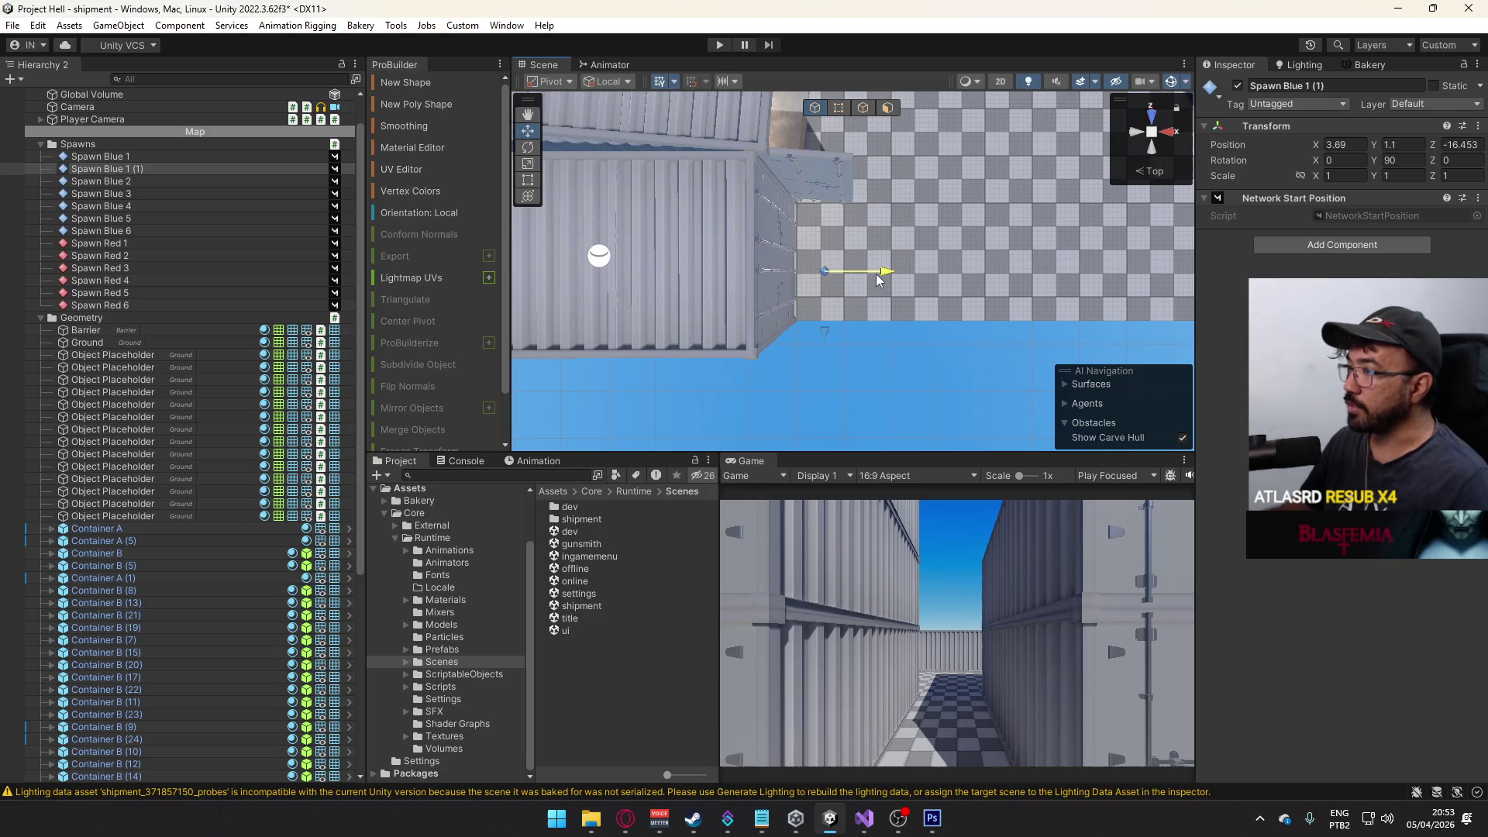
key(f)
drag(852, 334, 852, 314)
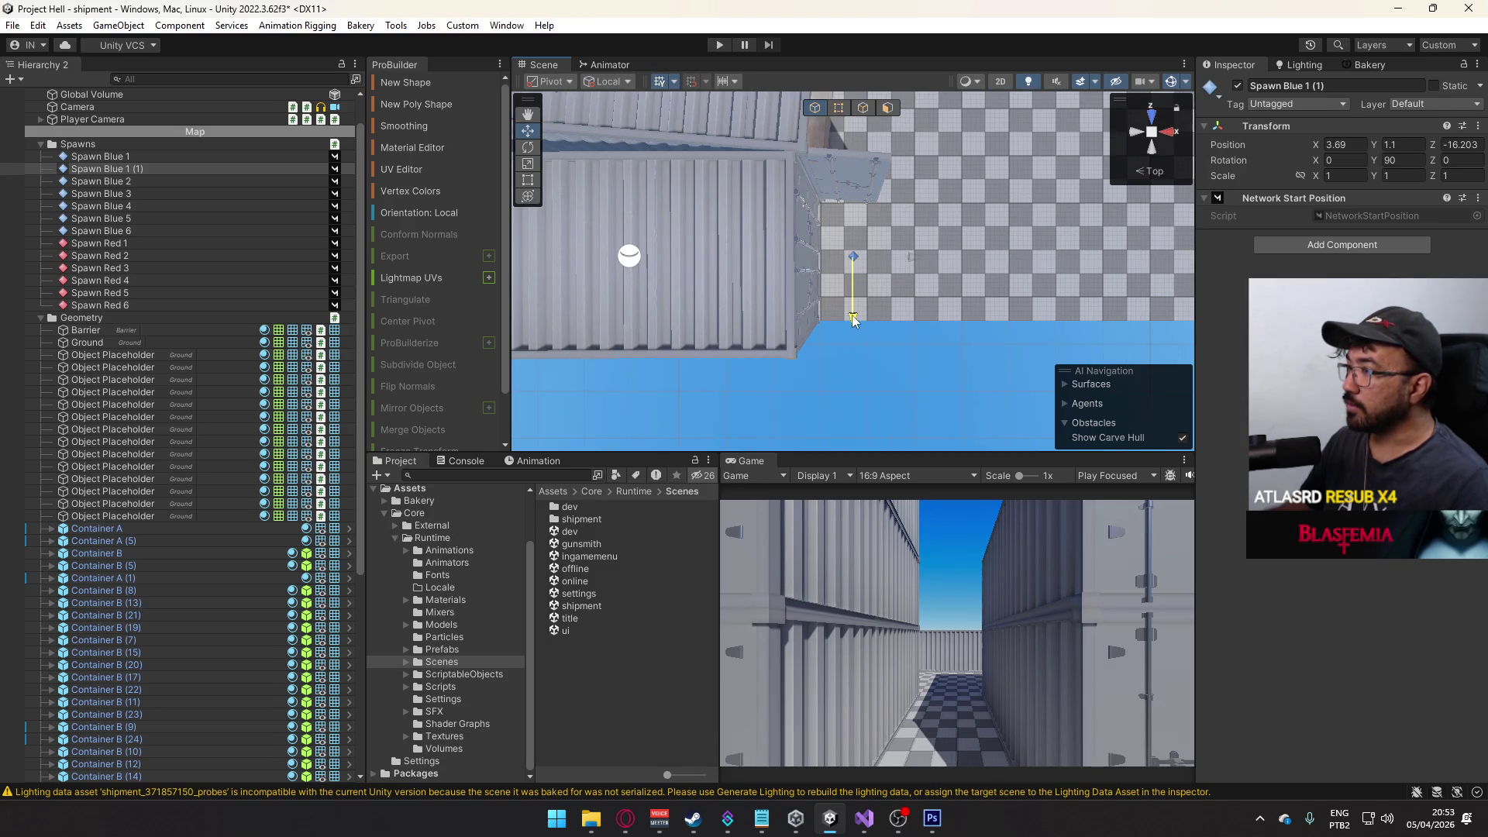
key(f)
click(1155, 172)
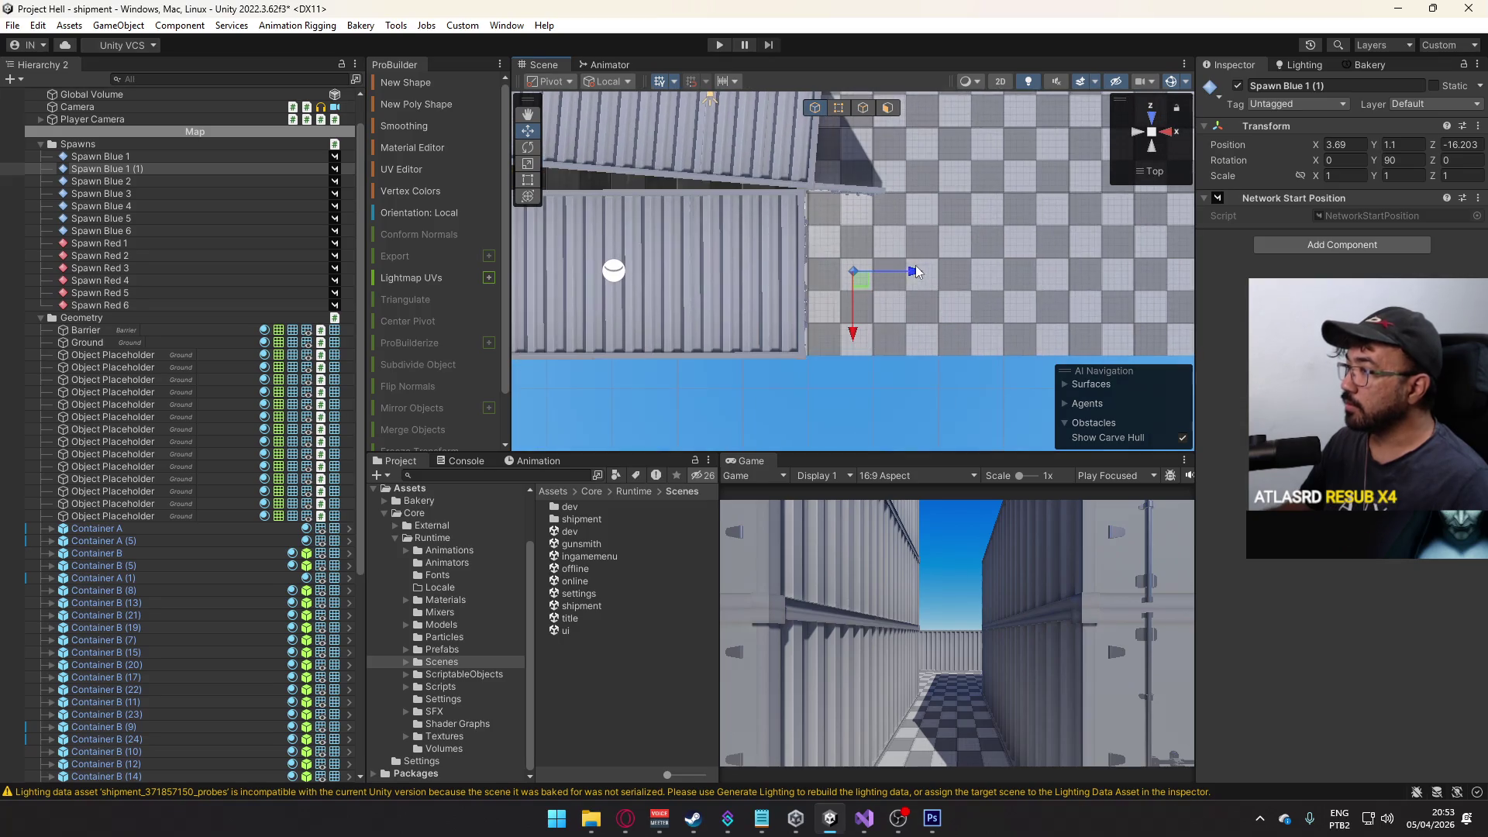
drag(910, 272, 902, 275)
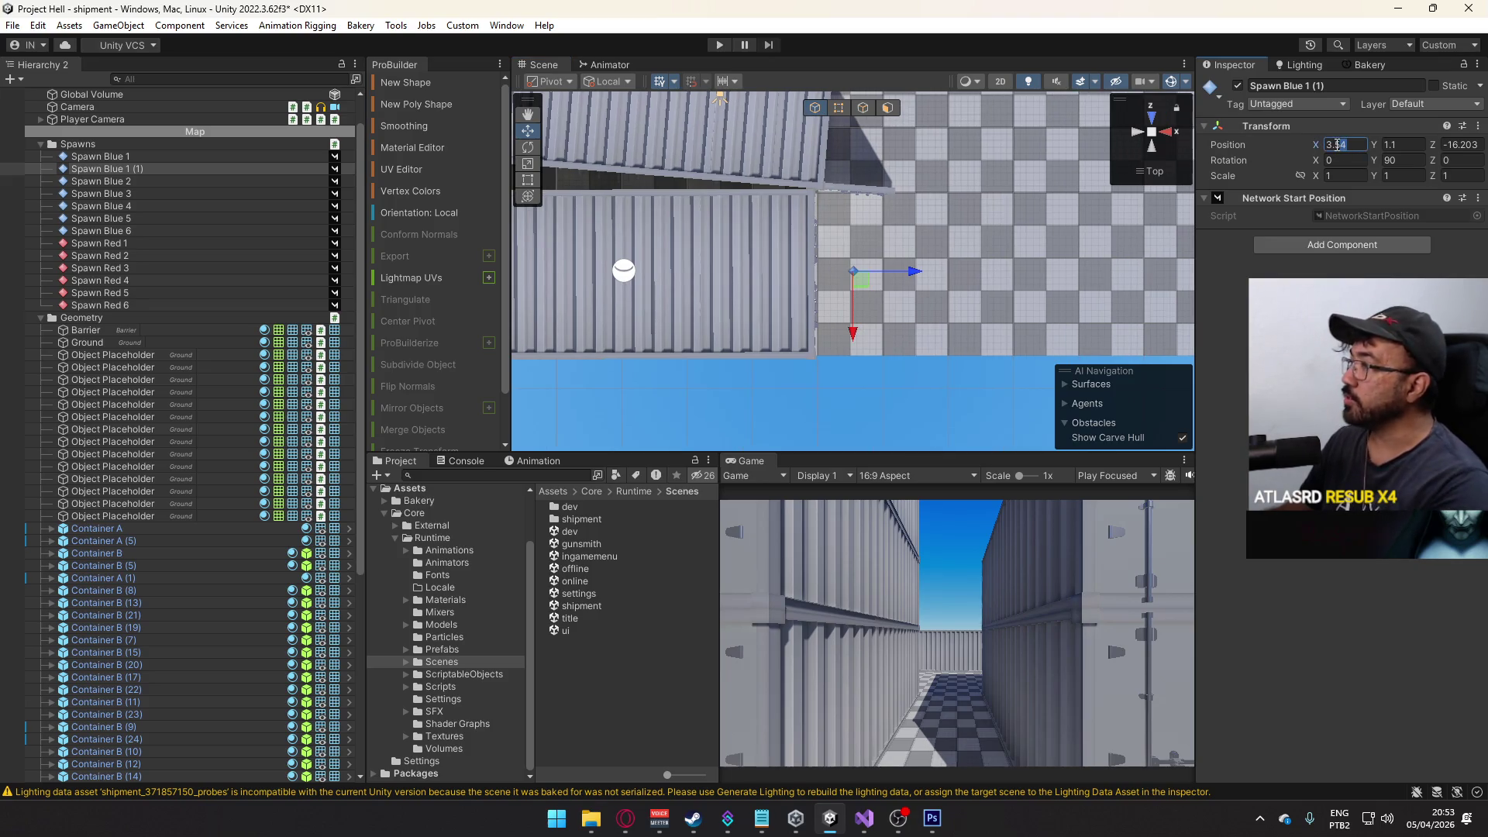
key(BackSpace)
text(5)
key(Return)
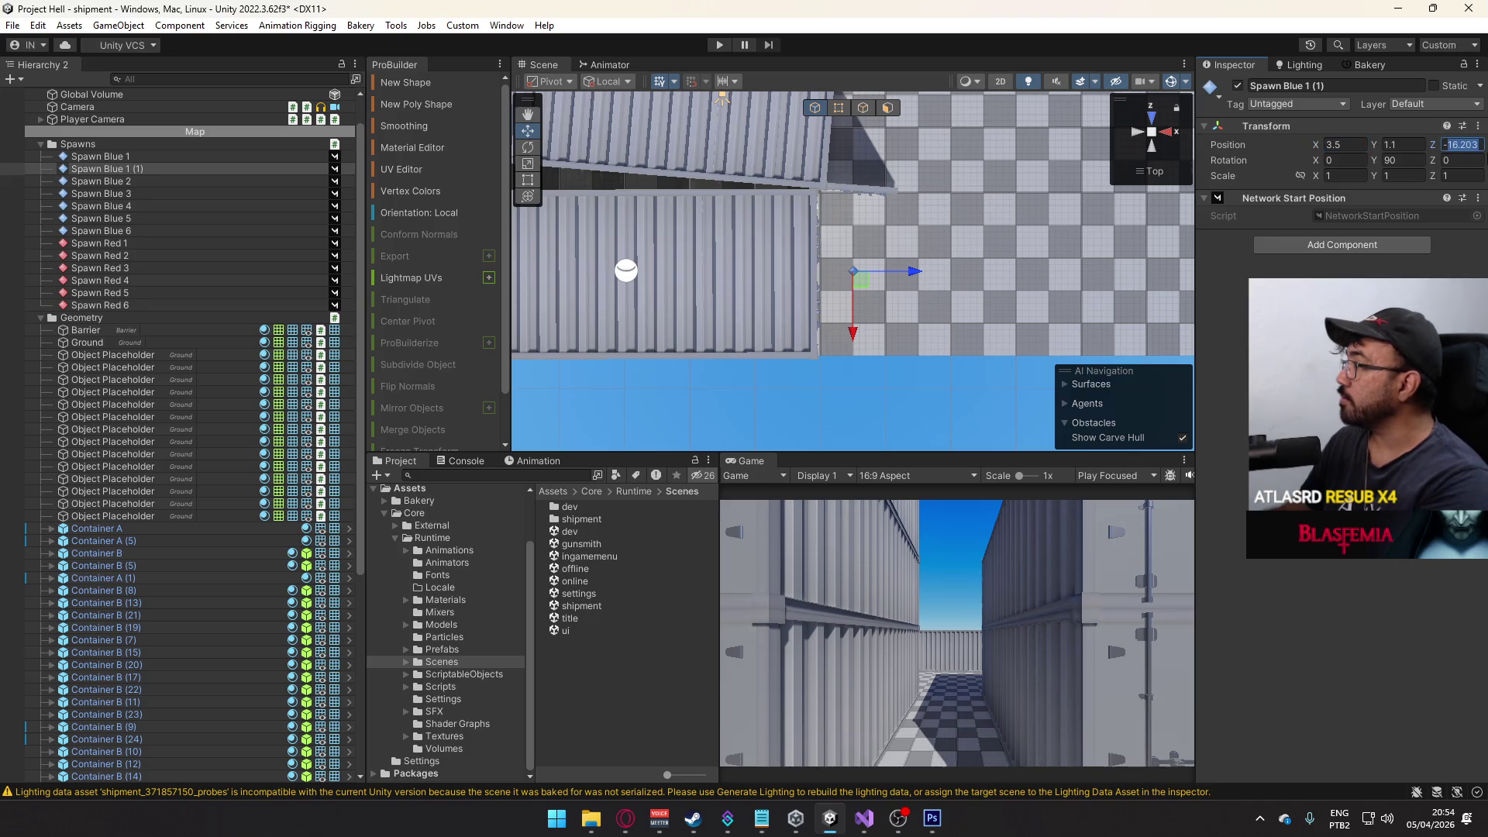
text(-6)
key(Escape)
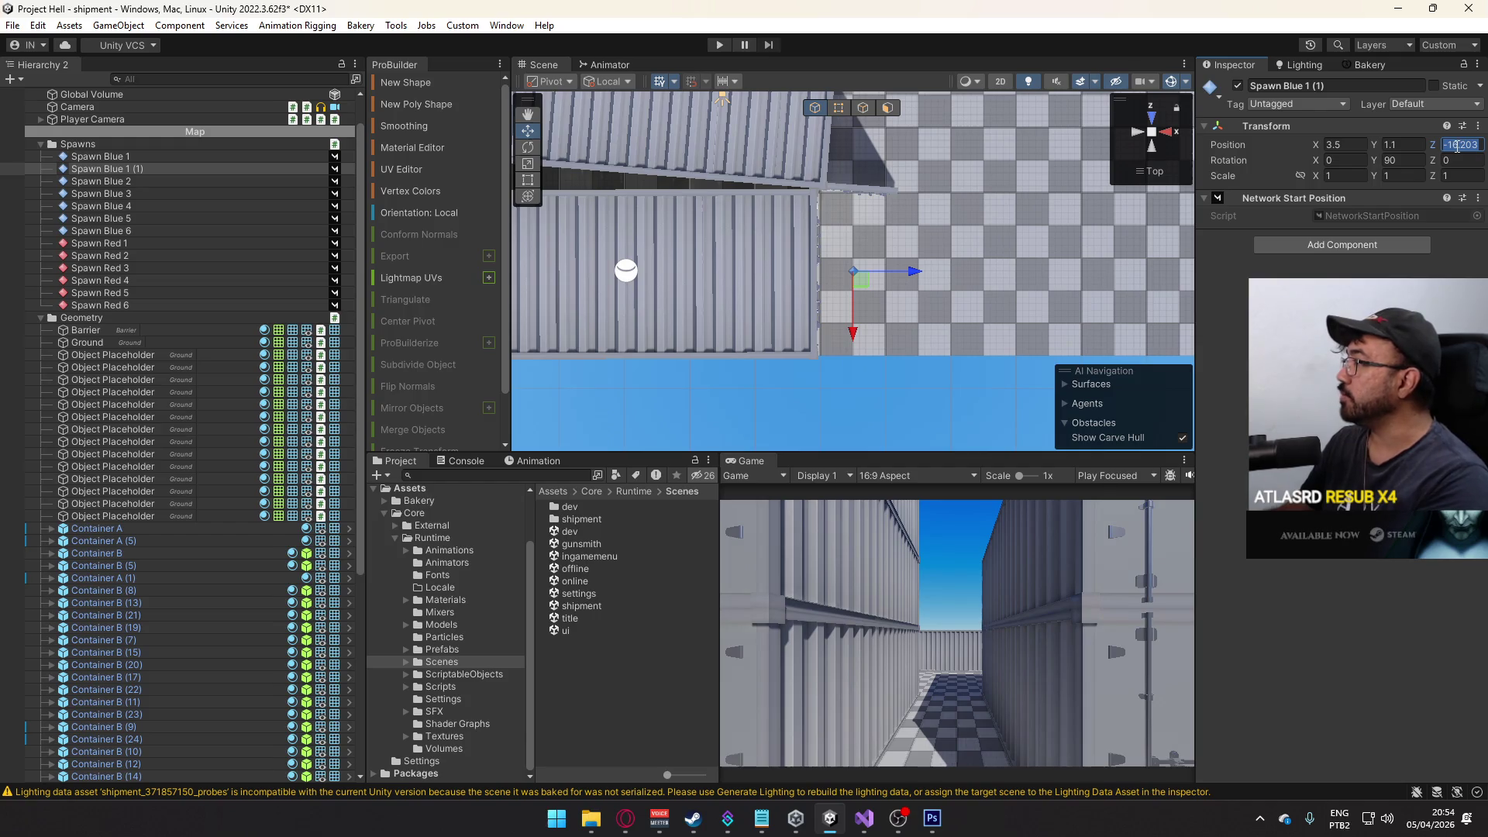
key(Delete)
key(Delete)
key(Delete)
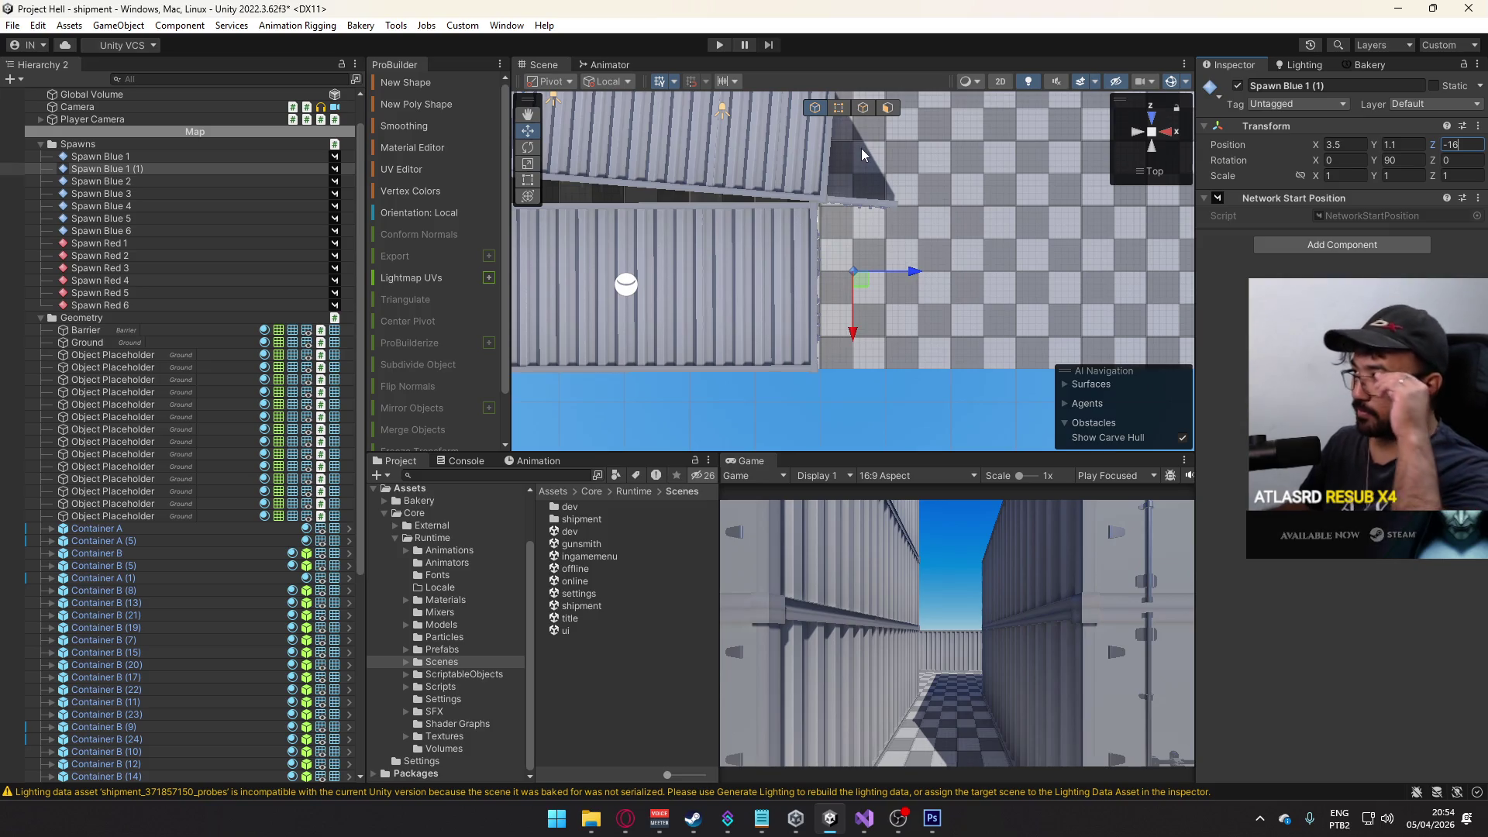
- Use world-axis handles to nudge the copy to Z -16.25, then return to perspective
click(608, 81)
click(612, 116)
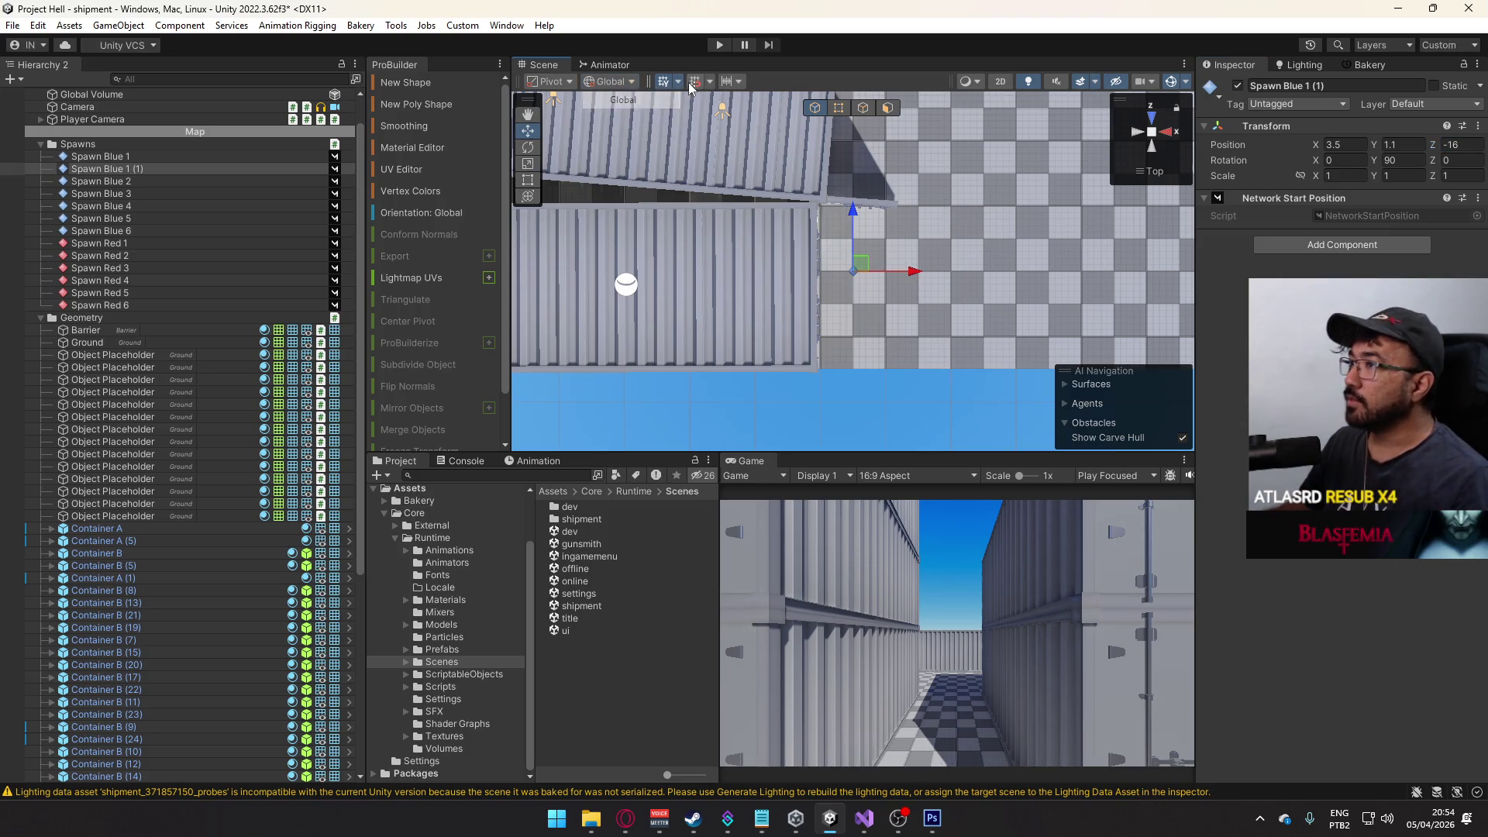
click(709, 81)
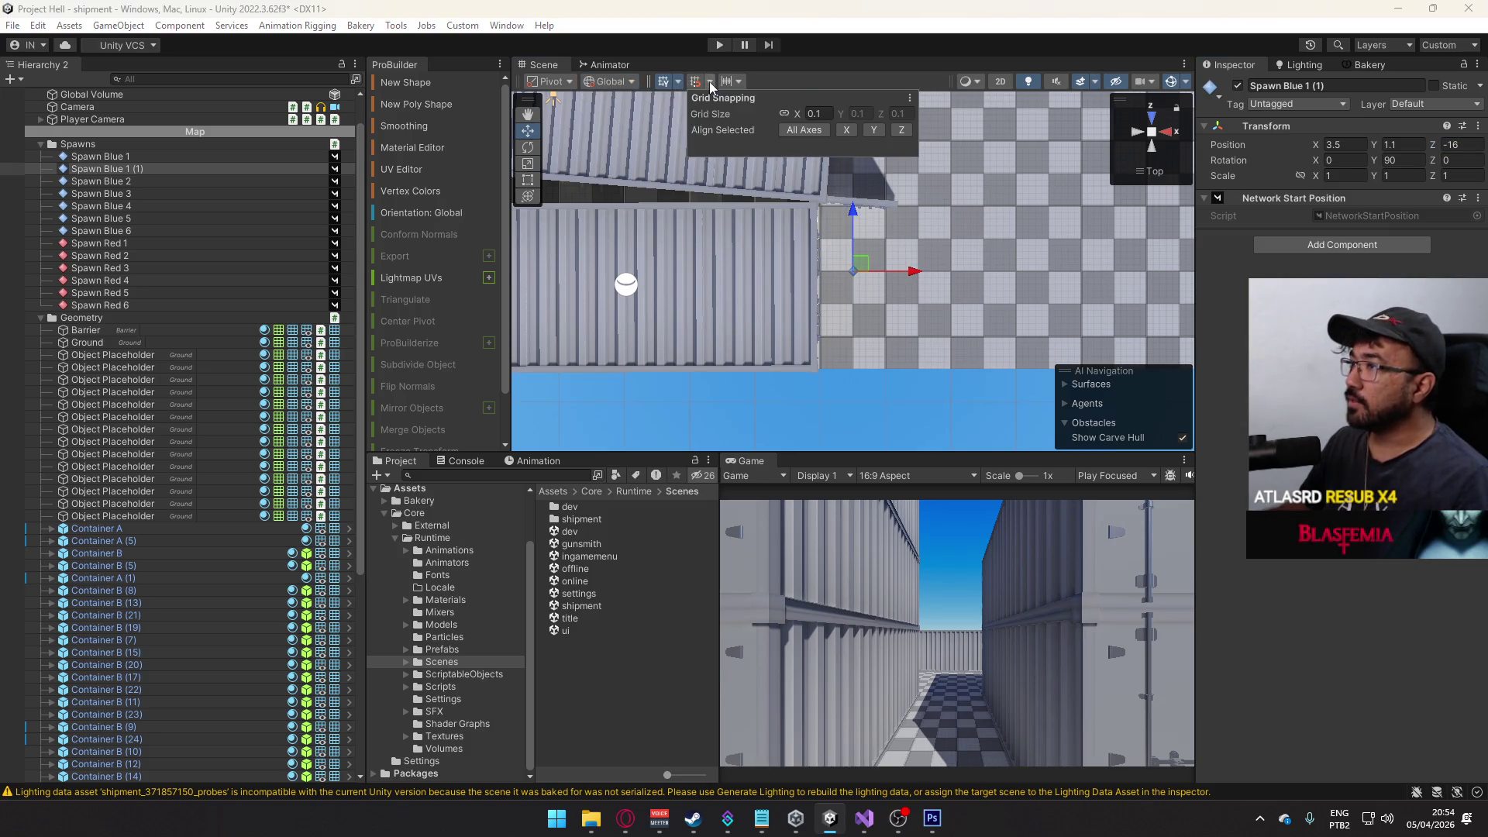
click(853, 209)
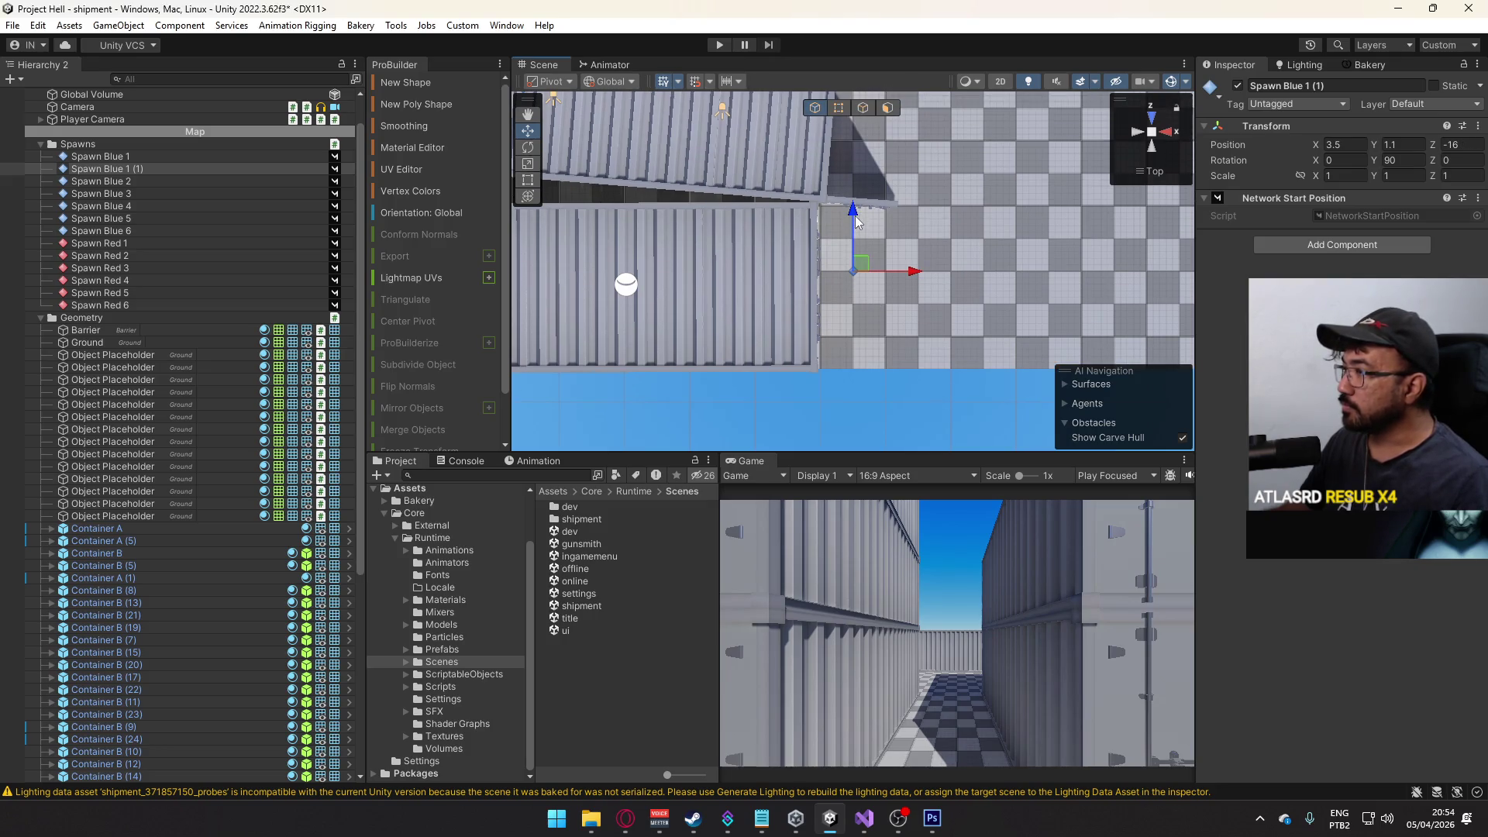
drag(854, 212, 859, 227)
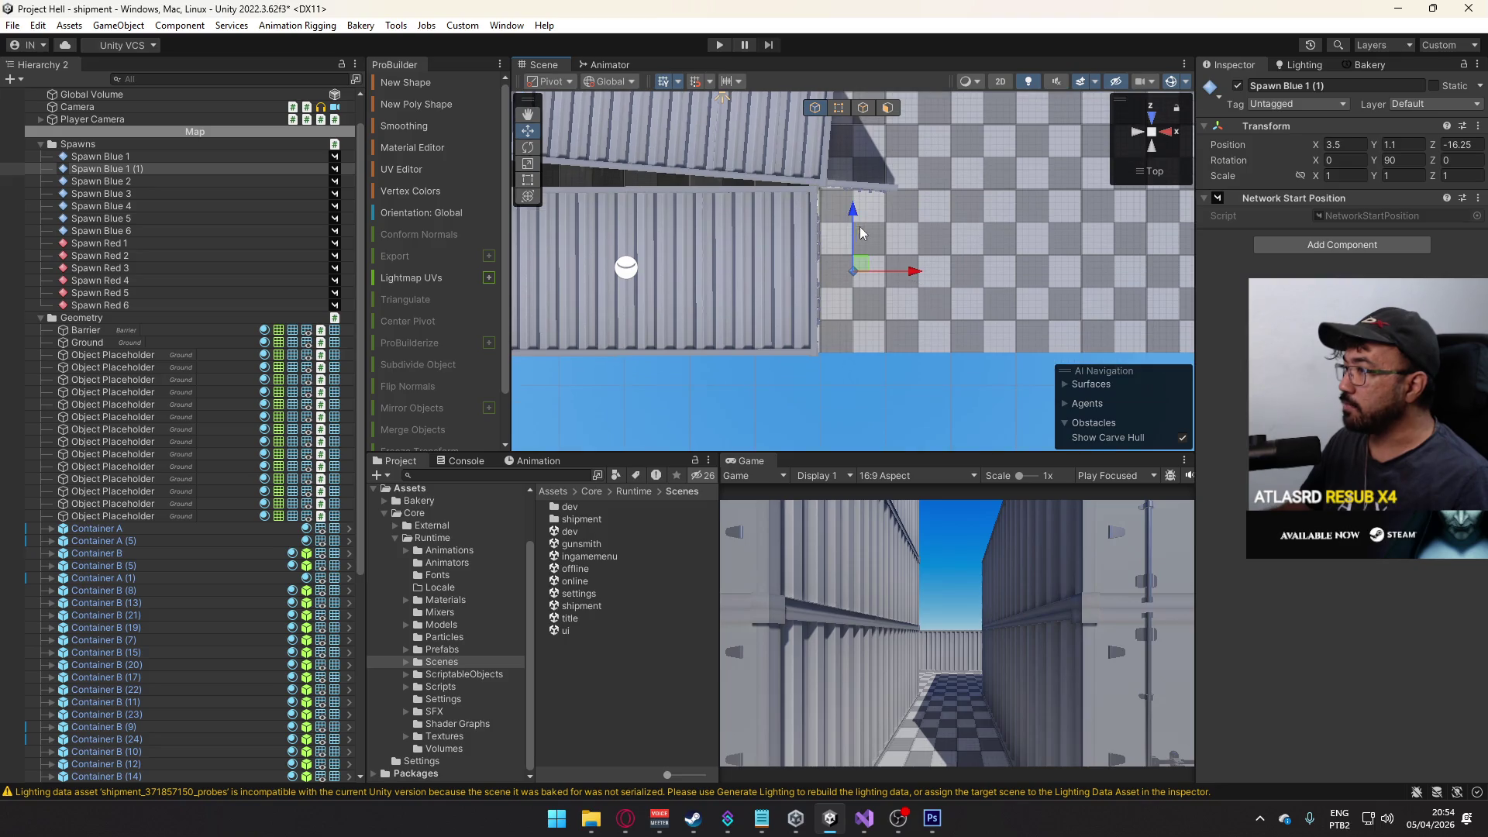
click(1153, 176)
mouse_move(1147, 186)
mouse_down()
mouse_move(701, 286)
mouse_move(581, 258)
mouse_move(856, 174)
mouse_move(813, 135)
mouse_move(621, 155)
mouse_up()
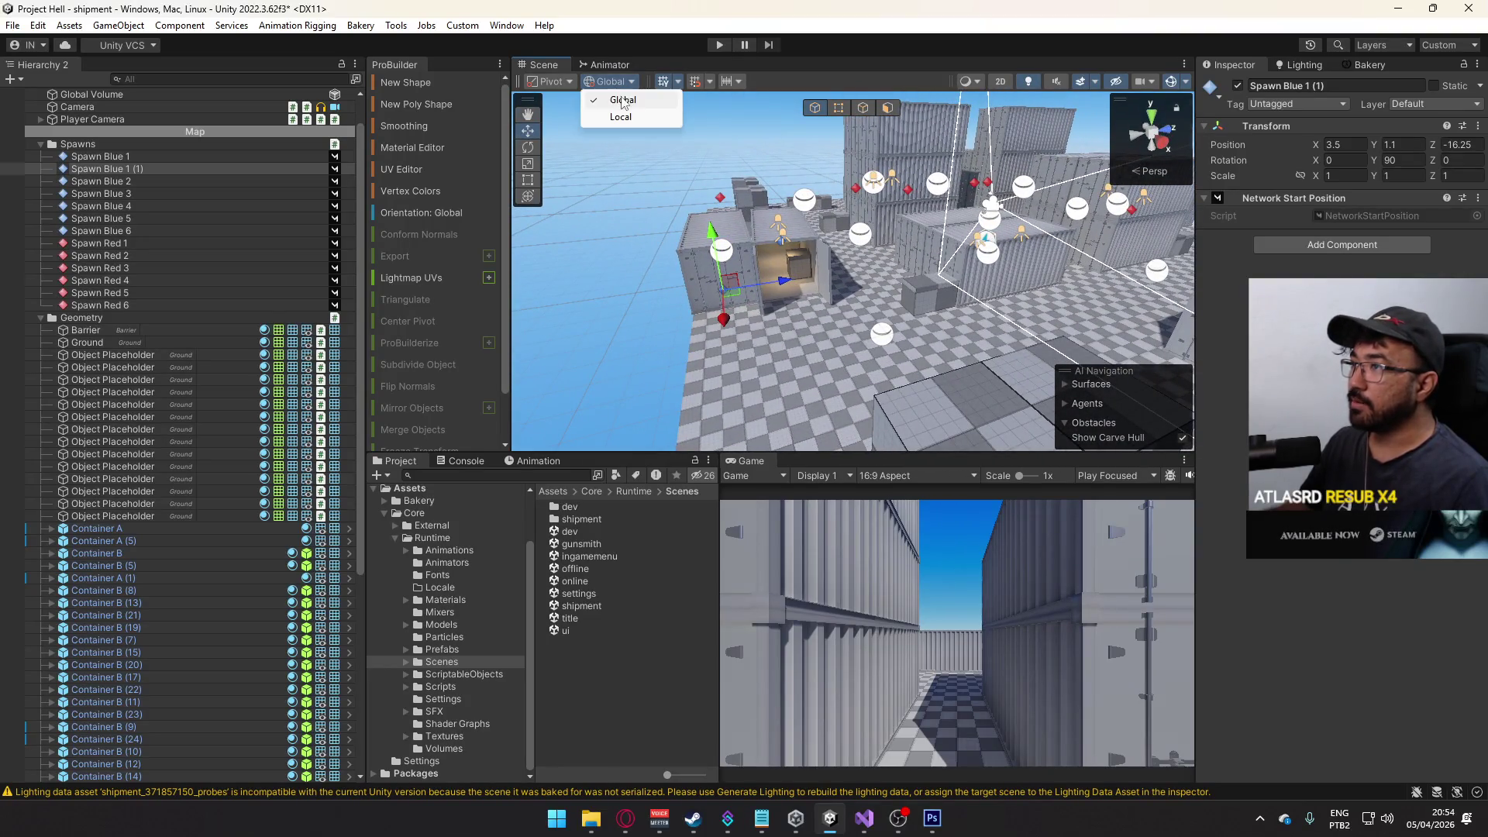
- Switch the handle orientation to Local and orbit in among the containers
click(610, 81)
click(620, 120)
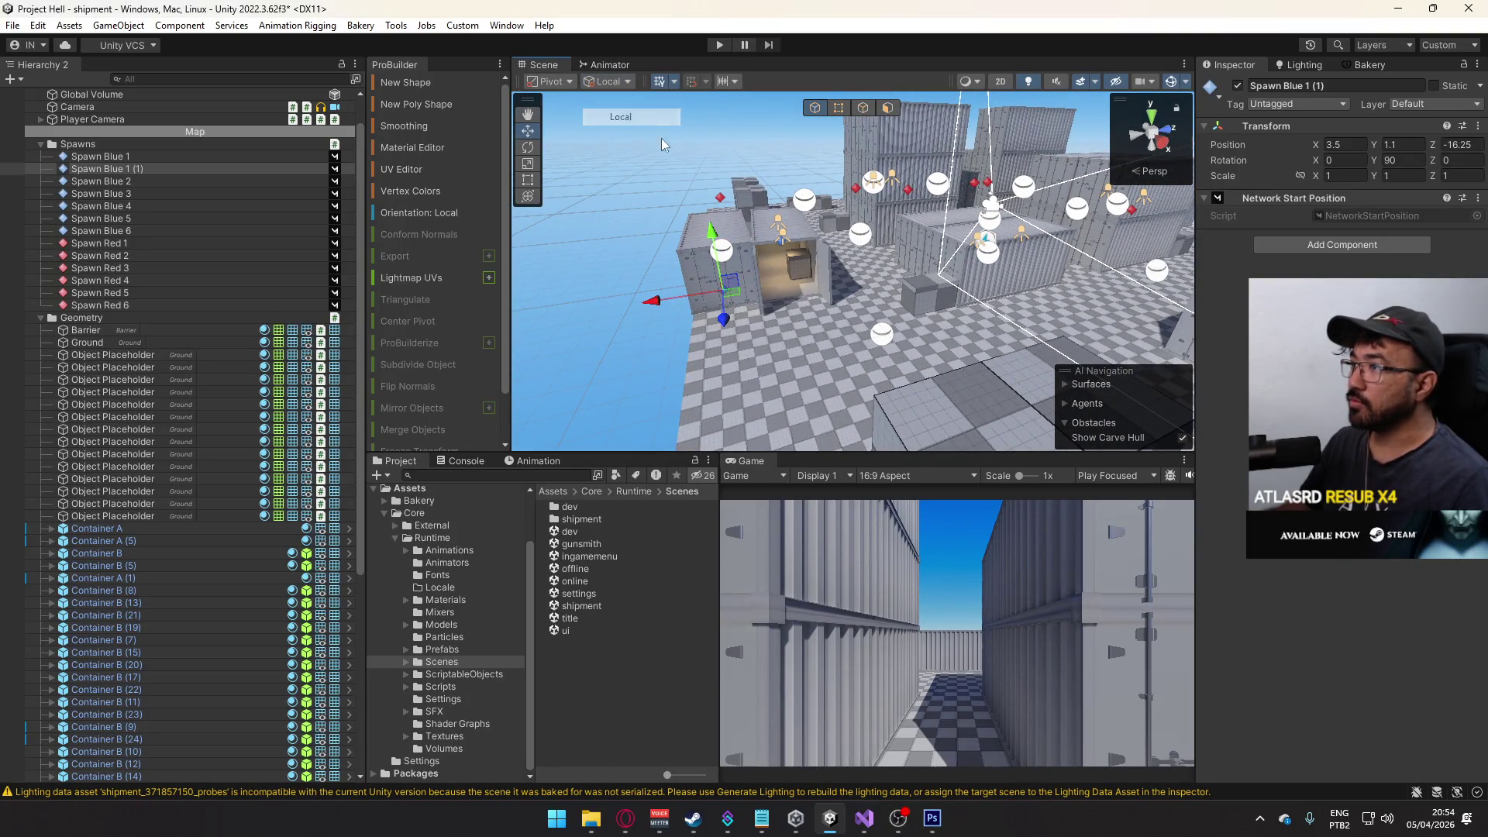
mouse_move(662, 138)
mouse_down()
mouse_move(938, 237)
mouse_move(852, 240)
mouse_up()
scroll(852, 240, up, 8)
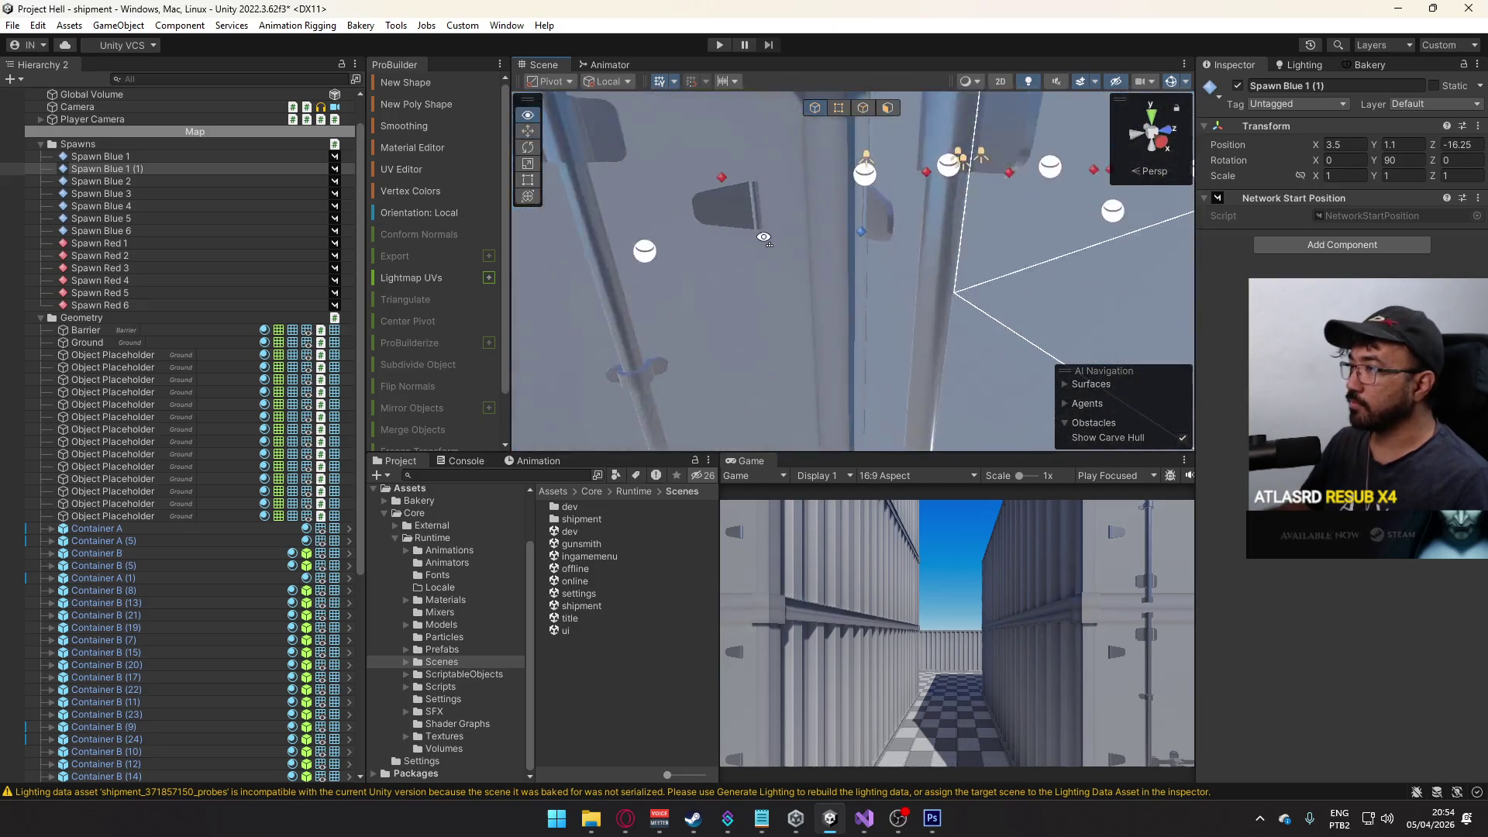
- Orbit out over the map and select the Spawn Red 6 spawn point
click(765, 241)
scroll(818, 263, down, 10)
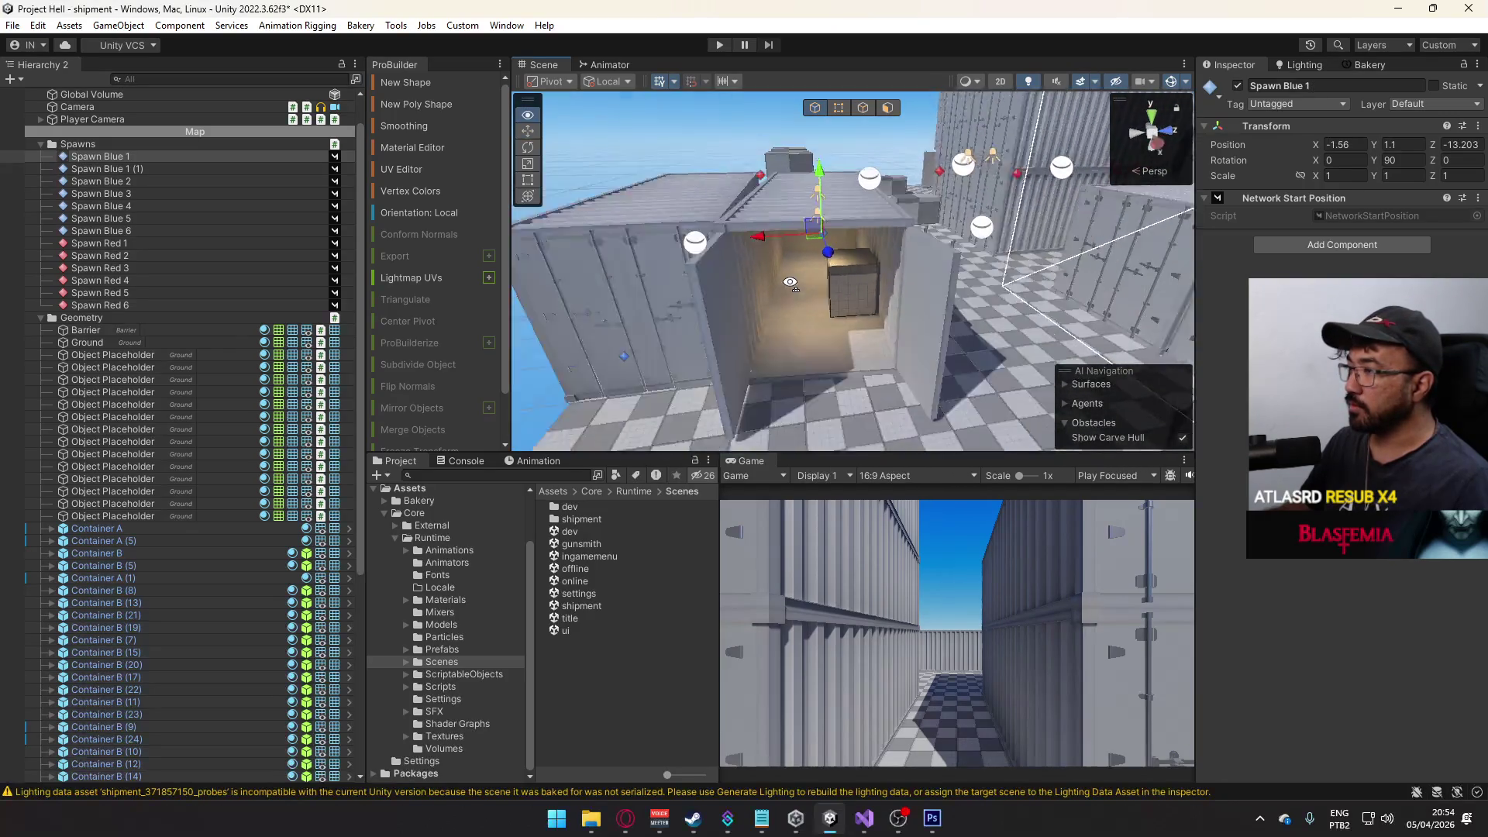
drag(788, 286, 1185, 267)
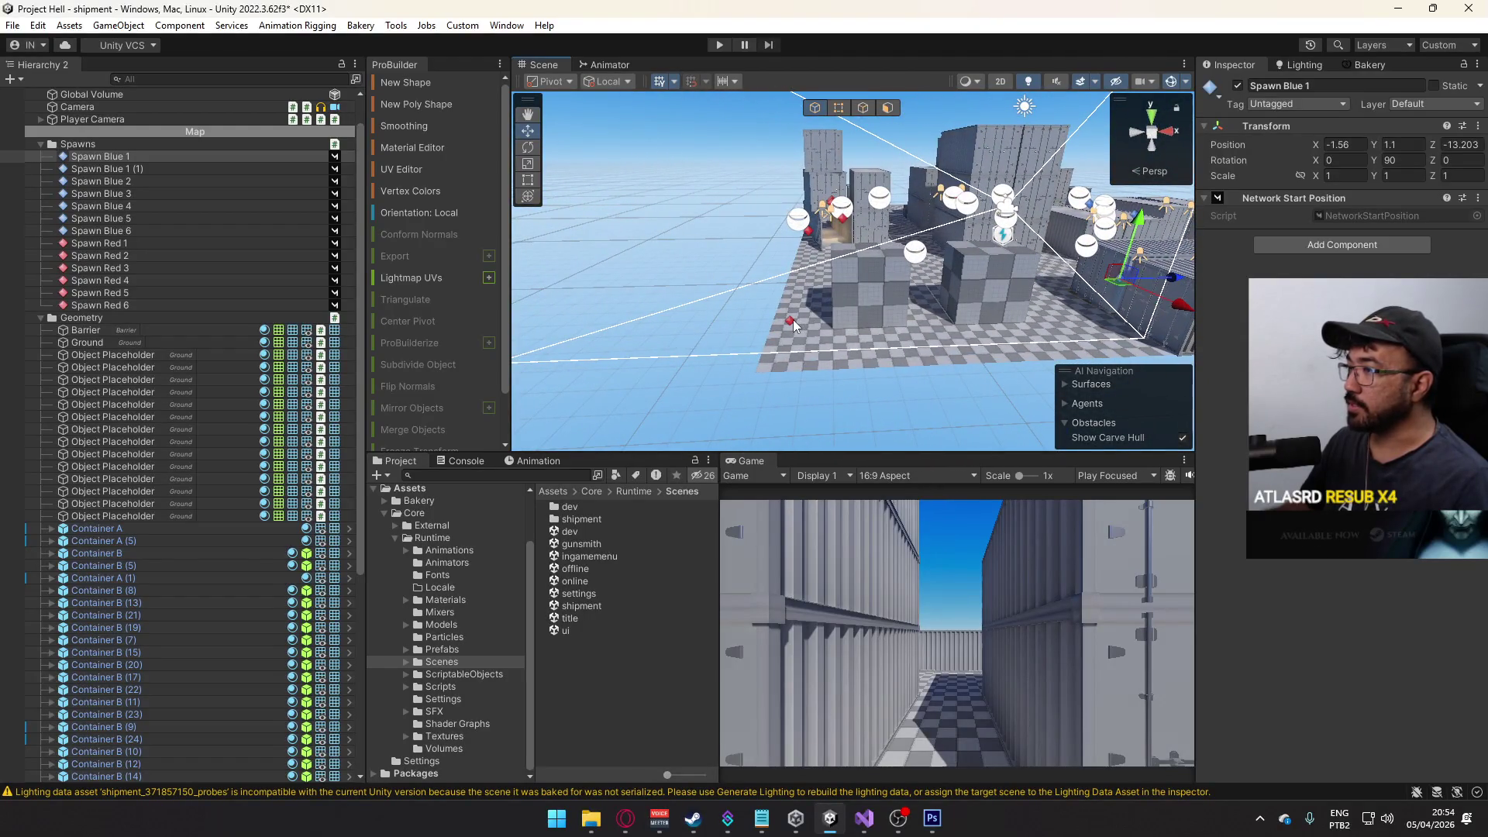
click(792, 321)
mouse_move(843, 306)
mouse_down()
mouse_move(838, 280)
mouse_move(842, 324)
mouse_move(829, 324)
mouse_move(852, 322)
mouse_move(820, 322)
mouse_up()
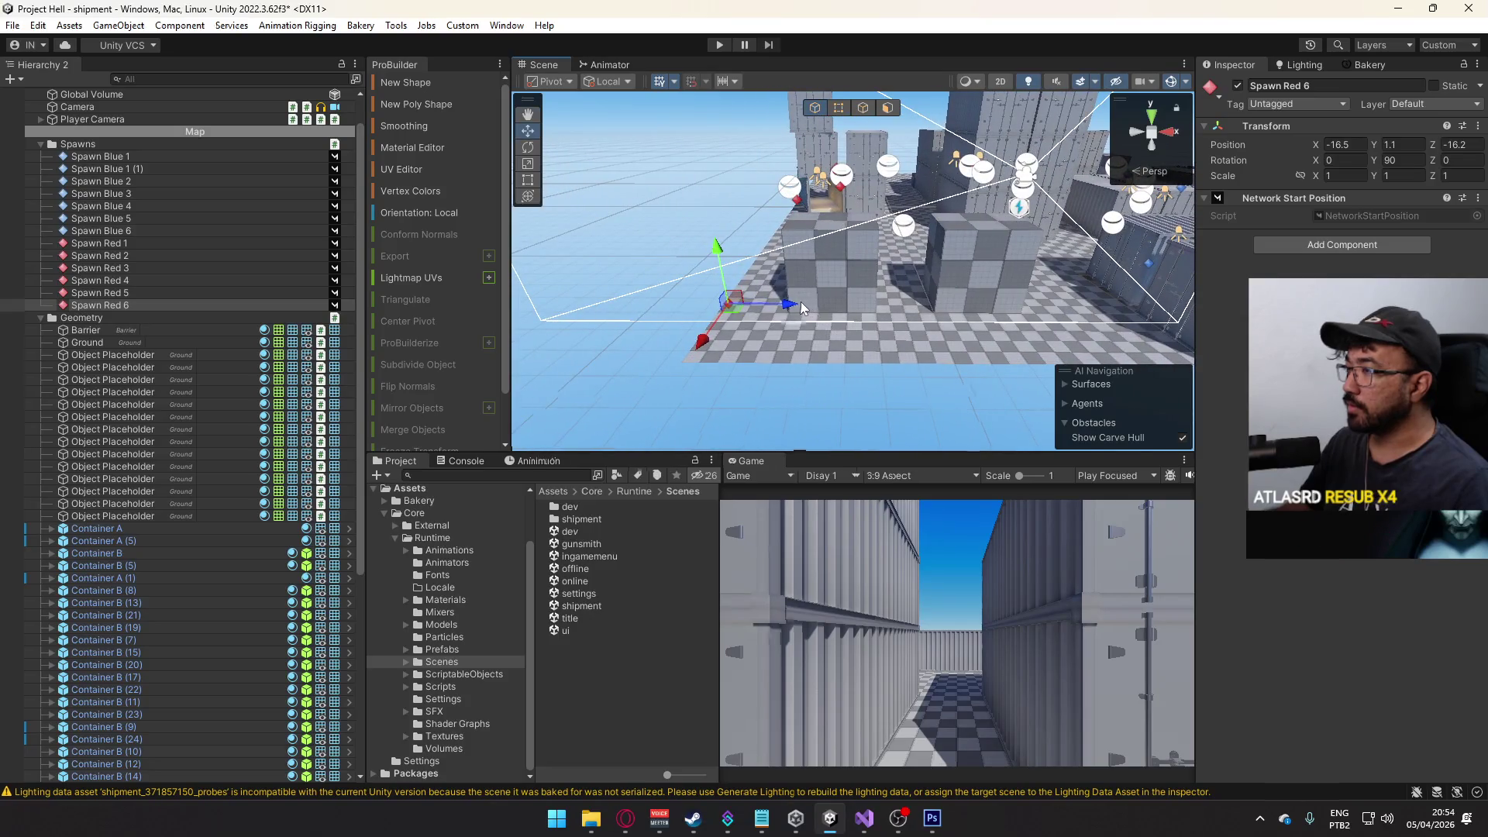
- Duplicate Spawn Red 6 and enter transform values -8.5, 270 and 0
key(ctrl+d)
double_click(1344, 145)
text(-8.5)
double_click(1392, 160)
text(270)
key(BackSpace)
key(BackSpace)
key(BackSpace)
text(0)
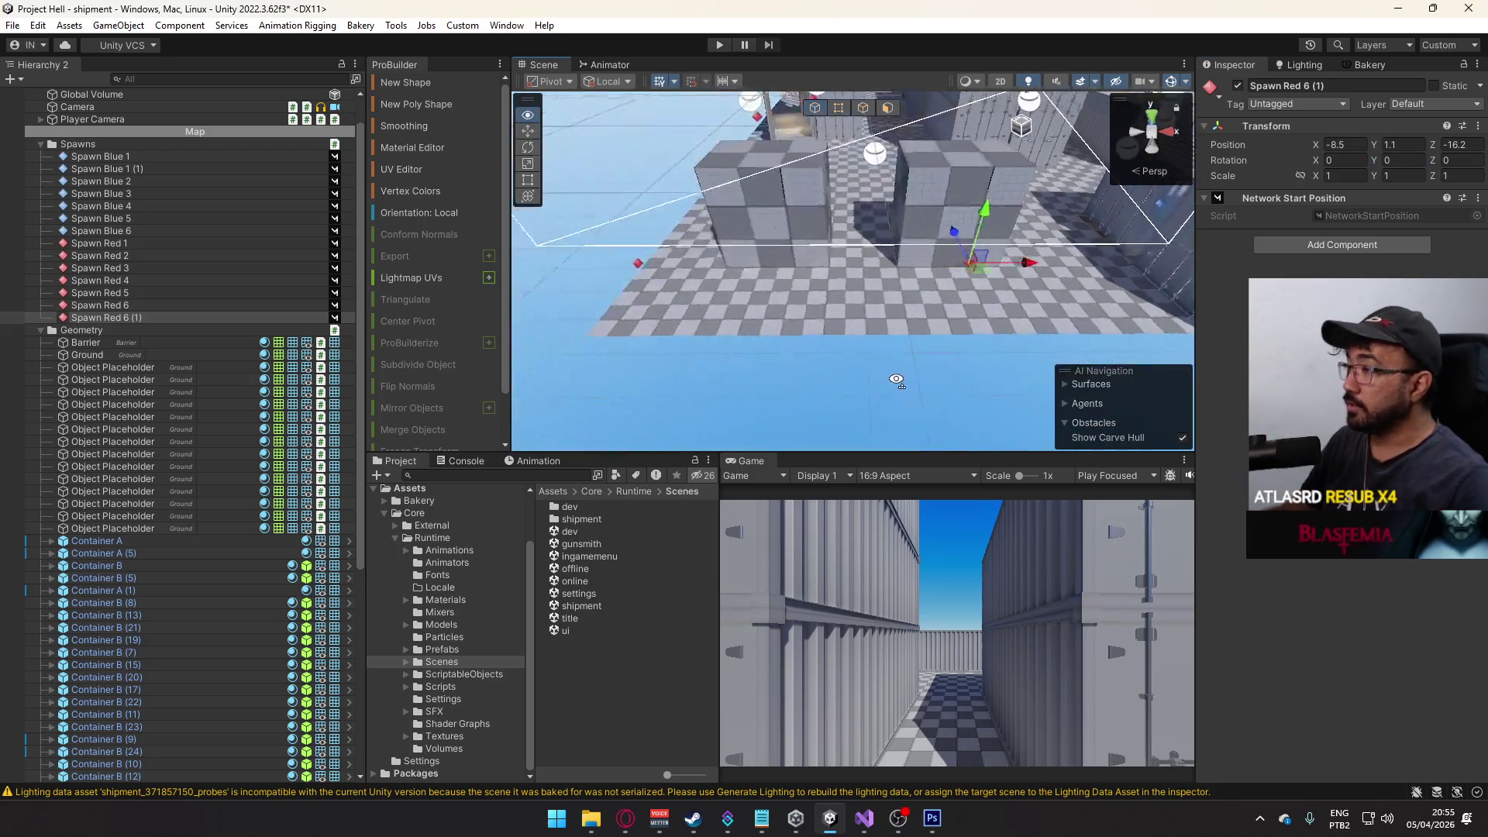
- Place Spawn Red 1 (1) beside the container, ending at Z 16.2
drag(801, 327, 805, 321)
drag(806, 321, 665, 324)
key(f)
mouse_move(792, 295)
mouse_down()
mouse_move(775, 297)
mouse_move(1079, 323)
mouse_up()
click(1342, 145)
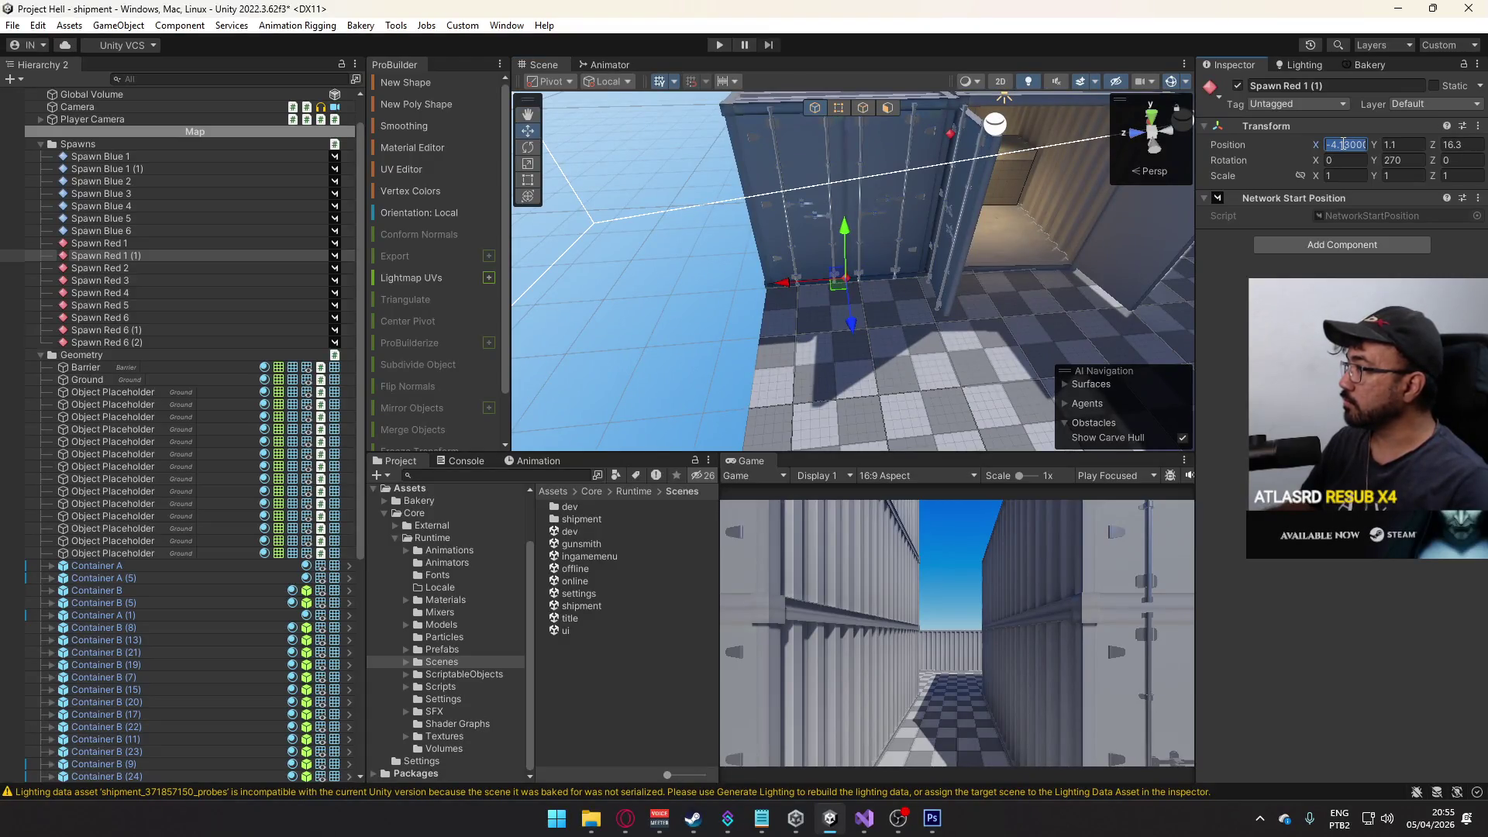
text(-4.1)
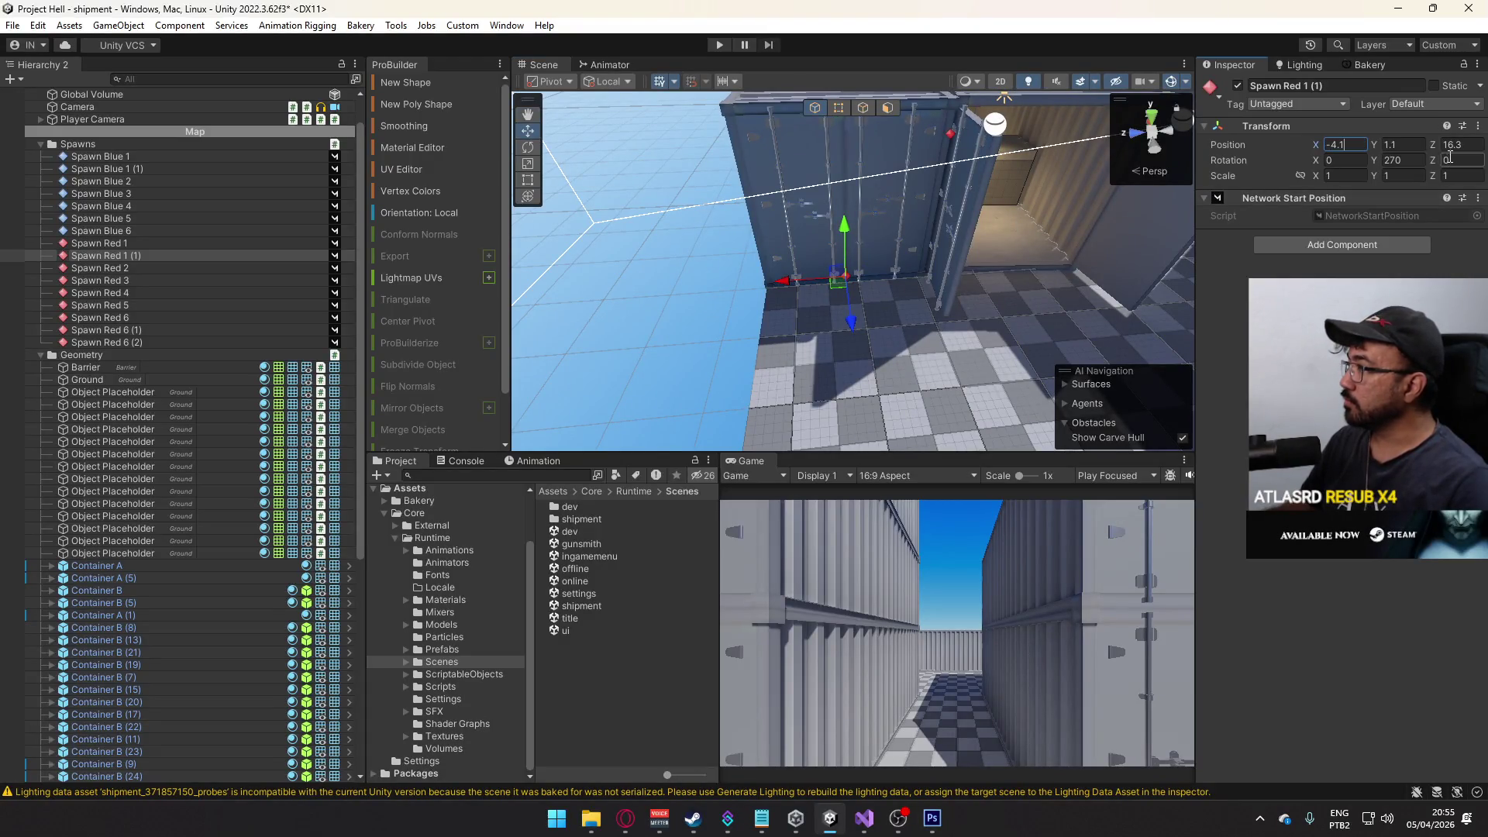
click(1466, 144)
text(16.4)
key(Return)
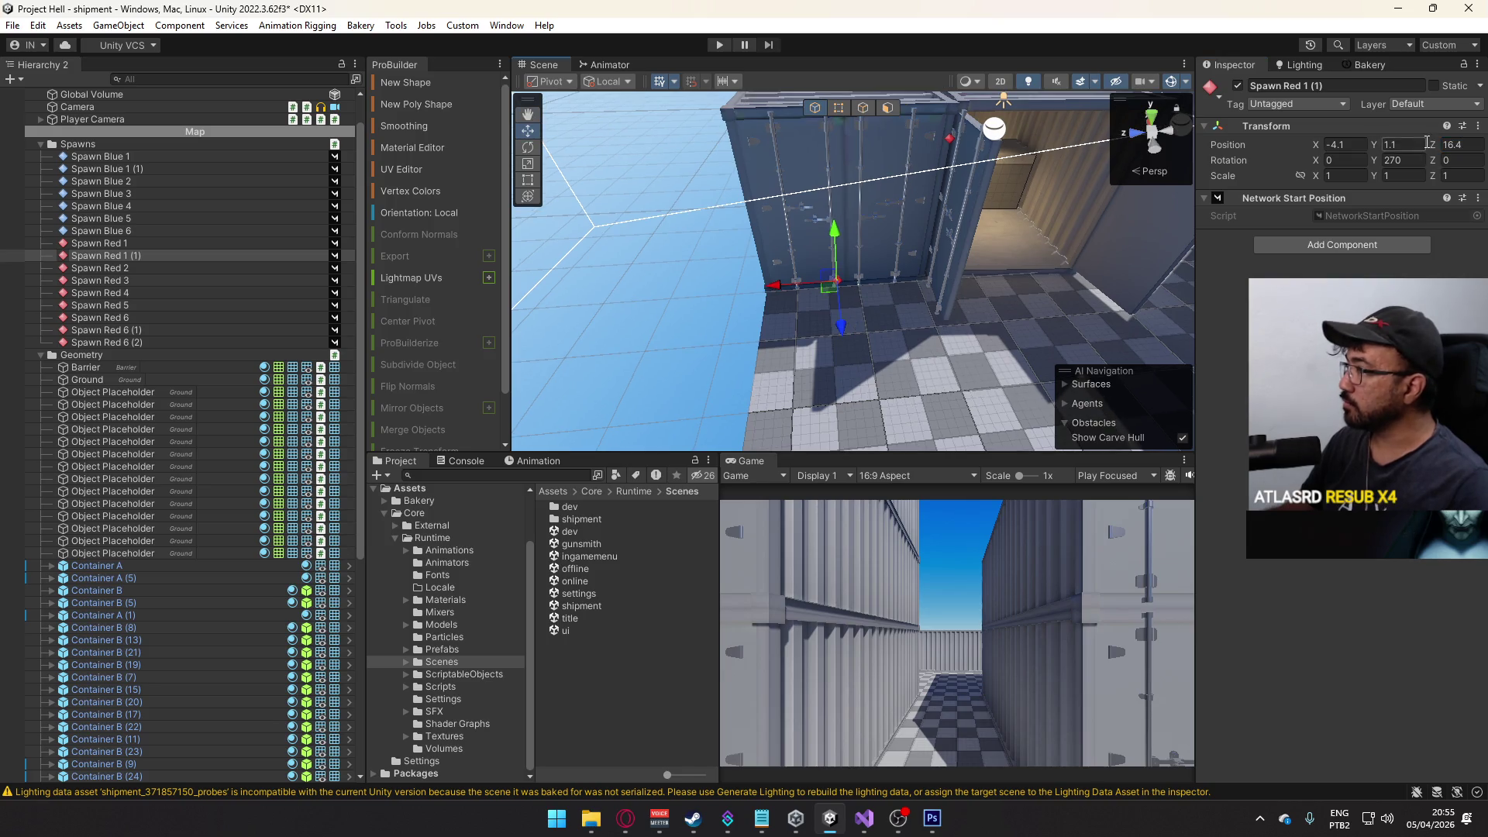
key(BackSpace)
text(2)
key(Return)
- Move Spawn Red 1 (1) to the end of the Spawns group in the Hierarchy
mouse_move(968, 256)
mouse_down()
mouse_move(1055, 205)
mouse_move(1067, 316)
mouse_move(955, 348)
mouse_up()
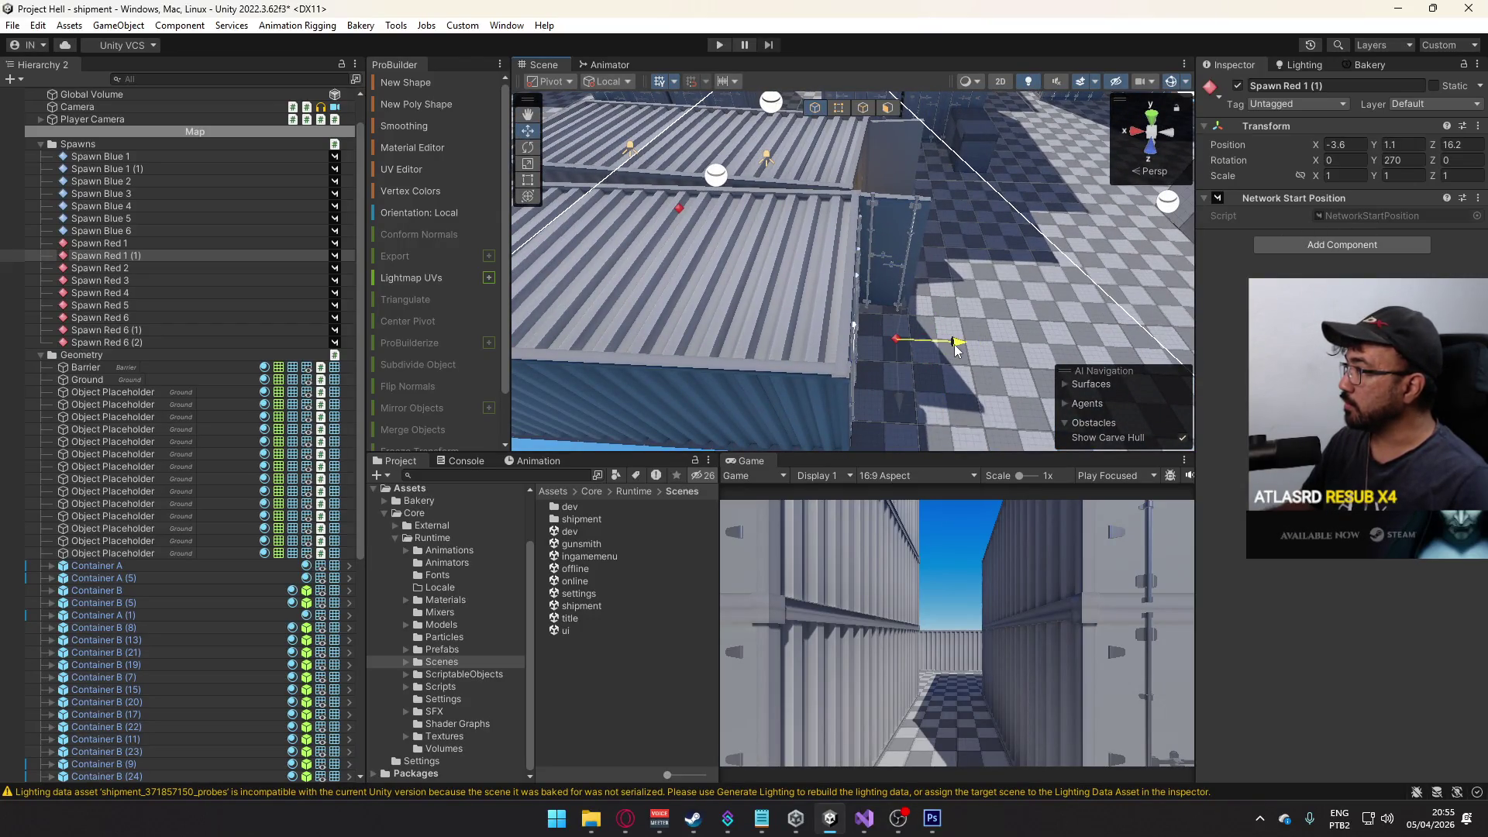
key(f)
scroll(852, 272, down, 5)
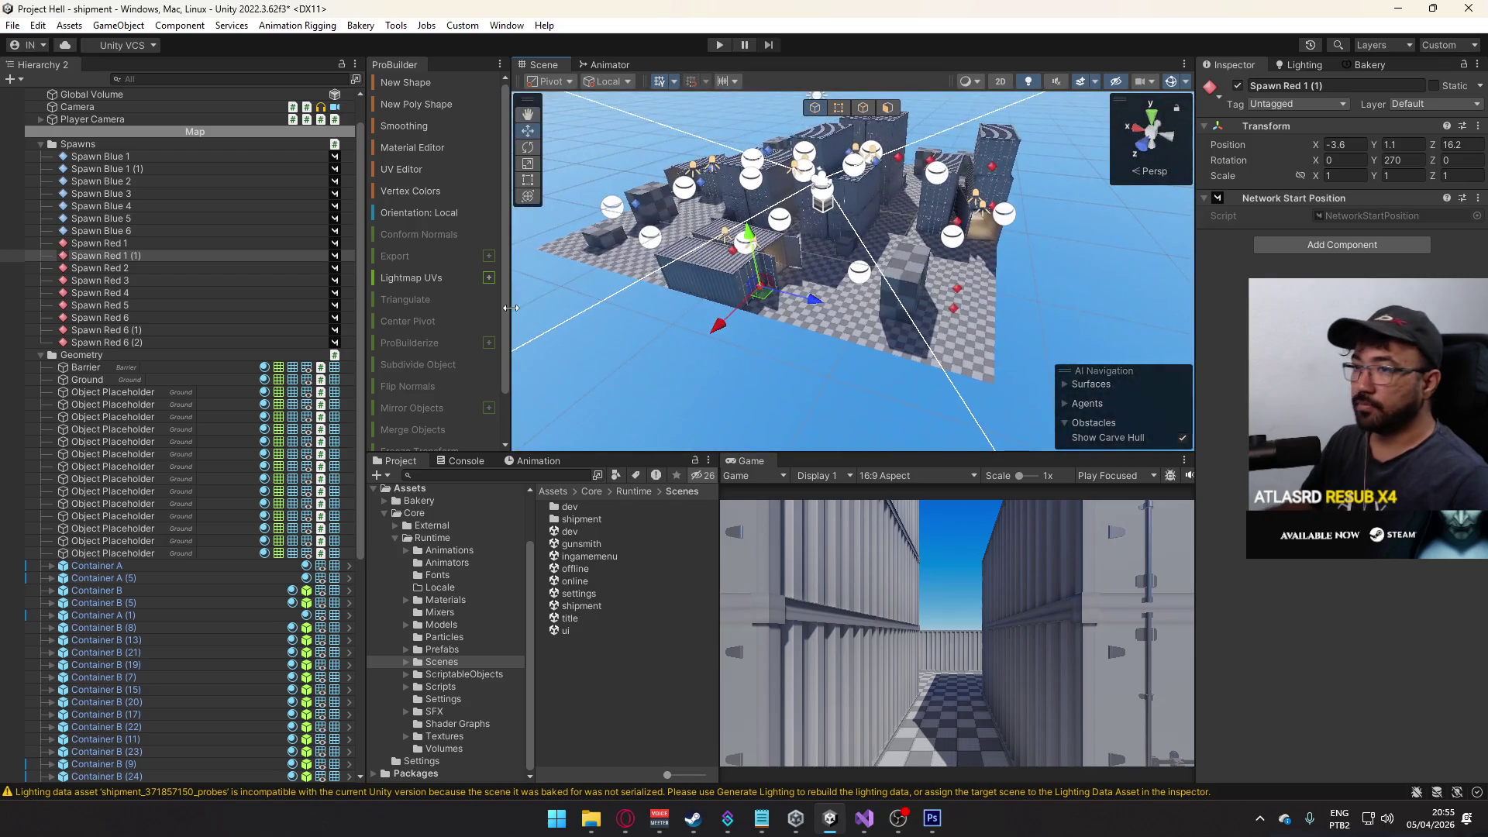
drag(133, 258, 145, 347)
- Rename Spawn Red 6 (1) to Spawn Red 7
click(144, 253)
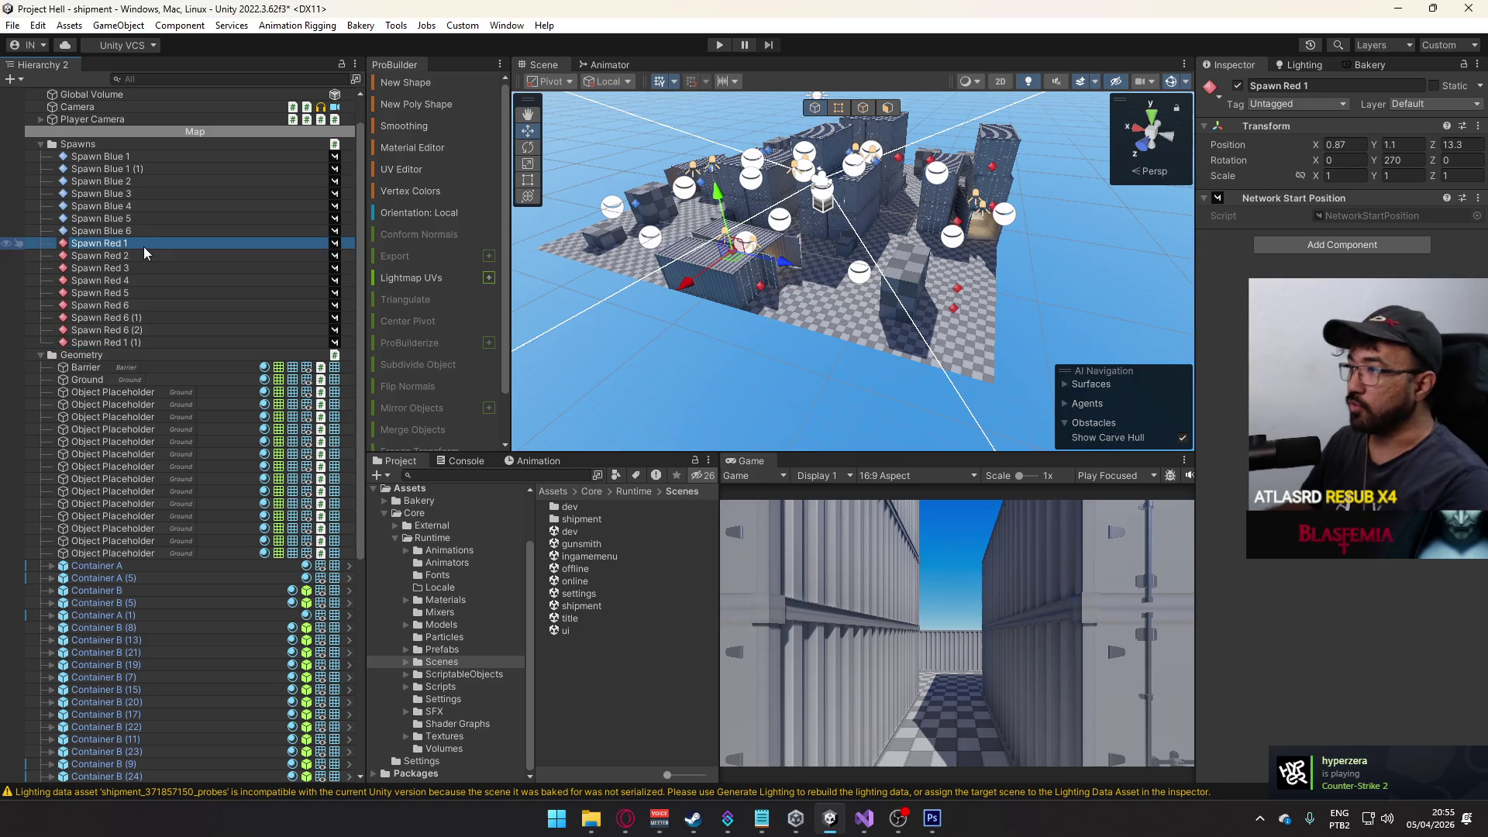
key(Down)
key(Down)
key(Down)
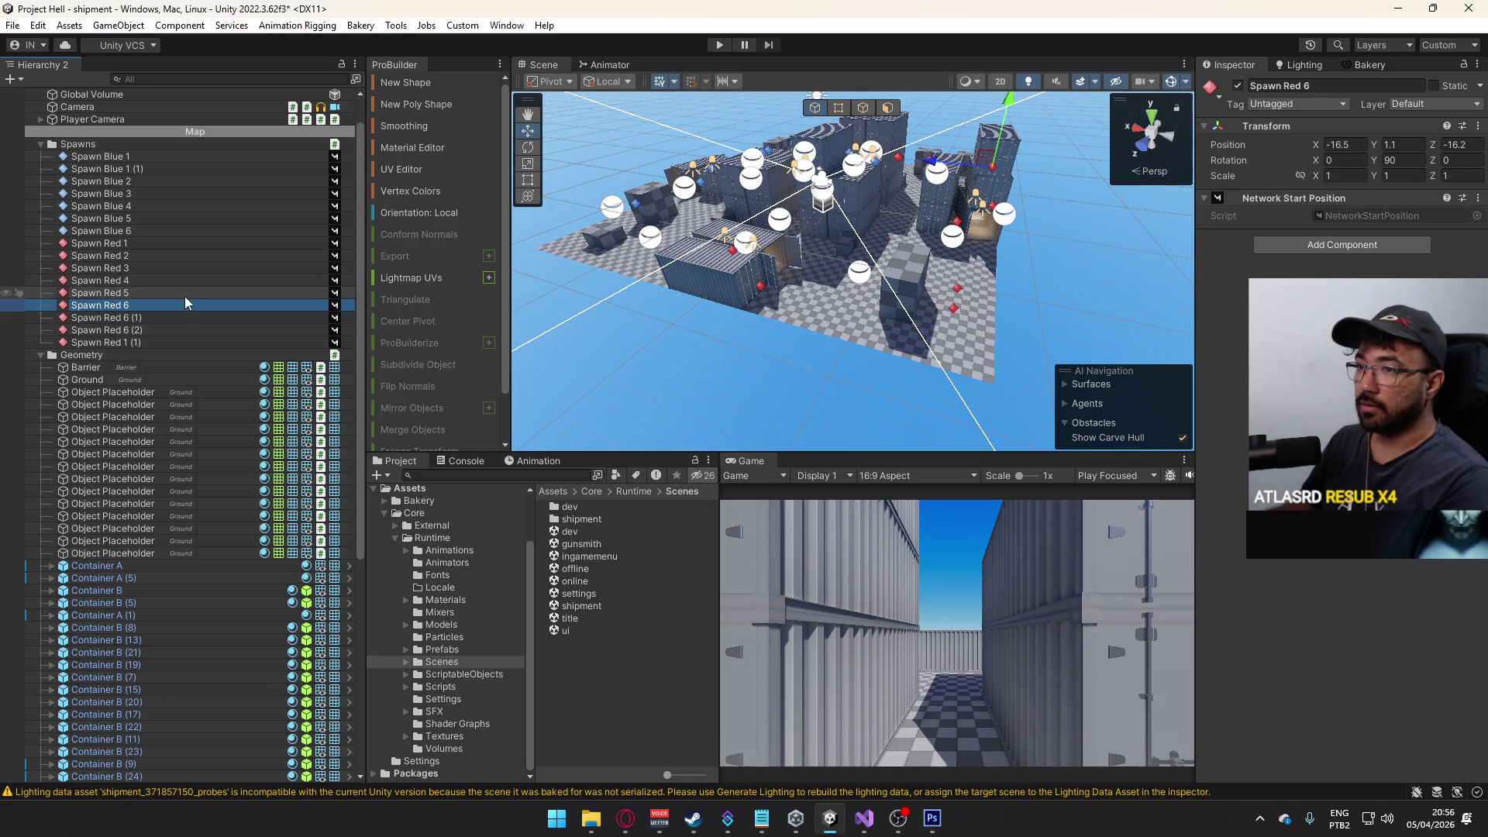
key(Down)
key(F2)
text(Spawn Red 7)
click(124, 329)
- Rename Spawn Red 6 (2) to Spawn Red 8 and Spawn Red 1 (1) to Spawn Red 9
key(F2)
text(Spawn Red 8)
click(141, 342)
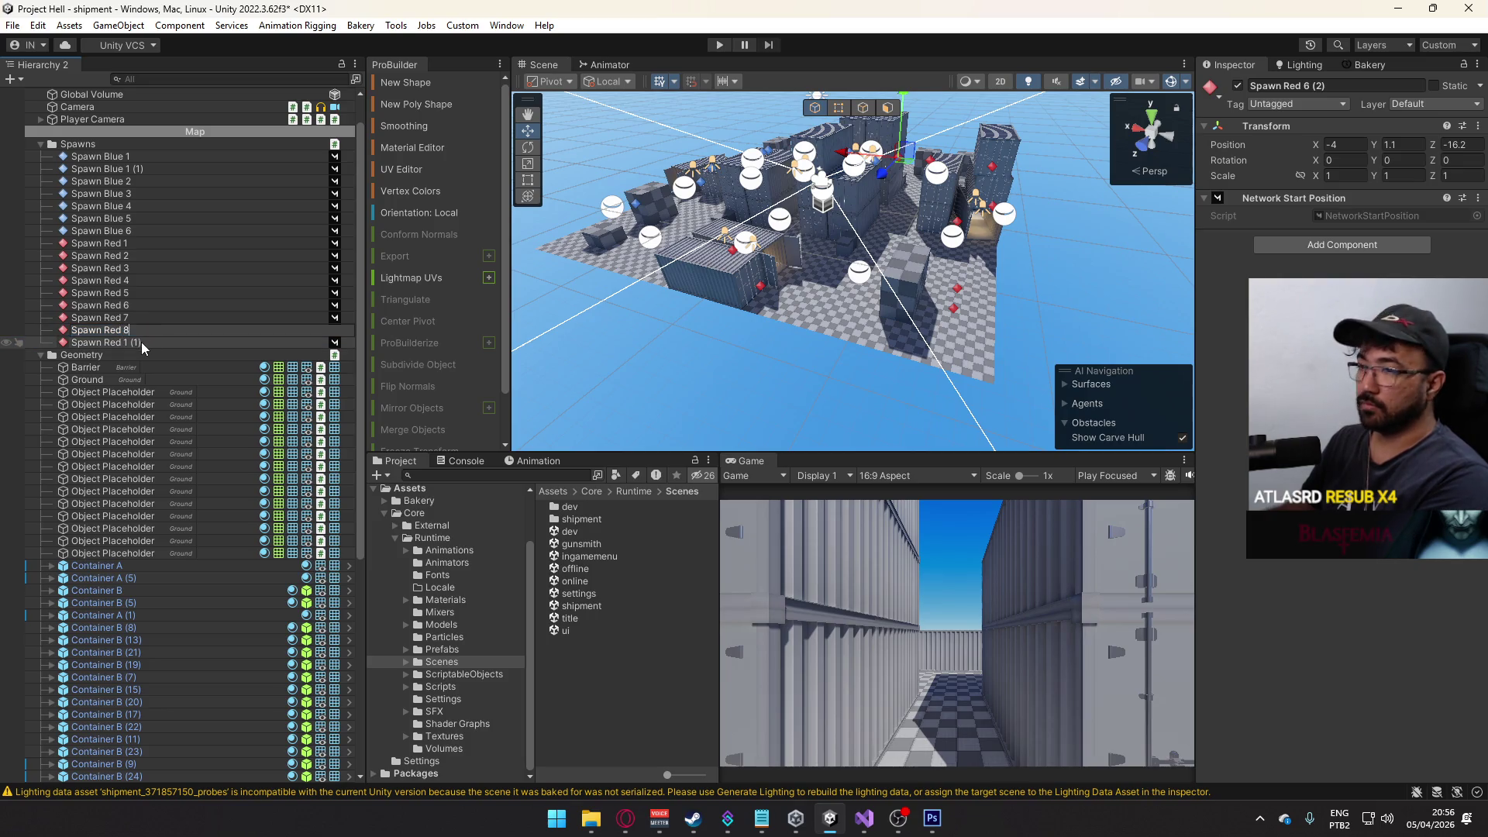
key(F2)
drag(123, 342, 162, 343)
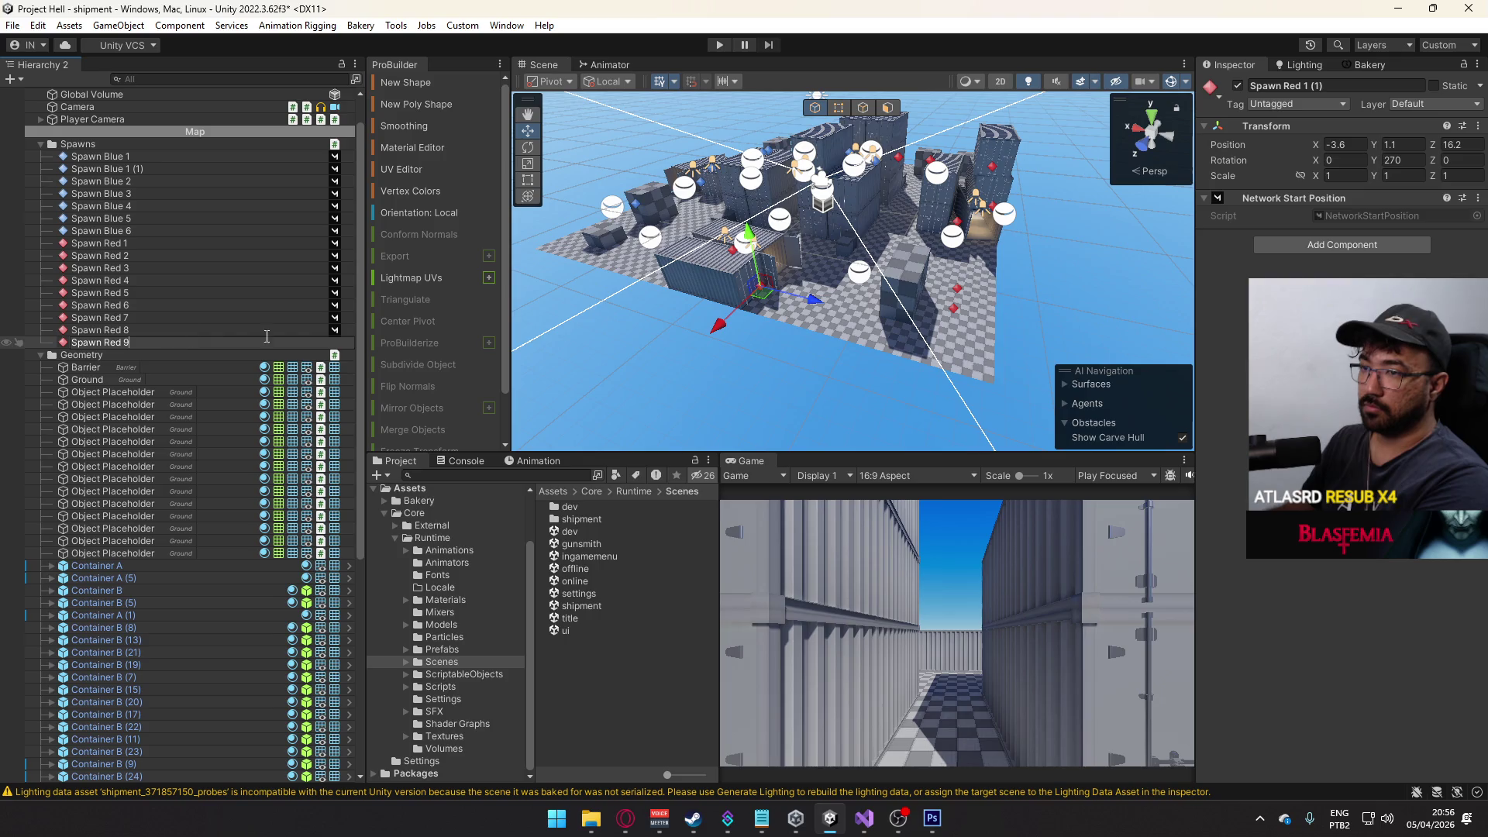
key(Return)
mouse_move(853, 324)
mouse_down()
mouse_move(849, 247)
mouse_move(633, 262)
mouse_move(900, 341)
mouse_move(799, 385)
mouse_move(928, 359)
mouse_move(867, 352)
mouse_move(997, 347)
mouse_move(906, 325)
mouse_up()
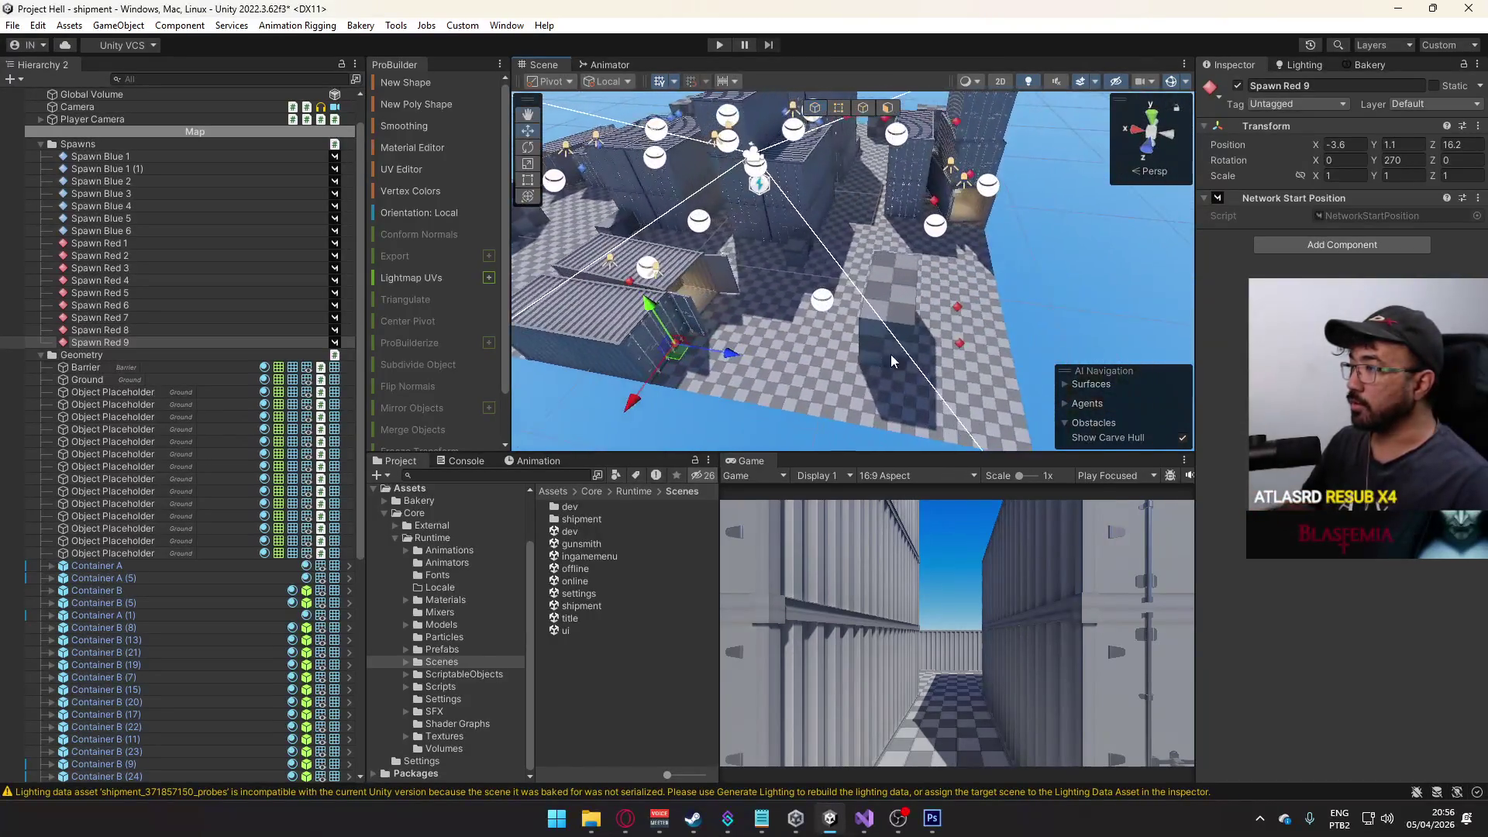
- Rename the placeholder block's material from Object Placeholder 1 to Object Placeholder Red
click(890, 319)
click(1318, 507)
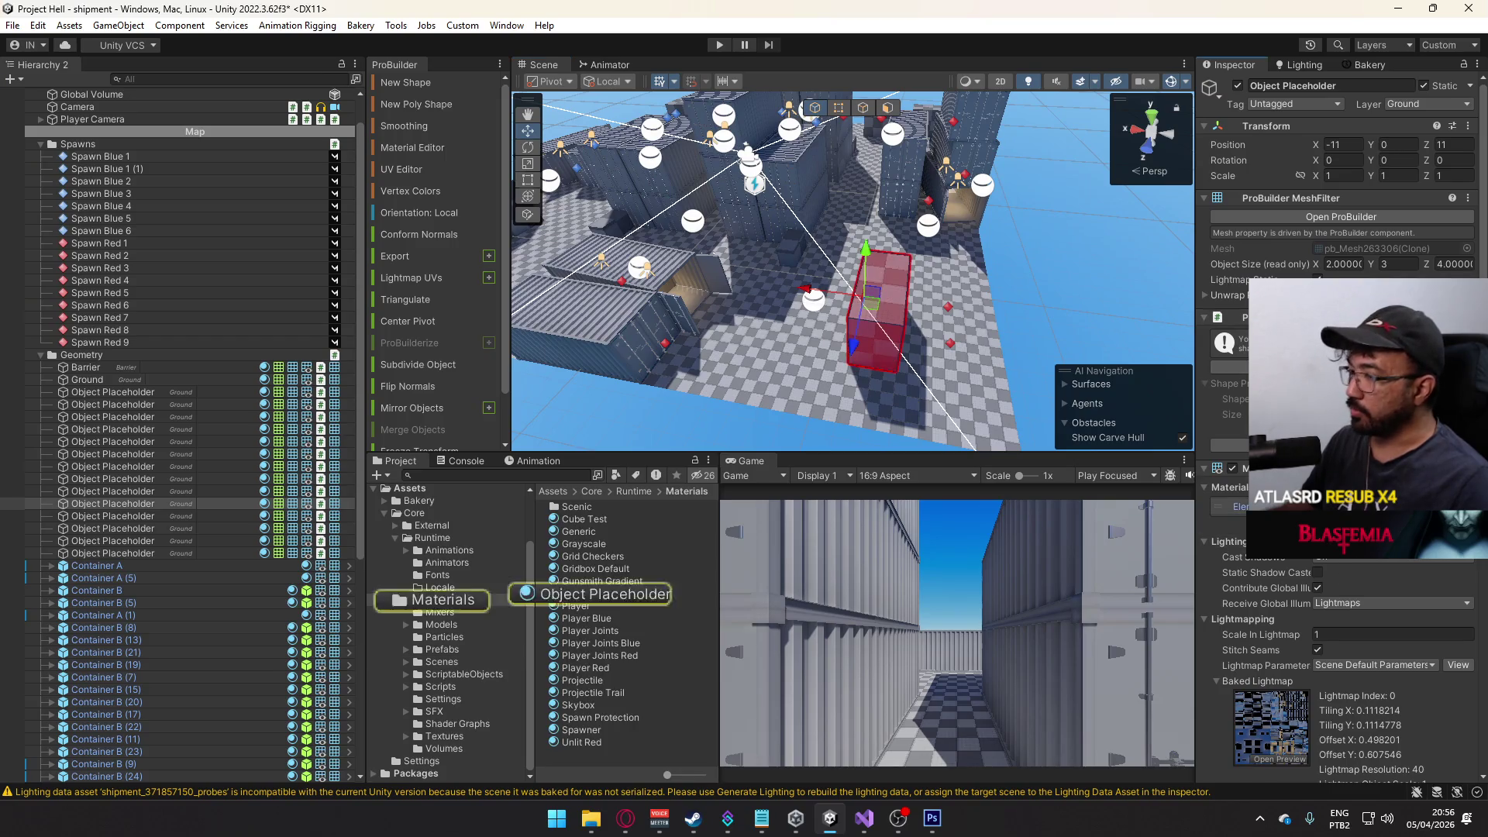
click(629, 607)
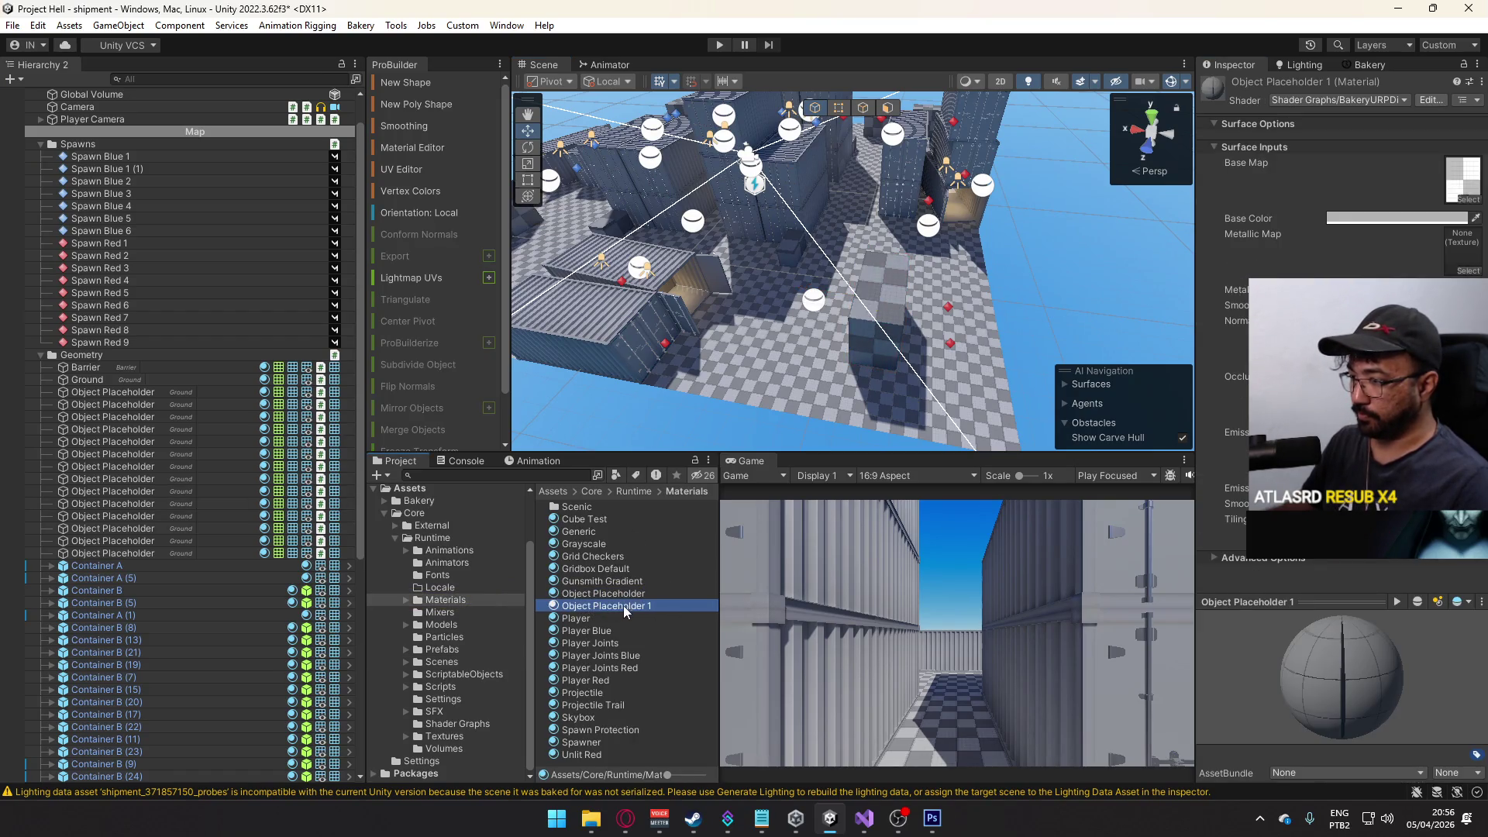
click(623, 606)
double_click(677, 607)
text(Red)
key(Return)
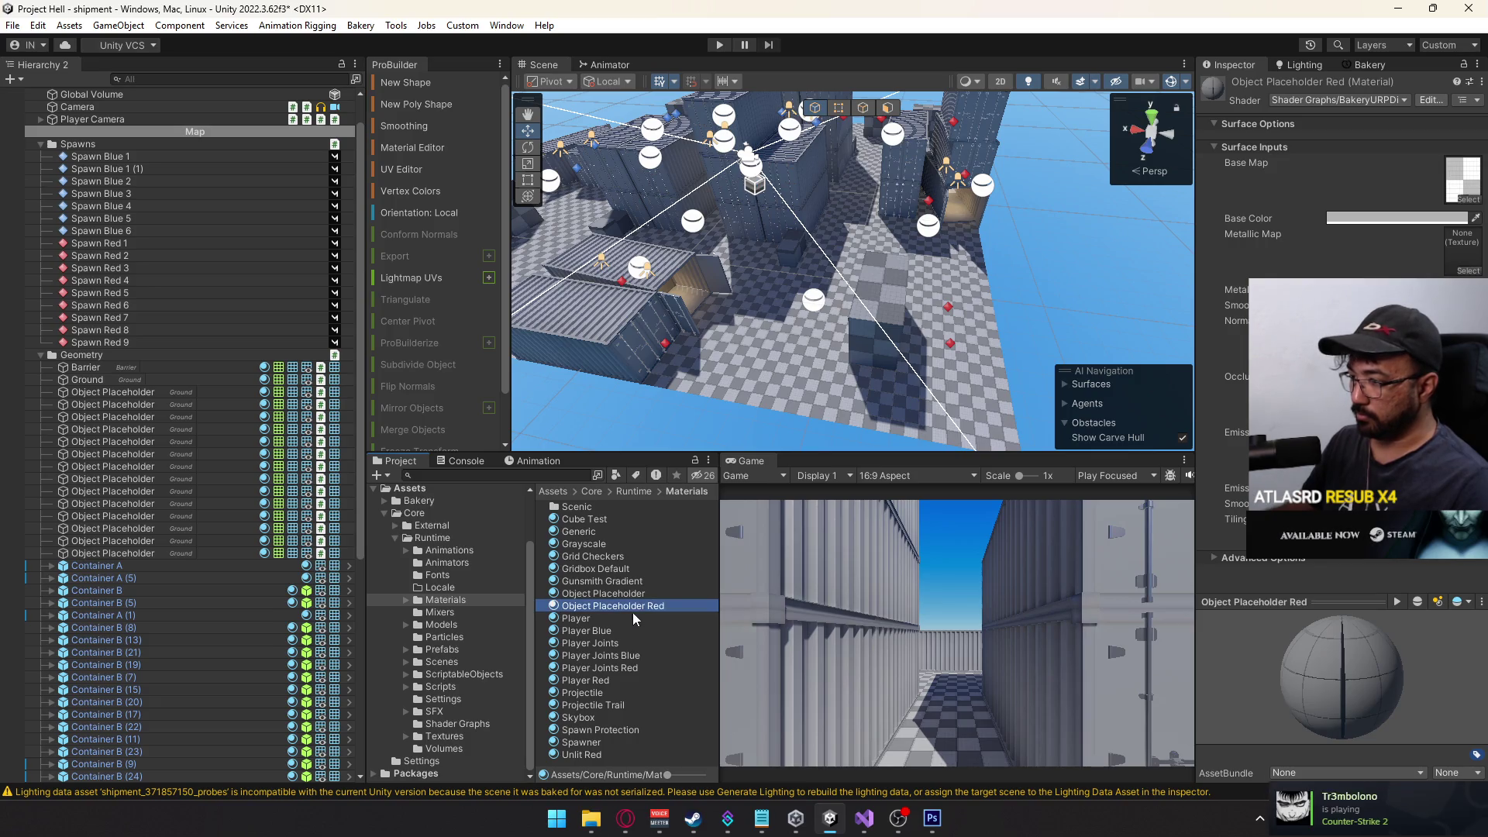
- Duplicate the material and name the copy Object Placeholder Blue
key(ctrl+d)
click(651, 618)
drag(646, 618, 729, 620)
text(B)
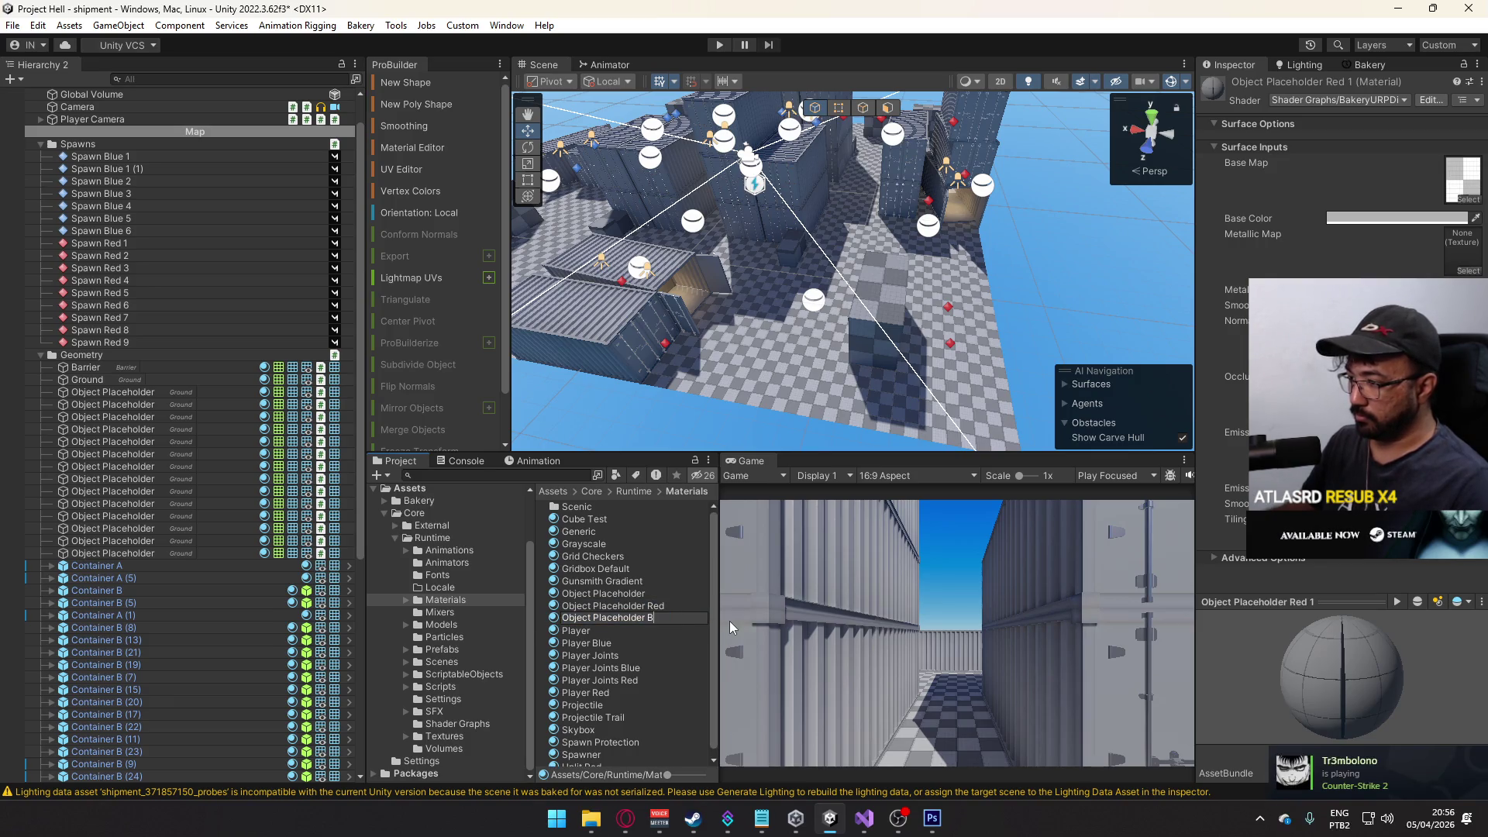
text(lu)
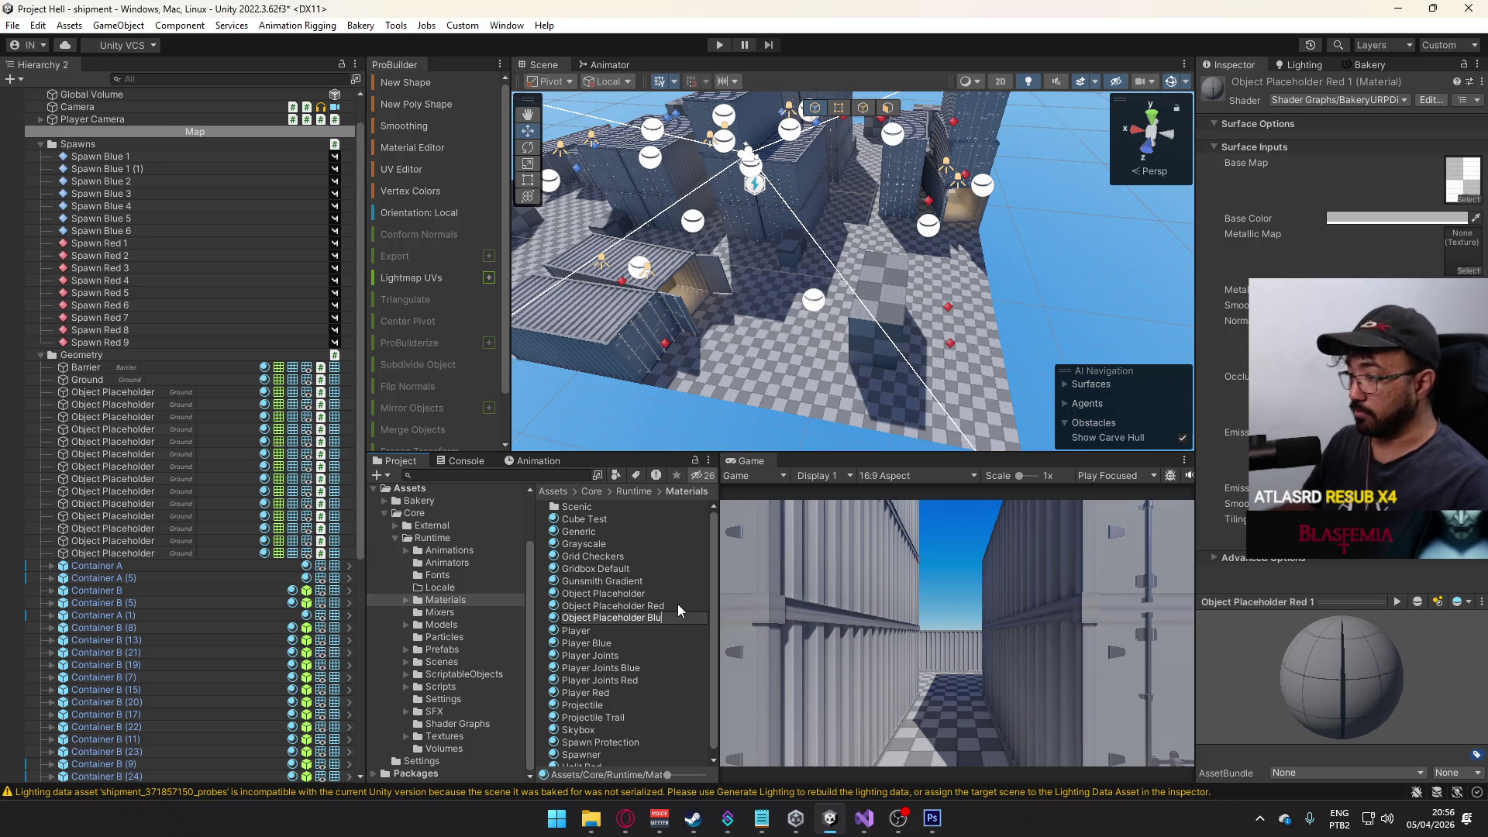
text(e)
key(Return)
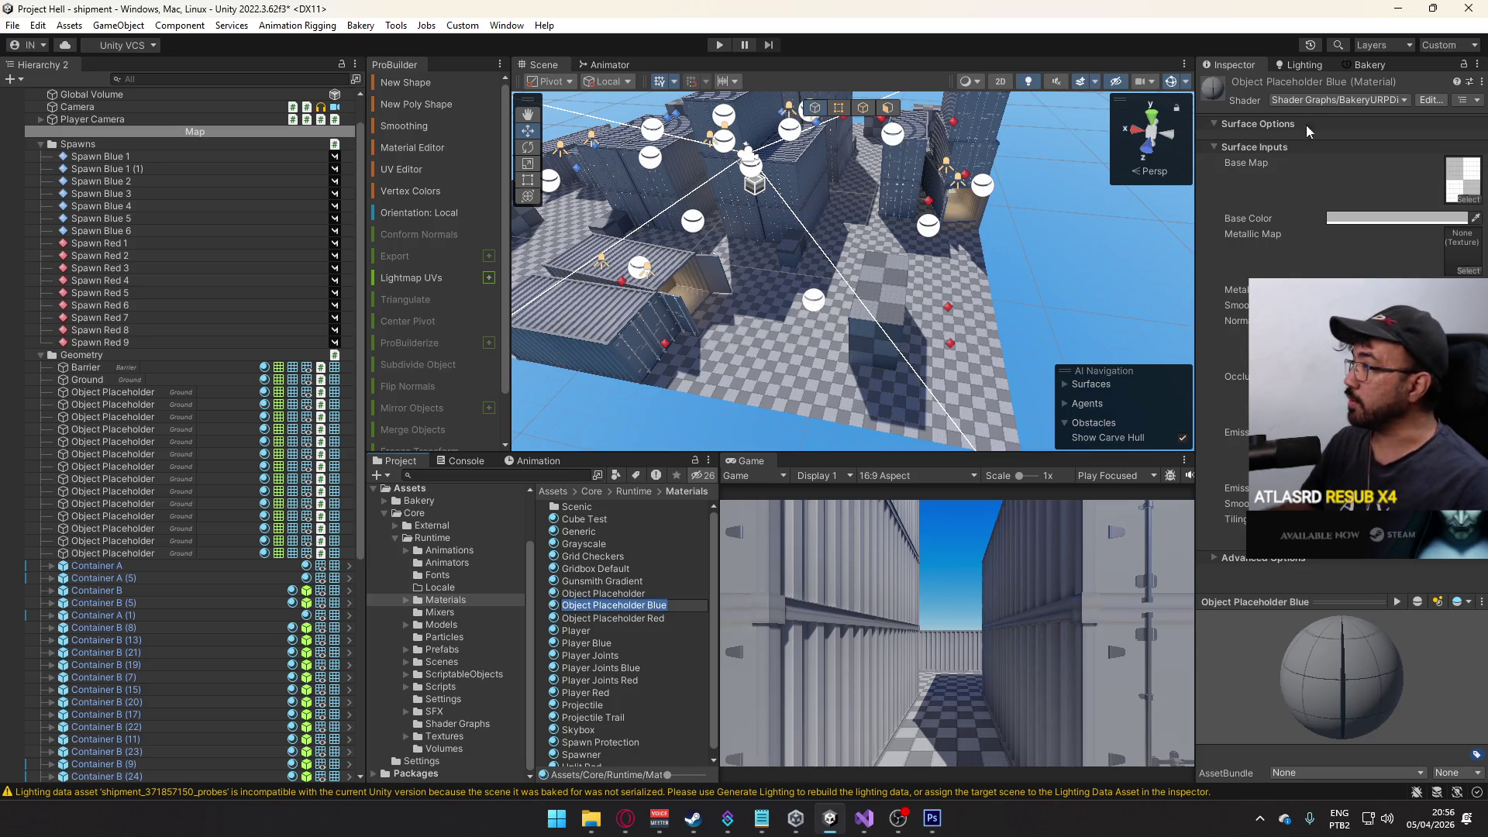
- Set Object Placeholder Blue's base colour to red and paste it into Object Placeholder Red
click(1394, 218)
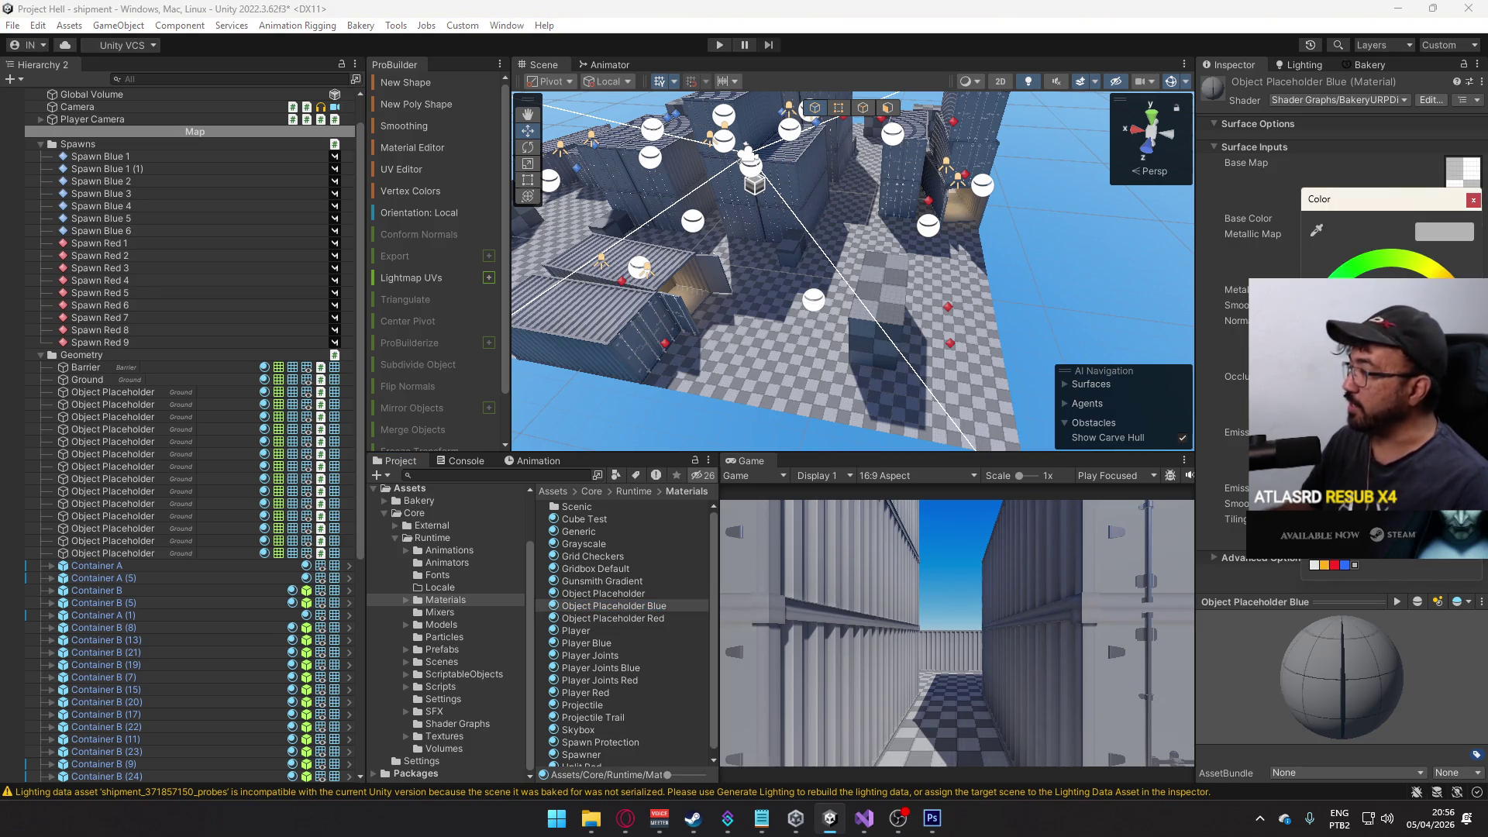
drag(852, 271, 791, 256)
click(1440, 218)
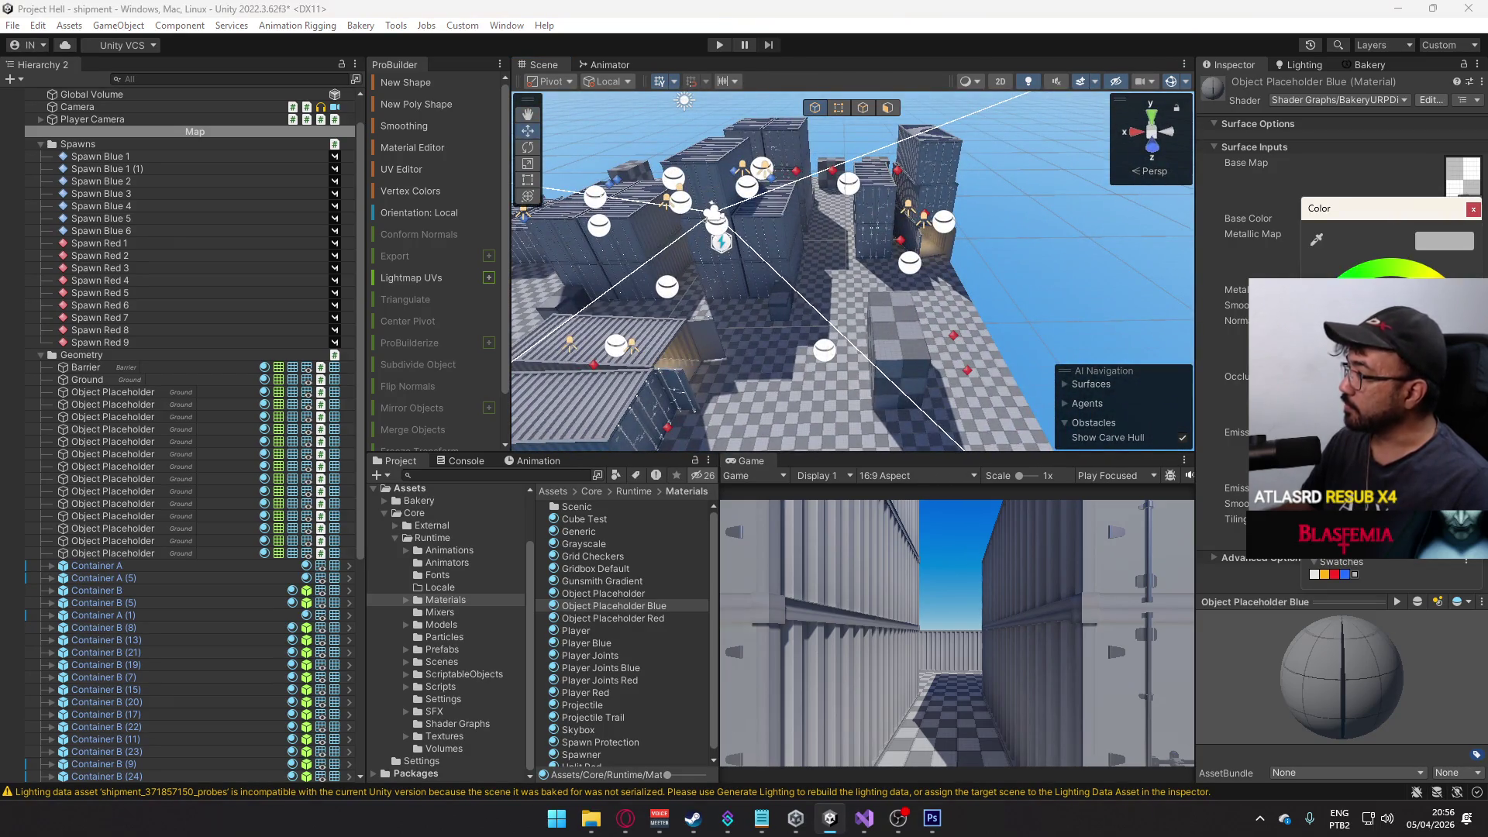
click(1335, 574)
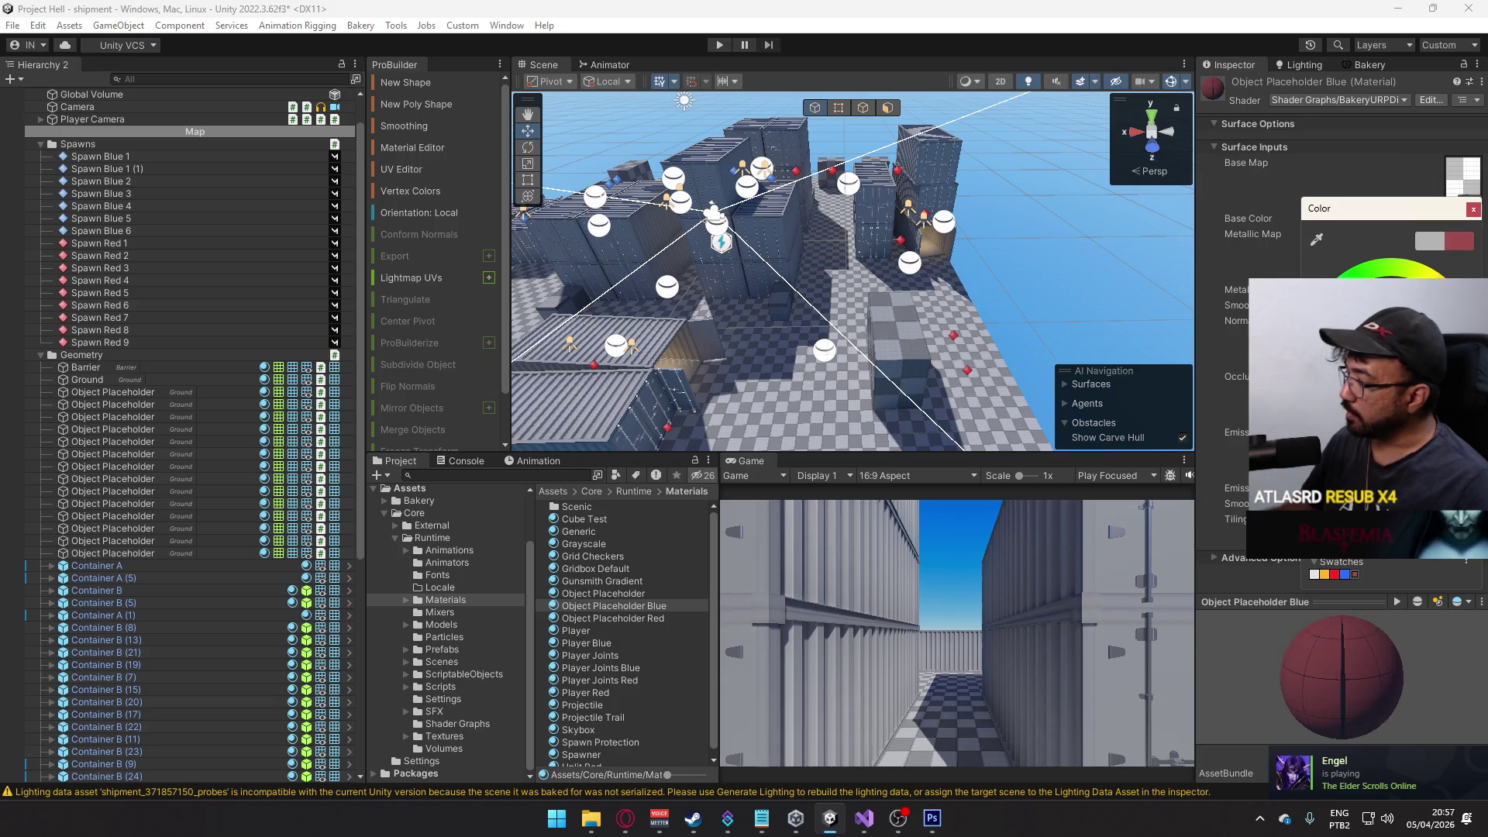
scroll(1004, 422, down, 5)
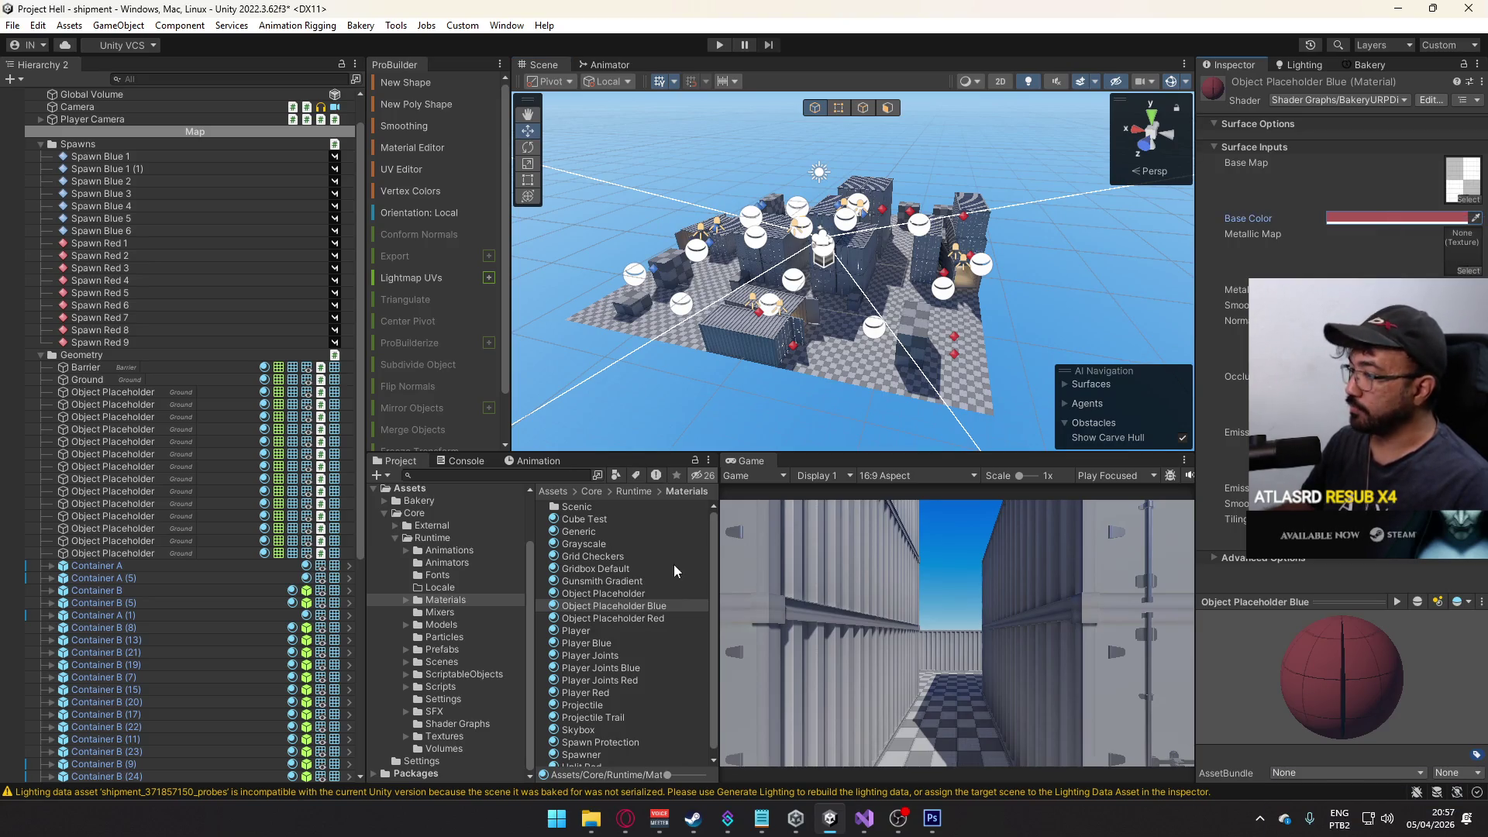
click(658, 617)
right_click(1395, 218)
click(1426, 233)
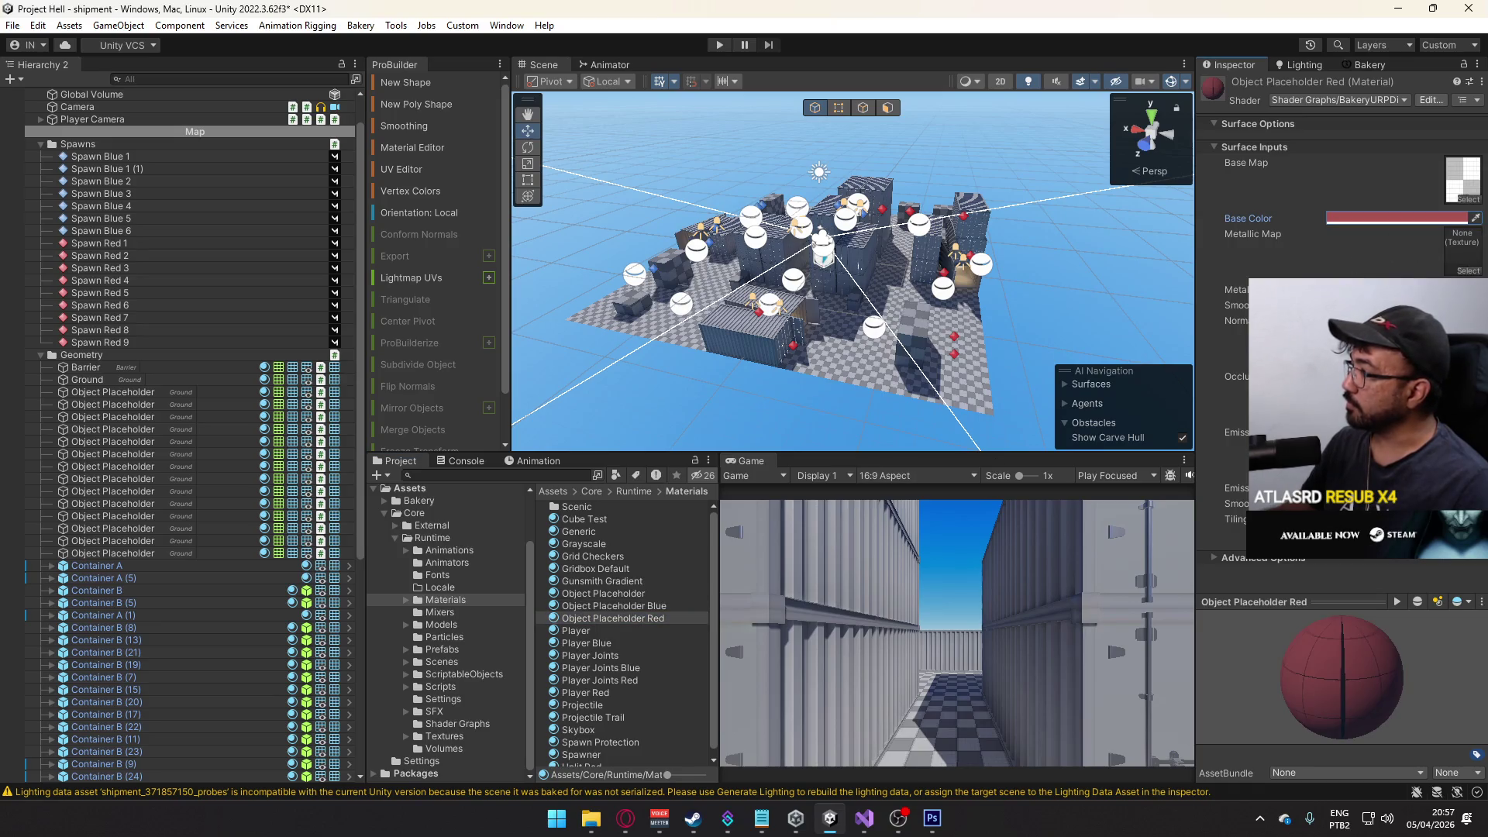
- Undo the red base colour on Object Placeholder Blue, restoring blue
click(653, 605)
click(1395, 219)
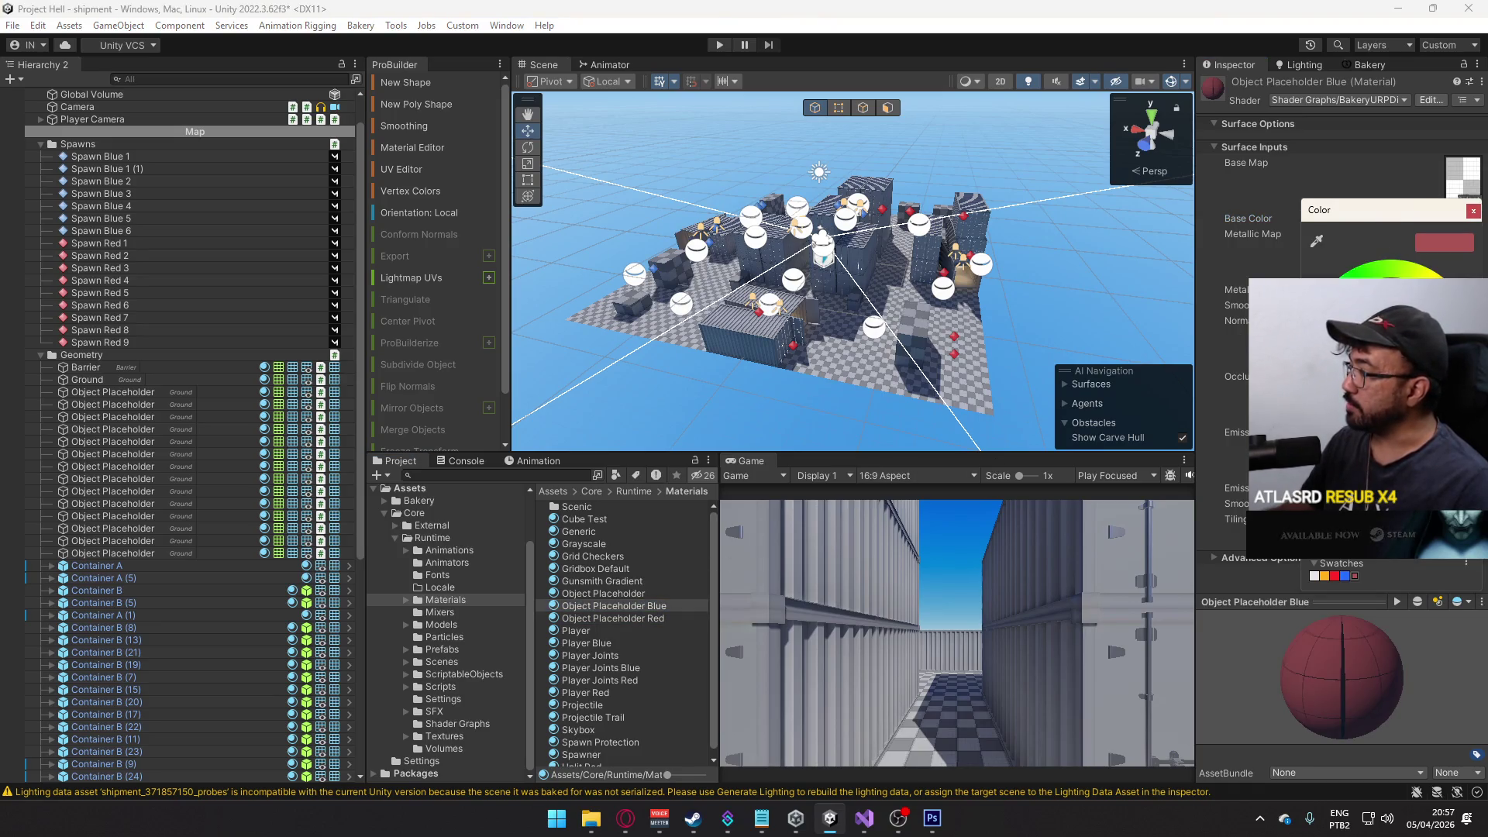
key(ctrl+z)
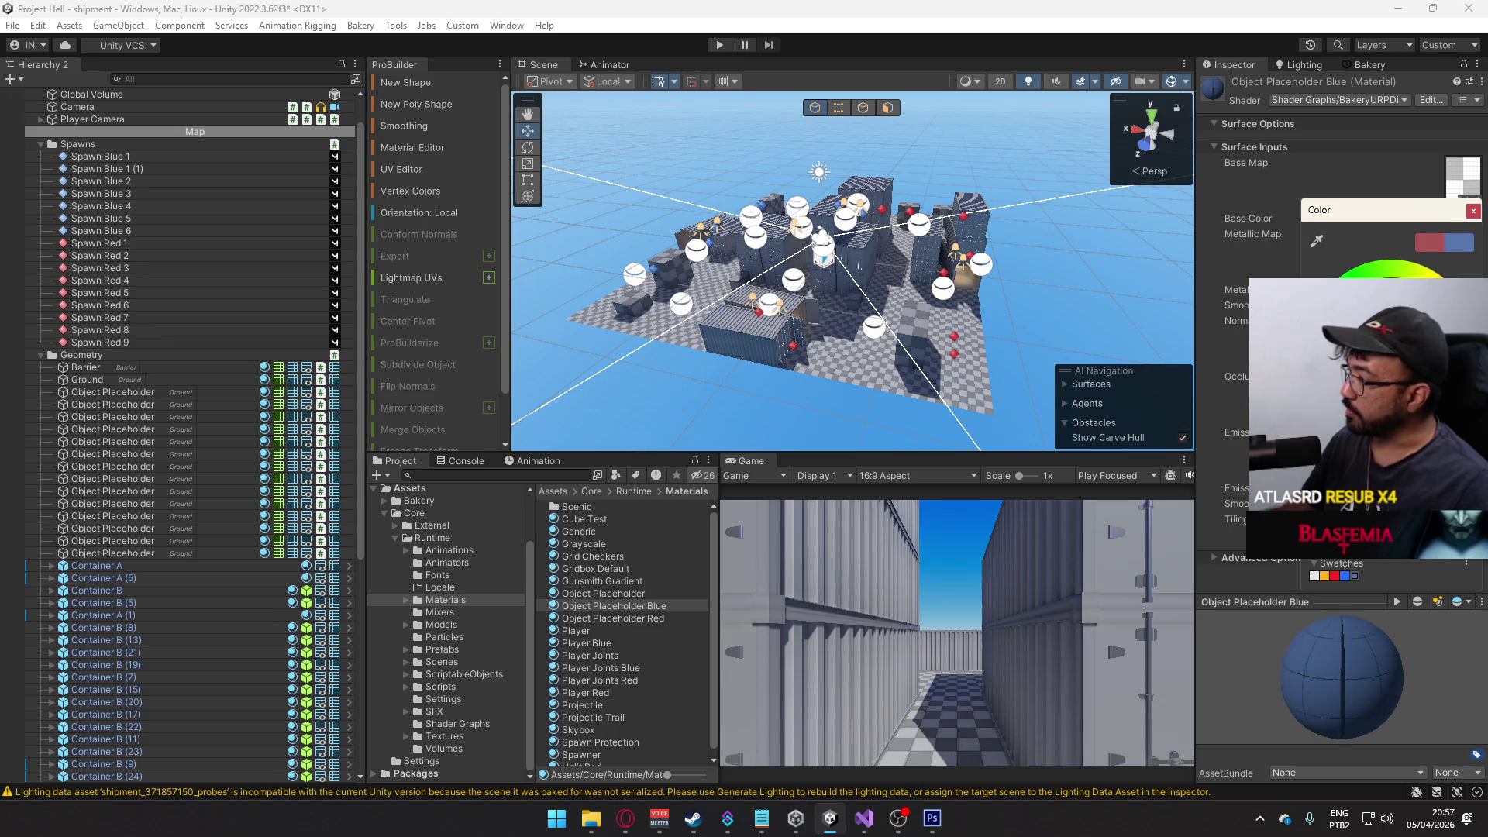
- Apply Object Placeholder Blue to a map block and review the placeholders across the map
scroll(896, 370, up, 5)
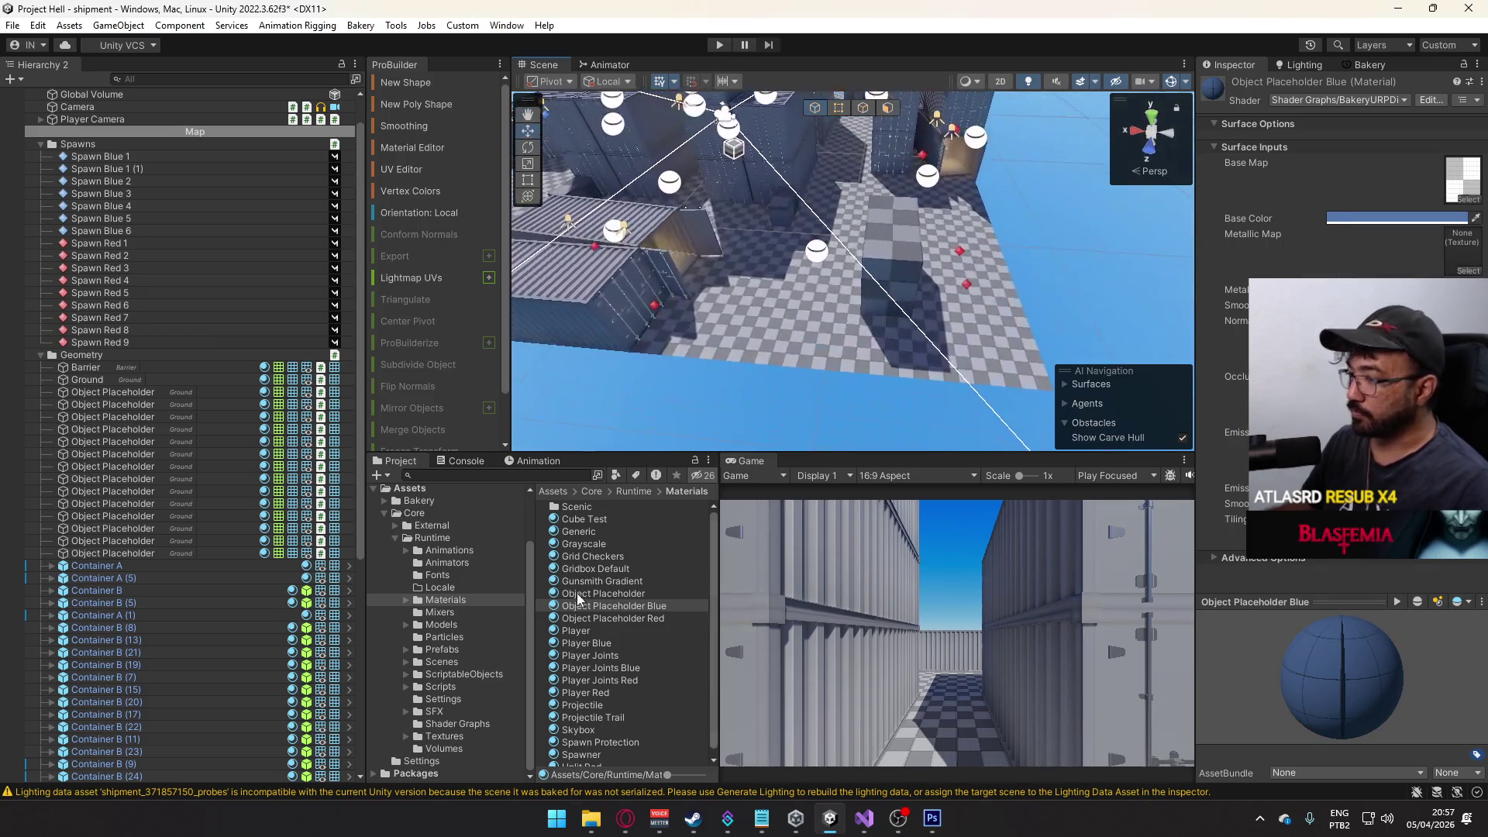
drag(909, 301, 509, 286)
scroll(509, 286, up, 5)
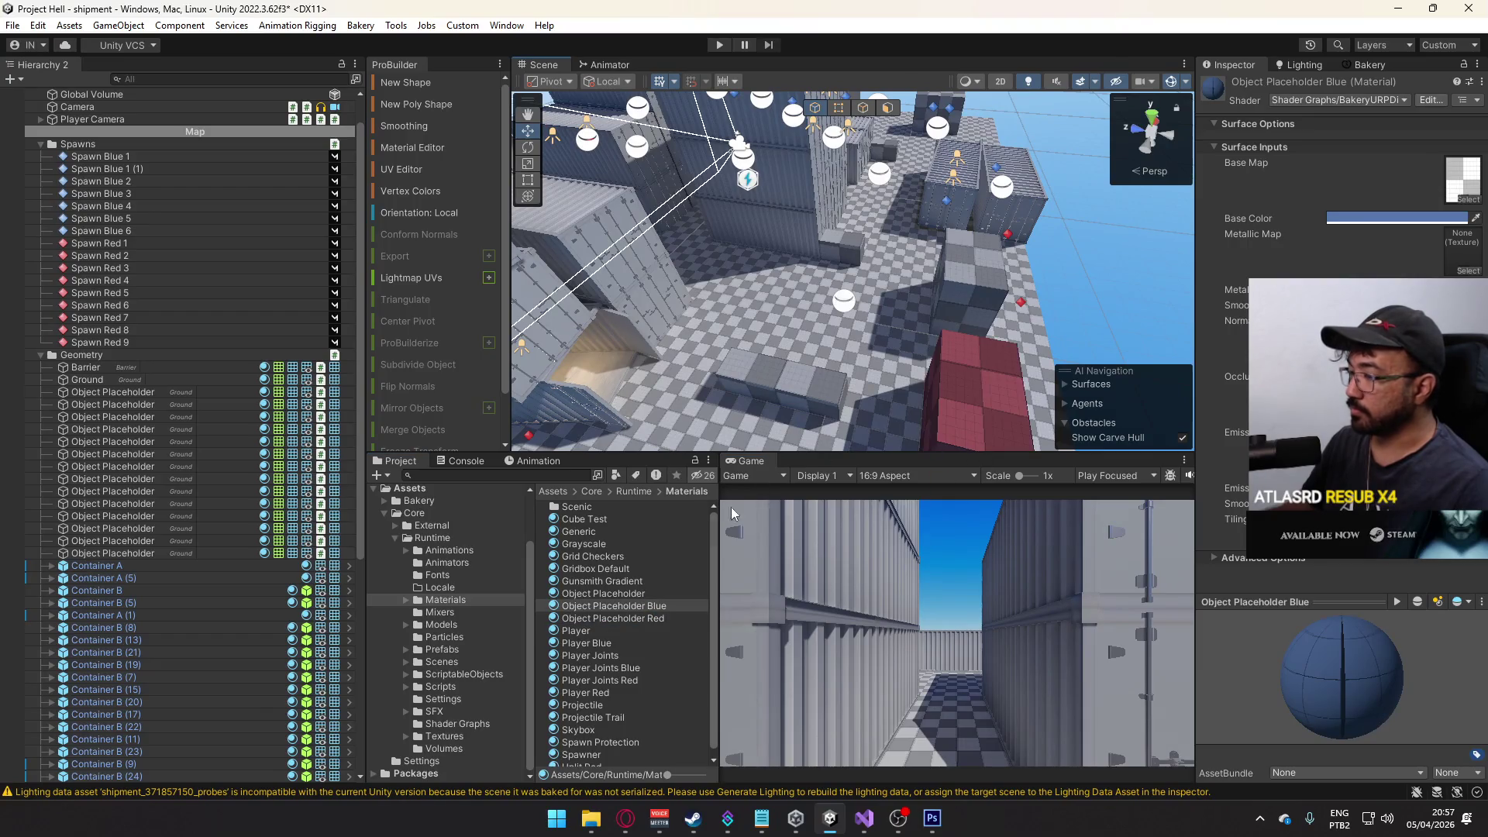
mouse_move(697, 310)
mouse_down()
mouse_move(500, 363)
mouse_move(722, 400)
mouse_up()
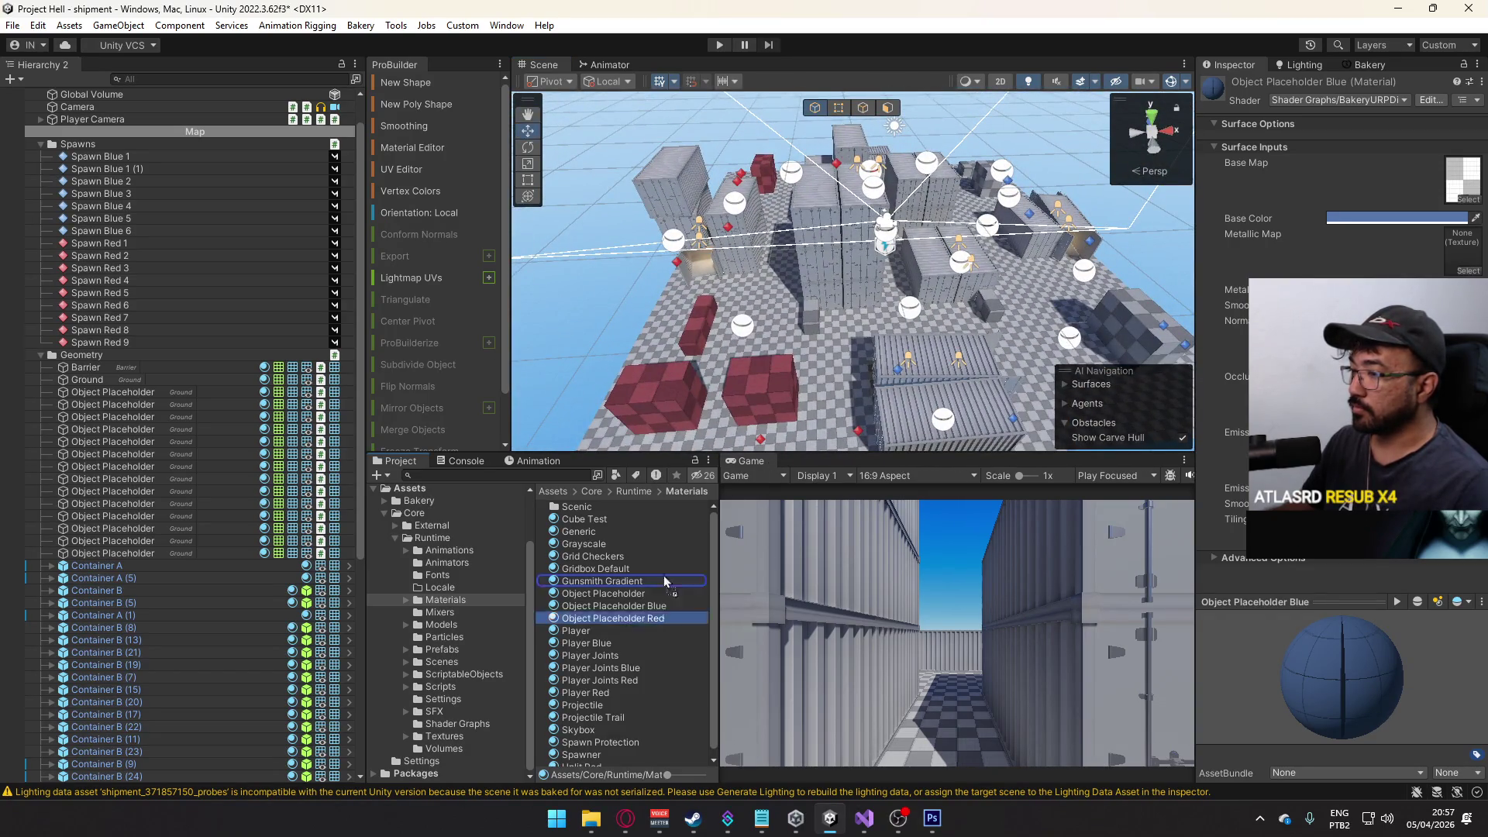
mouse_move(968, 279)
mouse_down()
mouse_move(999, 263)
mouse_move(788, 521)
mouse_up()
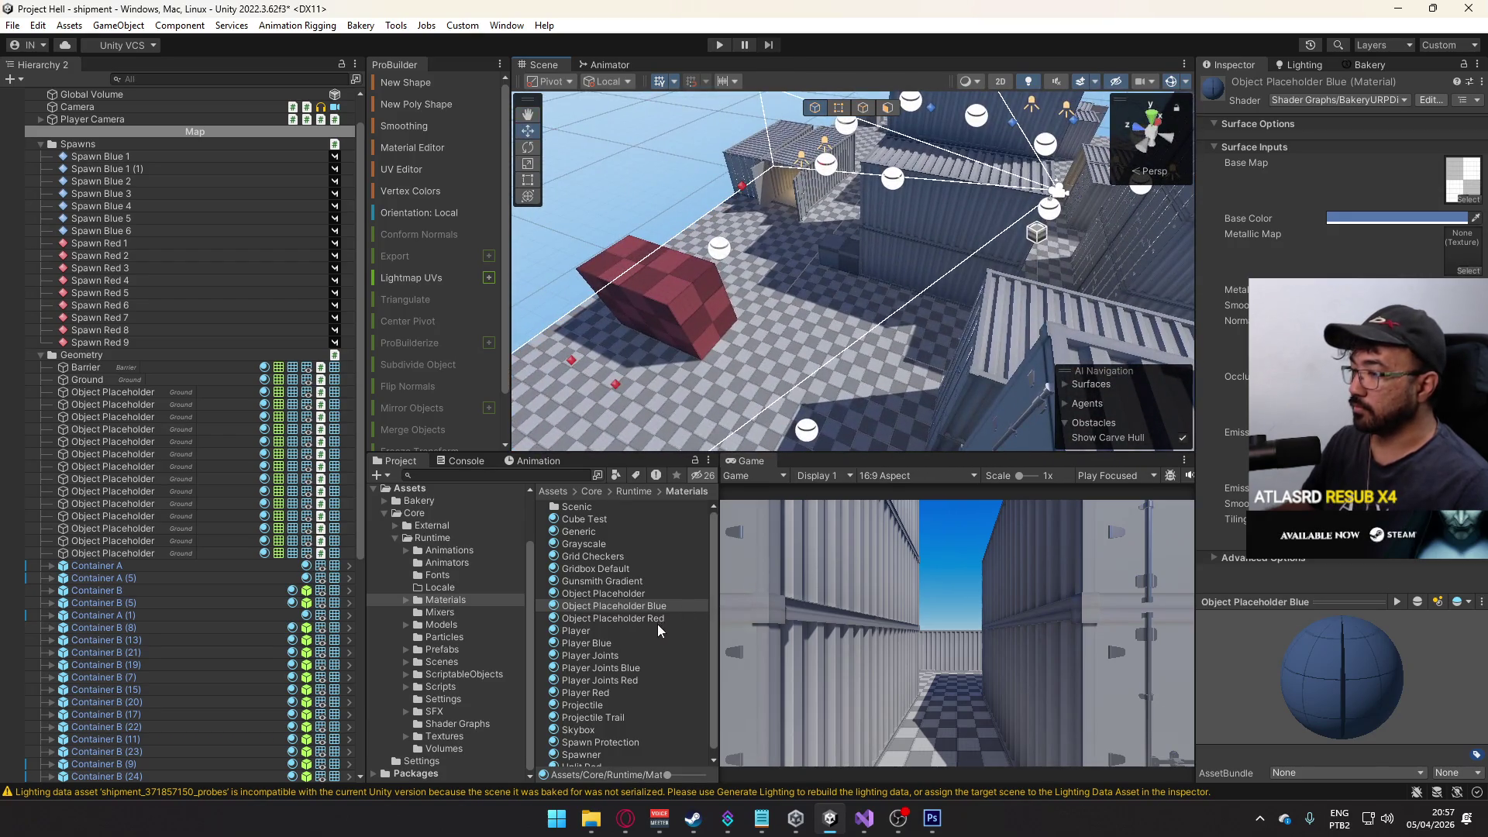
mouse_move(645, 619)
mouse_down()
mouse_move(828, 265)
mouse_move(1168, 345)
mouse_move(801, 509)
mouse_up()
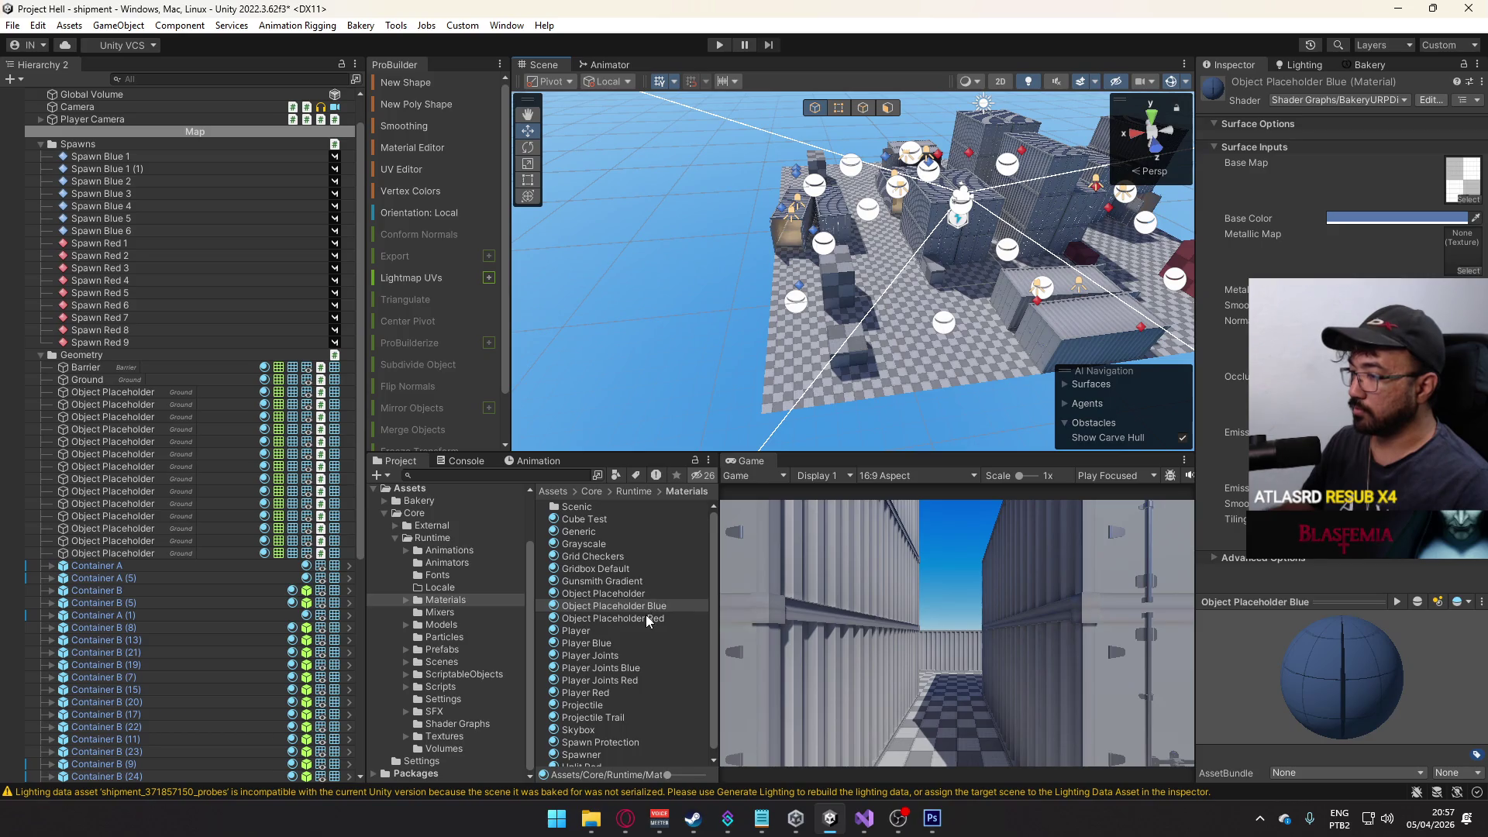
mouse_move(644, 606)
mouse_down()
mouse_move(852, 327)
mouse_move(854, 341)
mouse_move(976, 320)
mouse_move(1064, 331)
mouse_move(686, 545)
mouse_up()
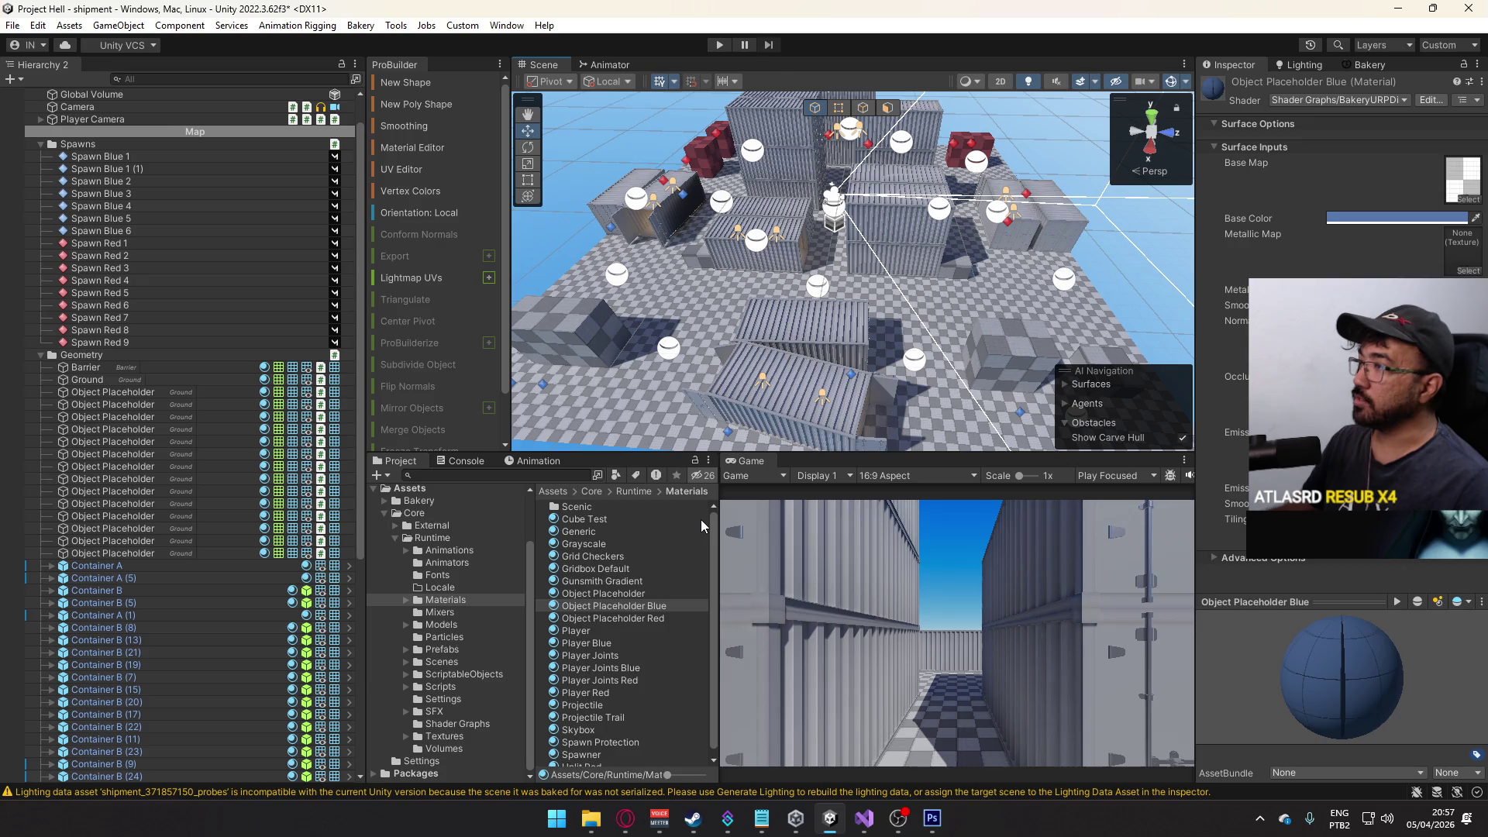
mouse_move(775, 294)
mouse_down()
mouse_move(713, 265)
mouse_move(495, 276)
mouse_move(463, 249)
mouse_move(1023, 298)
mouse_move(959, 237)
mouse_up()
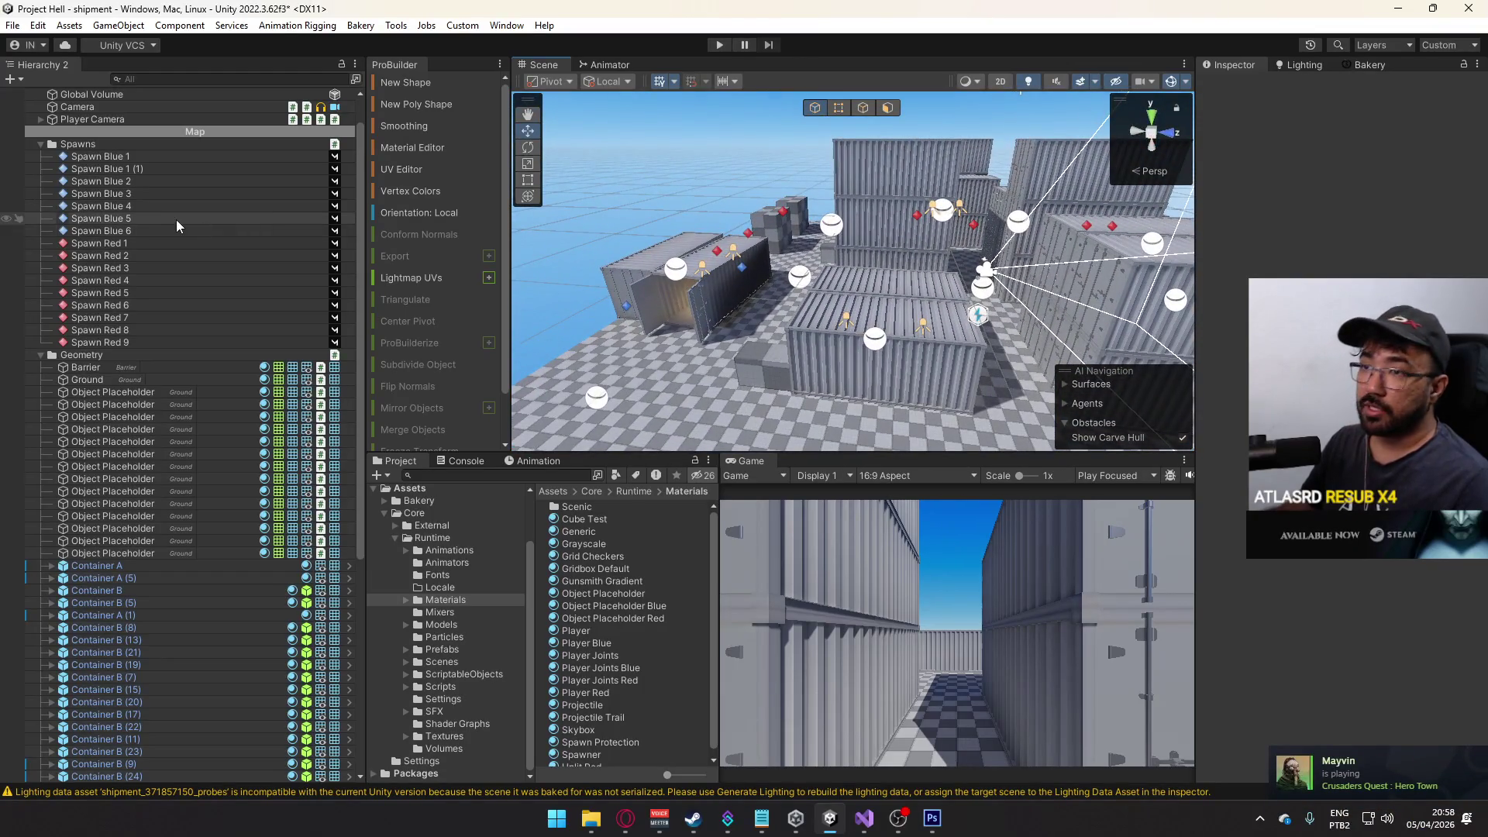
click(41, 144)
- Select the Barrier in the Geometry group and frame it in the view
click(42, 155)
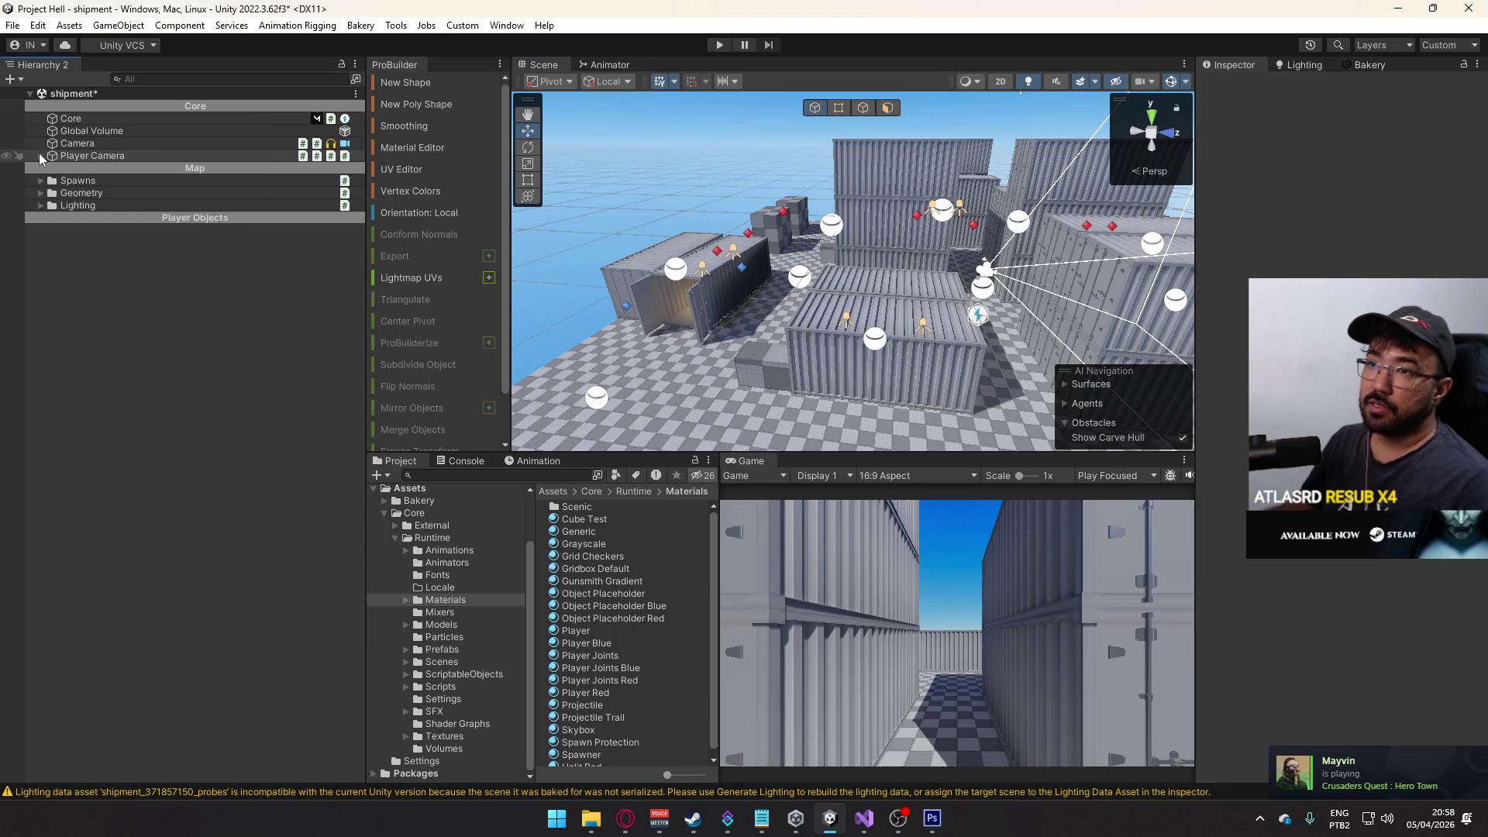
click(41, 193)
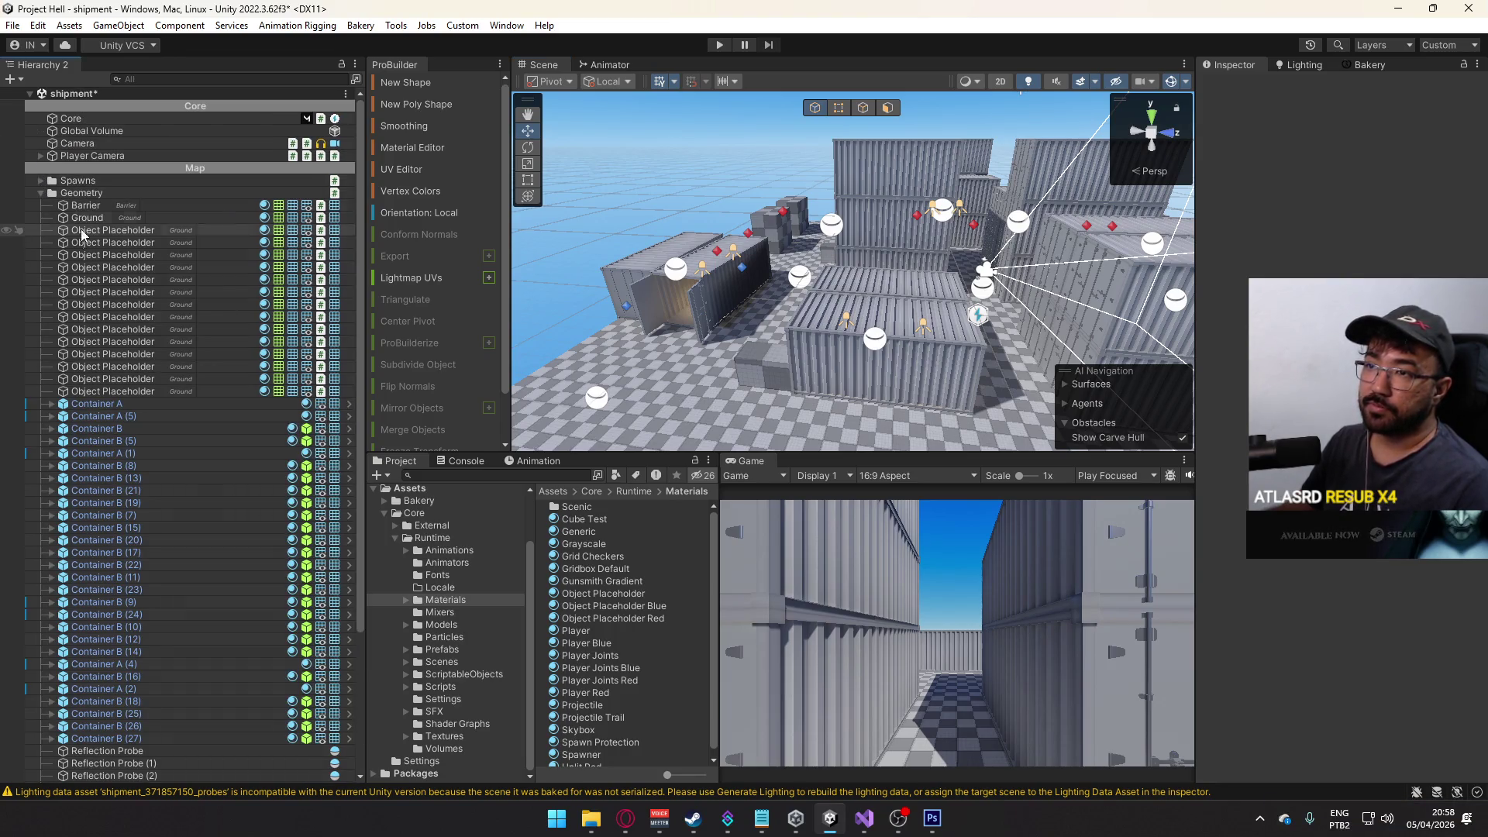
click(100, 205)
key(f)
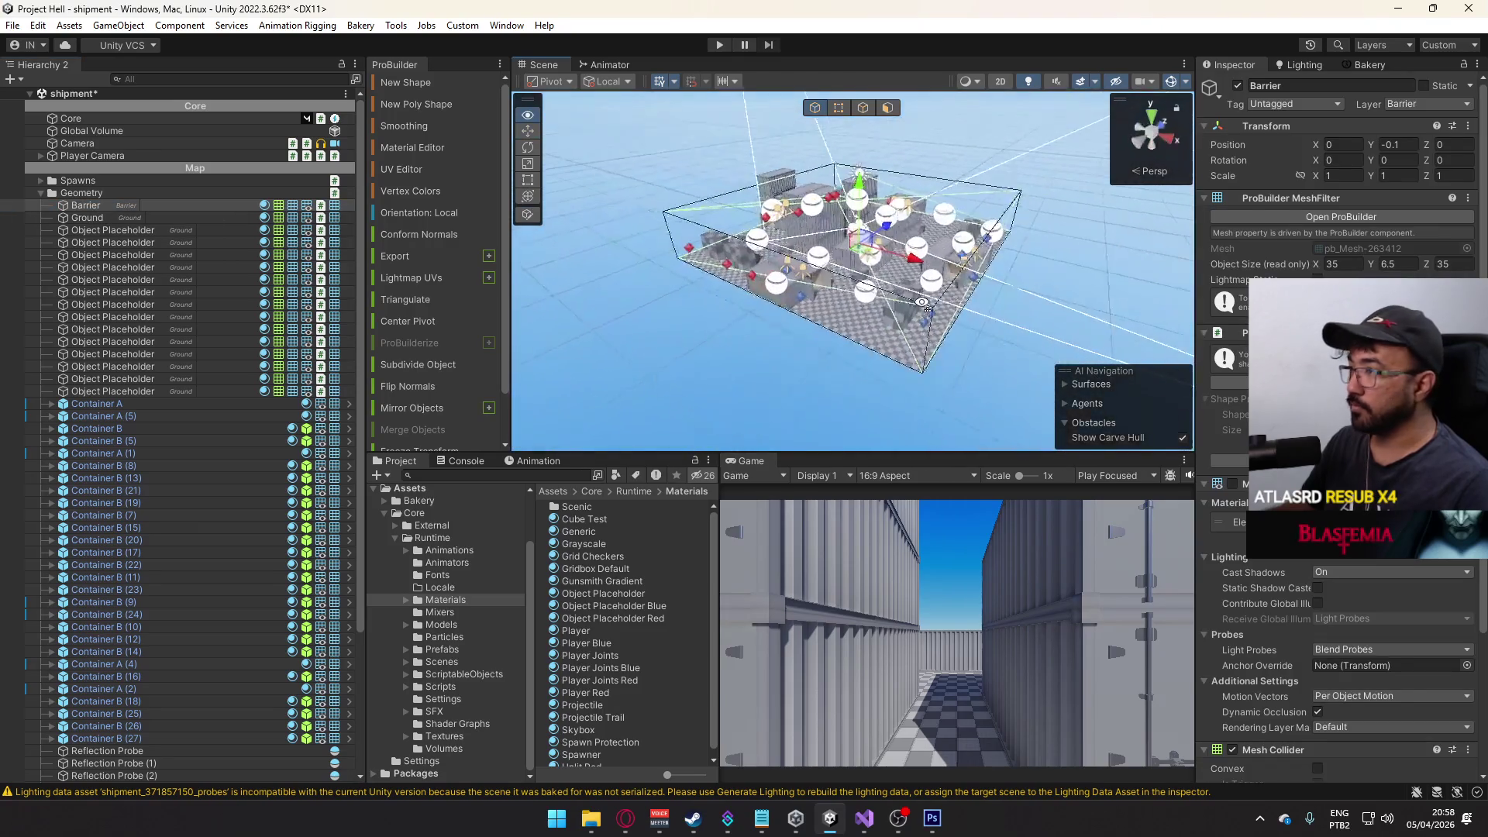
mouse_move(584, 279)
mouse_down()
mouse_move(1012, 203)
mouse_move(919, 219)
mouse_up()
key(f)
scroll(919, 220, up, 10)
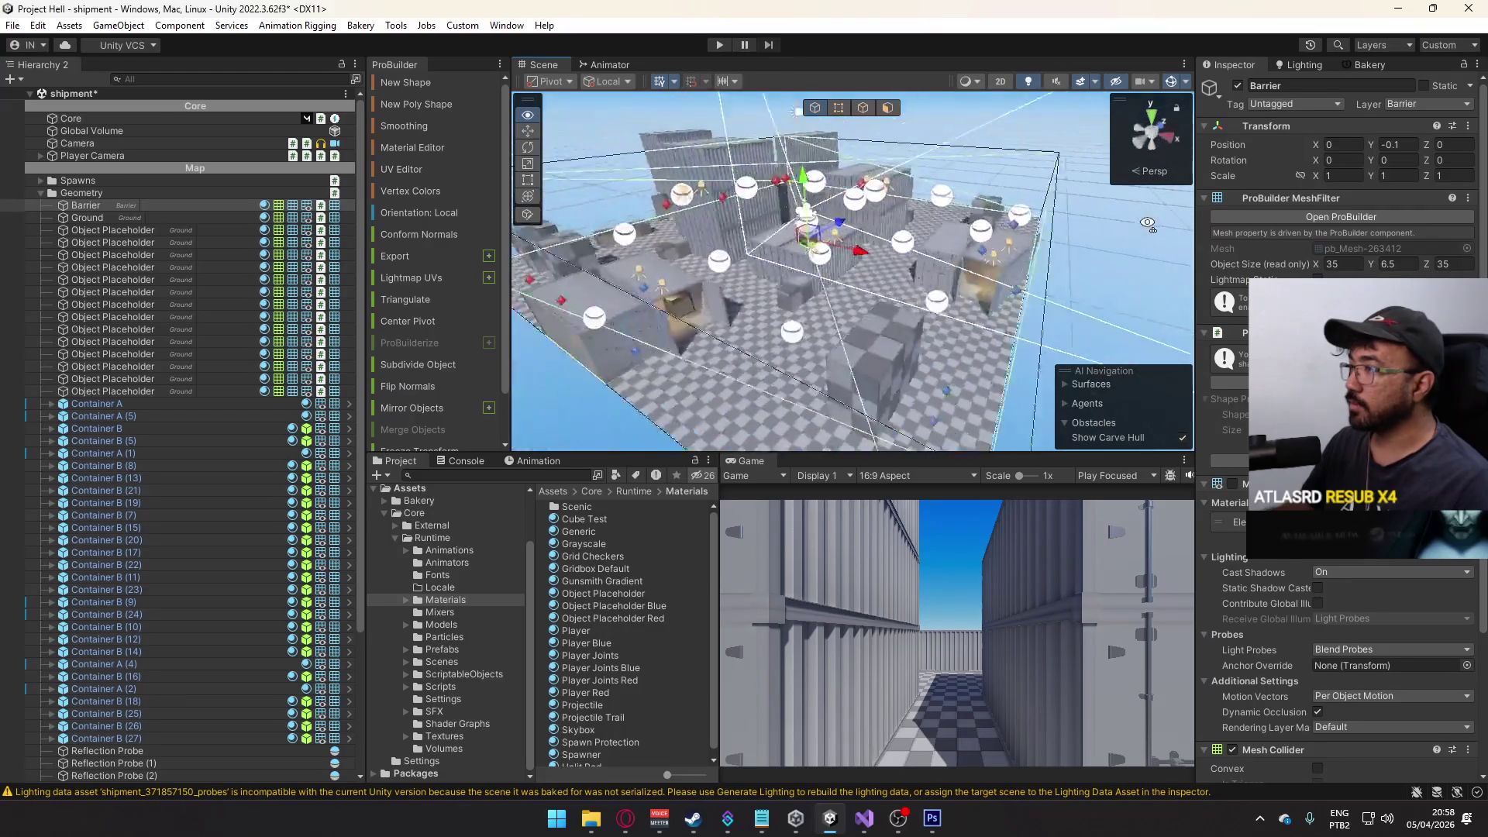
- Duplicate the Barrier and set the copy's ProBuilder Size X to 1
key(ctrl+d)
drag(998, 249, 901, 250)
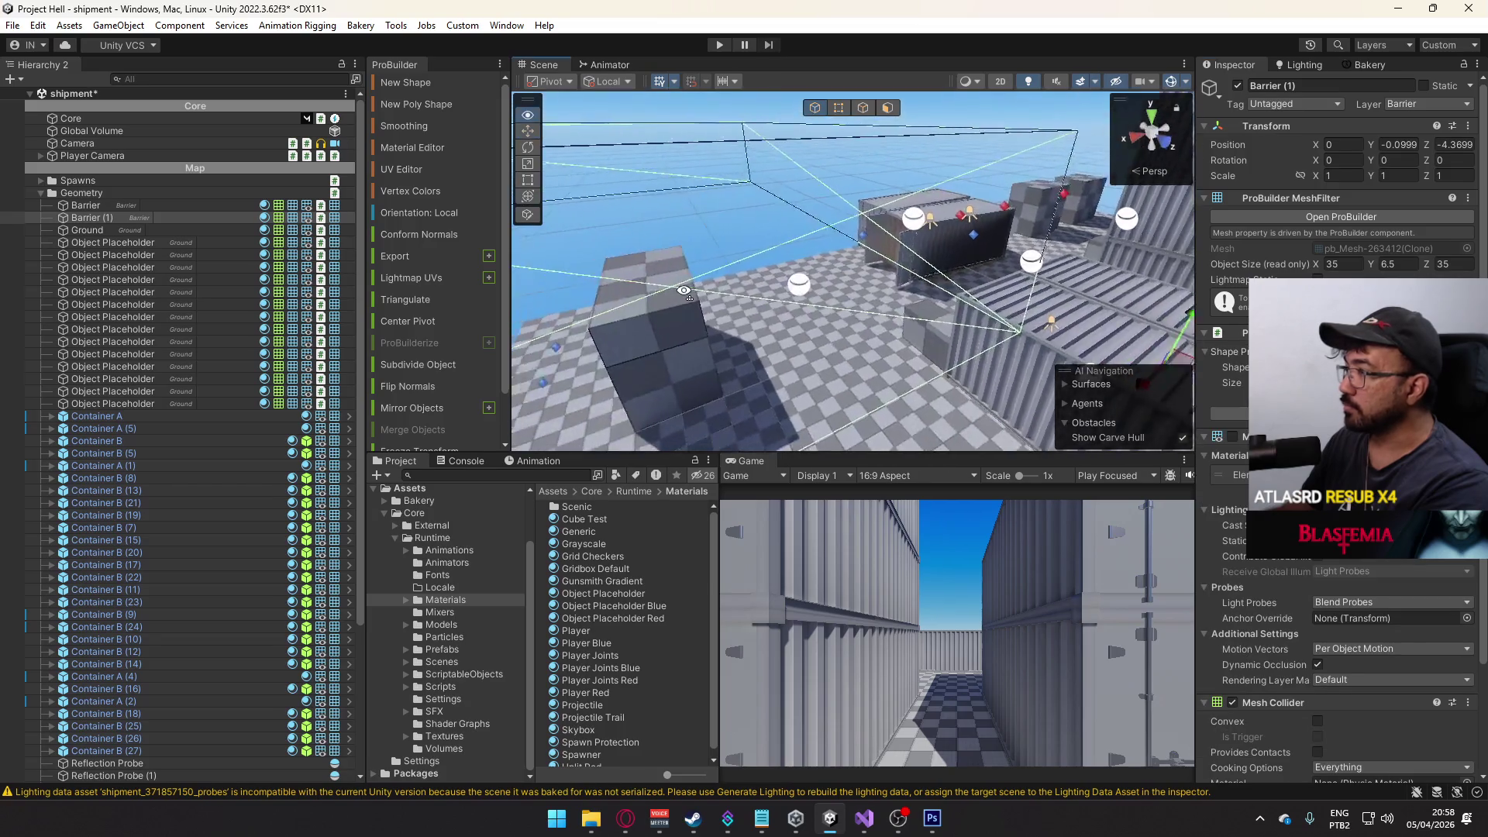
click(1317, 413)
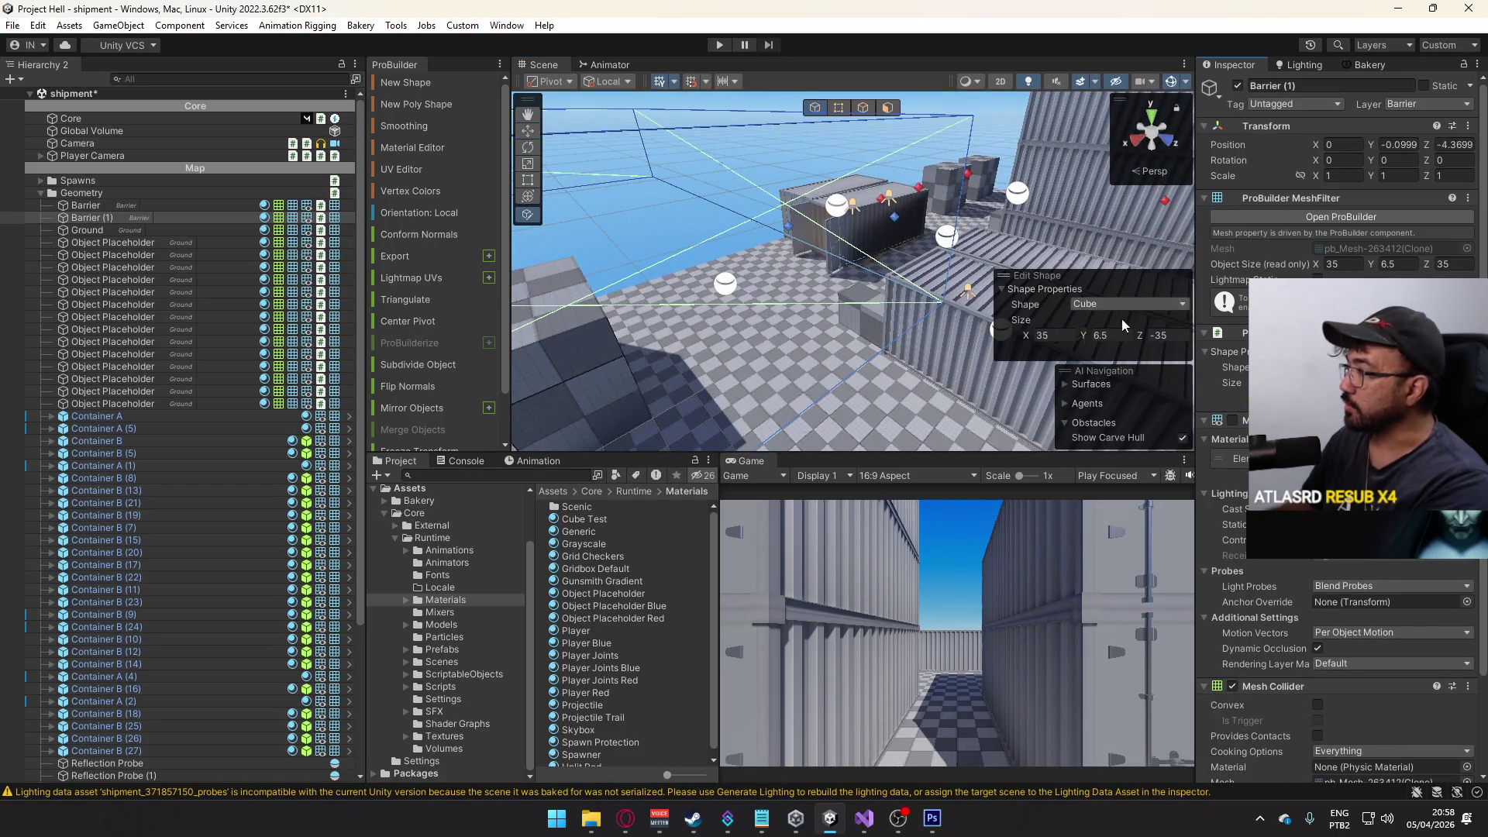
text(1)
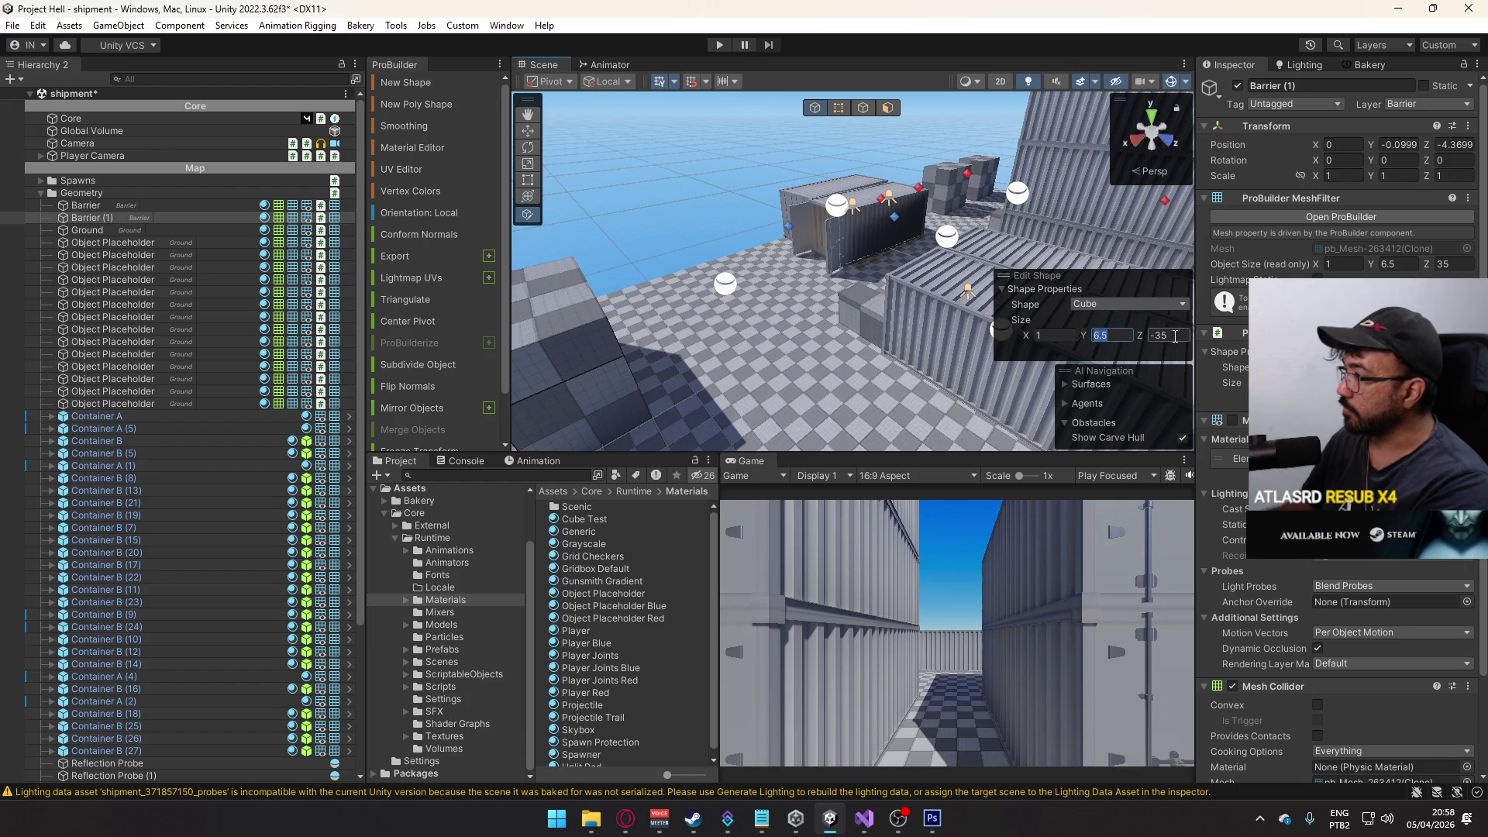
key(Escape)
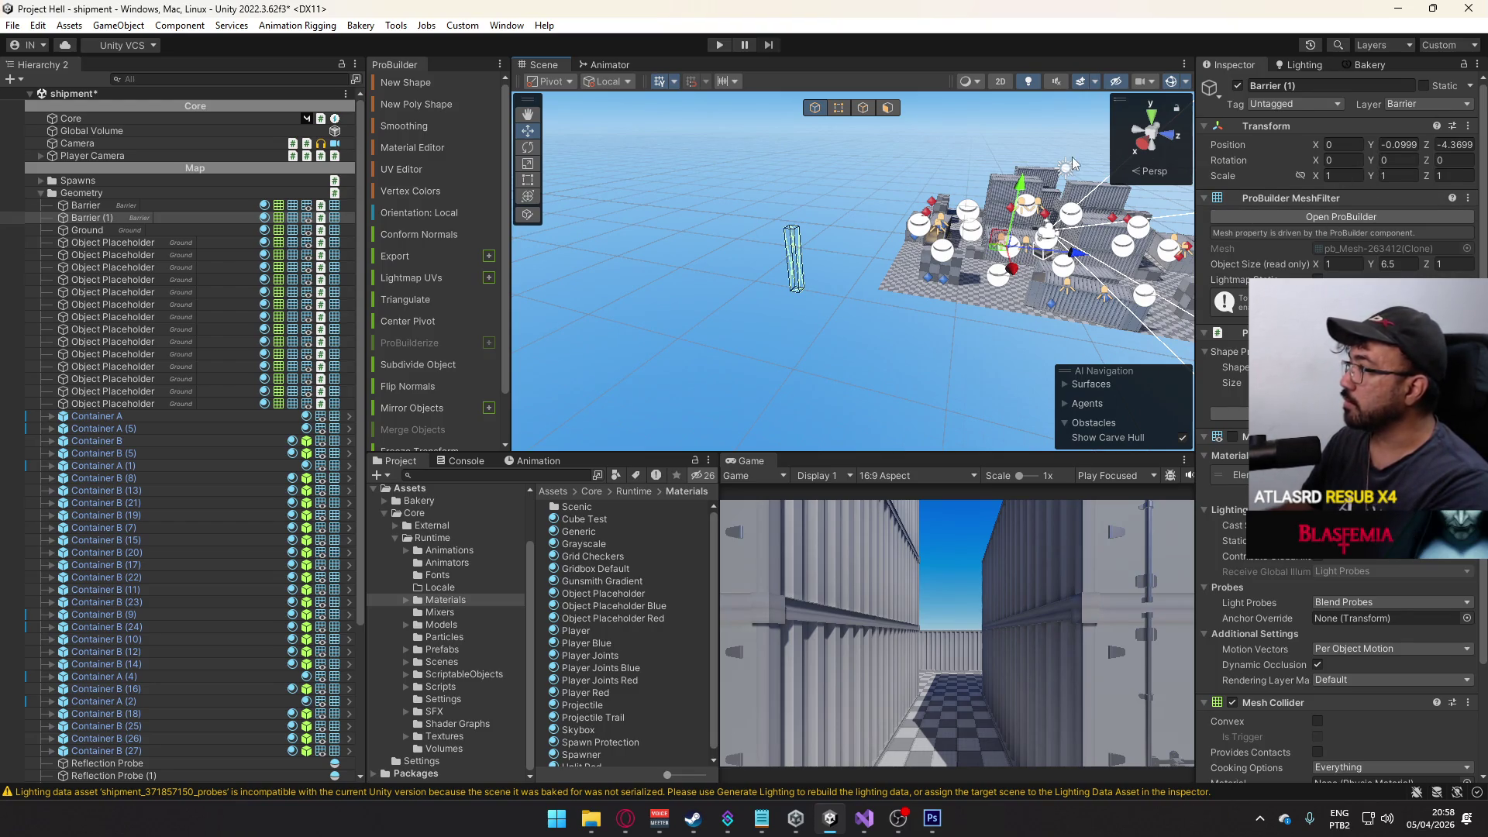
- Centre Barrier (1) at Position X 0 and Z 0
click(840, 107)
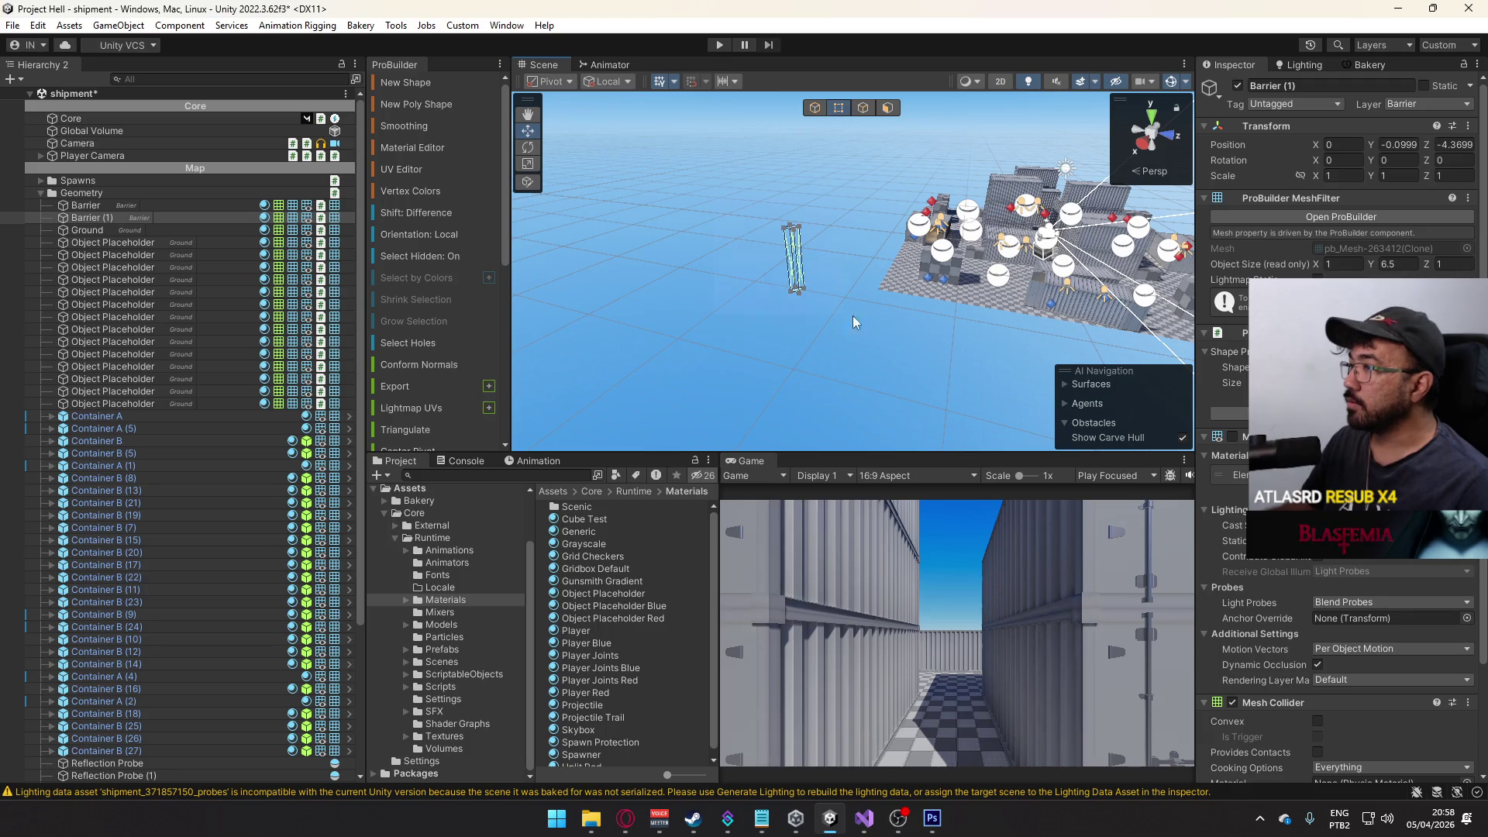
click(808, 269)
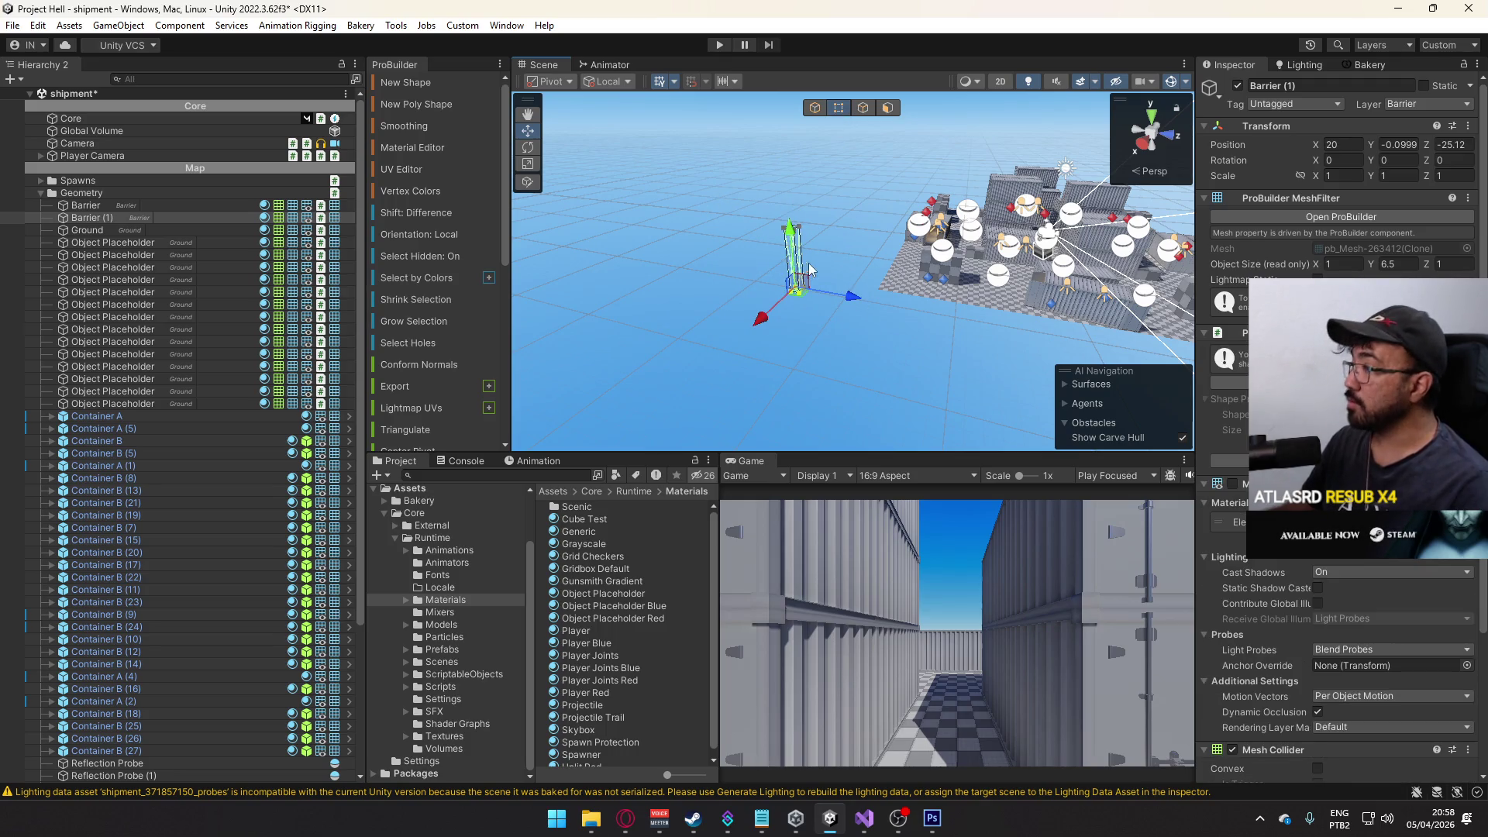
click(837, 112)
click(1352, 144)
text(0)
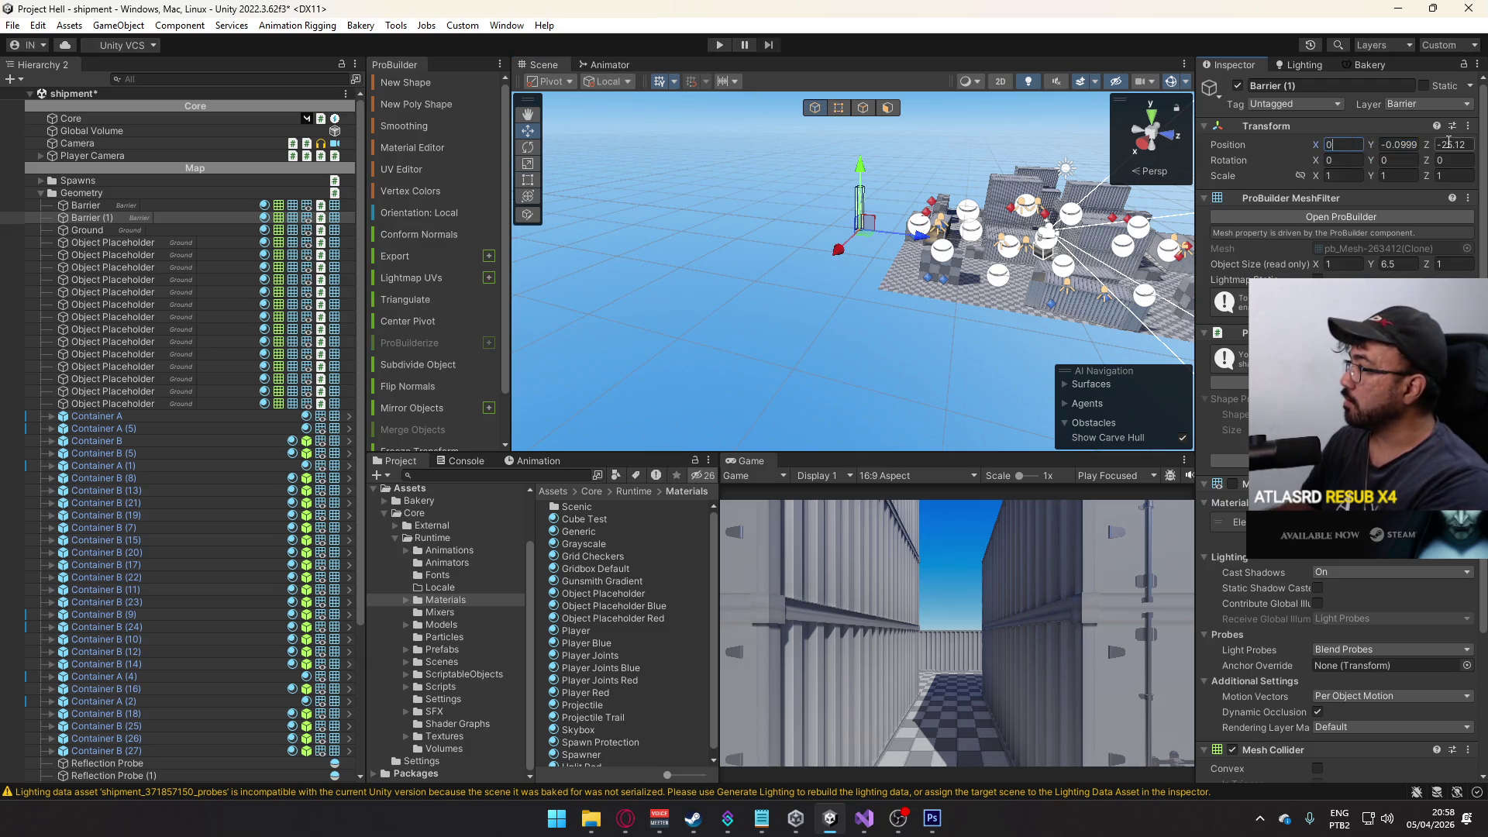
click(1448, 144)
text(0)
key(Return)
key(f)
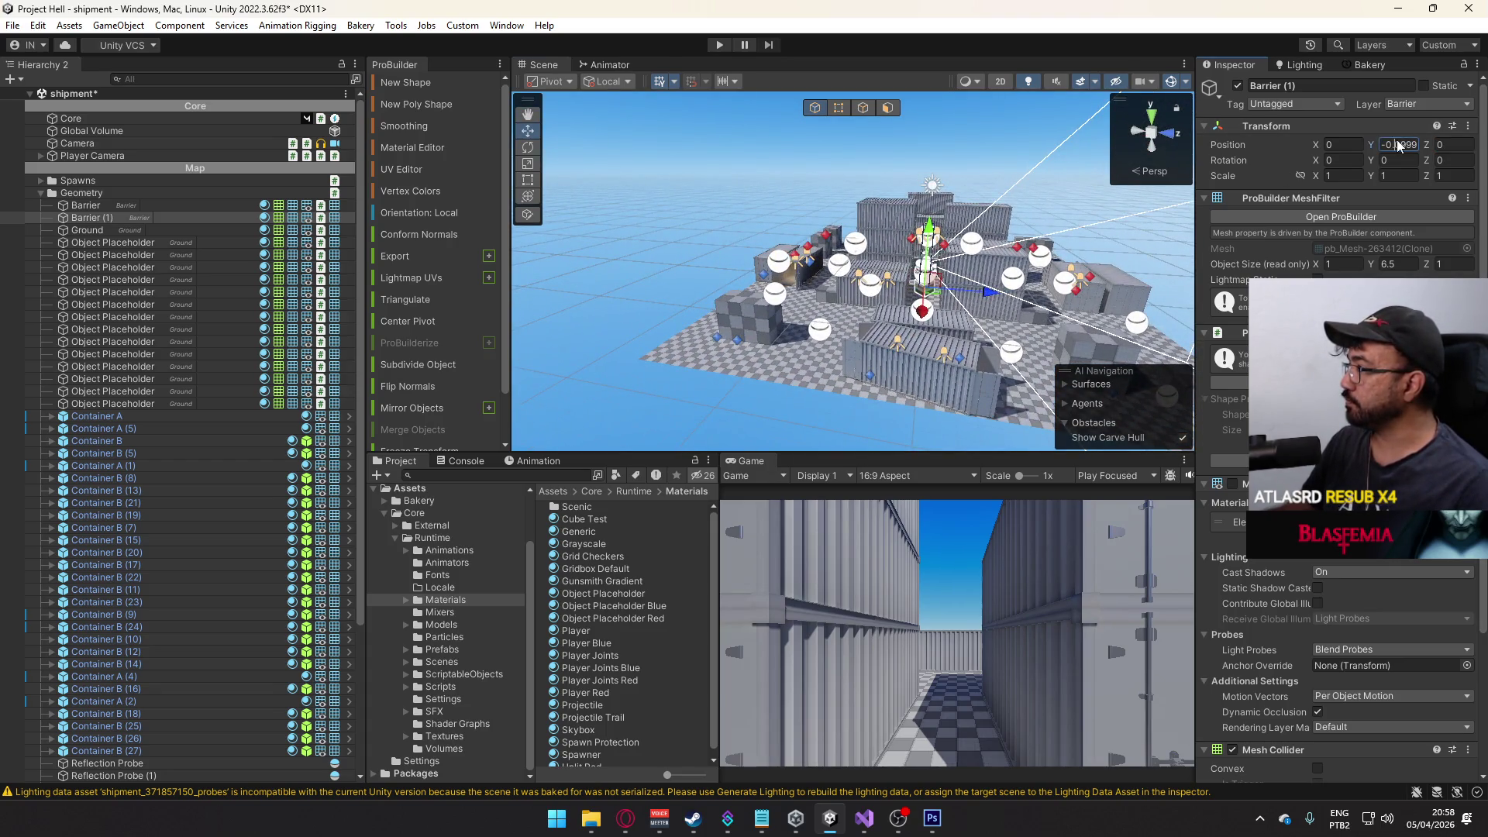
click(979, 199)
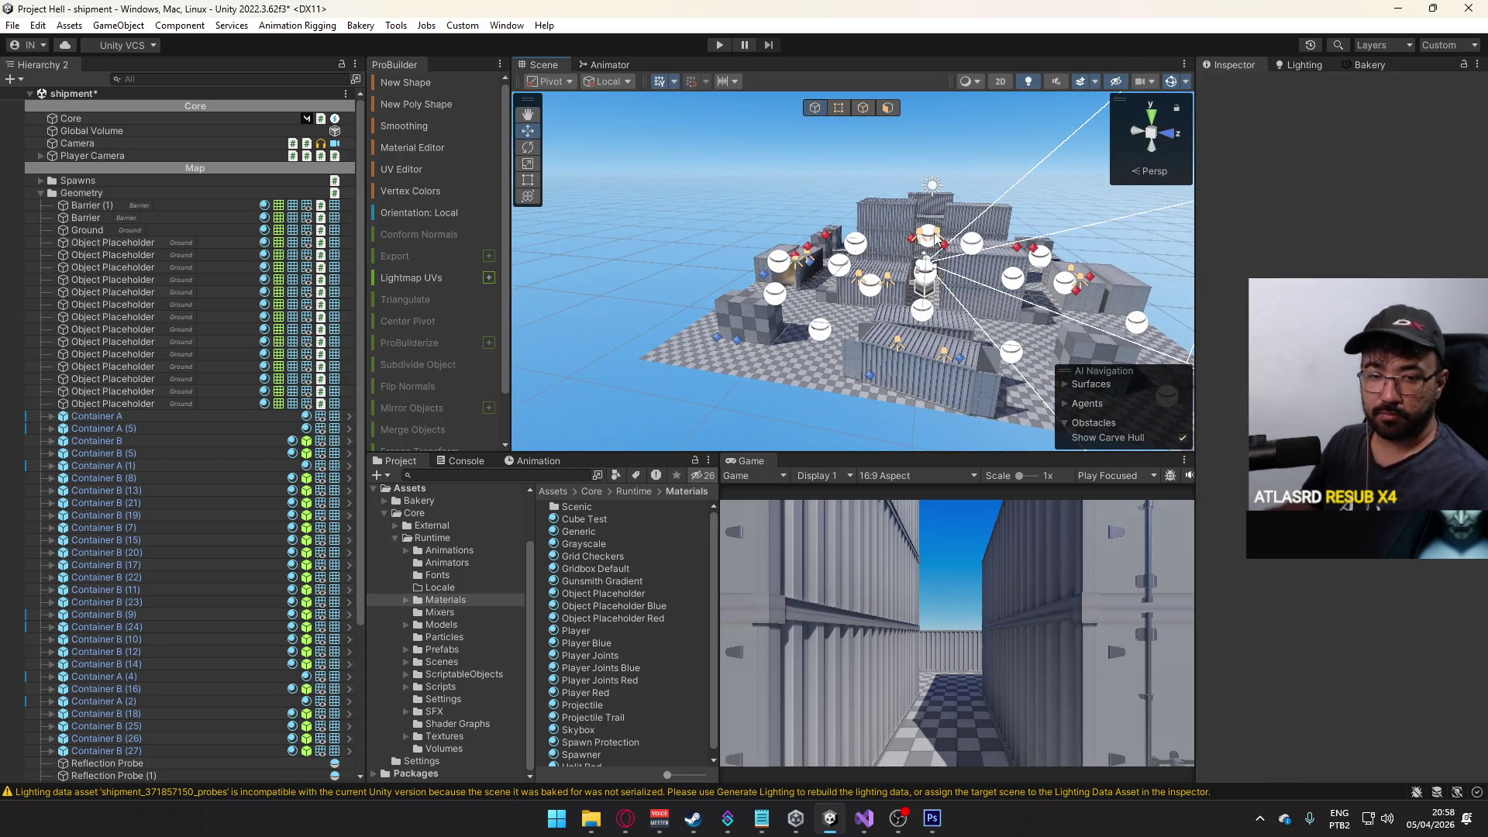
- Move Barrier (1) 5 units along X and raise it upward
click(918, 241)
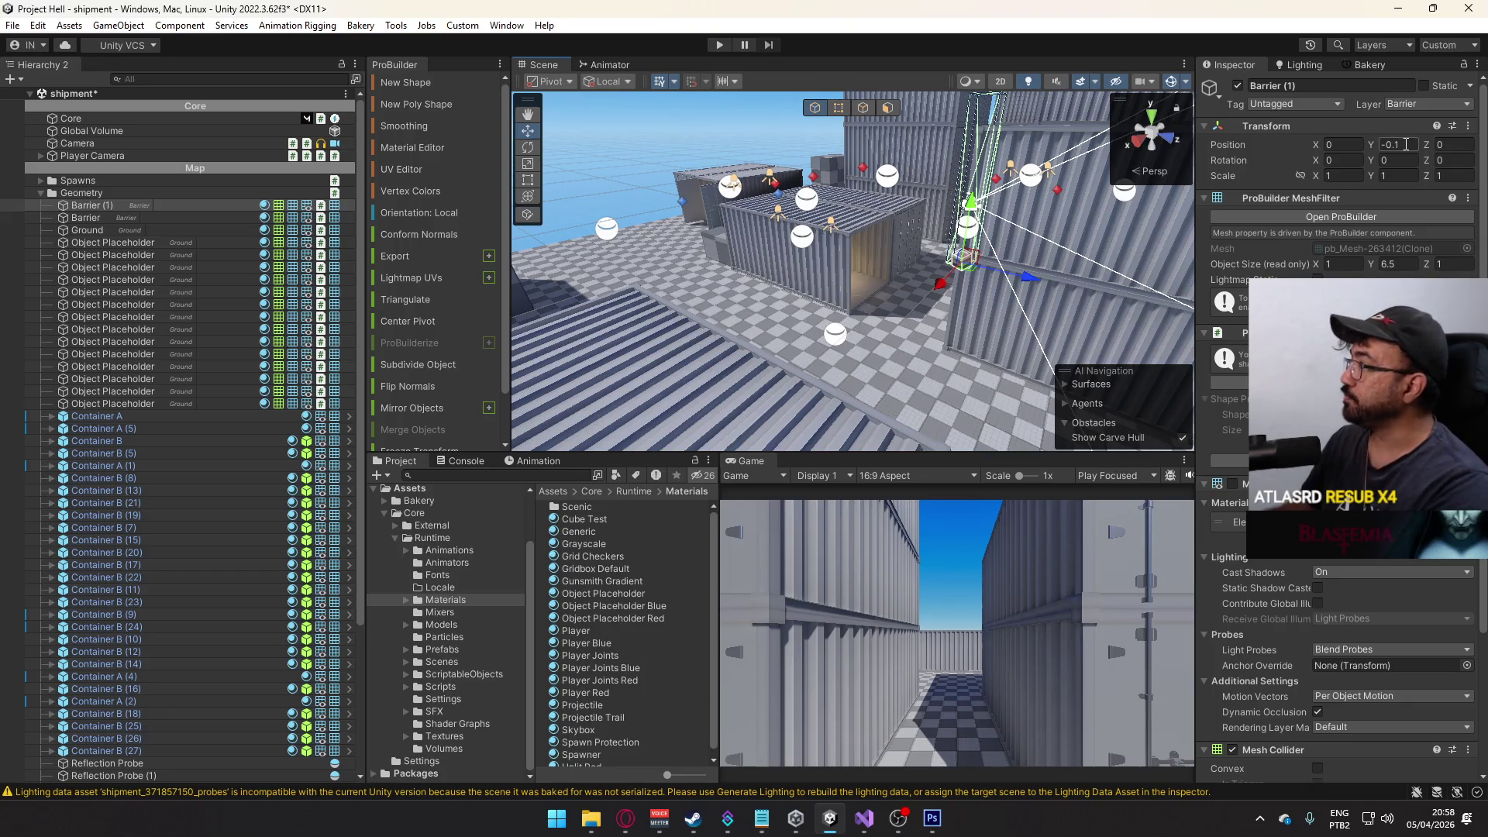
mouse_move(940, 287)
mouse_down()
mouse_move(868, 333)
mouse_move(1110, 300)
mouse_move(839, 342)
mouse_up()
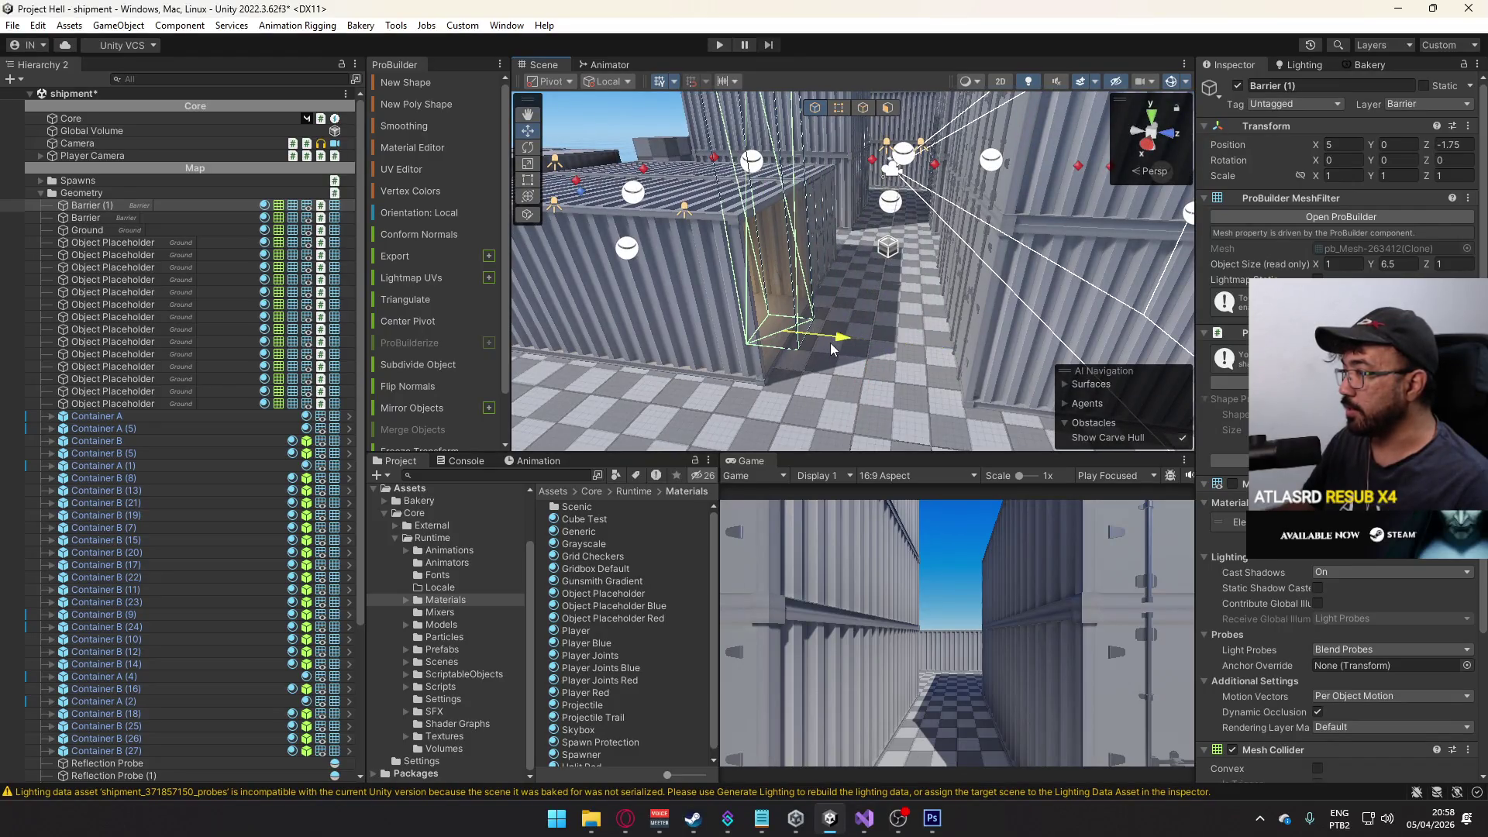
mouse_move(790, 286)
mouse_down()
mouse_move(759, 140)
mouse_move(893, 149)
mouse_move(914, 262)
mouse_move(875, 294)
mouse_move(704, 128)
mouse_move(907, 196)
mouse_move(898, 92)
mouse_up()
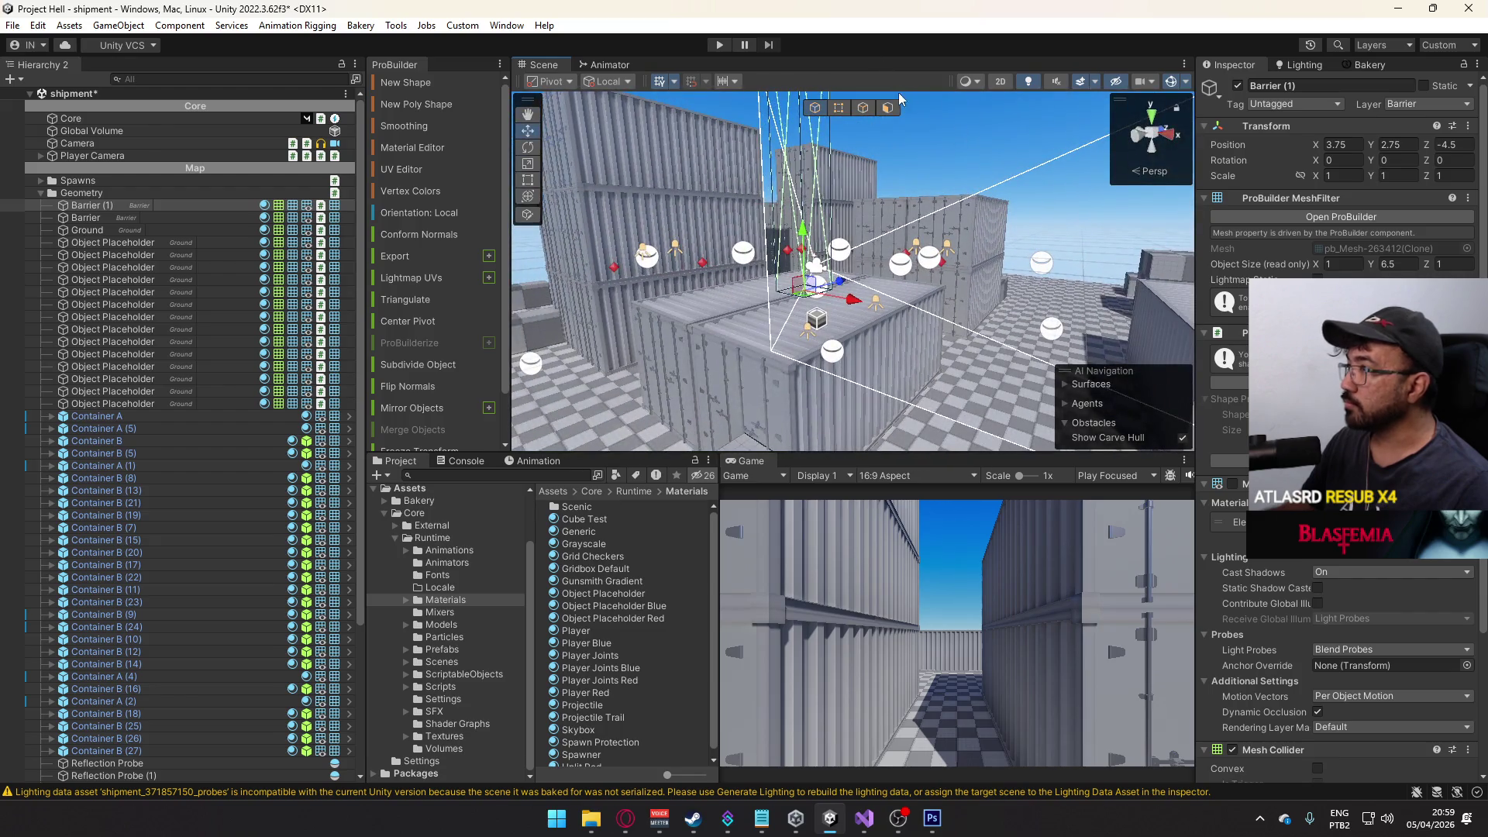
click(887, 108)
click(809, 160)
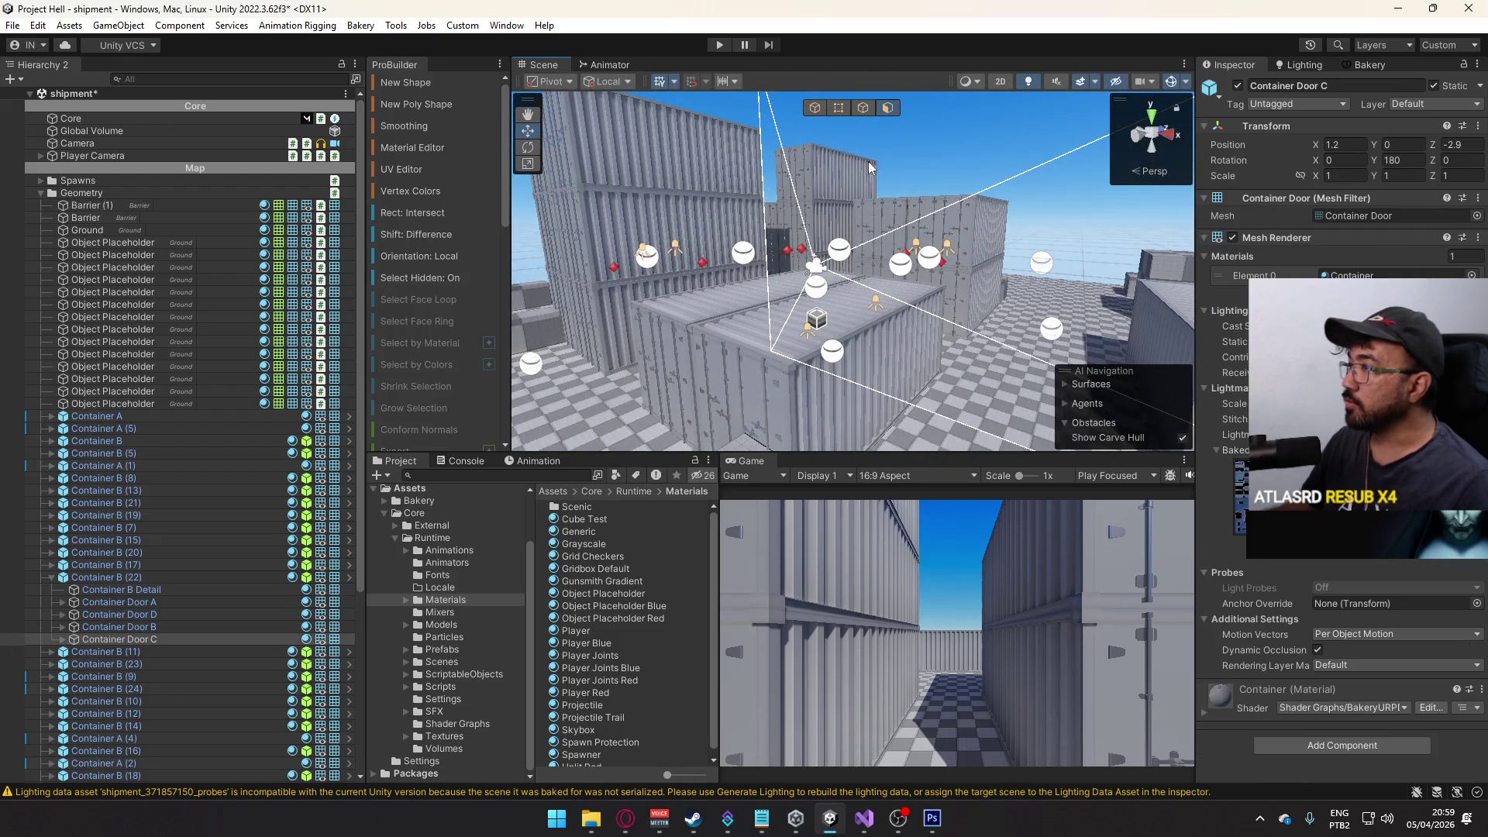
key(ctrl+z)
- Make the barrier mesh render and put it on the Default layer
click(1233, 484)
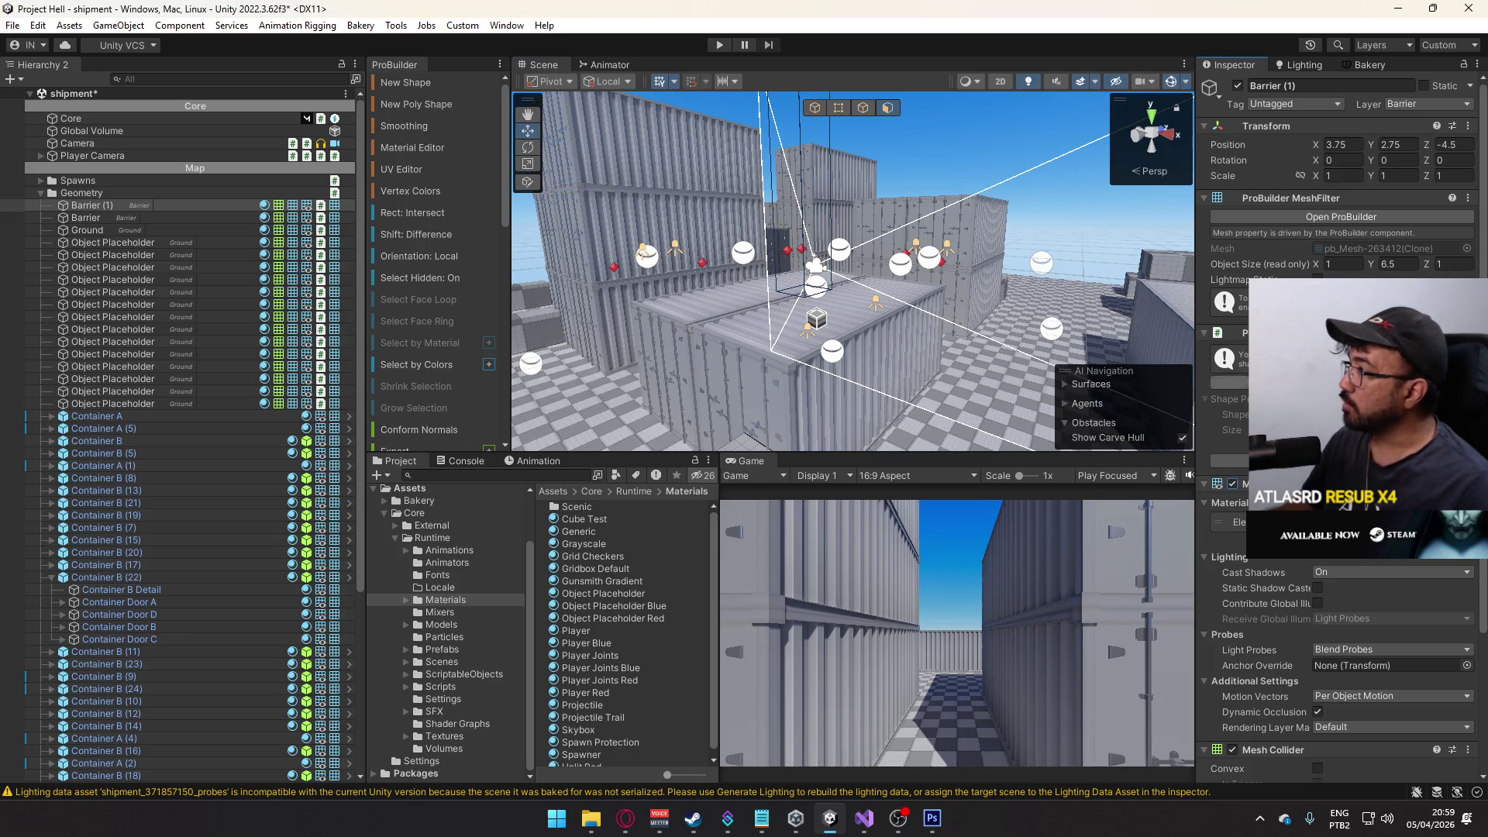
click(1424, 109)
click(1402, 118)
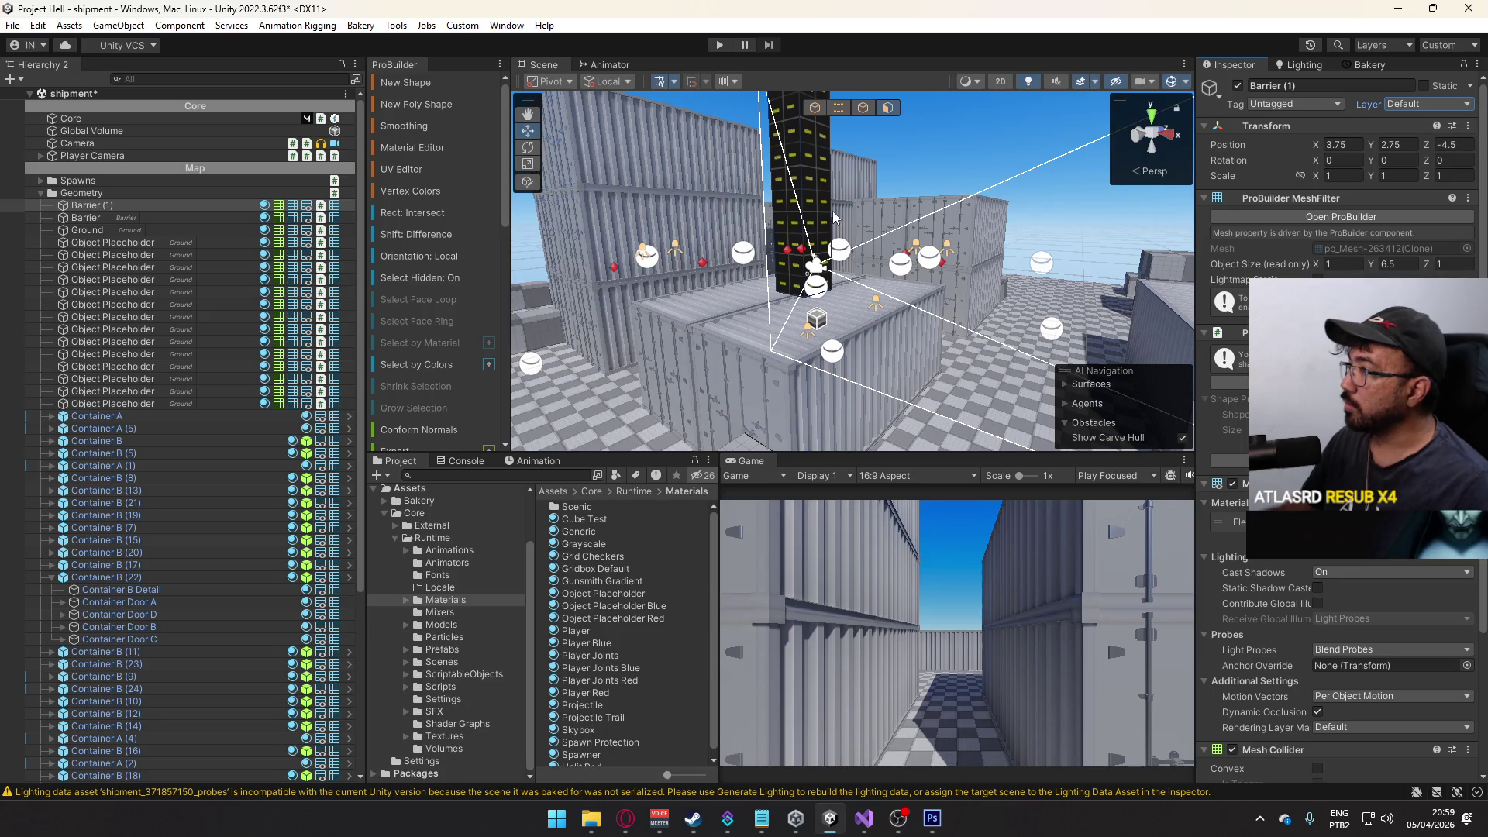
- Thicken the barrier along Z by dragging its face
mouse_move(842, 231)
mouse_down()
mouse_move(909, 259)
mouse_move(1010, 223)
mouse_move(1016, 249)
mouse_move(935, 220)
mouse_move(824, 225)
mouse_move(1012, 250)
mouse_up()
mouse_move(787, 227)
mouse_down()
mouse_move(869, 239)
mouse_move(931, 295)
mouse_up()
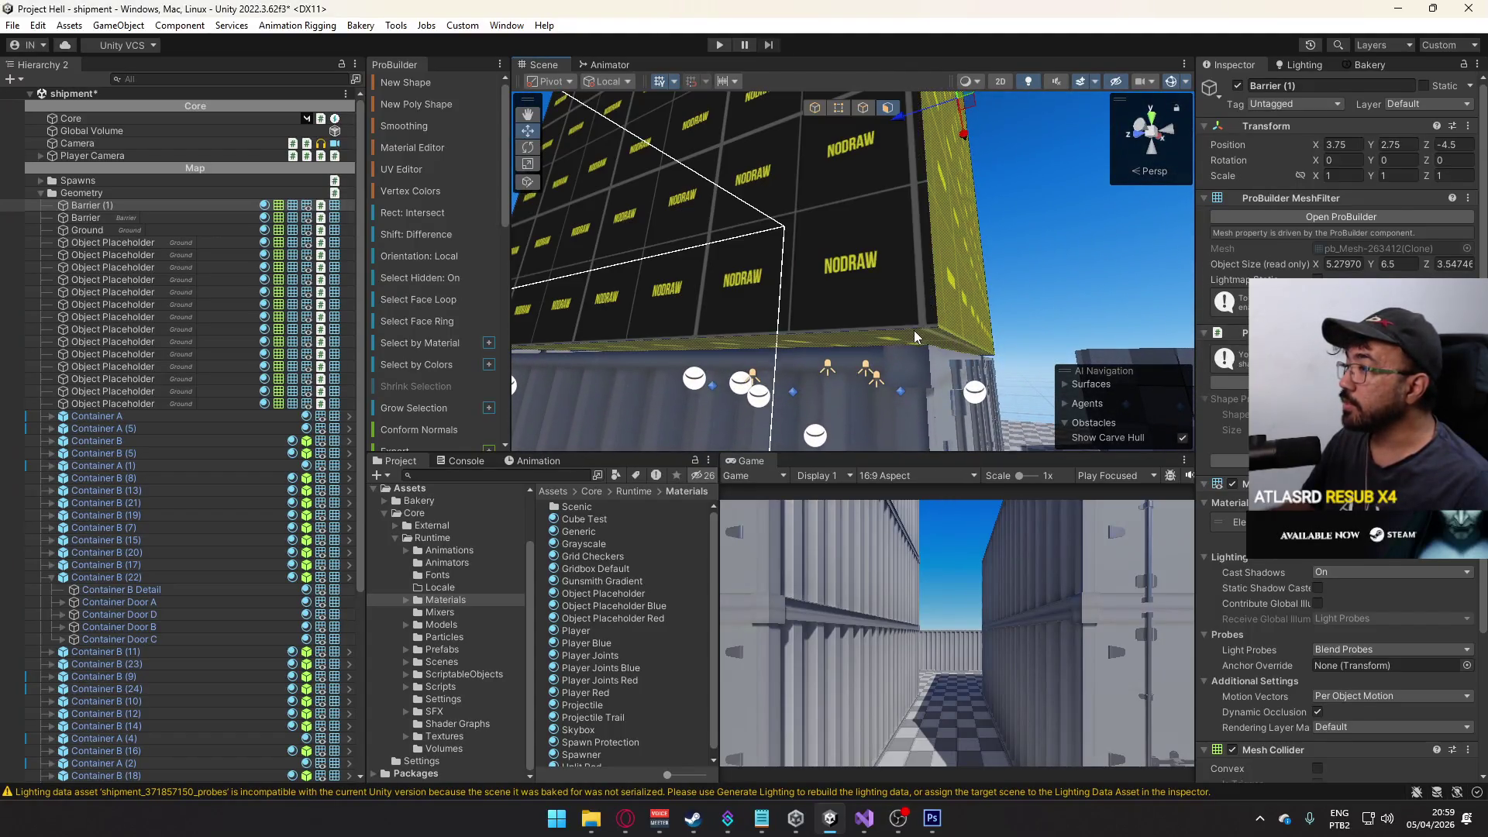
drag(836, 319, 835, 308)
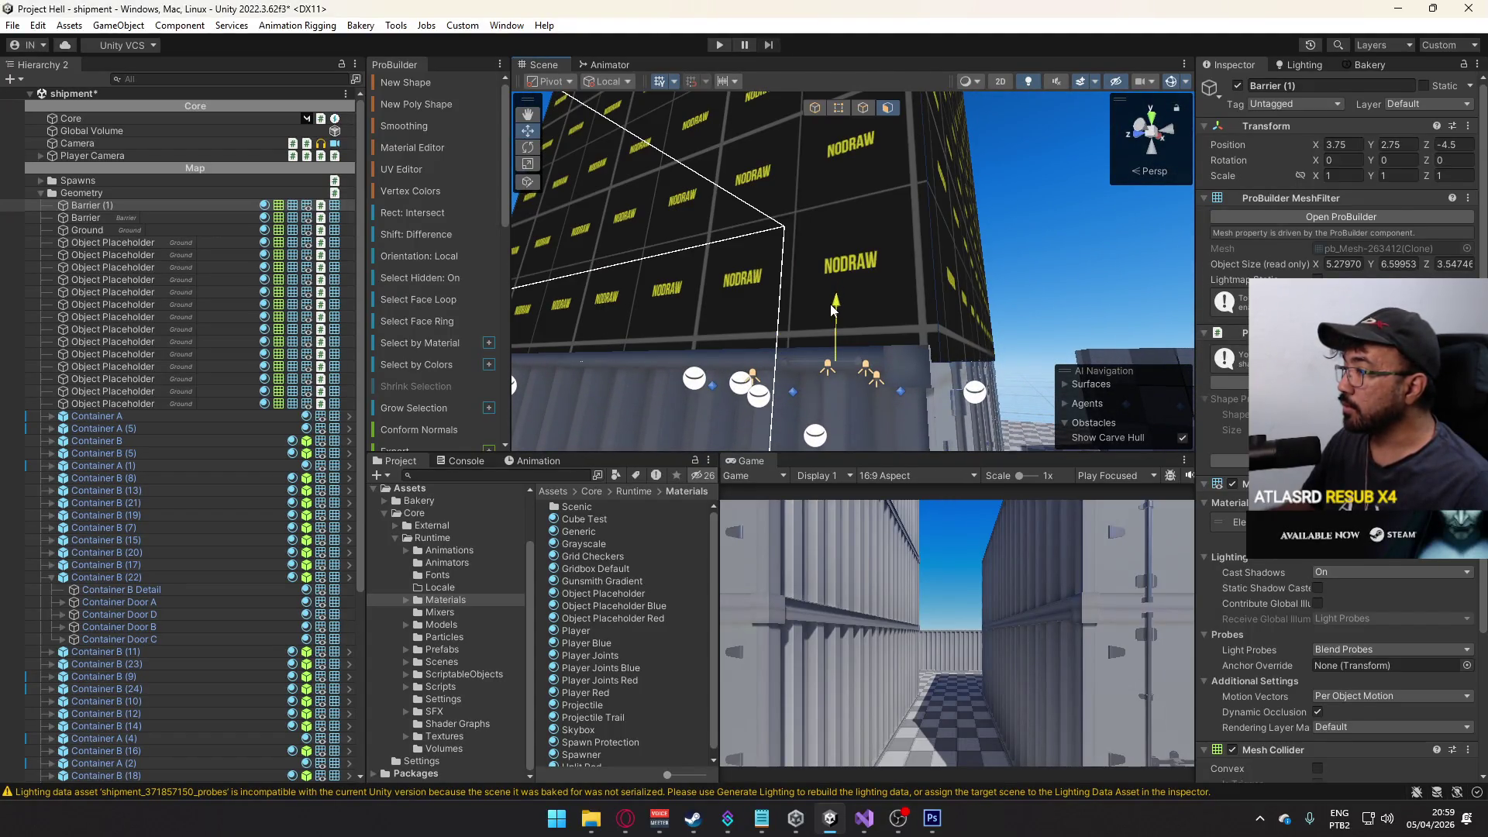
key(ctrl+z)
- Set Barrier (1)'s height to 2.7
click(815, 108)
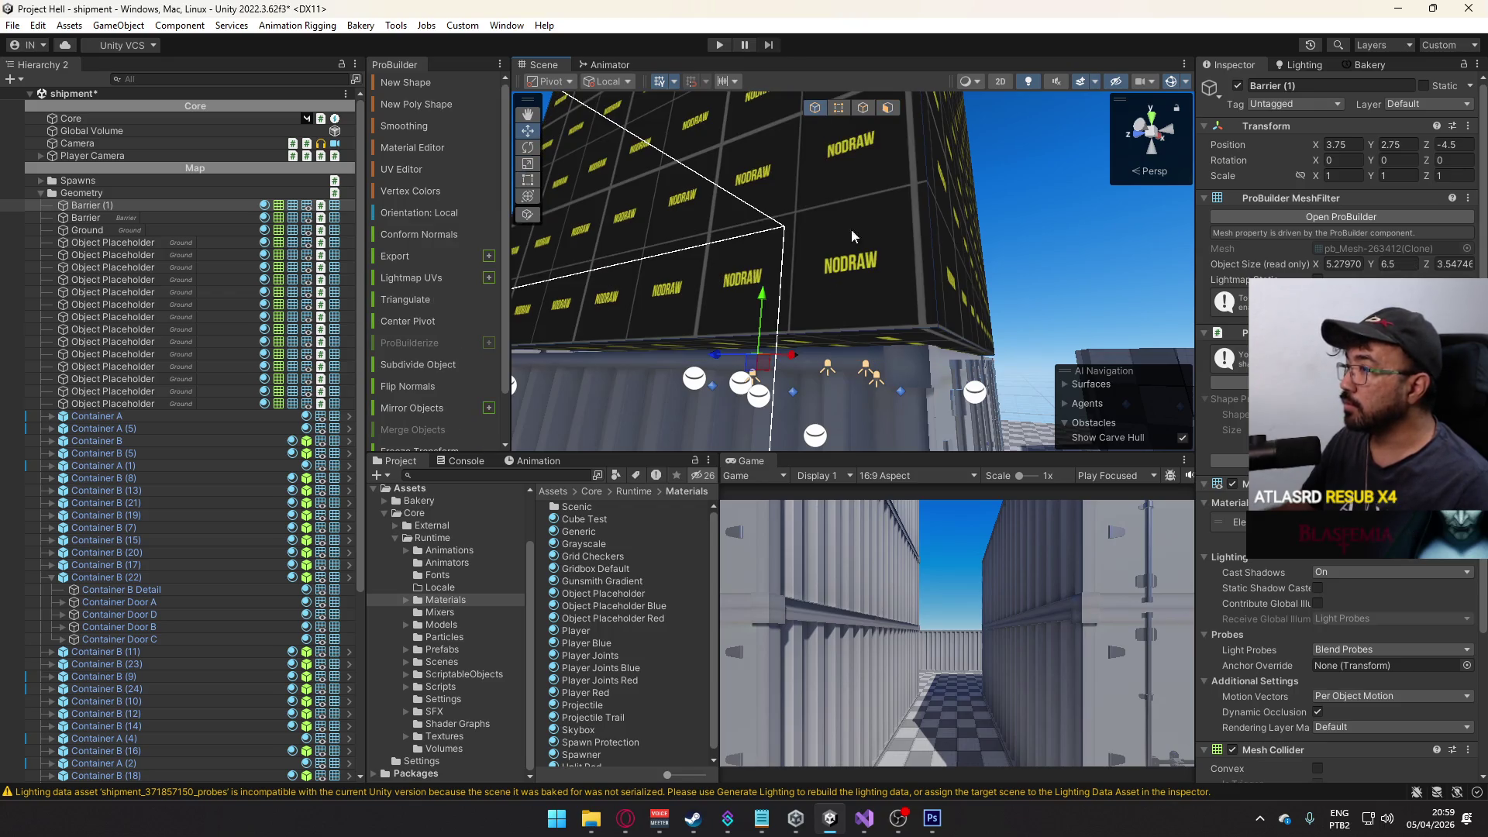
drag(771, 299, 770, 304)
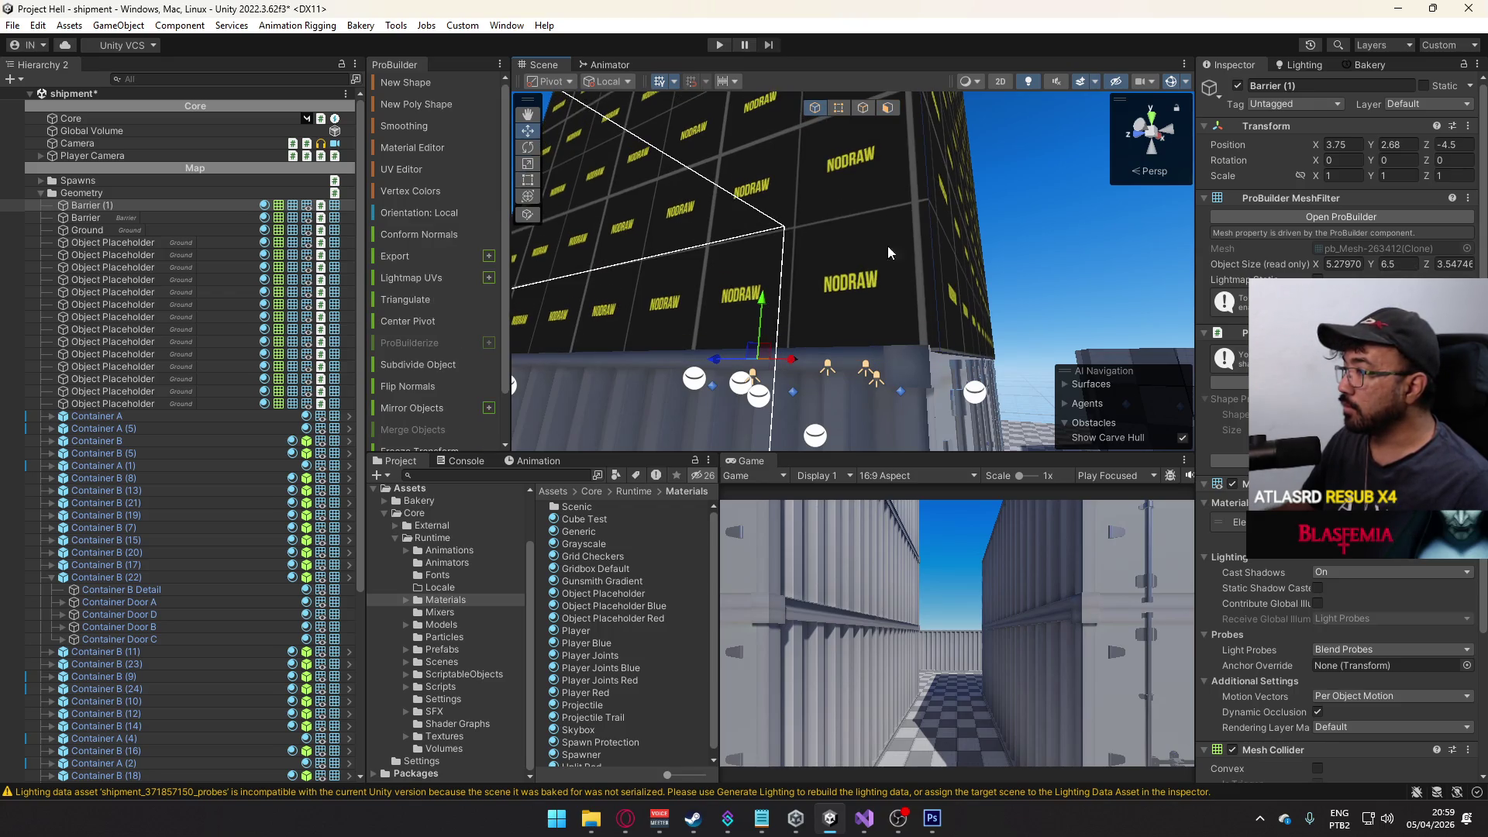
click(888, 108)
key(ctrl+z)
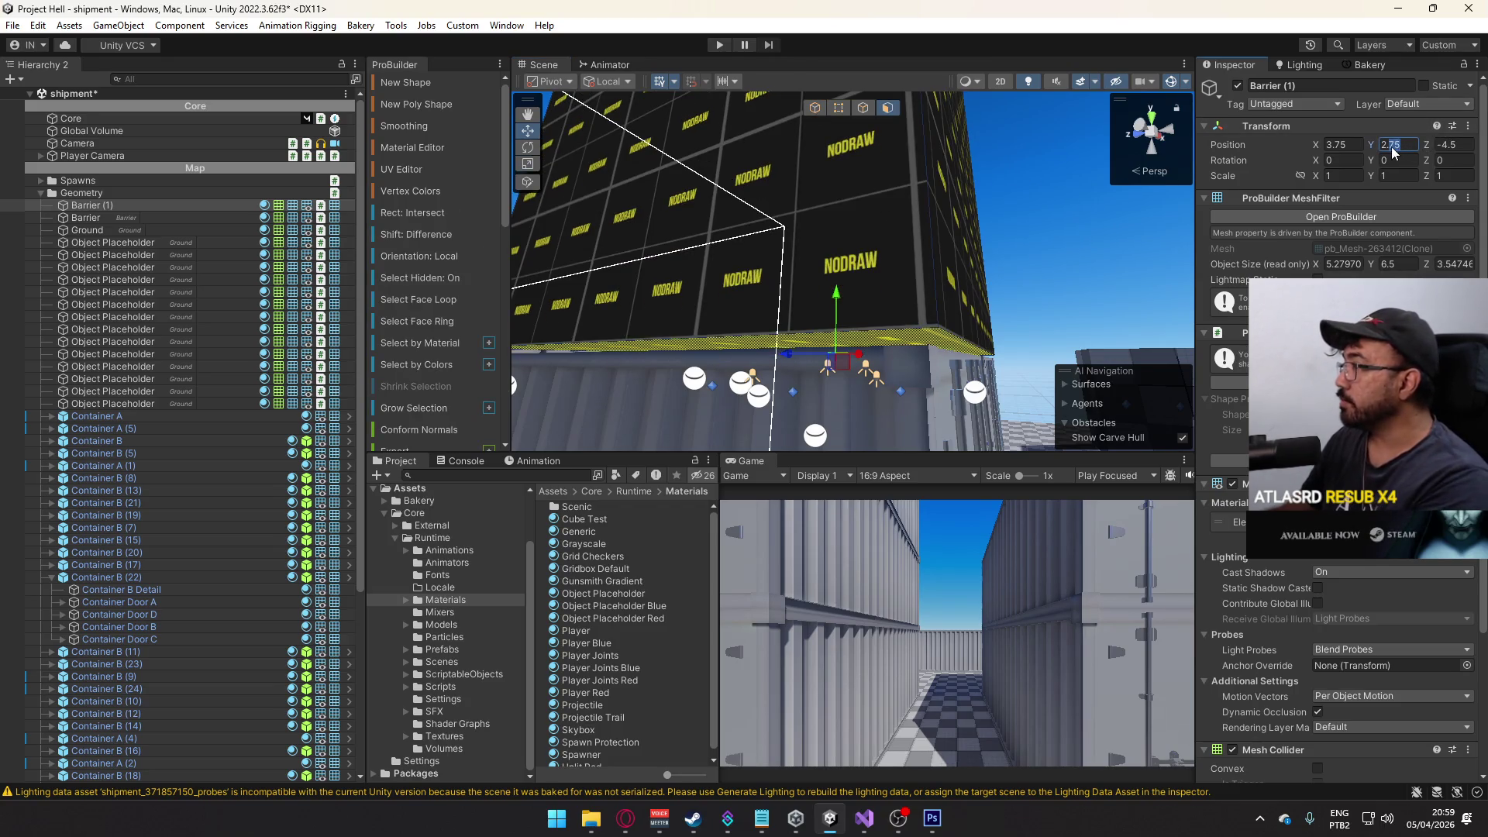
key(BackSpace)
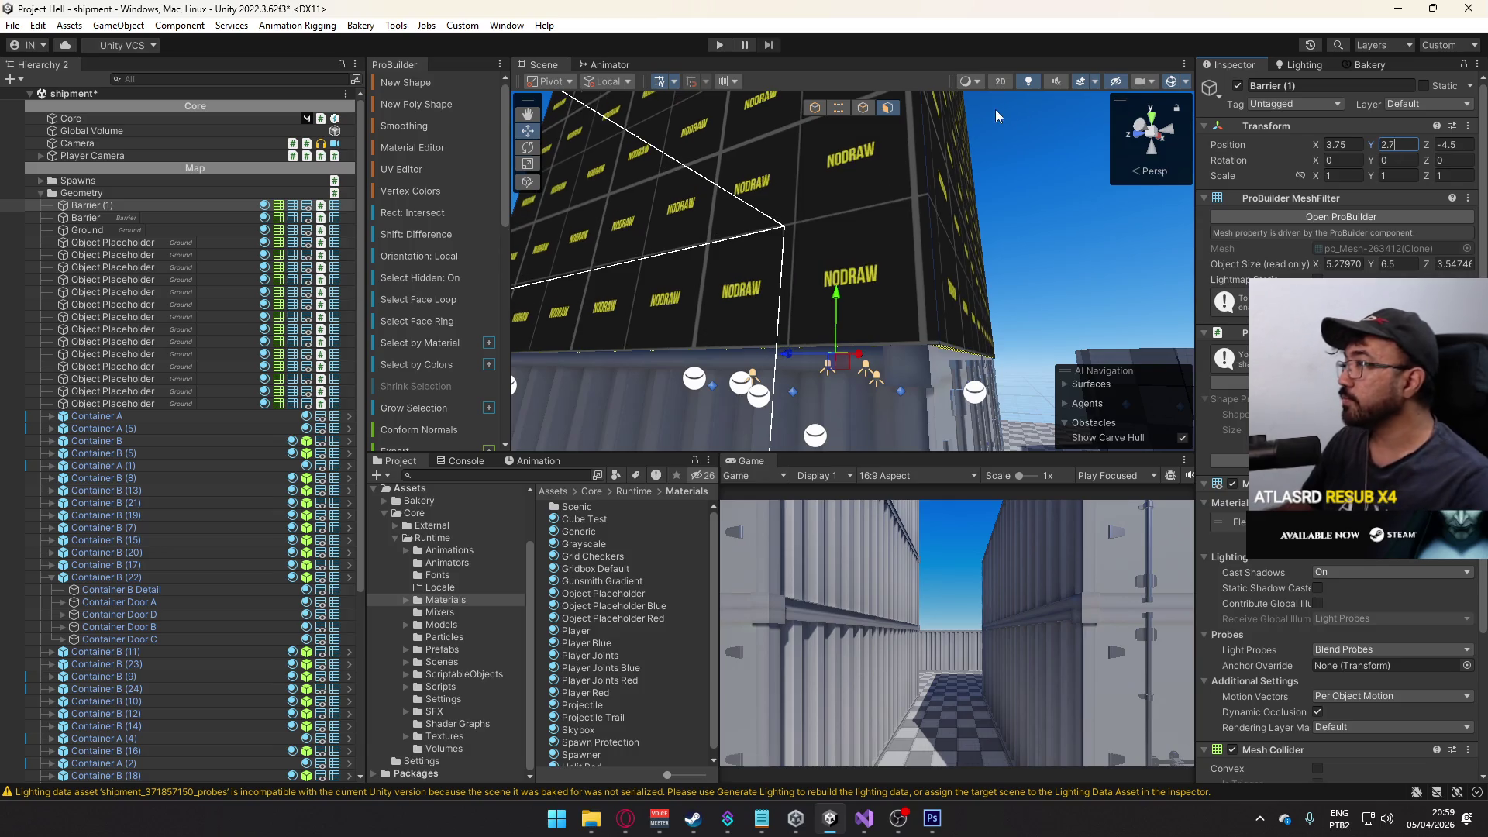
- Pull the barrier's right-side face inward to fit the container stack
click(974, 188)
mouse_move(903, 124)
mouse_down()
mouse_move(699, 174)
mouse_move(1214, 139)
mouse_move(744, 256)
mouse_move(1201, 264)
mouse_up()
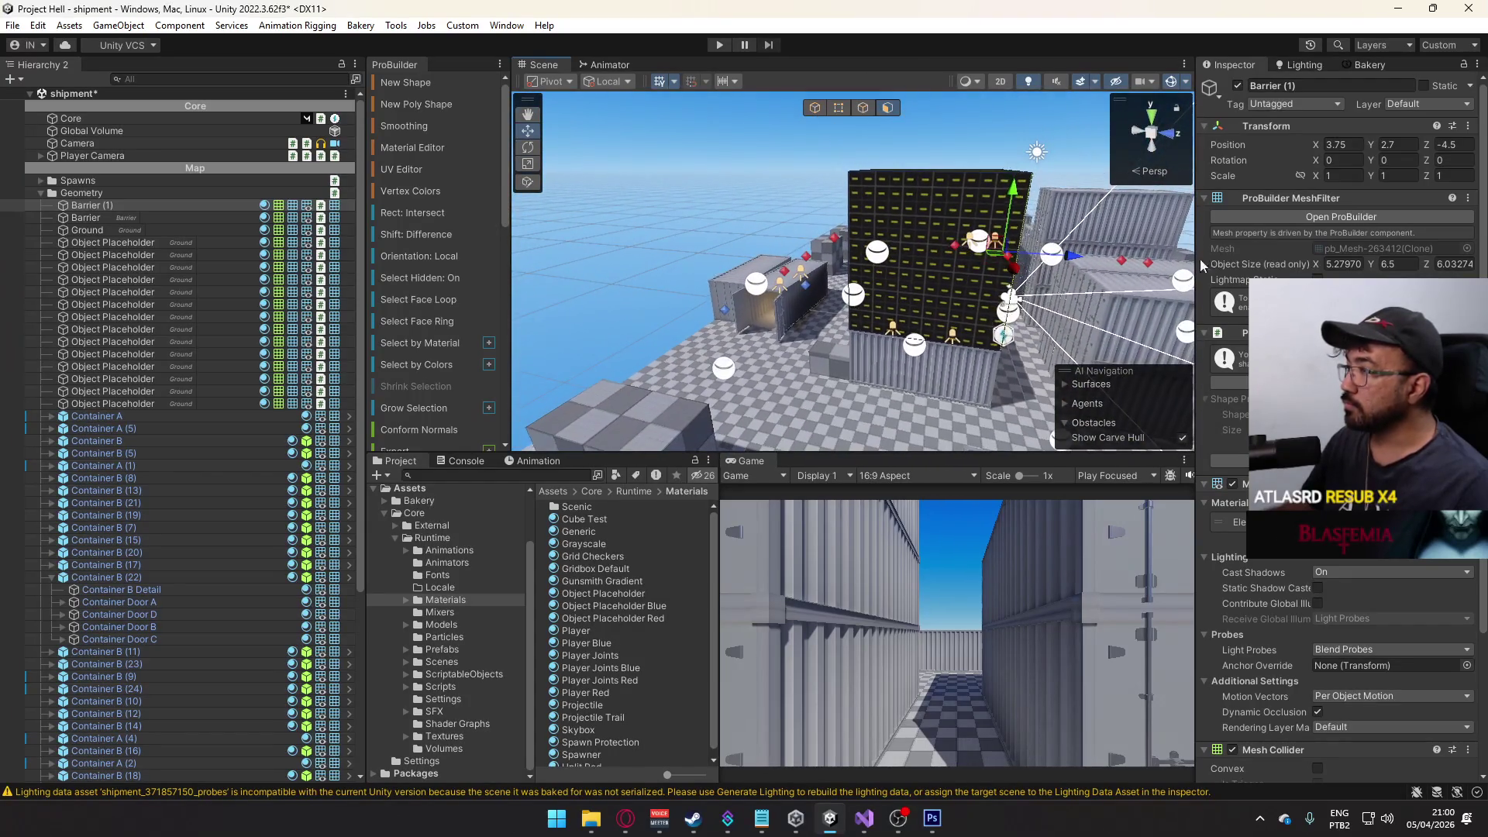
click(1403, 100)
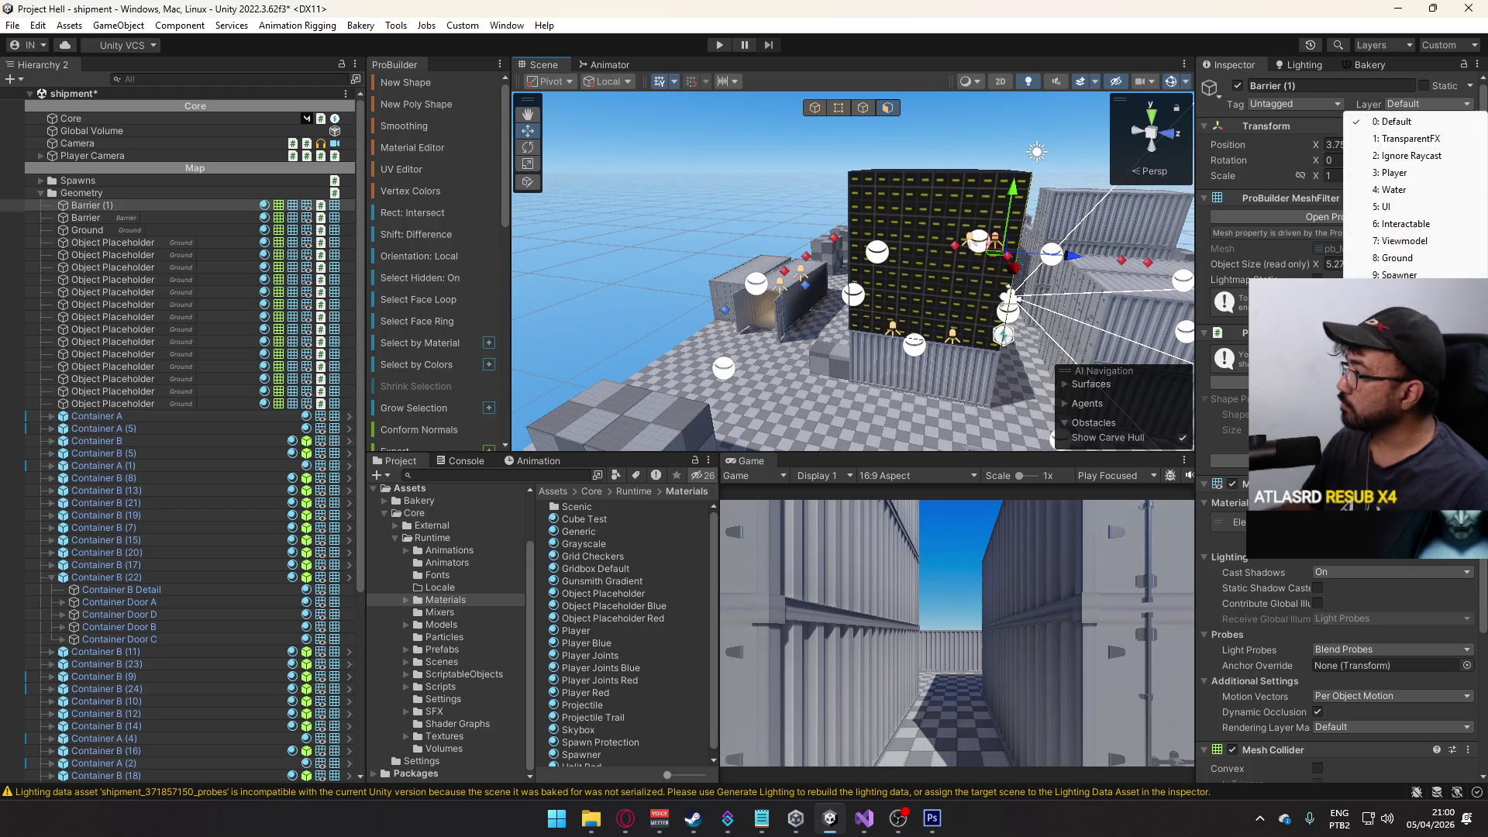
- Put Barrier (1) on the Barrier layer
click(1402, 291)
drag(852, 271, 823, 110)
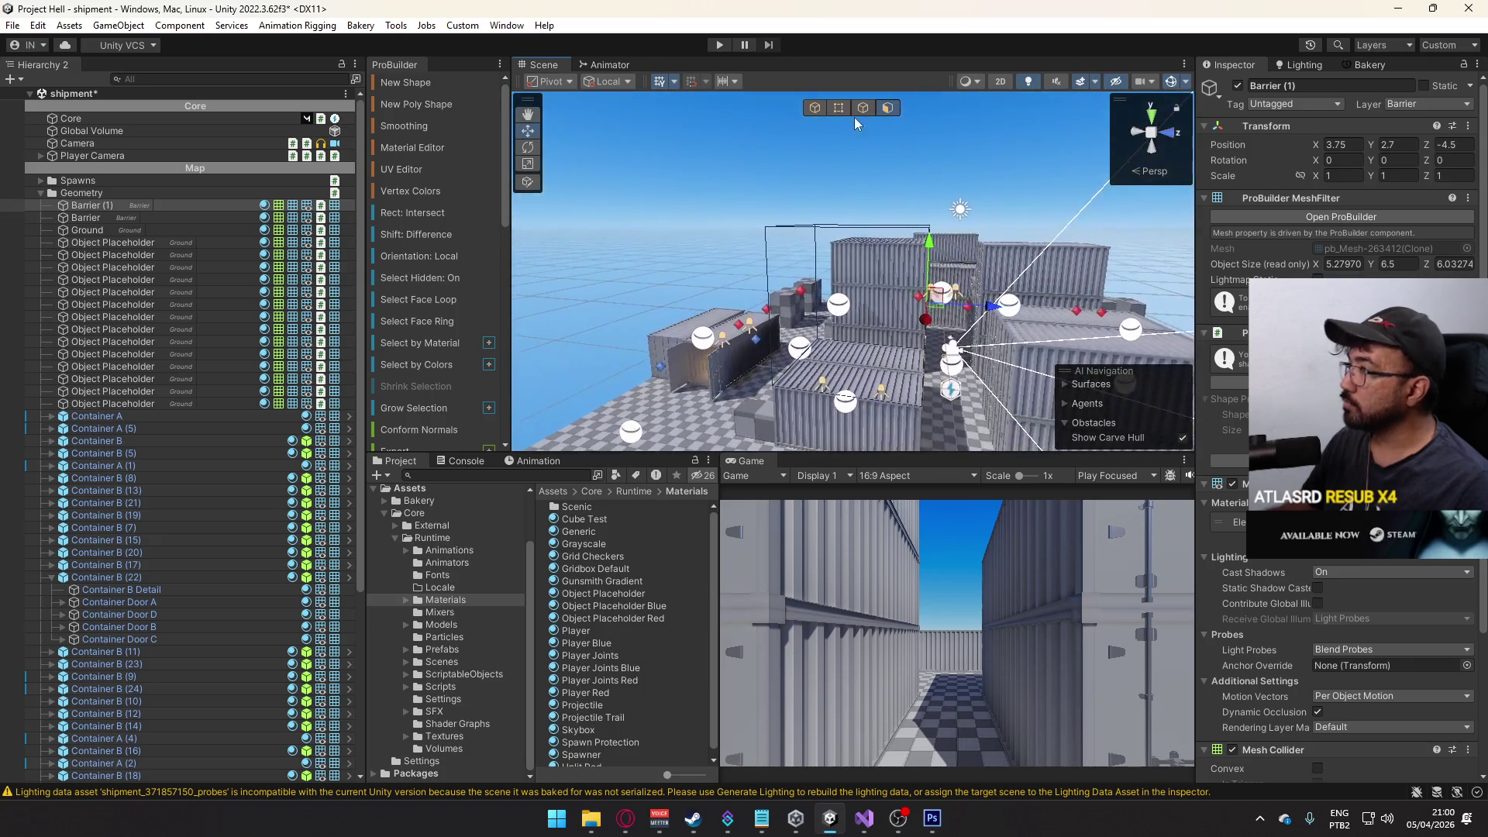
click(763, 210)
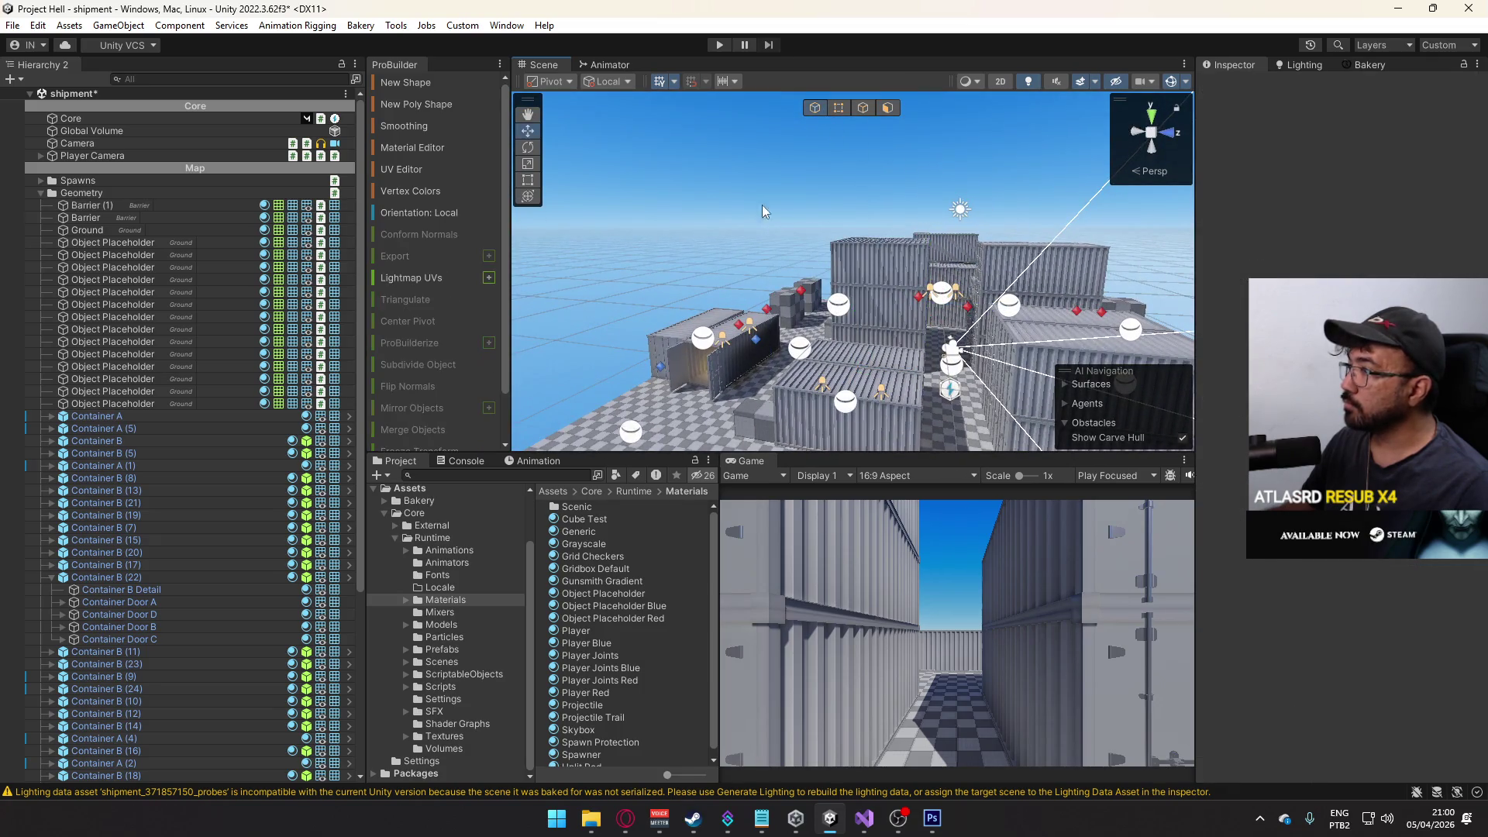
- Move Barrier (1) right after Barrier and rename it Barrier Containers
click(100, 206)
drag(102, 227, 102, 224)
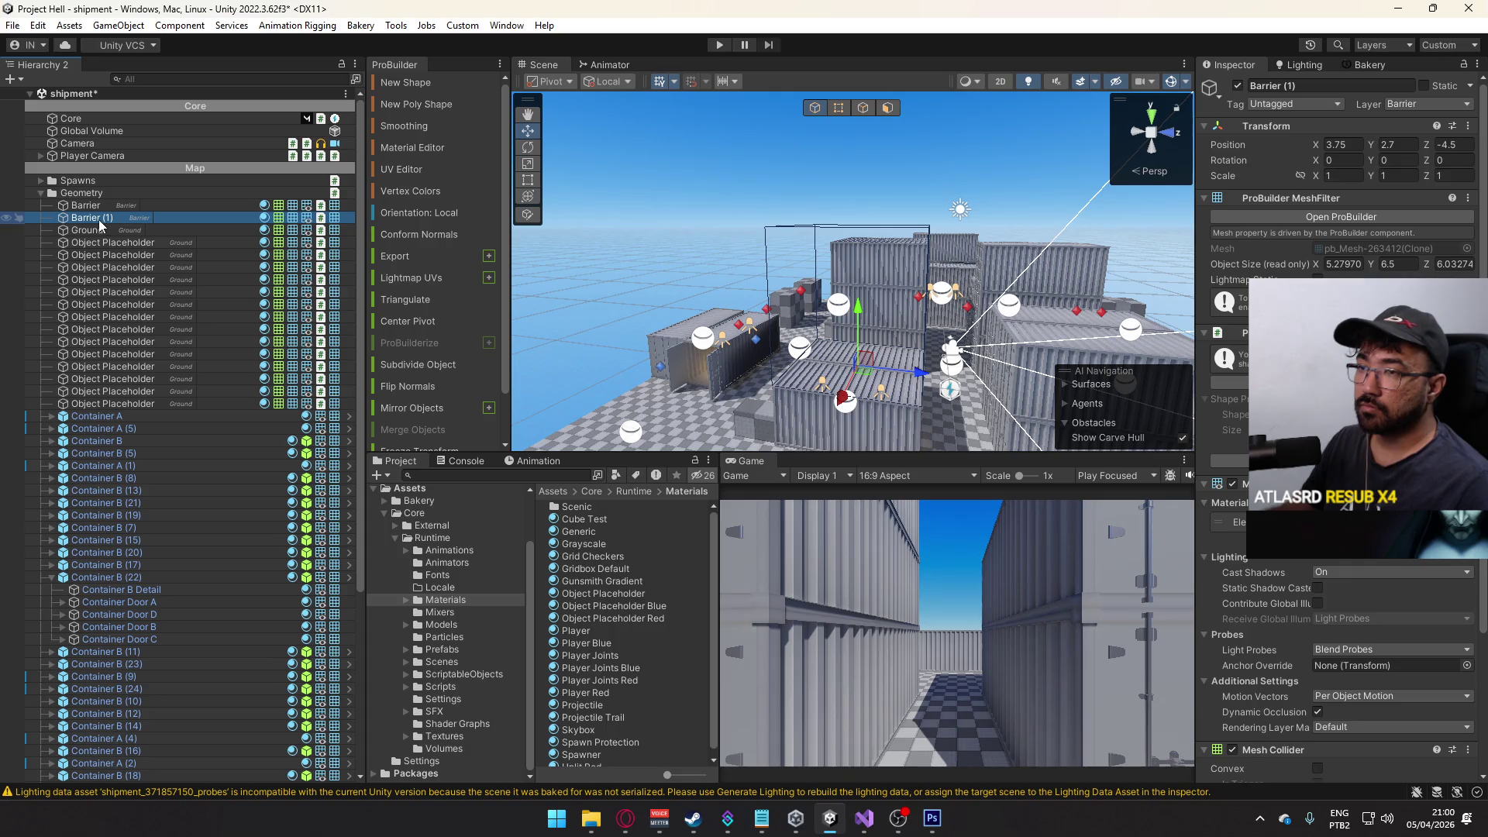
click(100, 220)
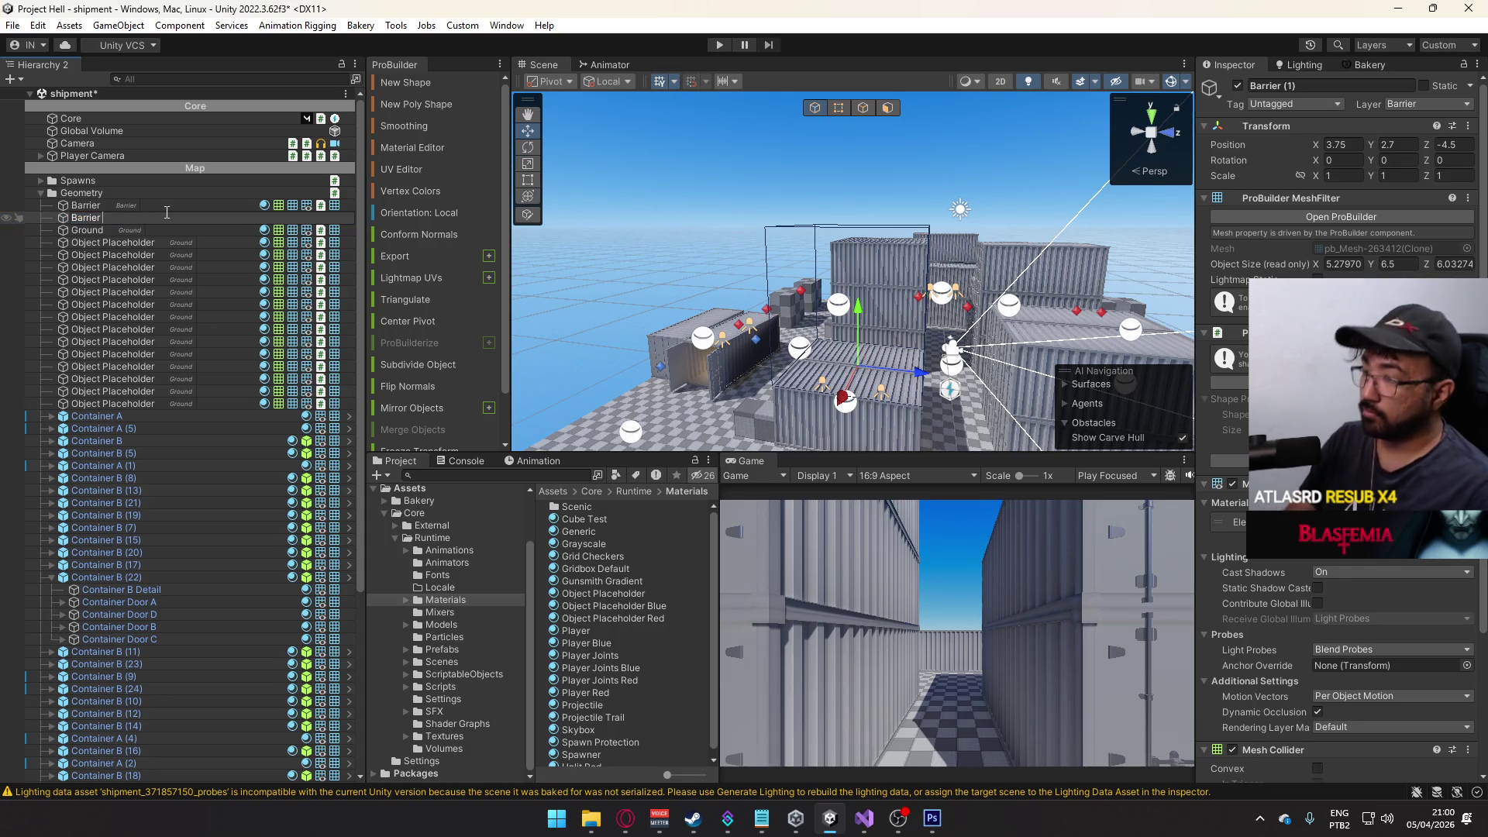
text(Containers)
key(Return)
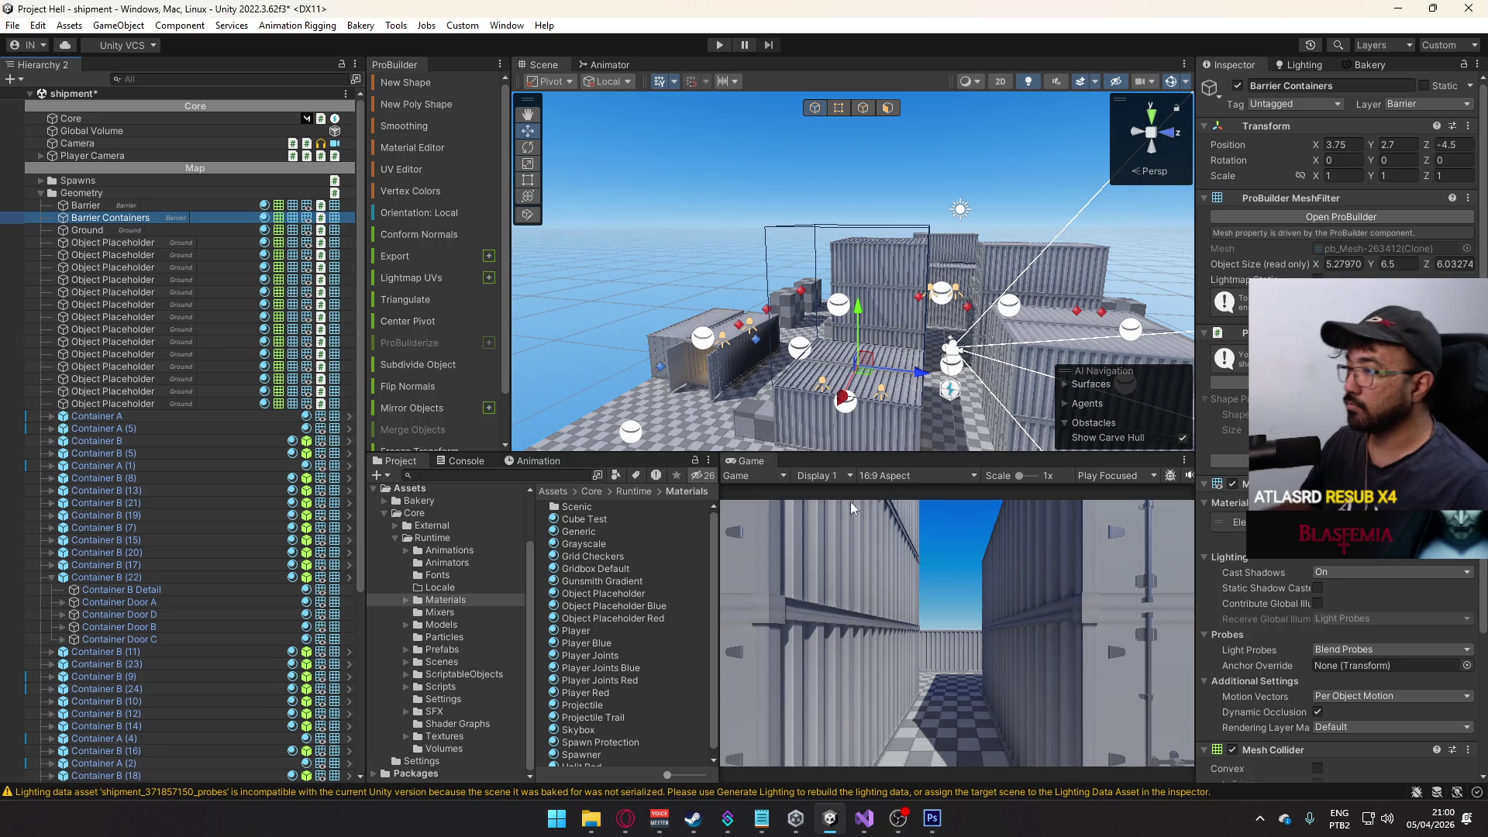
- Collapse the children of Container B (22) in the Hierarchy
drag(806, 411, 758, 375)
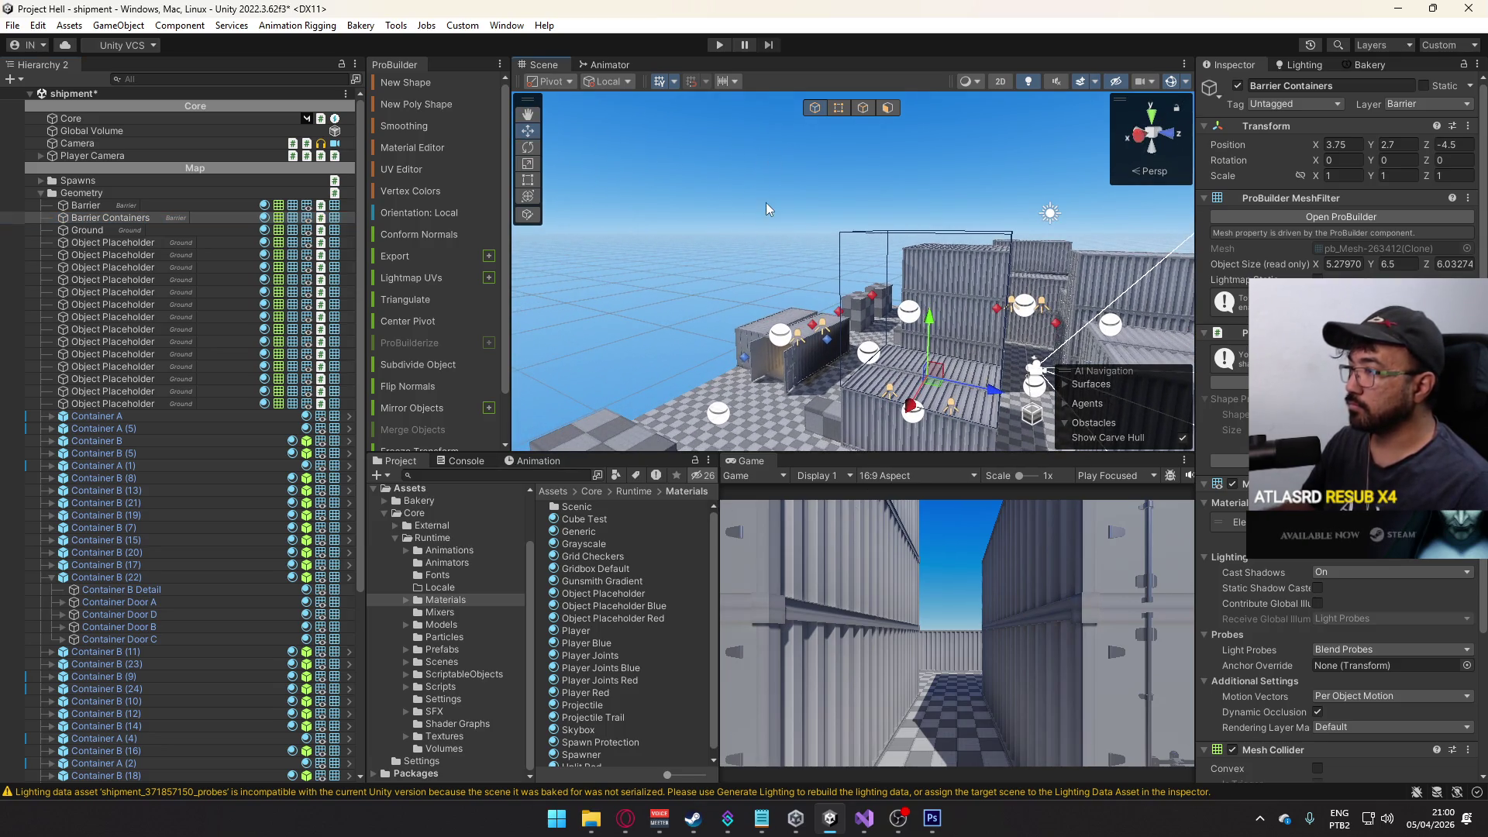
click(802, 169)
drag(801, 169, 763, 190)
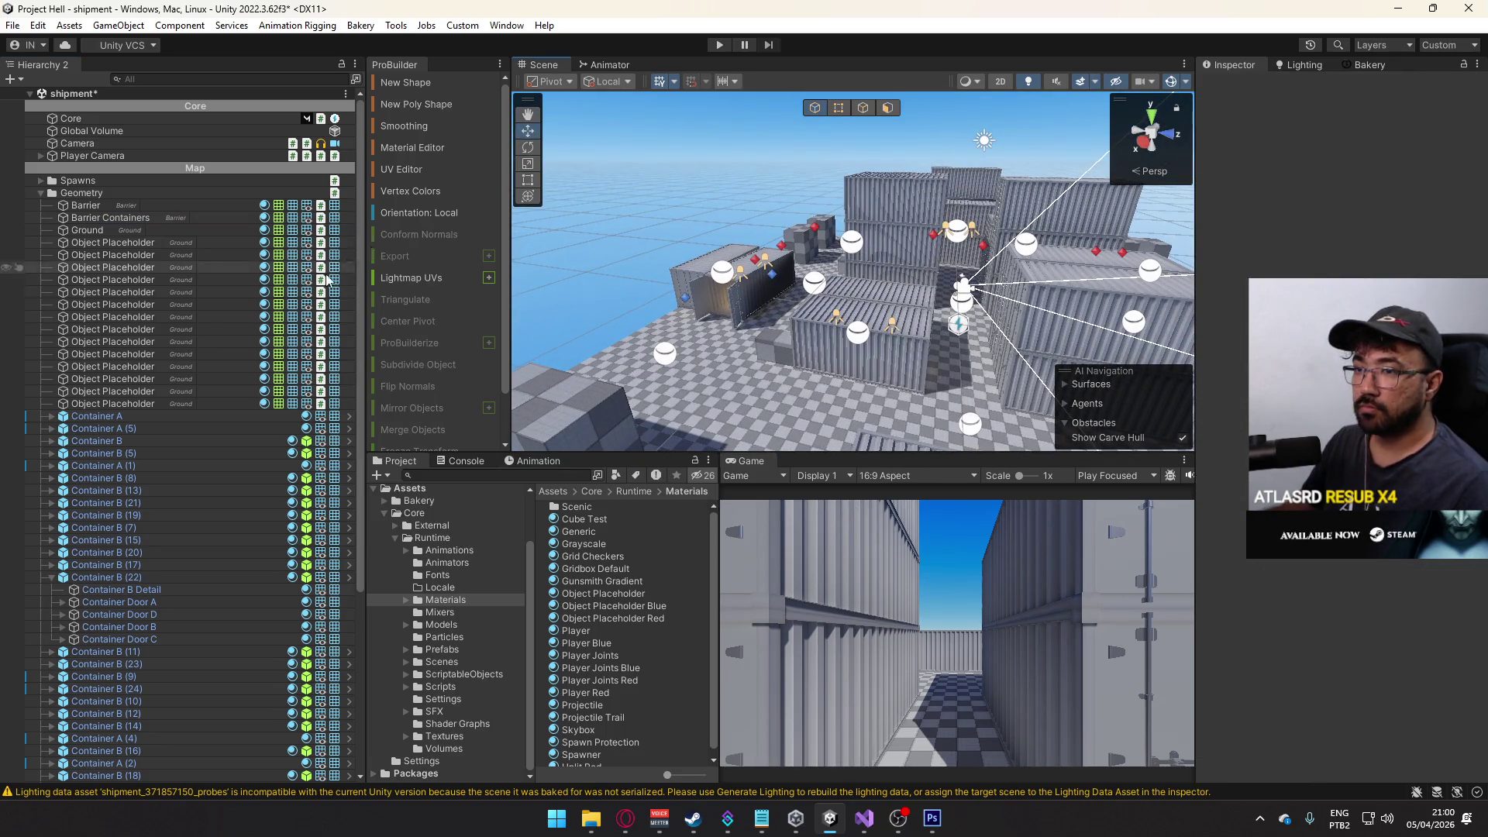
click(50, 576)
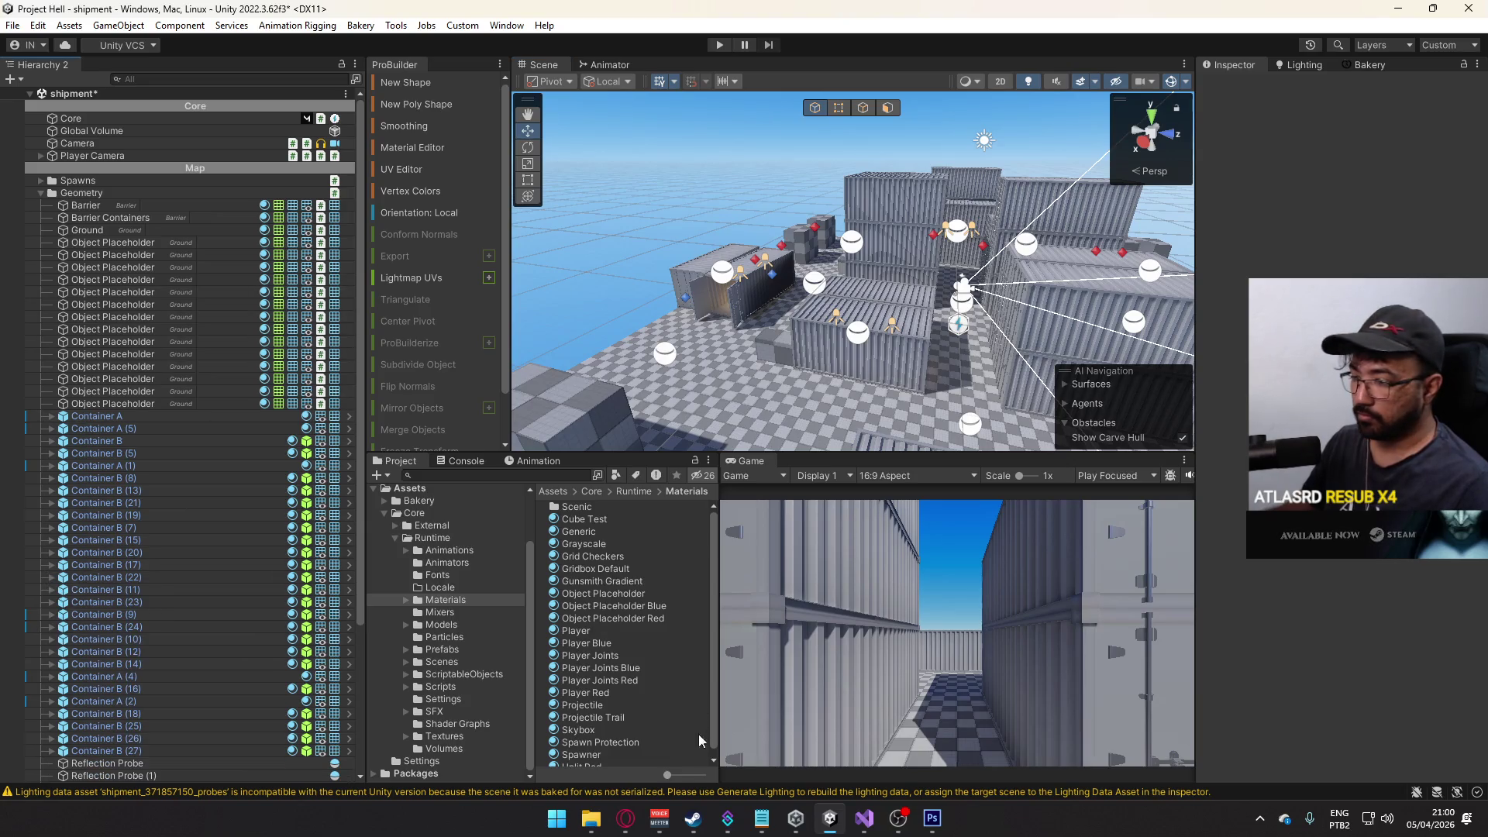
click(619, 817)
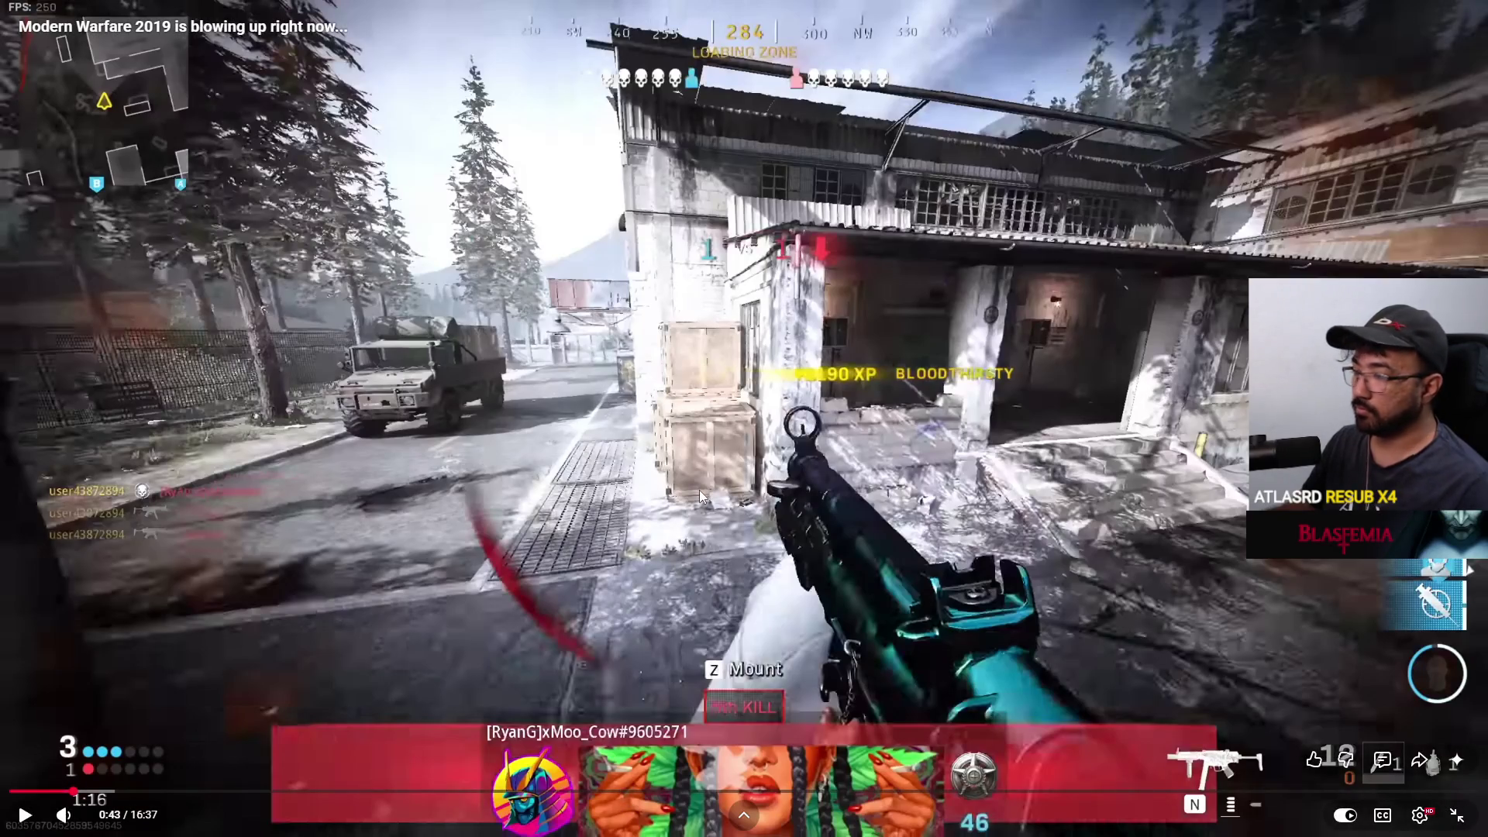
- Restart The Sound of Modern Warfare video from the beginning in a maximized browser
key(Escape)
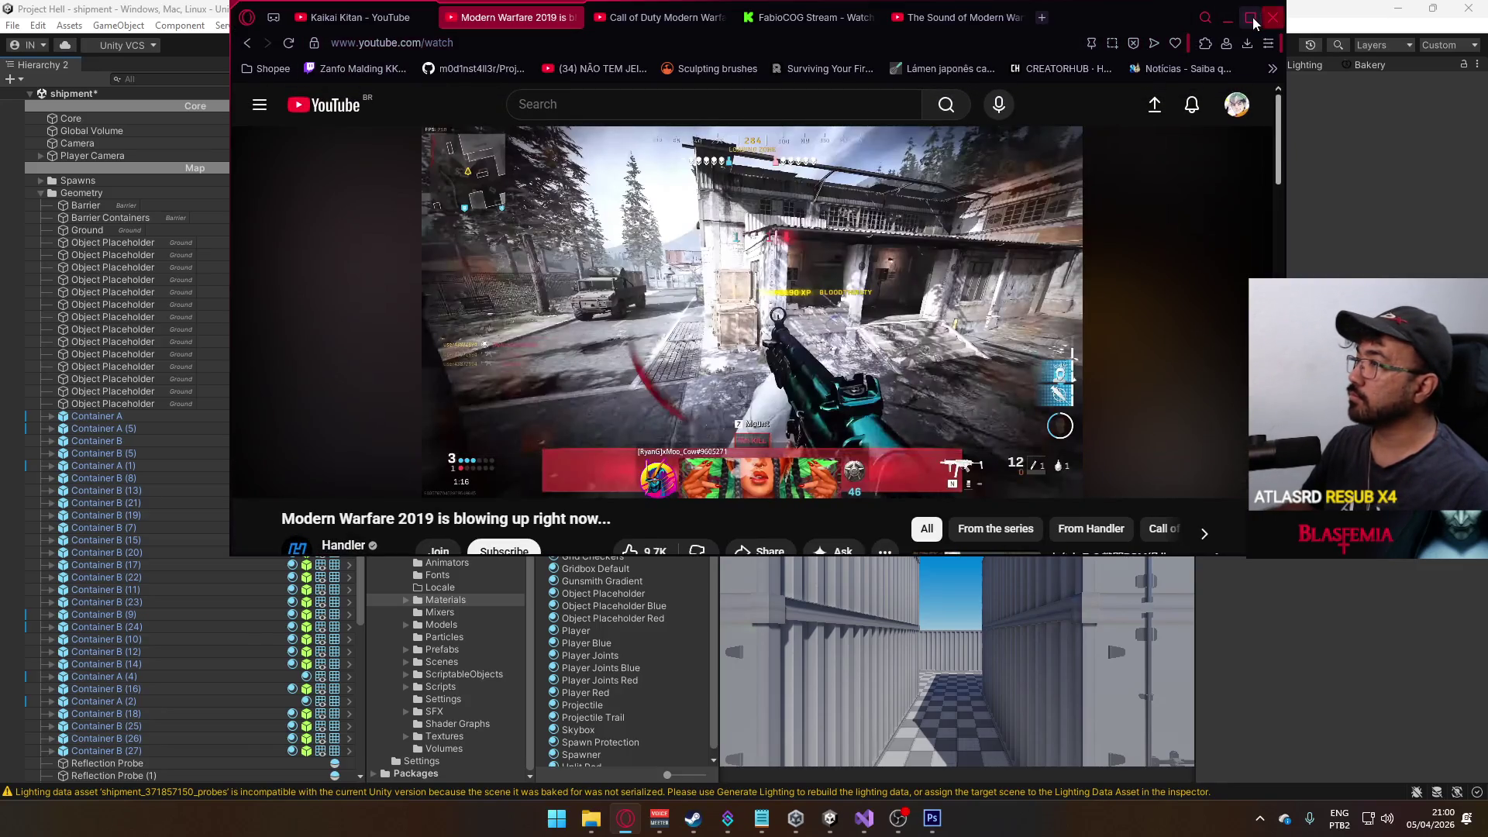
click(1250, 17)
click(430, 17)
click(707, 17)
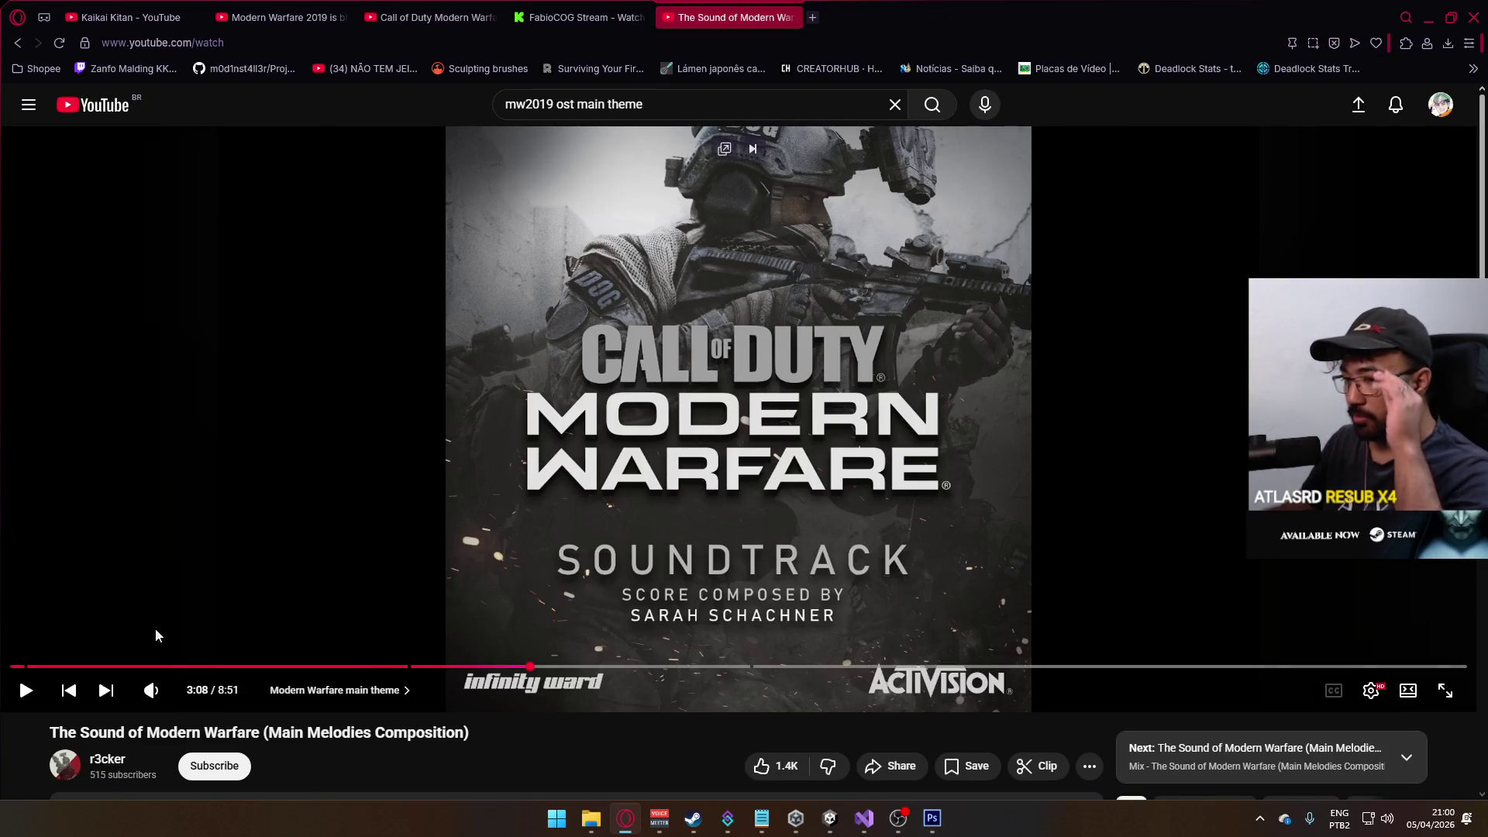
click(11, 666)
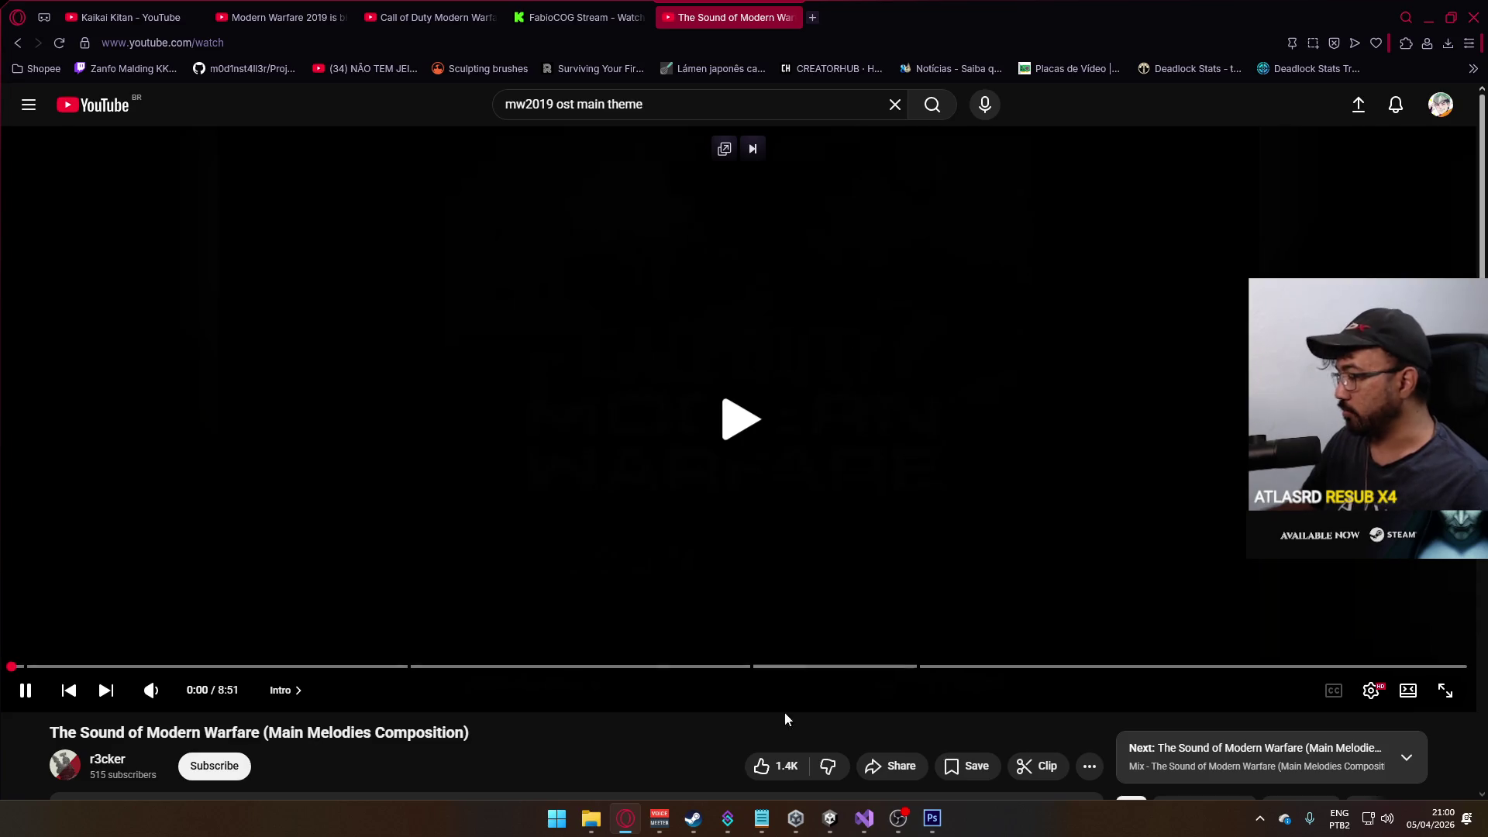
- Return to Unity and select a blue spawn point in the scene
key(alt+Tab)
mouse_move(901, 353)
mouse_down()
mouse_move(1019, 331)
mouse_move(961, 375)
mouse_move(910, 319)
mouse_up()
click(798, 312)
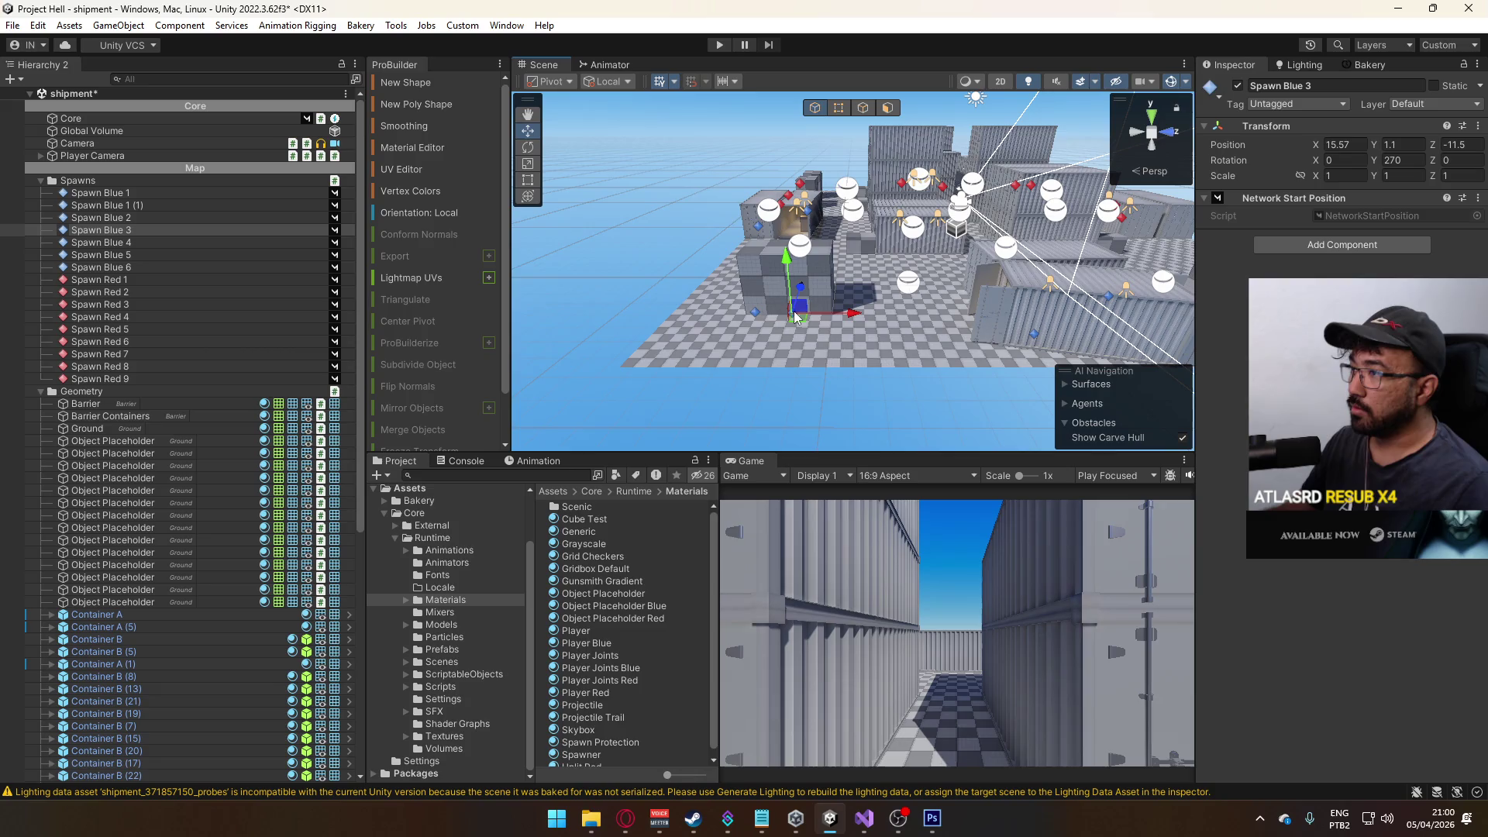
- Drag Spawn Blue 1 (1) below Spawn Blue 6 and rename it Spawn Blue 7
click(132, 206)
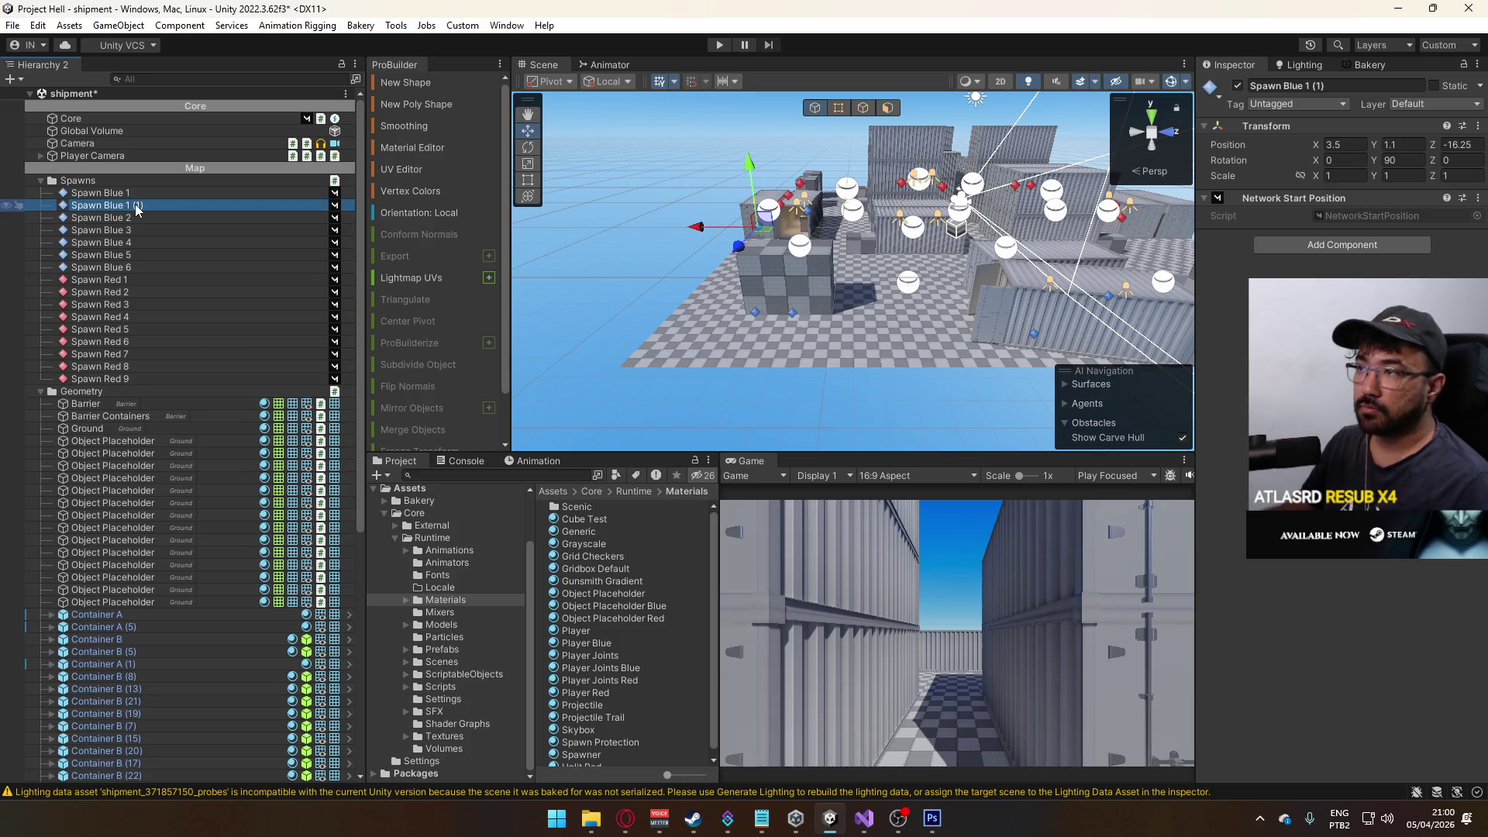
drag(136, 269, 133, 272)
key(F2)
text(Spawn Blue 7)
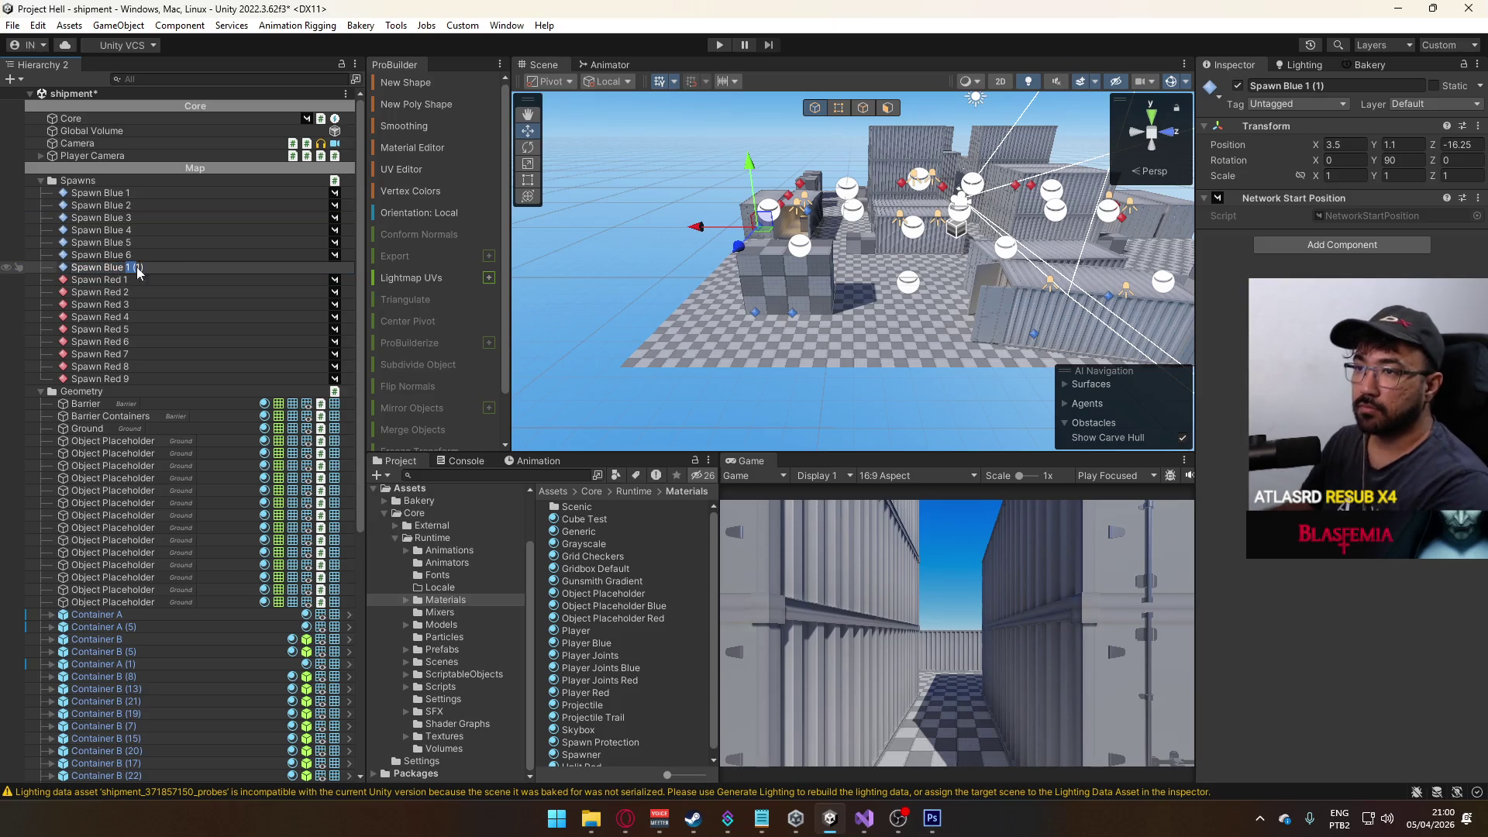
key(Return)
mouse_move(663, 329)
mouse_down()
mouse_move(789, 256)
mouse_move(819, 319)
mouse_move(647, 306)
mouse_move(811, 349)
mouse_move(768, 339)
mouse_move(833, 313)
mouse_move(865, 338)
mouse_move(701, 338)
mouse_move(796, 360)
mouse_move(829, 347)
mouse_move(1182, 358)
mouse_move(828, 367)
mouse_up()
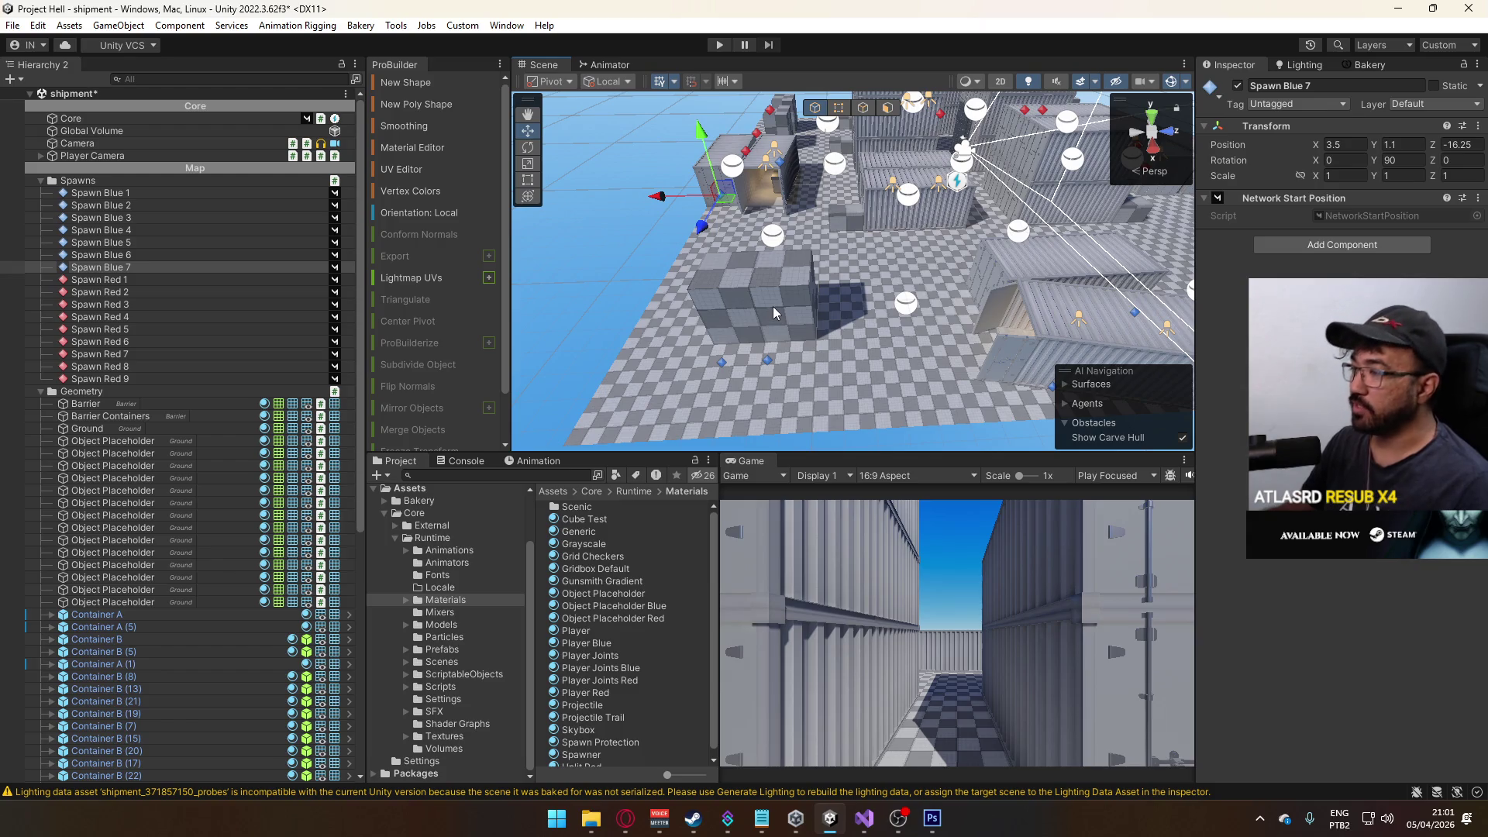
mouse_move(770, 305)
mouse_down()
mouse_move(752, 230)
mouse_move(966, 283)
mouse_move(626, 386)
mouse_move(598, 308)
mouse_move(639, 305)
mouse_up()
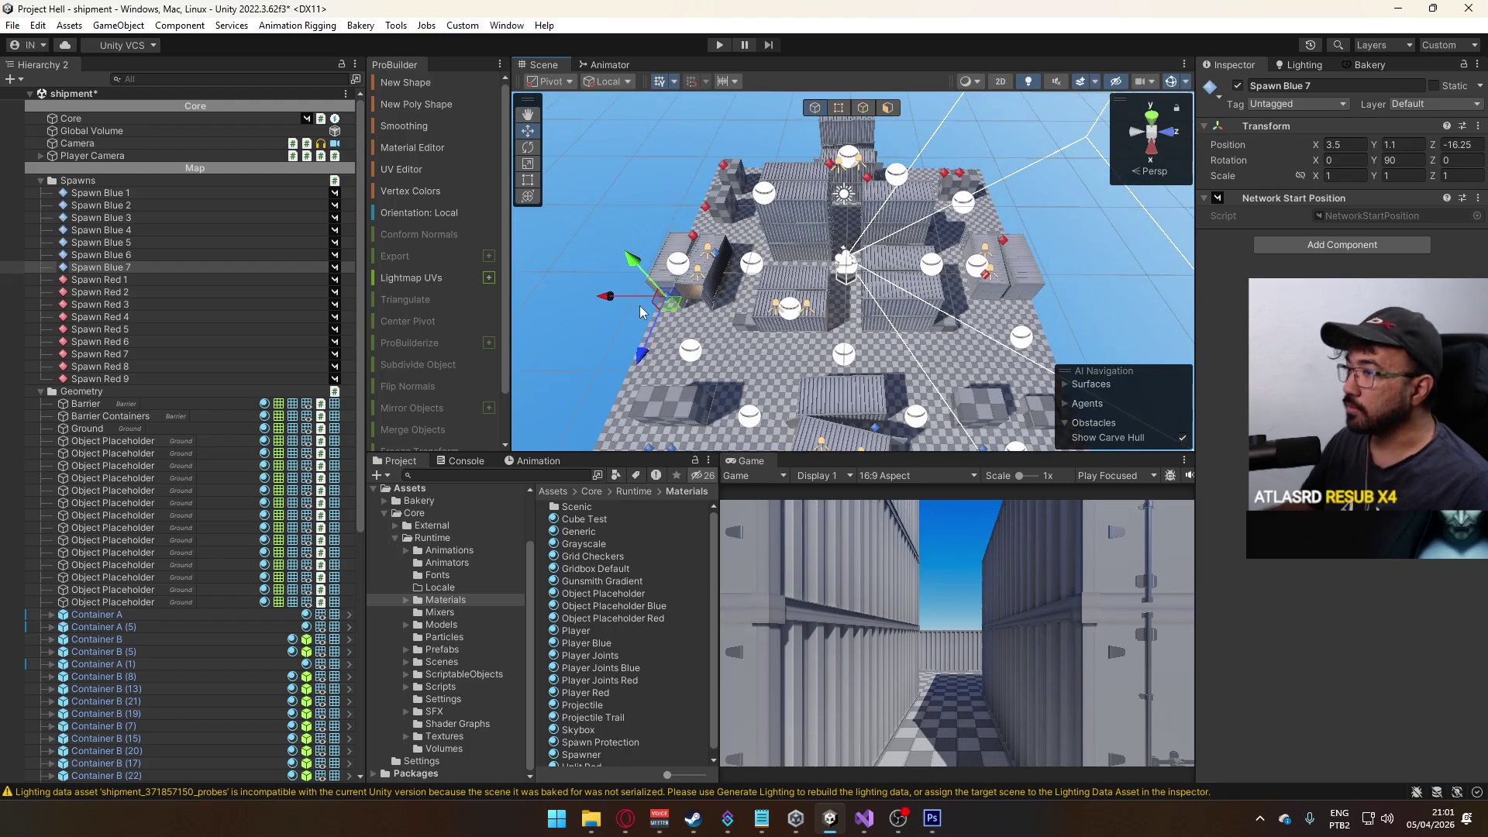
- Duplicate Spawn Blue 7 and place the copy at X 3.75, Z 17, rotated 180 on Y
key(ctrl+d)
drag(968, 339, 978, 341)
key(f)
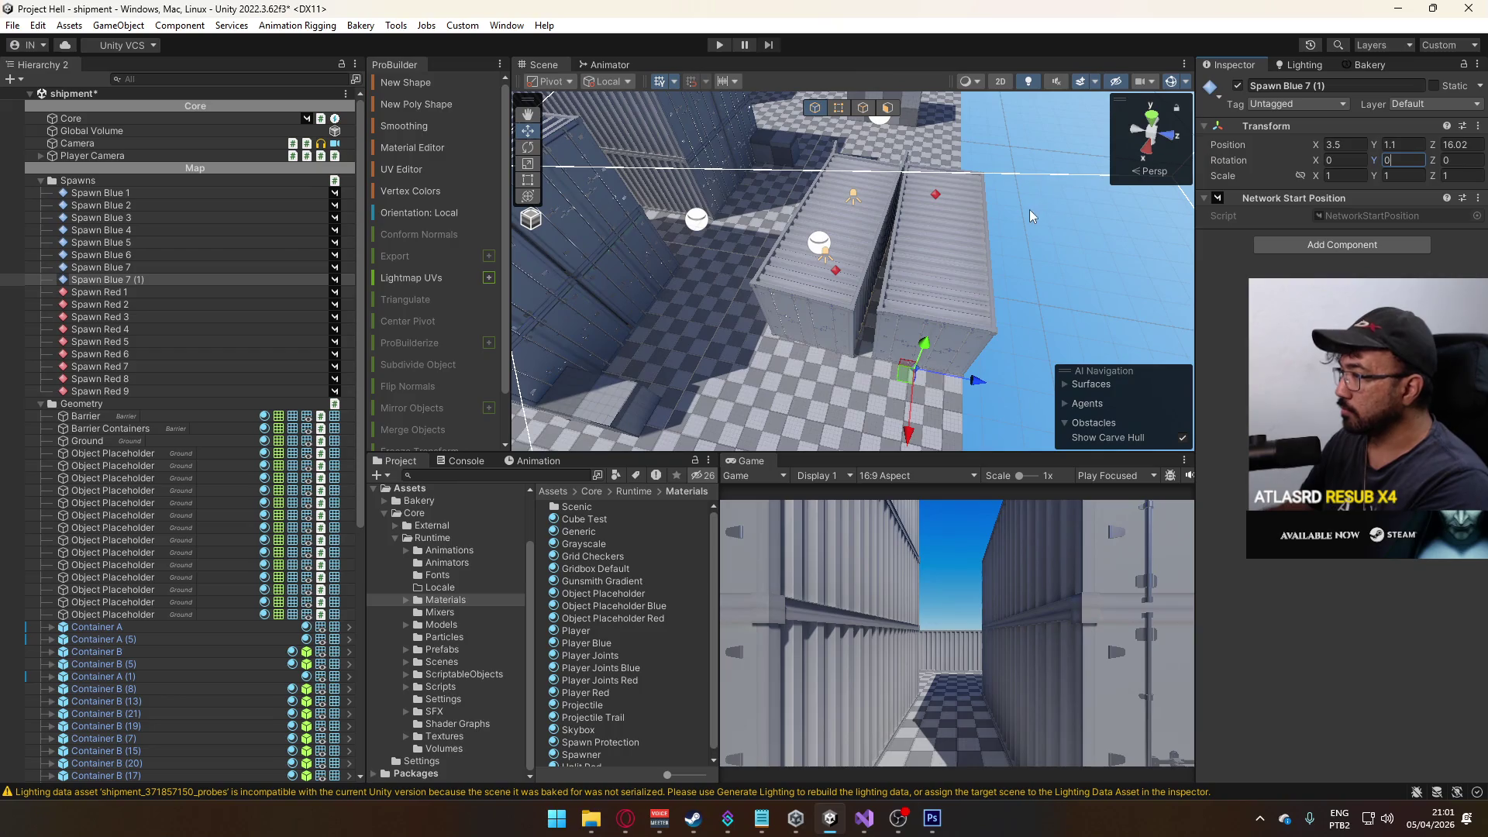
text(180)
mouse_move(949, 244)
mouse_down()
mouse_move(844, 234)
mouse_move(1007, 240)
mouse_move(1335, 182)
mouse_up()
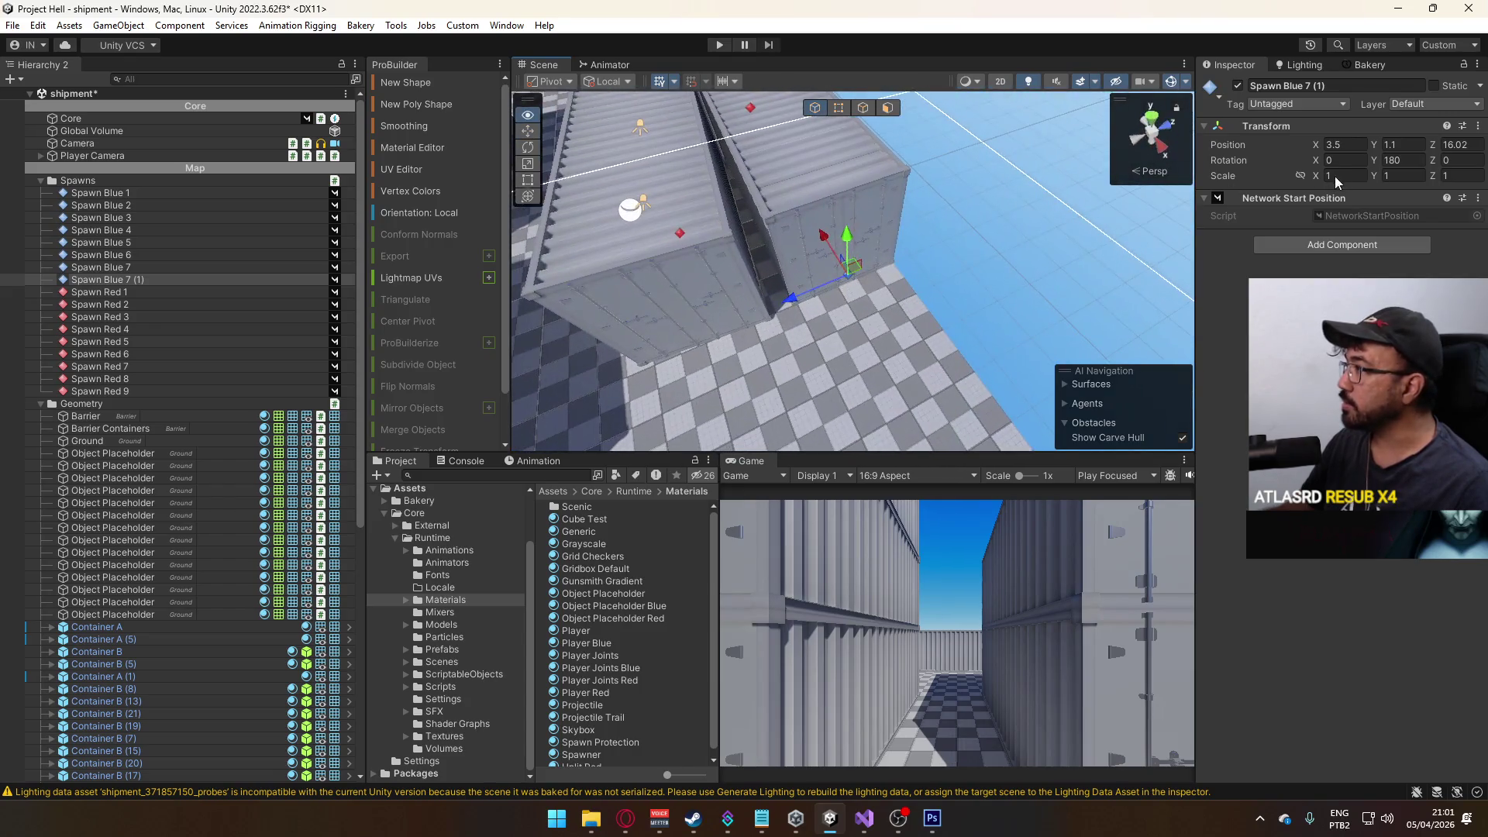
text(16)
key(Return)
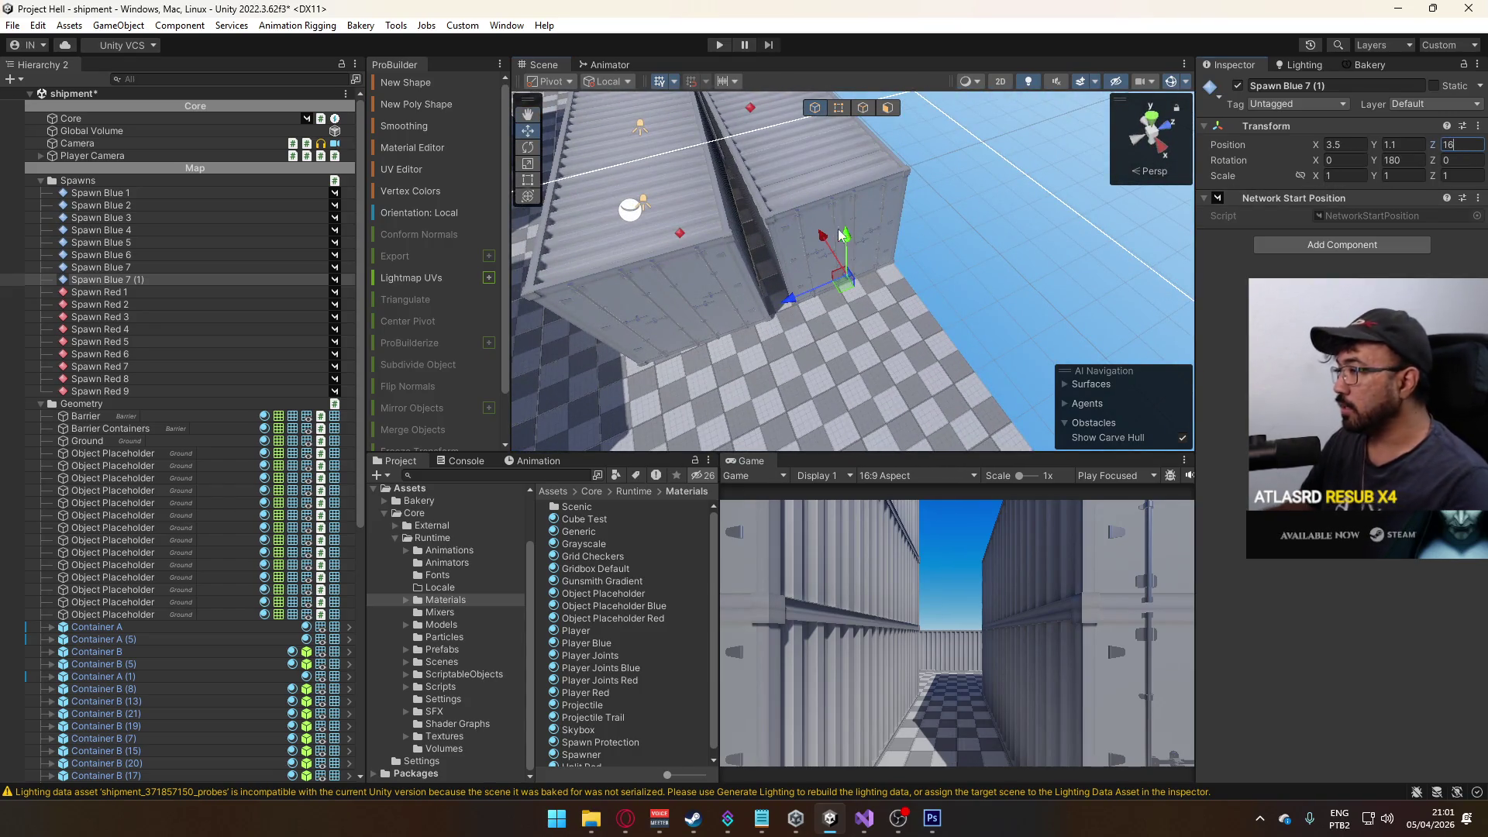
key(f)
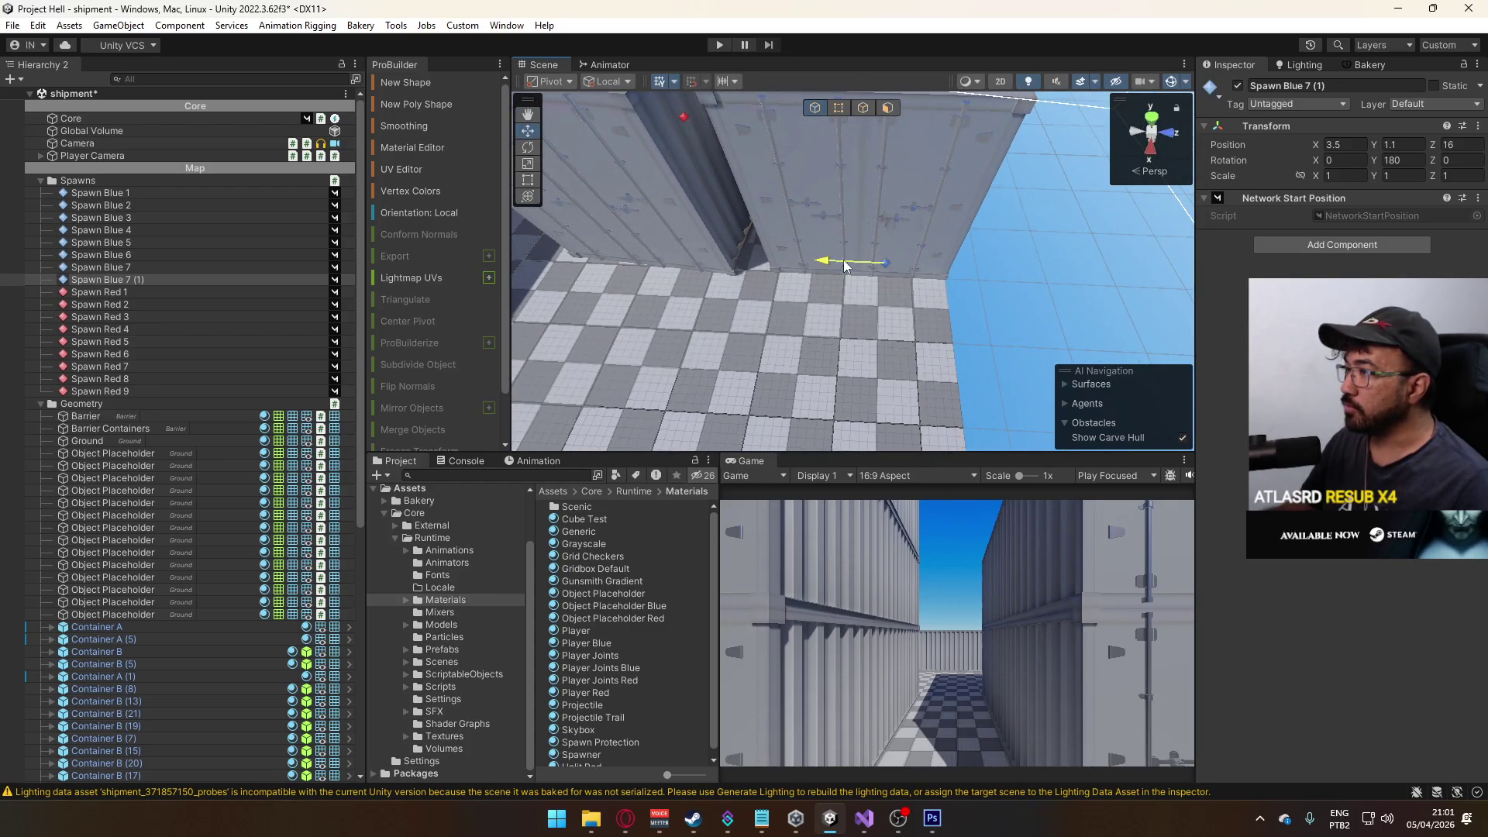
- Orbit over the floor and containers and select an Object Placeholder block
drag(882, 260, 593, 295)
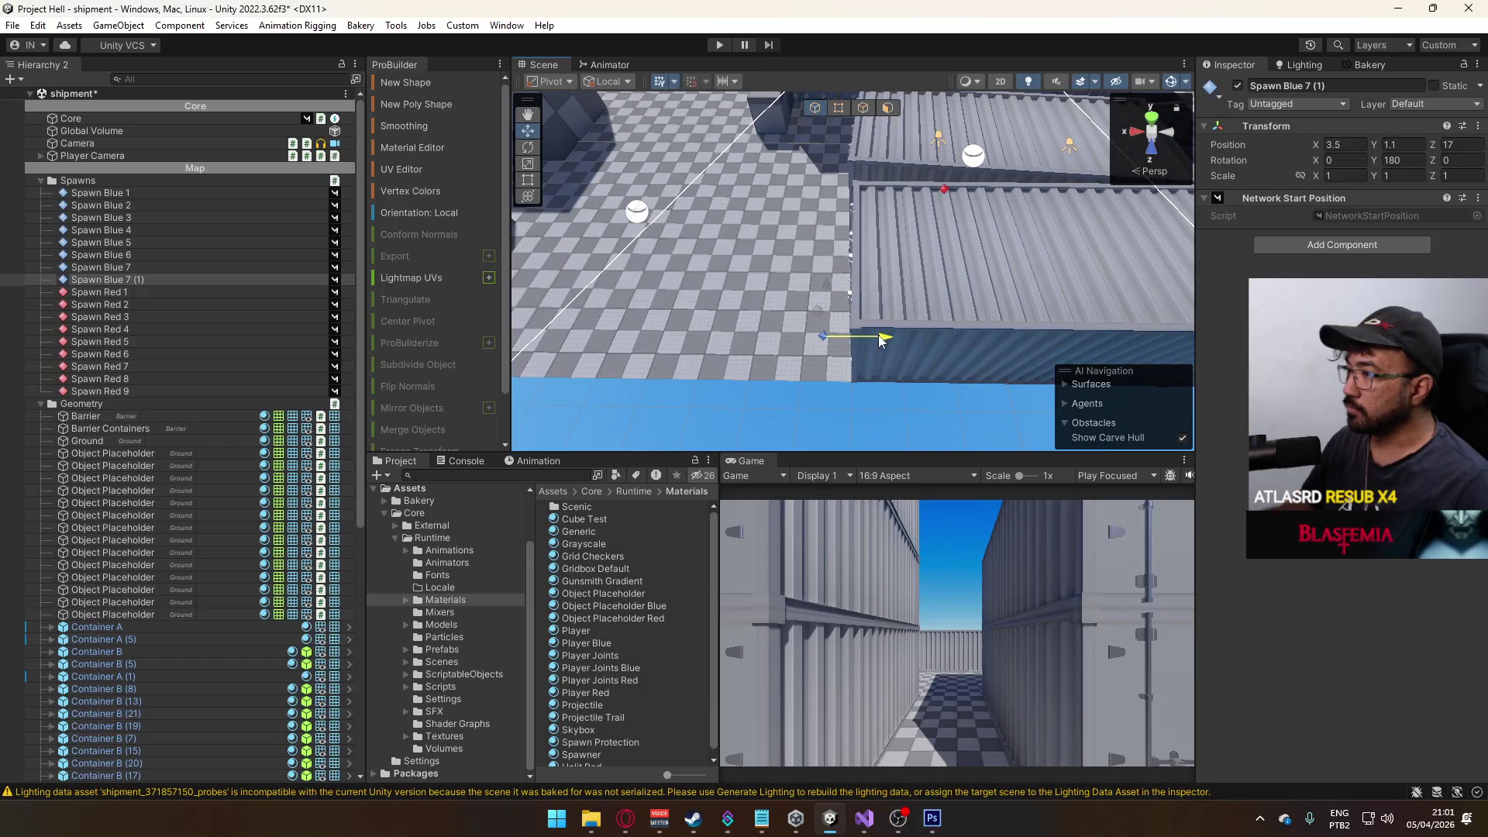
scroll(865, 344, down, 10)
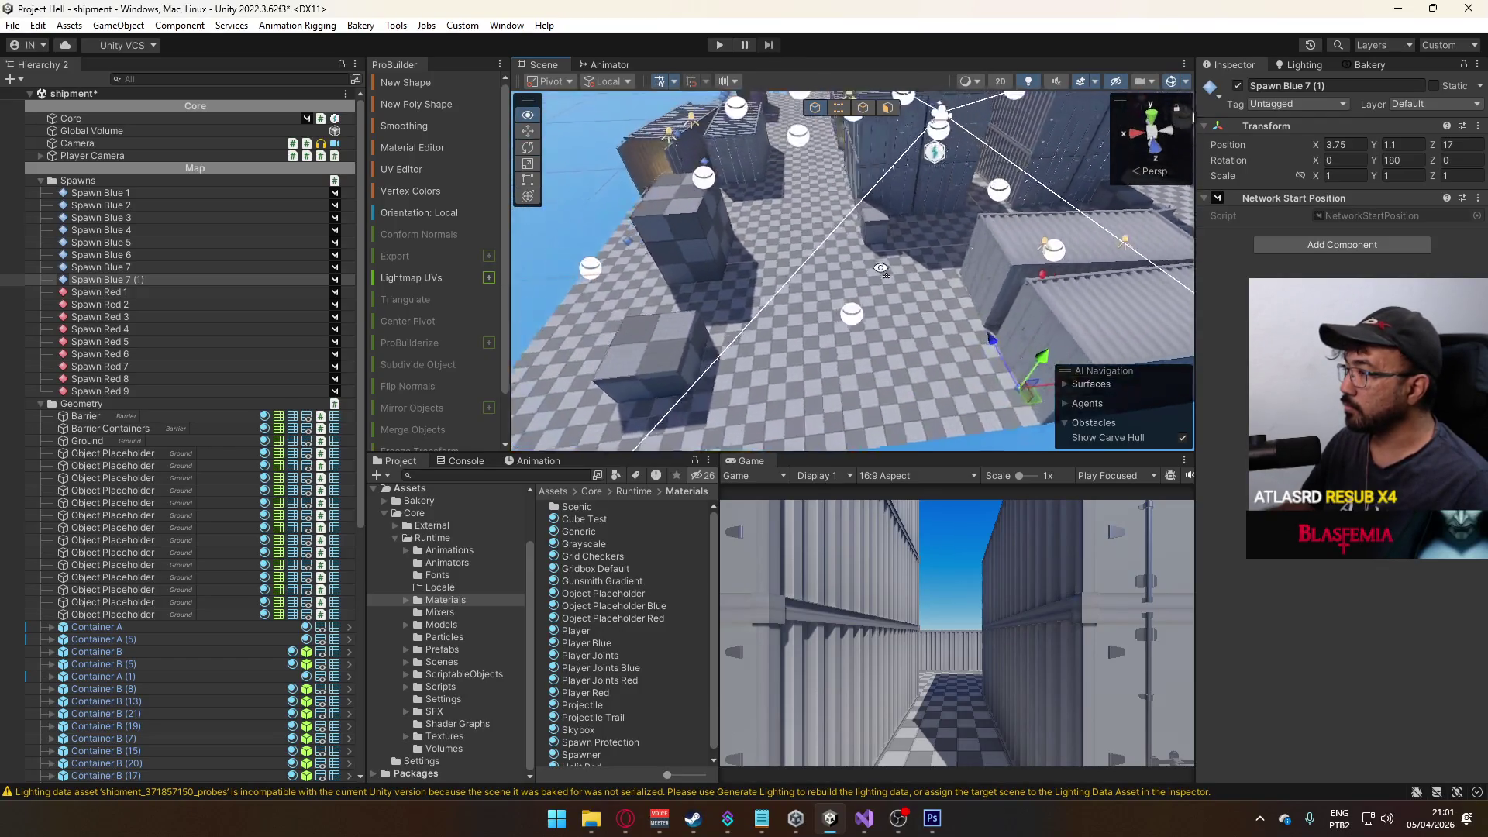
mouse_move(1073, 224)
mouse_down()
mouse_move(993, 299)
mouse_move(649, 324)
mouse_move(951, 344)
mouse_up()
mouse_move(899, 251)
mouse_down()
mouse_move(863, 208)
mouse_move(897, 194)
mouse_move(919, 341)
mouse_move(700, 273)
mouse_move(687, 251)
mouse_move(702, 265)
mouse_up()
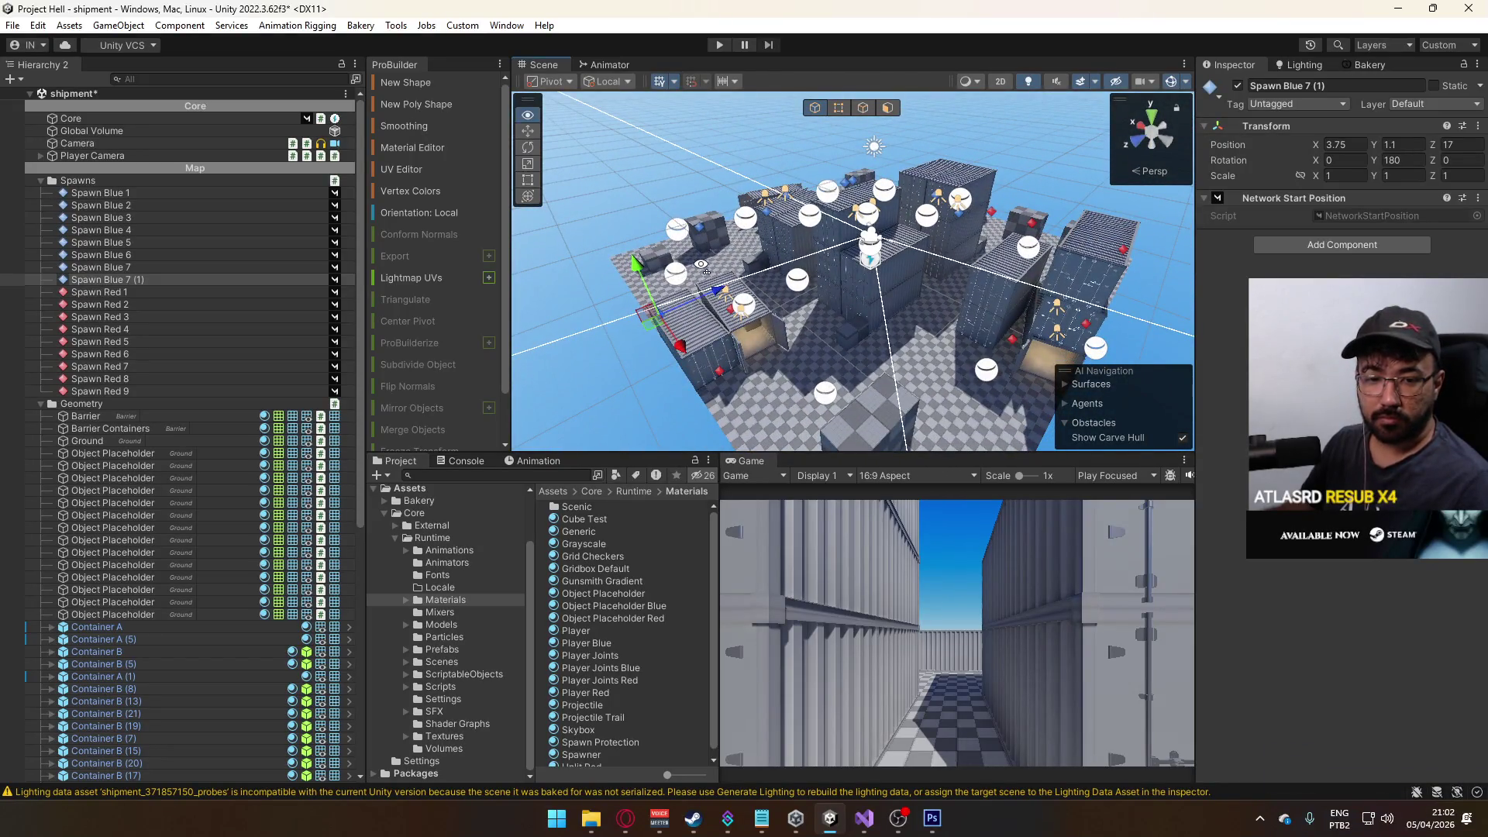
drag(701, 265, 532, 313)
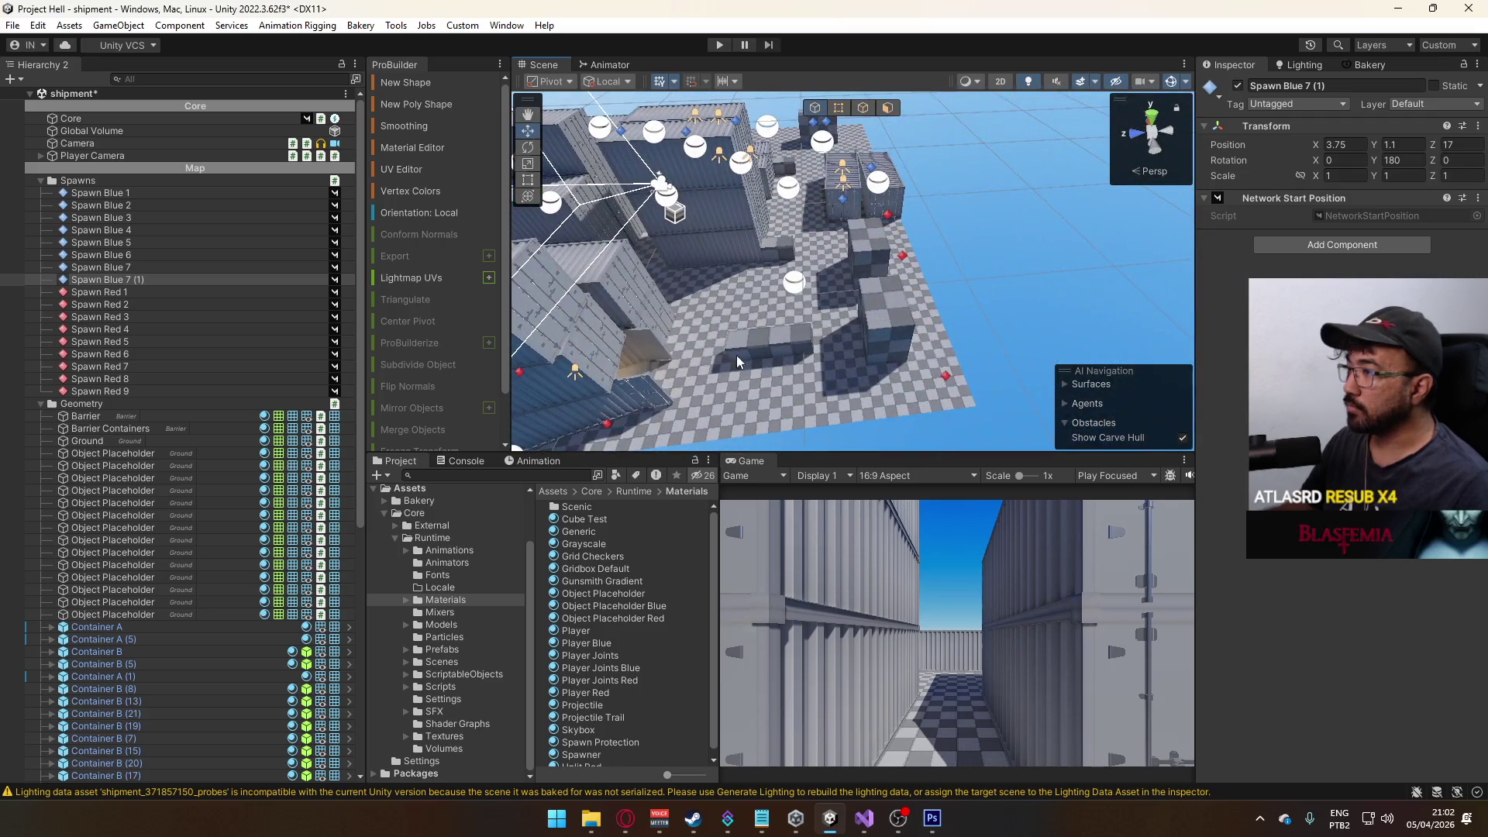
mouse_move(771, 288)
mouse_down()
mouse_move(982, 271)
mouse_move(816, 289)
mouse_up()
click(816, 288)
- Duplicate the Object Placeholder block and move it to X 6, Z 15.98
scroll(930, 255, down, 5)
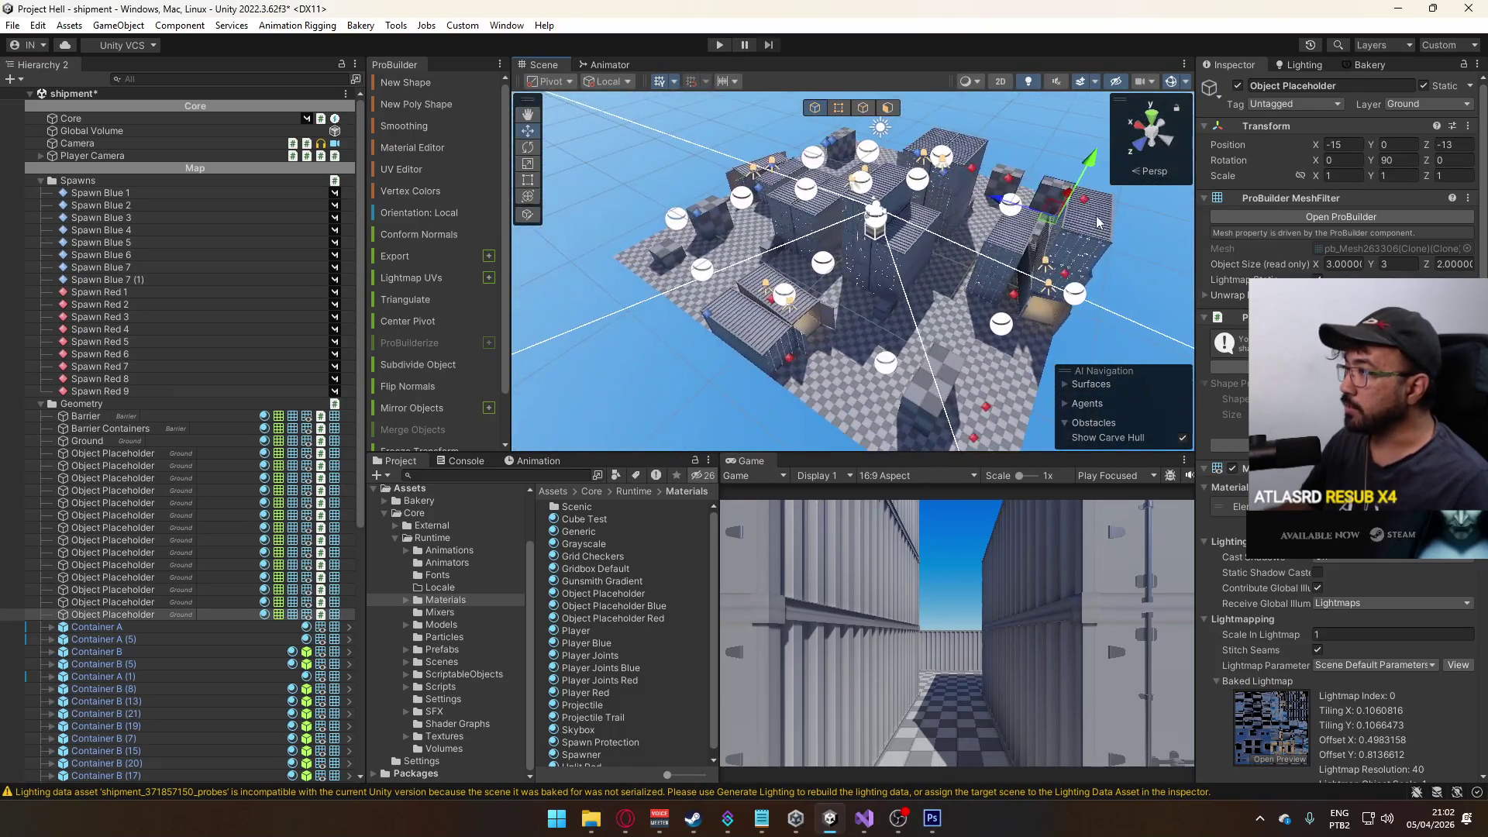
mouse_move(1053, 209)
mouse_down()
mouse_move(943, 214)
mouse_move(1007, 255)
mouse_move(993, 305)
mouse_up()
key(ctrl+d)
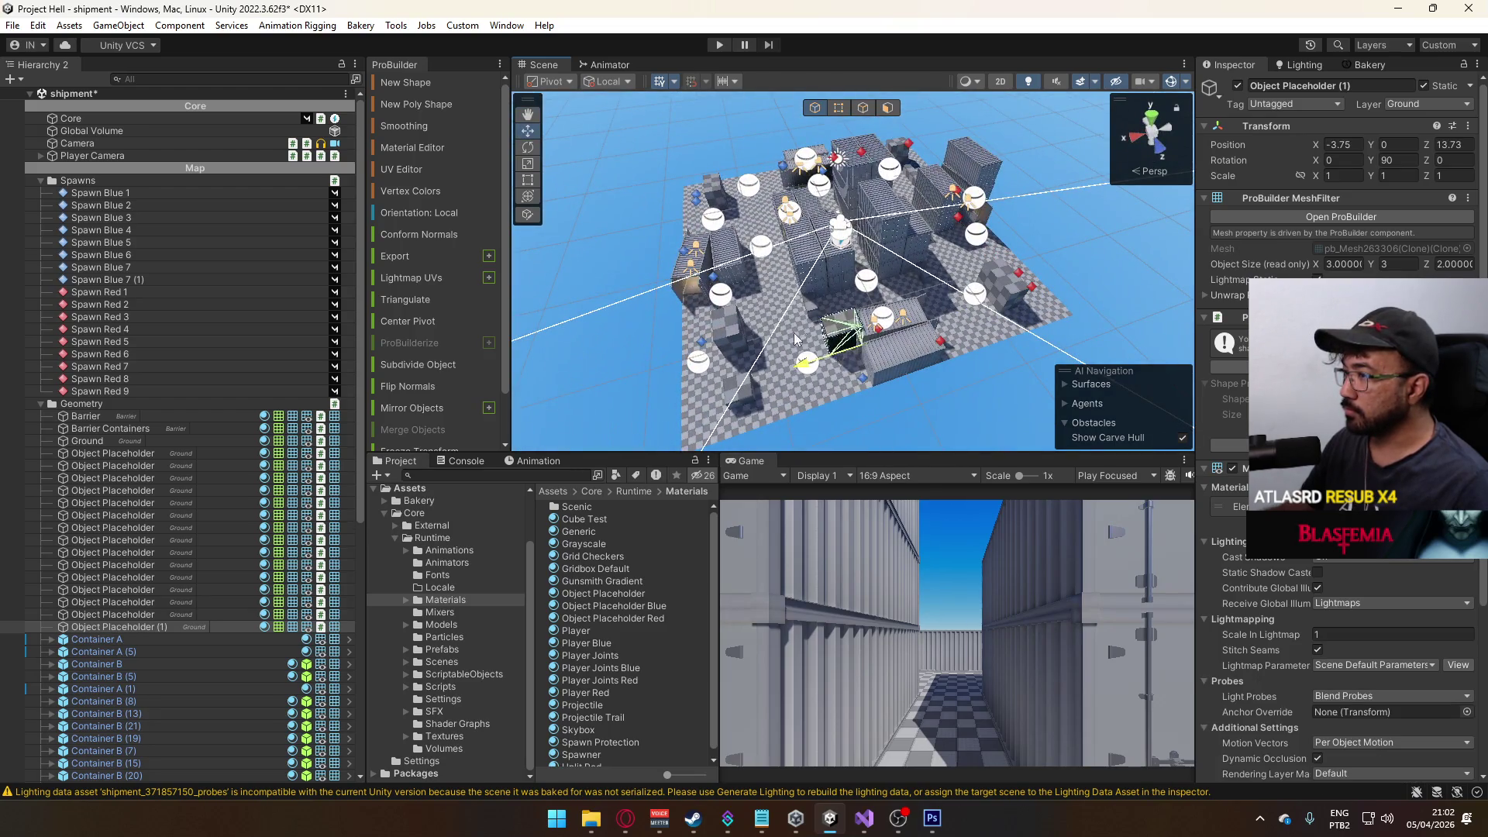
scroll(775, 326, up, 6)
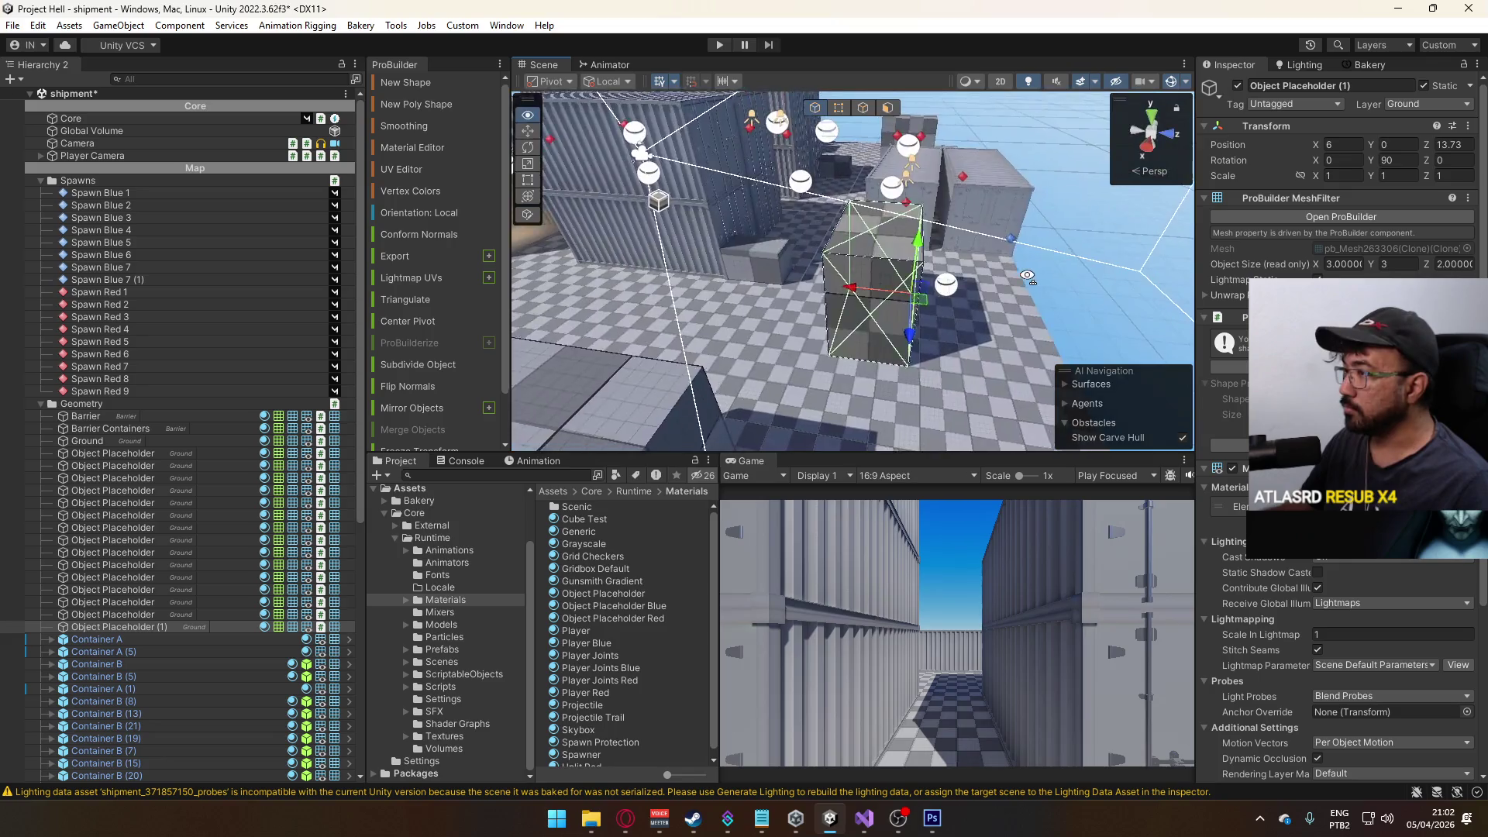
scroll(863, 279, up, 2)
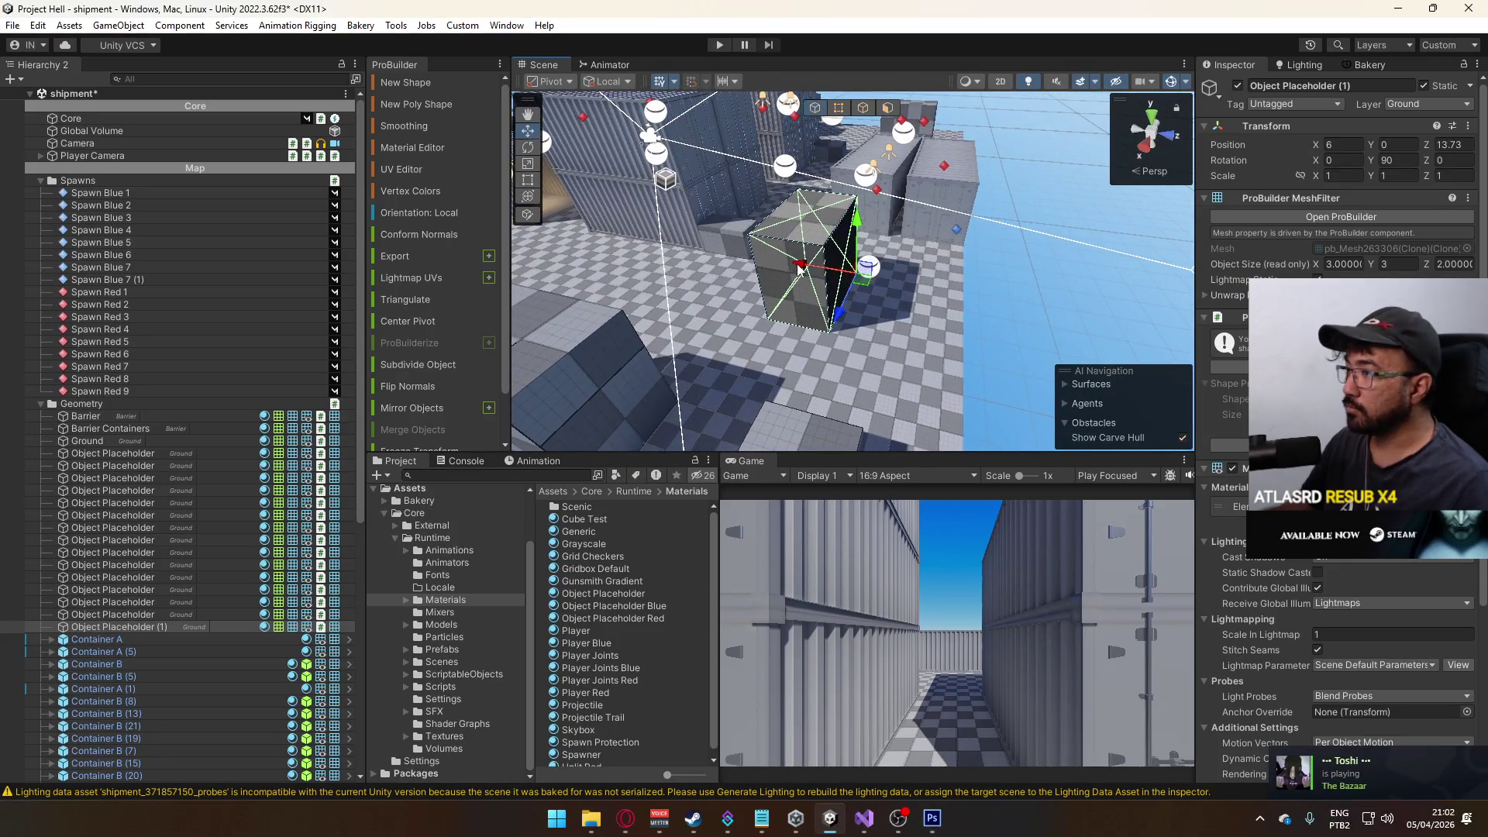
drag(865, 279, 592, 326)
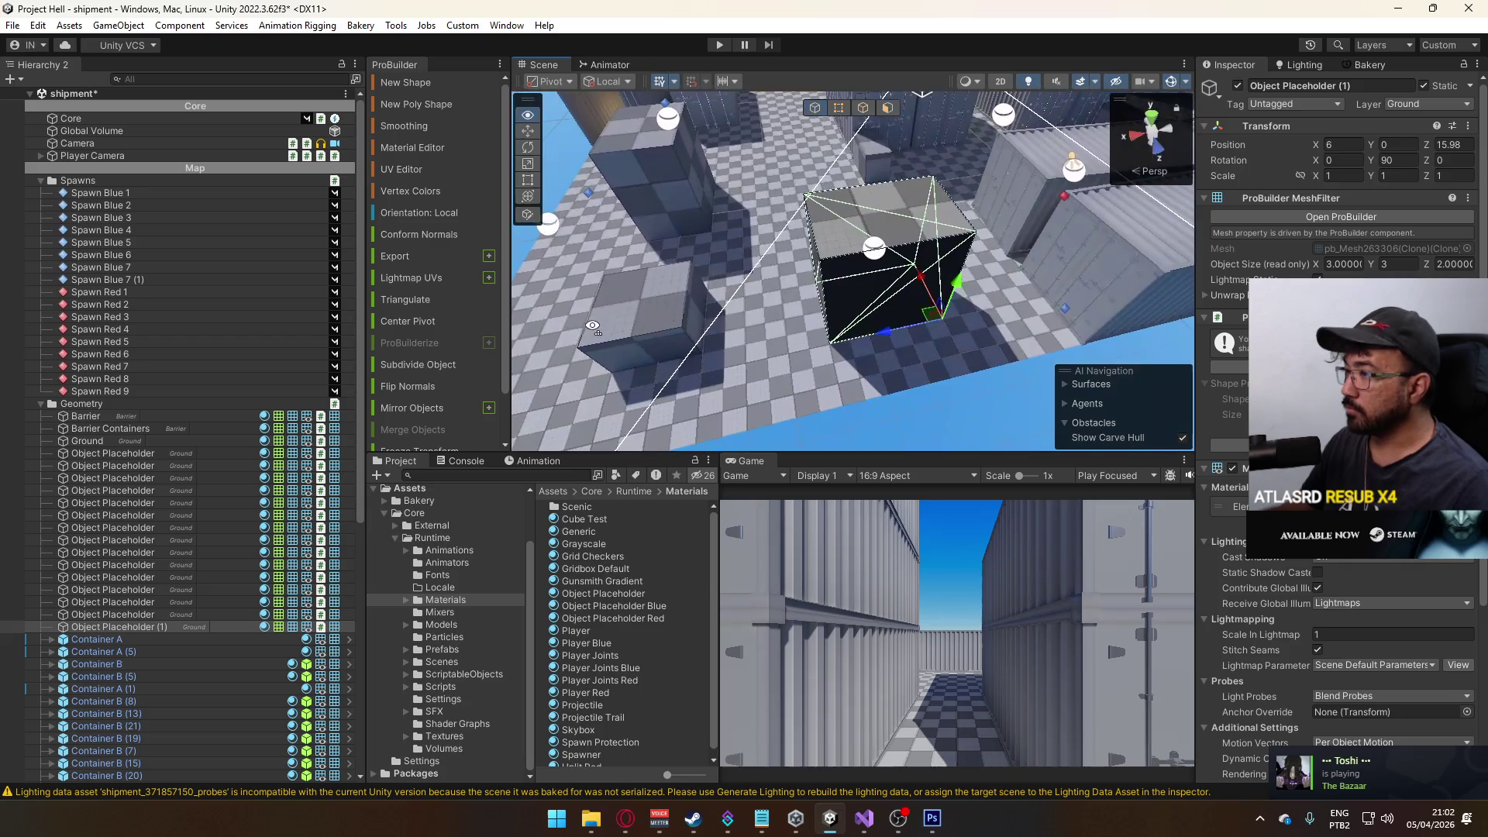
mouse_move(900, 312)
mouse_down()
mouse_move(874, 246)
mouse_move(891, 186)
mouse_move(852, 232)
mouse_move(767, 248)
mouse_move(813, 204)
mouse_move(788, 215)
mouse_move(747, 192)
mouse_move(981, 317)
mouse_up()
click(1020, 309)
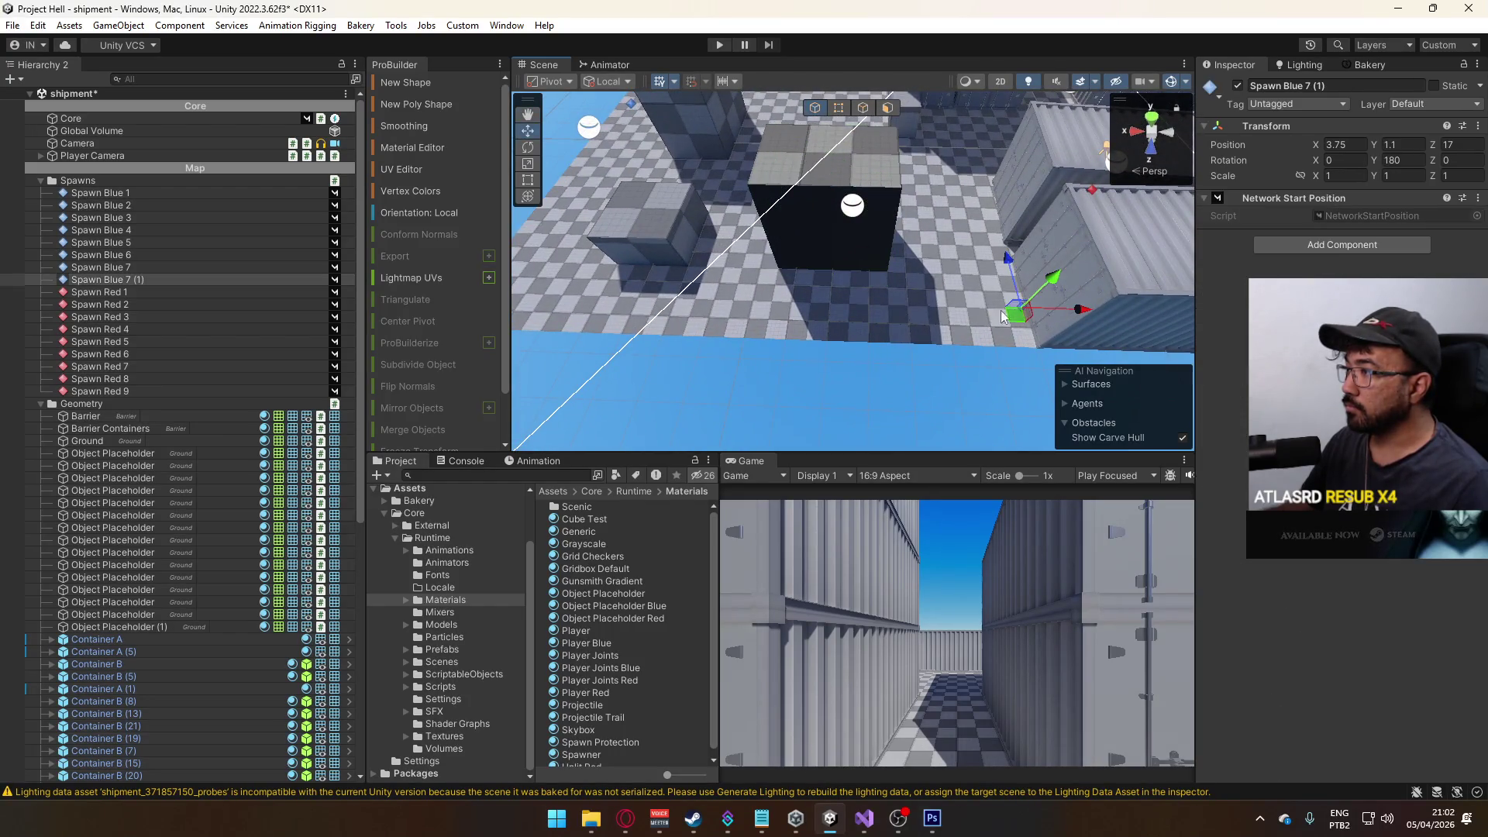
- Duplicate the blue spawn and slide the copy beside the block to X 8
key(f)
key(ctrl+d)
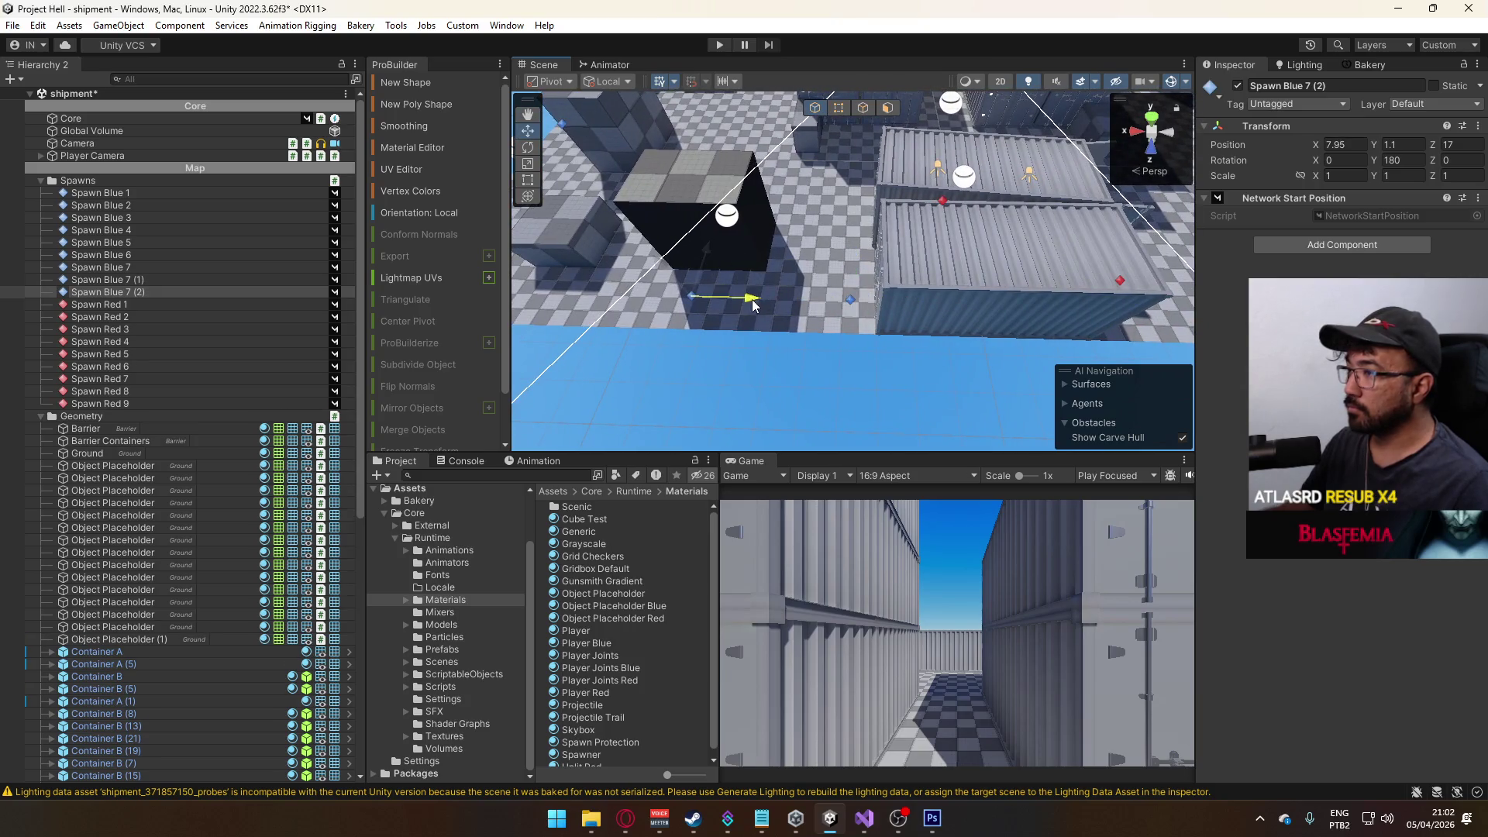
drag(753, 305, 756, 304)
key(f)
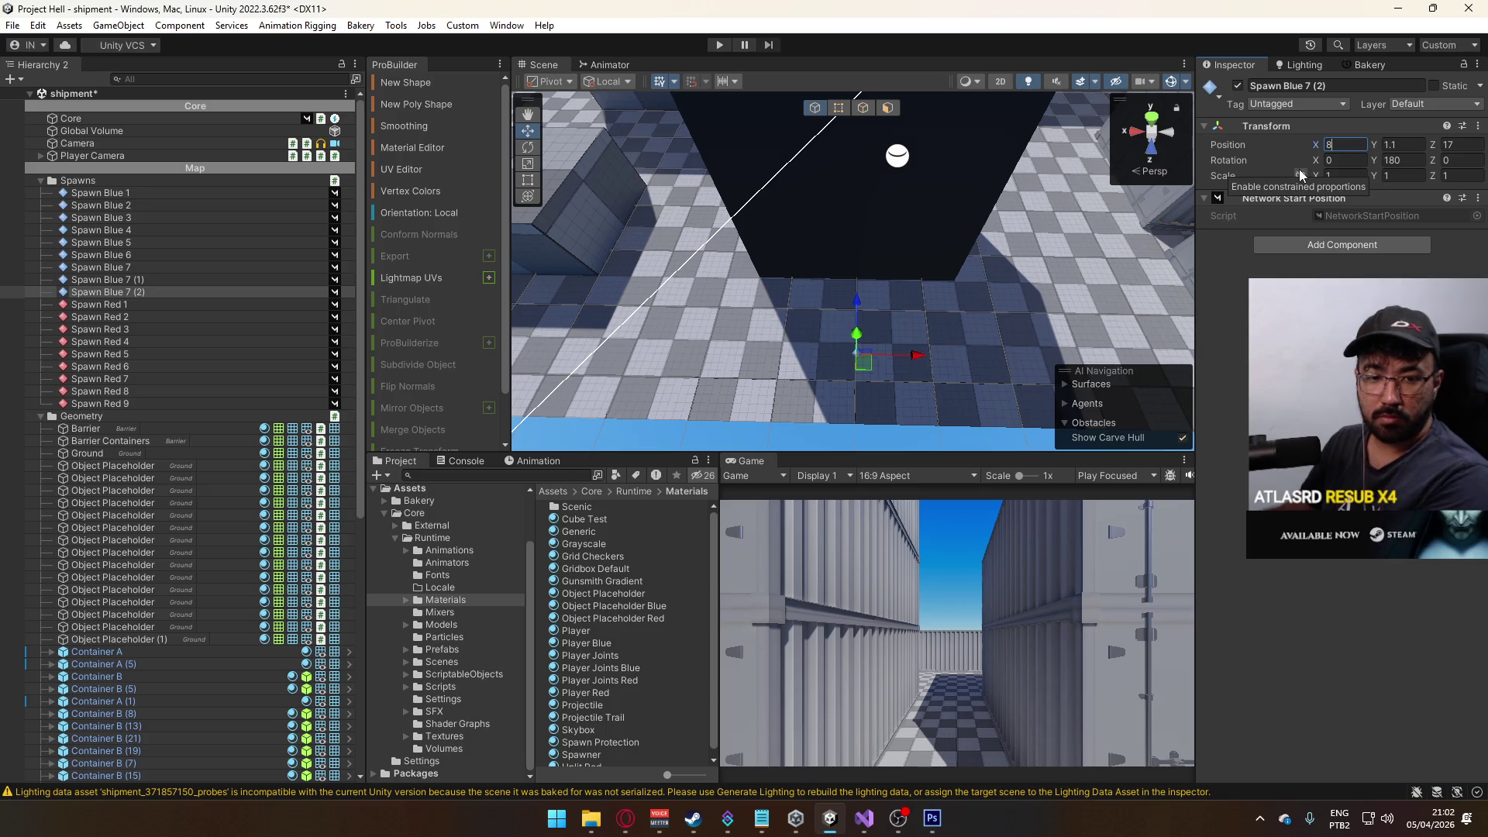
mouse_move(1079, 260)
mouse_down()
mouse_move(967, 258)
mouse_move(1219, 221)
mouse_move(930, 267)
mouse_move(858, 308)
mouse_move(495, 305)
mouse_move(558, 285)
mouse_up()
click(966, 258)
- Rename Spawn Blue 7 (1) to Spawn Blue 8
click(969, 316)
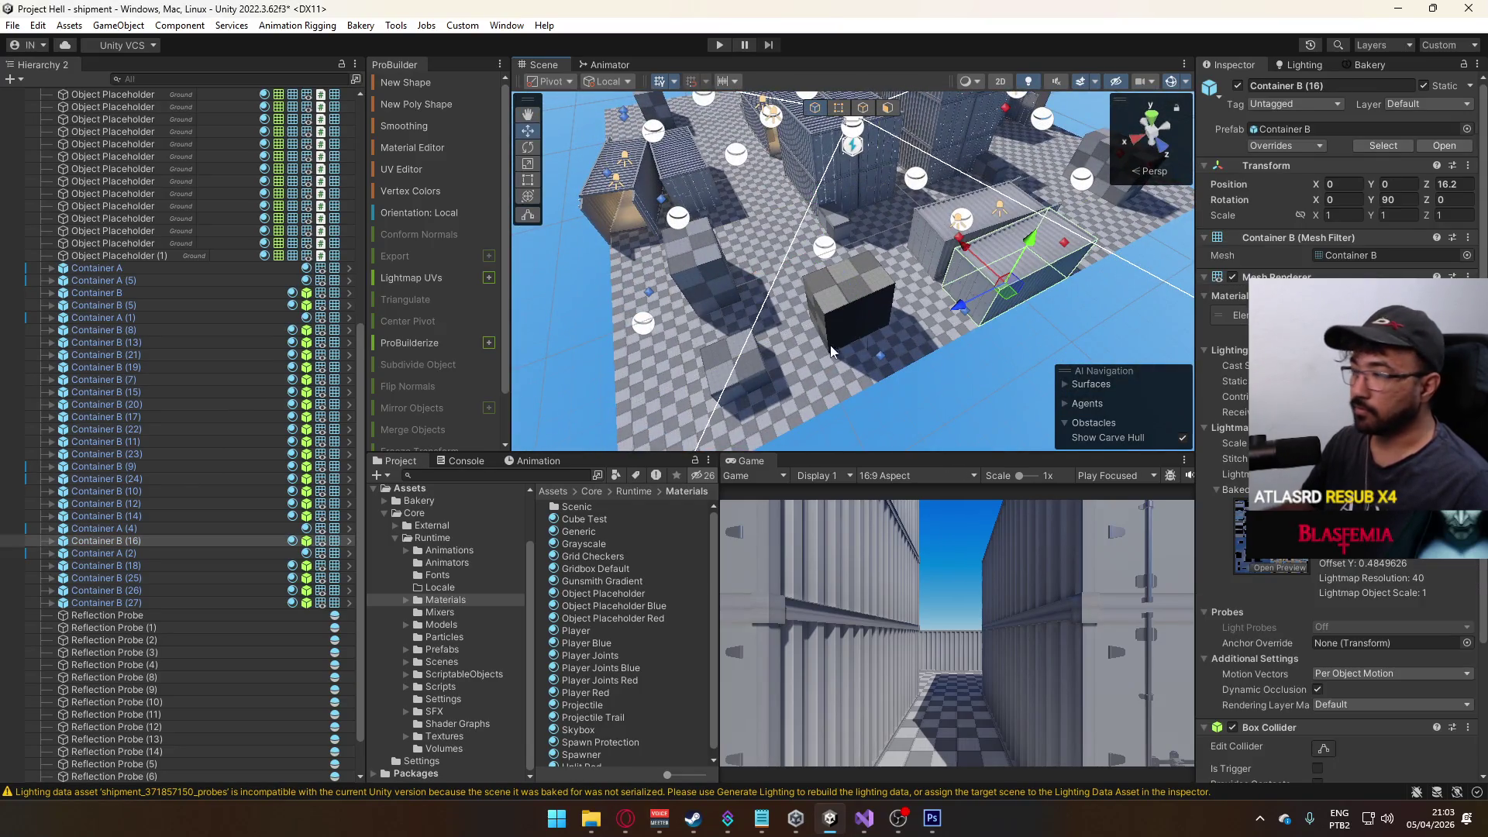
drag(966, 324, 922, 322)
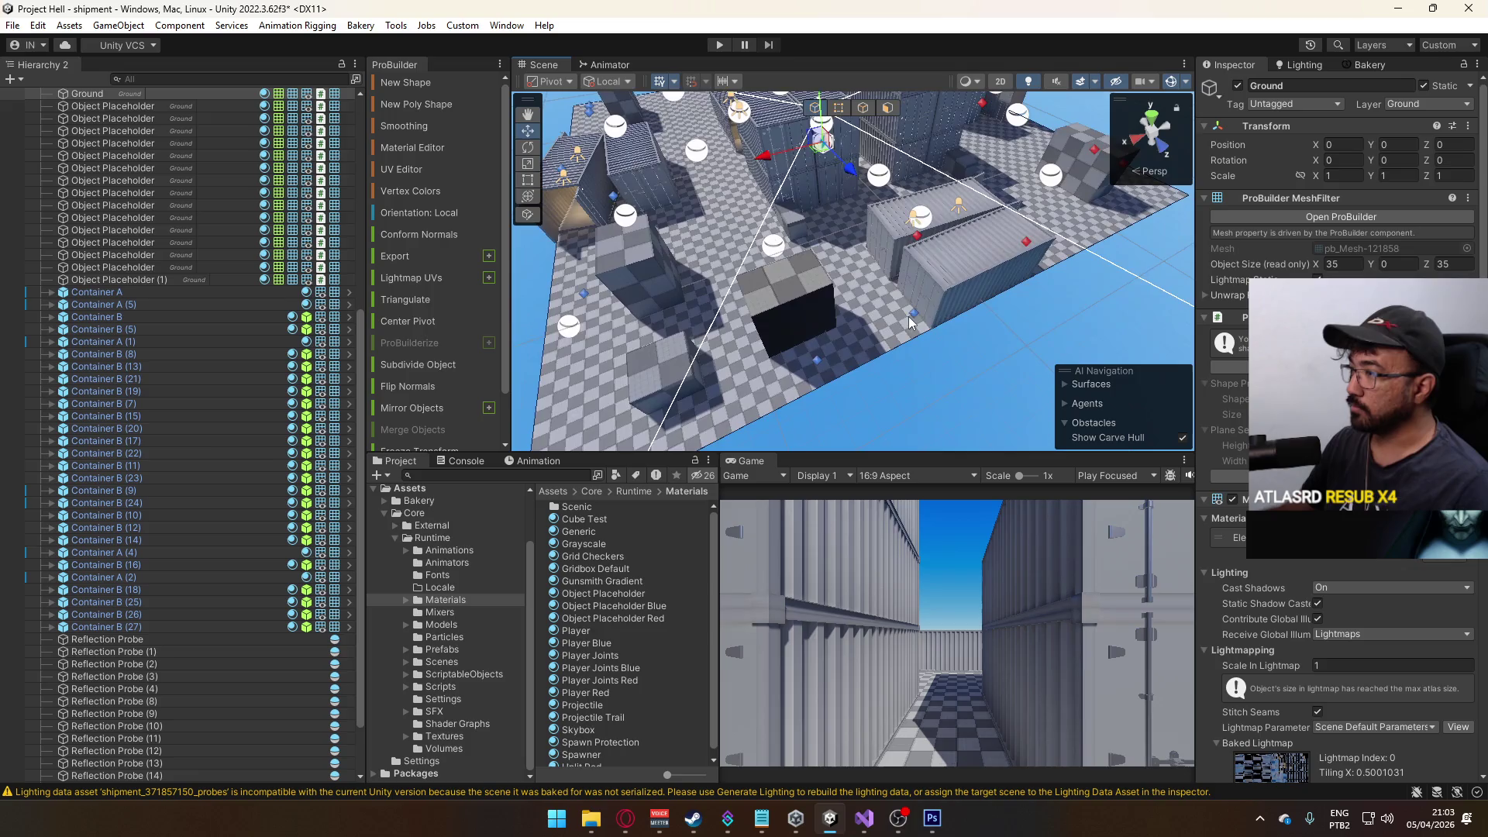
click(915, 321)
scroll(143, 375, up, 5)
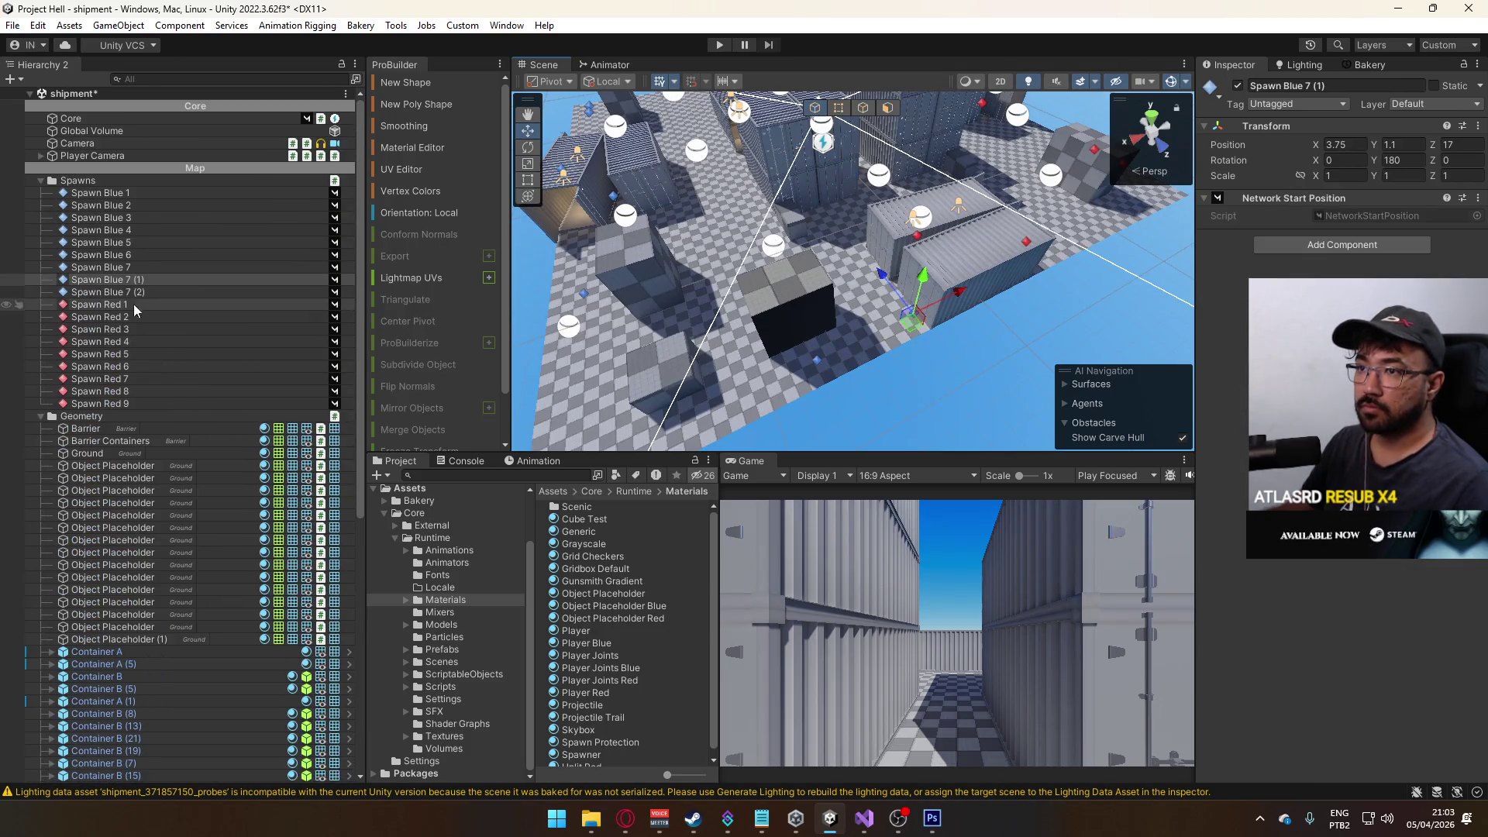
click(127, 279)
key(F2)
text(Spawn Blue 8)
key(Return)
key(Down)
- Rename Spawn Blue 7 (2) to Spawn Blue 9 and save the scene
click(126, 280)
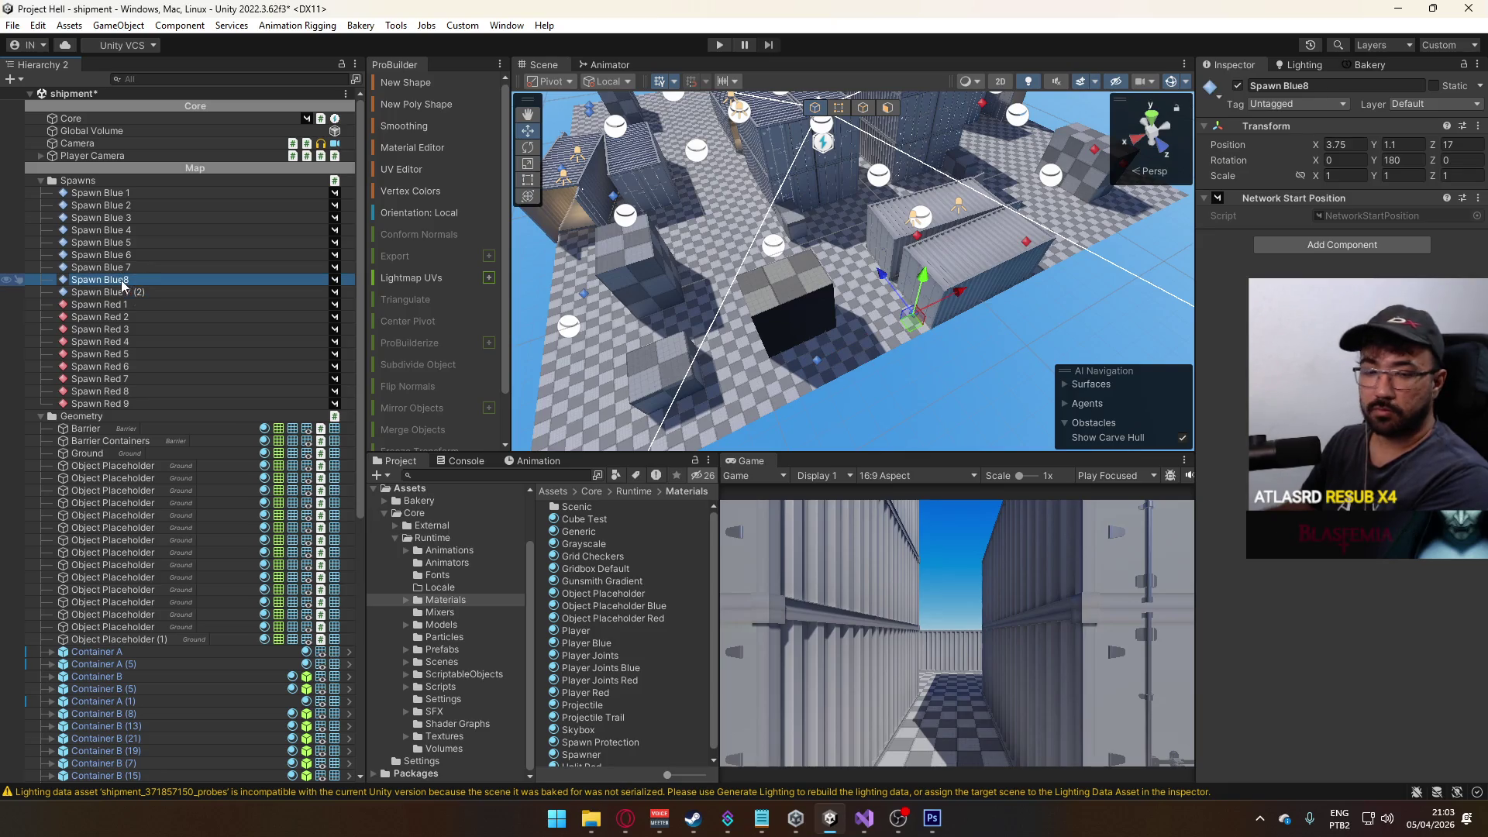
key(F2)
click(127, 281)
click(128, 291)
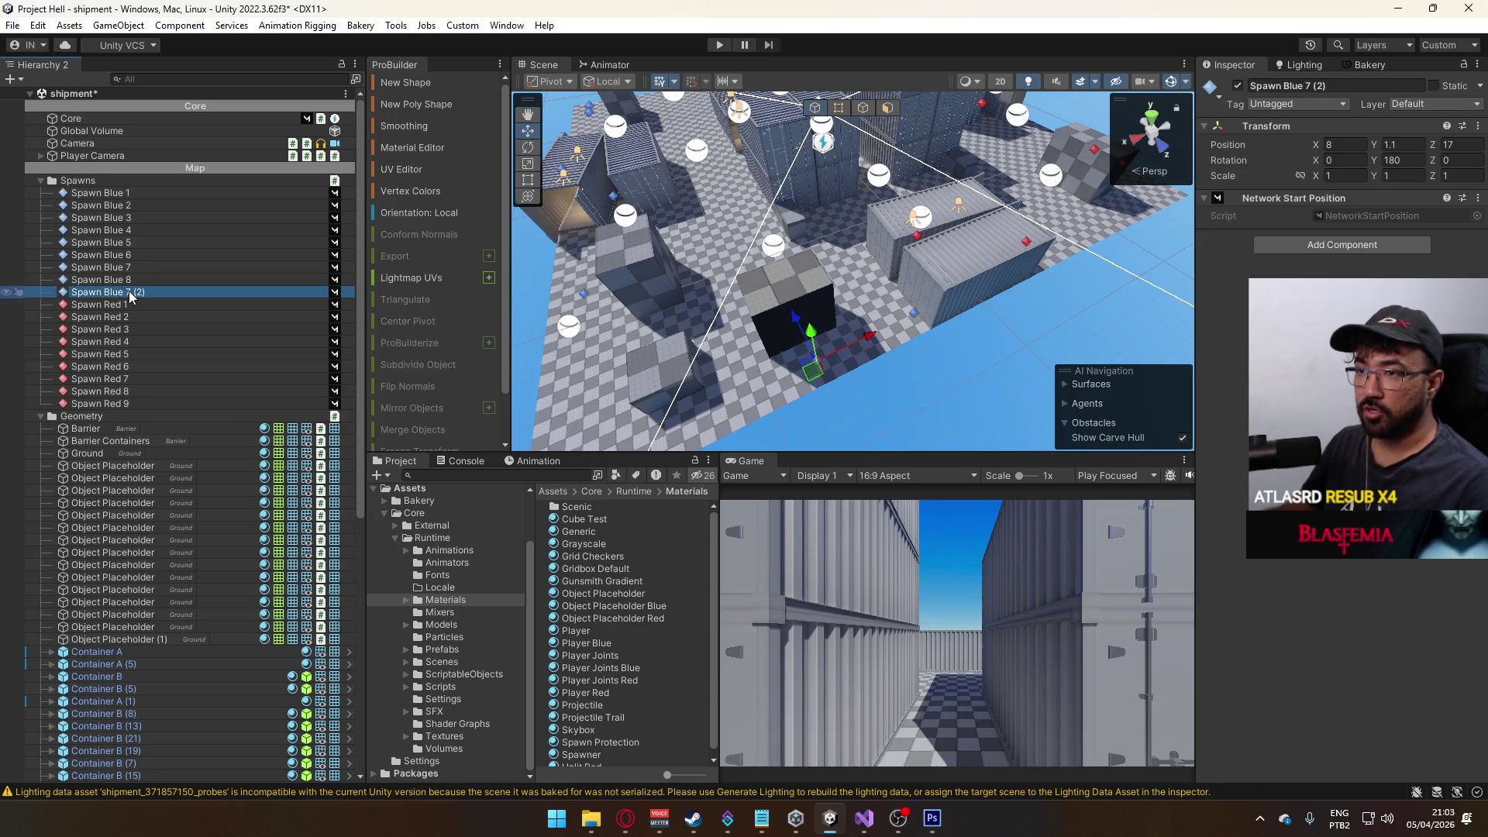
key(F2)
text(Spawn Blue 9)
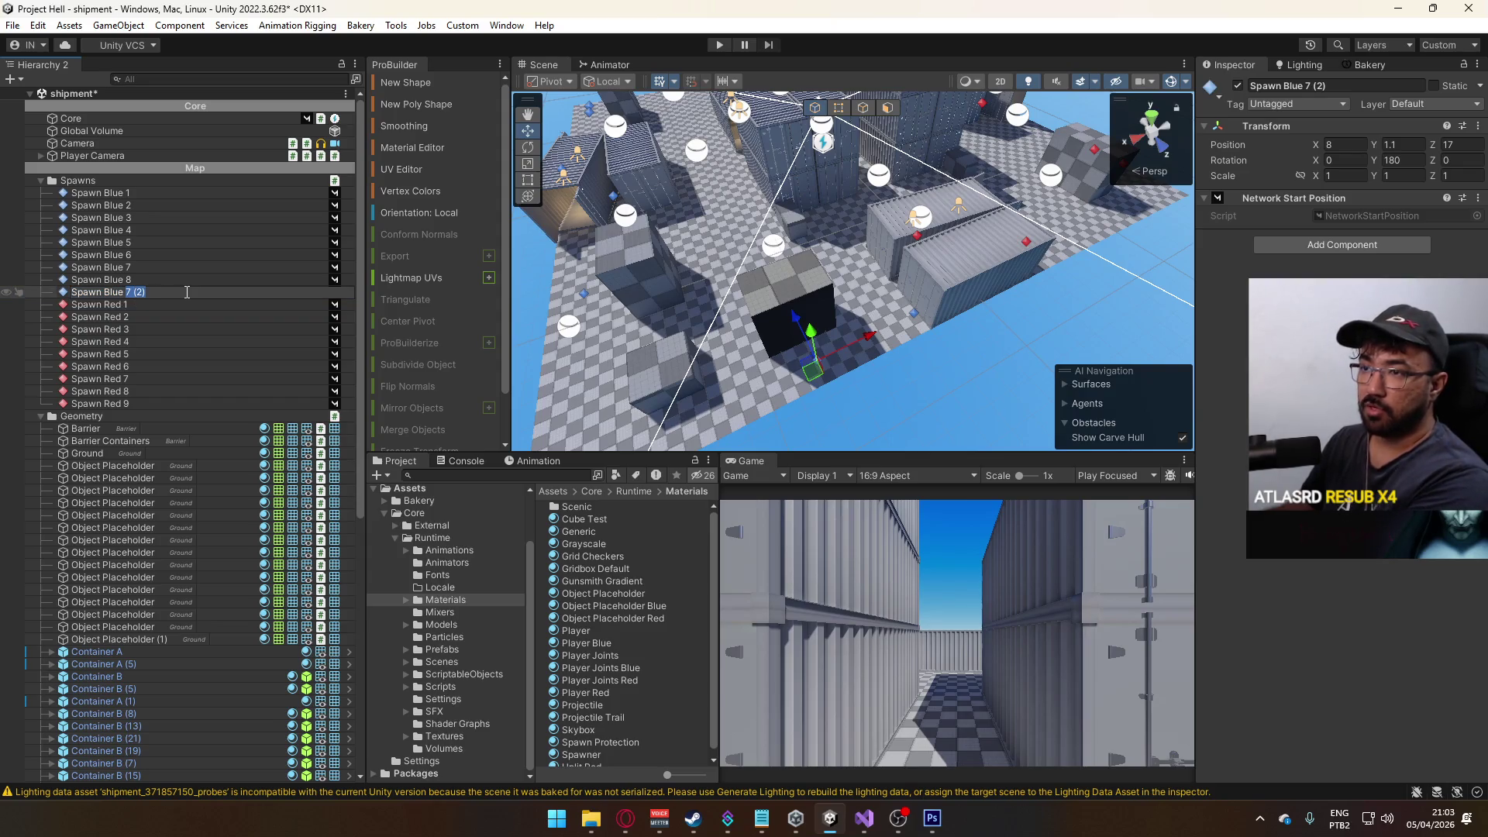
key(Return)
key(ctrl+s)
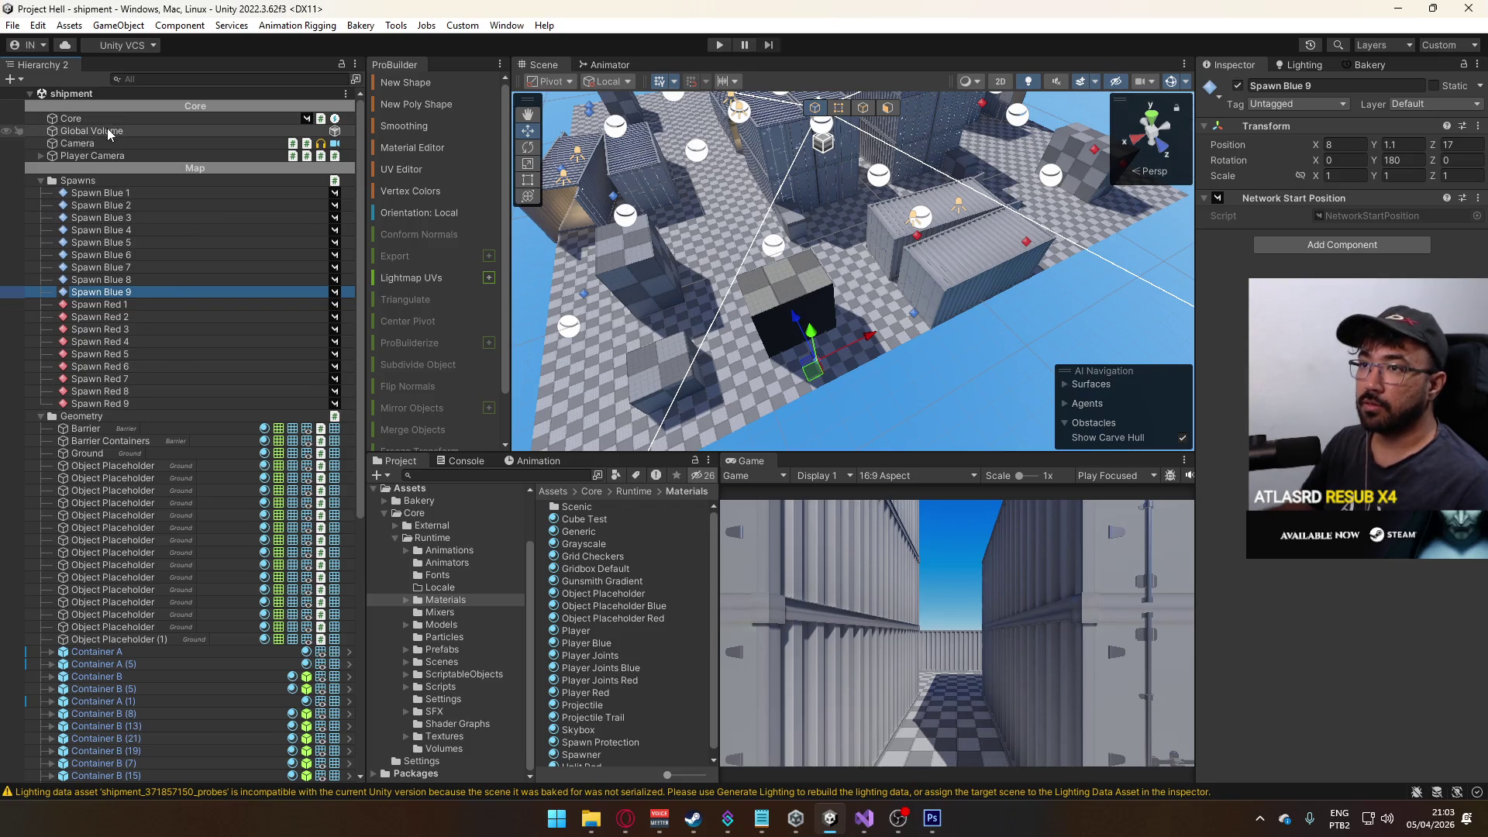
scroll(165, 372, down, 10)
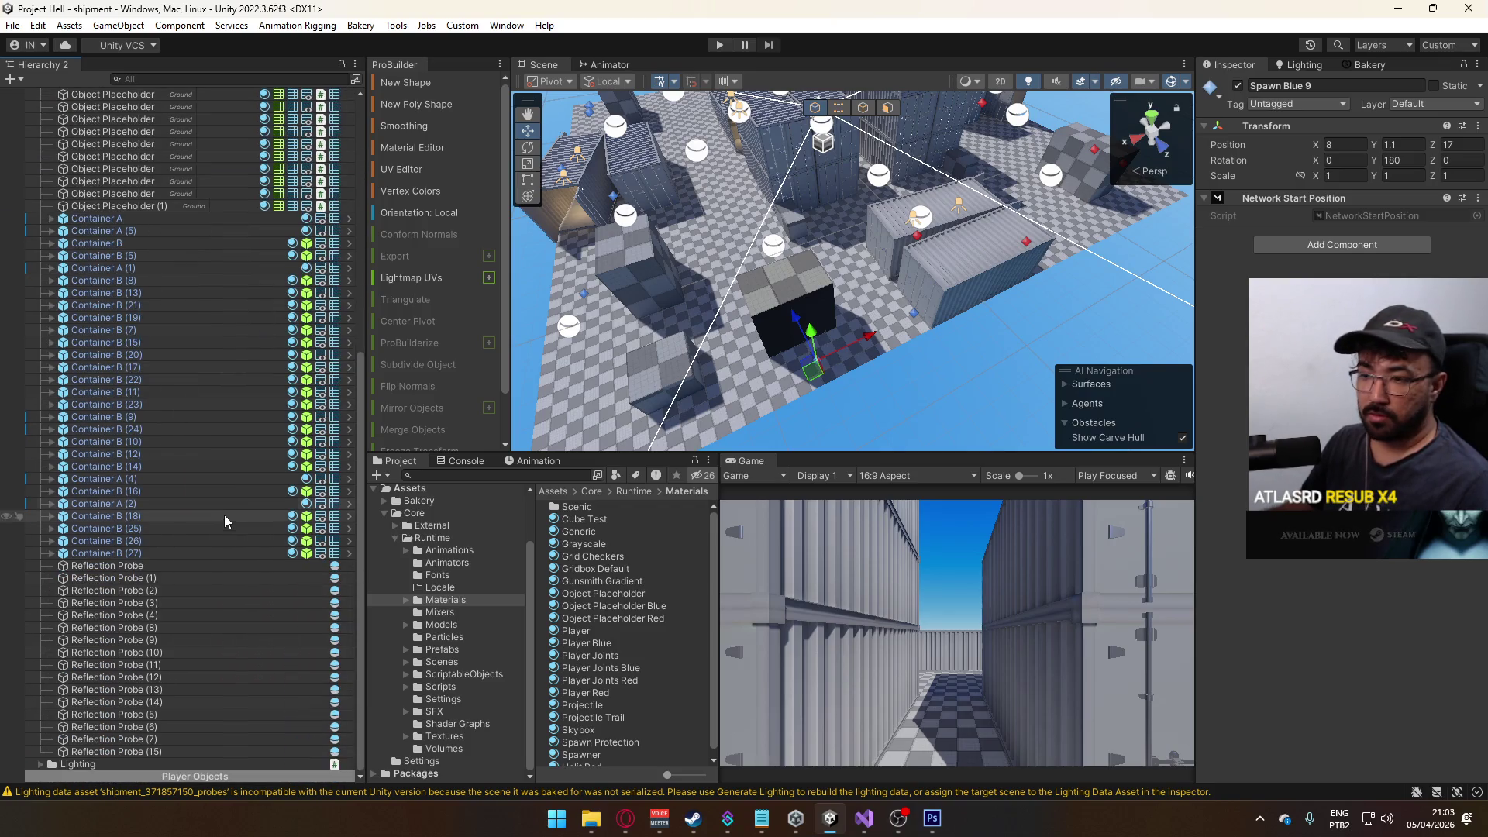
- Select Core and enlarge its Blue Spawns array to 9 entries
scroll(222, 519, up, 10)
click(152, 118)
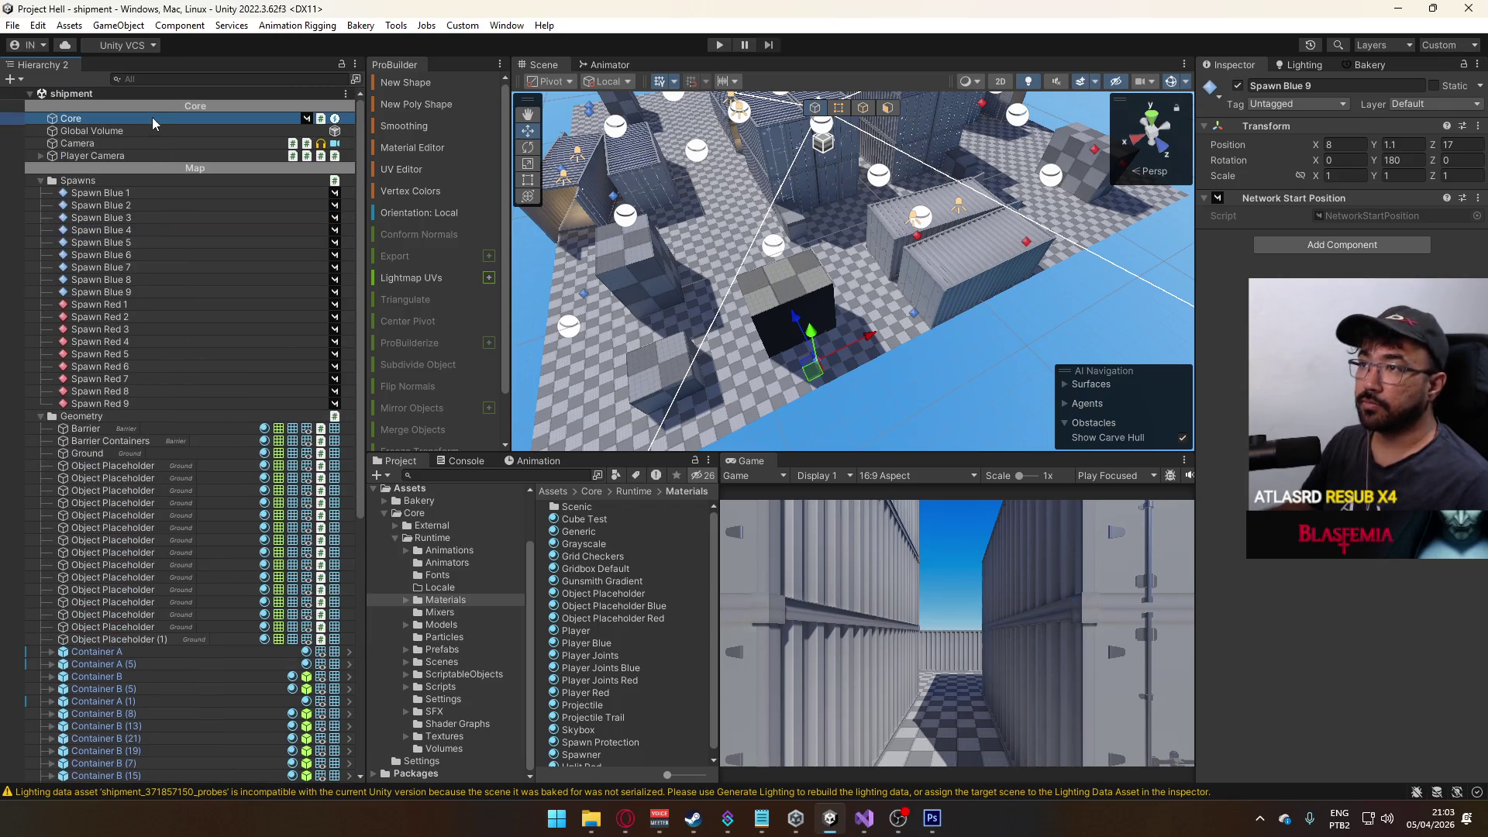
scroll(1341, 349, down, 10)
scroll(1336, 233, down, 3)
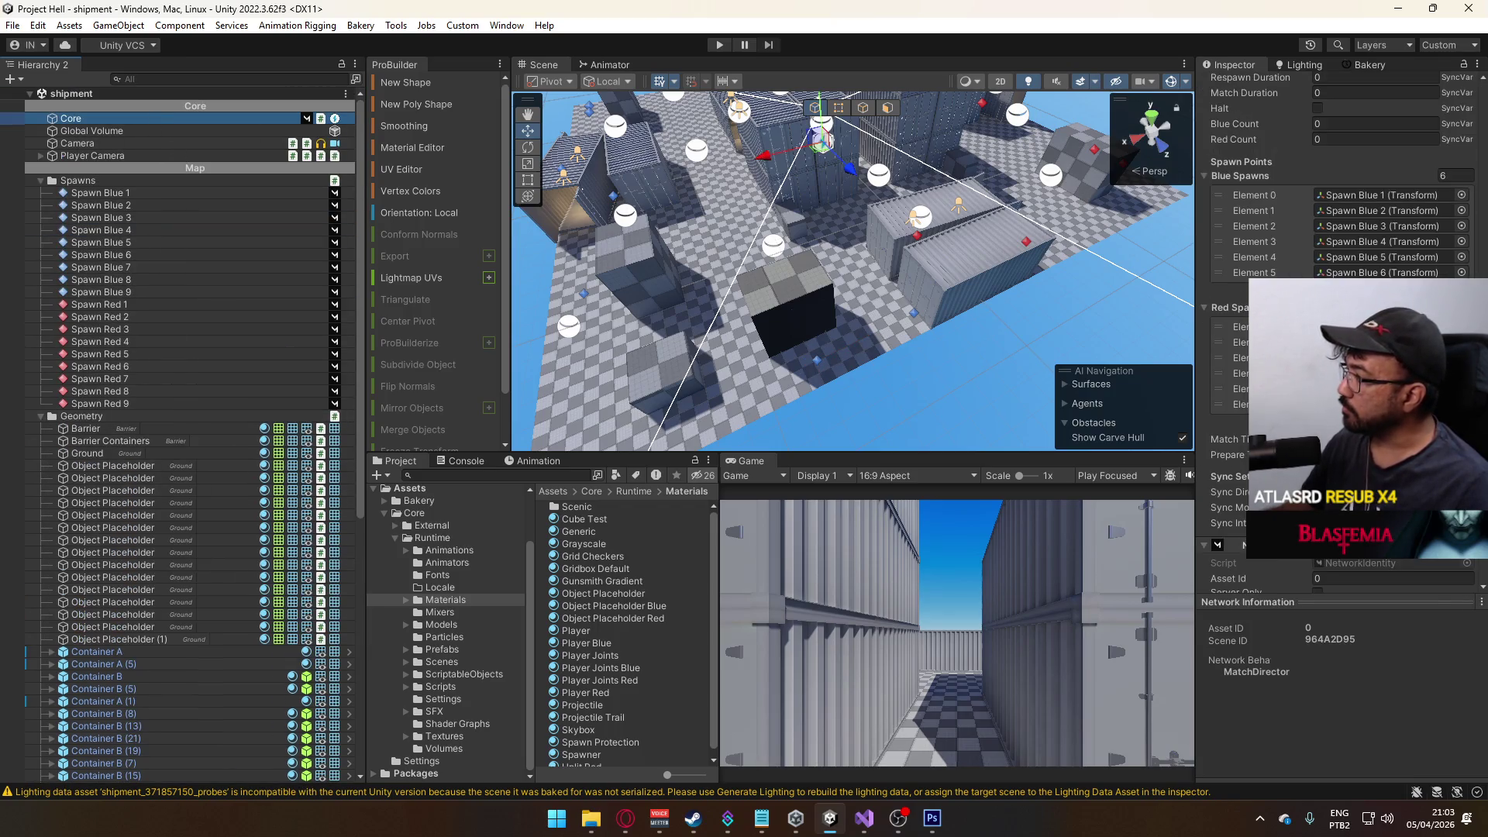
click(1443, 175)
text(8)
key(Return)
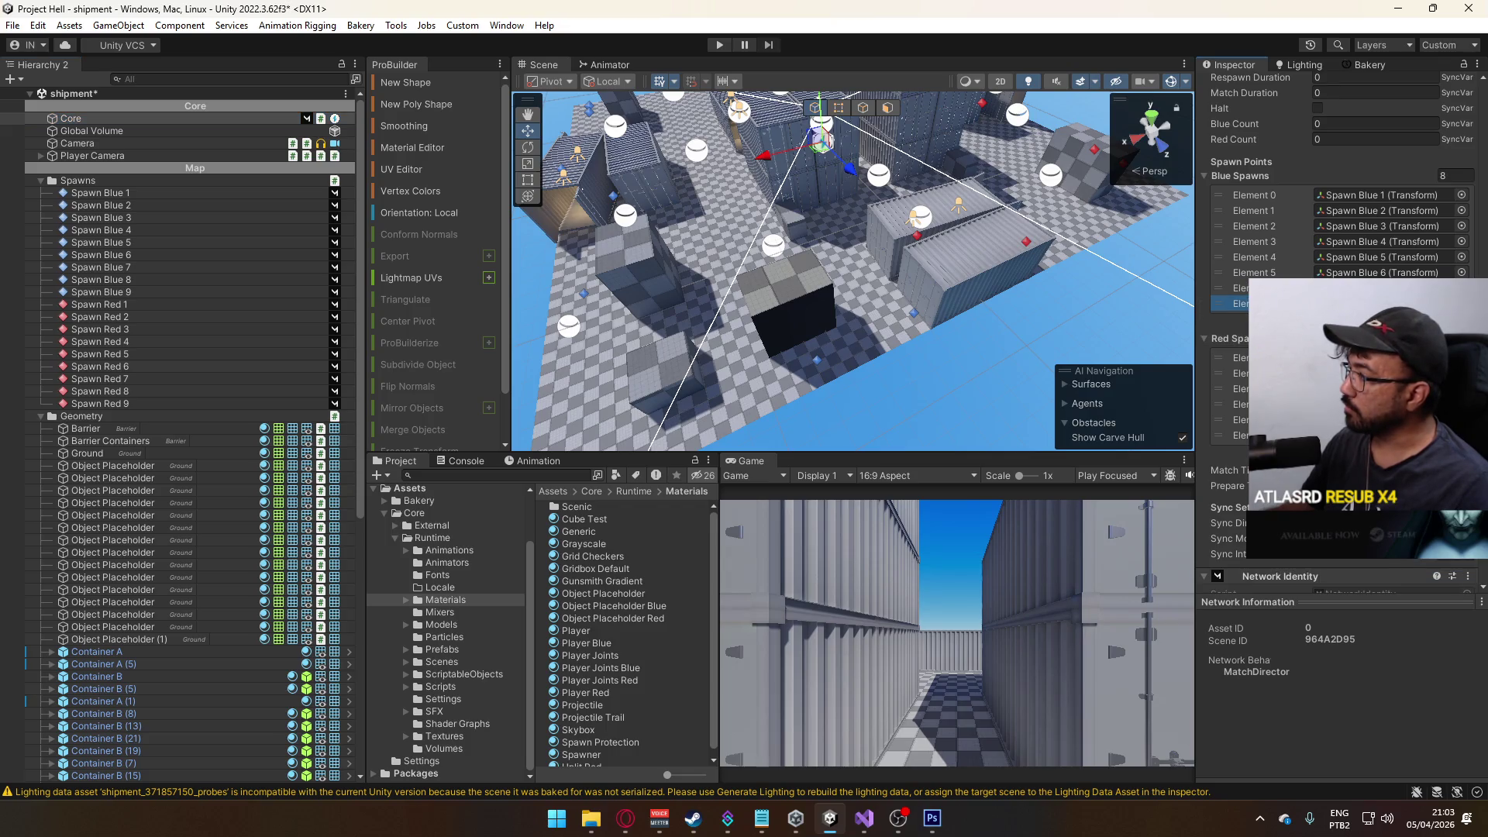
click(1457, 318)
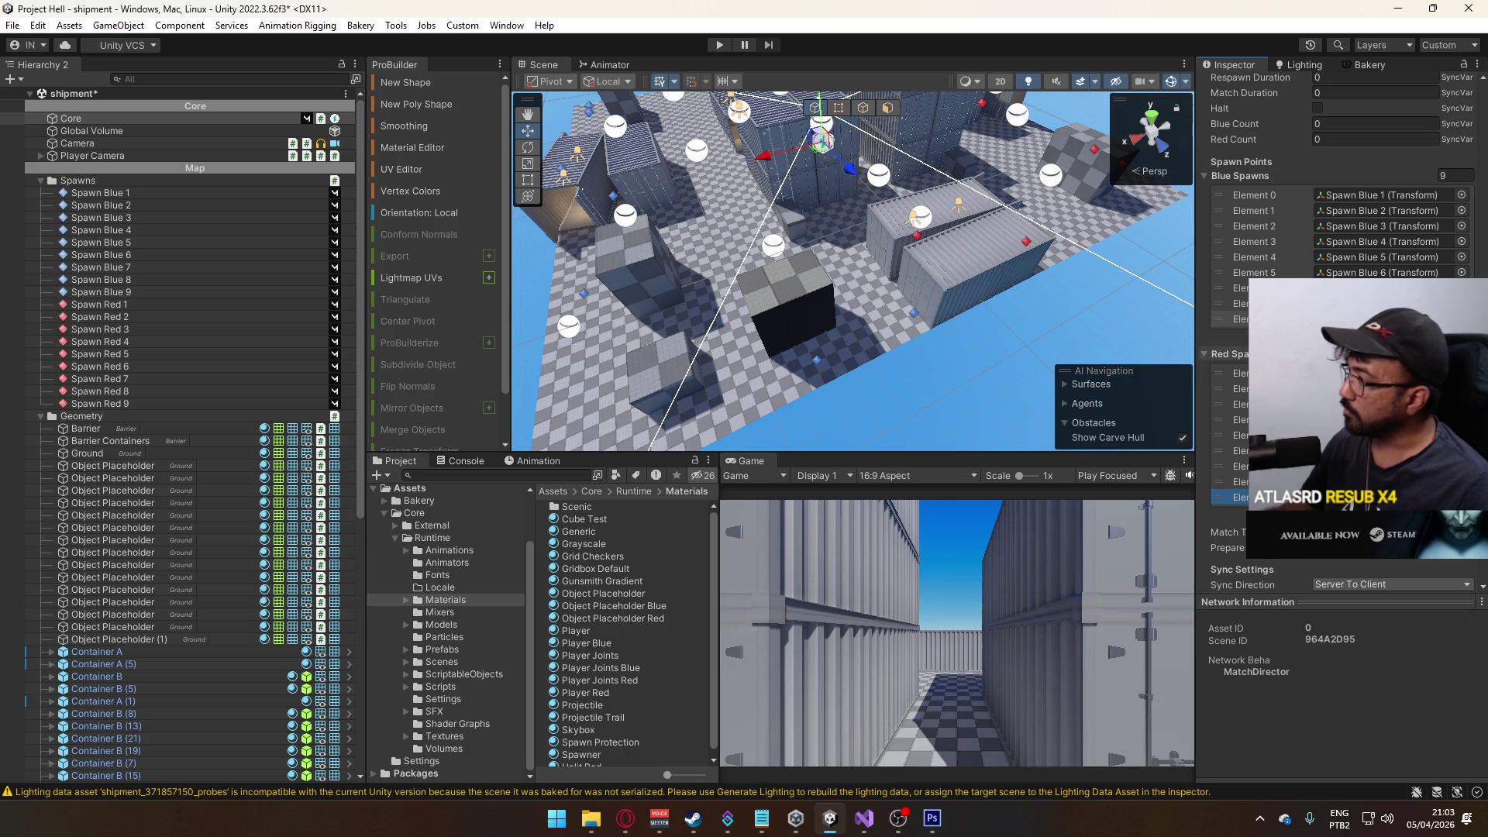
- Assign the new blue spawn points to the list entries and save the scene
click(1239, 287)
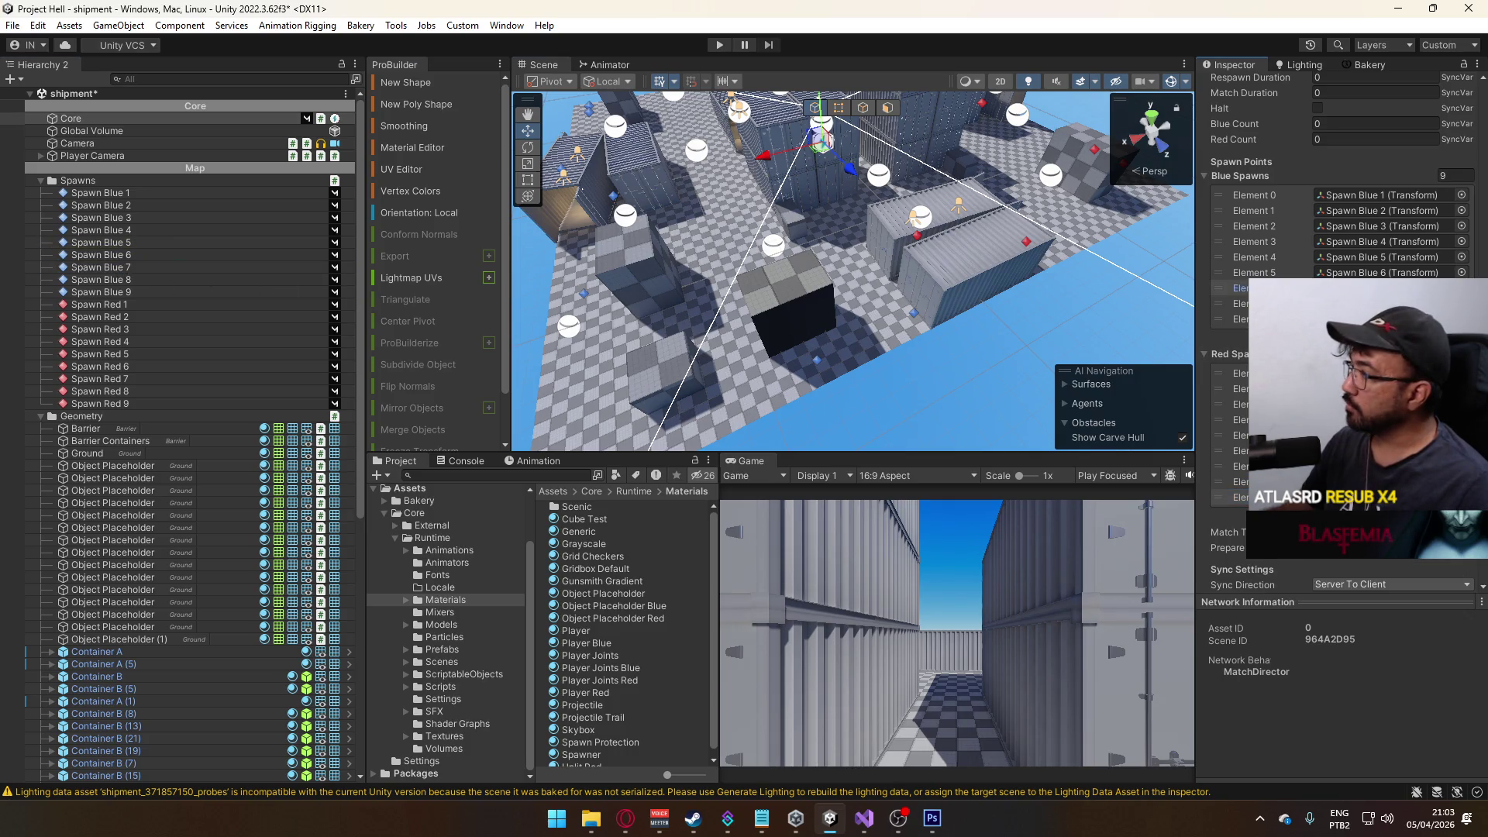
mouse_move(255, 264)
mouse_down()
mouse_move(146, 287)
mouse_move(1016, 315)
mouse_move(155, 291)
mouse_move(804, 303)
mouse_up()
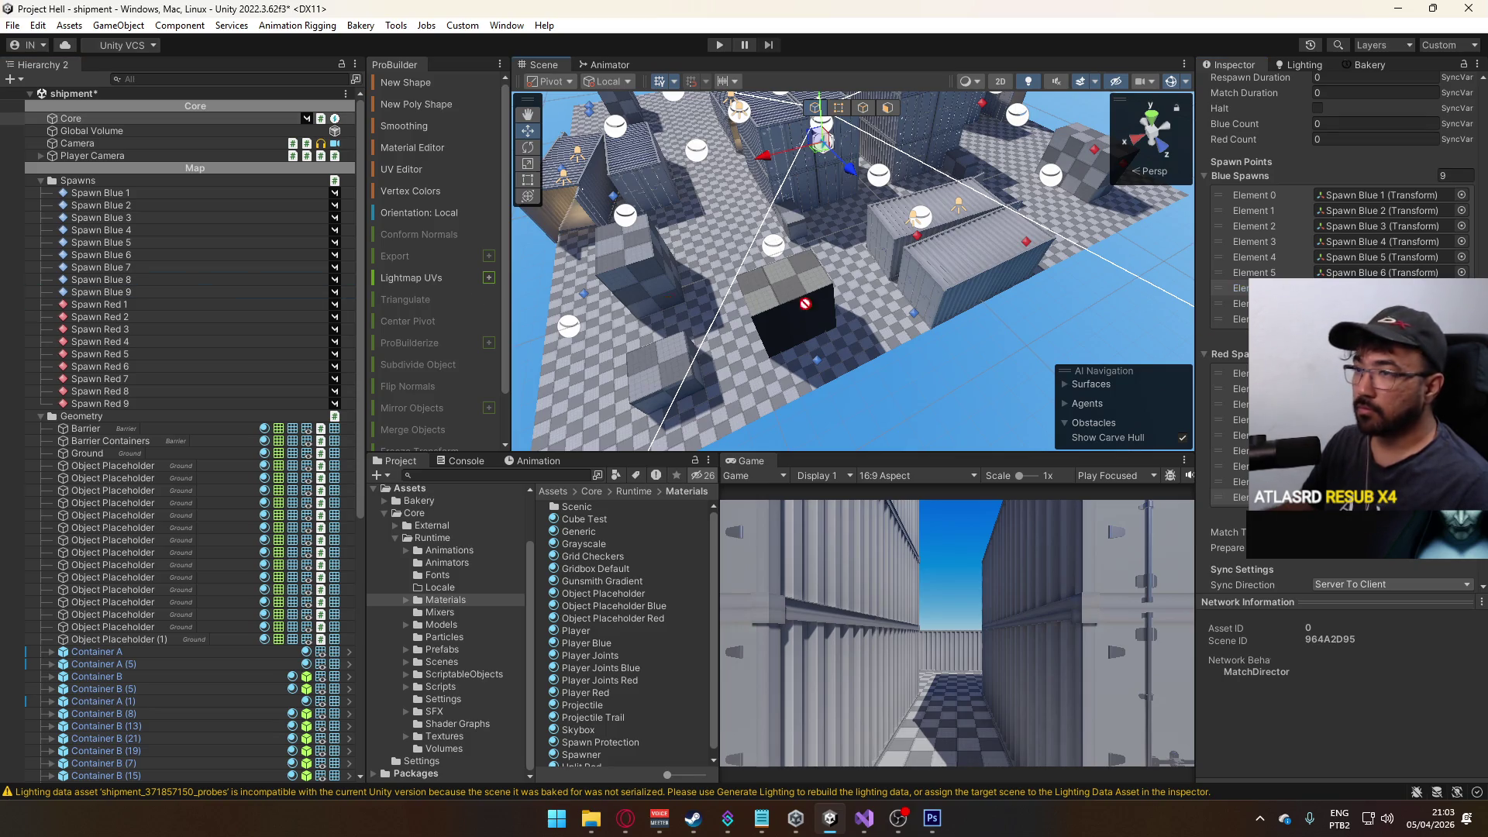
mouse_move(960, 358)
mouse_down()
mouse_move(203, 327)
mouse_move(128, 350)
mouse_move(394, 491)
mouse_up()
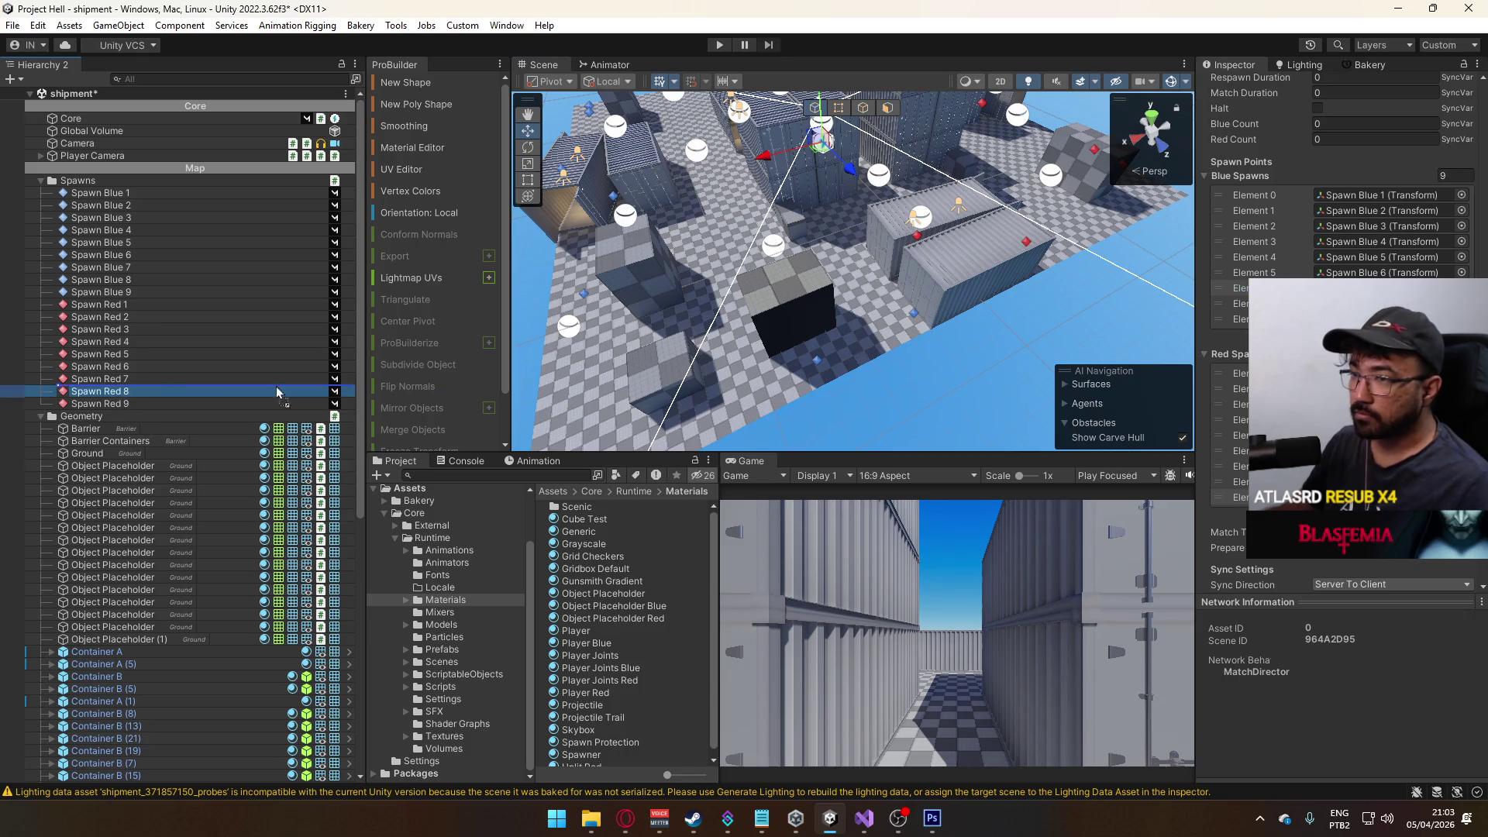
key(f)
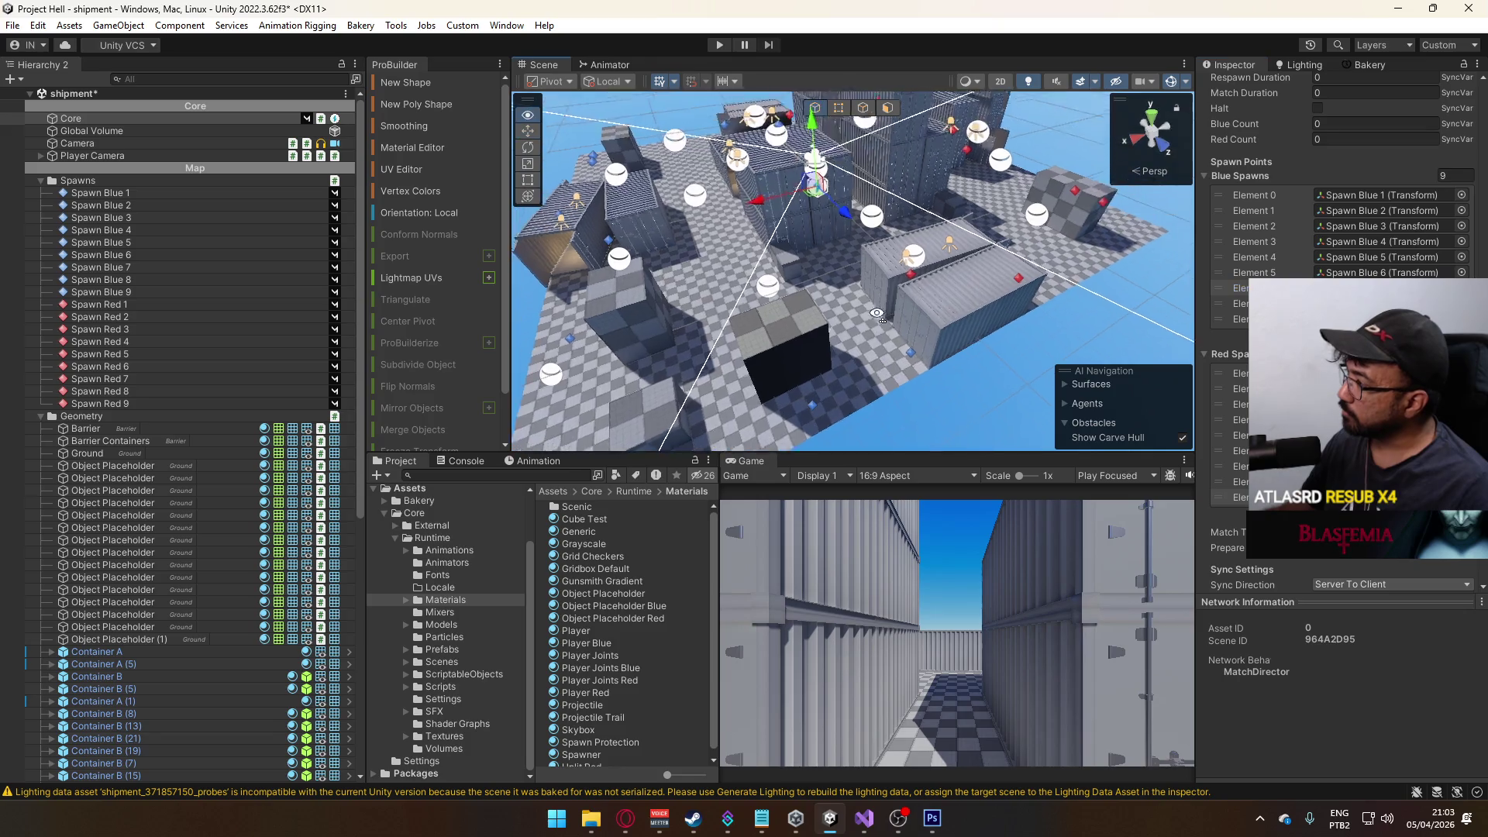
key(ctrl+s)
mouse_move(868, 324)
mouse_down()
mouse_move(628, 296)
mouse_move(407, 310)
mouse_move(1162, 282)
mouse_up()
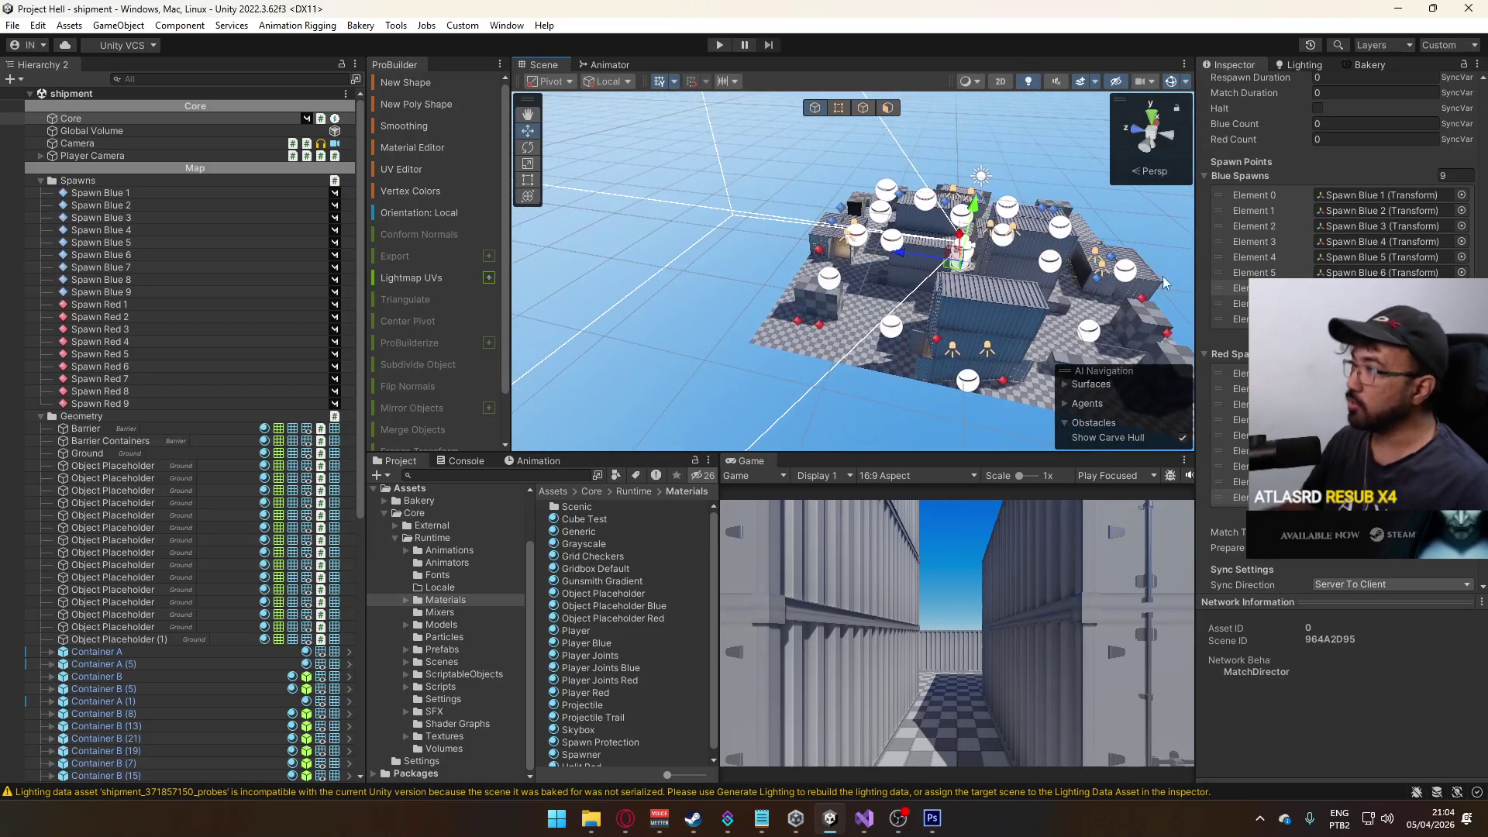
- Start a Bakery lightmap render of the shipment scene from the Bakery tab
click(1368, 65)
scroll(1290, 387, down, 5)
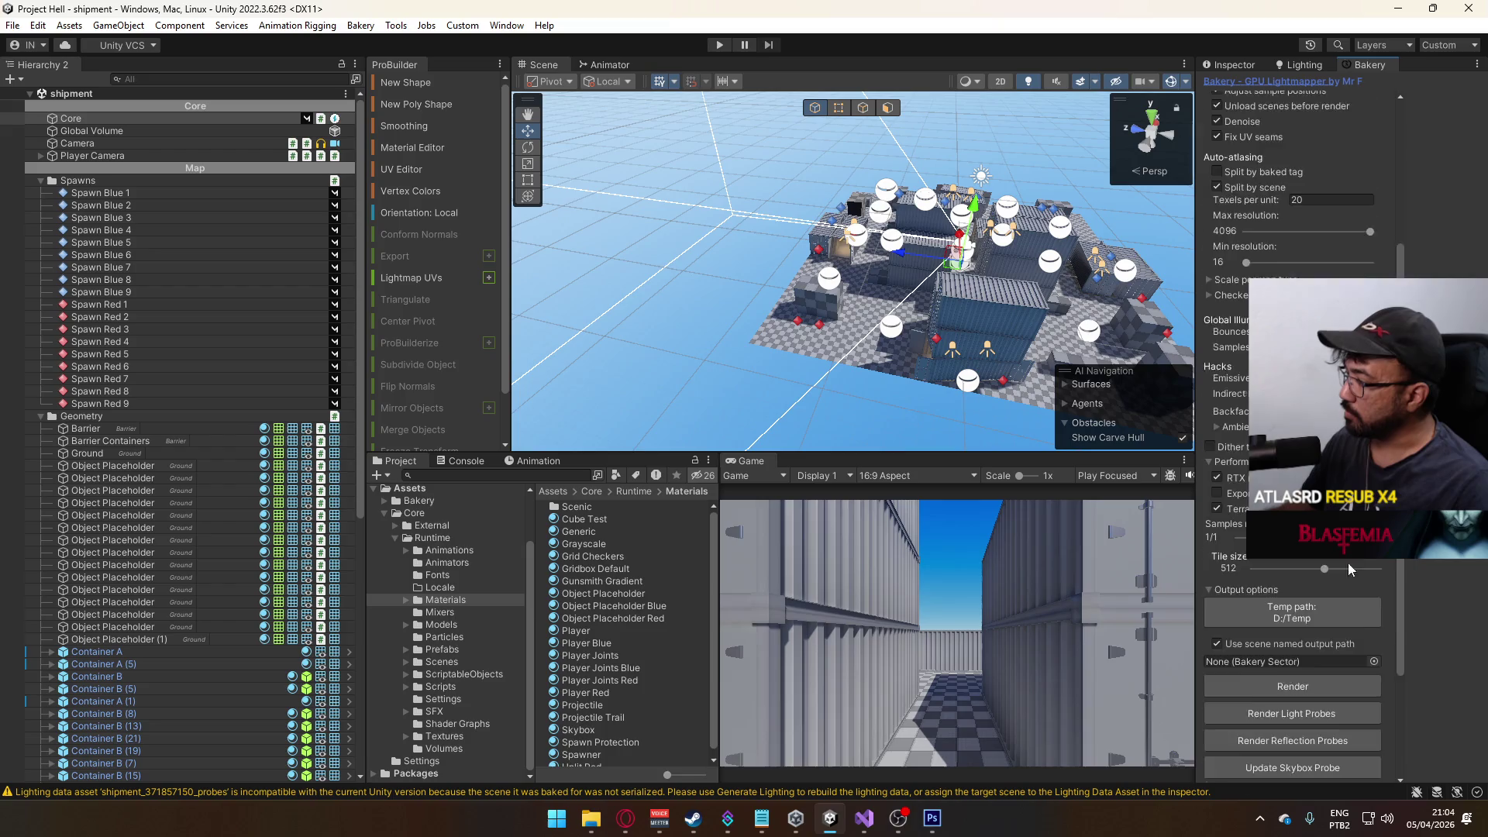
click(1292, 576)
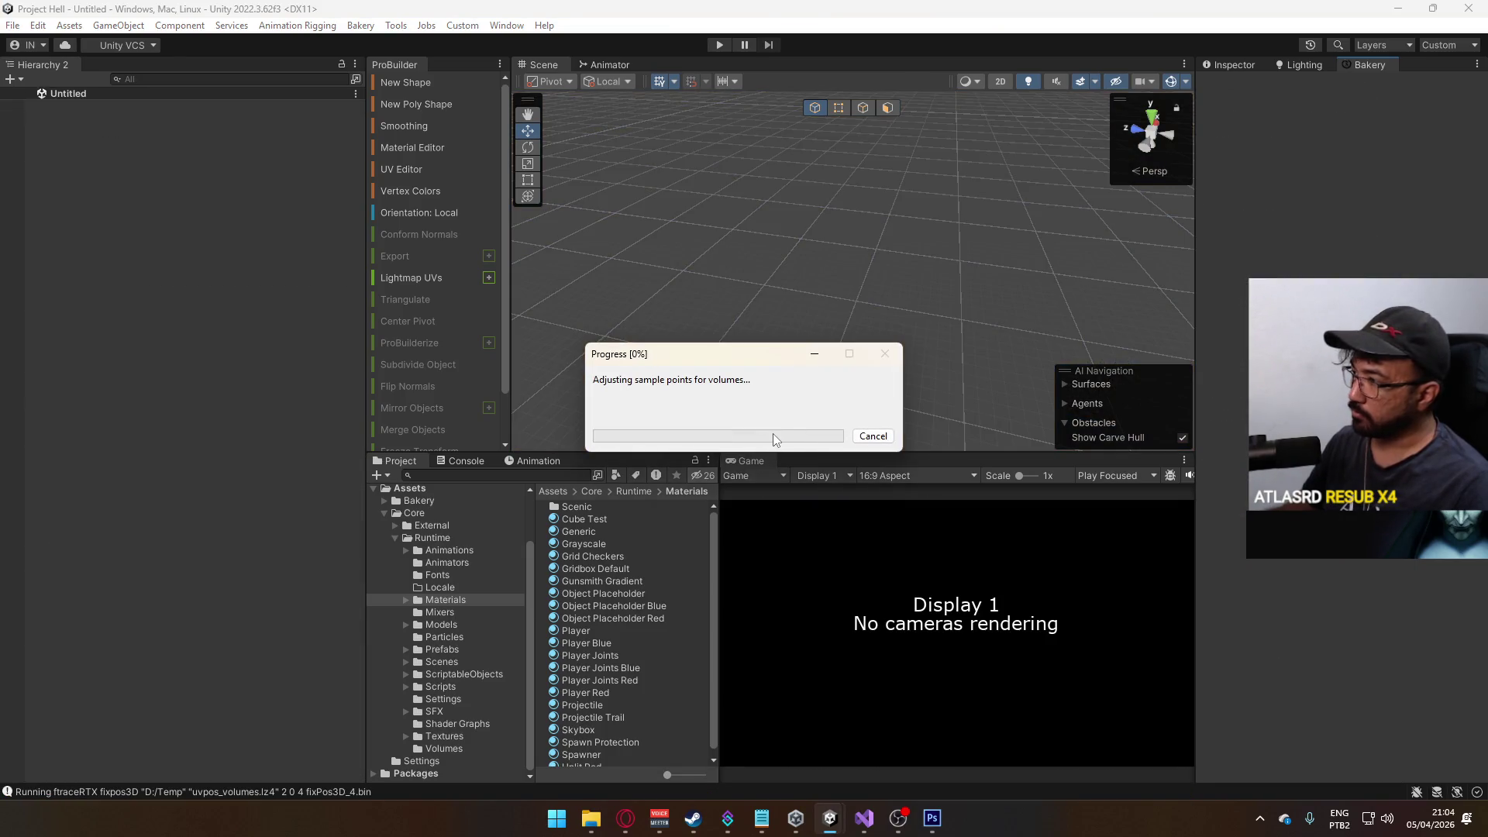
click(1259, 817)
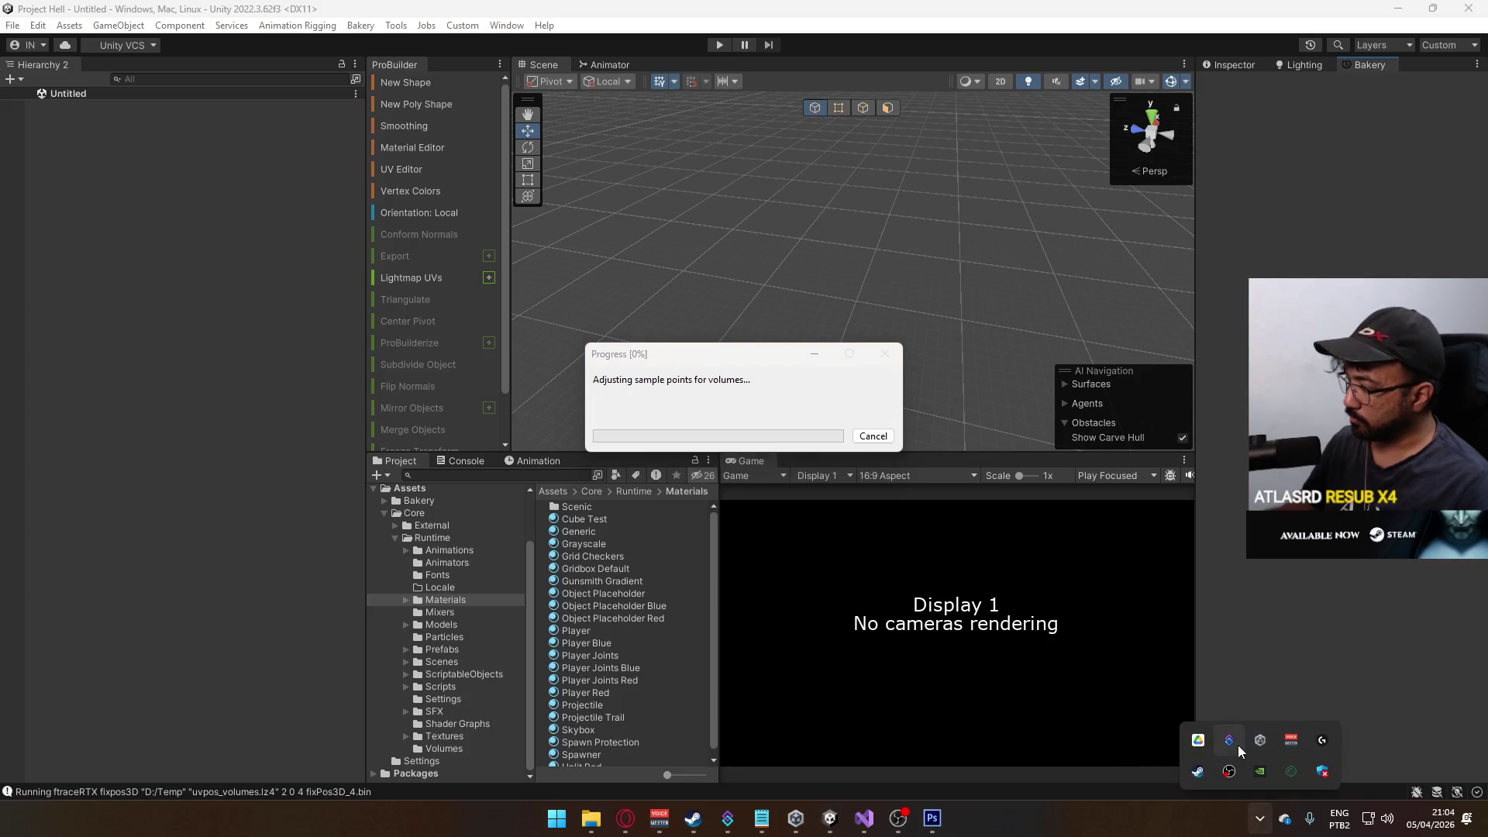
- Browse File Explorer over to the Google Drive folder on Local Disk (D:)
click(1197, 740)
click(574, 817)
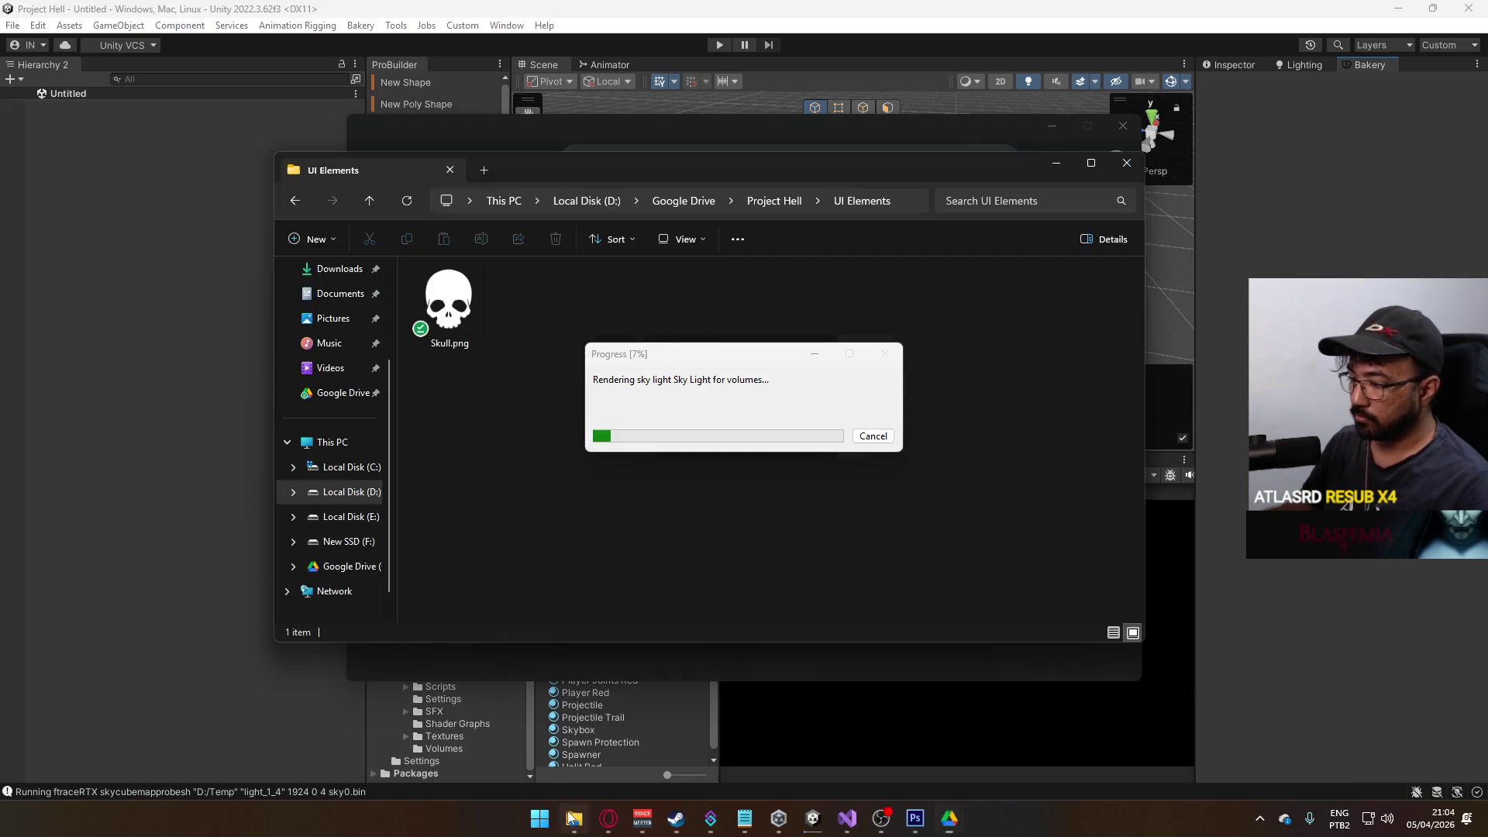
click(348, 541)
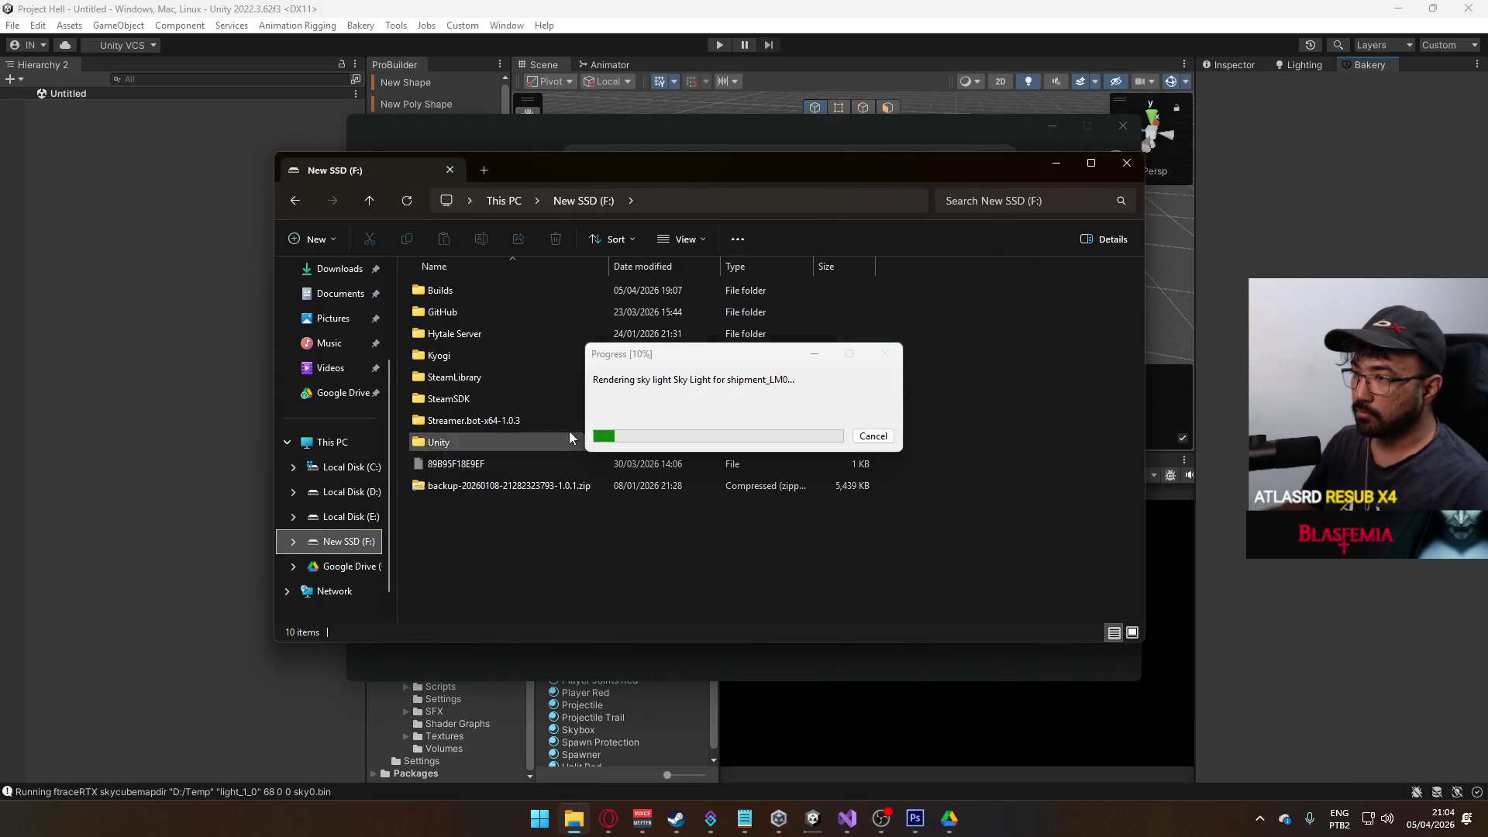
drag(744, 353, 1078, 325)
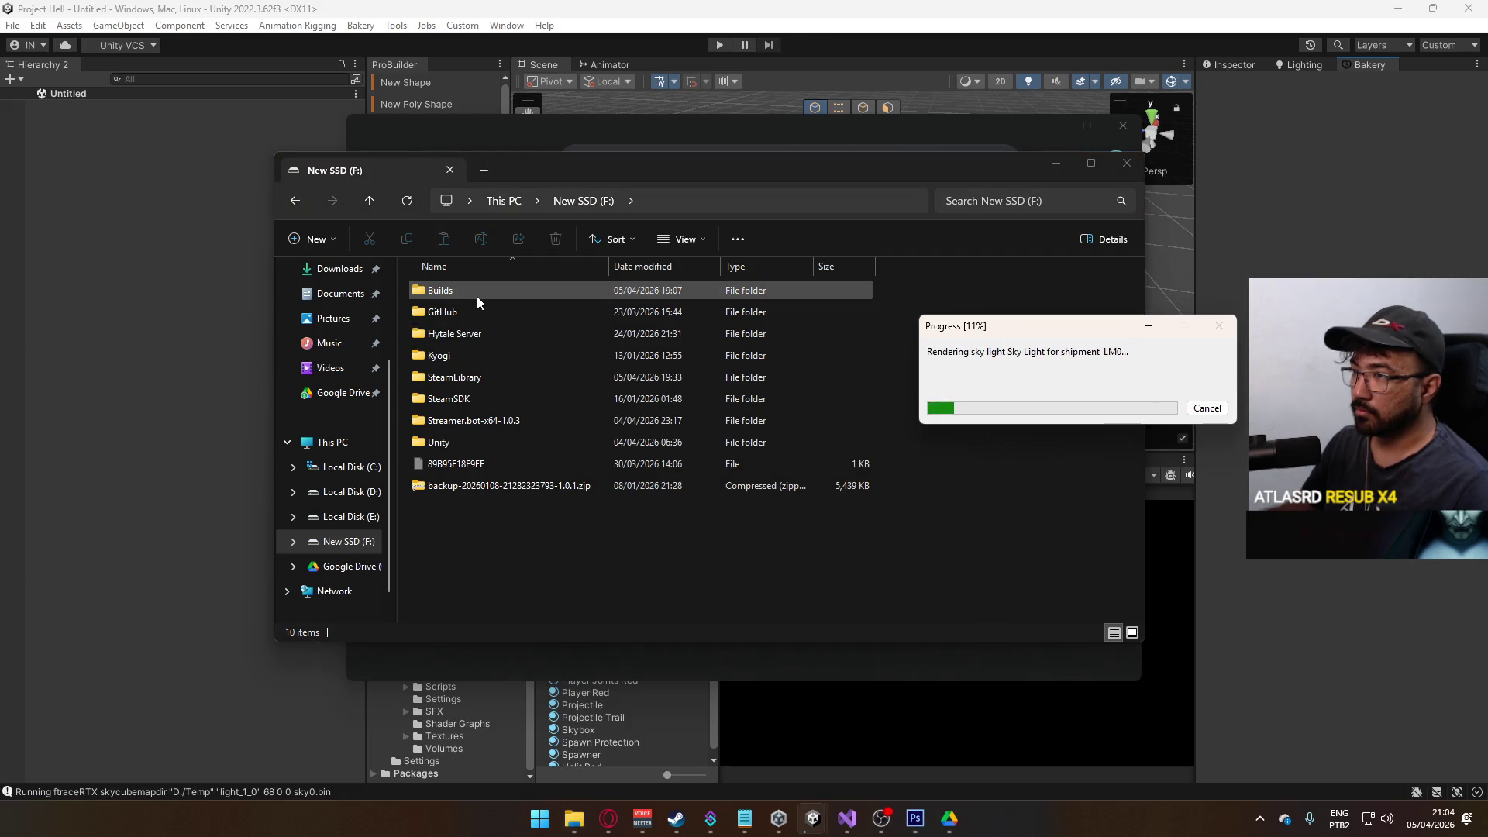
double_click(477, 440)
click(527, 331)
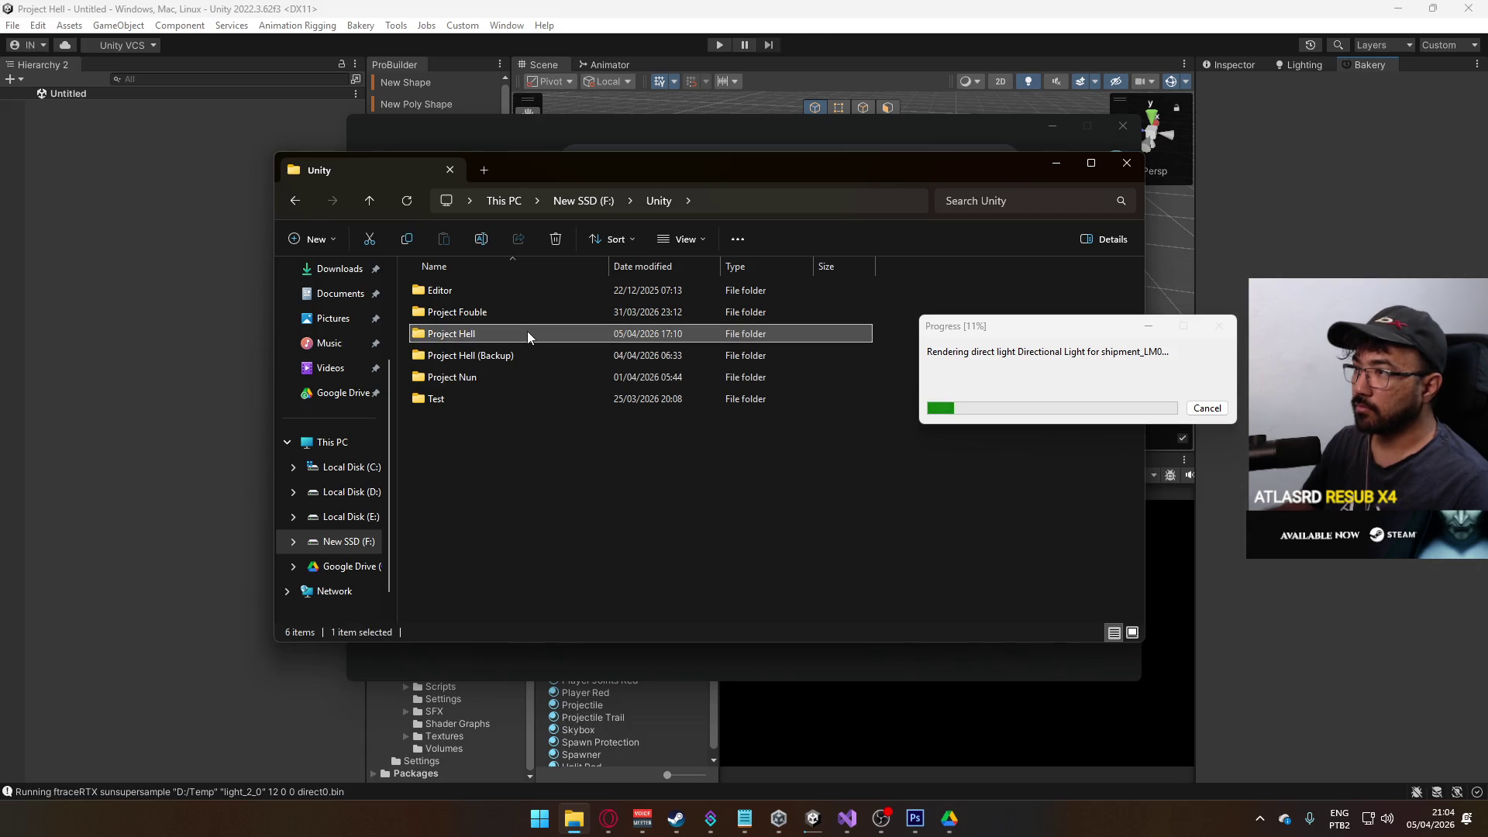
double_click(527, 331)
click(507, 201)
click(692, 301)
double_click(692, 301)
double_click(481, 437)
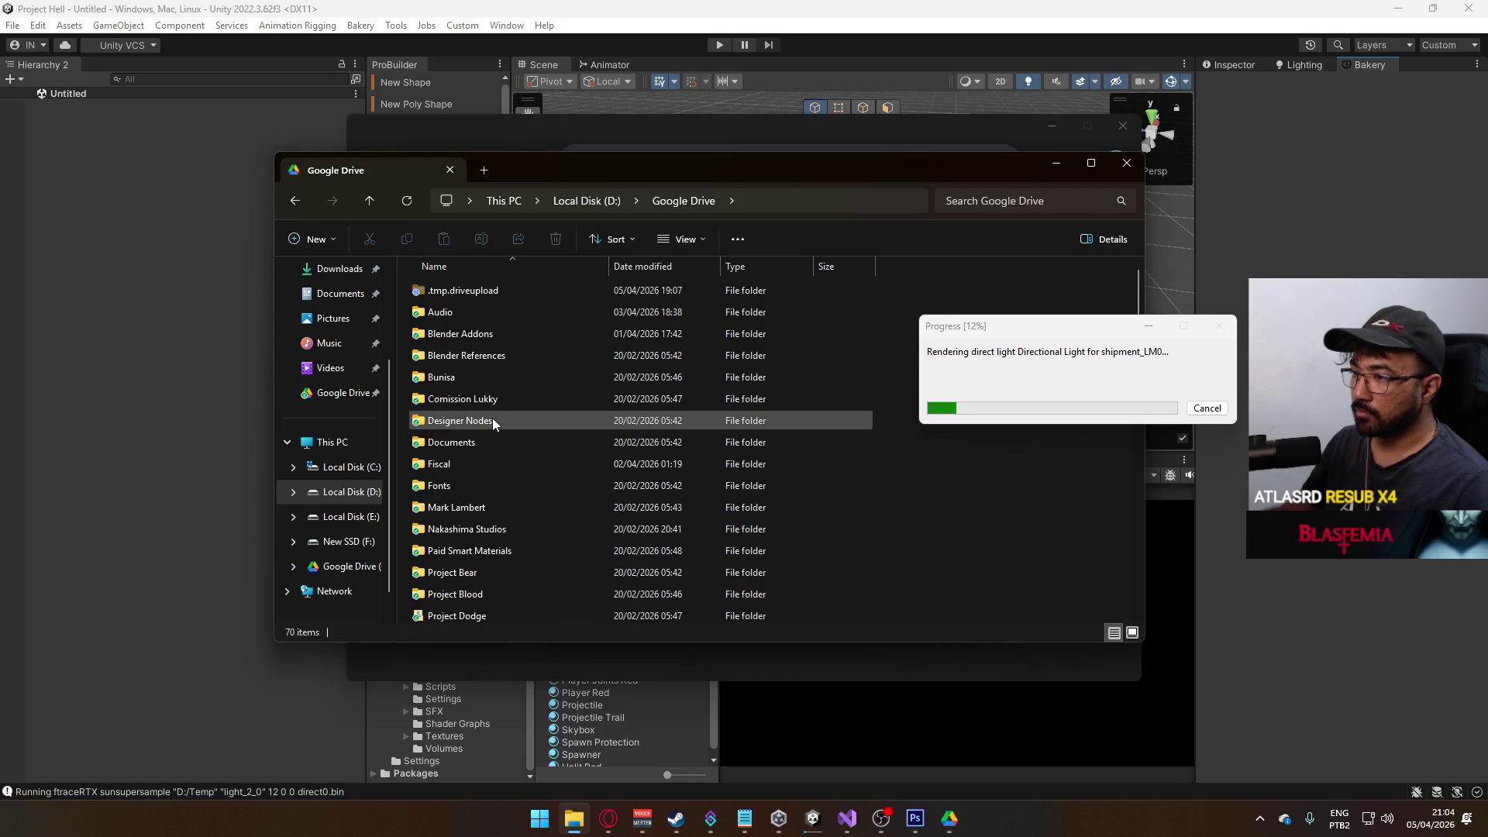
- Open the Project Hell folder and its Models subfolder
scroll(490, 437, down, 1)
double_click(476, 439)
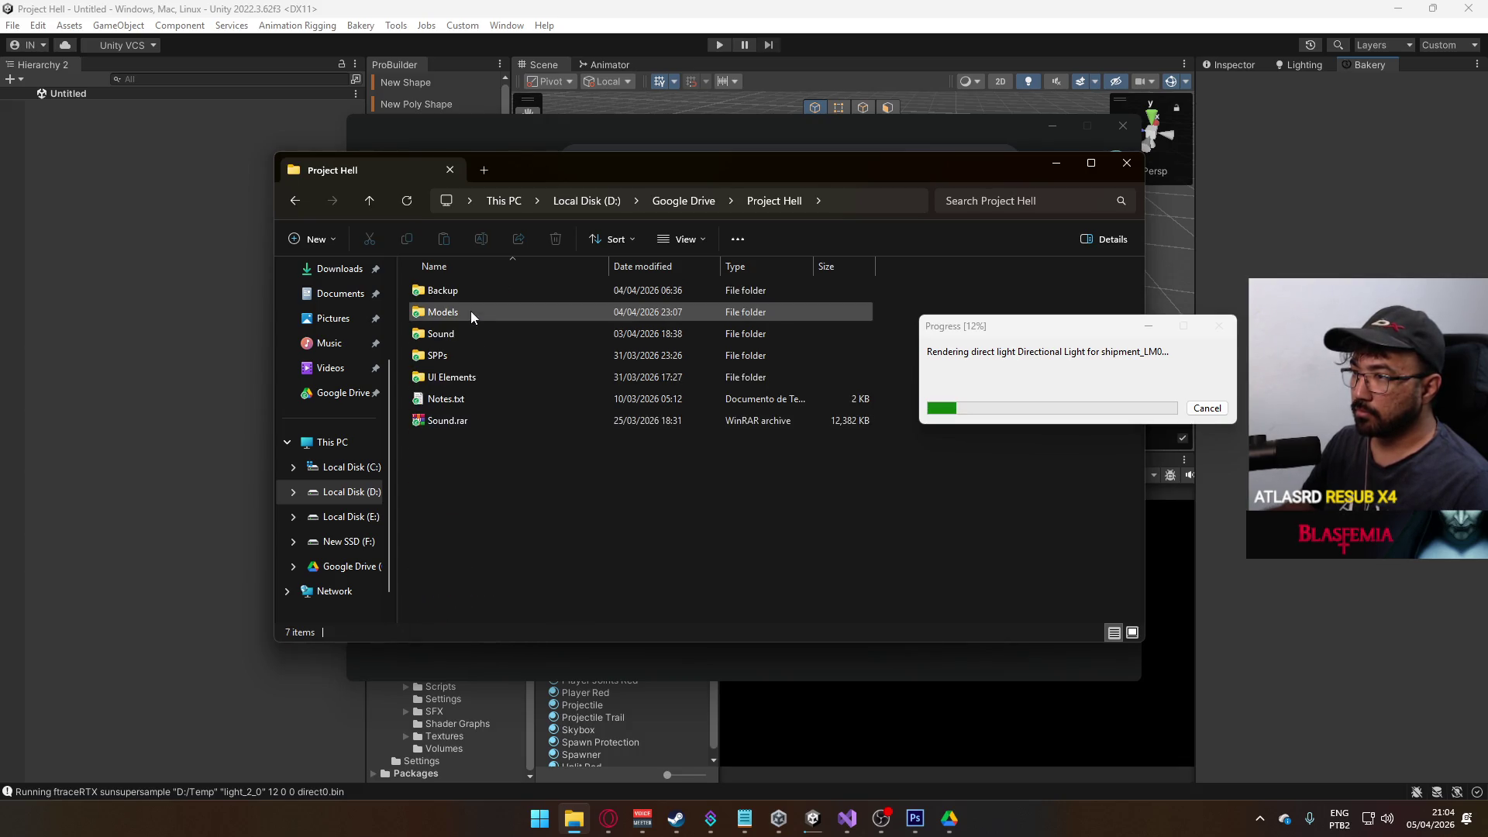
click(680, 203)
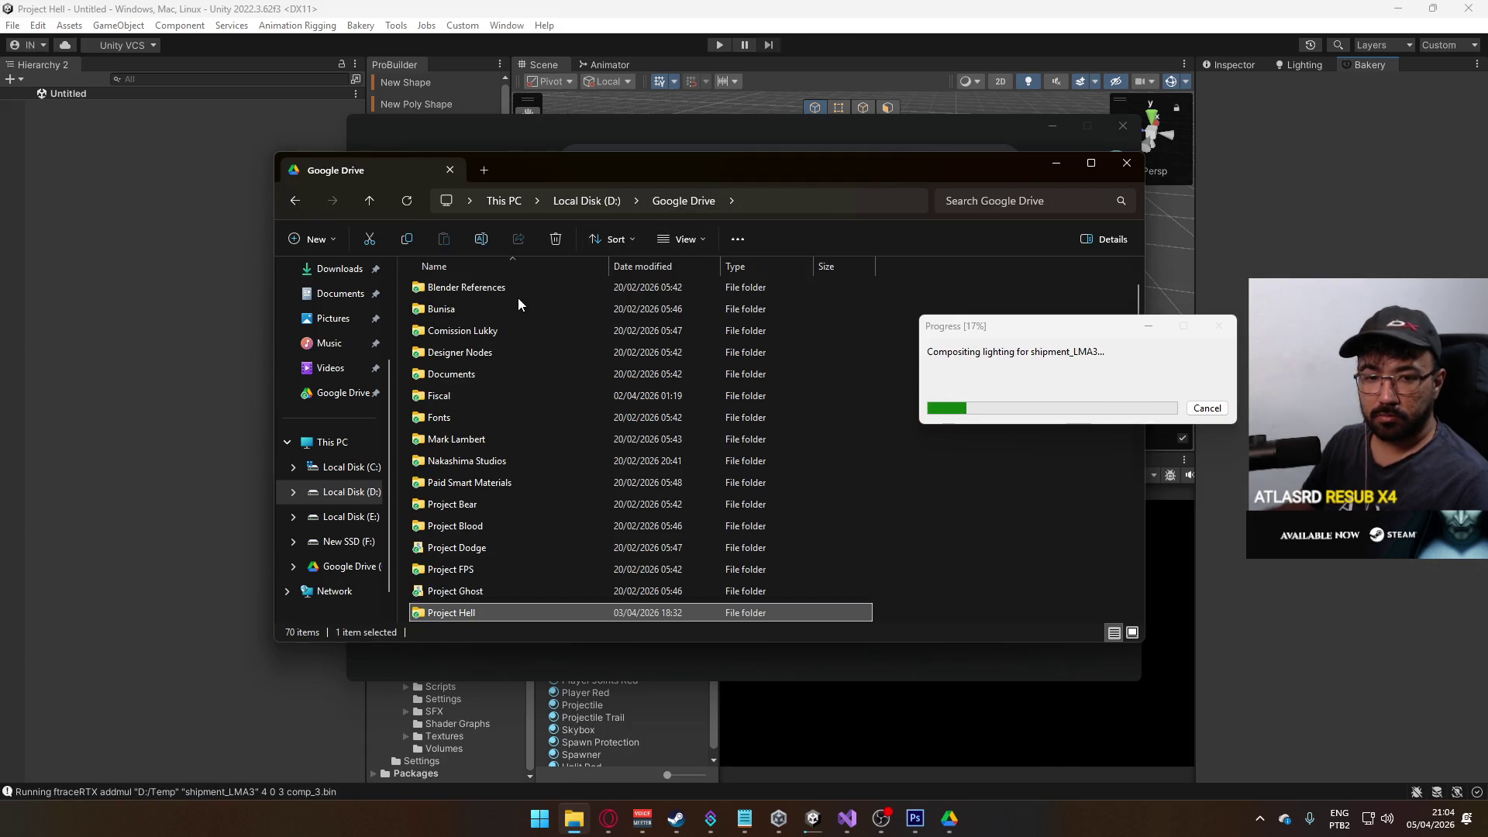
scroll(510, 458, down, 2)
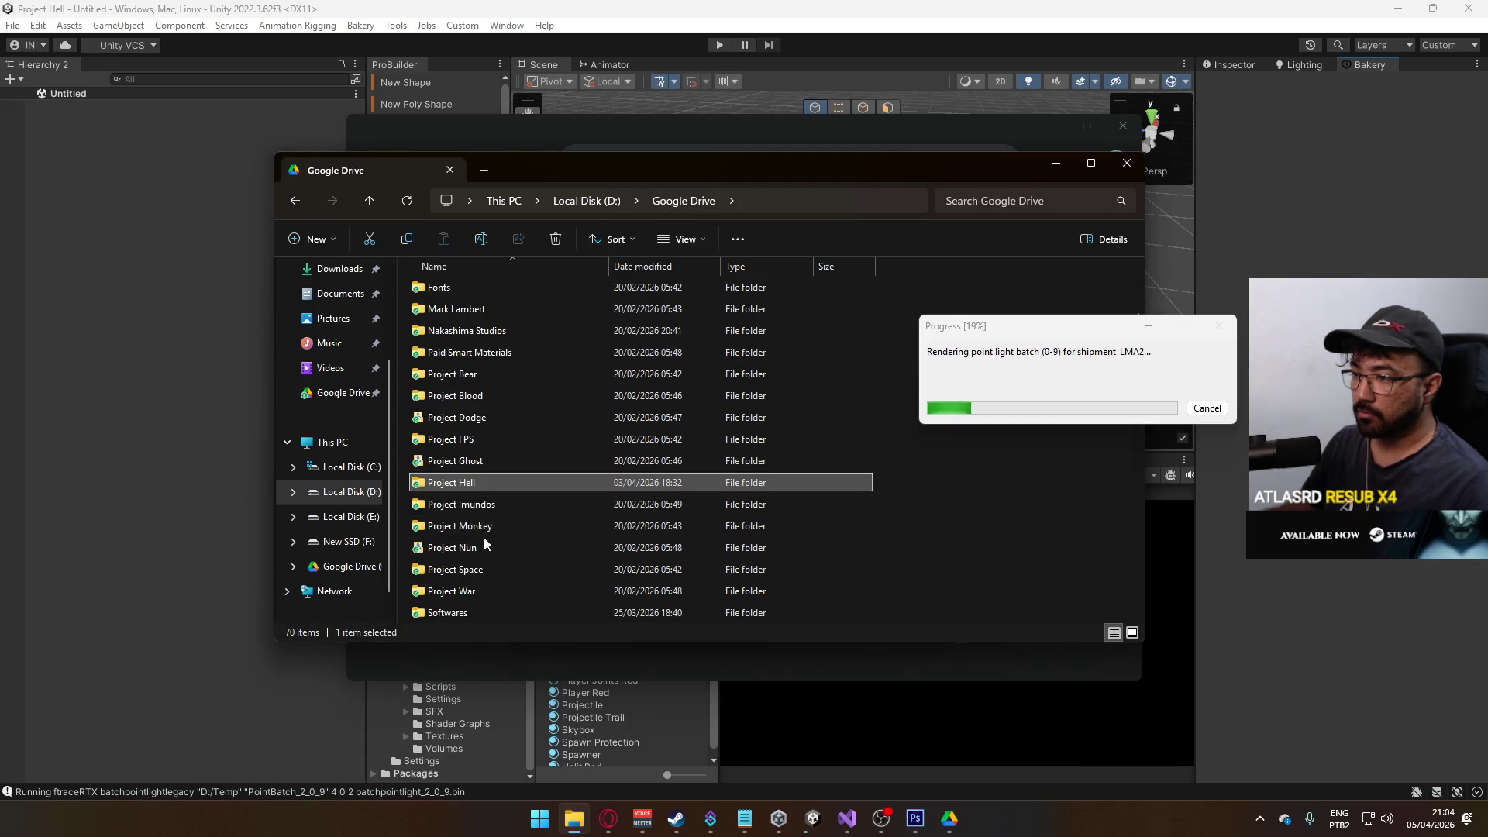
double_click(475, 483)
double_click(472, 310)
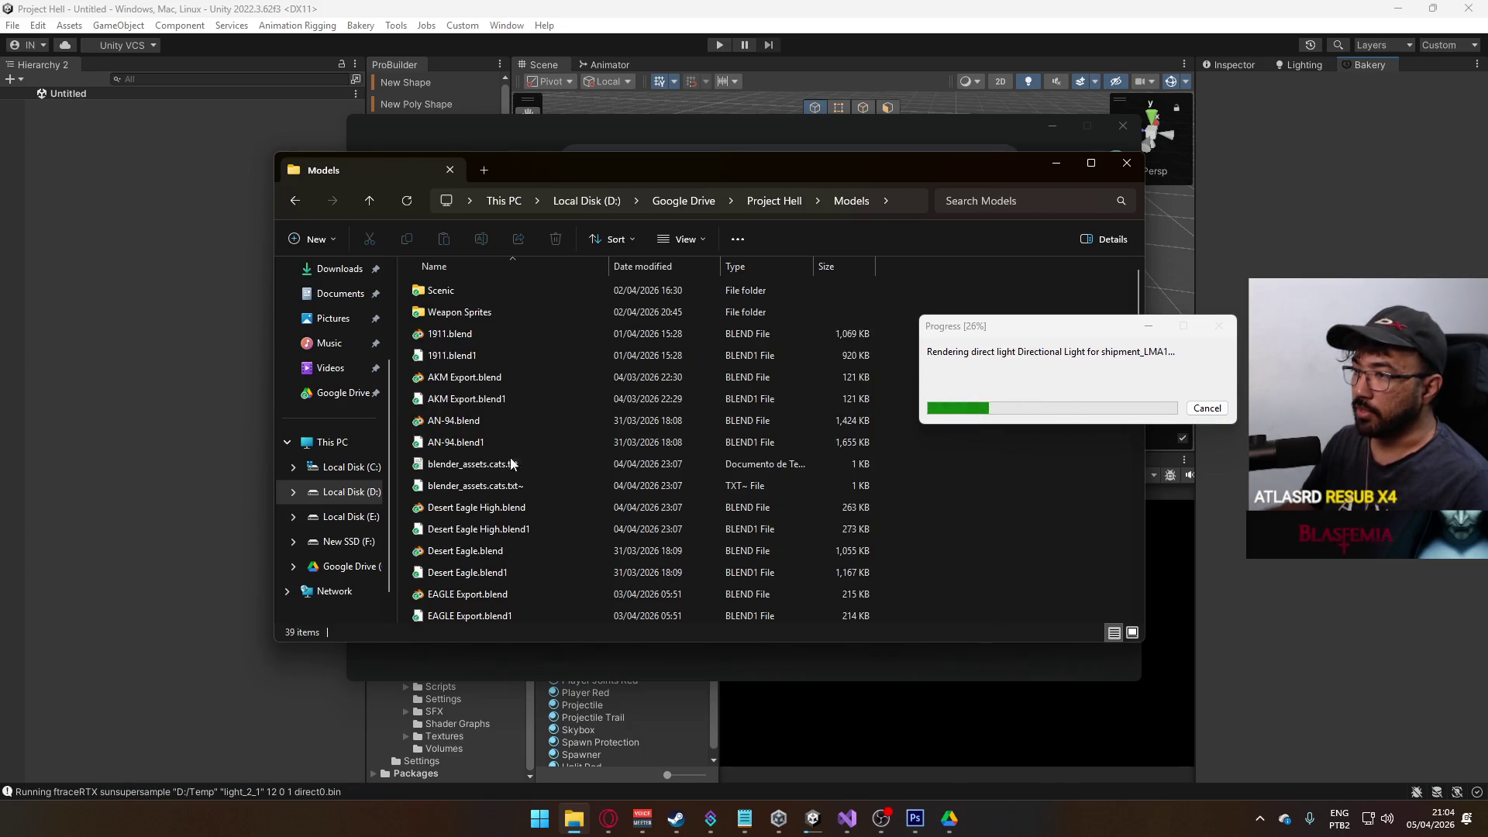
- Find Weapon Library.blend in the Models list and open it in Blender
scroll(528, 435, down, 8)
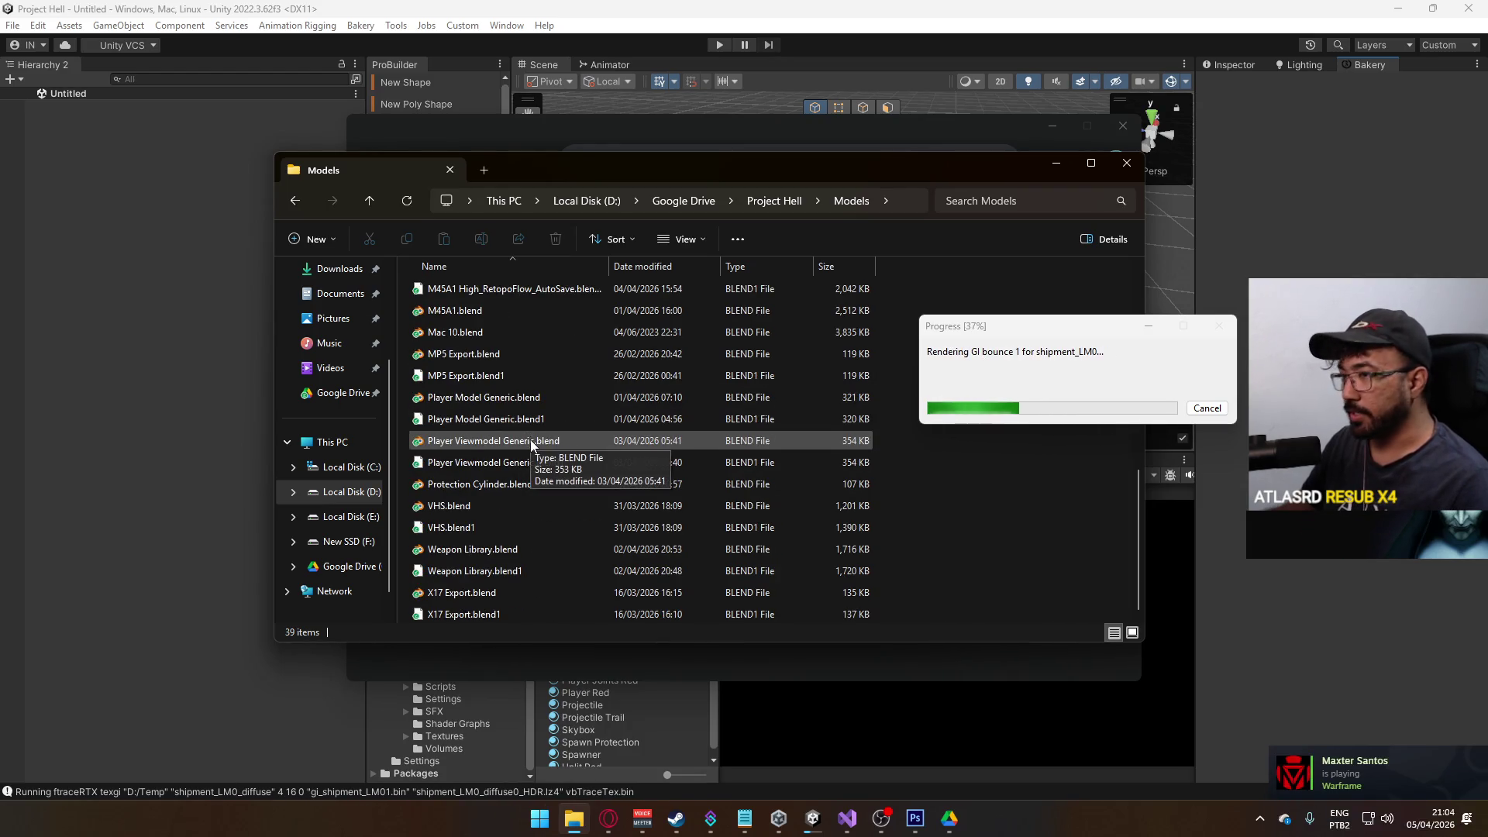
scroll(528, 442, up, 2)
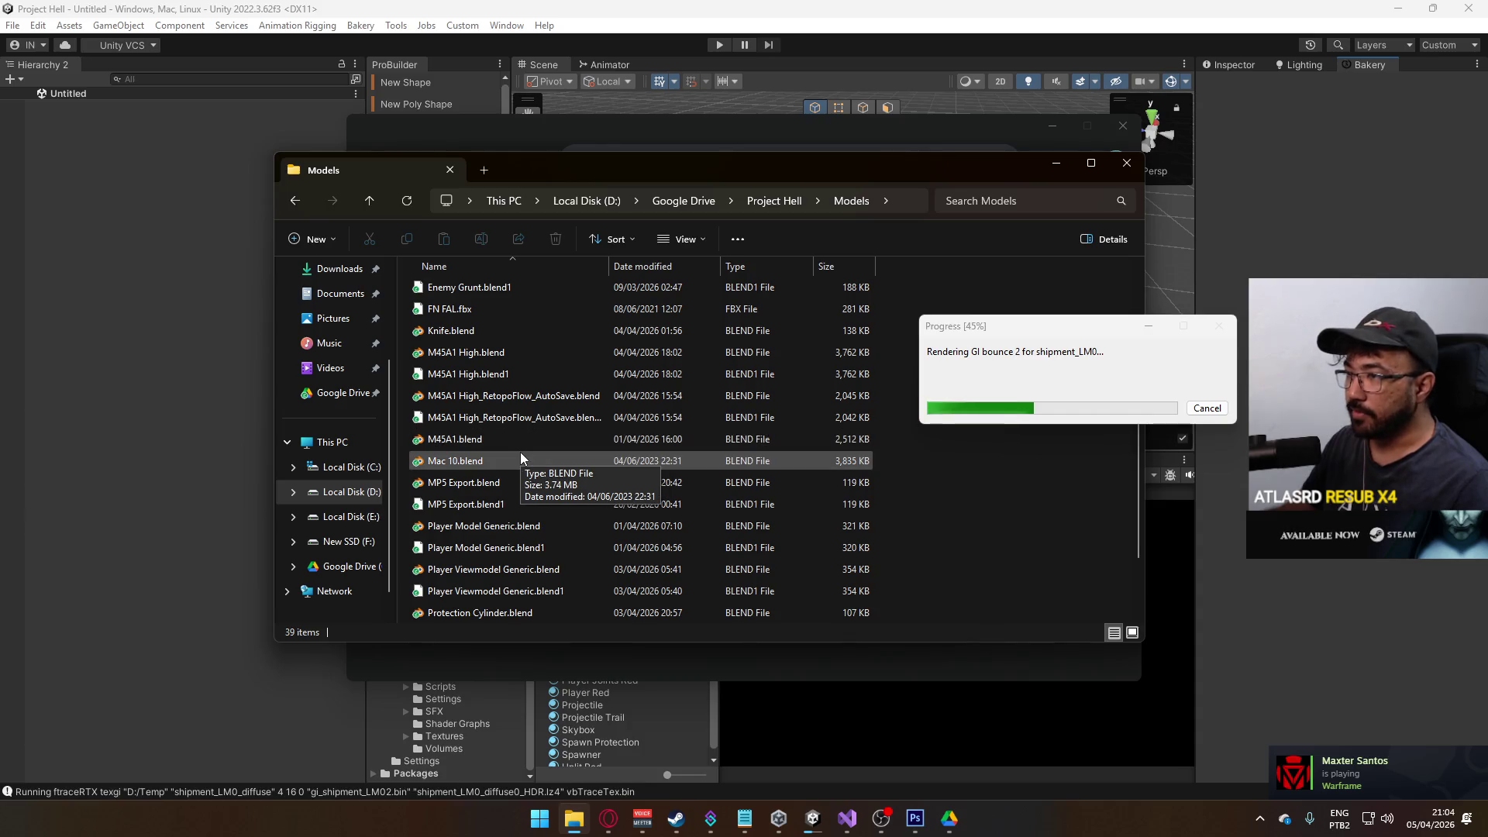
scroll(519, 453, up, 2)
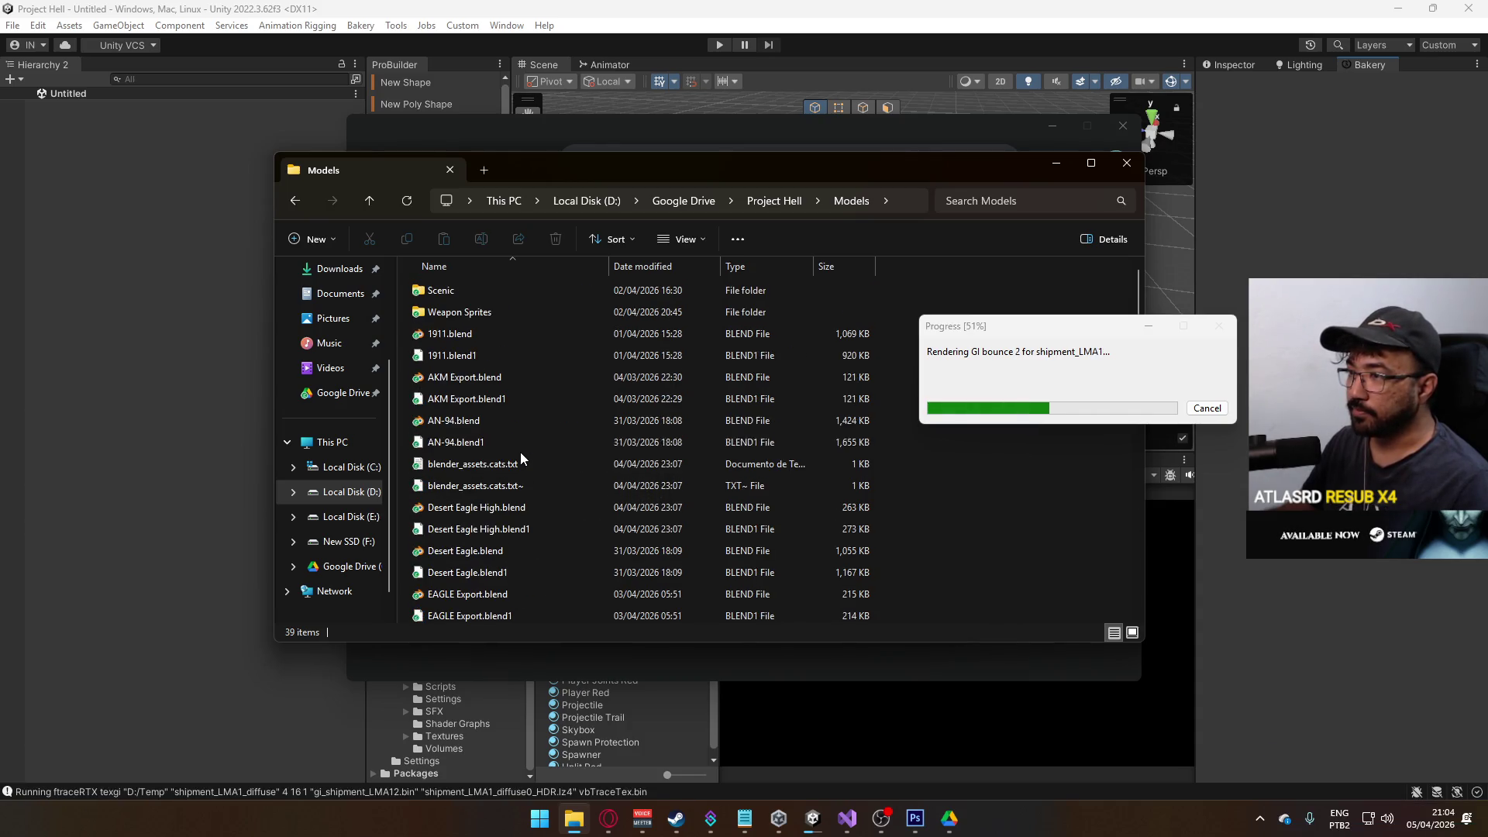
scroll(525, 446, down, 3)
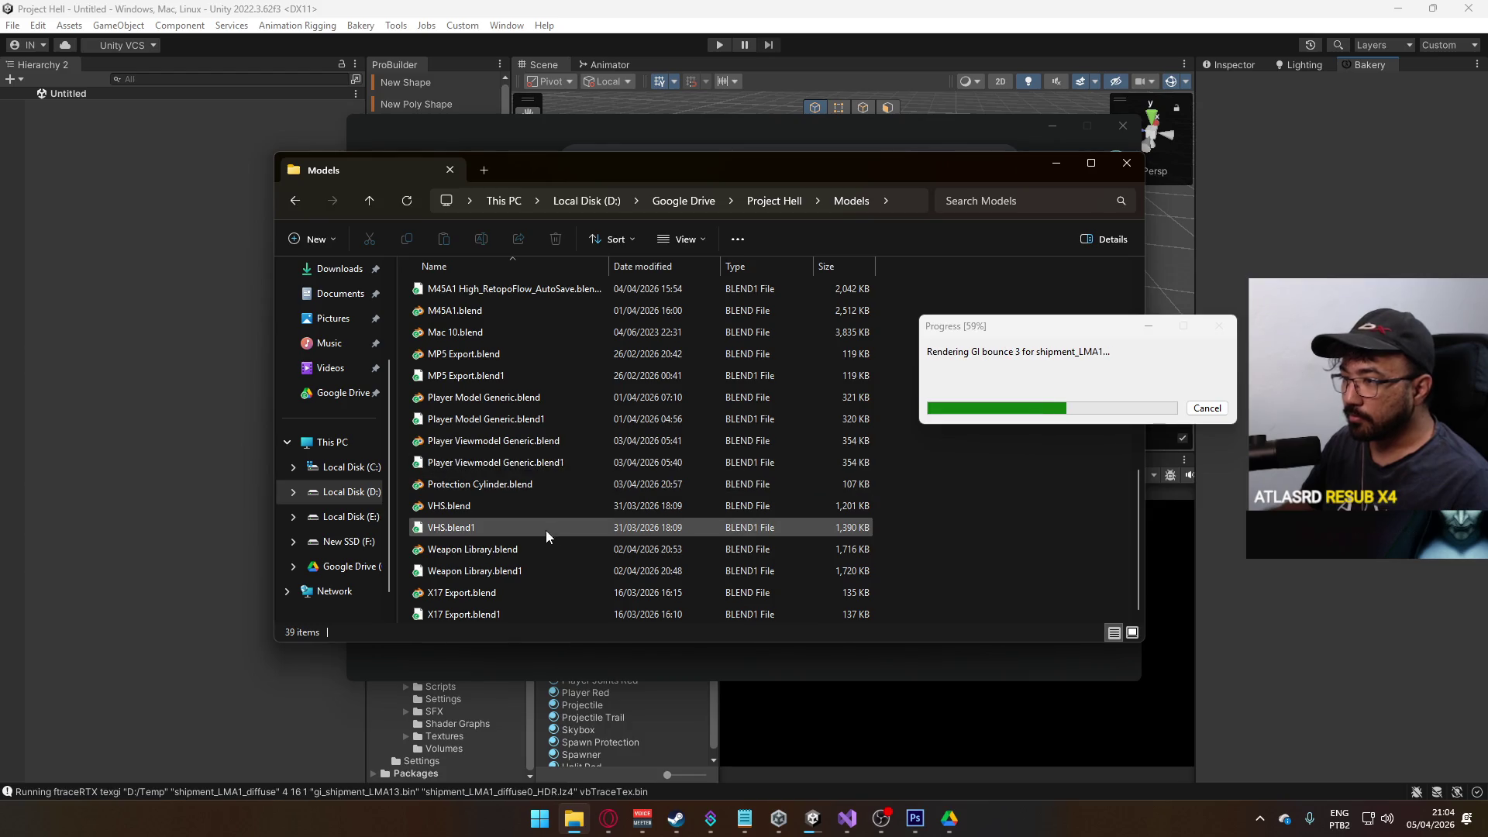
scroll(616, 527, up, 1)
scroll(612, 517, up, 1)
scroll(612, 517, down, 1)
scroll(612, 518, down, 1)
scroll(611, 518, up, 1)
scroll(610, 515, up, 6)
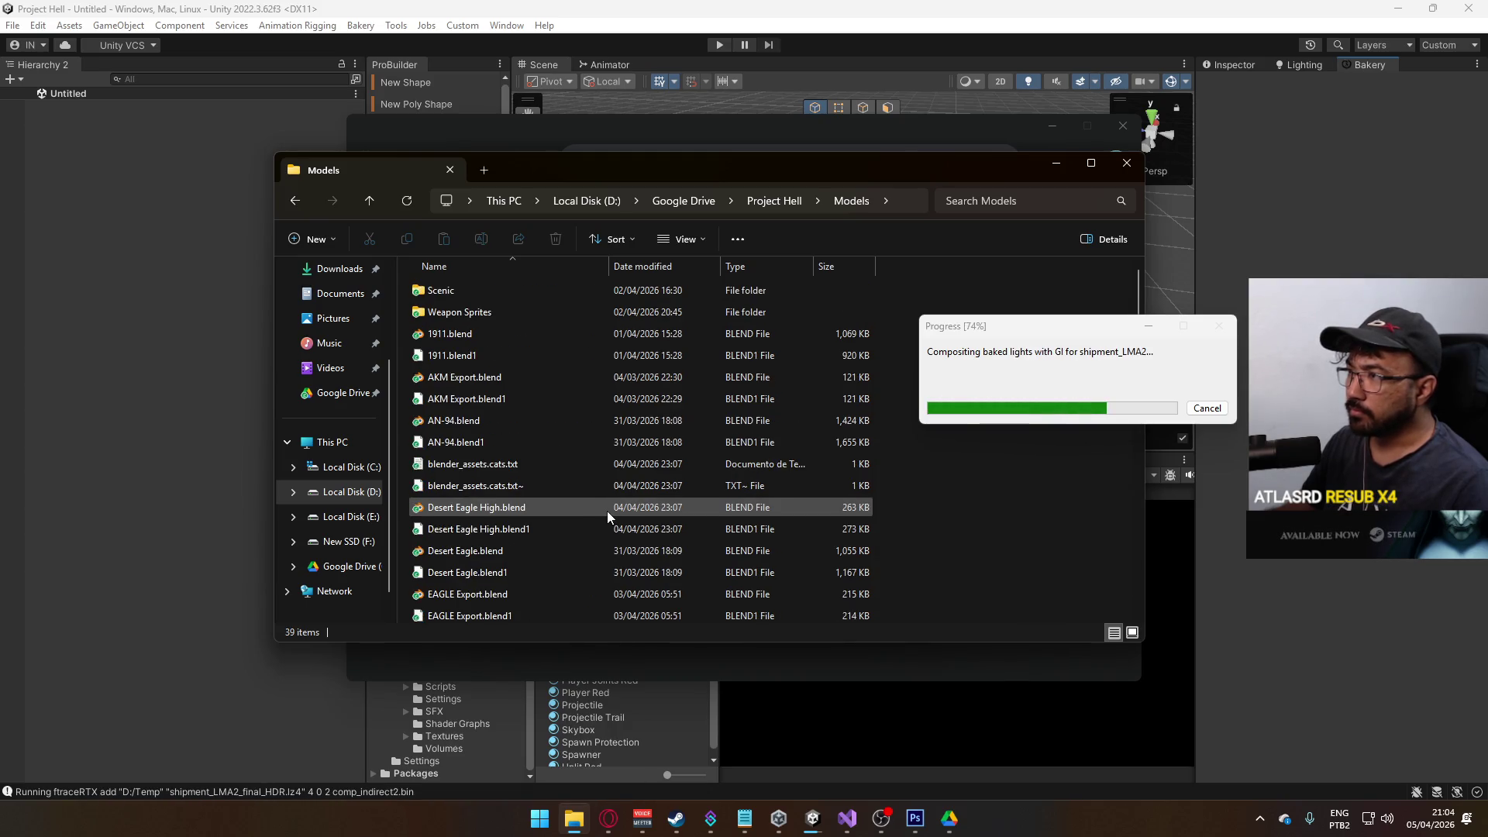
scroll(663, 453, down, 8)
click(578, 547)
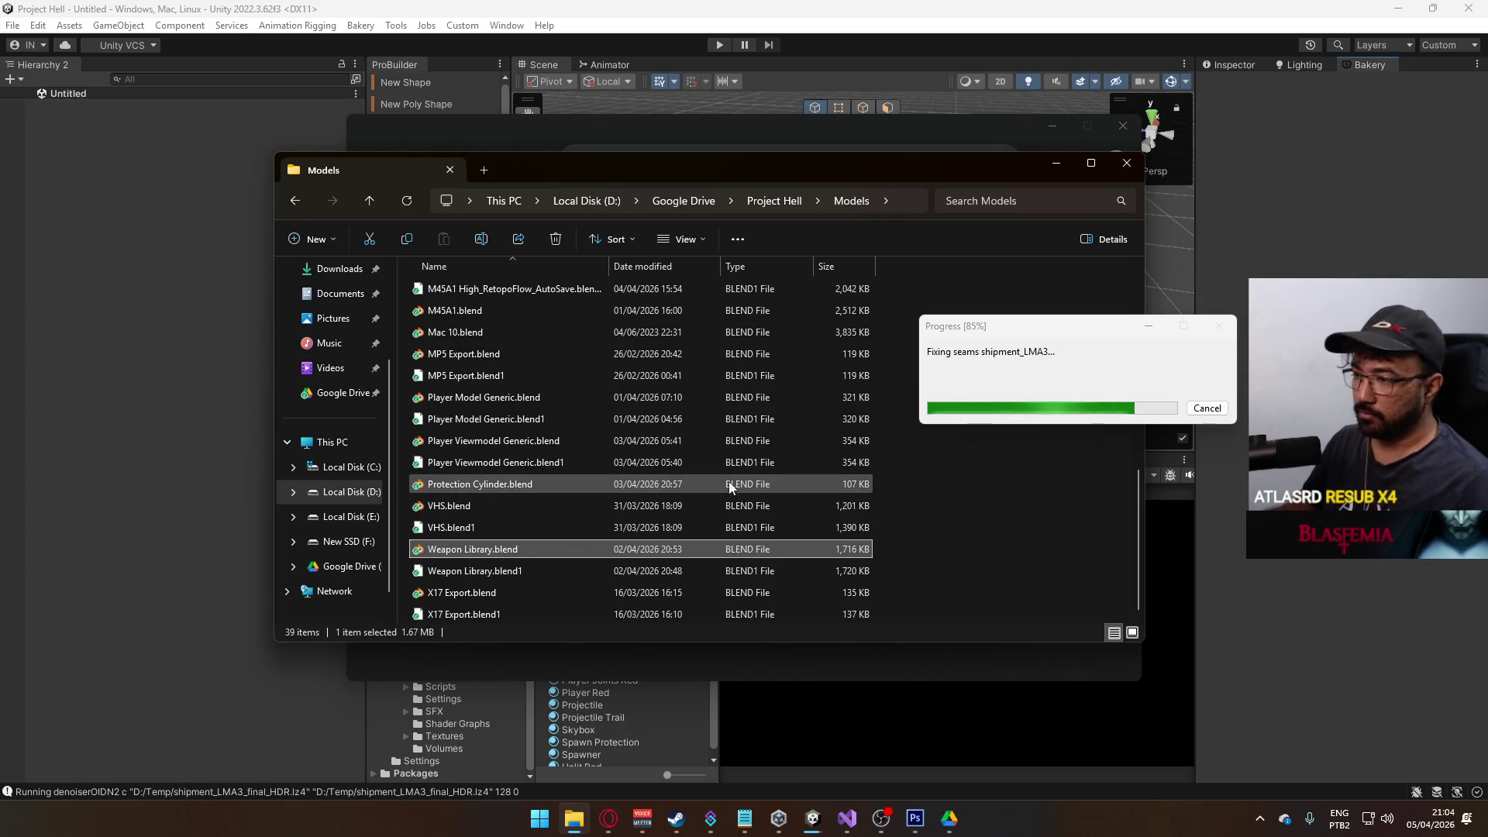
double_click(500, 545)
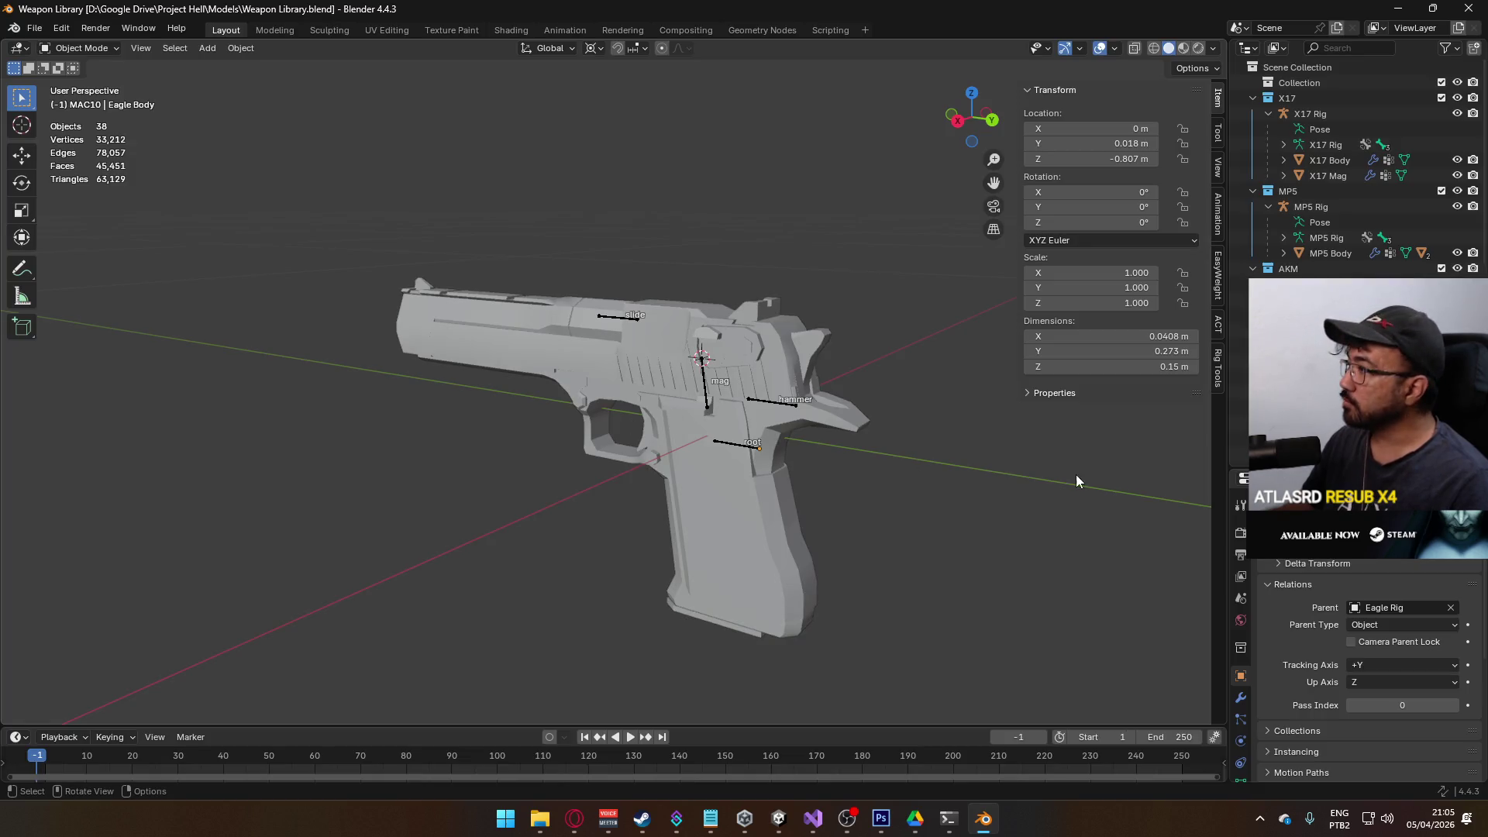
- Select the MK18 Rig in the Outliner and frame it in a side-on view
scroll(1356, 170, down, 10)
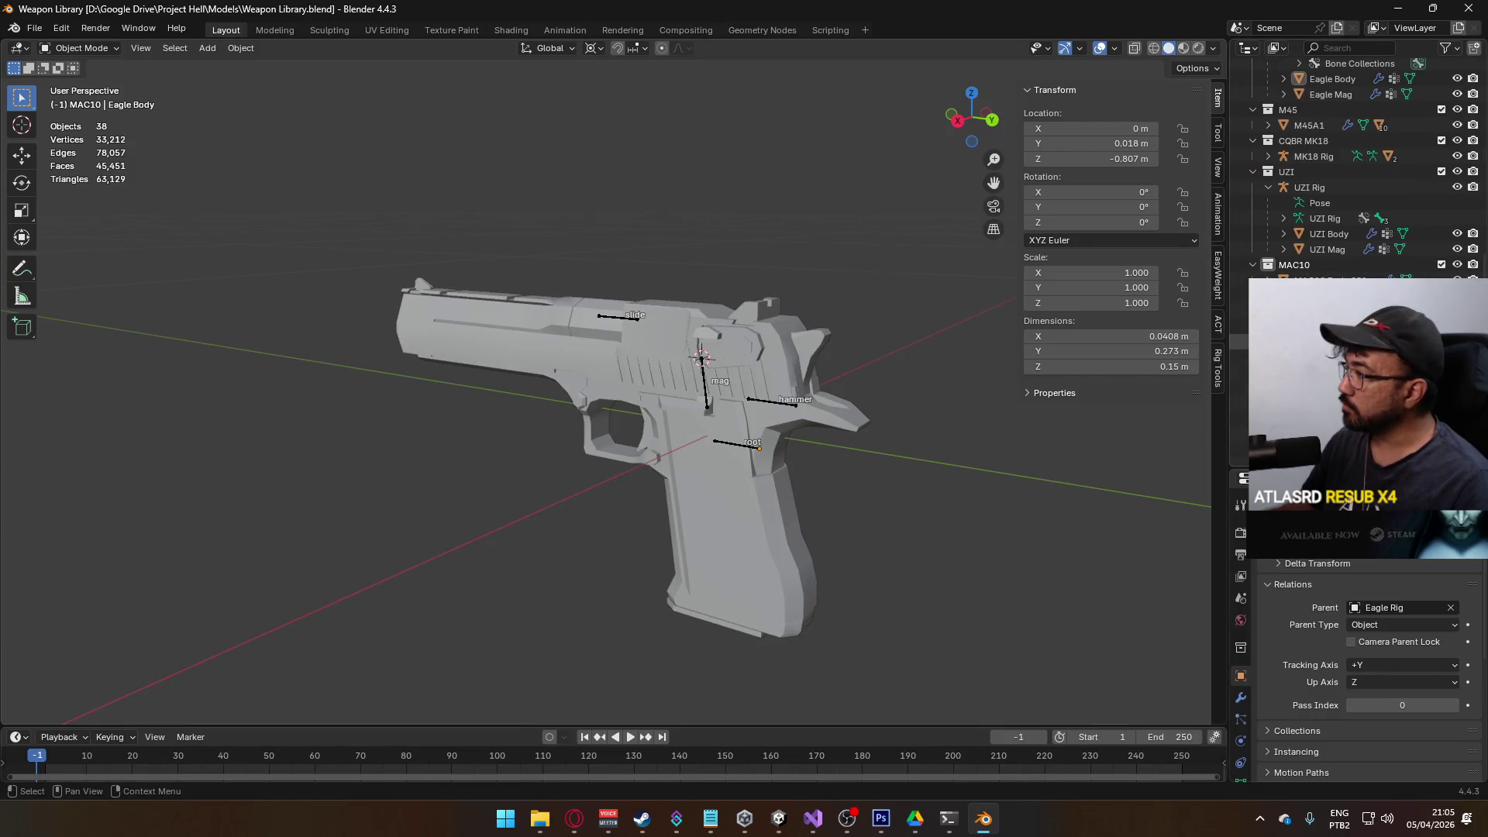
scroll(1356, 171, up, 10)
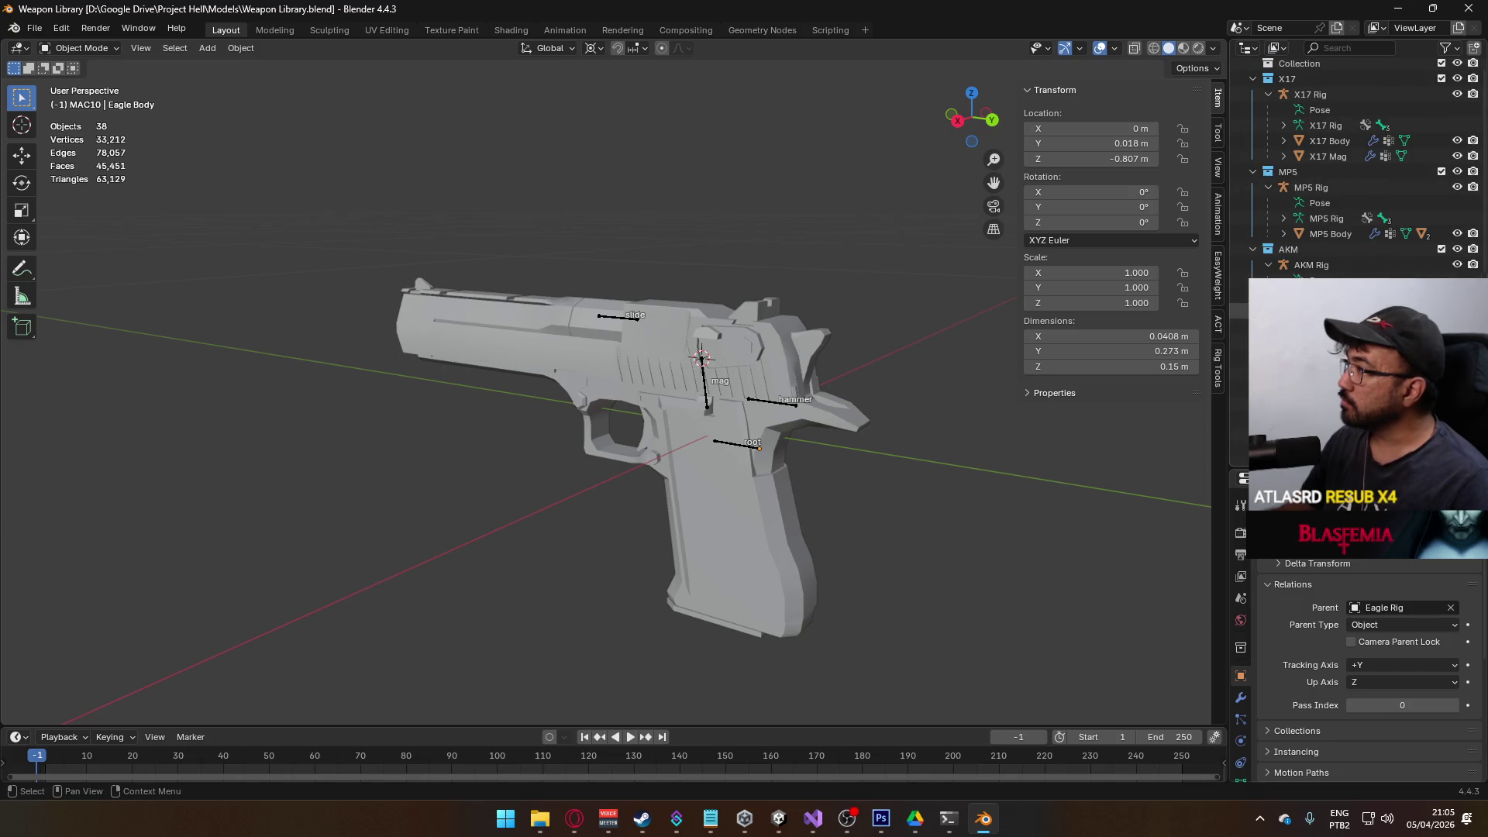
scroll(1356, 171, down, 10)
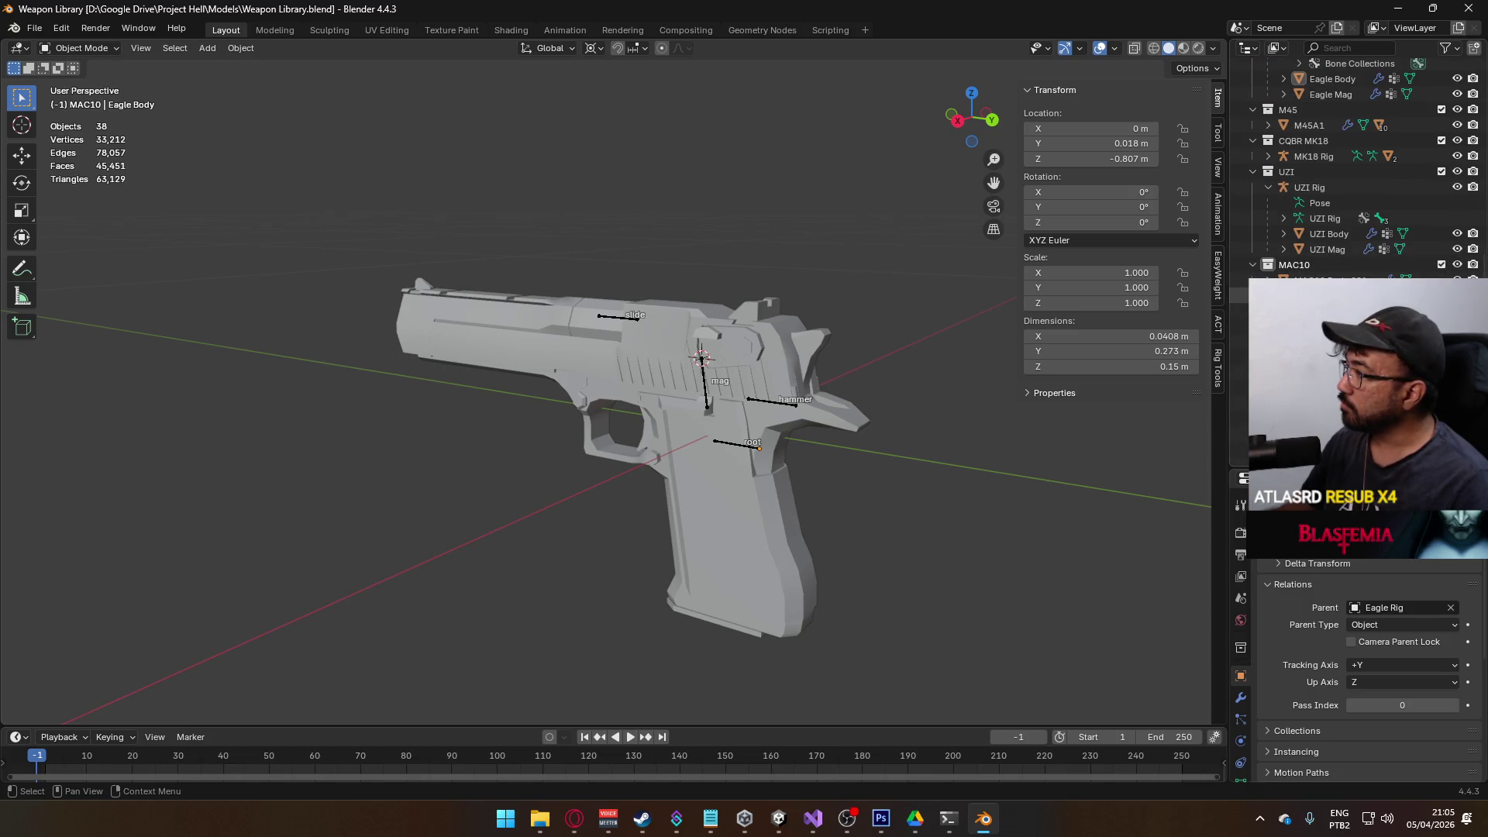
scroll(1355, 170, up, 3)
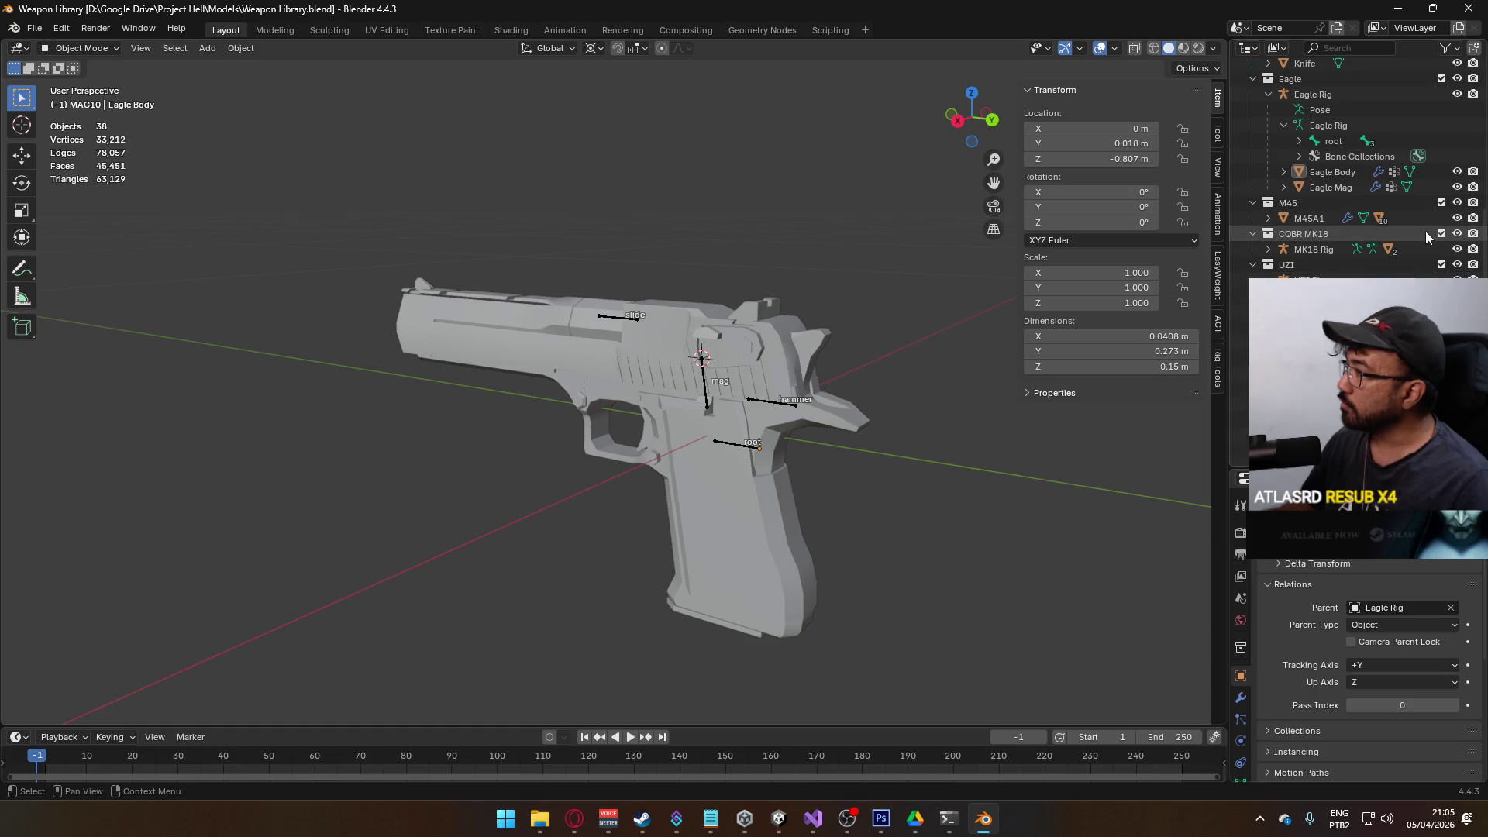
click(1314, 250)
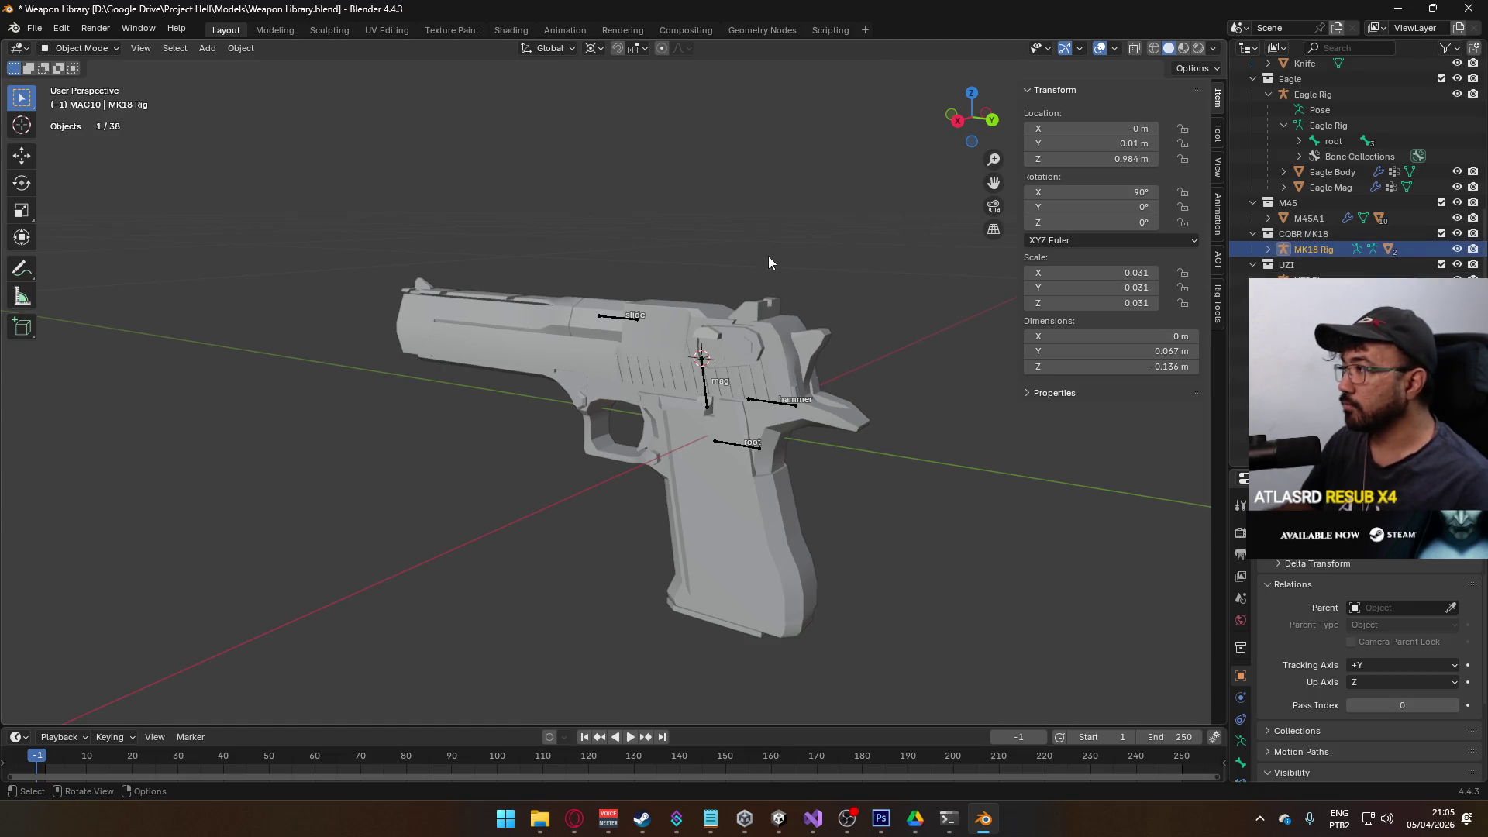
scroll(703, 259, down, 2)
key(KP_Decimal)
scroll(690, 272, down, 3)
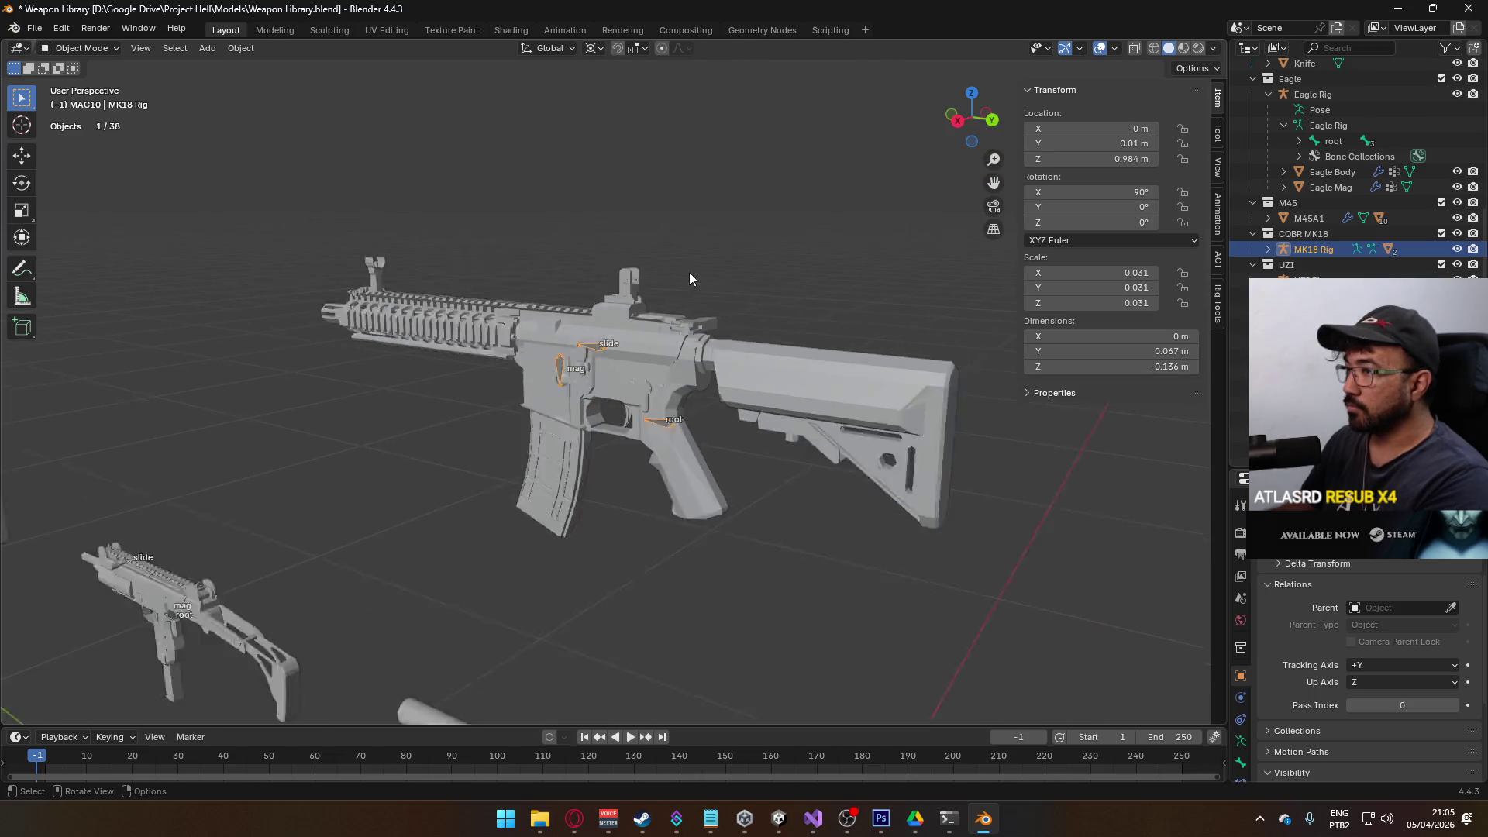
mouse_move(639, 272)
mouse_down()
mouse_move(789, 182)
mouse_move(737, 286)
mouse_move(890, 256)
mouse_move(1042, 290)
mouse_move(1057, 243)
mouse_move(890, 296)
mouse_move(662, 303)
mouse_up()
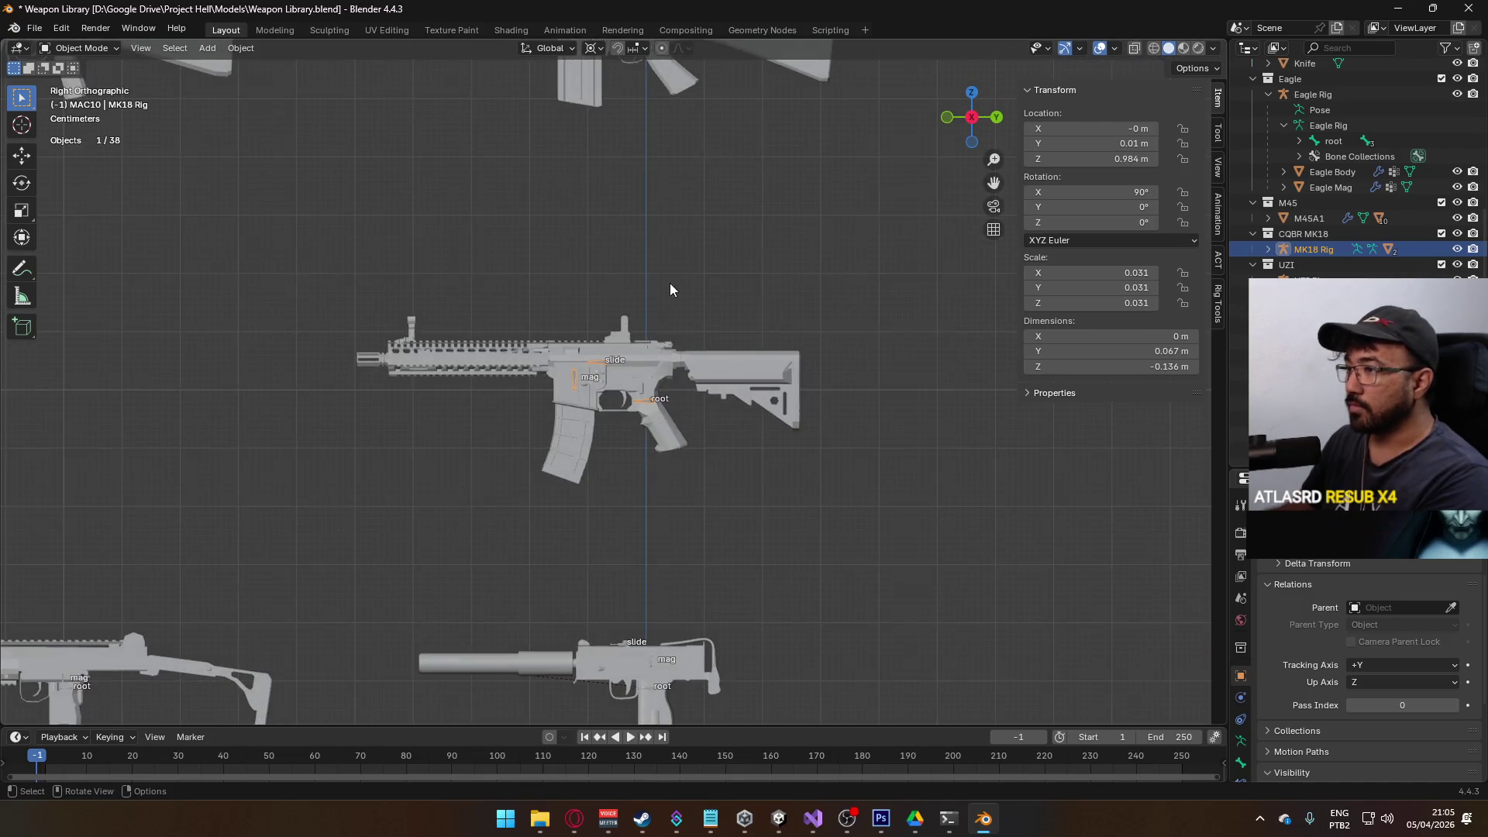
- Box-select all parts of the MK18 rifle and save Weapon Library.blend
drag(257, 265, 556, 368)
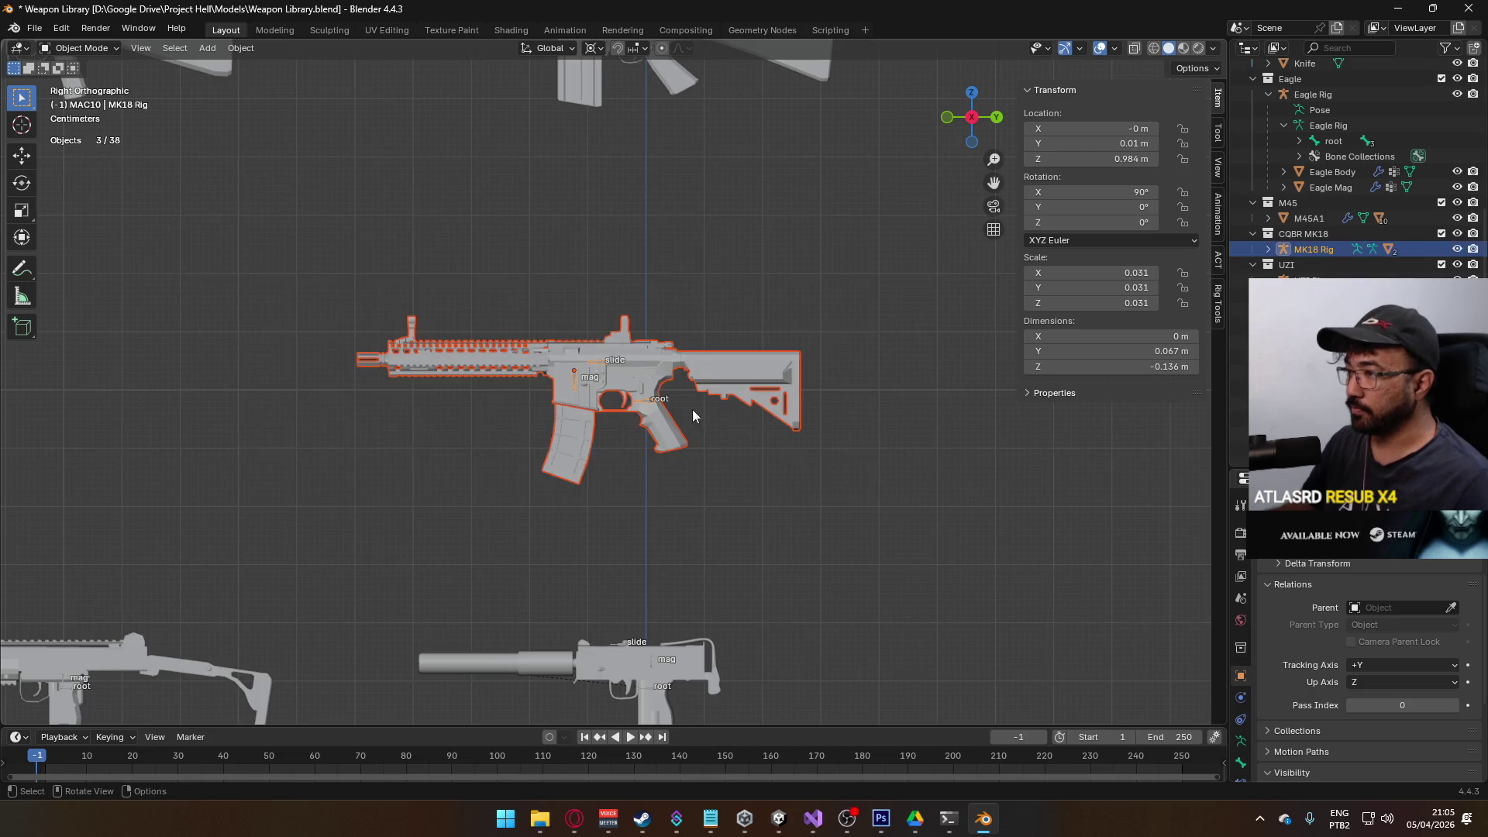
scroll(661, 403, down, 3)
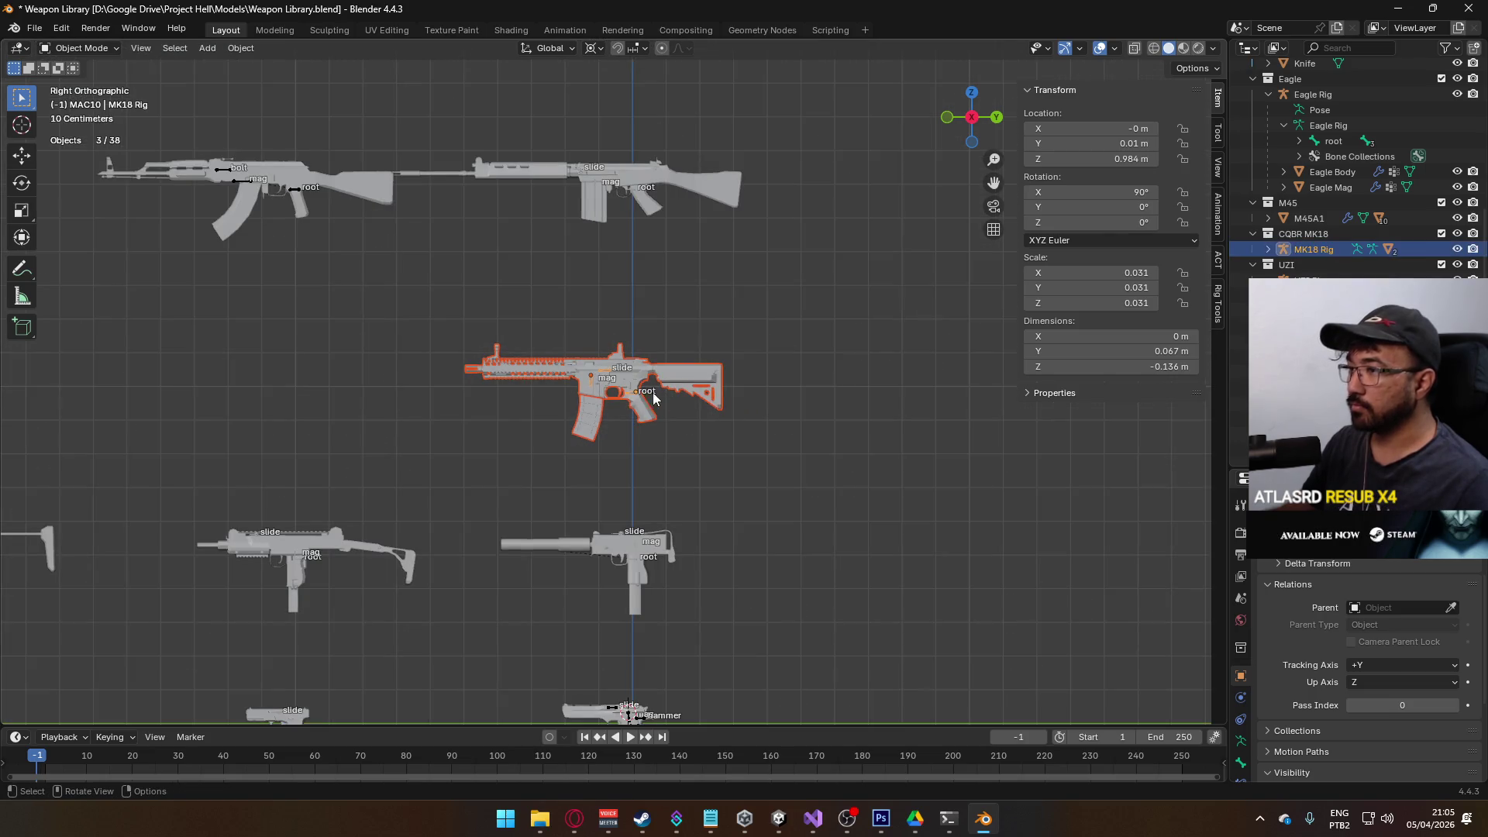
key(ctrl+s)
click(37, 29)
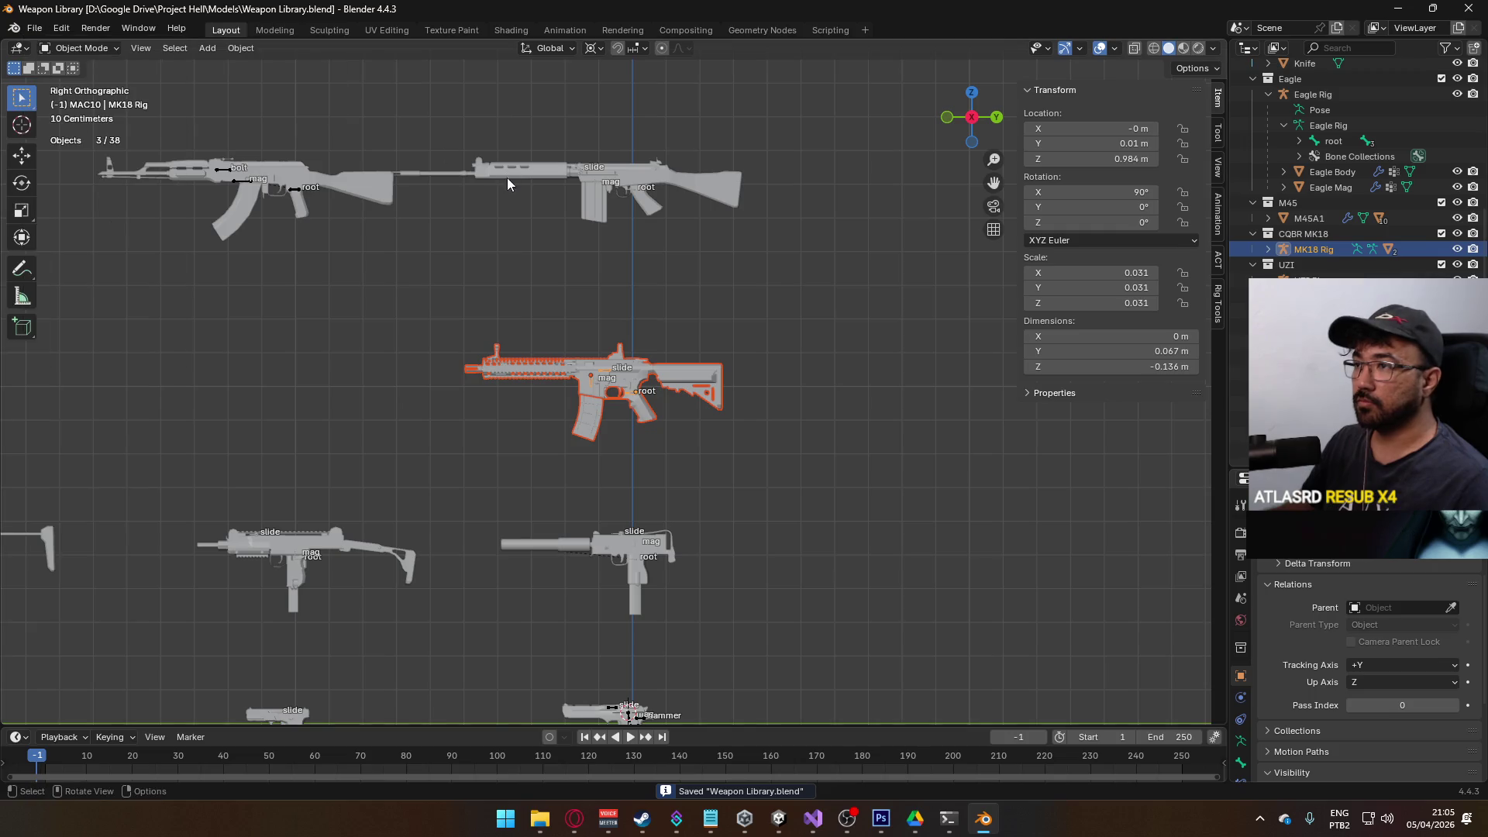
click(43, 31)
- Start a new General scene, delete the default camera, cube and light, and go to side view
mouse_move(68, 46)
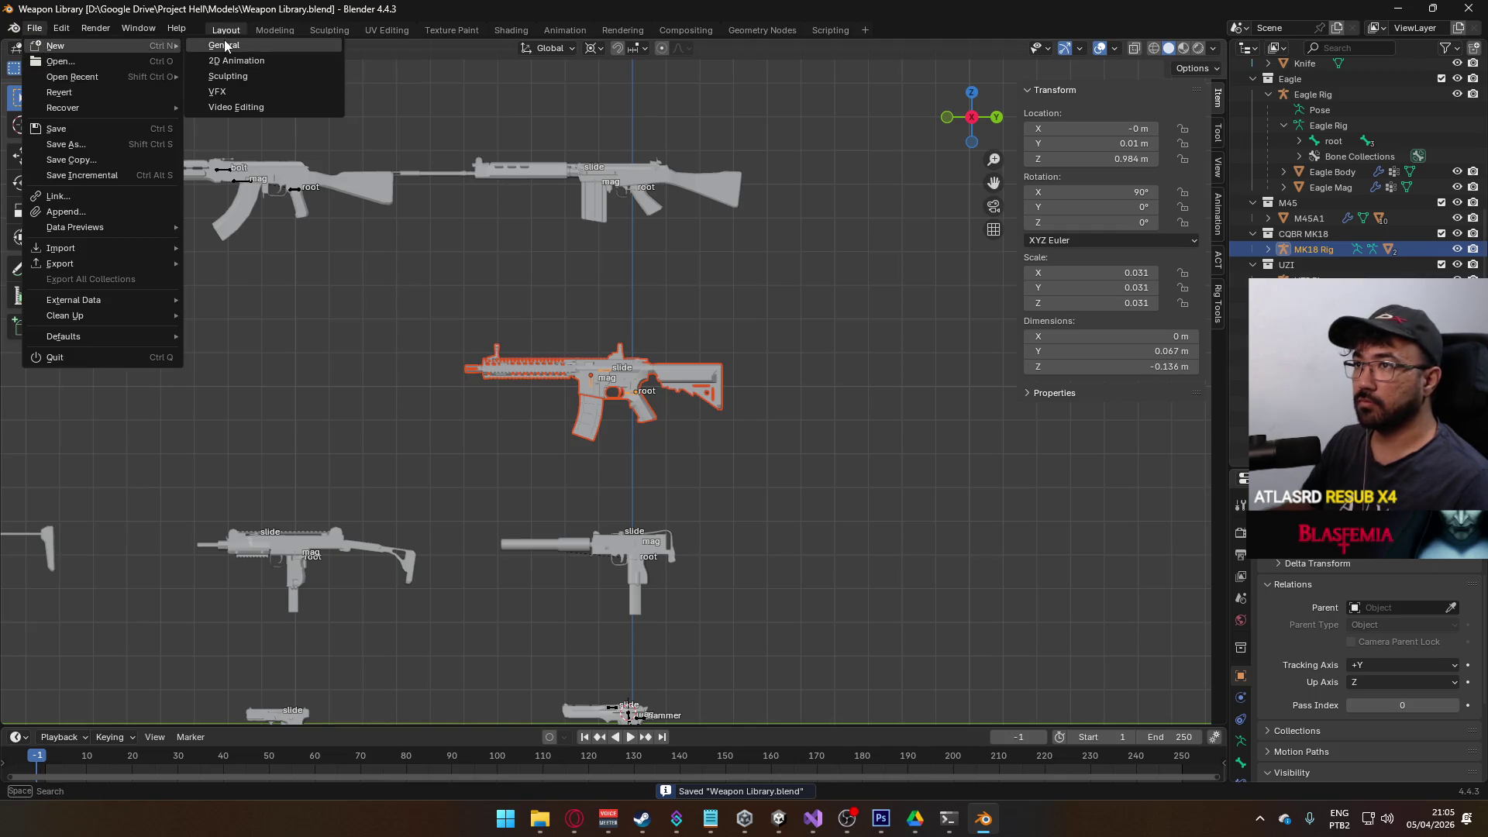
key(Escape)
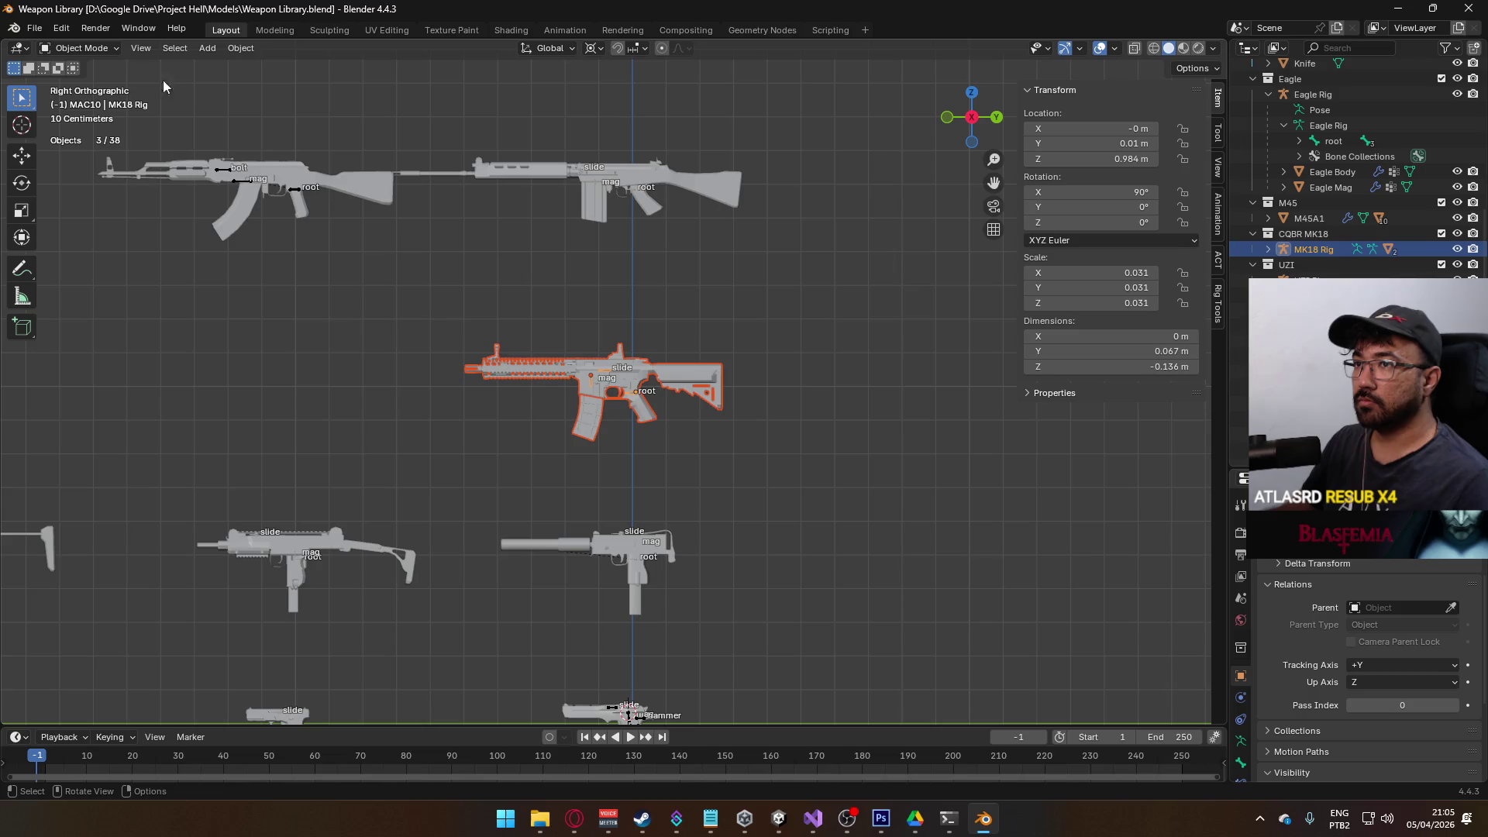
click(70, 49)
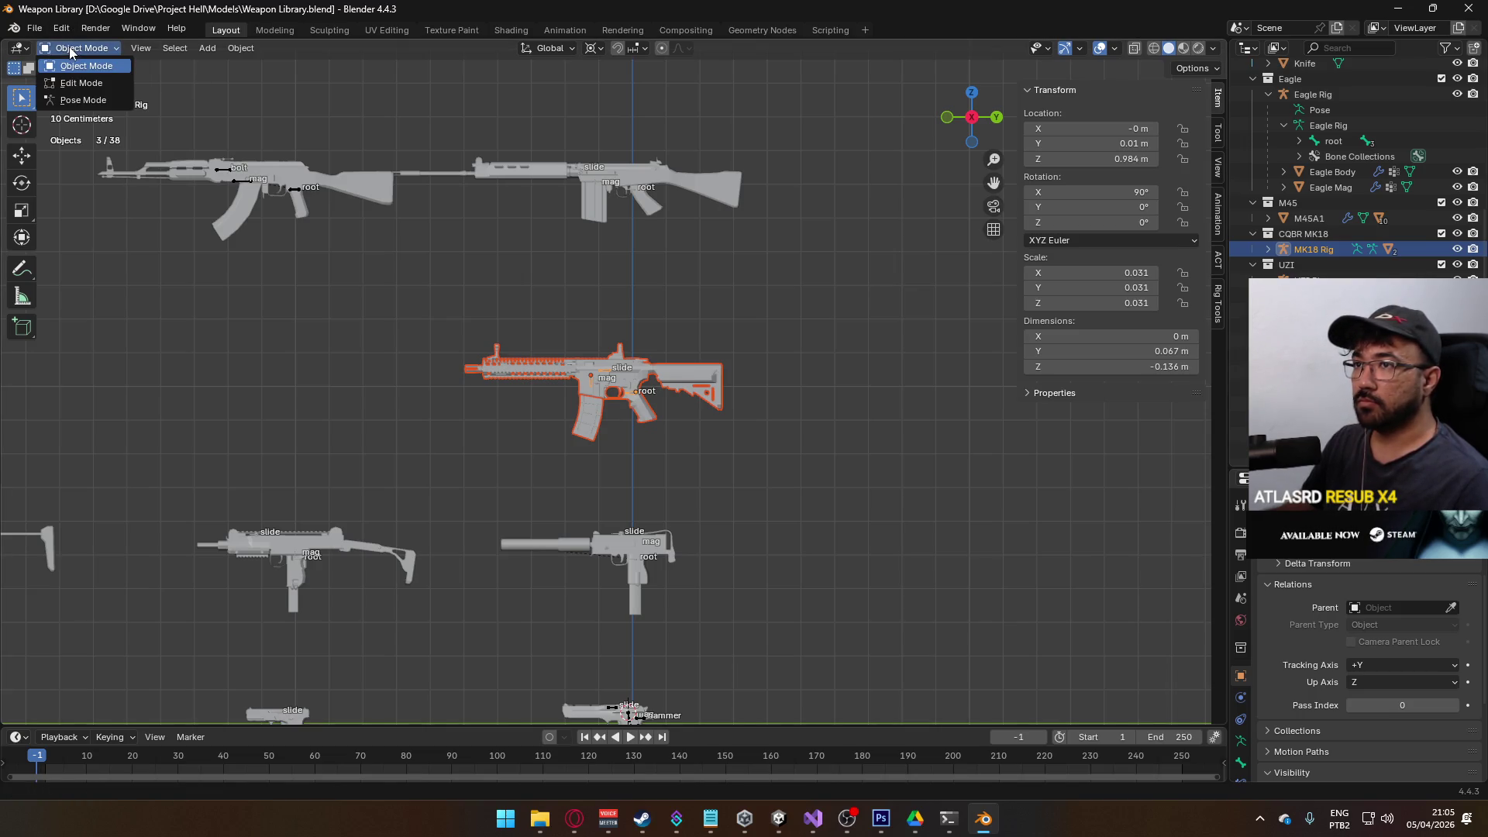
click(34, 28)
mouse_move(51, 48)
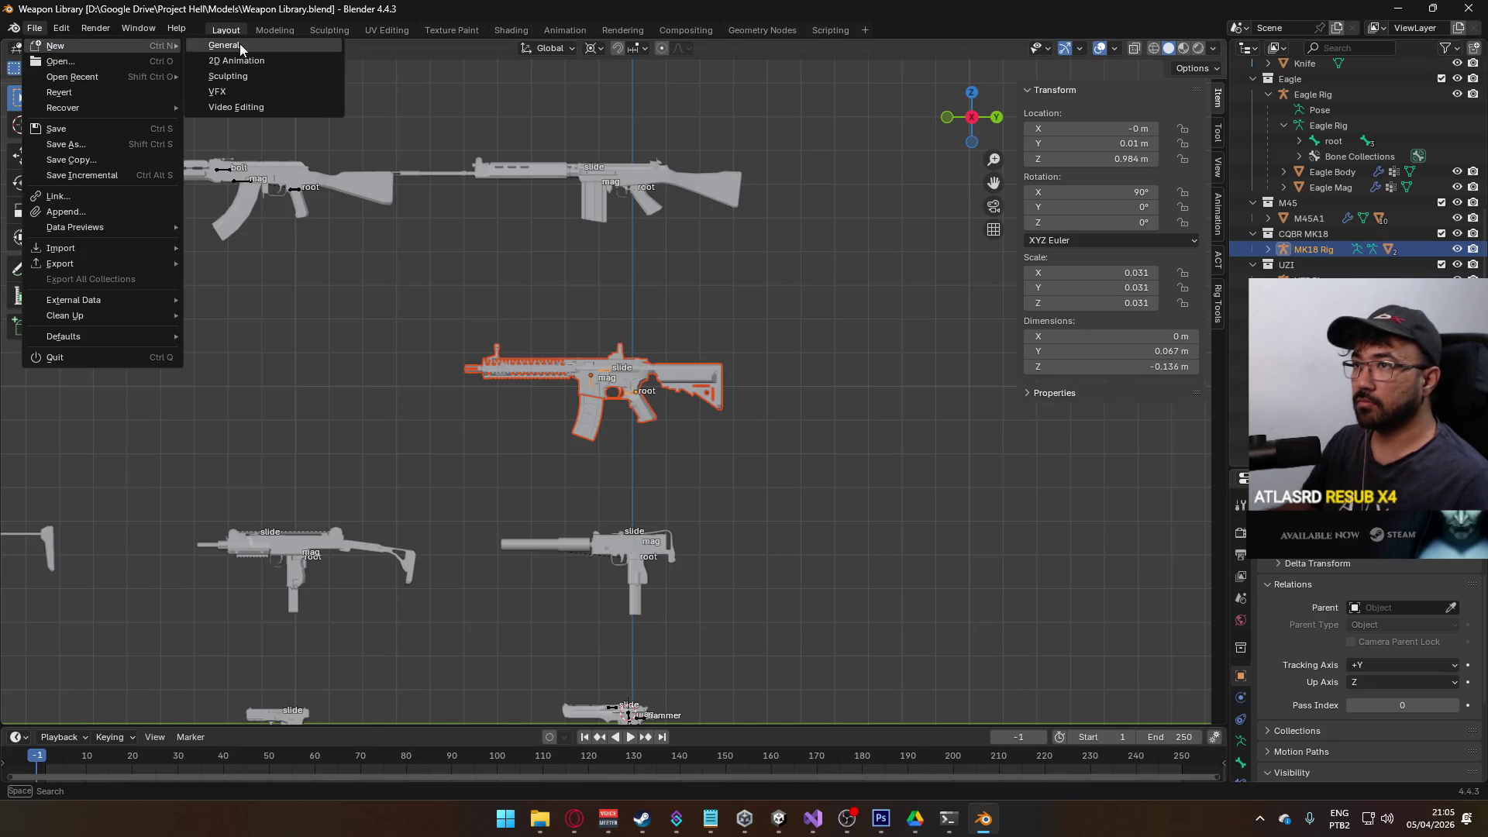
click(240, 45)
key(a)
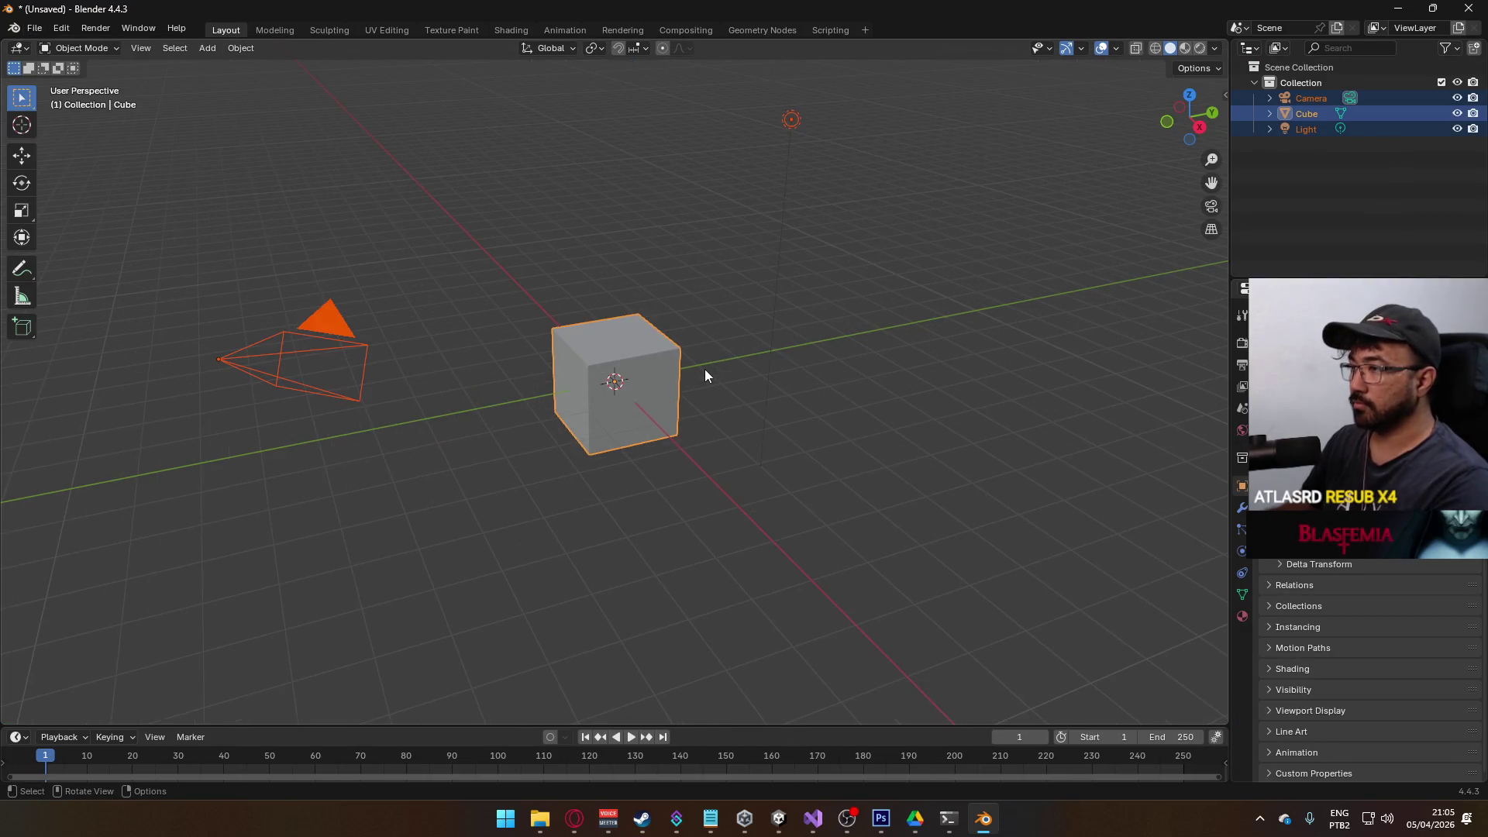
key(Delete)
key(KP_3)
- In the Link browser, navigate to the Google Drive folder on Local Disk D
click(35, 28)
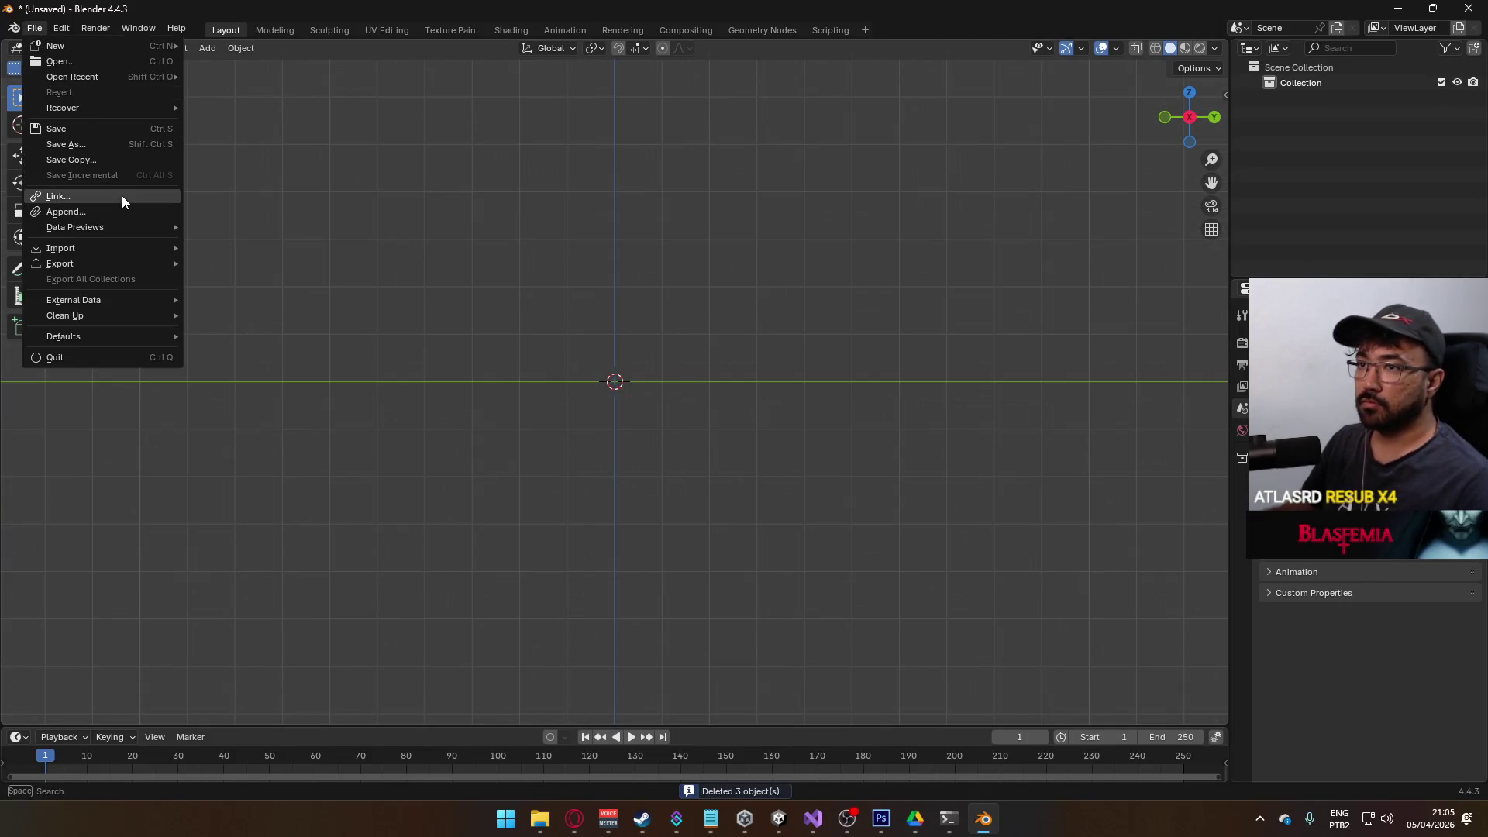
click(122, 200)
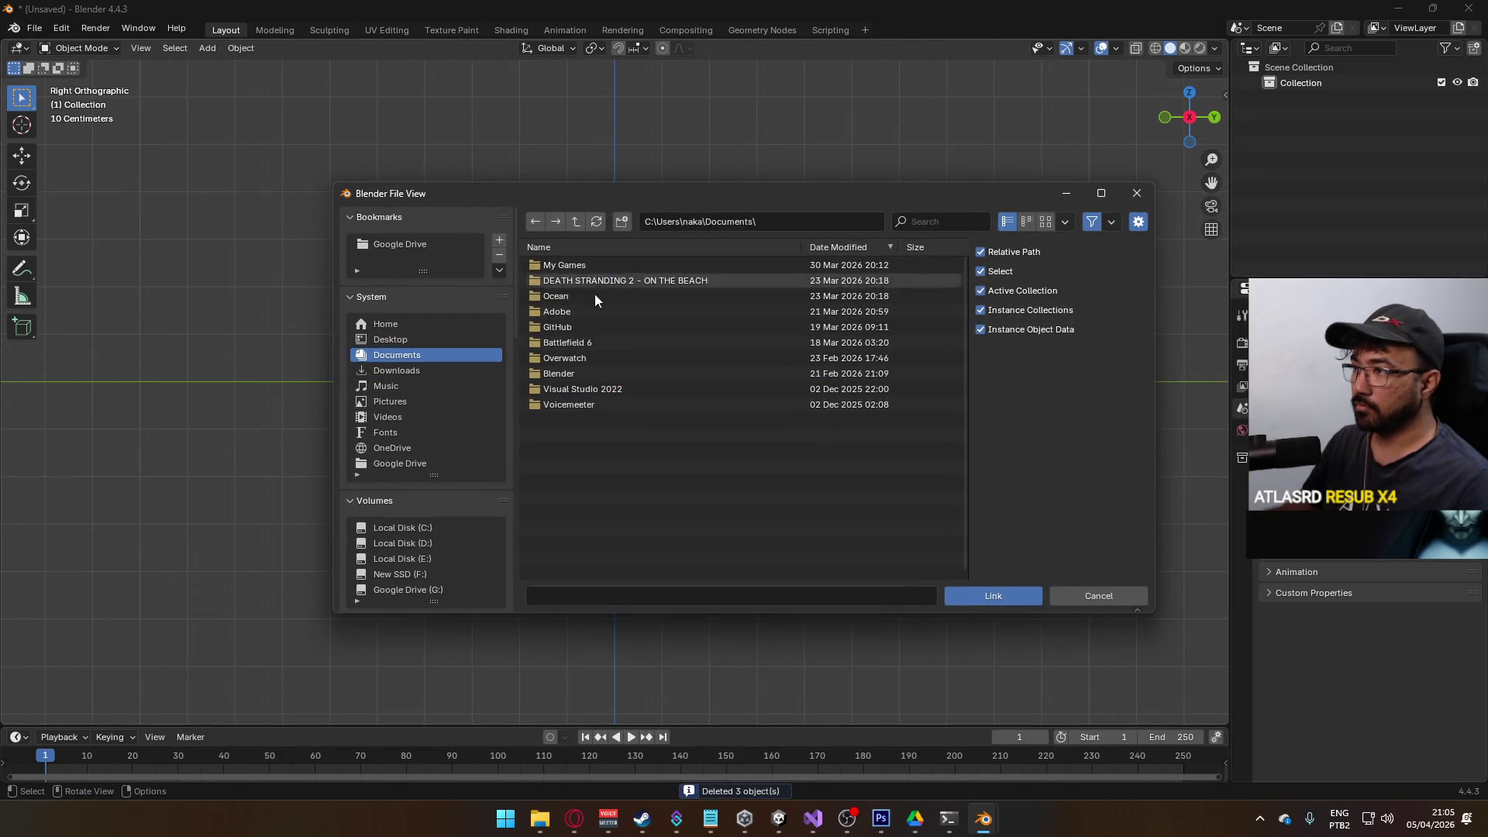
scroll(426, 527, down, 2)
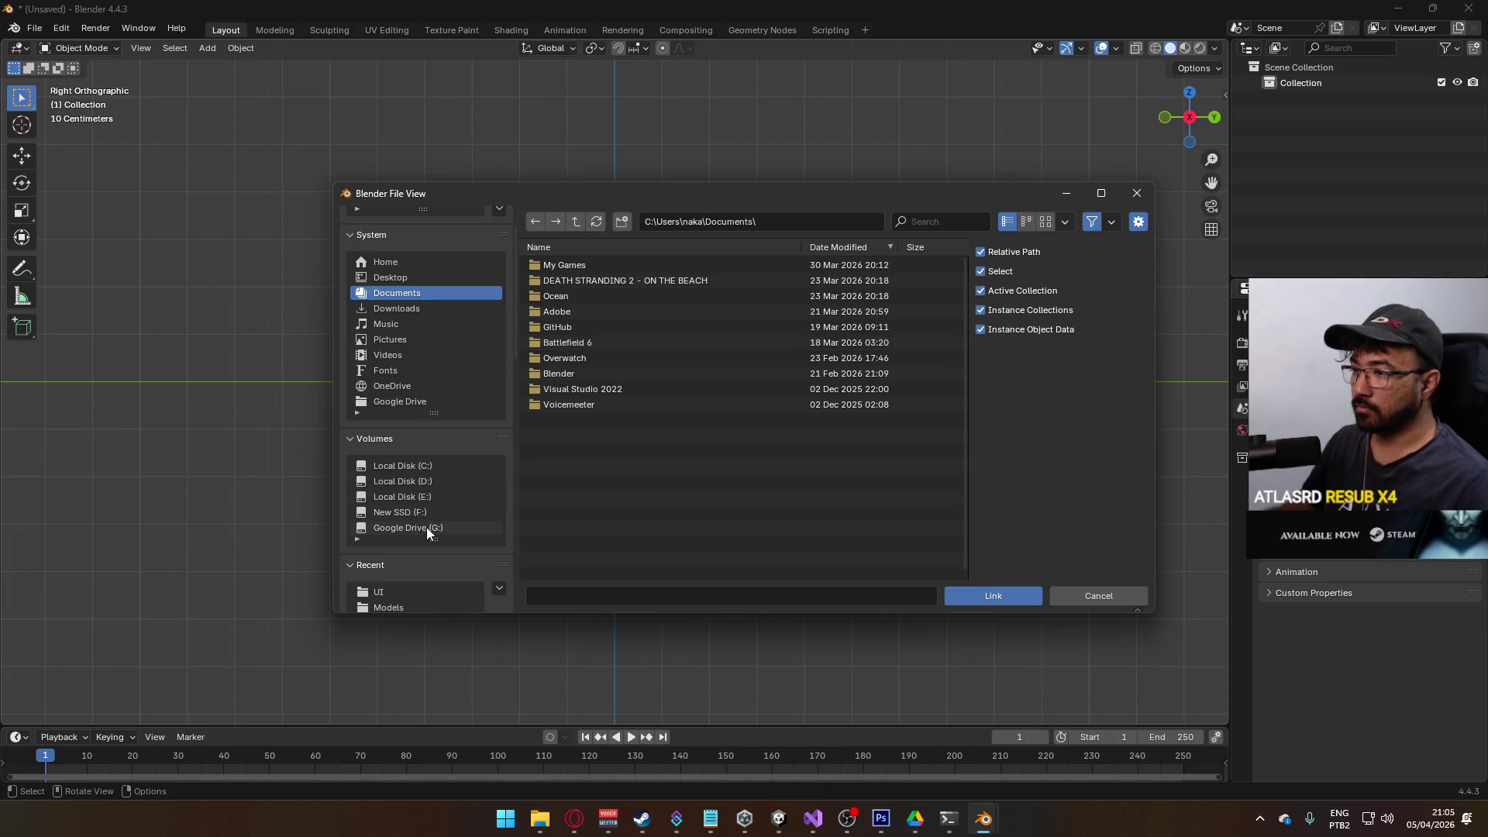
click(426, 482)
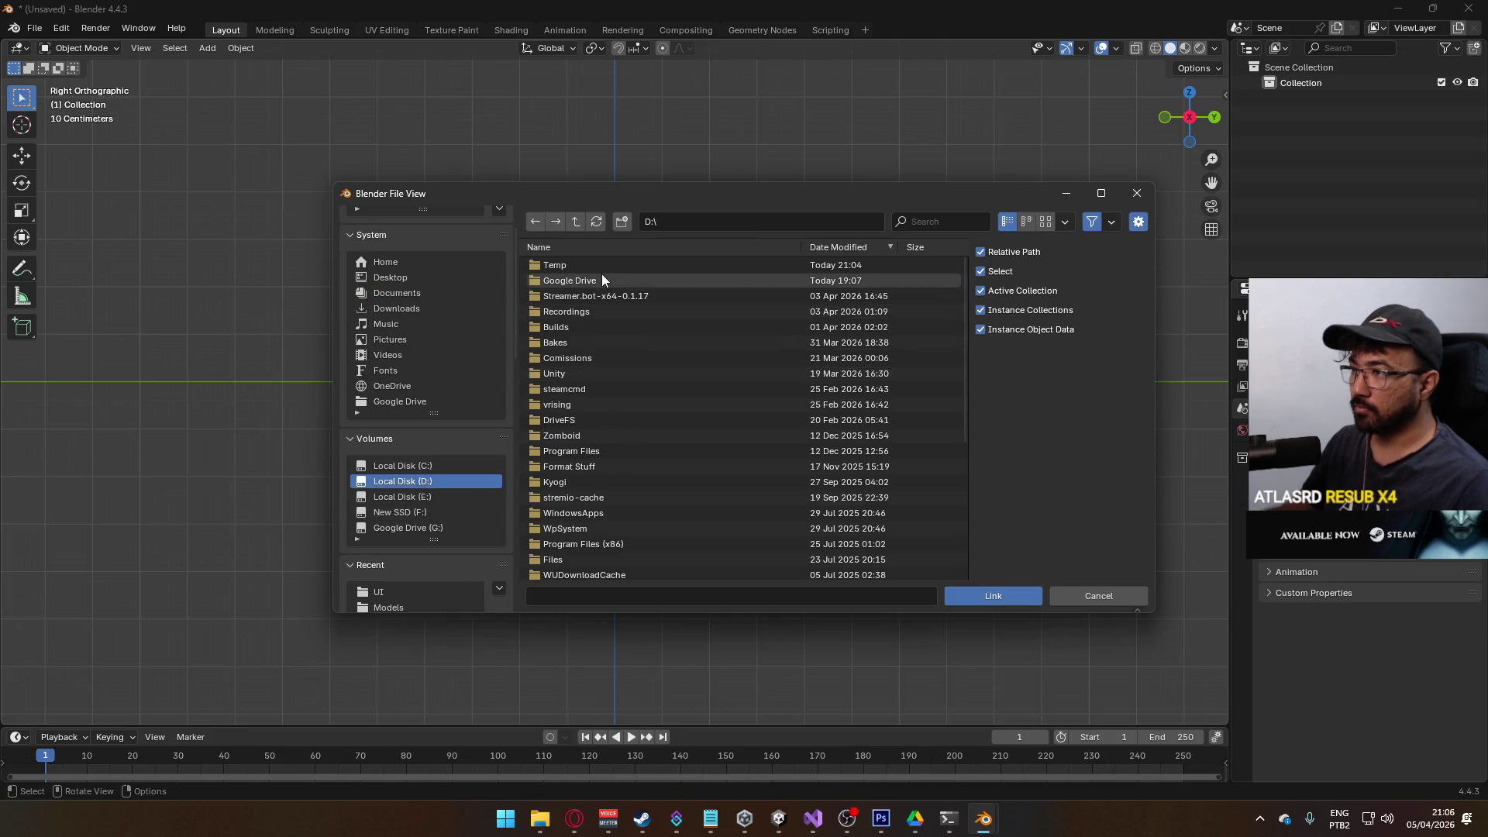
double_click(601, 278)
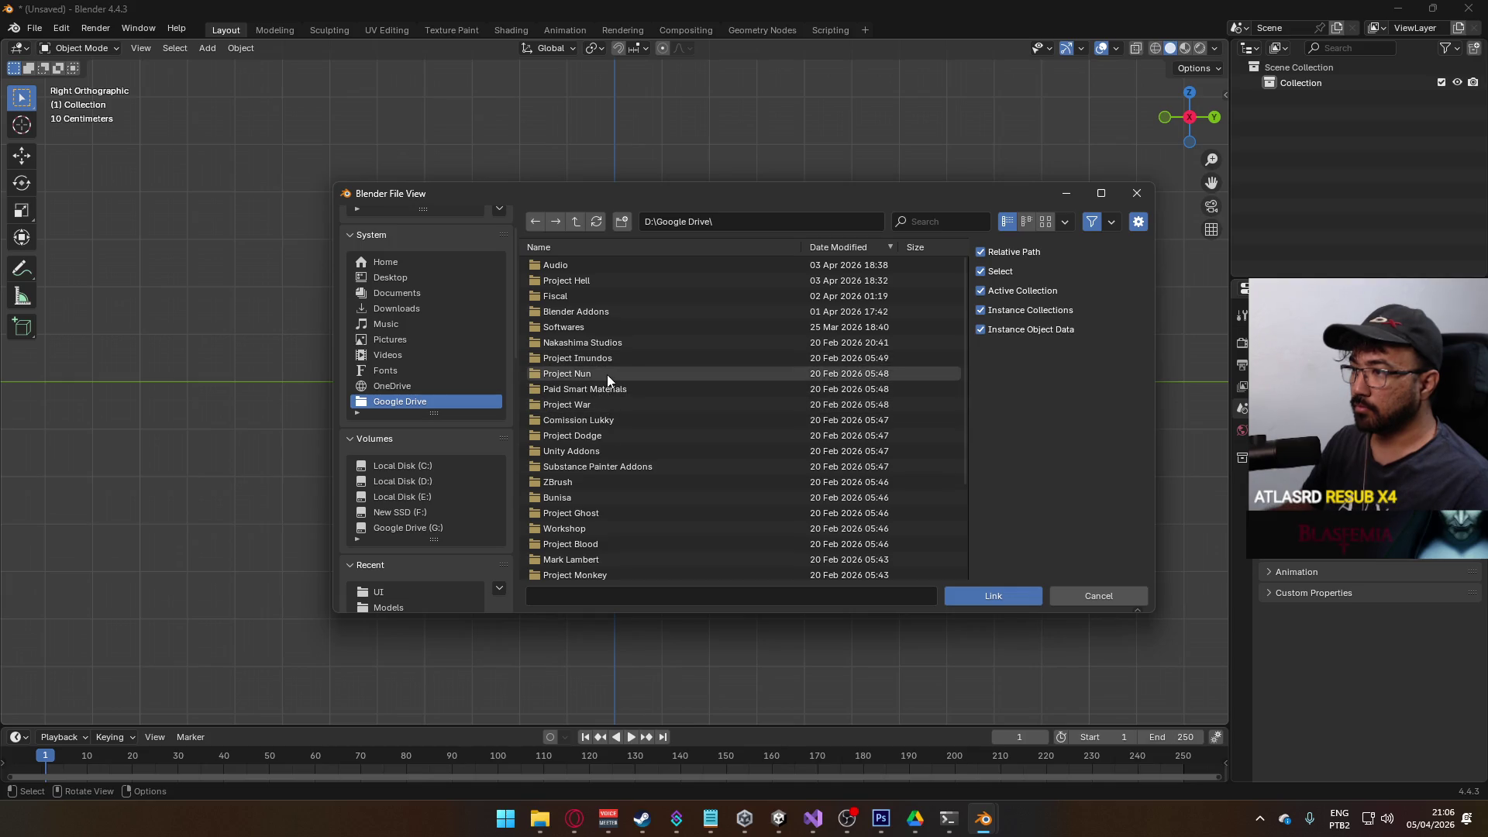
scroll(607, 387, down, 3)
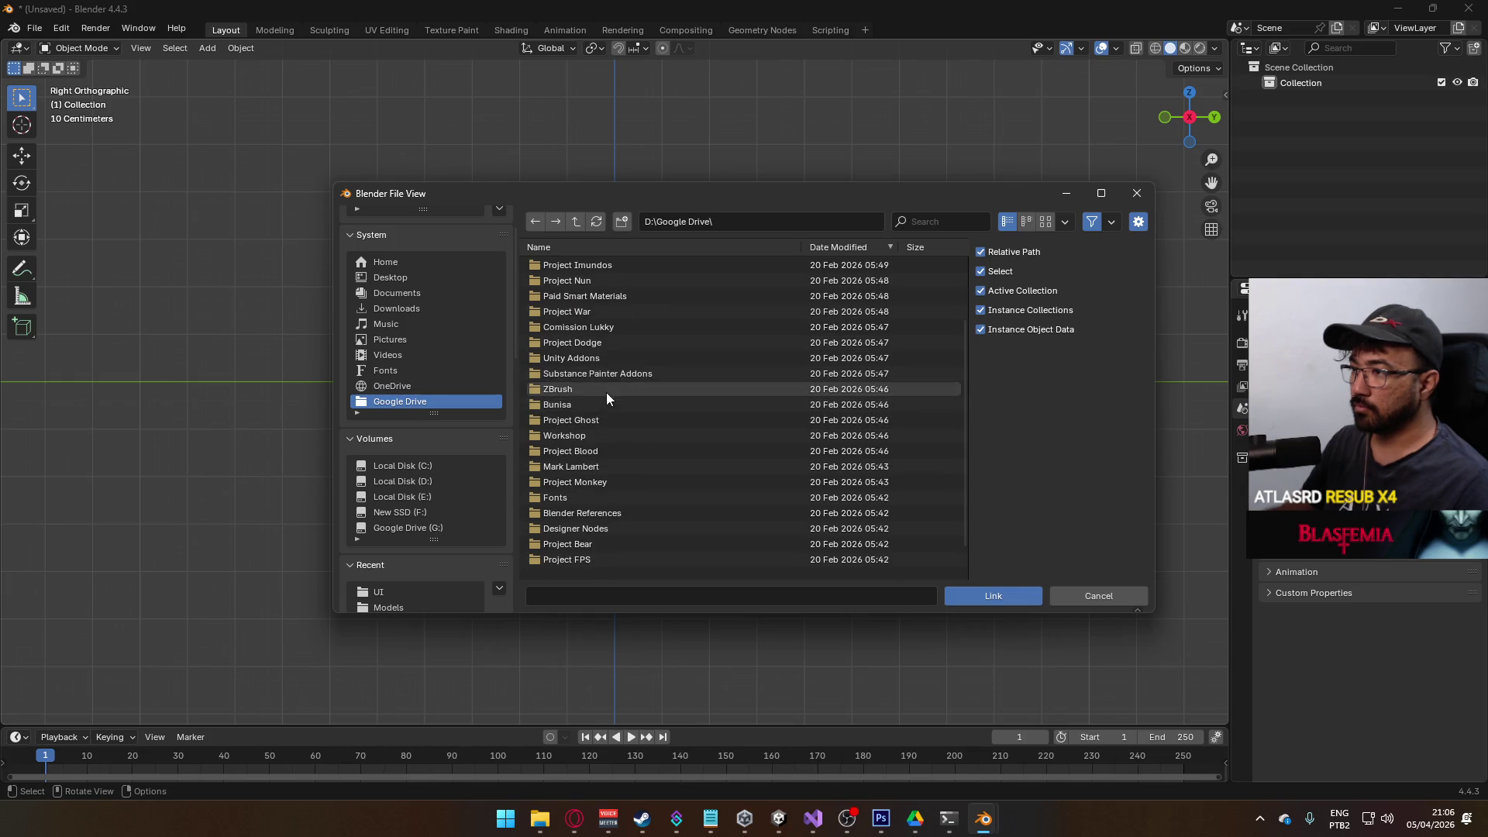
scroll(604, 415, up, 1)
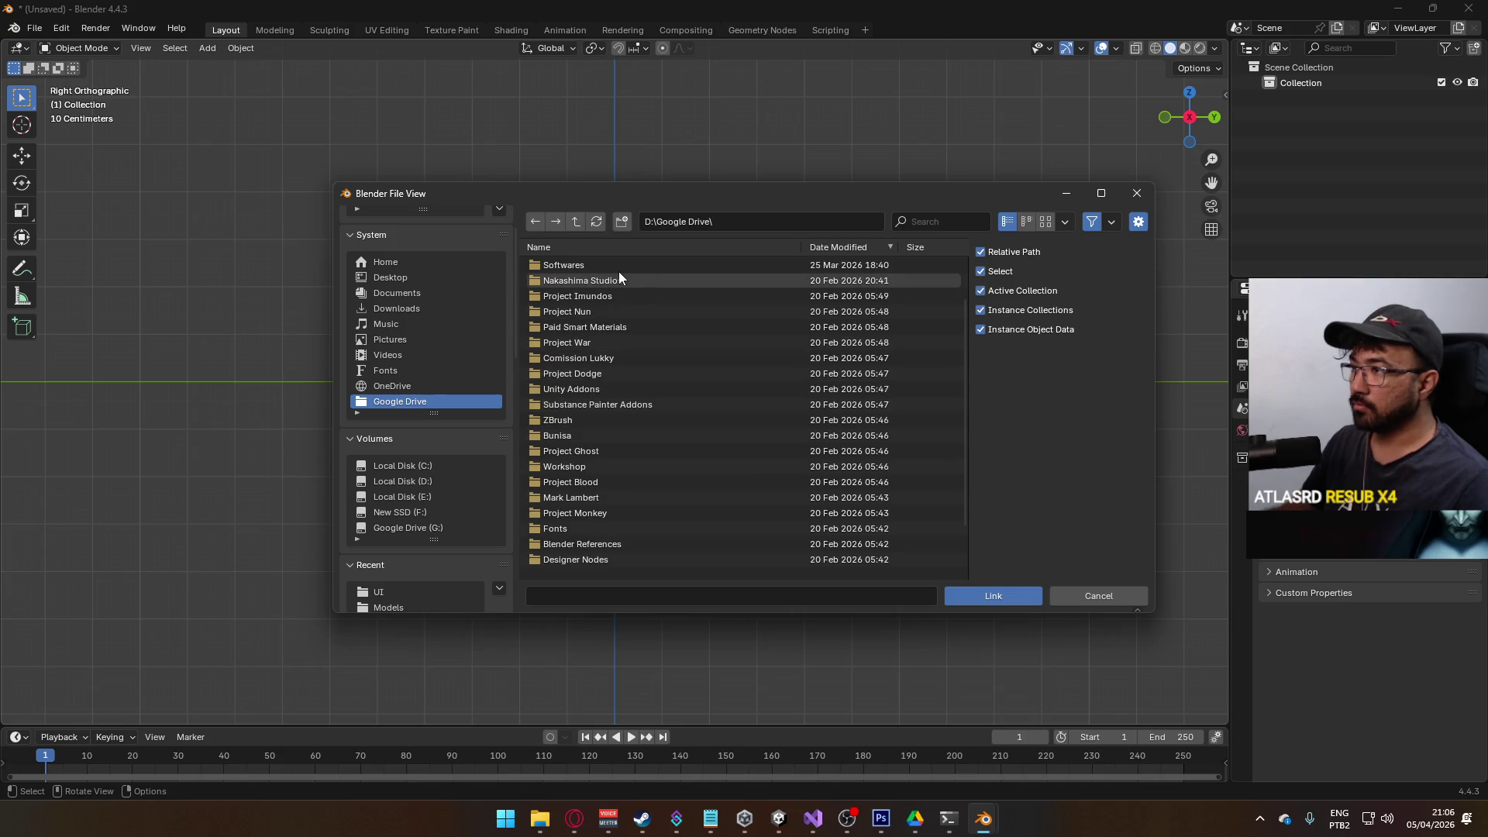
scroll(604, 310, up, 1)
click(612, 309)
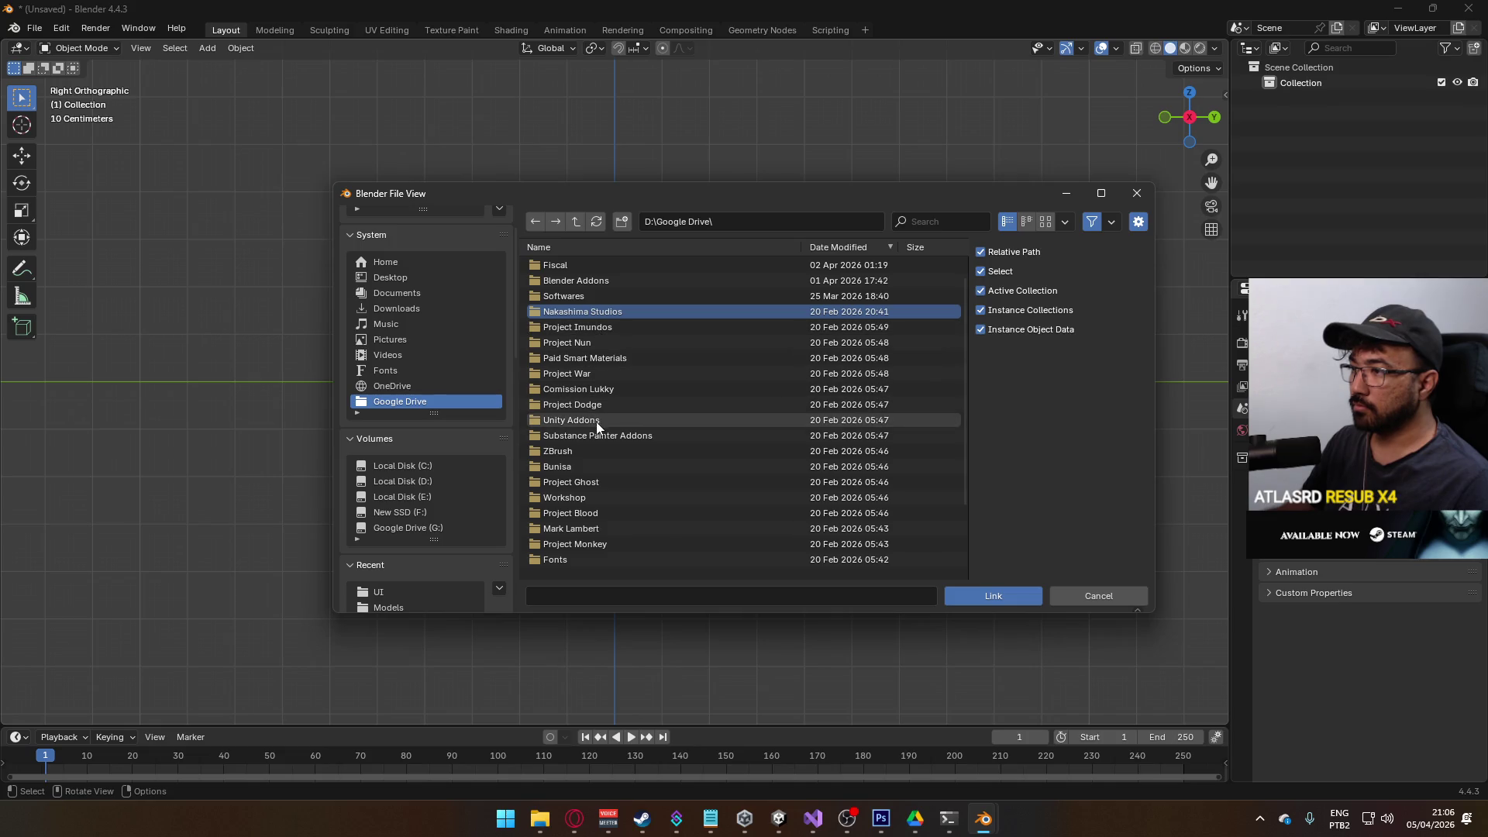
scroll(597, 419, down, 3)
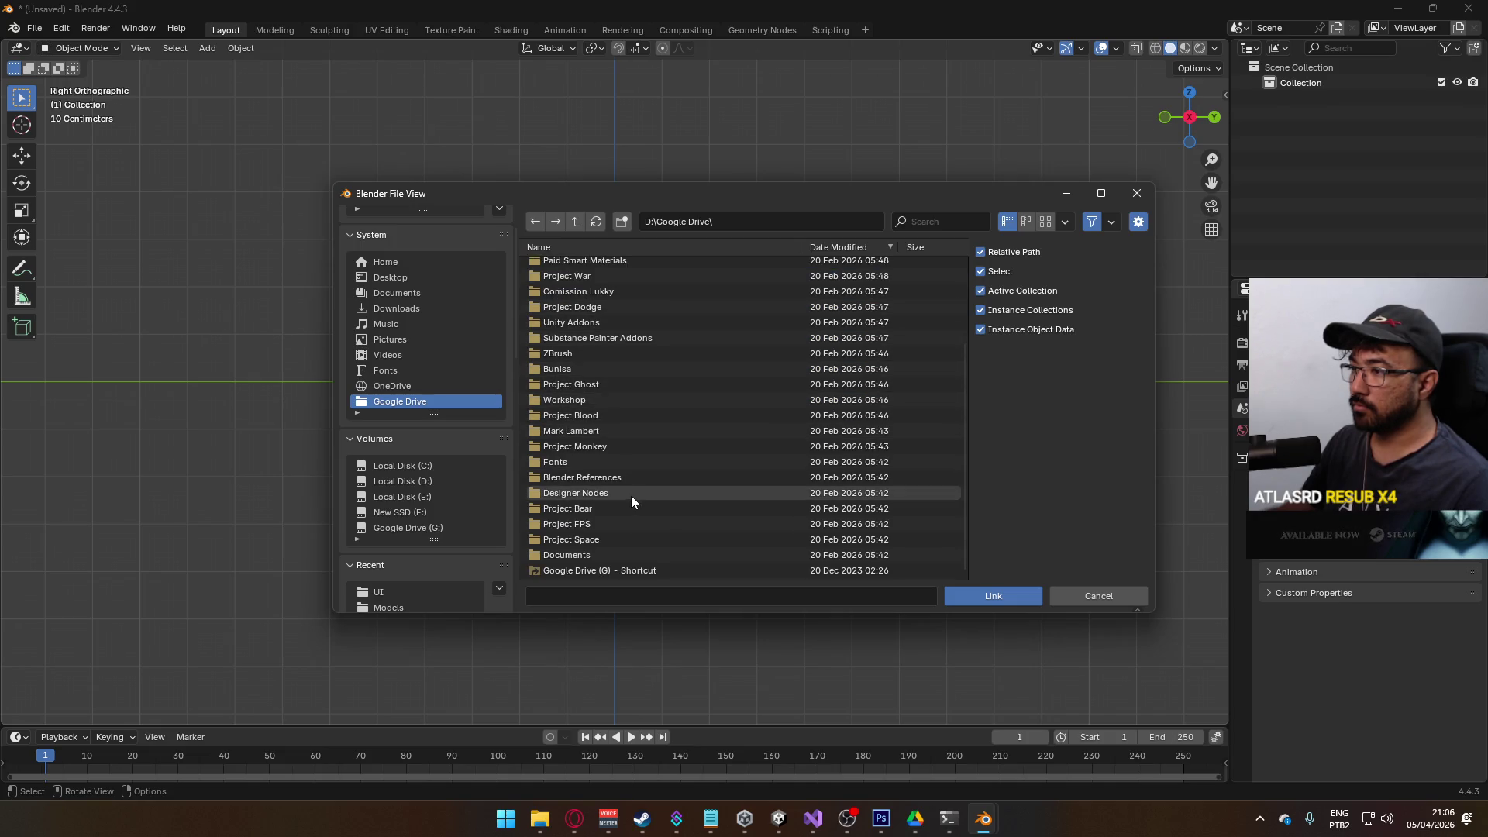
scroll(638, 463, up, 4)
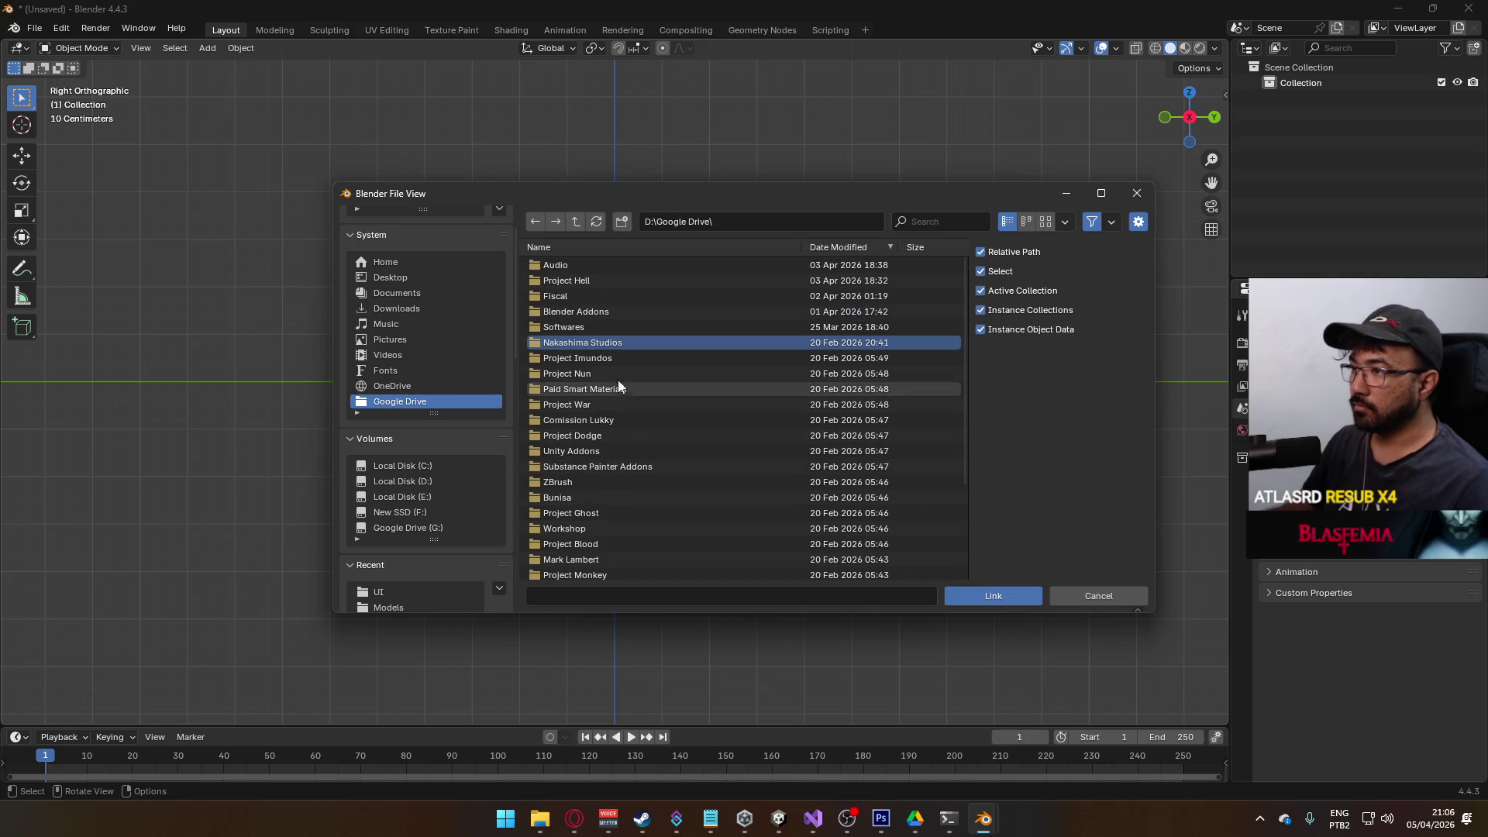
- Link the CQBR MK18 collection from Project Hell/Models/Weapon Library.blend/Collection
double_click(597, 281)
double_click(600, 267)
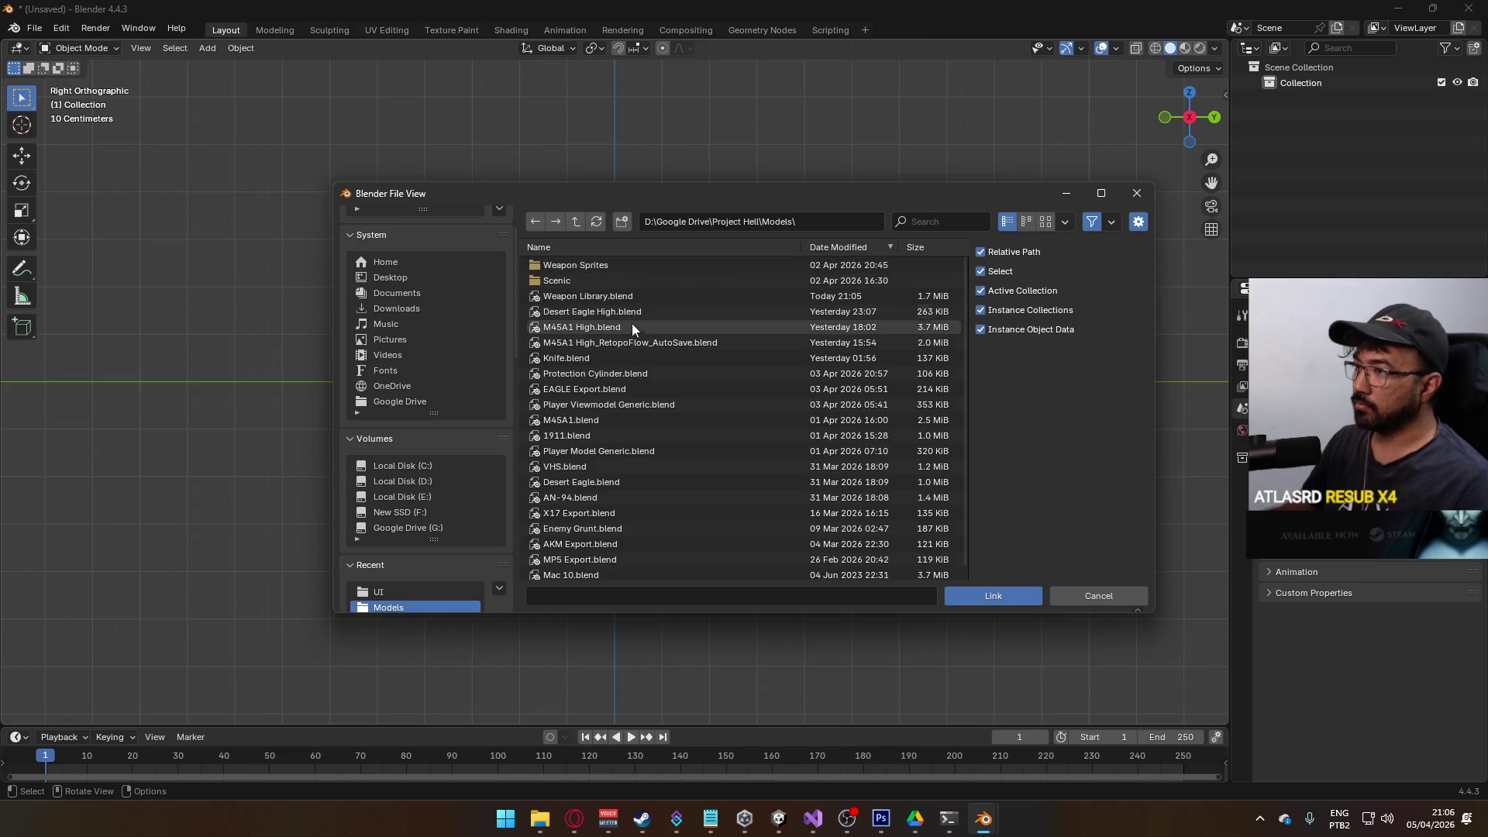
click(639, 299)
double_click(639, 299)
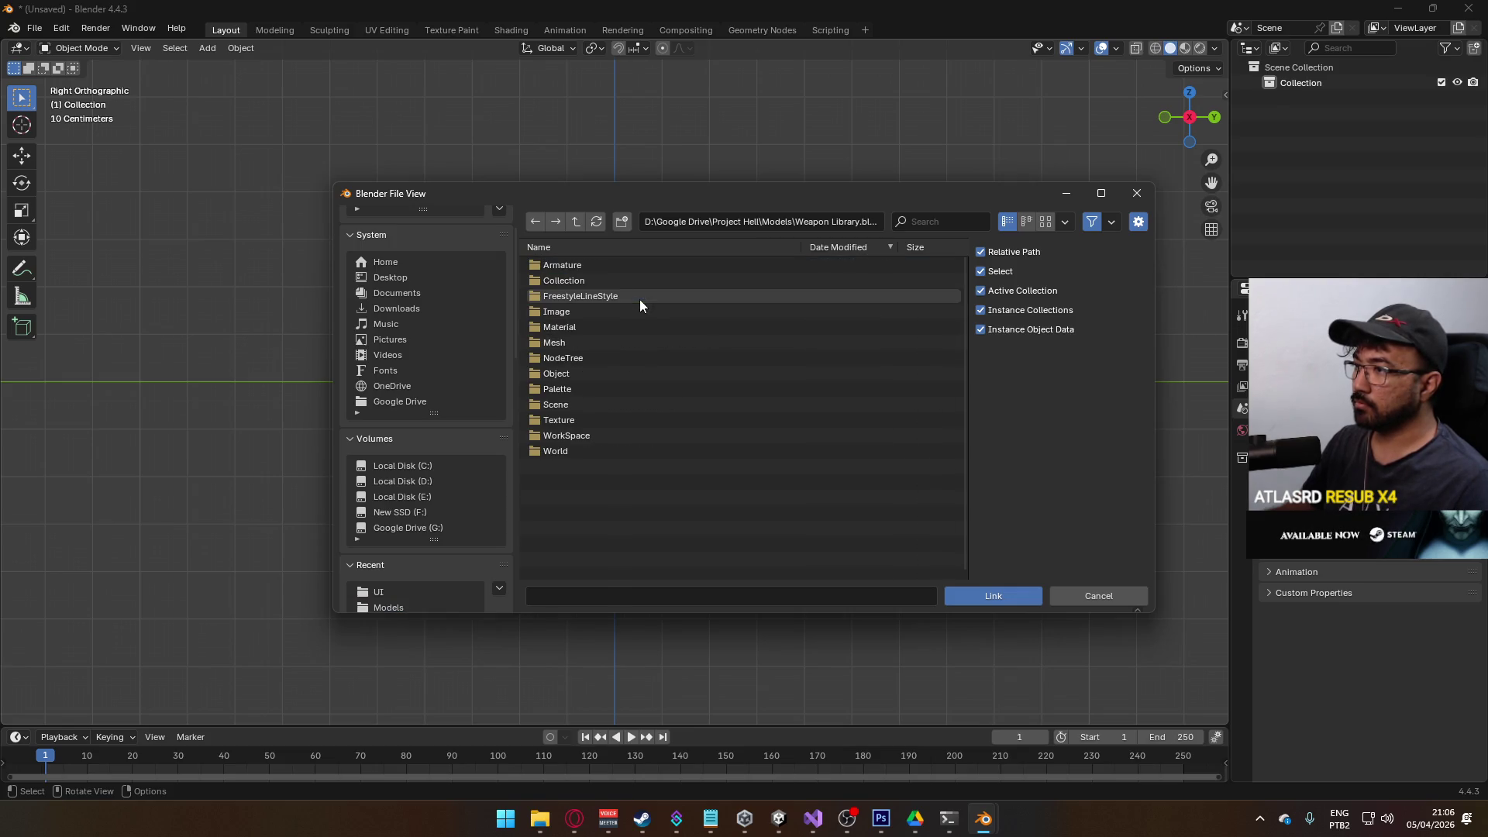
double_click(583, 282)
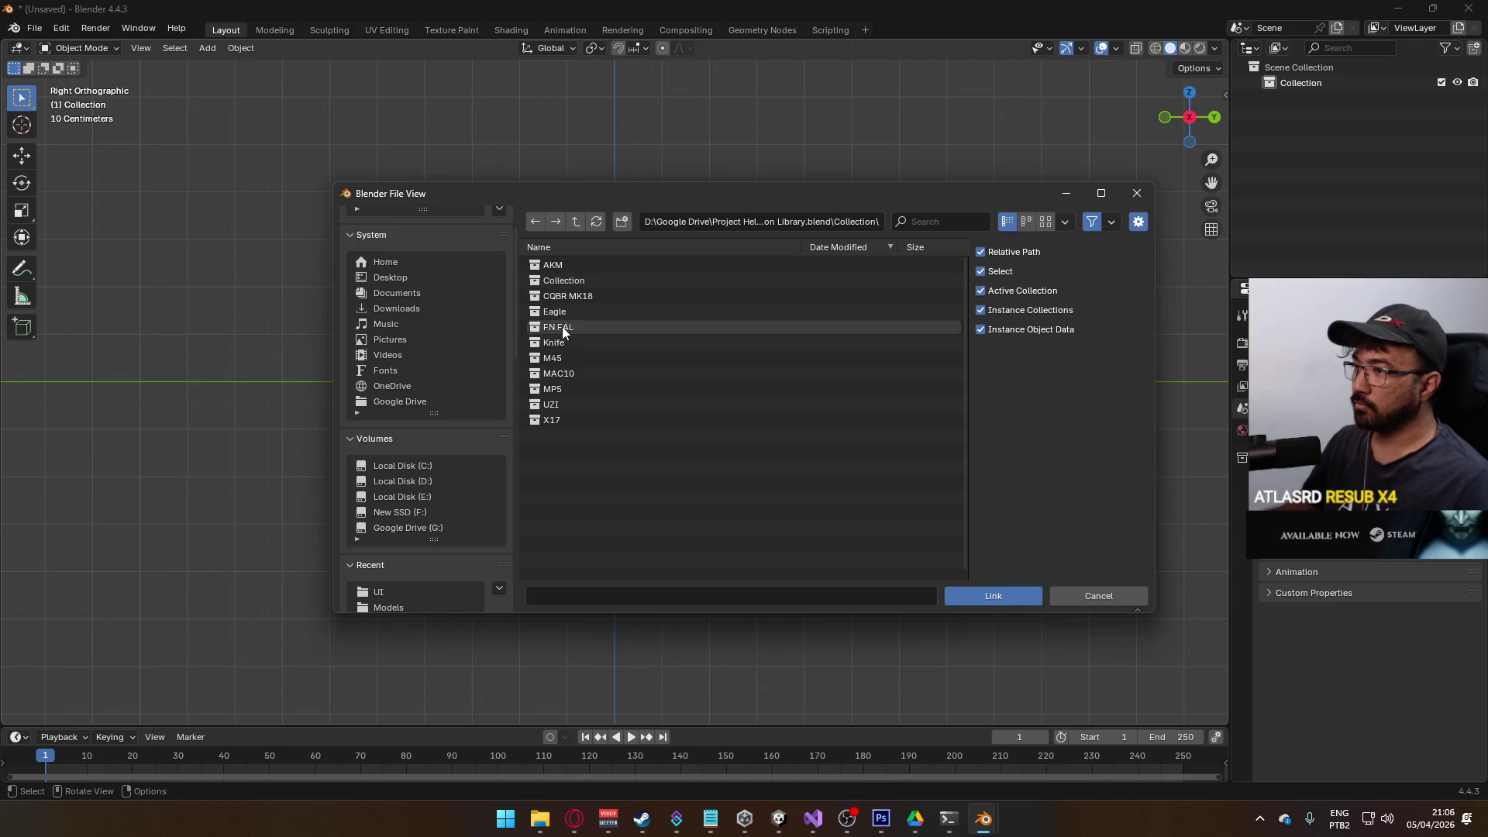
click(584, 296)
click(995, 594)
scroll(699, 399, up, 5)
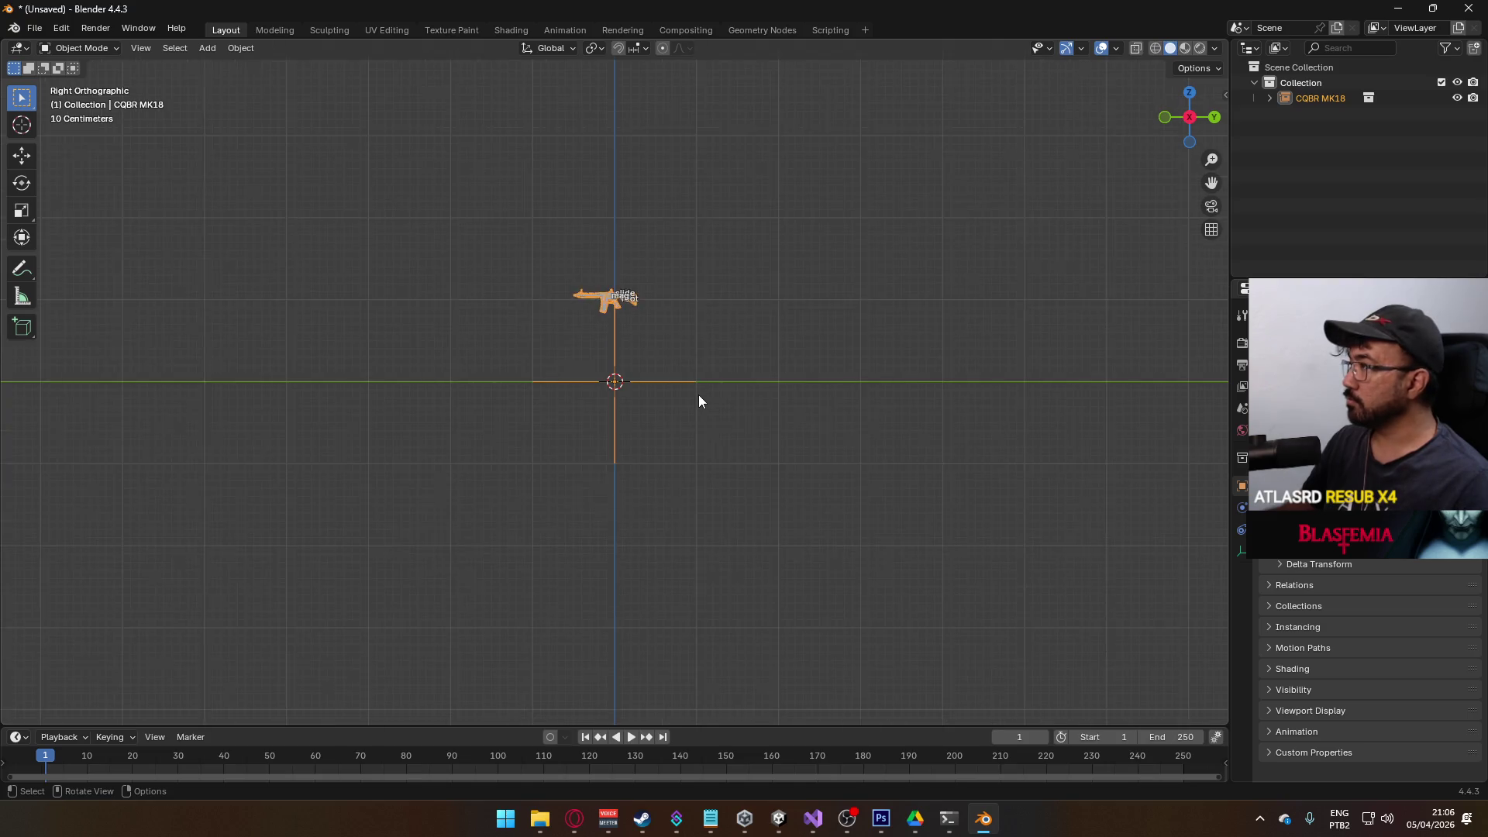
- Make the linked CQBR MK18 collection an editable library override
right_click(1323, 101)
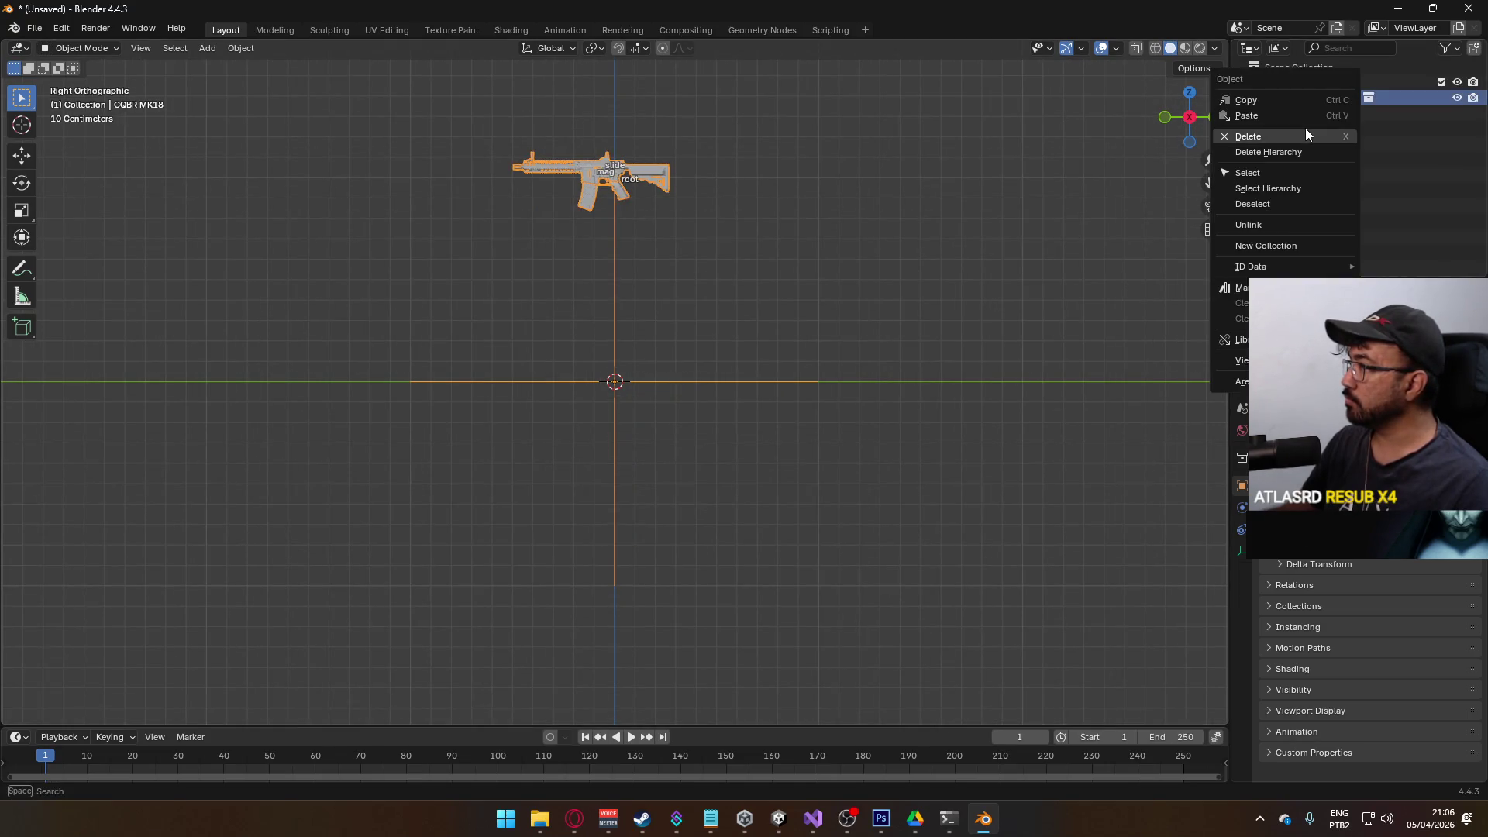
mouse_move(1240, 339)
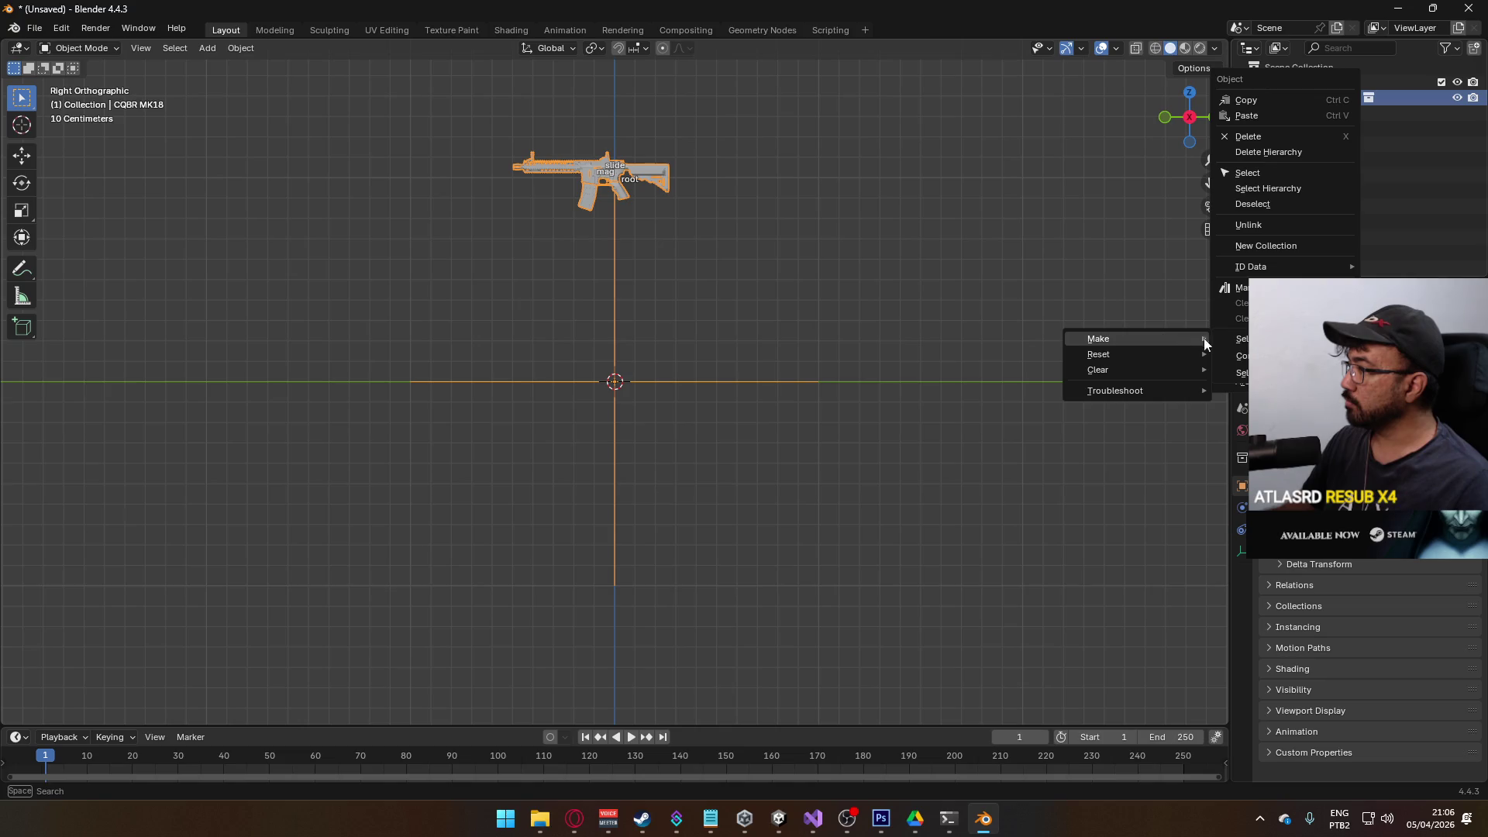
click(1098, 339)
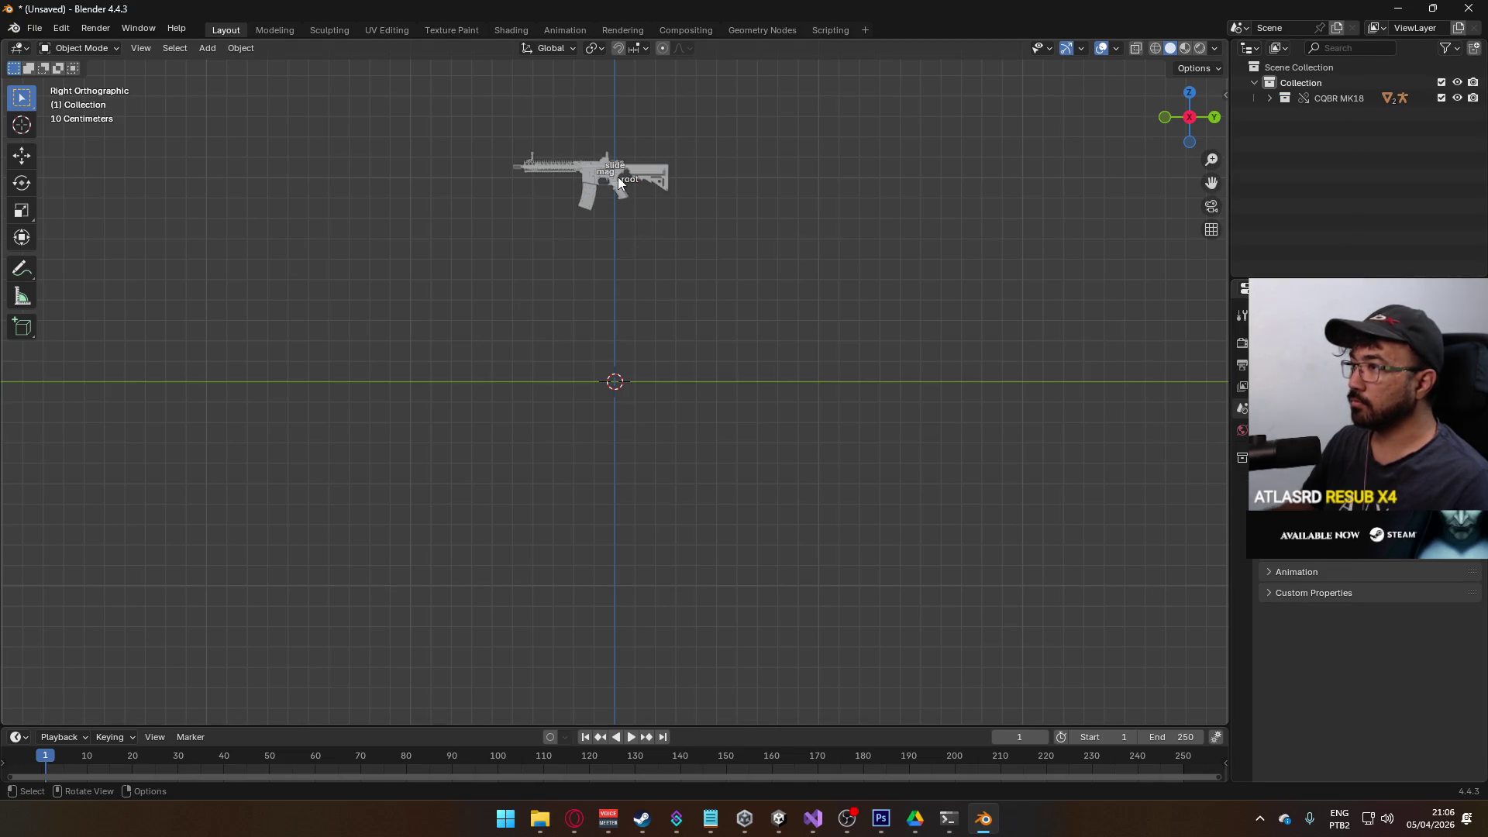
- Select the MK18 Rig, clear its location to 0 m, and check its transform values in the sidebar
click(628, 184)
scroll(636, 169, up, 8)
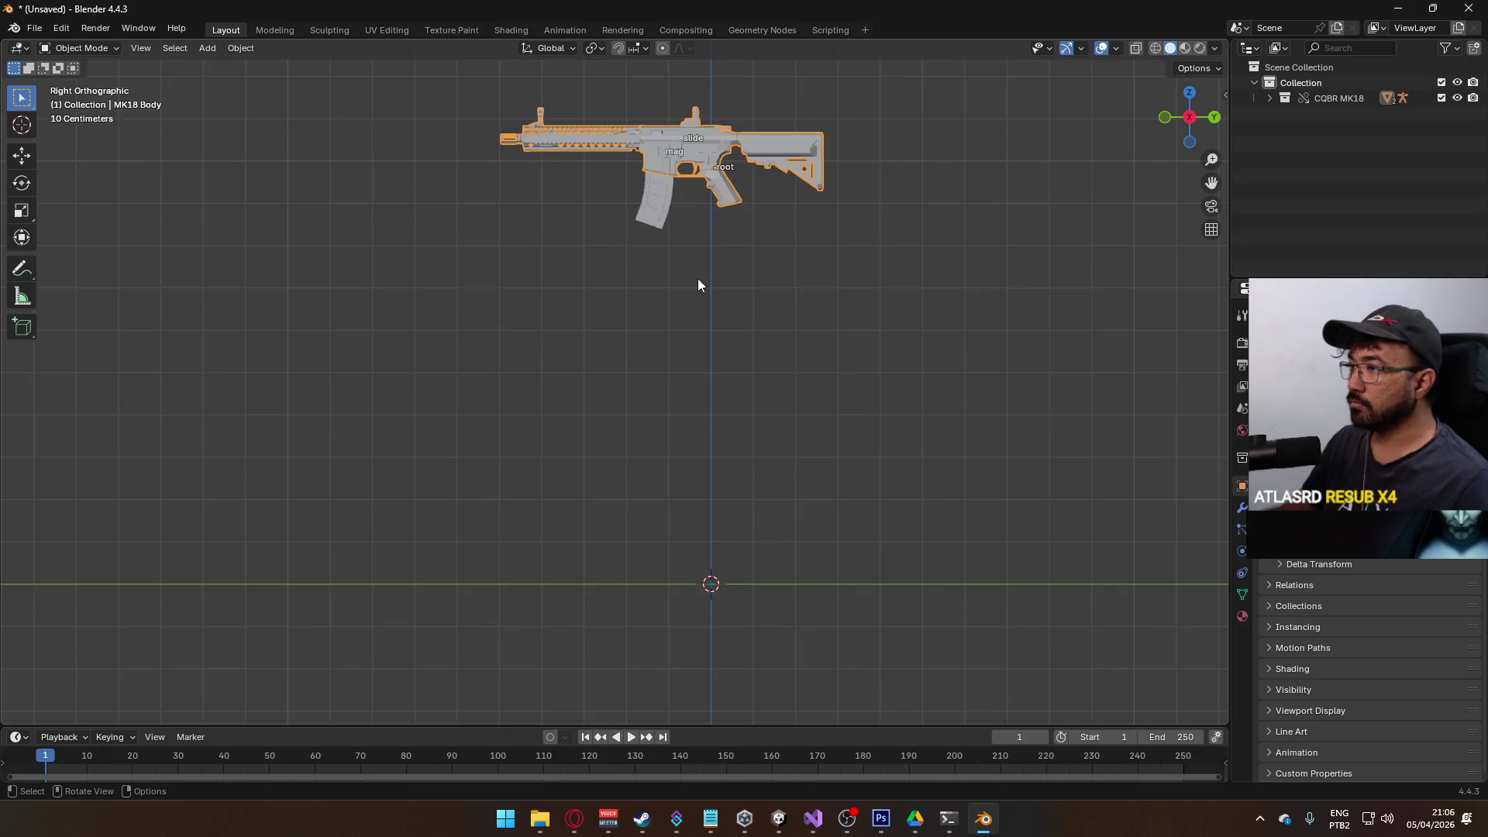
click(680, 302)
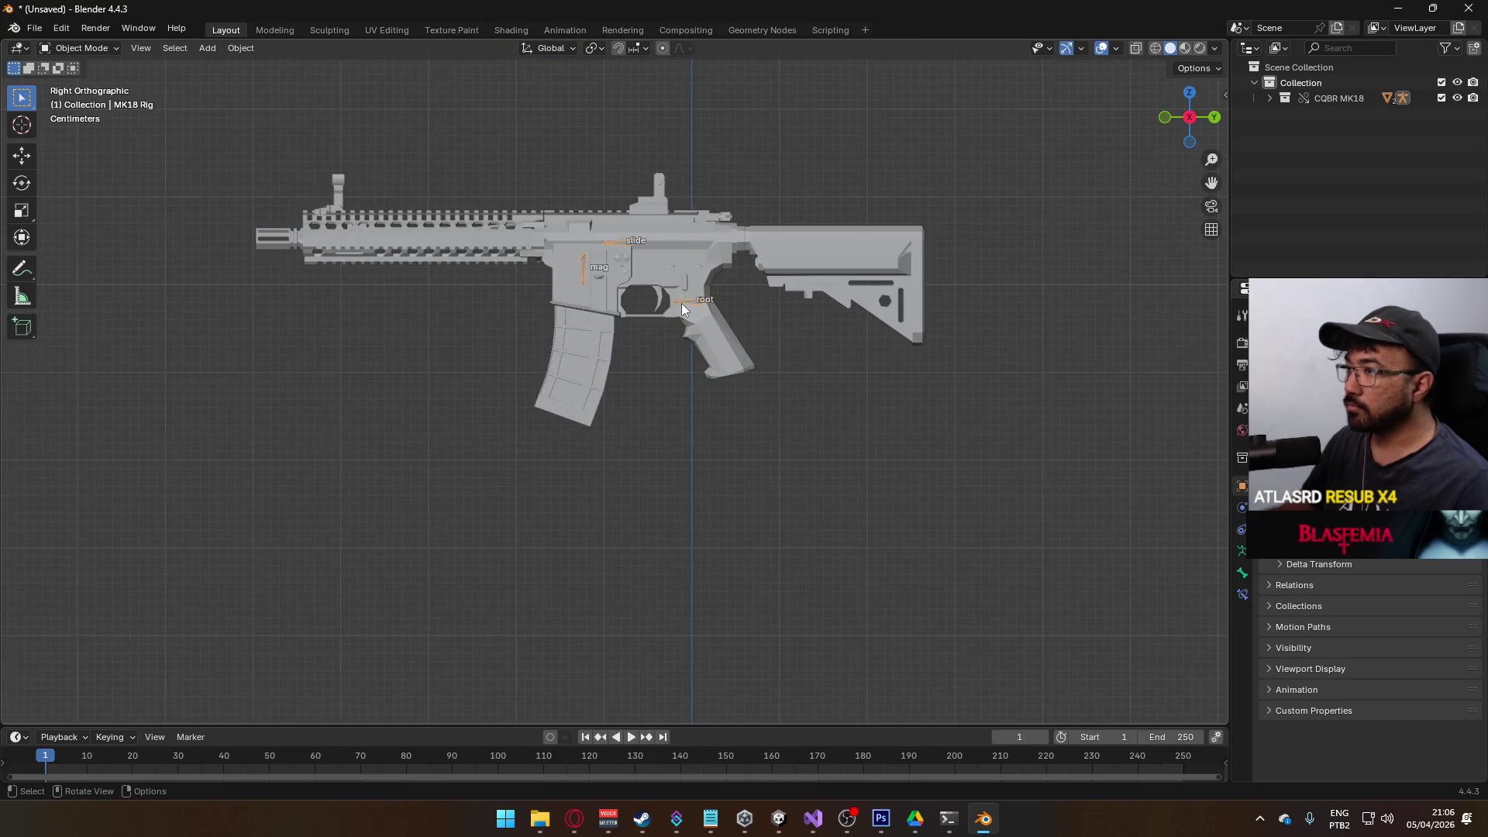
key(alt+g)
scroll(798, 379, down, 8)
text(r90)
key(Escape)
click(1225, 95)
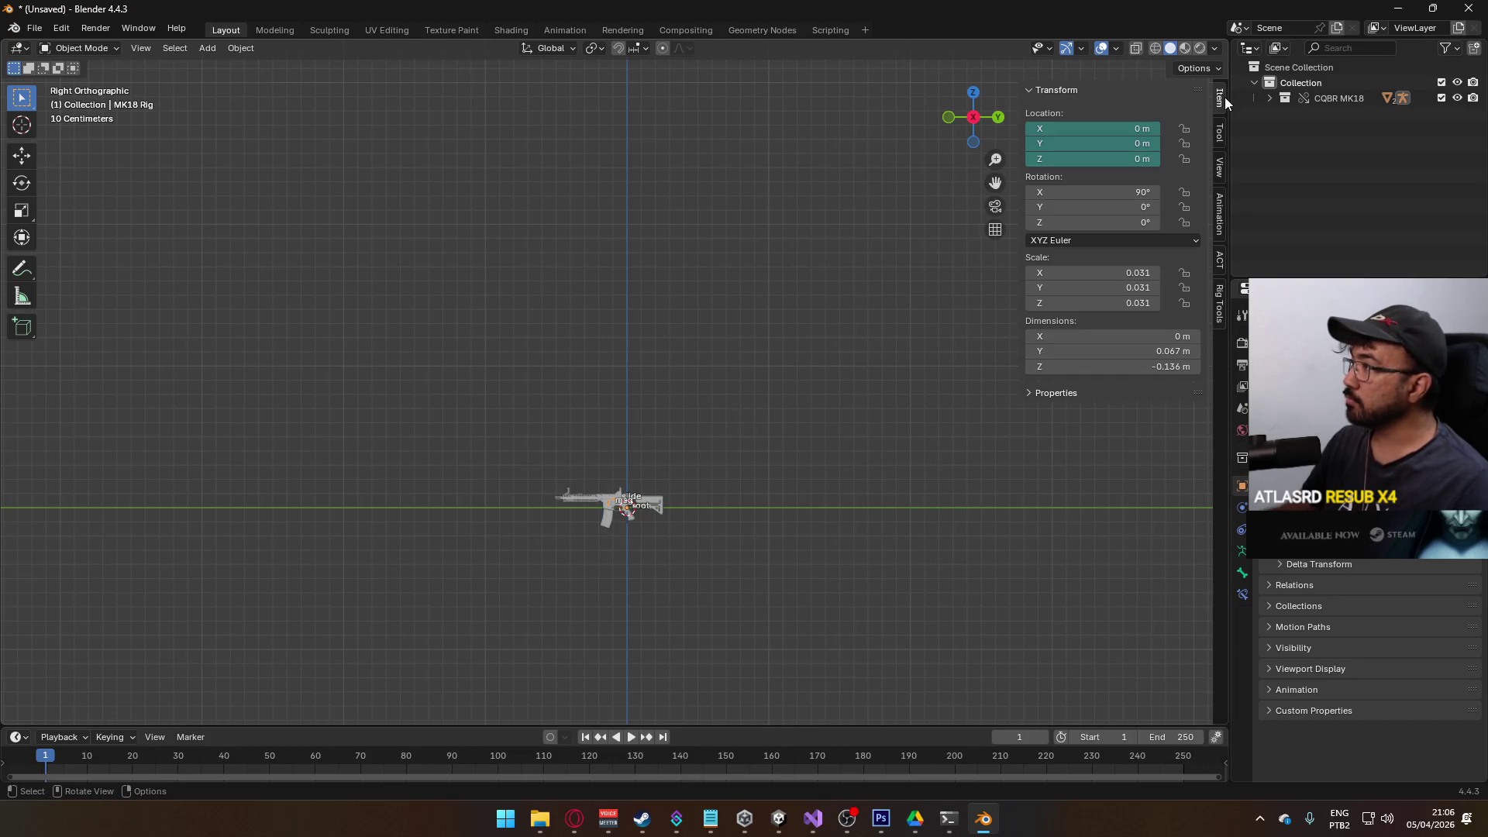
scroll(705, 465, up, 4)
key(alt+Tab)
click(851, 717)
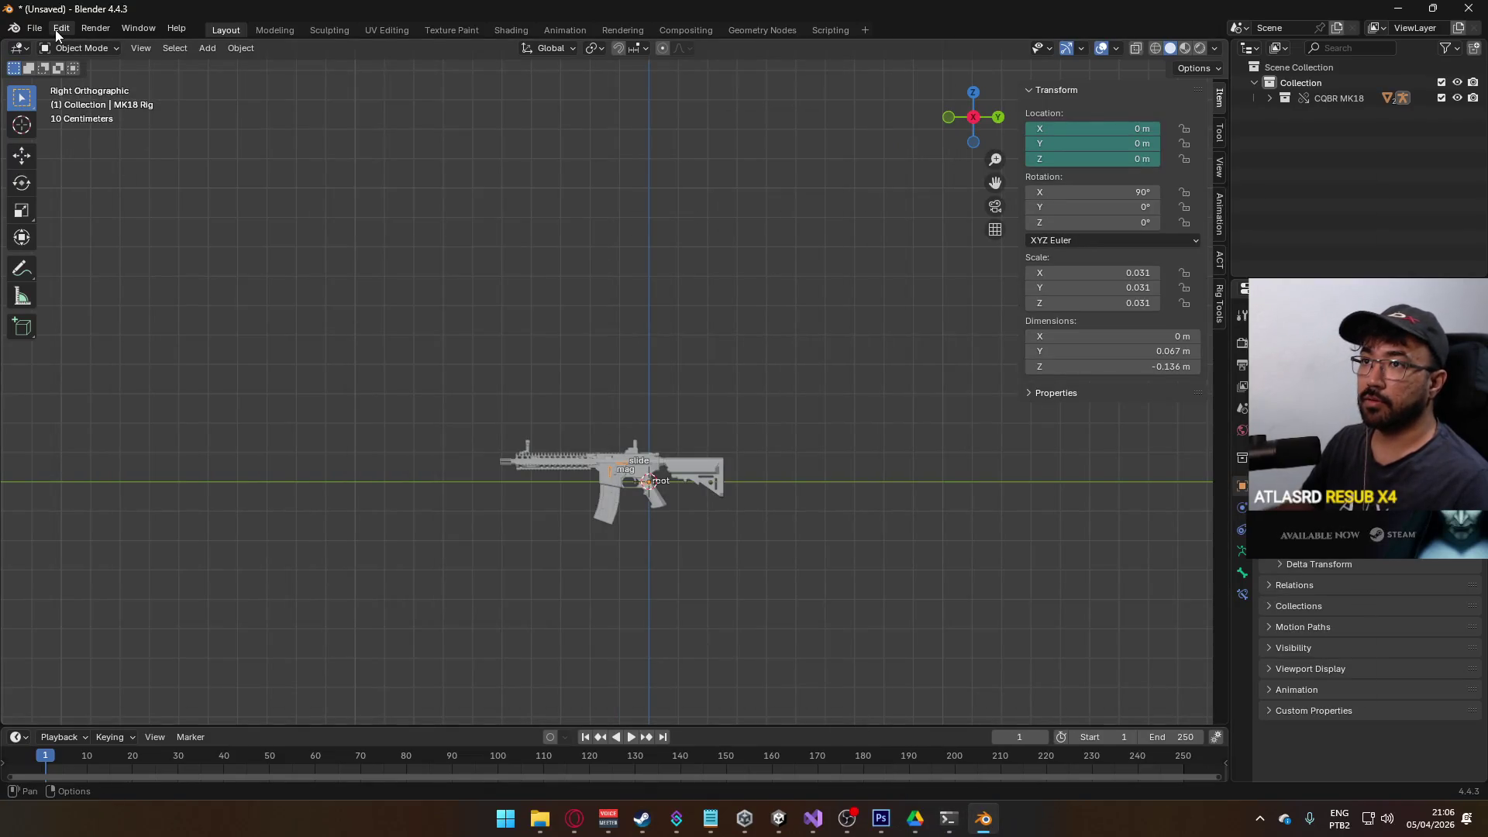
- Export the MK18 as FBX to Unity's Models folder, then start the Bakery lightmap bake in Unity
key(ctrl+s)
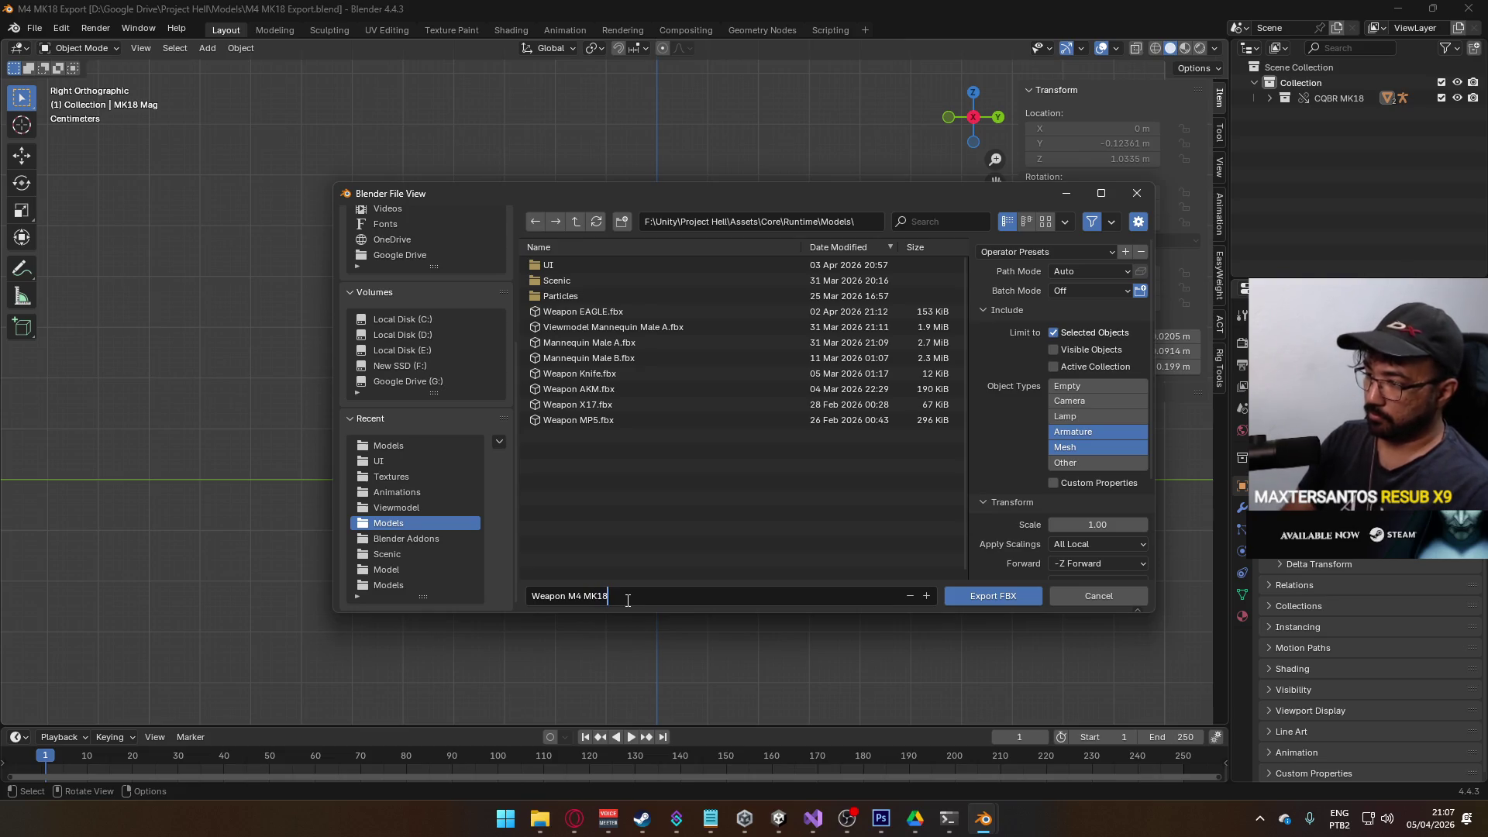
click(986, 595)
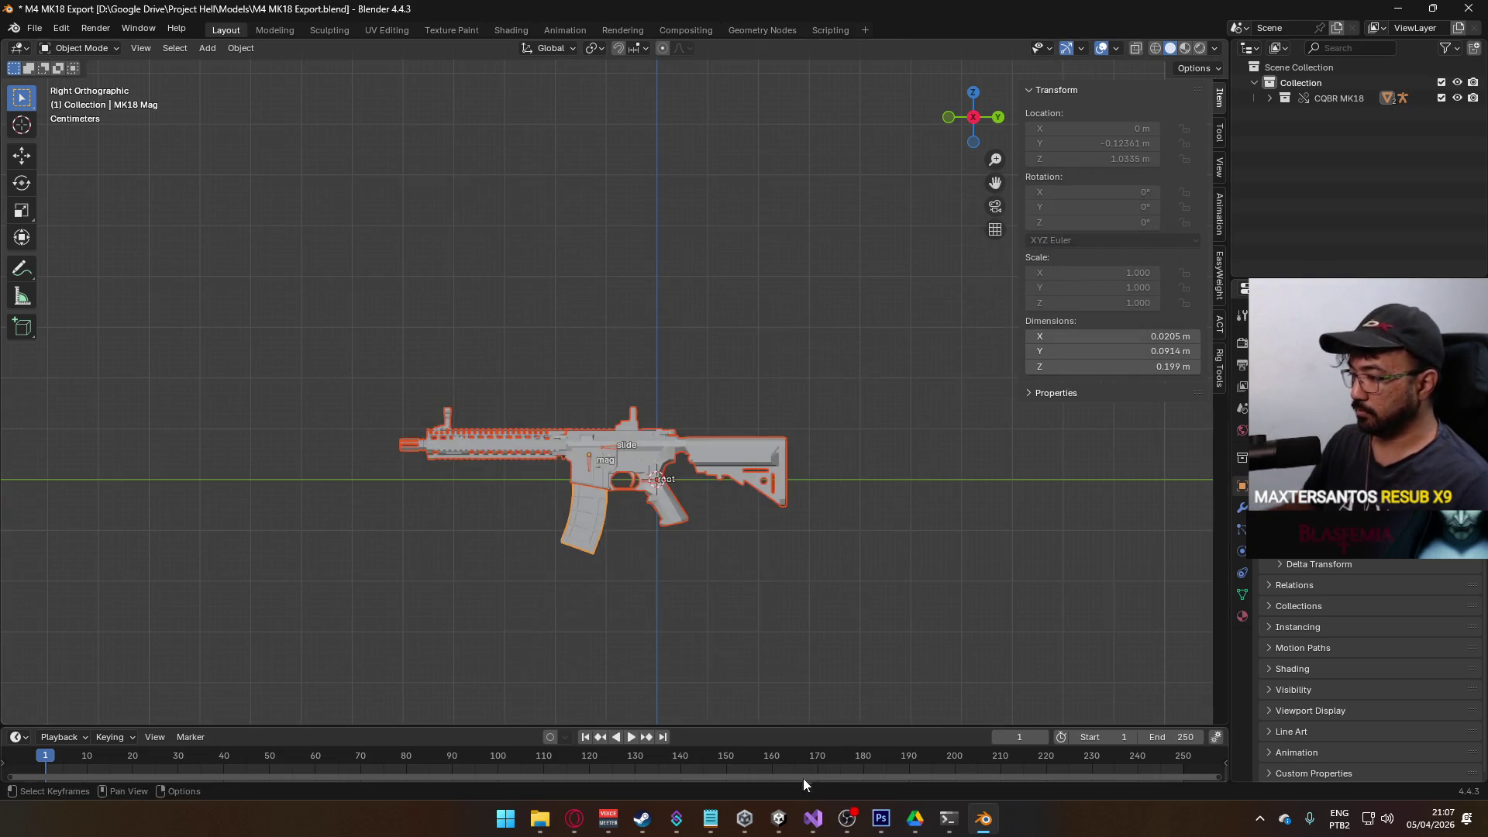
click(779, 818)
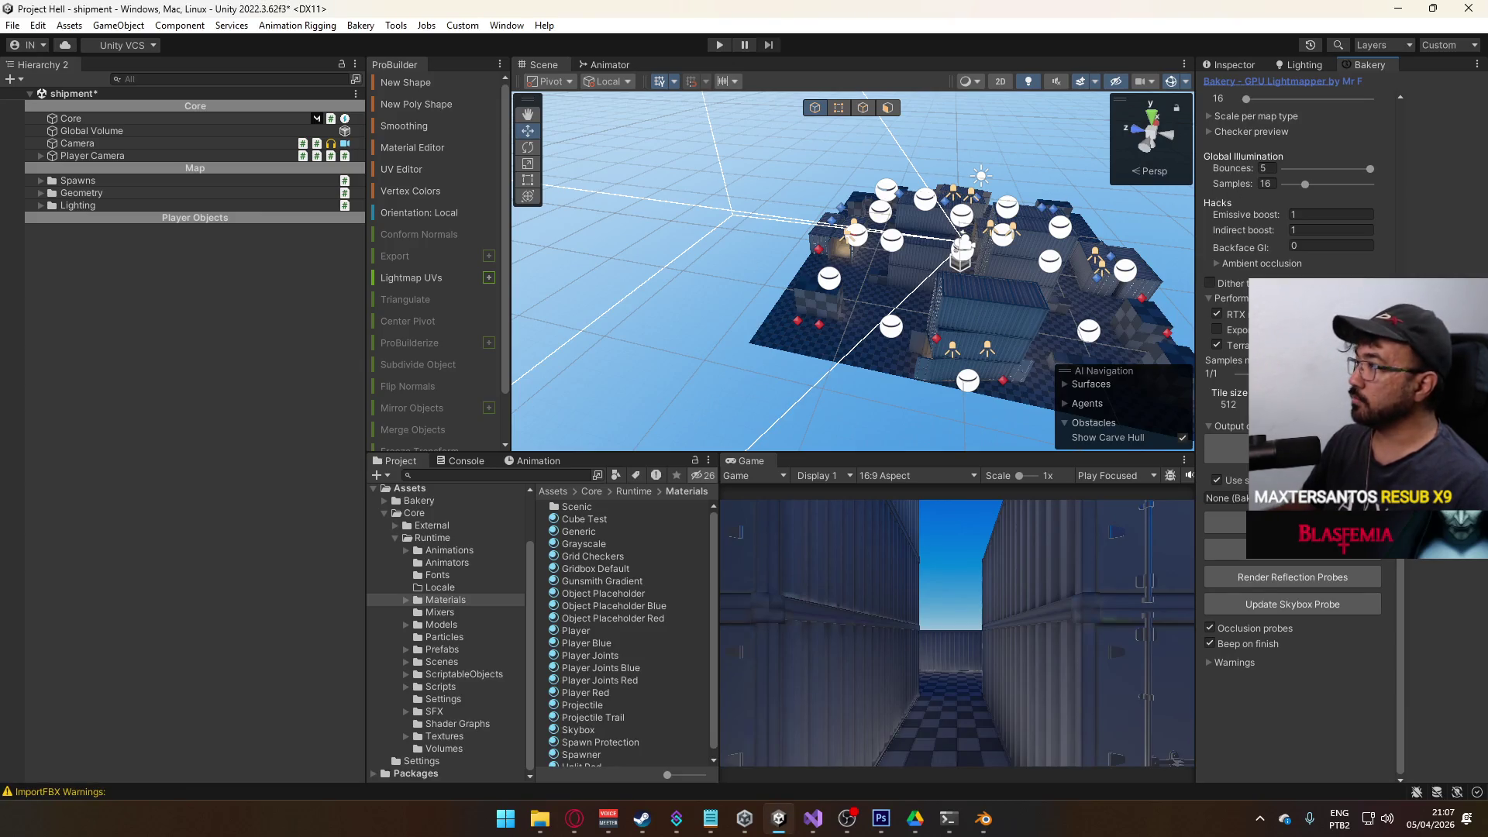
click(1206, 523)
click(765, 436)
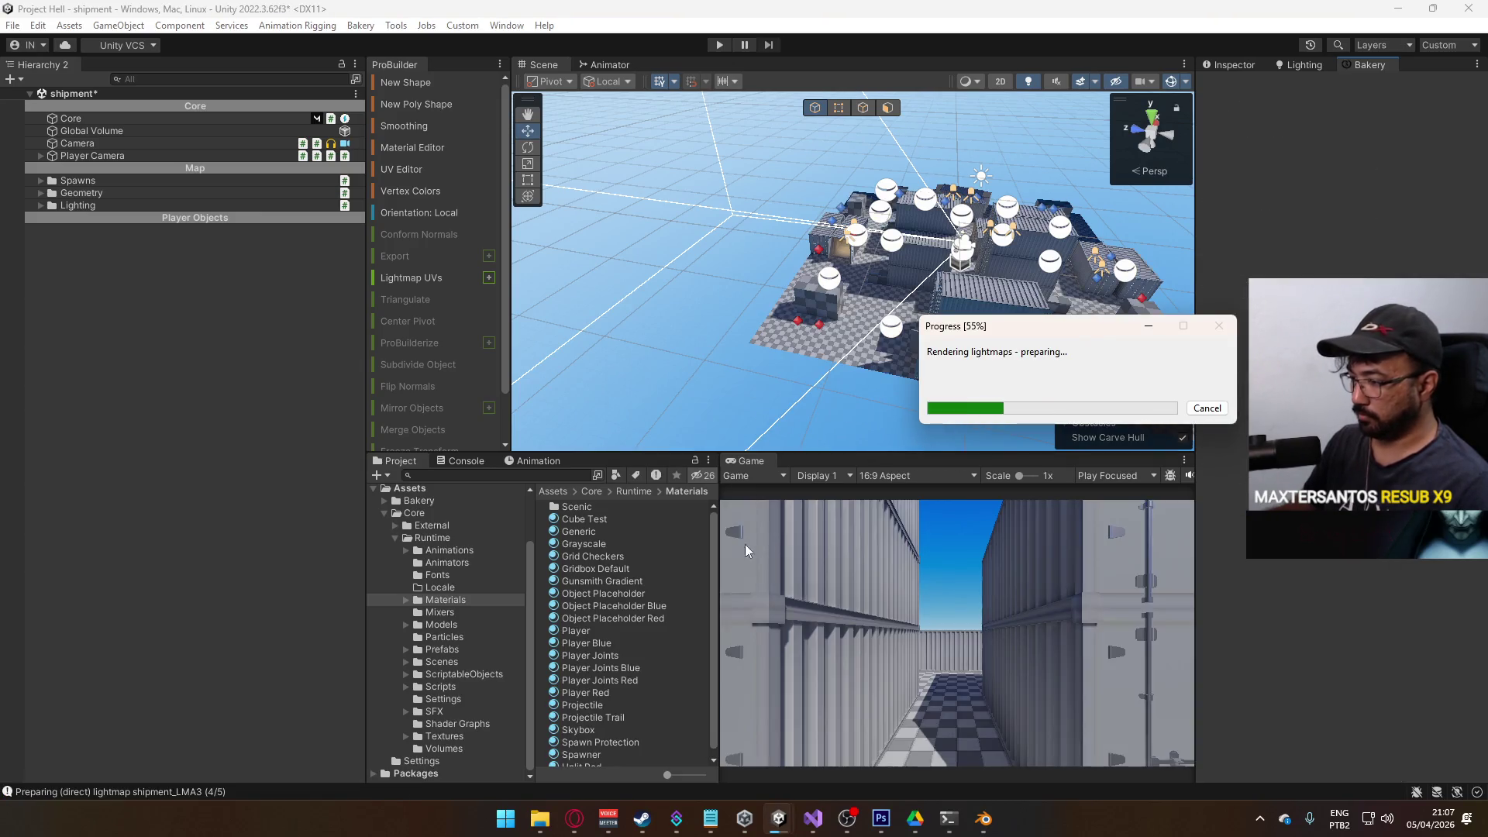
- Save M4 MK18 Export.blend and browse the Open dialog into the Weapon Sprites folder
key(alt+Tab)
key(ctrl+s)
click(34, 28)
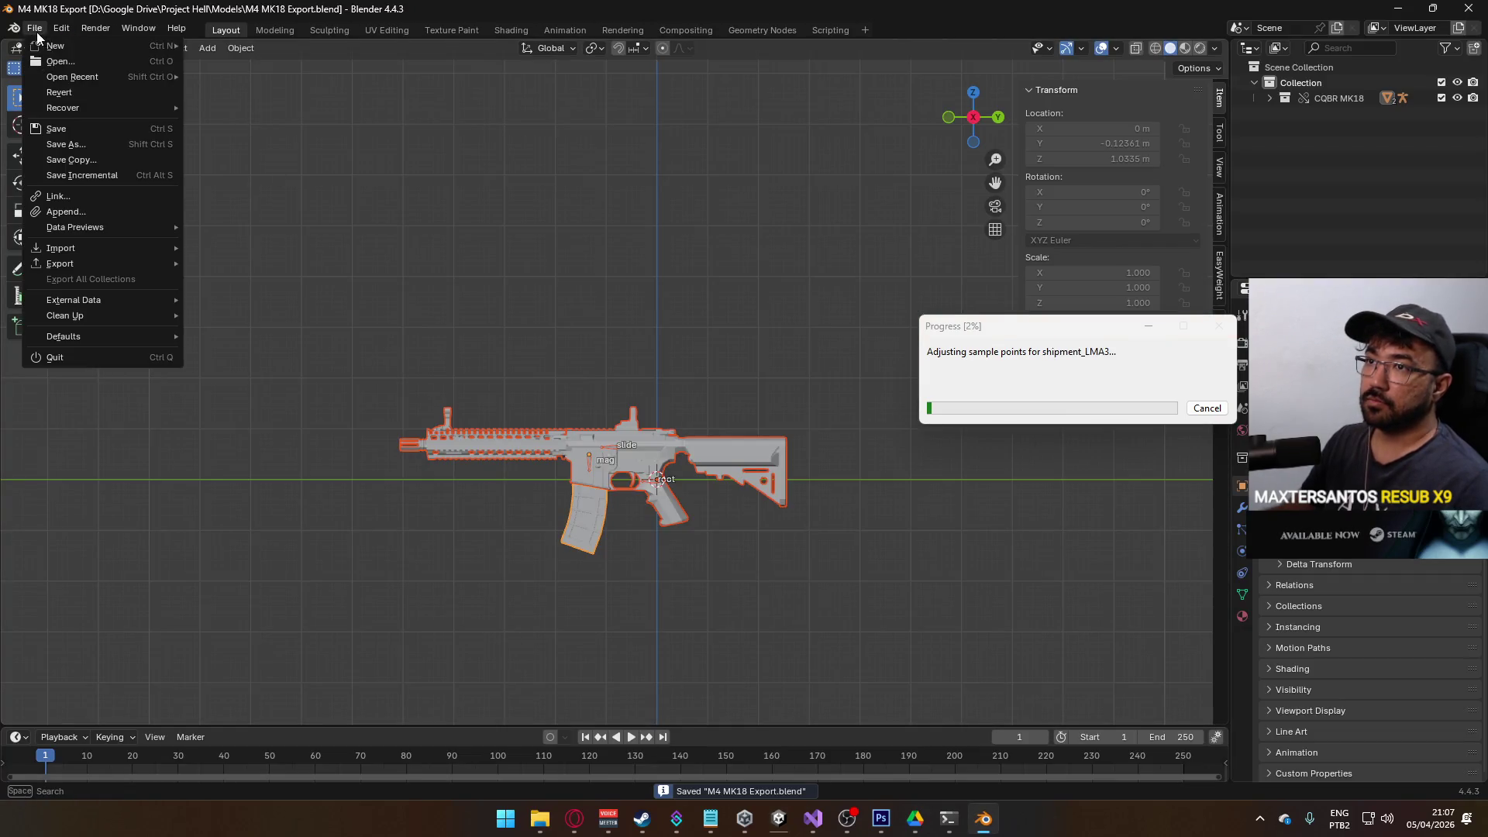
mouse_move(75, 77)
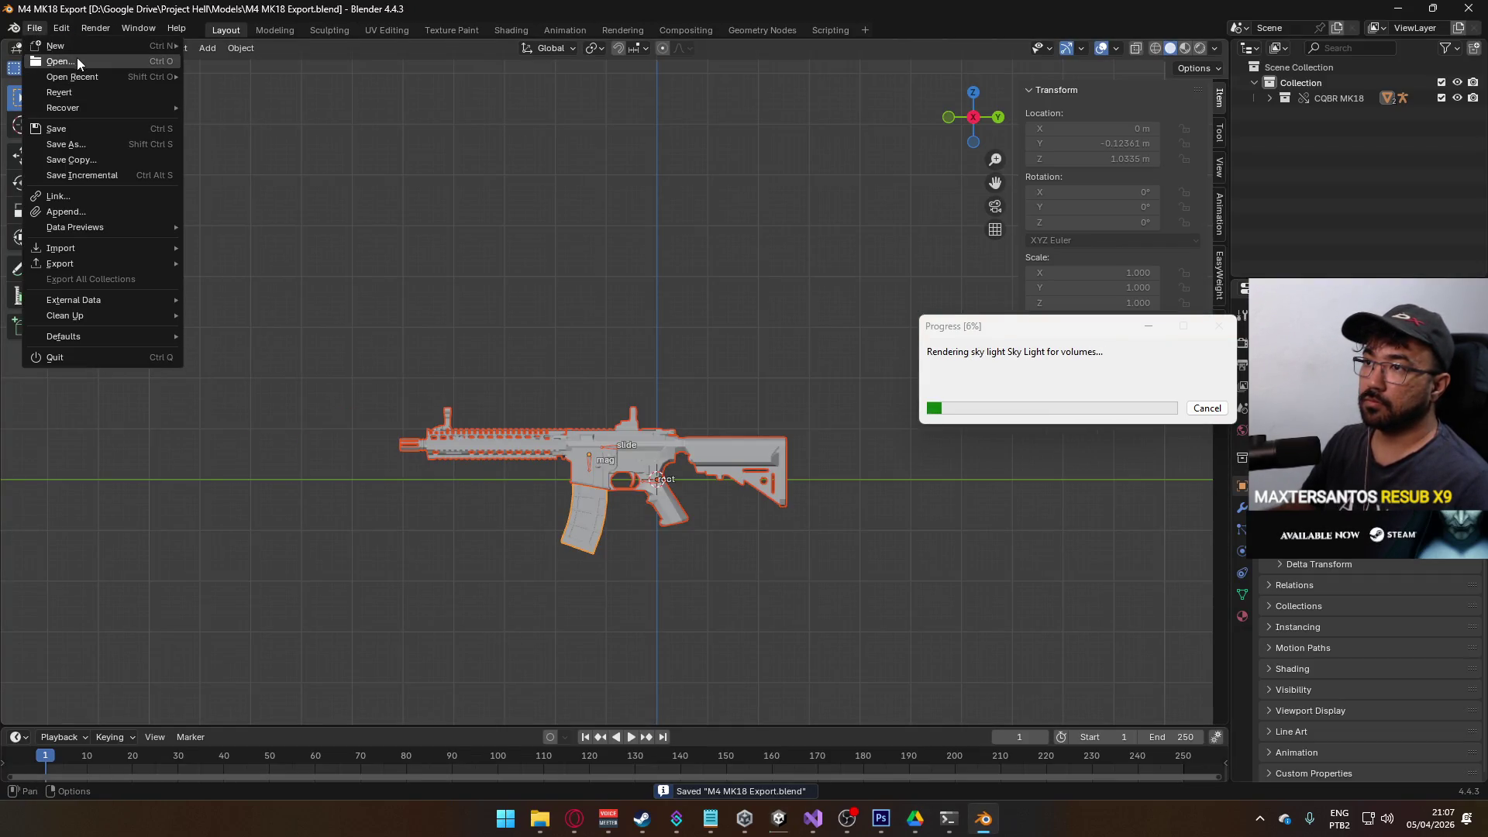
click(77, 60)
click(588, 266)
double_click(587, 266)
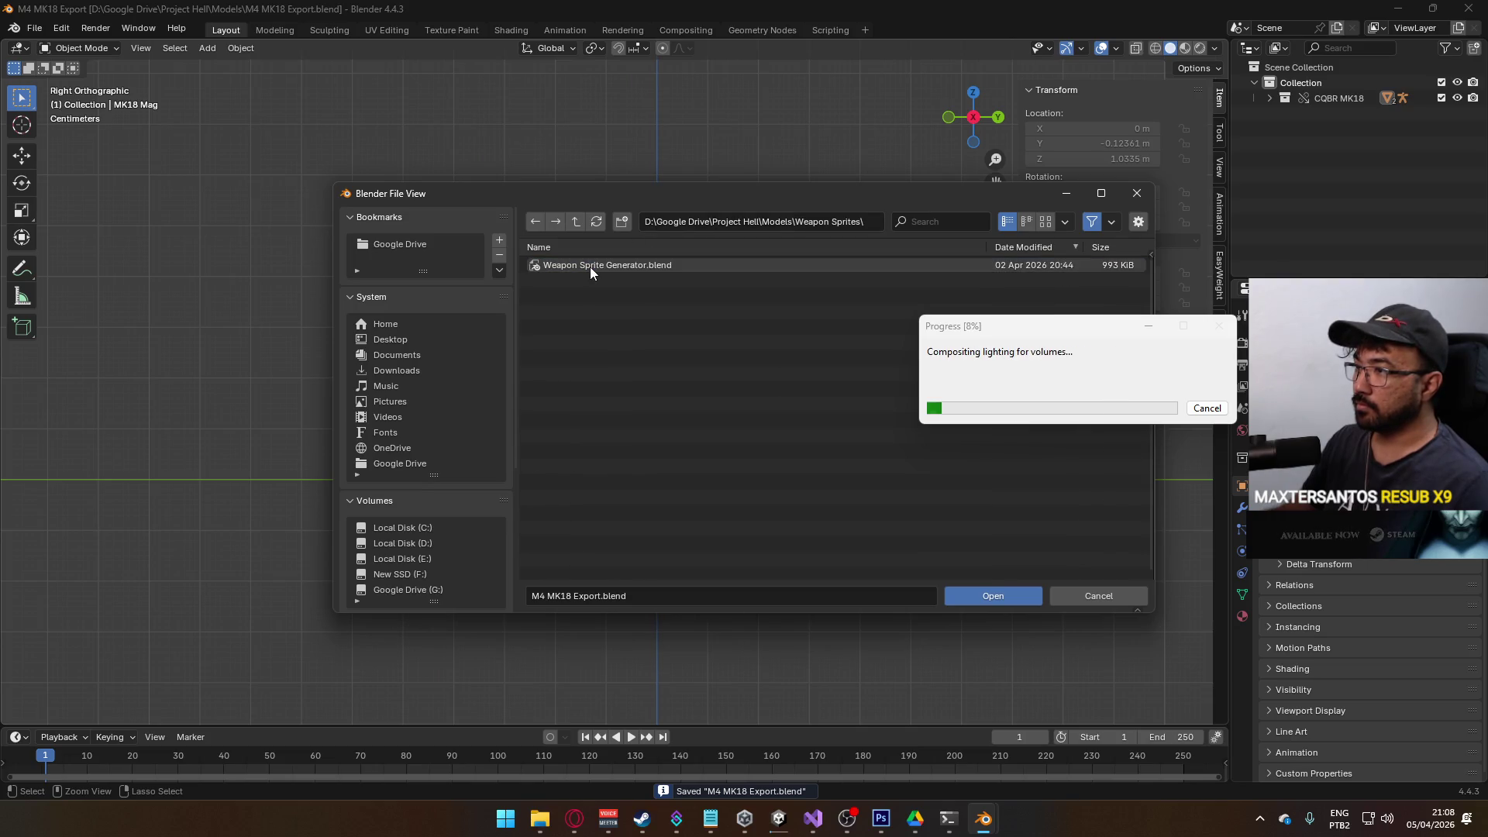
- Open Weapon Sprite Generator.blend, remove the Eagle pistol collection, and save the file
double_click(589, 266)
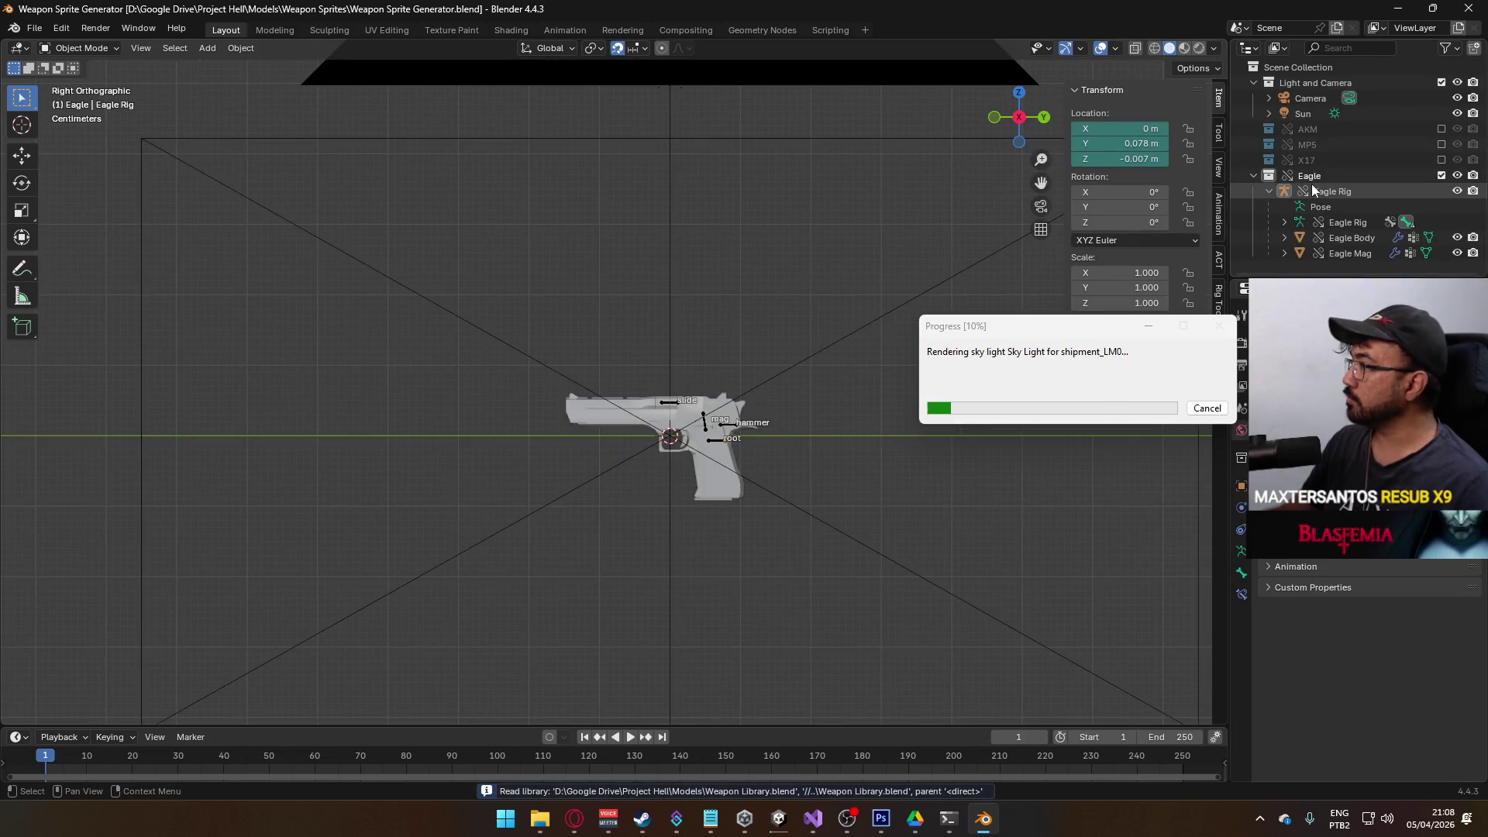
click(1441, 176)
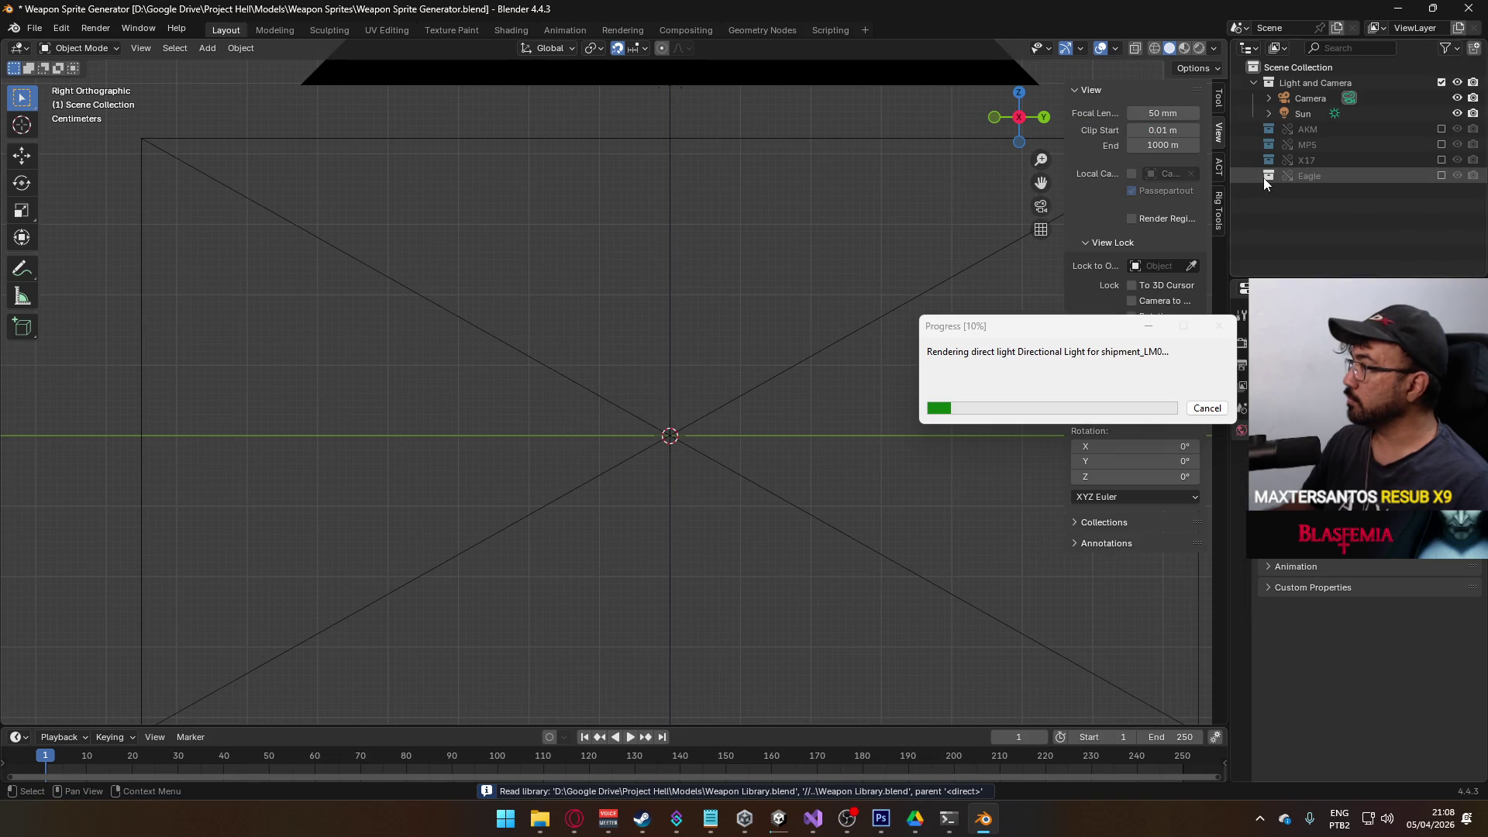
key(ctrl+s)
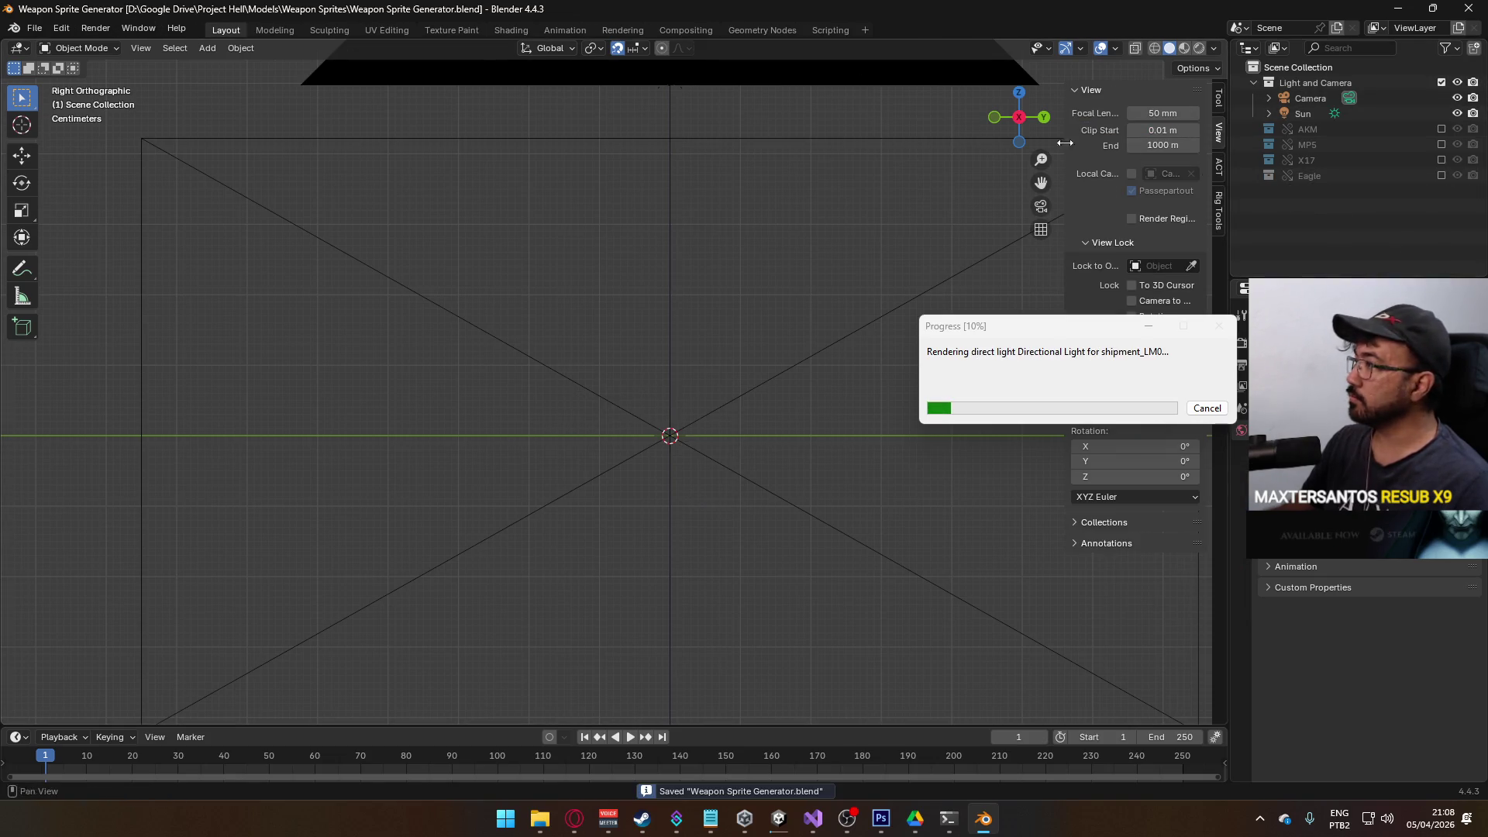
- Link the CQBR MK18 collection into the sprite generator scene
click(27, 28)
click(100, 189)
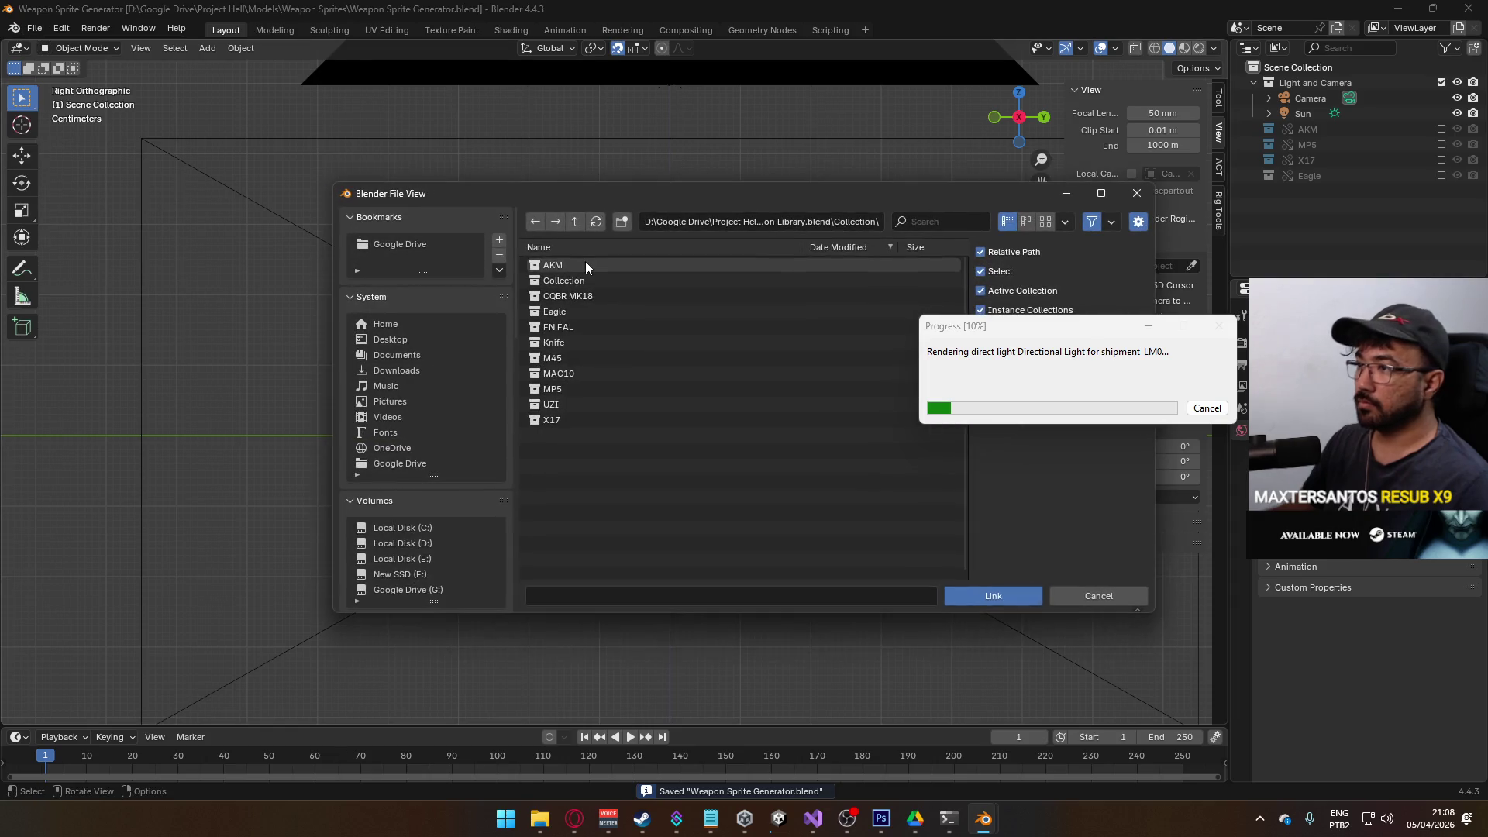
click(594, 297)
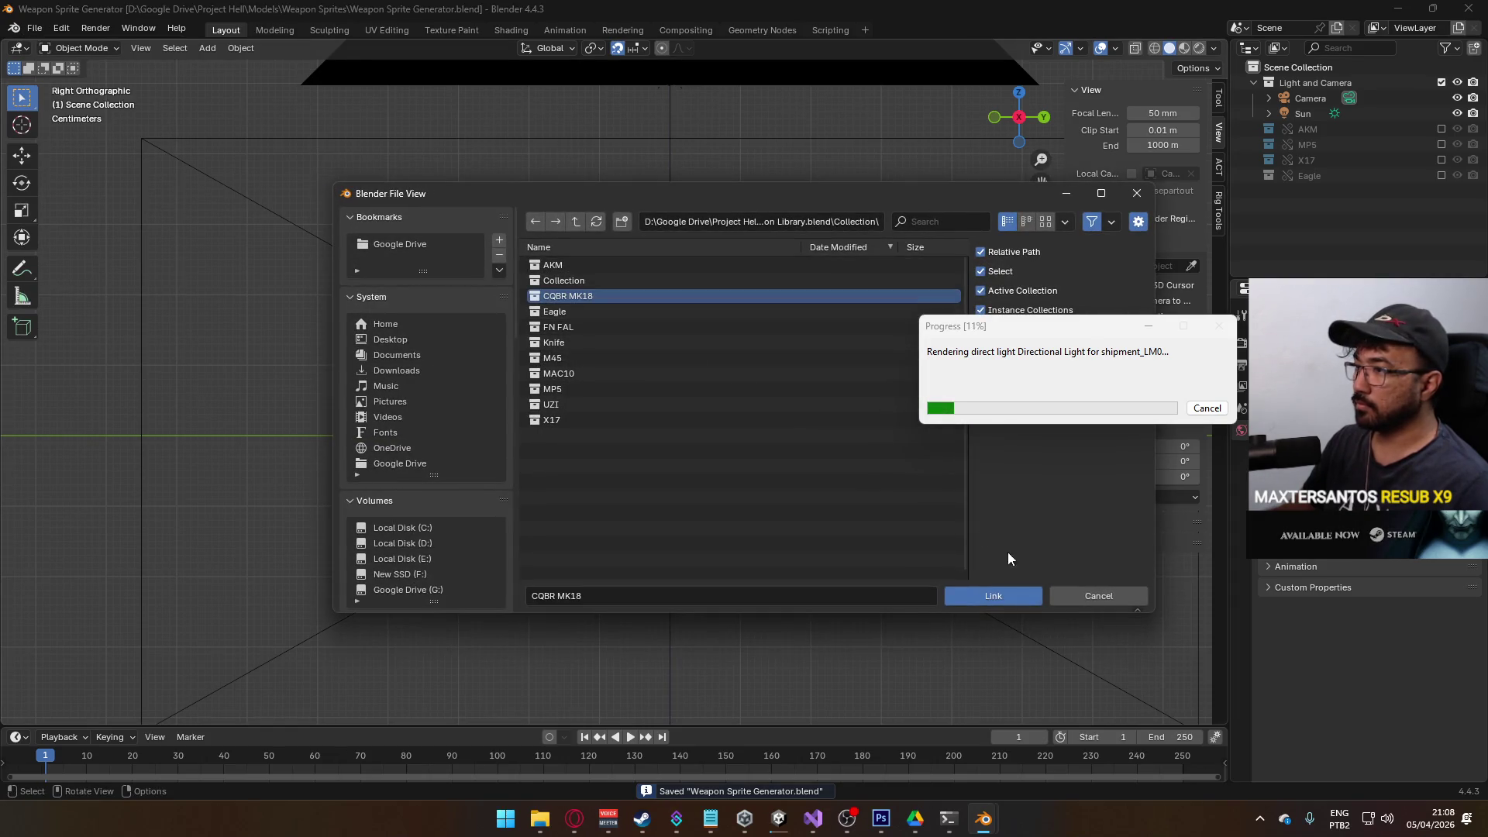
click(1007, 592)
- Expand the CQBR MK18 collection in the Outliner and select its MK18 Rig
right_click(1308, 198)
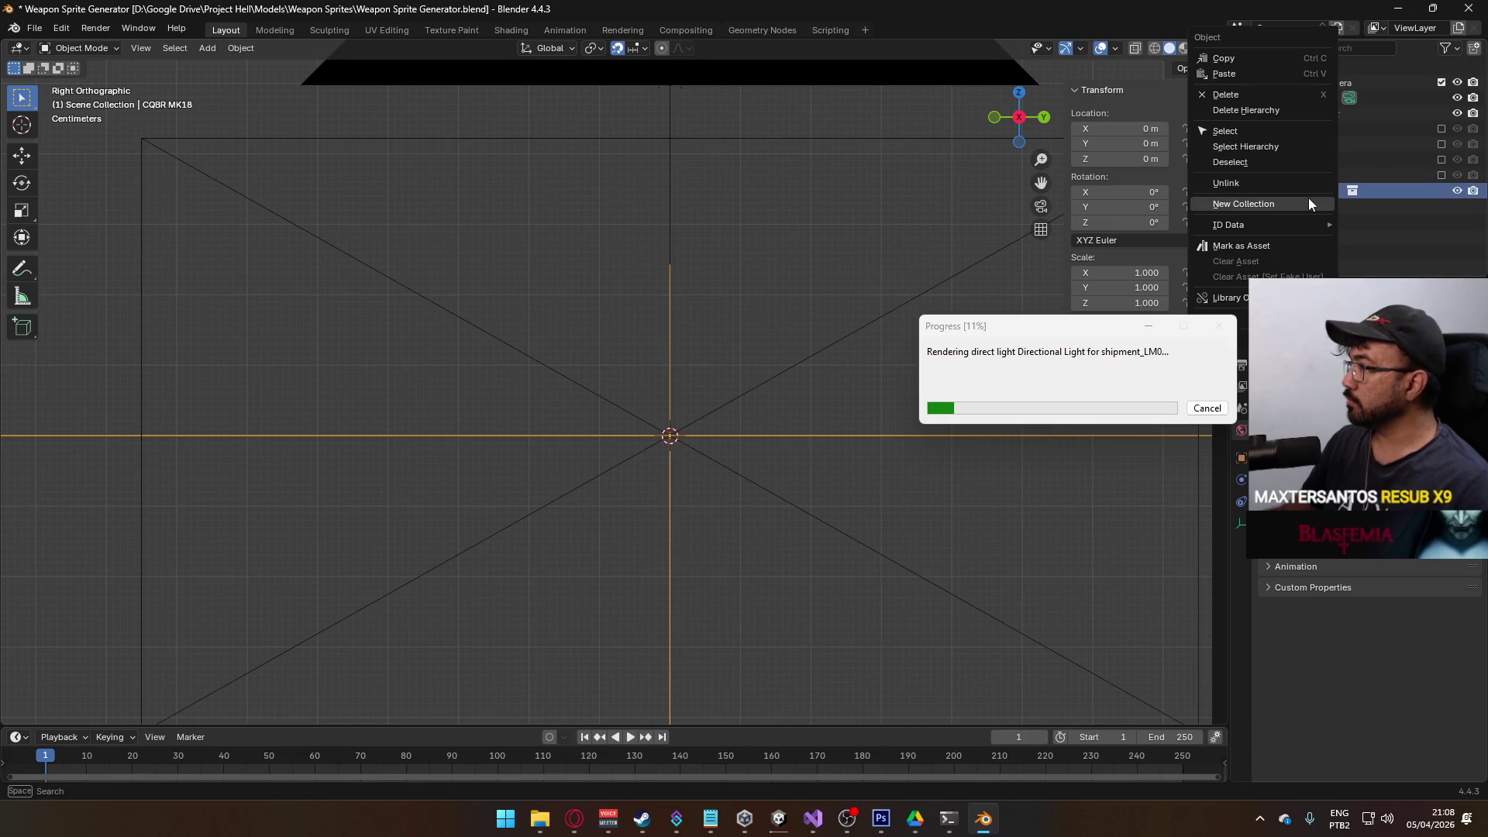
mouse_move(1290, 225)
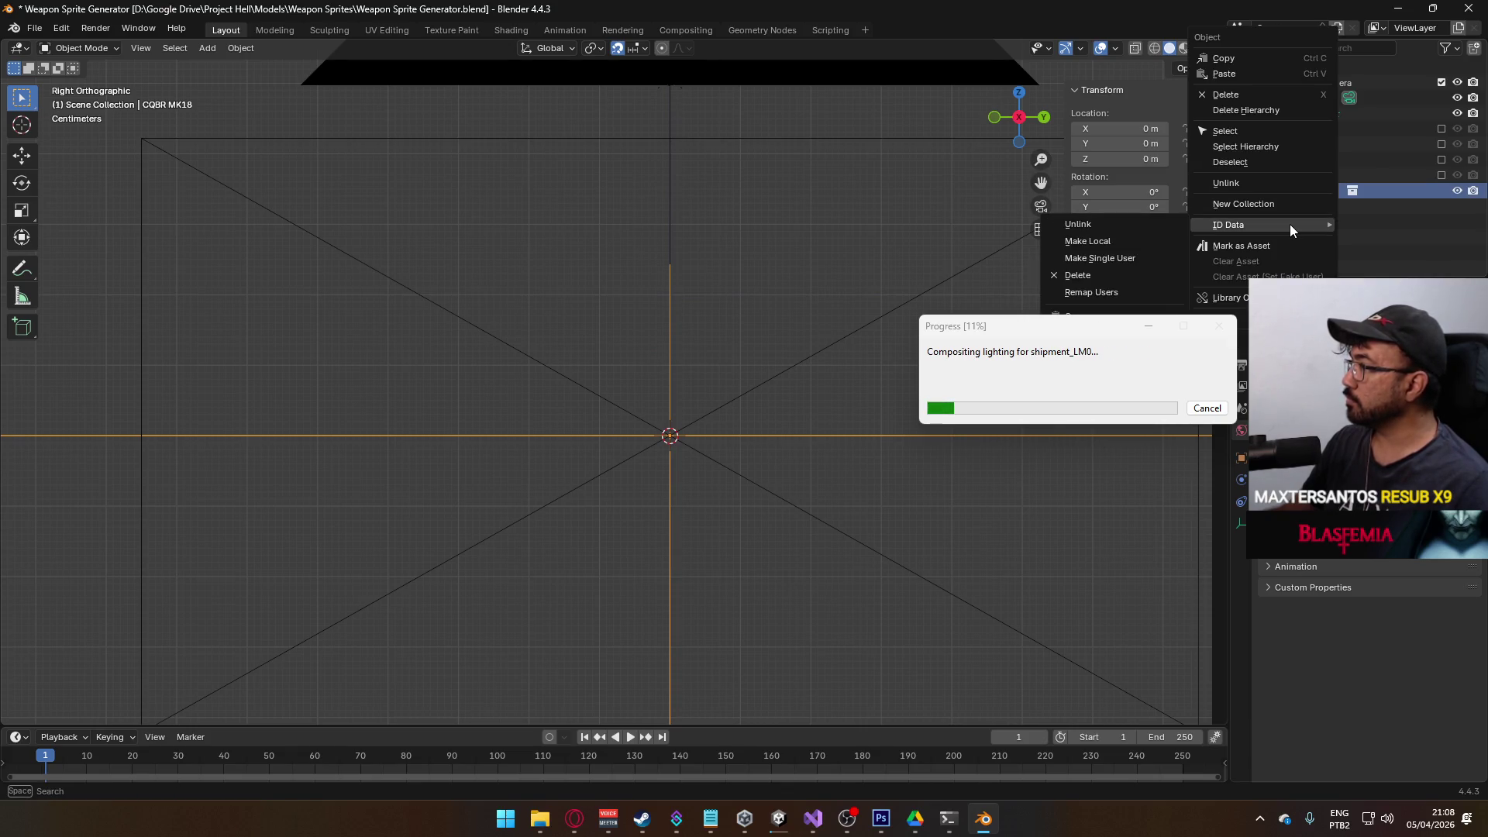
mouse_move(1220, 298)
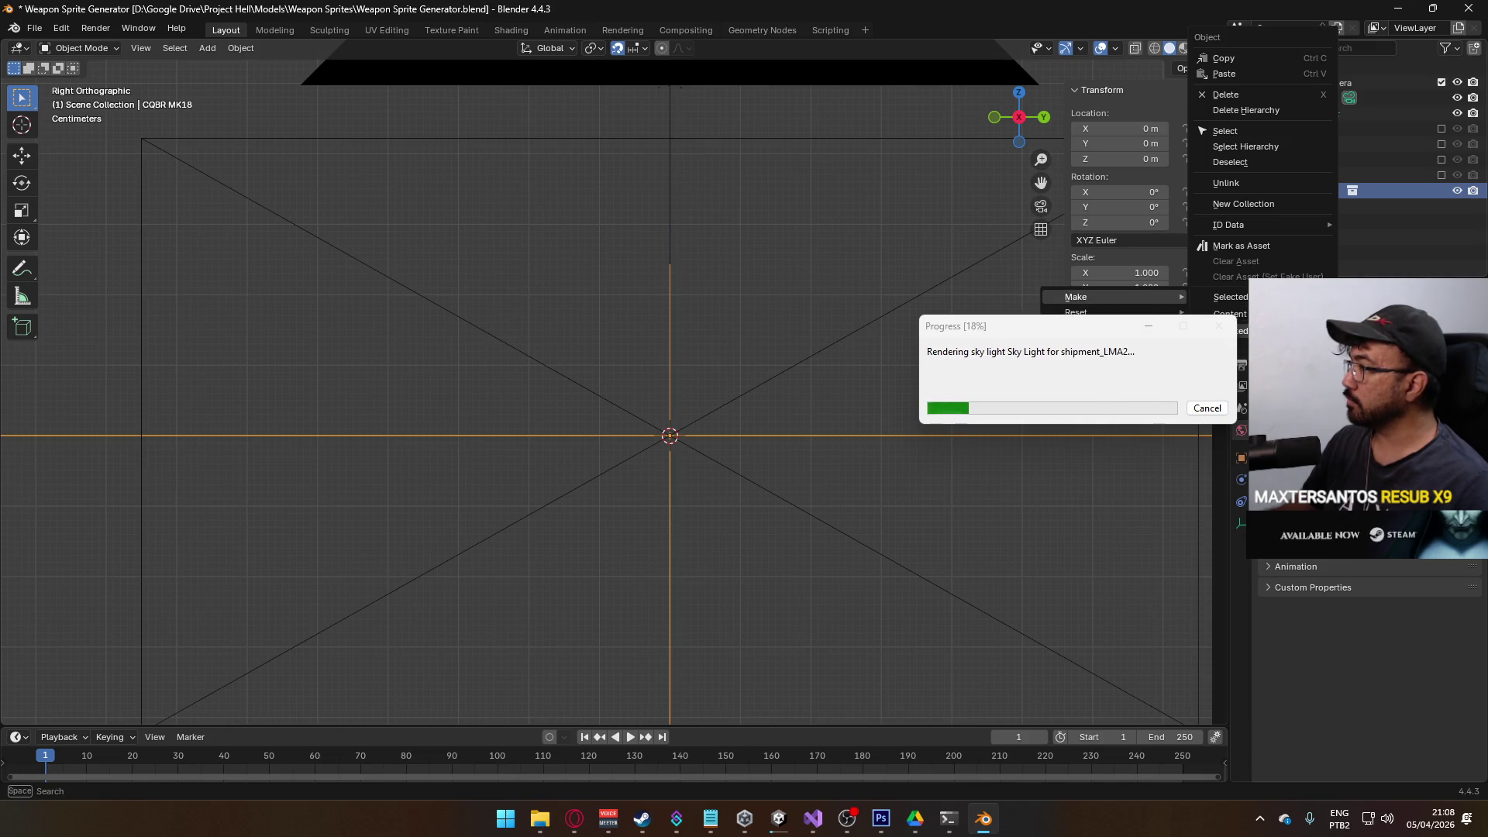
click(1133, 296)
click(1320, 189)
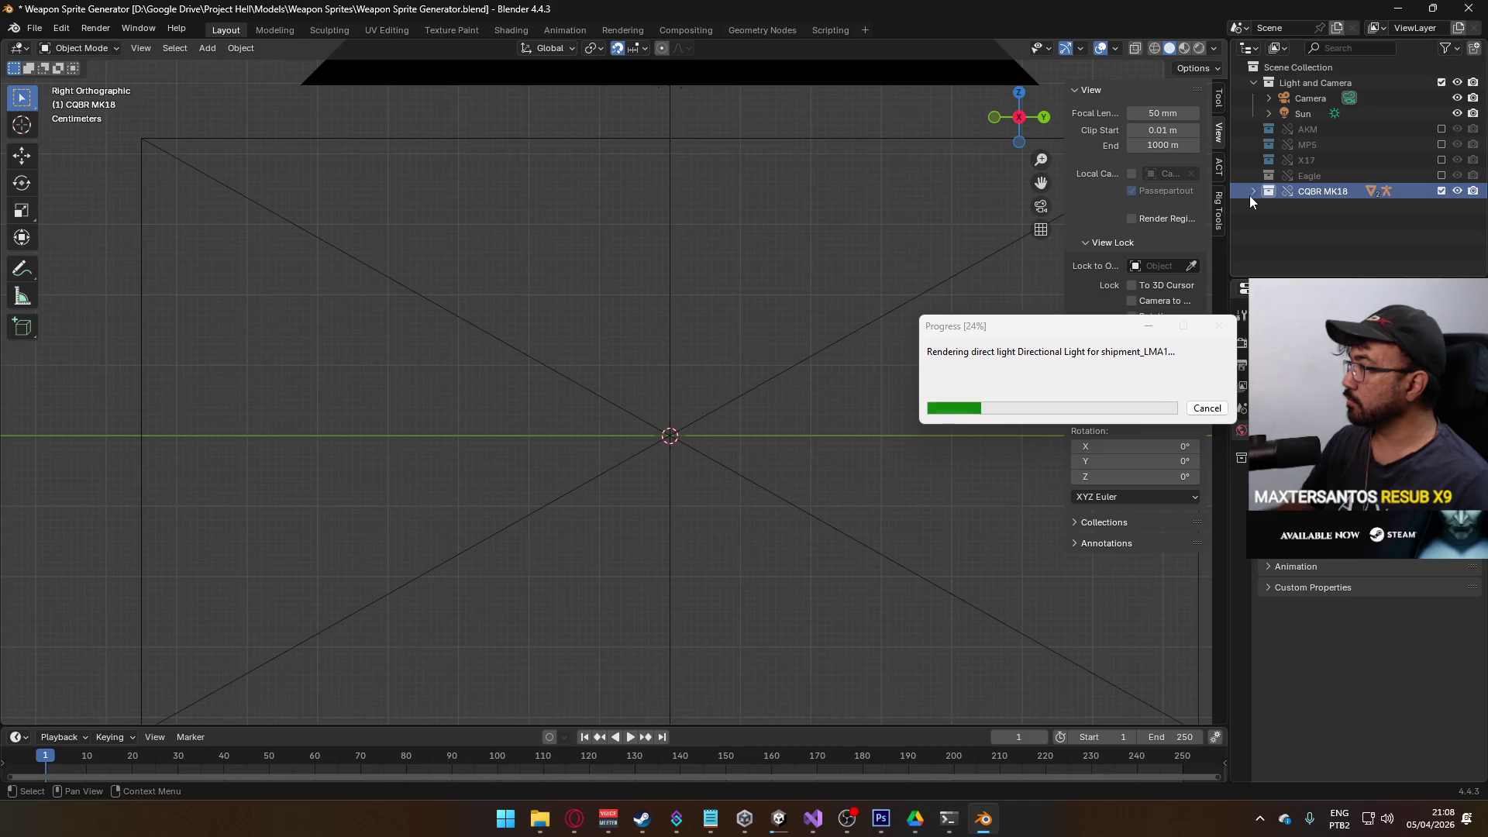
click(1253, 191)
click(1334, 205)
scroll(768, 369, down, 8)
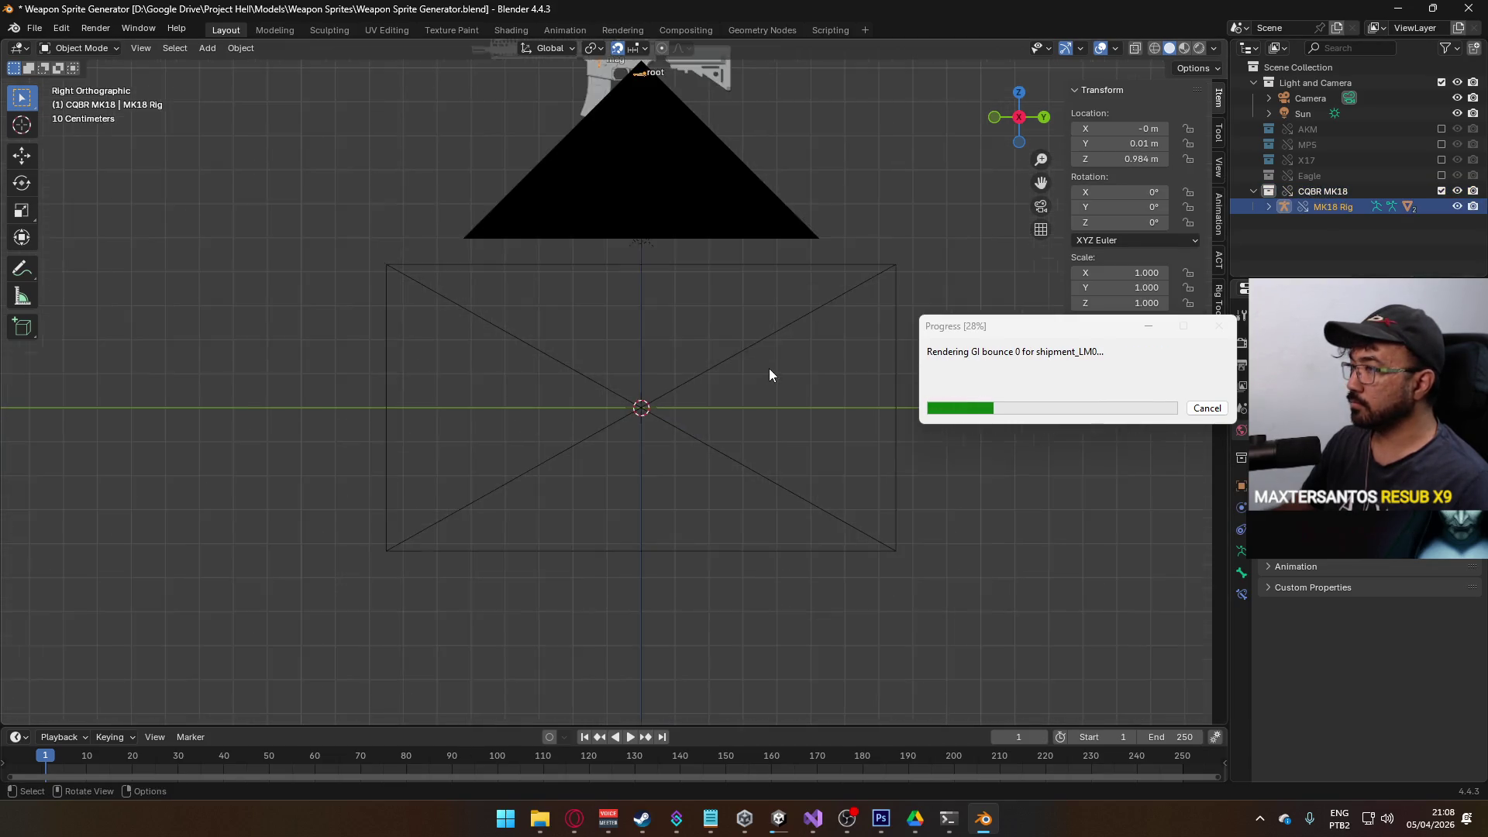
- Clear the MK18 Rig's location and rotation, disable snapping, and move it into the camera frame
key(alt+g)
key(alt+r)
scroll(693, 383, up, 6)
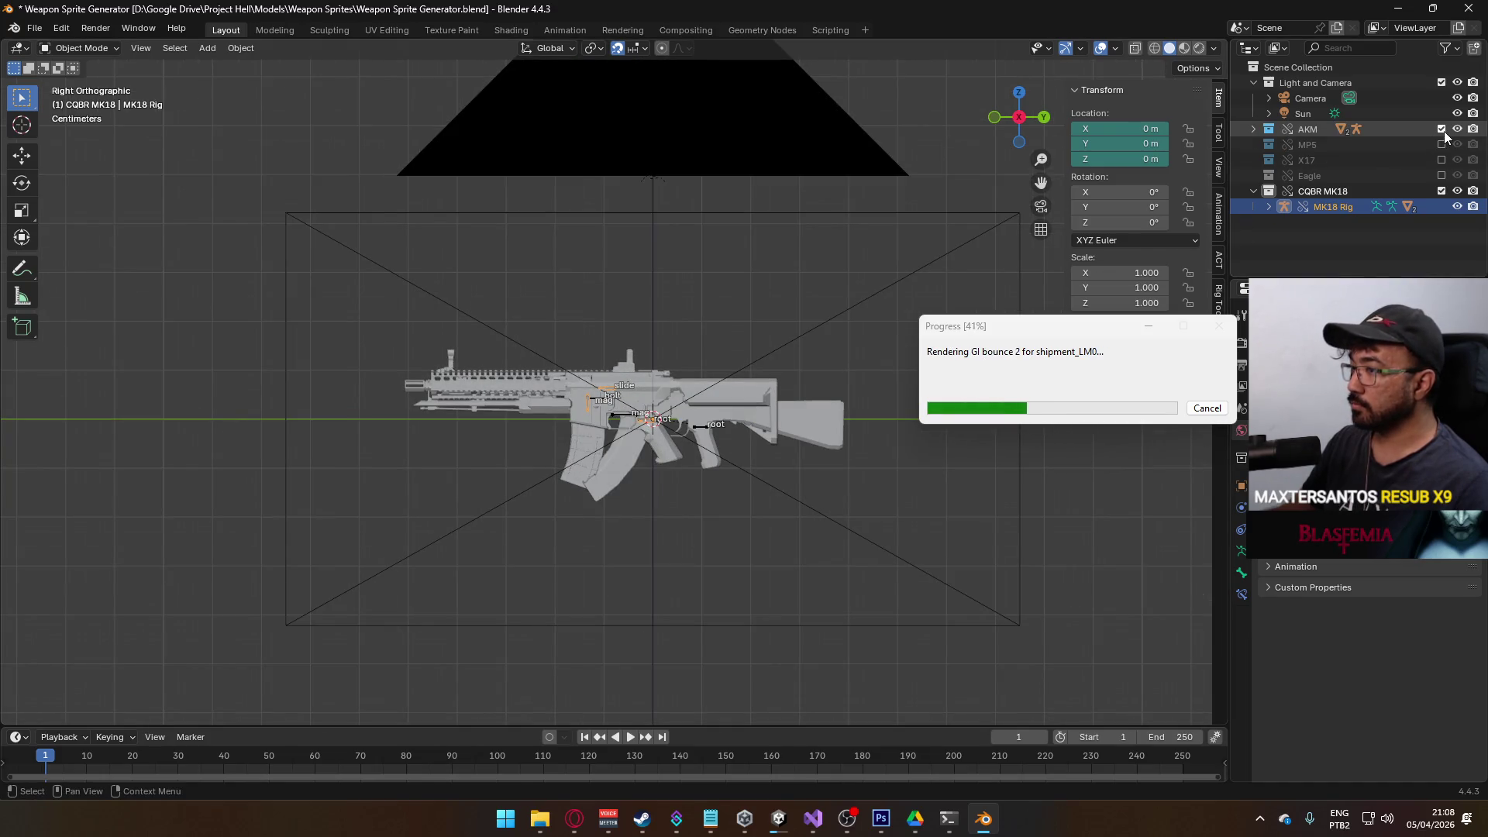
scroll(770, 470, up, 2)
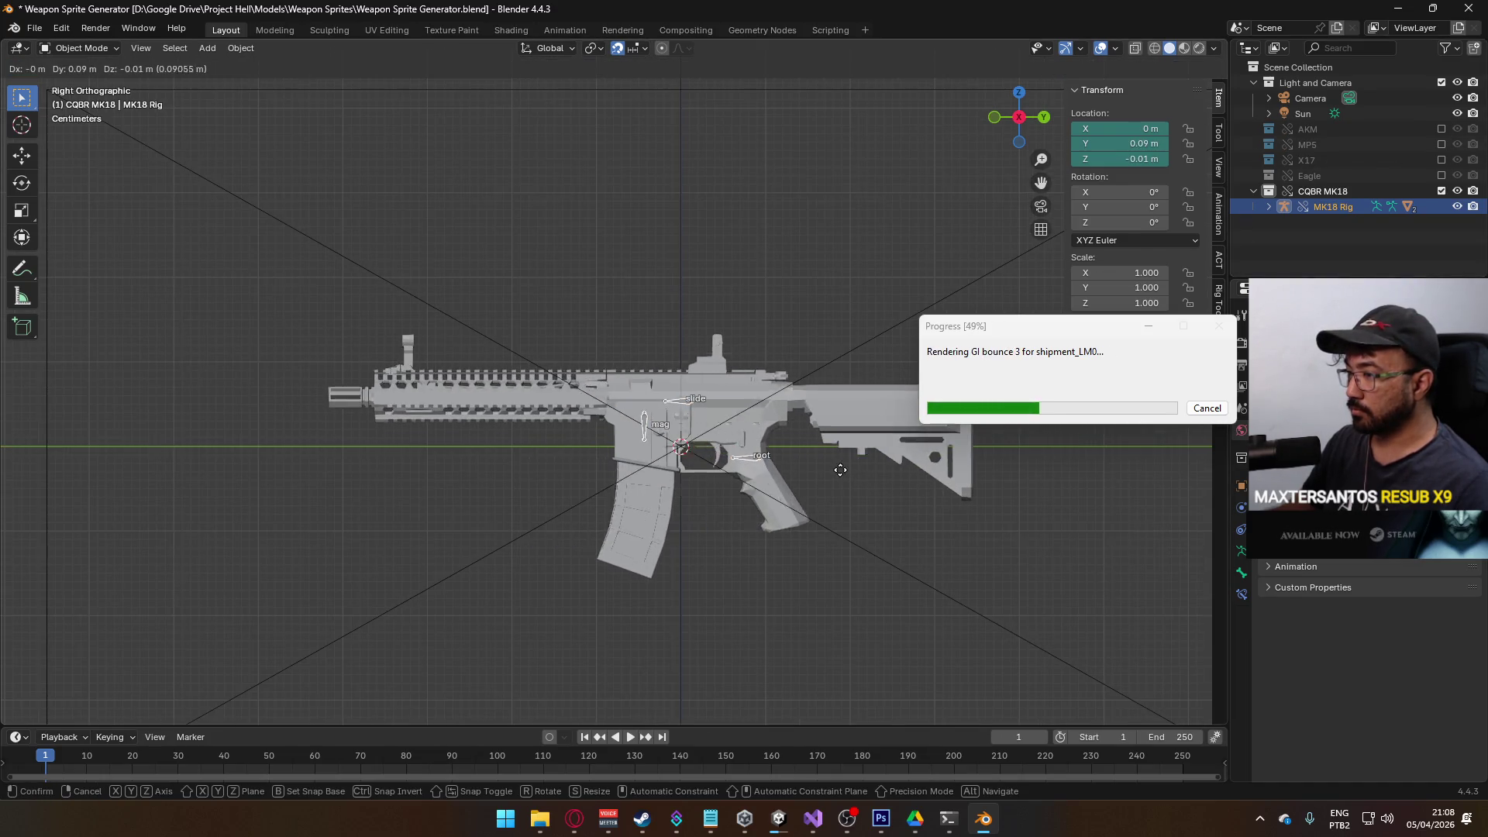
click(618, 48)
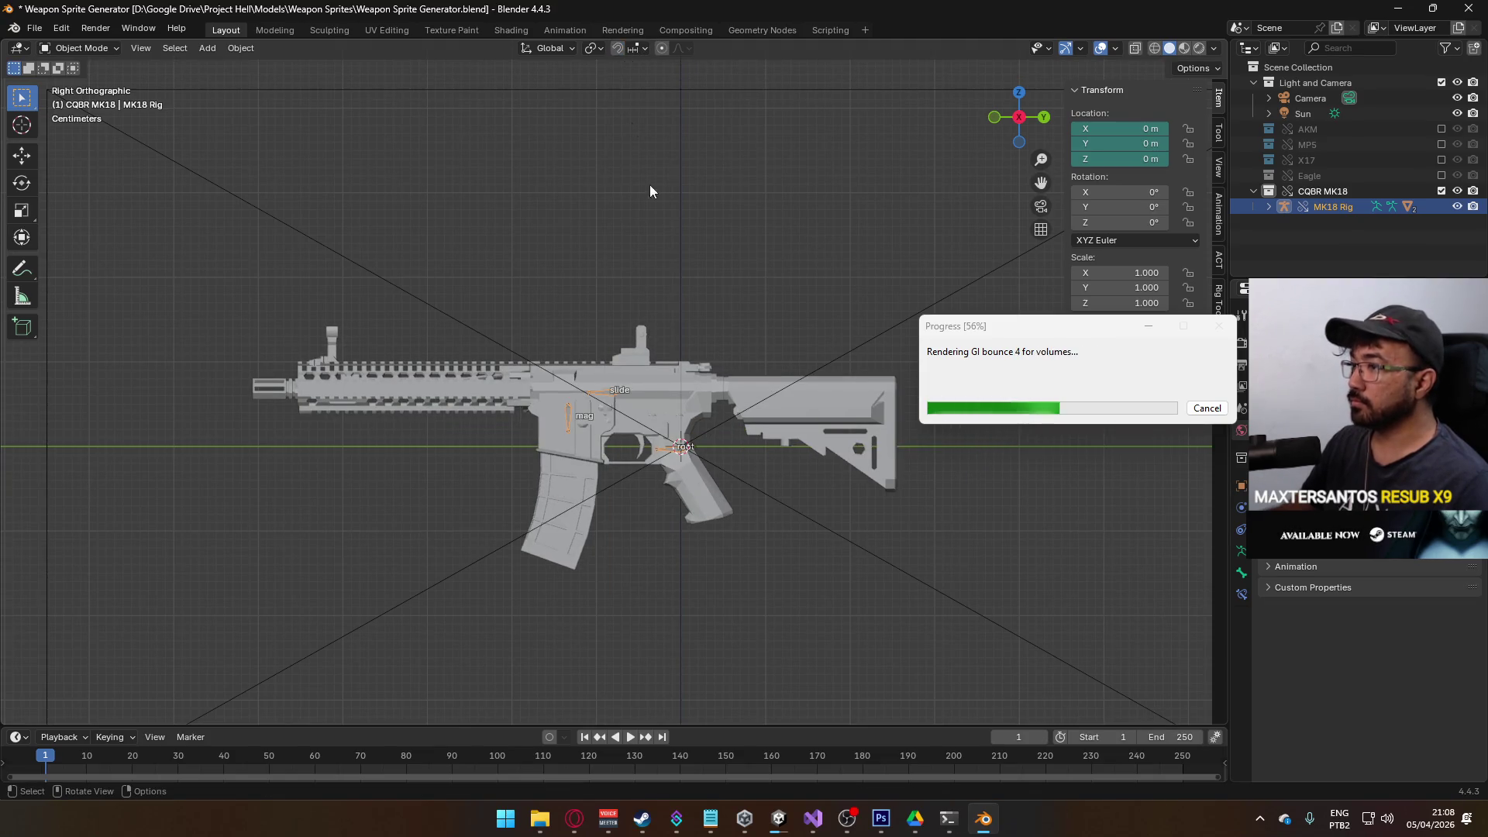
key(g)
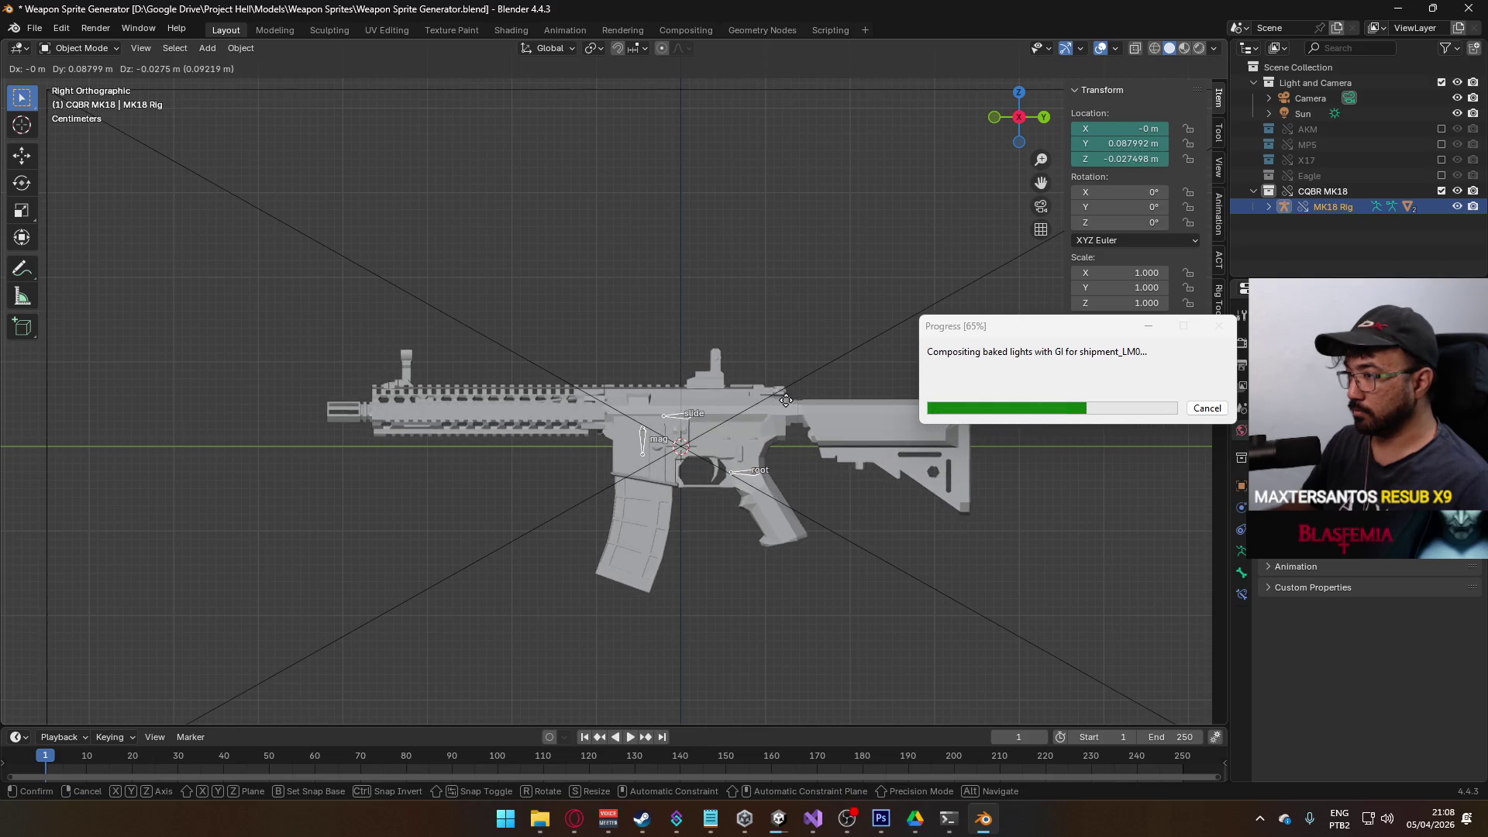
click(796, 403)
- Fine-tune the rig's position to centre it in frame at Y 0.10941 m, Z -0.031582 m
scroll(795, 400, down, 3)
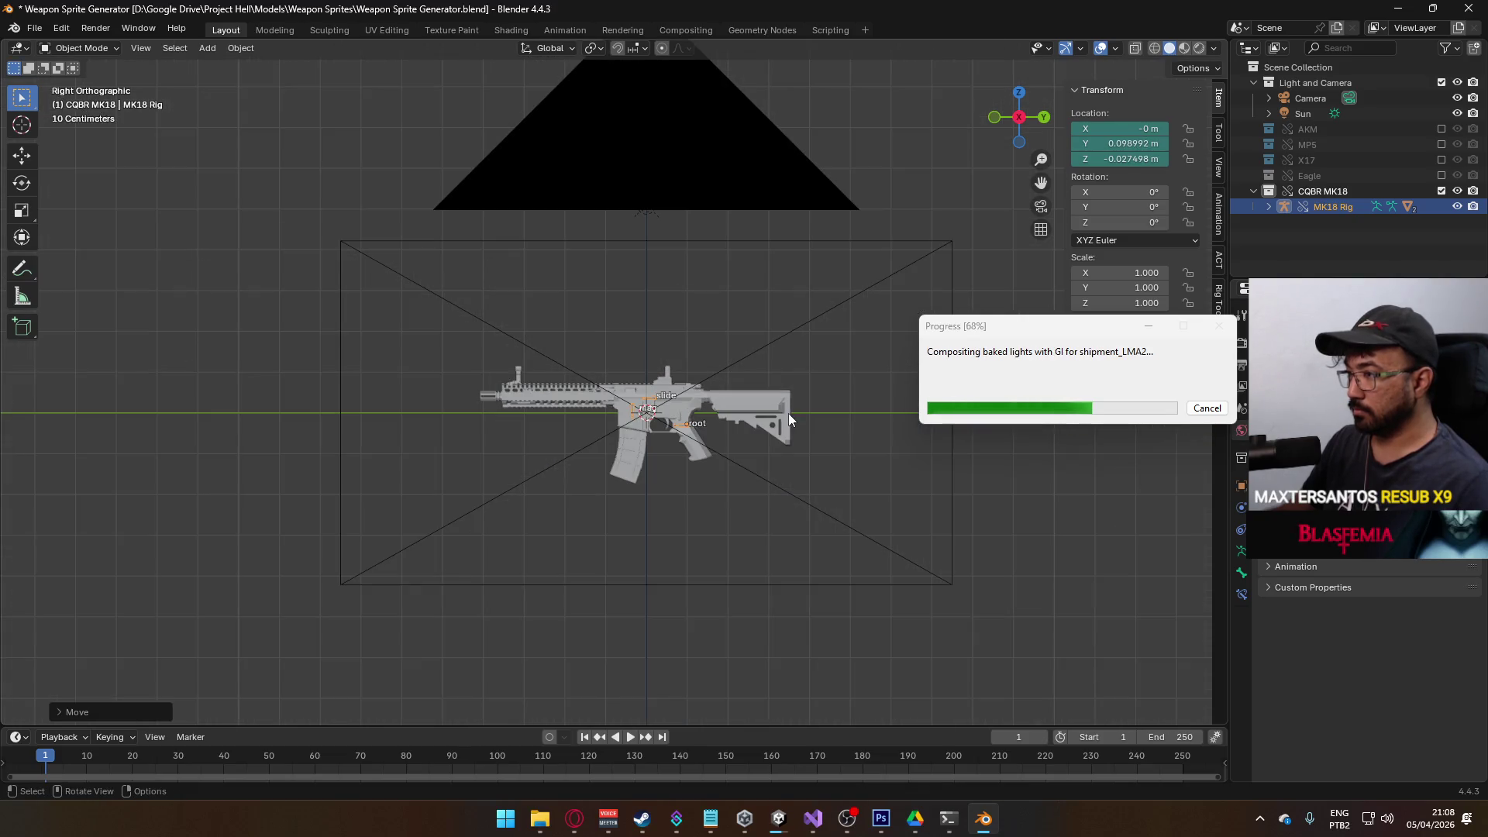
drag(1108, 327, 946, 290)
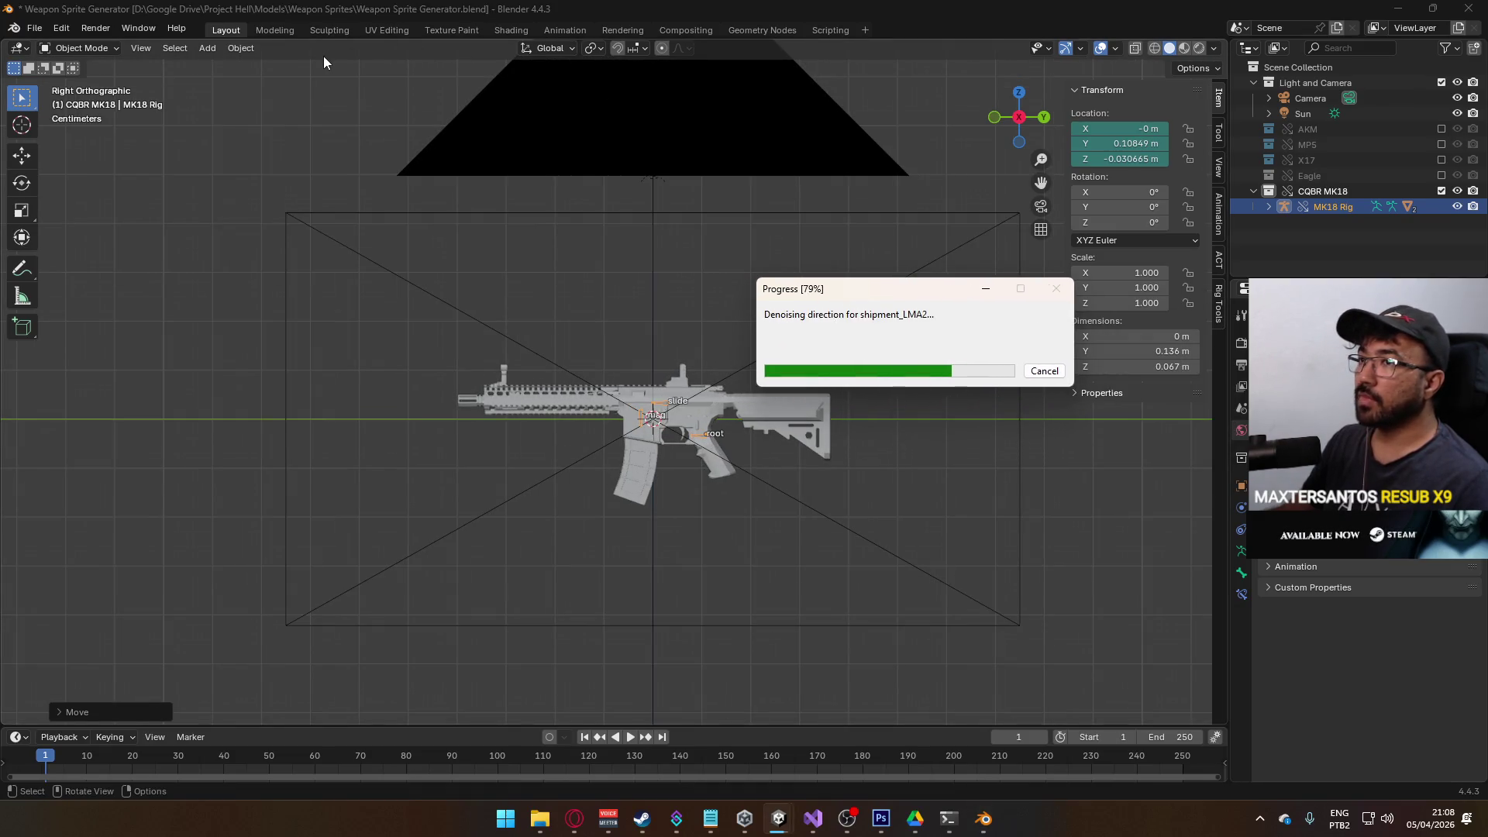
scroll(645, 353, down, 4)
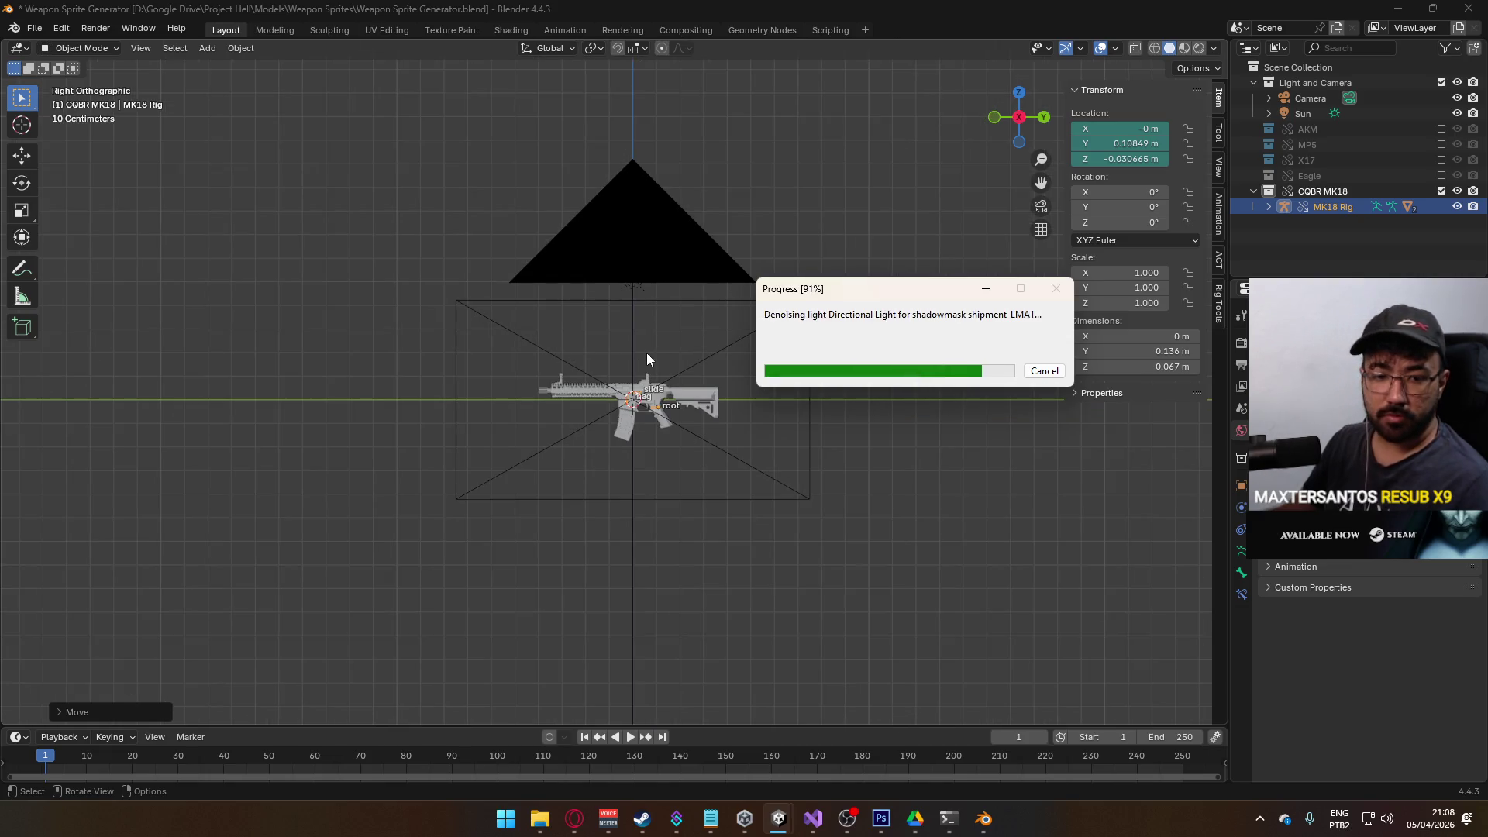
scroll(646, 352, up, 2)
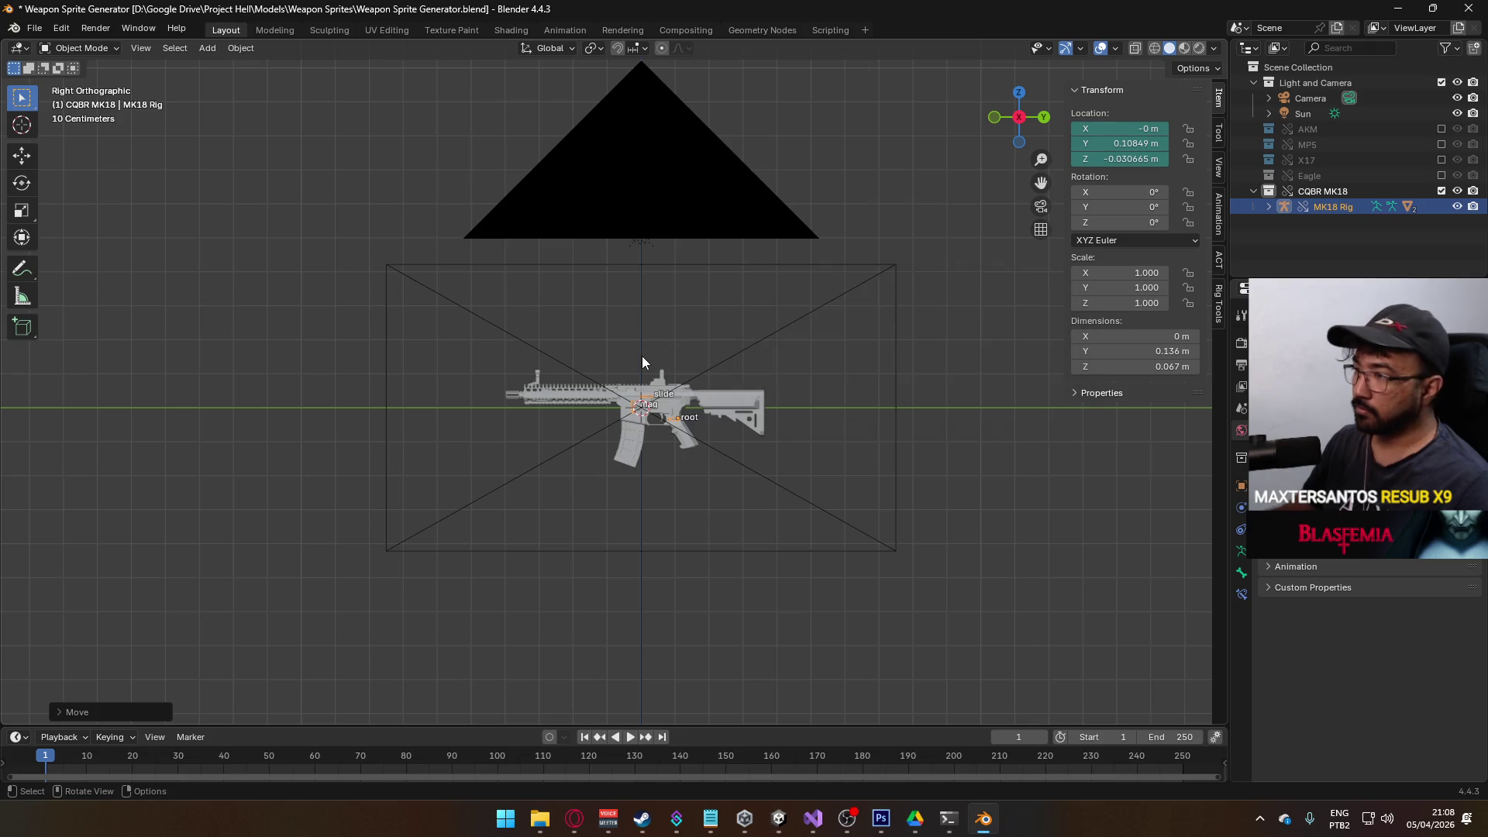
scroll(640, 358, up, 3)
key(g)
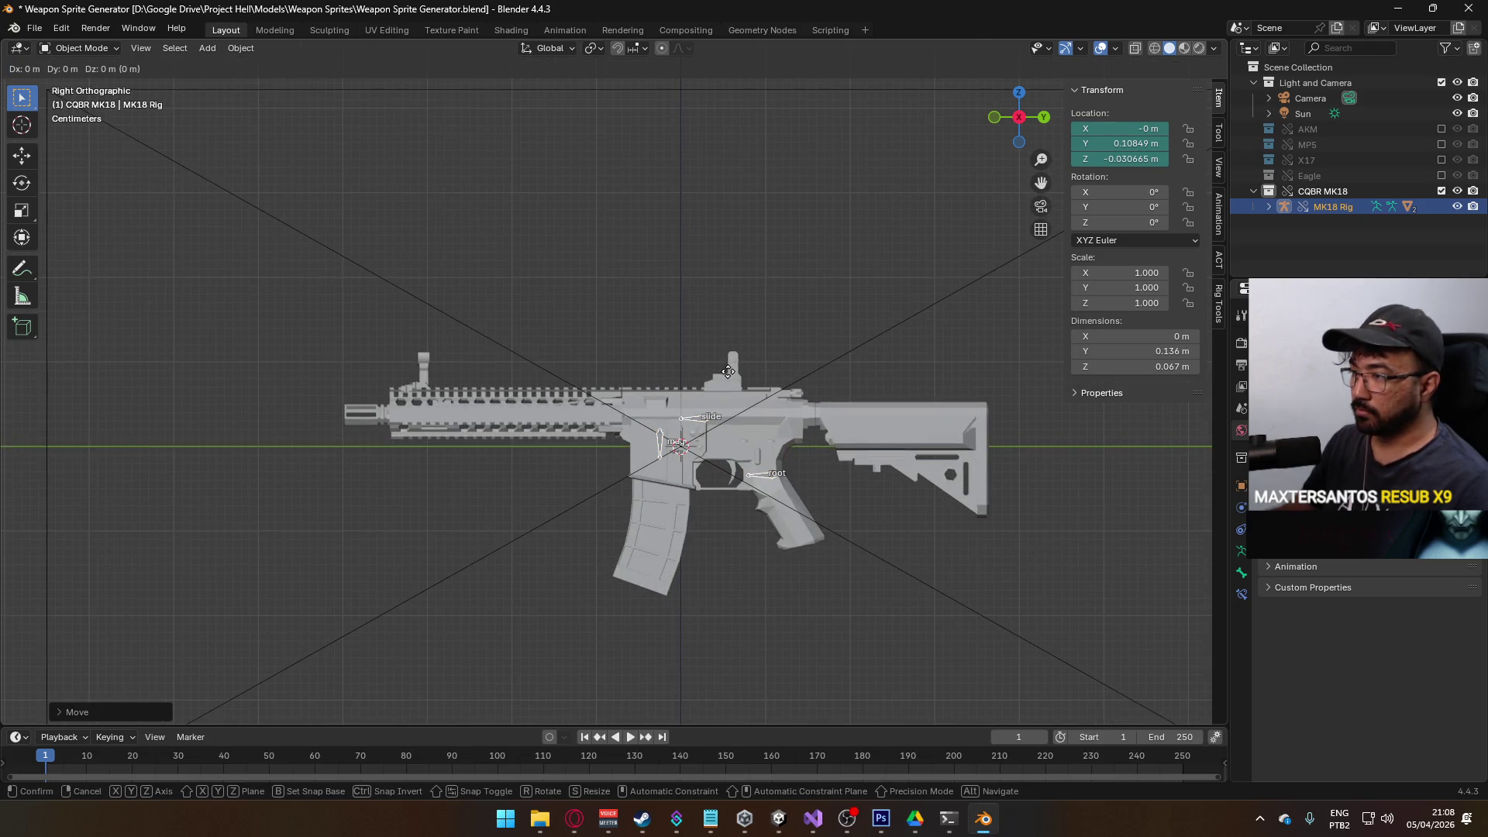
click(728, 372)
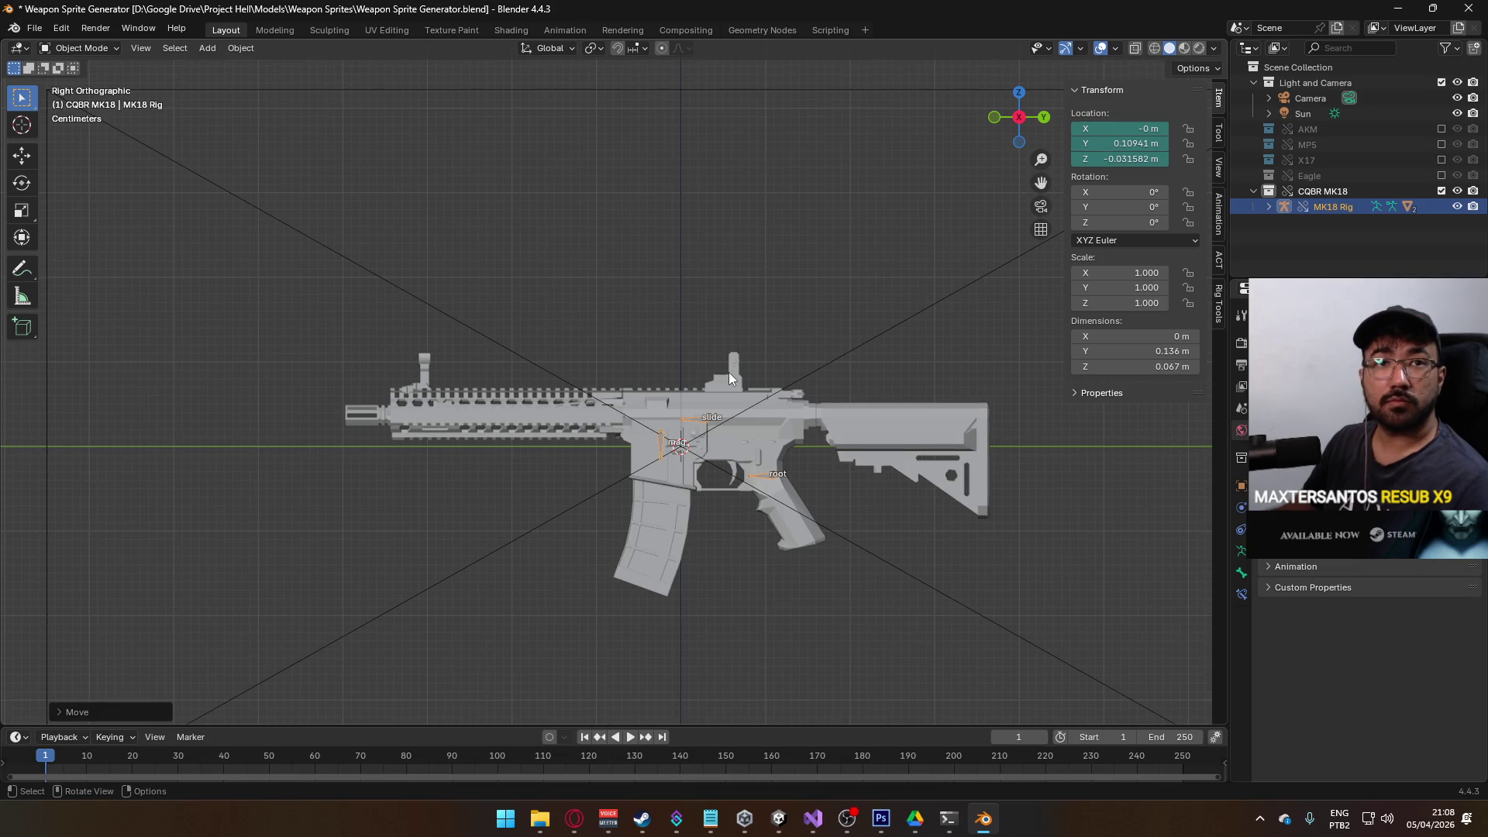
scroll(742, 455, down, 5)
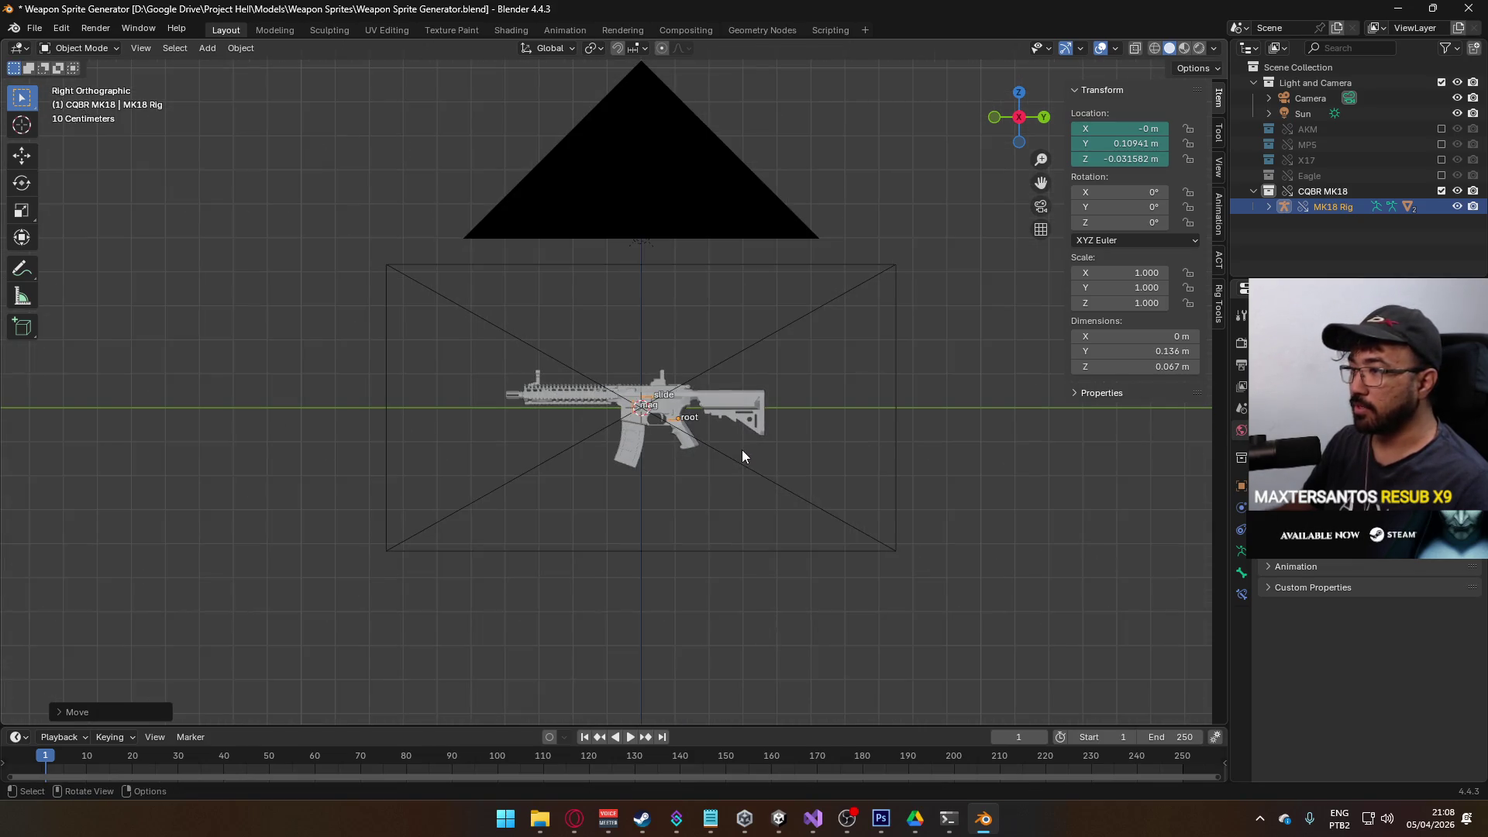
- Save the .blend file, render the rifle, and save the render as M4 MK18_Sprite.png in Weapon Sprites
key(ctrl+s)
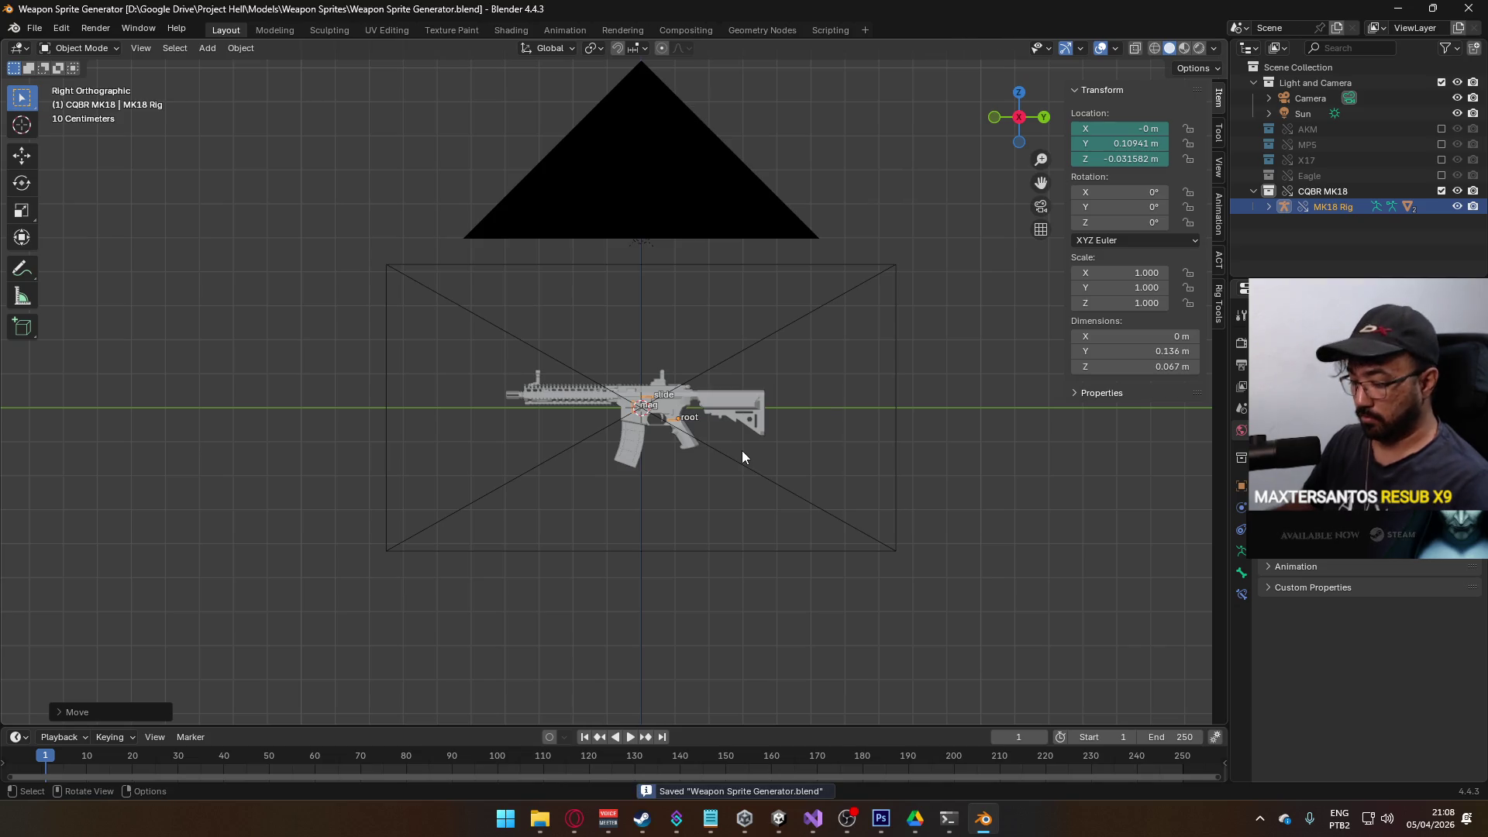
key(F12)
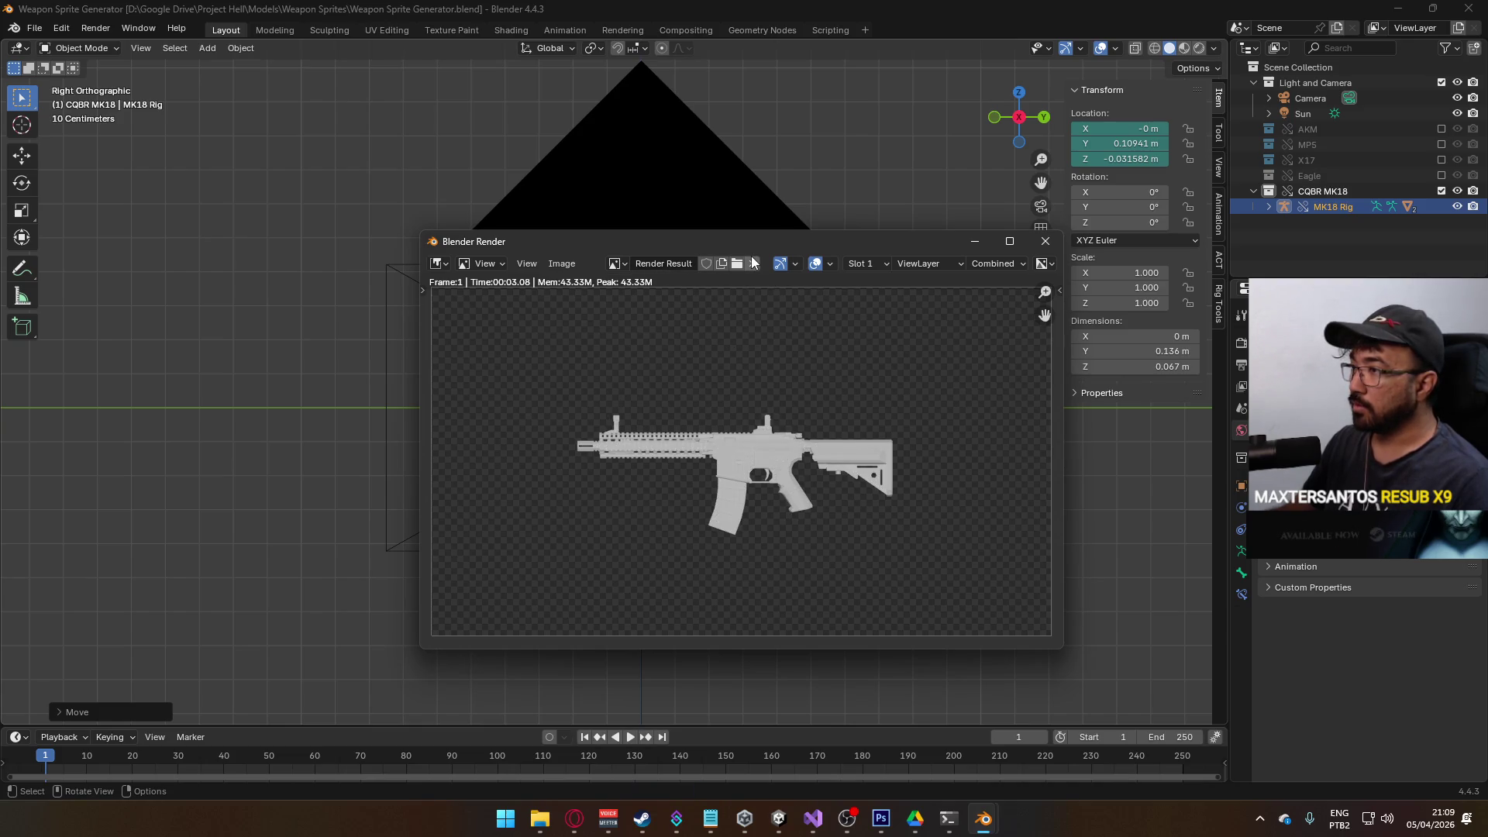
click(561, 263)
click(602, 406)
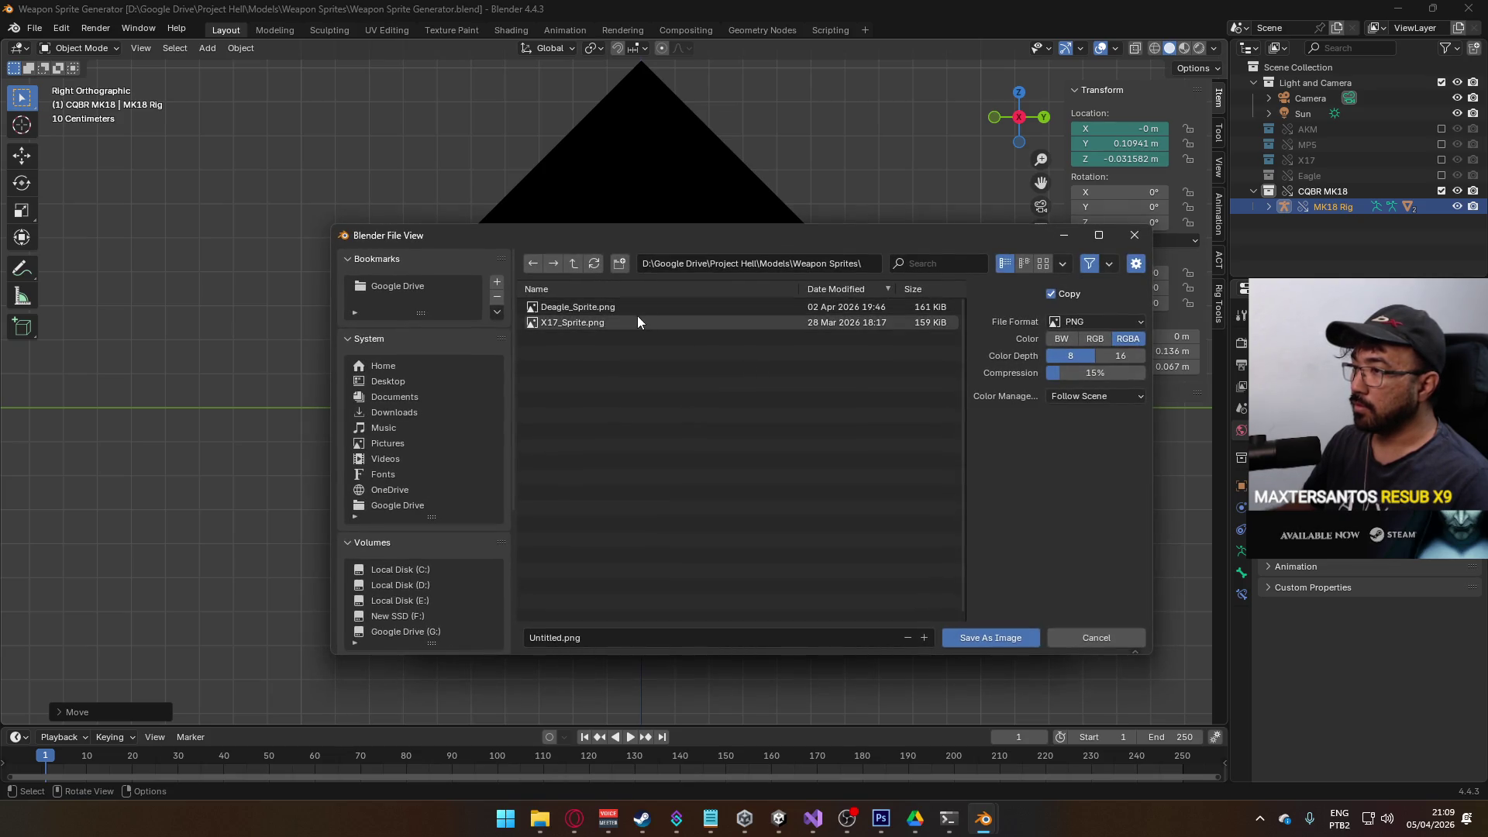
click(571, 637)
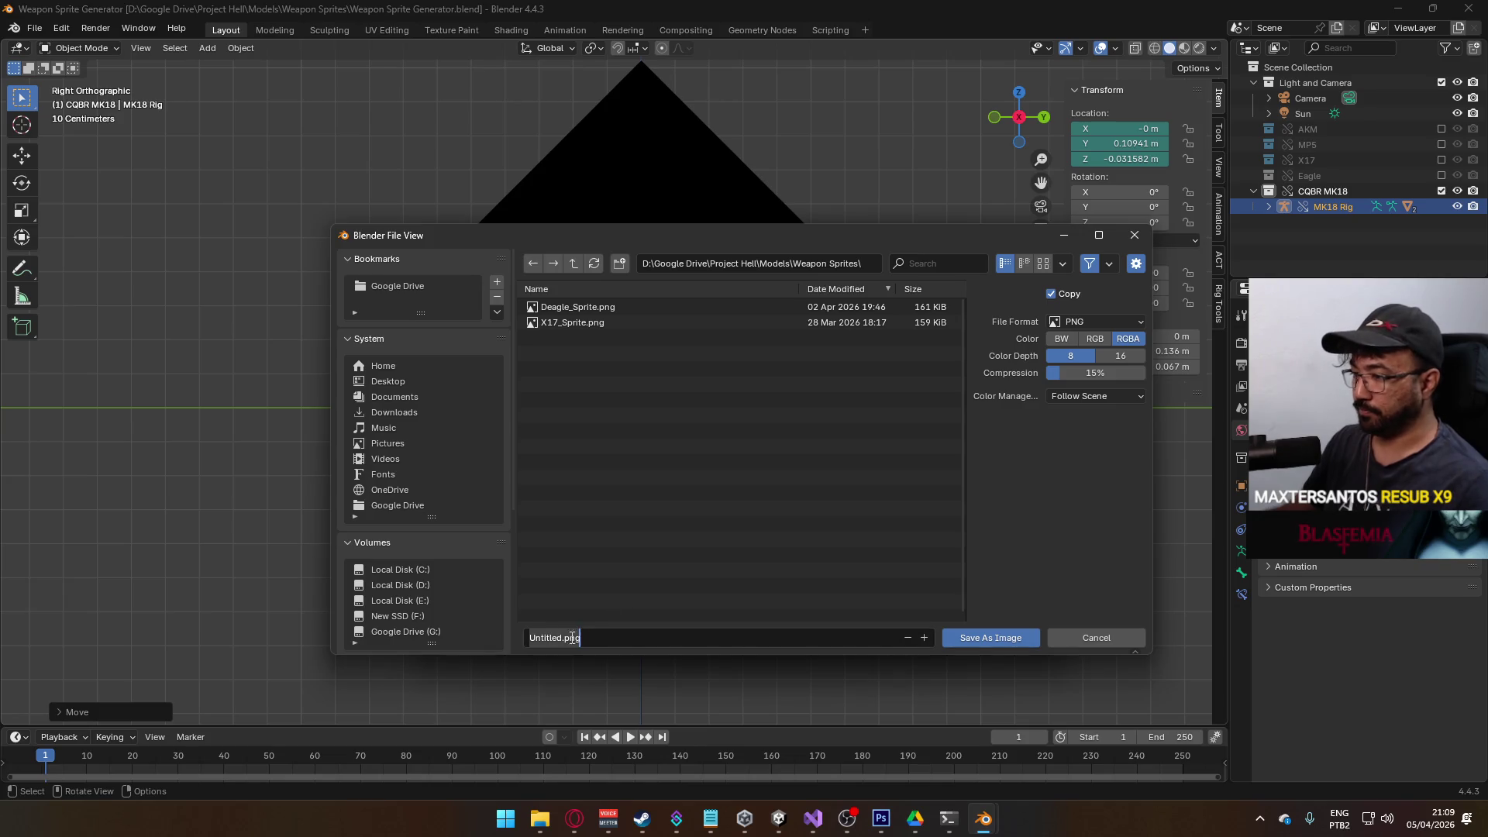
text(M4)
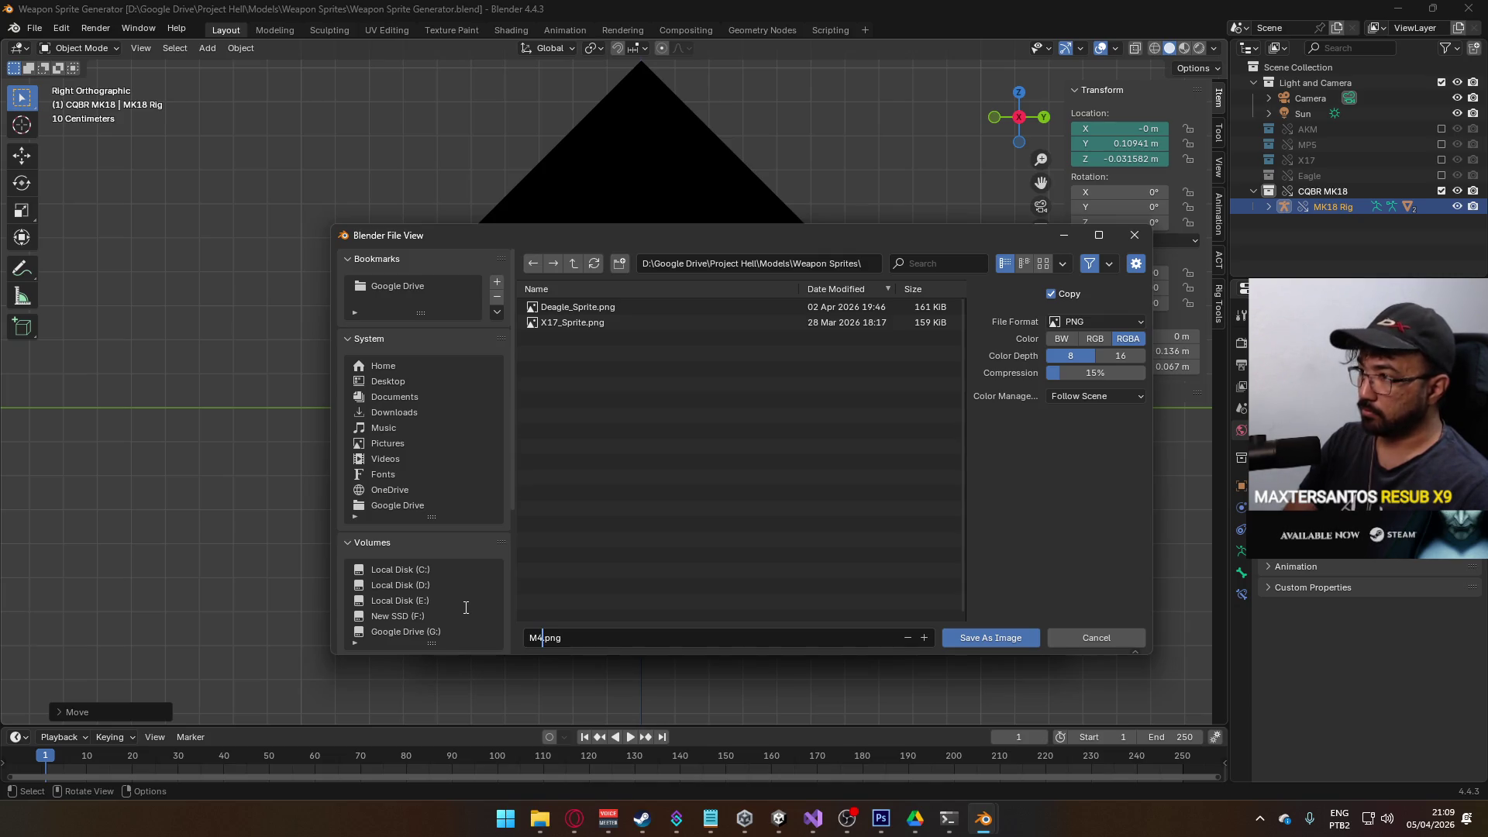
text( MK18)
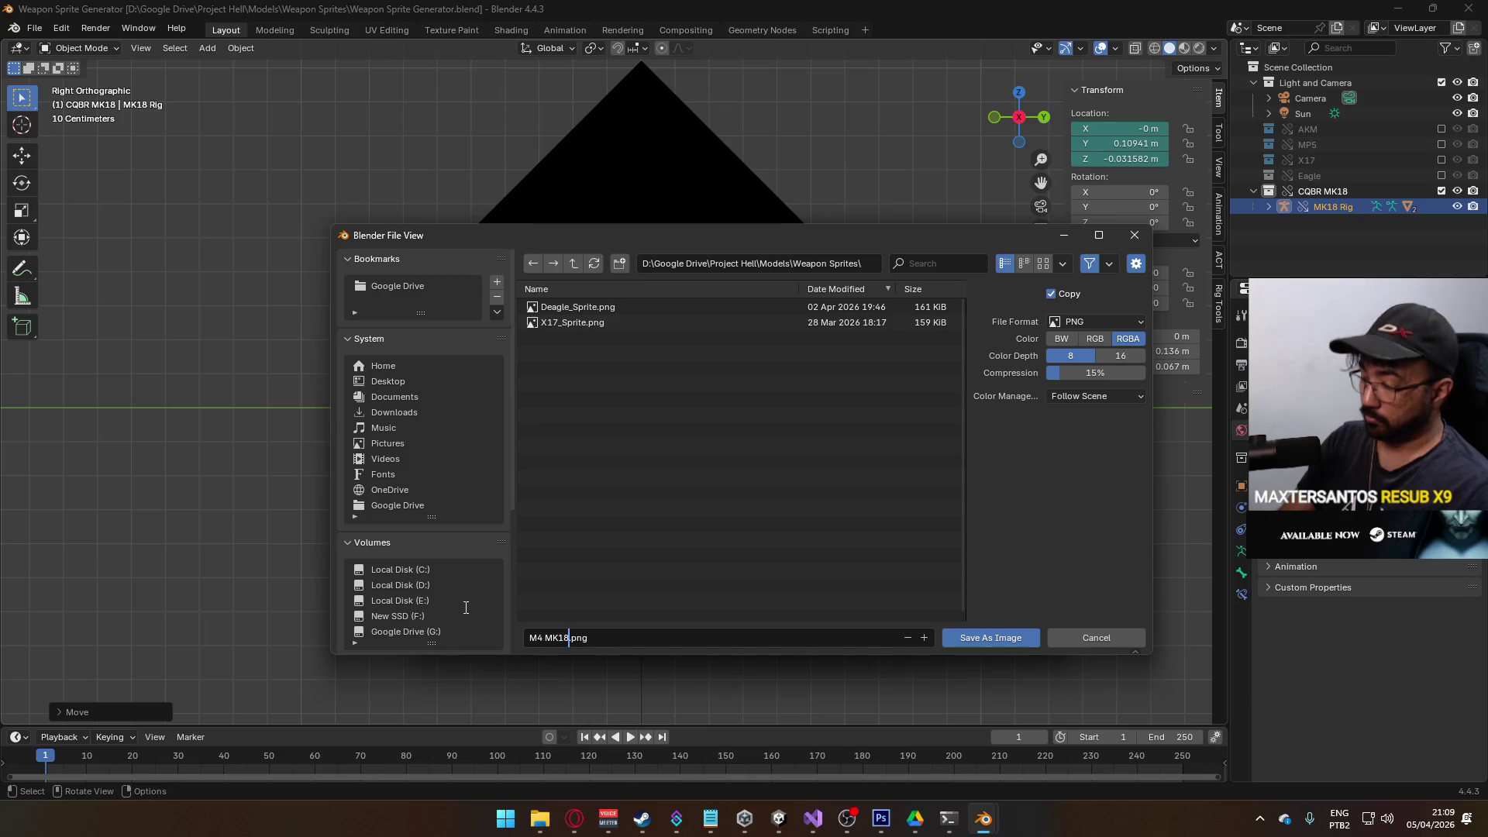
text(_Sprite)
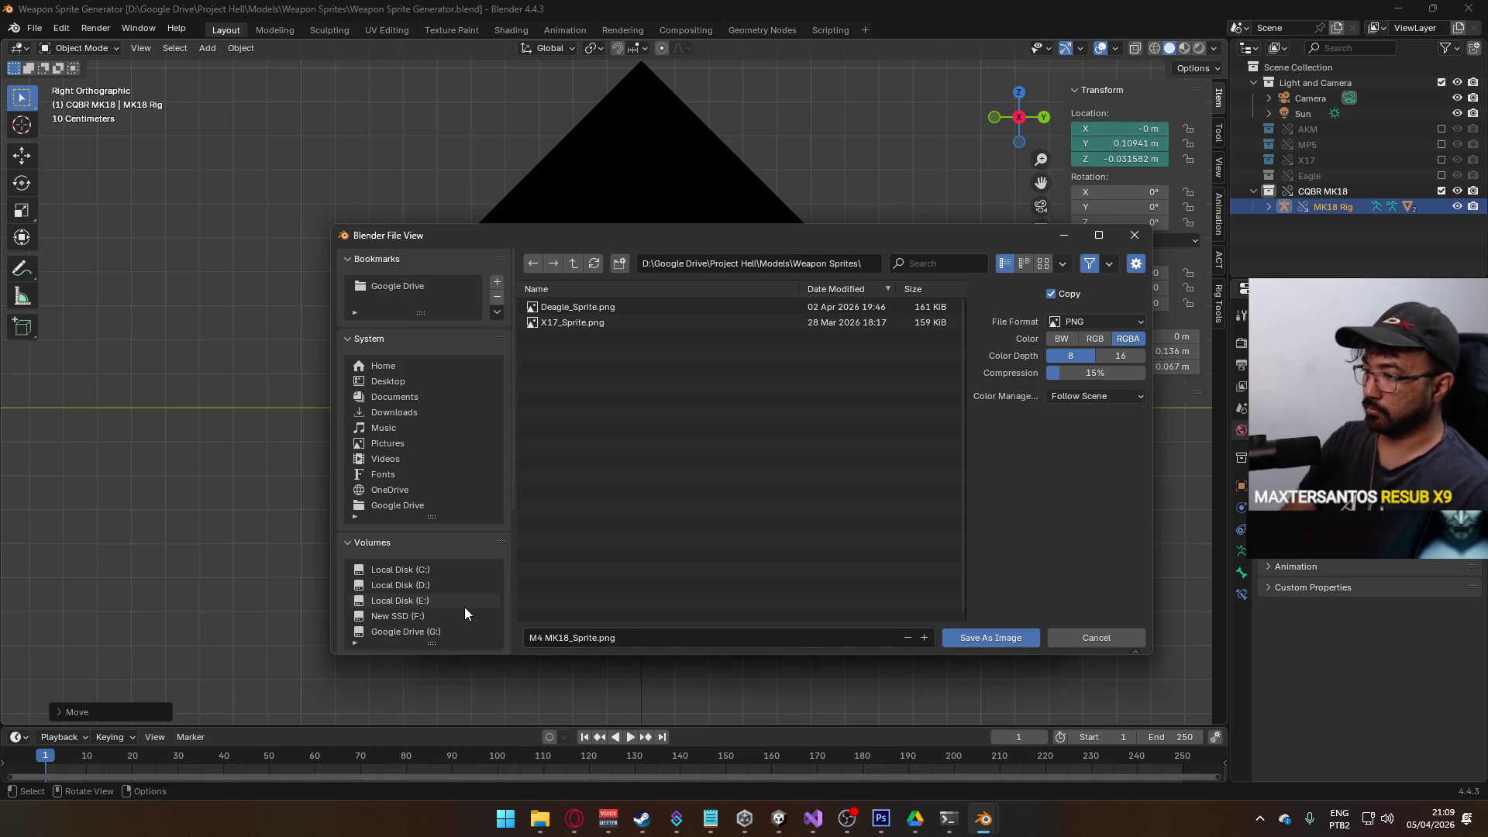
click(465, 607)
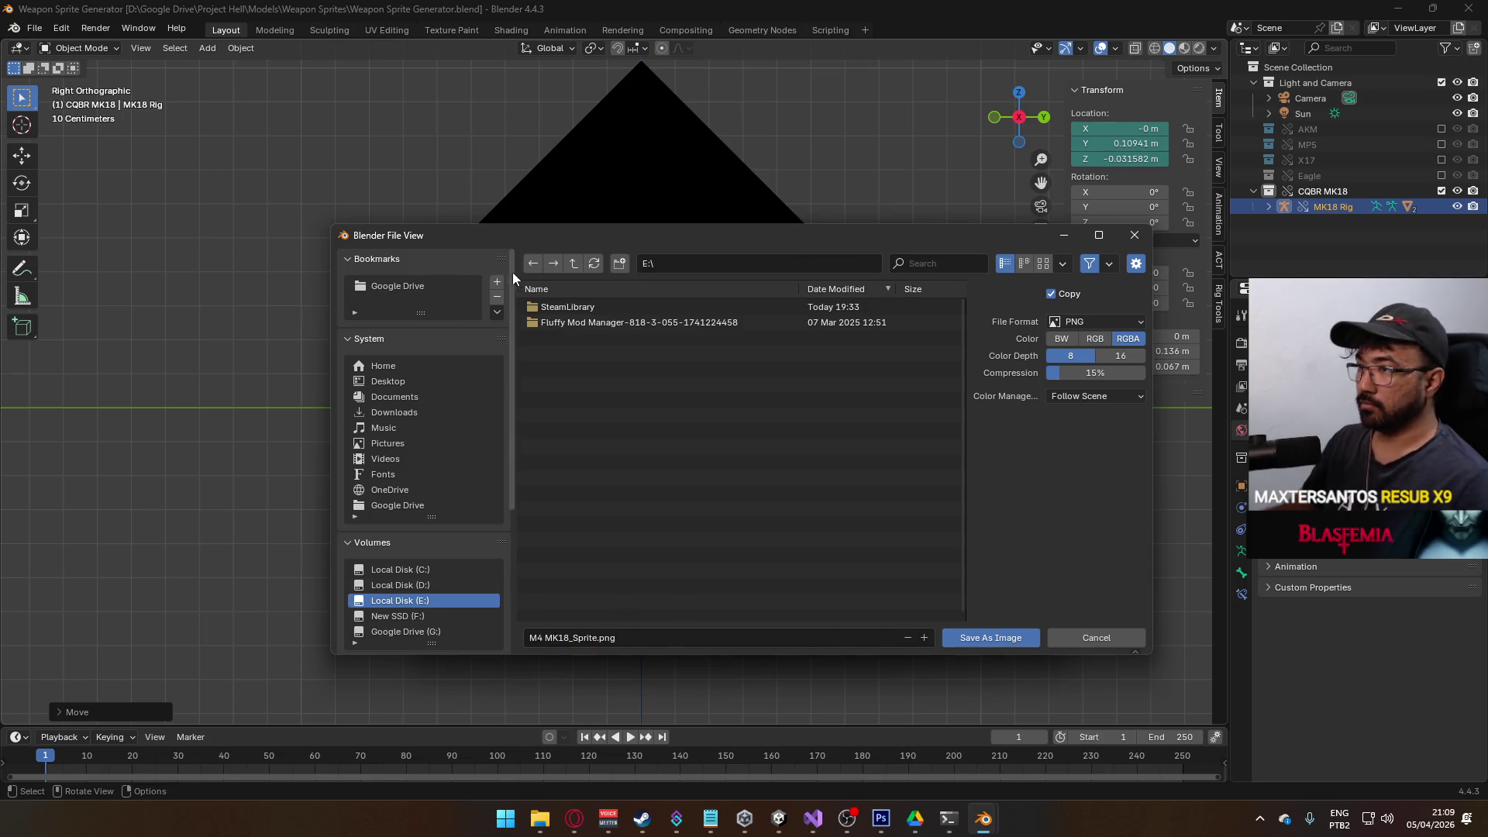
click(534, 263)
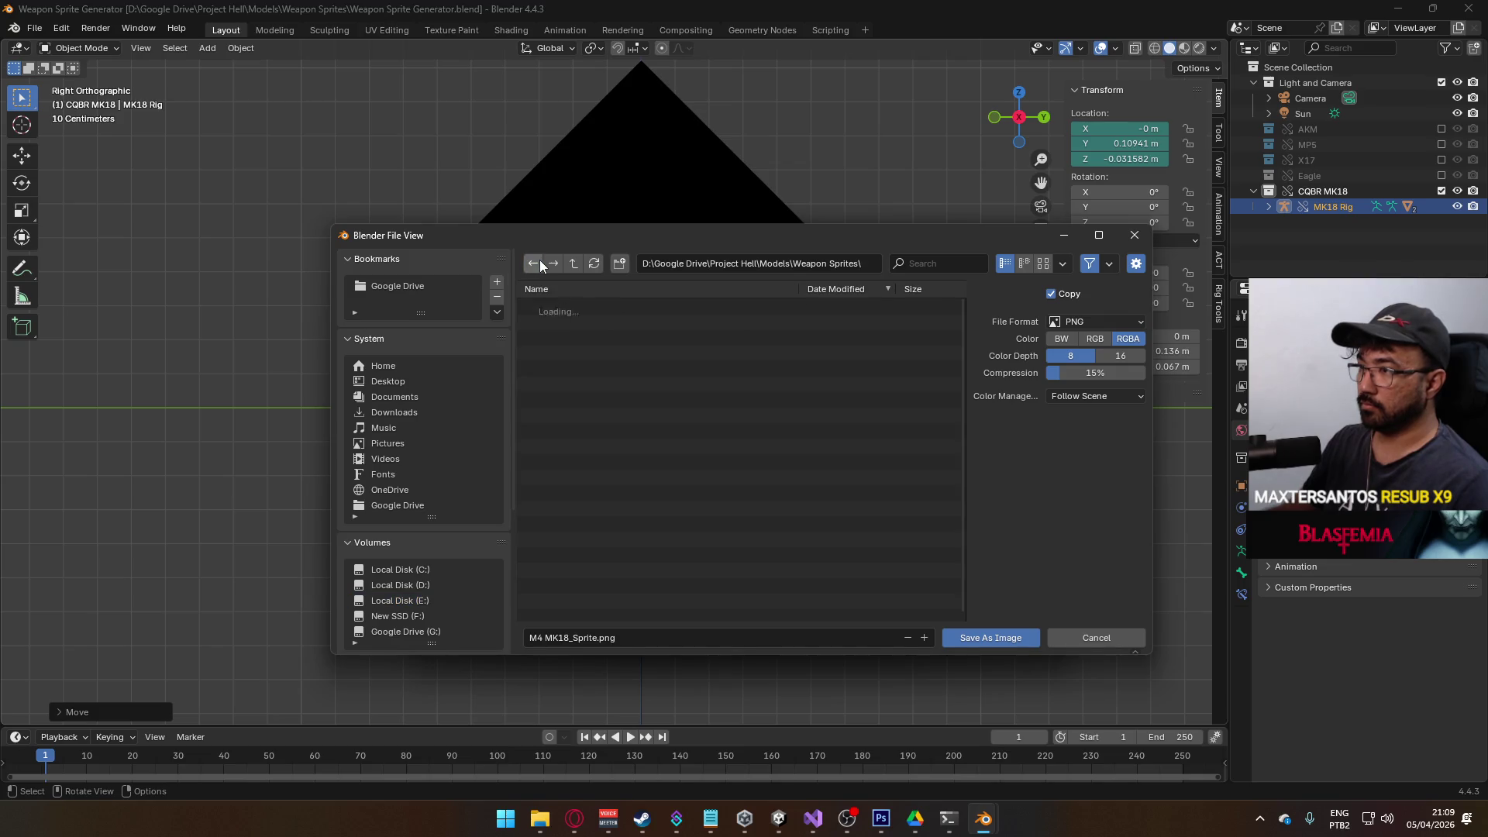
click(983, 638)
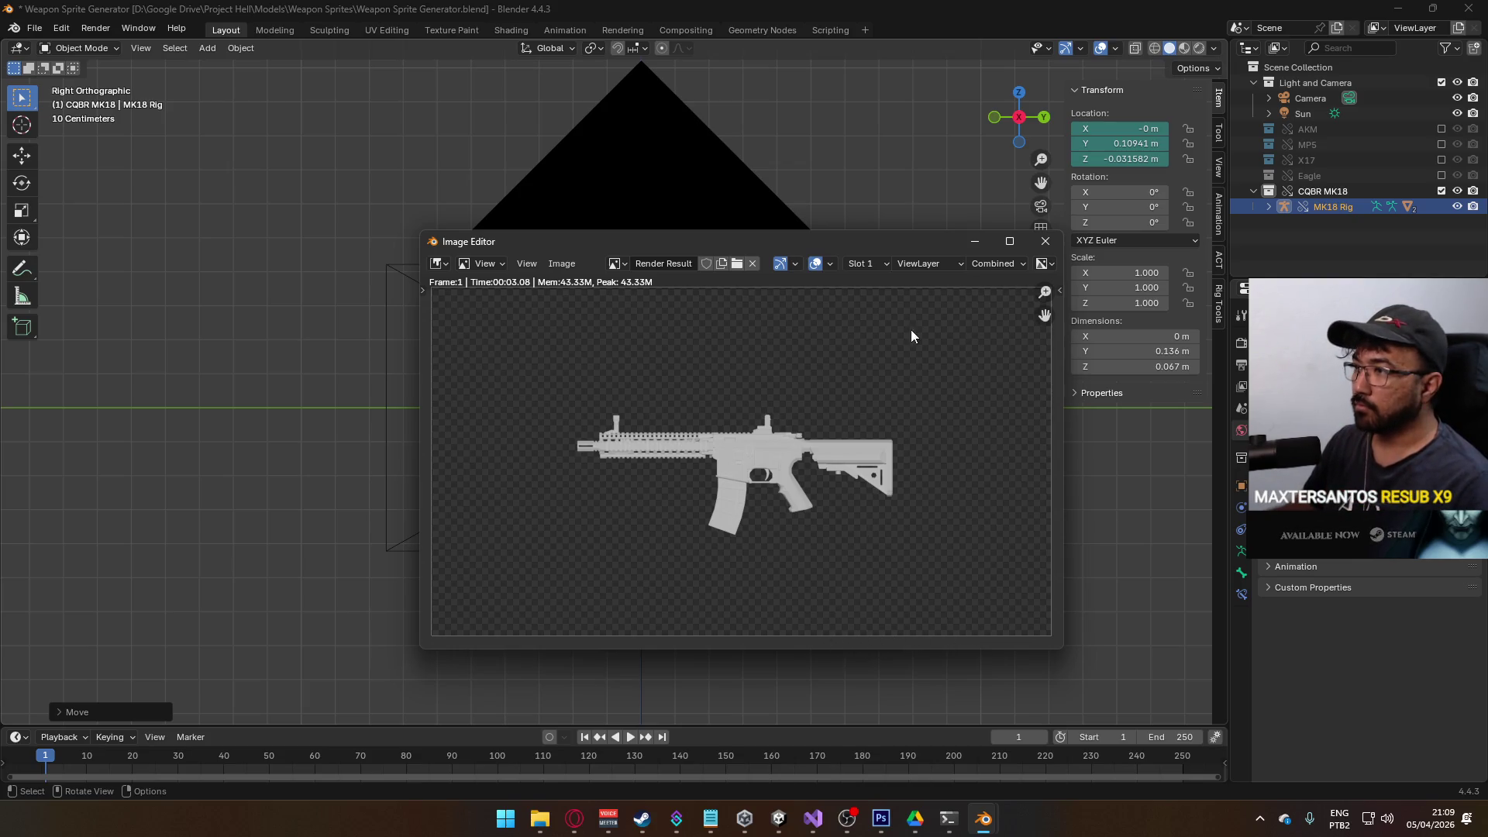
- Close the render result window, save Weapon Sprite Generator.blend again, and quit Blender
click(1044, 242)
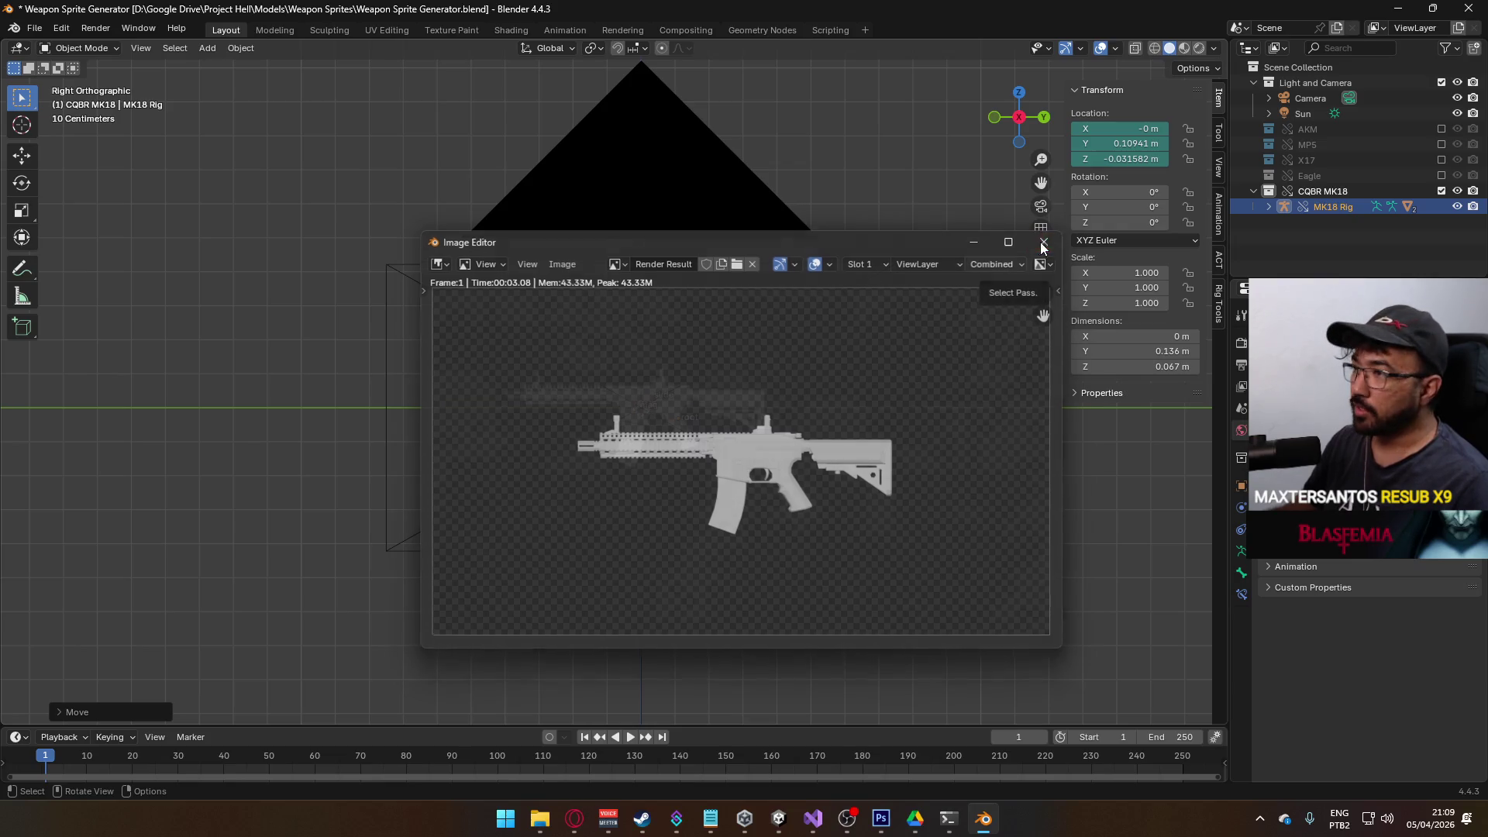
scroll(723, 347, down, 2)
scroll(540, 363, up, 1)
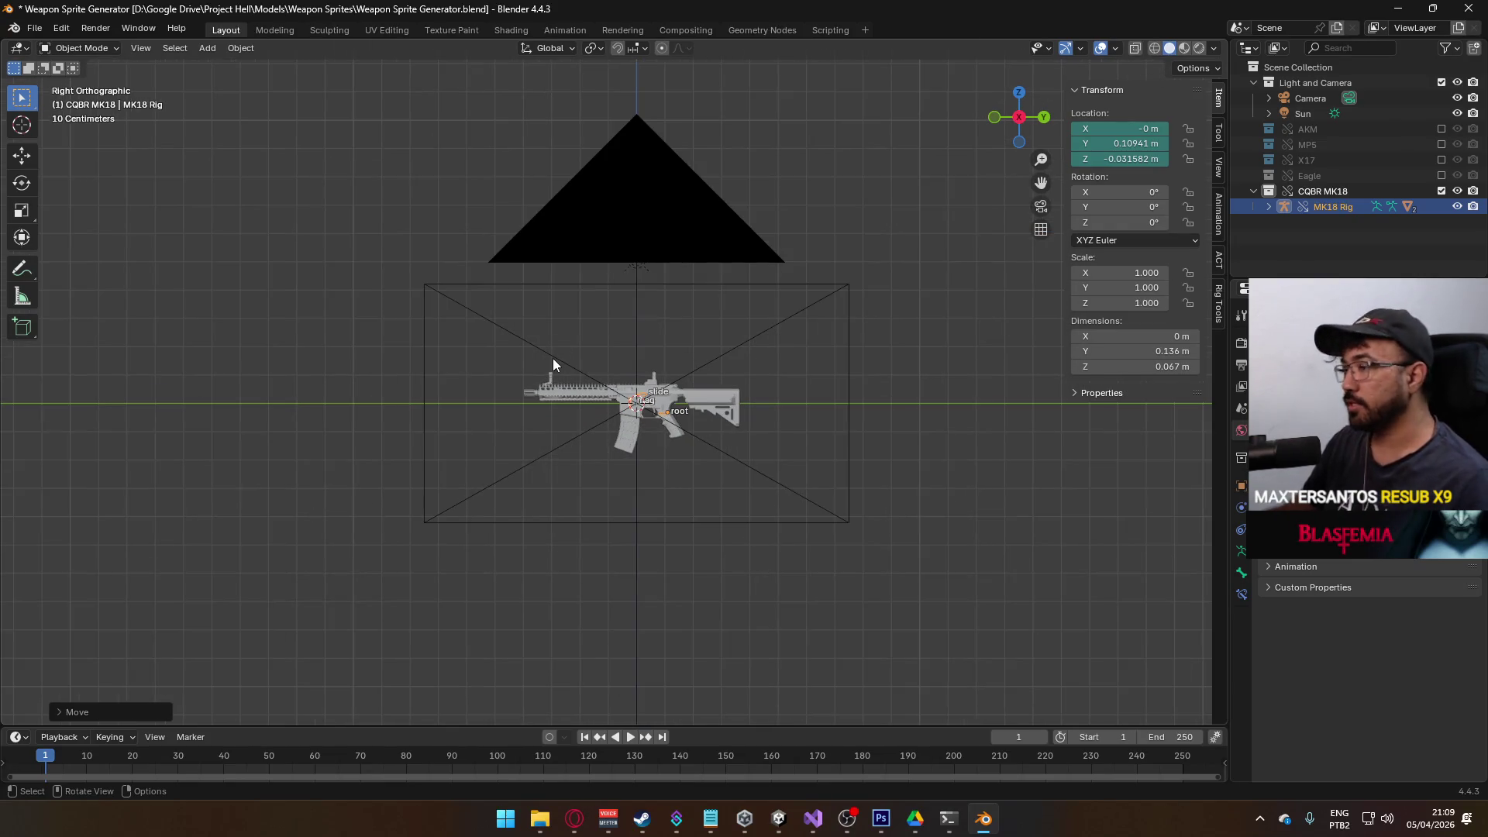
key(ctrl+s)
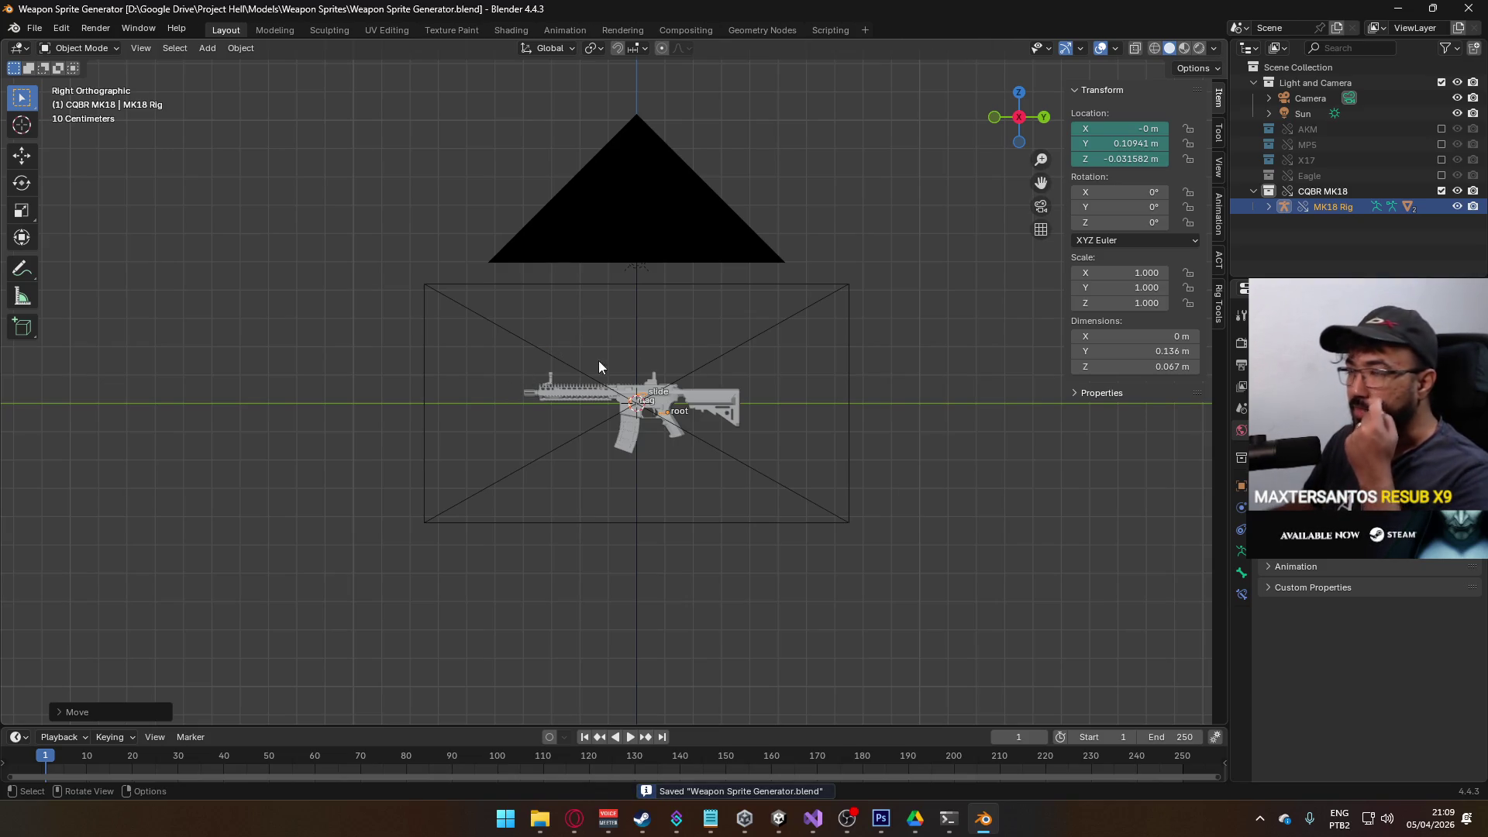
key(ctrl+q)
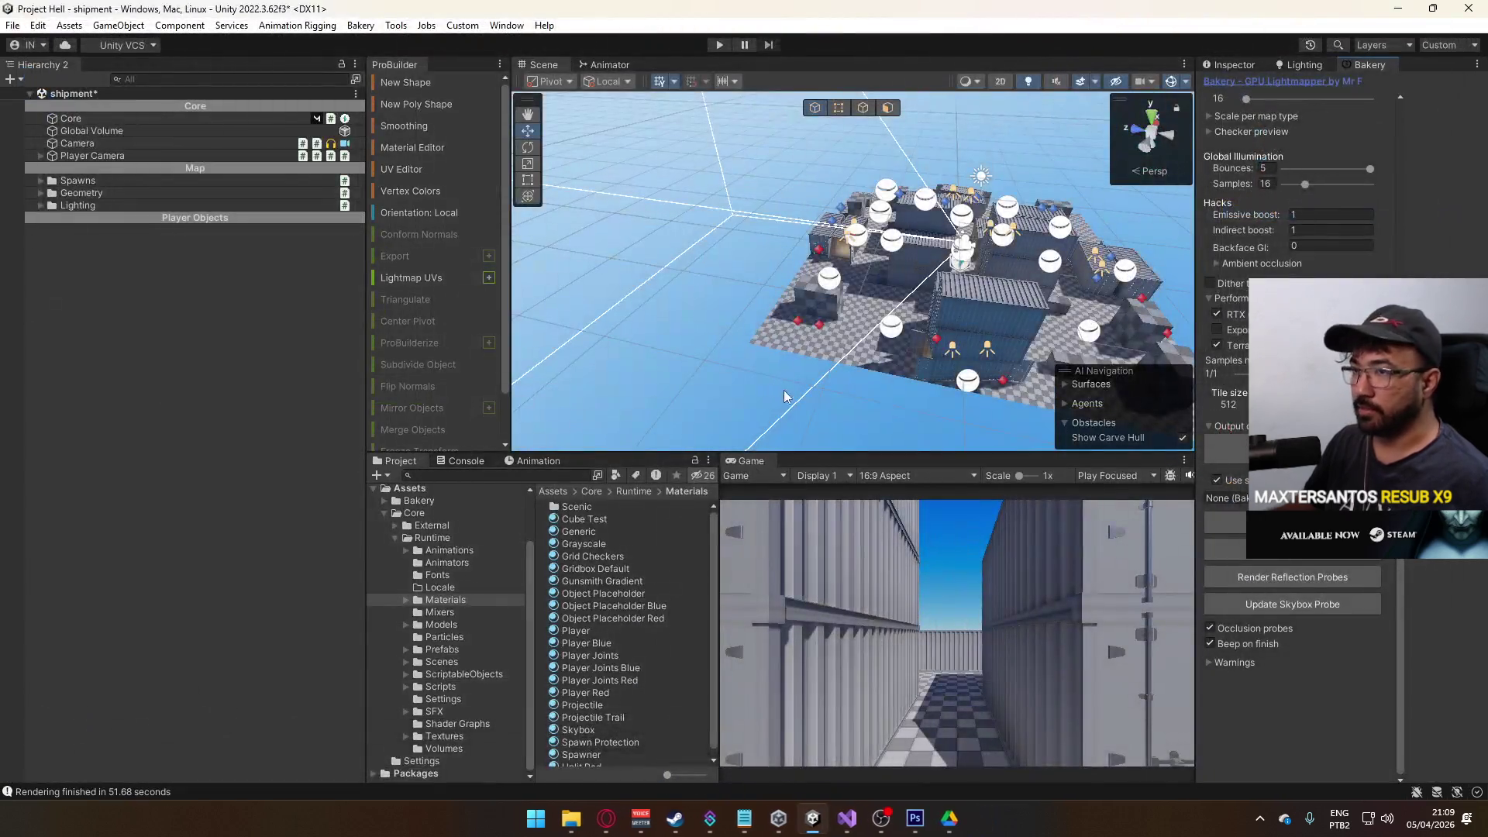
- Save the Unity shipment scene, then quit Photoshop, saving sprite-crosshair.psd on exit
key(ctrl+s)
mouse_move(736, 412)
mouse_down()
mouse_move(748, 393)
mouse_move(563, 397)
mouse_up()
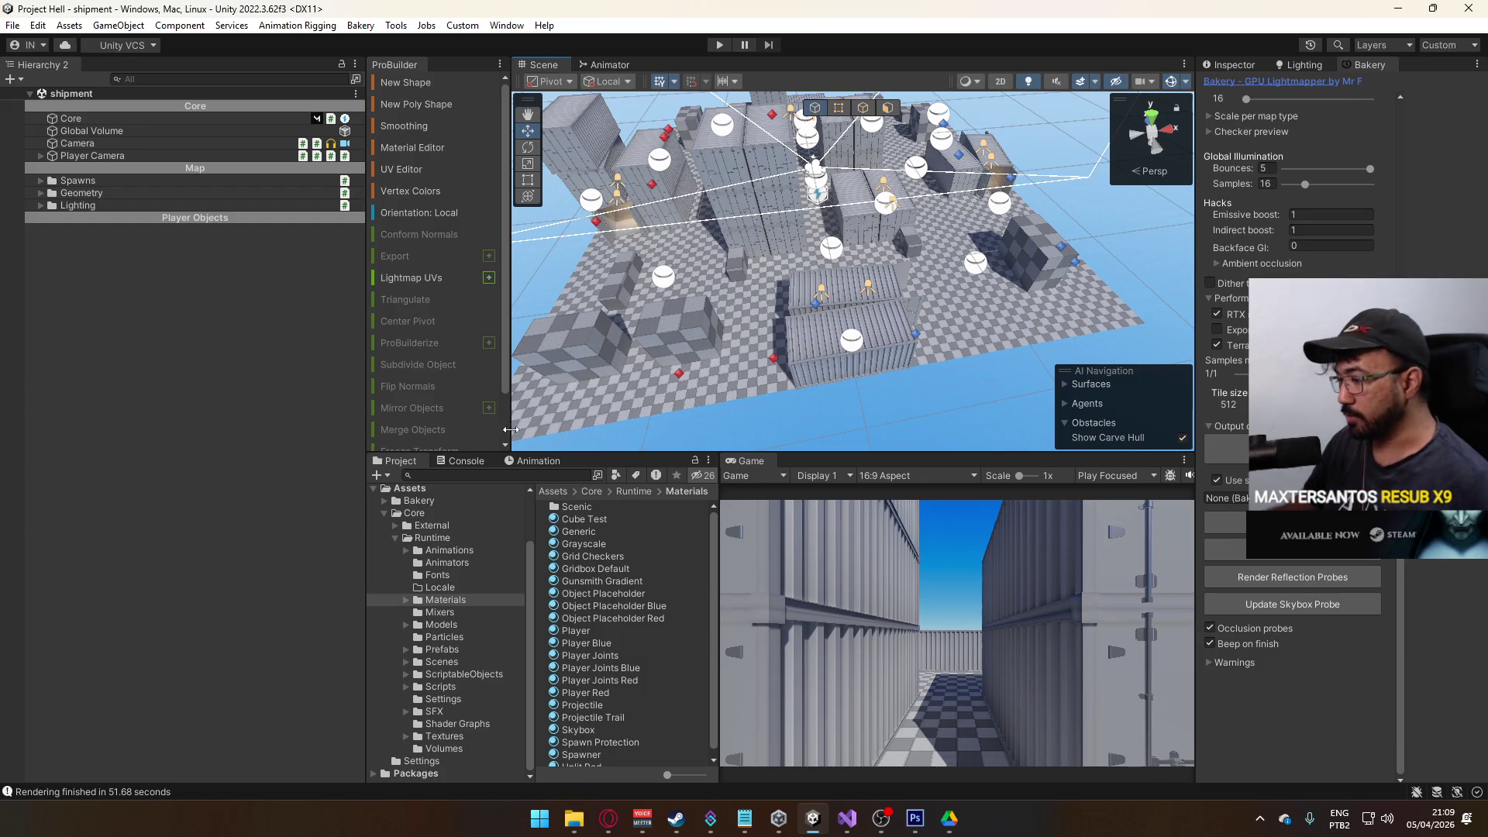
click(926, 816)
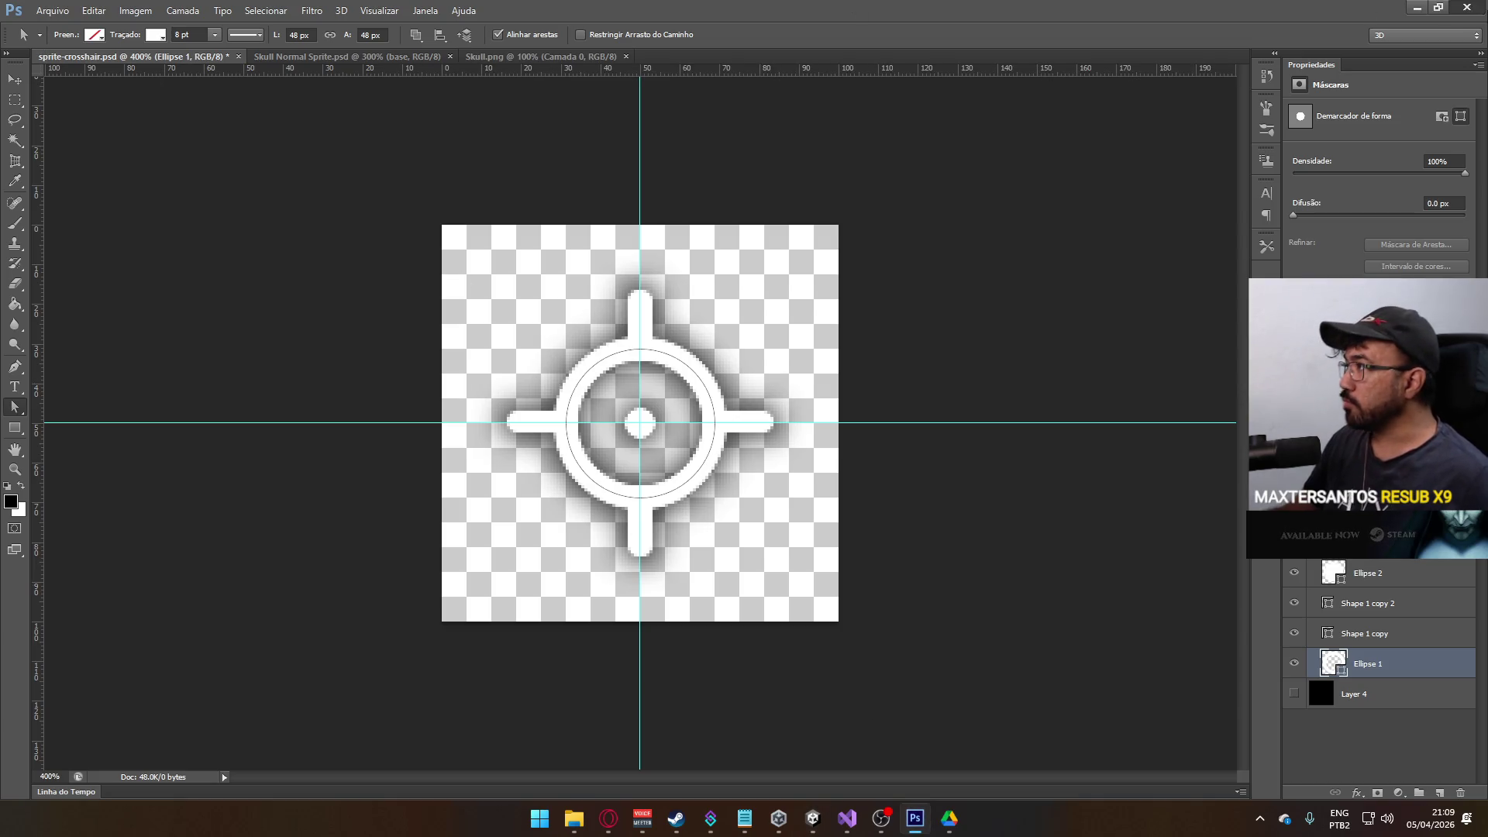
key(ctrl+q)
click(695, 307)
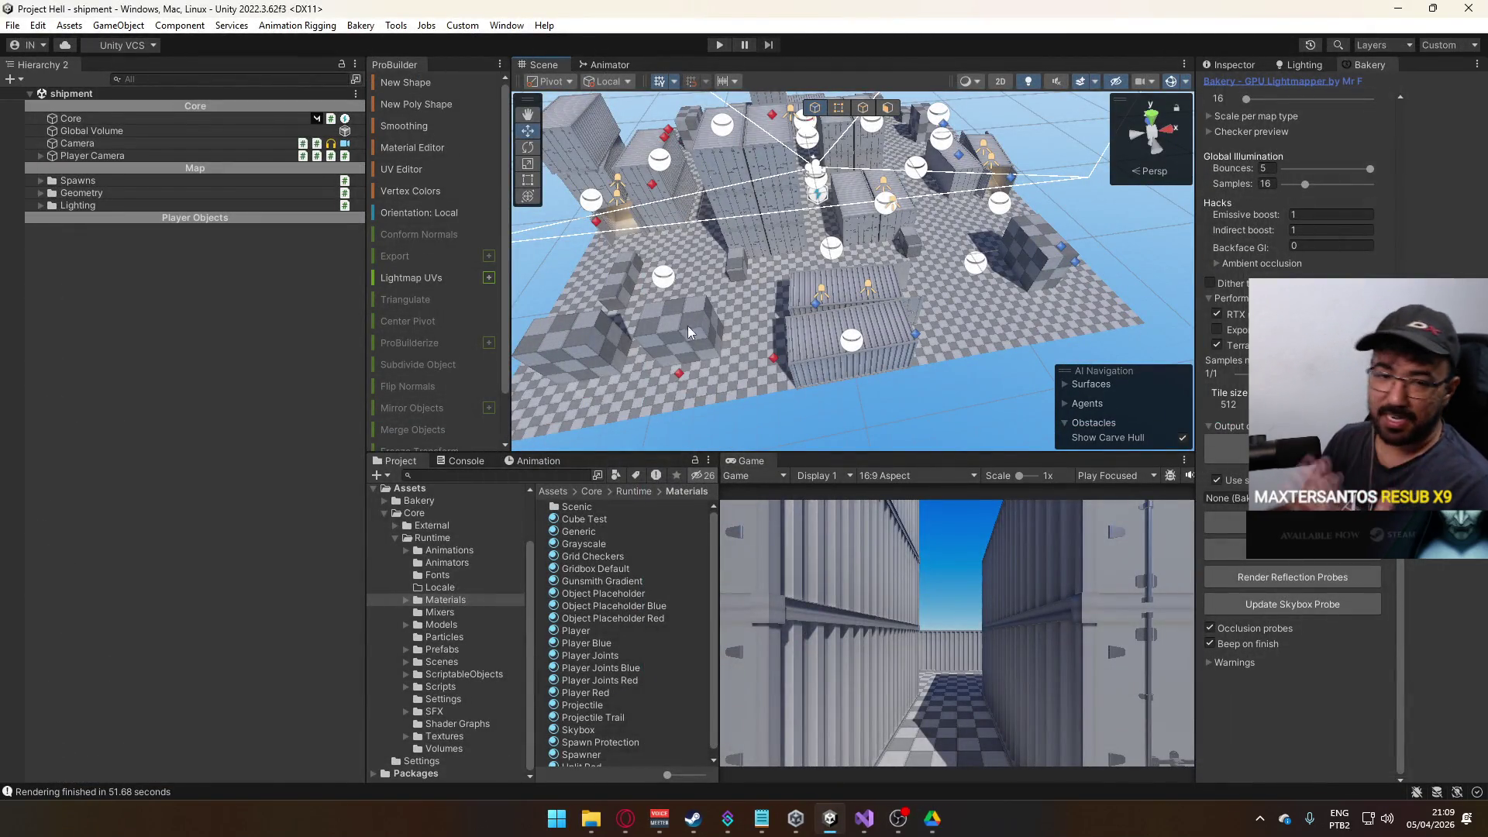
mouse_move(653, 351)
mouse_down()
mouse_move(806, 209)
mouse_move(802, 221)
mouse_up()
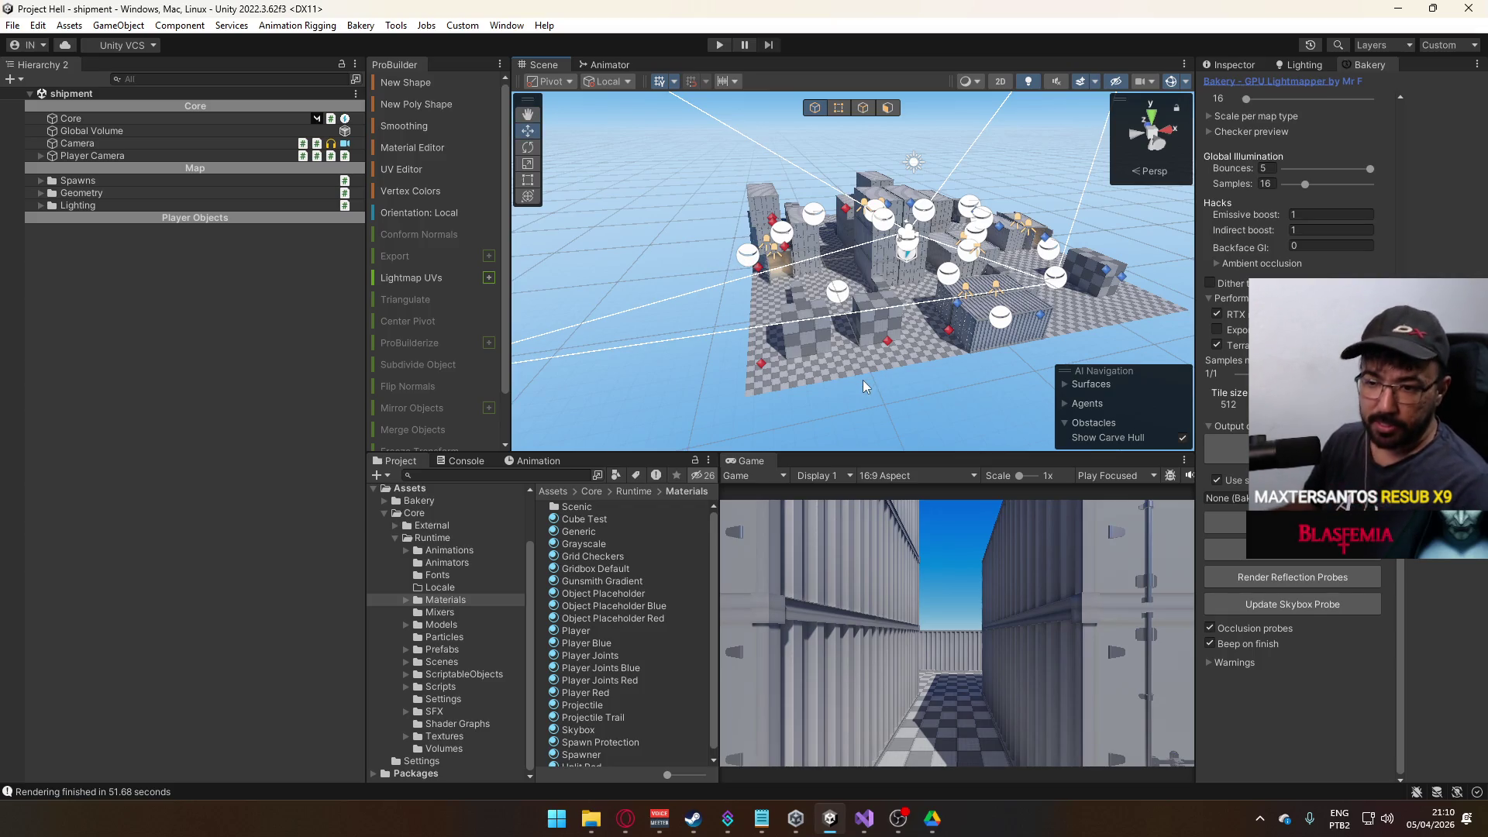
key(alt+Tab)
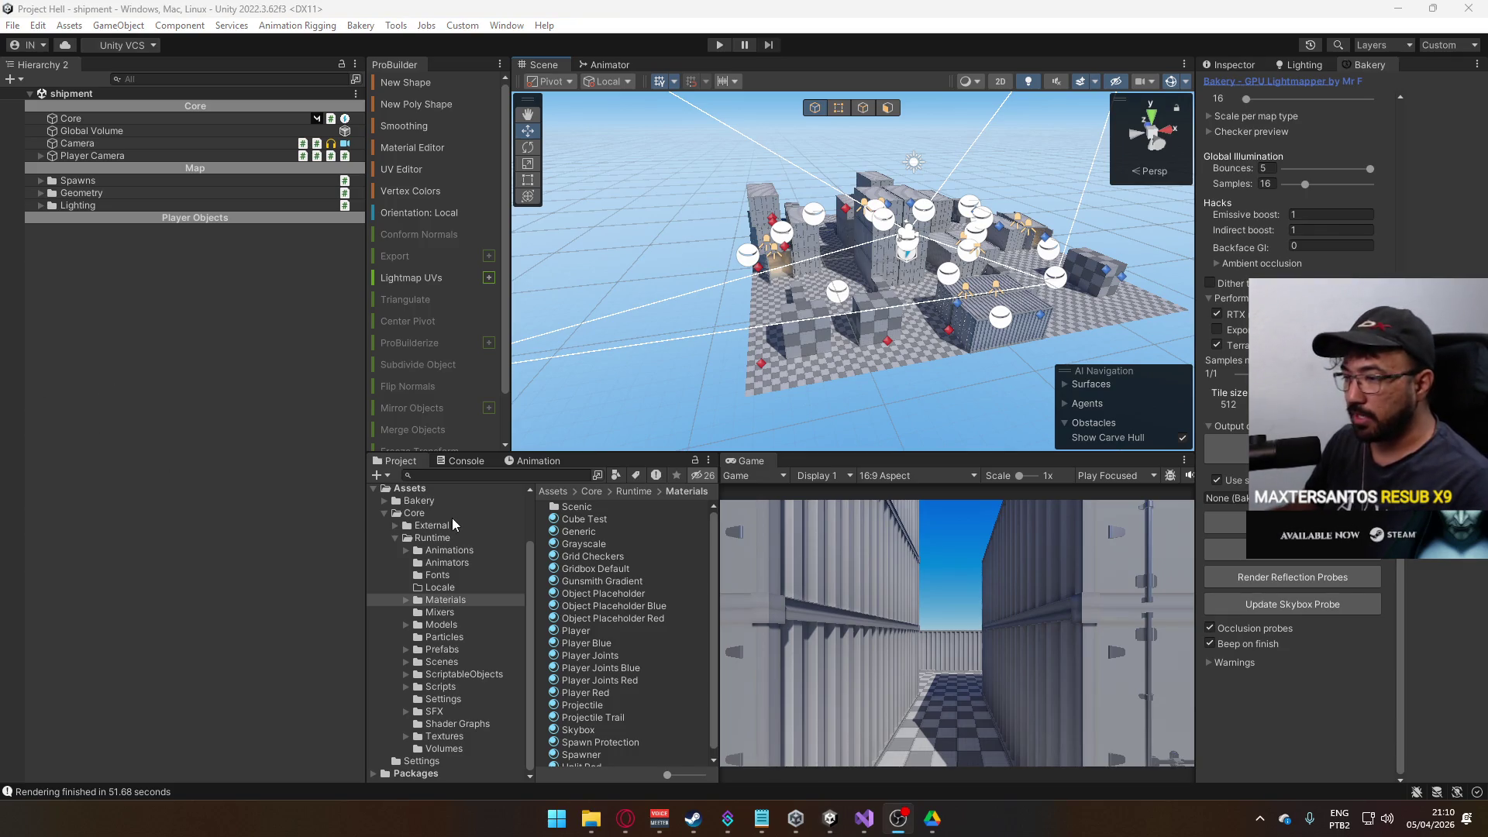
mouse_move(775, 309)
mouse_down()
mouse_move(670, 326)
mouse_move(736, 341)
mouse_move(779, 374)
mouse_move(734, 384)
mouse_up()
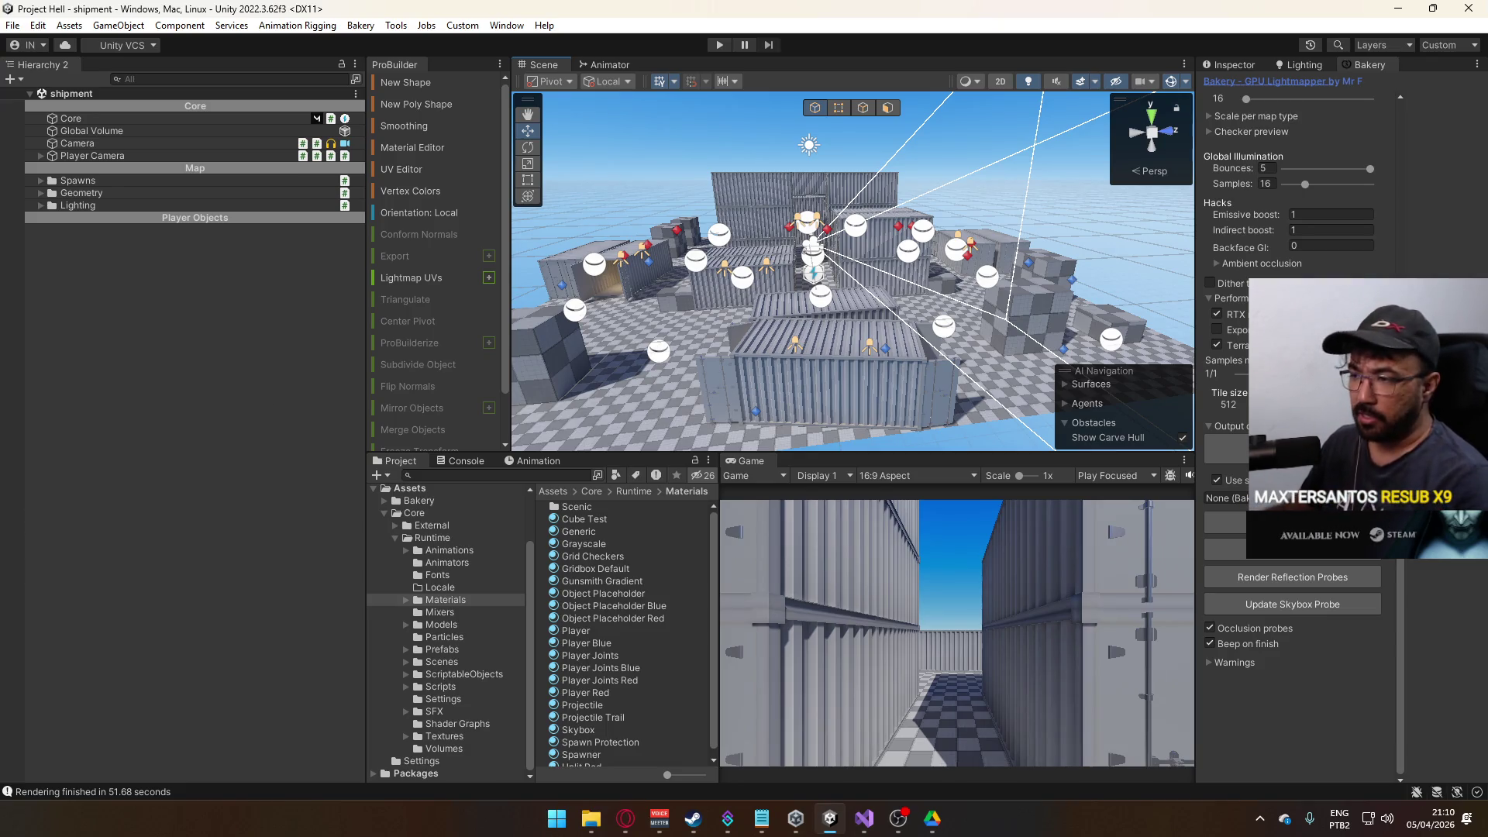
key(alt+Tab)
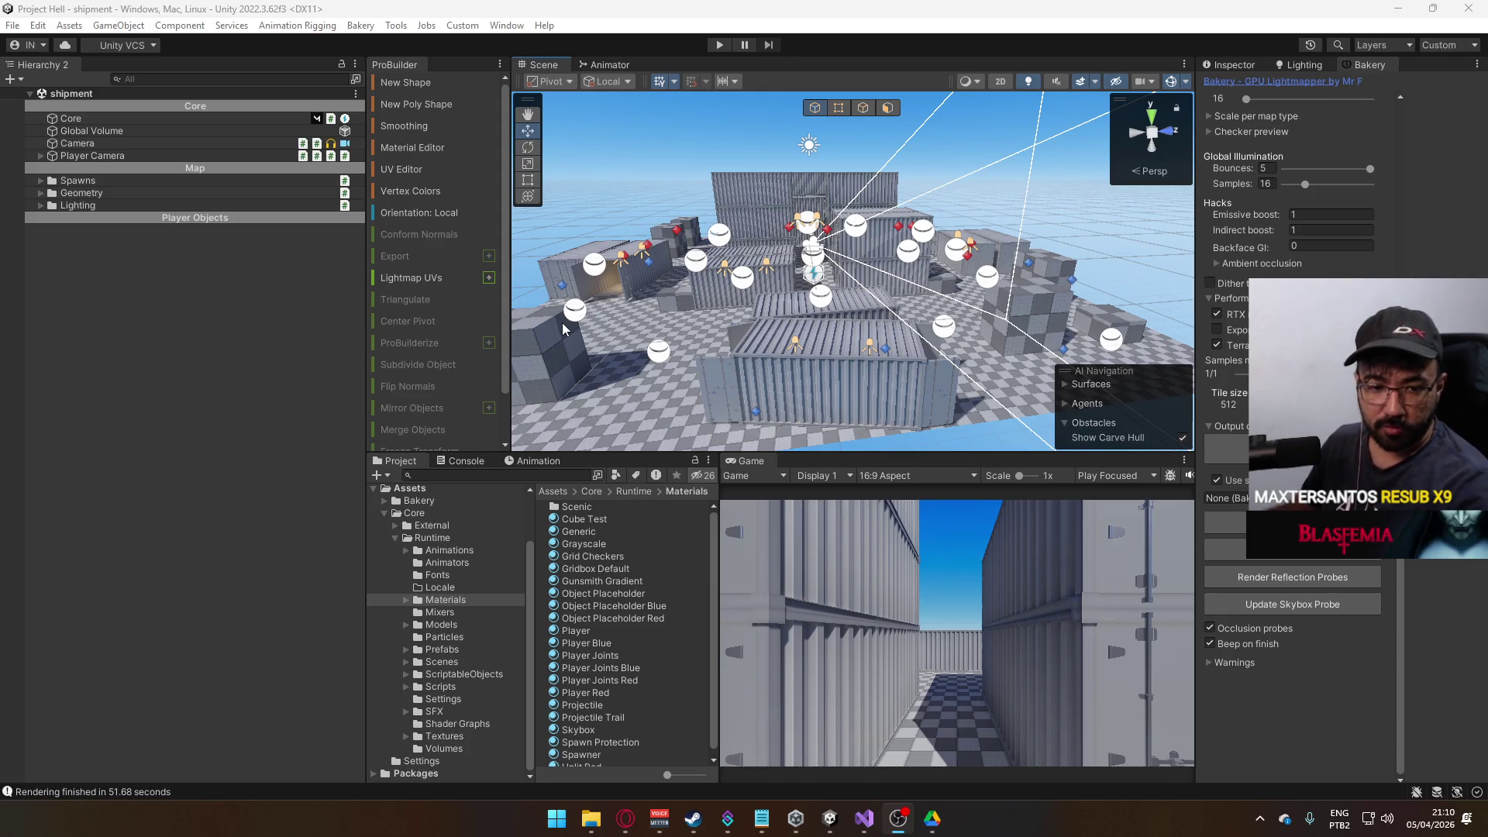
drag(968, 357, 663, 358)
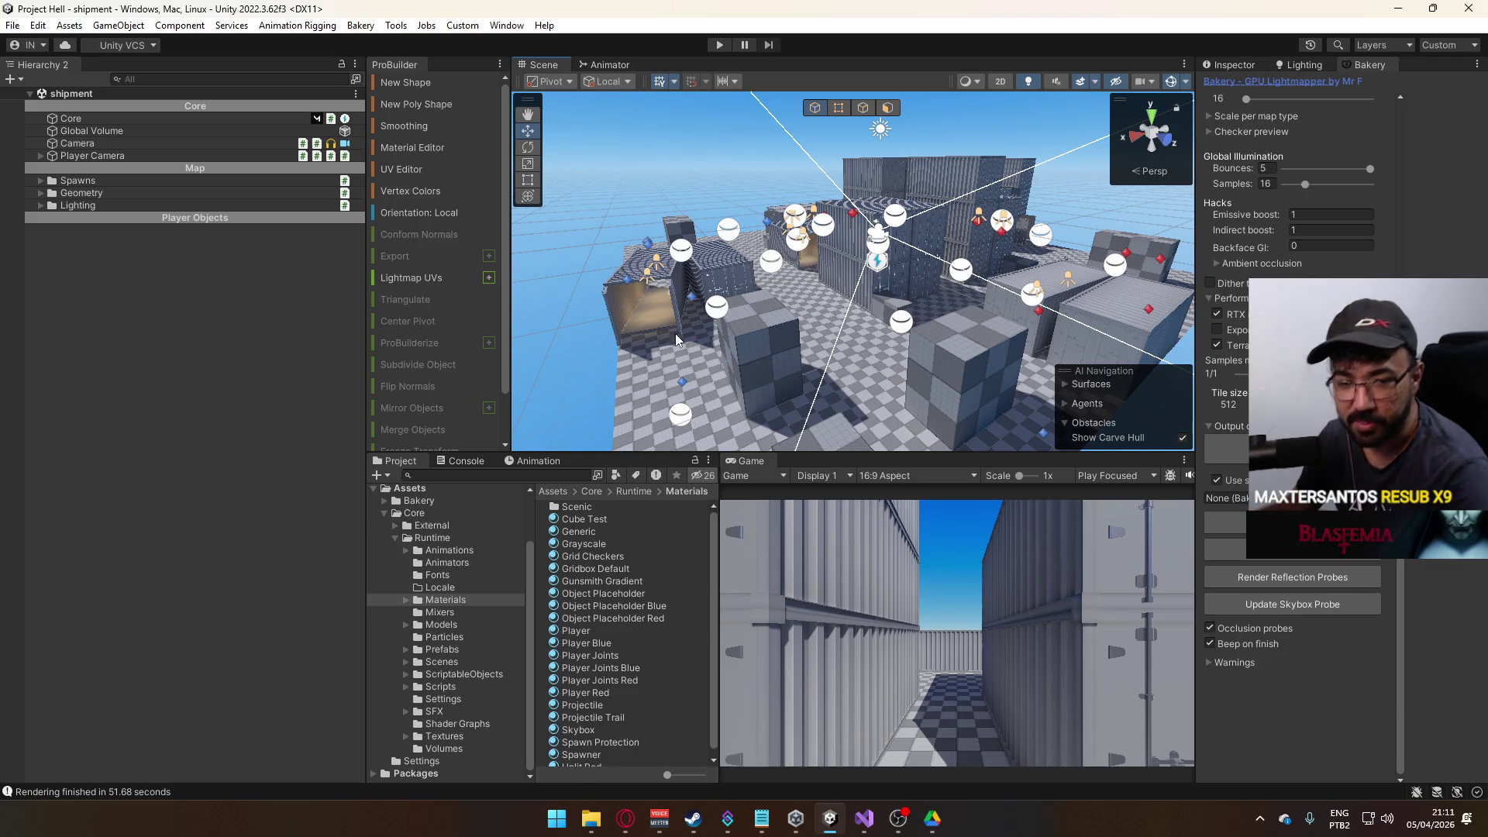
drag(979, 365, 819, 368)
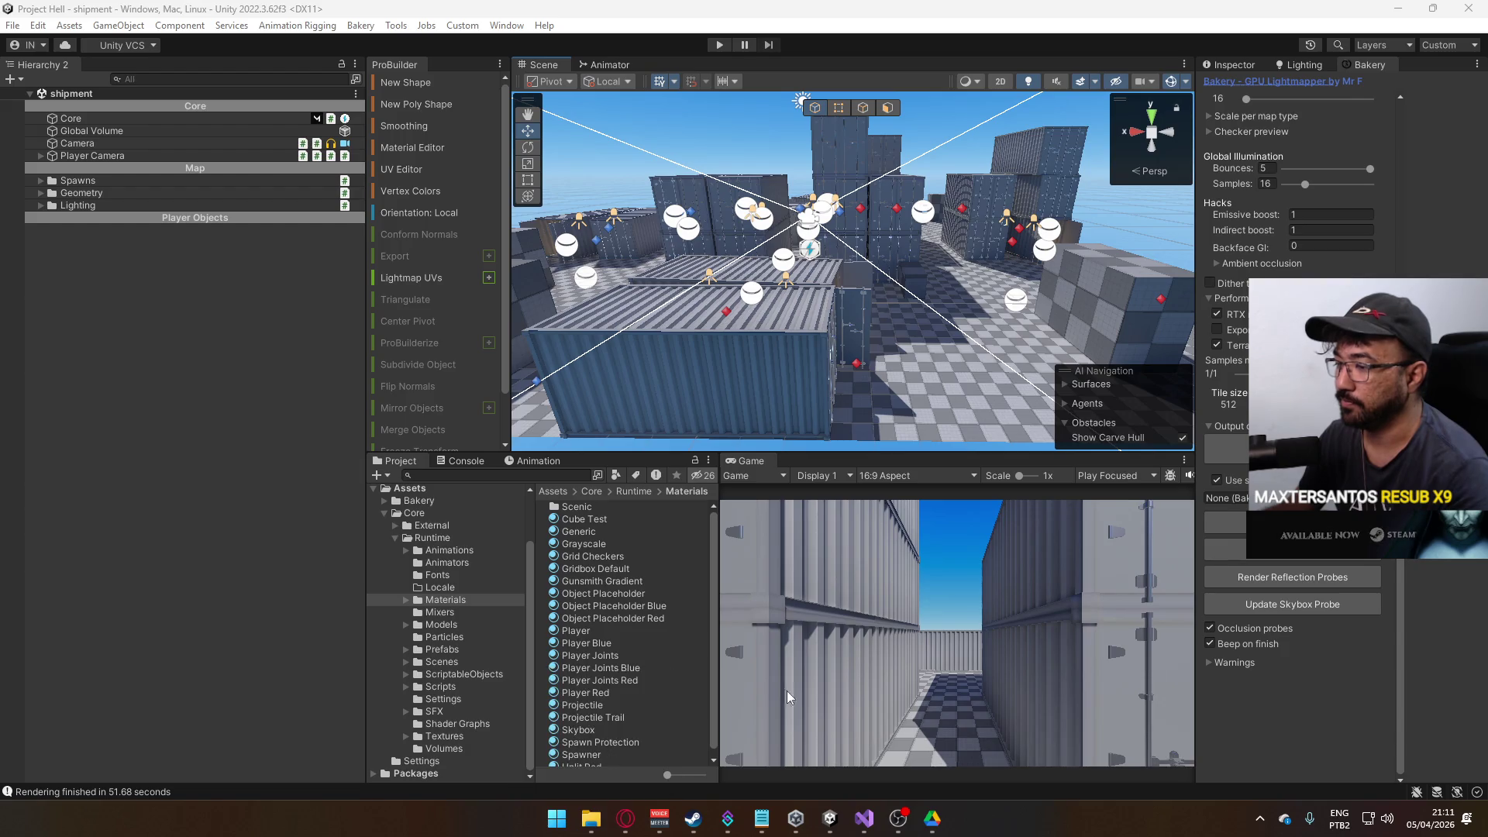
mouse_move(591, 818)
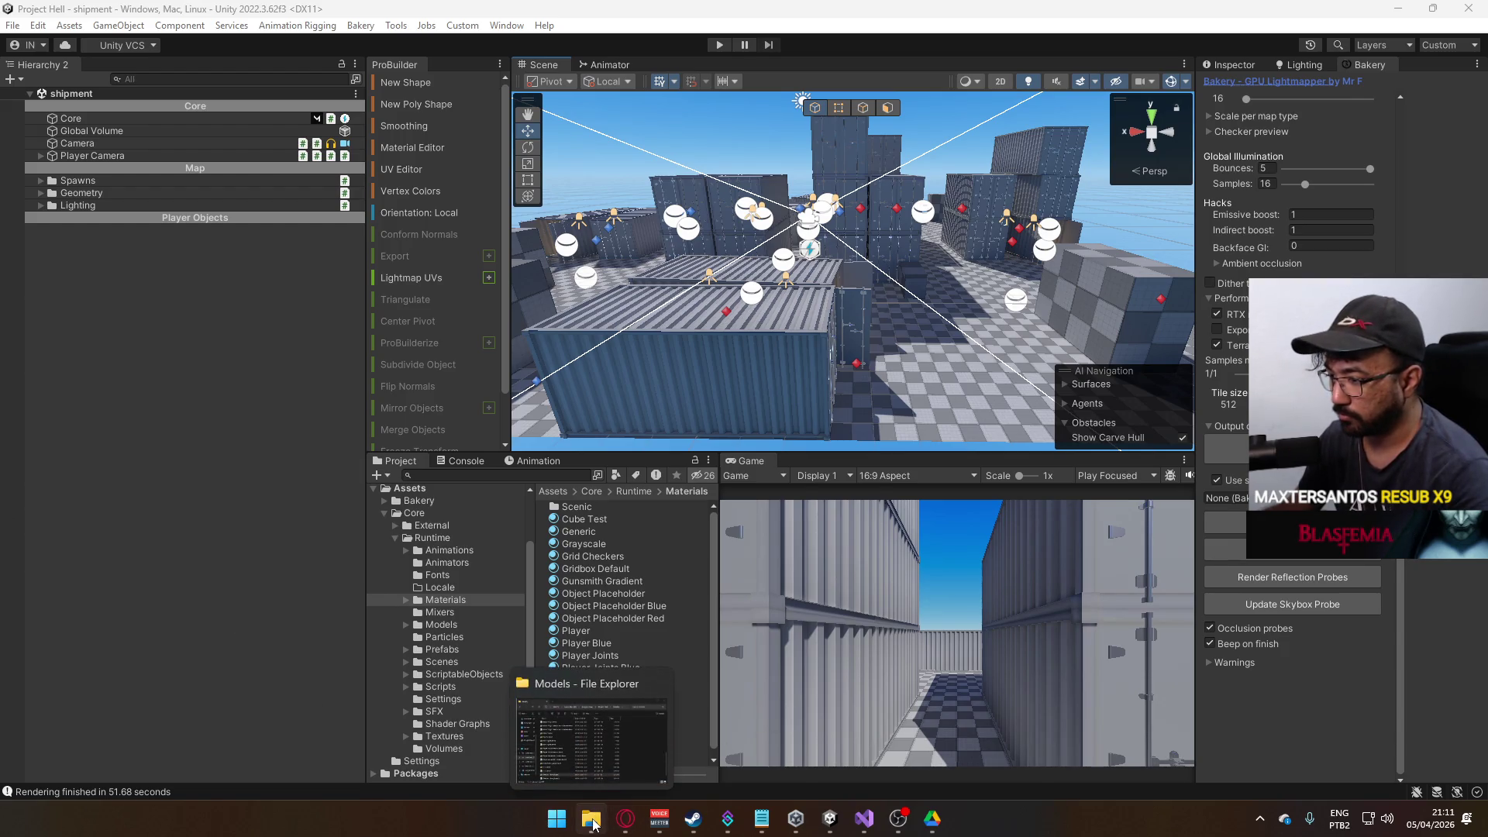
- Browse to Project Hell > Models > Weapon Sprites, select M4 MK18_Sprite.png, and switch back to Unity
click(581, 752)
click(581, 752)
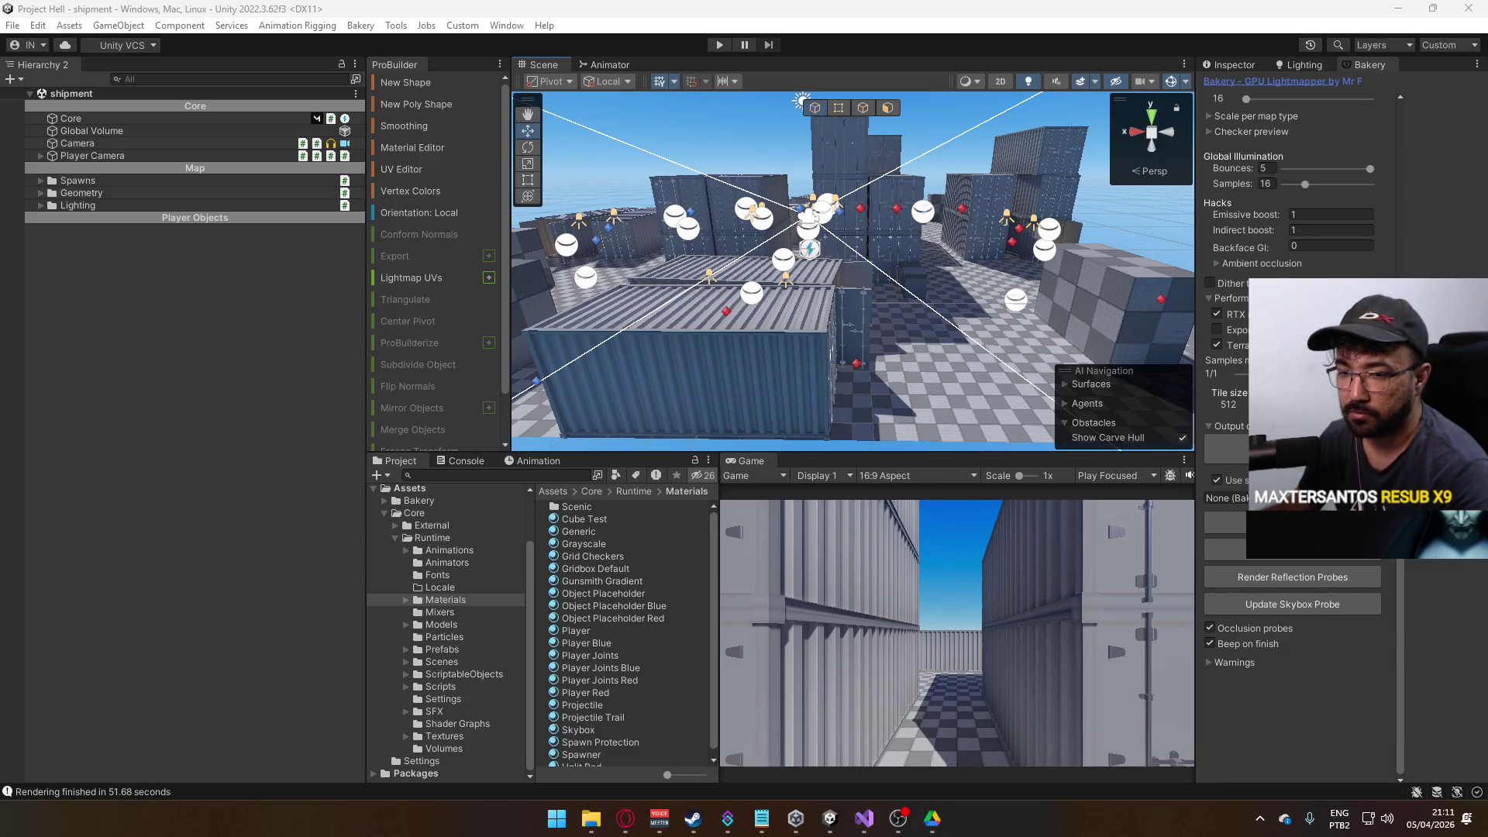
click(1404, 12)
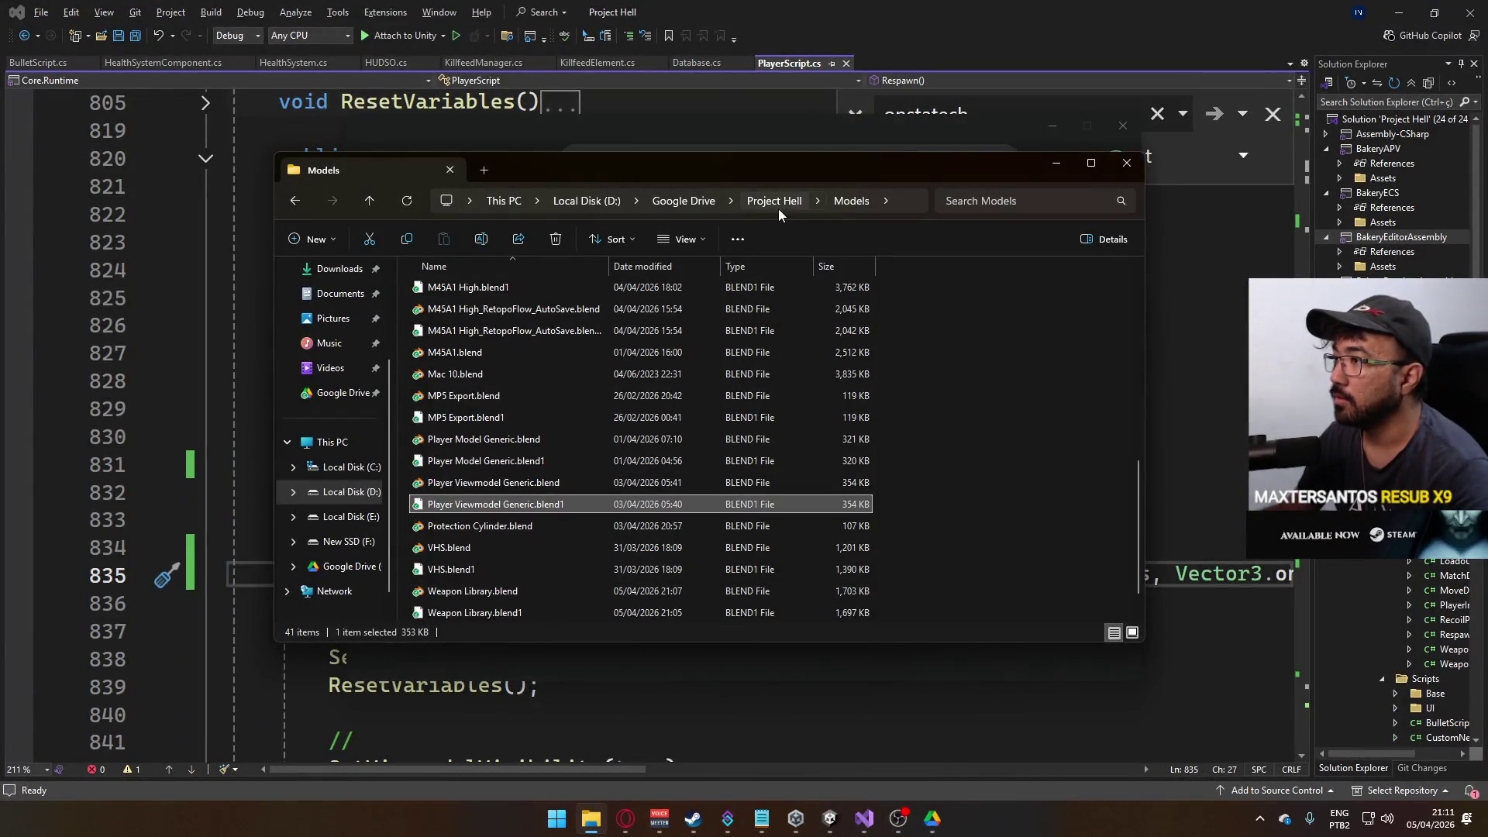
click(778, 209)
click(479, 370)
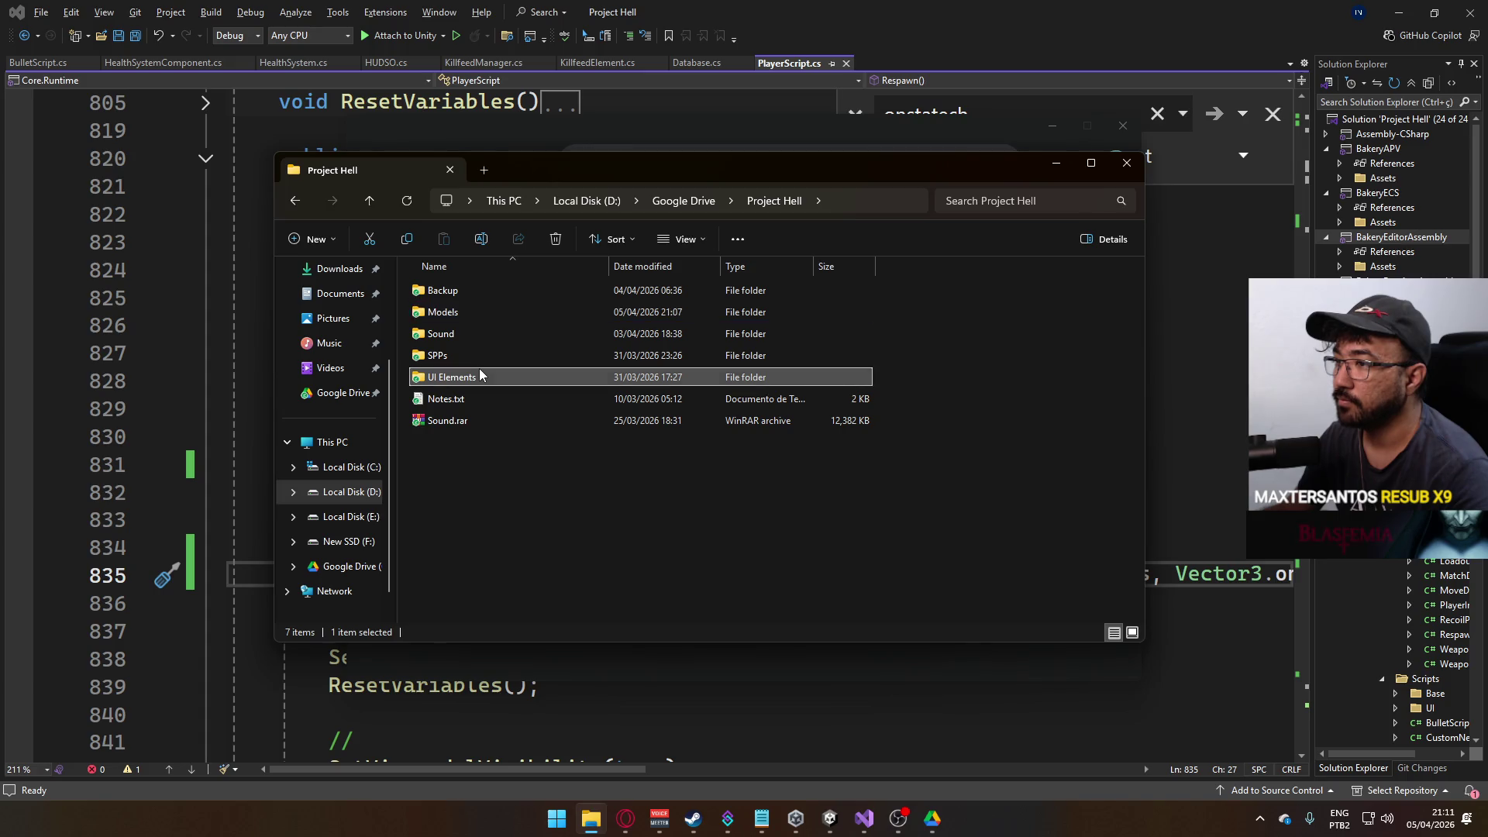
double_click(480, 372)
click(774, 201)
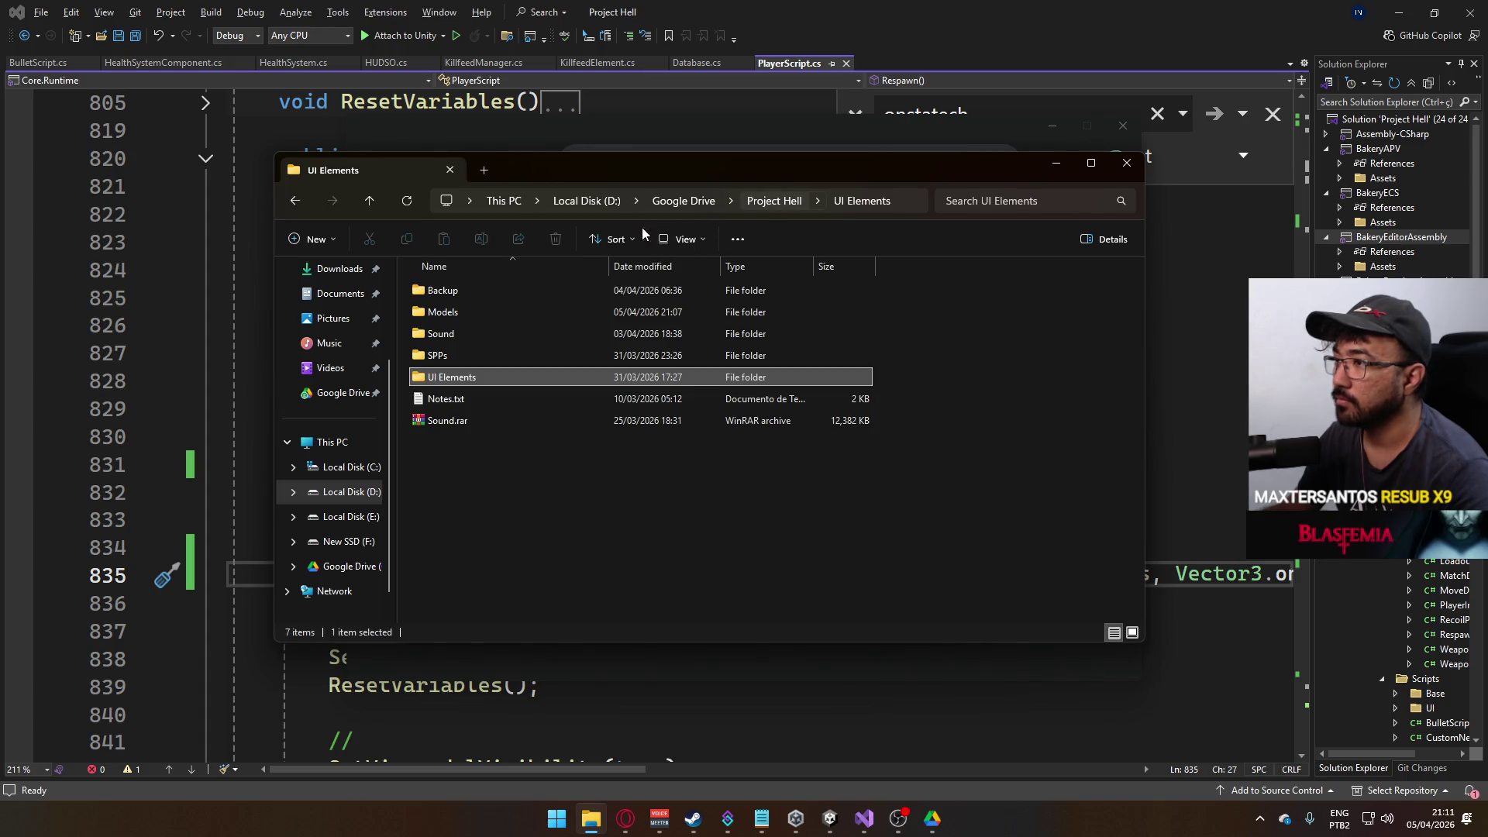
double_click(481, 309)
double_click(476, 313)
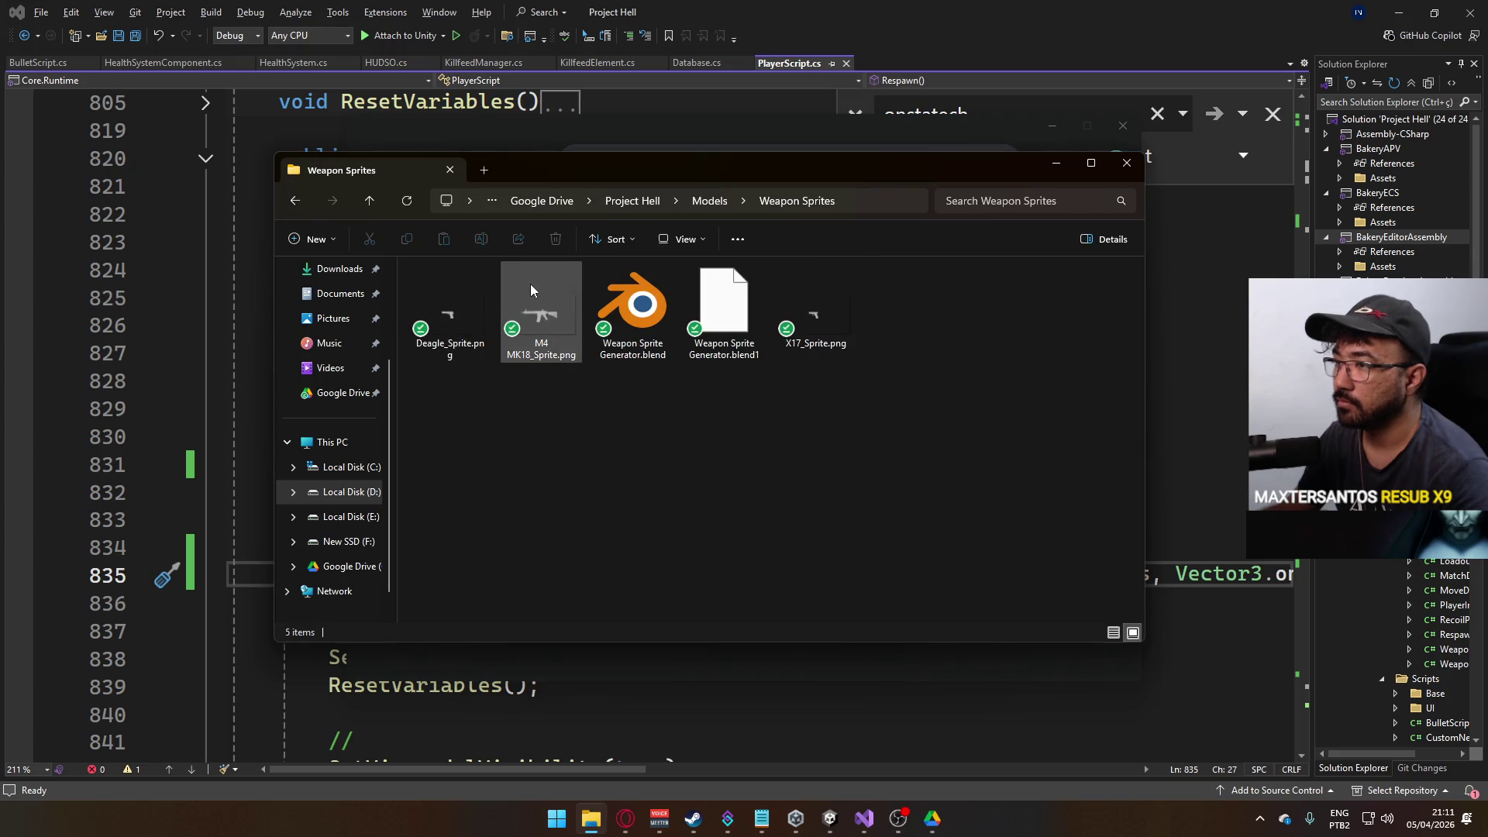
click(541, 314)
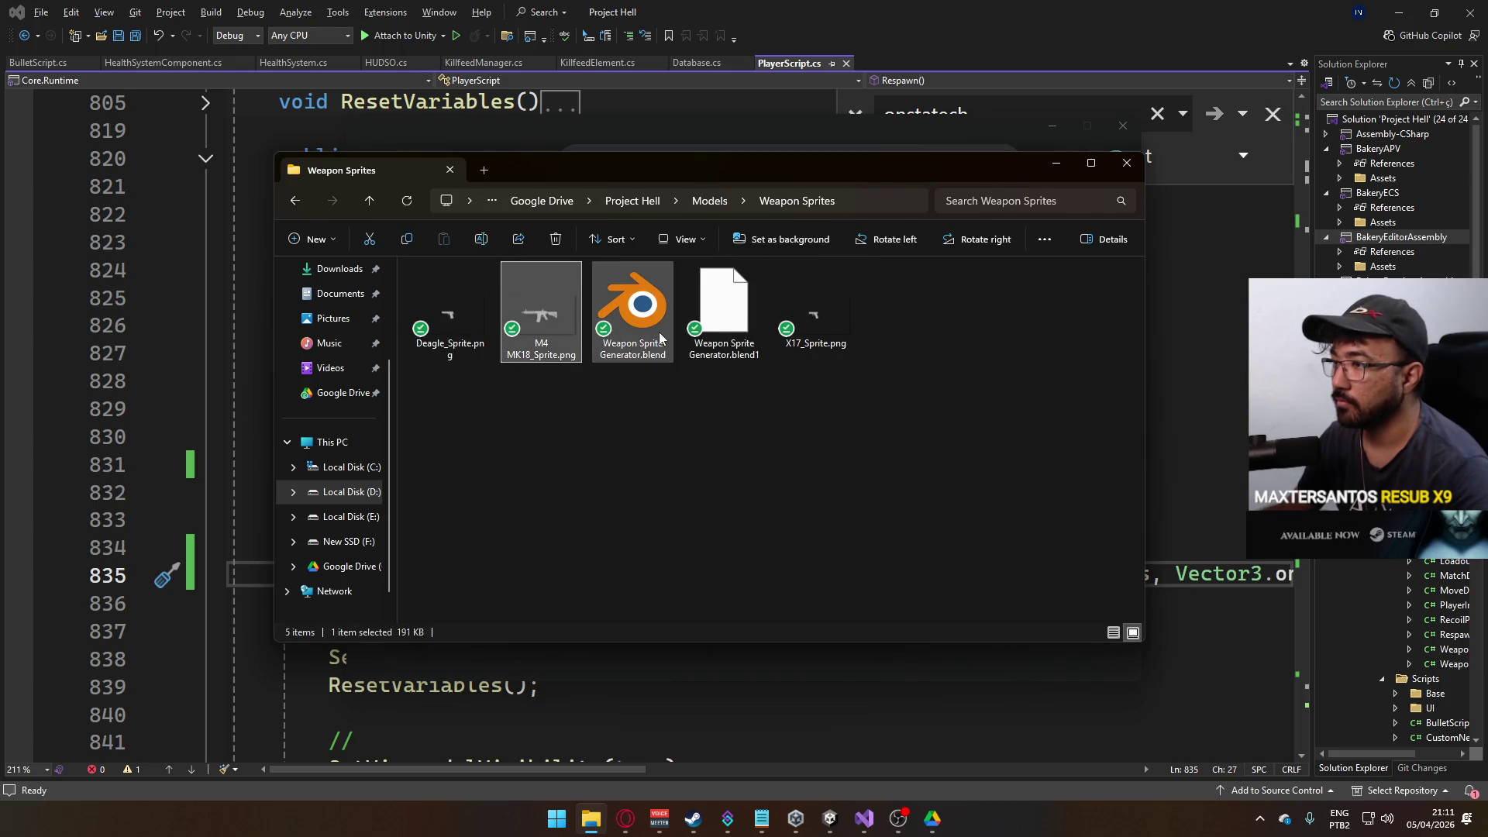
key(alt+Tab)
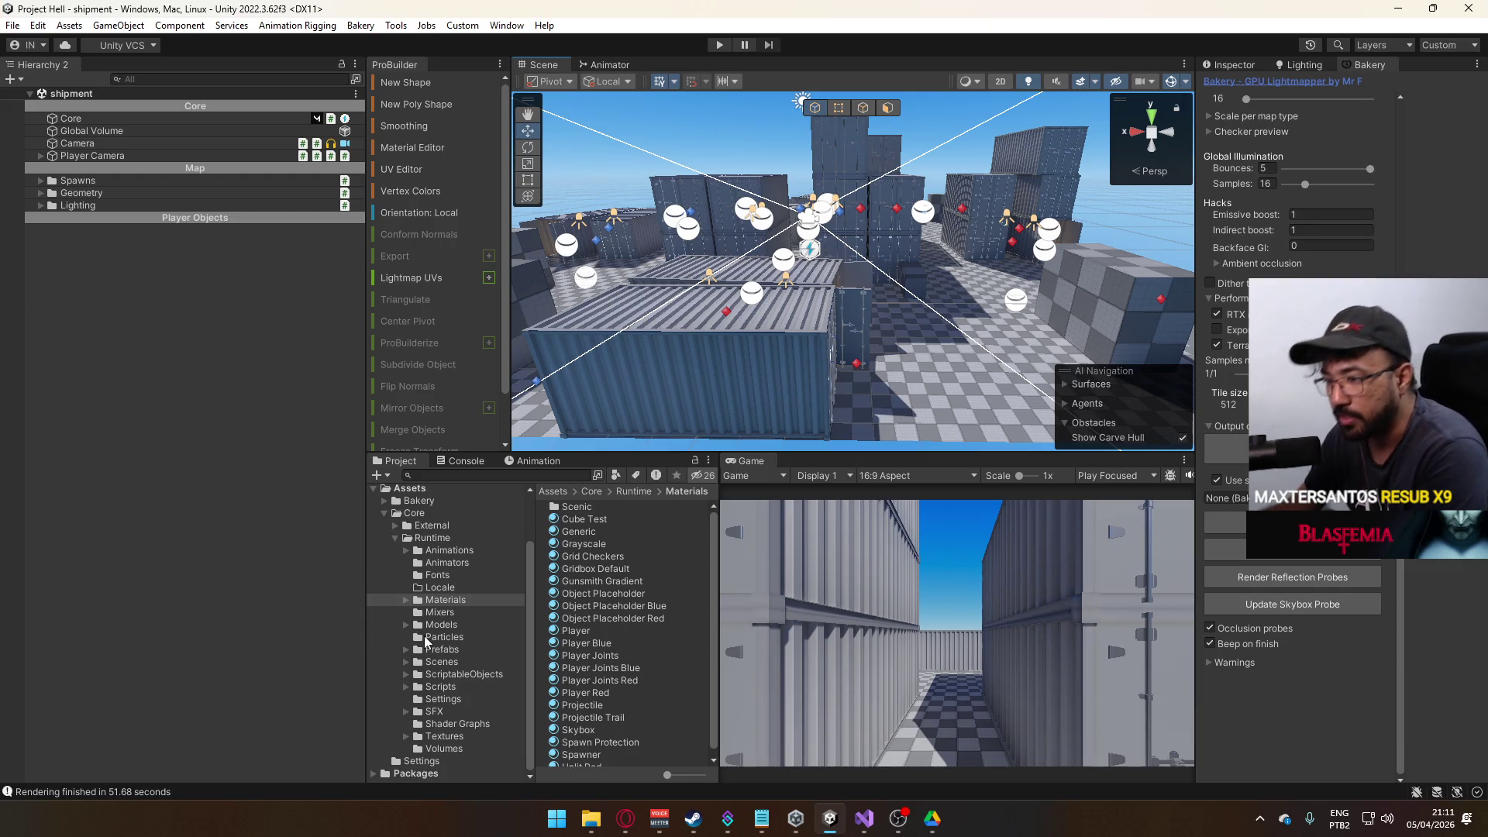
- Show Unity's Textures folder in File Explorer and paste the sprite there
click(470, 735)
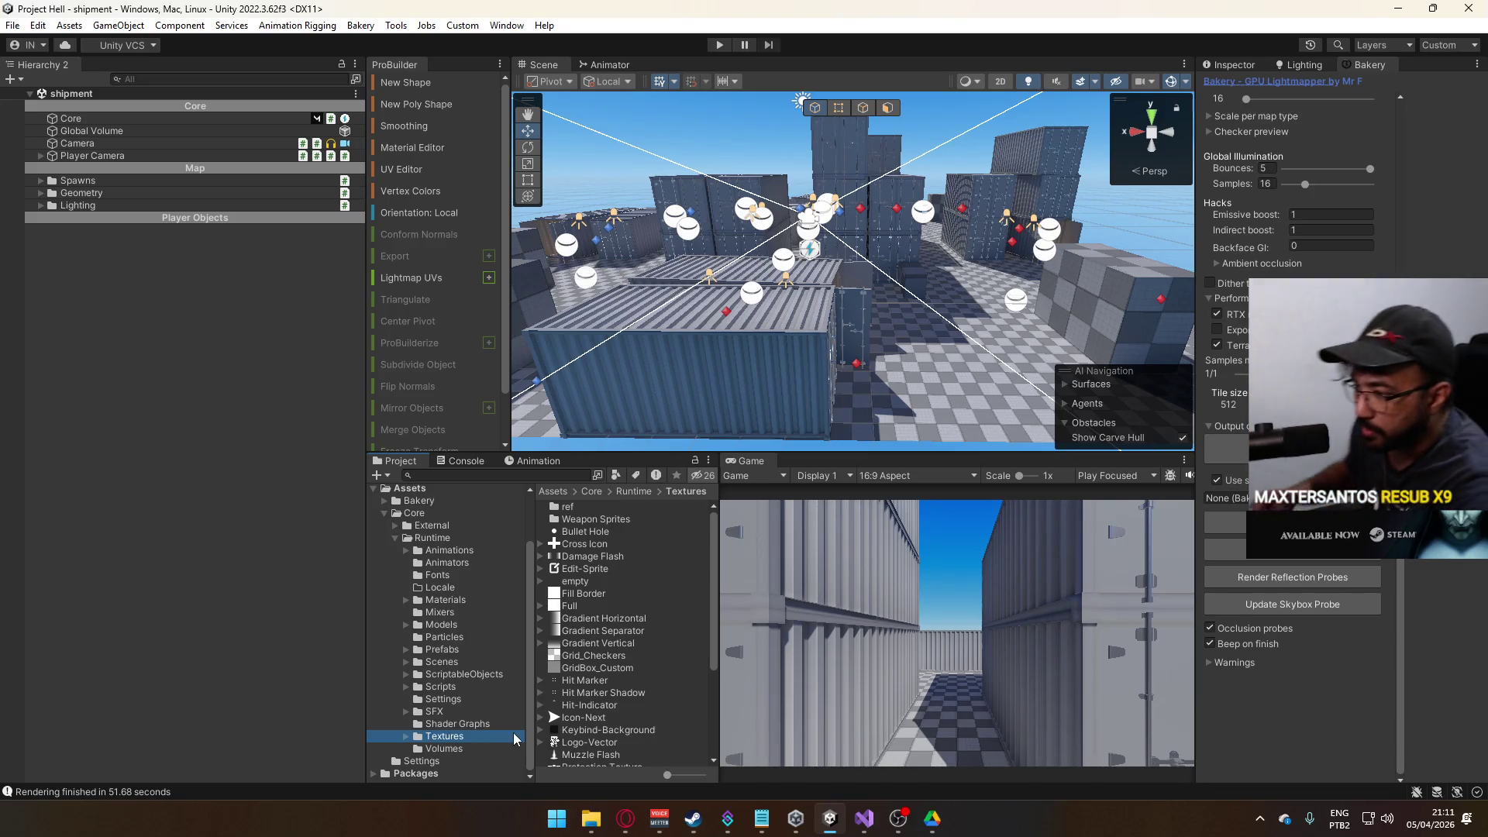
right_click(610, 593)
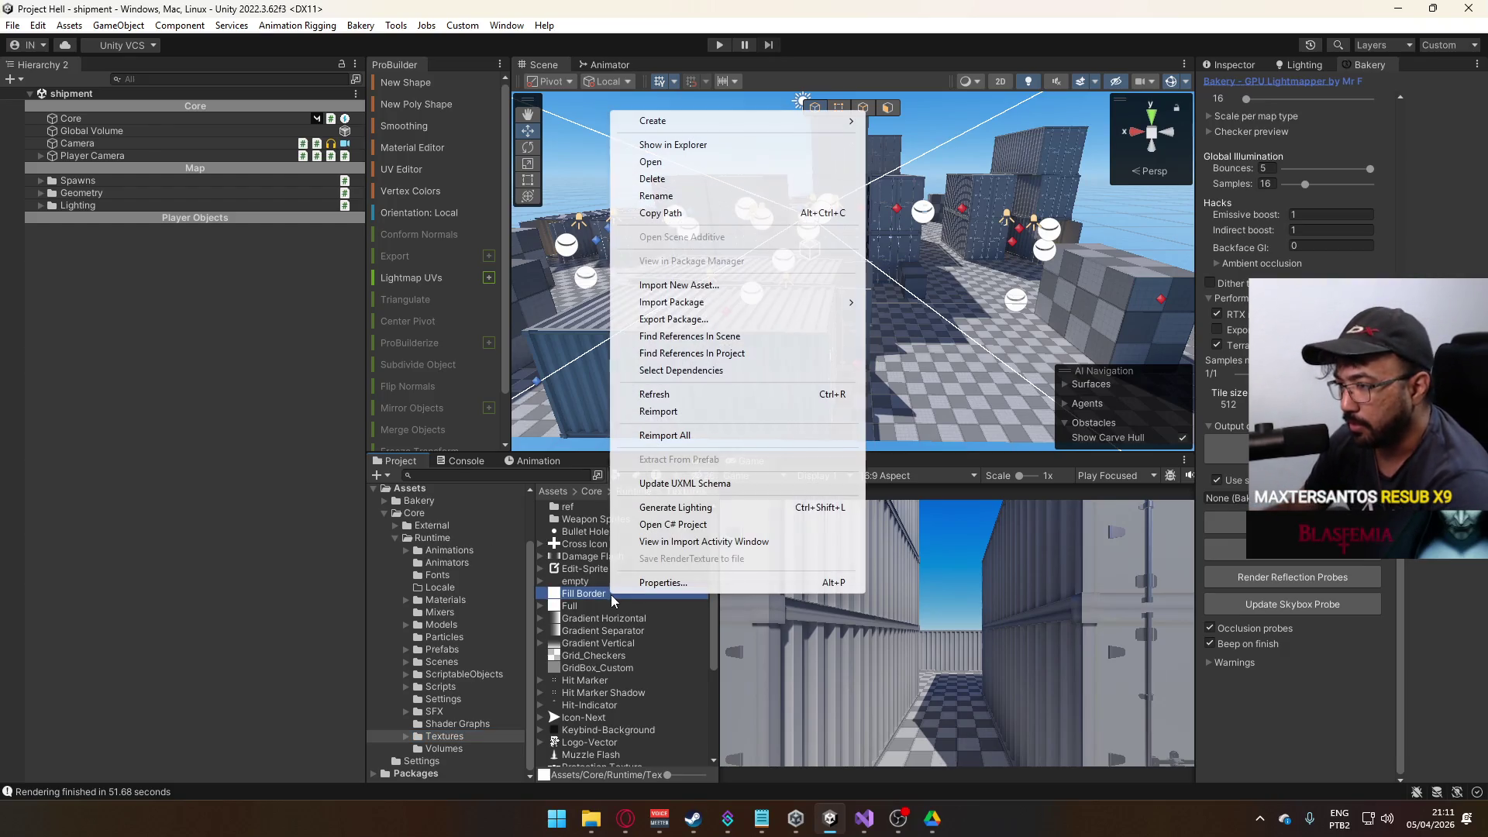
click(736, 149)
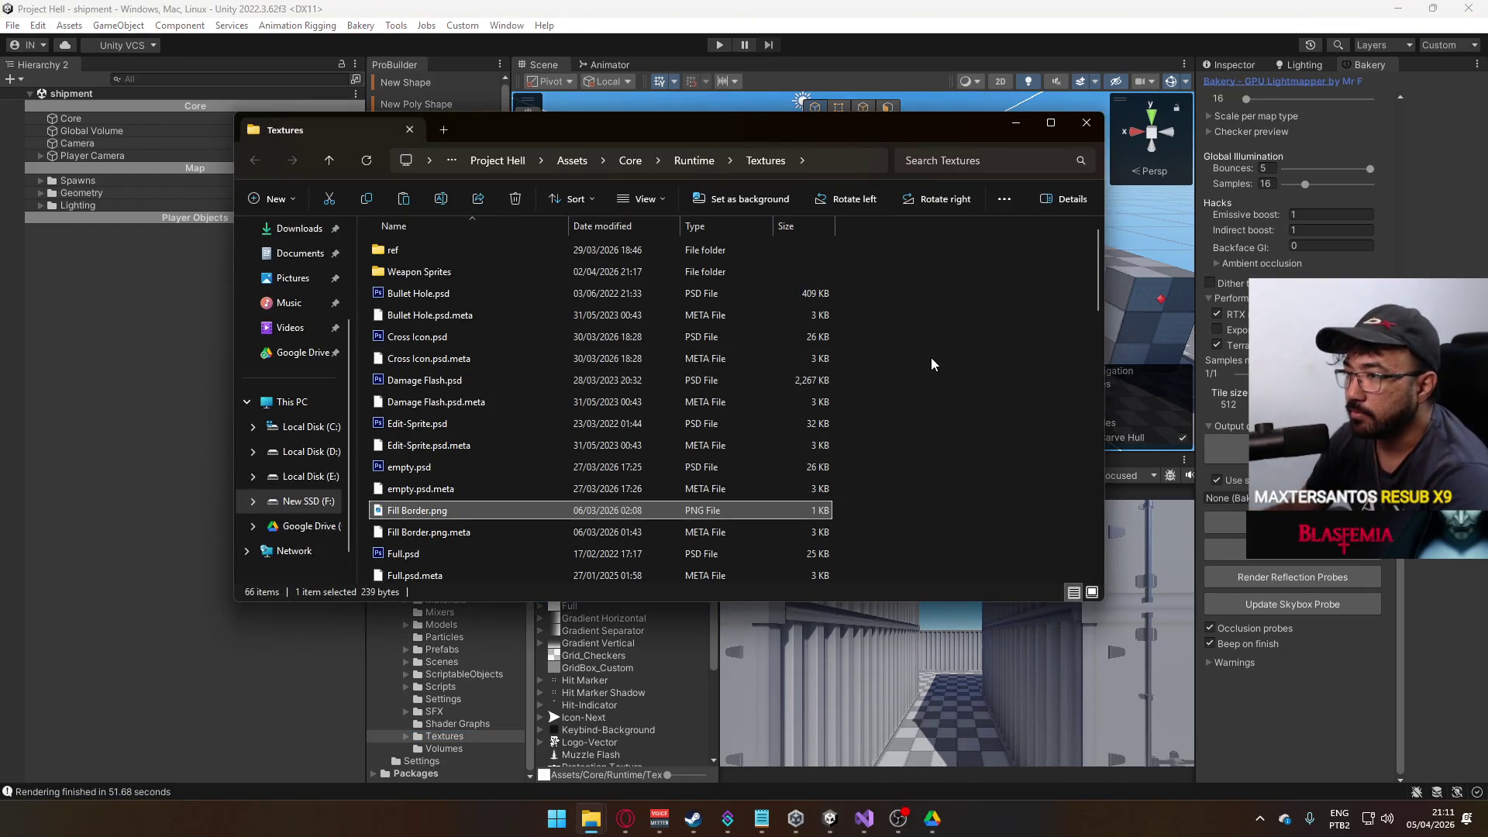
right_click(936, 357)
click(962, 380)
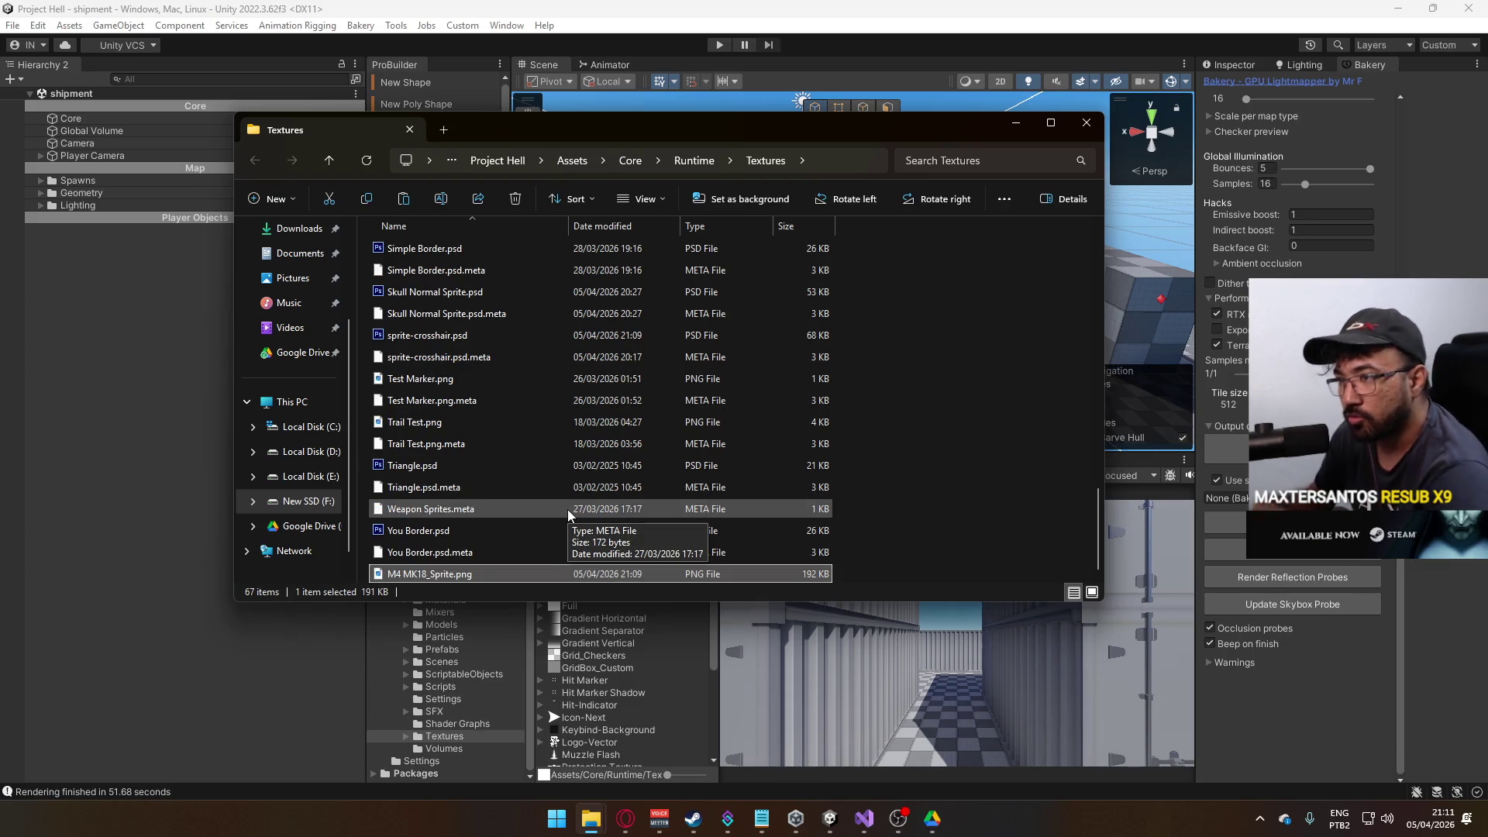
- Paste M4 MK18_Sprite.png into the Textures Weapon Sprites folder
scroll(650, 449, up, 15)
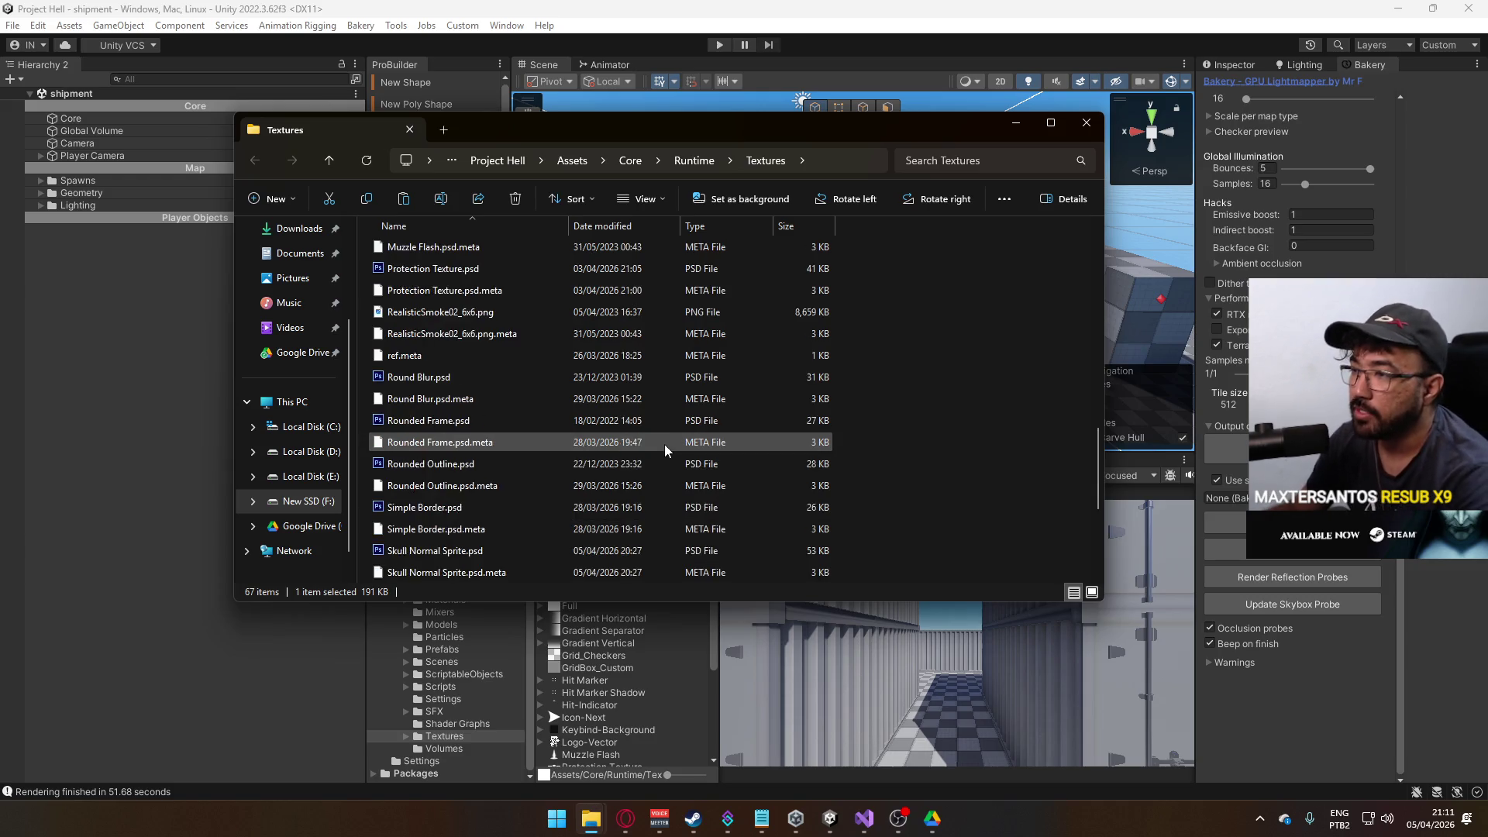
double_click(467, 279)
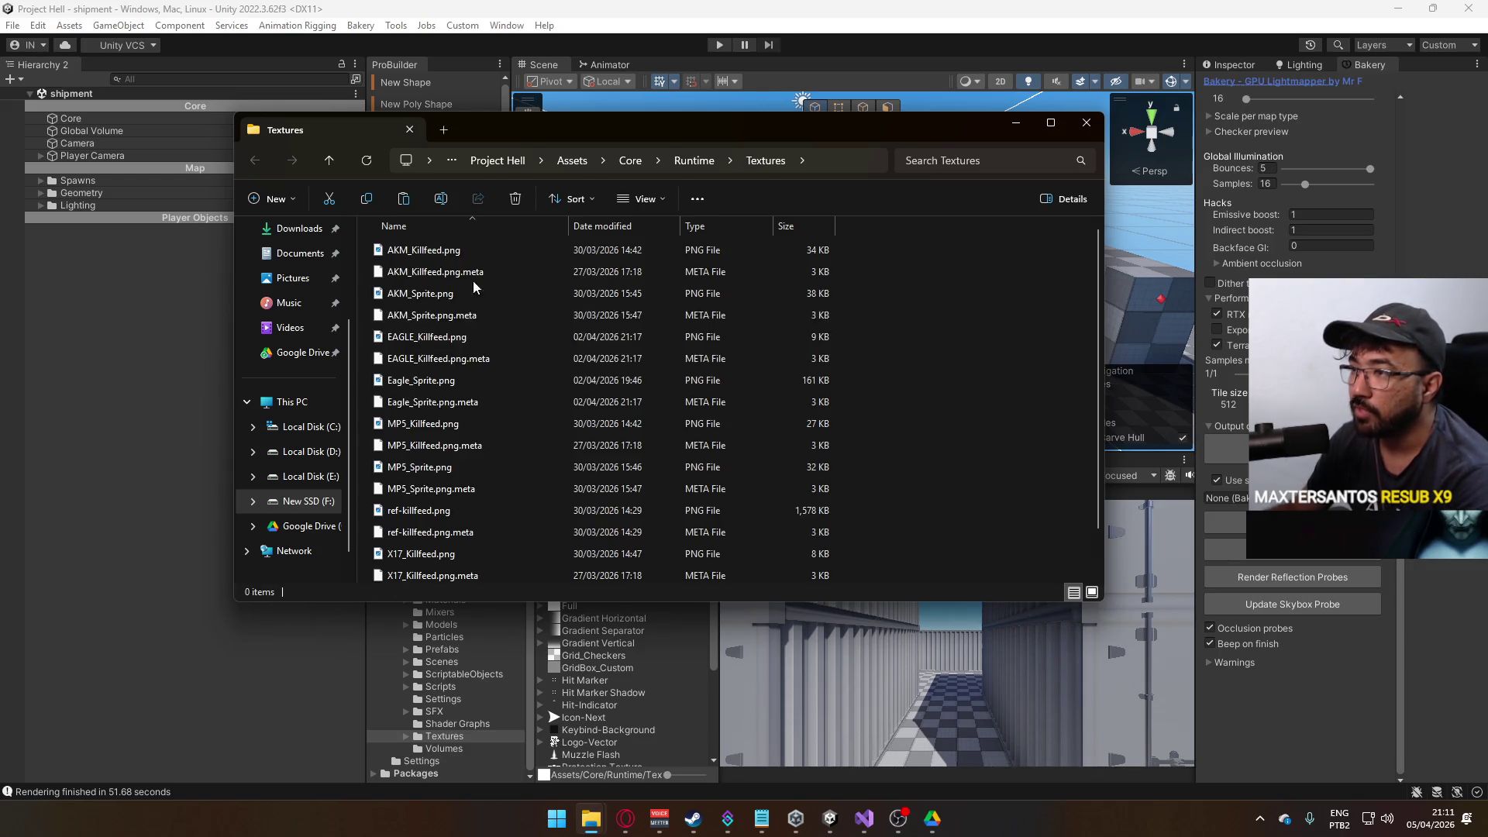
right_click(908, 395)
click(908, 397)
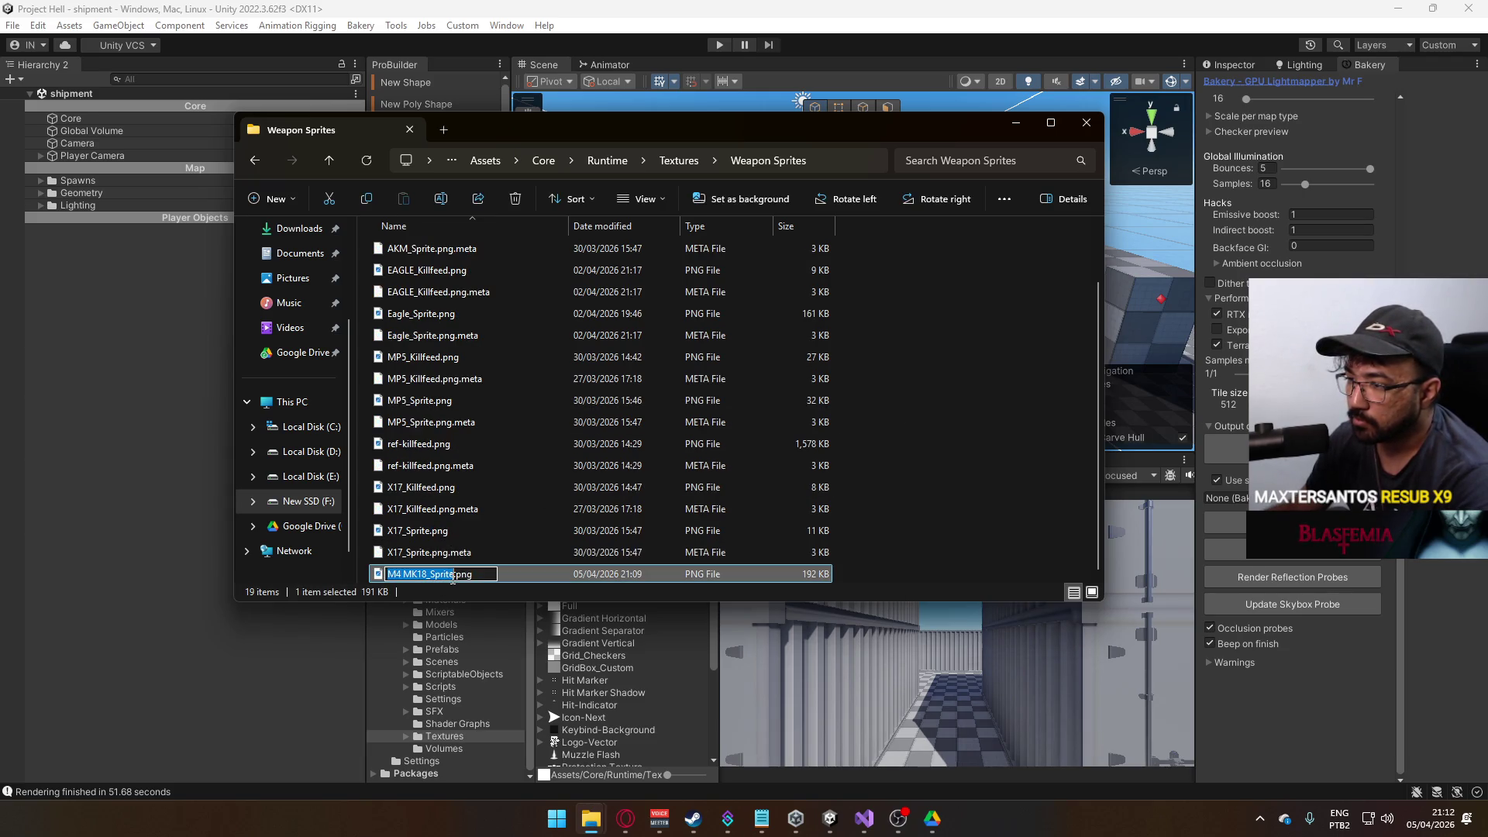
key(Up)
key(Up)
- Open M4 MK18_Sprite.png with Photoshop CS6
click(475, 575)
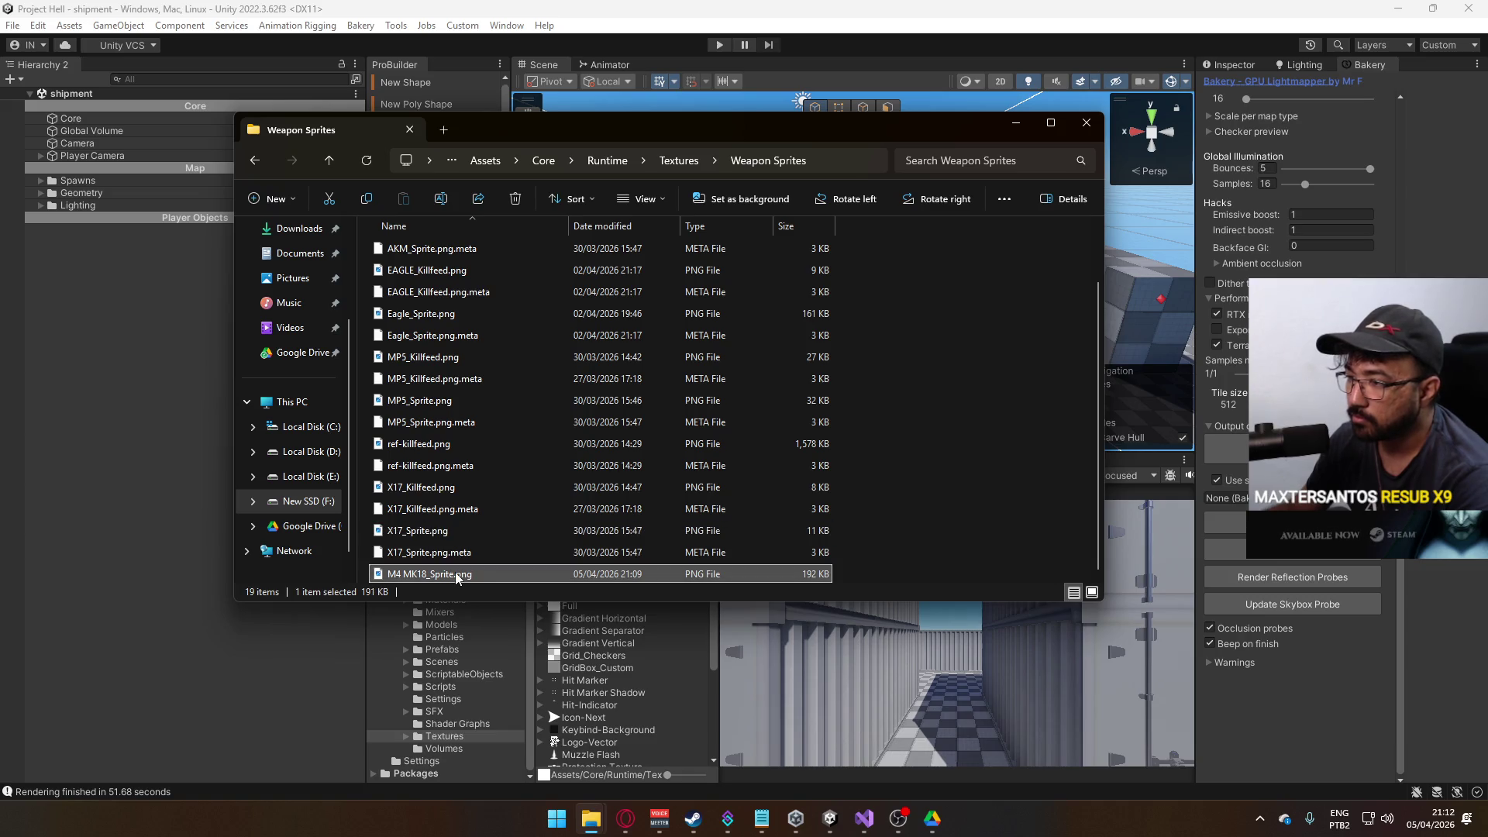
right_click(454, 574)
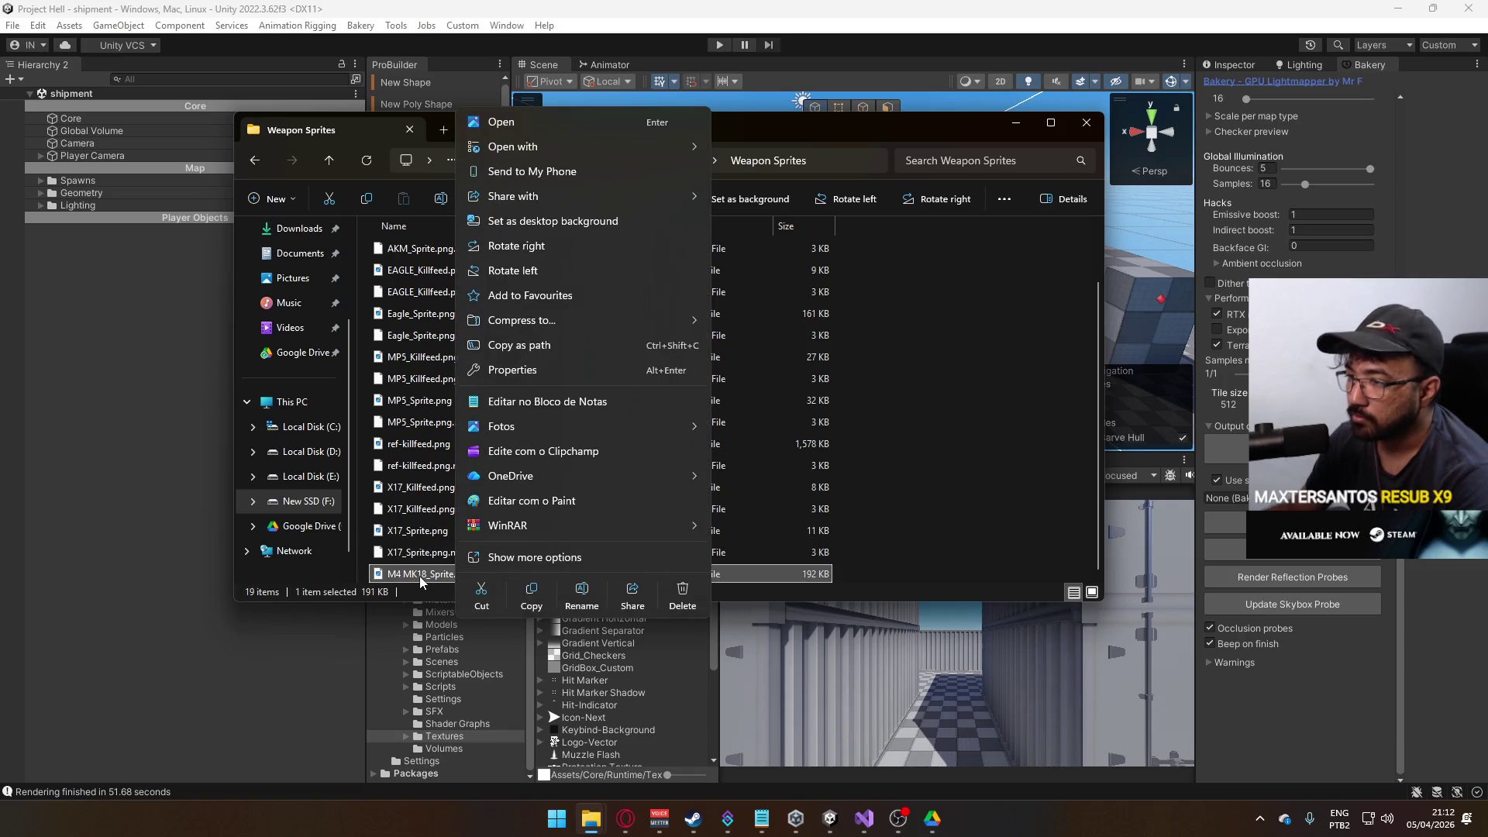
mouse_move(669, 152)
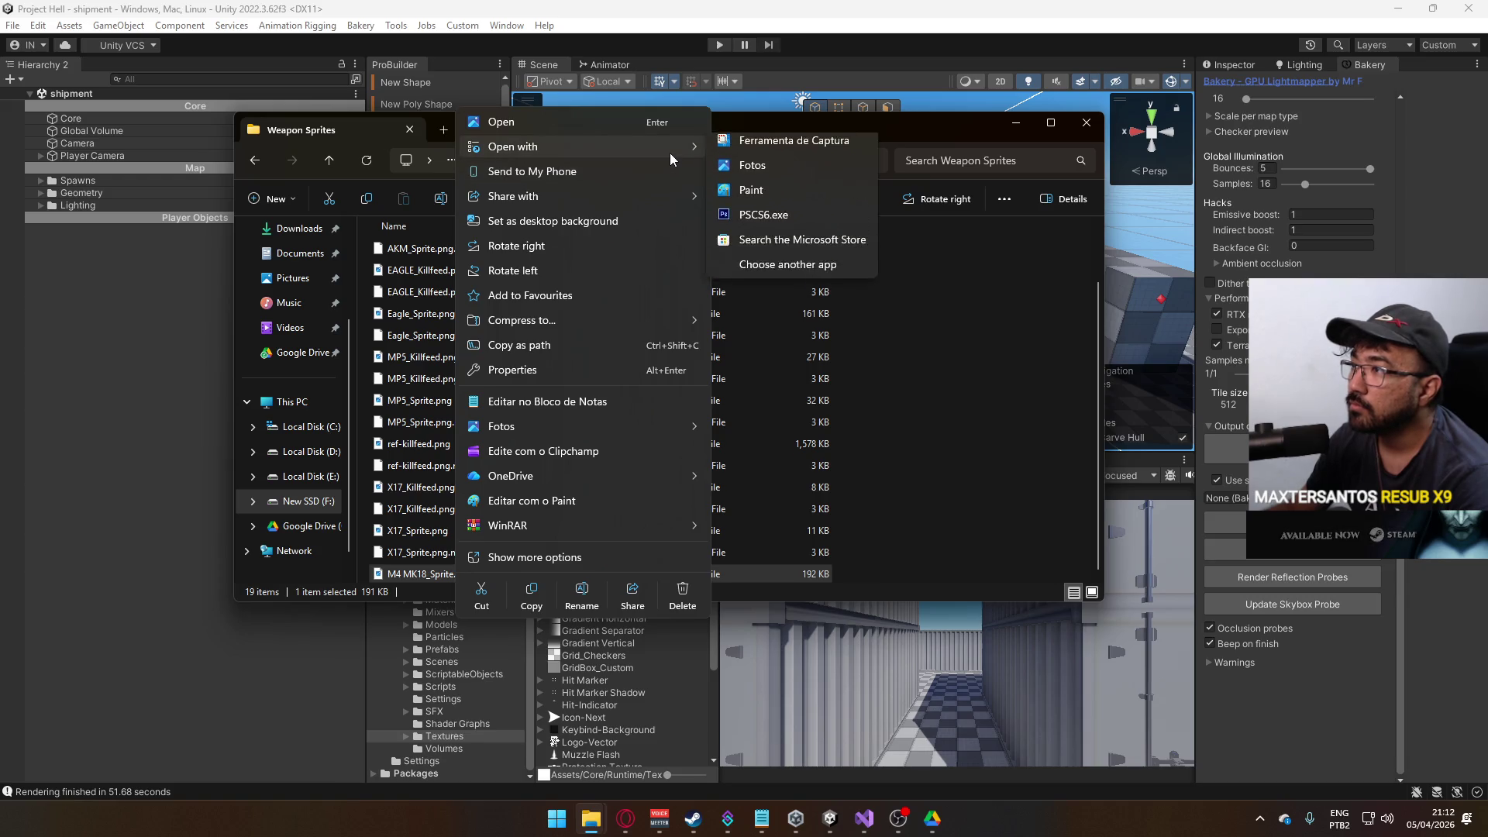
click(779, 225)
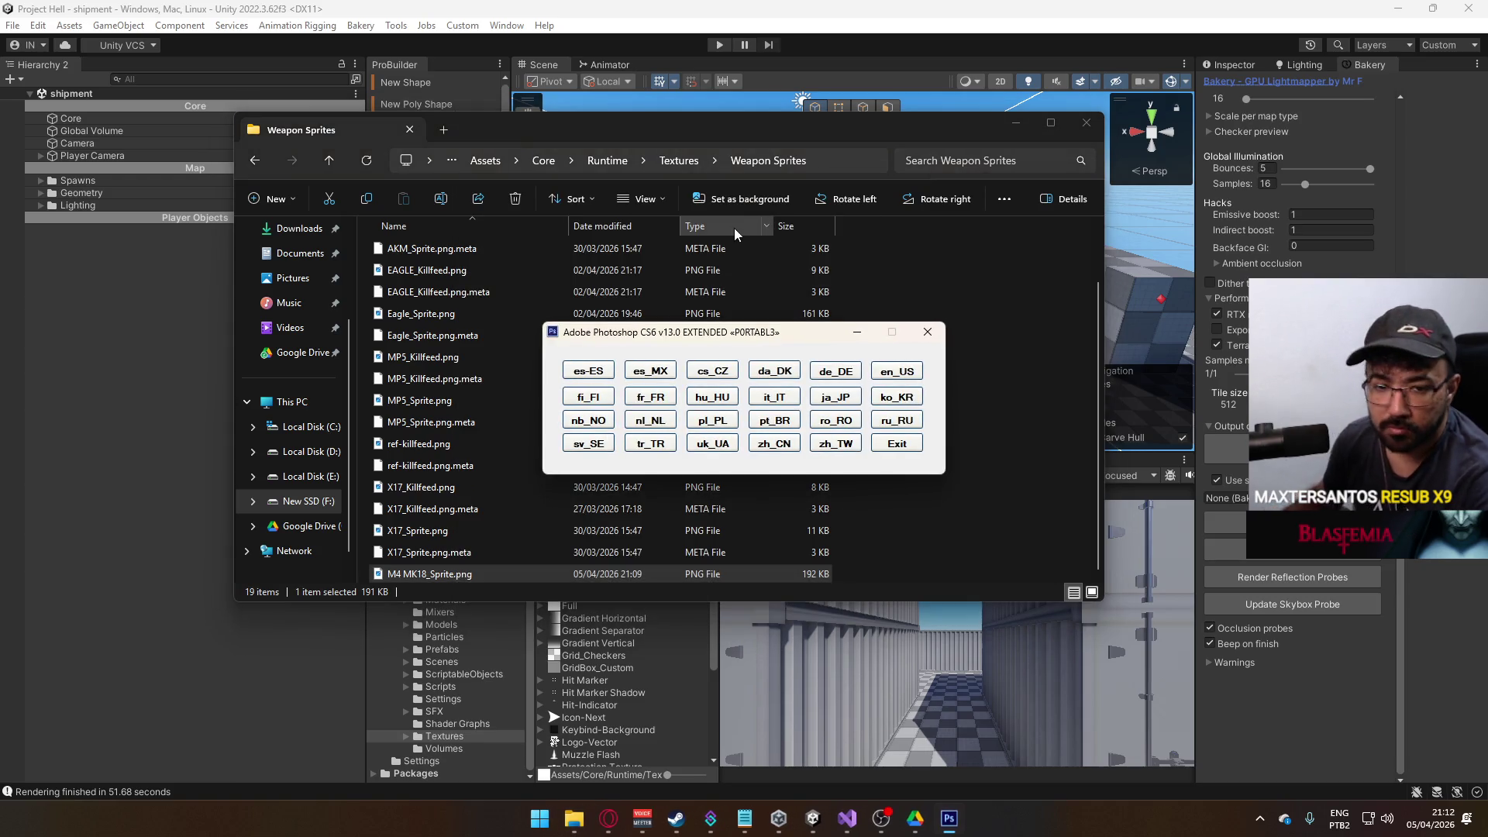